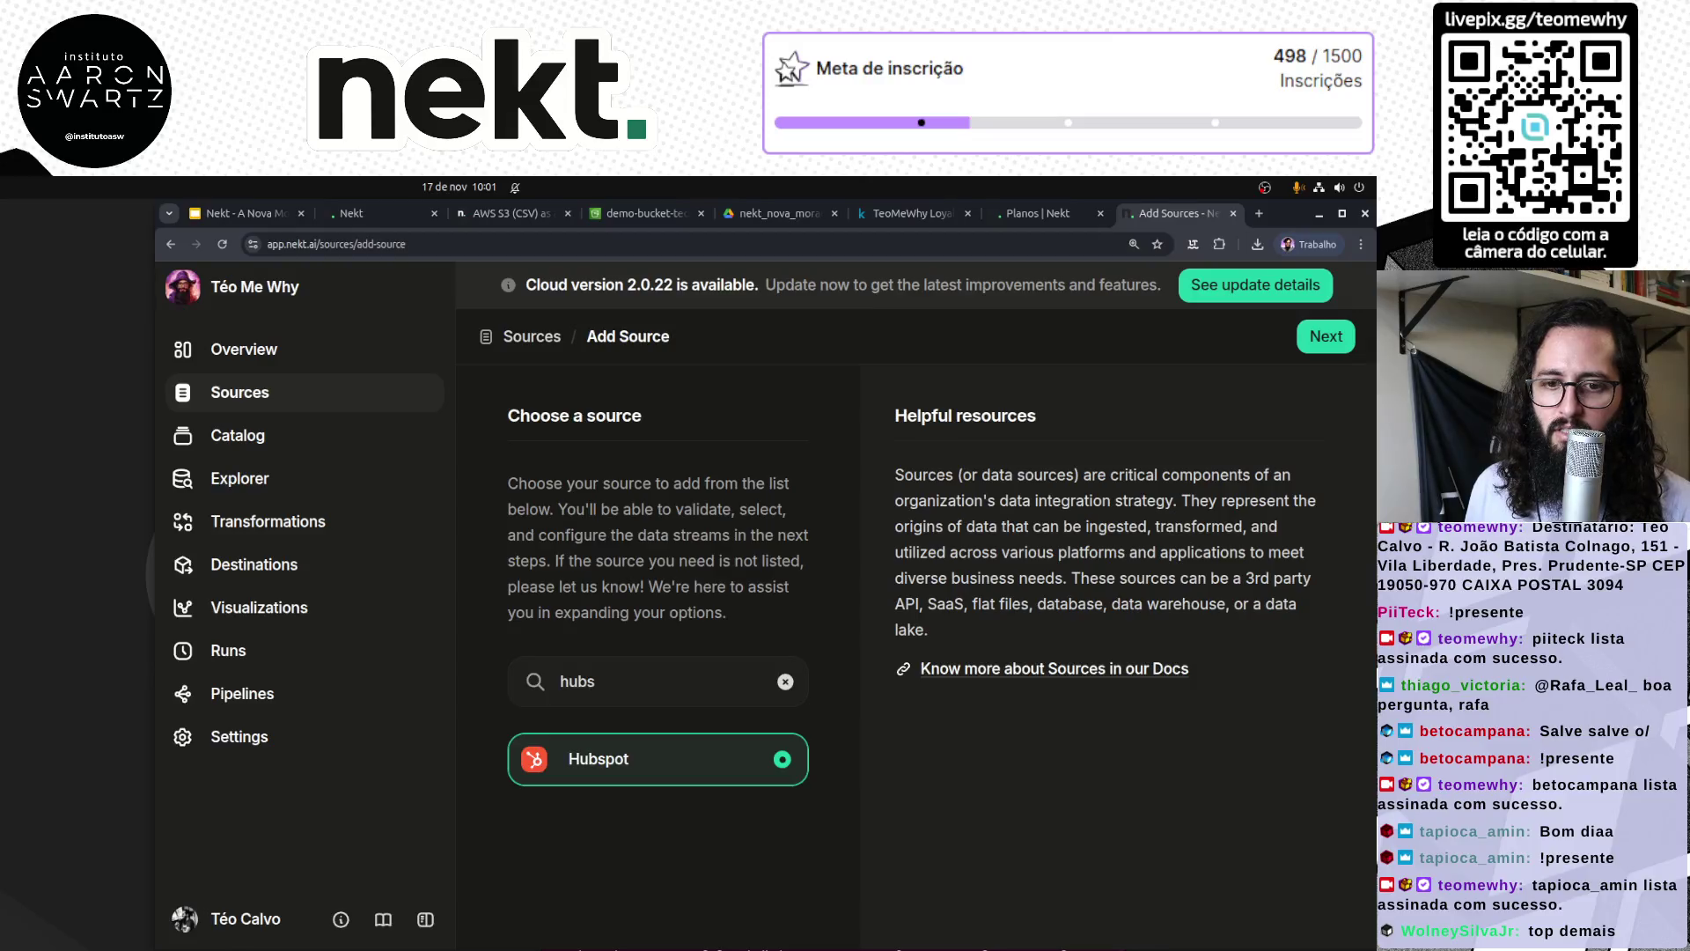
Step: Try connector searches for sales and trello, then clear the search box
double_click(677, 678)
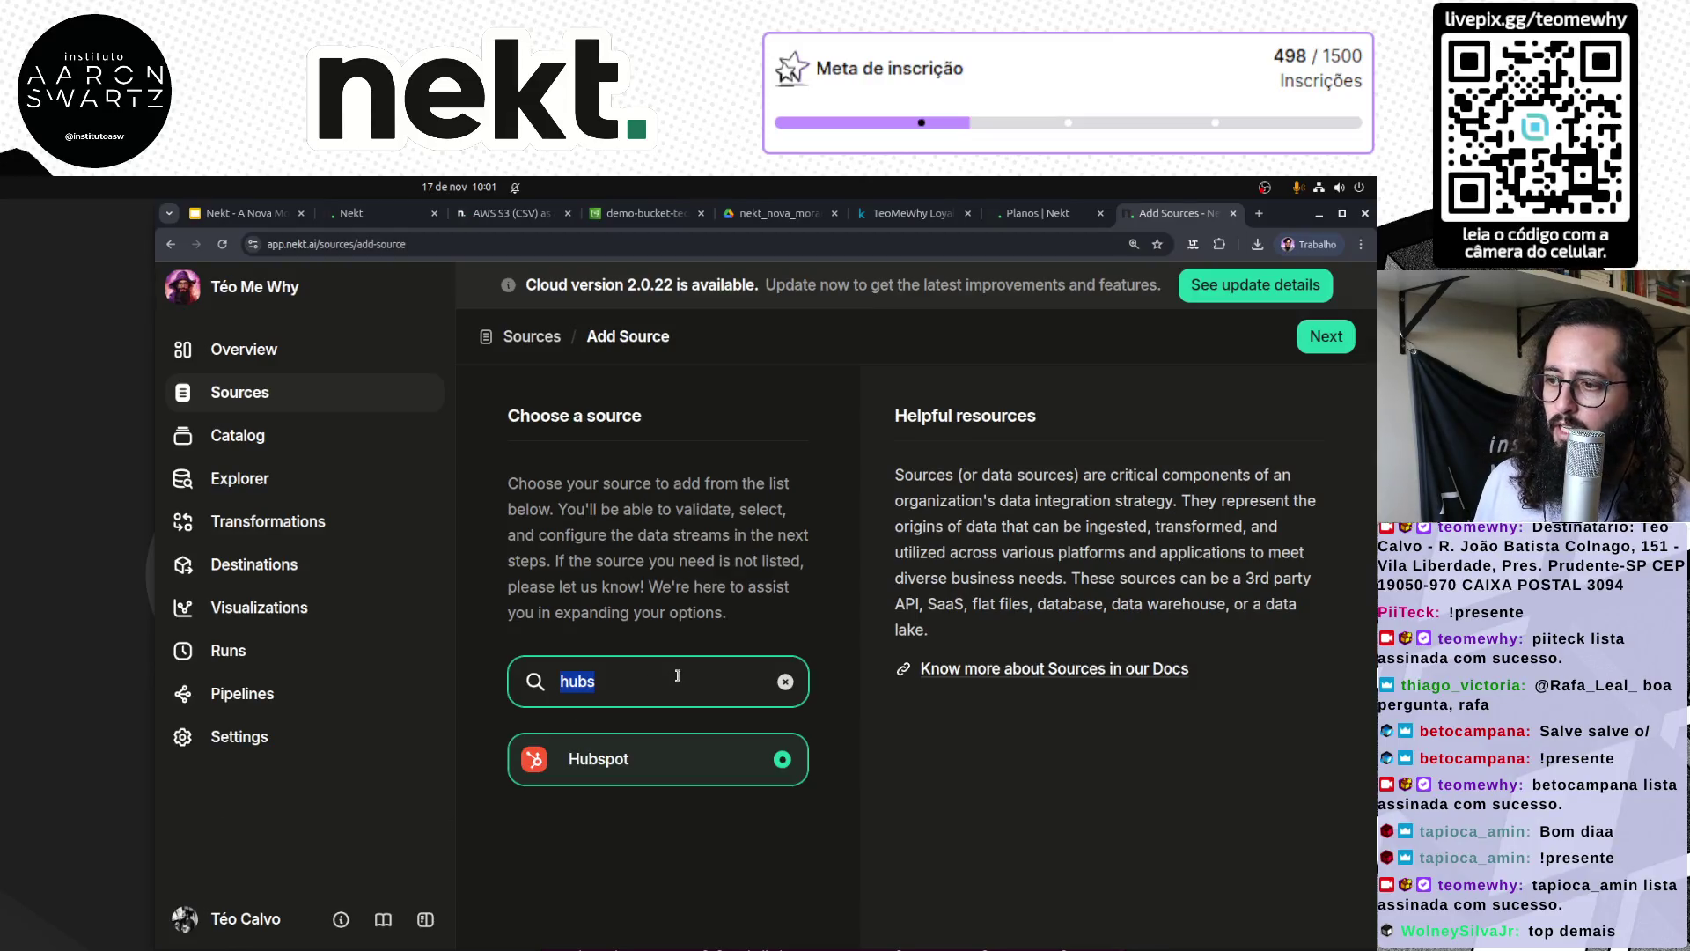
key("BackSpace")
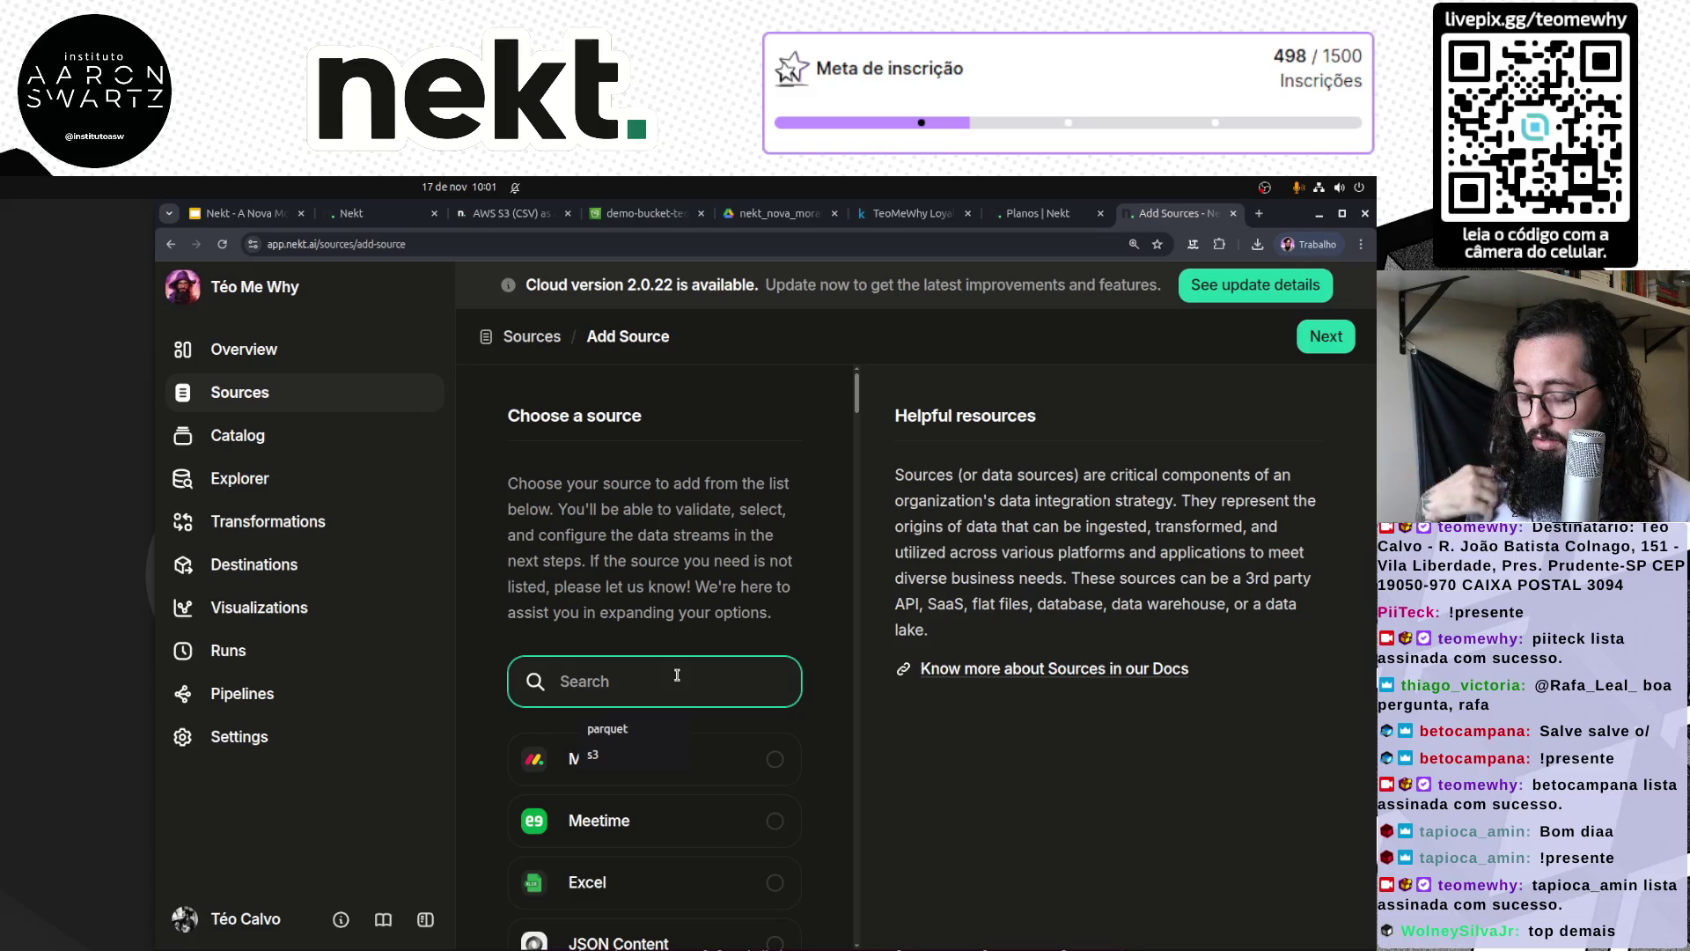
type("sales")
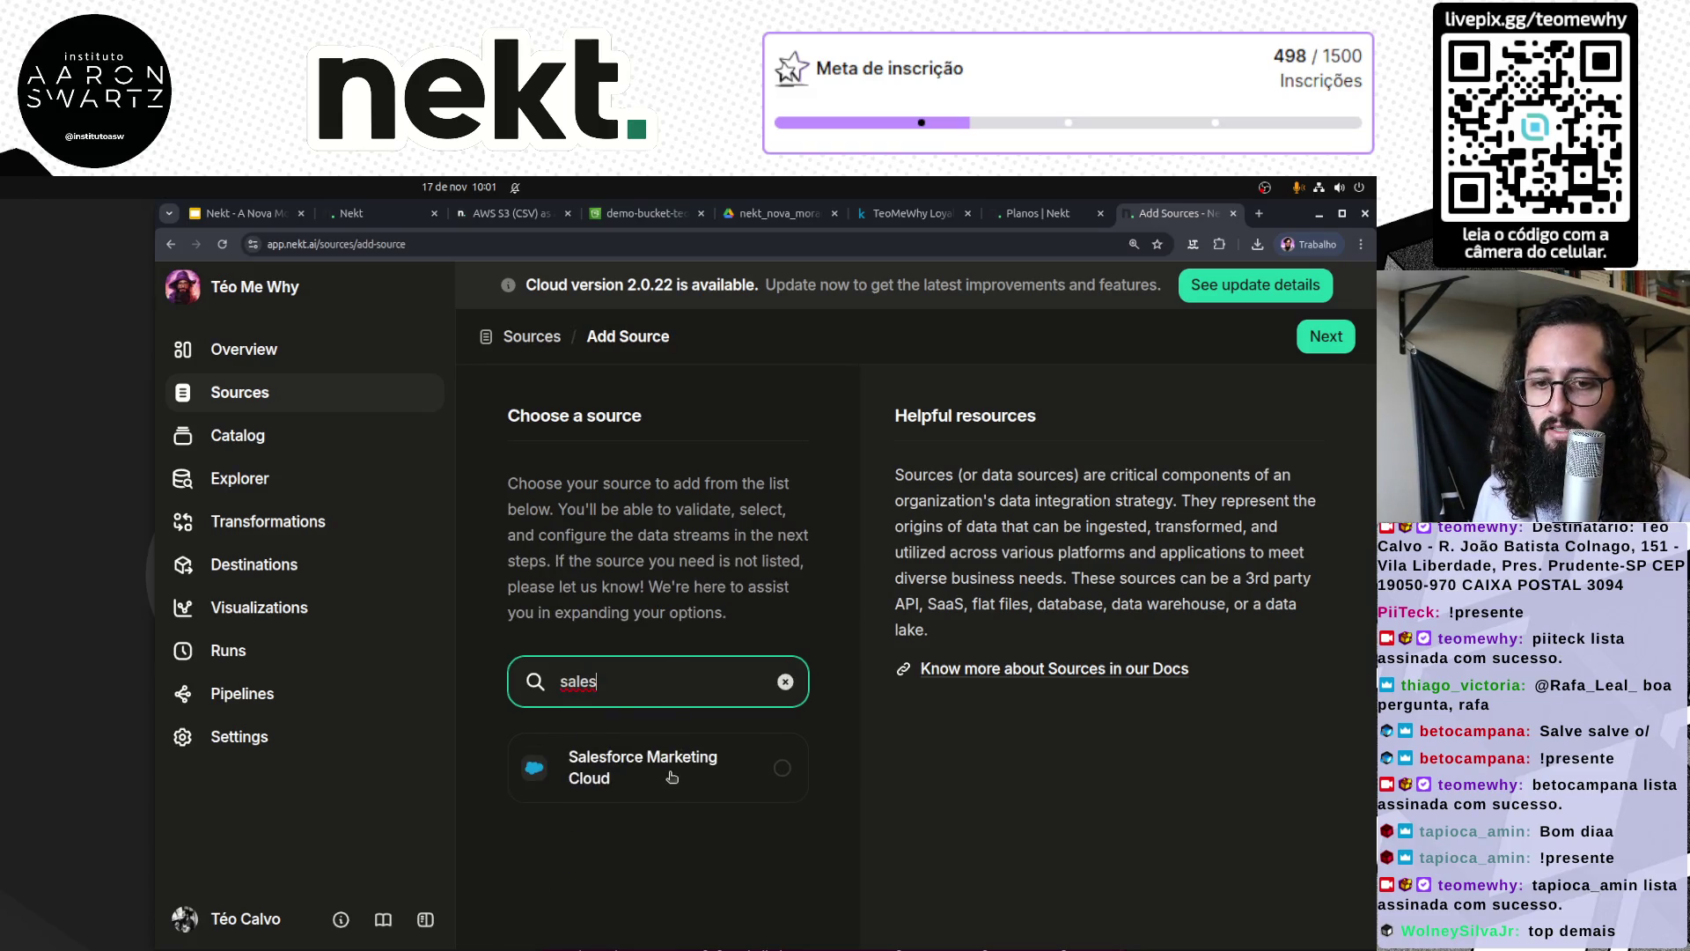
double_click(624, 681)
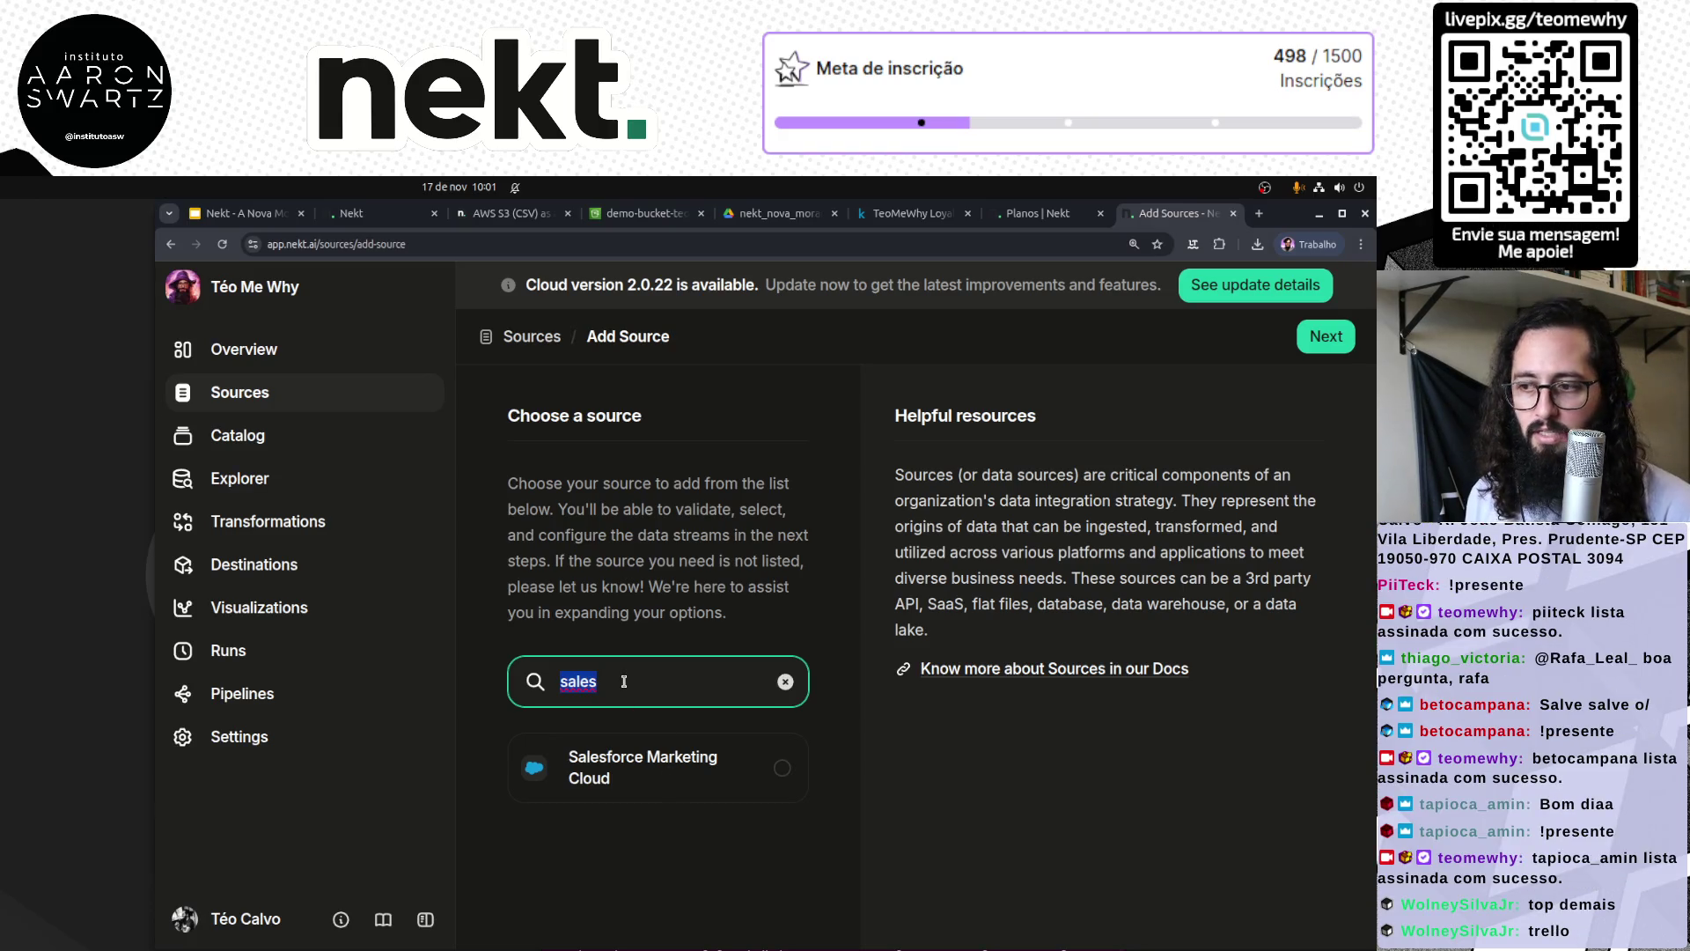
type("trell")
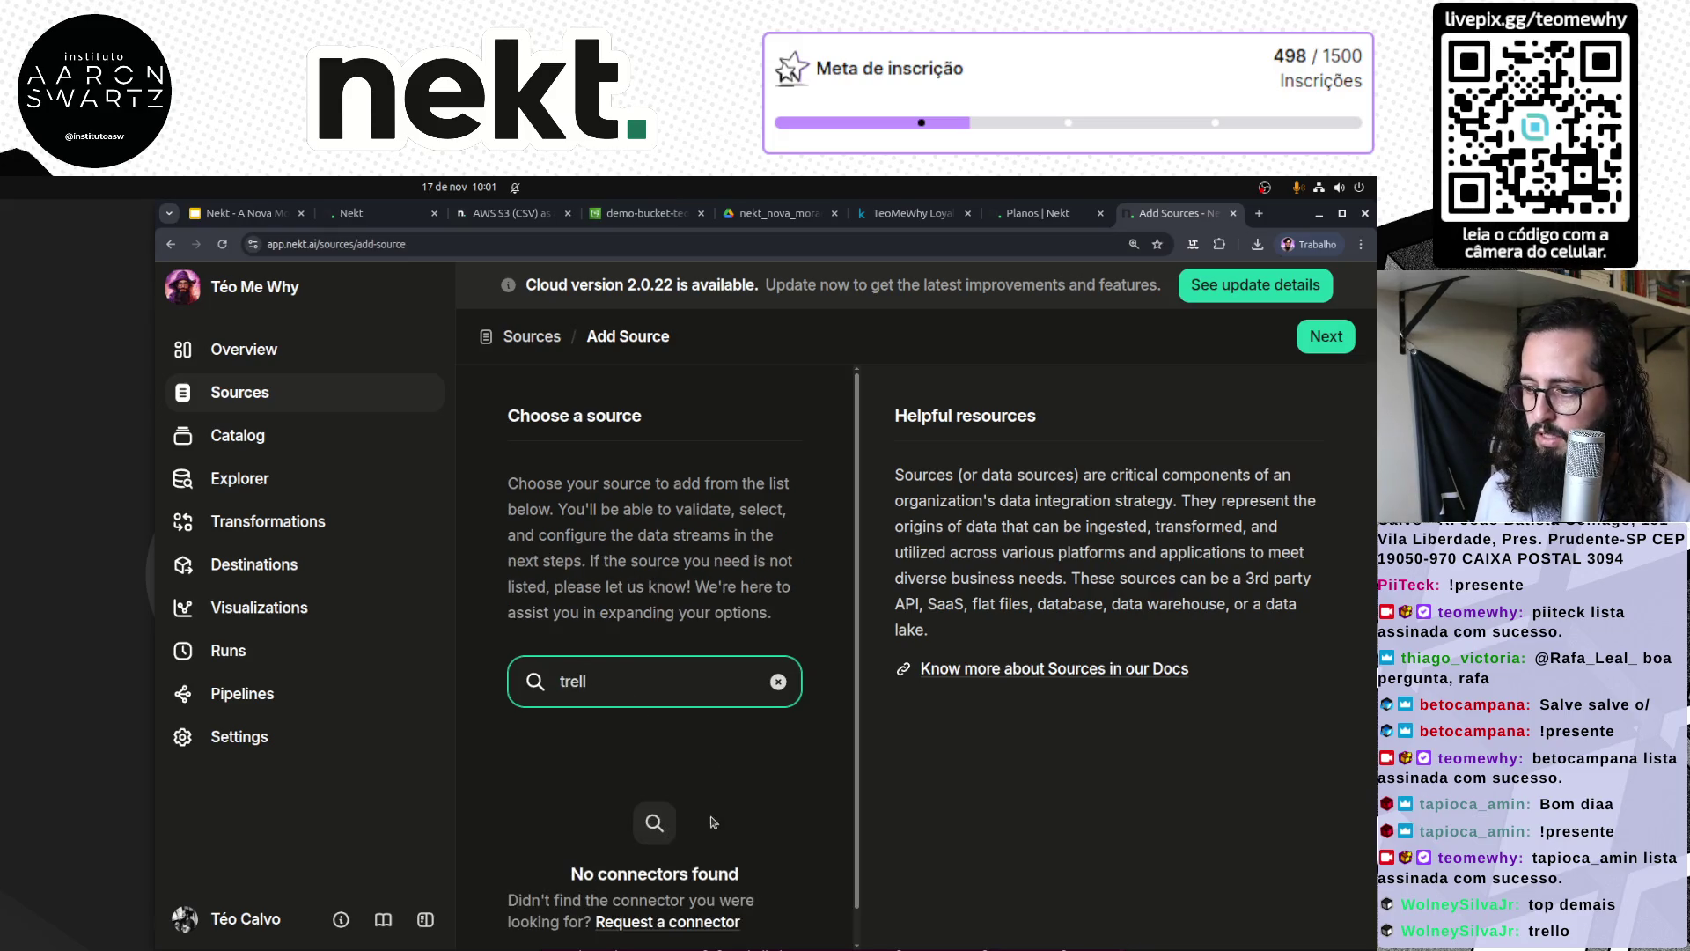
double_click(649, 683)
key("BackSpace")
type("trel")
key("BackSpace")
key("BackSpace")
key("BackSpace")
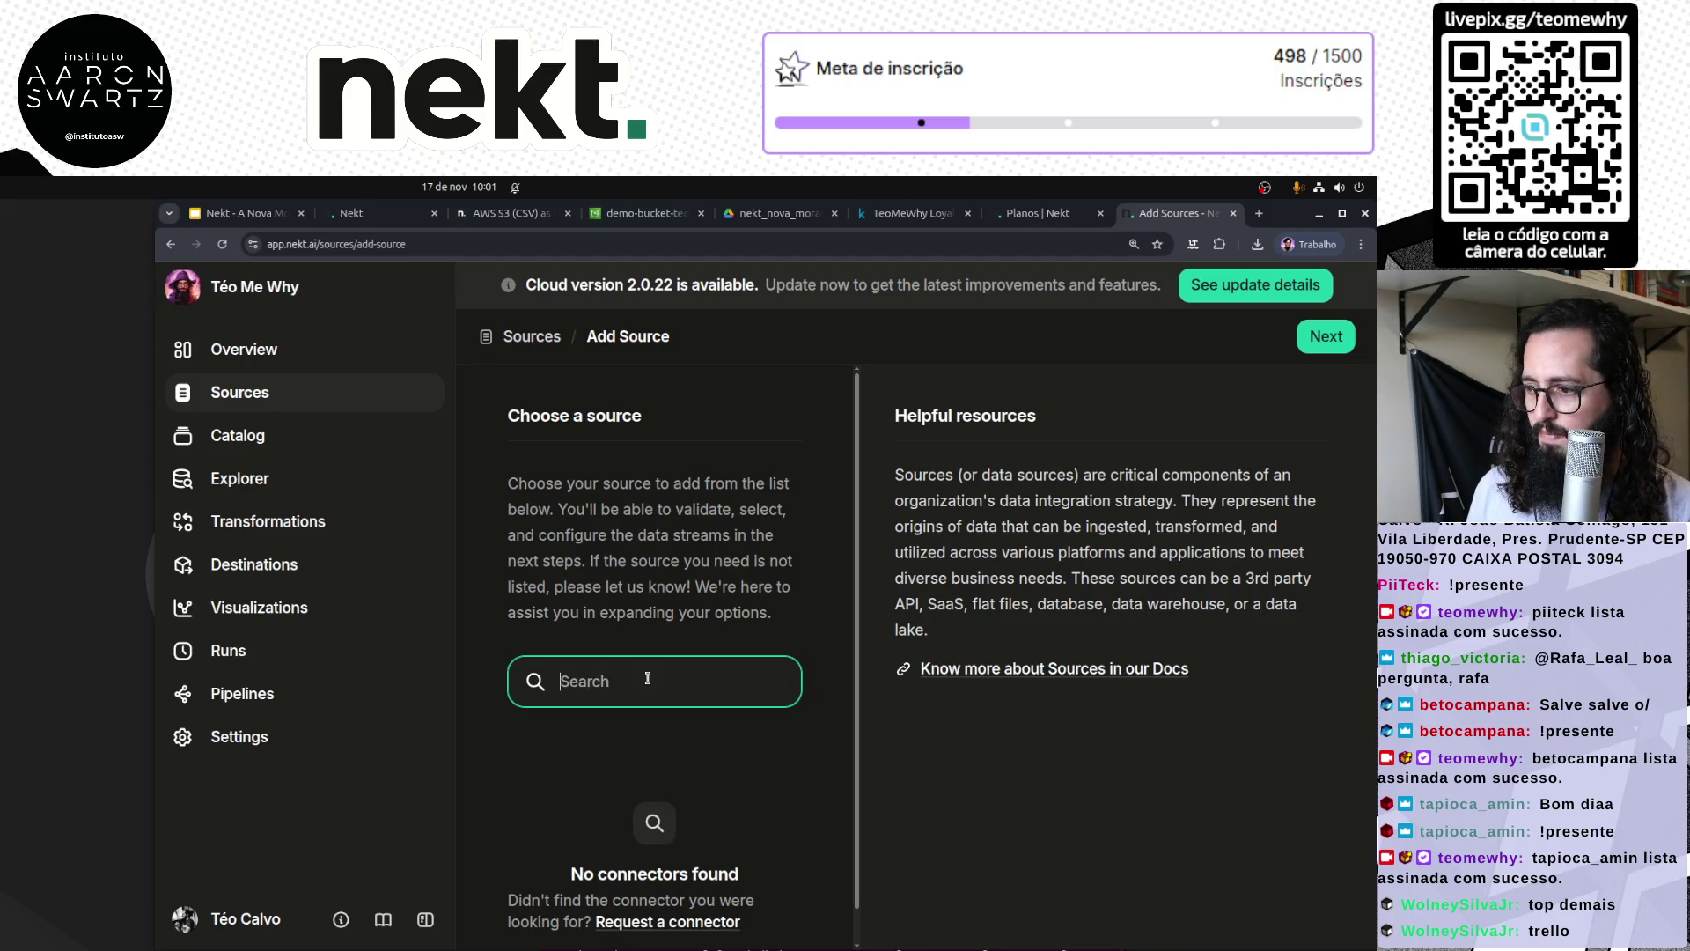
Step: Browse all connectors, search and clear azul, then return to the AWS S3 (CSV) form
scroll(495, 794, "down", 3)
scroll(495, 795, "down", 3)
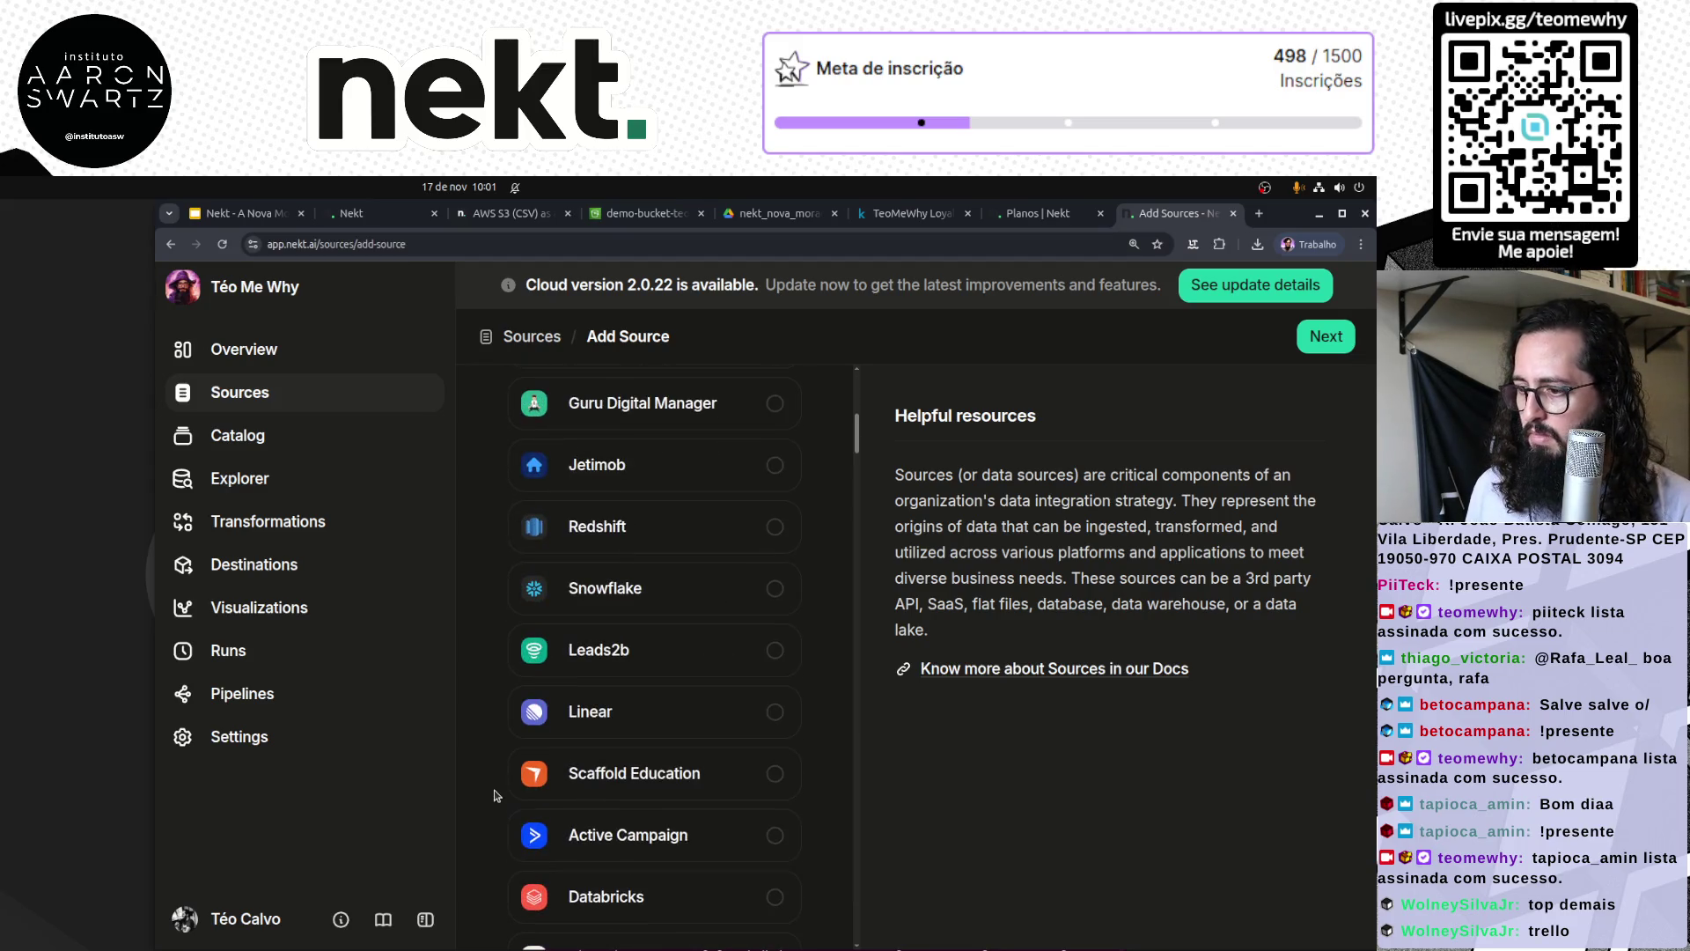
scroll(662, 759, "down", 1)
scroll(662, 758, "down", 3)
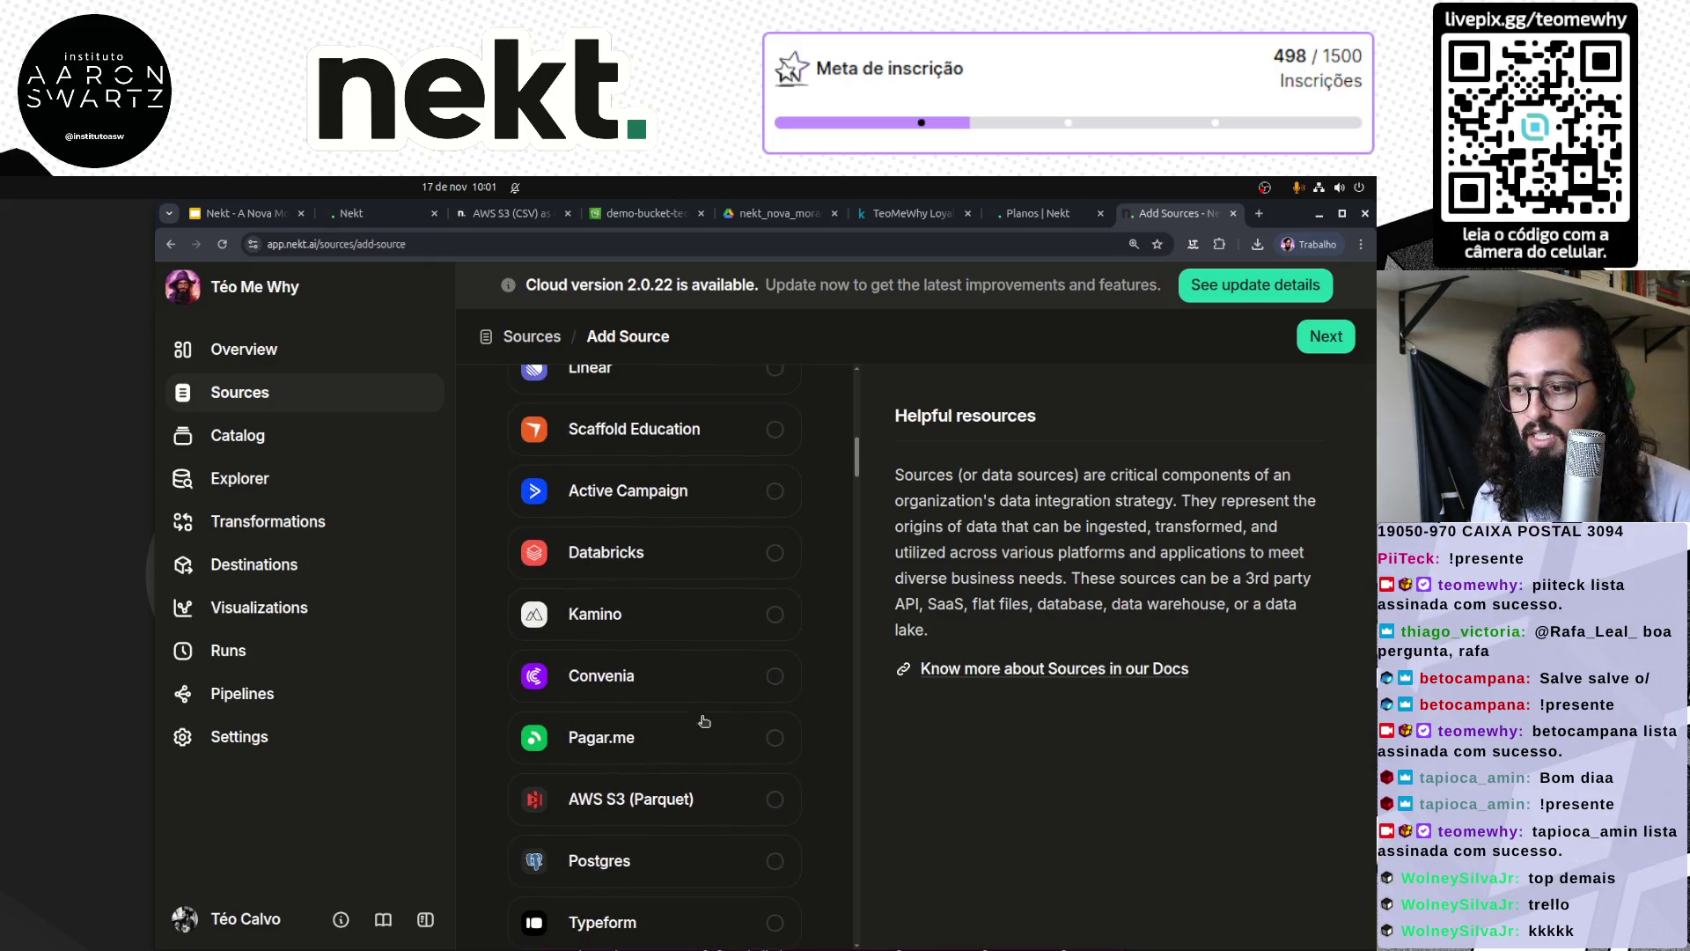
scroll(549, 803, "up", 3)
scroll(549, 802, "up", 6)
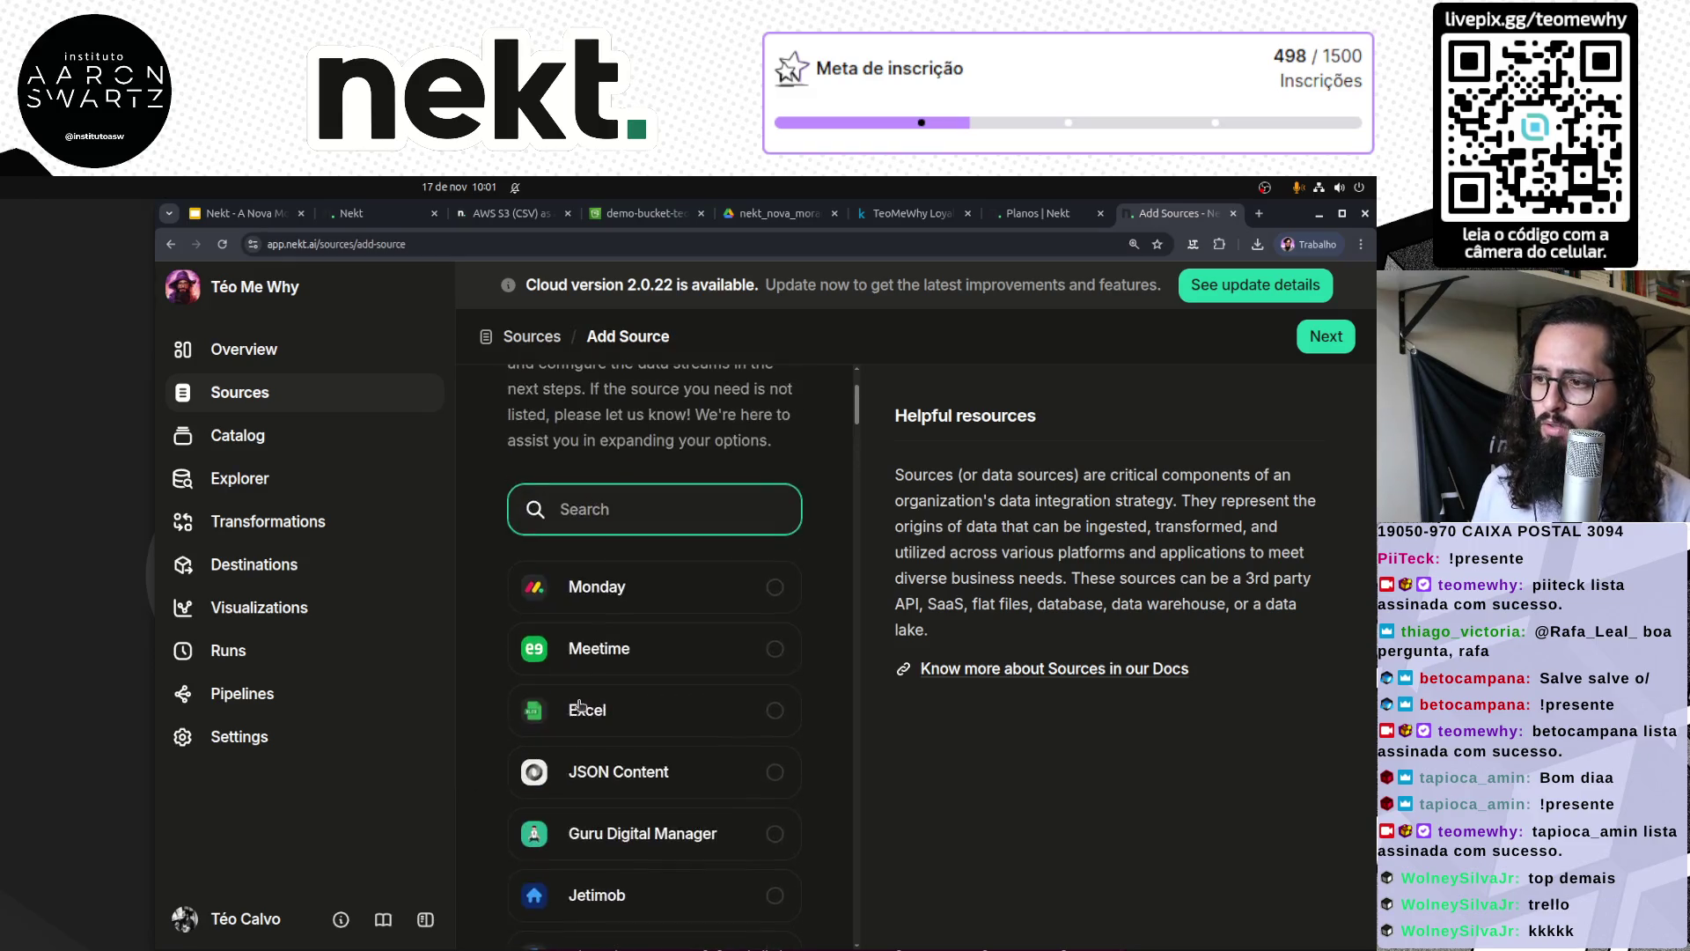
left_click(621, 702)
type("azul")
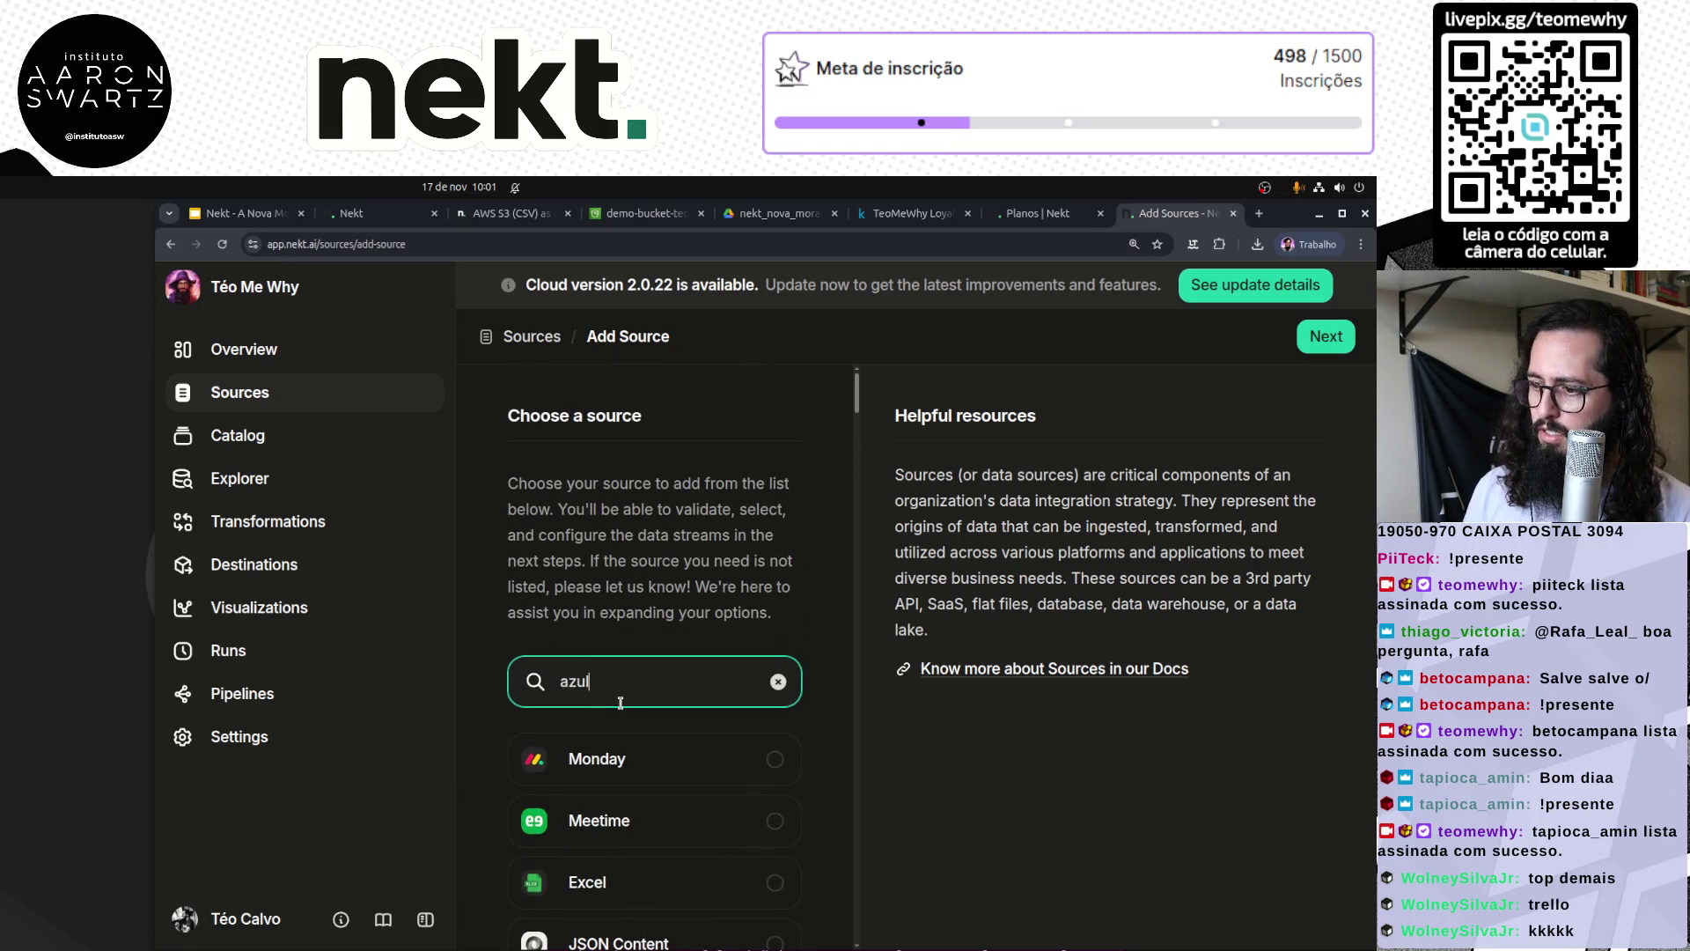
double_click(580, 680)
key("BackSpace")
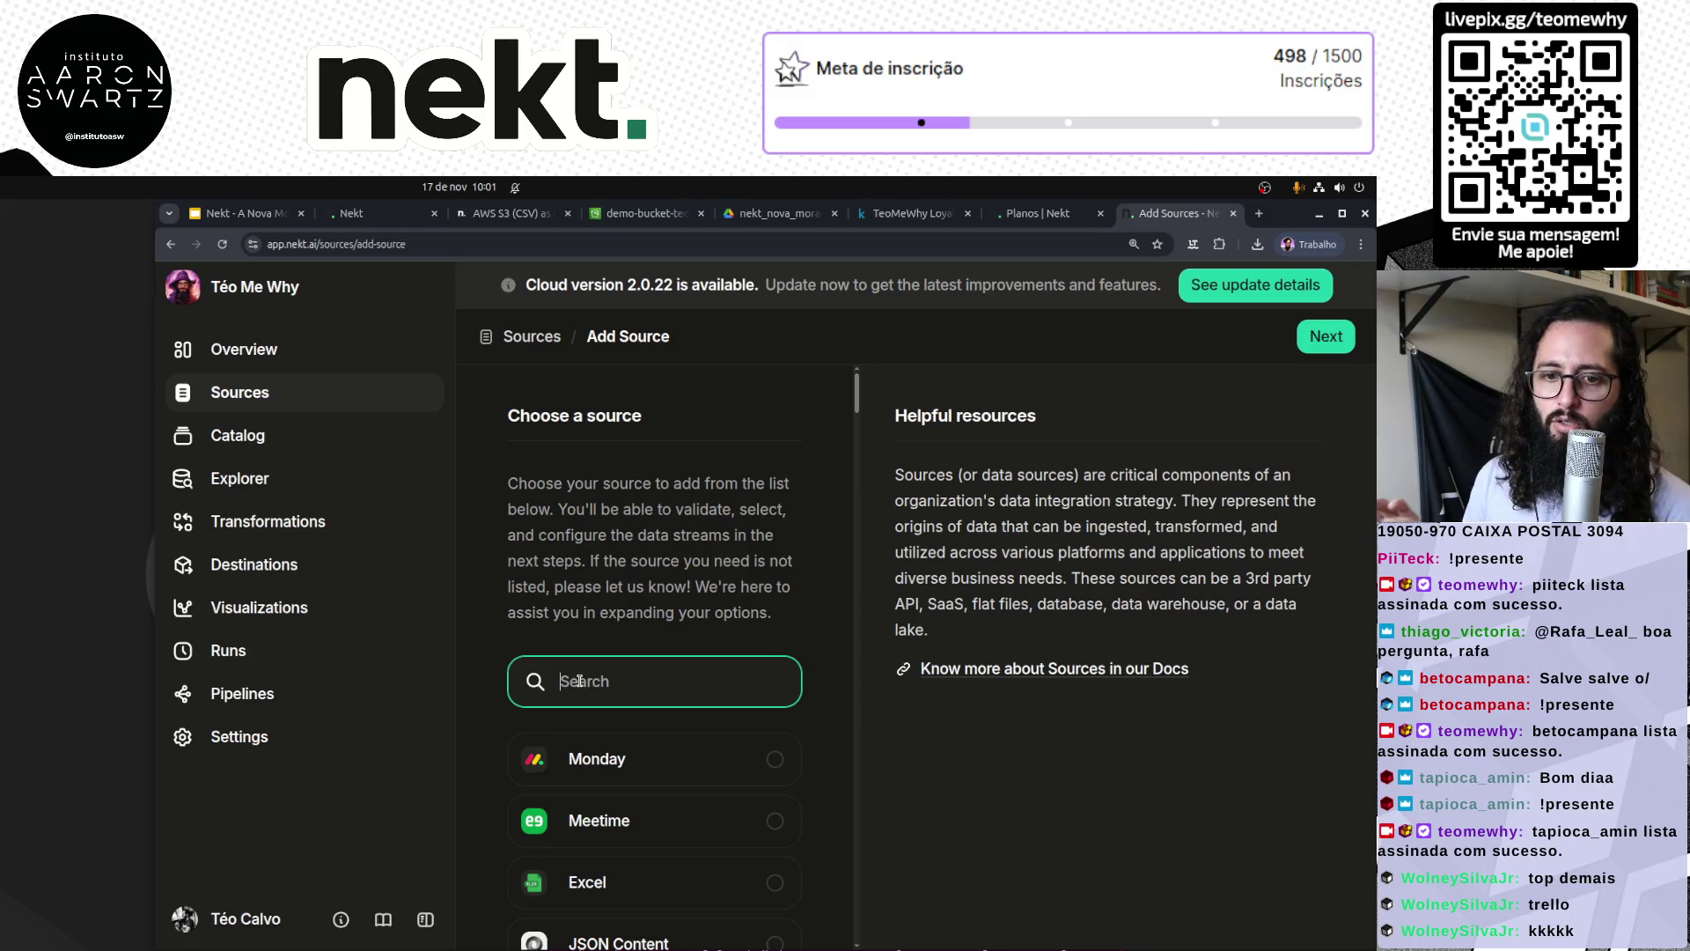
left_click(370, 213)
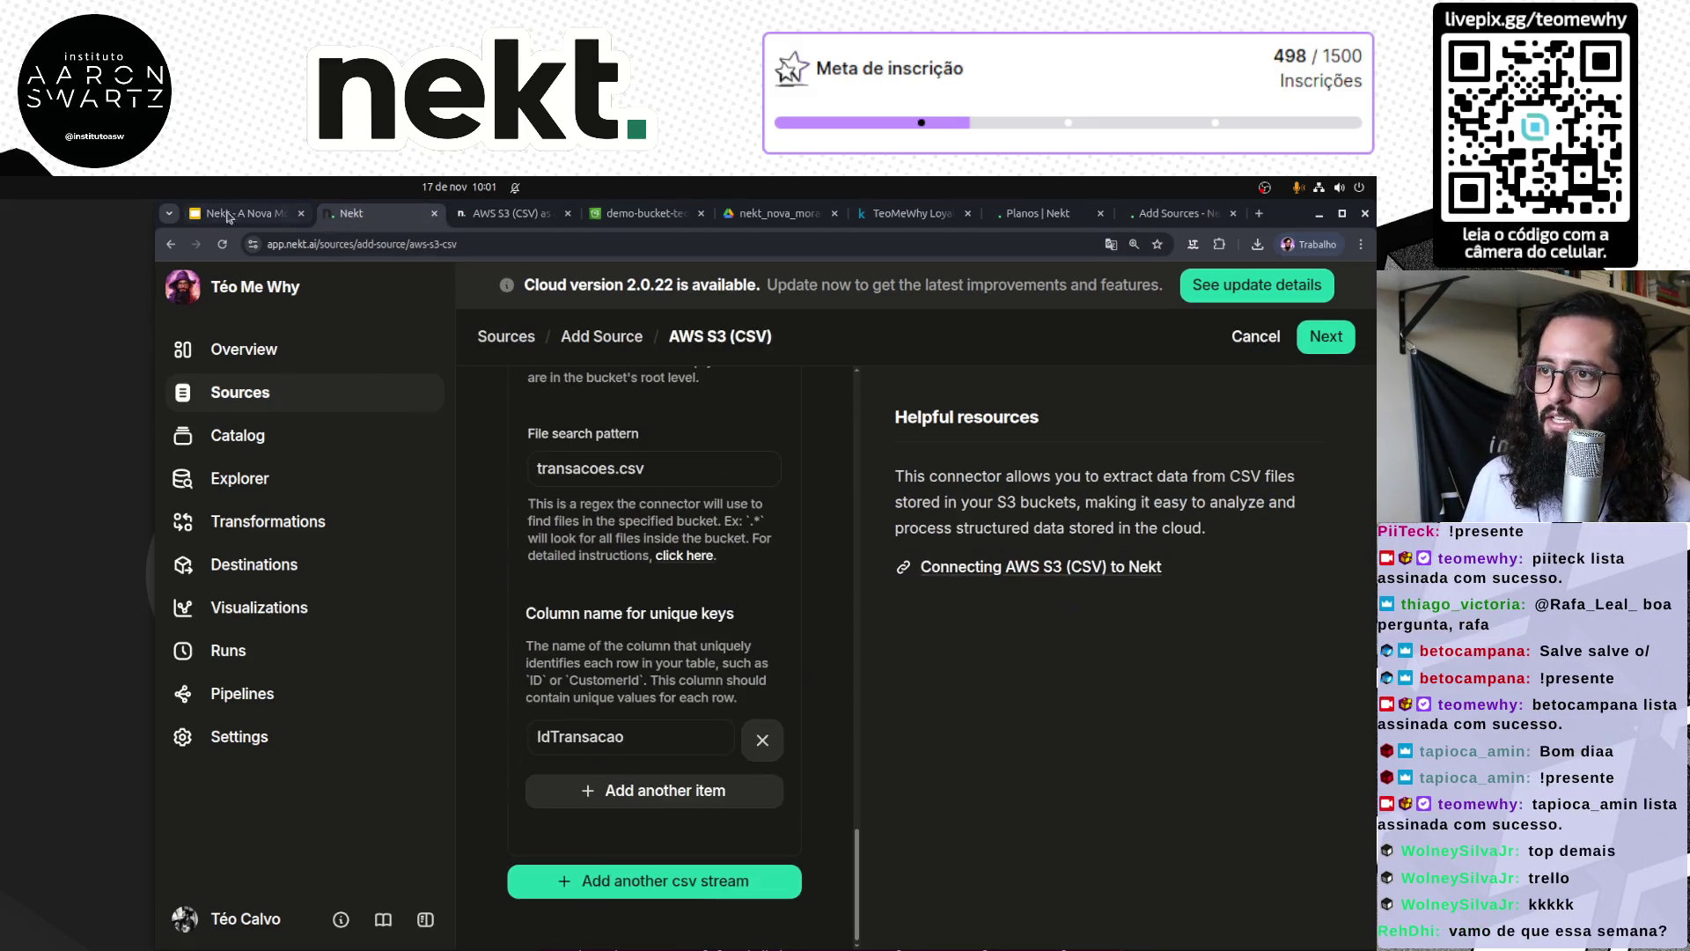
Step: Go to the architecture diagram slide and sketch around the Loyalty, Bot and Education sources
left_click(246, 213)
key("Right")
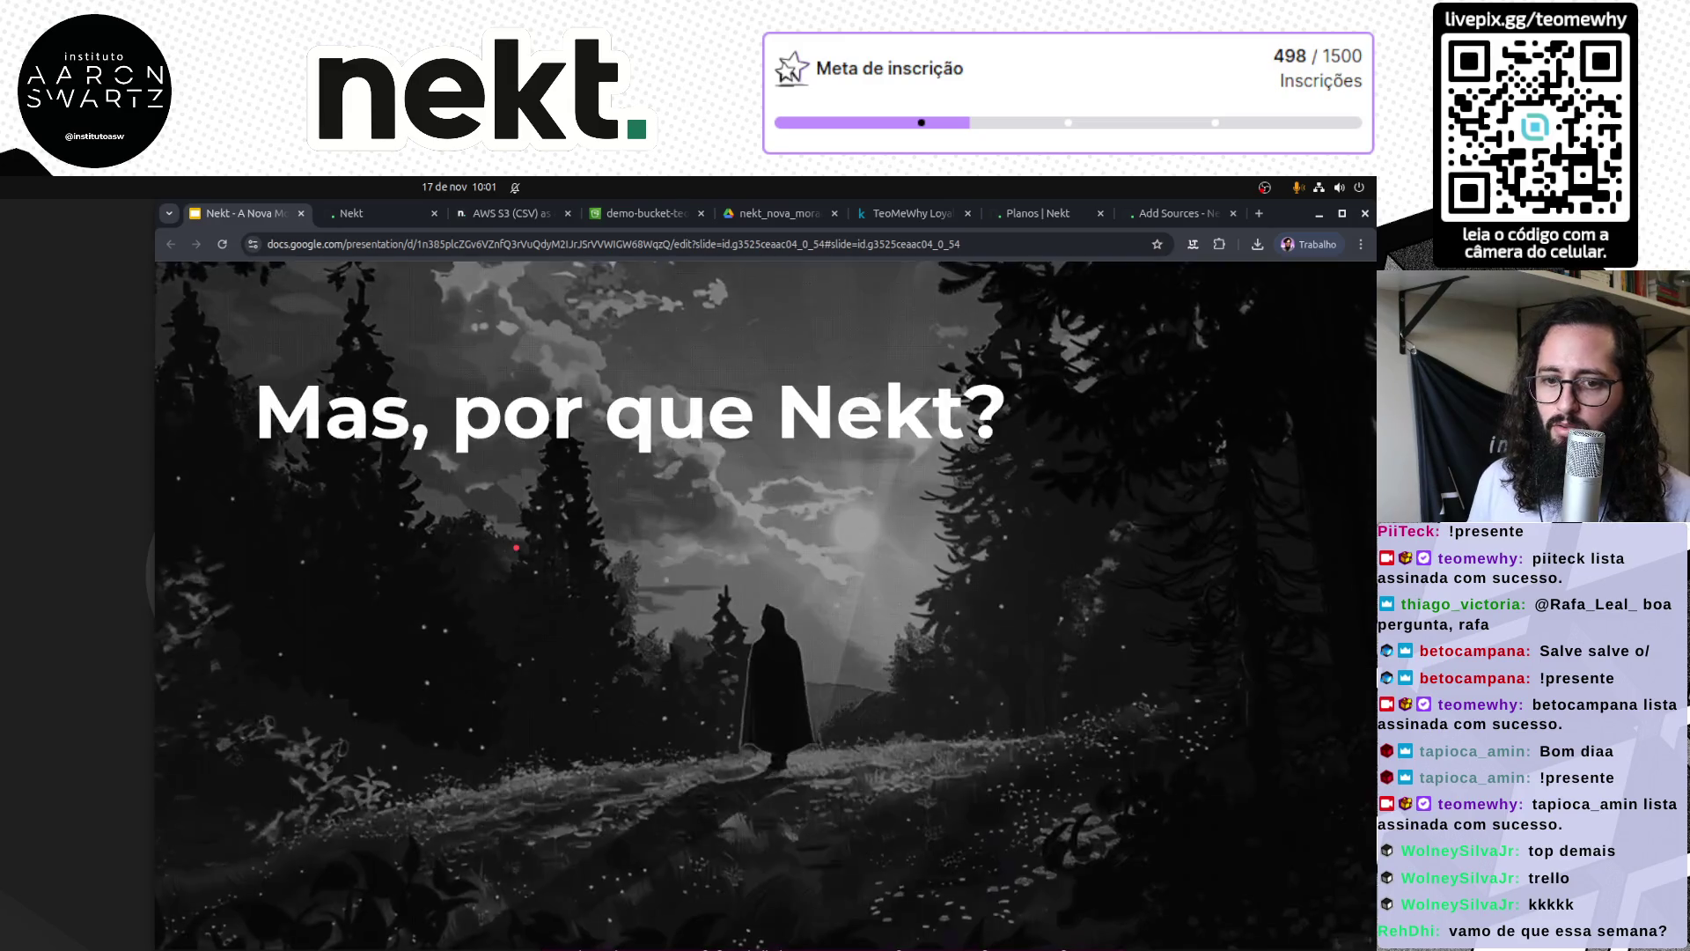
key("Right")
mouse_move(621, 385)
left_mouse_down()
mouse_move(585, 387)
mouse_move(334, 585)
mouse_move(708, 550)
mouse_move(664, 407)
left_mouse_up()
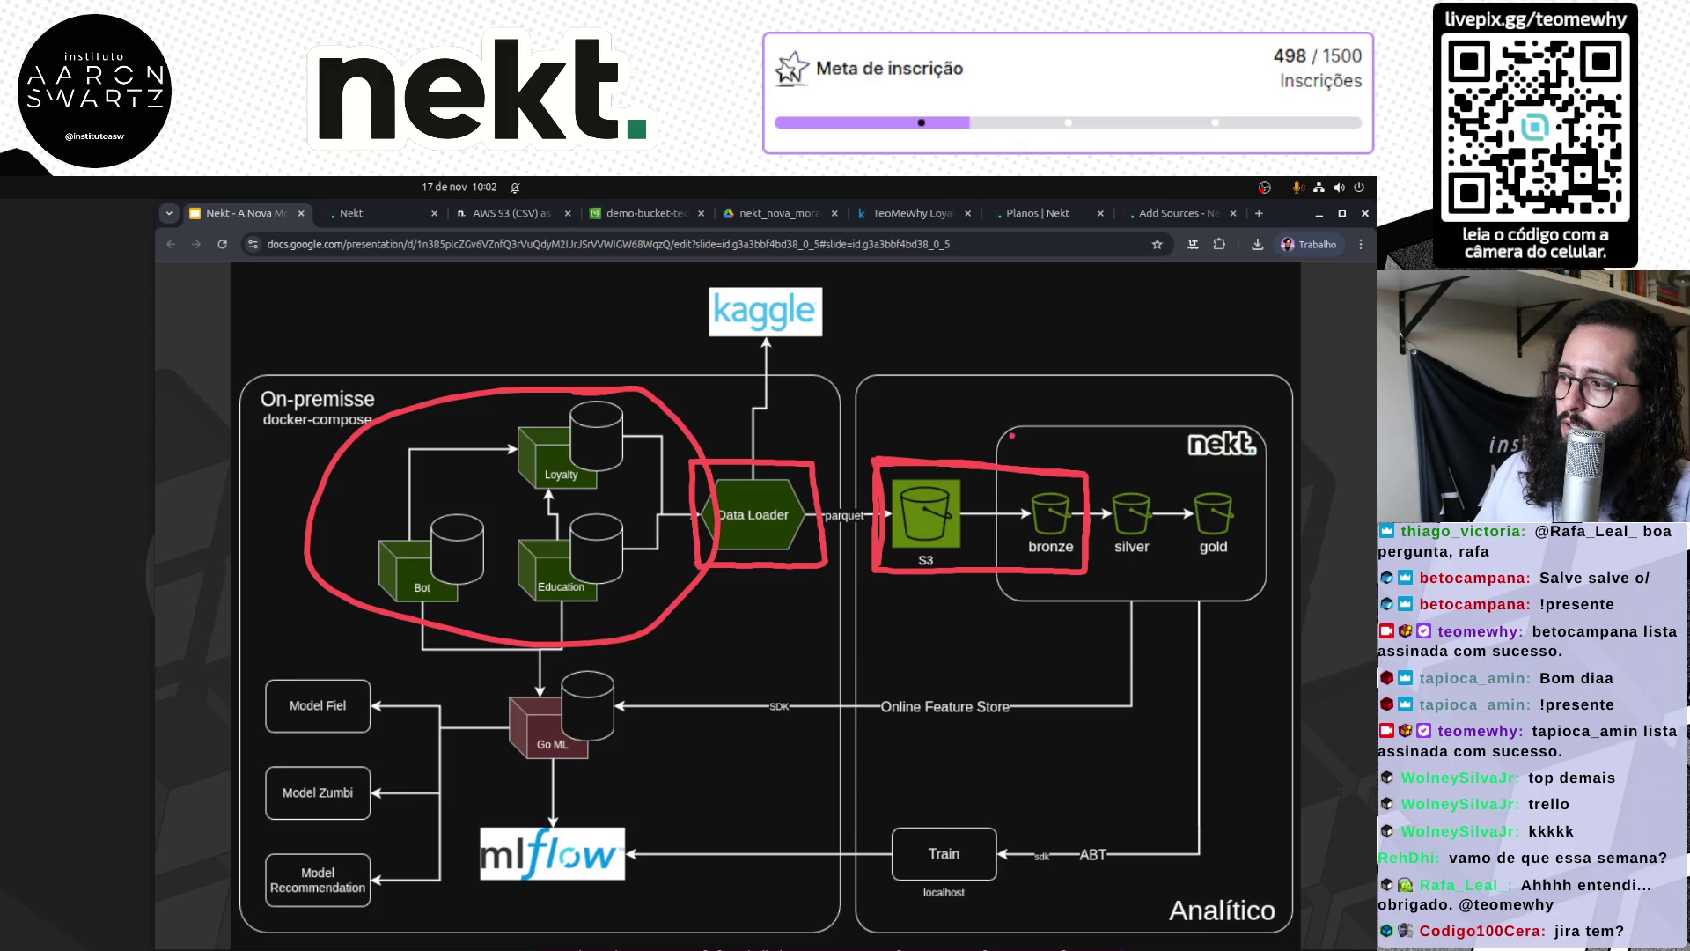
mouse_move(1014, 438)
left_mouse_down()
mouse_move(871, 404)
mouse_move(640, 409)
mouse_move(645, 430)
left_mouse_up()
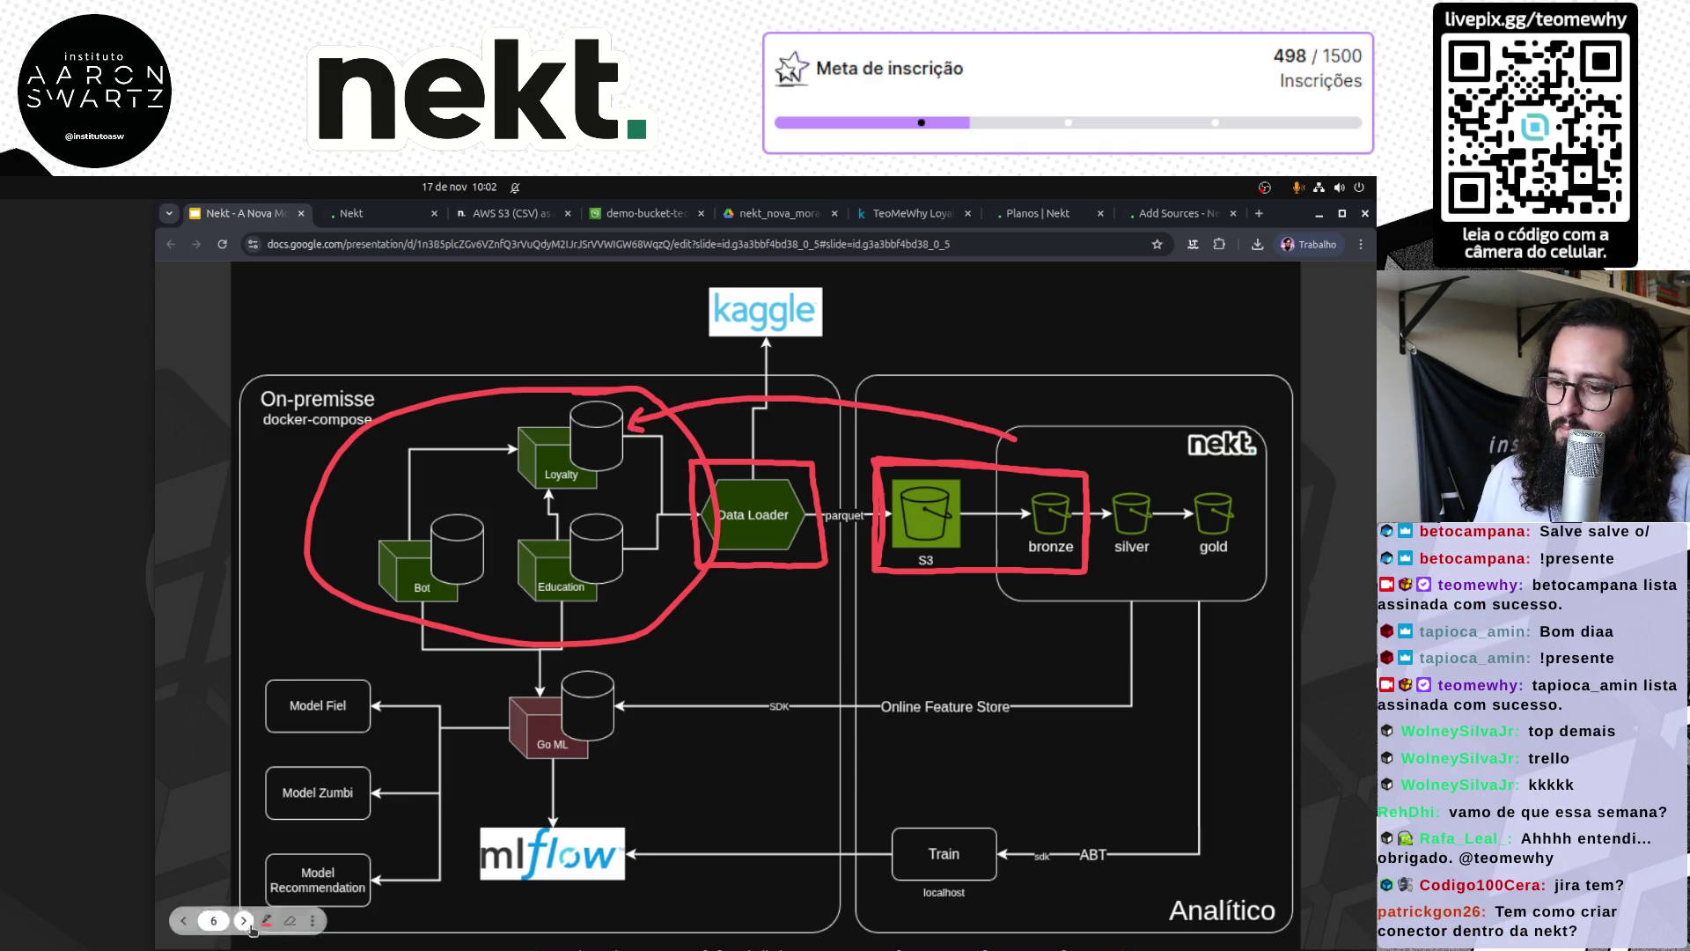
Step: Redraw red arrows from nekt back to Loyalty, Education and Bot, then search Nekt sources for mysql
left_click(413, 898)
mouse_move(1019, 459)
left_mouse_down()
mouse_move(868, 408)
mouse_move(645, 411)
mouse_move(660, 417)
left_mouse_up()
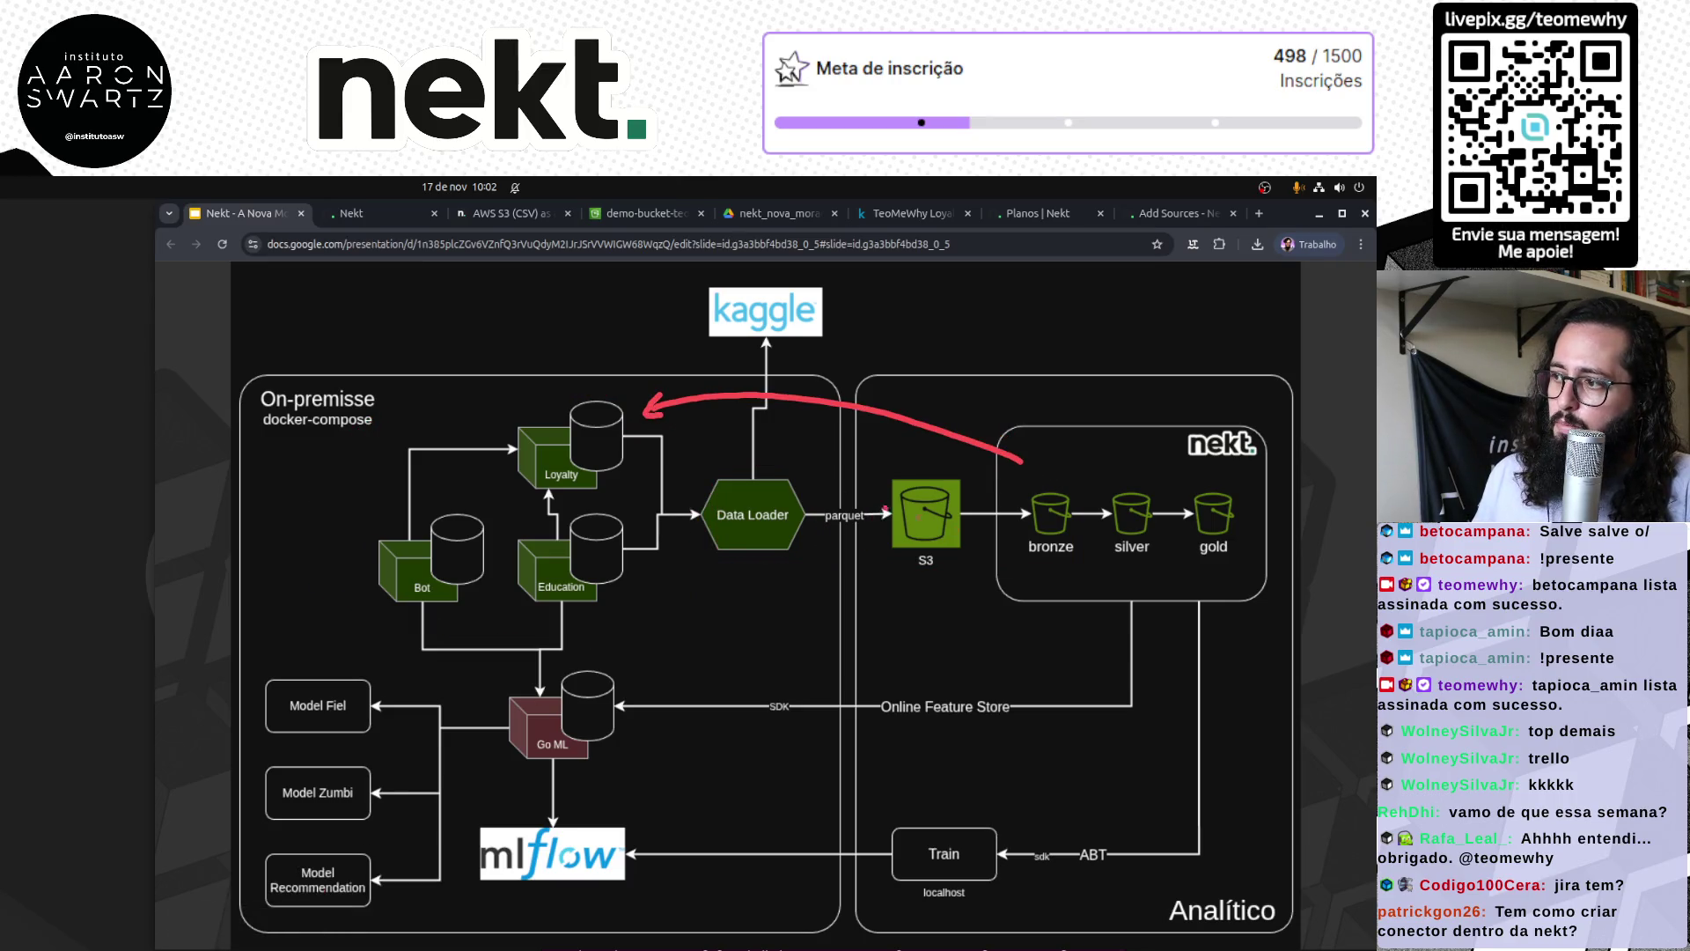
left_click_drag(1009, 531, 614, 617)
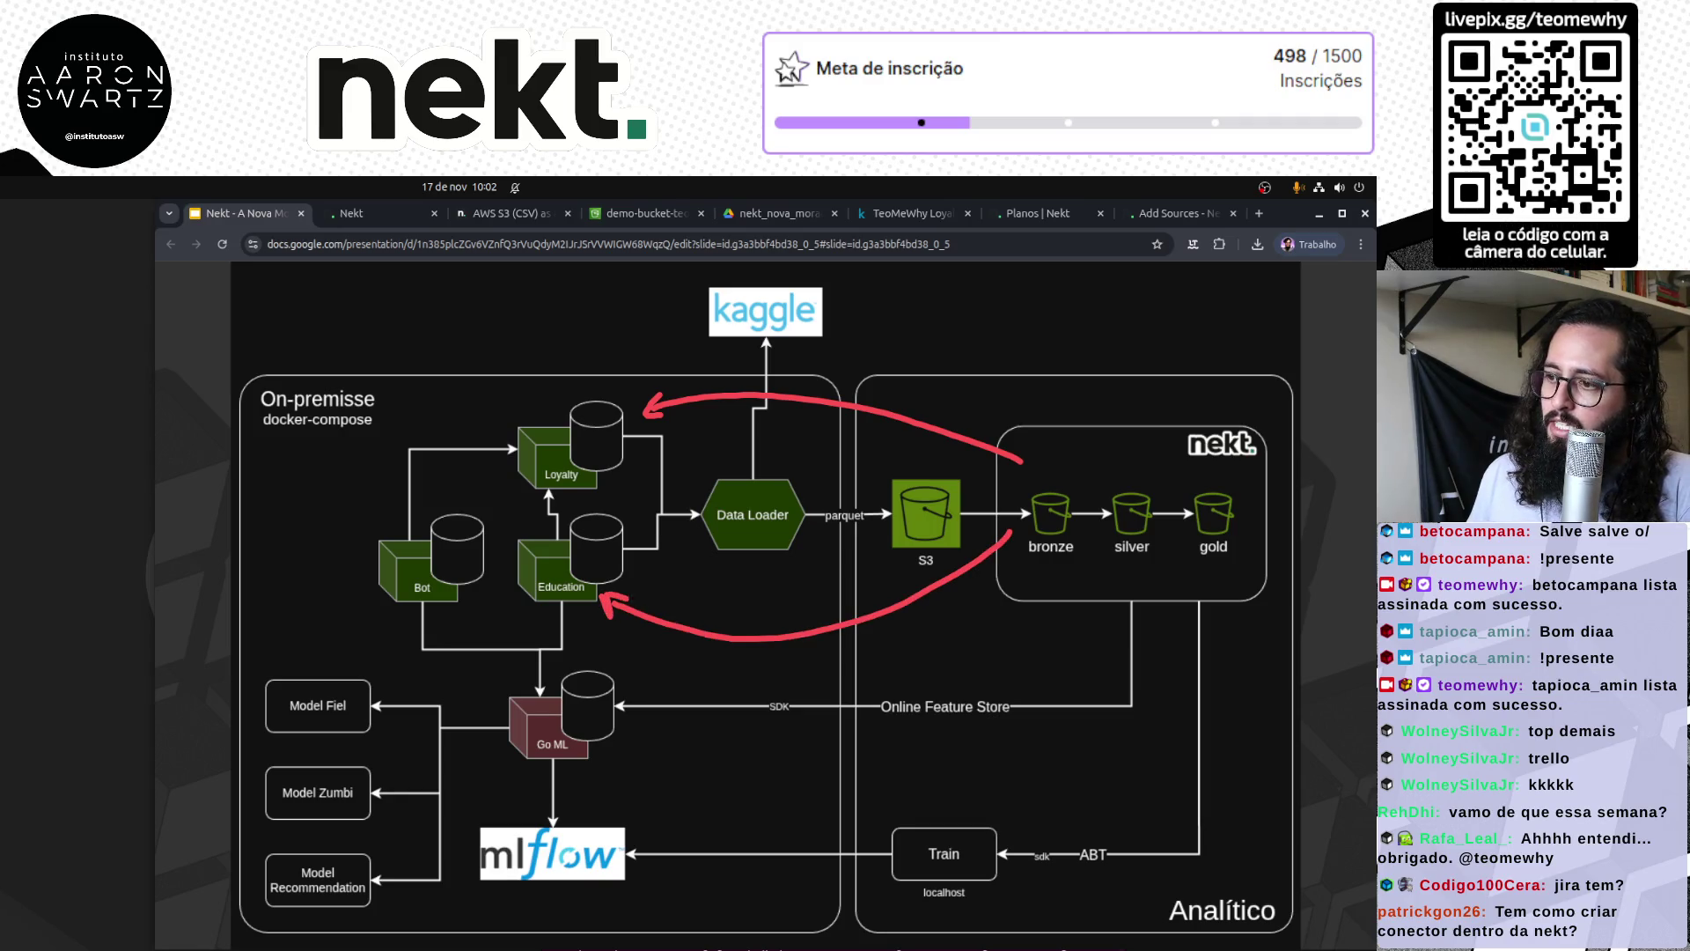
mouse_move(989, 516)
left_mouse_down()
mouse_move(683, 447)
mouse_move(491, 501)
mouse_move(518, 503)
left_mouse_up()
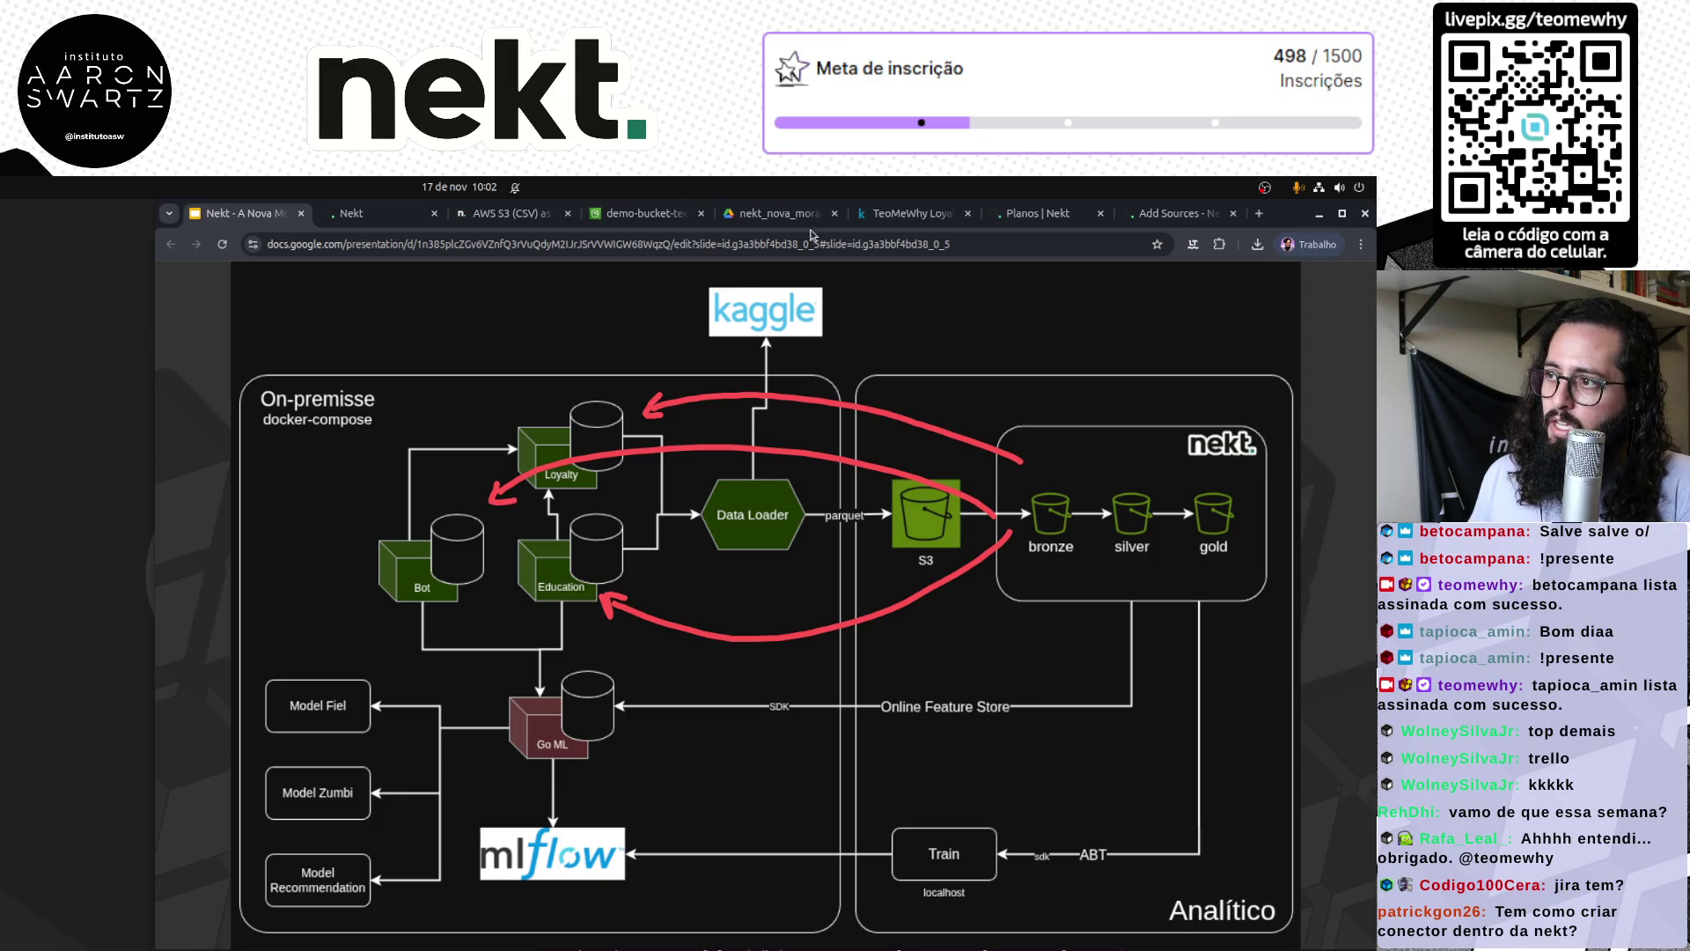
left_click(1175, 213)
type("mysql")
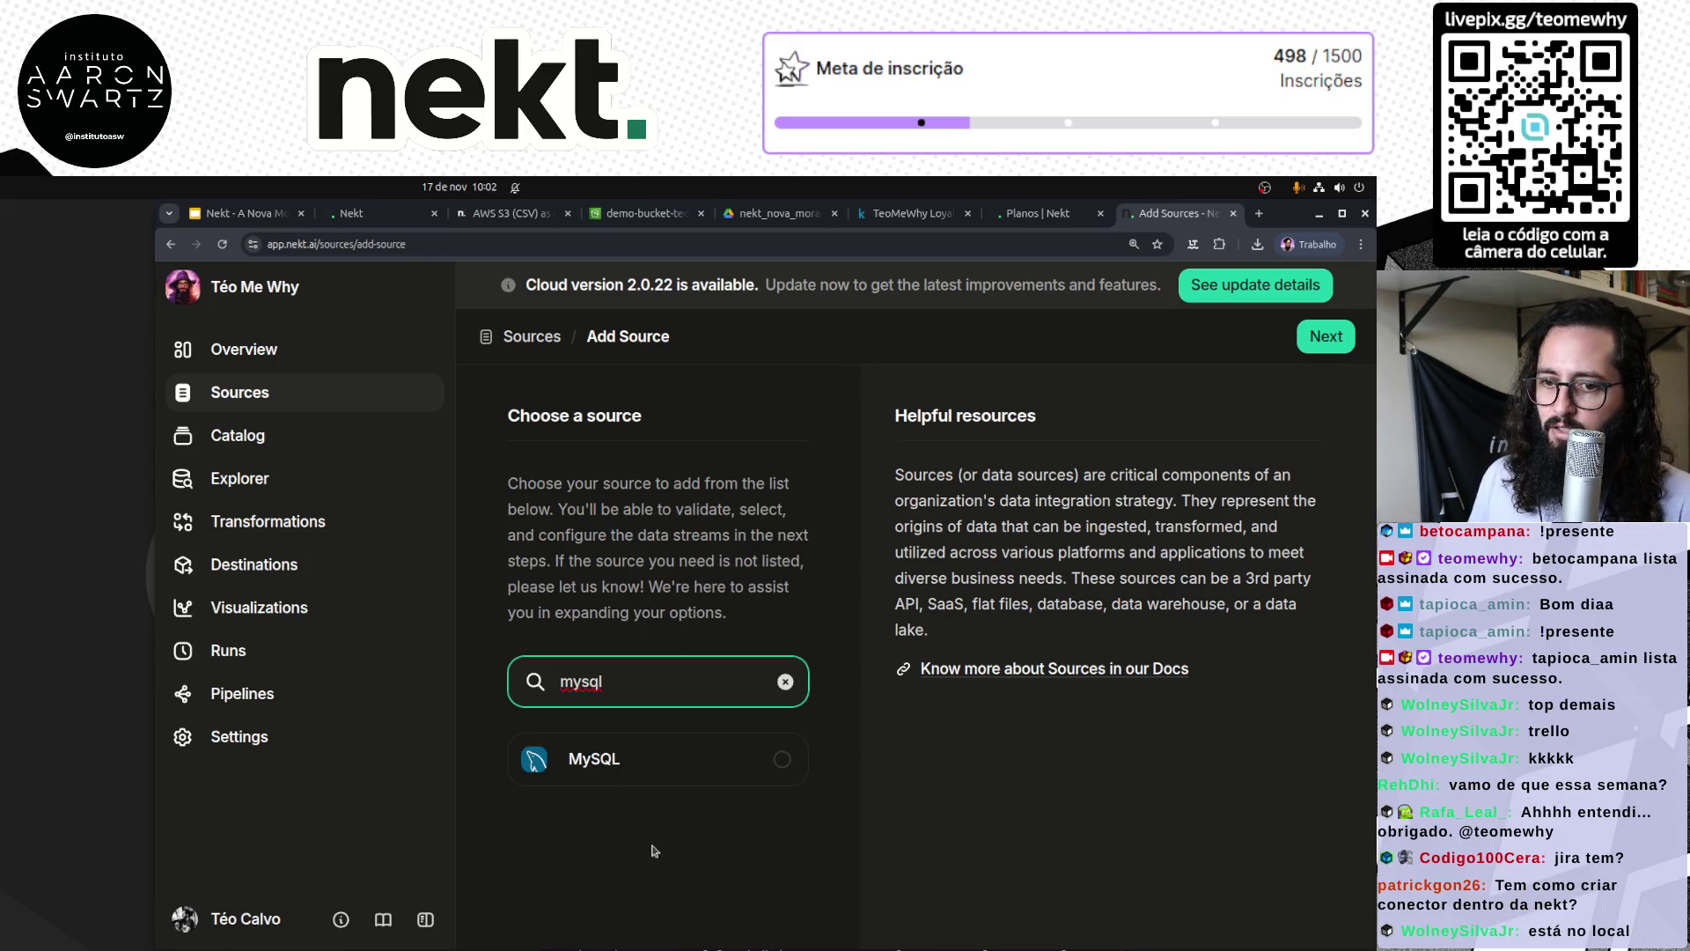
Step: Clear the mysql search so Monday, Meetime, Excel and other connectors show again
left_click(663, 812)
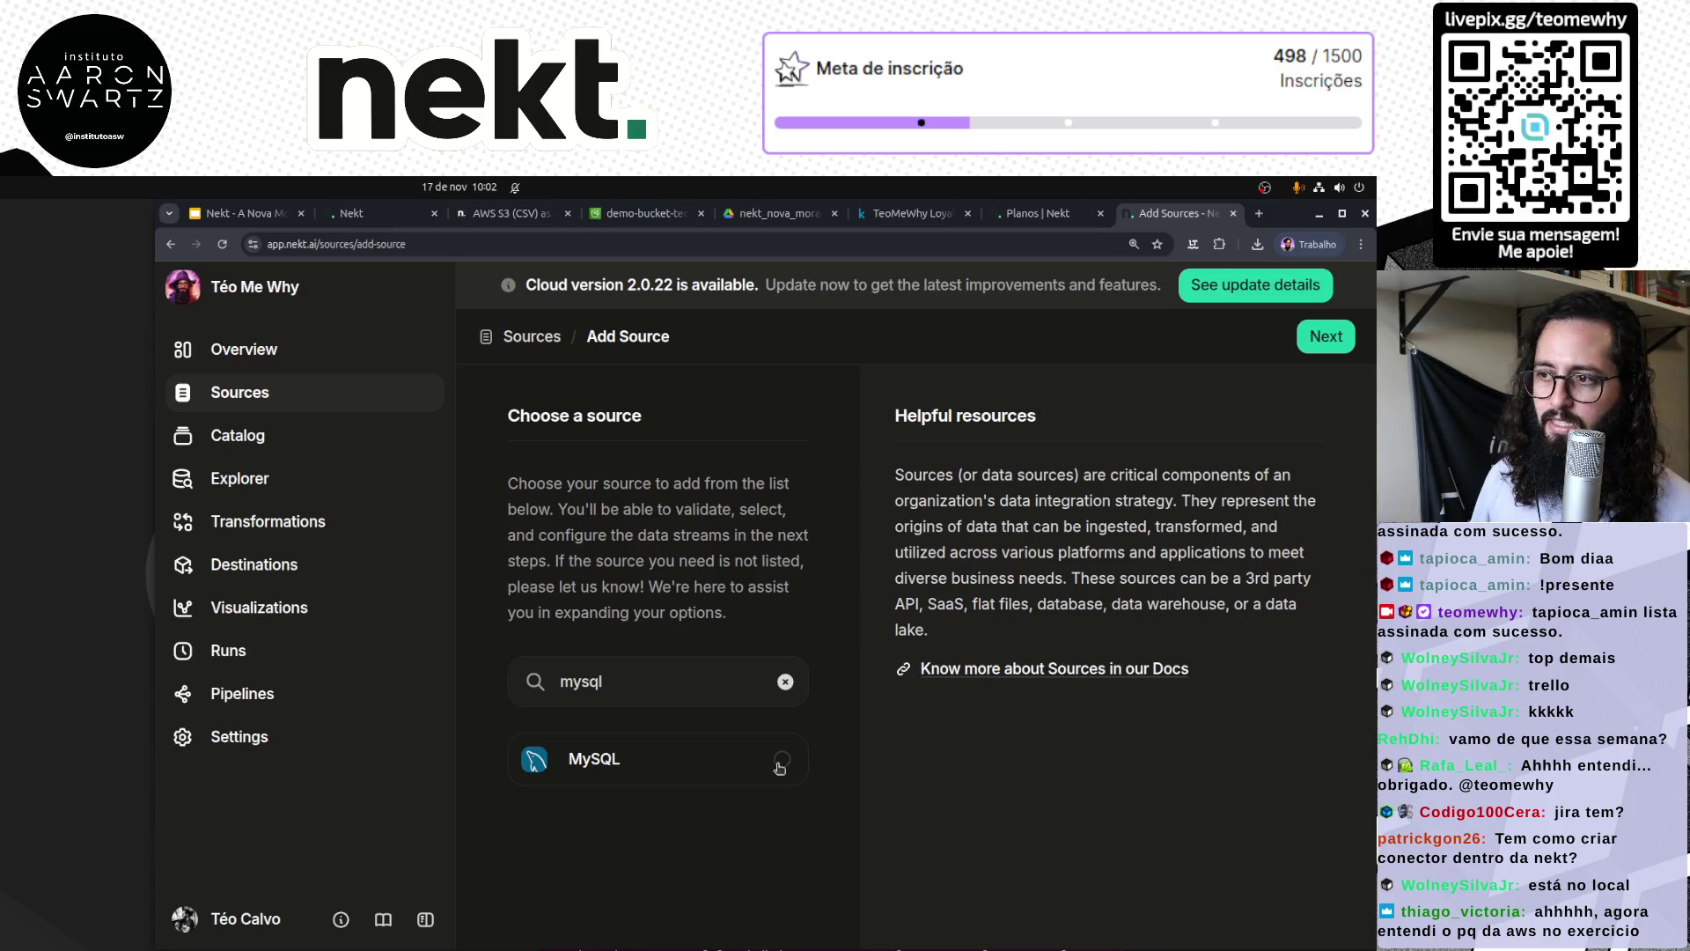
left_click(785, 683)
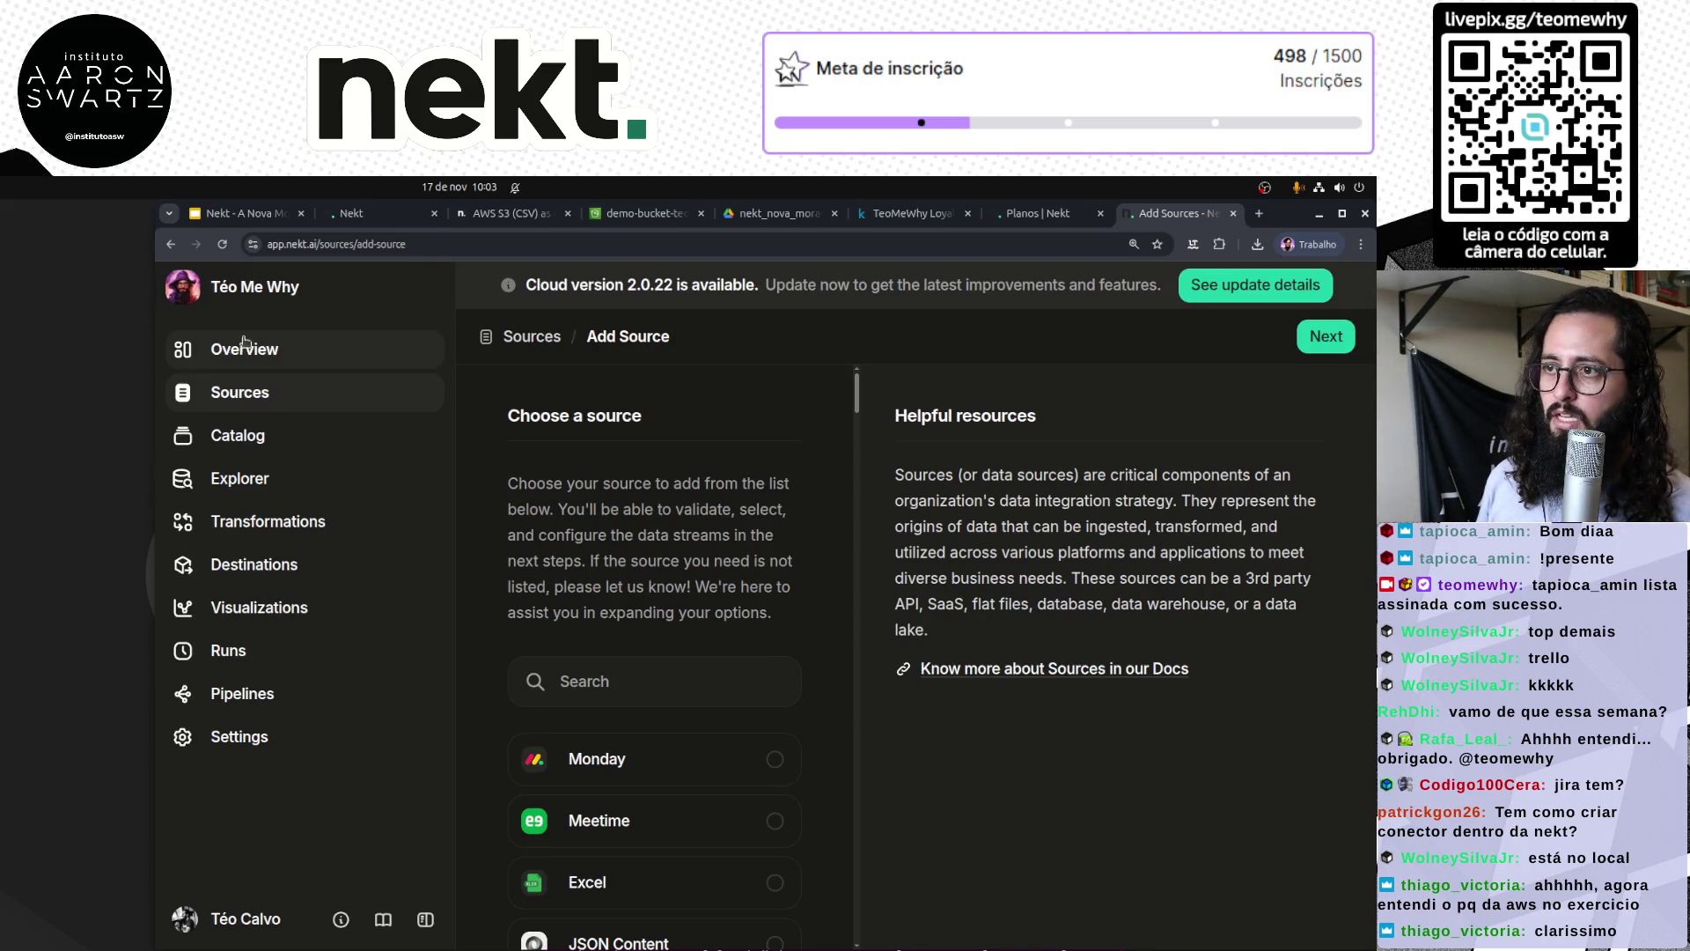
Step: Validate the AWS S3 (CSV) source, review the invalid bucket name error, and close it
left_click(380, 215)
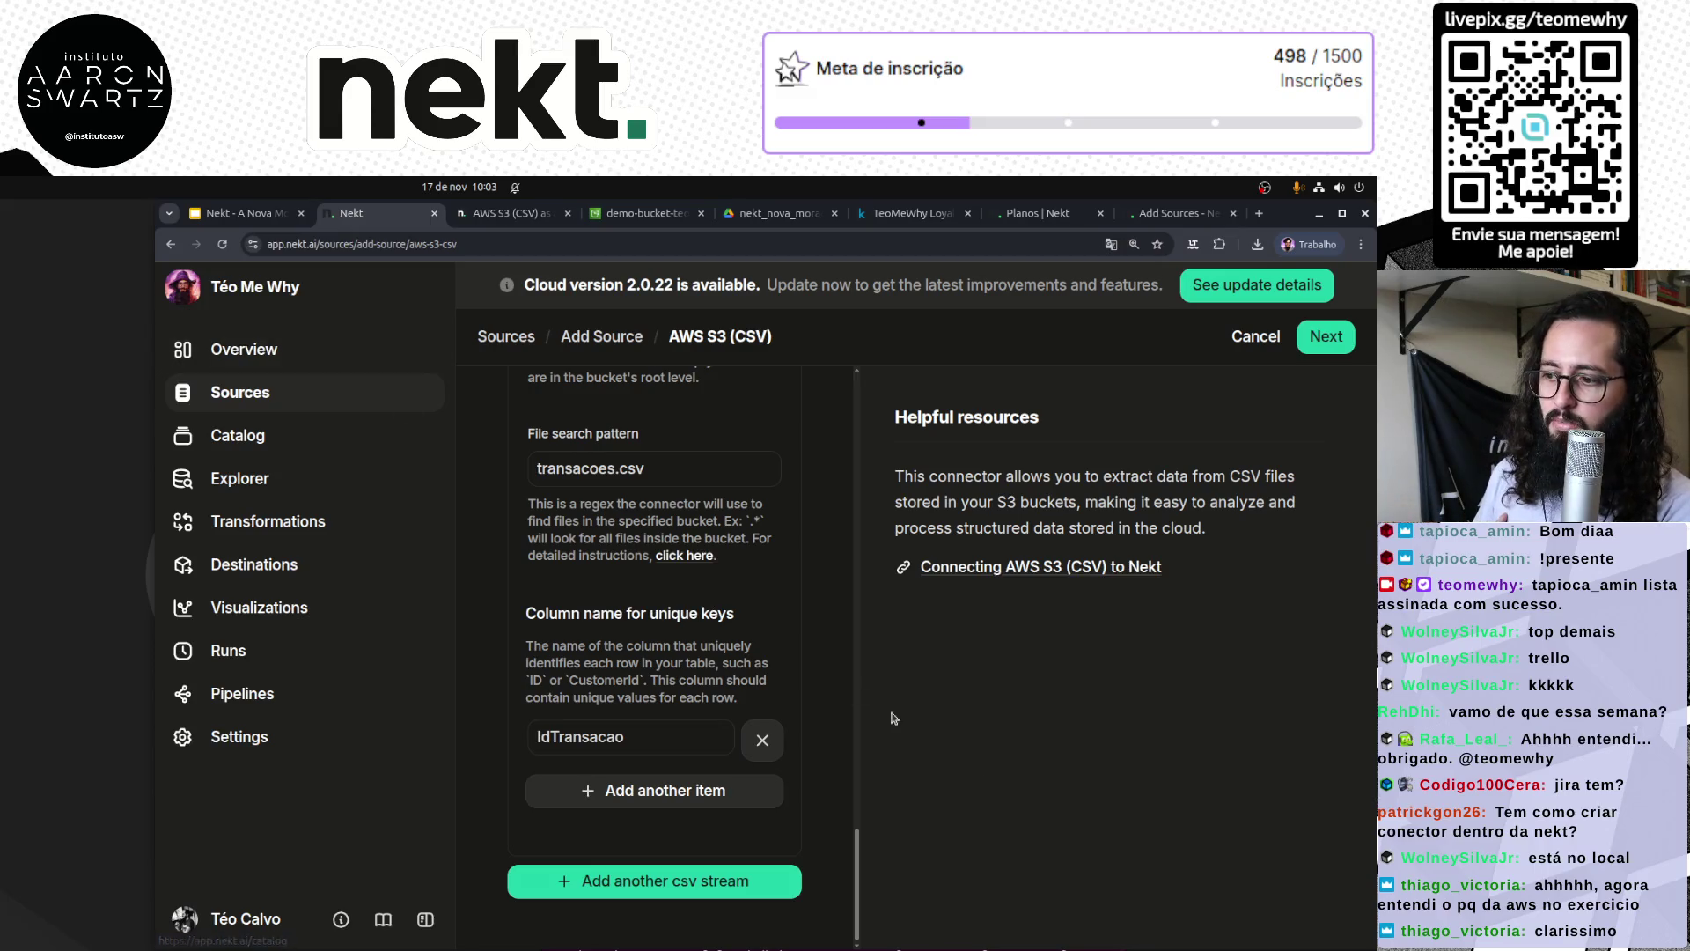
mouse_move(858, 871)
left_mouse_down()
mouse_move(858, 414)
mouse_move(858, 872)
left_mouse_up()
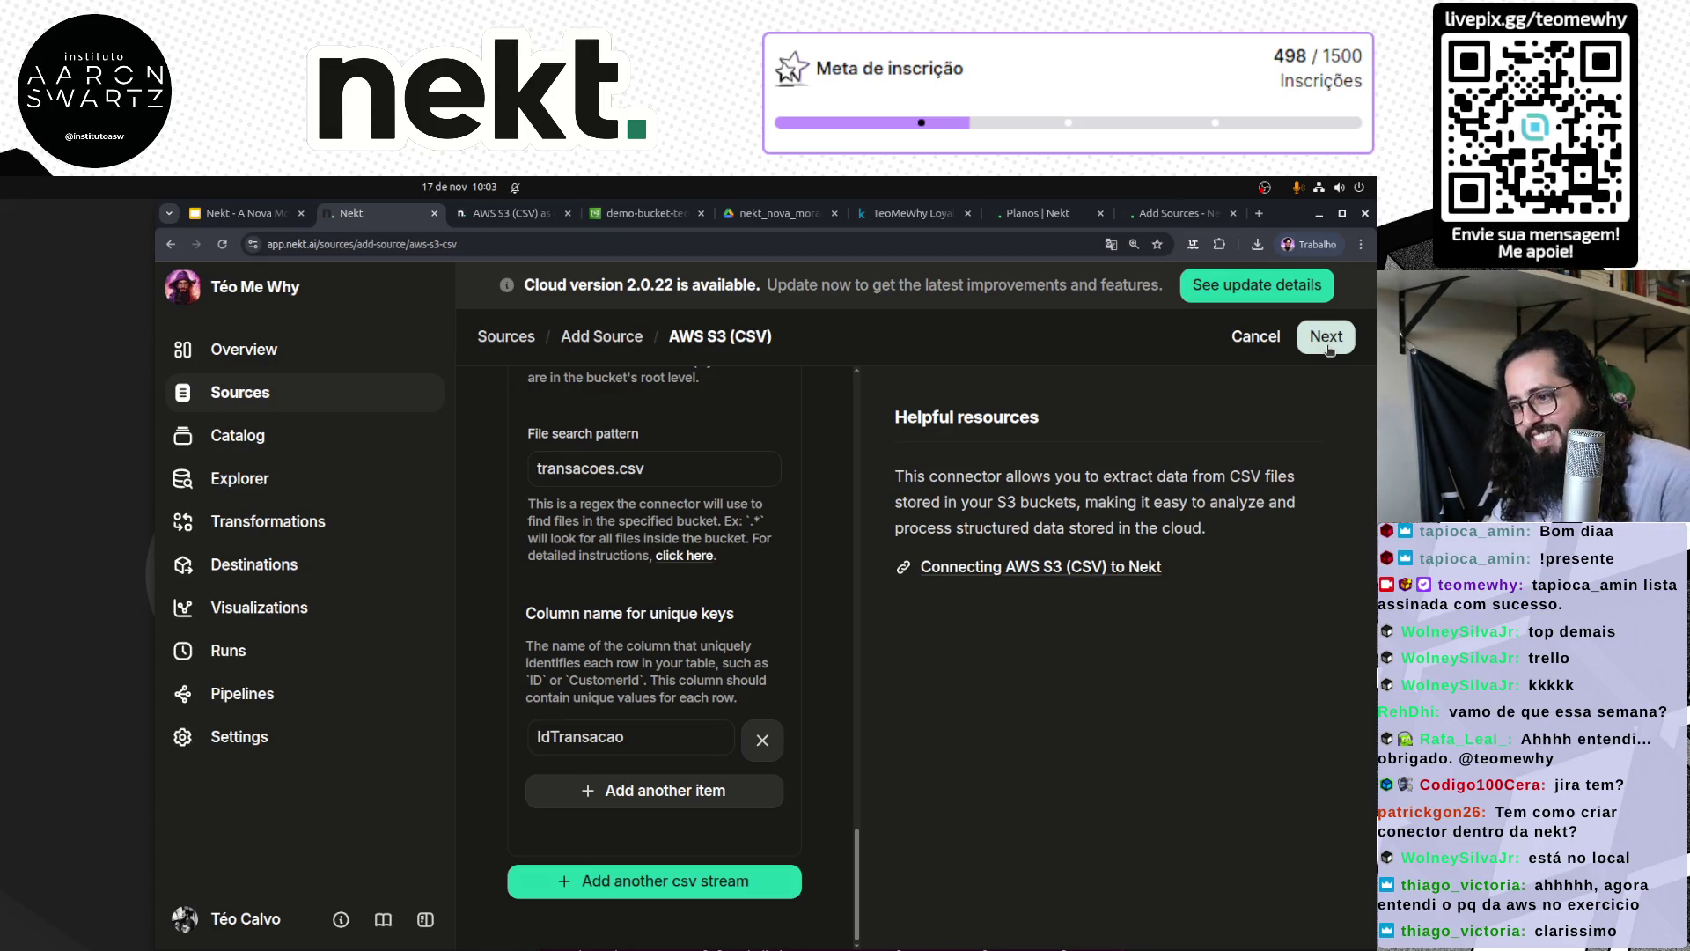
left_click(1327, 347)
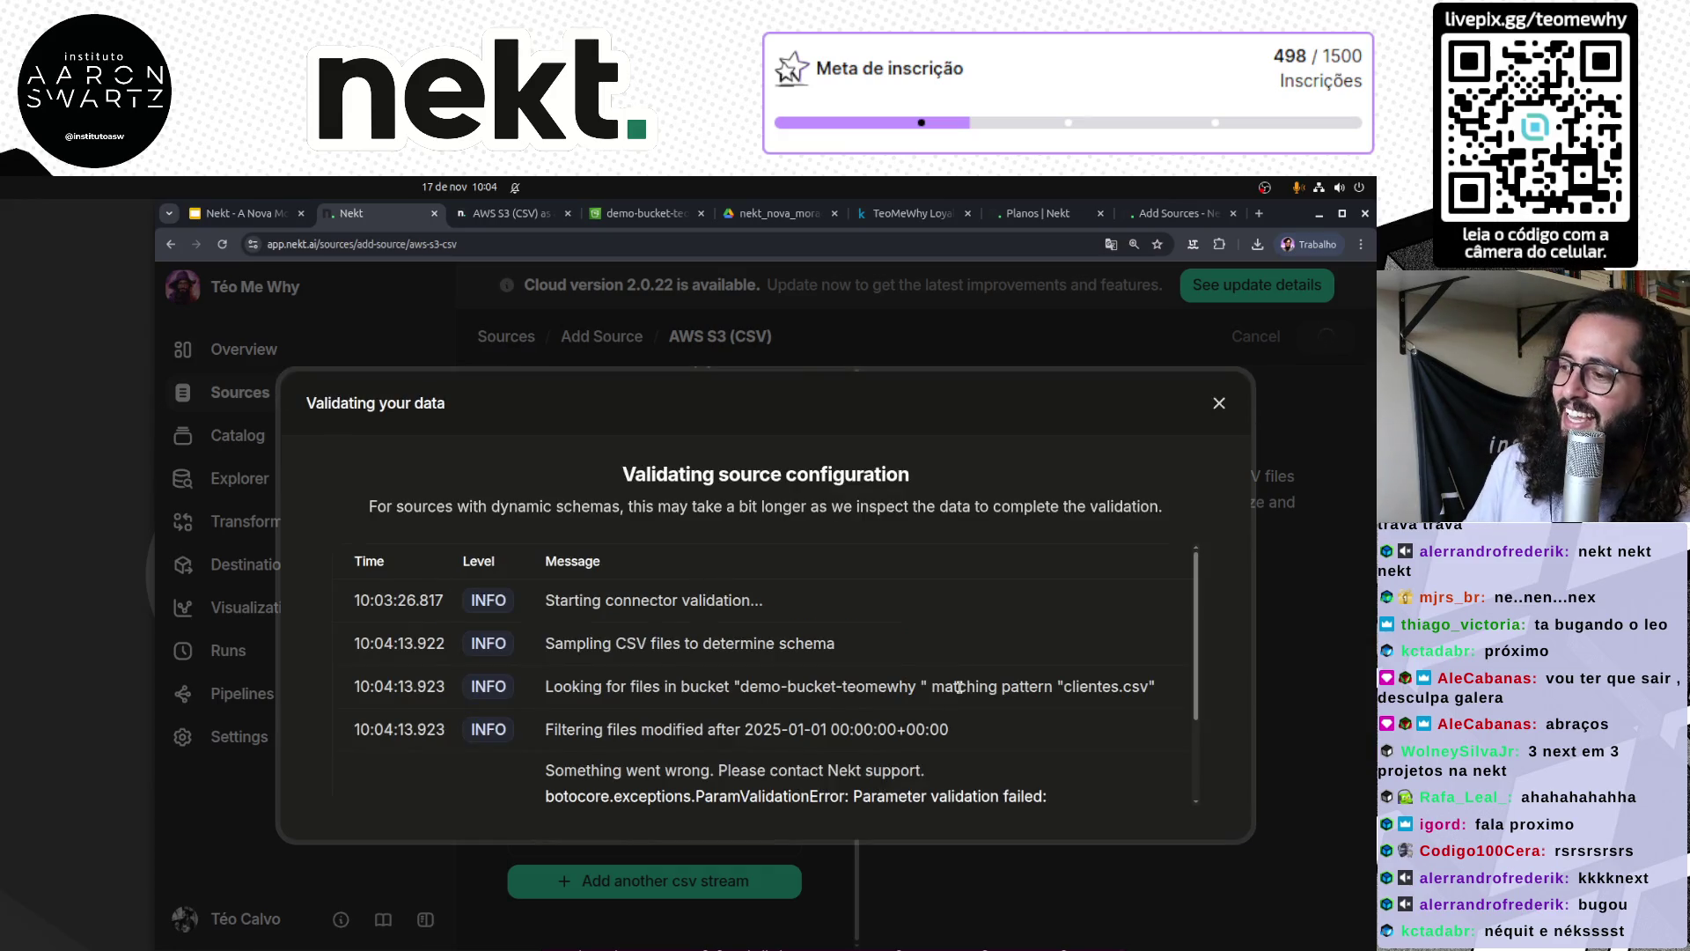
scroll(1027, 702, "down", 2)
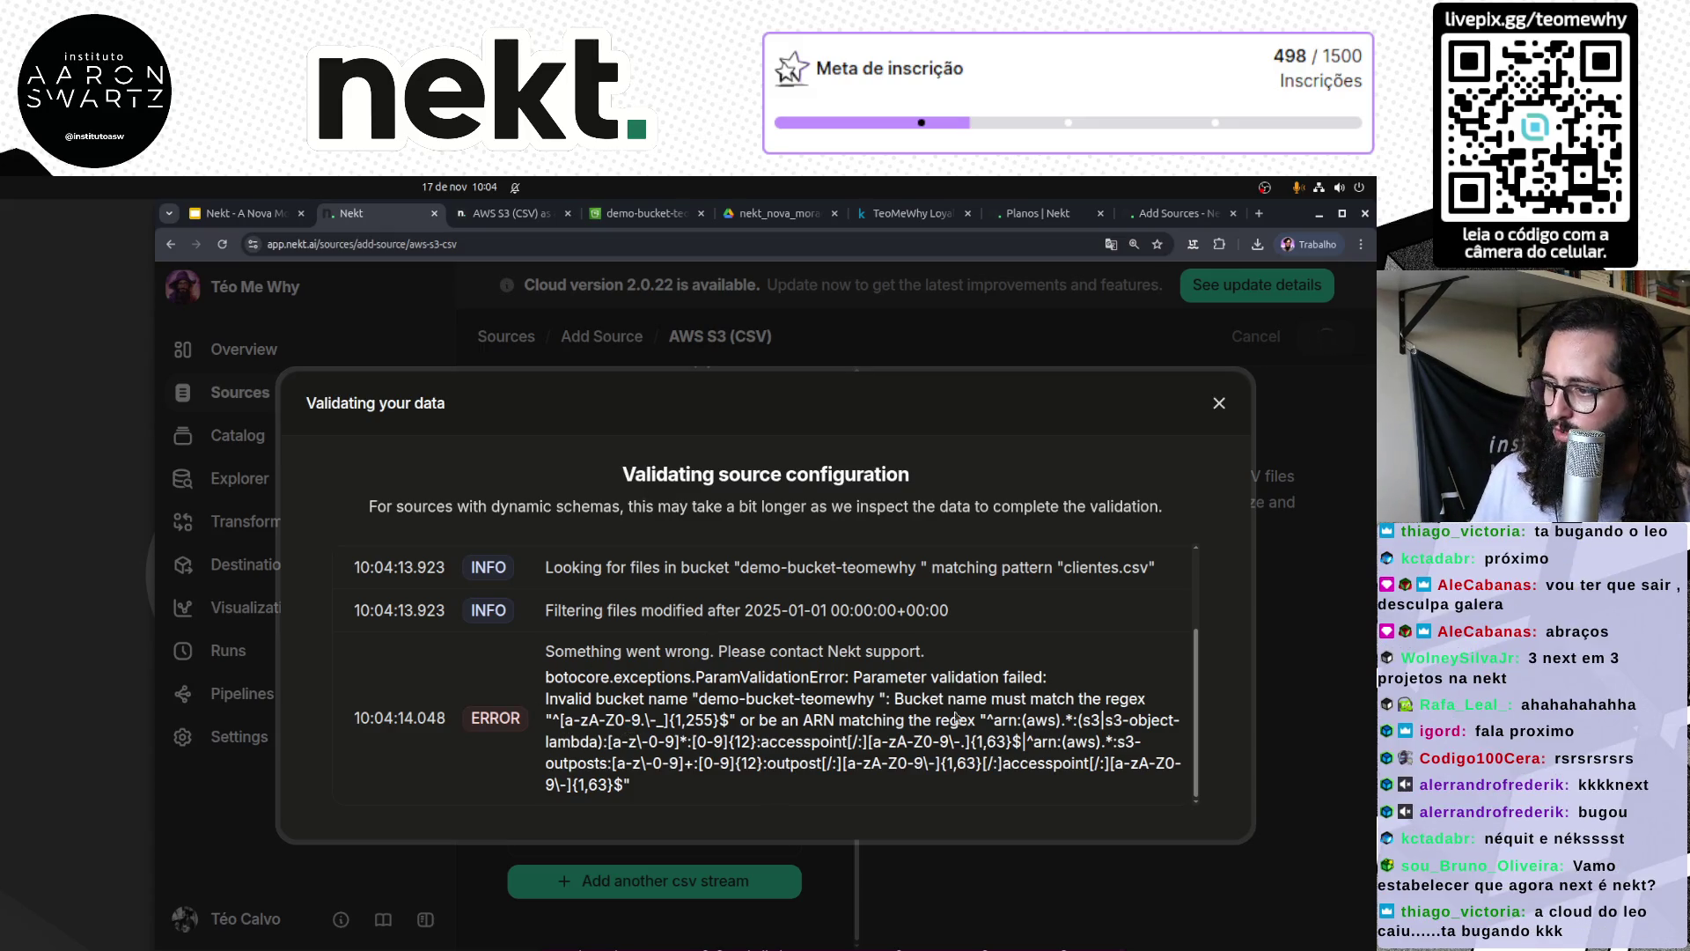
mouse_move(955, 700)
left_mouse_down()
mouse_move(1091, 702)
mouse_move(724, 721)
mouse_move(920, 739)
left_mouse_up()
left_click(973, 757)
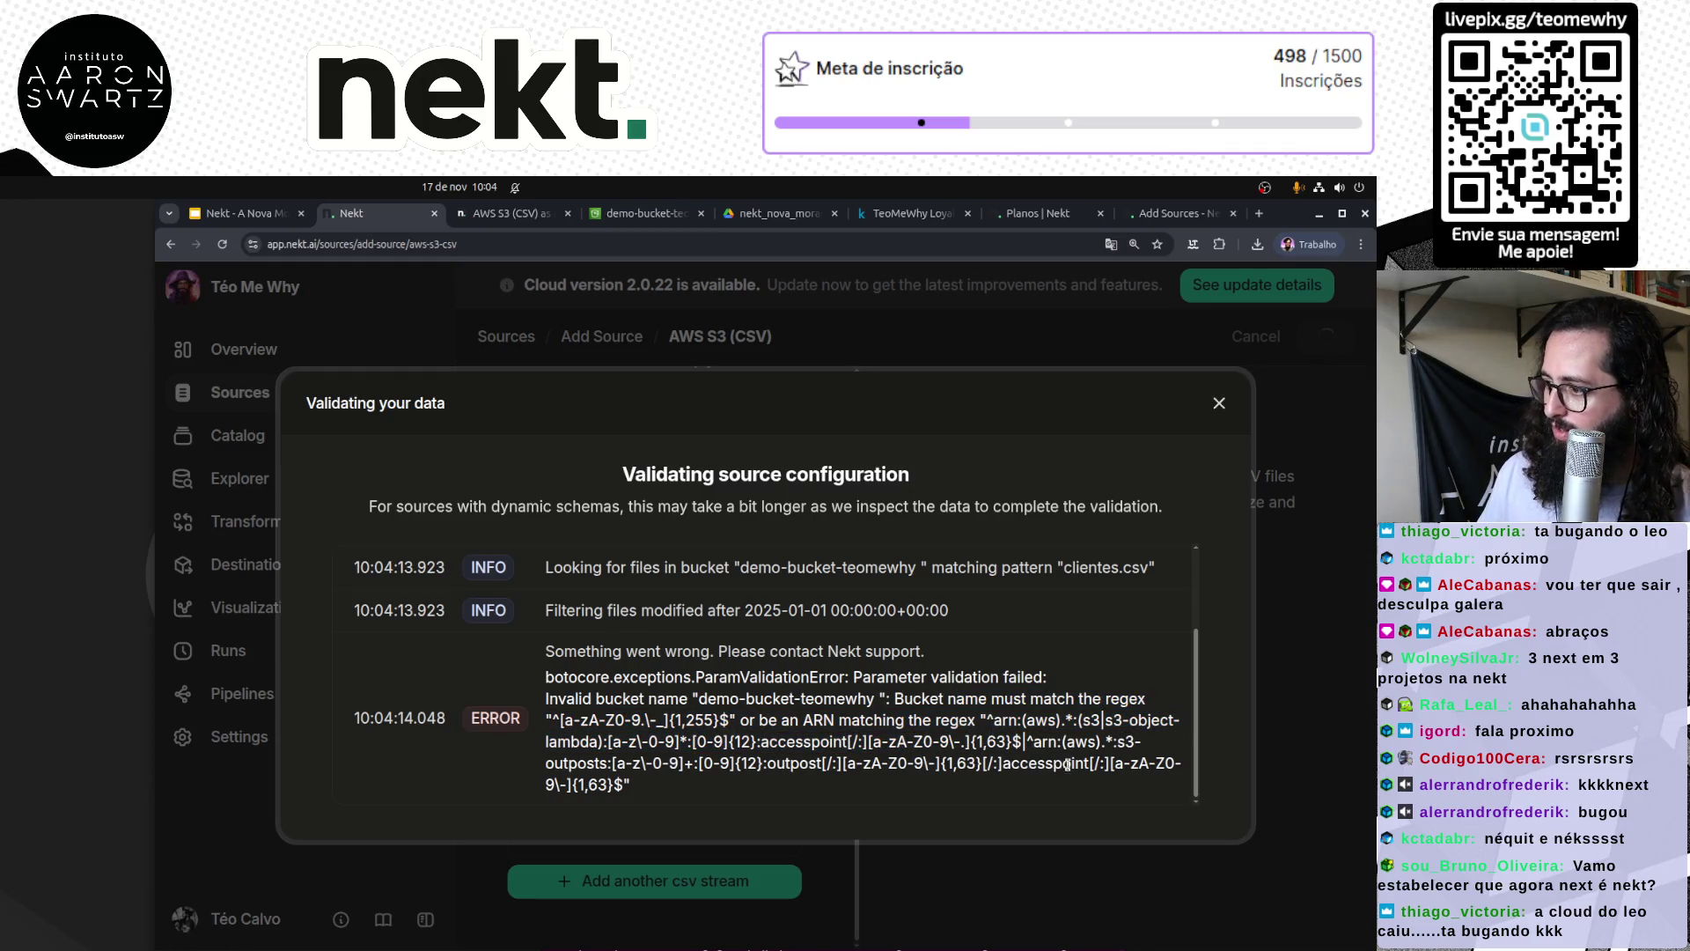
left_click(1218, 403)
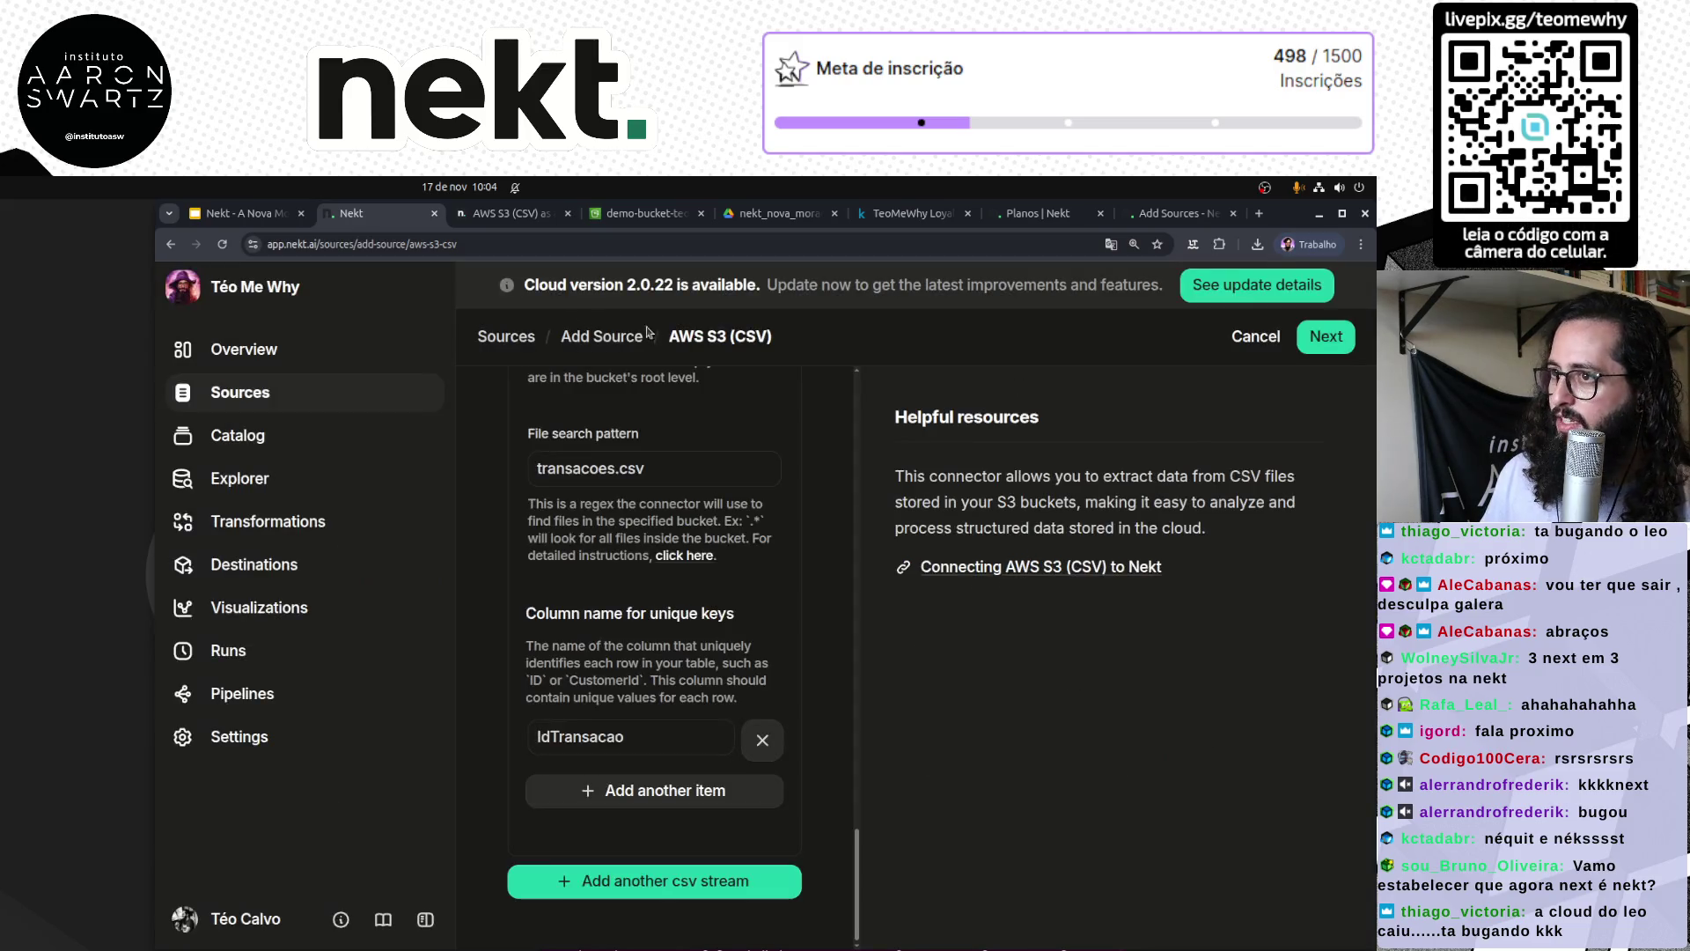
Step: Copy the loyalty/ folder's S3 URI and ARN from its AWS S3 Properties page
left_click(628, 214)
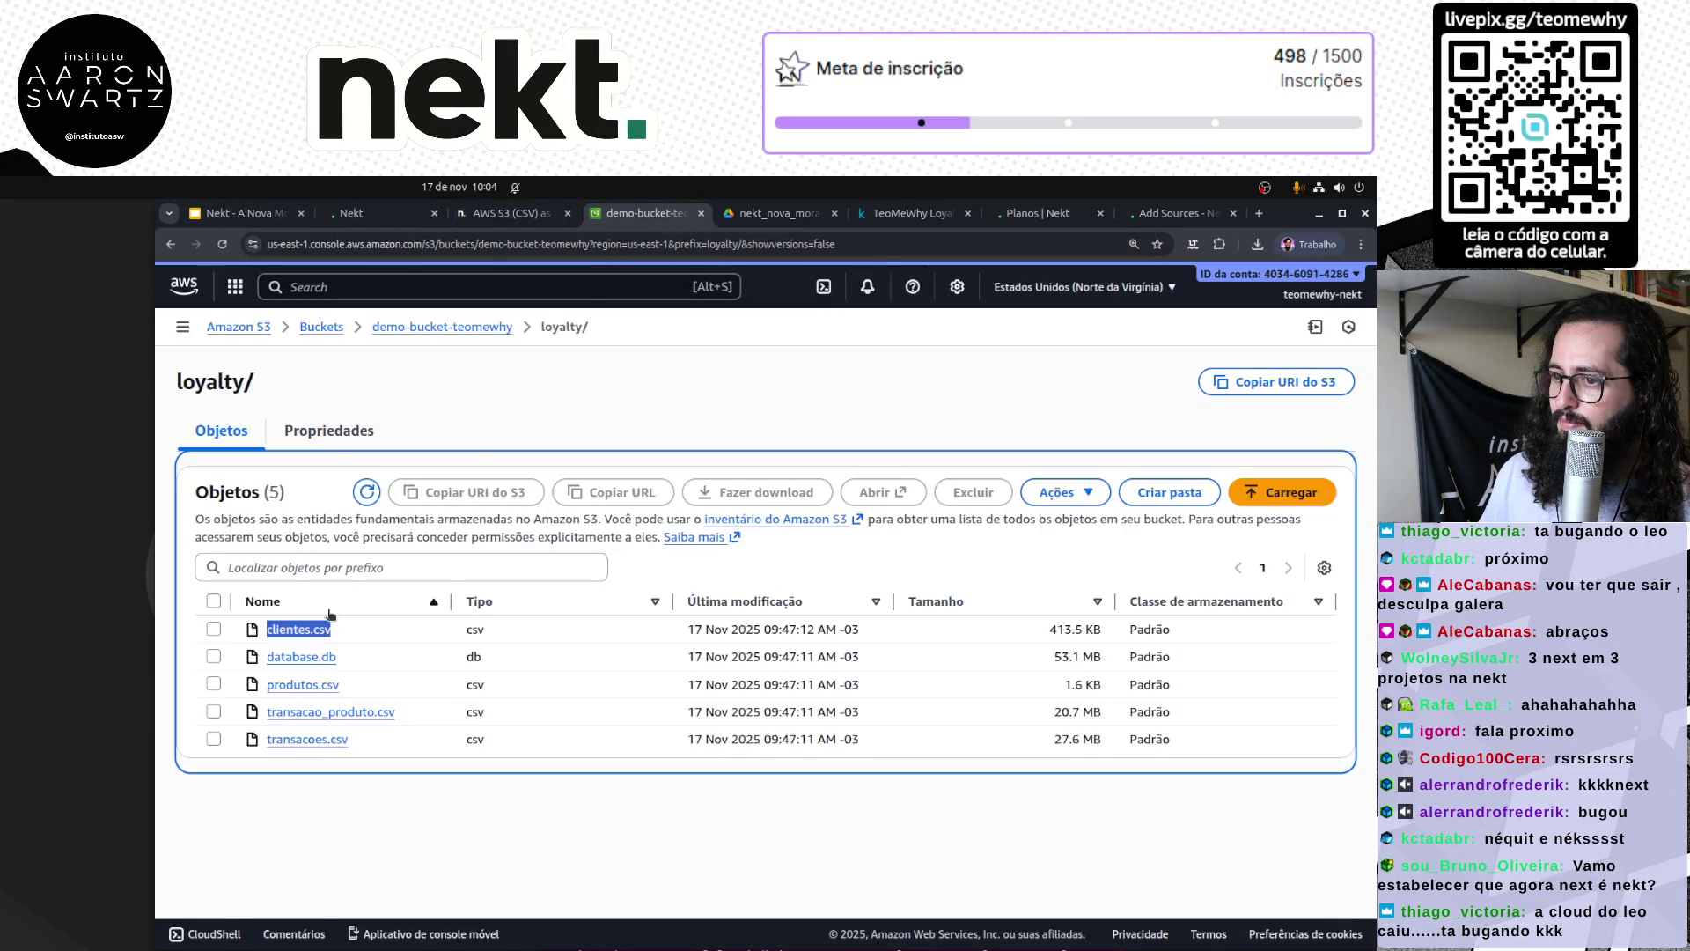
left_click(328, 431)
left_click_drag(833, 546, 602, 542)
left_click(592, 542)
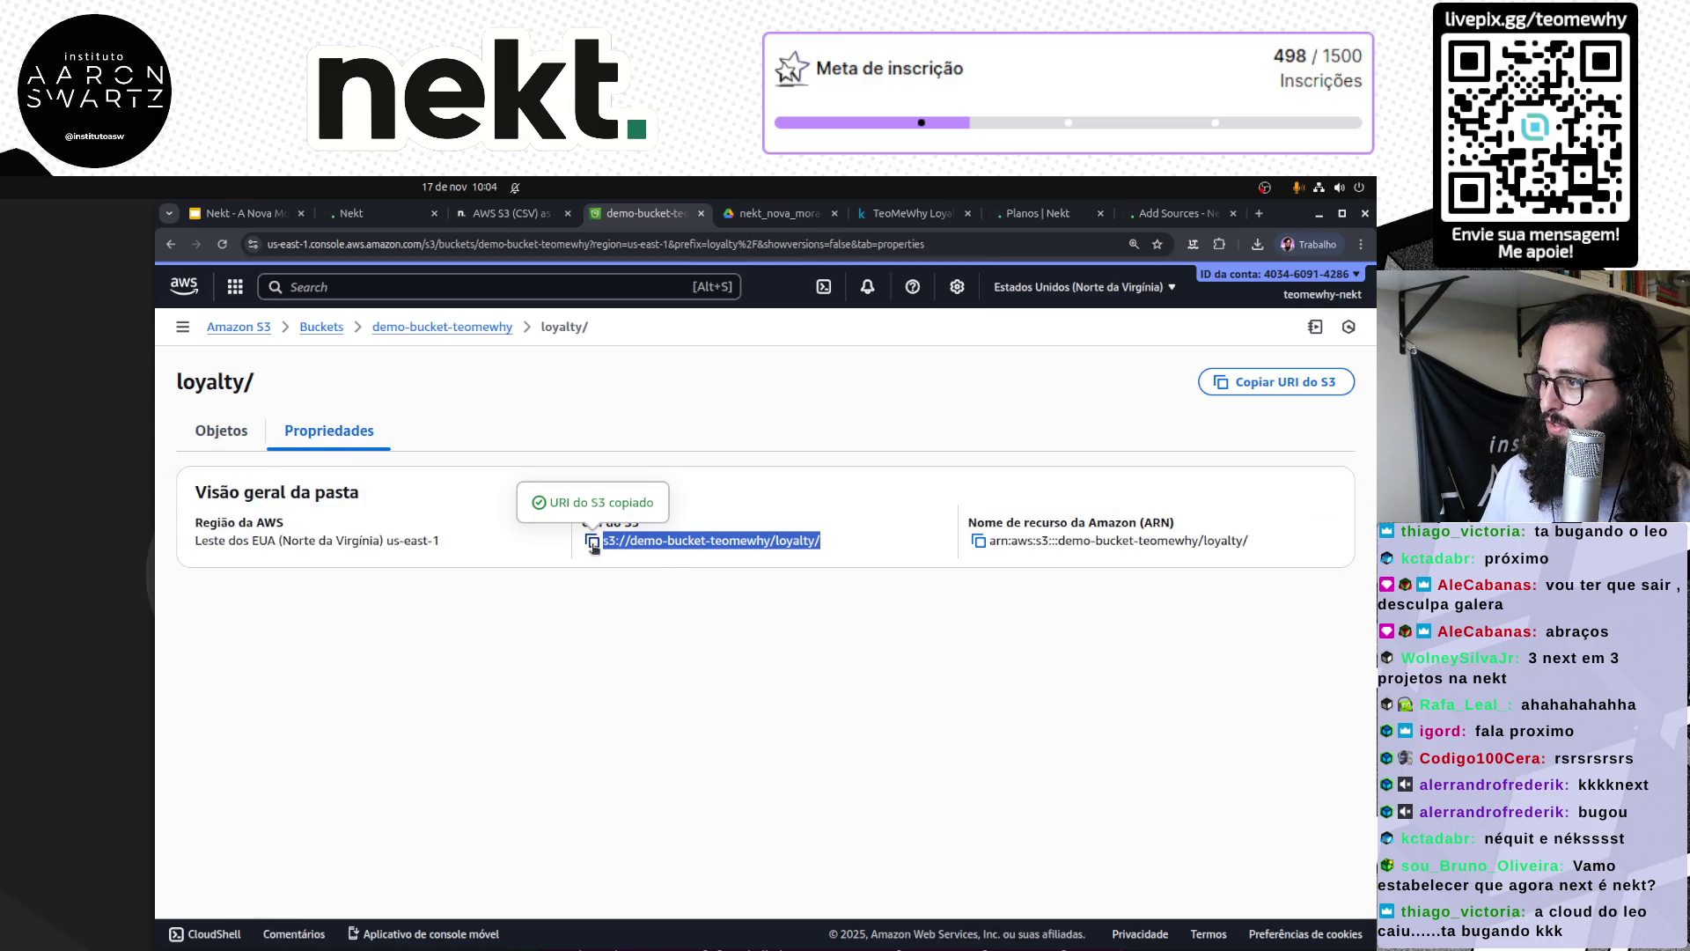
left_click(969, 658)
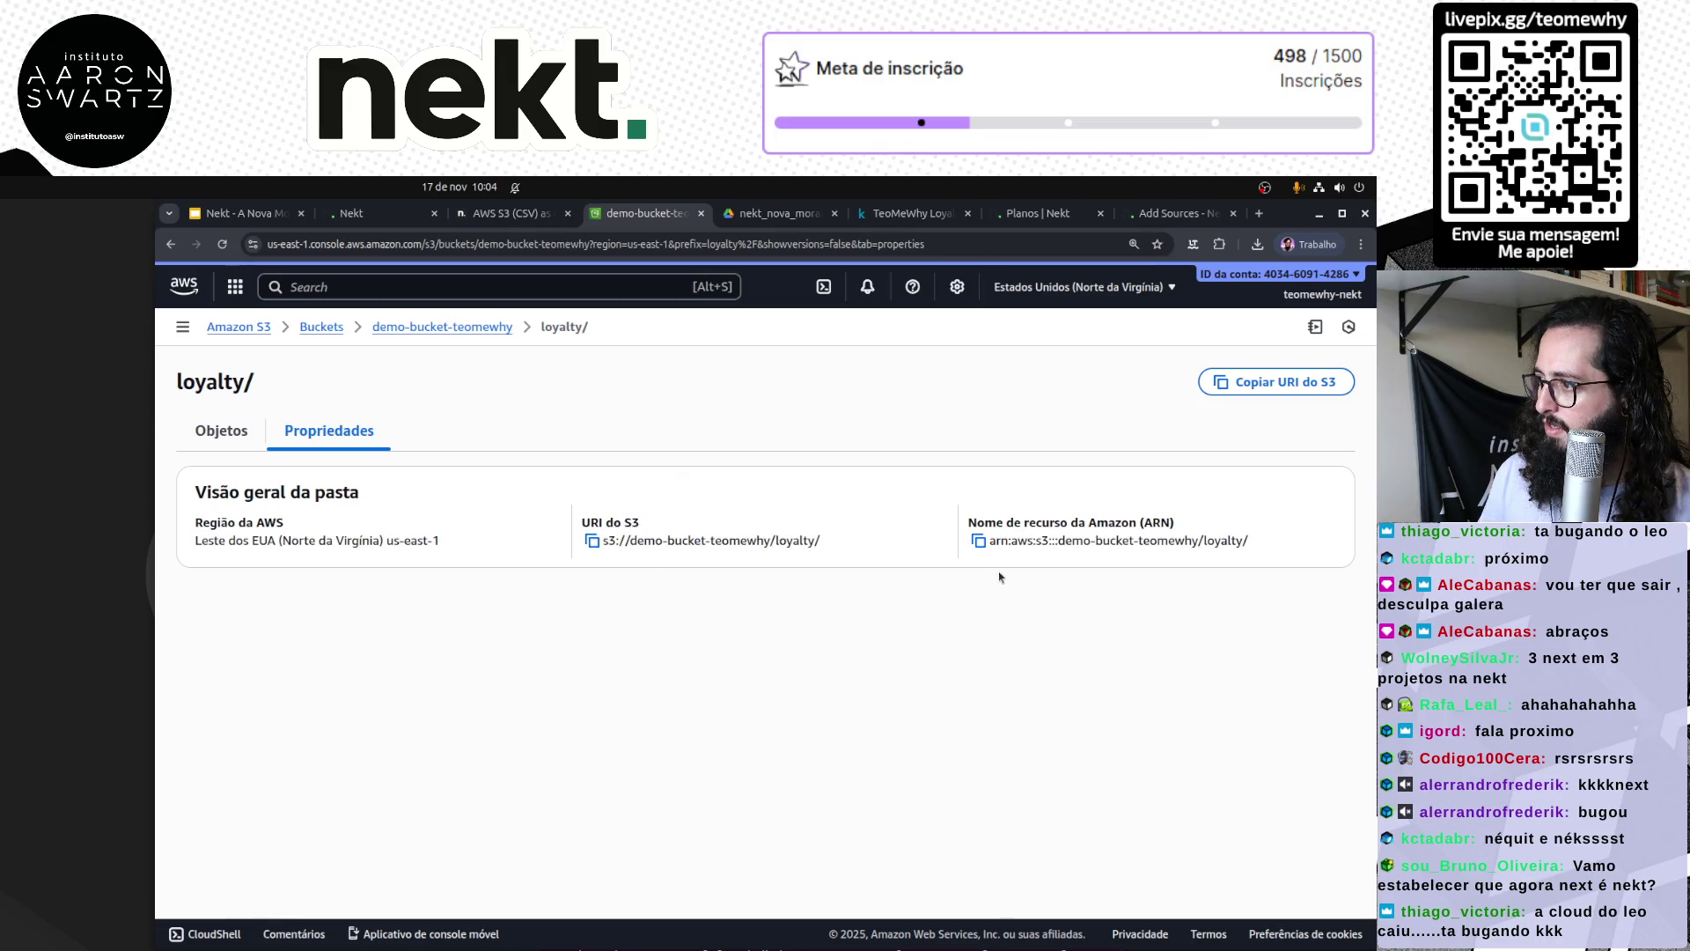
left_click(592, 541)
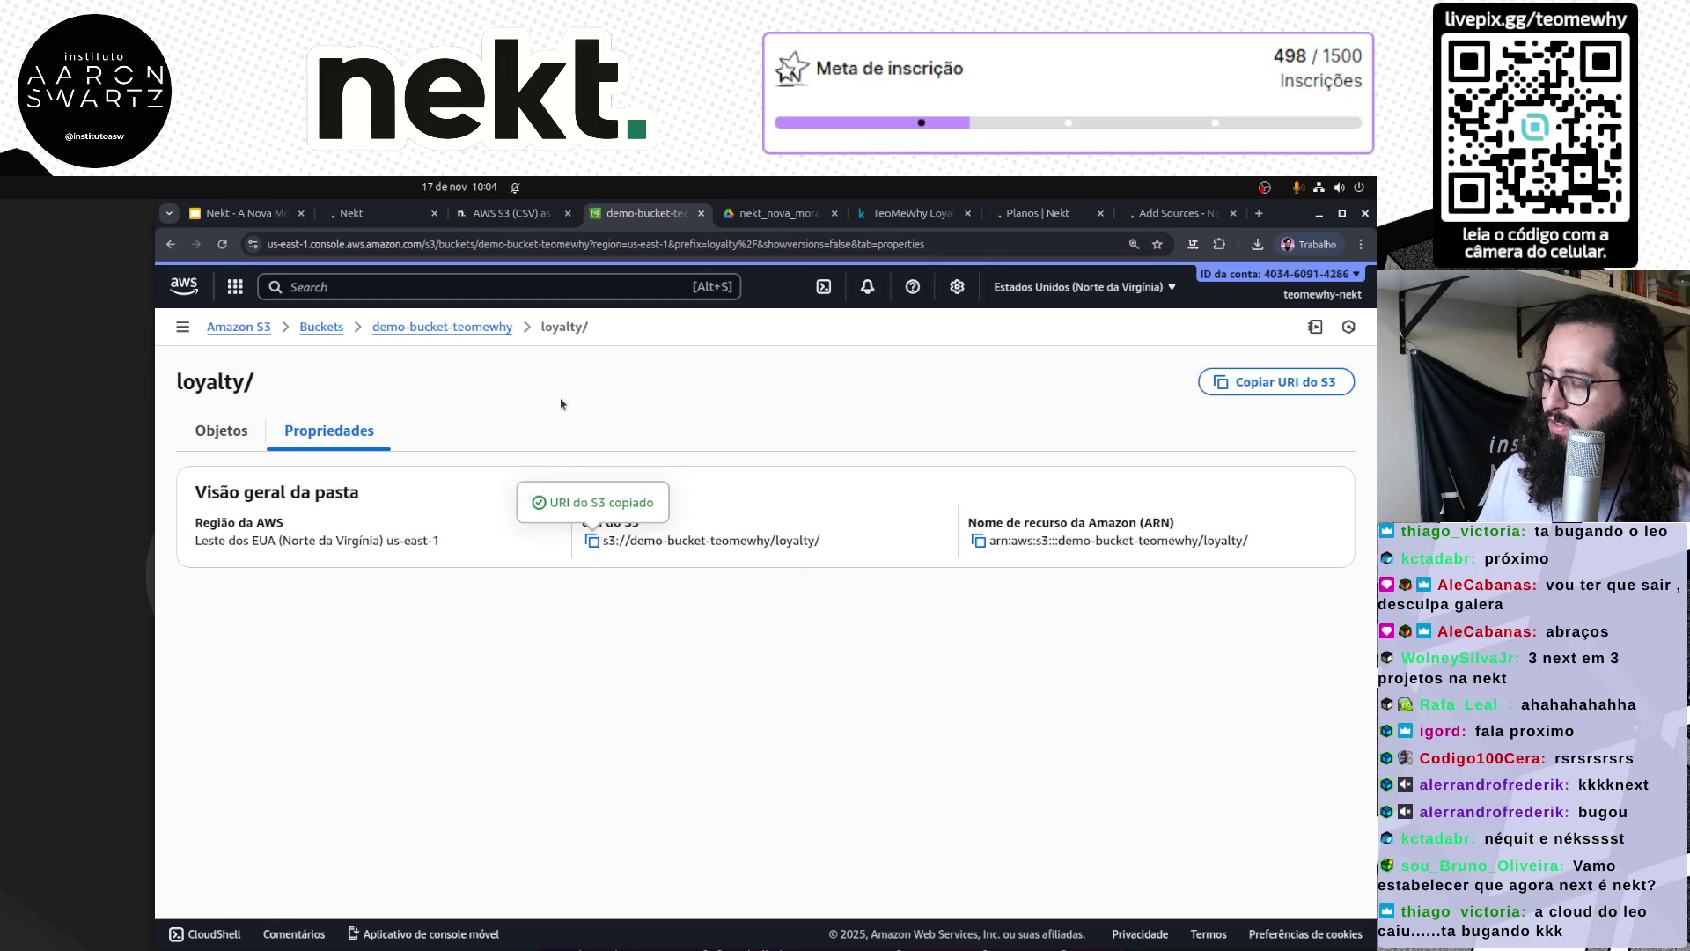
left_click(978, 541)
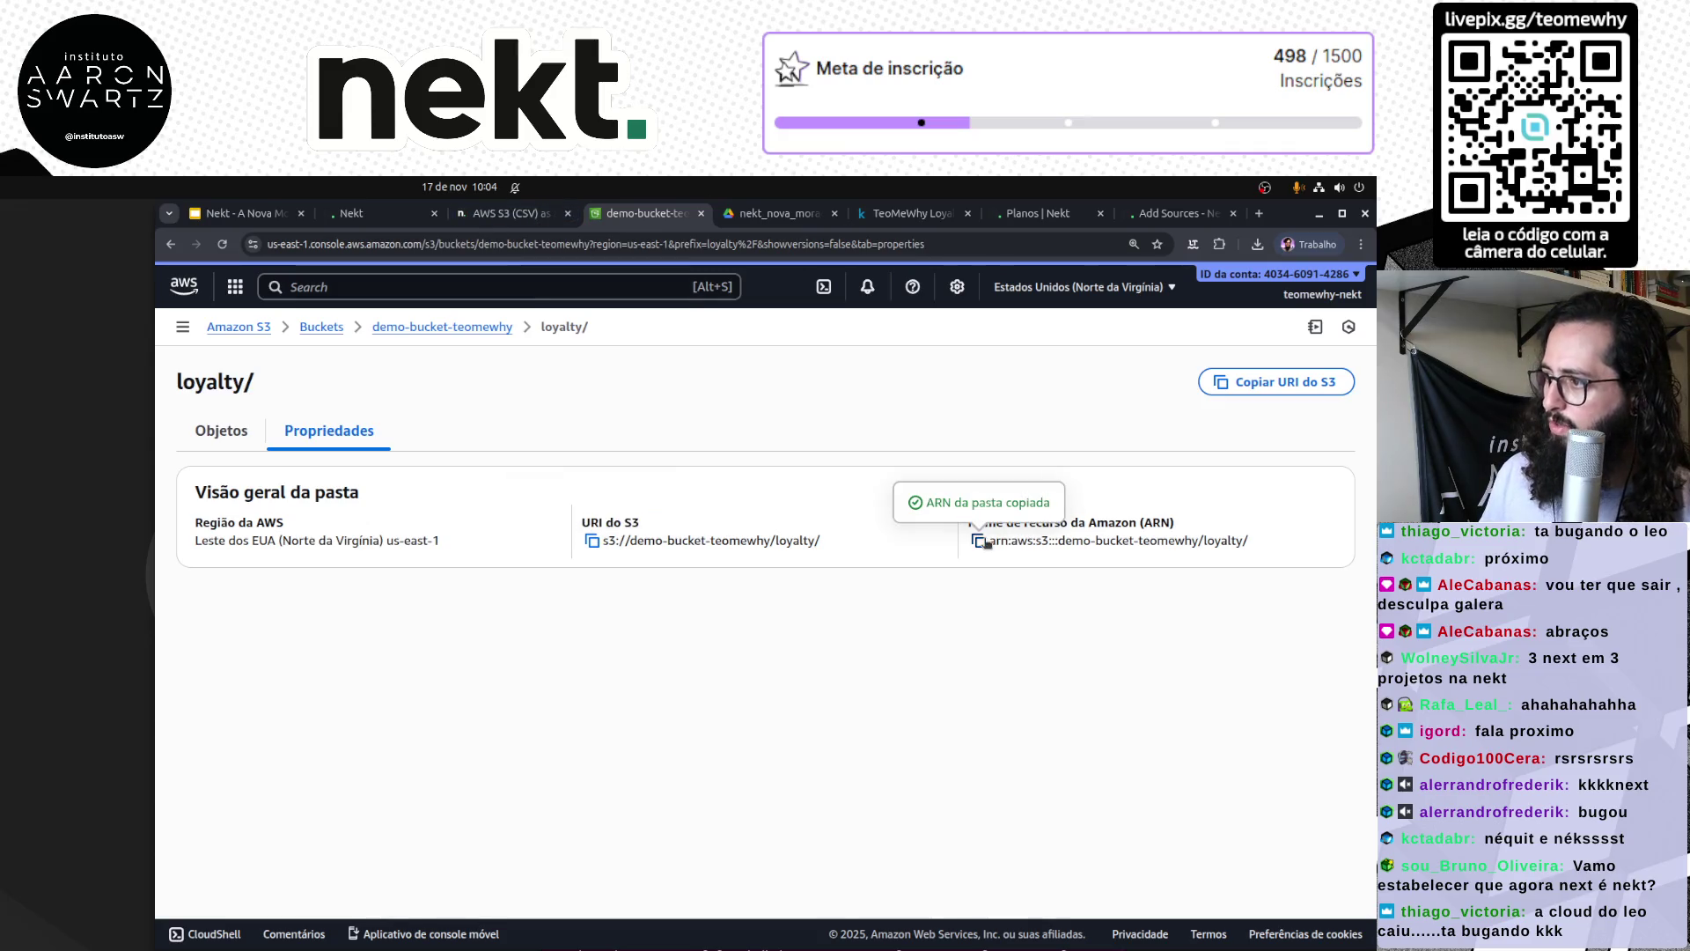
left_click(509, 213)
left_click(361, 213)
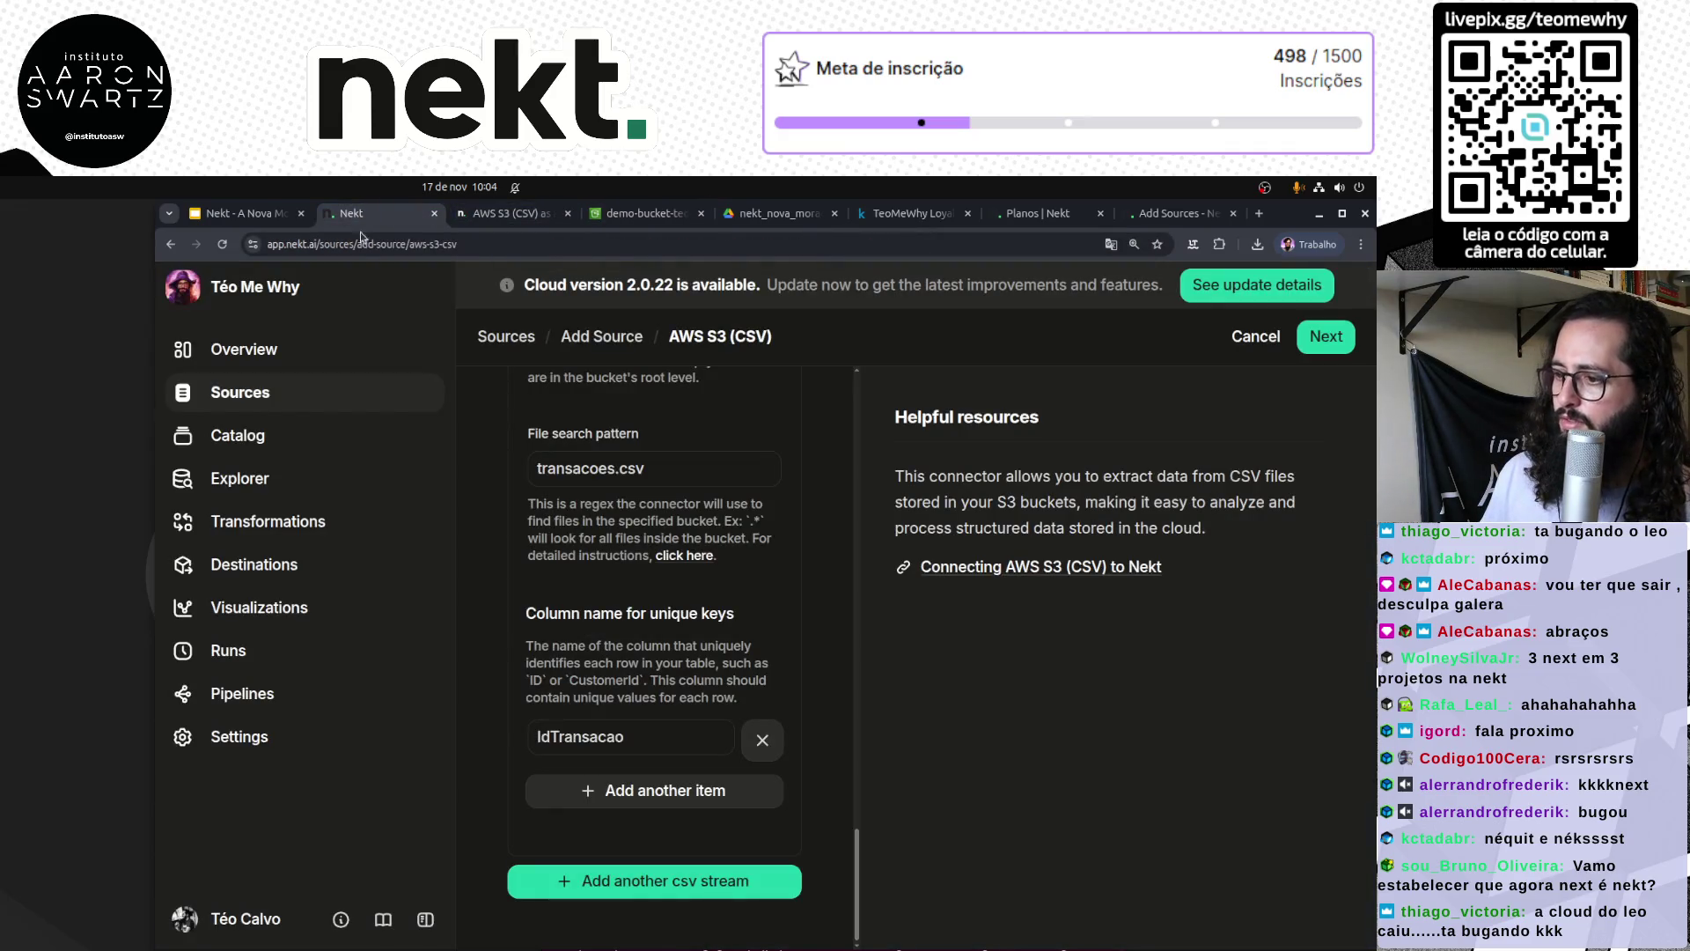
Step: Replace Bucket Name with the loyalty folder's ARN and submit it for validation
scroll(658, 509, "down", 5)
scroll(659, 509, "up", 10)
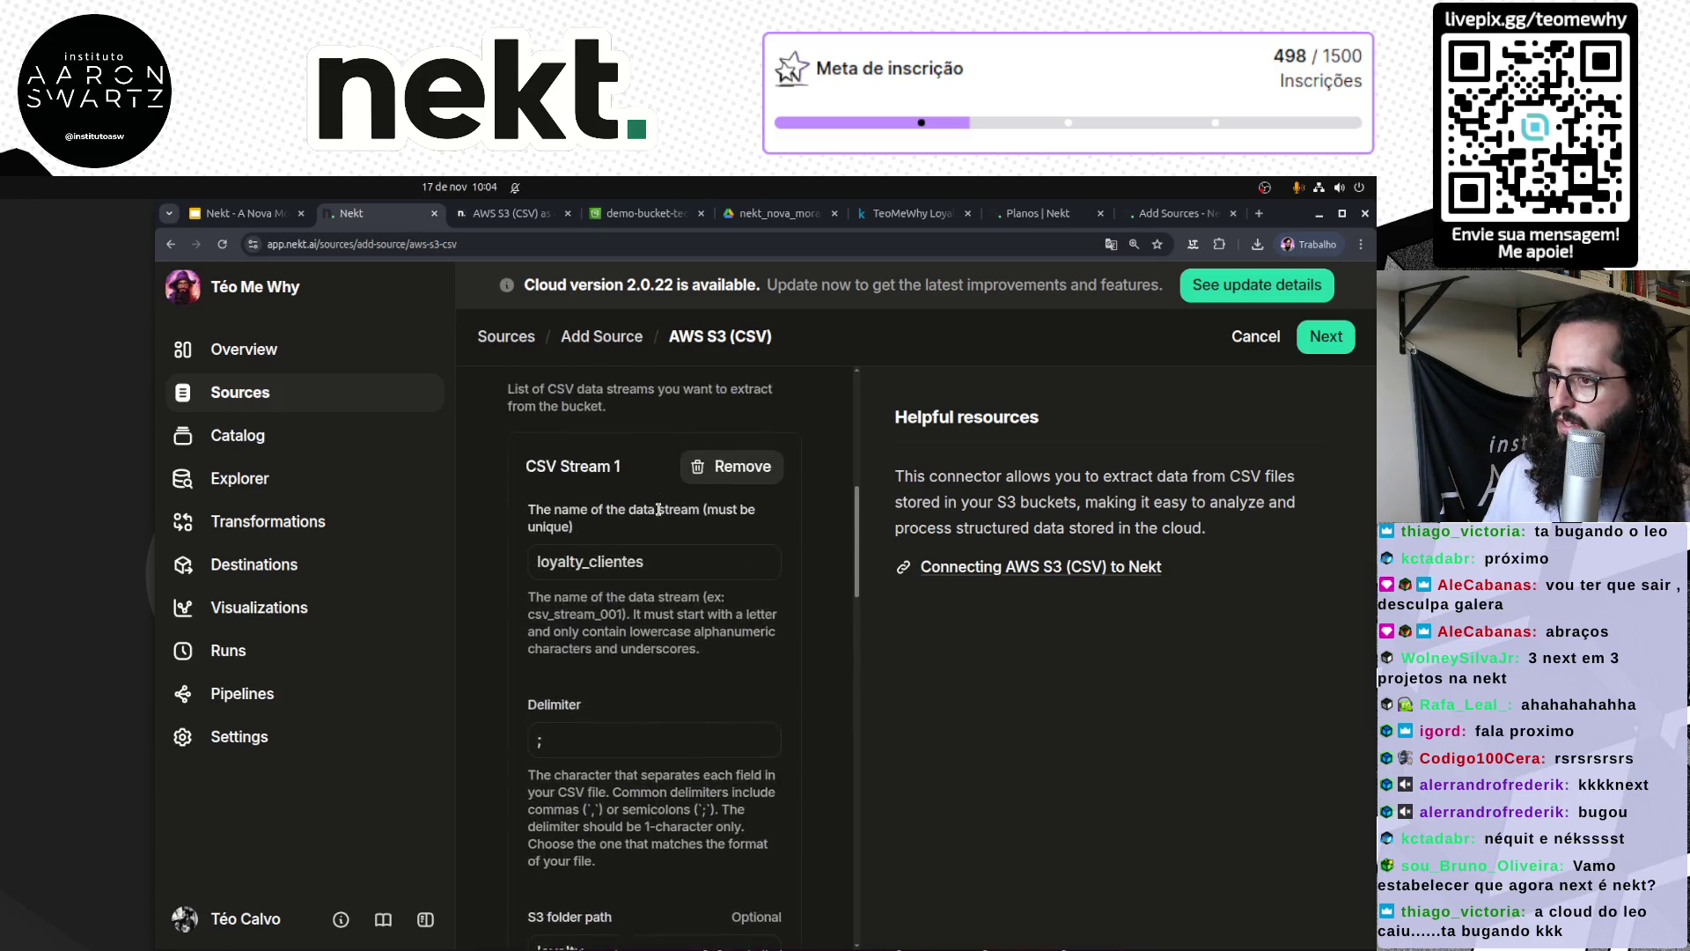
scroll(658, 509, "up", 4)
left_click(747, 562)
key("ctrl+a")
key("ctrl+v")
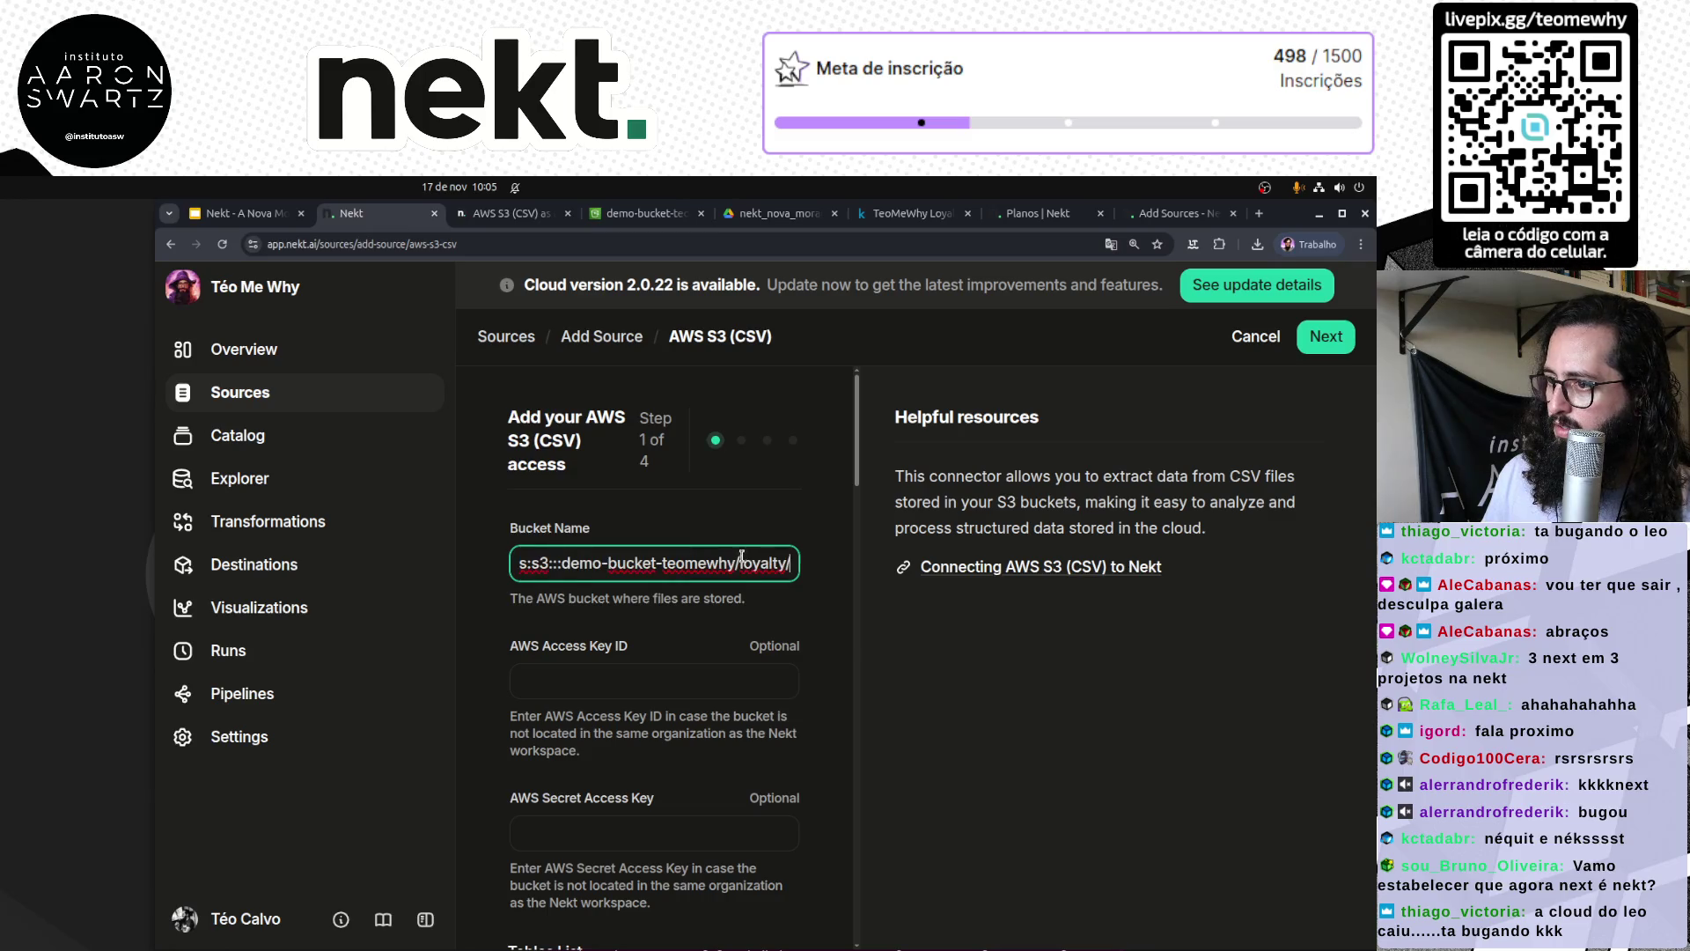
left_click(1325, 337)
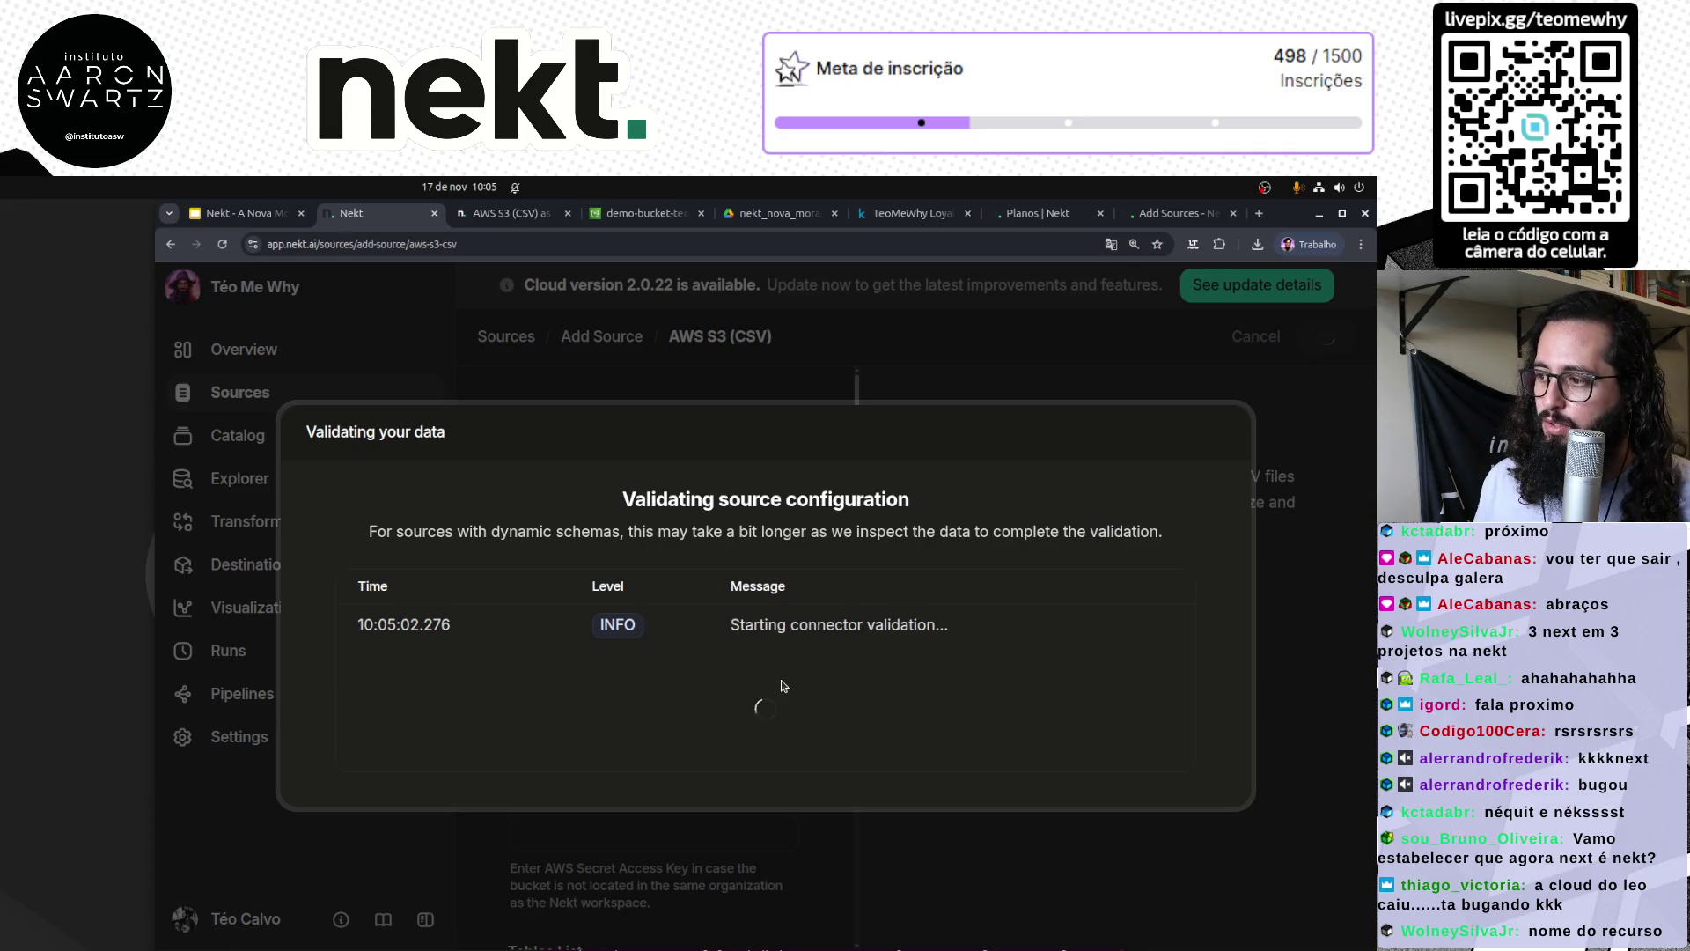
Step: Review the ParamValidationError about the bucket-name regex and close the validation dialog
left_click(629, 220)
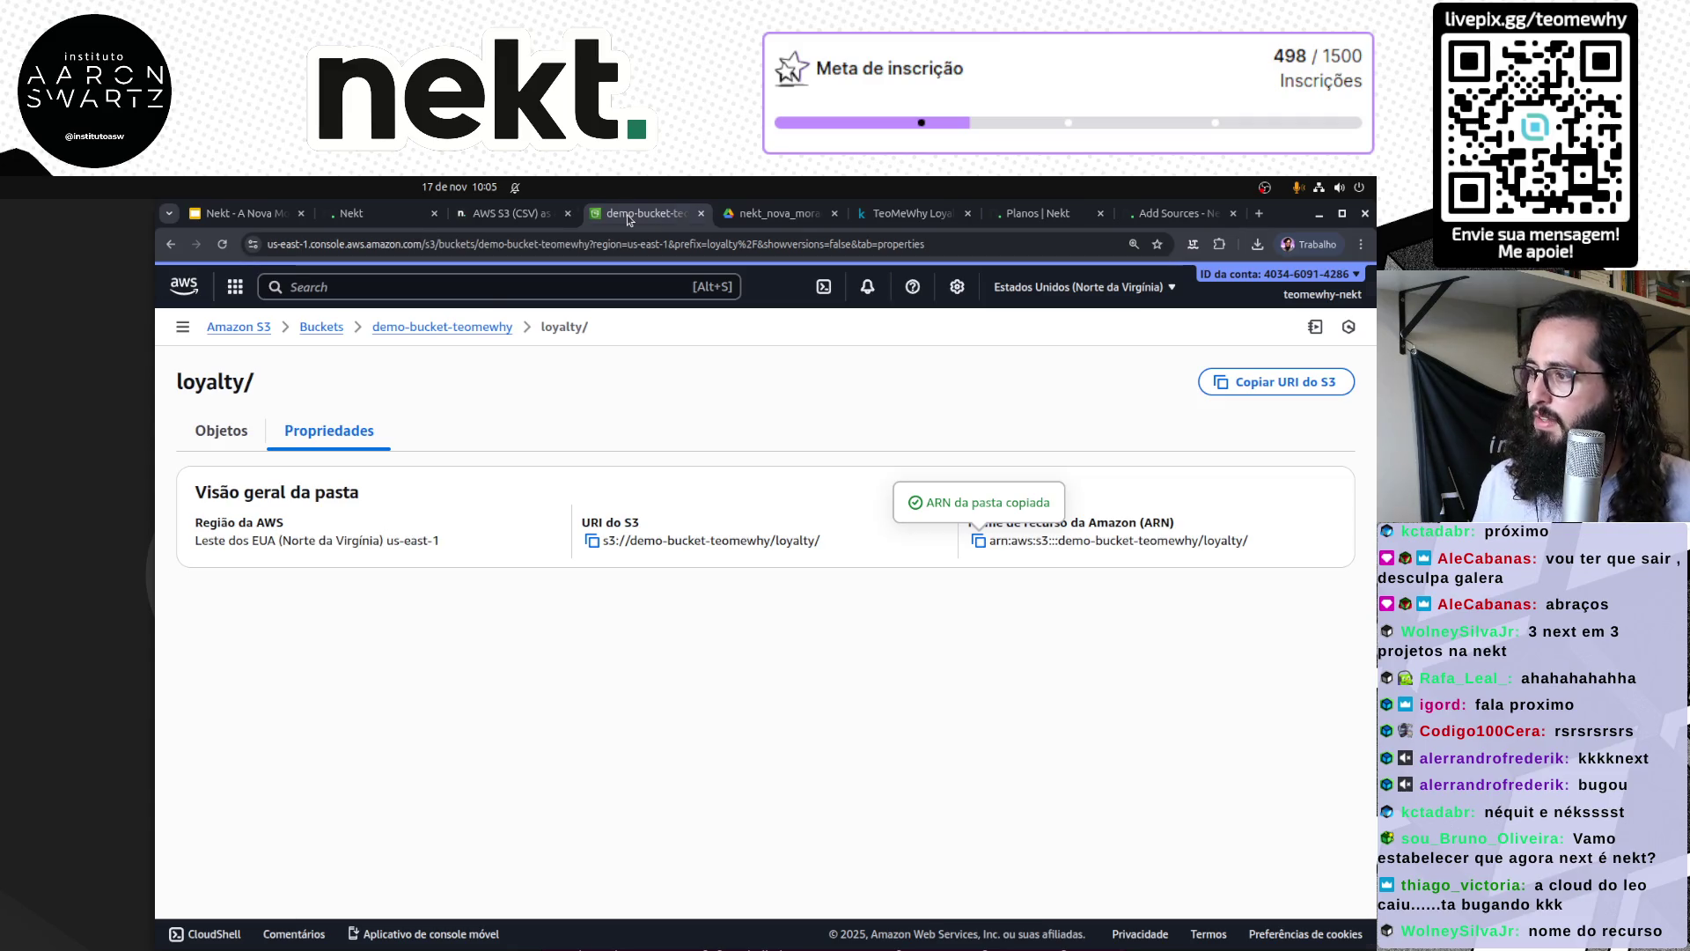
key("ctrl+shift+Tab")
key("ctrl+shift+Tab")
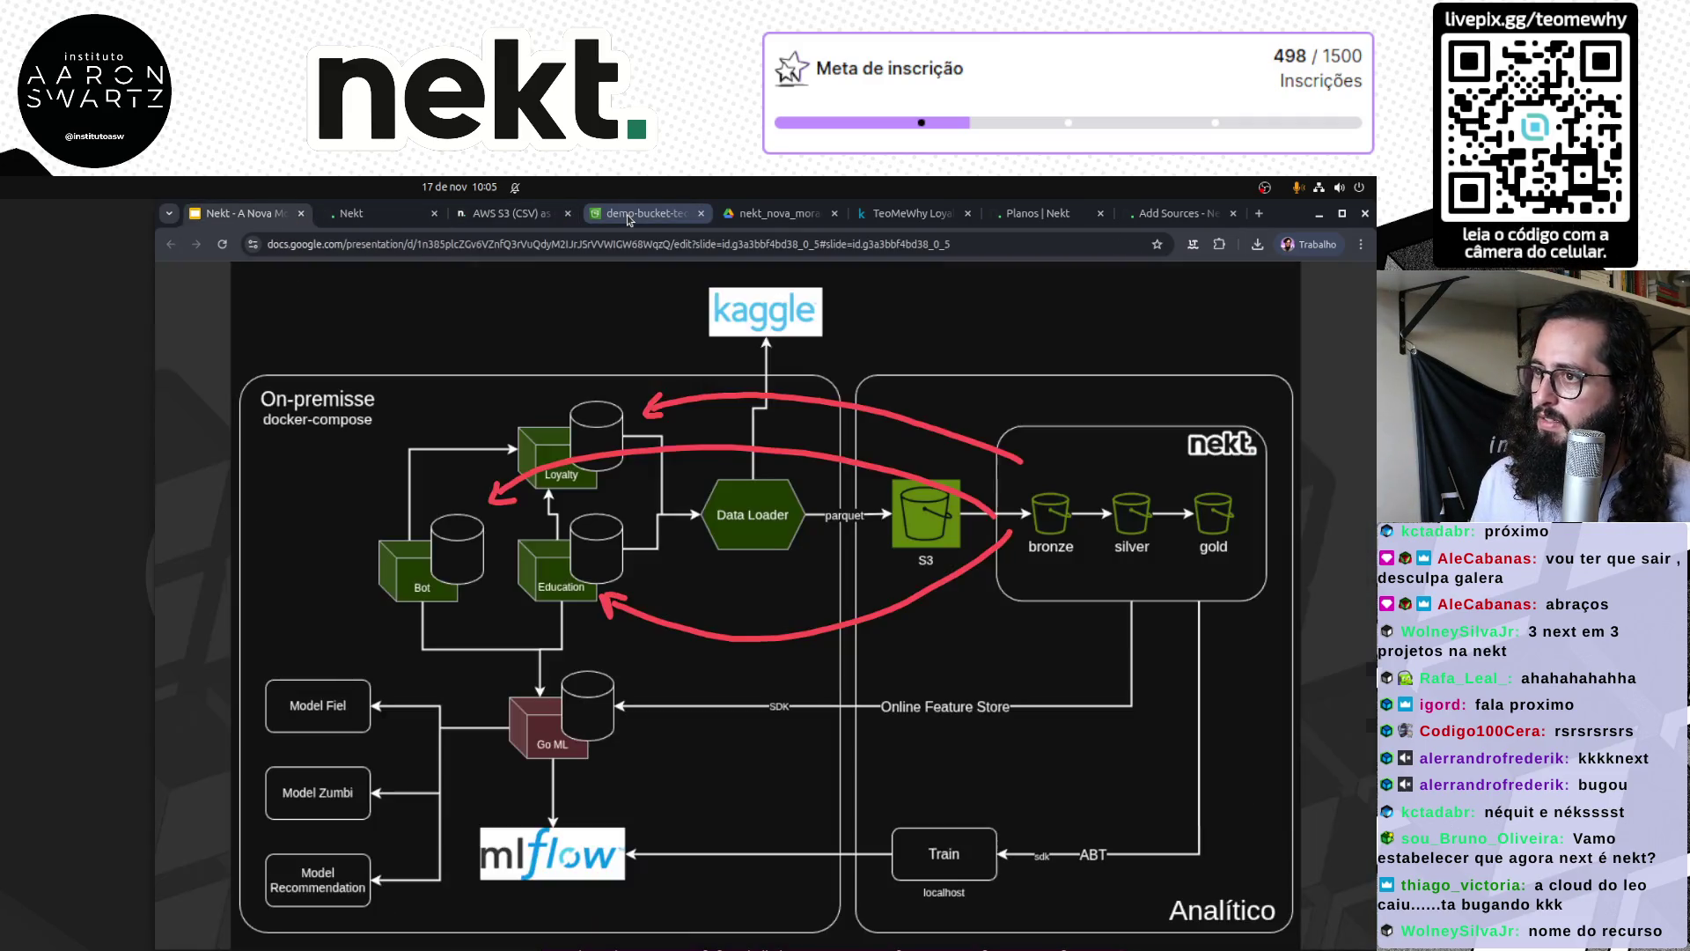
key("ctrl+Tab")
key("ctrl+Tab")
key("ctrl+shift+Tab")
key("ctrl+shift+Tab")
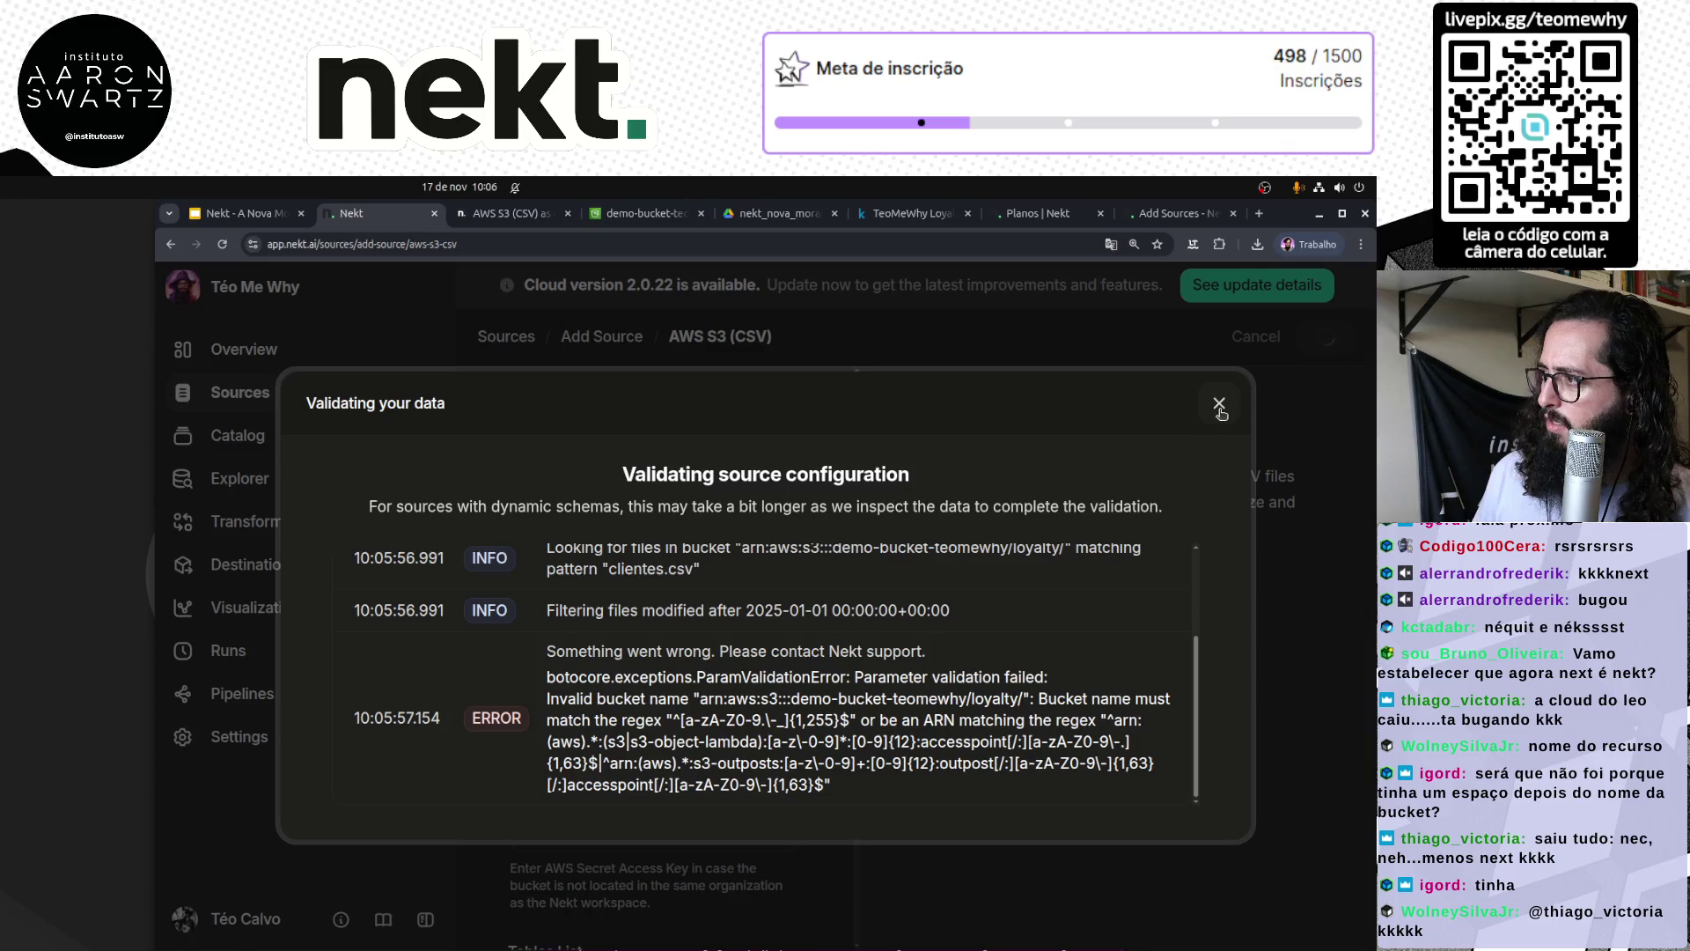
mouse_move(1108, 720)
left_mouse_down()
mouse_move(1144, 719)
mouse_move(1138, 786)
left_mouse_up()
left_click_drag(565, 676, 1044, 676)
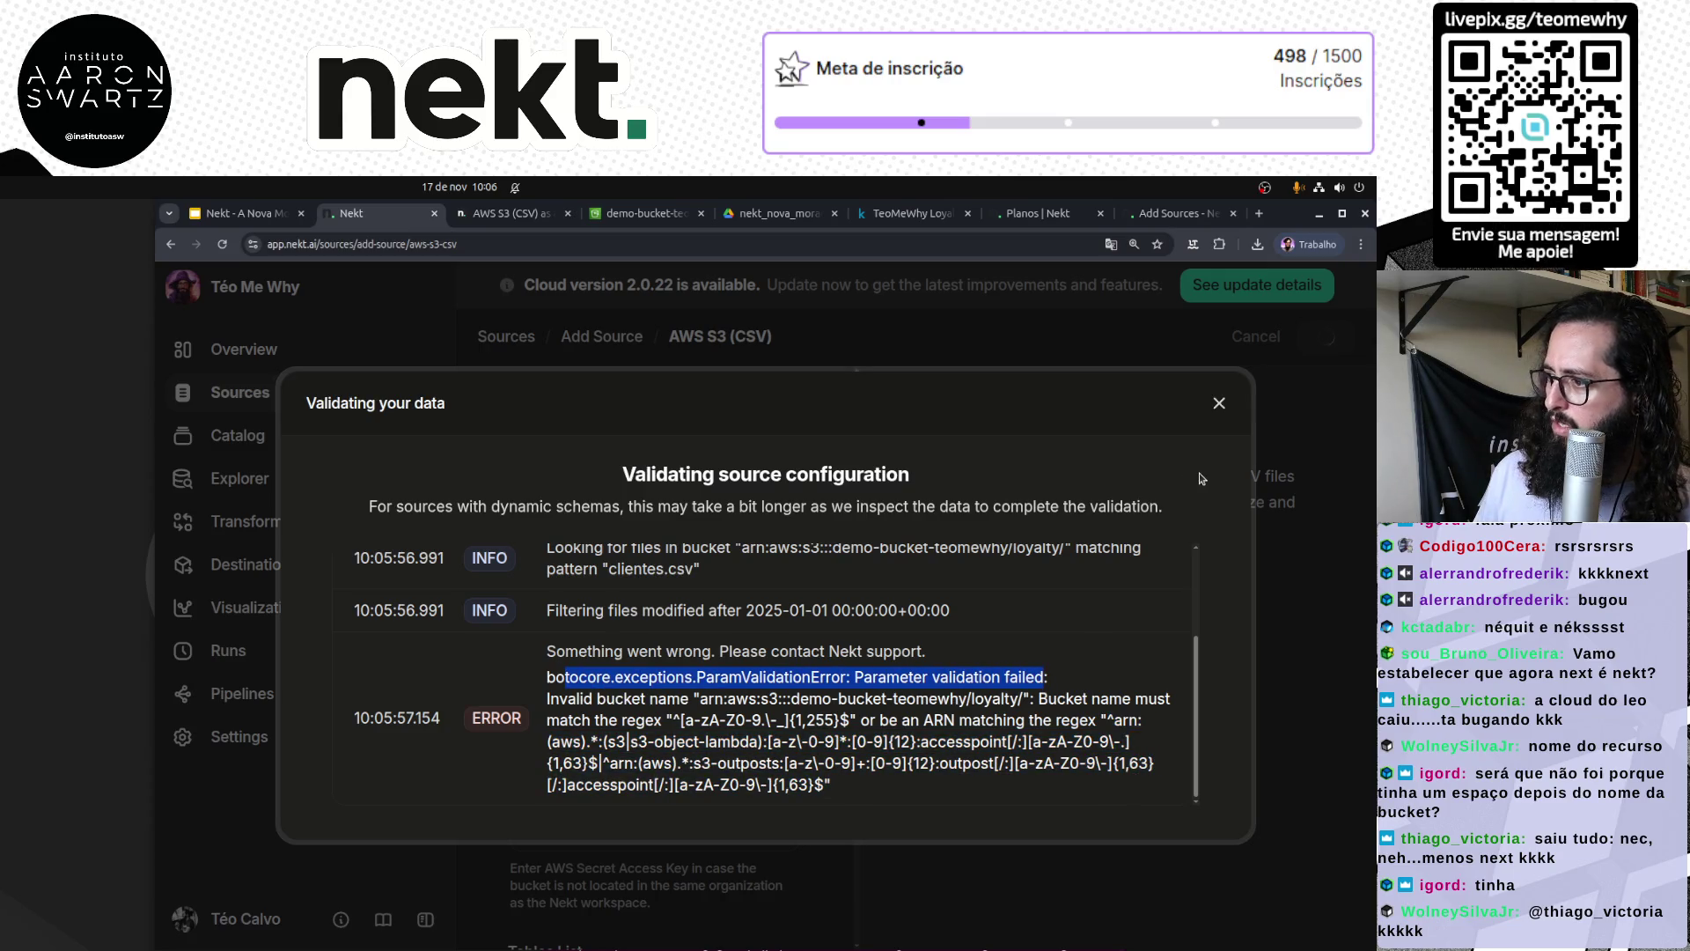
left_click_drag(744, 651, 930, 652)
left_click(929, 651)
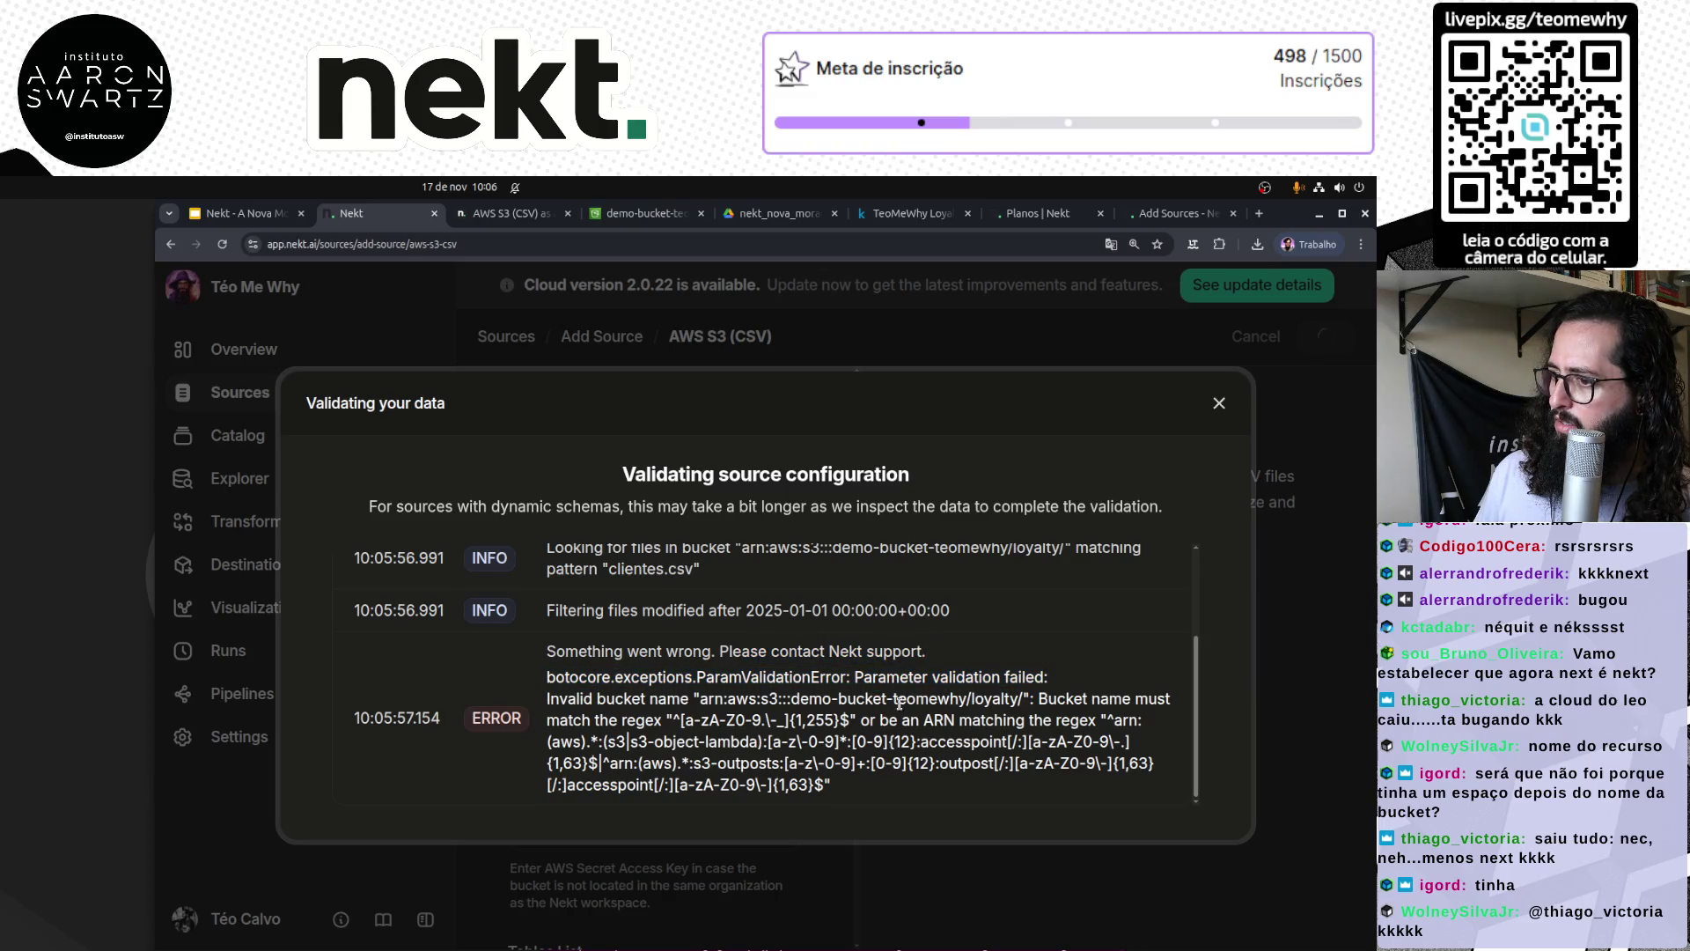
left_click(1230, 405)
Step: Copy the loyalty/ folder's S3 URI in the AWS S3 Console
left_click(648, 213)
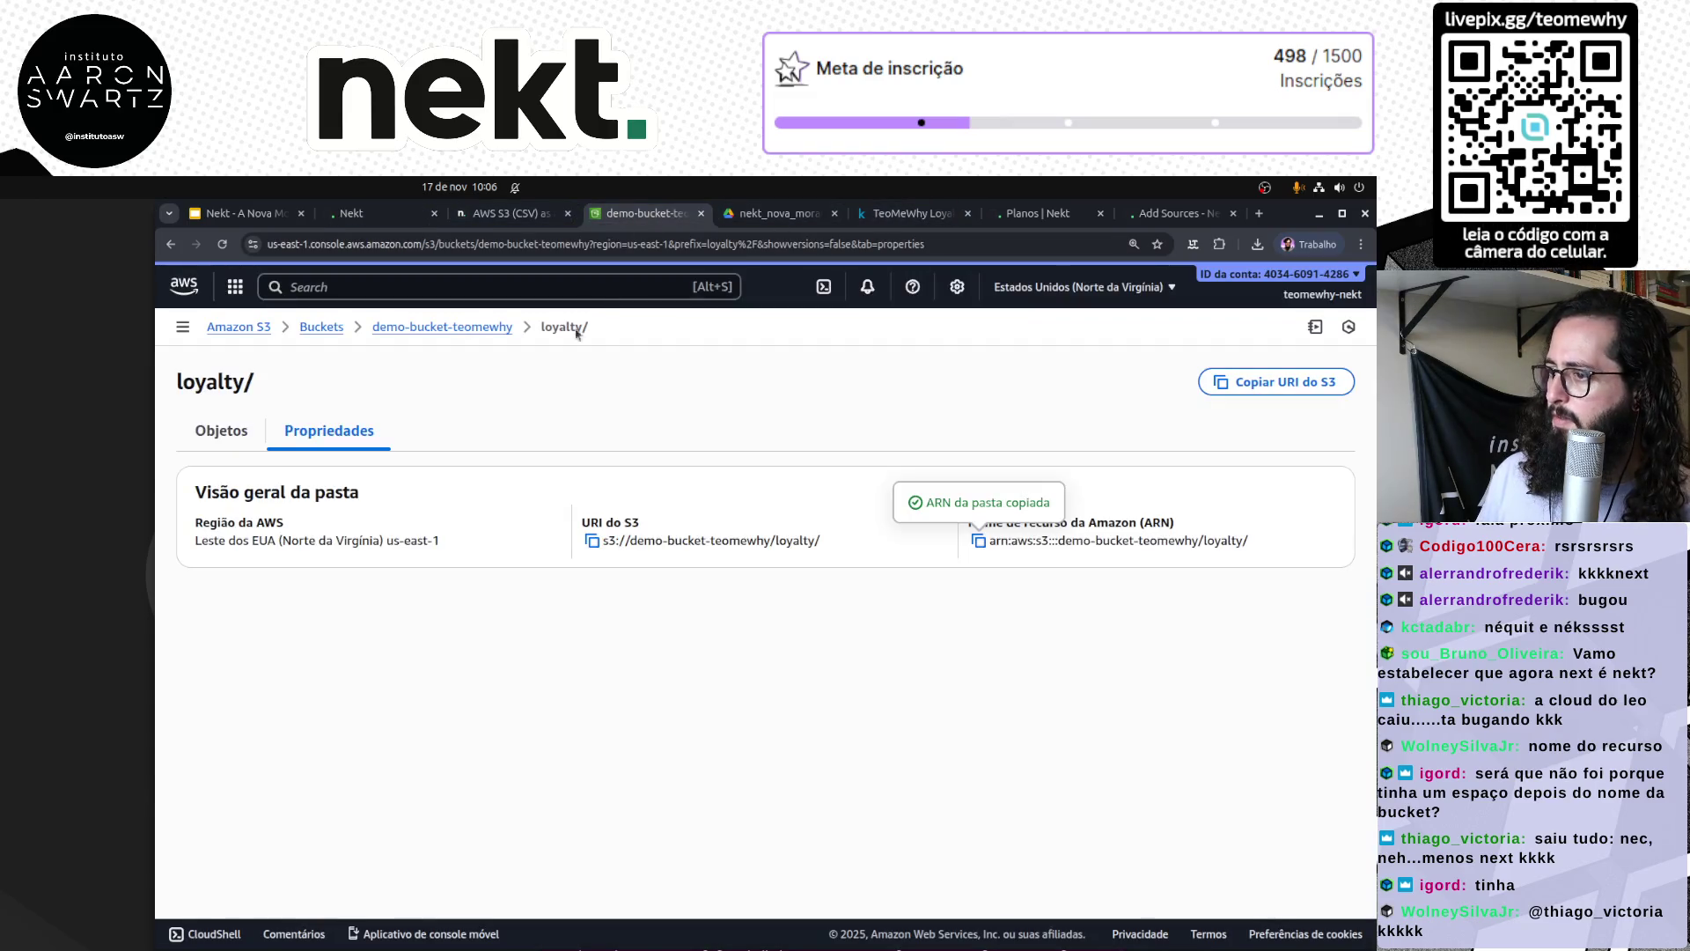
triple_click(657, 541)
left_click(592, 541)
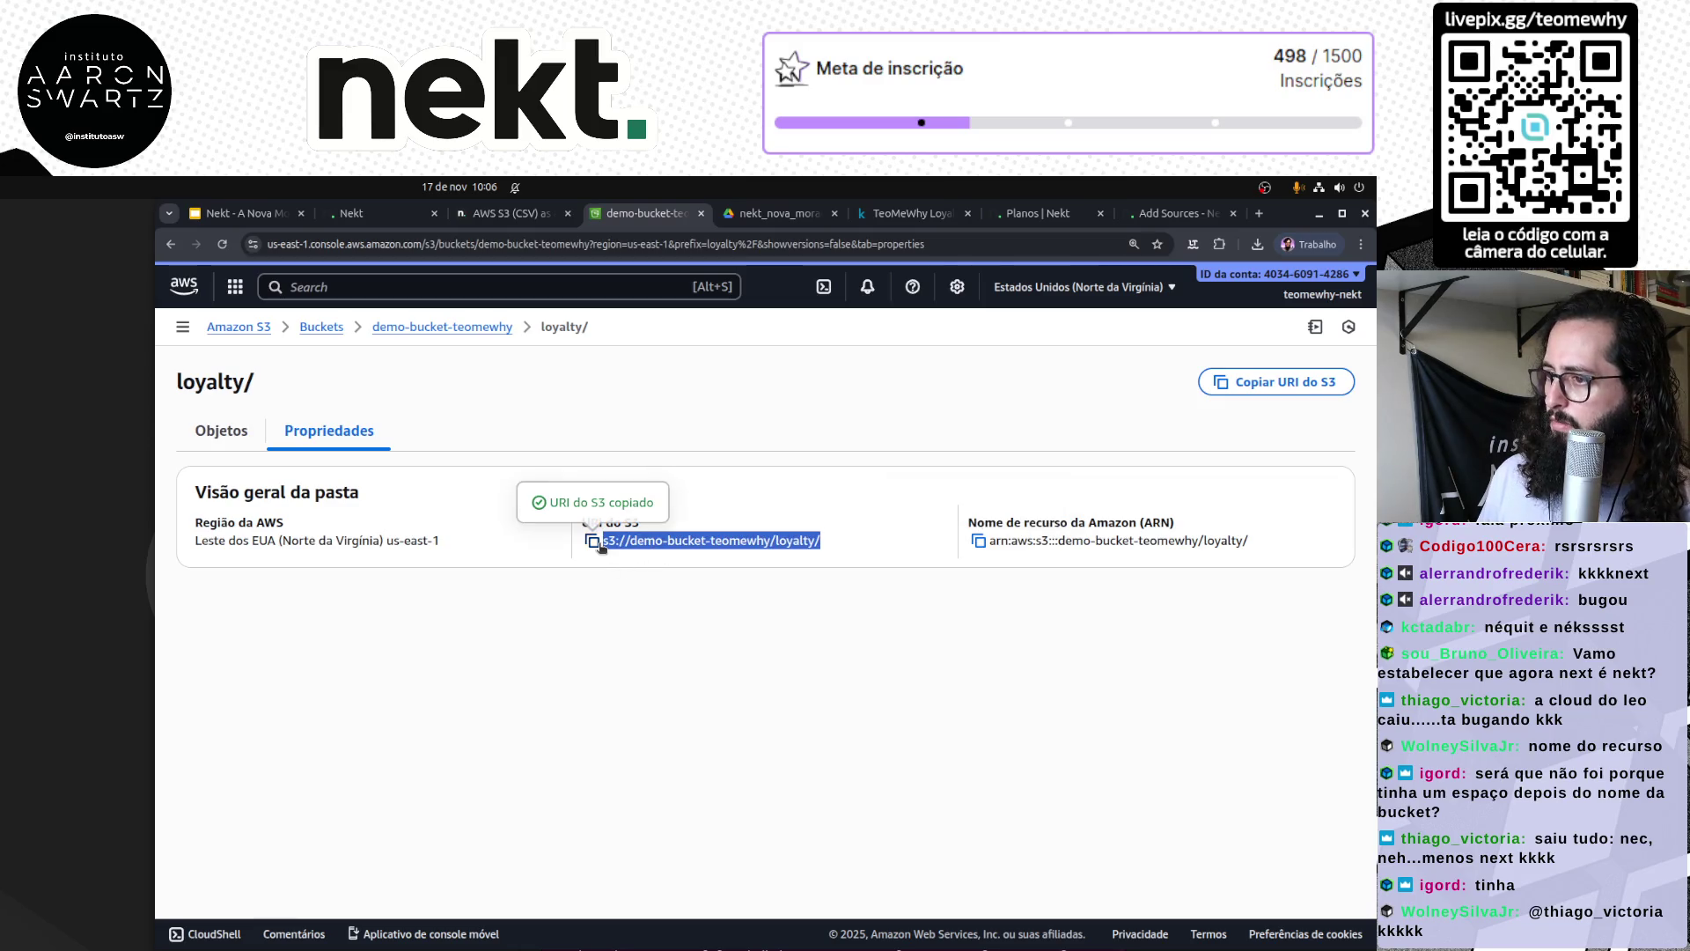
Step: Set Bucket Name to s3://demo-bucket-teomewhy, dropping /loyalty, and submit it for validation
left_click(497, 214)
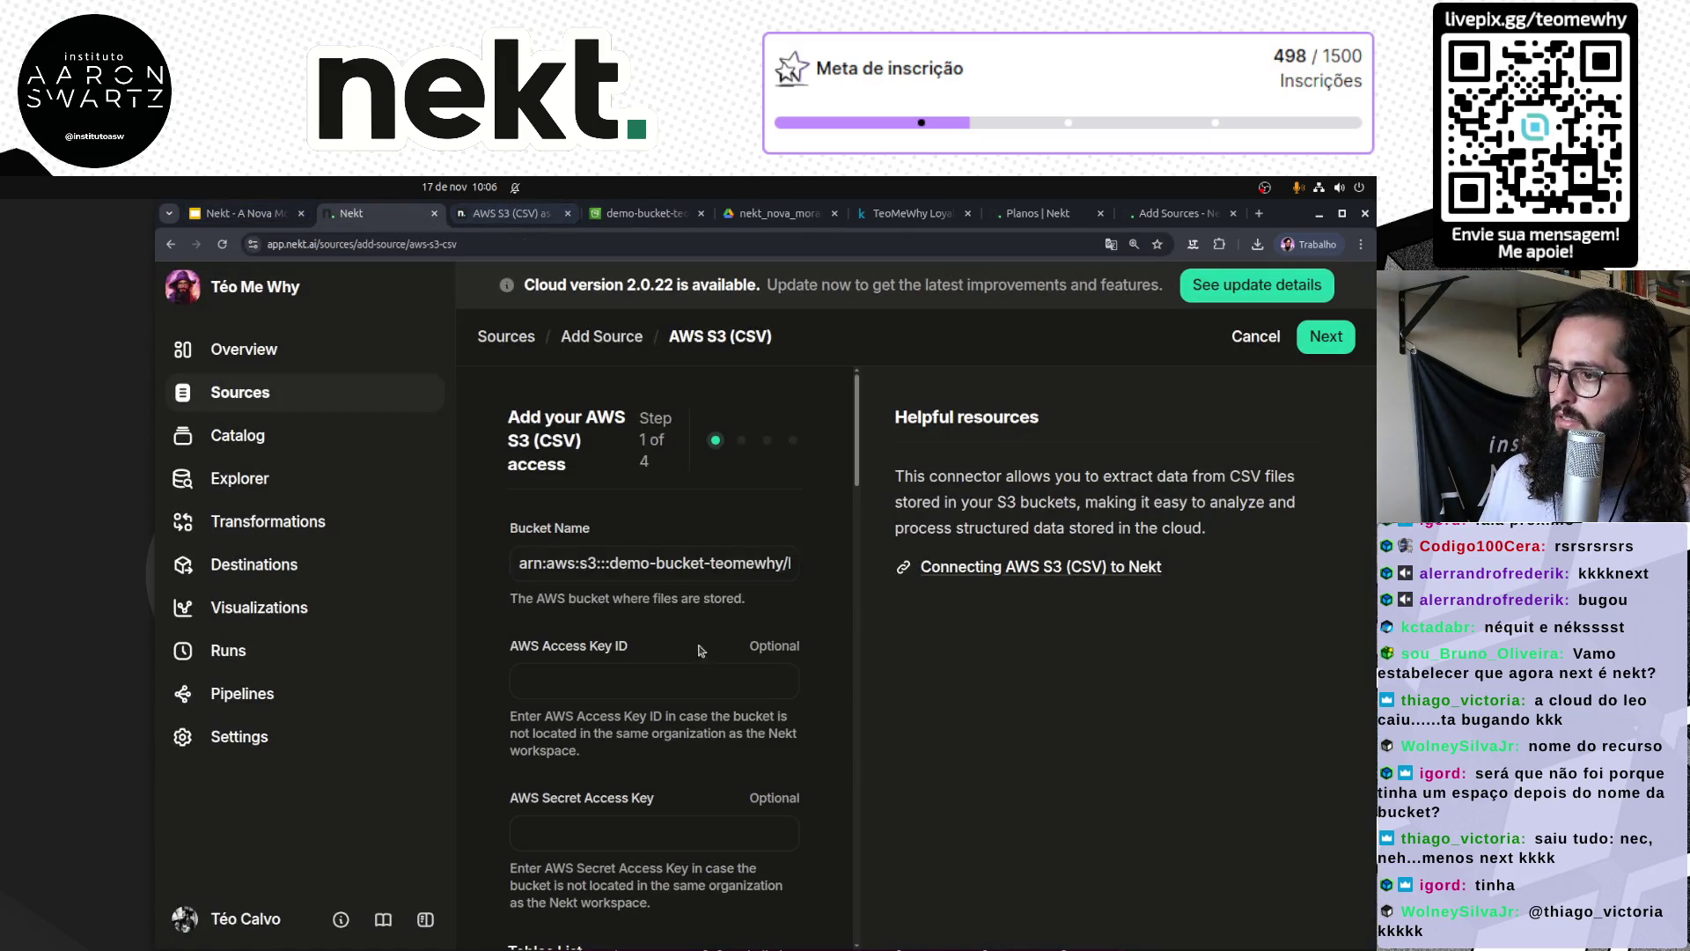
left_click(718, 563)
key("End")
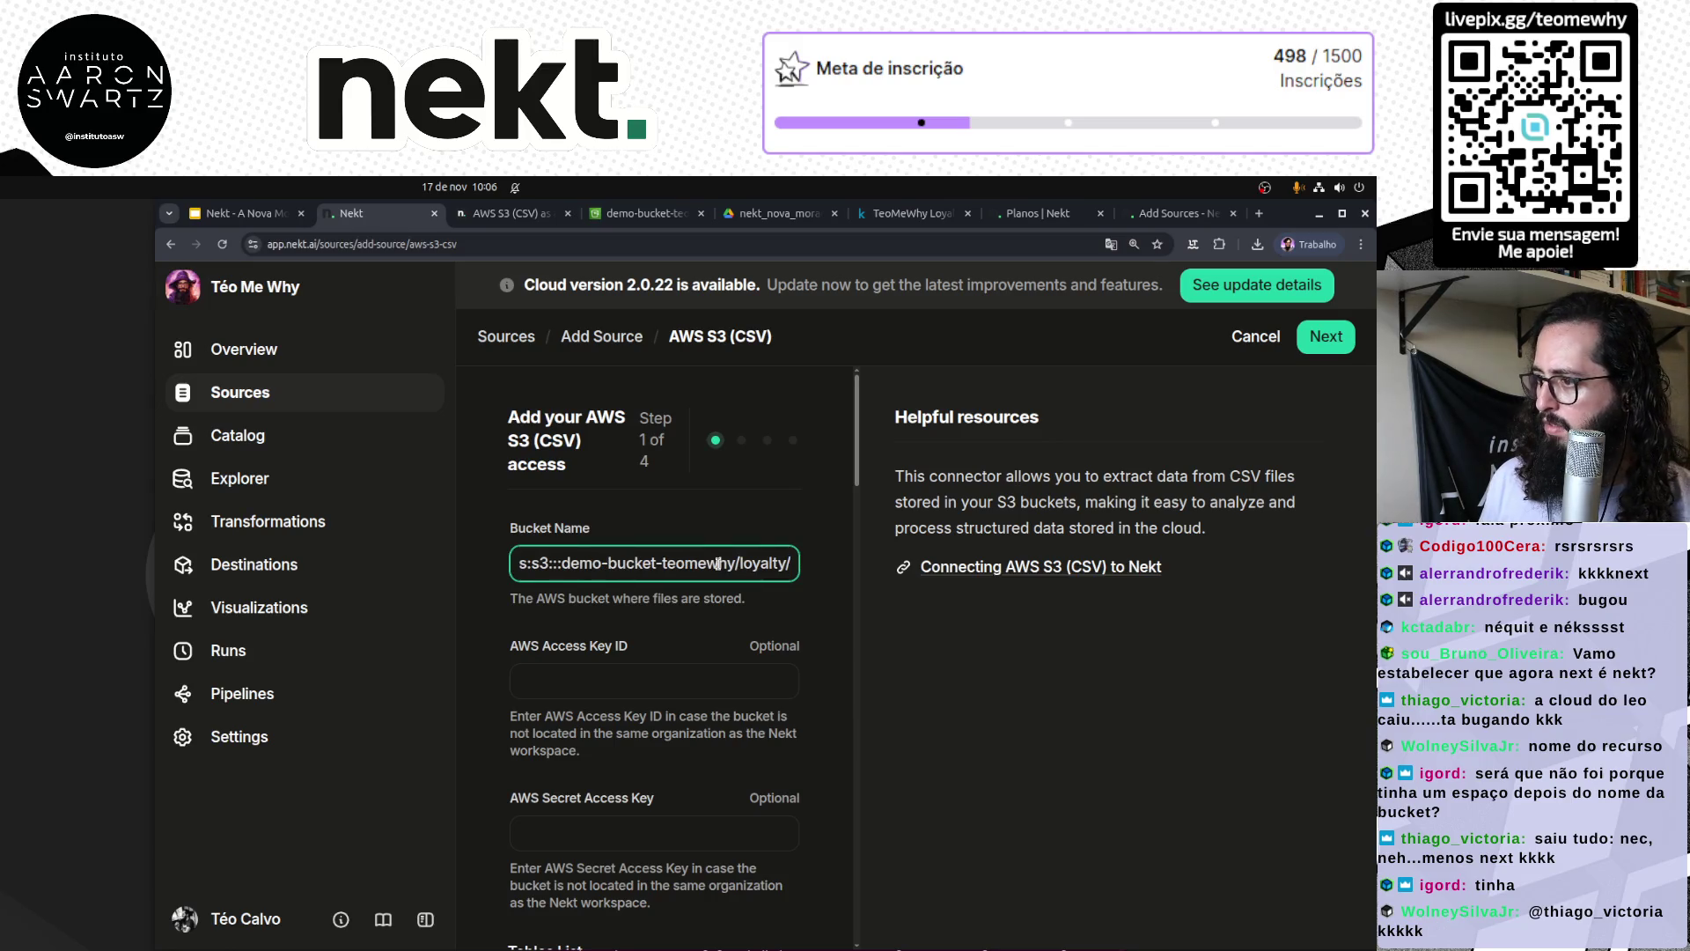
key("ctrl+a")
key("ctrl+v")
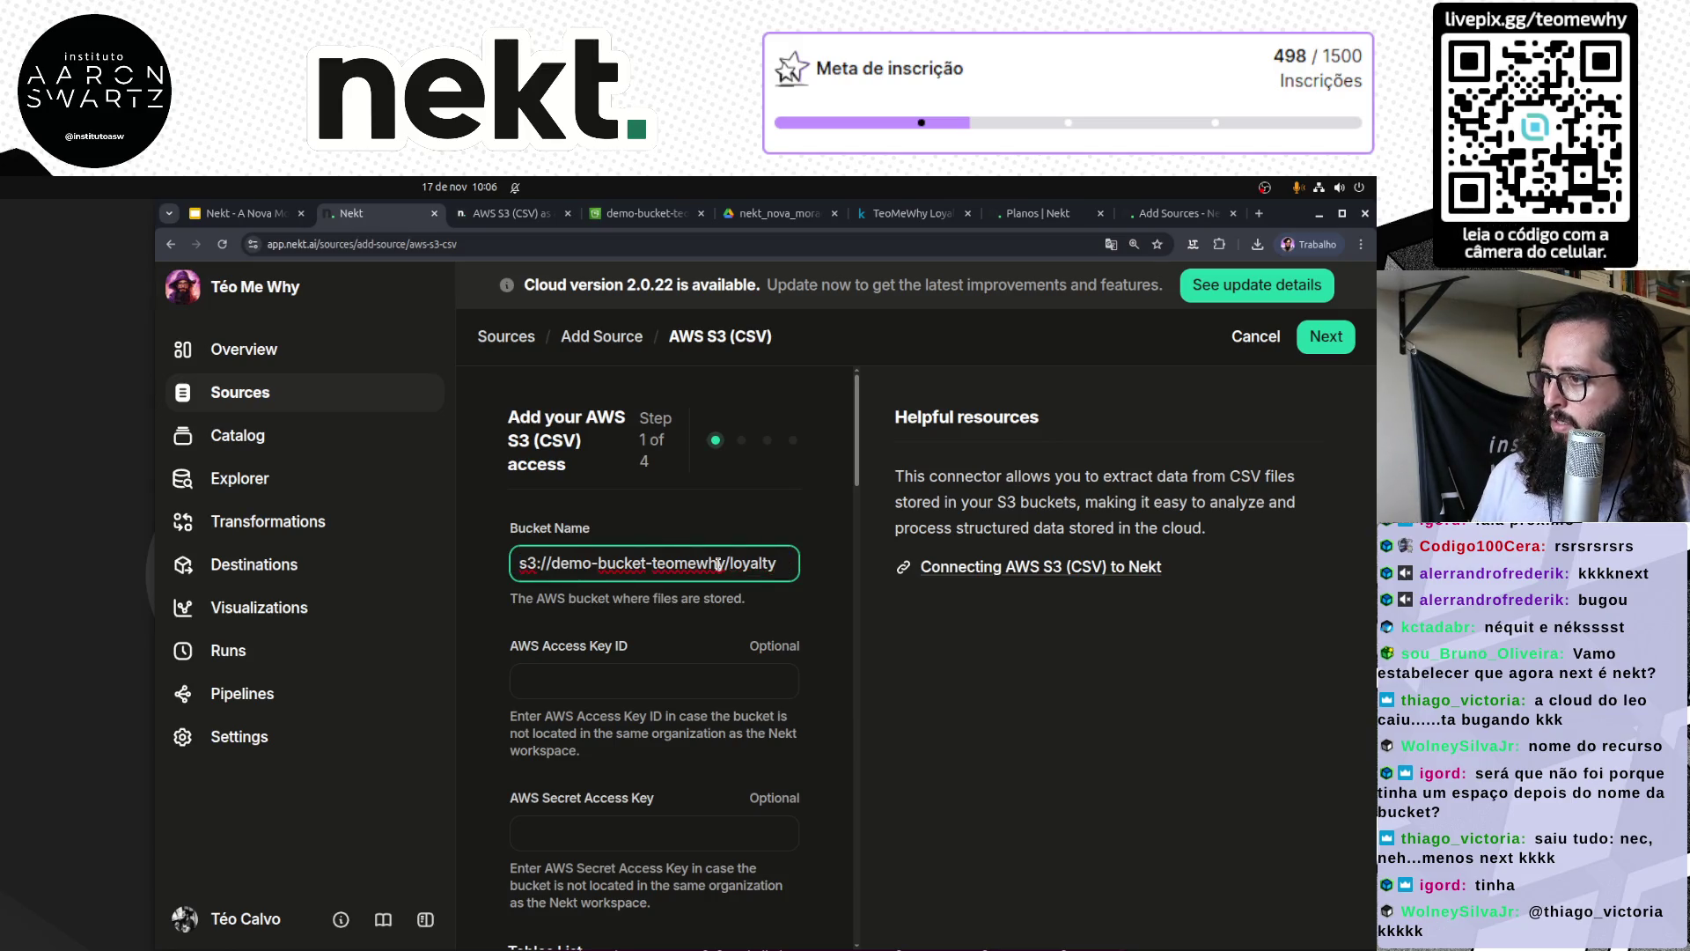
left_click_drag(730, 563, 836, 567)
key("BackSpace")
key("BackSpace")
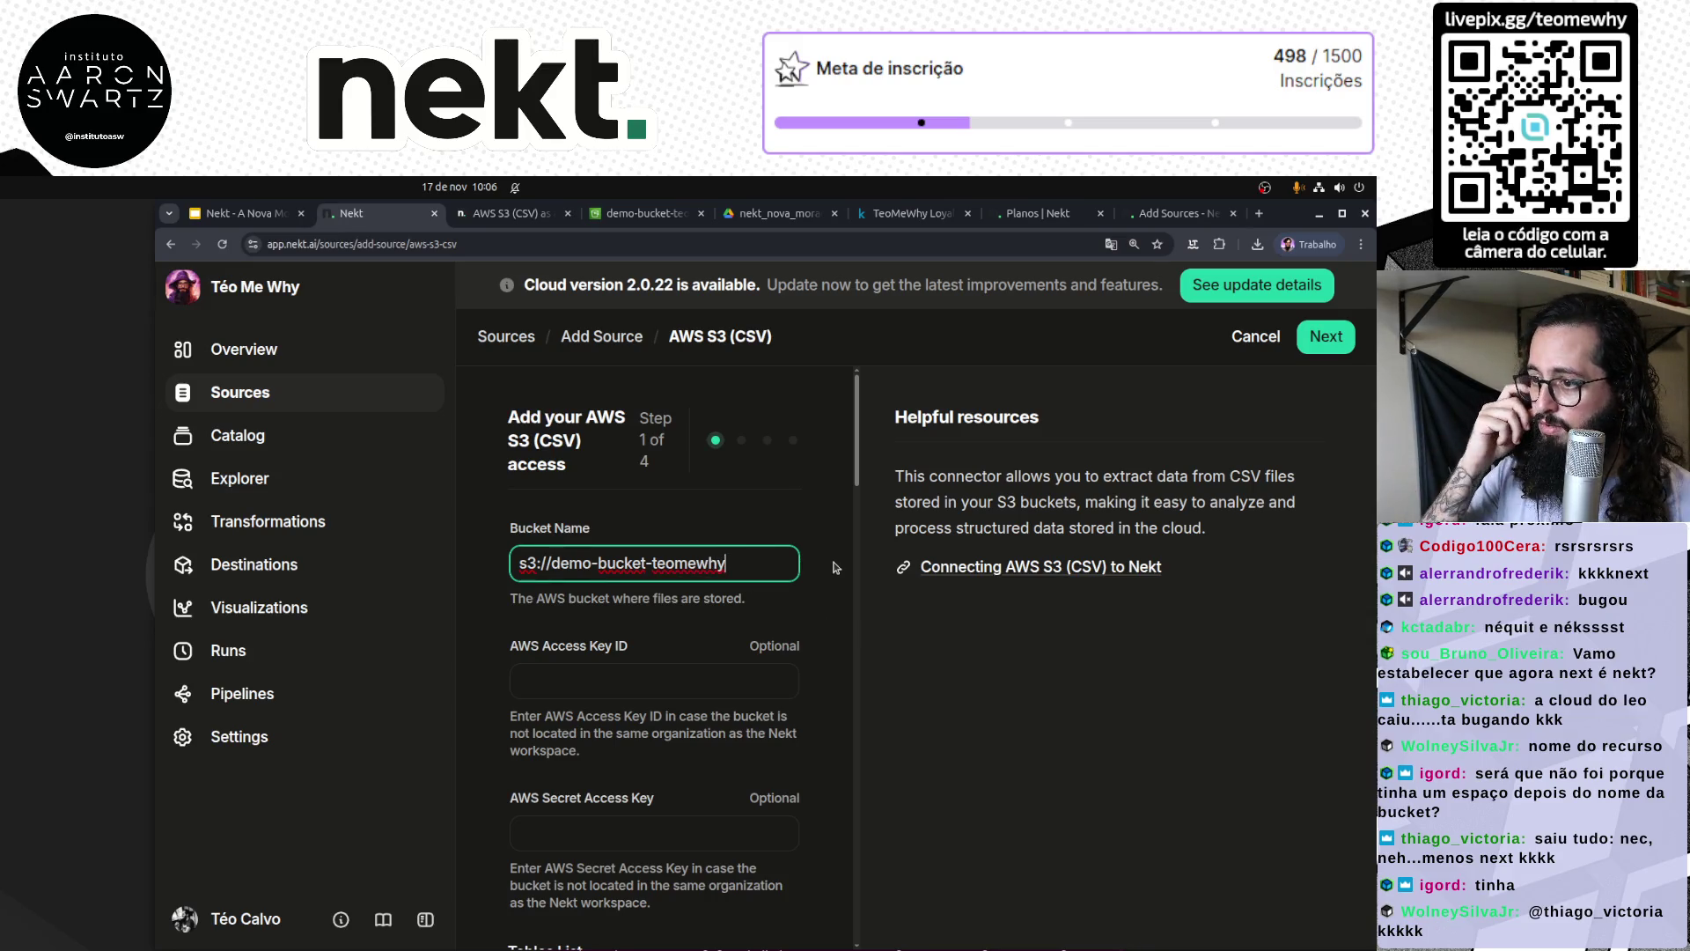
left_click(989, 754)
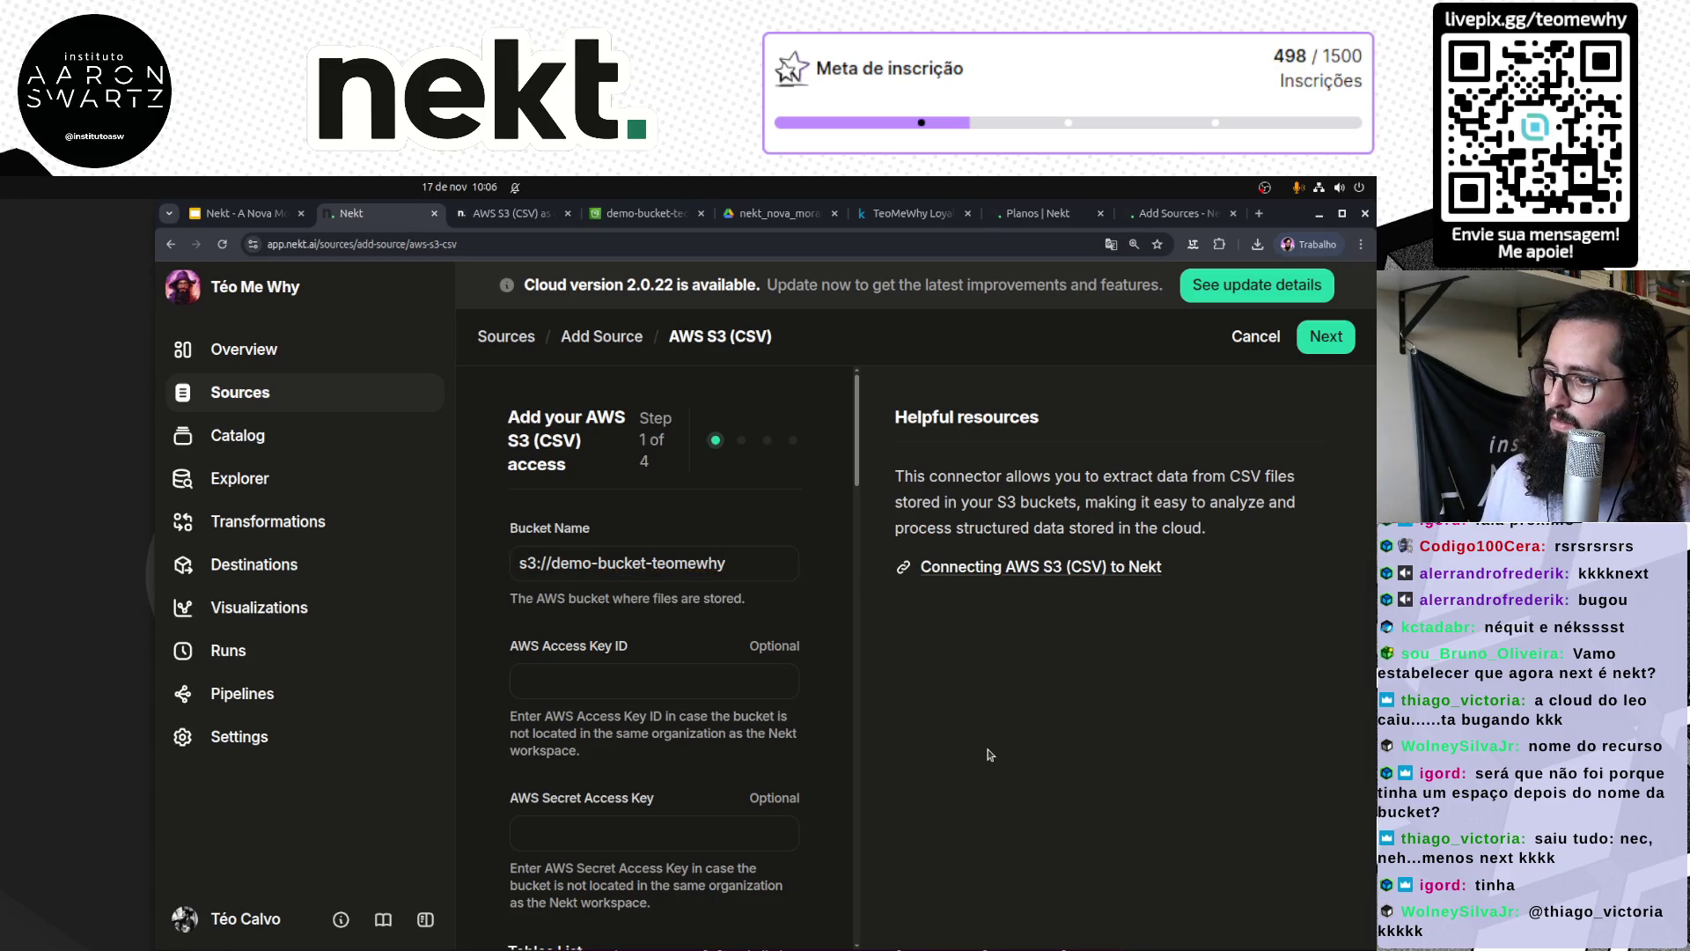
left_click(1326, 343)
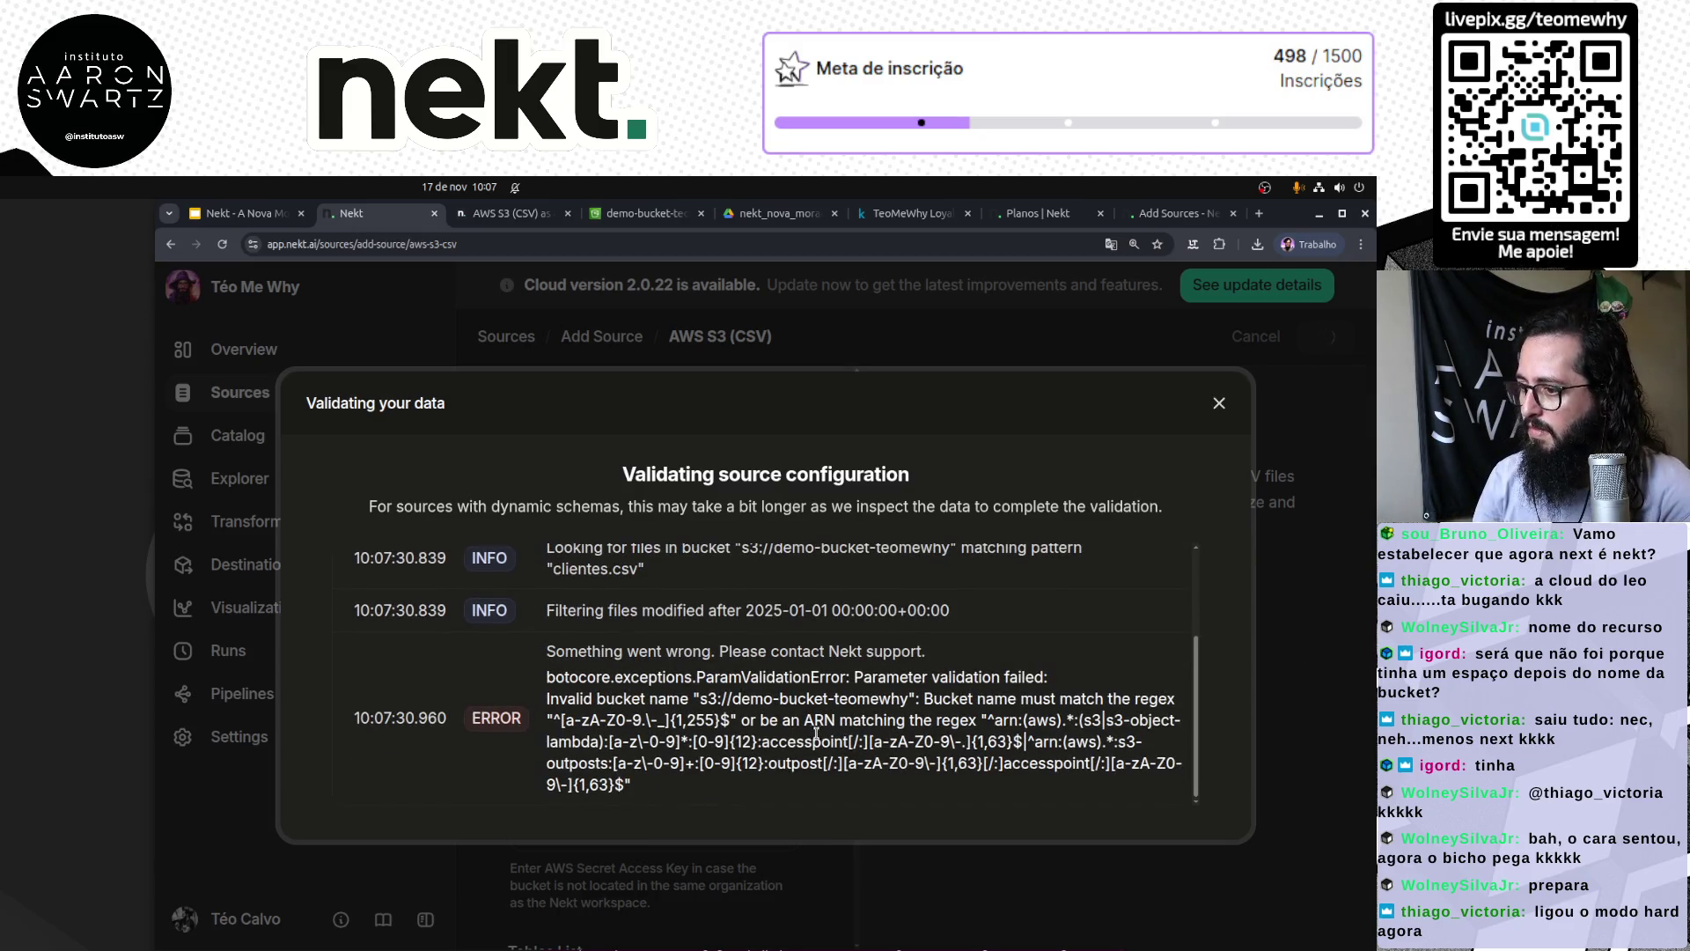
Step: Read the bucket-name pattern error, close it, and strip s3:// to leave demo-bucket-teomewhy
left_click_drag(734, 698, 1098, 704)
left_click_drag(554, 720, 693, 720)
left_click(768, 721)
left_click_drag(770, 720, 1151, 720)
left_click(814, 734)
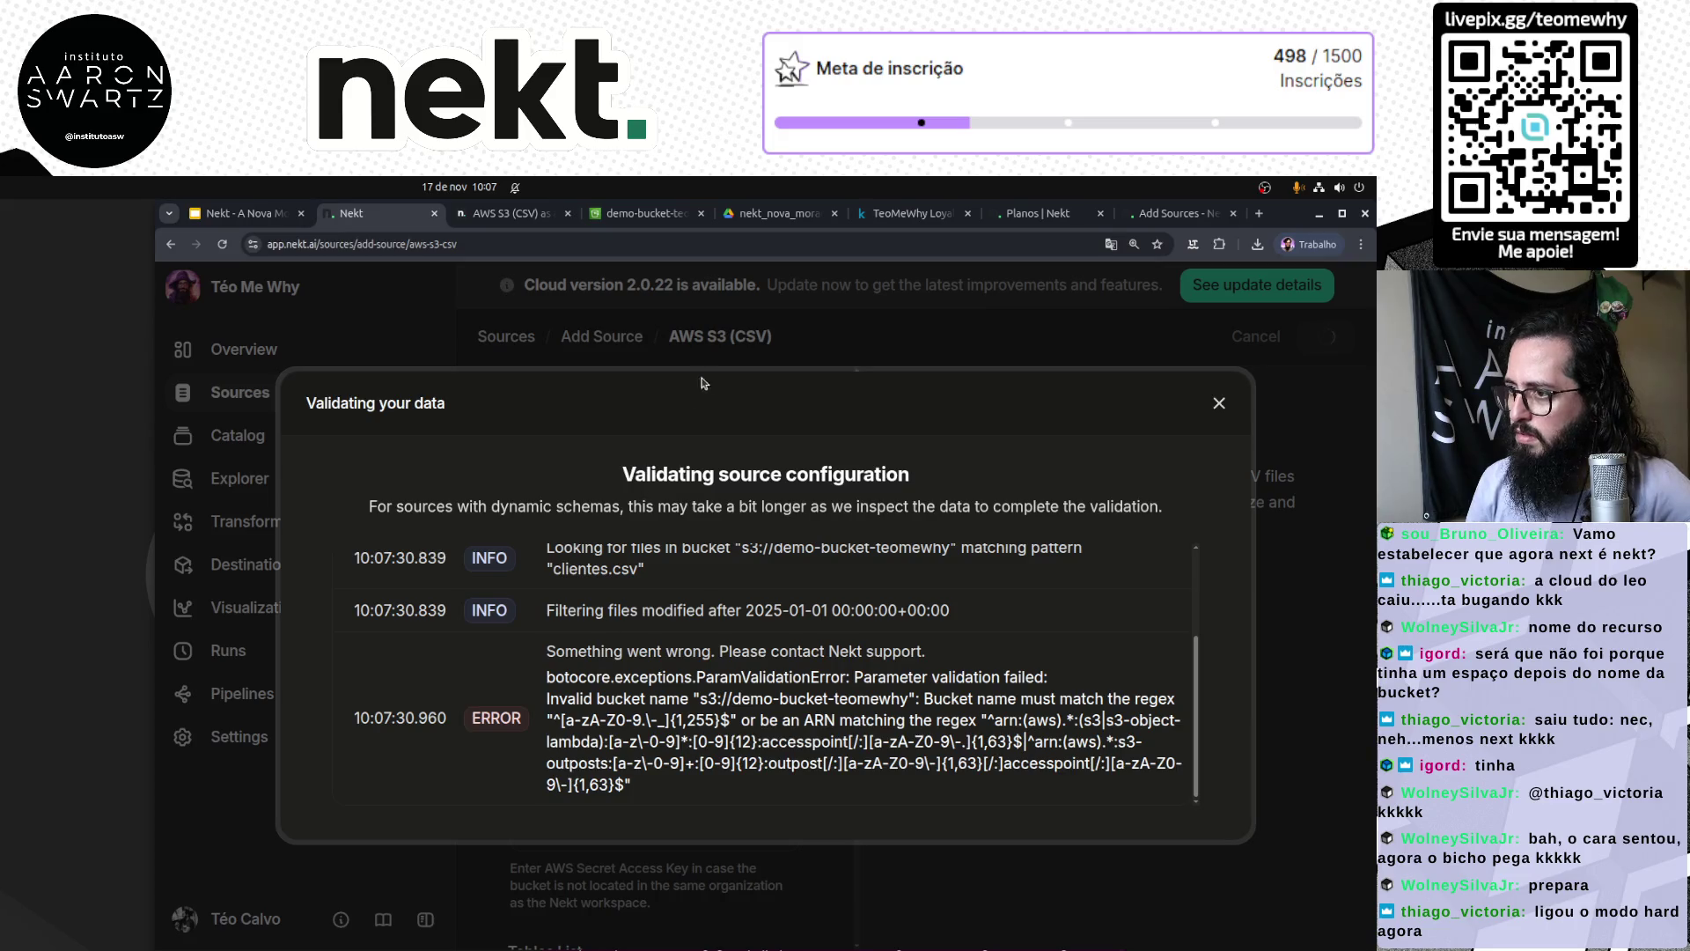
left_click(1219, 404)
left_click_drag(549, 561, 480, 572)
key("BackSpace")
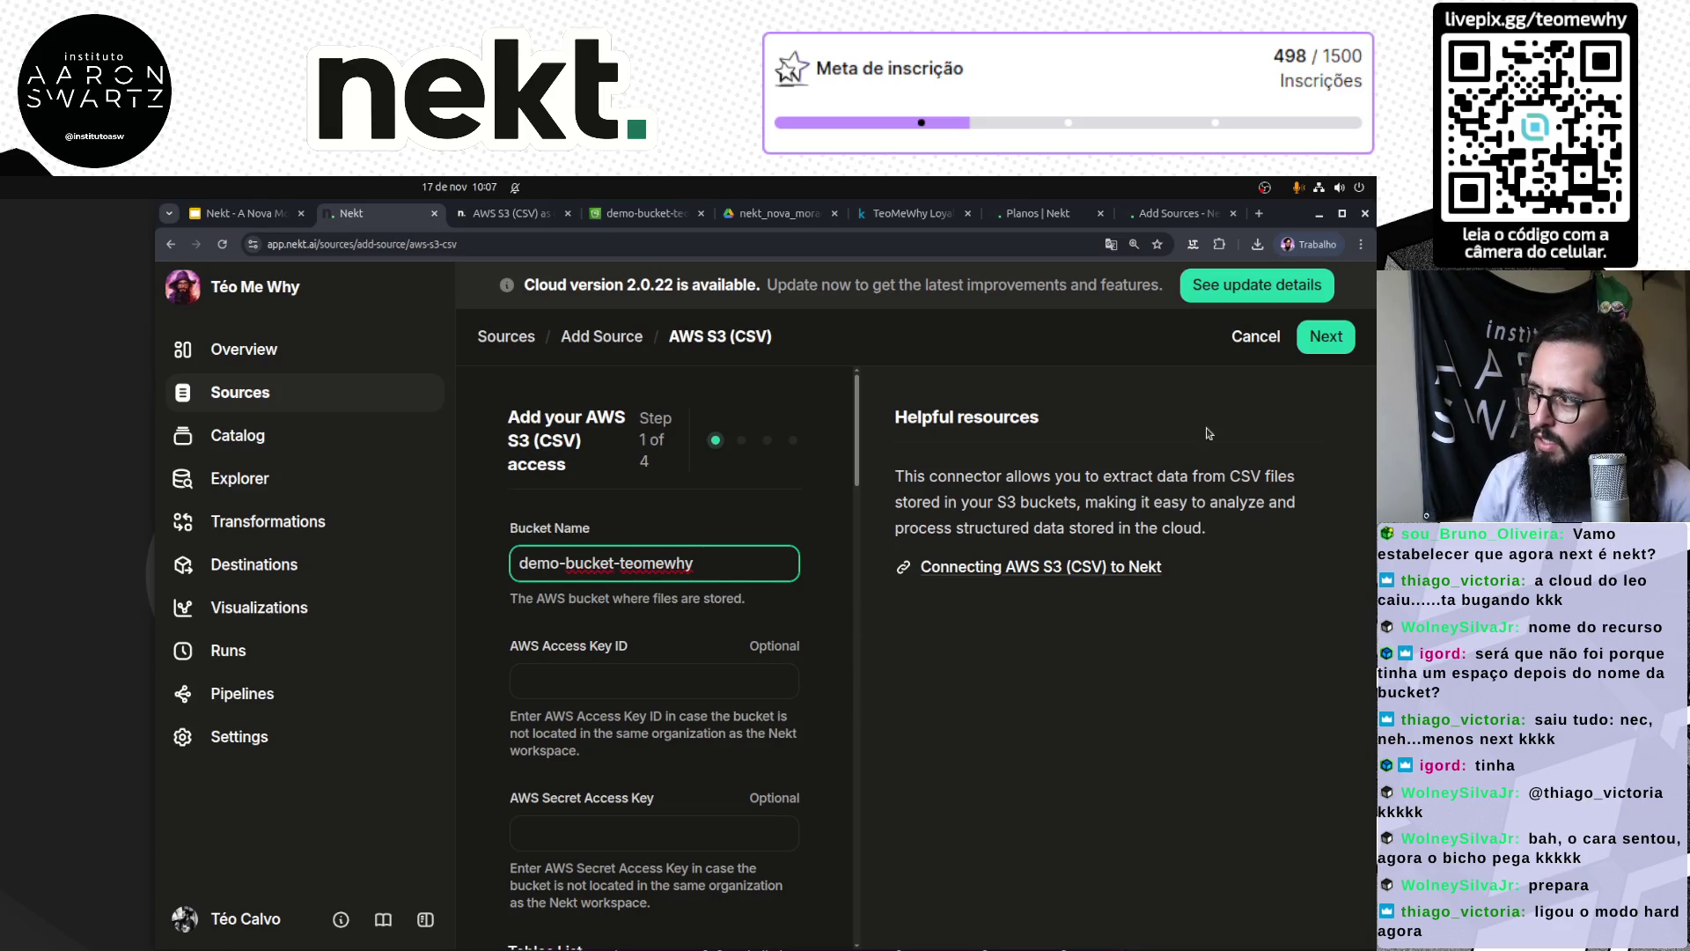
Step: Submit demo-bucket-teomewhy for validation and copy the bucket's ARN from its S3 Properties
left_click(1320, 339)
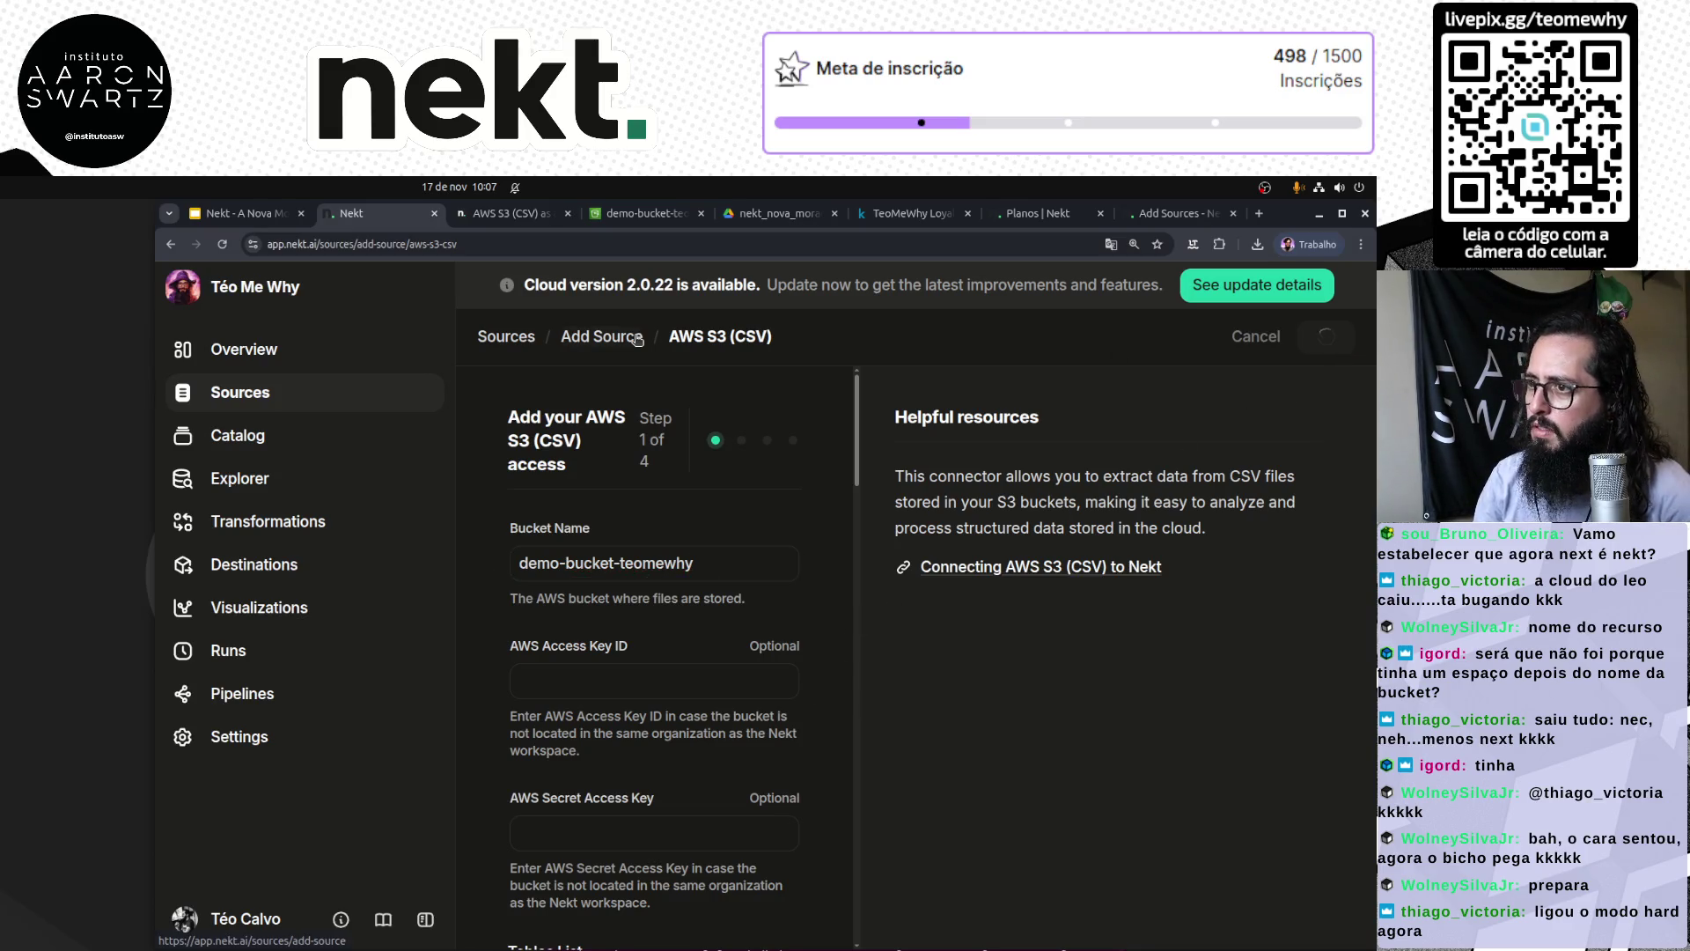
left_click(640, 214)
left_click(595, 709)
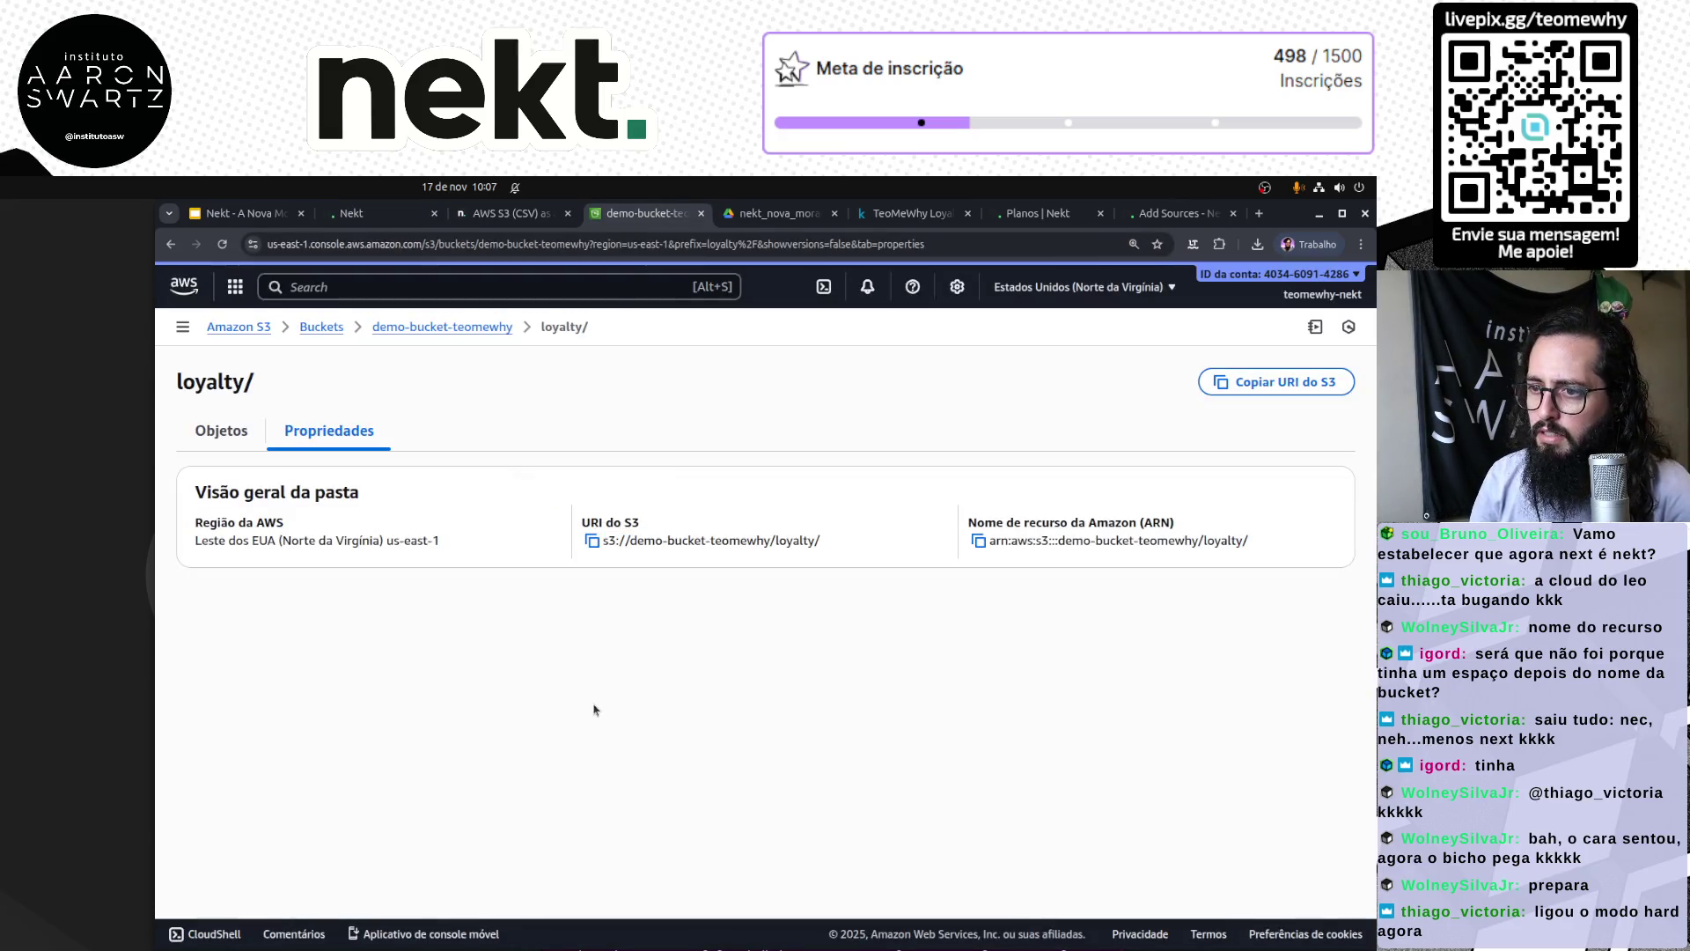
left_click(222, 433)
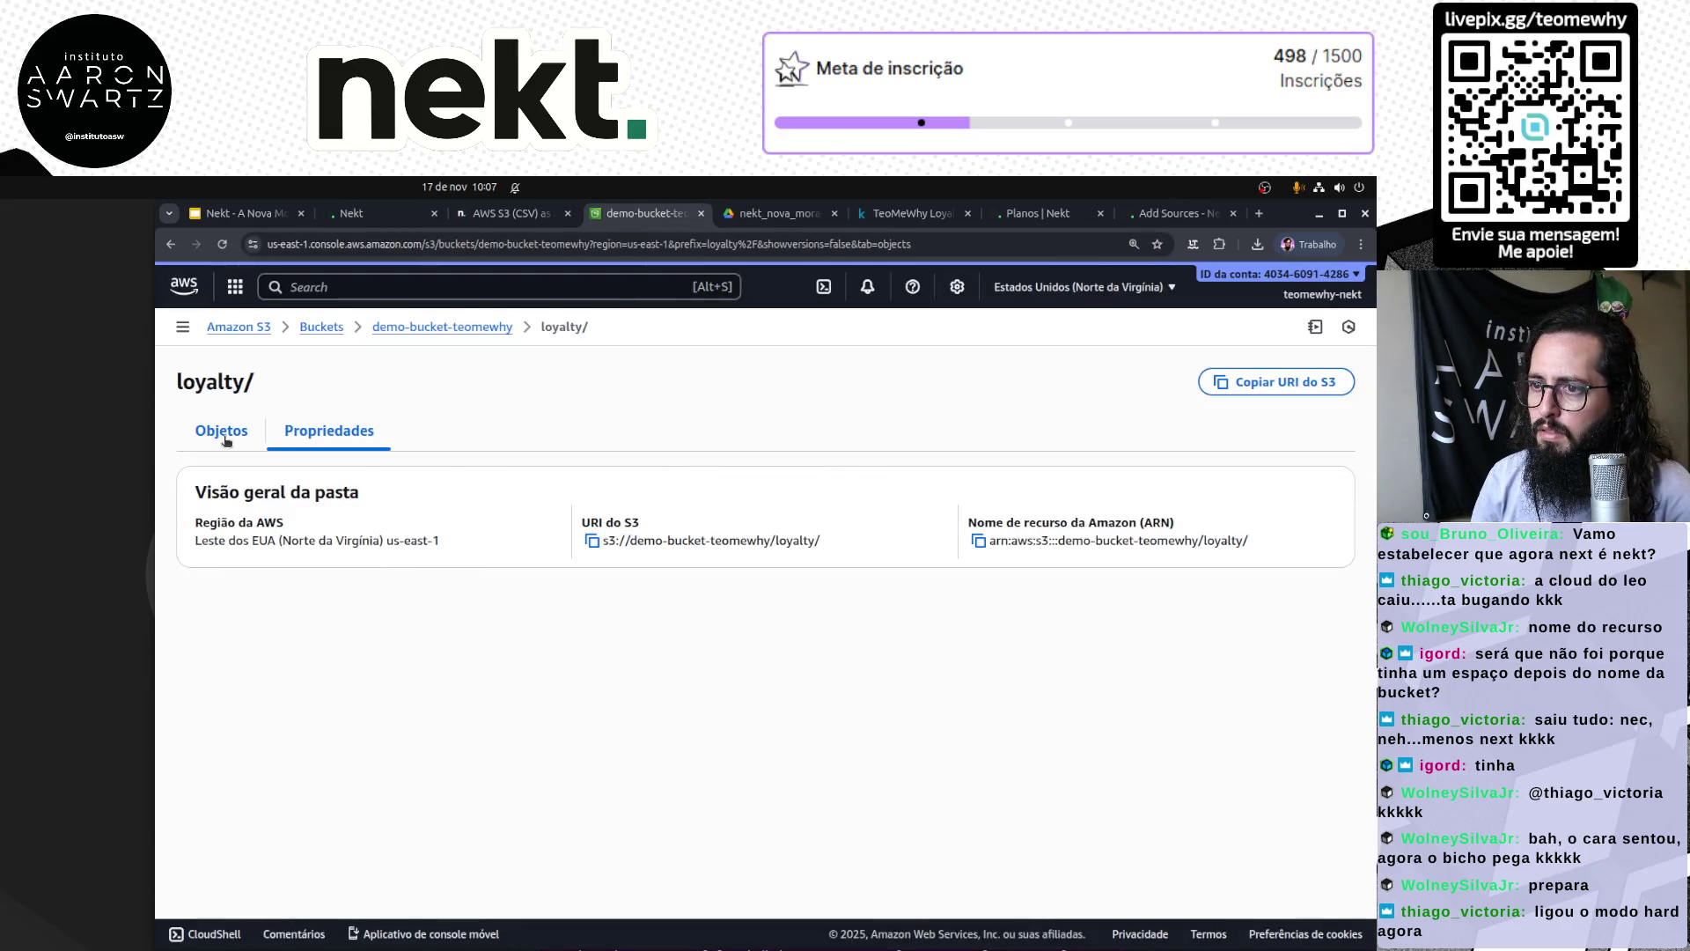
left_click(442, 326)
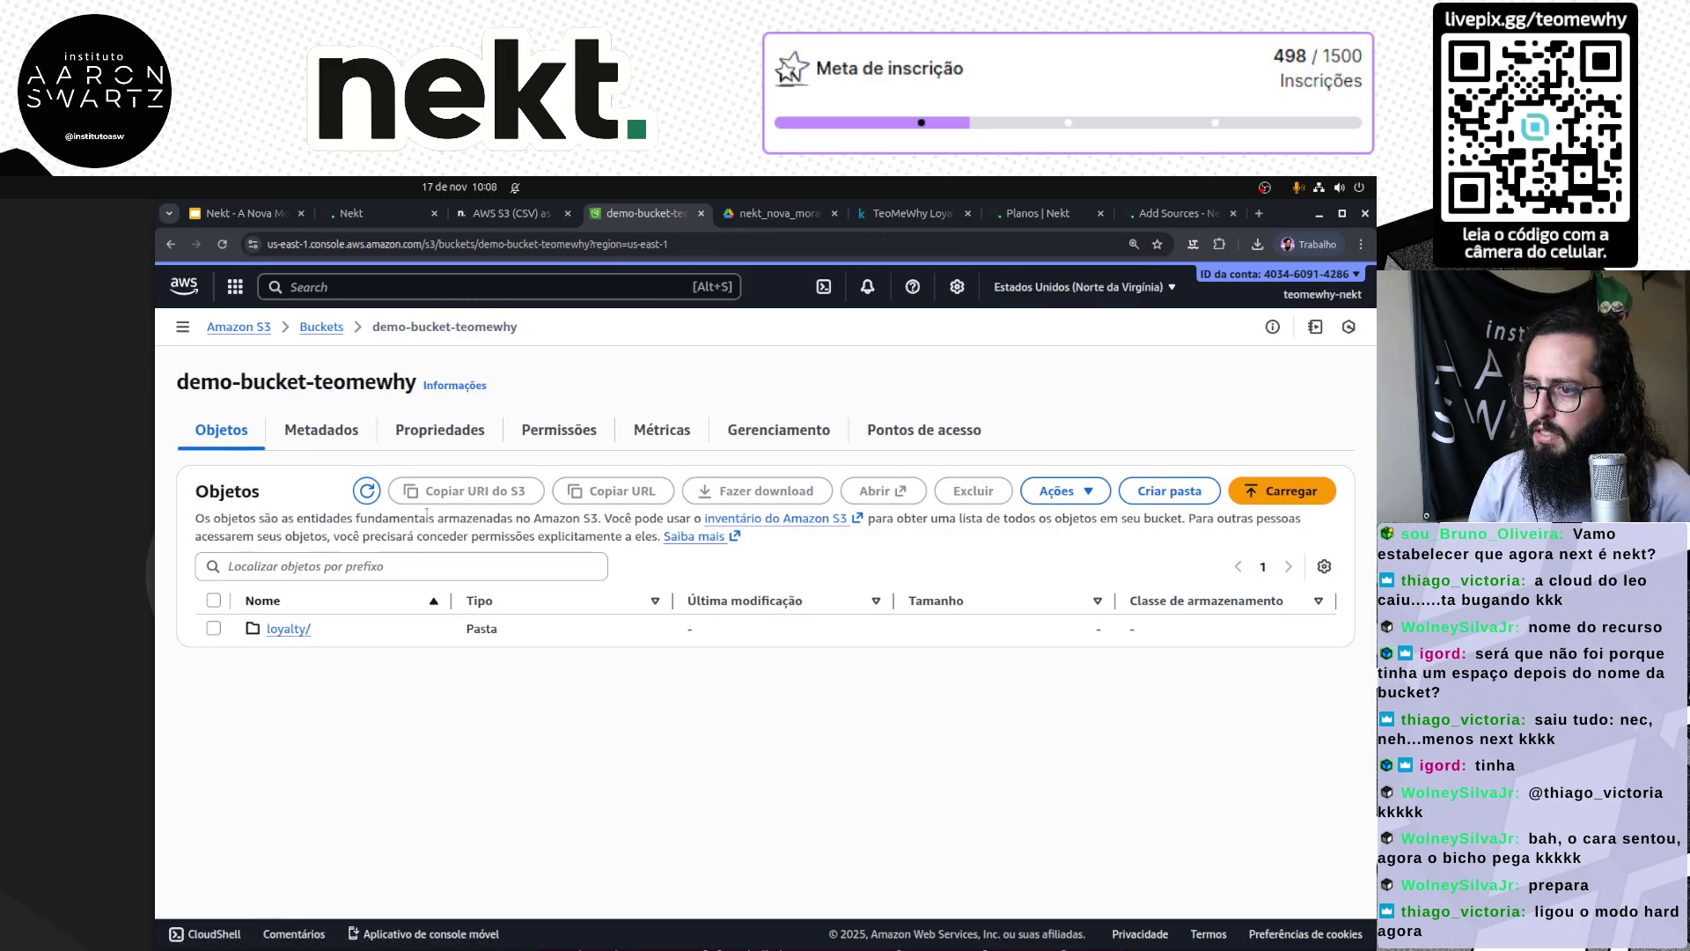
left_click(434, 429)
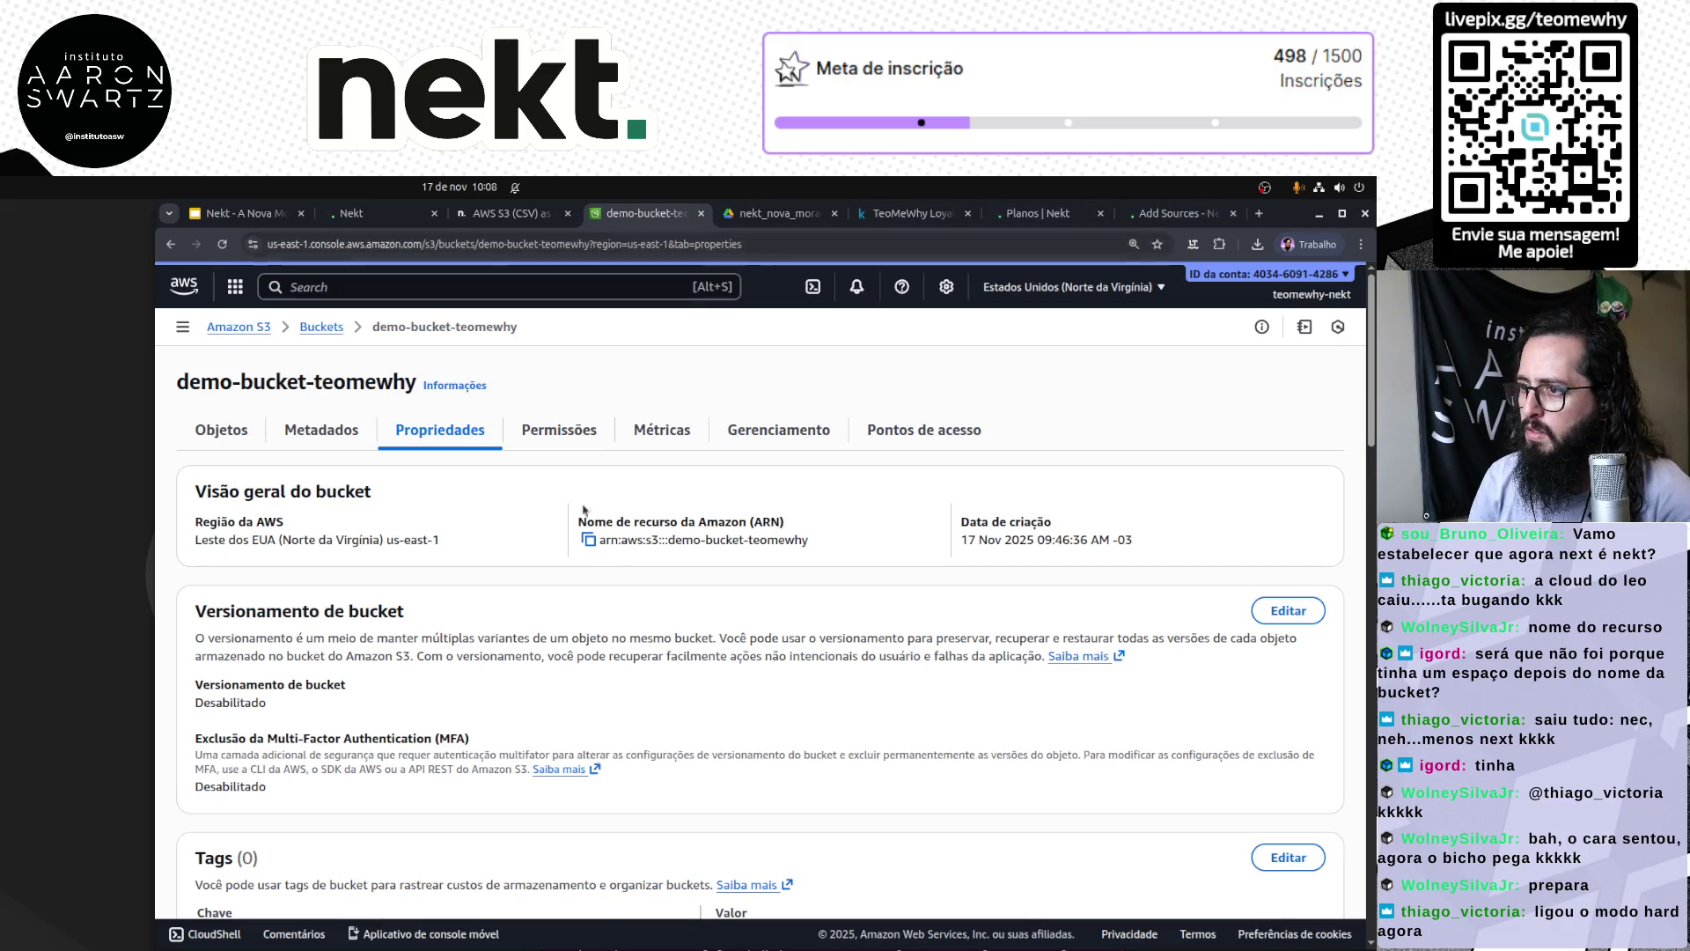
left_click(587, 540)
left_click(357, 215)
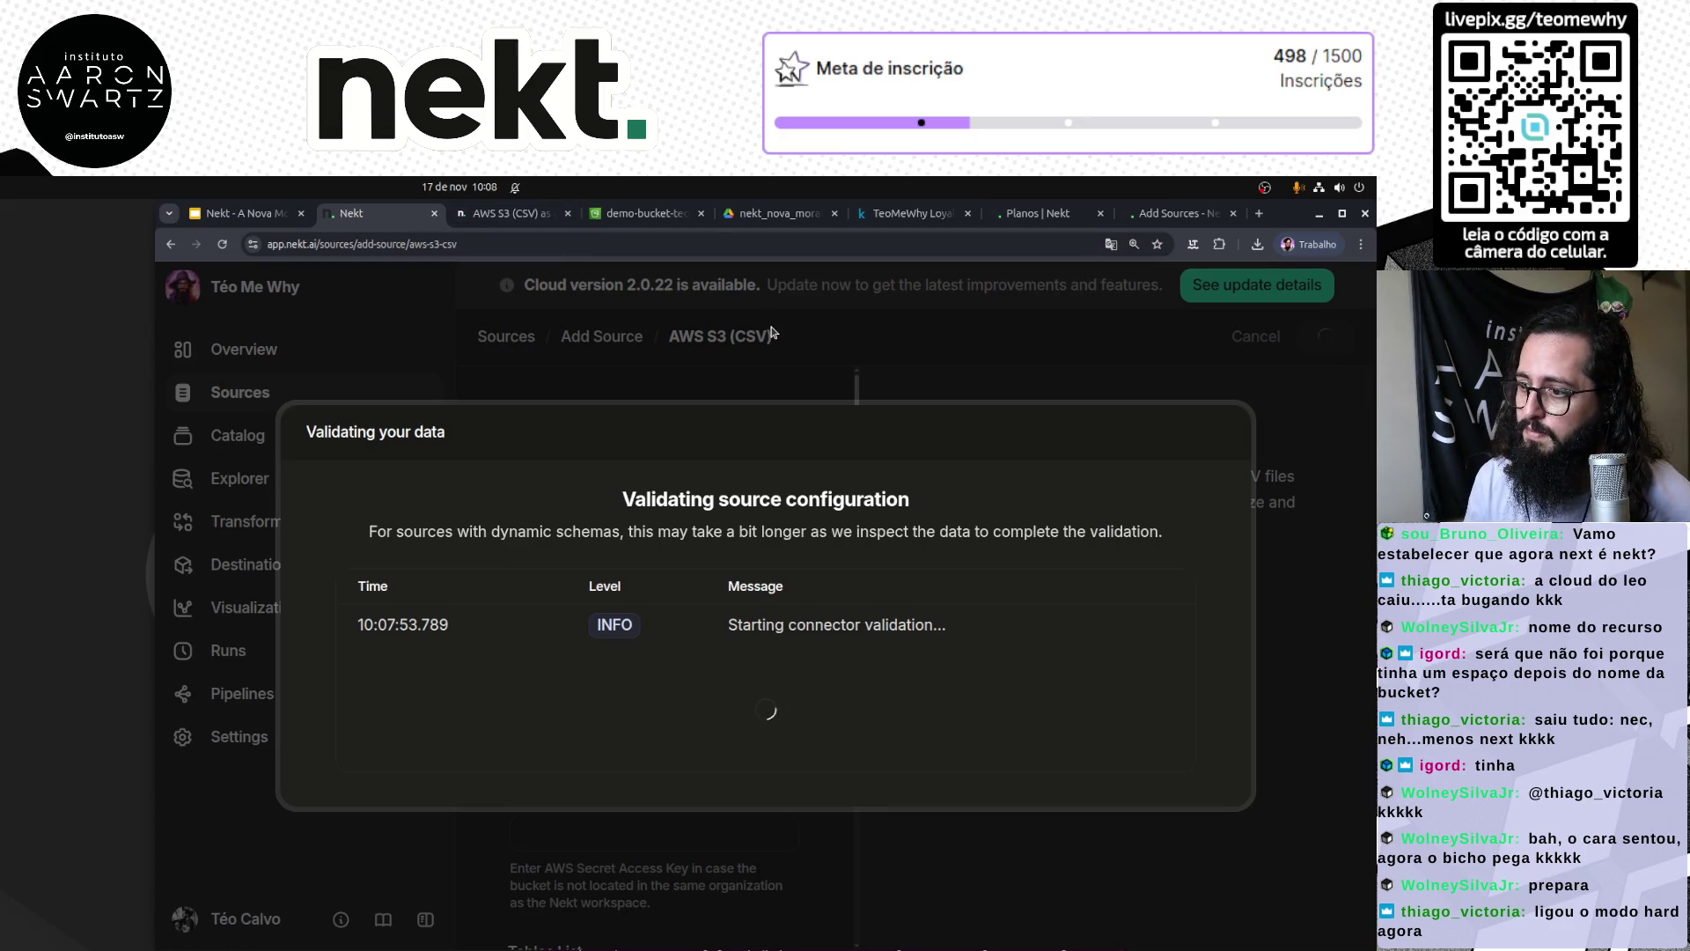
Step: Review the demo-bucket-teomewhy bucket's public-access block settings on its S3 Permissions page
left_click(629, 220)
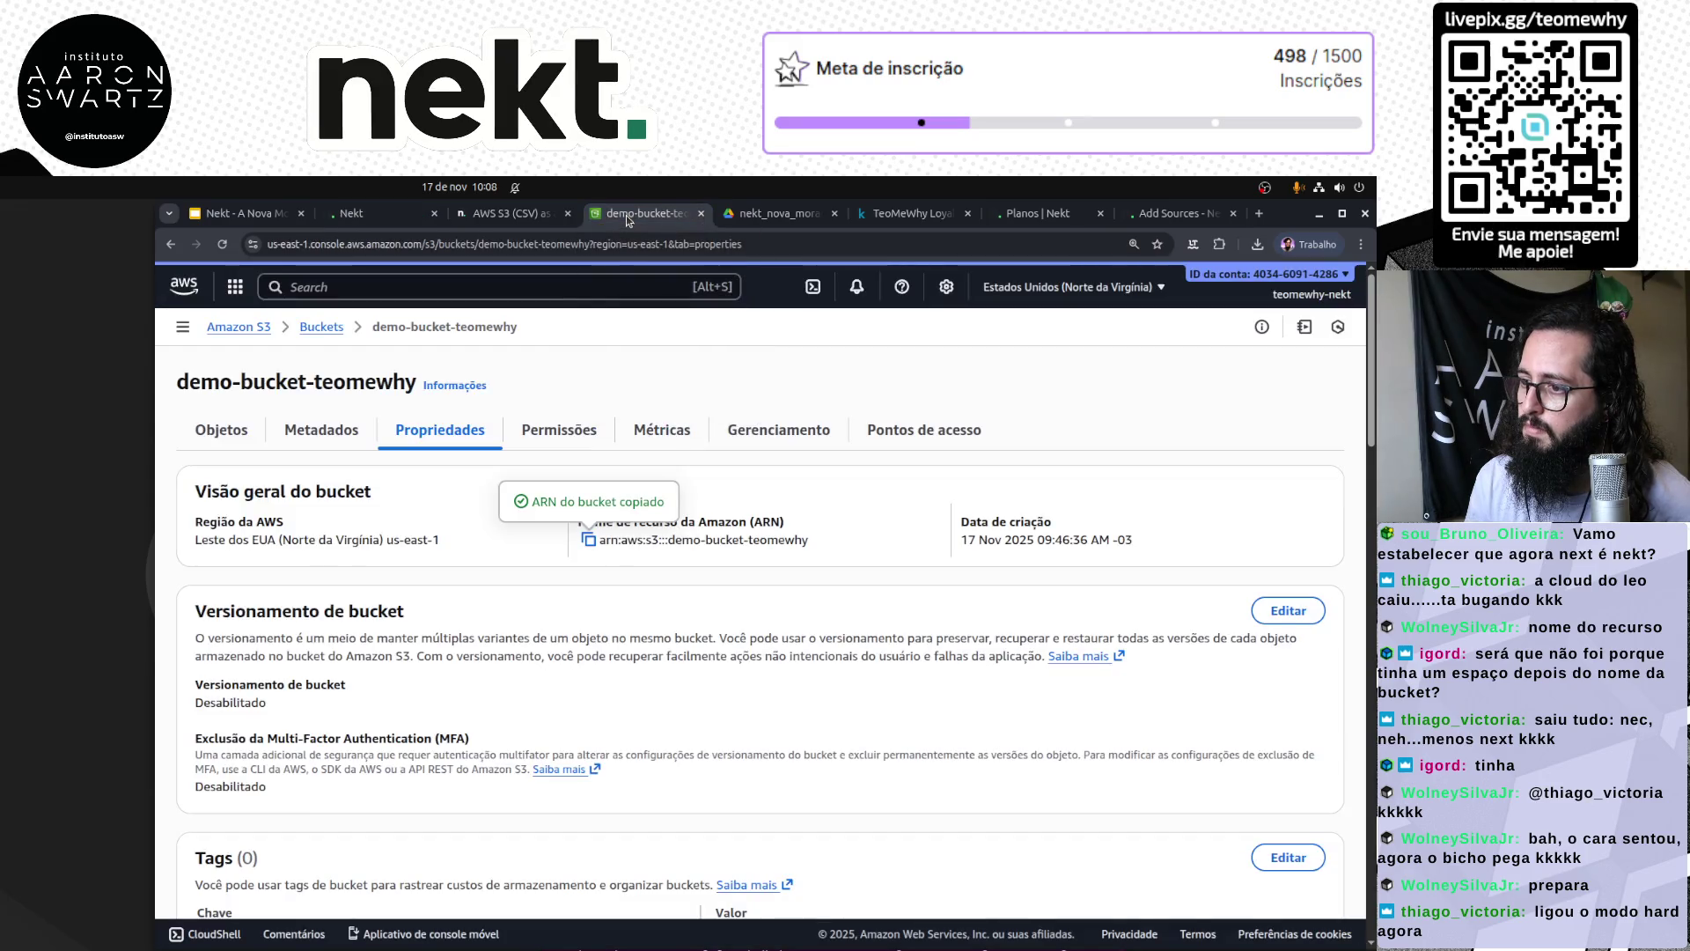
left_click(561, 431)
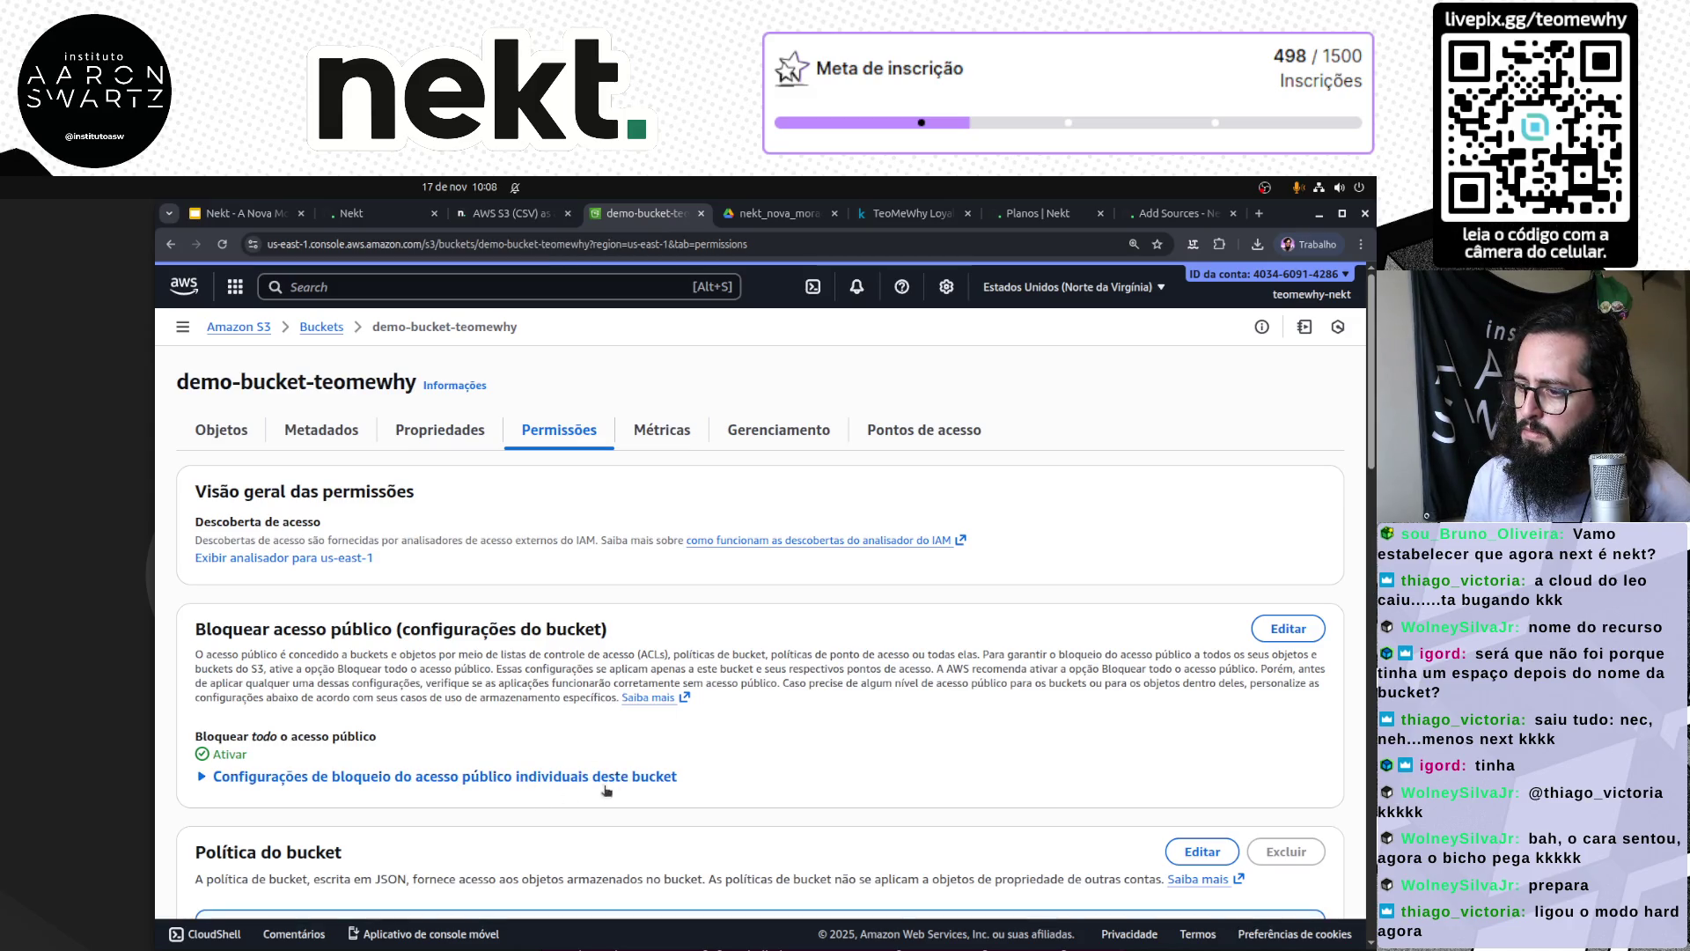
left_click(635, 780)
left_click(636, 780)
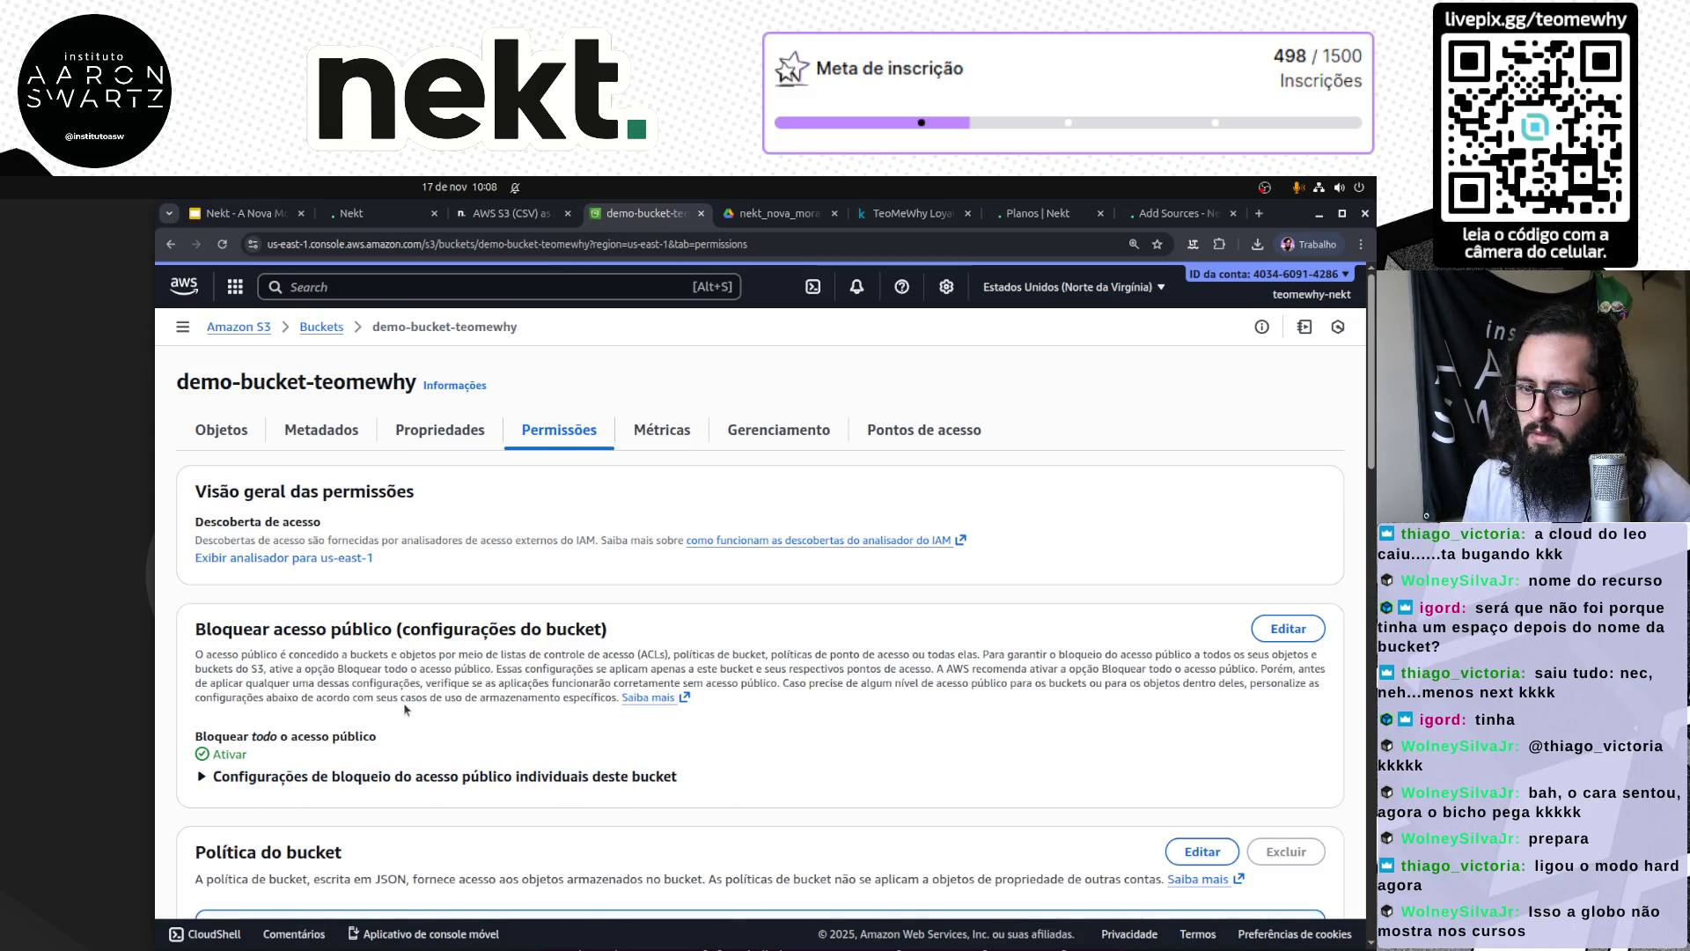
left_click(385, 215)
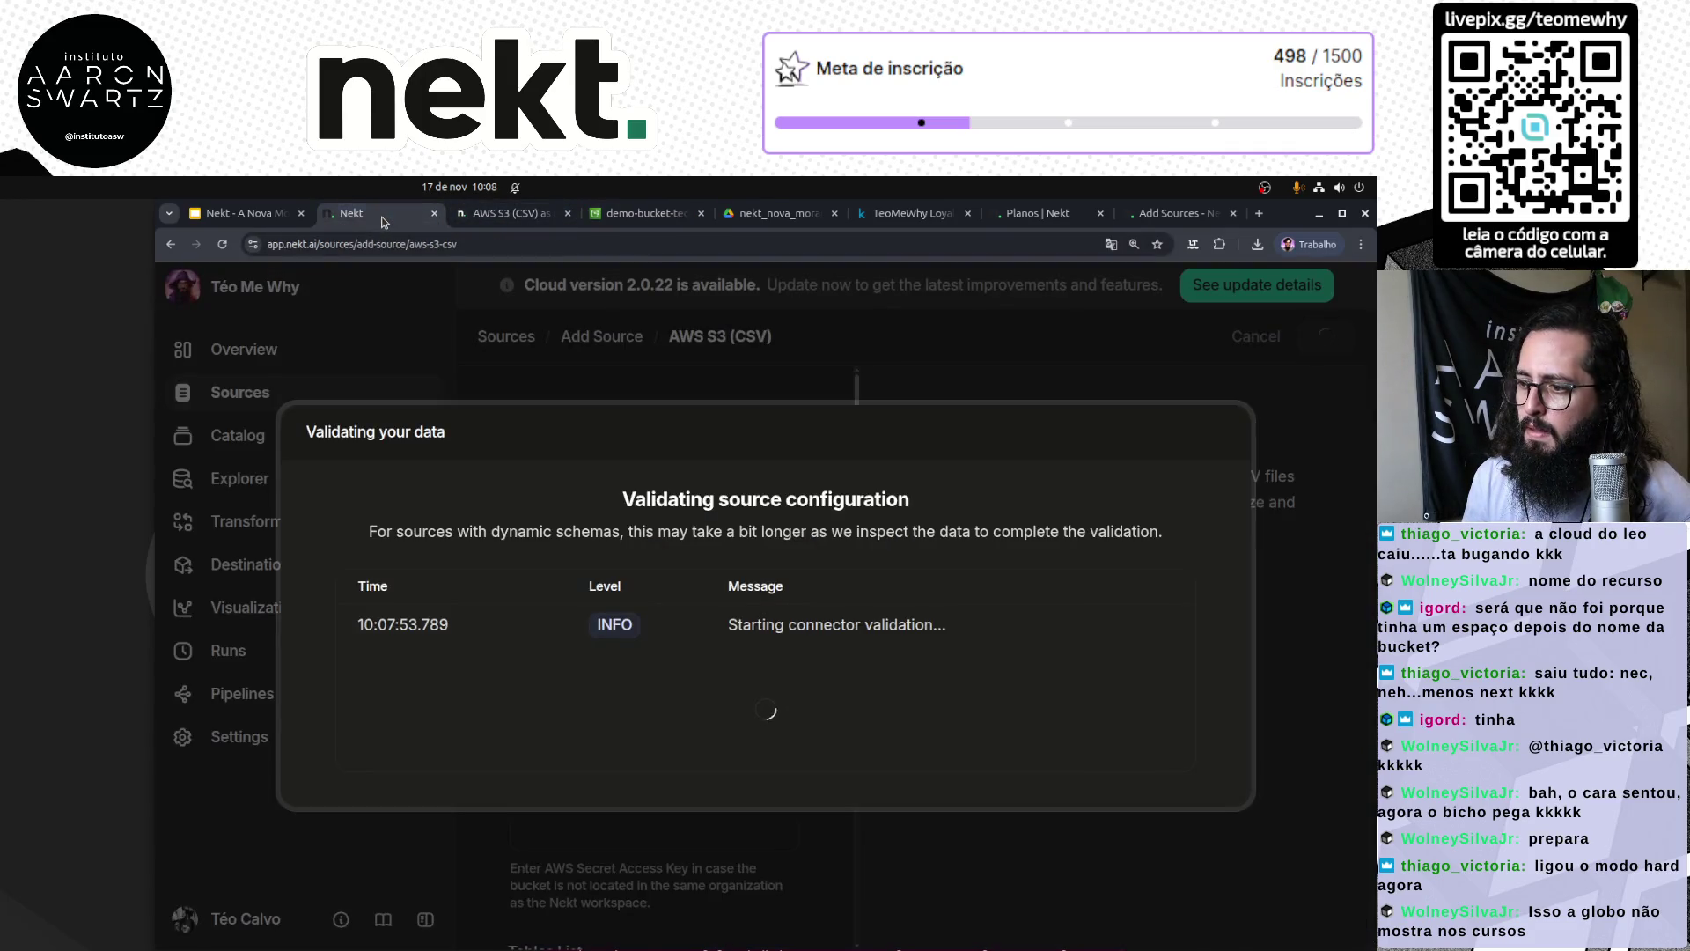
left_click(643, 213)
scroll(428, 737, "down", 4)
scroll(428, 737, "up", 2)
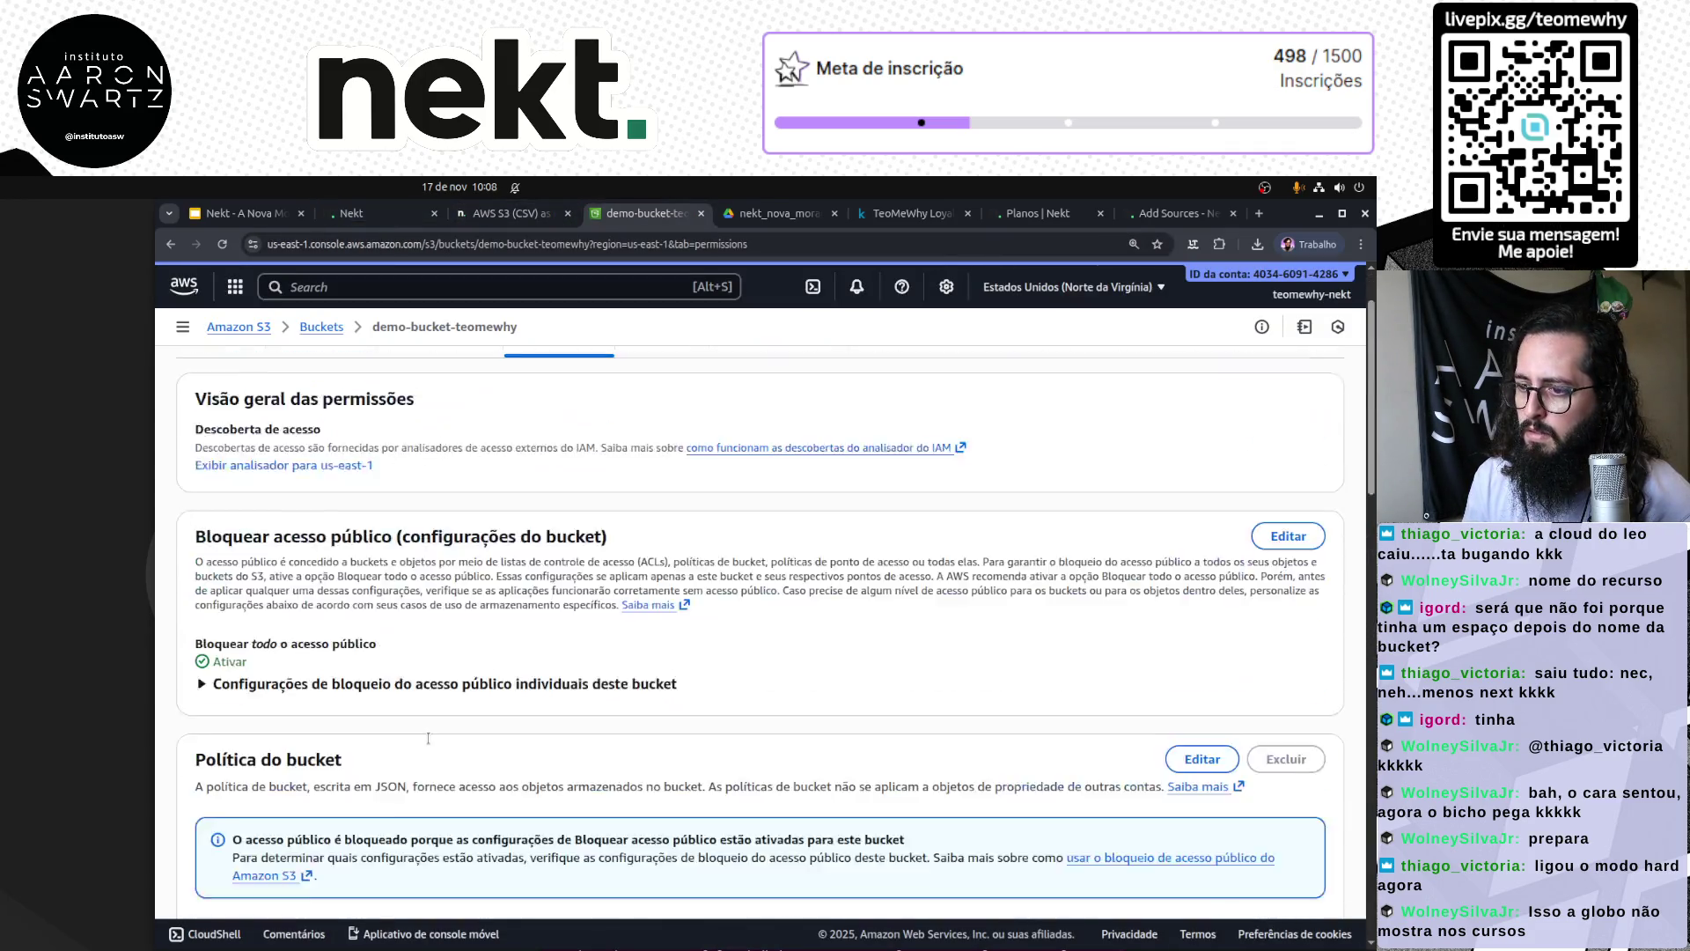
scroll(428, 738, "up", 5)
Step: Read the validation log's AccessDenied s3:ListBucket error, then close the Validating your data dialog
left_click(531, 213)
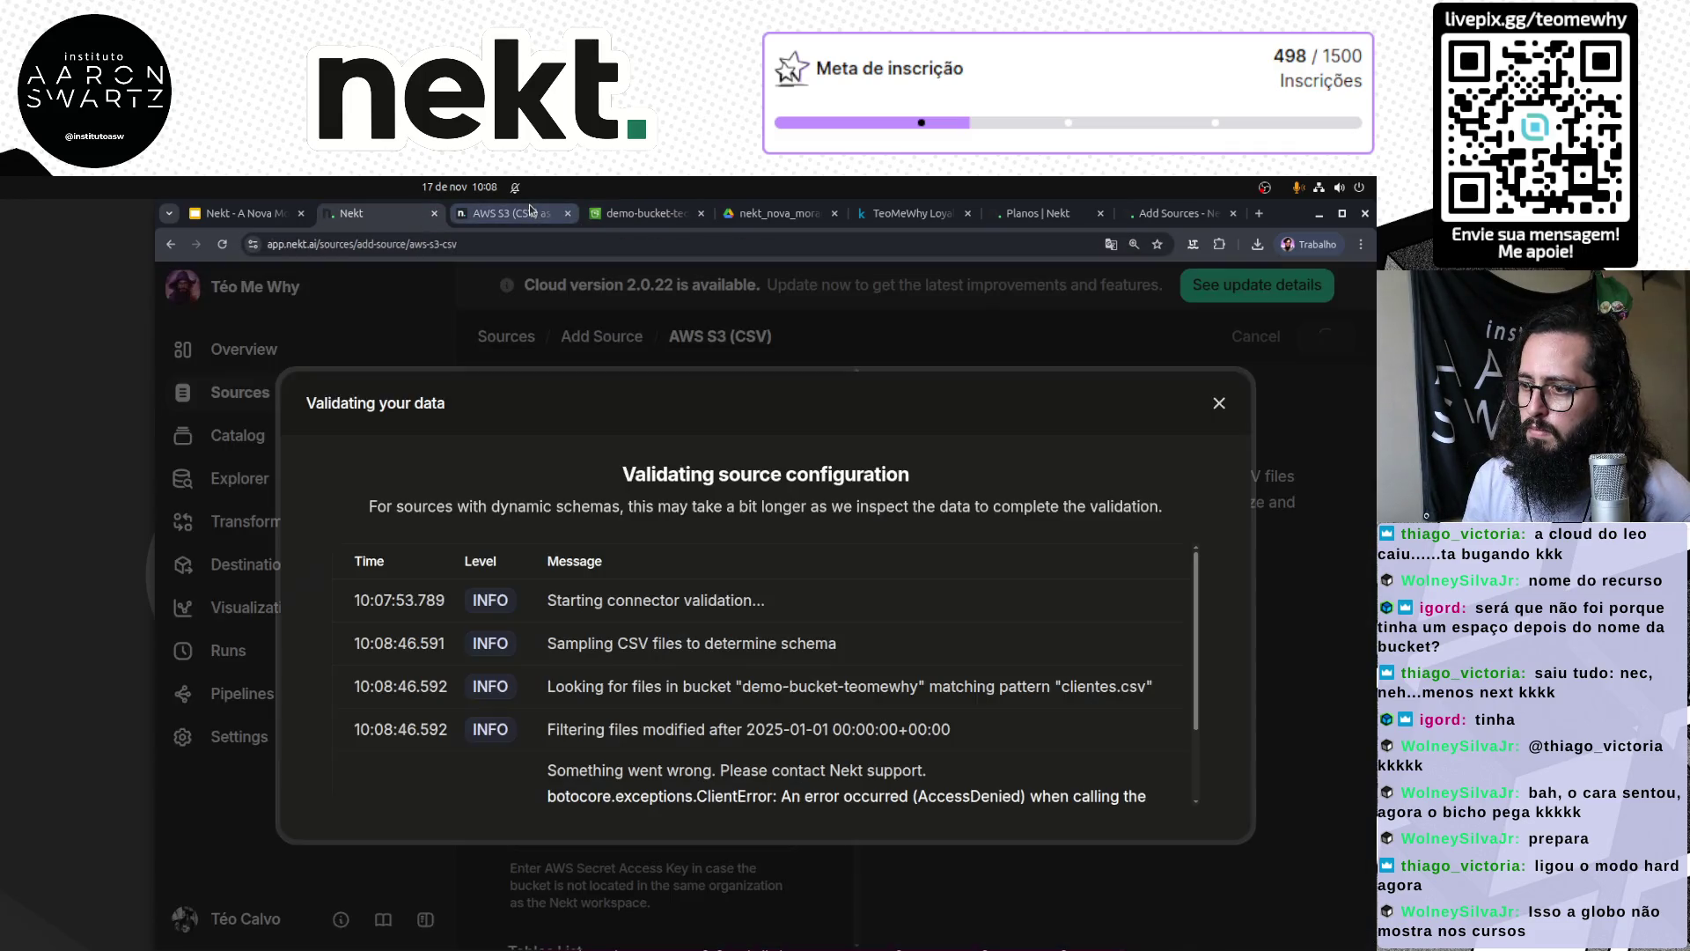
scroll(867, 693, "down", 2)
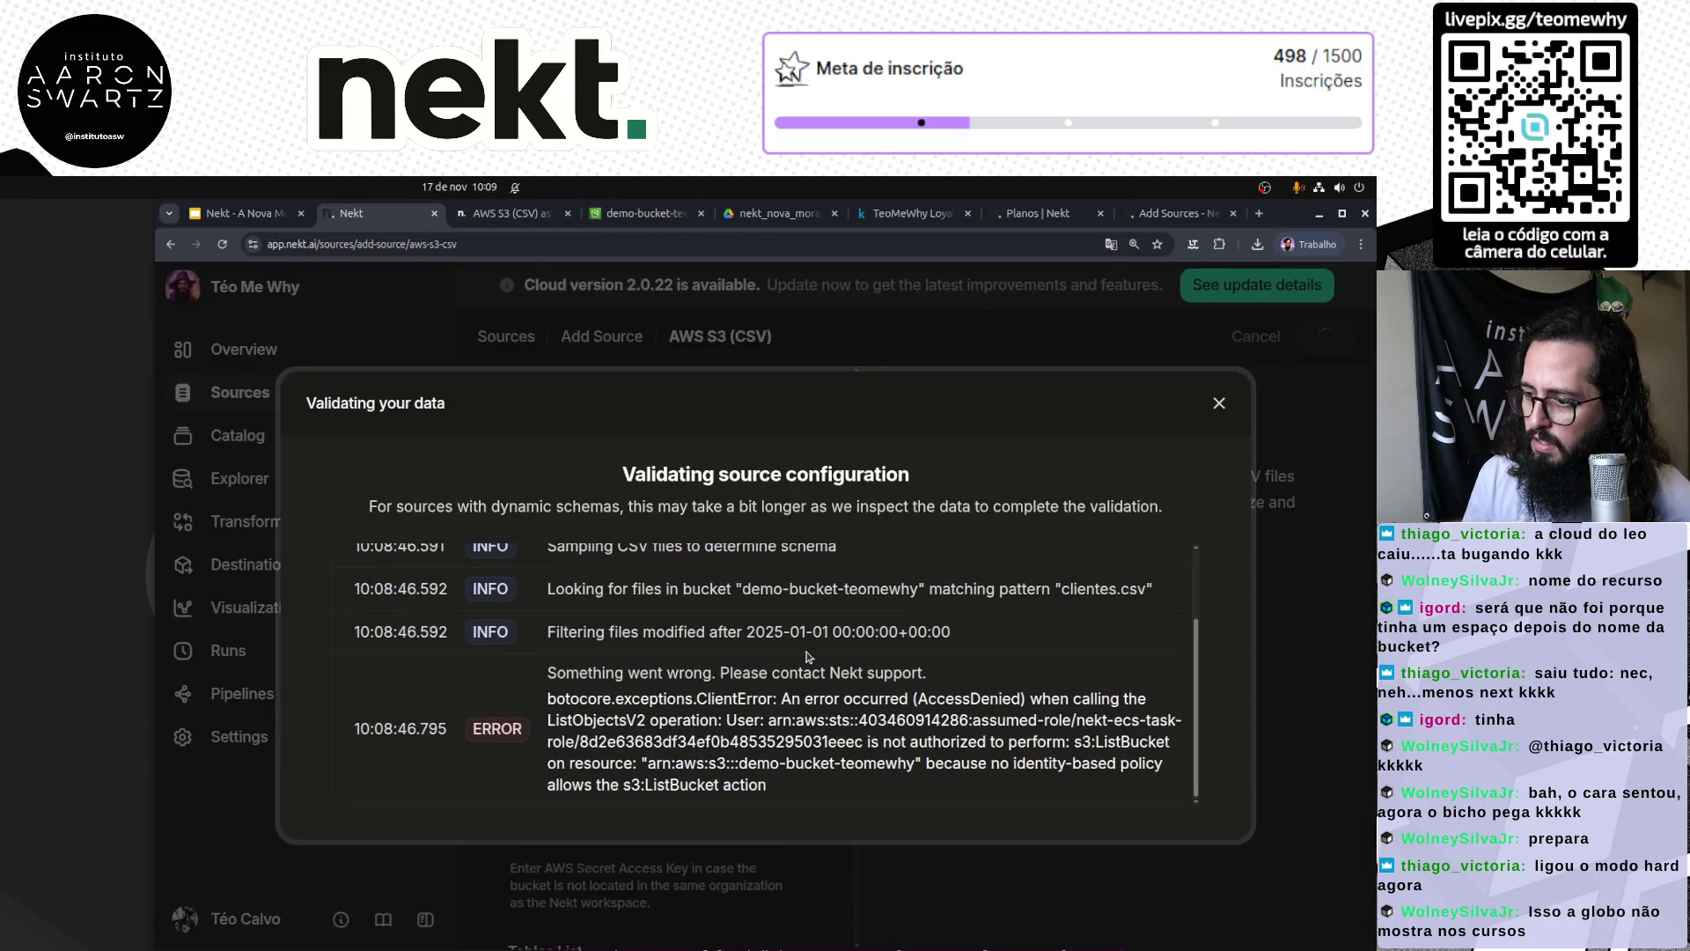
double_click(953, 699)
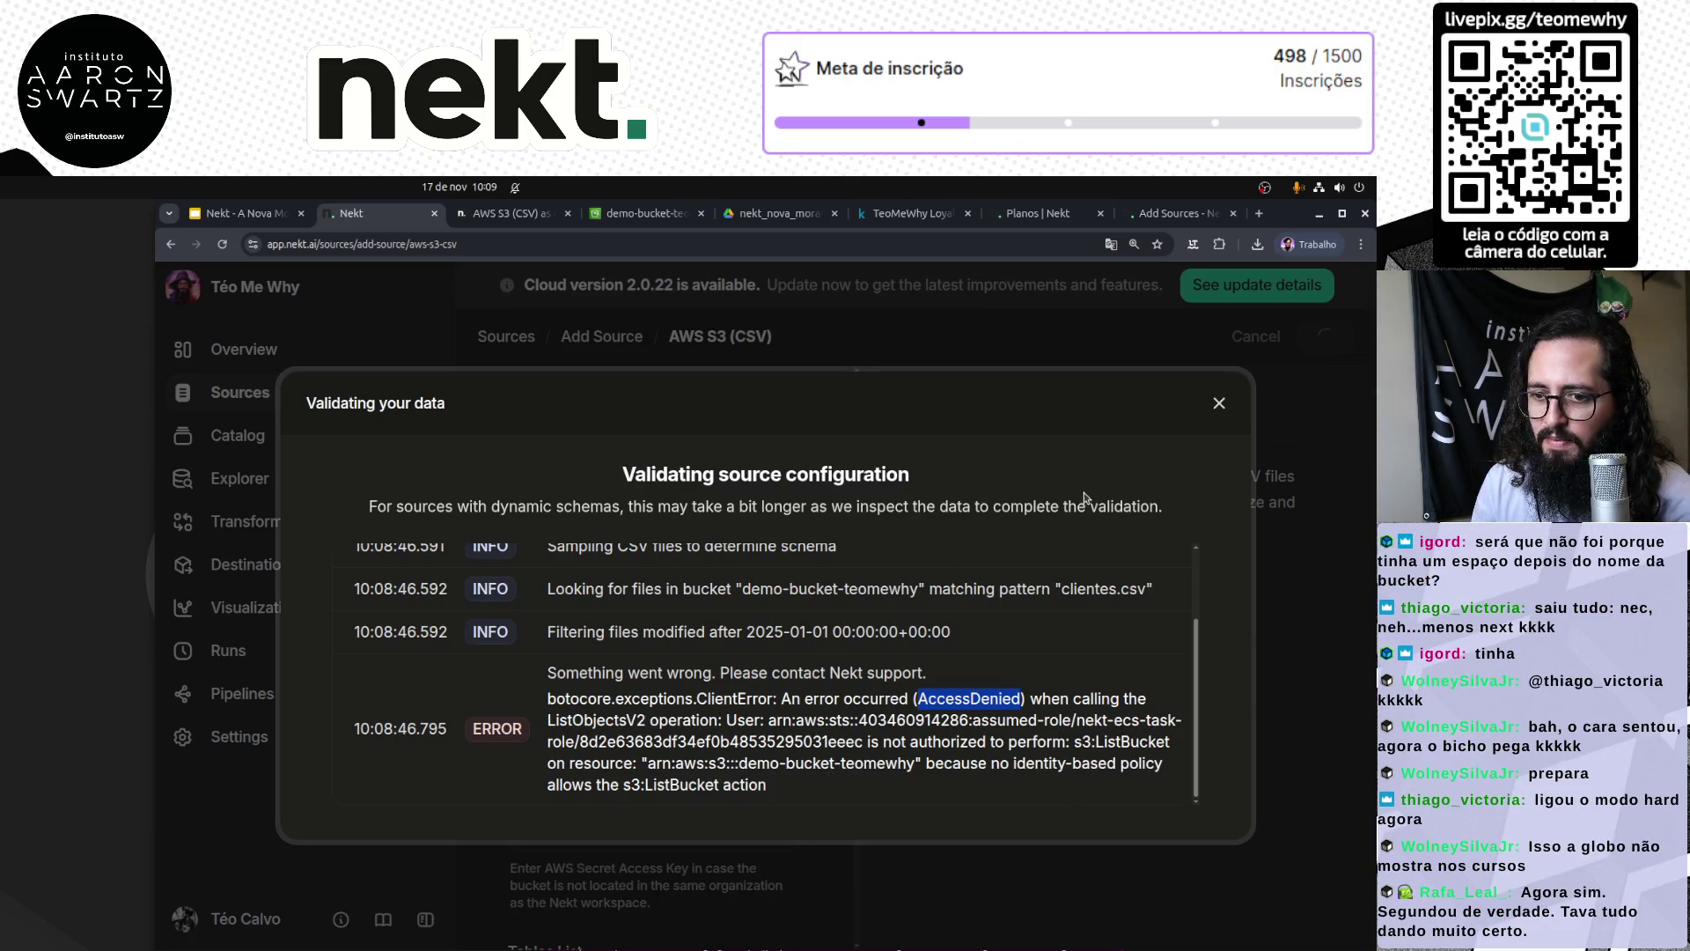
left_click(1218, 403)
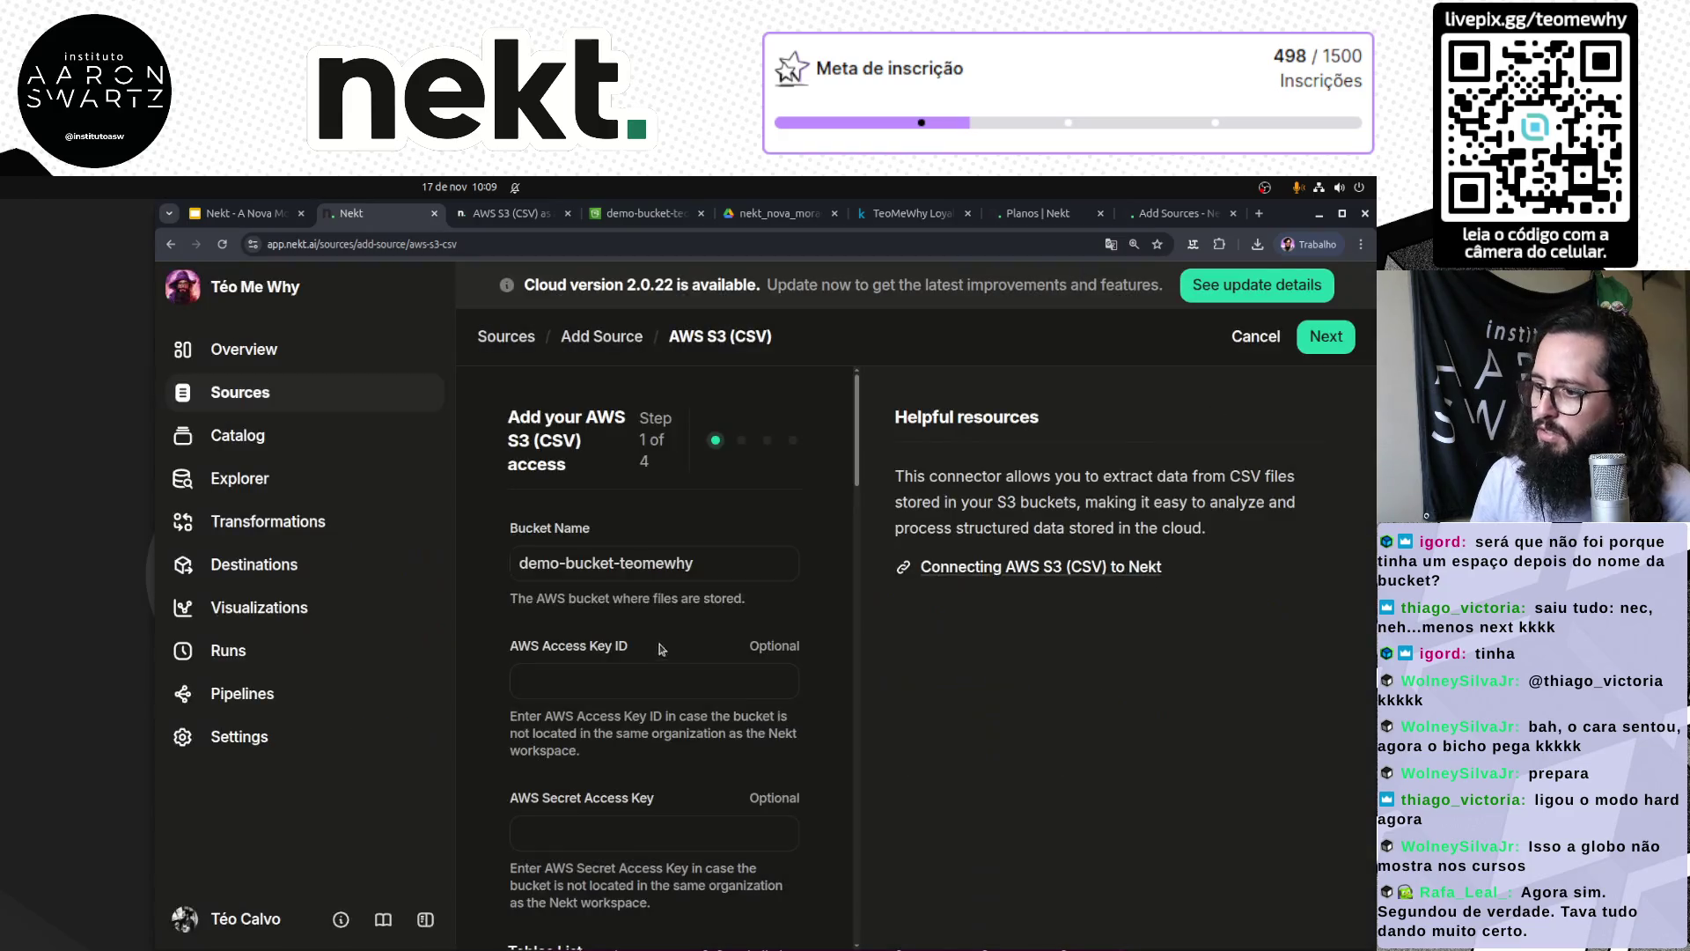
left_click(718, 570)
left_click(618, 676)
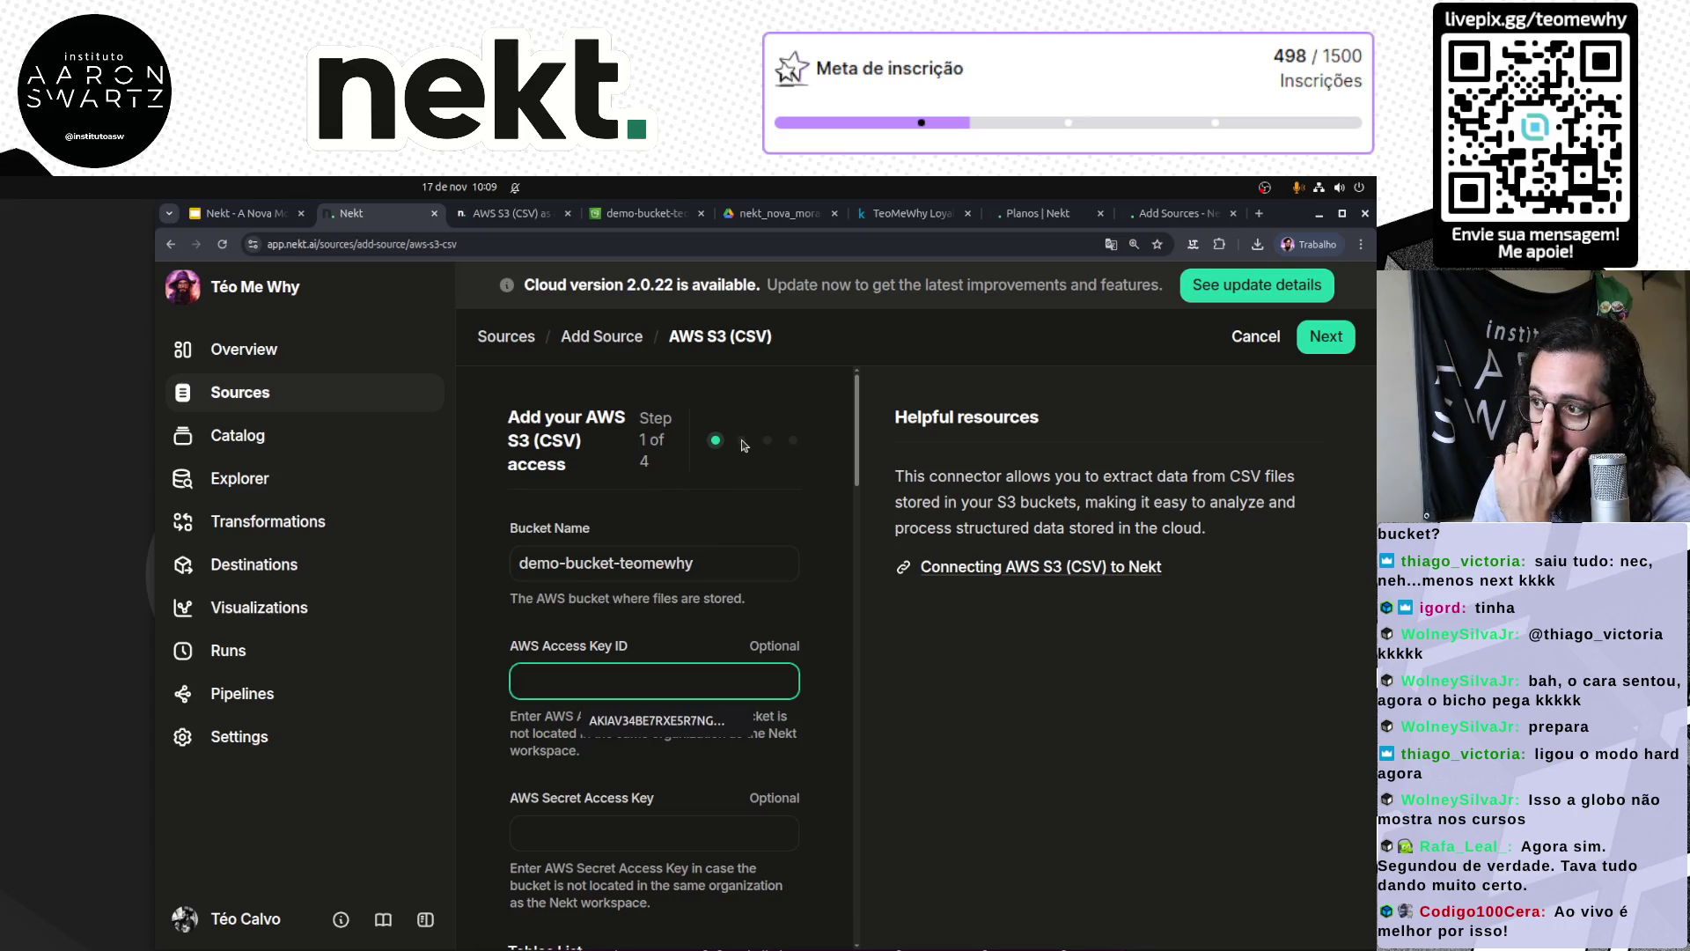
left_click(745, 446)
left_click(598, 685)
key("Tab")
left_click(611, 678)
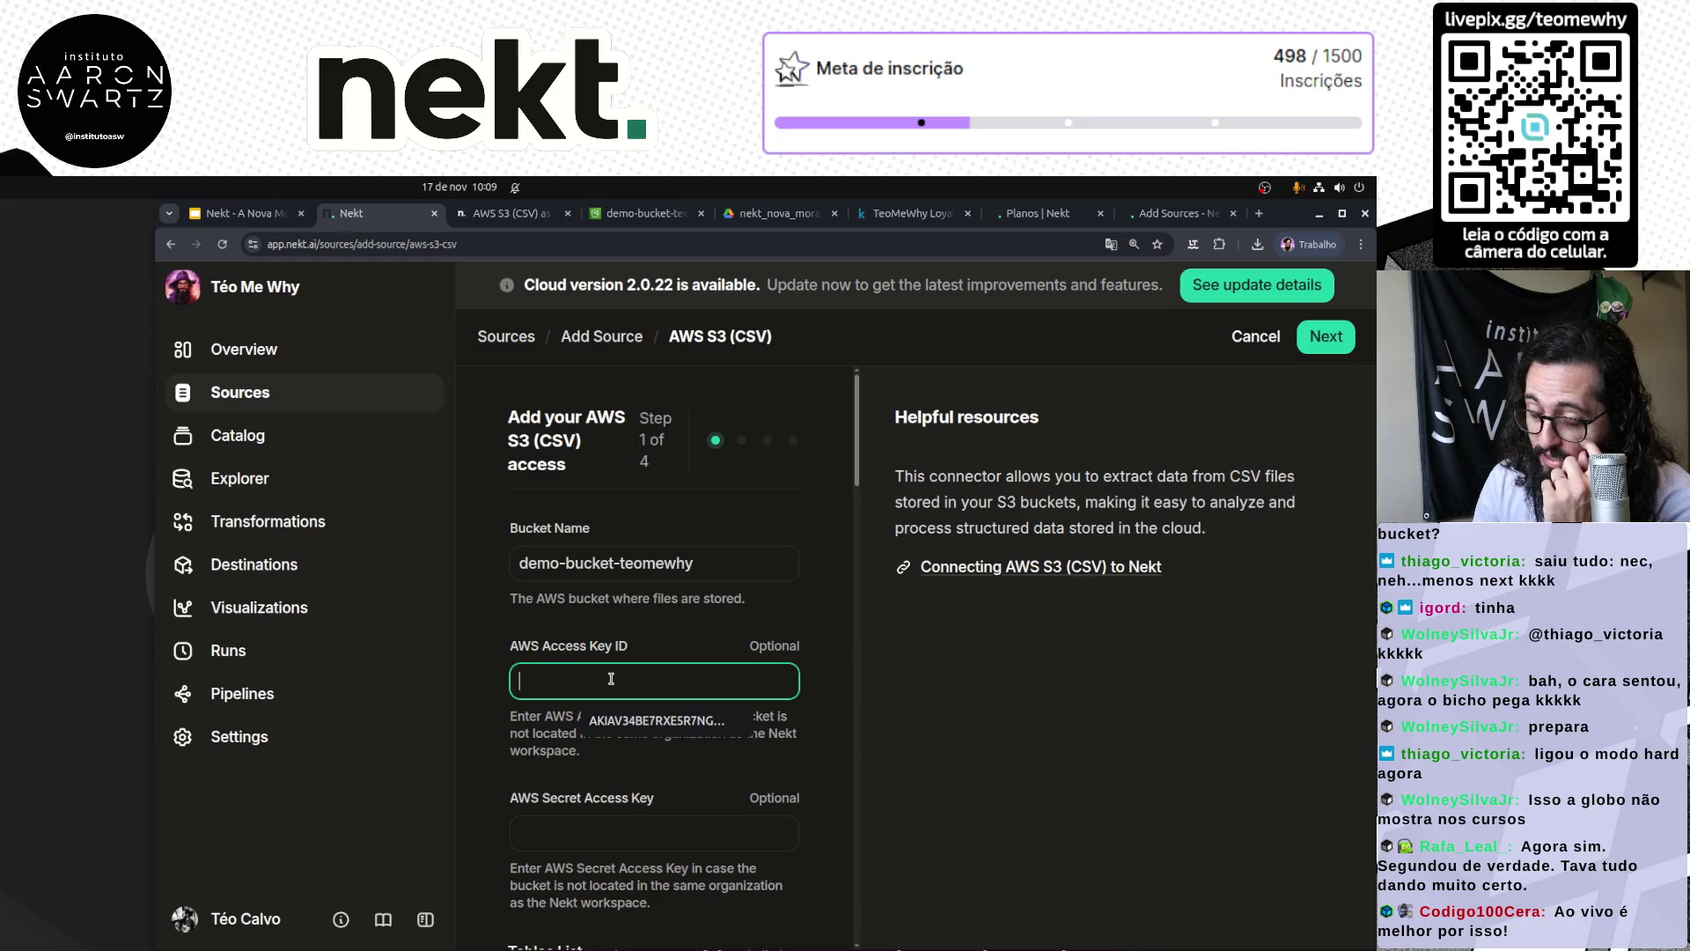
left_click(696, 838)
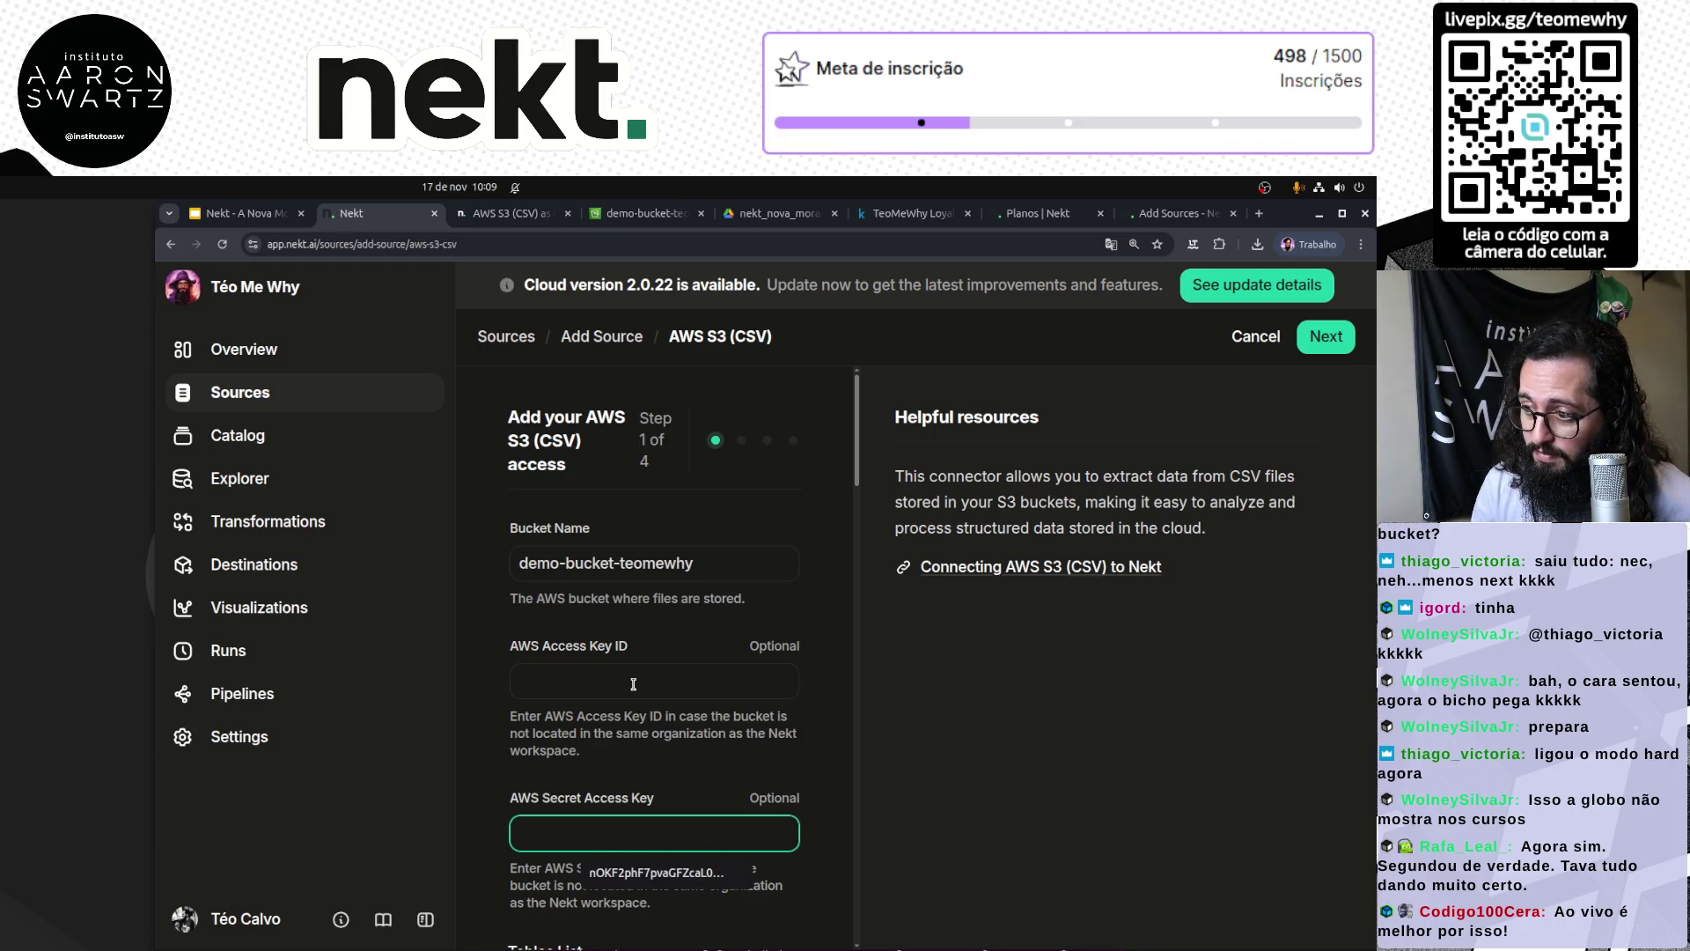
left_click(669, 761)
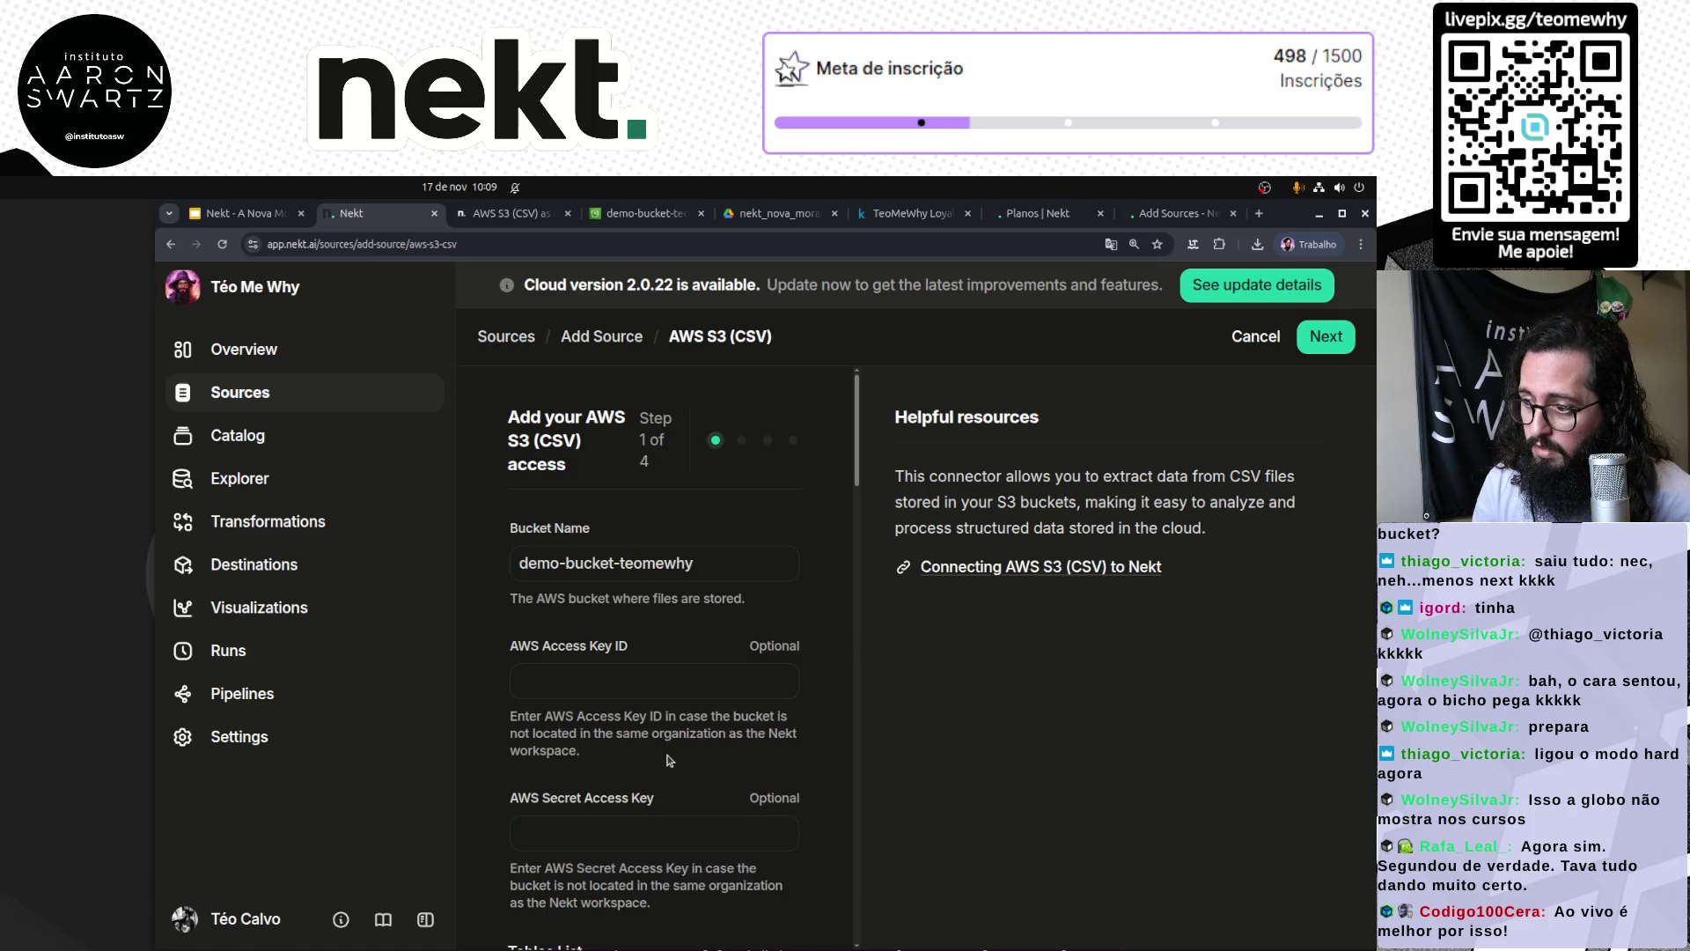
scroll(669, 761, "down", 10)
scroll(669, 761, "down", 8)
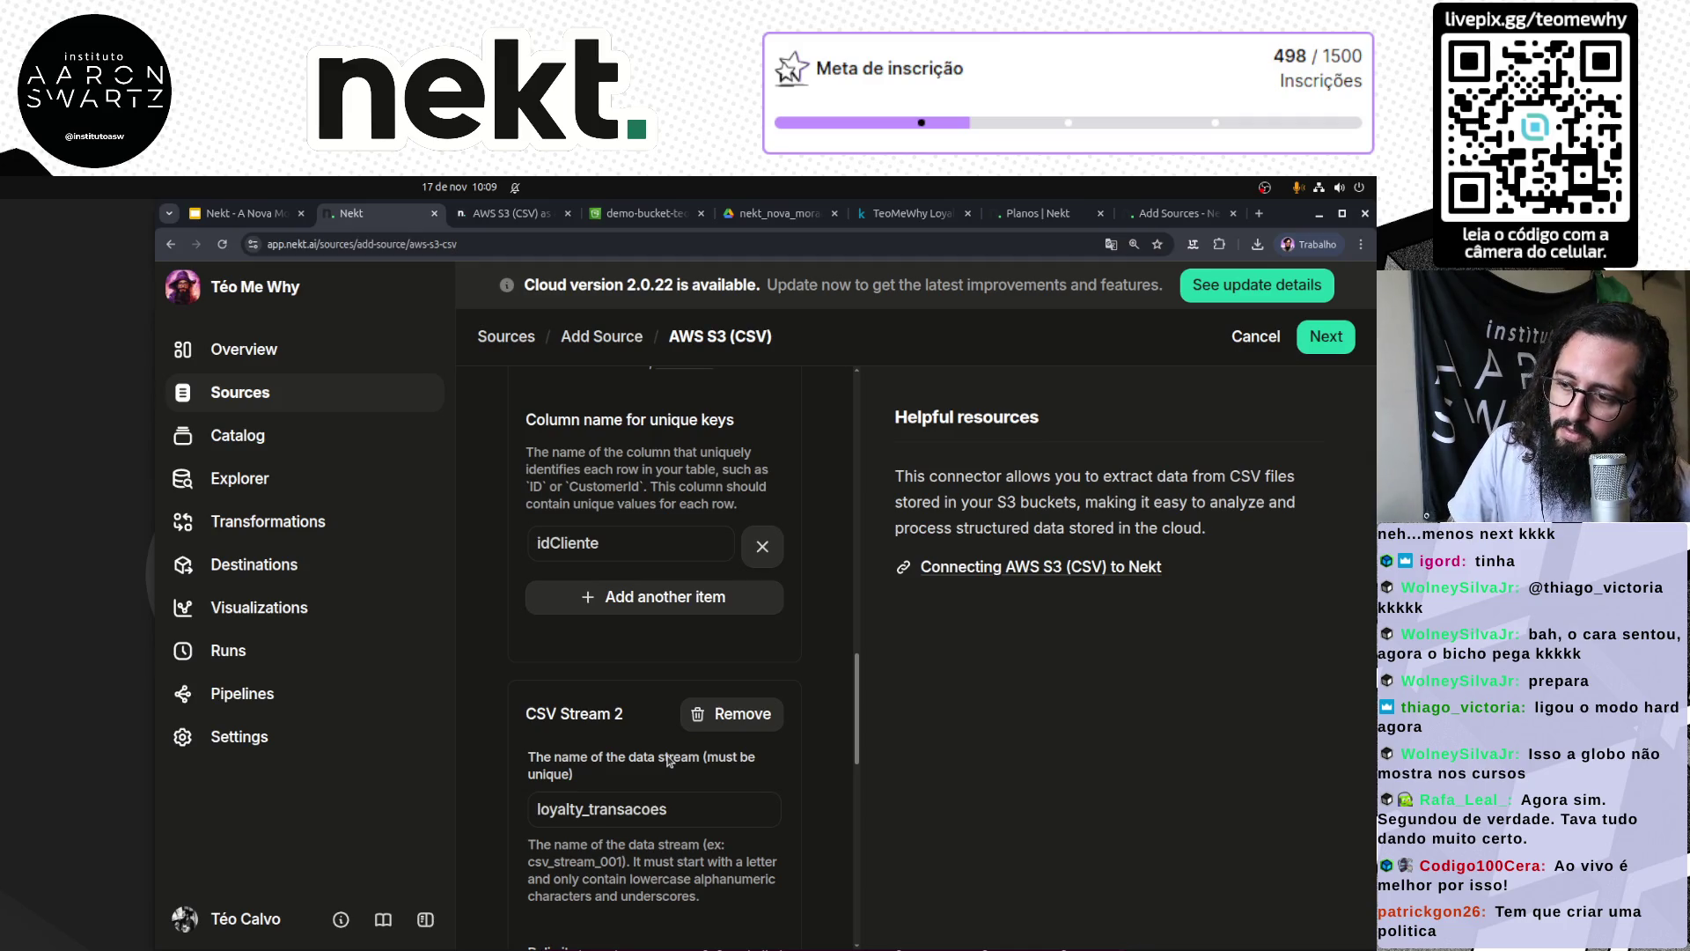
left_click(636, 214)
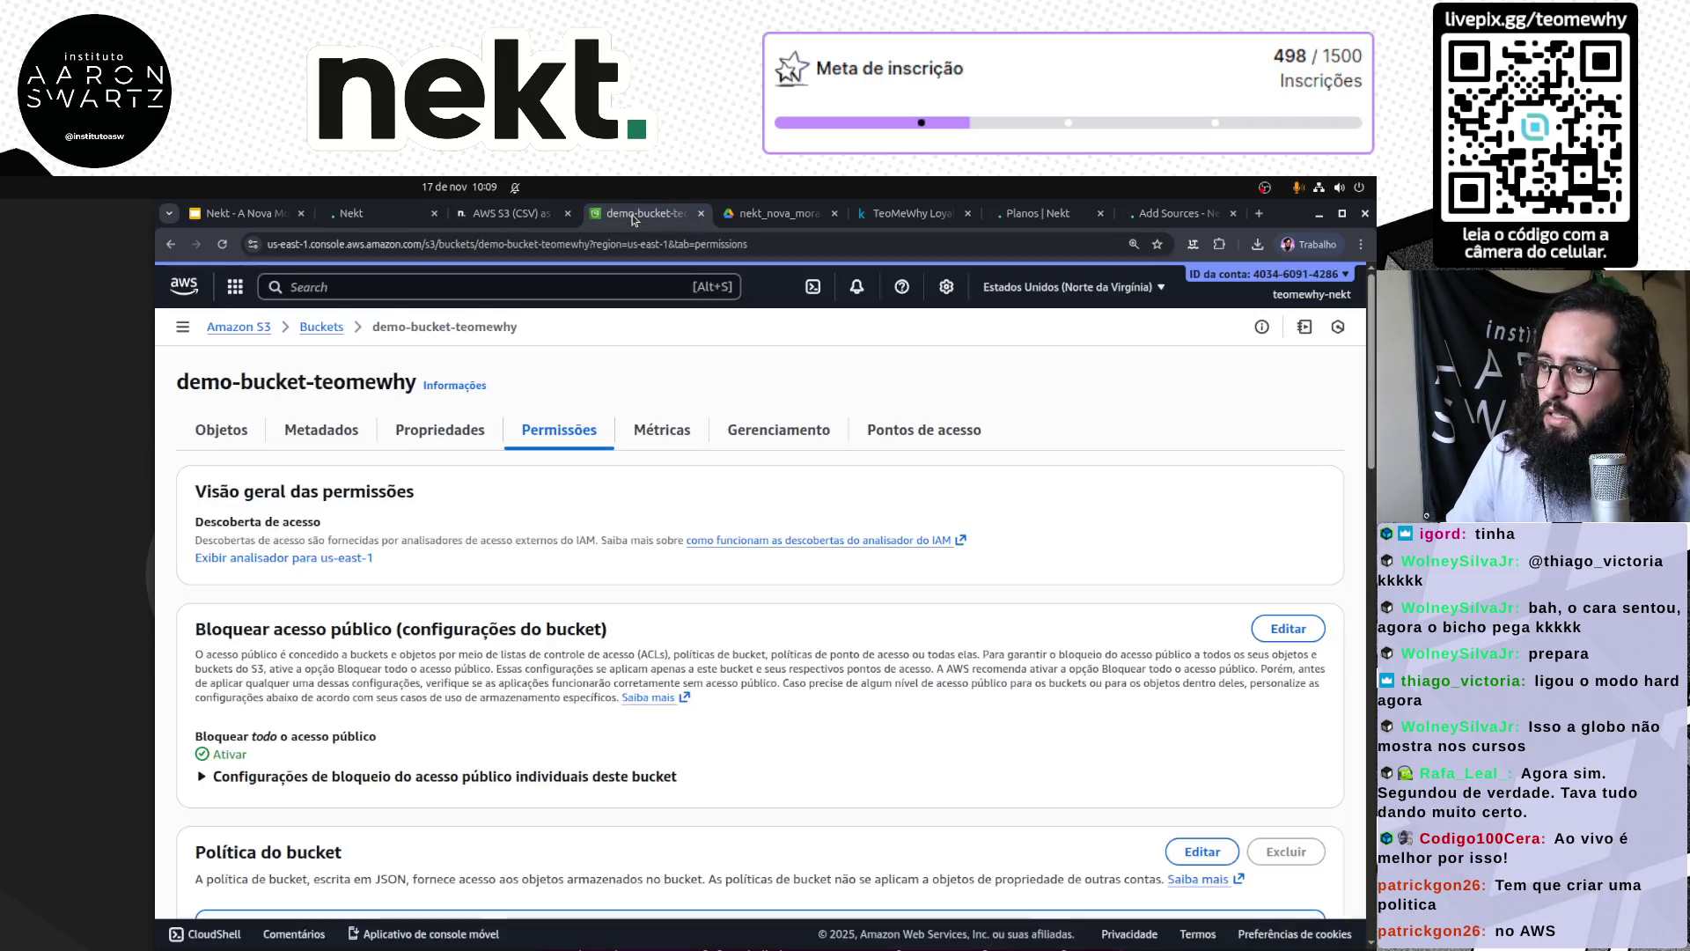
Step: Inspect the public-access blocks and the empty bucket policy, then list the bucket's loyalty/ folder
left_click(422, 775)
scroll(946, 727, "down", 2)
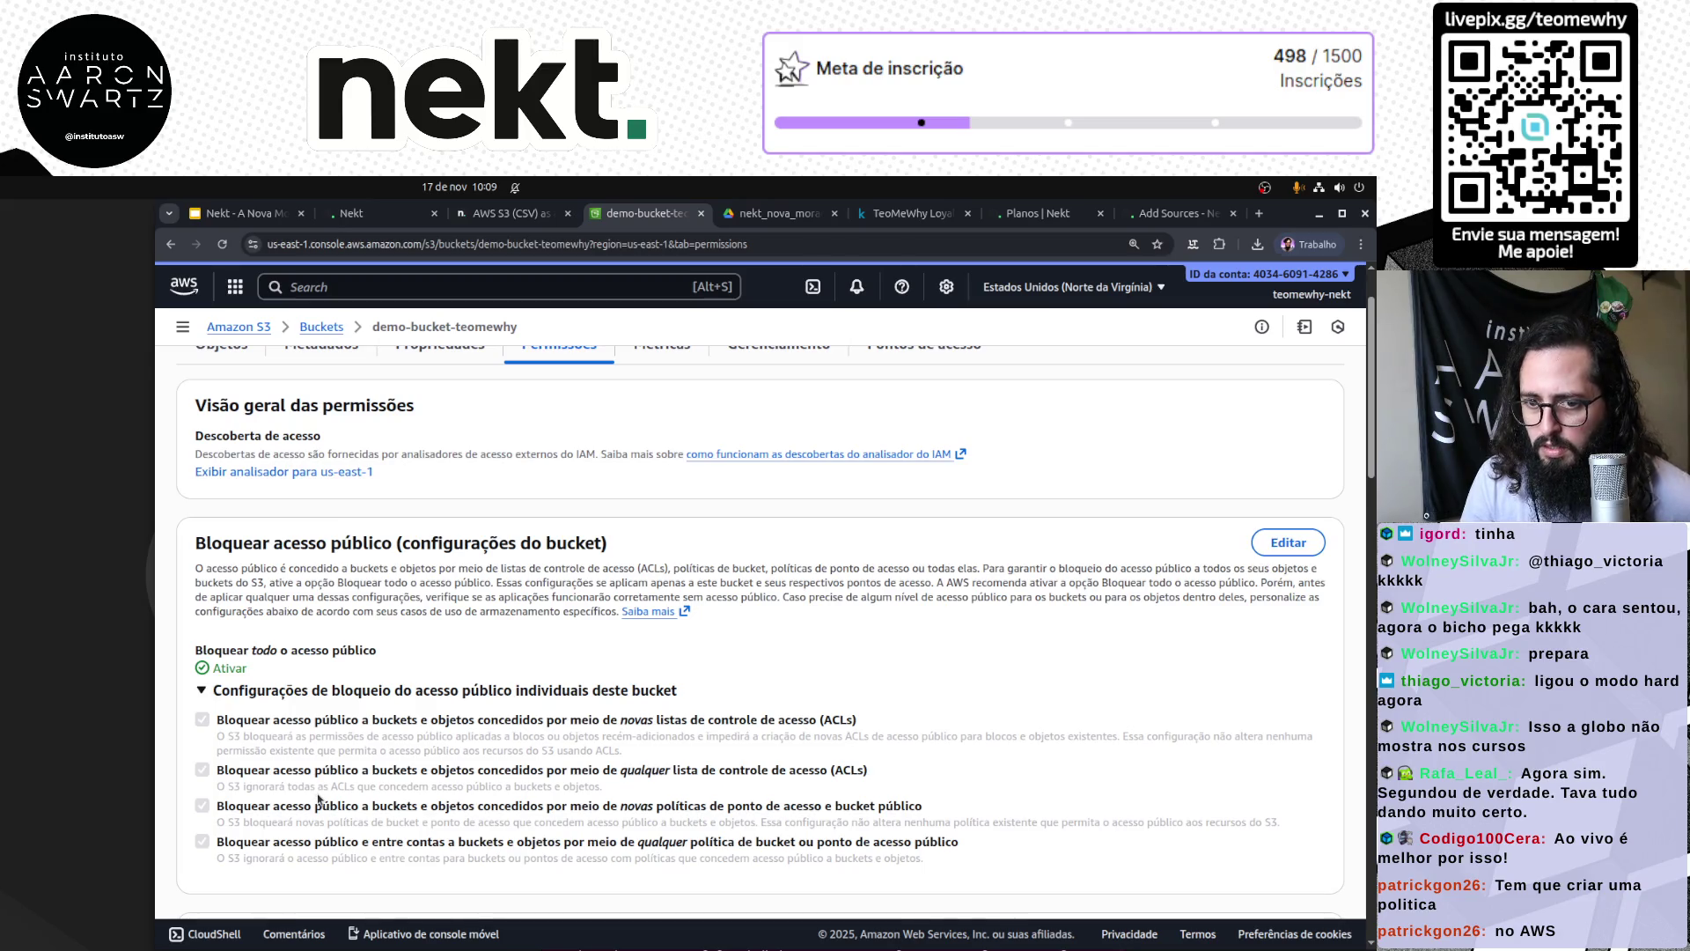
scroll(319, 797, "down", 5)
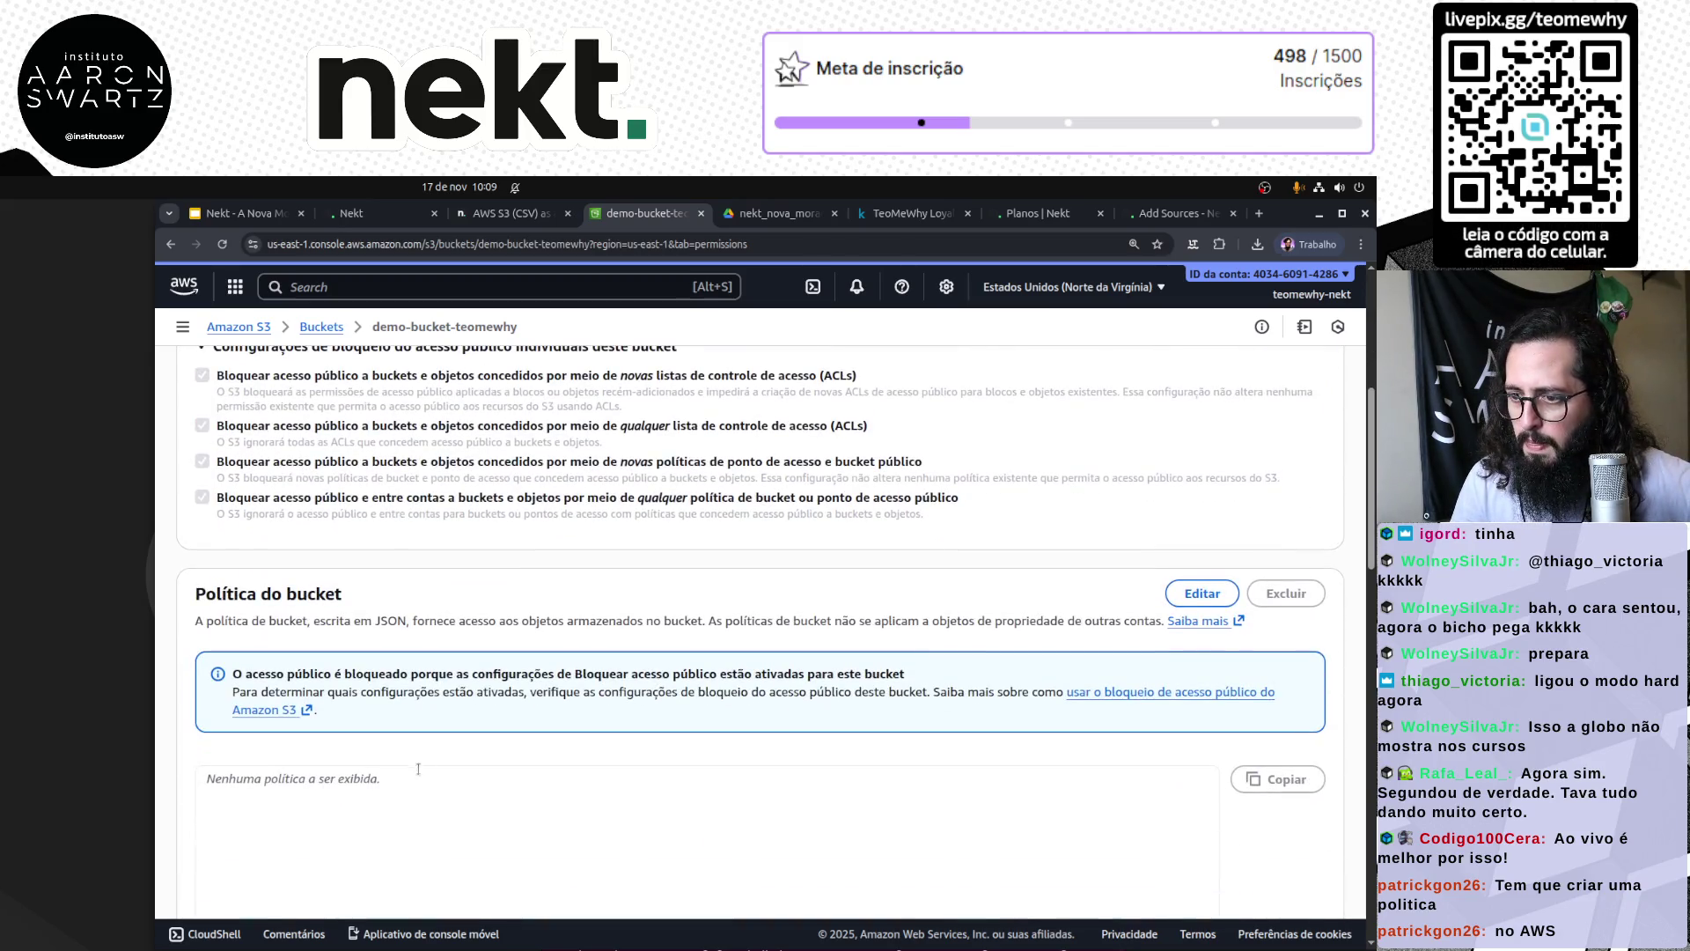
scroll(321, 792, "up", 4)
scroll(435, 768, "up", 2)
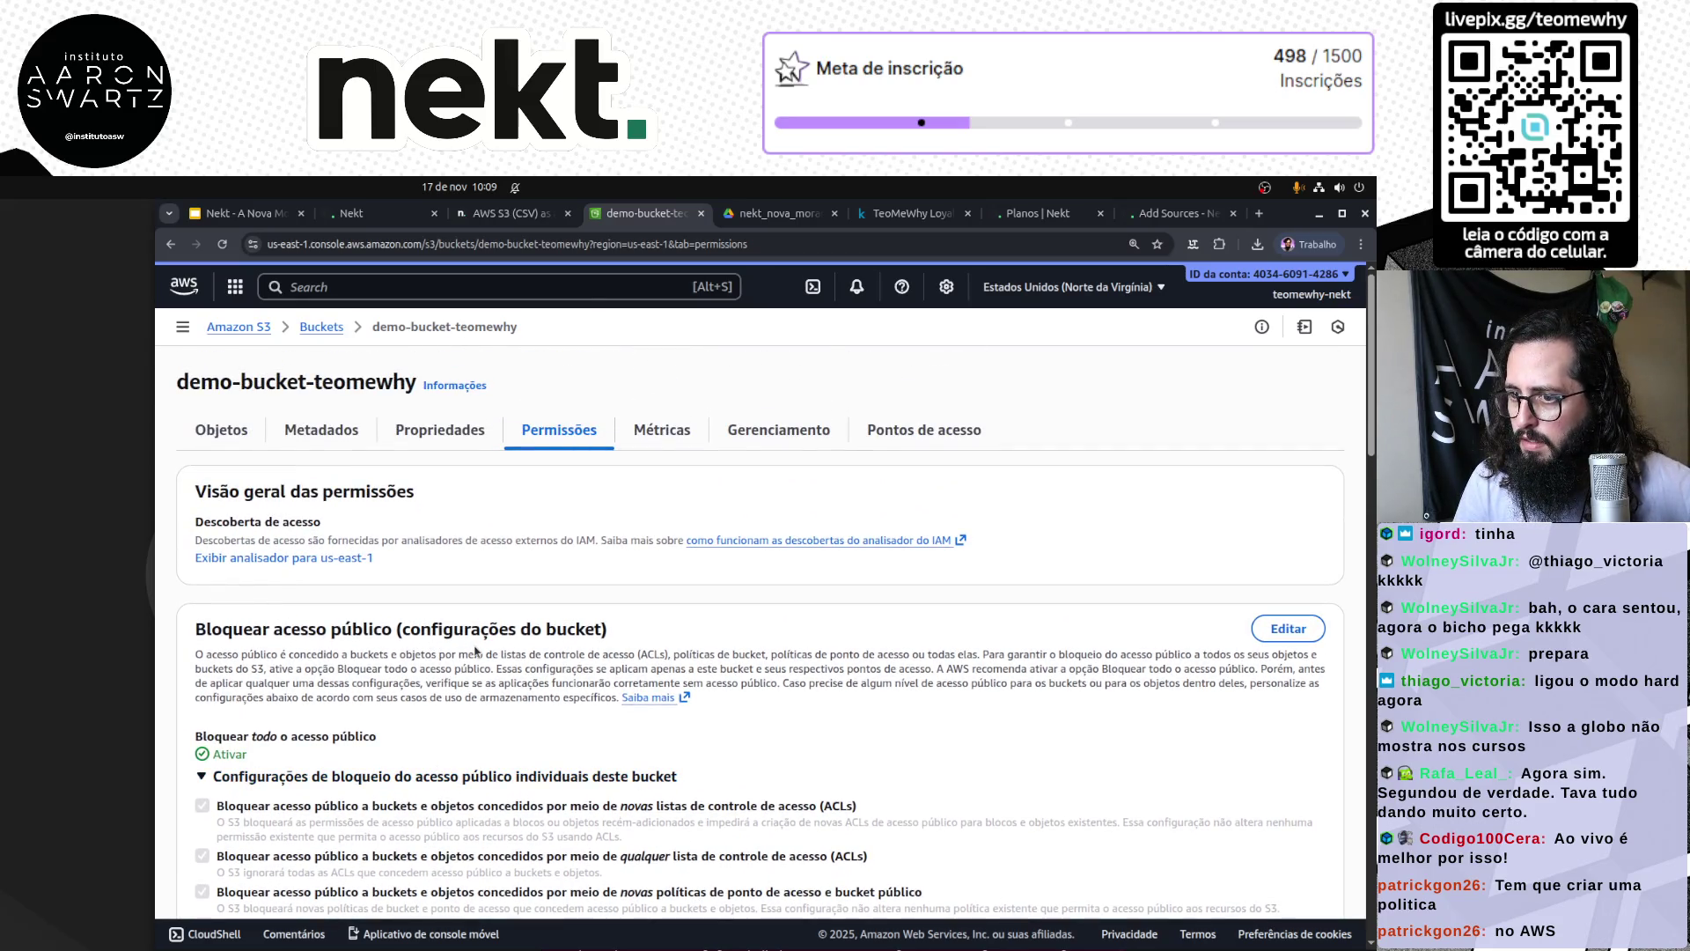
left_click(222, 431)
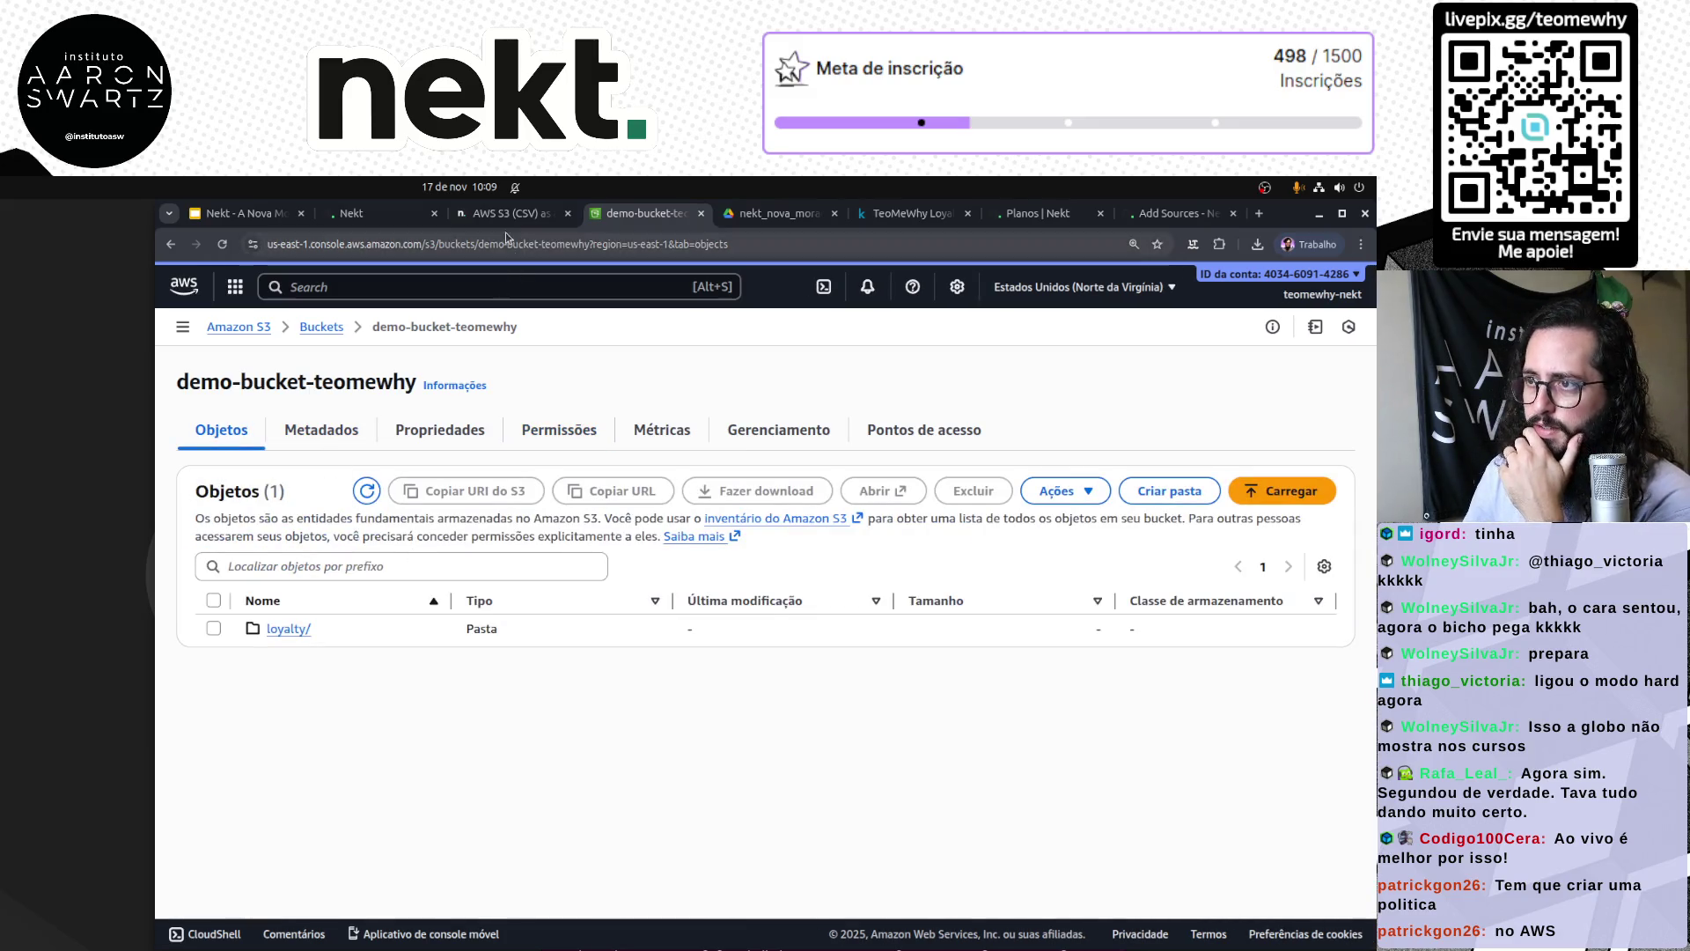
mouse_move(513, 222)
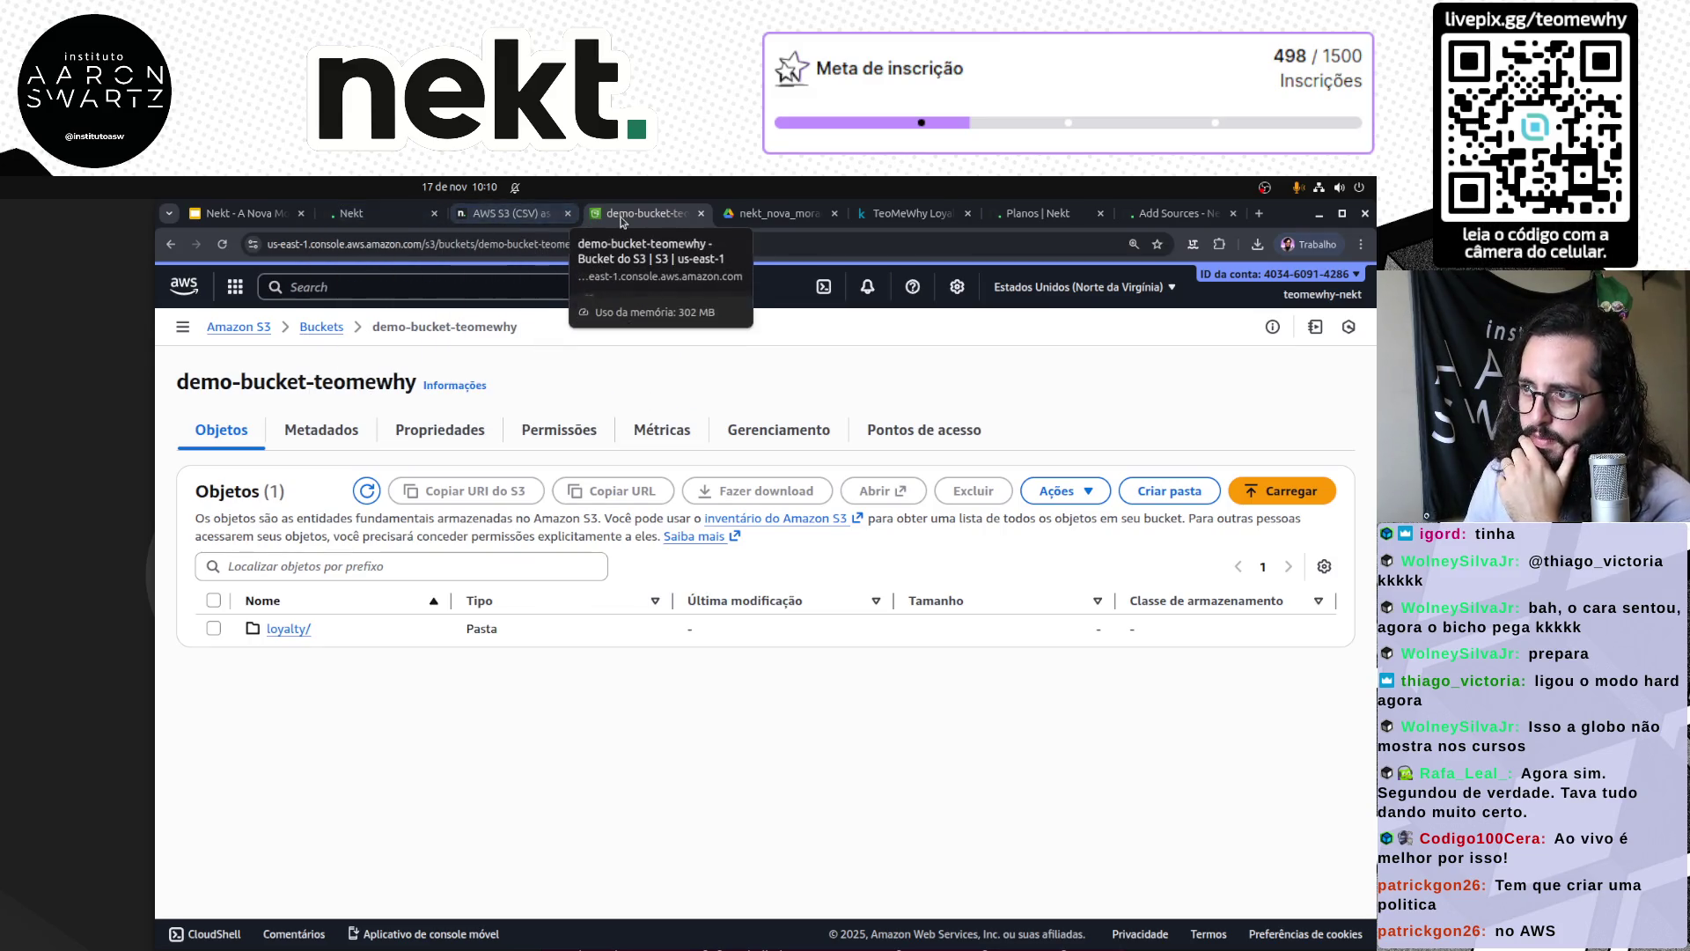
Step: Enter the AWS Access Key ID and Secret Access Key in Nekt's S3 (CSV) form and validate
left_click(384, 216)
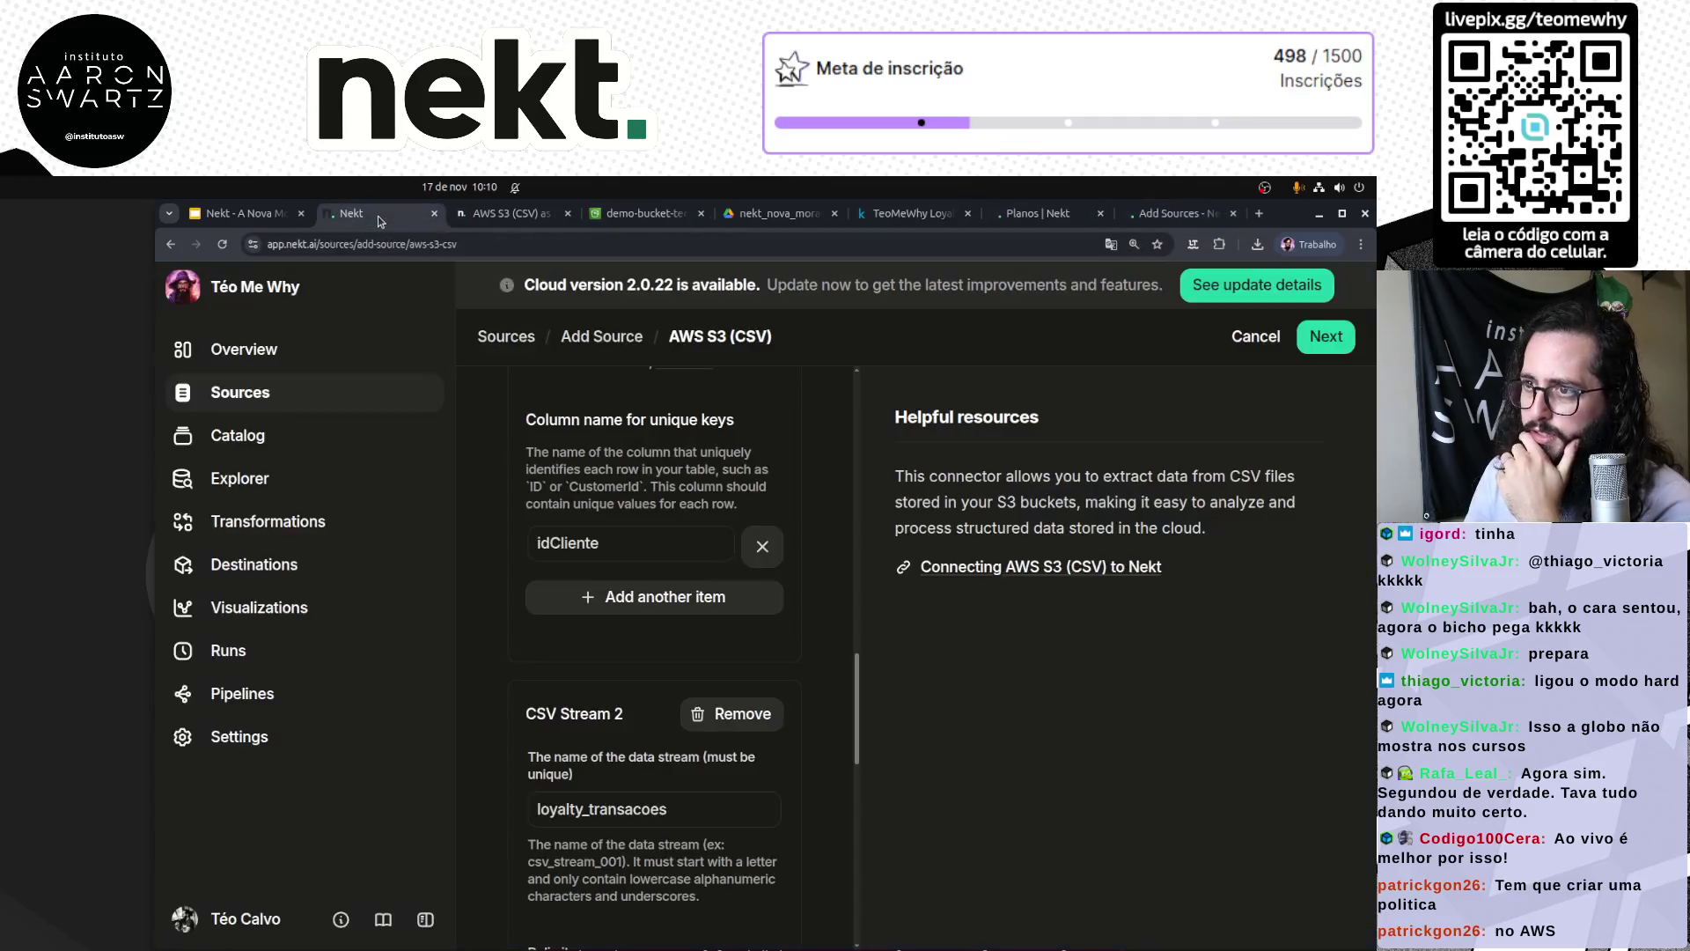
scroll(476, 655, "up", 10)
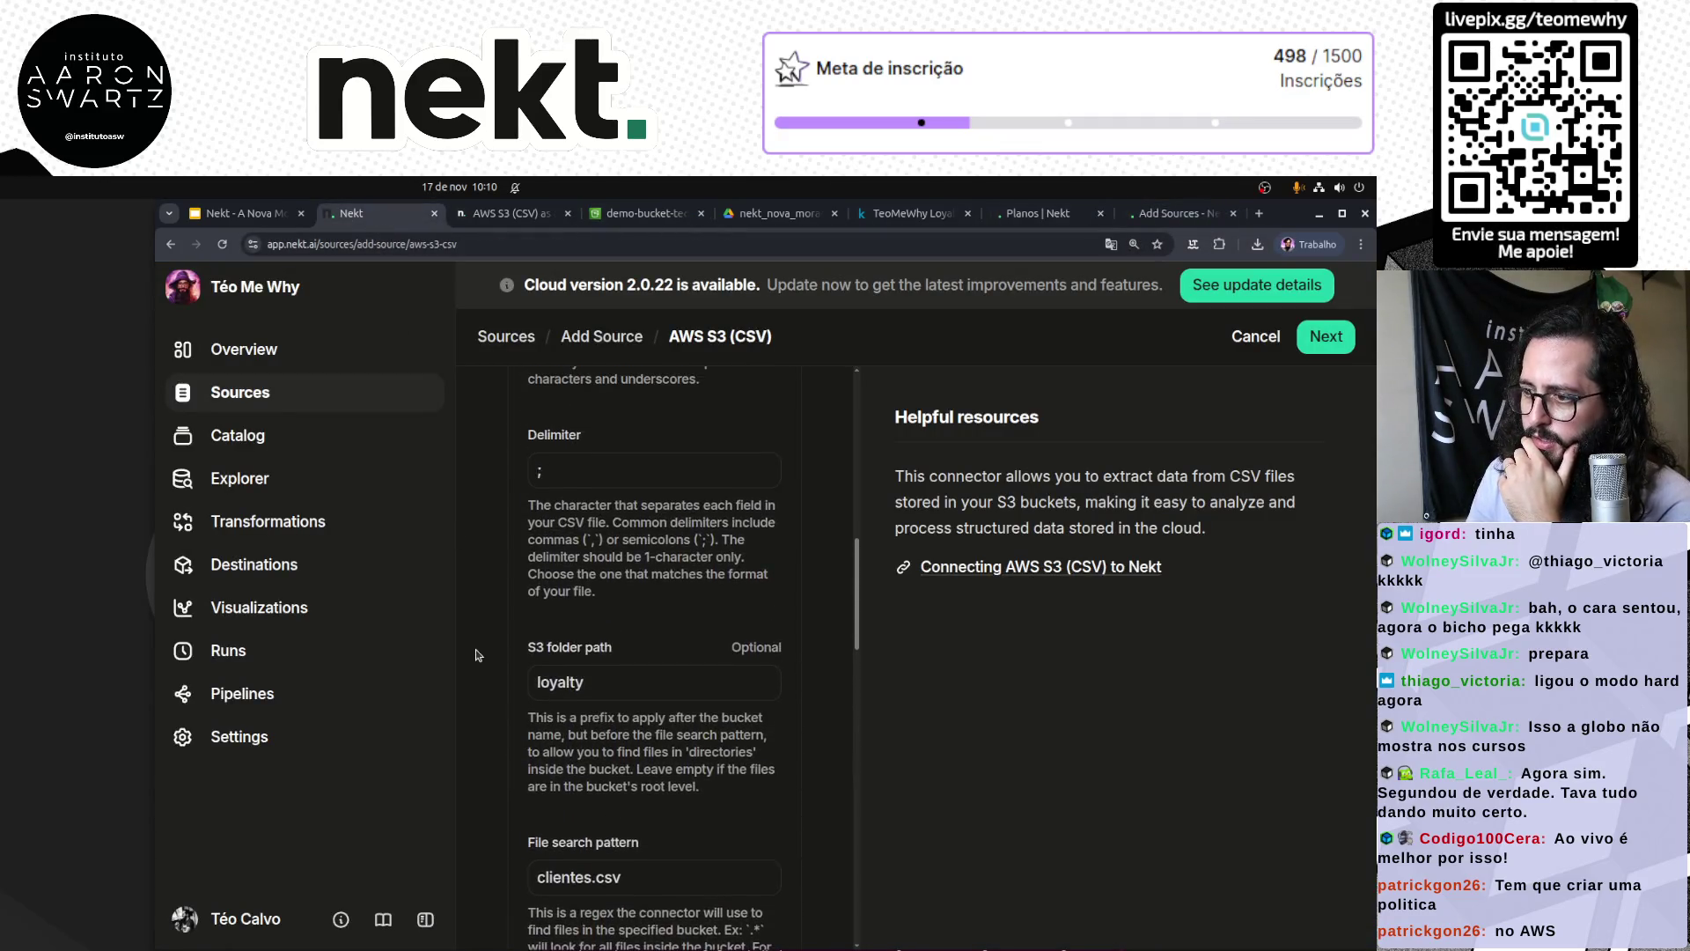
scroll(476, 655, "up", 6)
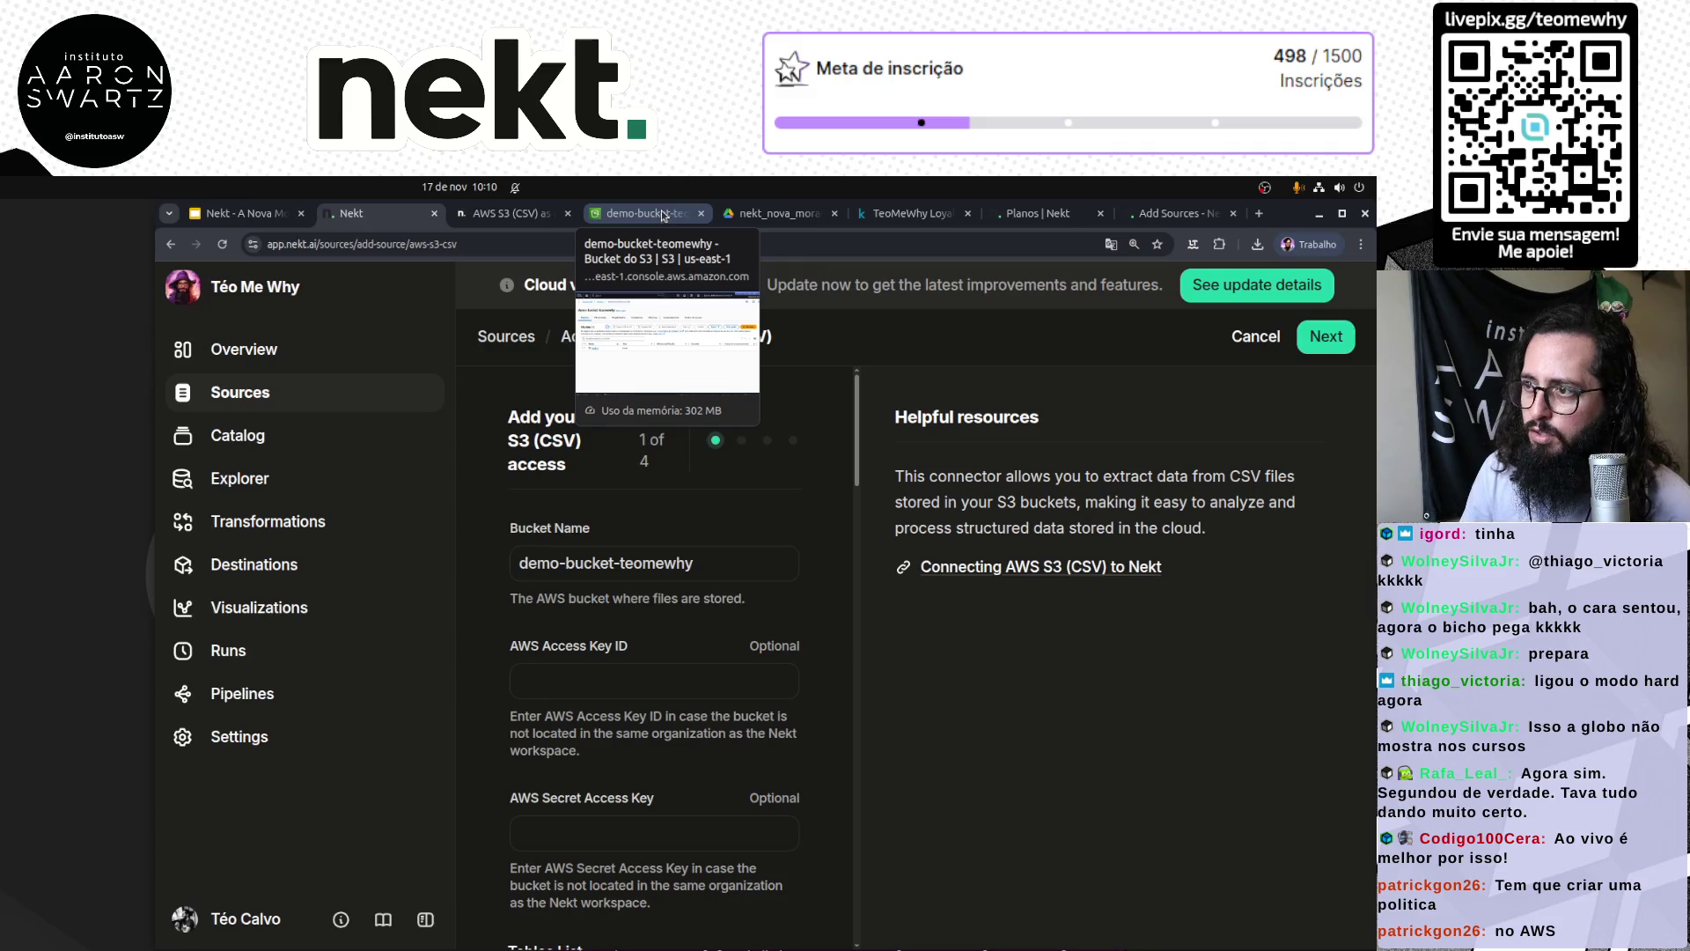
left_click(616, 676)
left_click(600, 832)
left_click(599, 669)
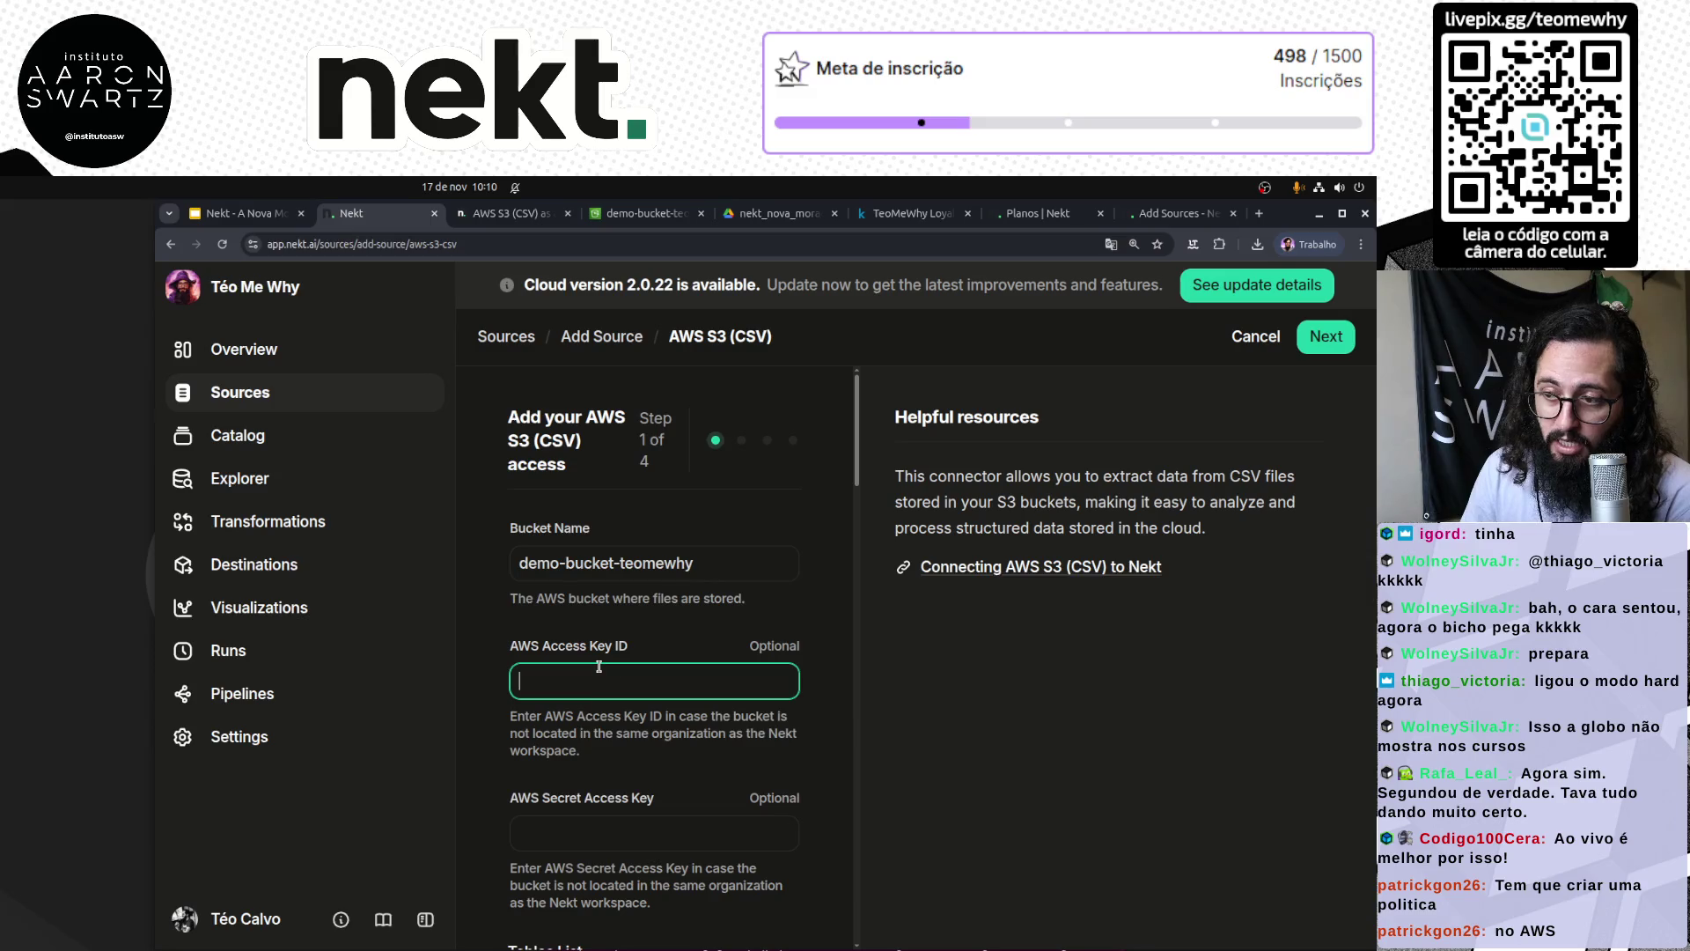
left_click(595, 835)
left_click(604, 683)
left_click(579, 836)
left_click(603, 681)
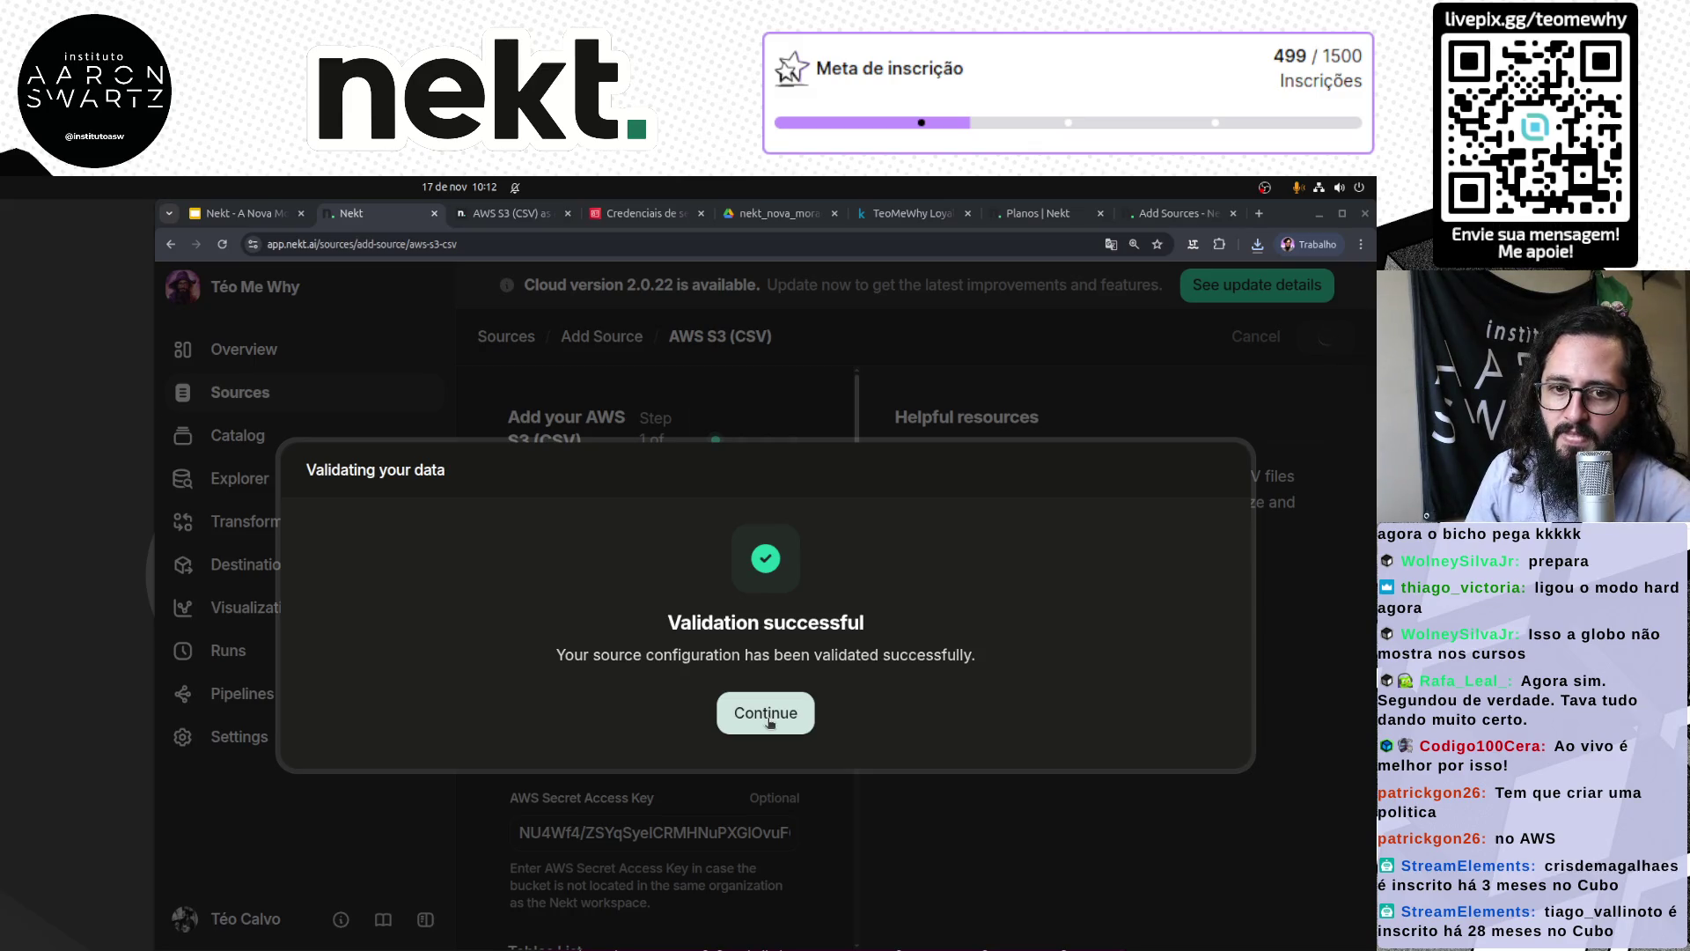
left_click(768, 720)
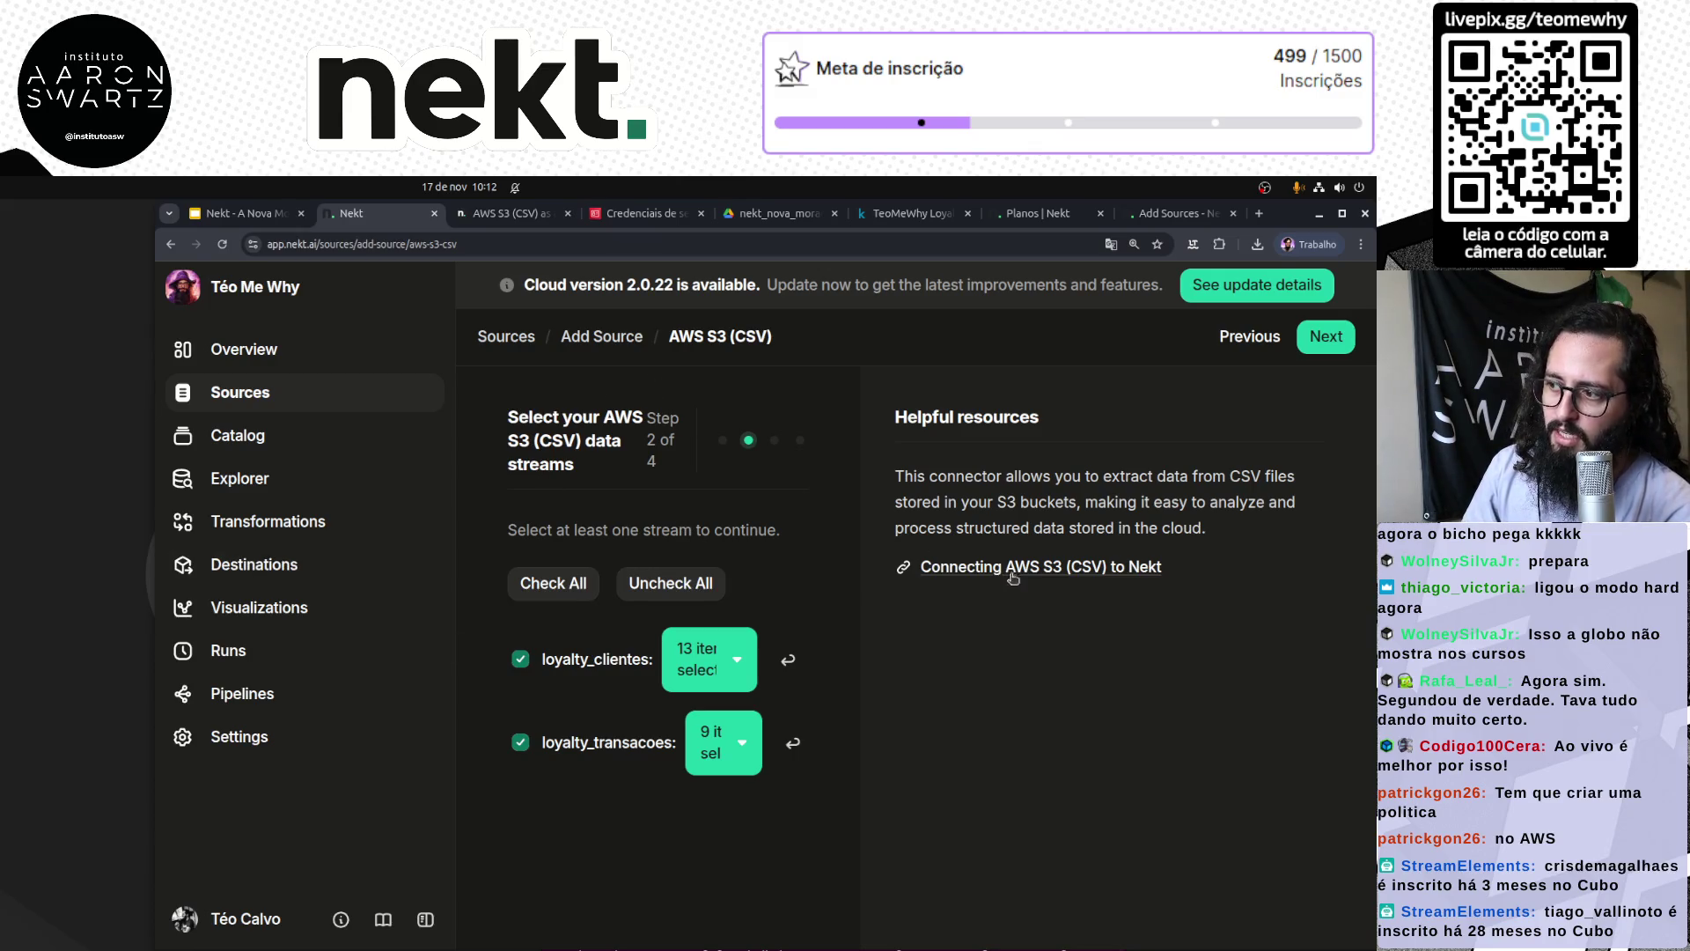
Step: Review the loyalty_clientes columns, all checked through DtAtualizacao
left_click(700, 669)
scroll(772, 817, "down", 3)
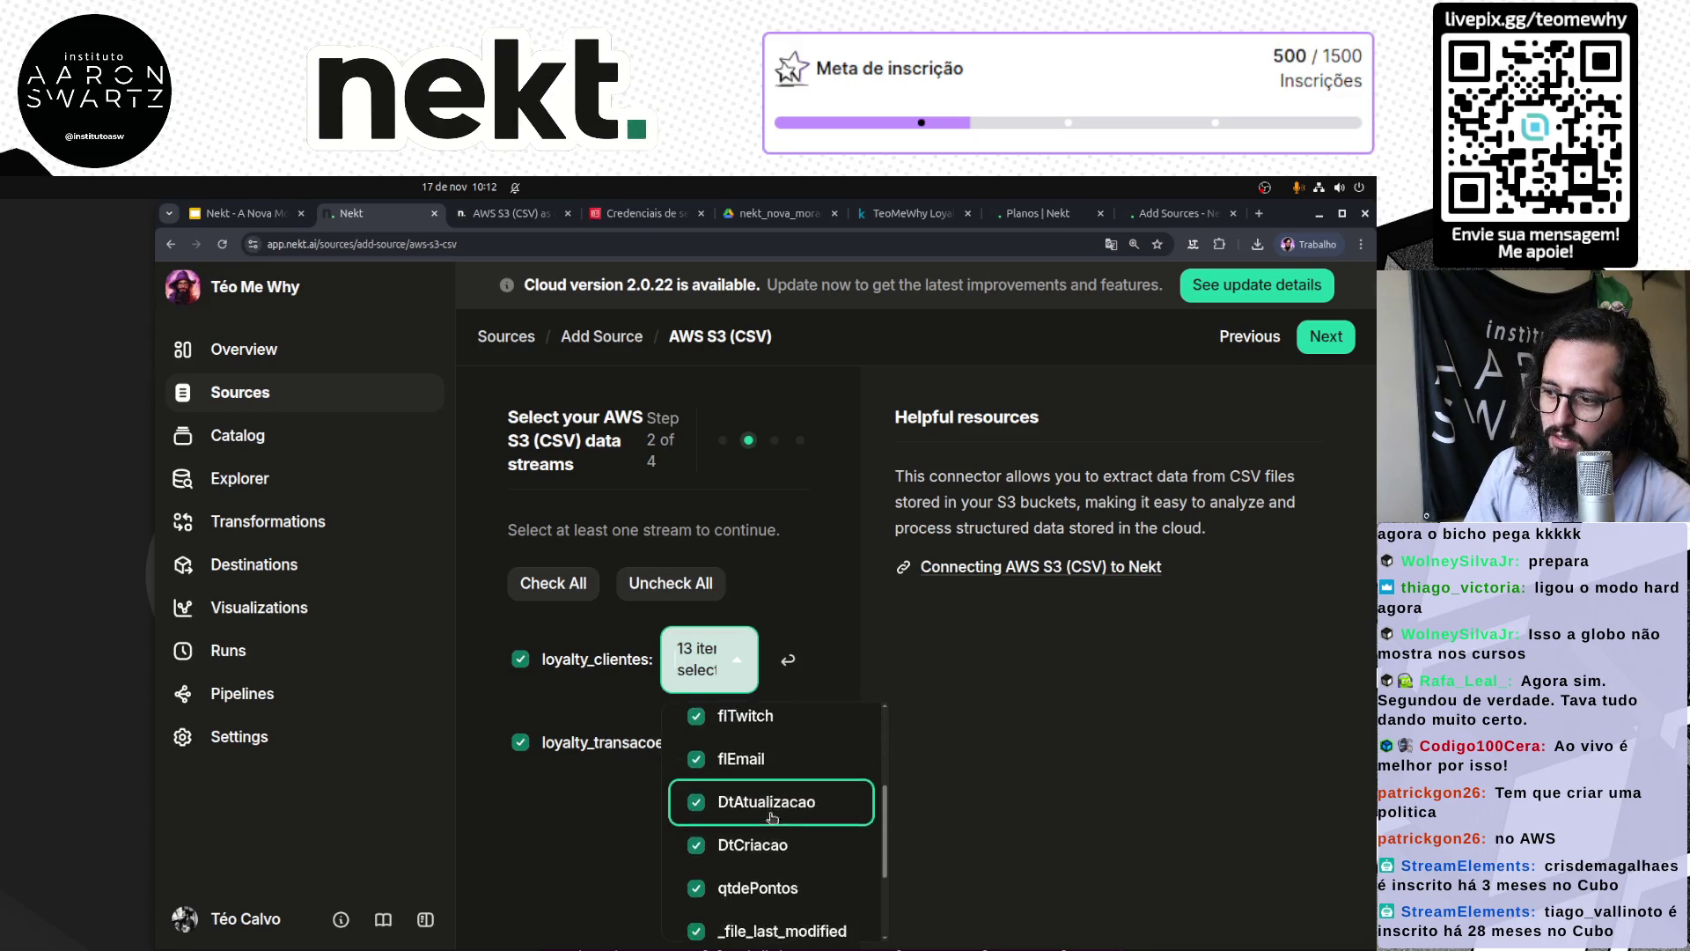
scroll(772, 817, "down", 3)
scroll(772, 816, "up", 5)
left_click(1066, 725)
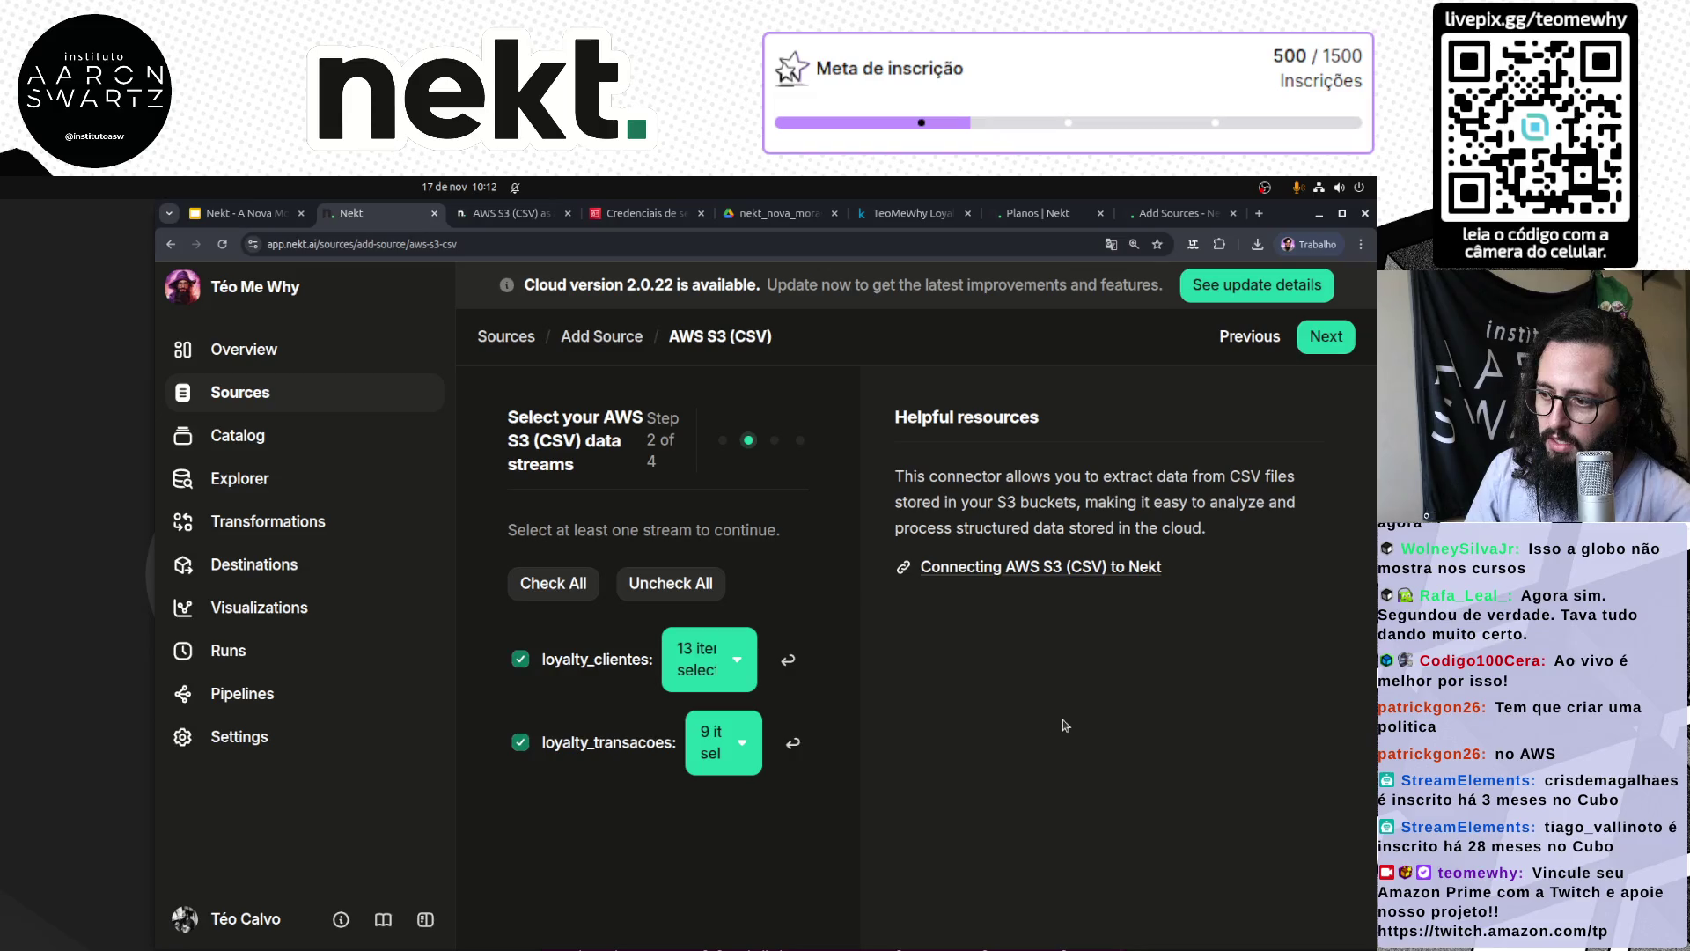
Step: Review the loyalty_transacoes columns, all checked including QtdePontos
left_click(723, 742)
scroll(792, 845, "down", 5)
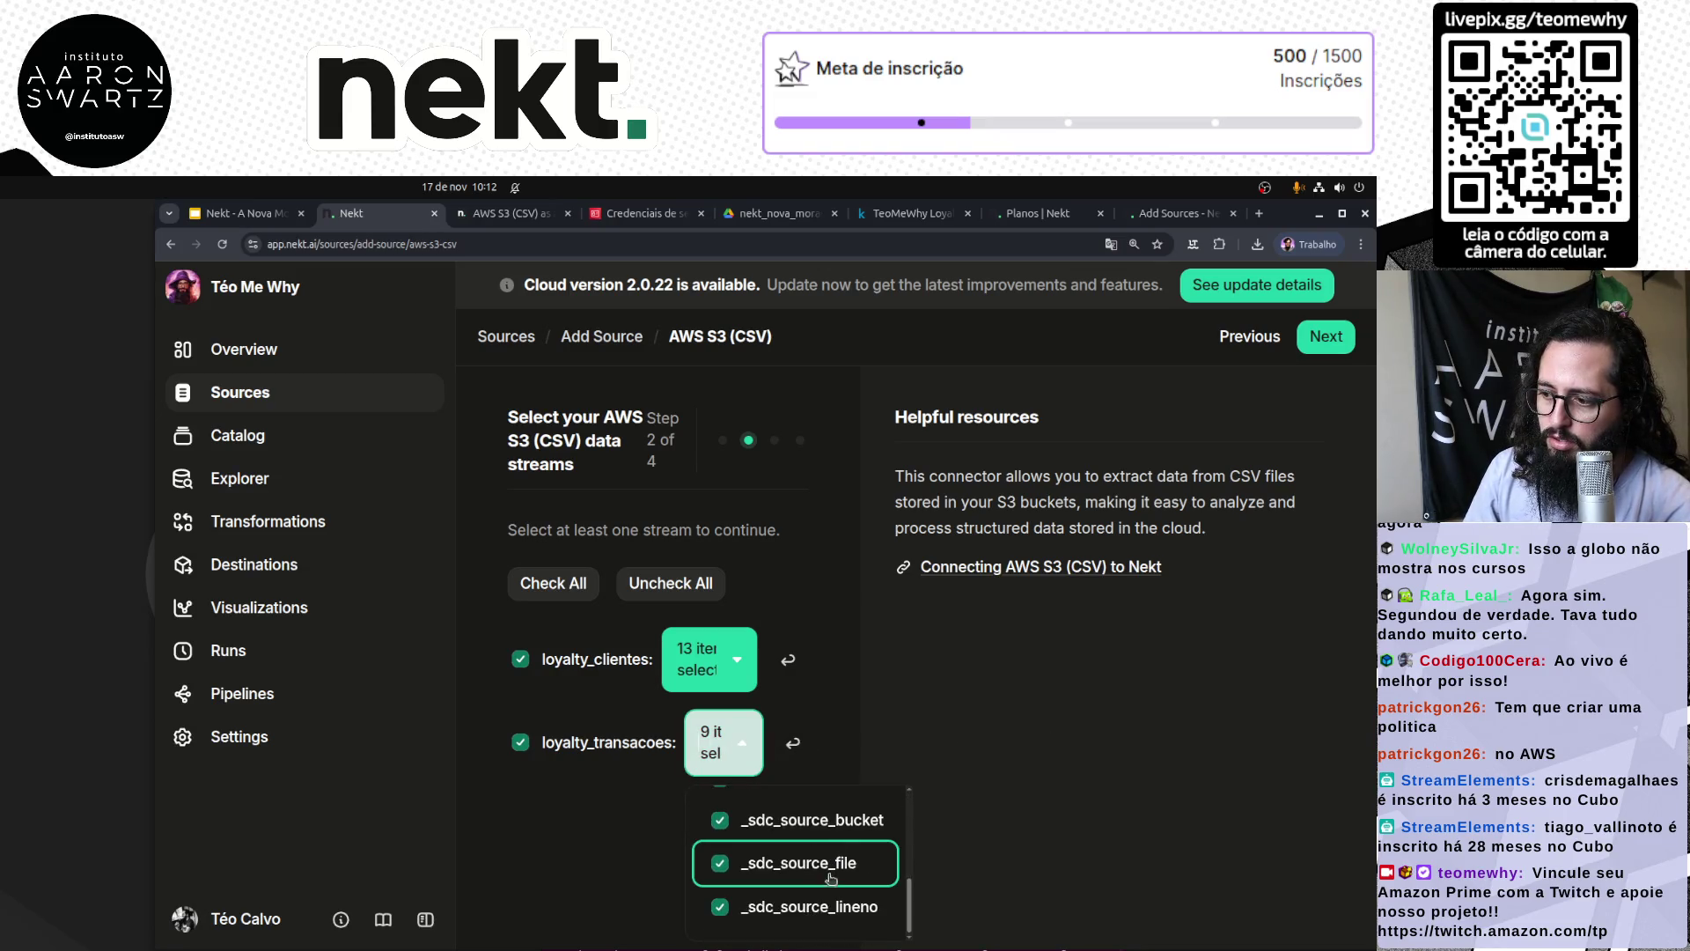
scroll(819, 898, "up", 3)
scroll(815, 809, "down", 3)
scroll(815, 820, "up", 3)
left_click(979, 670)
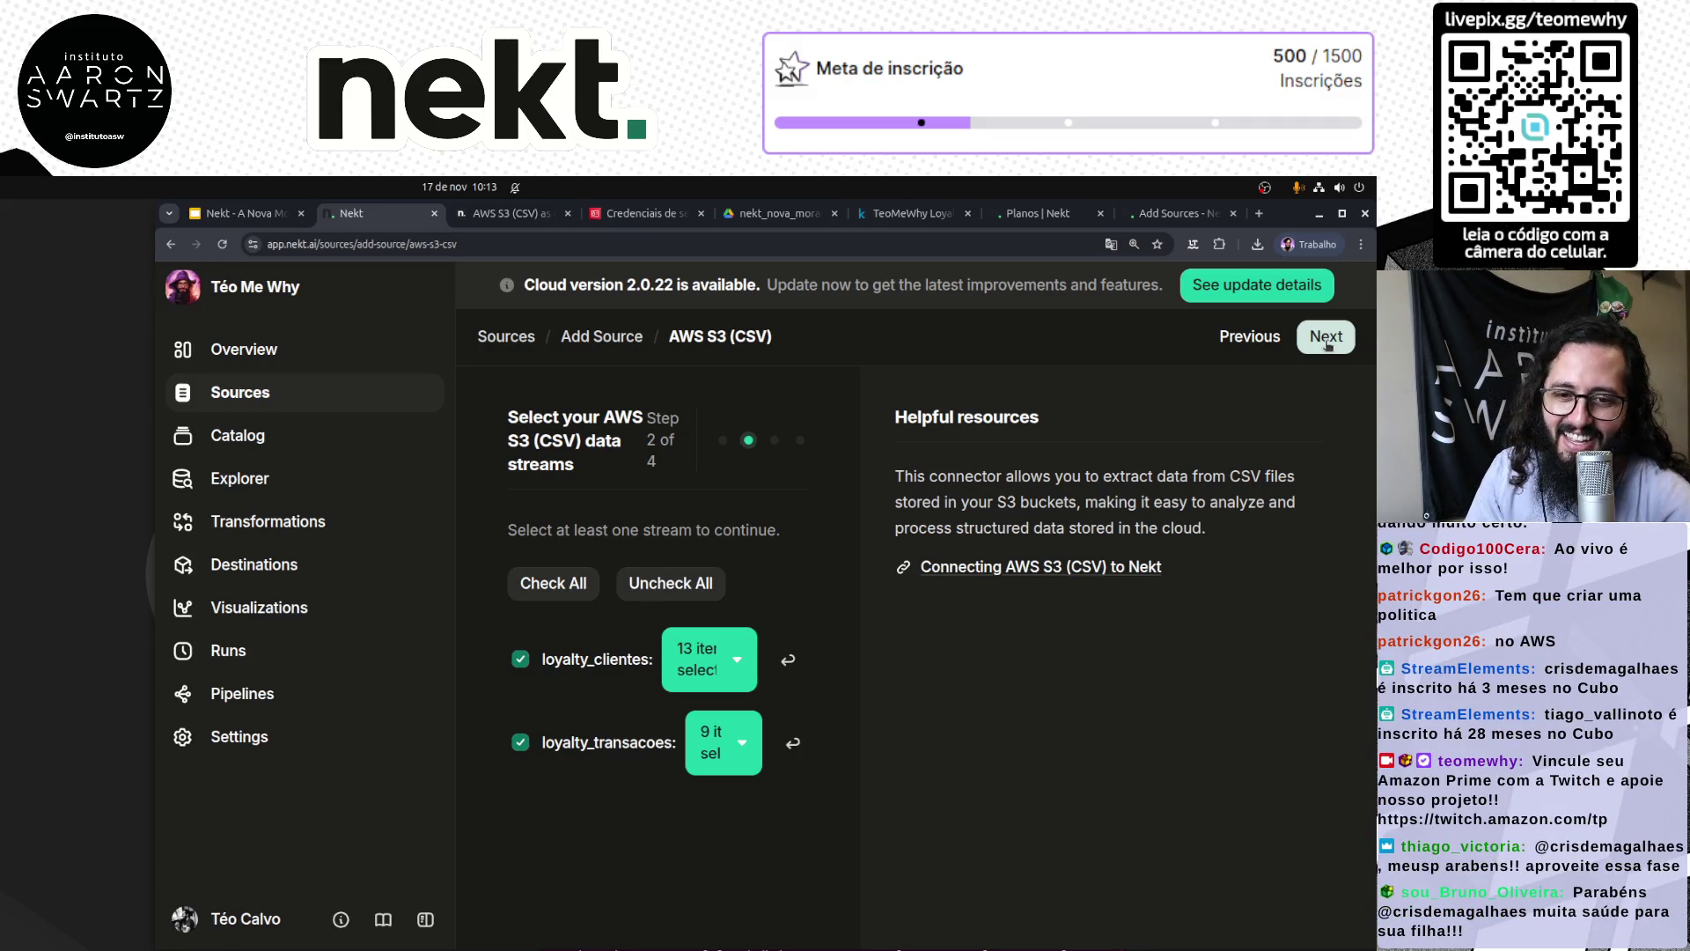
Step: Advance to stream customization and set the storage layer to Bronze
left_click(1328, 341)
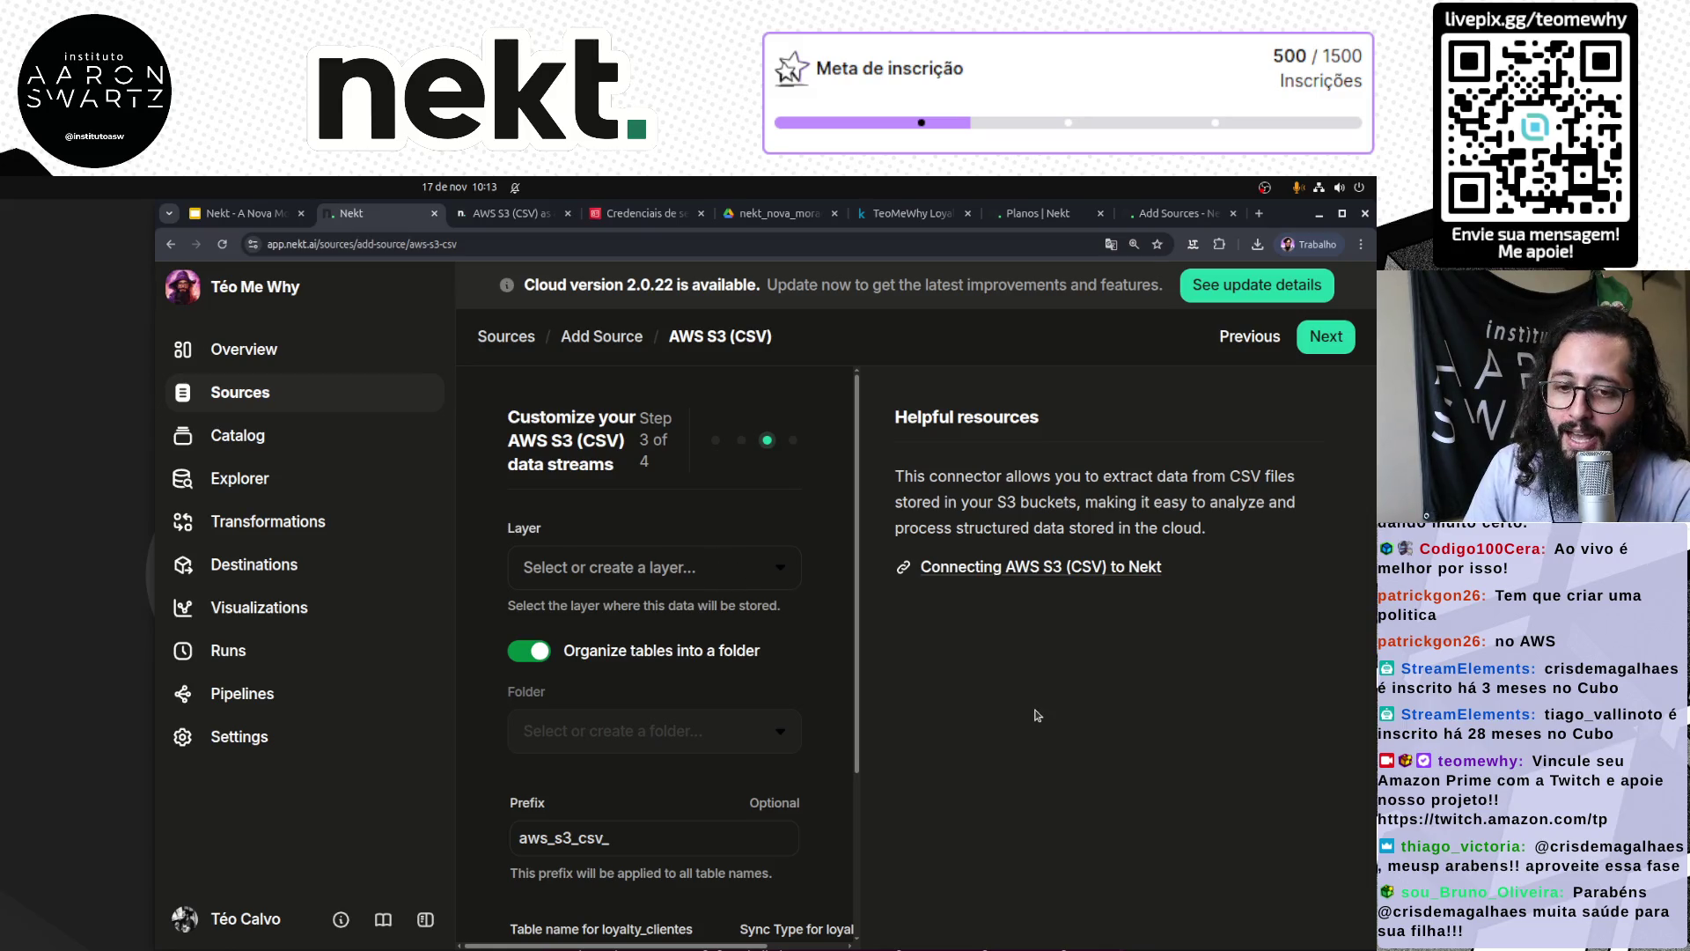
left_click(775, 570)
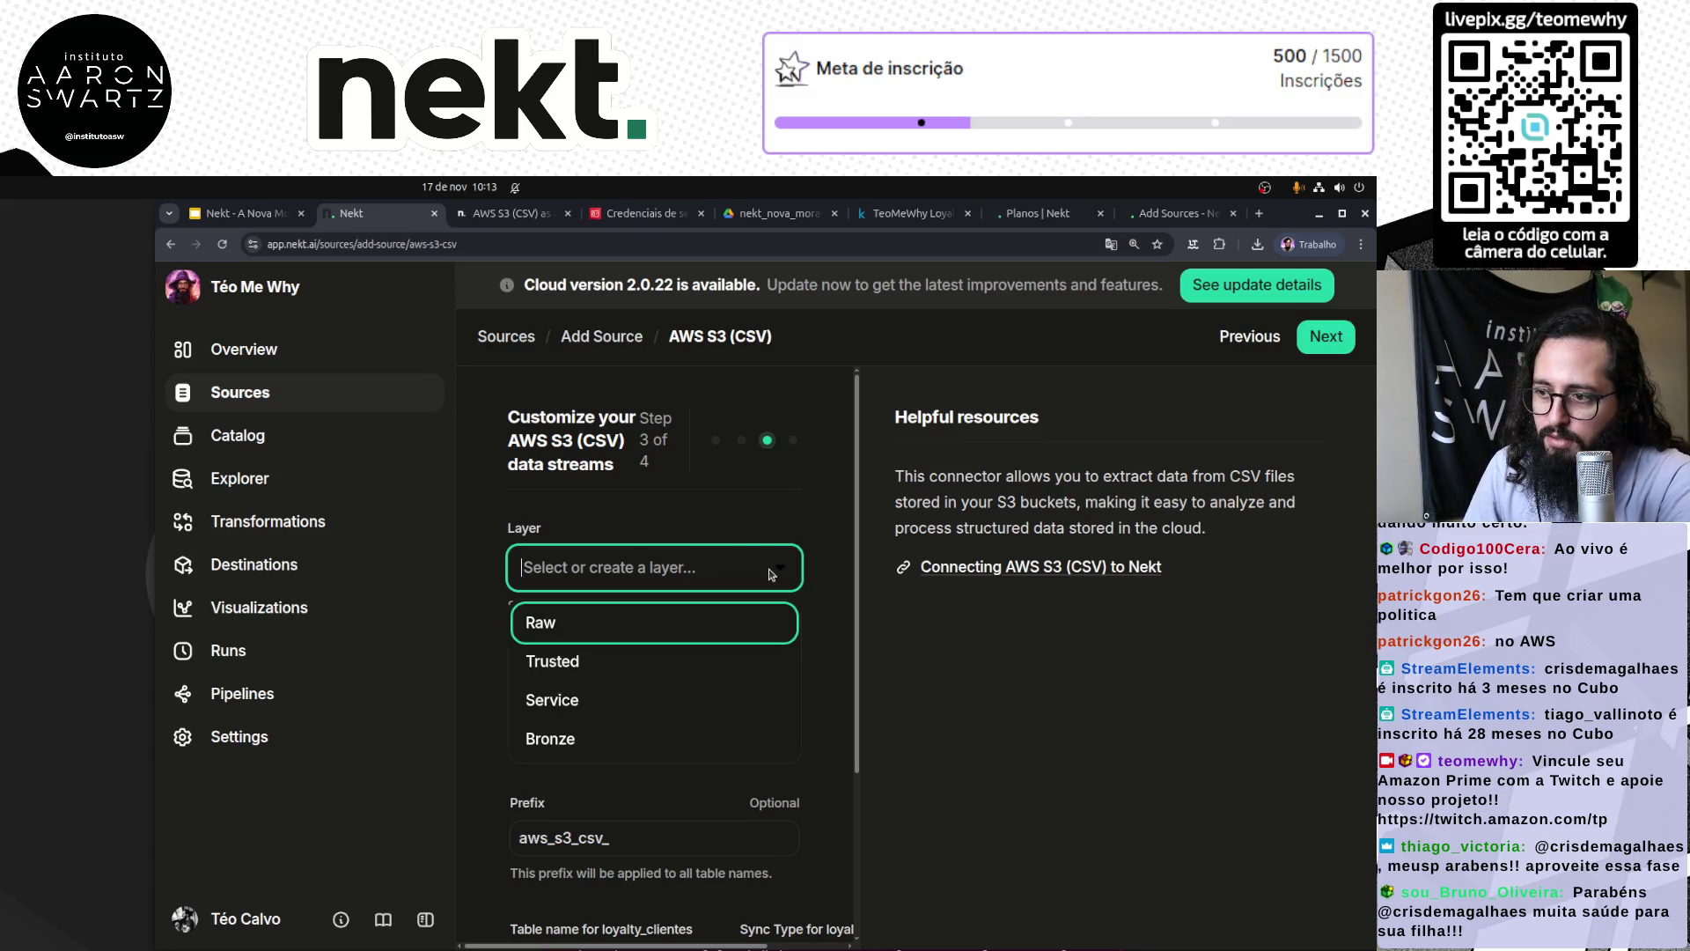
left_click(598, 749)
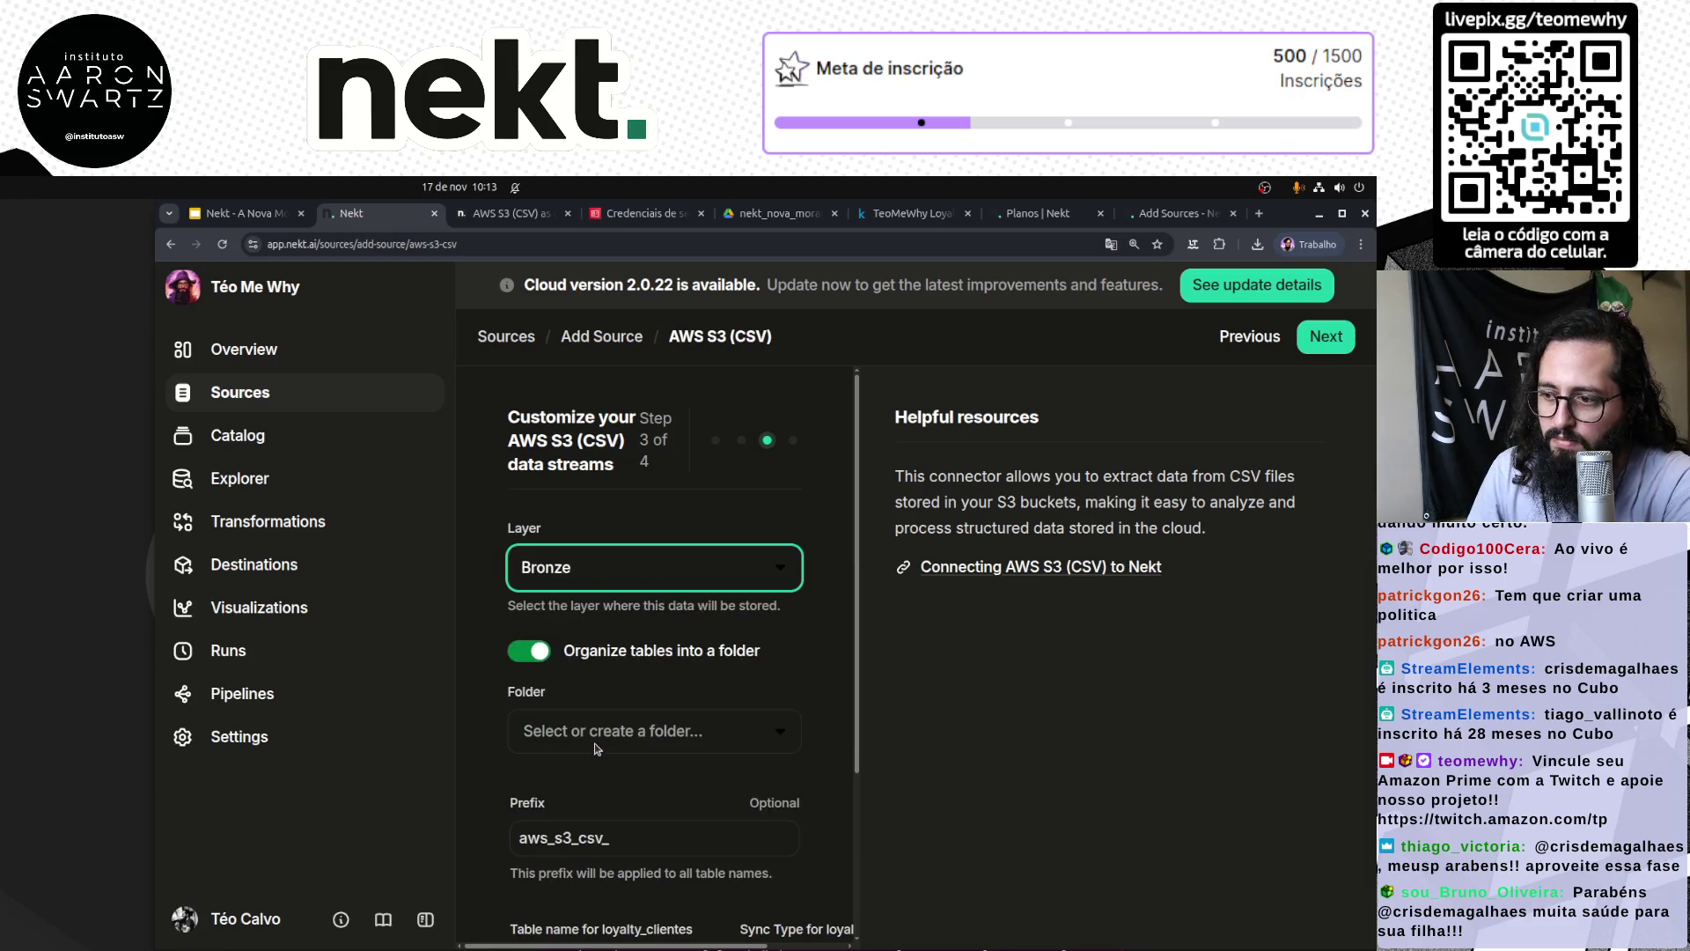
left_click(1149, 789)
Step: Look for an existing folder in the Folder dropdown, finding none, and widen the browser window
left_click(694, 749)
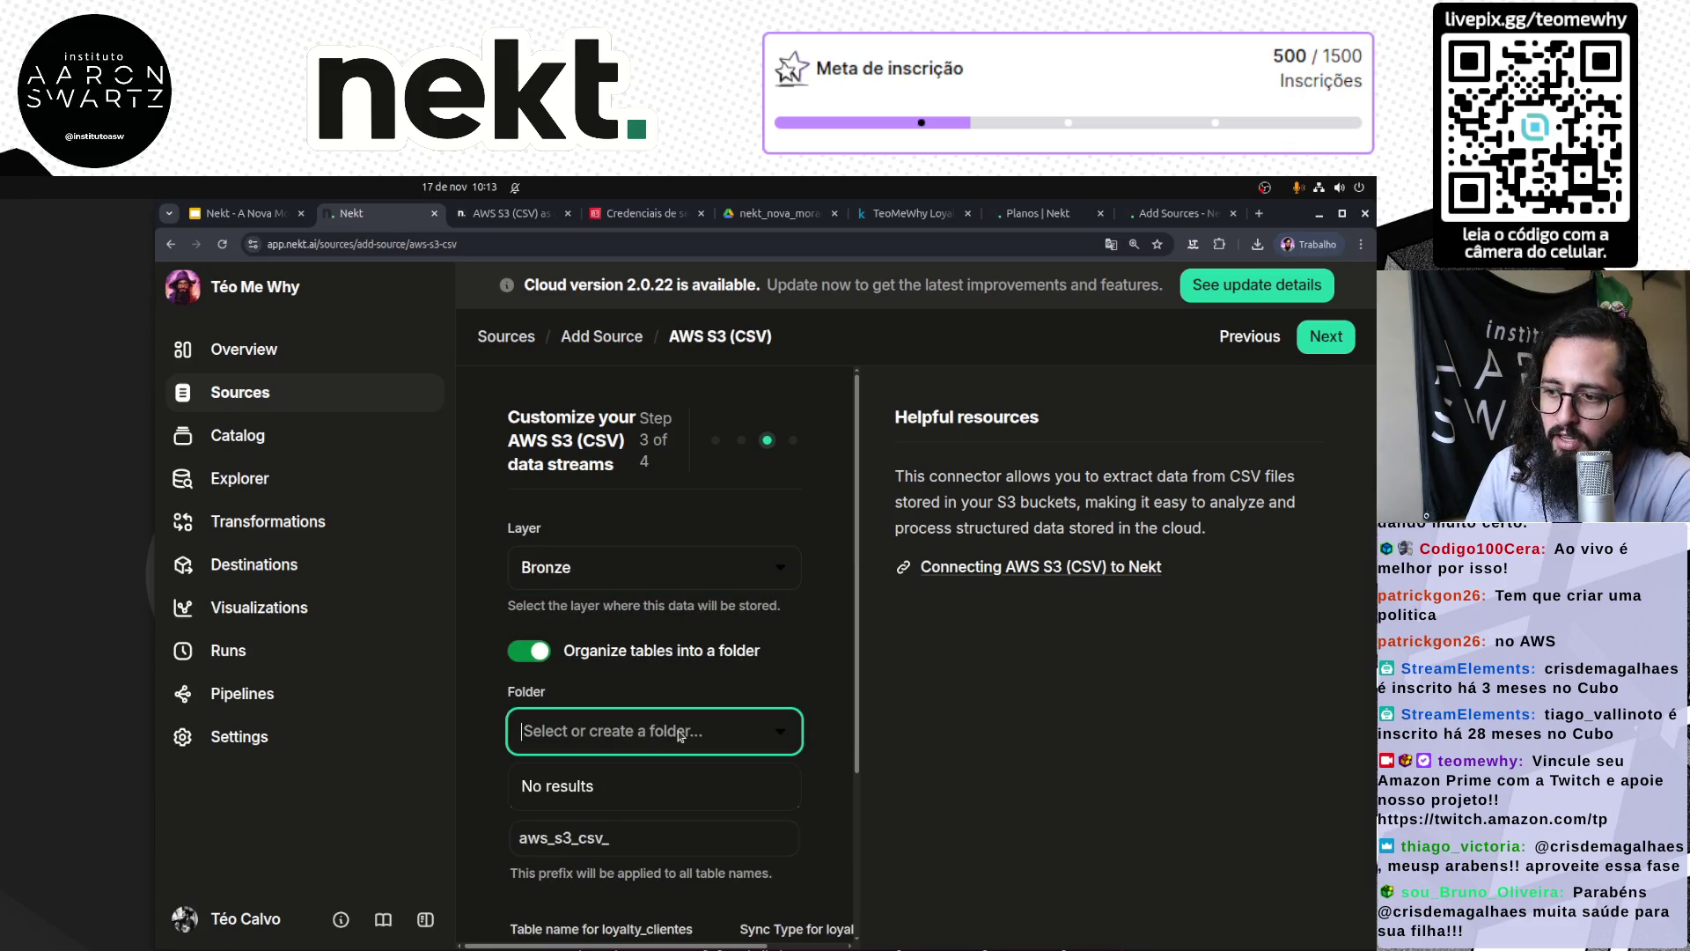
left_click(621, 737)
left_click(622, 738)
left_click(622, 735)
left_click(621, 736)
left_click(621, 735)
left_click(621, 734)
left_click(630, 736)
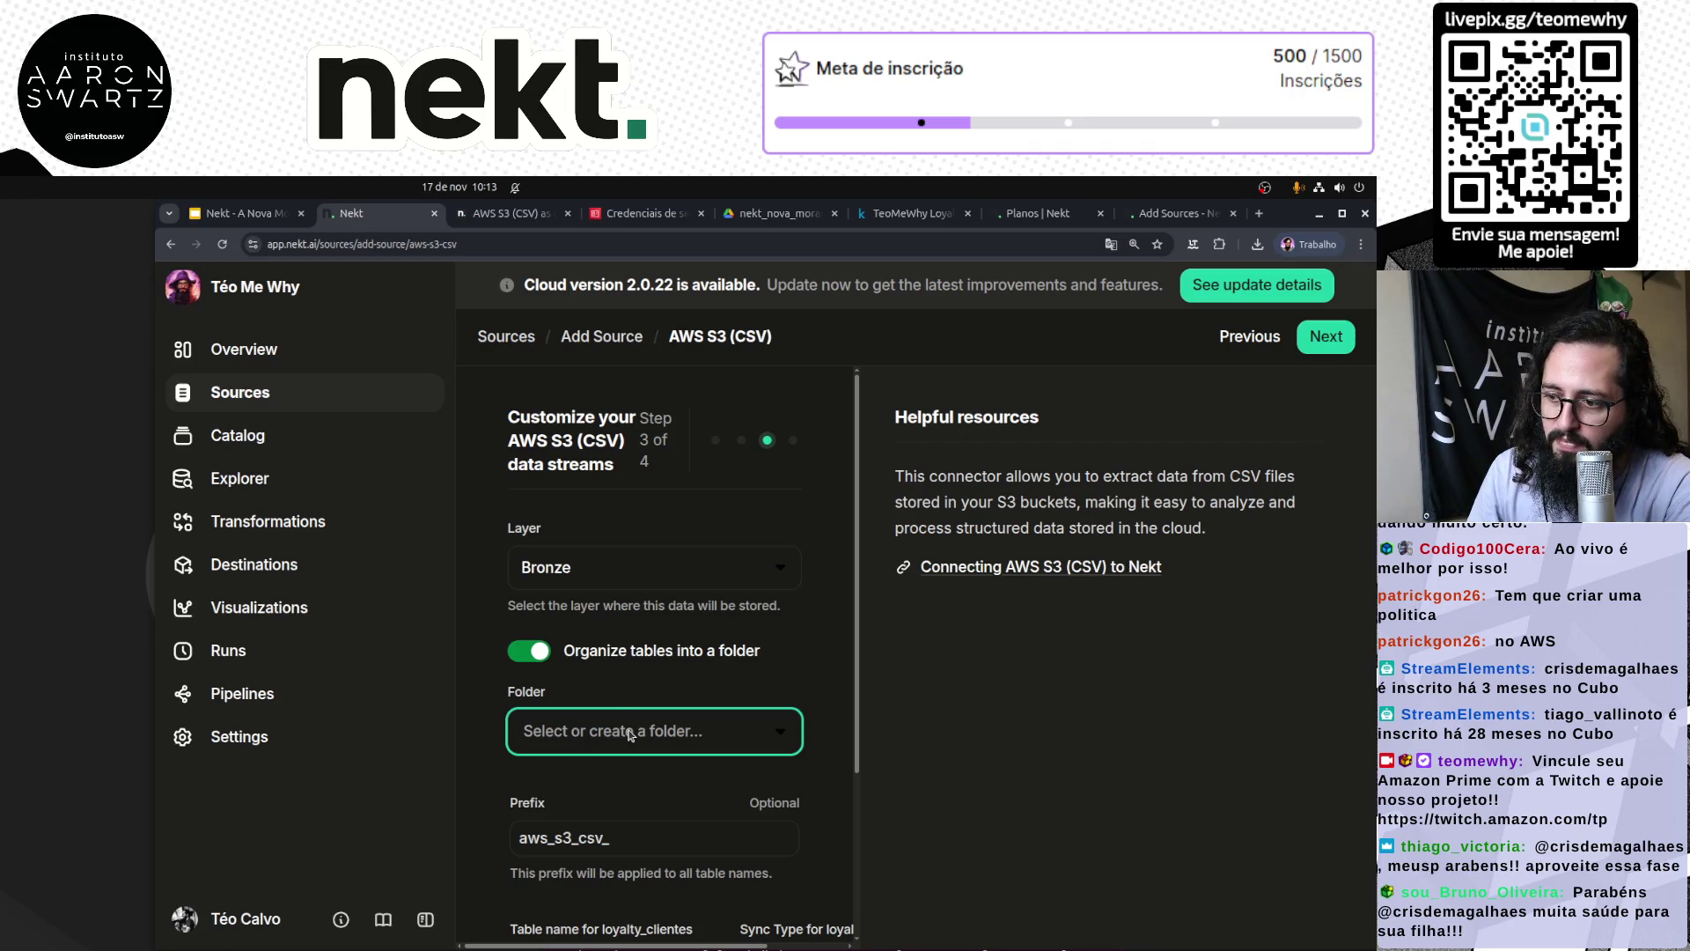
left_click(605, 738)
left_click(616, 736)
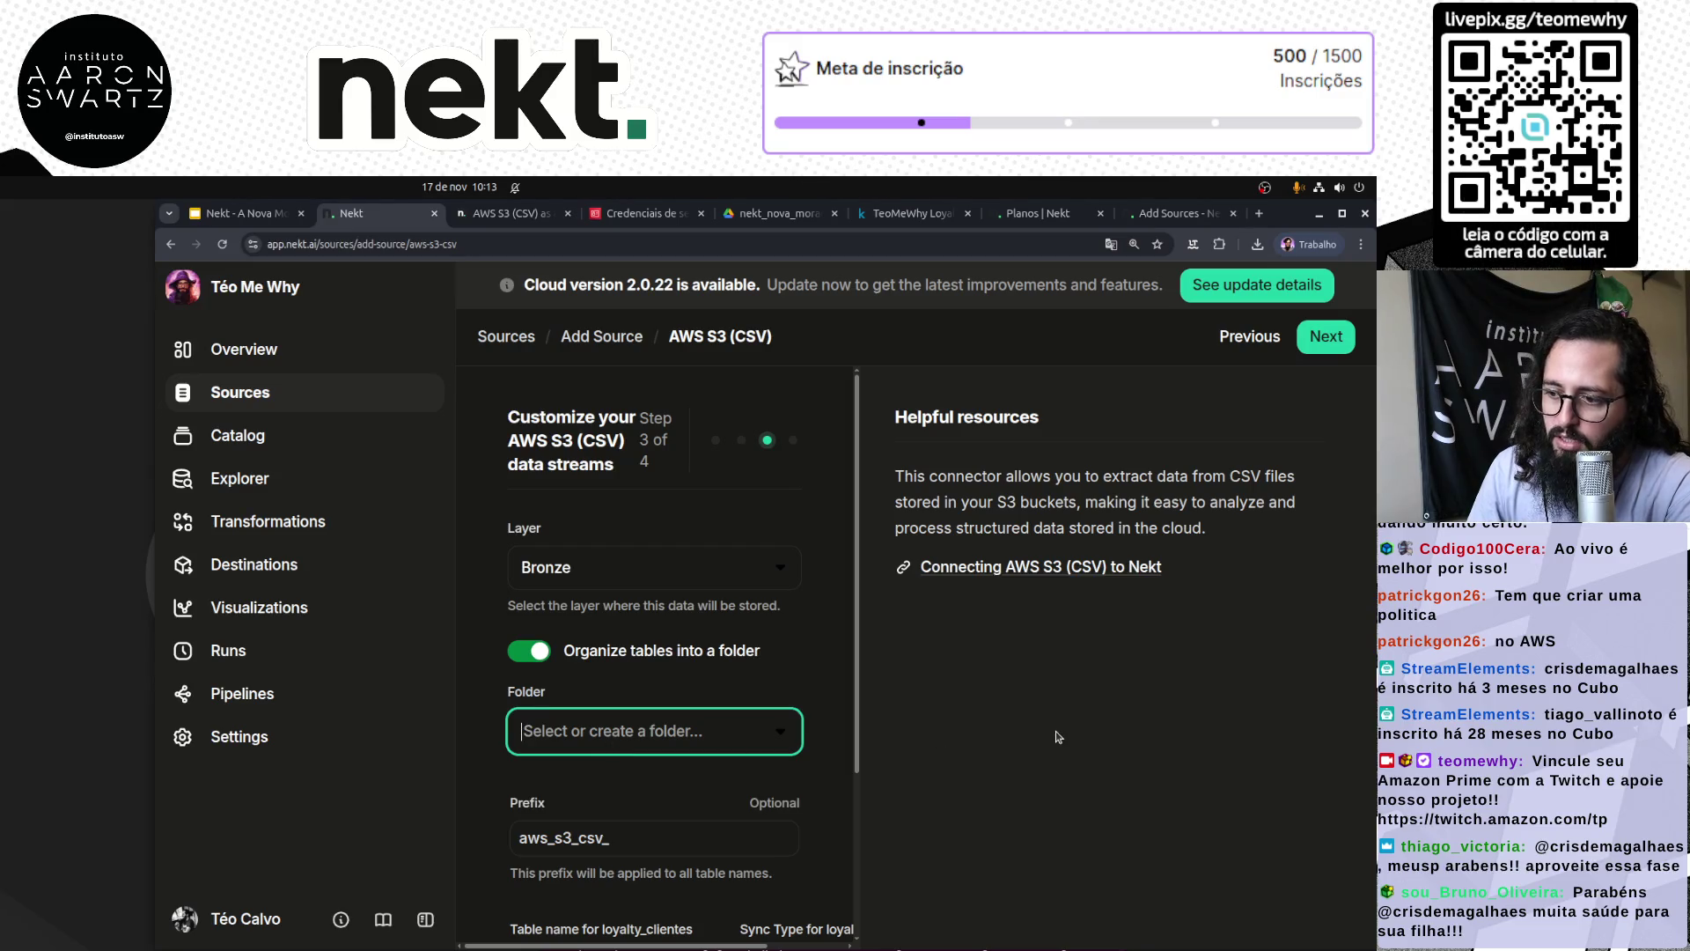
scroll(502, 770, "down", 3)
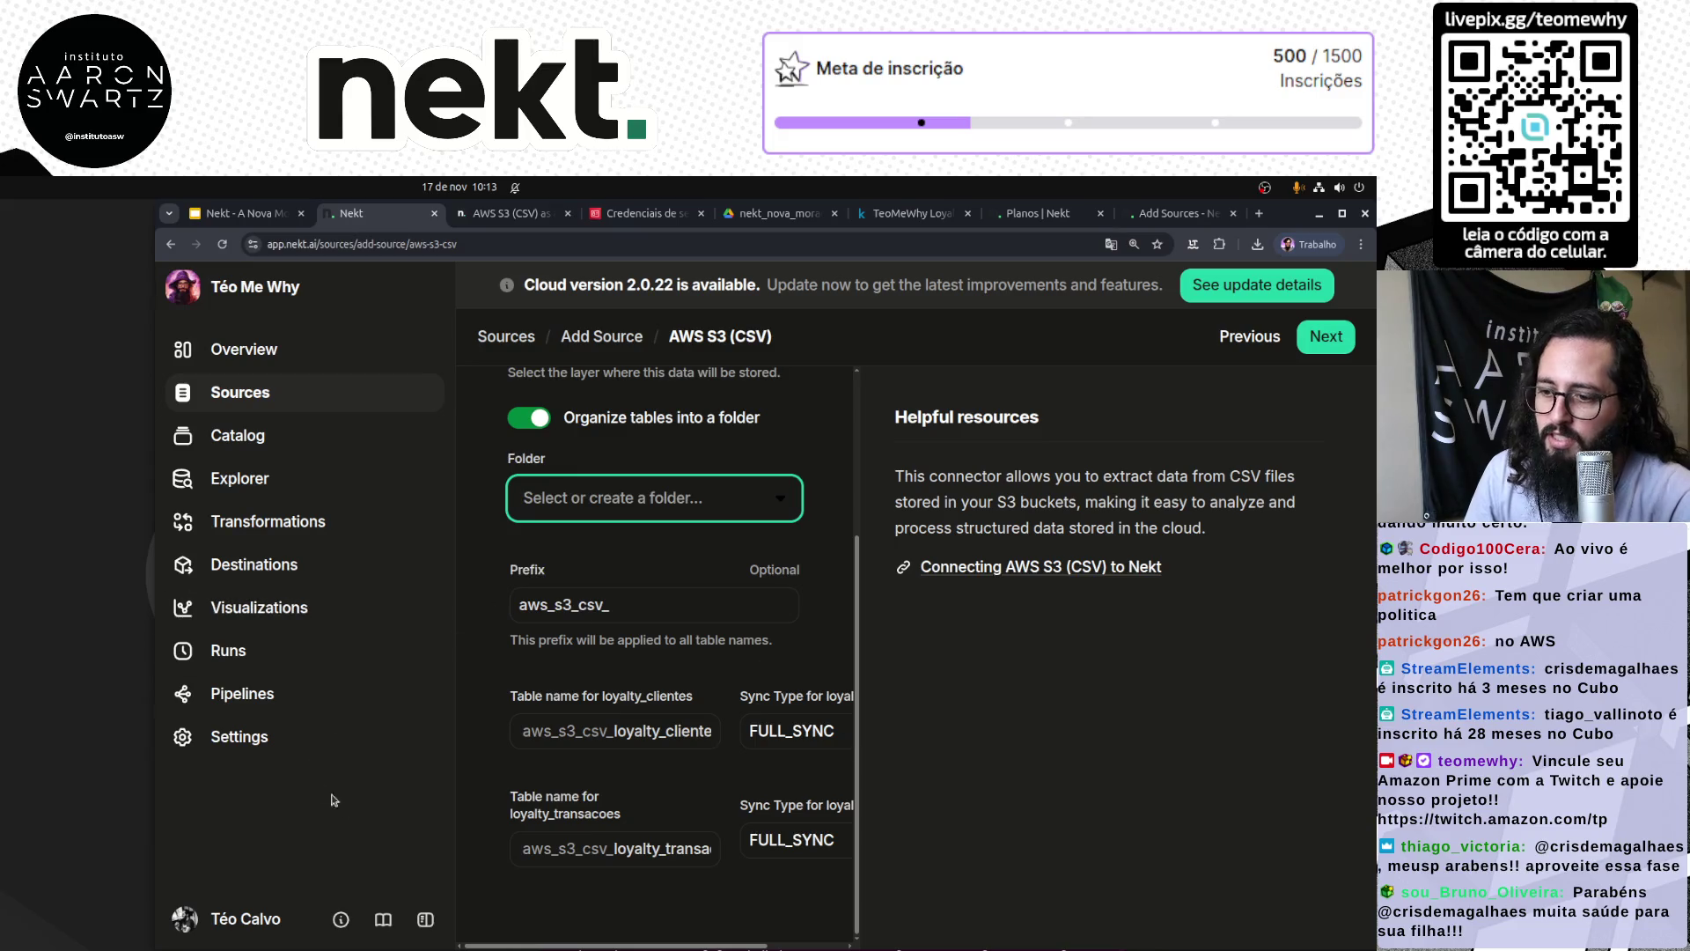
left_click_drag(154, 797, 0, 786)
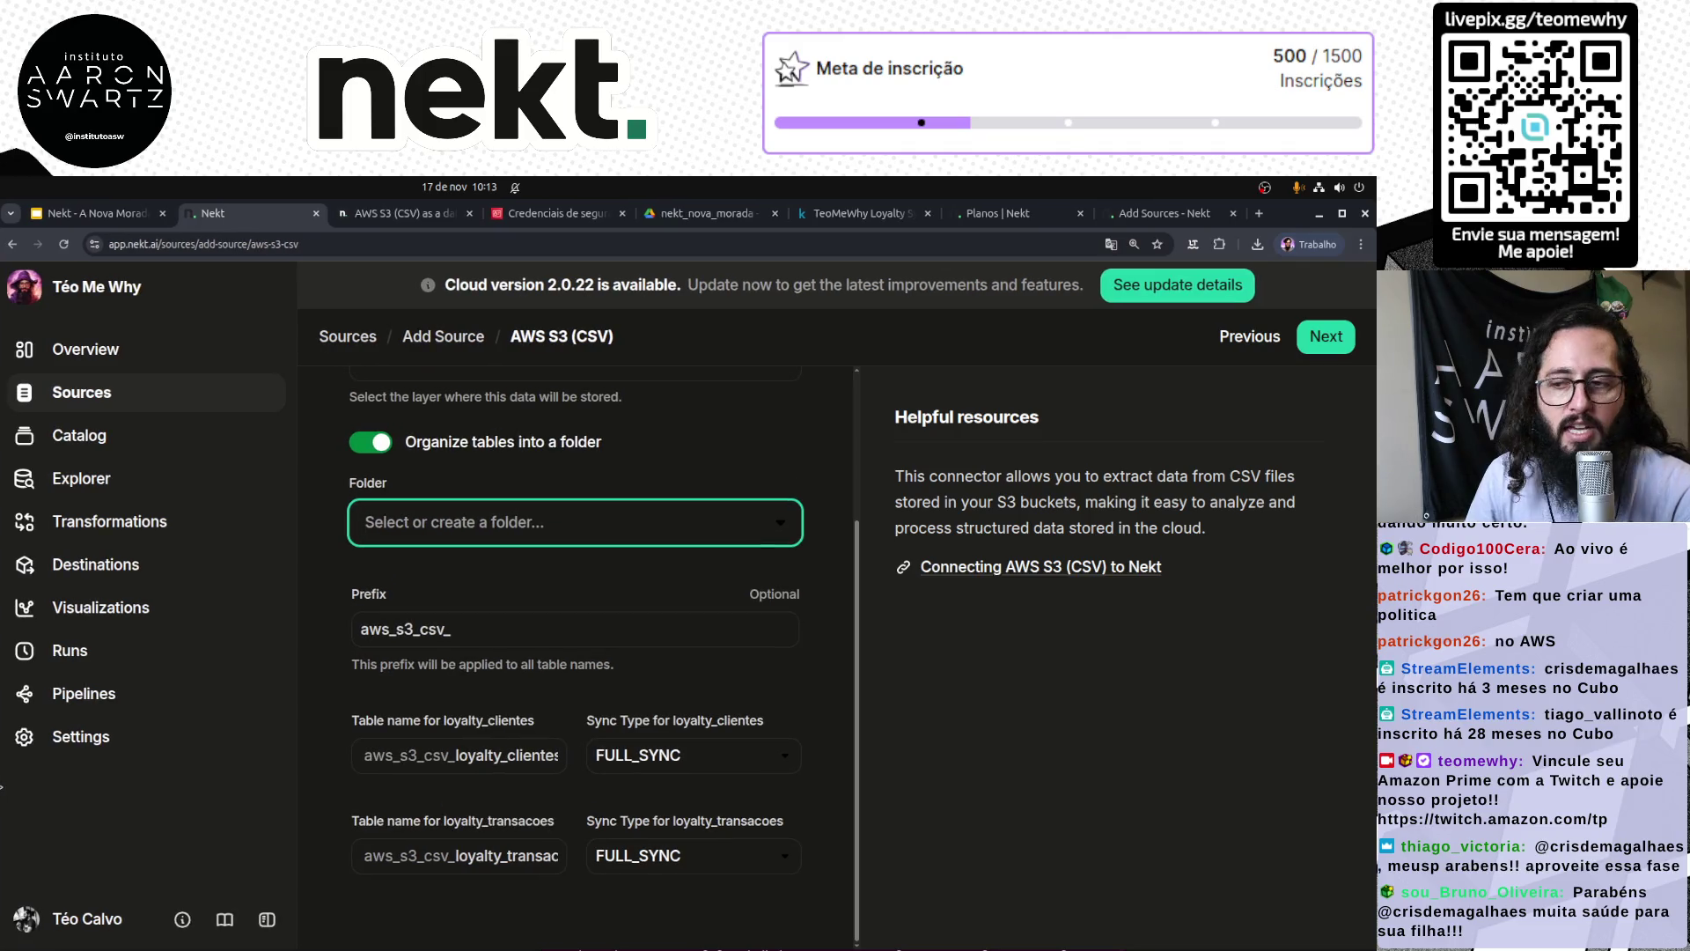
Step: Change the table prefix to loyalty_ and remove the duplicated loyalty_ from both table names
triple_click(509, 630)
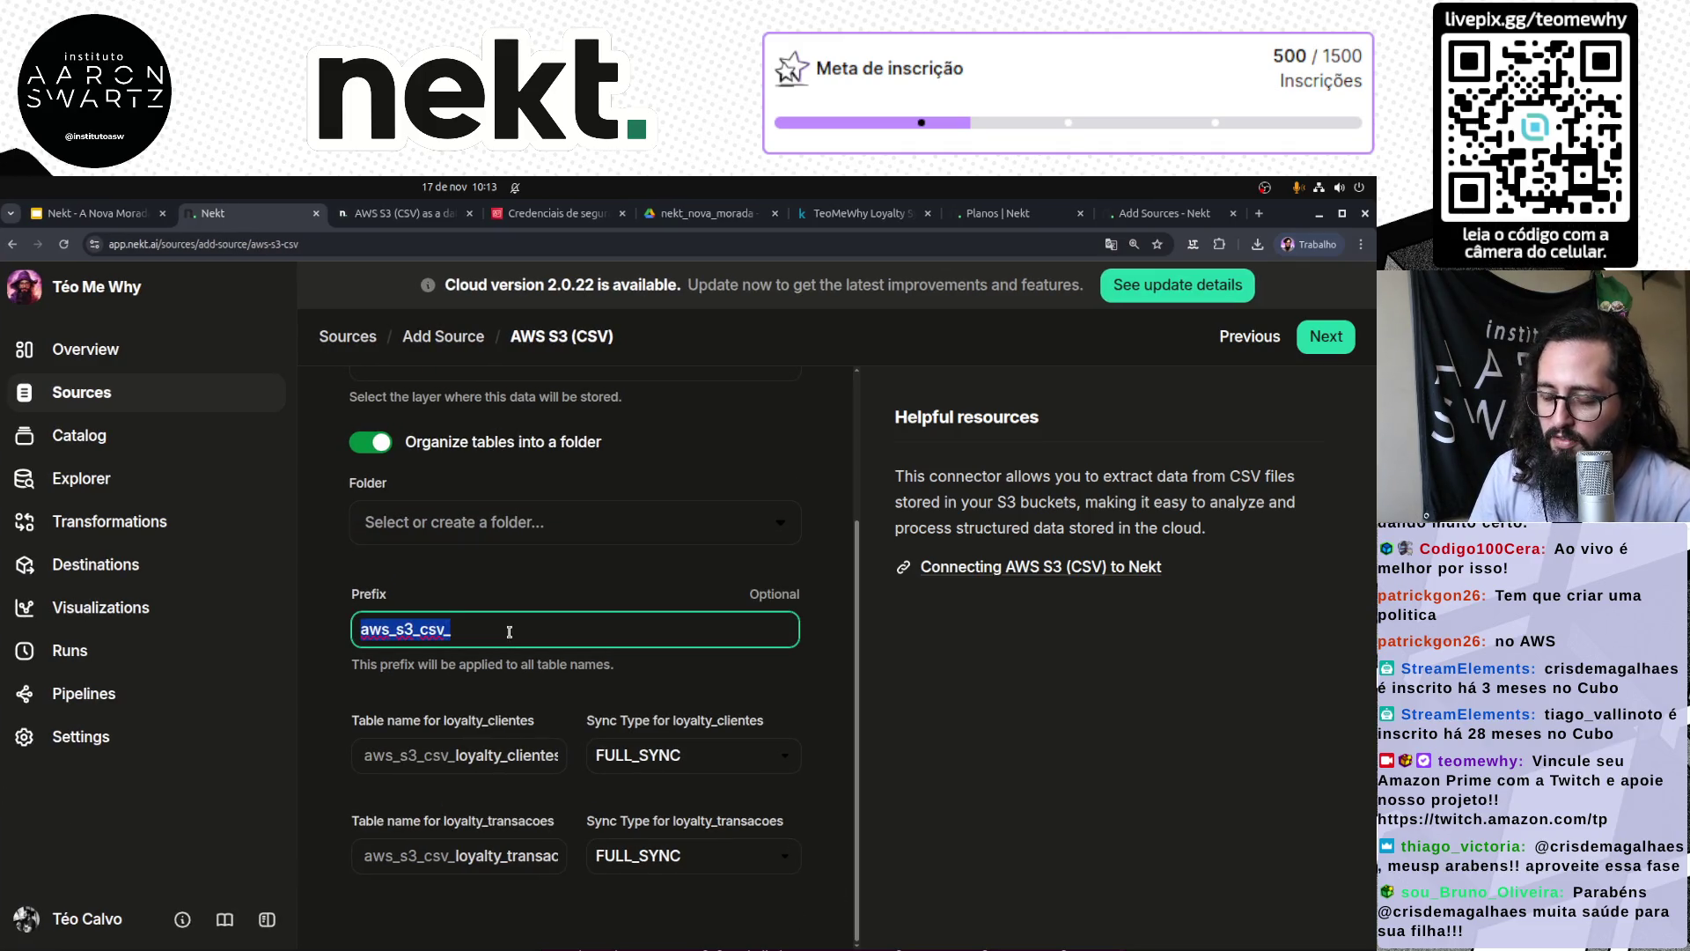
type("loyalty")
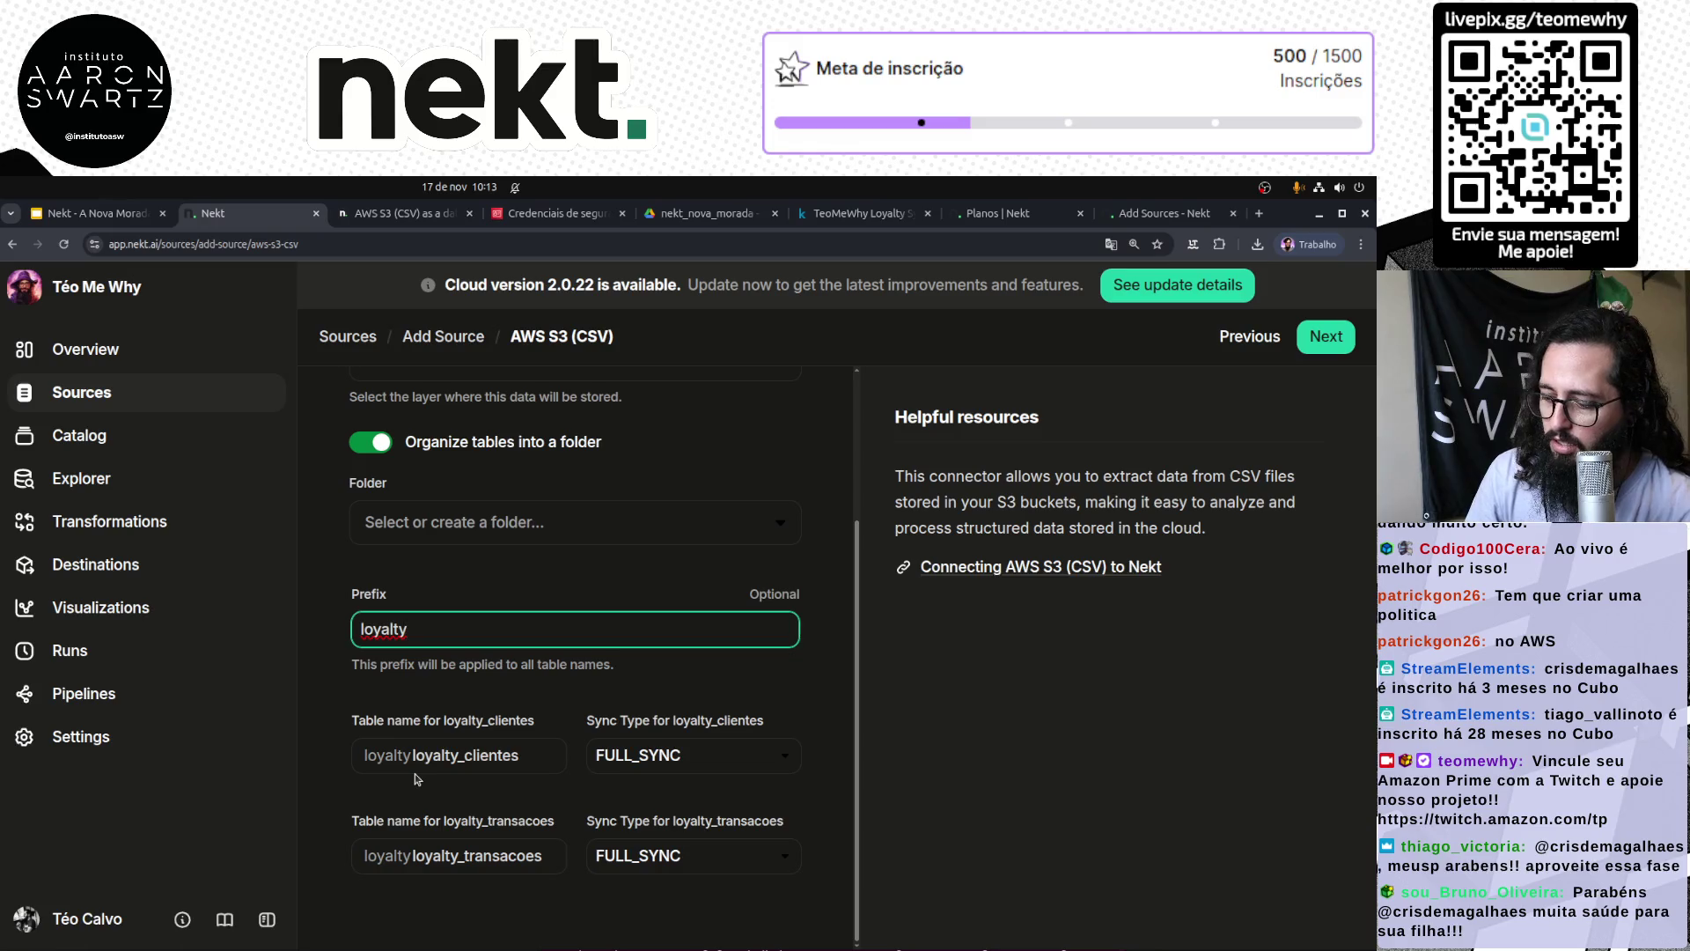
type("_")
left_click(465, 756)
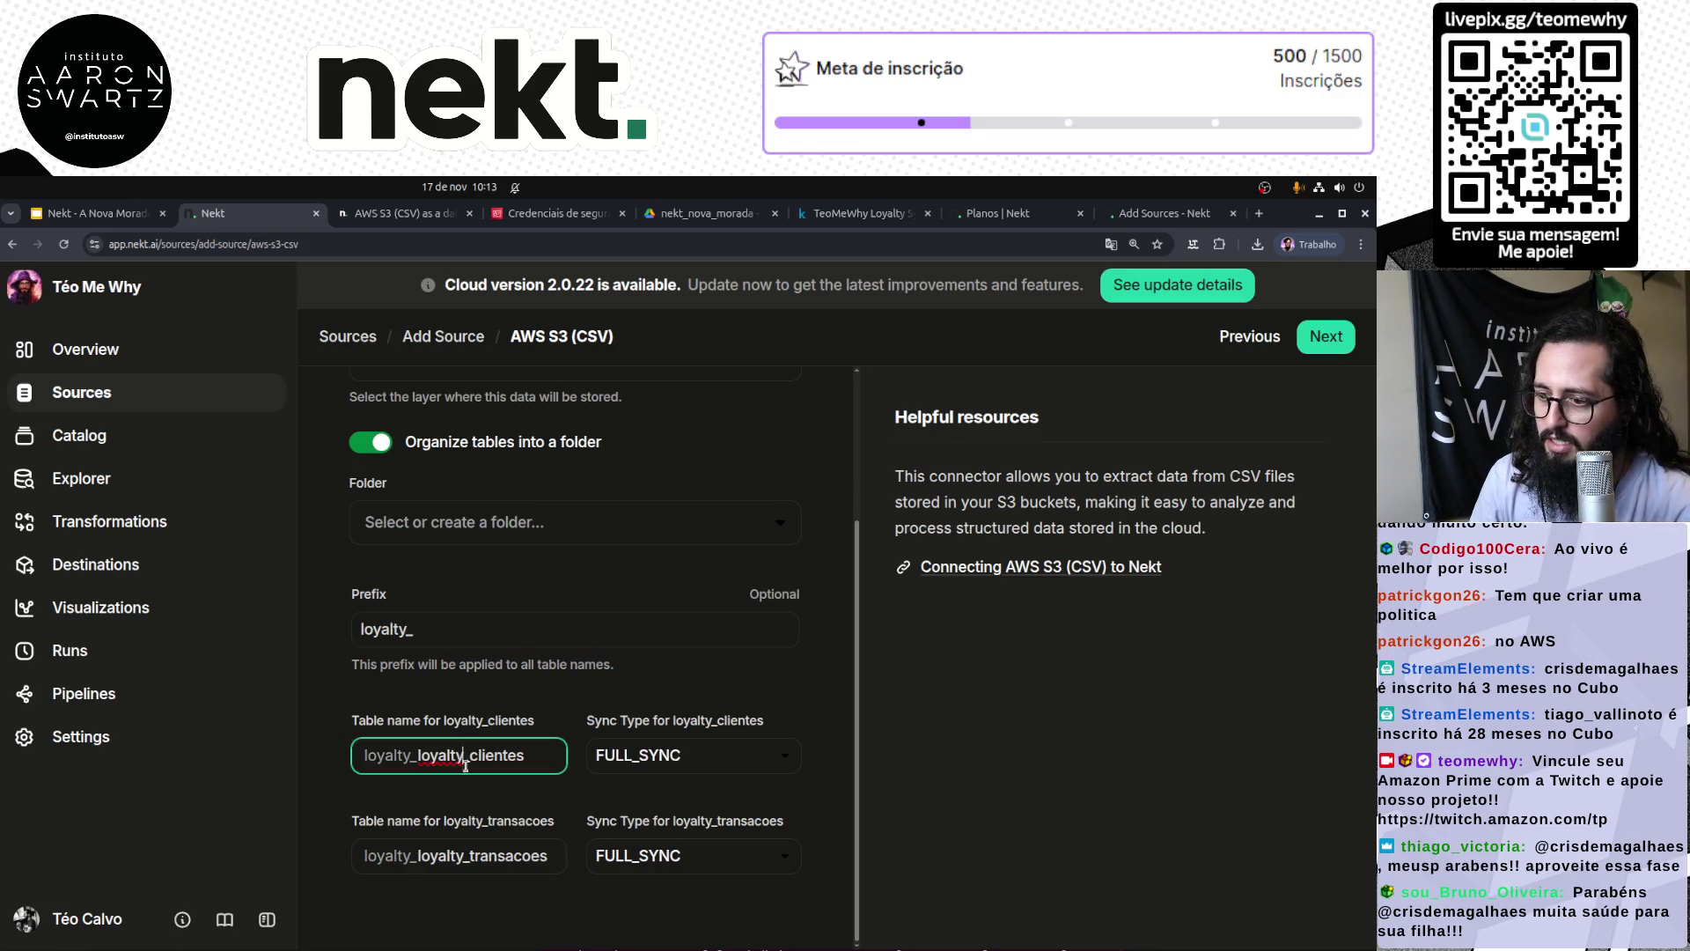
key("BackSpace")
key("BackSpace")
key("BackSpace")
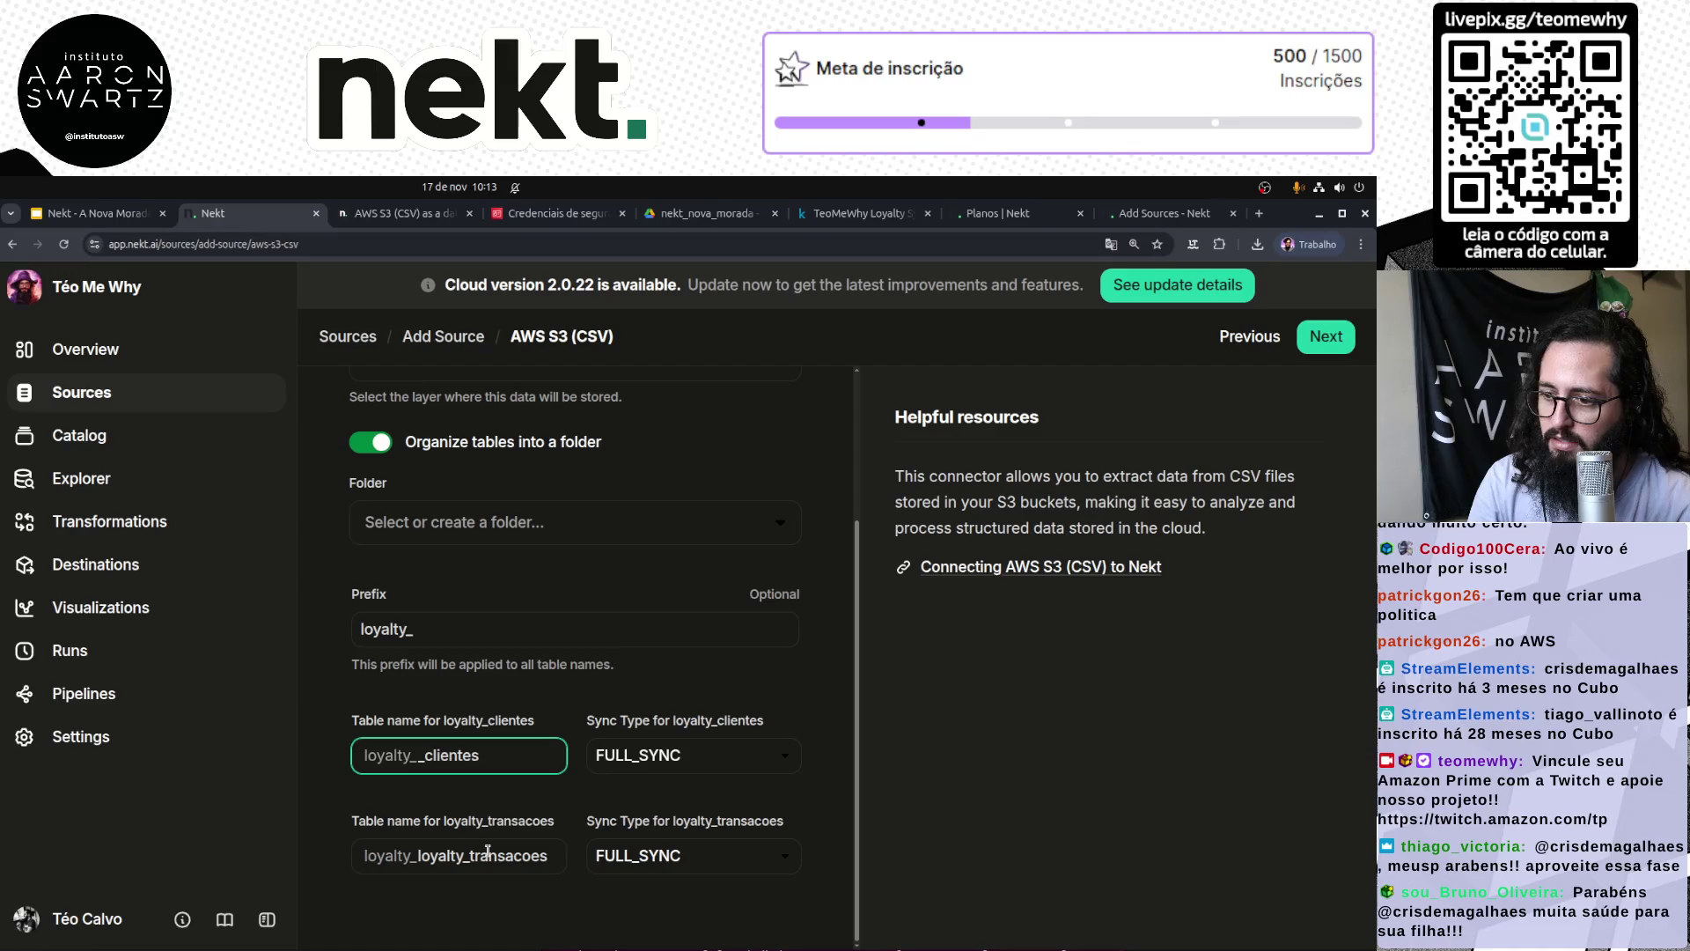
left_click(469, 855)
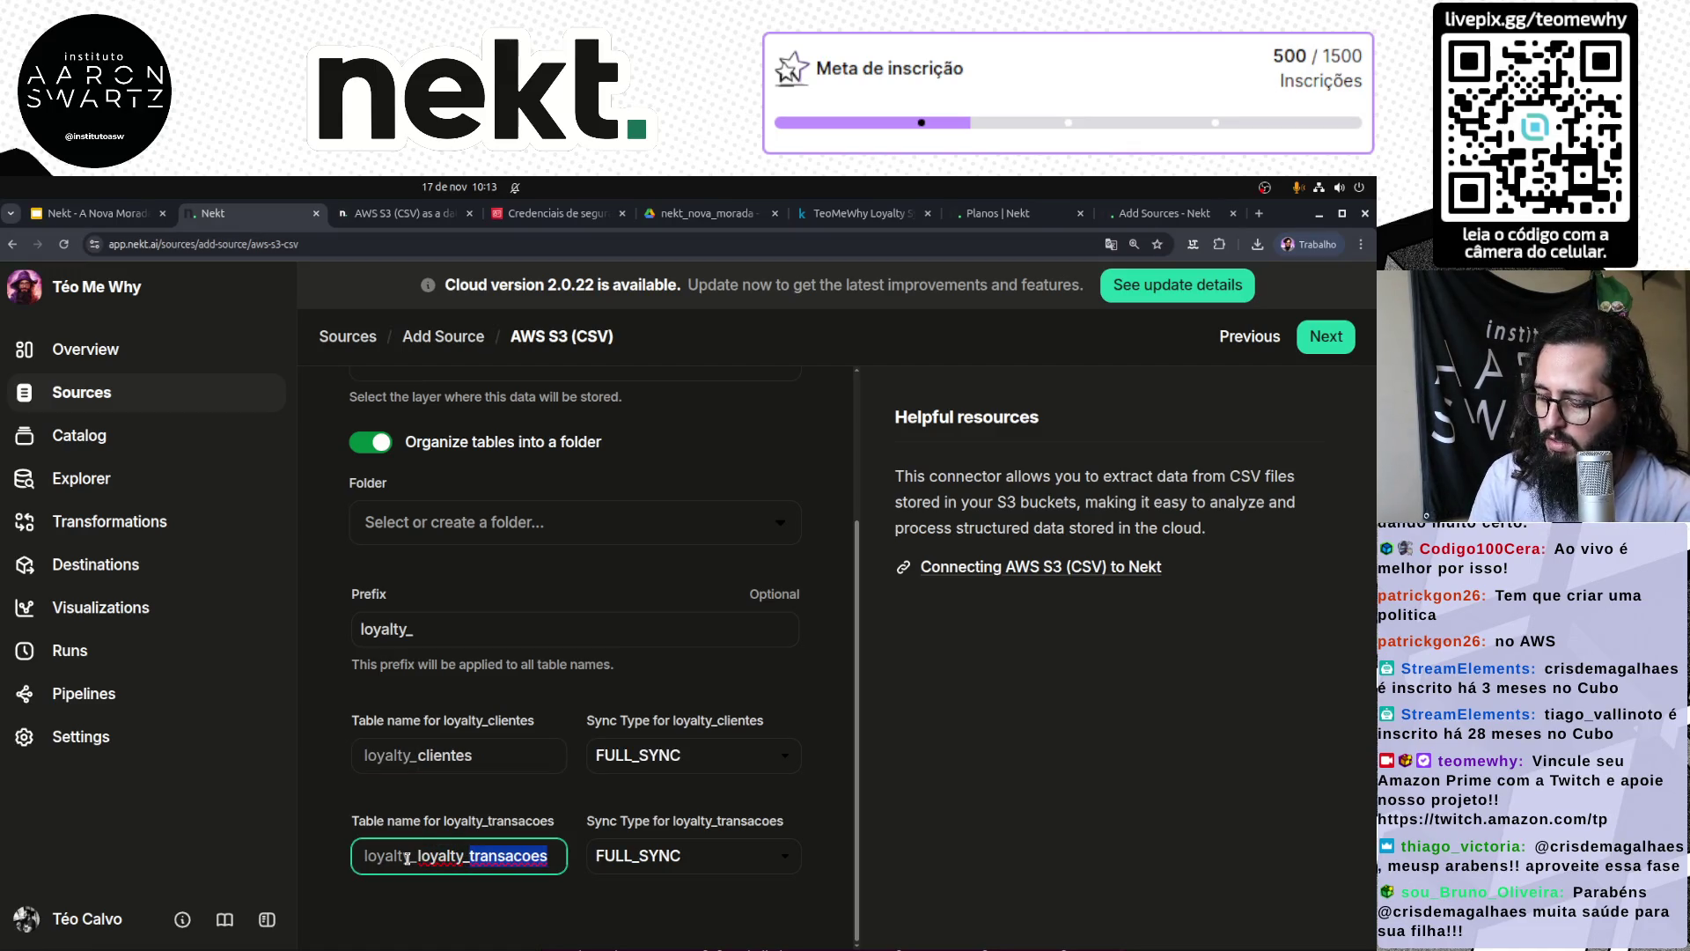
key("BackSpace")
key("BackSpace")
key("BackSpace")
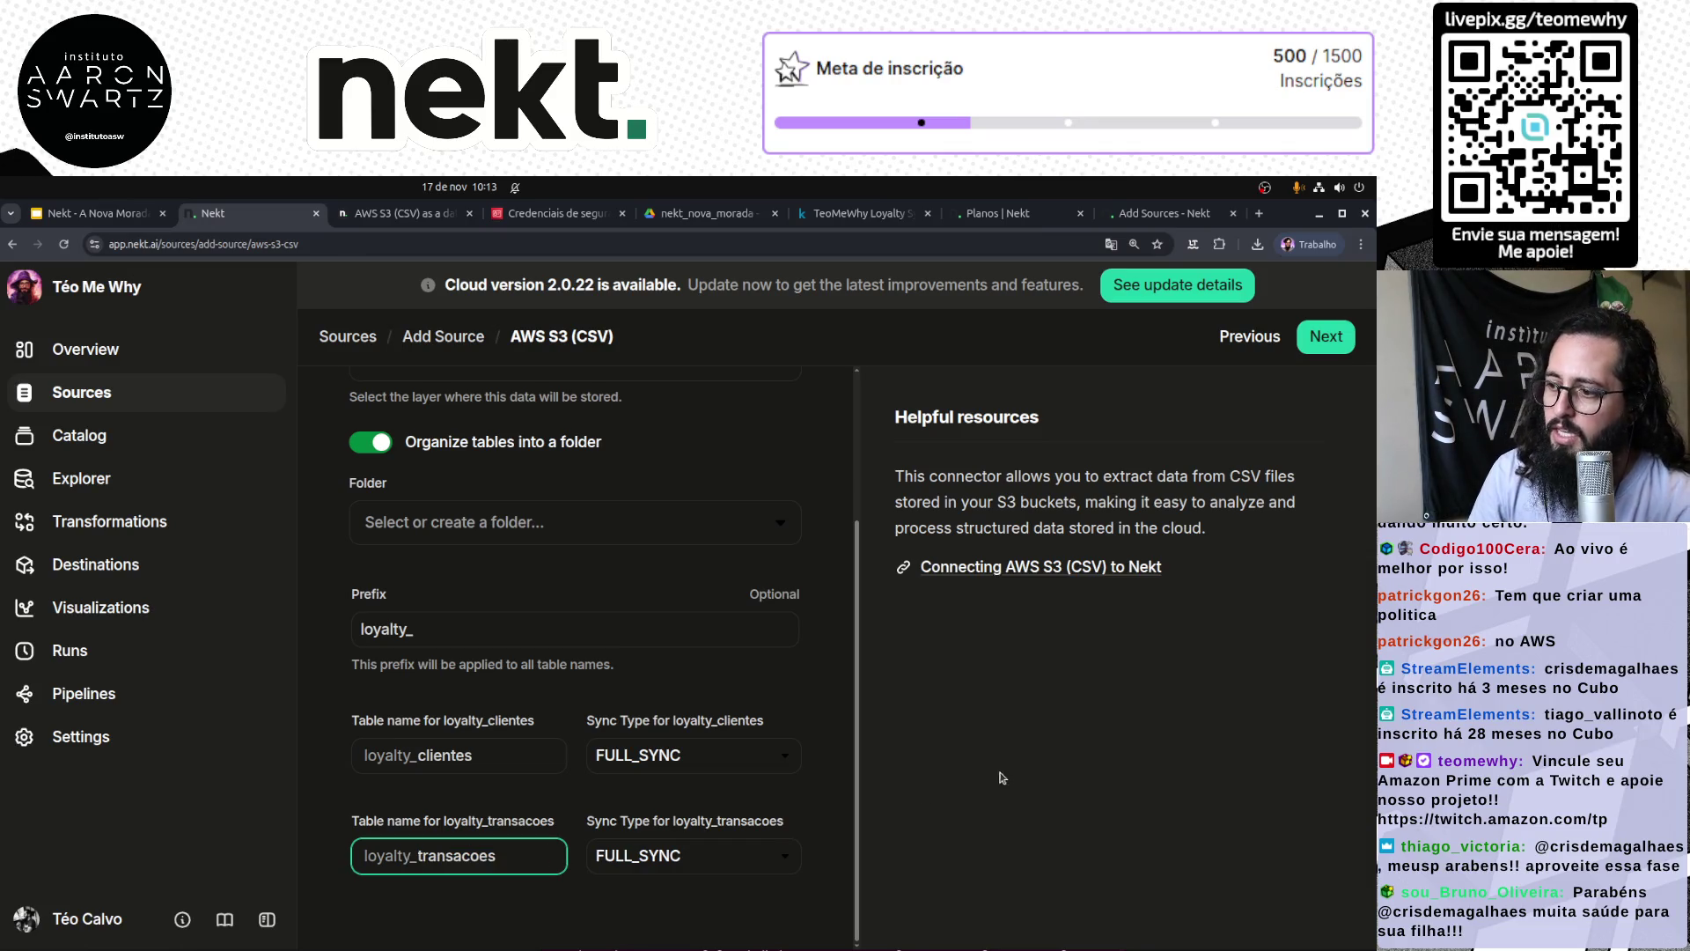
Step: Keep the loyalty_clientes sync type at FULL_SYNC
left_click(729, 759)
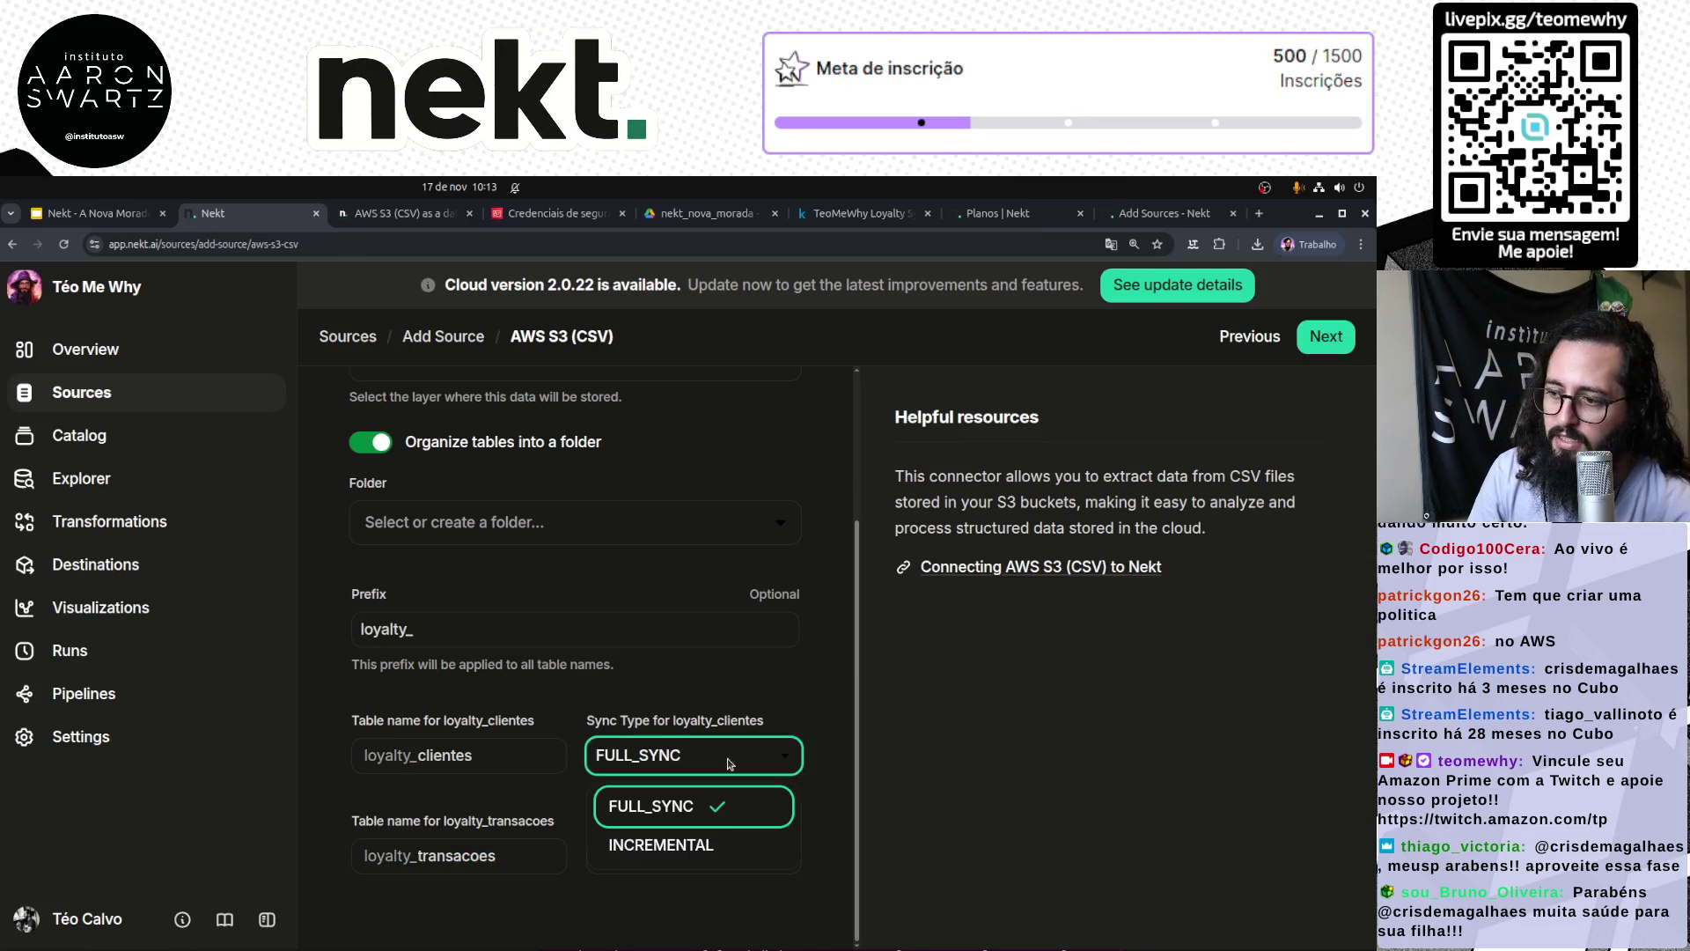
left_click(734, 808)
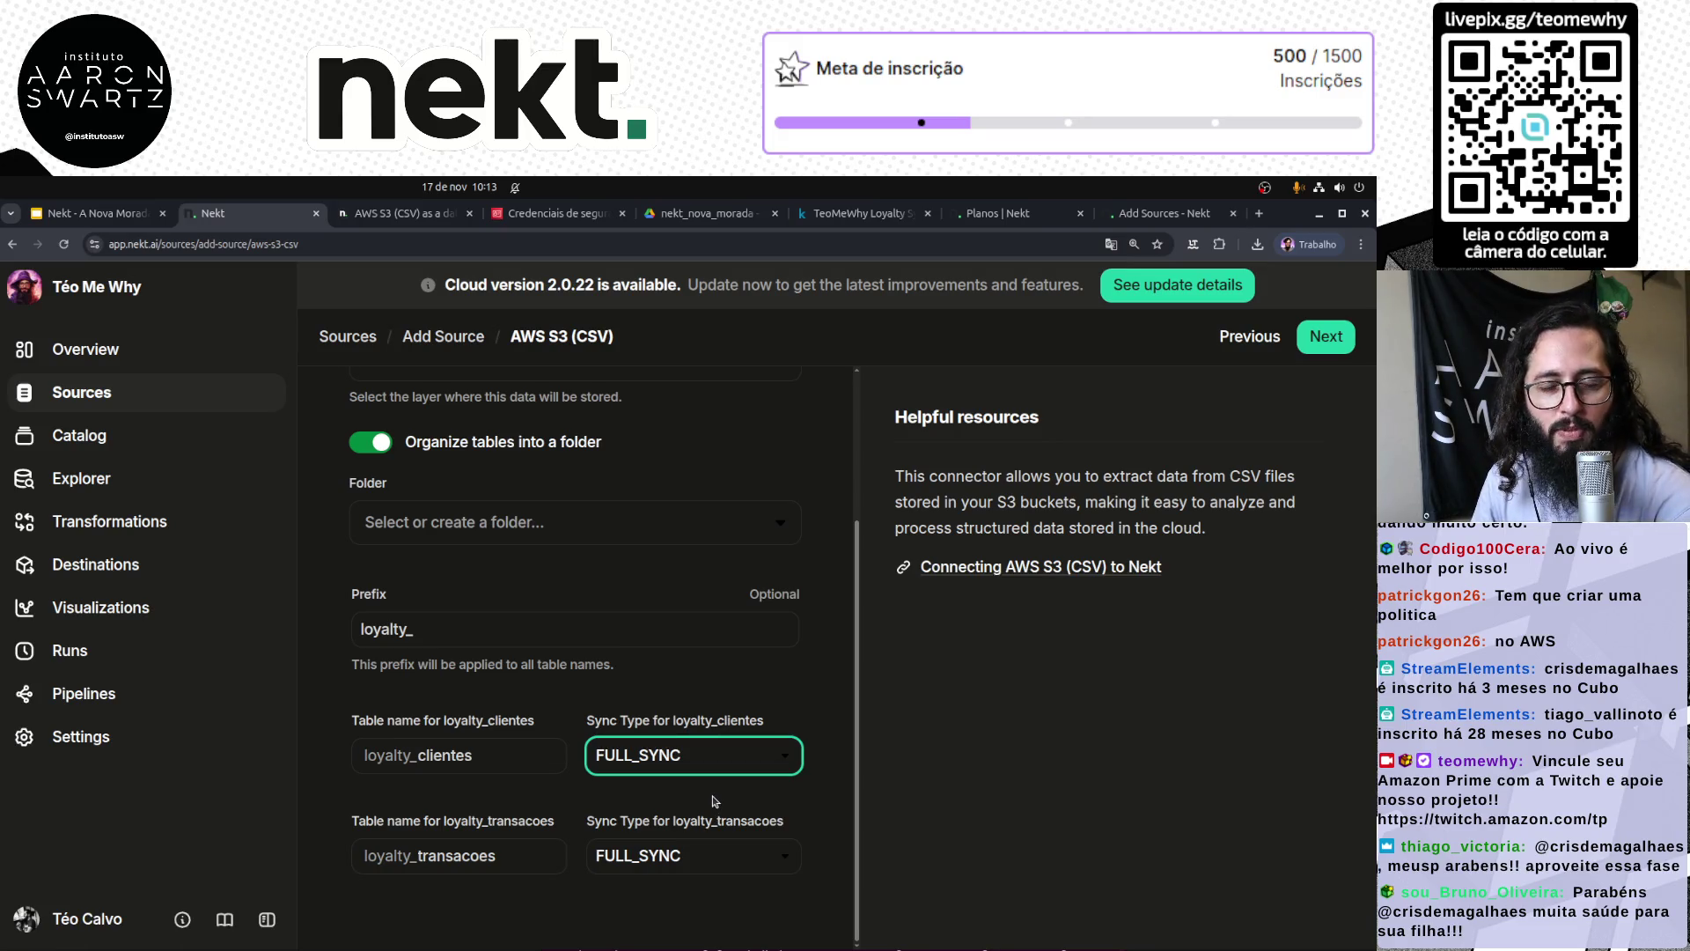
left_click(709, 693)
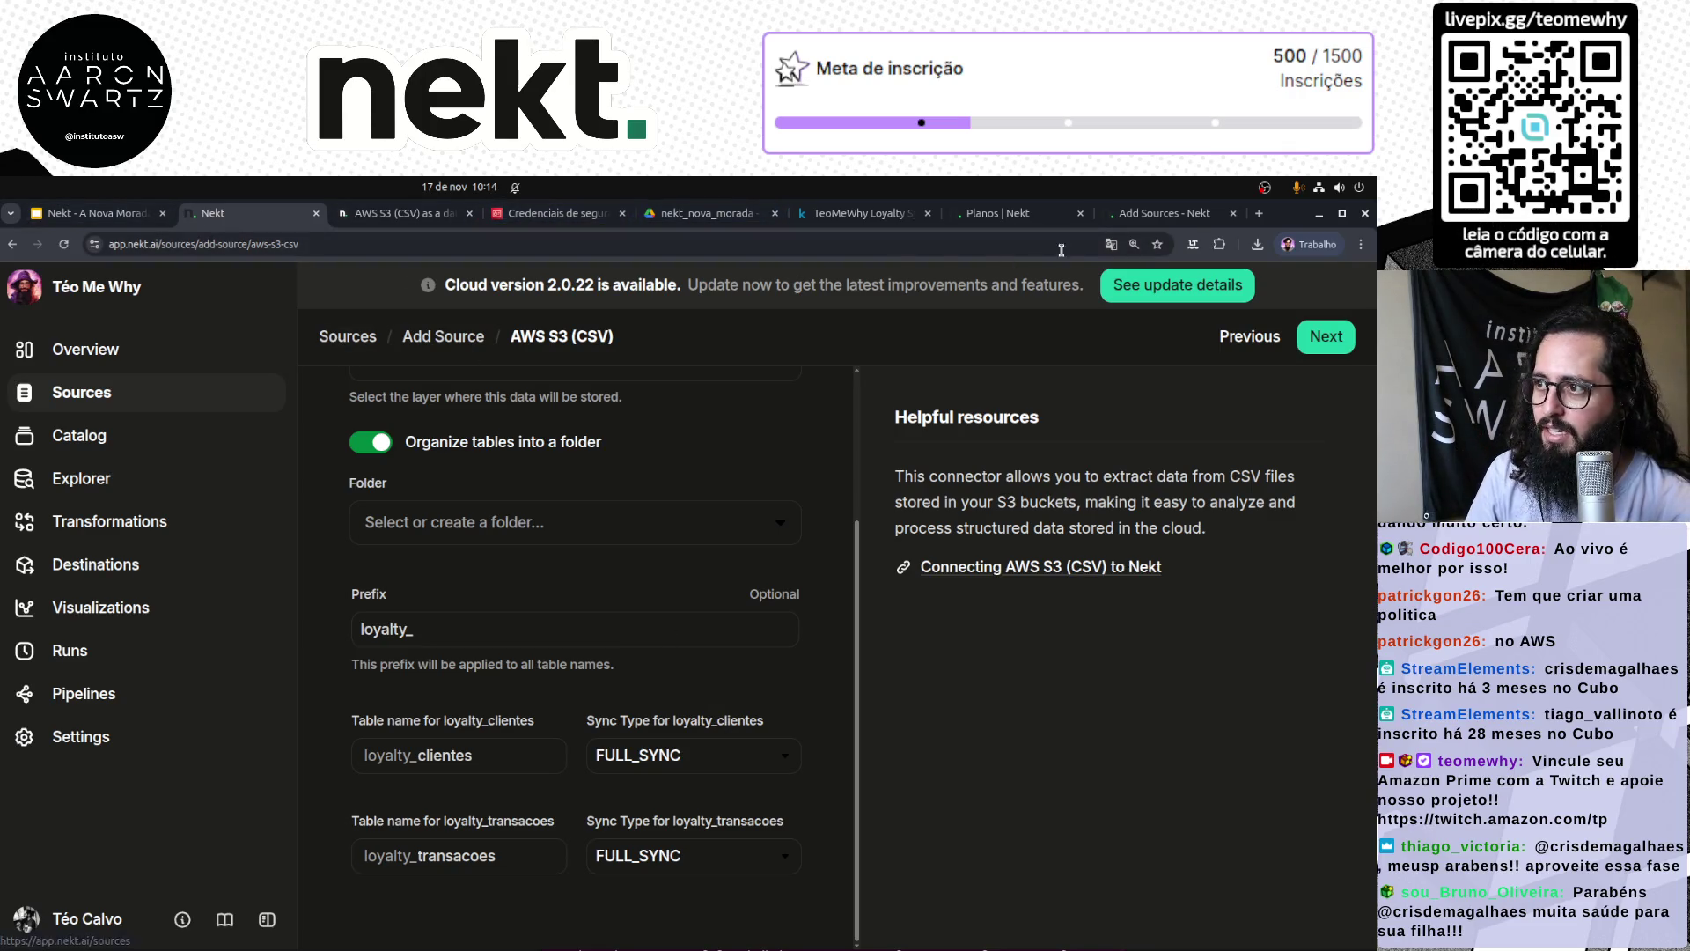
Step: Open a new tab and head to the S3 console using the 's3' address suggestions
left_click(1260, 214)
type("s3")
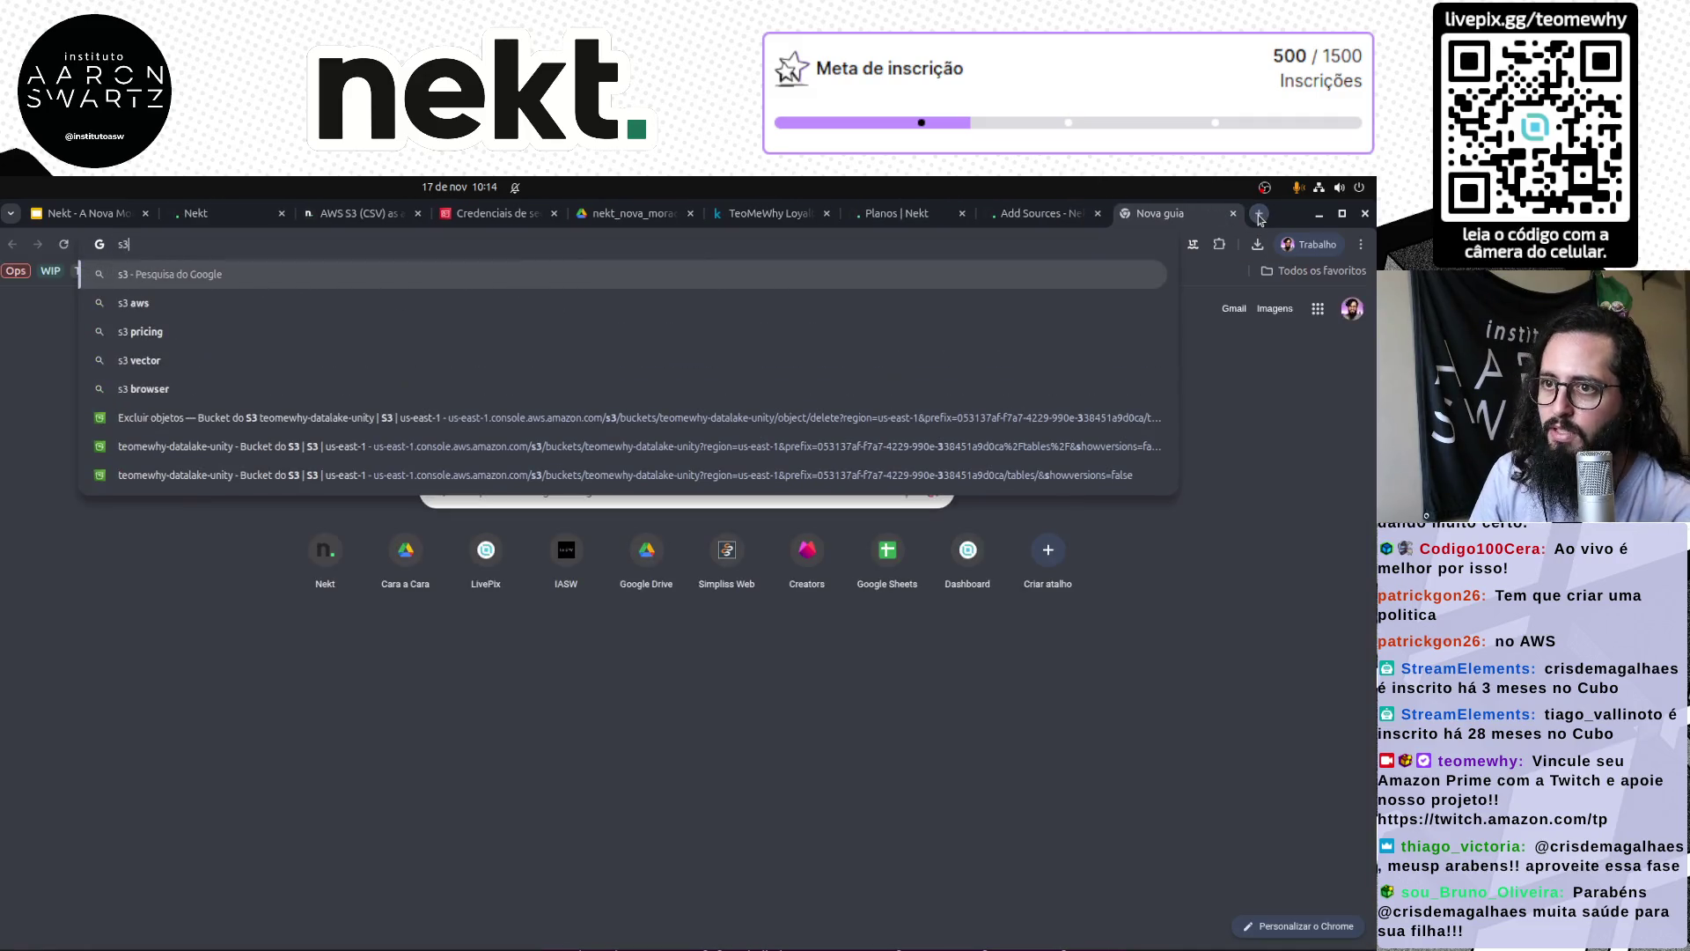
key("Down")
key("Down")
key("Down")
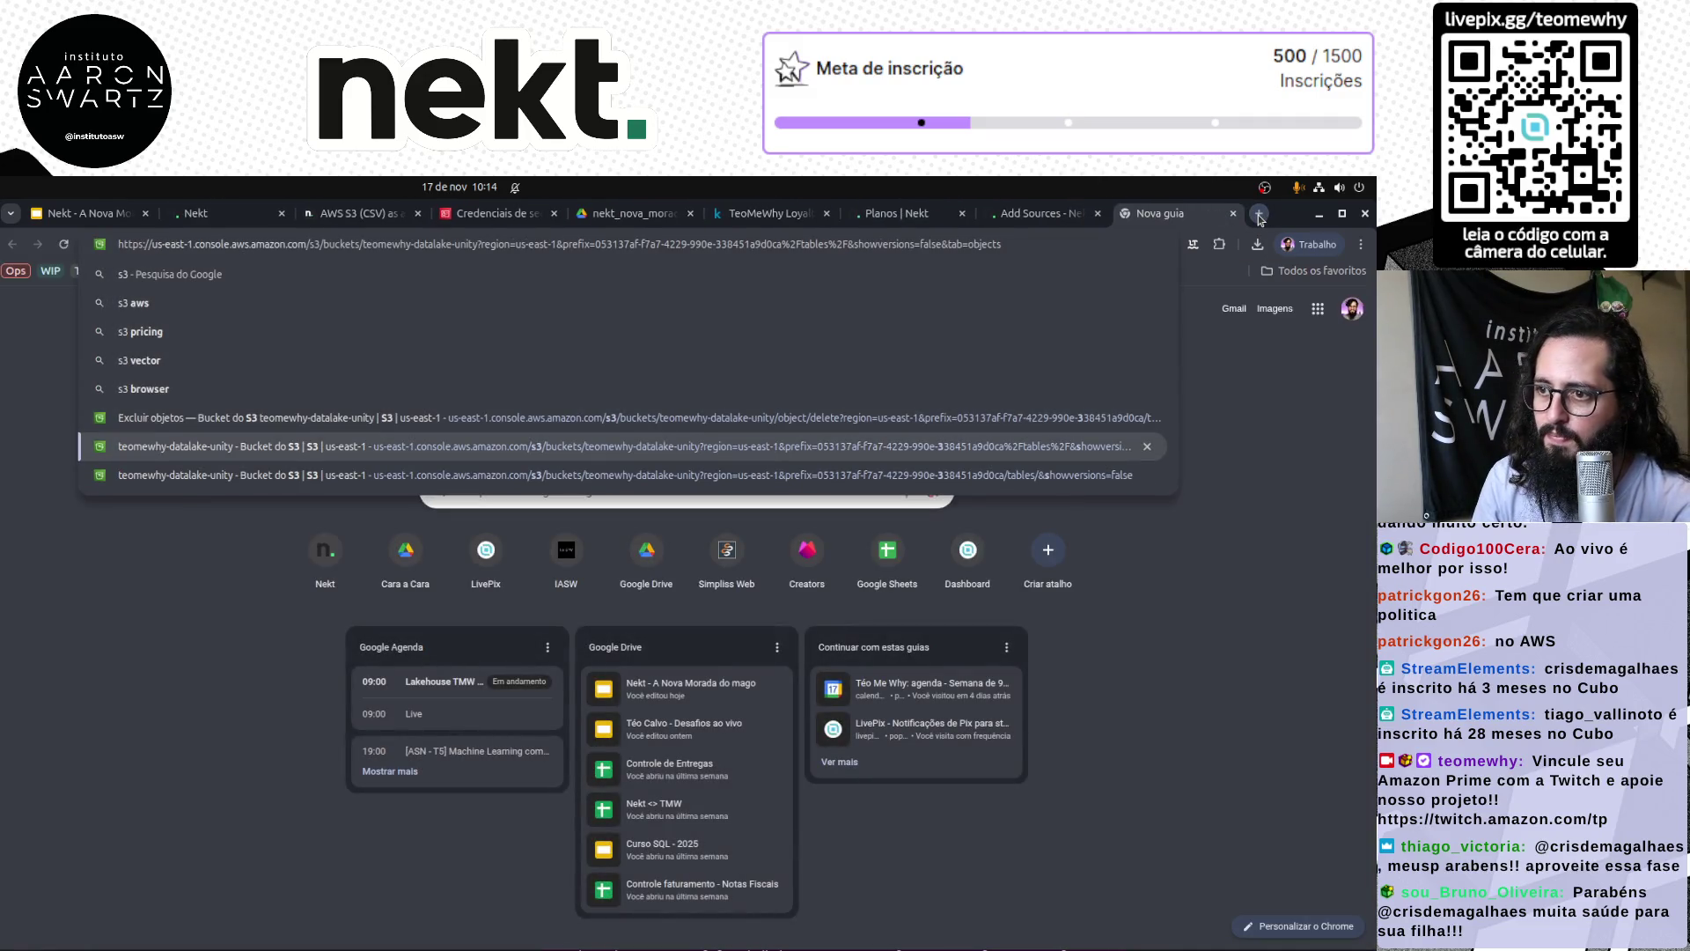
key("Down")
key("Up")
key("Escape")
key("Escape")
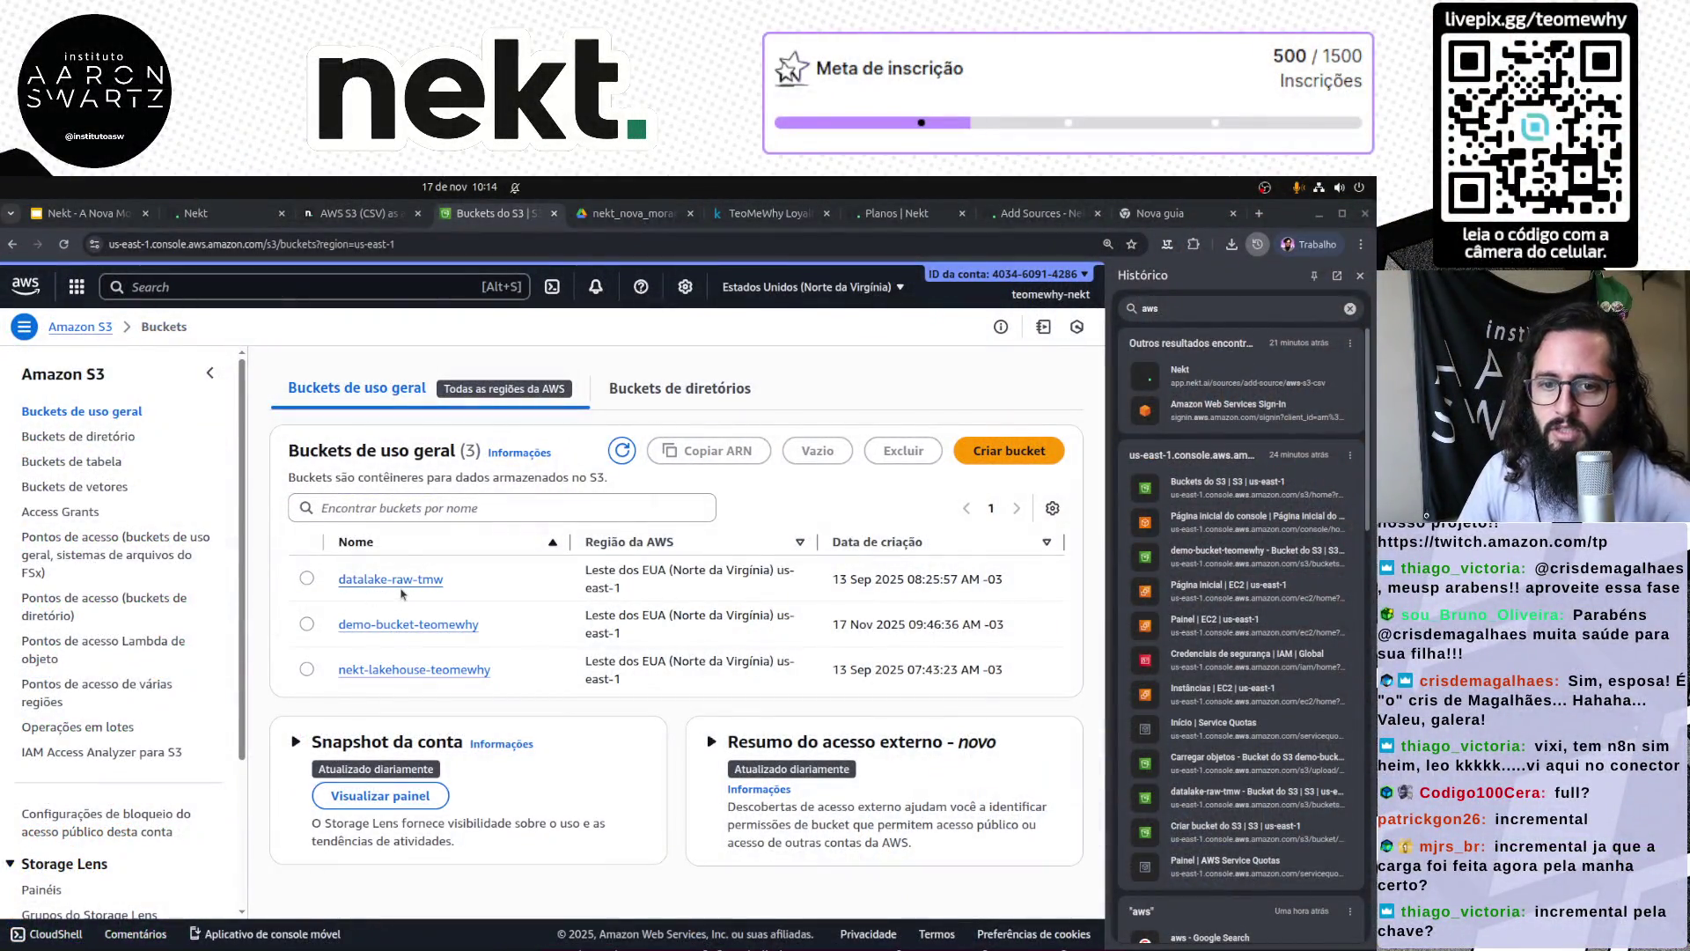
Step: Open demo-bucket-teomewhy's loyalty/ folder to list its five files, then return to Nekt
left_click(1362, 277)
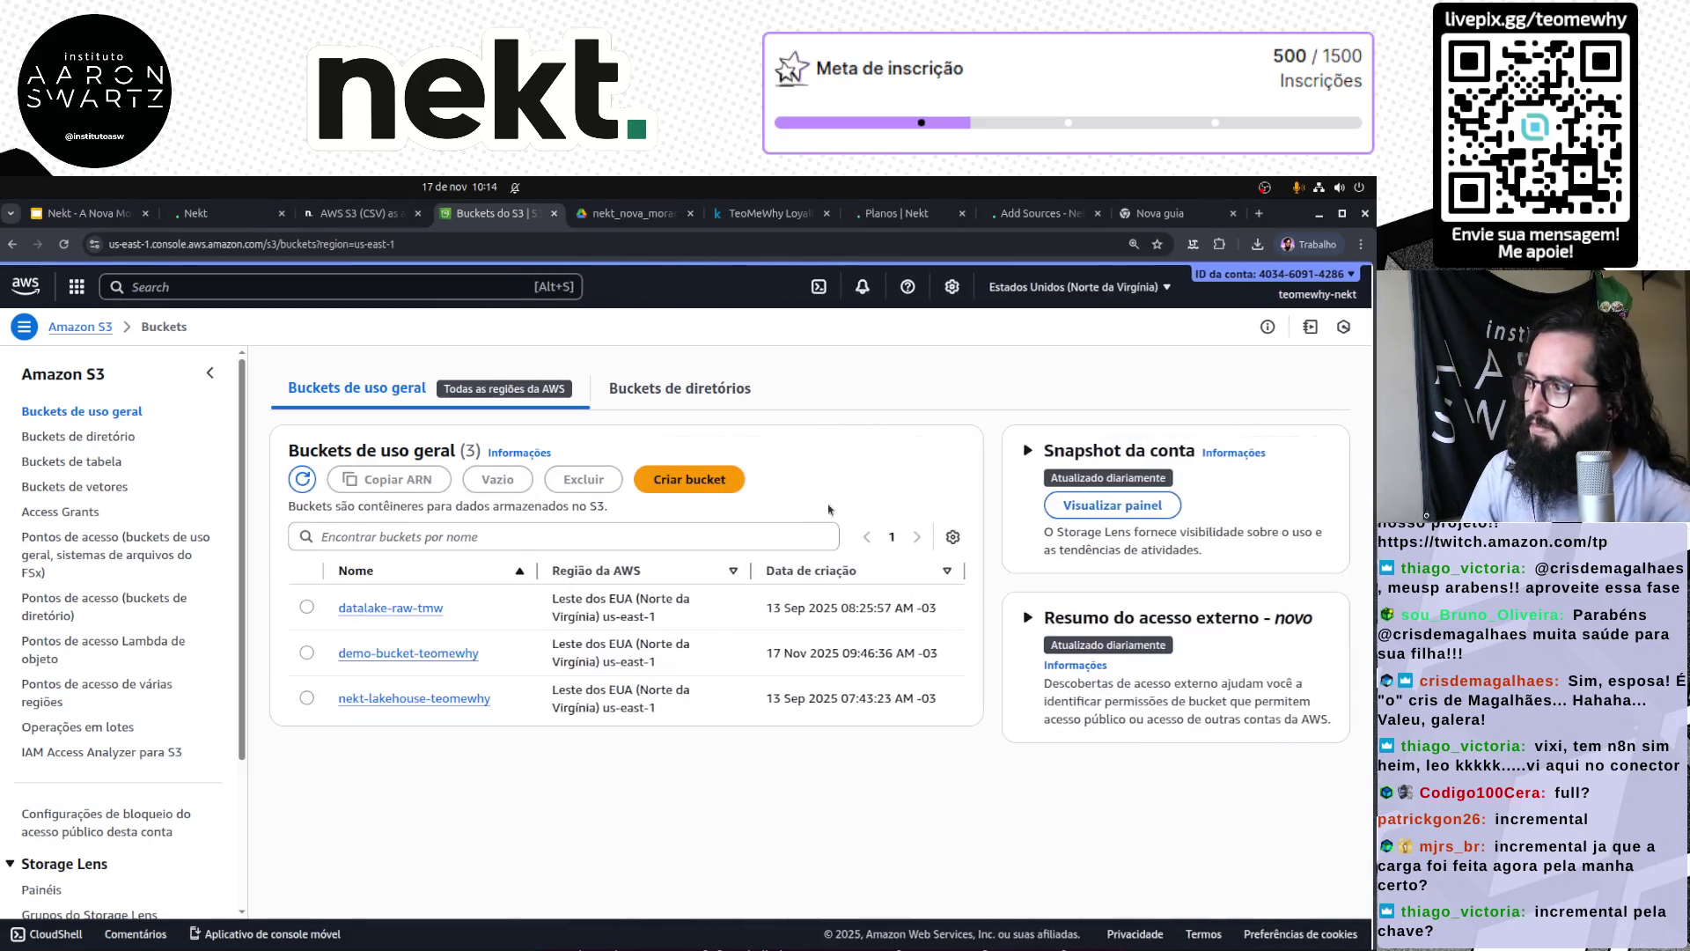
left_click(408, 652)
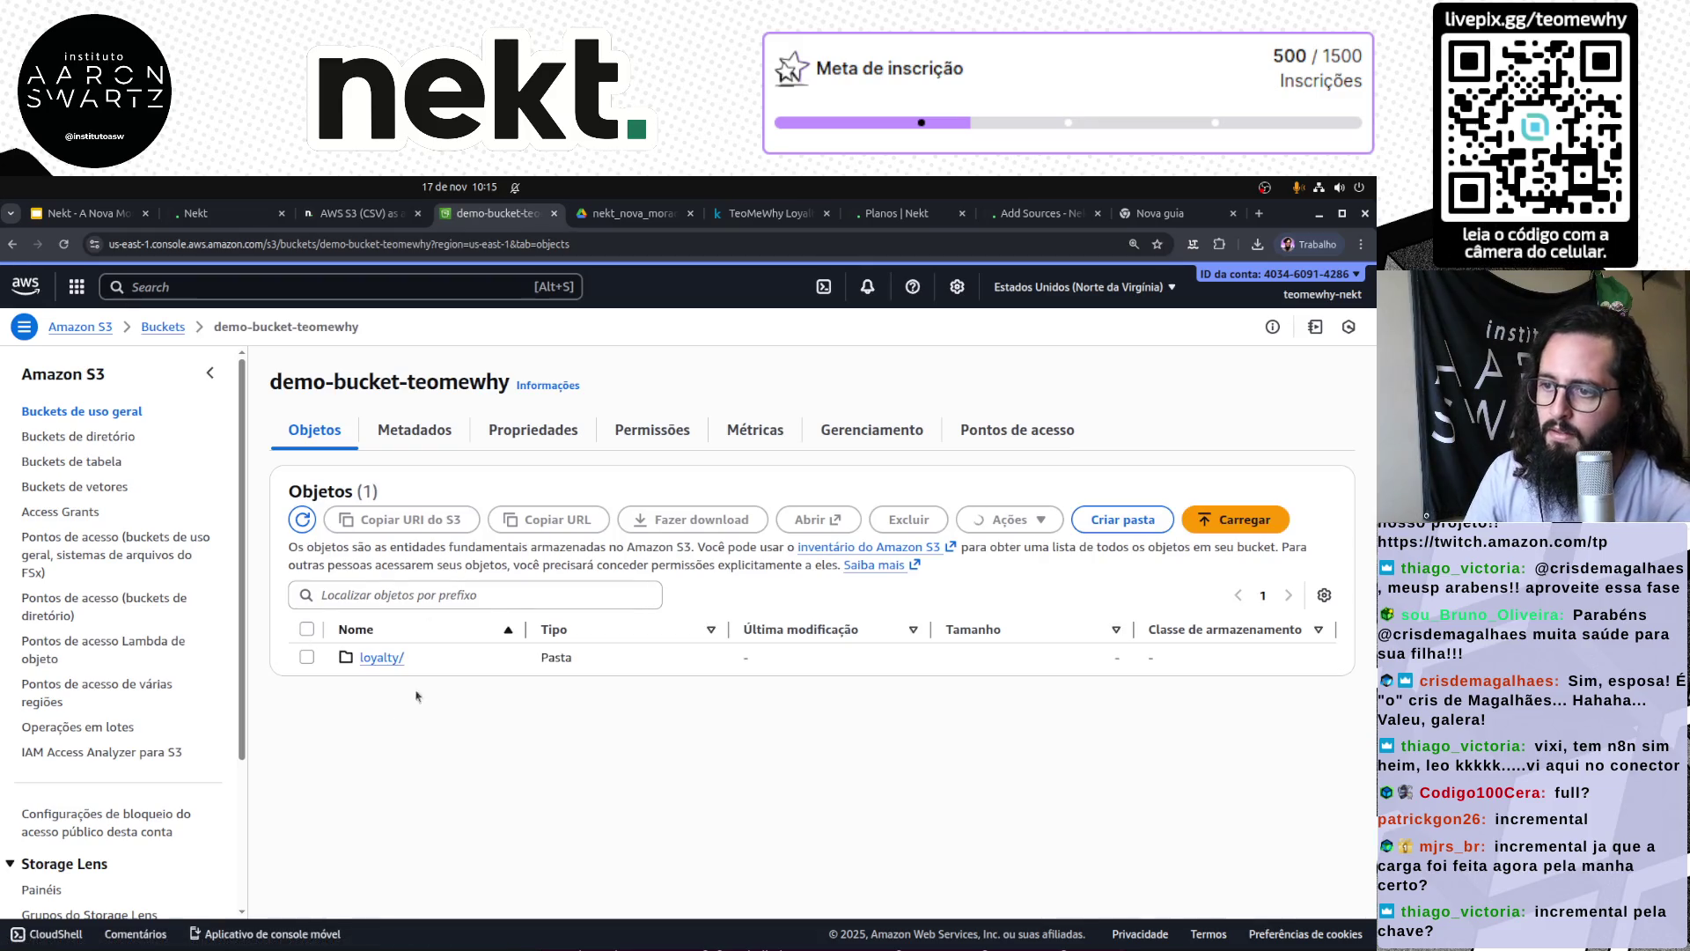
left_click(382, 657)
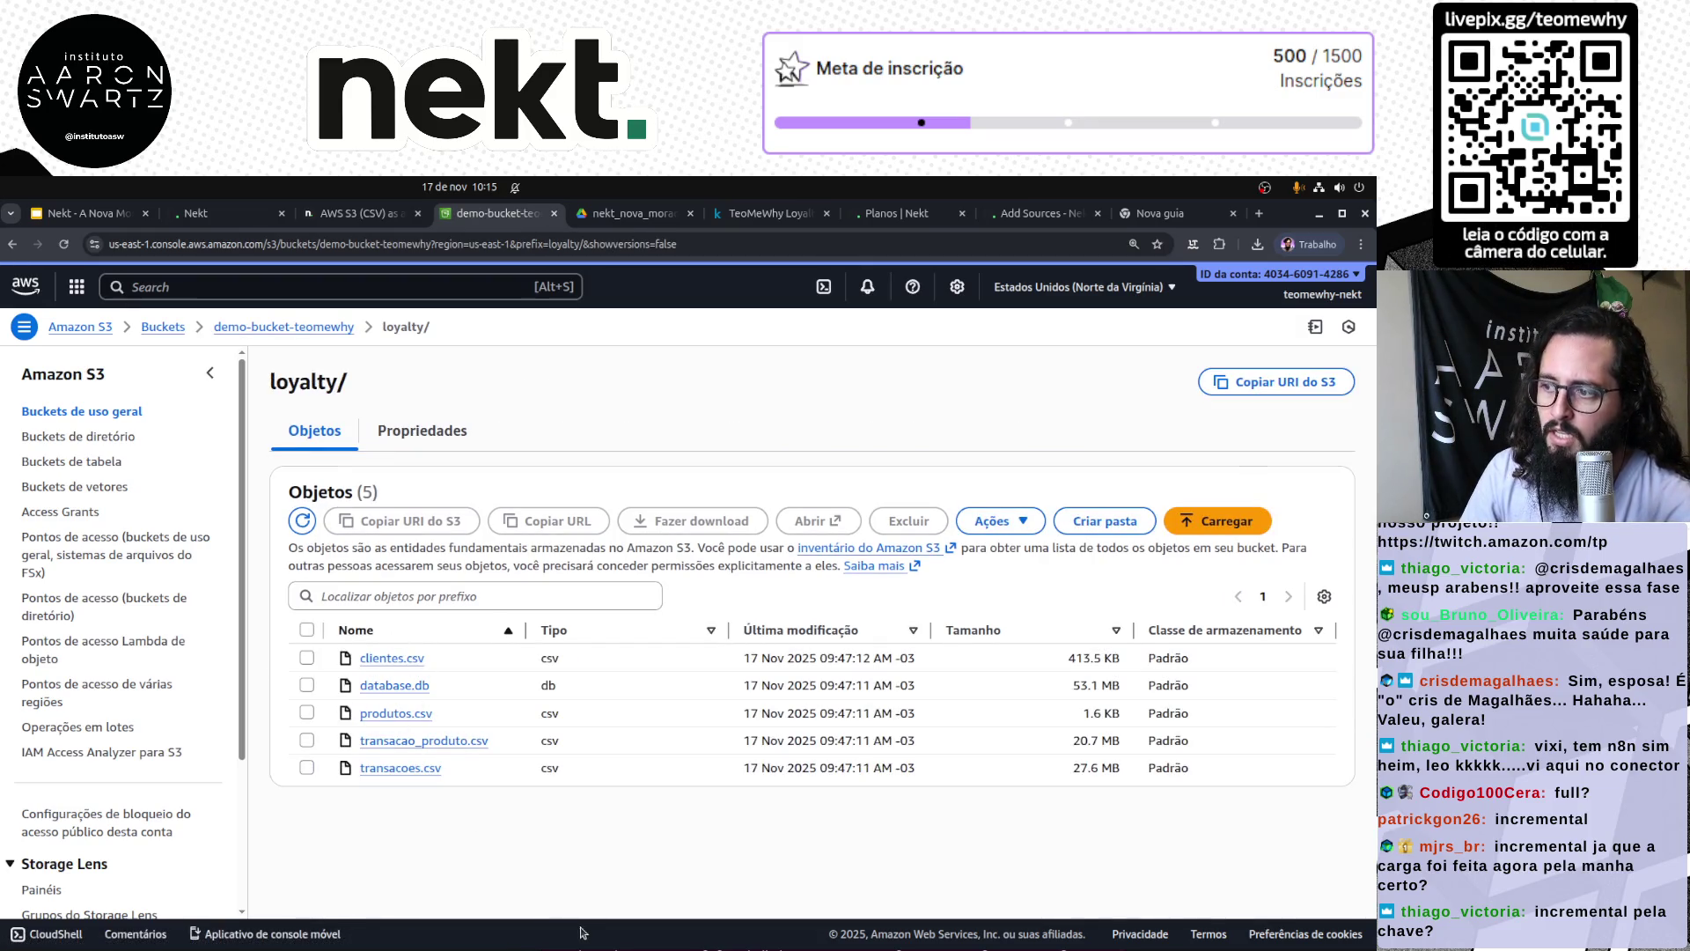
left_click(357, 214)
left_click(220, 216)
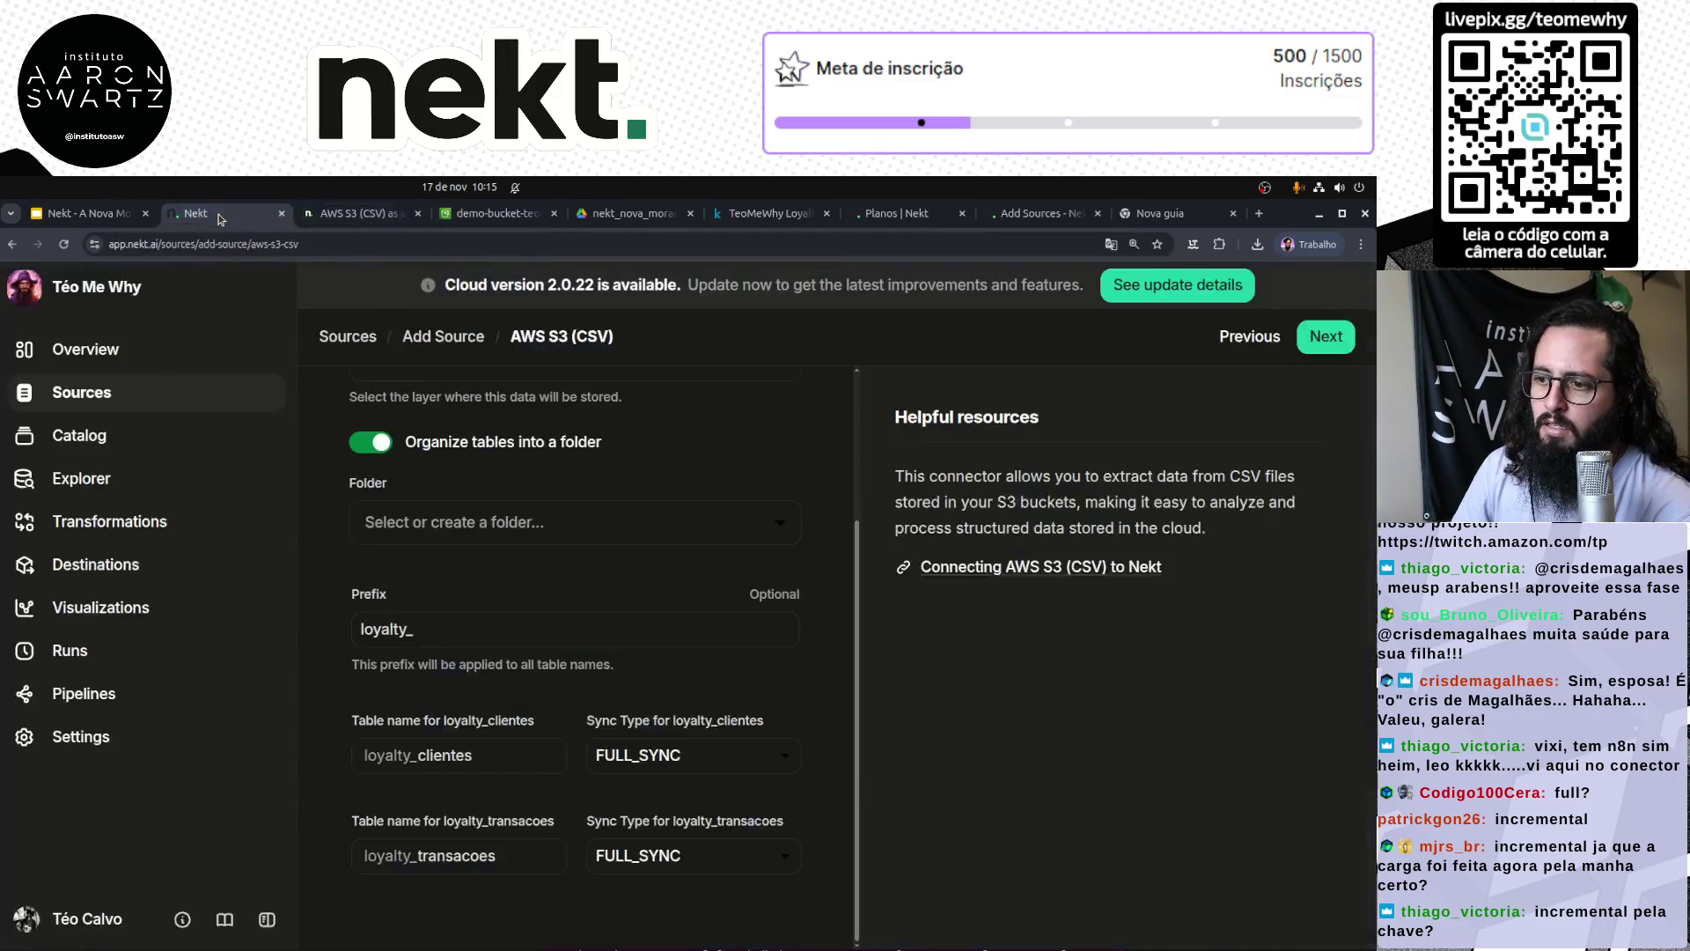
Step: Confirm FULL_SYNC for loyalty_clientes, then view the Kaggle TeoMeWhy Loyalty System dataset's files
left_click(711, 760)
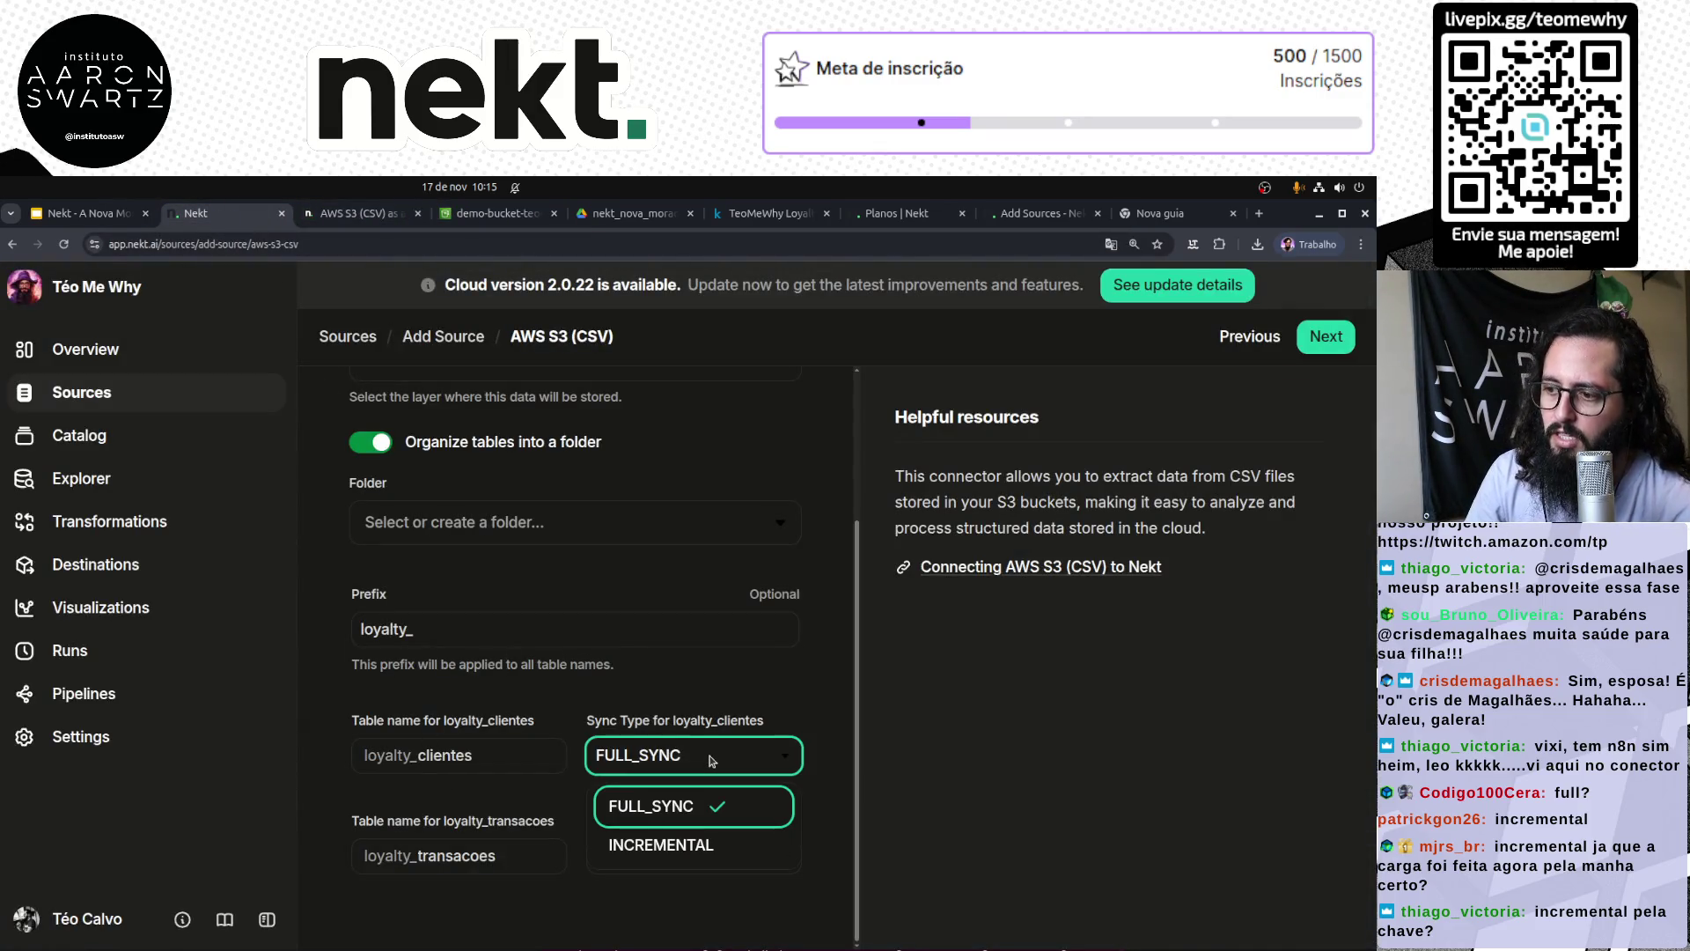
left_click(629, 910)
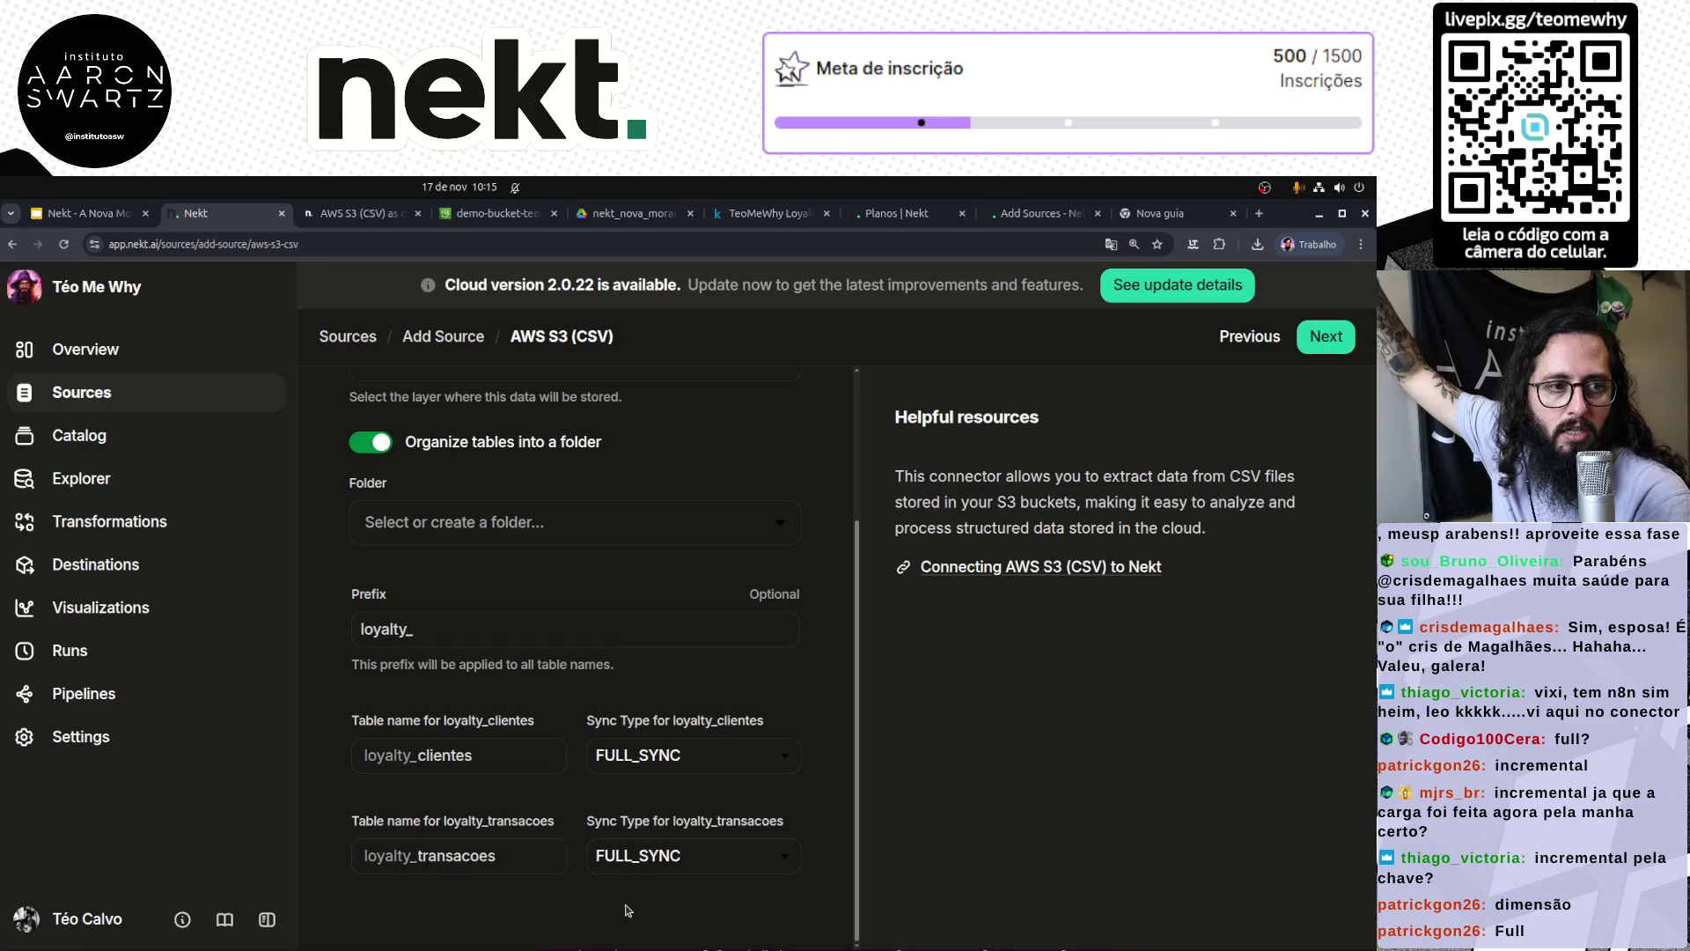
left_click(764, 213)
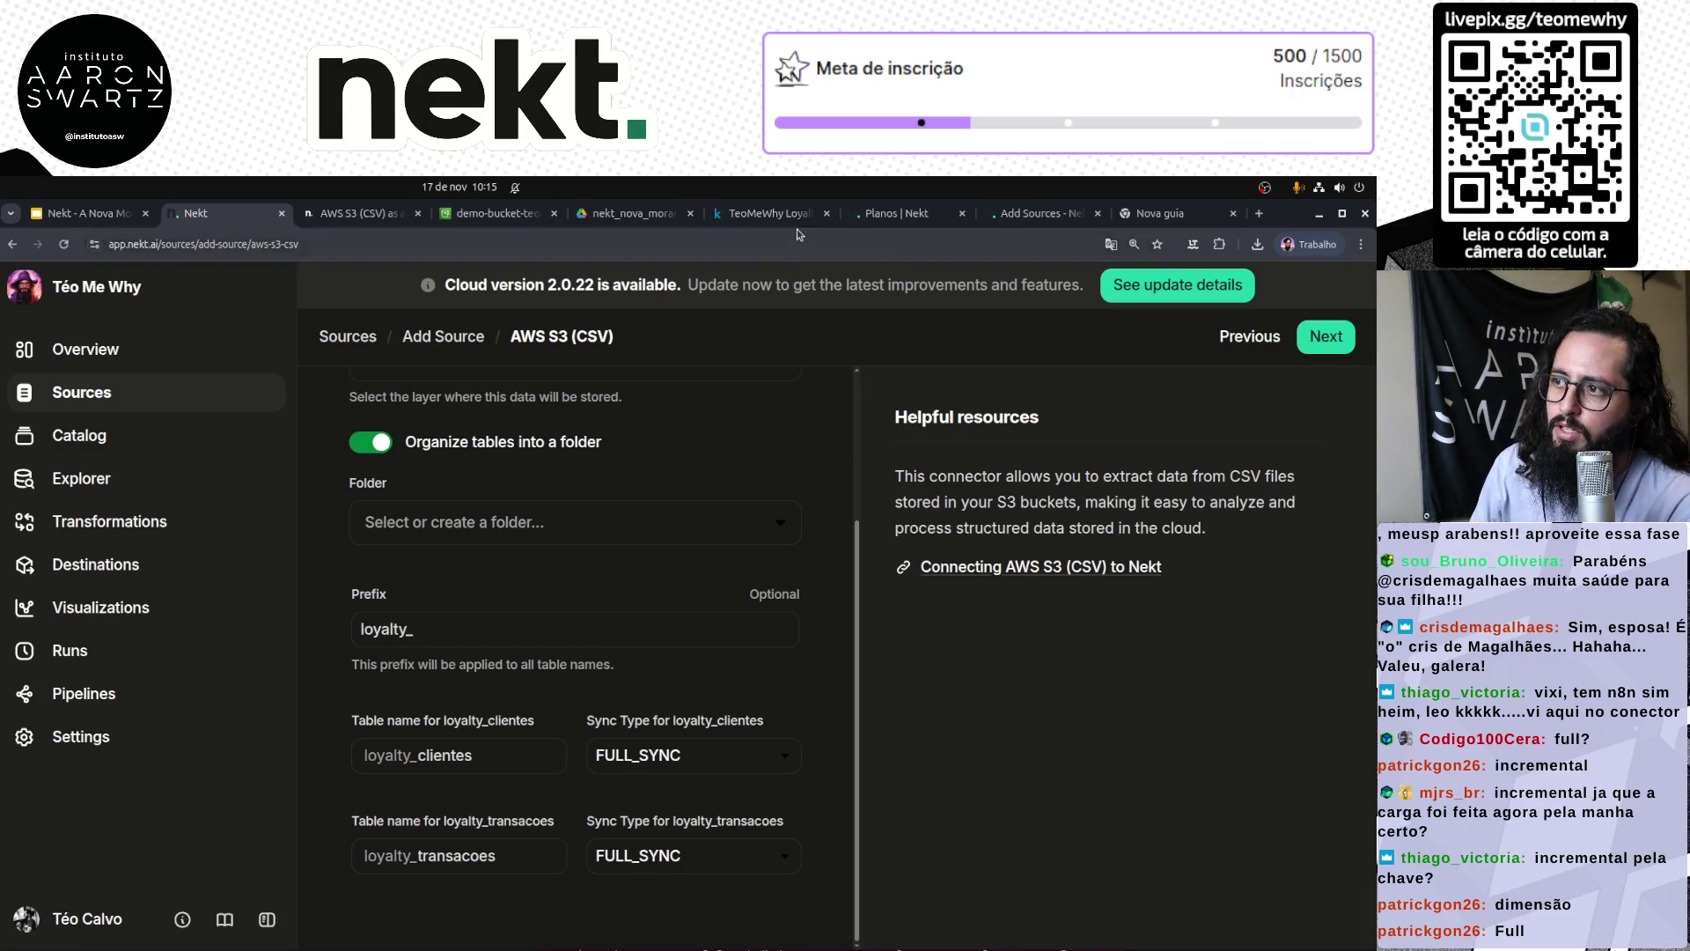
scroll(697, 572, "down", 10)
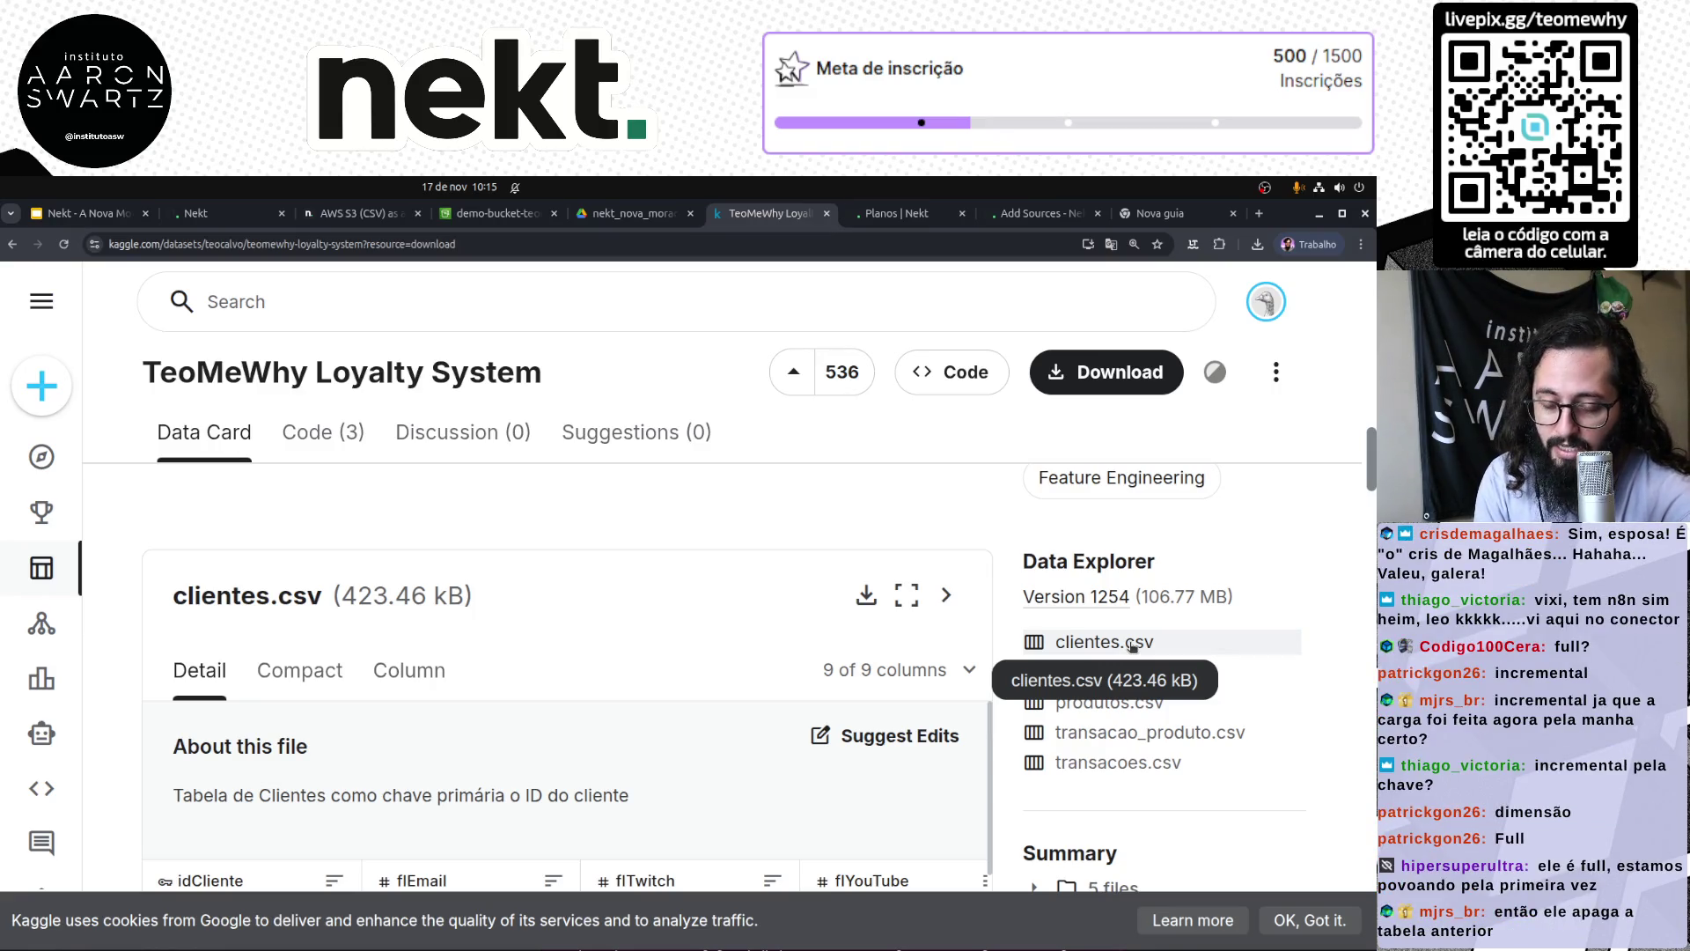
Step: Ask the Nekt Docs assistant about incremental sync by searching 'incremental'
left_click(358, 215)
scroll(264, 545, "up", 6)
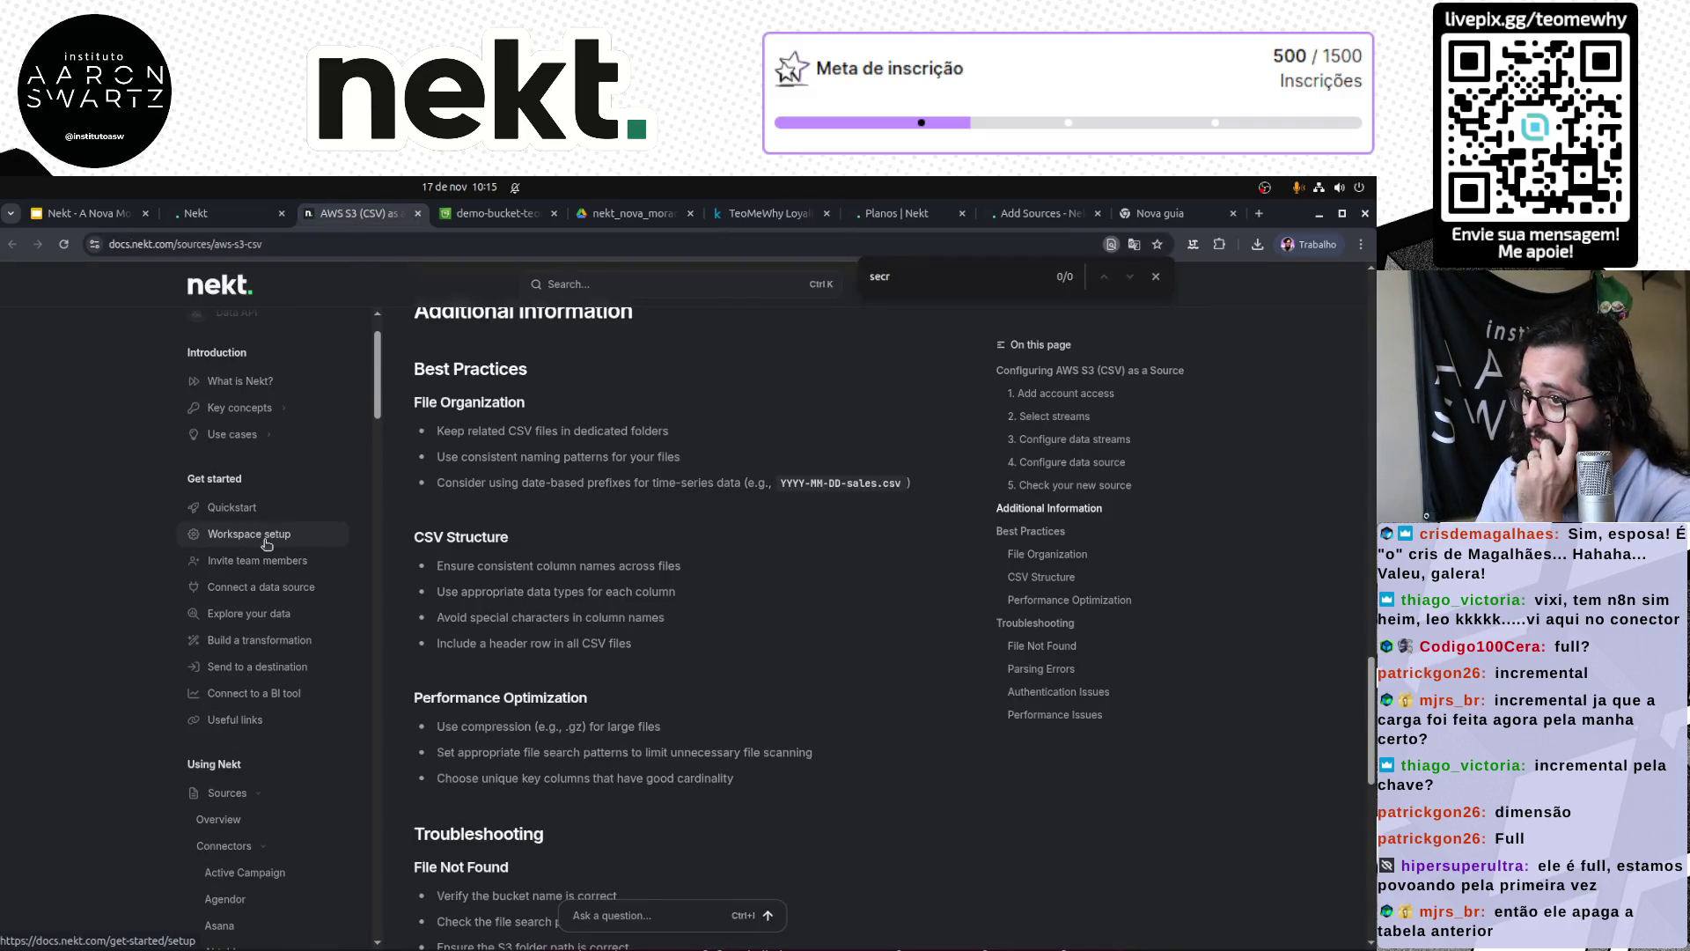
left_click(614, 291)
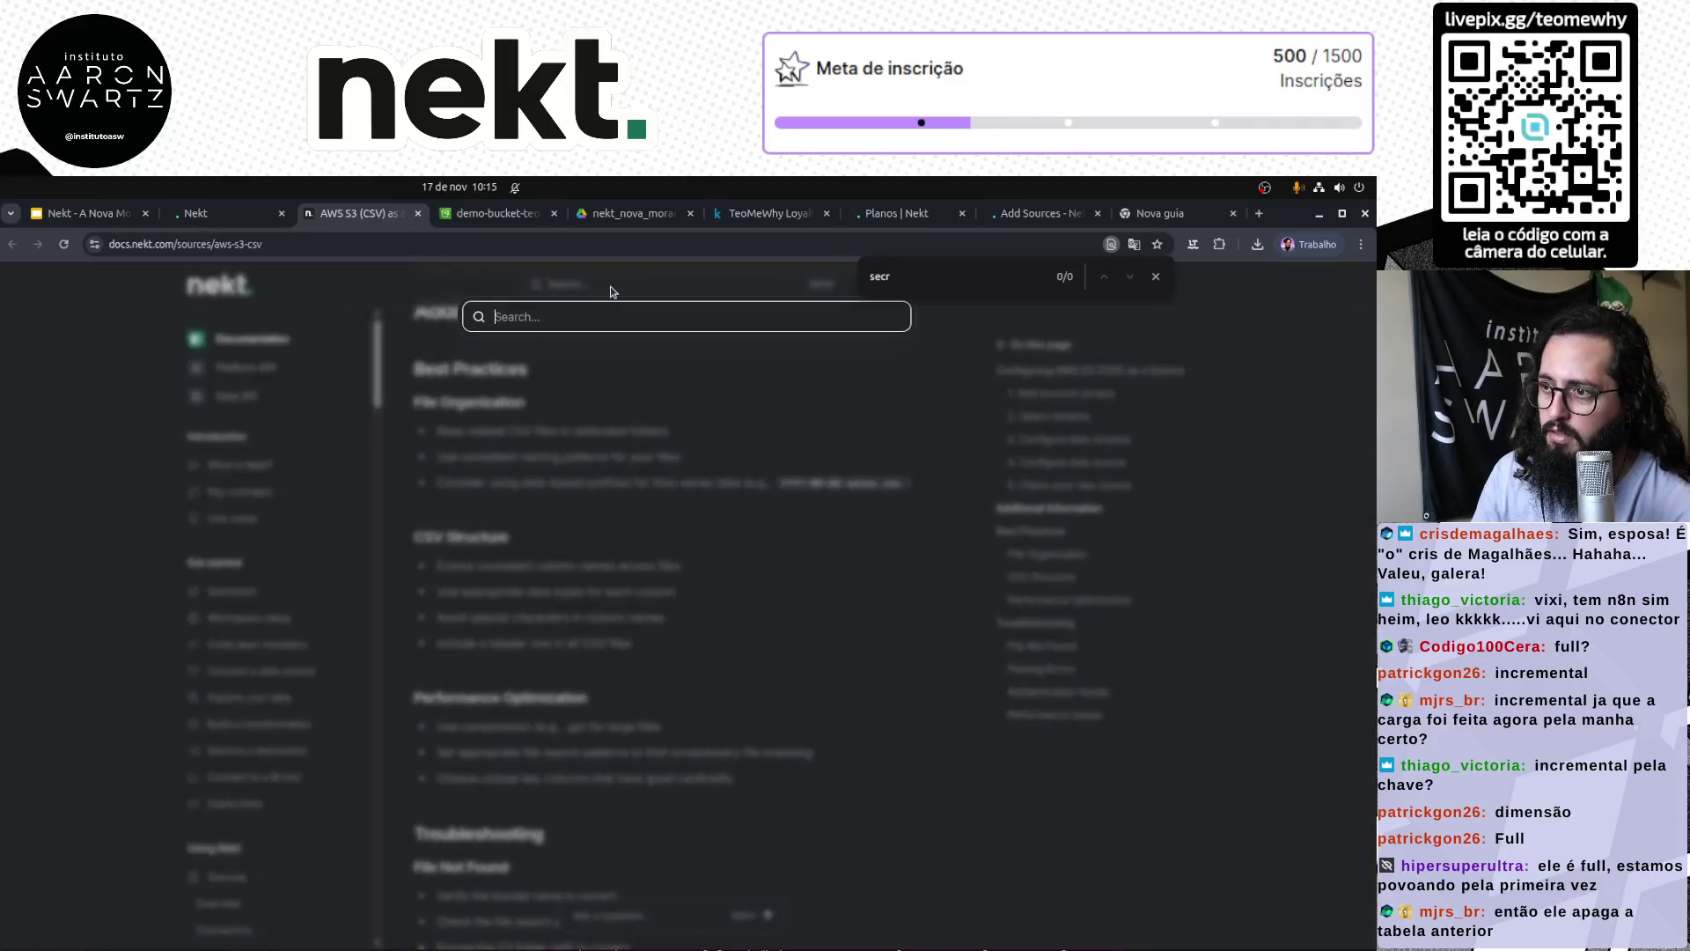
type("incremental")
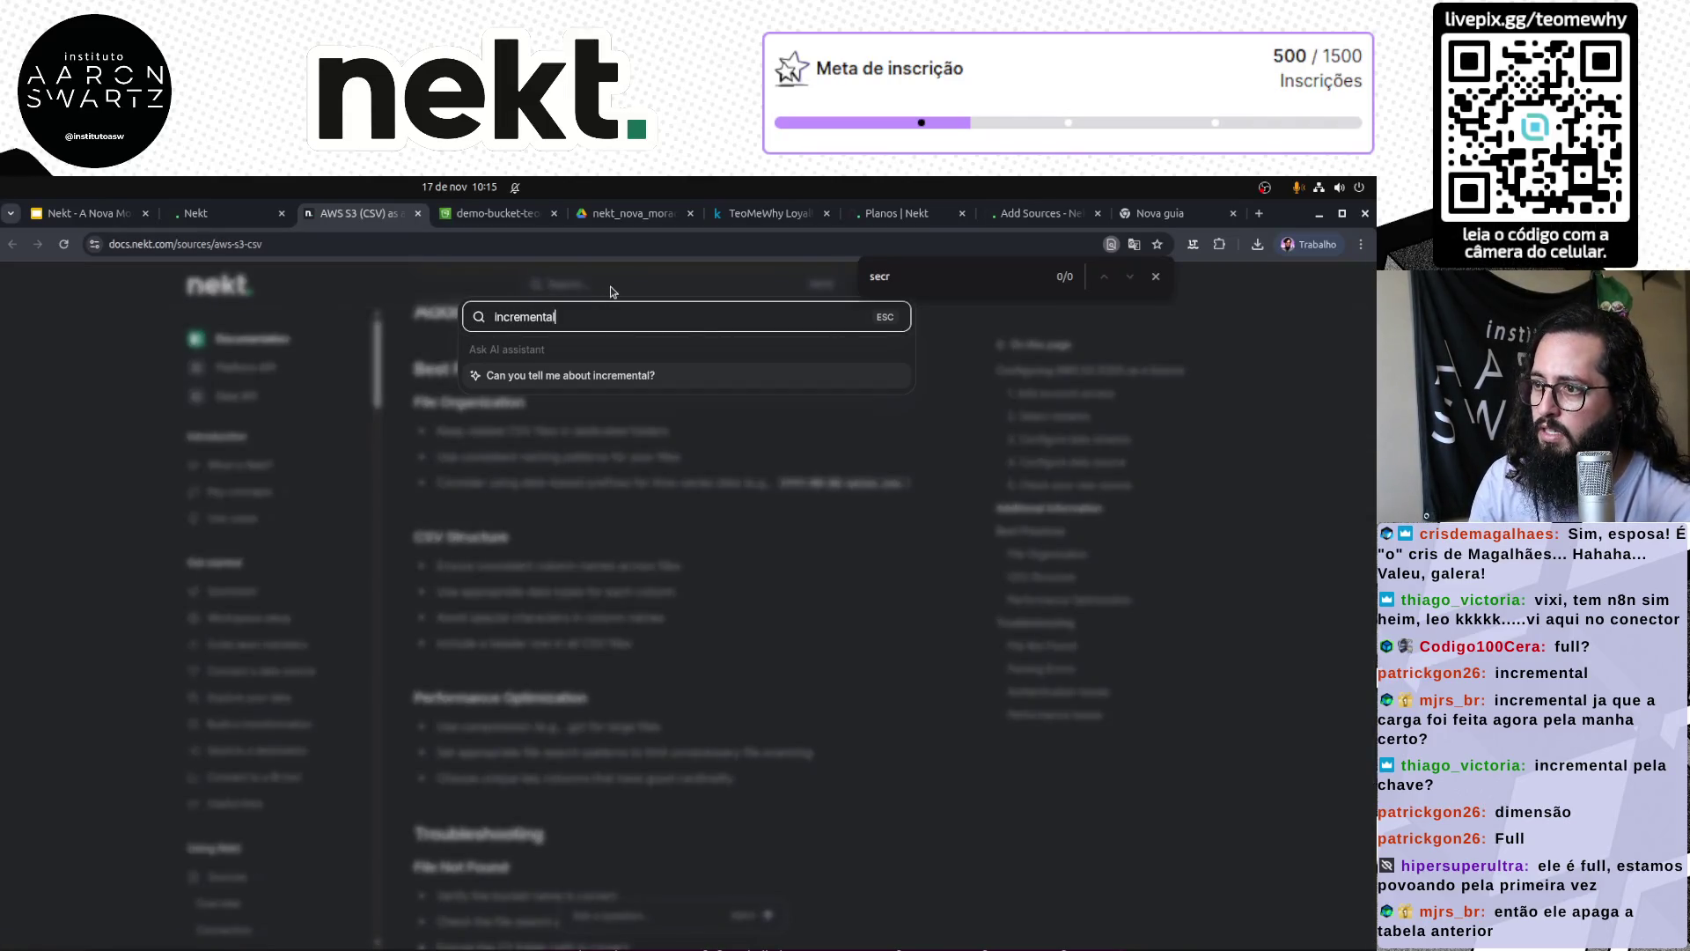
key("Return")
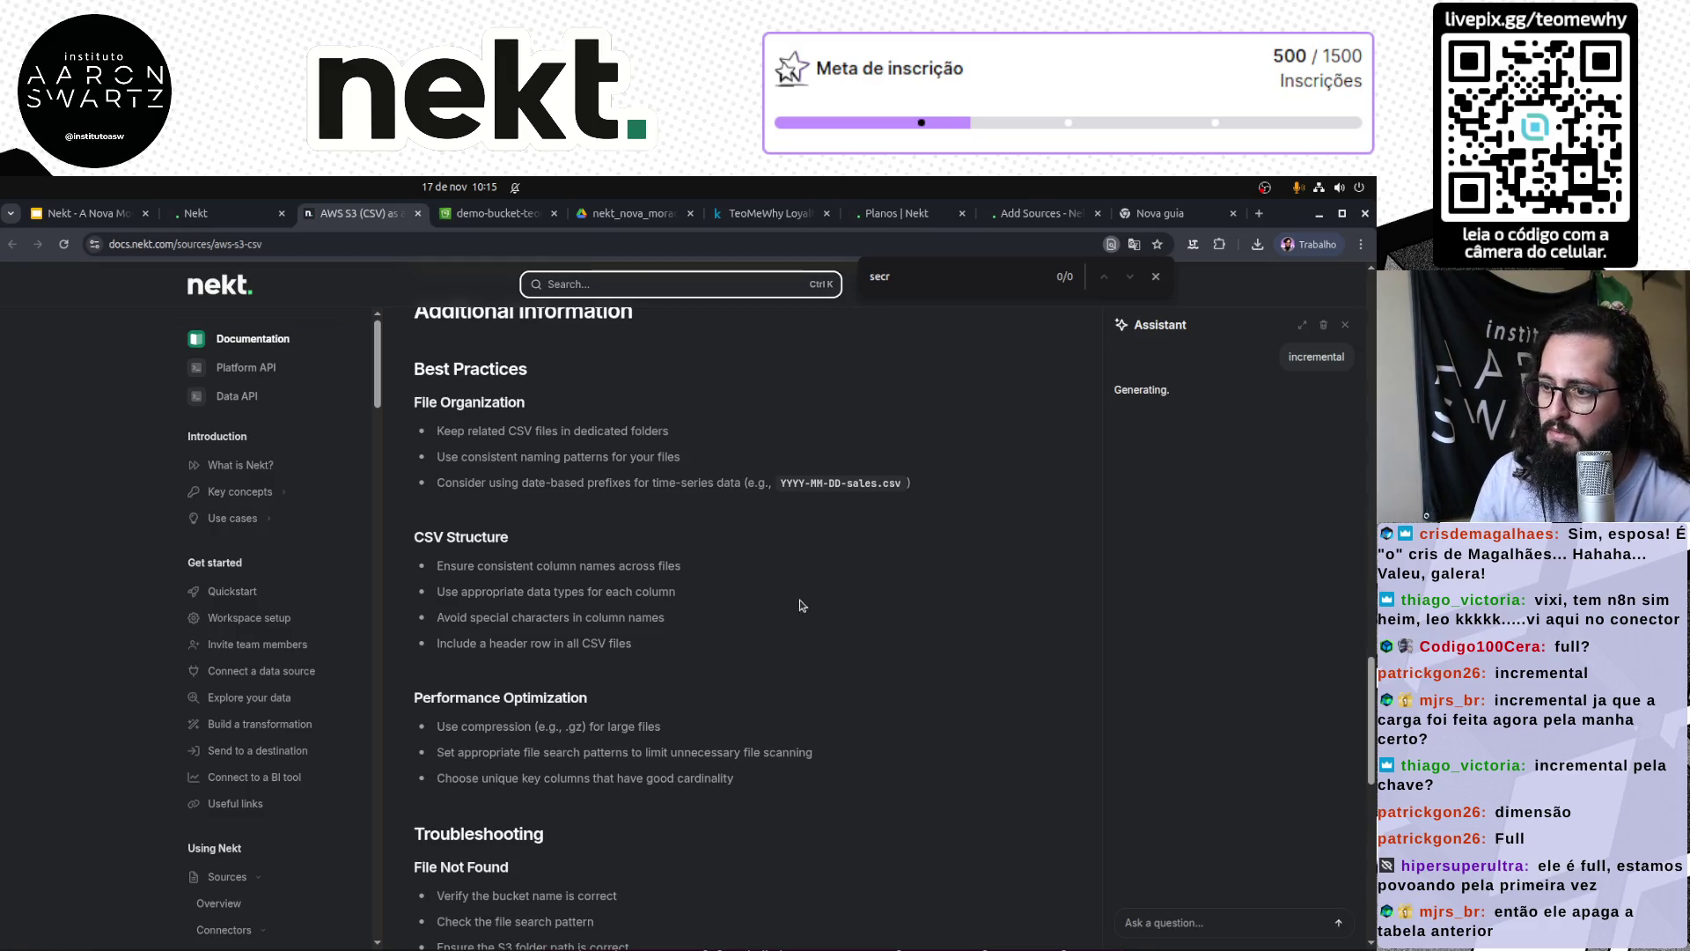
scroll(801, 604, "down", 5)
scroll(973, 667, "up", 10)
scroll(972, 668, "up", 10)
Step: Search the docs for 'incremental' and open the Incremental vs full sync page
left_click(265, 339)
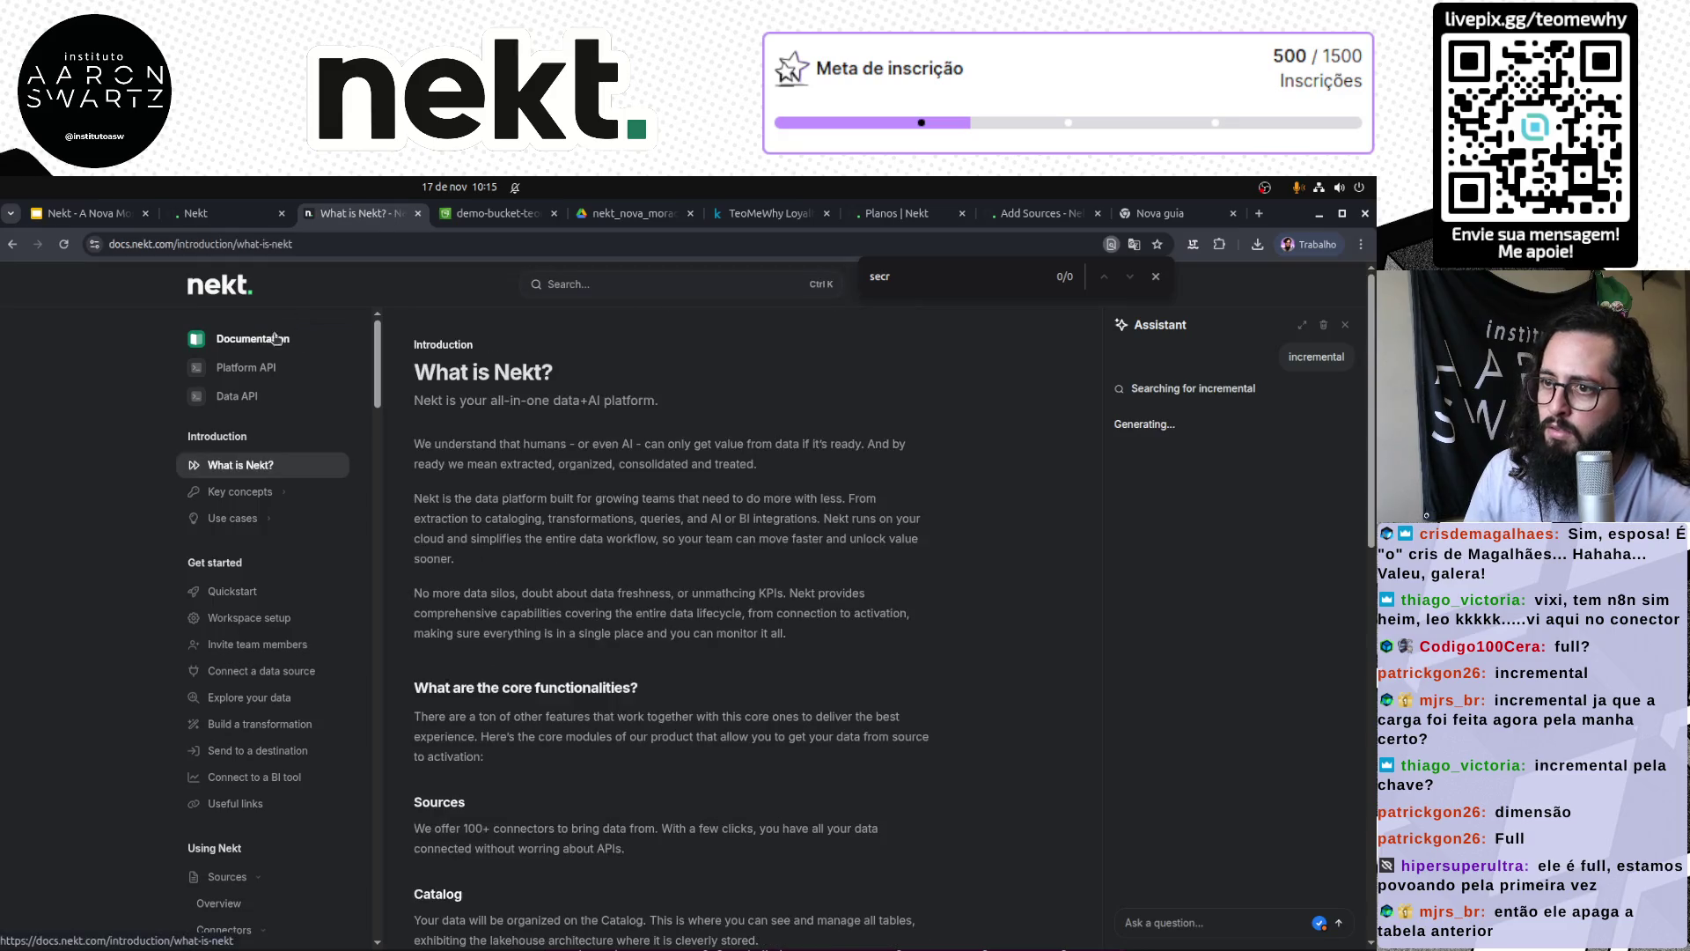
left_click(658, 282)
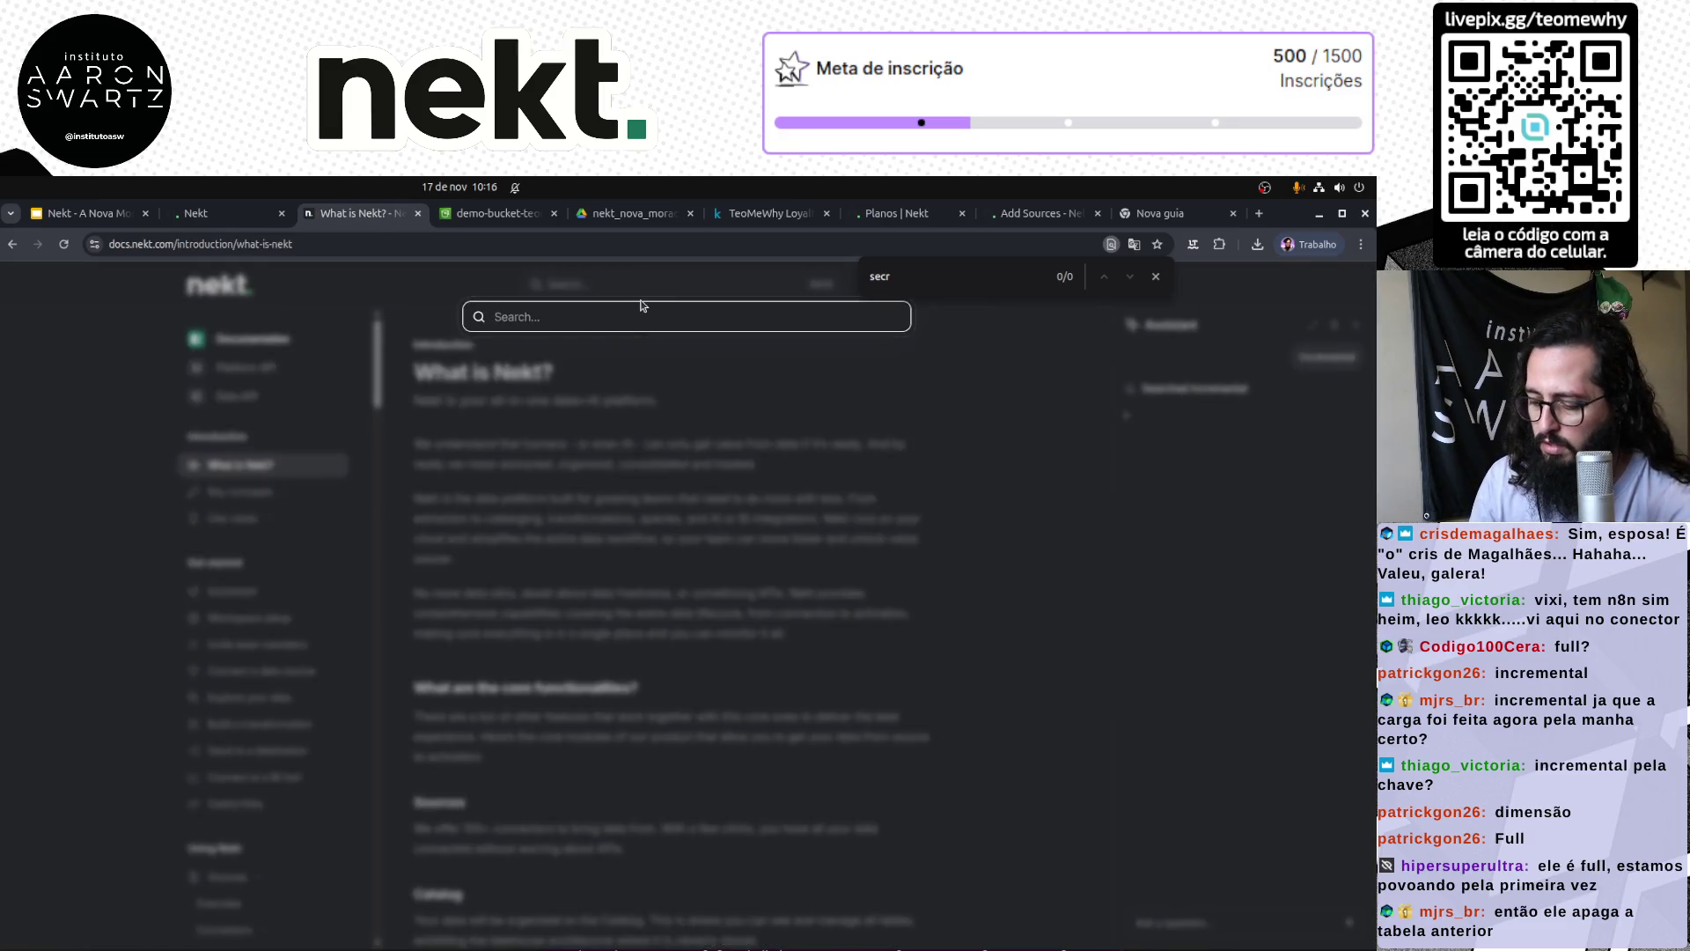
type("incremental")
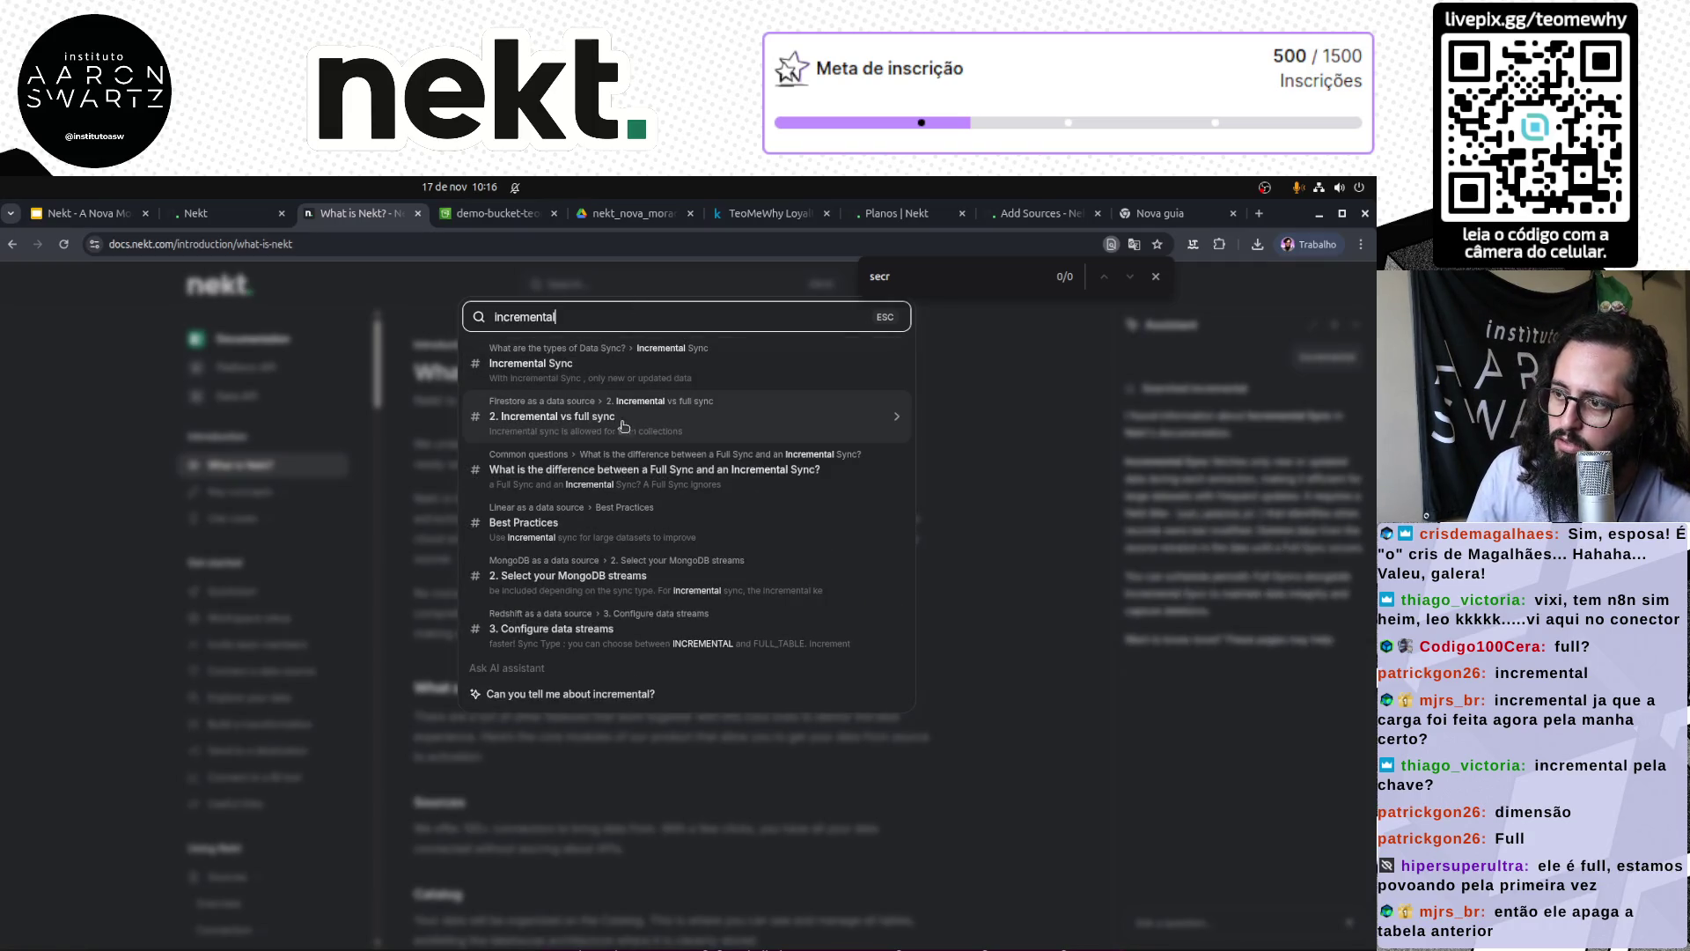
left_click(651, 423)
key("ctrl+plus")
key("ctrl+plus")
key("ctrl+plus")
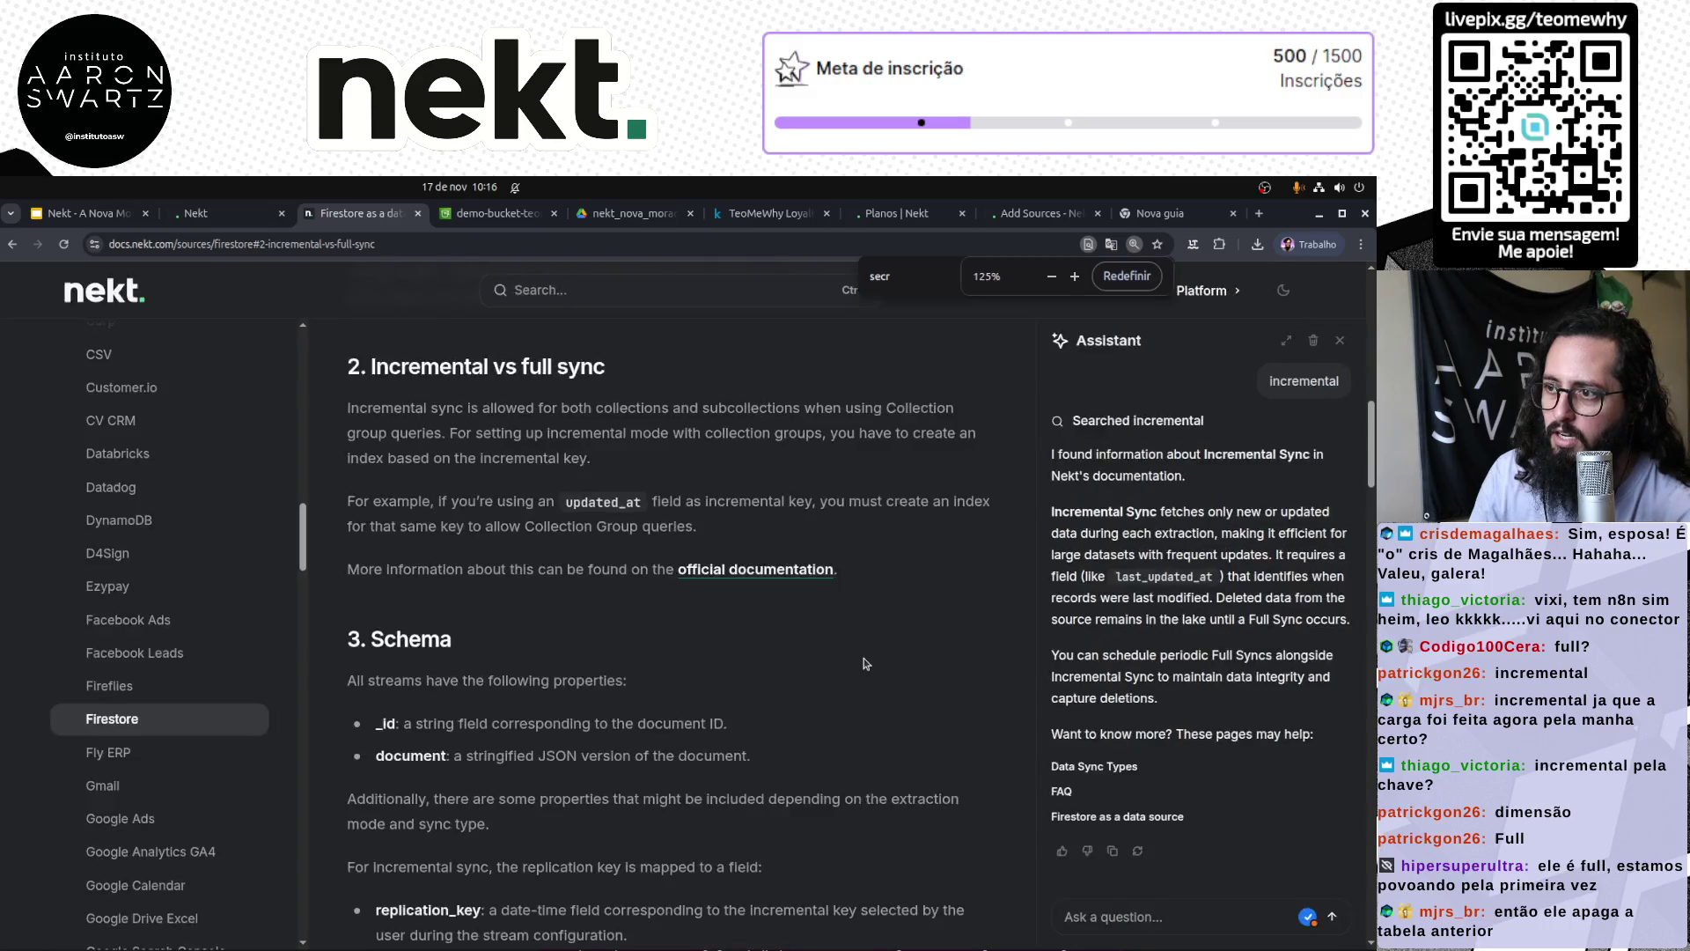
key("ctrl+minus")
scroll(871, 673, "up", 6)
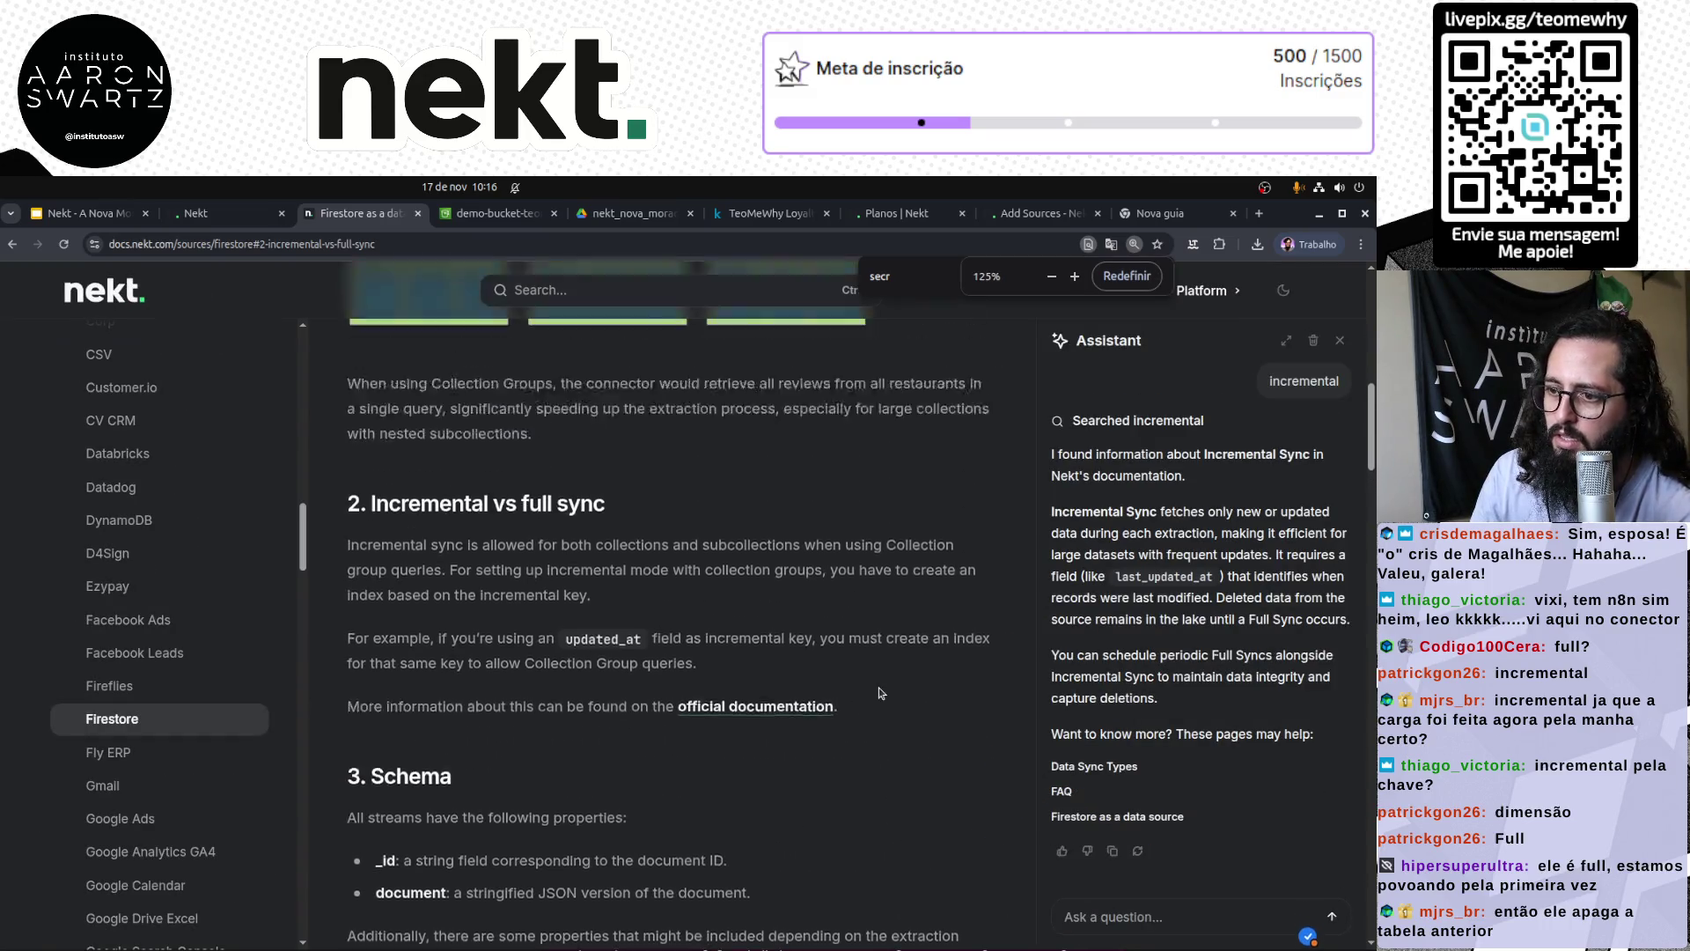
scroll(879, 688, "down", 5)
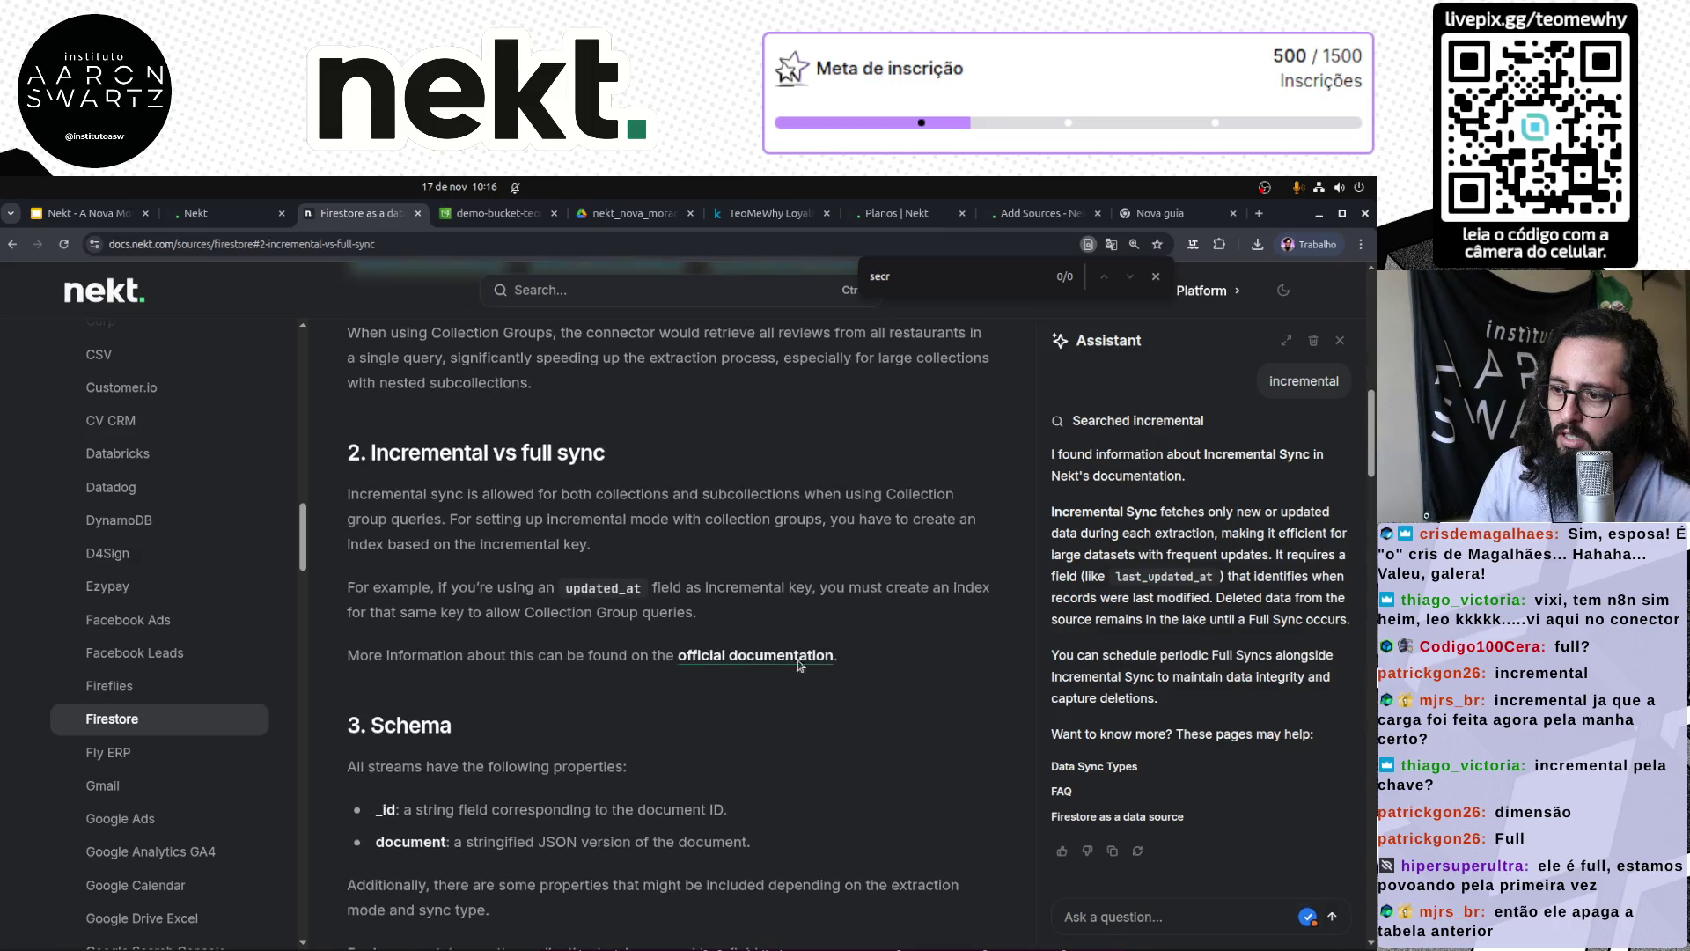
Step: Read the Incremental vs full sync article, highlighting the updated_at incremental key example
left_click_drag(397, 491, 720, 495)
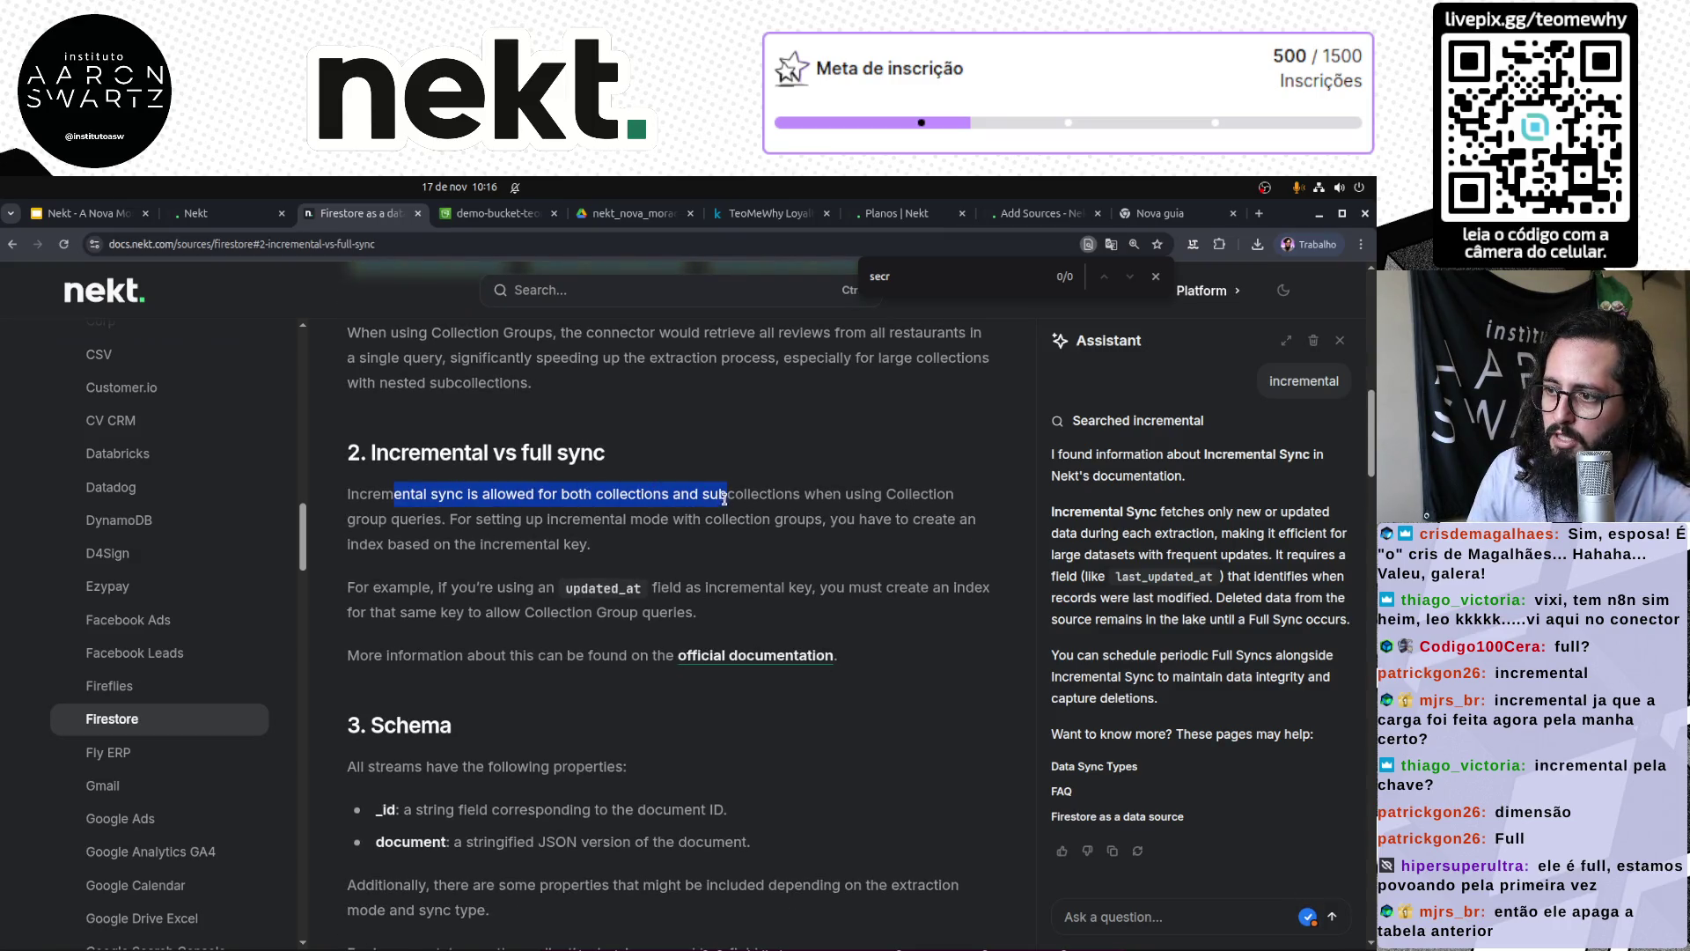
left_click(891, 497)
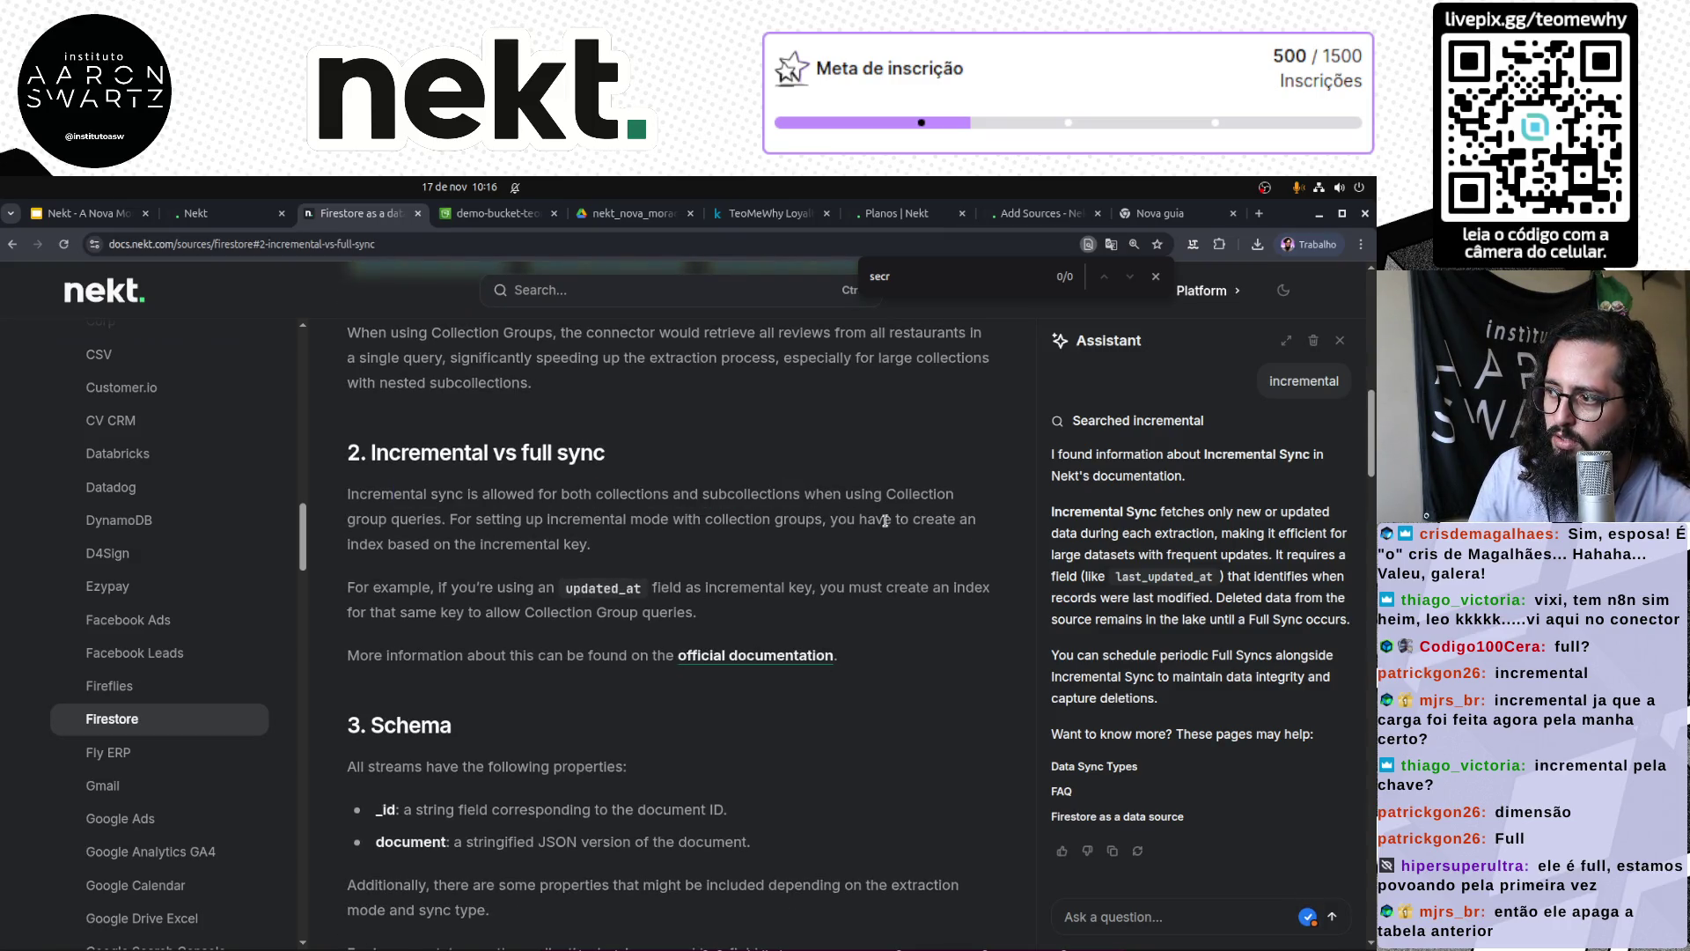
left_click_drag(355, 519, 430, 519)
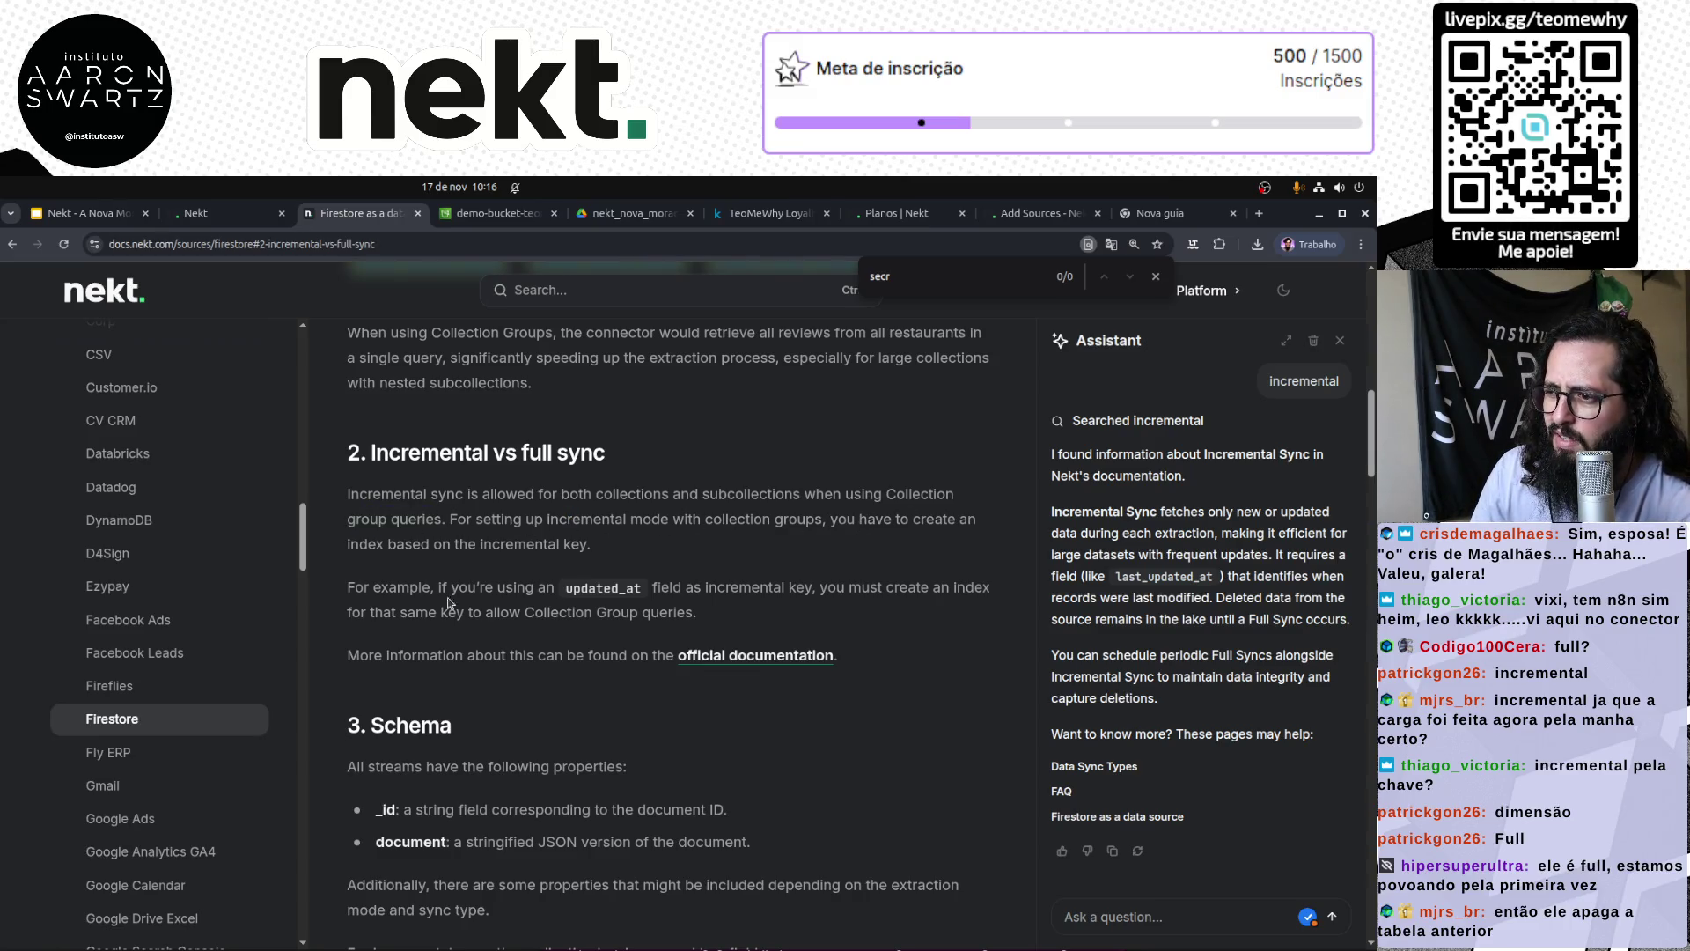
left_click_drag(386, 587, 546, 584)
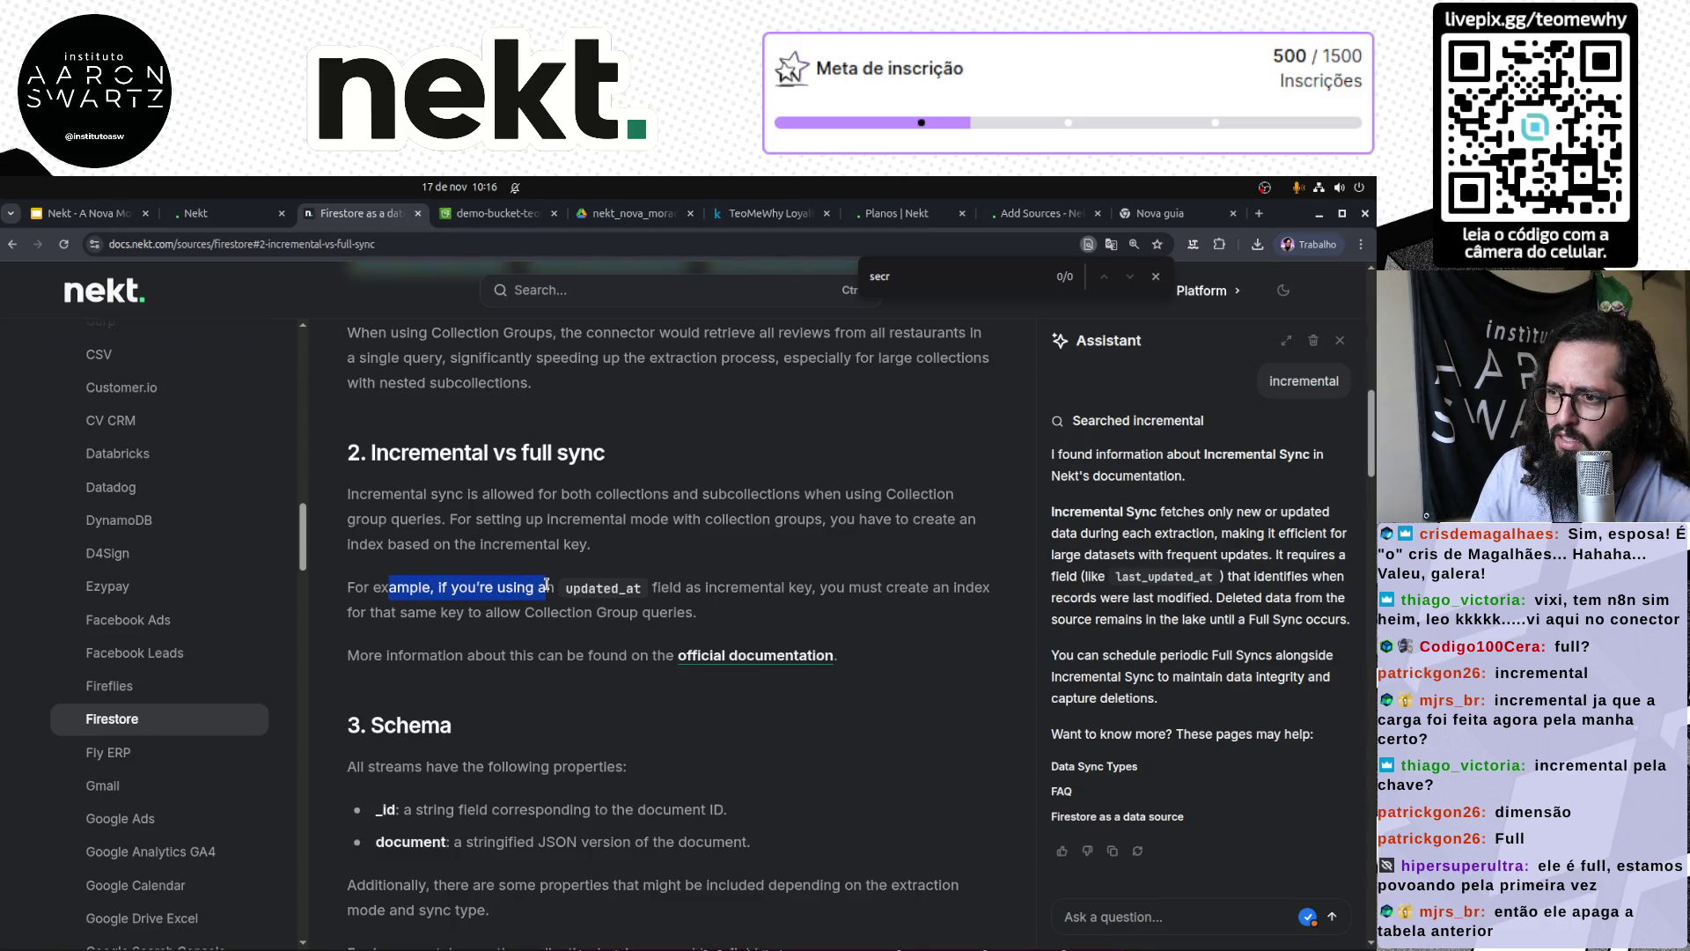
double_click(594, 588)
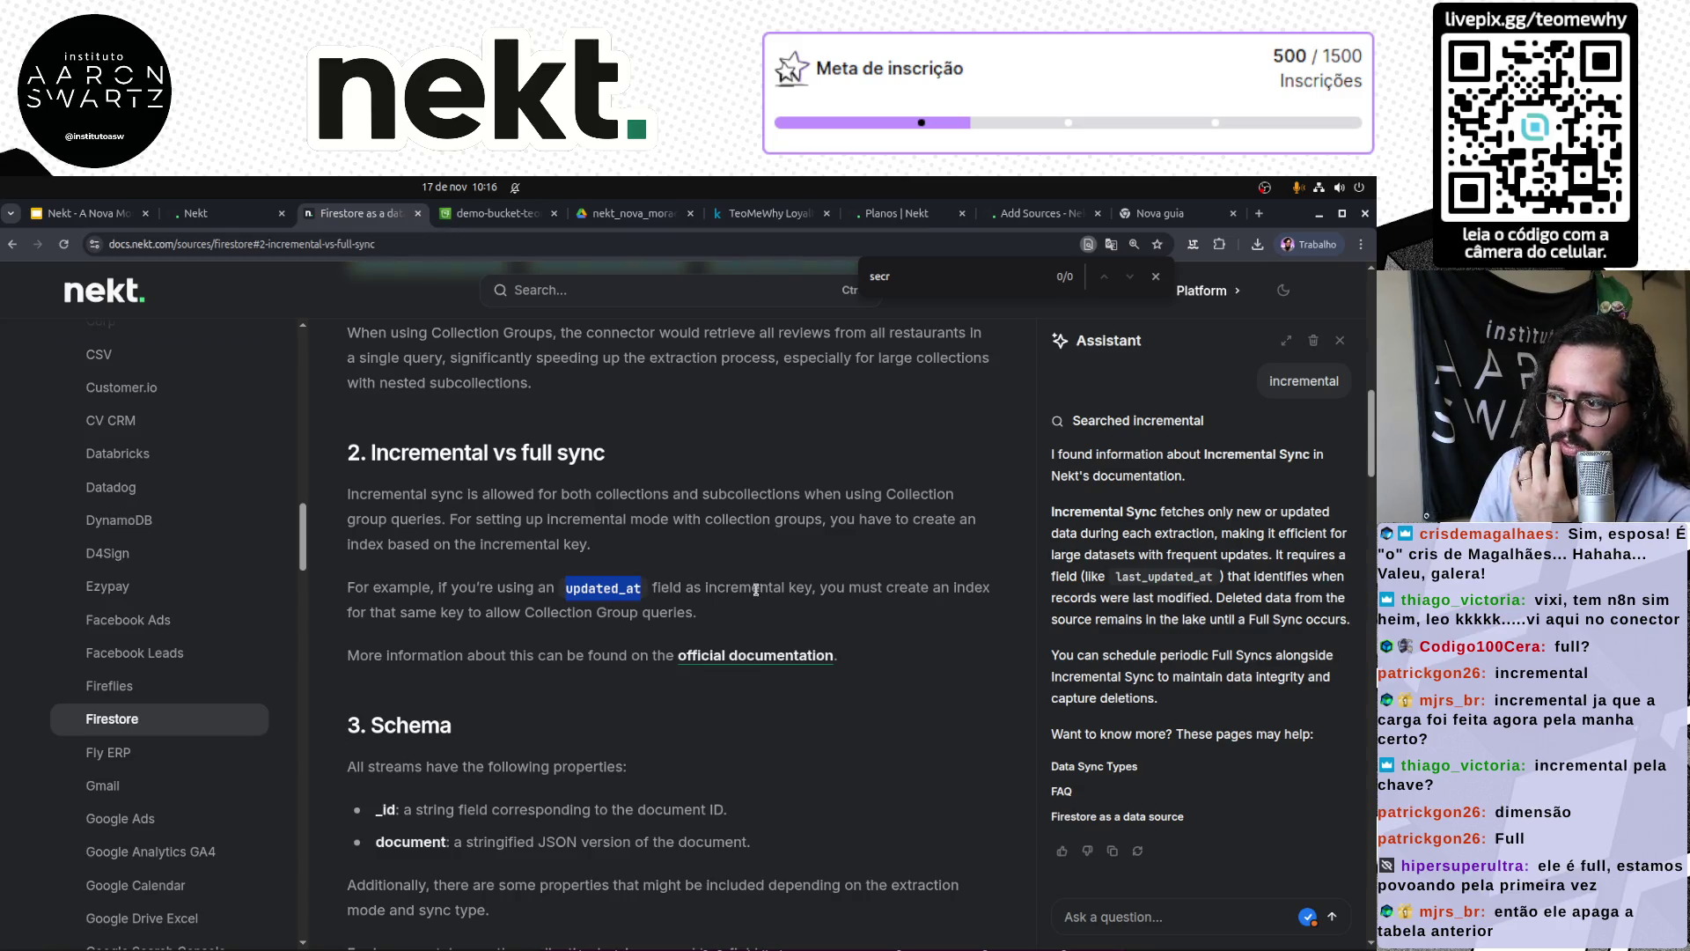
left_click_drag(694, 588, 817, 588)
left_click(817, 588)
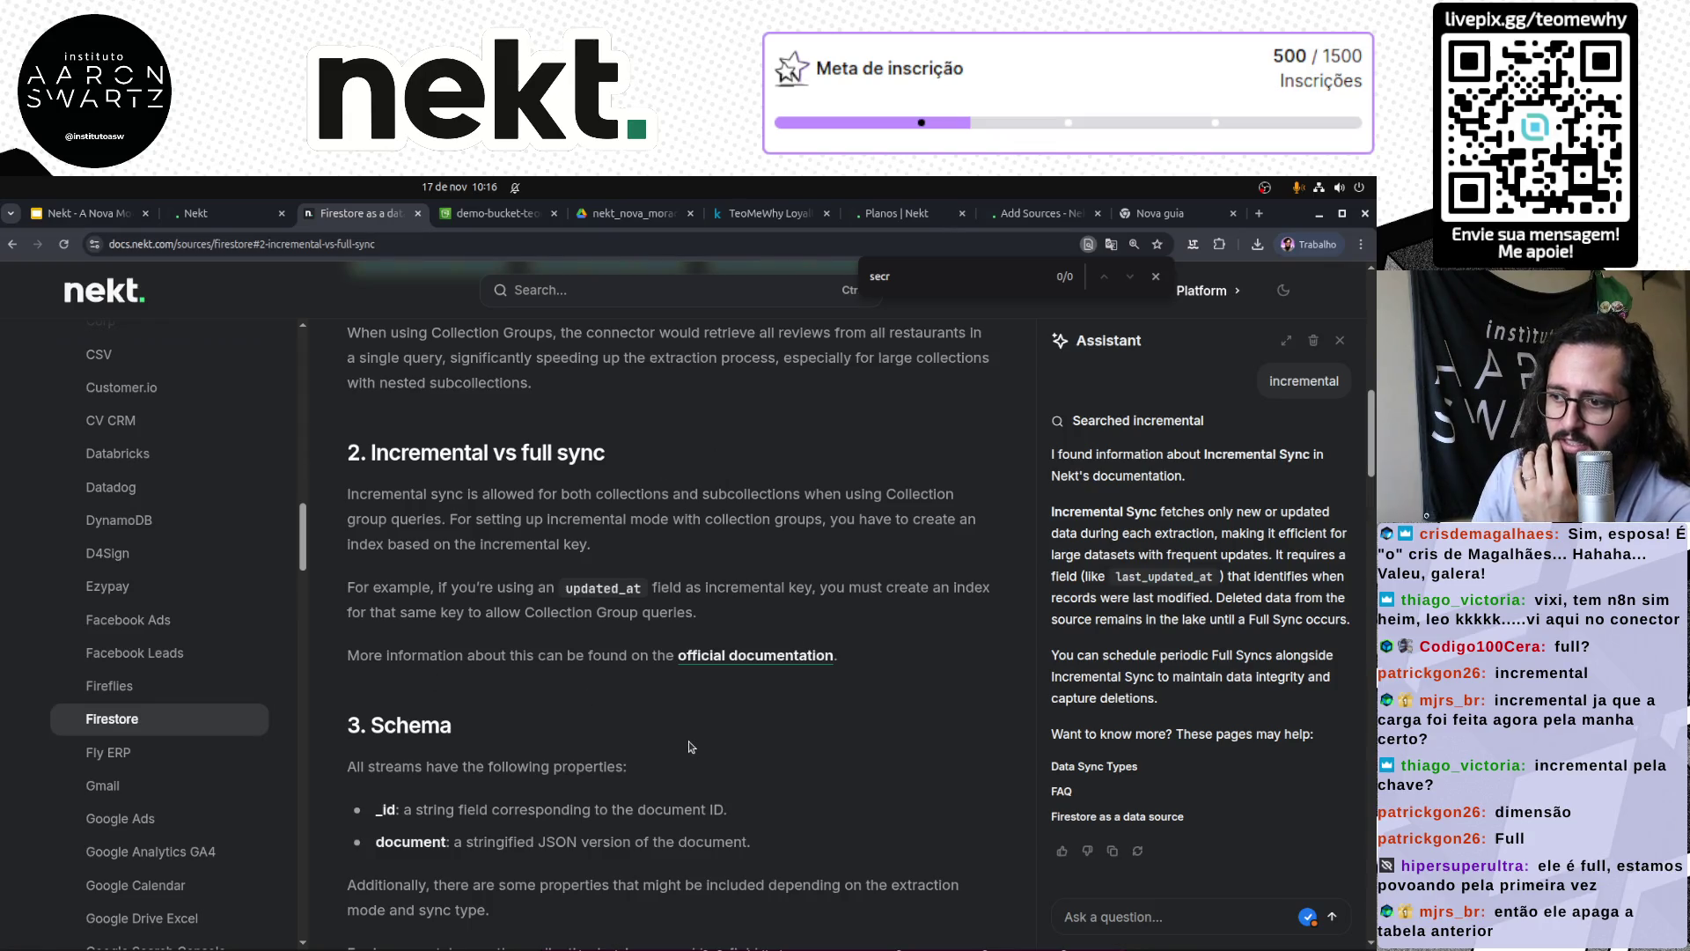
scroll(691, 746, "up", 5)
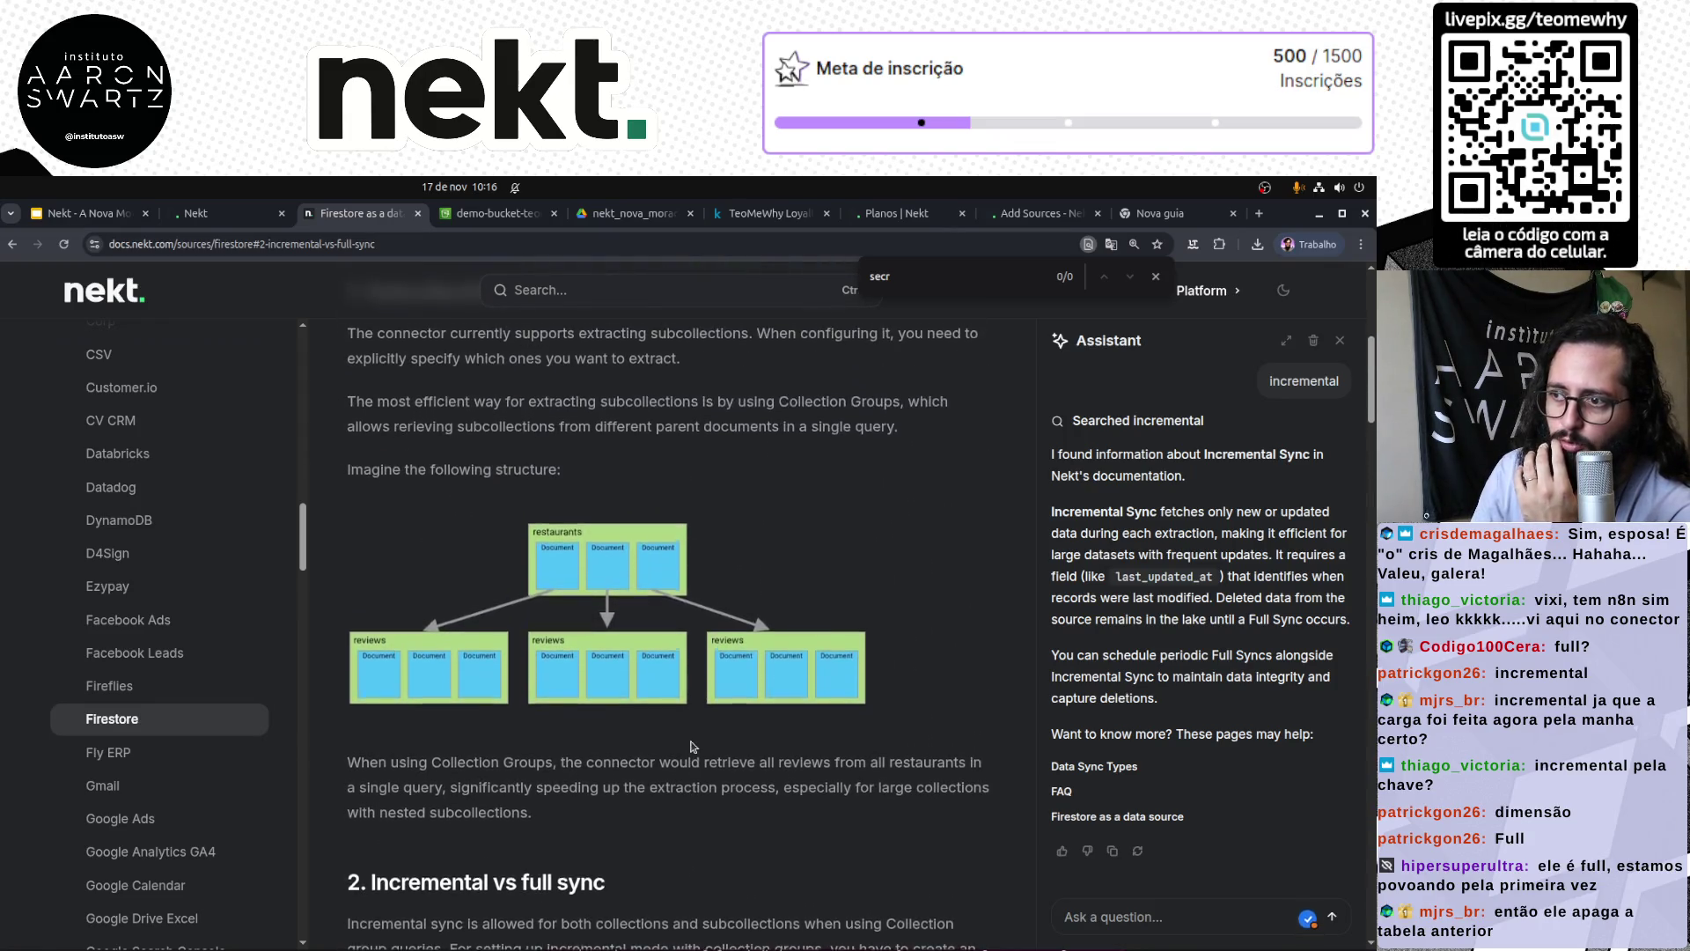
scroll(694, 748, "down", 5)
scroll(693, 748, "down", 8)
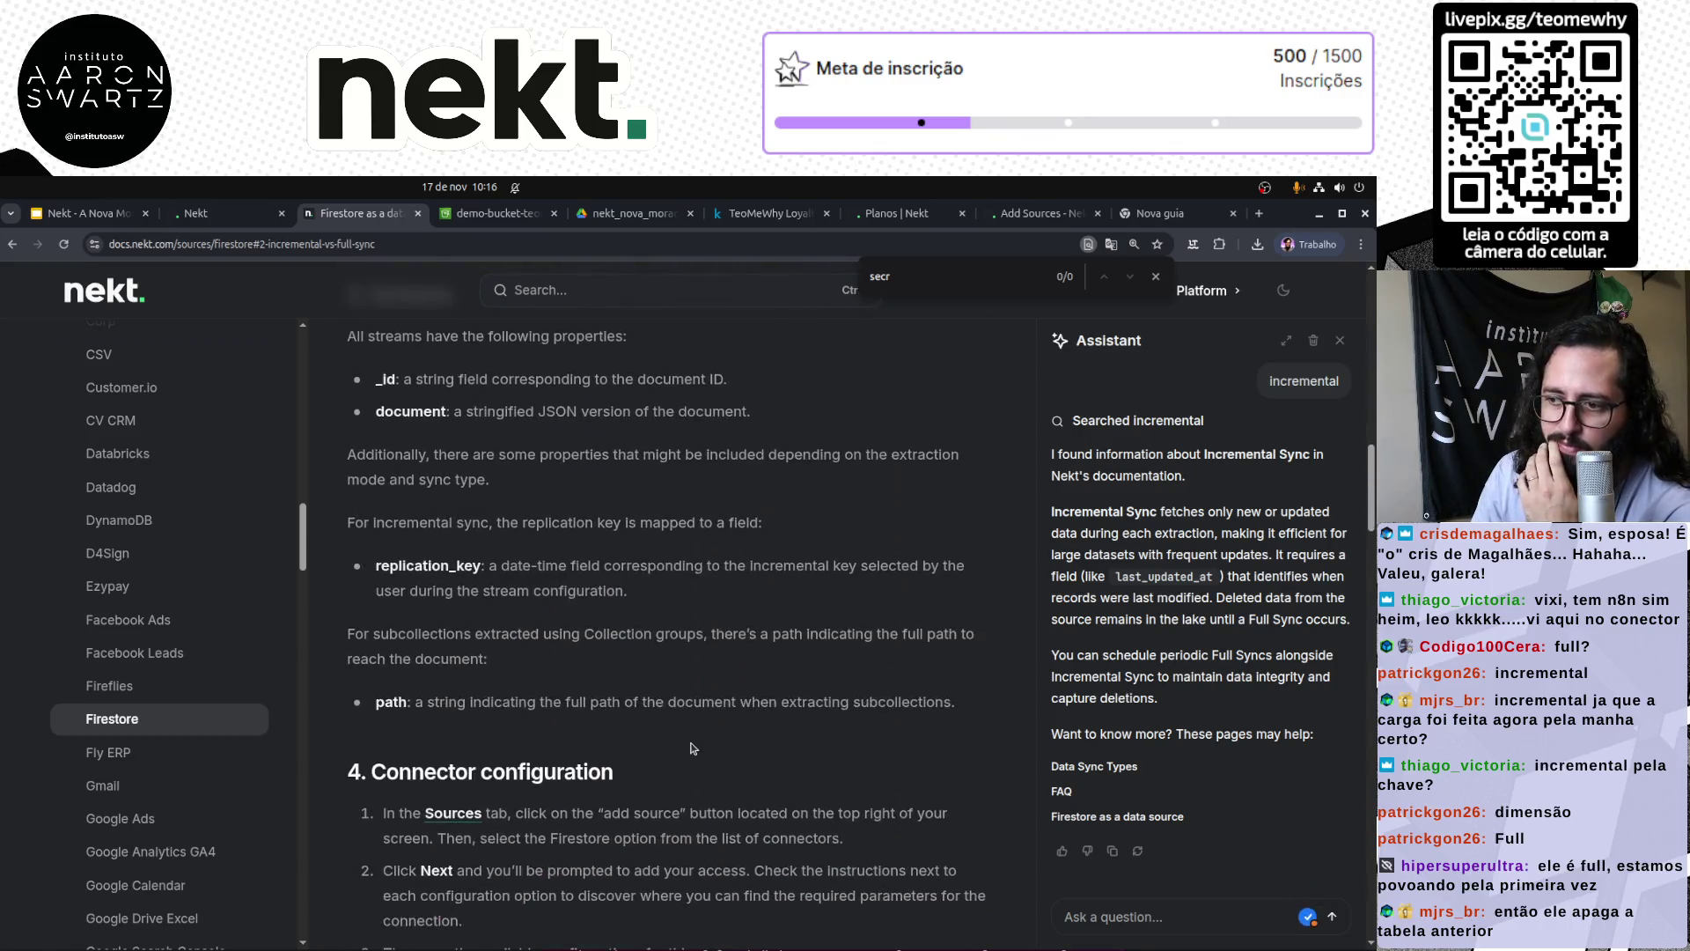
scroll(691, 742, "down", 8)
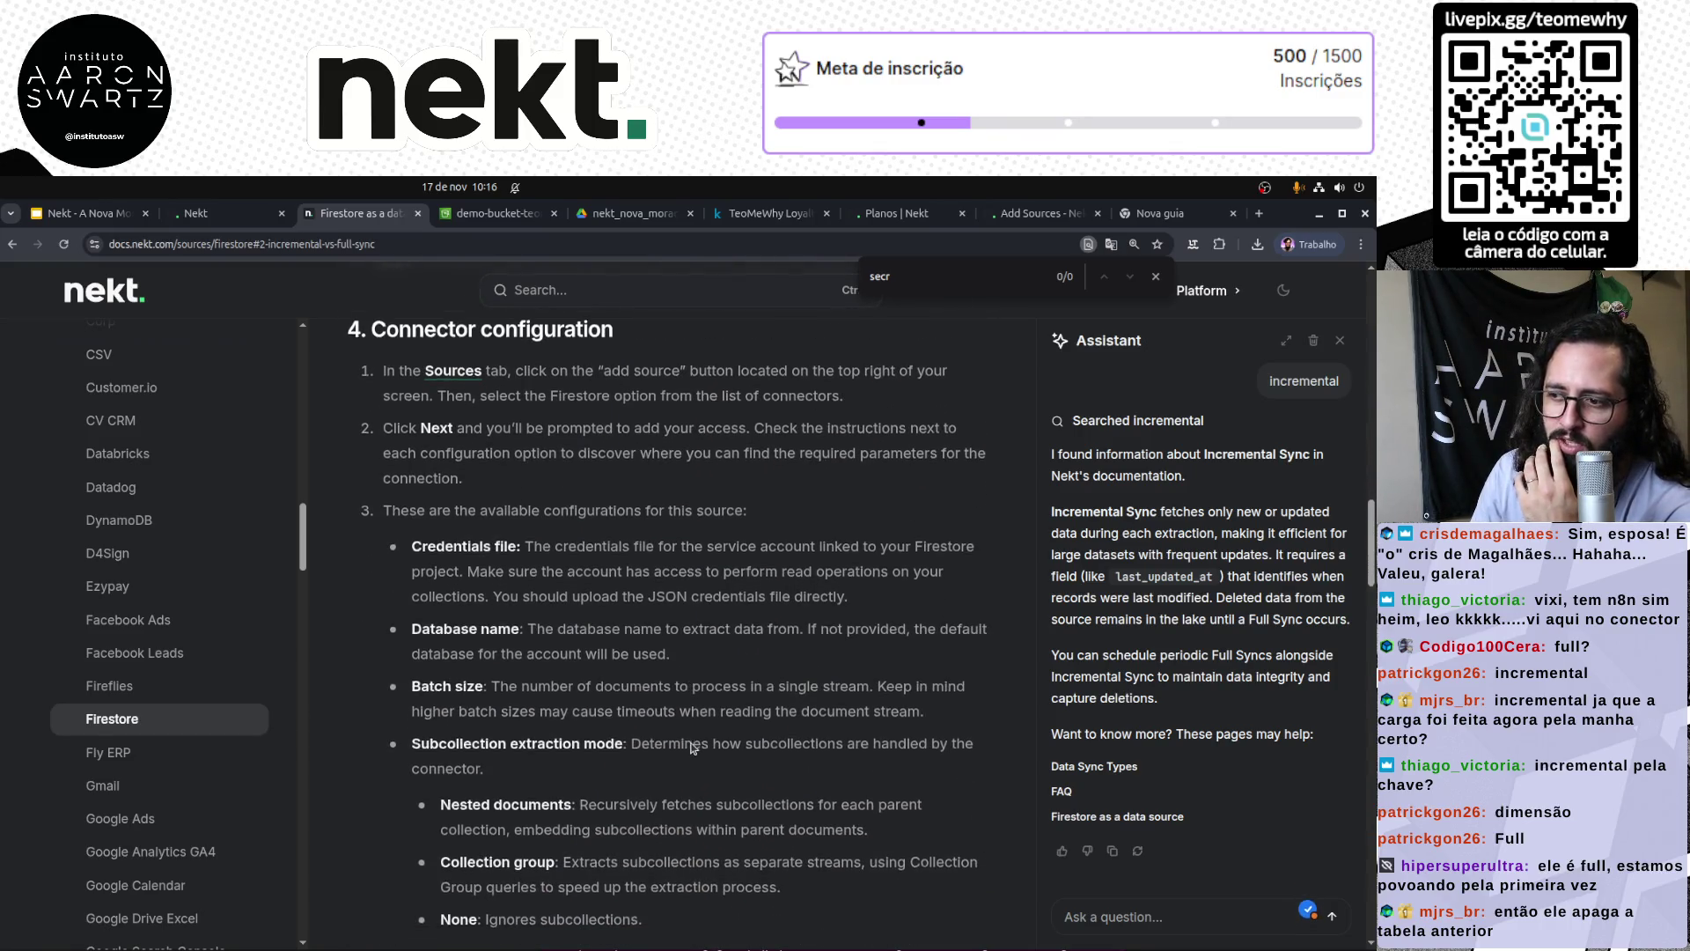
scroll(692, 748, "down", 6)
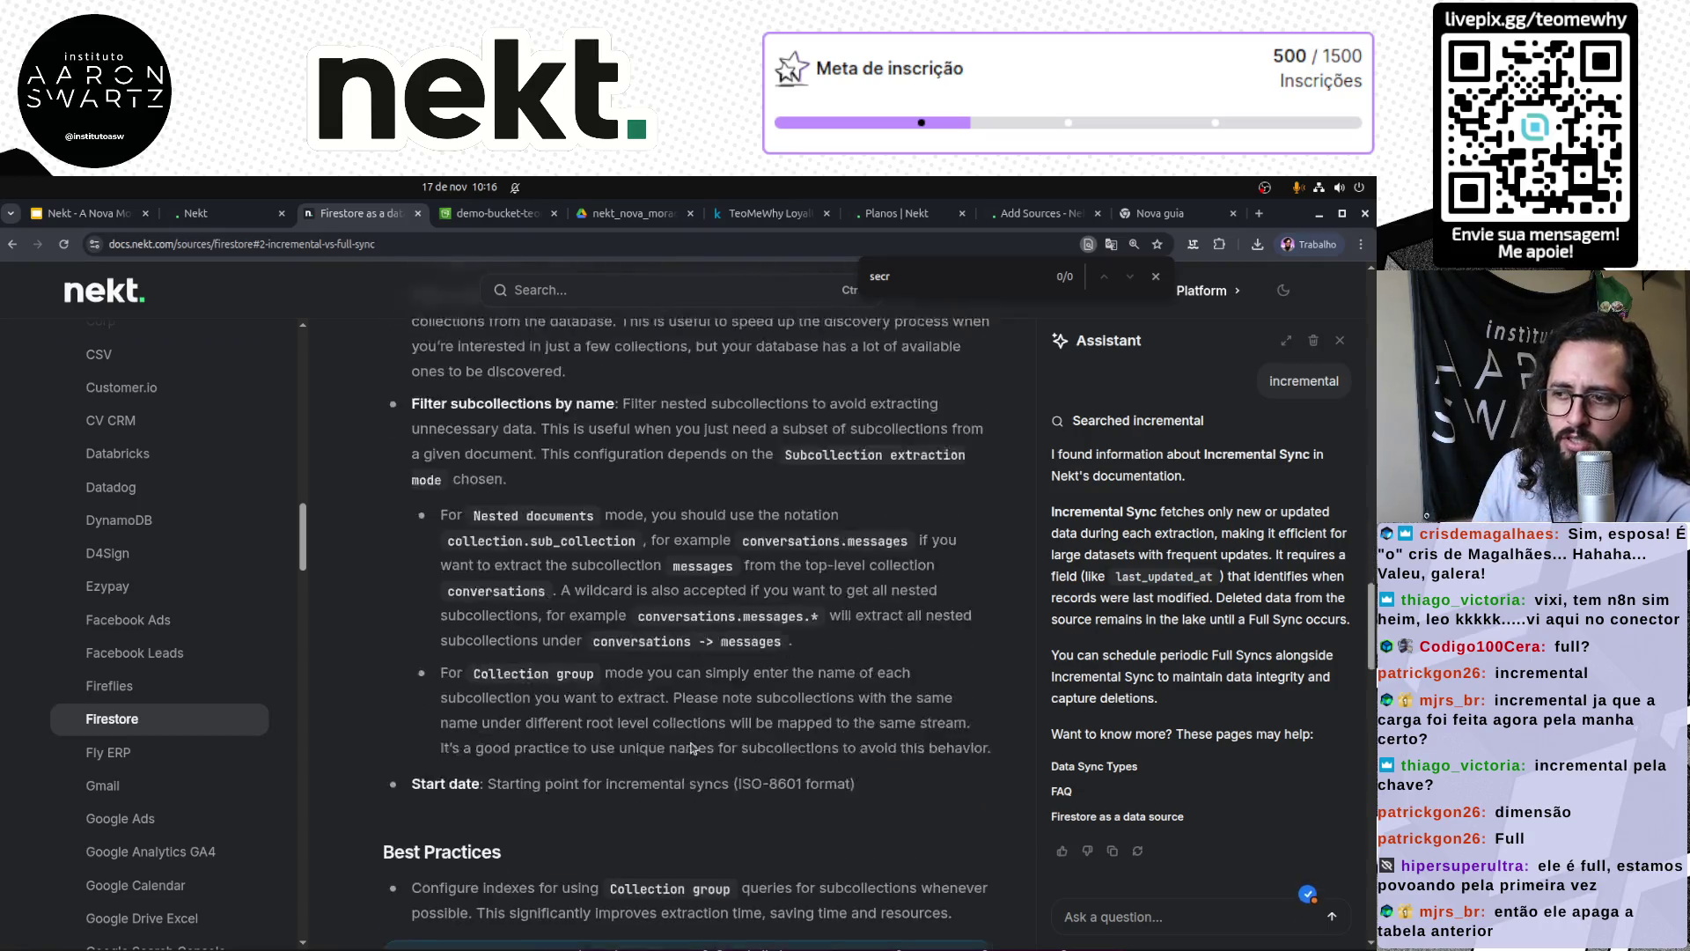
scroll(691, 742, "down", 6)
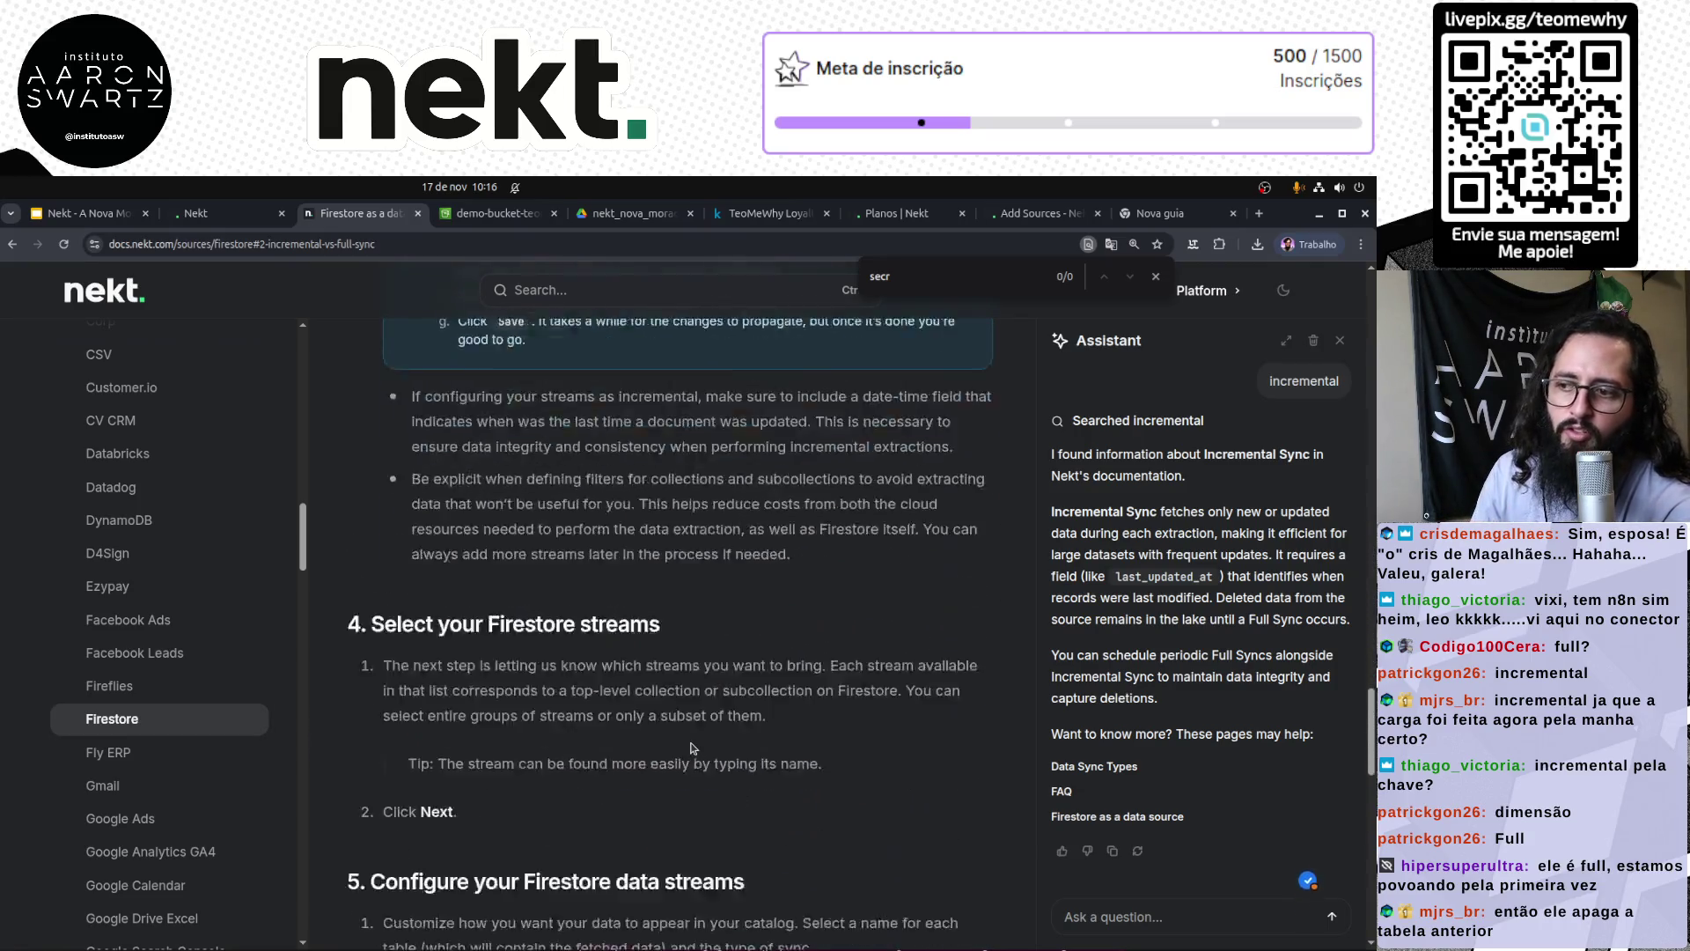
scroll(691, 742, "down", 8)
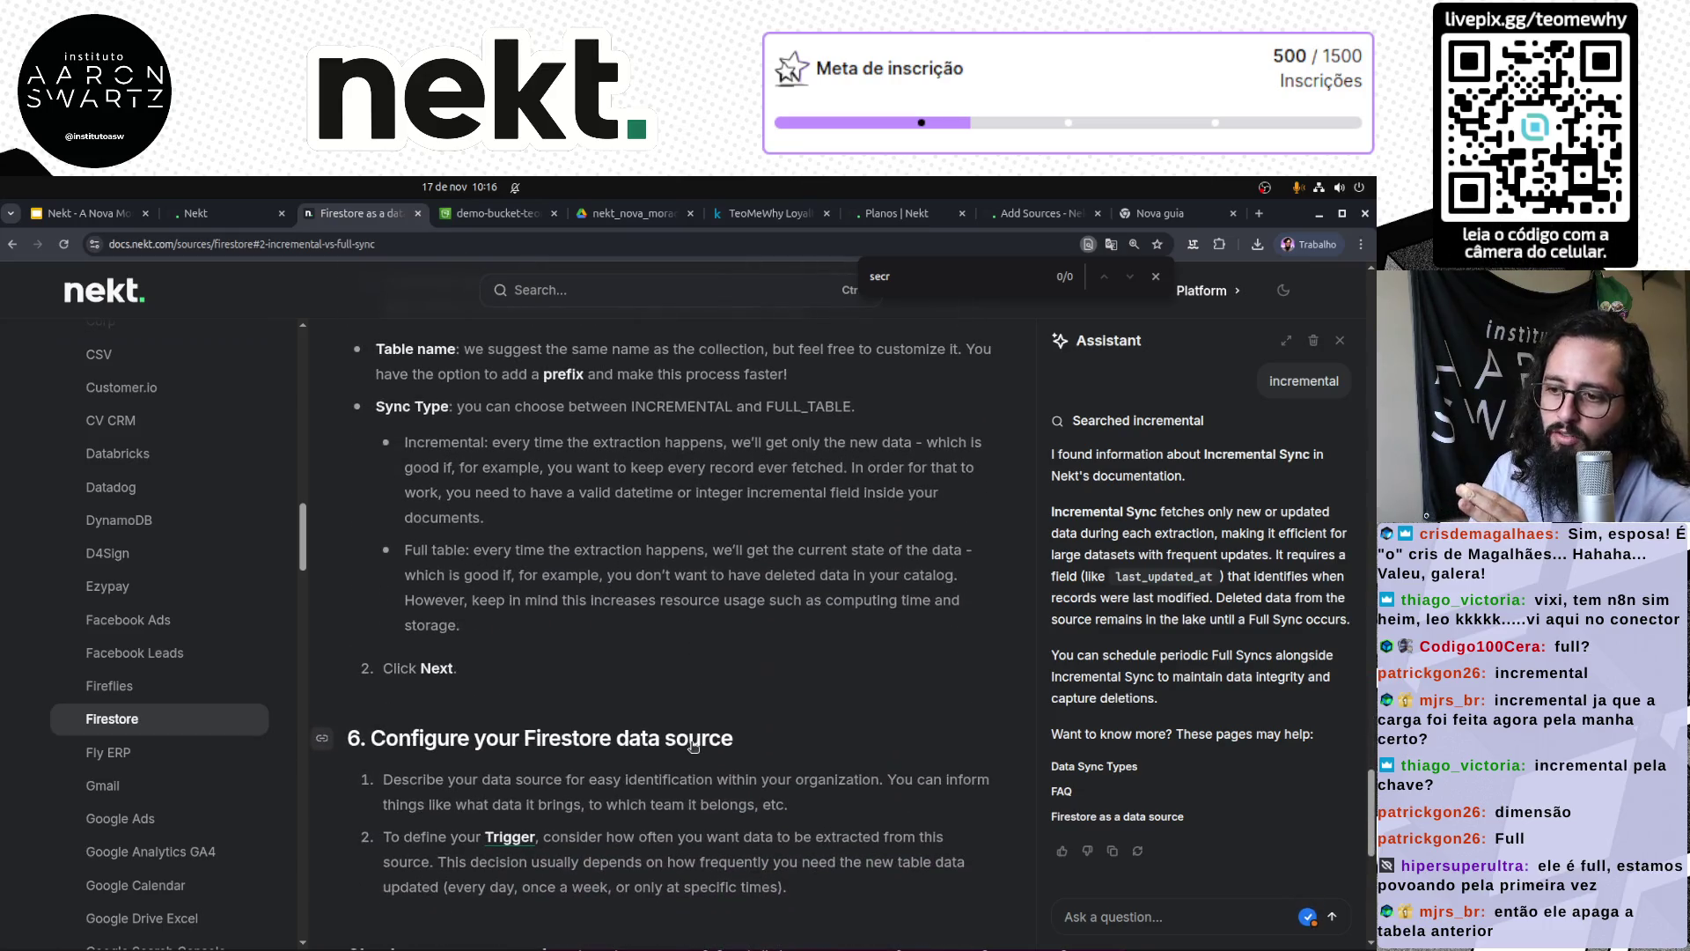
scroll(691, 748, "down", 2)
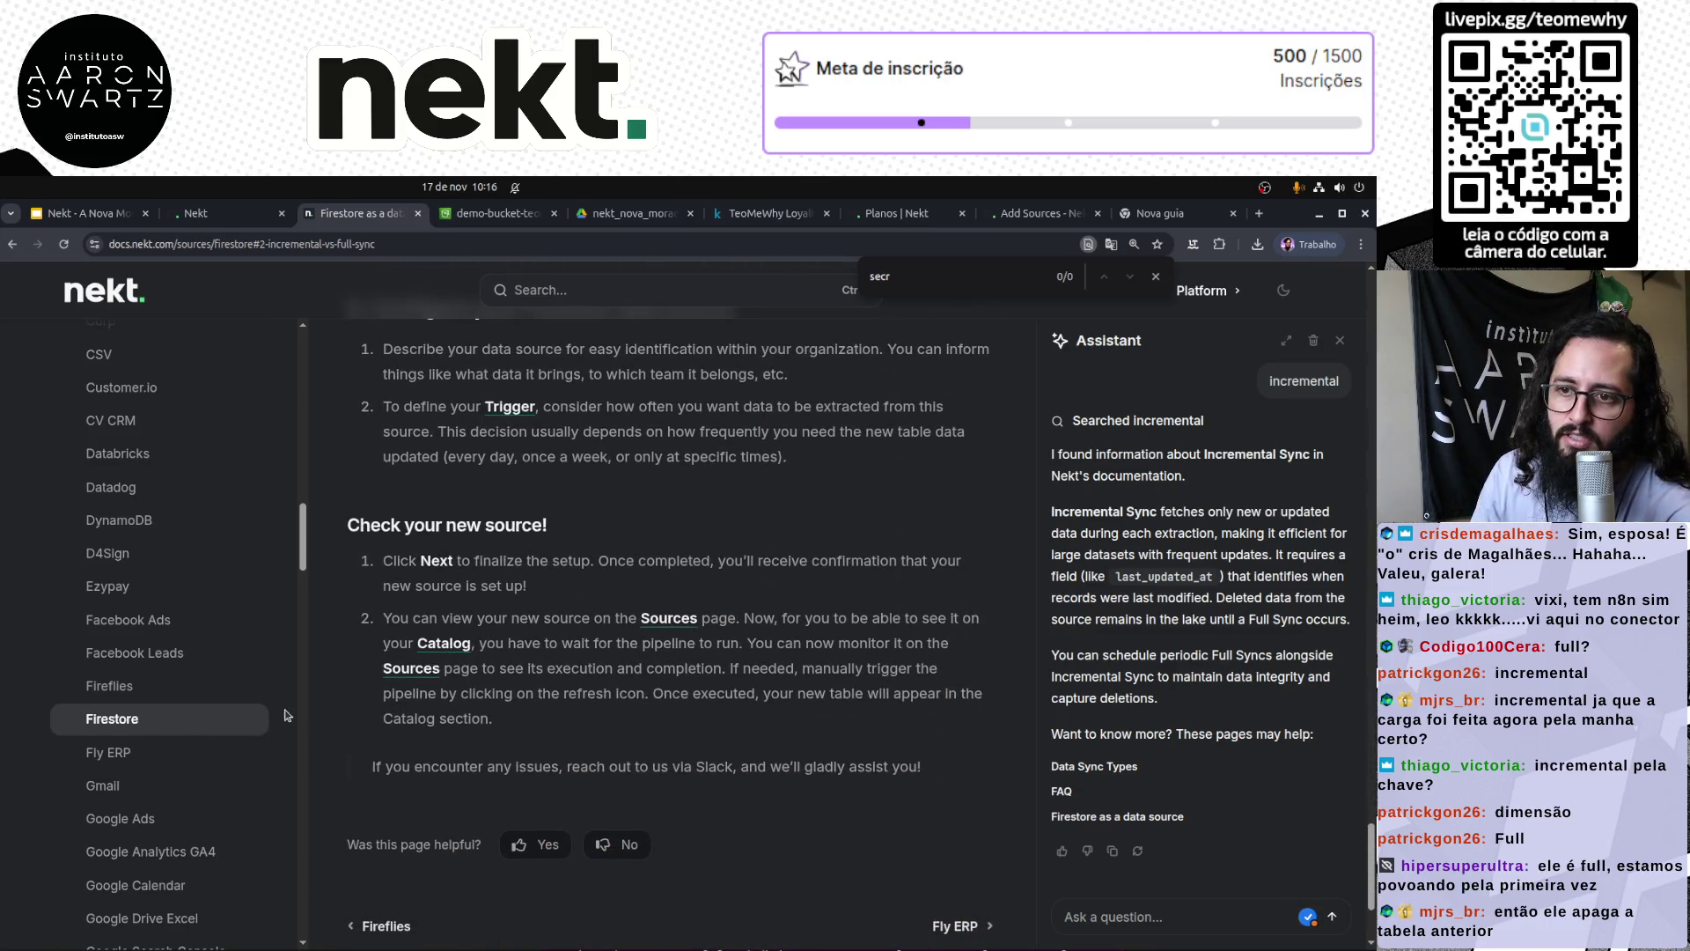
scroll(286, 715, "down", 10)
scroll(223, 724, "down", 10)
scroll(167, 757, "down", 10)
scroll(168, 799, "up", 20)
scroll(176, 799, "up", 10)
scroll(158, 827, "down", 15)
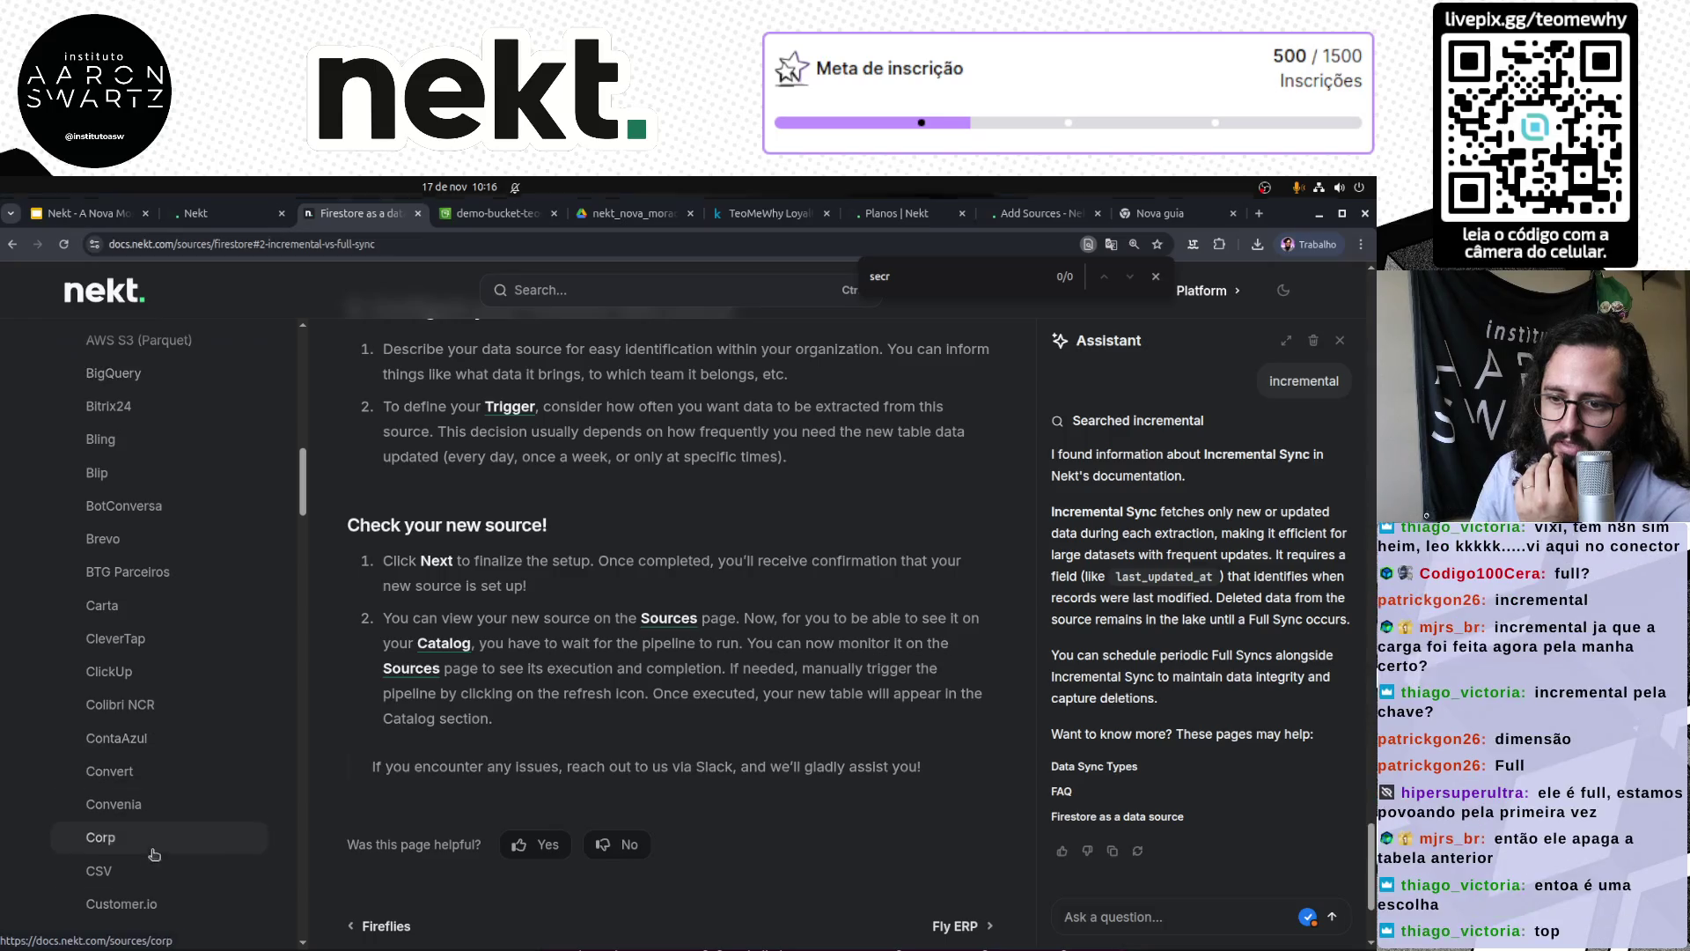
Step: Open the CSV connector guide from the sidebar and read its table setup and check-your-source steps
left_click(145, 870)
scroll(758, 749, "down", 5)
scroll(759, 749, "down", 2)
scroll(157, 430, "up", 5)
scroll(158, 430, "down", 20)
scroll(163, 609, "up", 8)
scroll(163, 609, "up", 2)
scroll(713, 687, "down", 4)
scroll(712, 687, "down", 2)
scroll(686, 616, "up", 5)
scroll(150, 687, "down", 3)
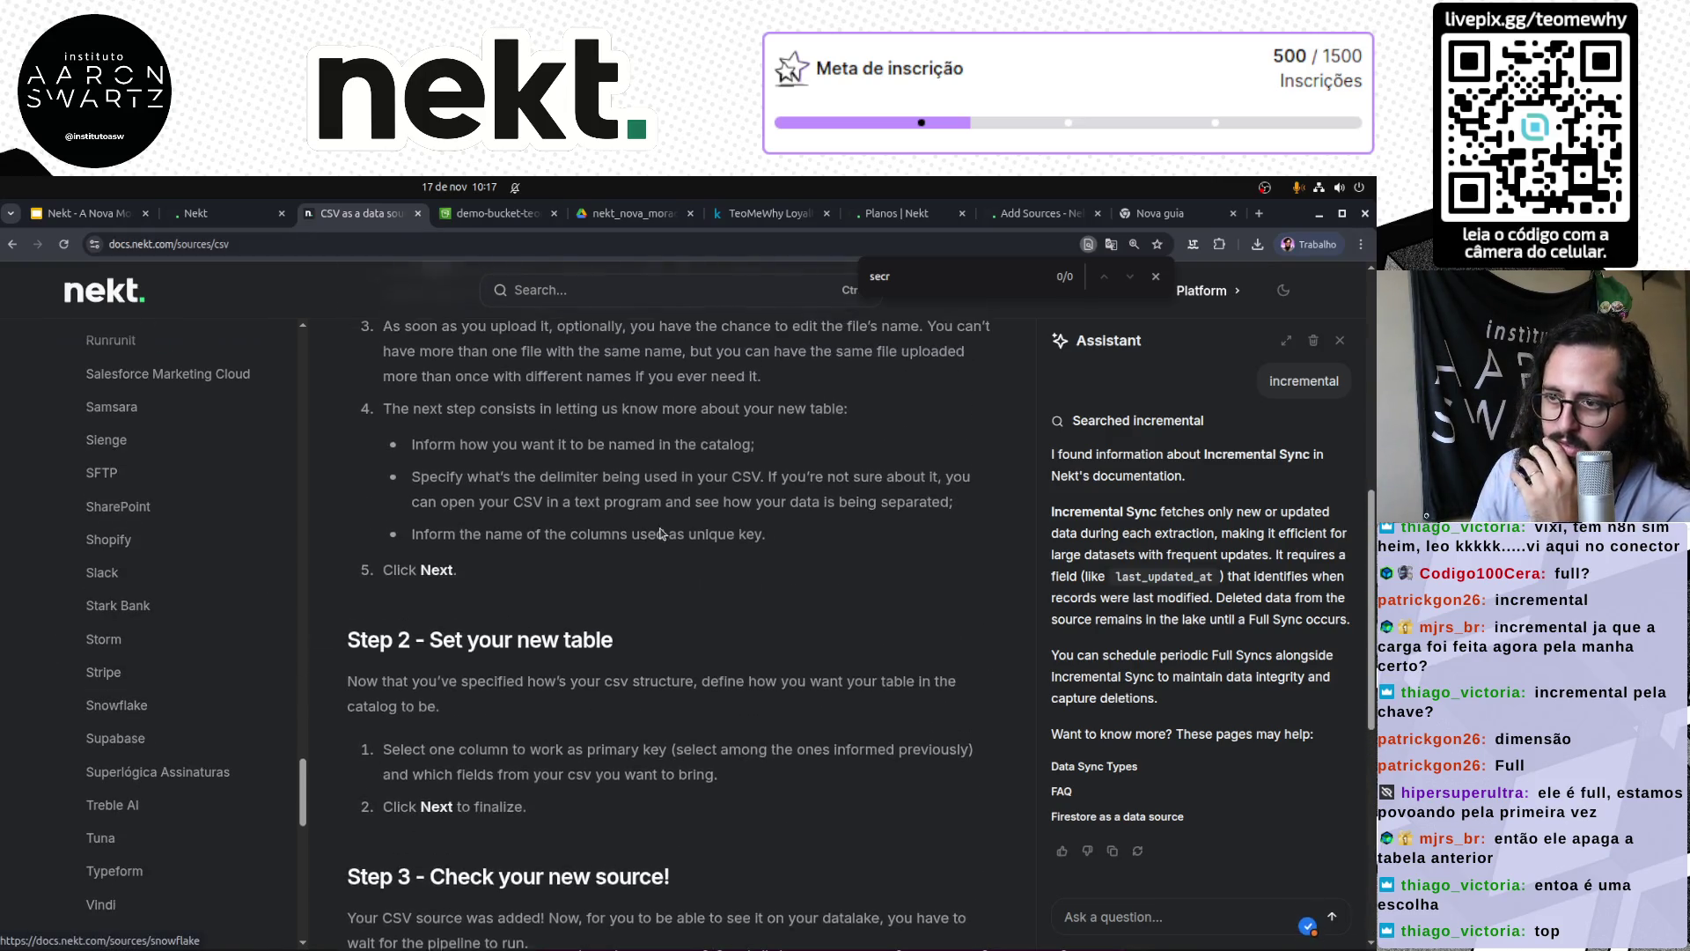
Step: Go back through the docs history to the AWS S3 (CSV) source guide
left_click(27, 245)
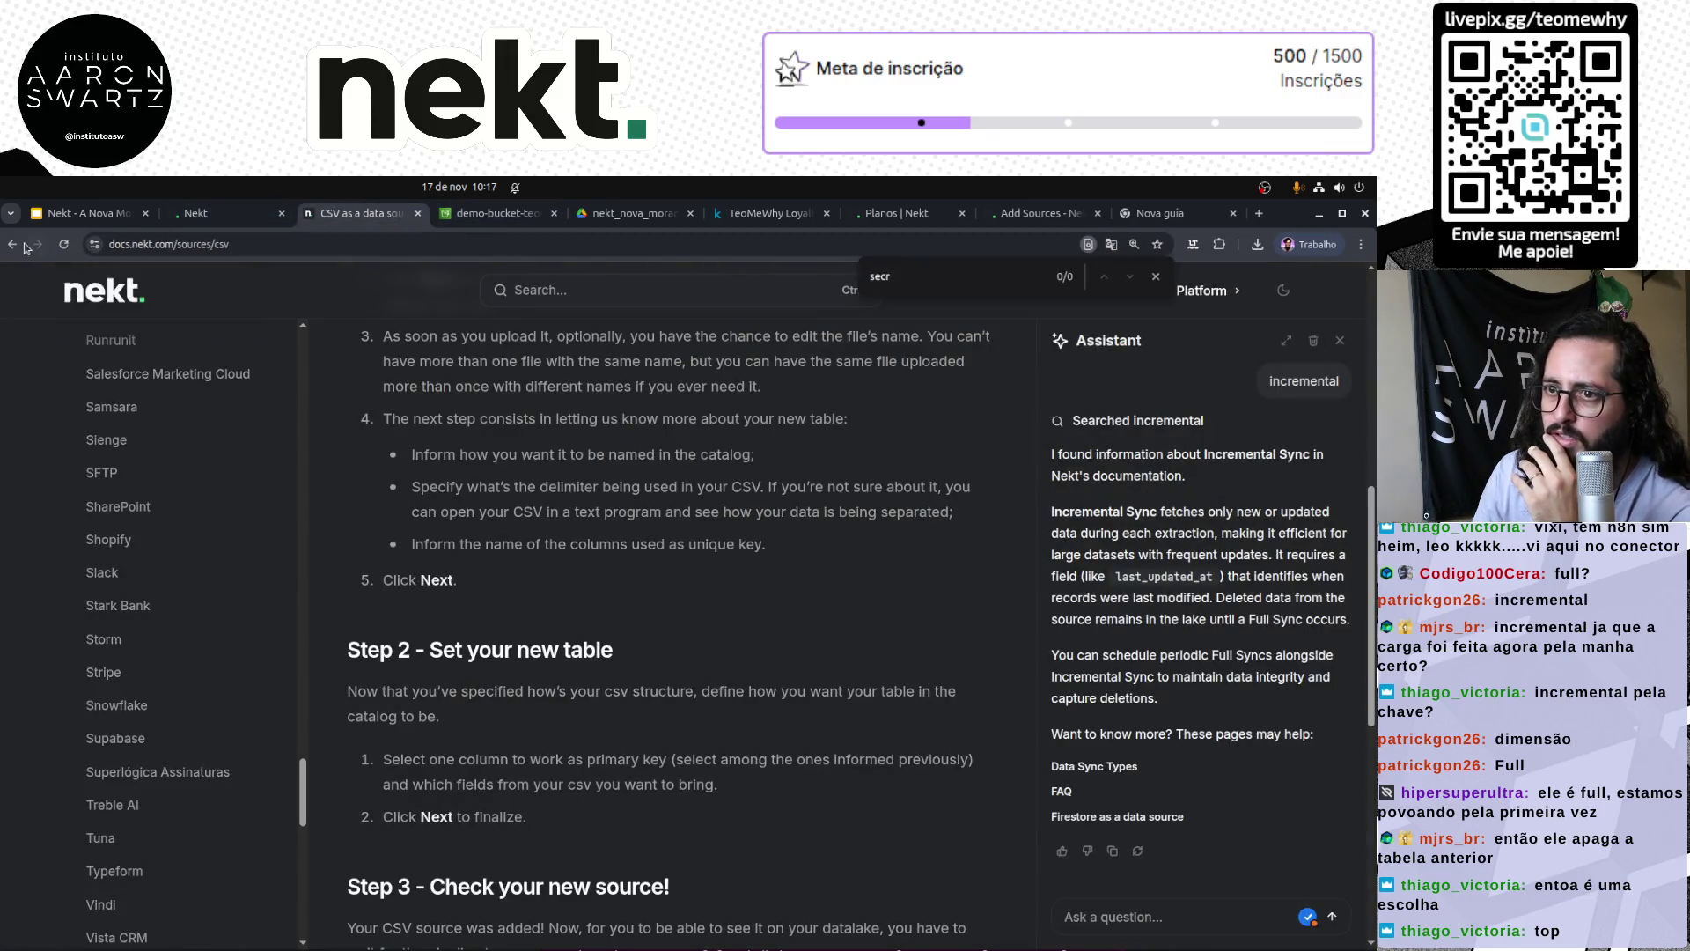
left_click(11, 243)
left_click(10, 246)
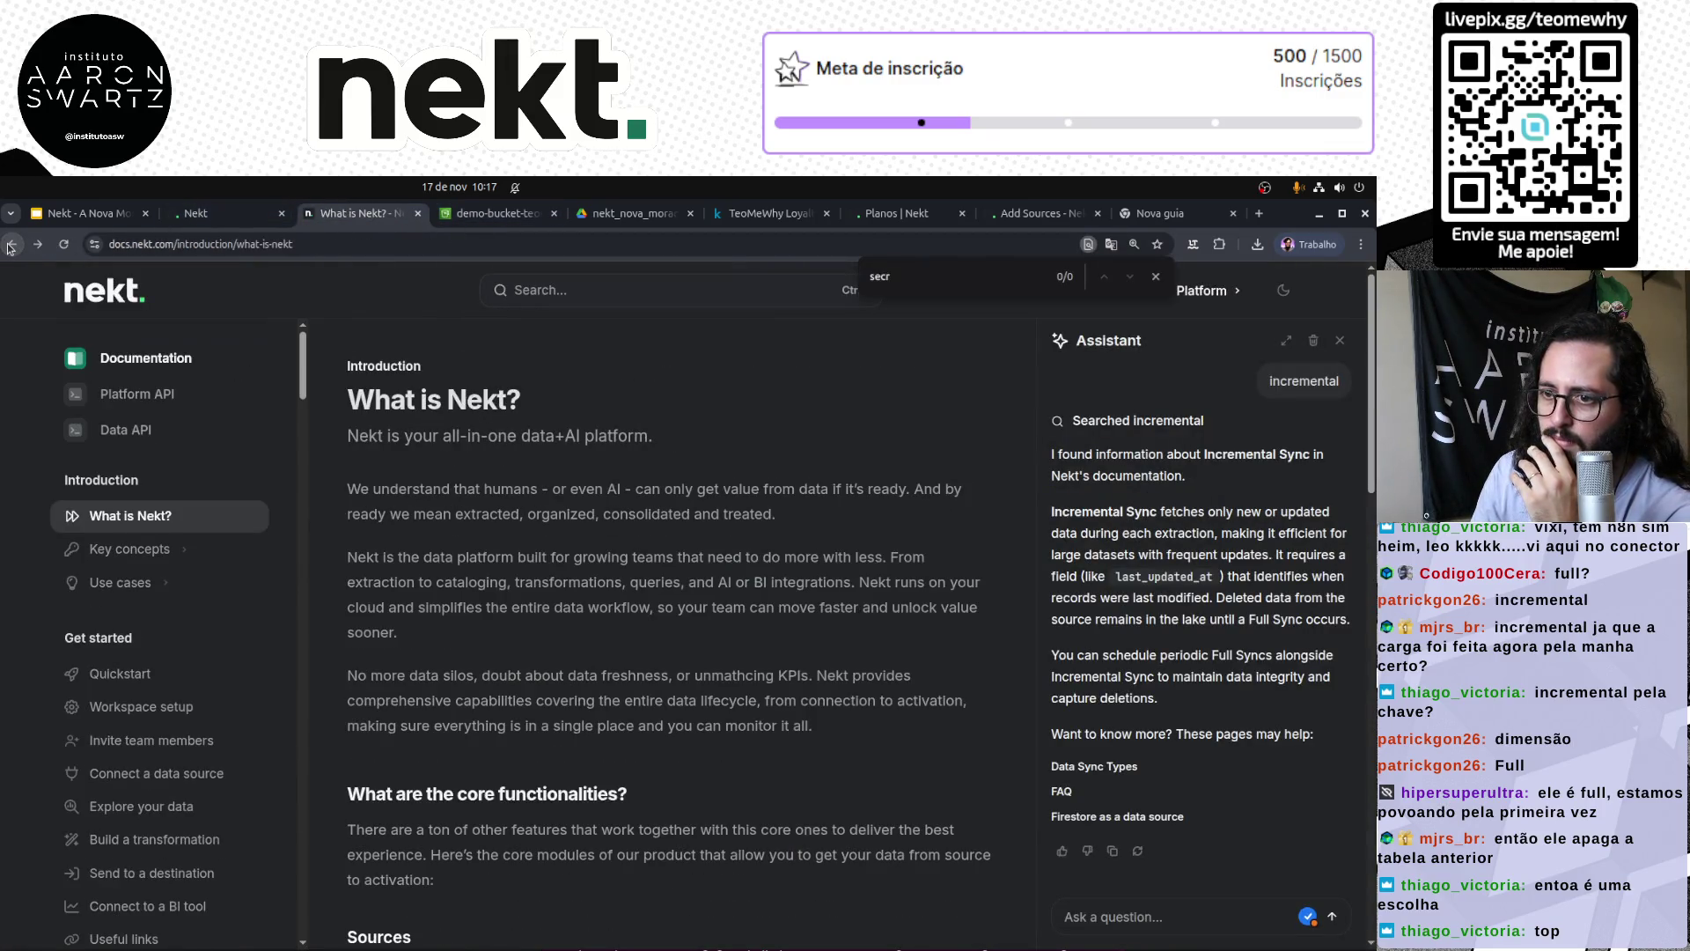
left_click(11, 246)
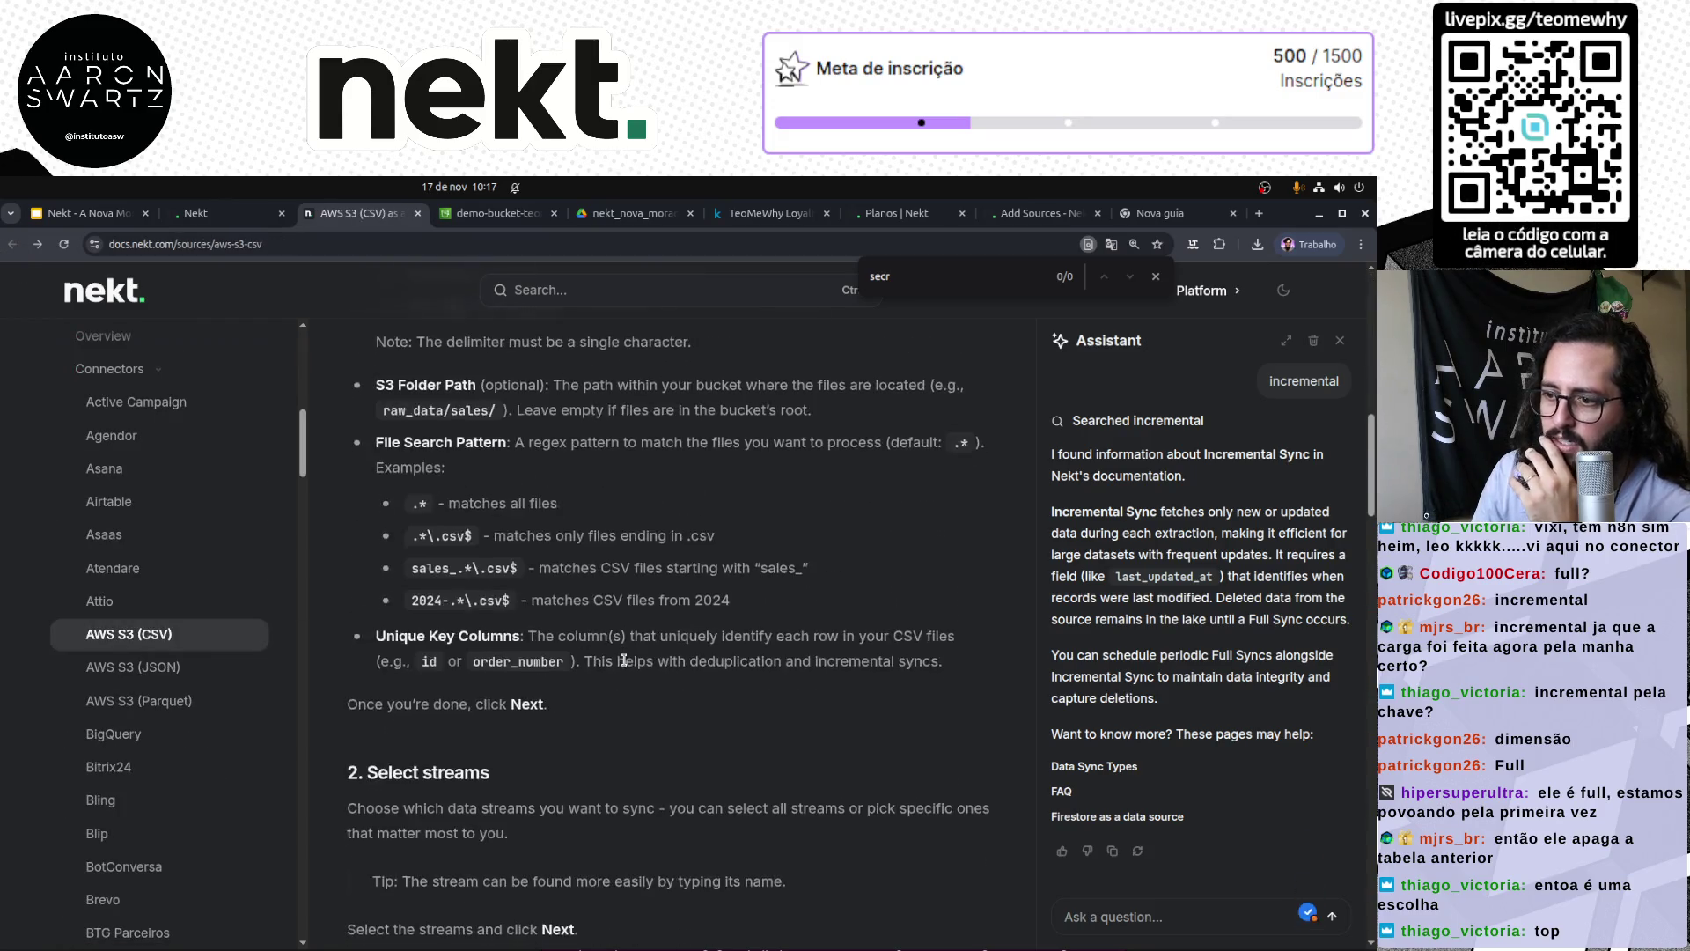
Step: Scroll the AWS S3 (CSV) guide to section 4, Configure data source
scroll(624, 660, "down", 5)
scroll(624, 665, "down", 10)
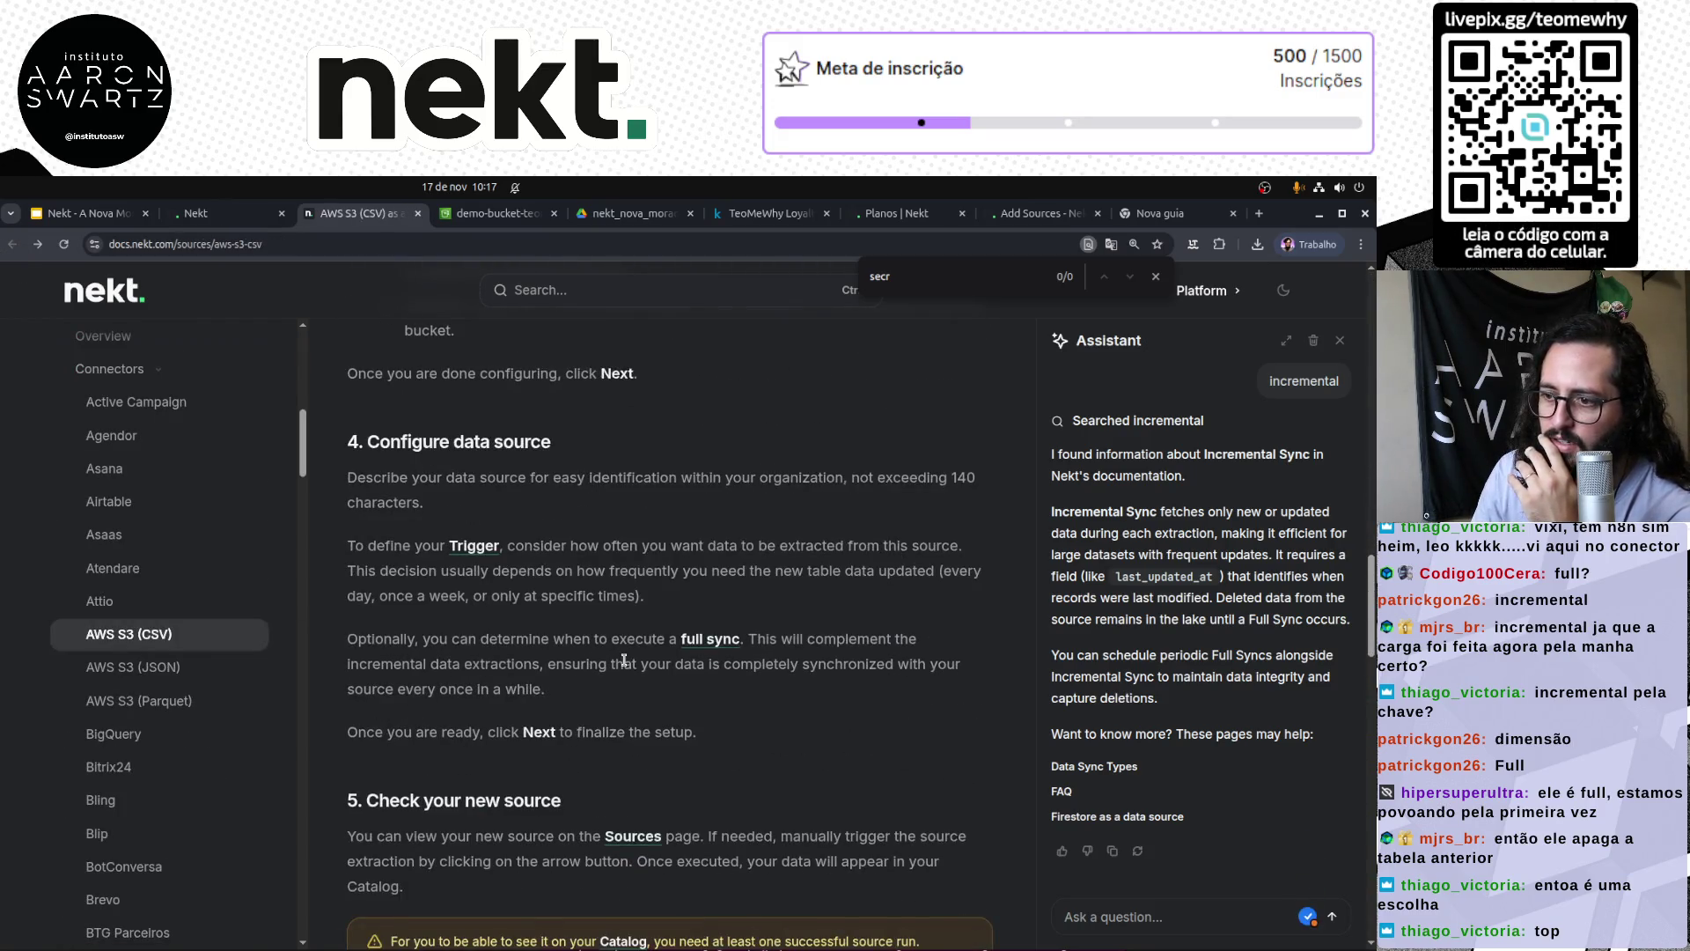
scroll(624, 666, "down", 10)
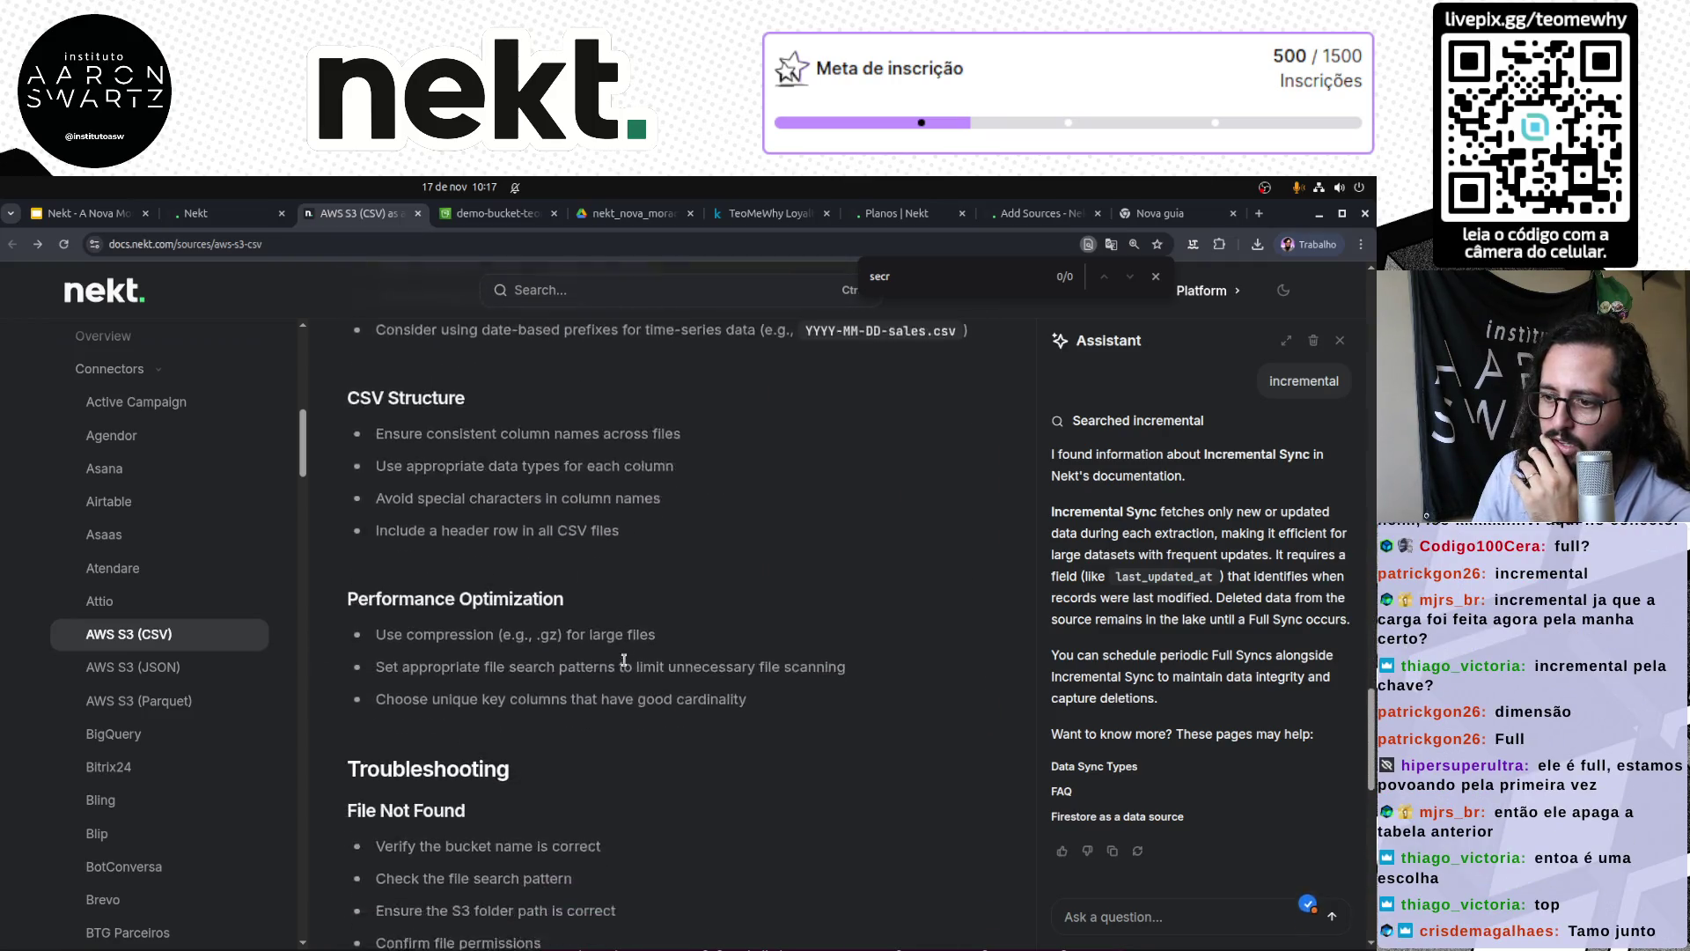
scroll(624, 660, "down", 7)
scroll(634, 665, "up", 18)
scroll(639, 666, "up", 5)
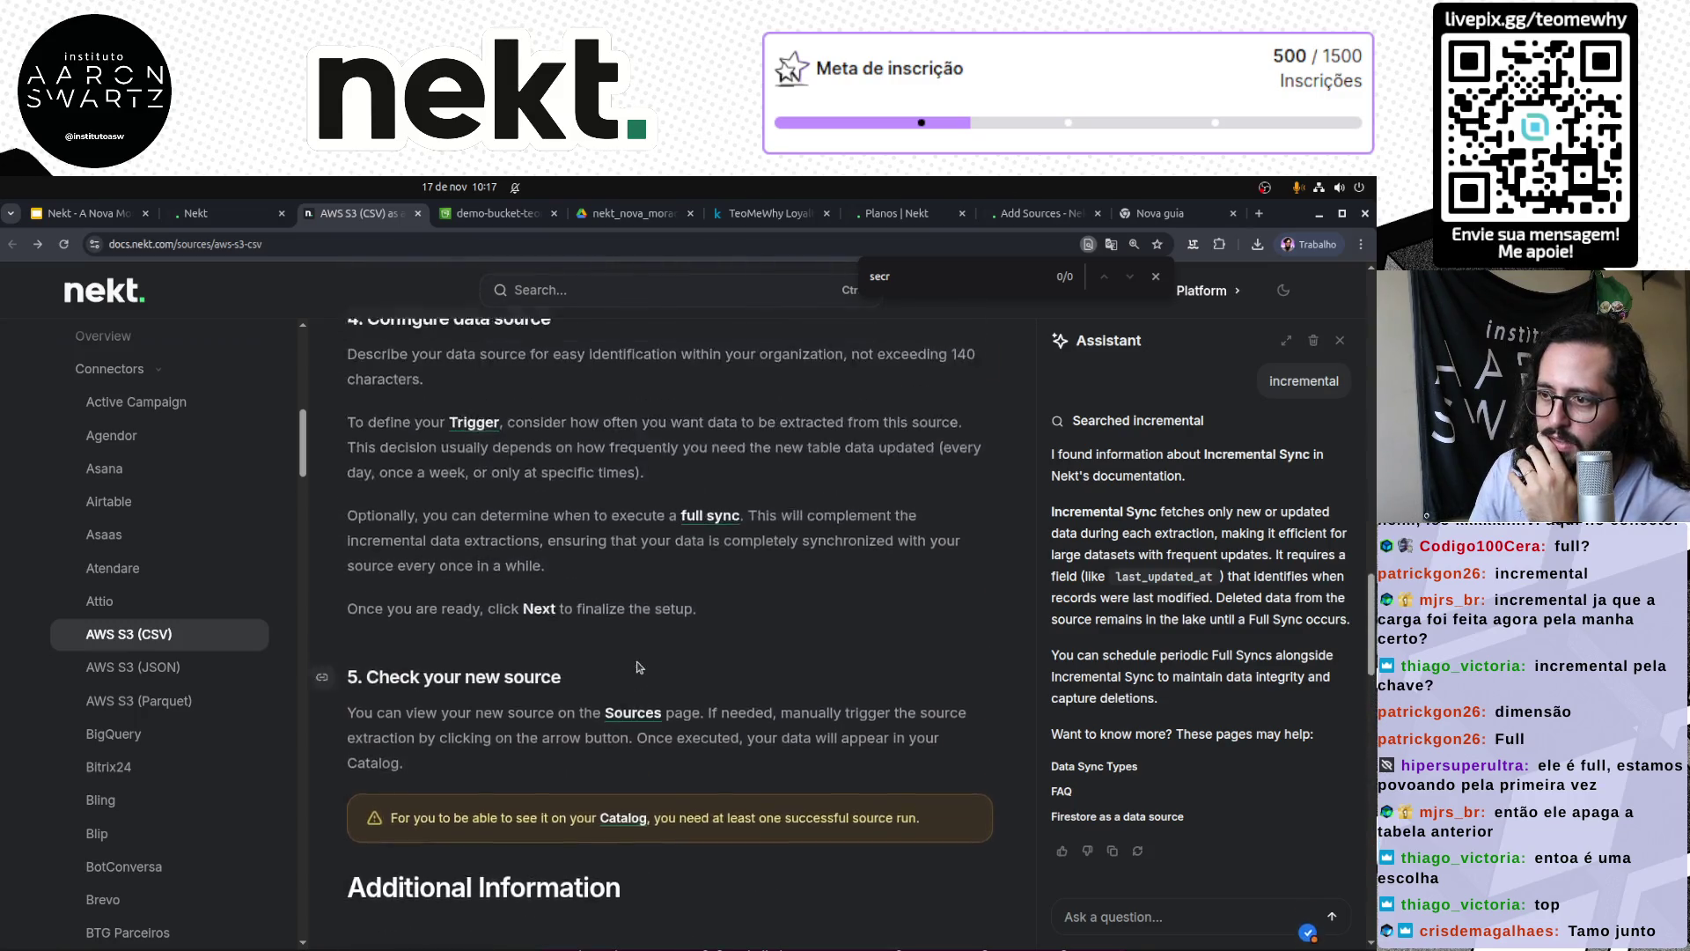
scroll(638, 666, "up", 3)
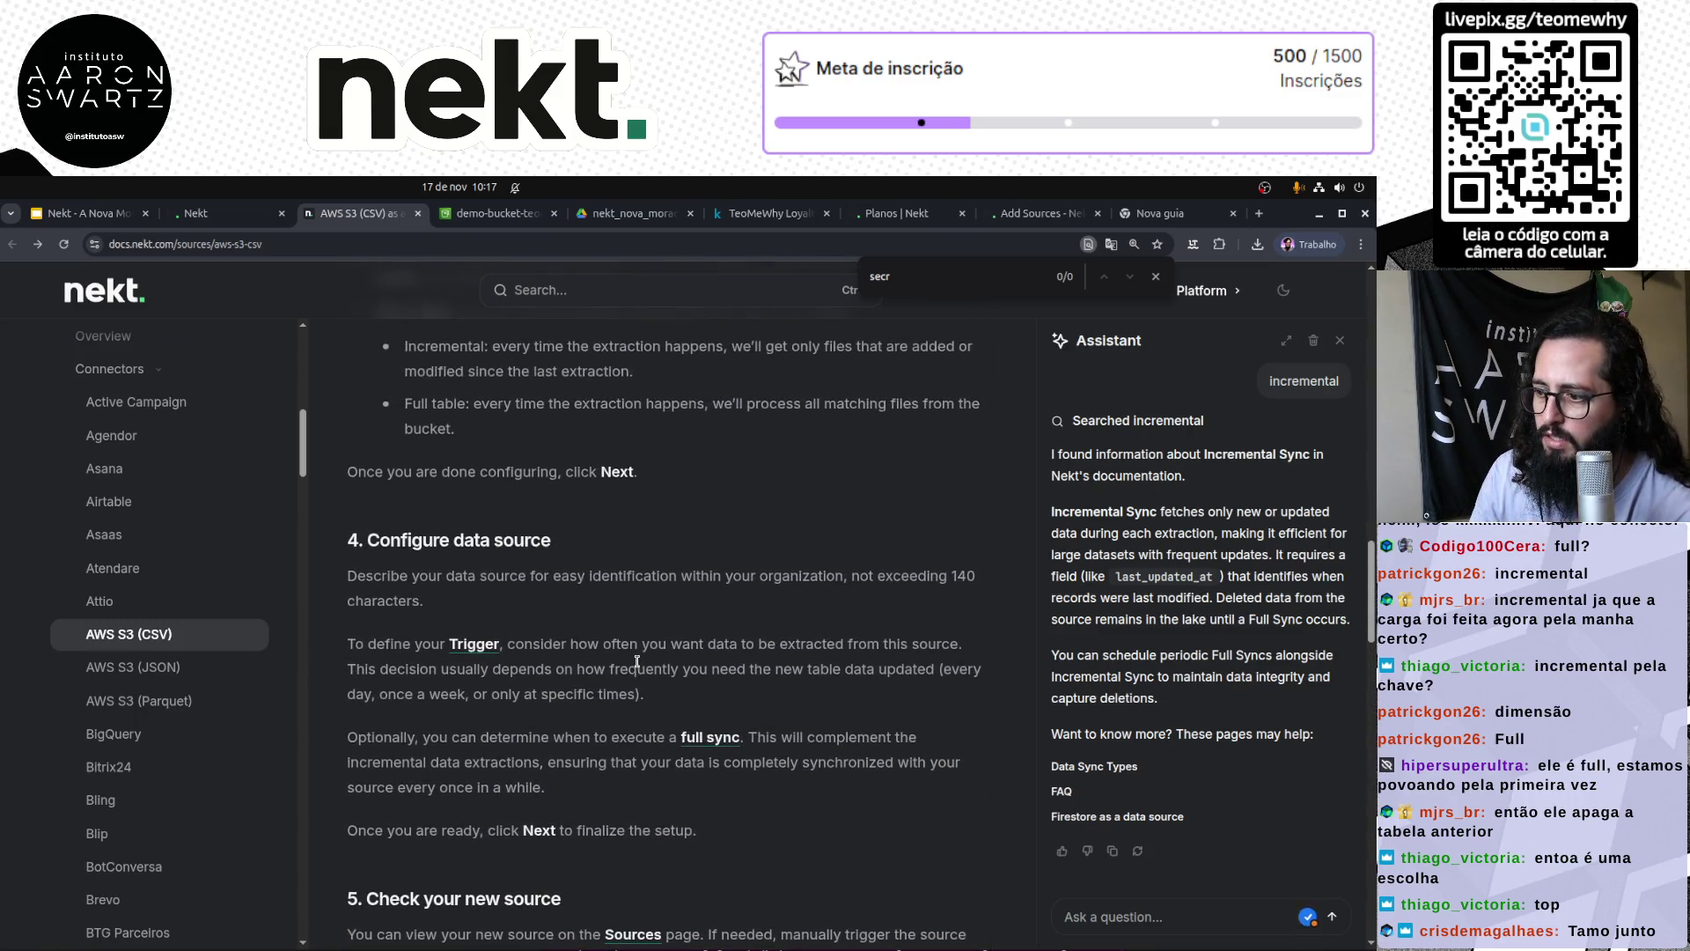
scroll(639, 667, "down", 4)
Step: Adjust the page zoom and highlight the sentences on optional full syncs and complete data
key("ctrl+plus")
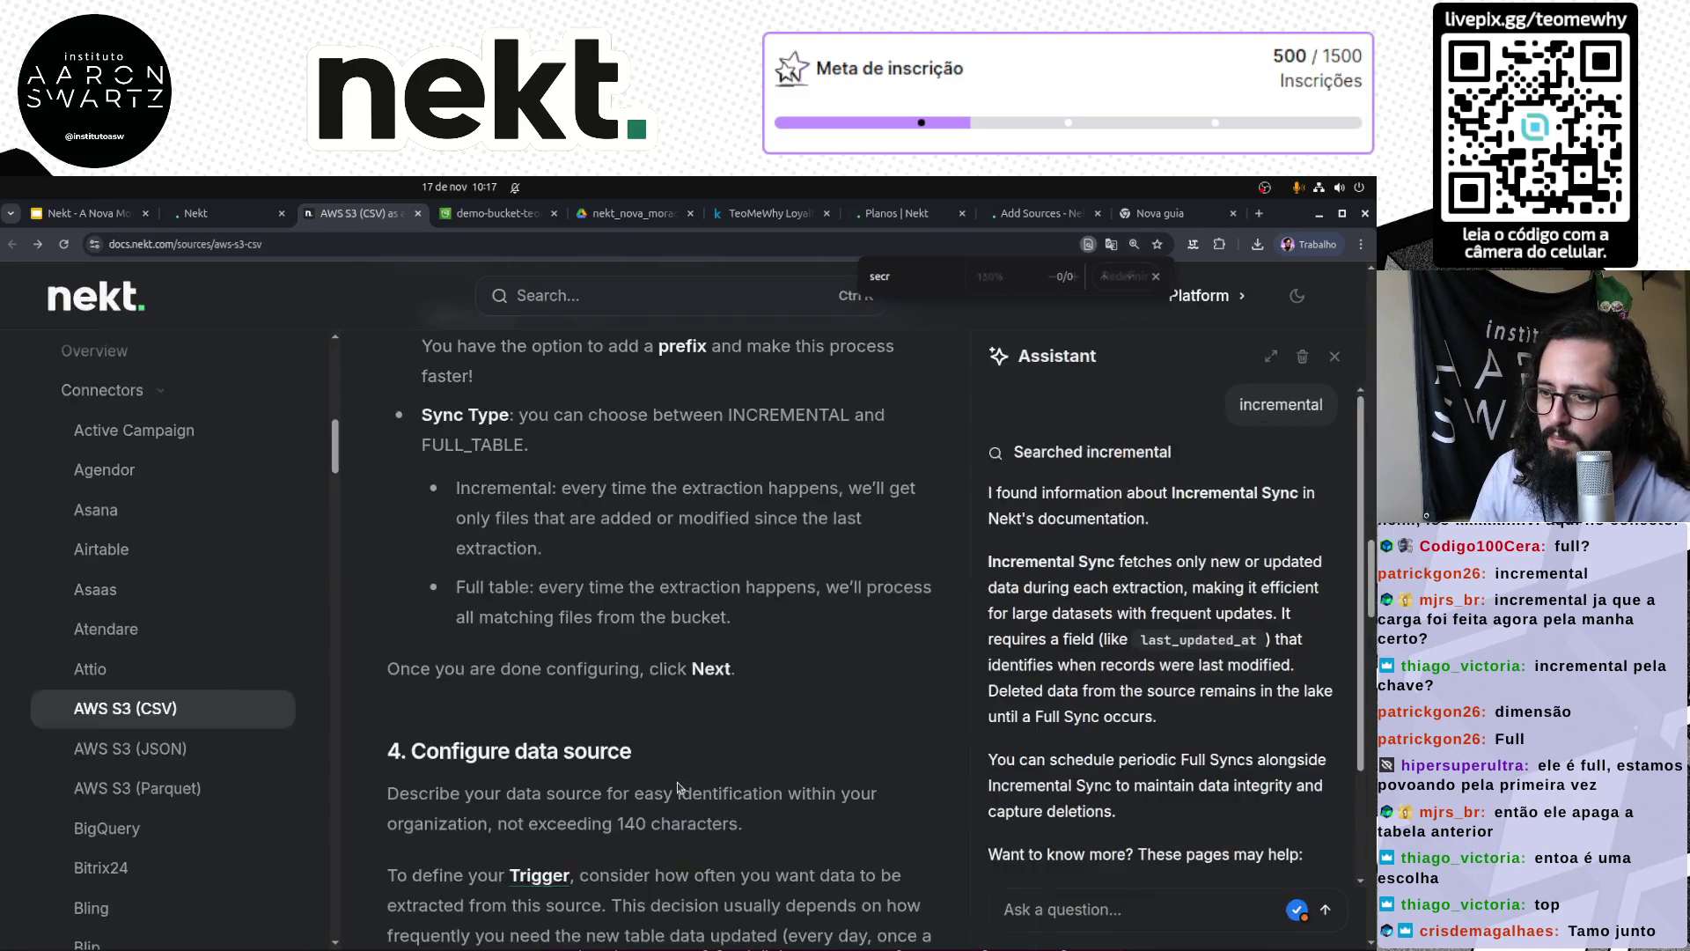
scroll(680, 786, "up", 4)
key("ctrl+minus")
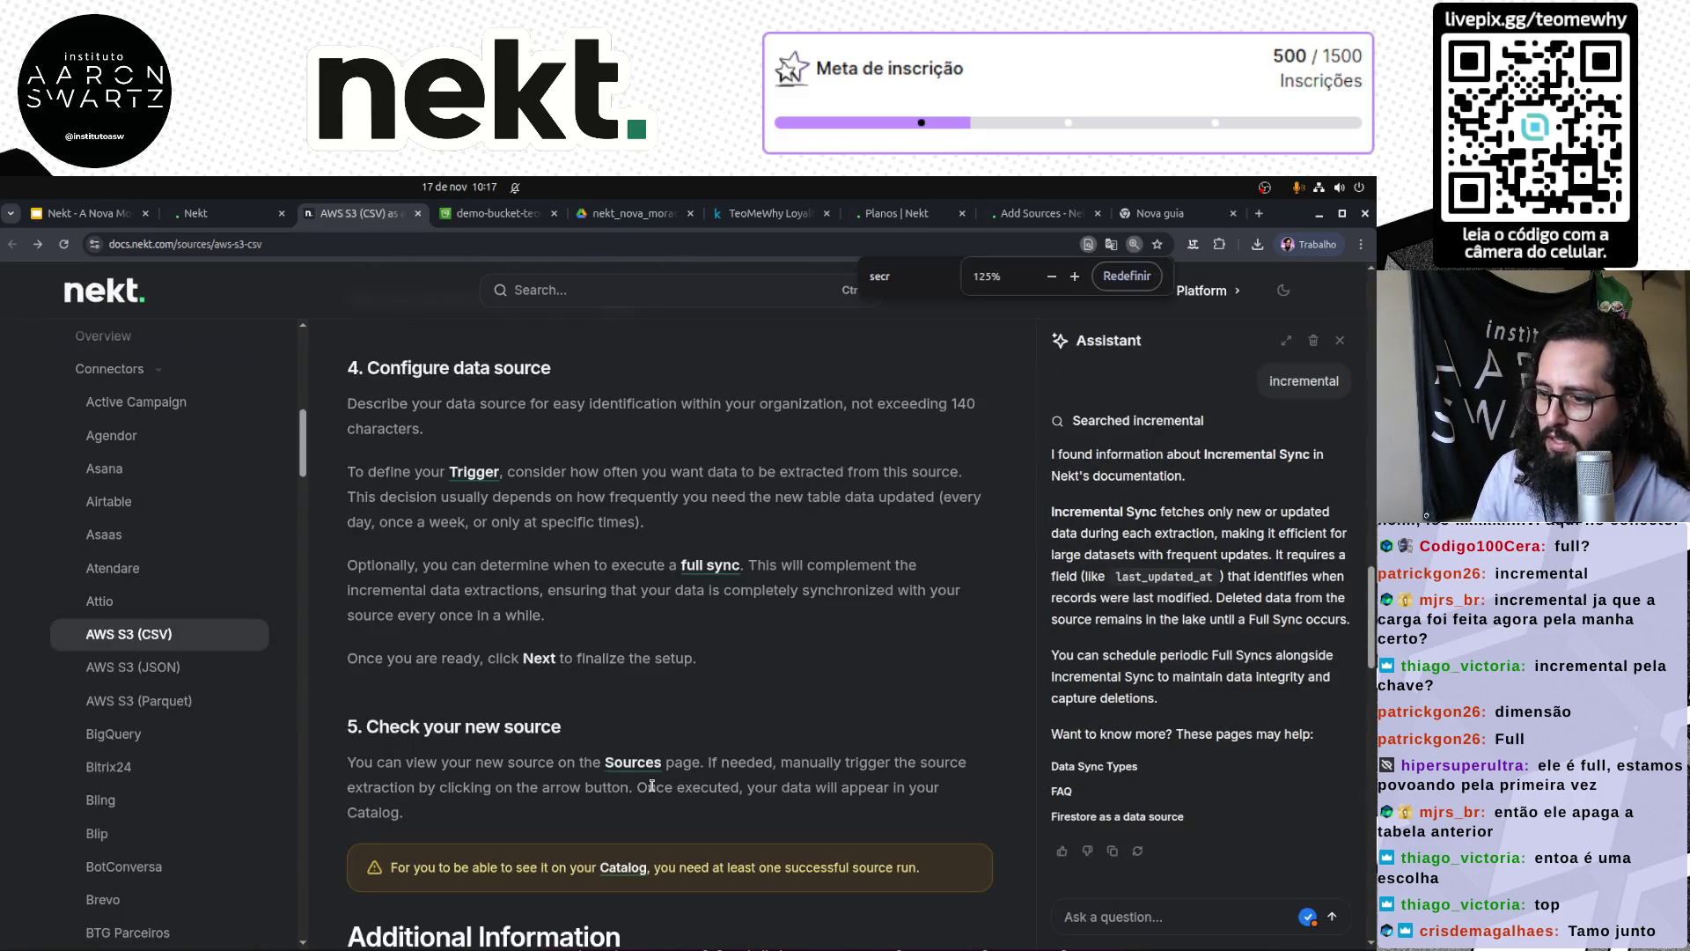
key("Escape")
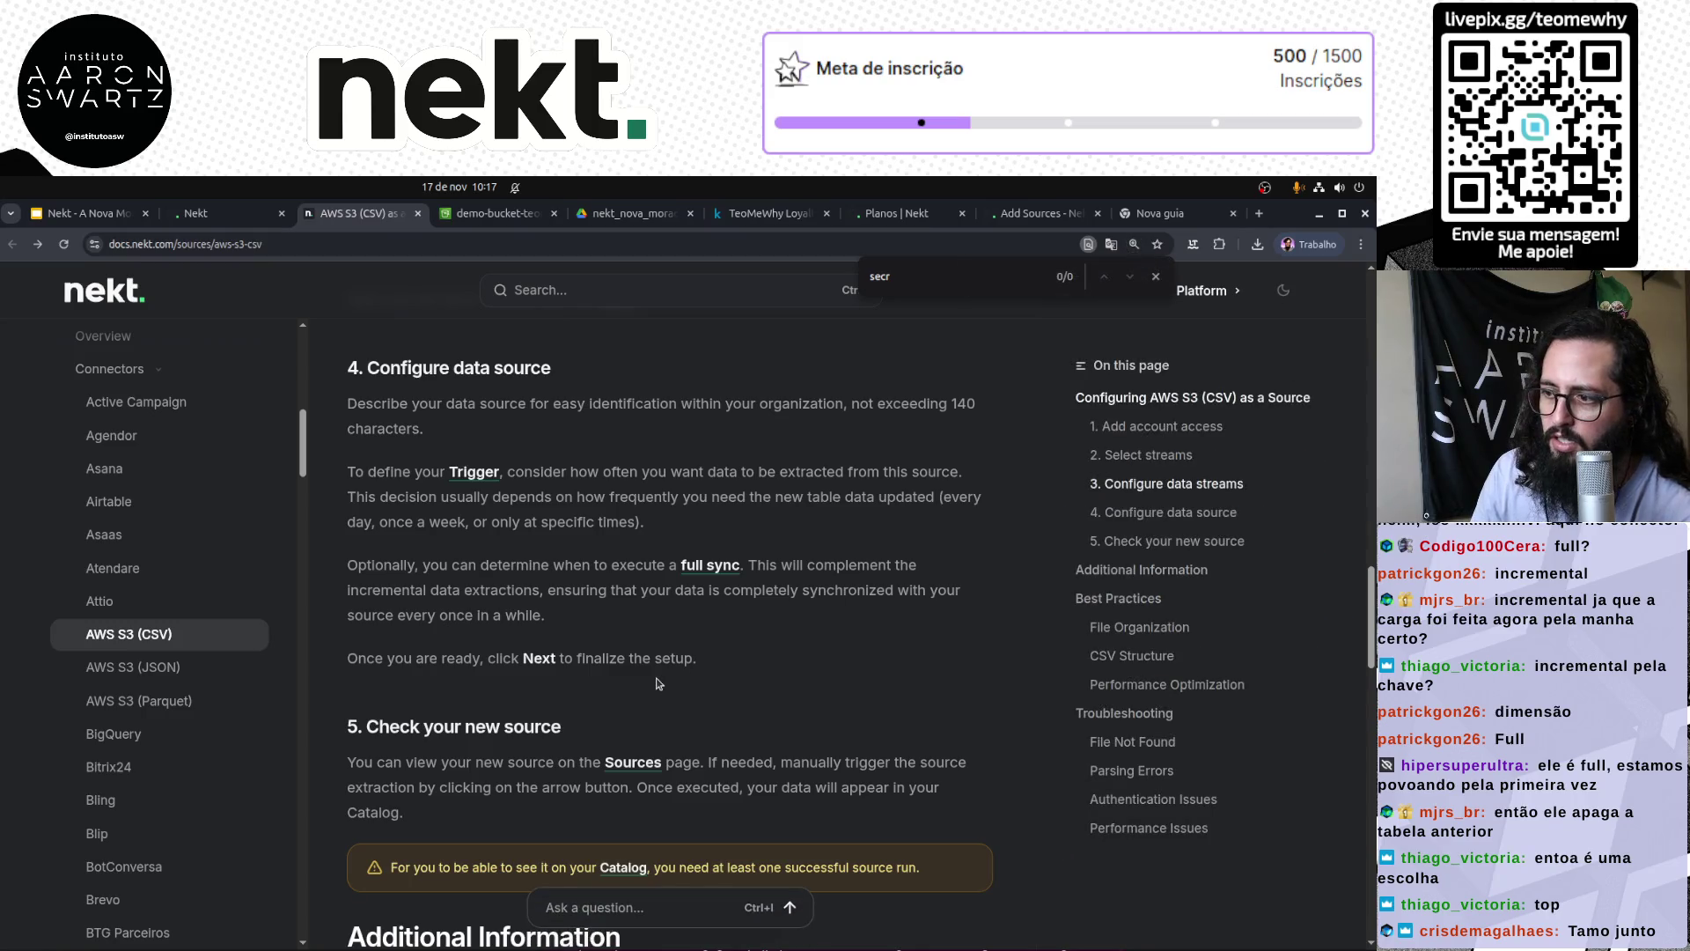
scroll(446, 529, "down", 1)
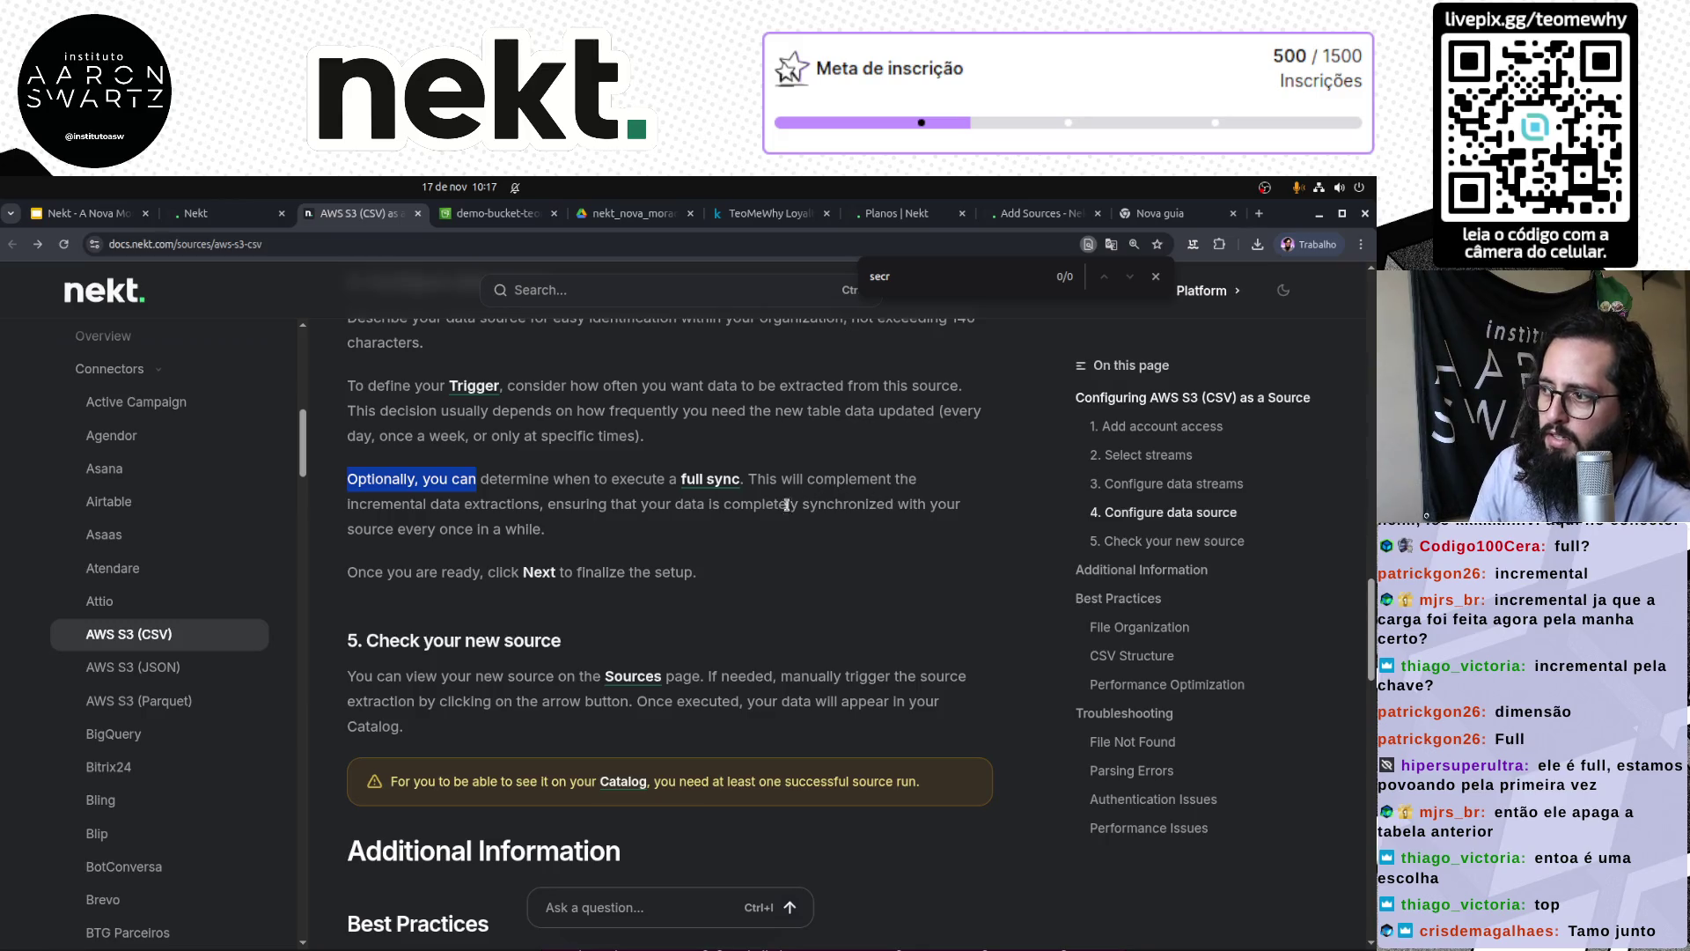
left_click_drag(347, 503, 573, 503)
left_click_drag(675, 504, 787, 504)
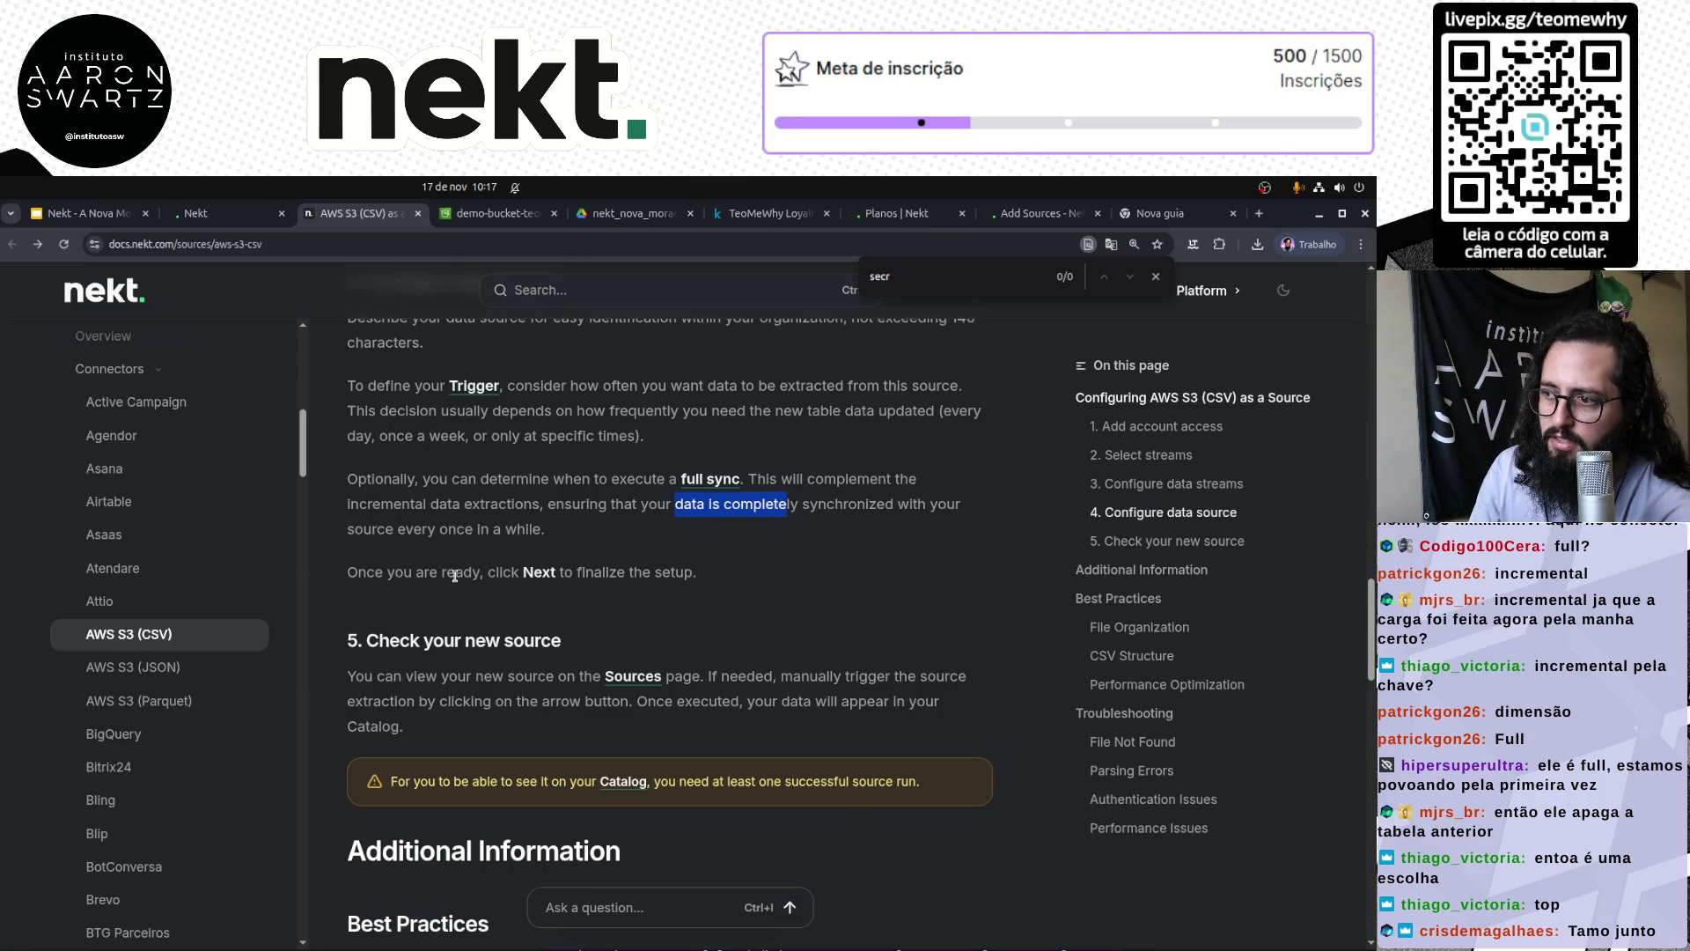
Step: Back in Nekt, leave loyalty_clientes's sync type on FULL_SYNC
left_click(223, 214)
left_click(753, 764)
left_click(694, 811)
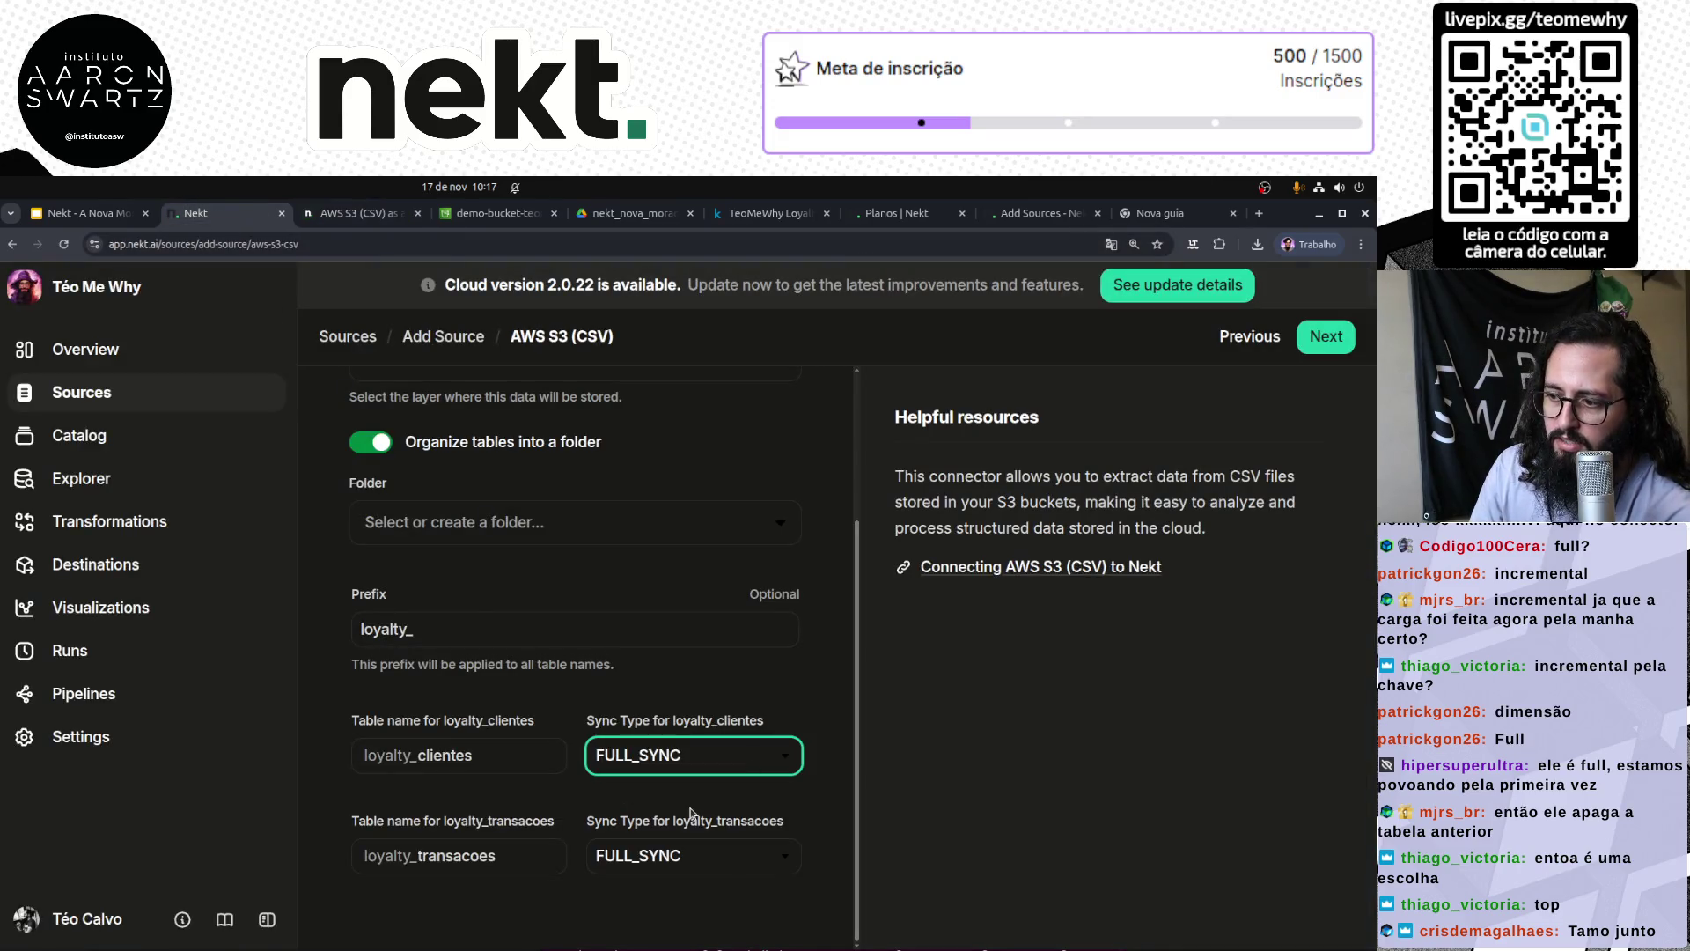
left_click(685, 750)
left_click(670, 806)
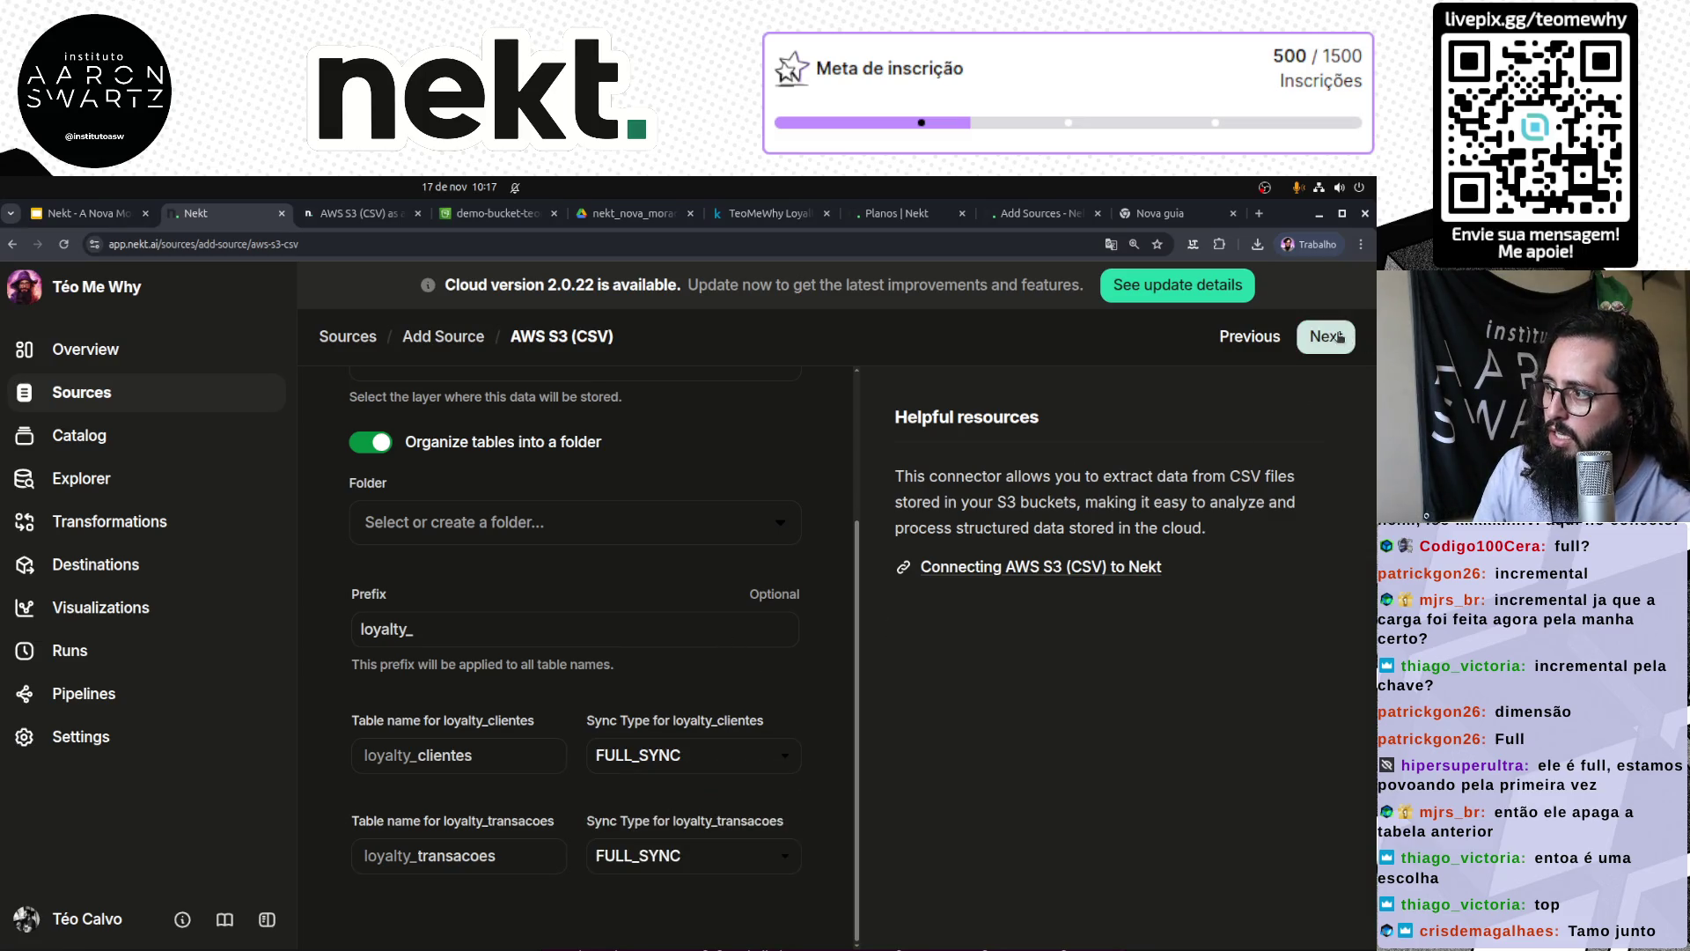
Step: Create a new folder named loyalty for the tables and continue to the trigger step
left_click(622, 519)
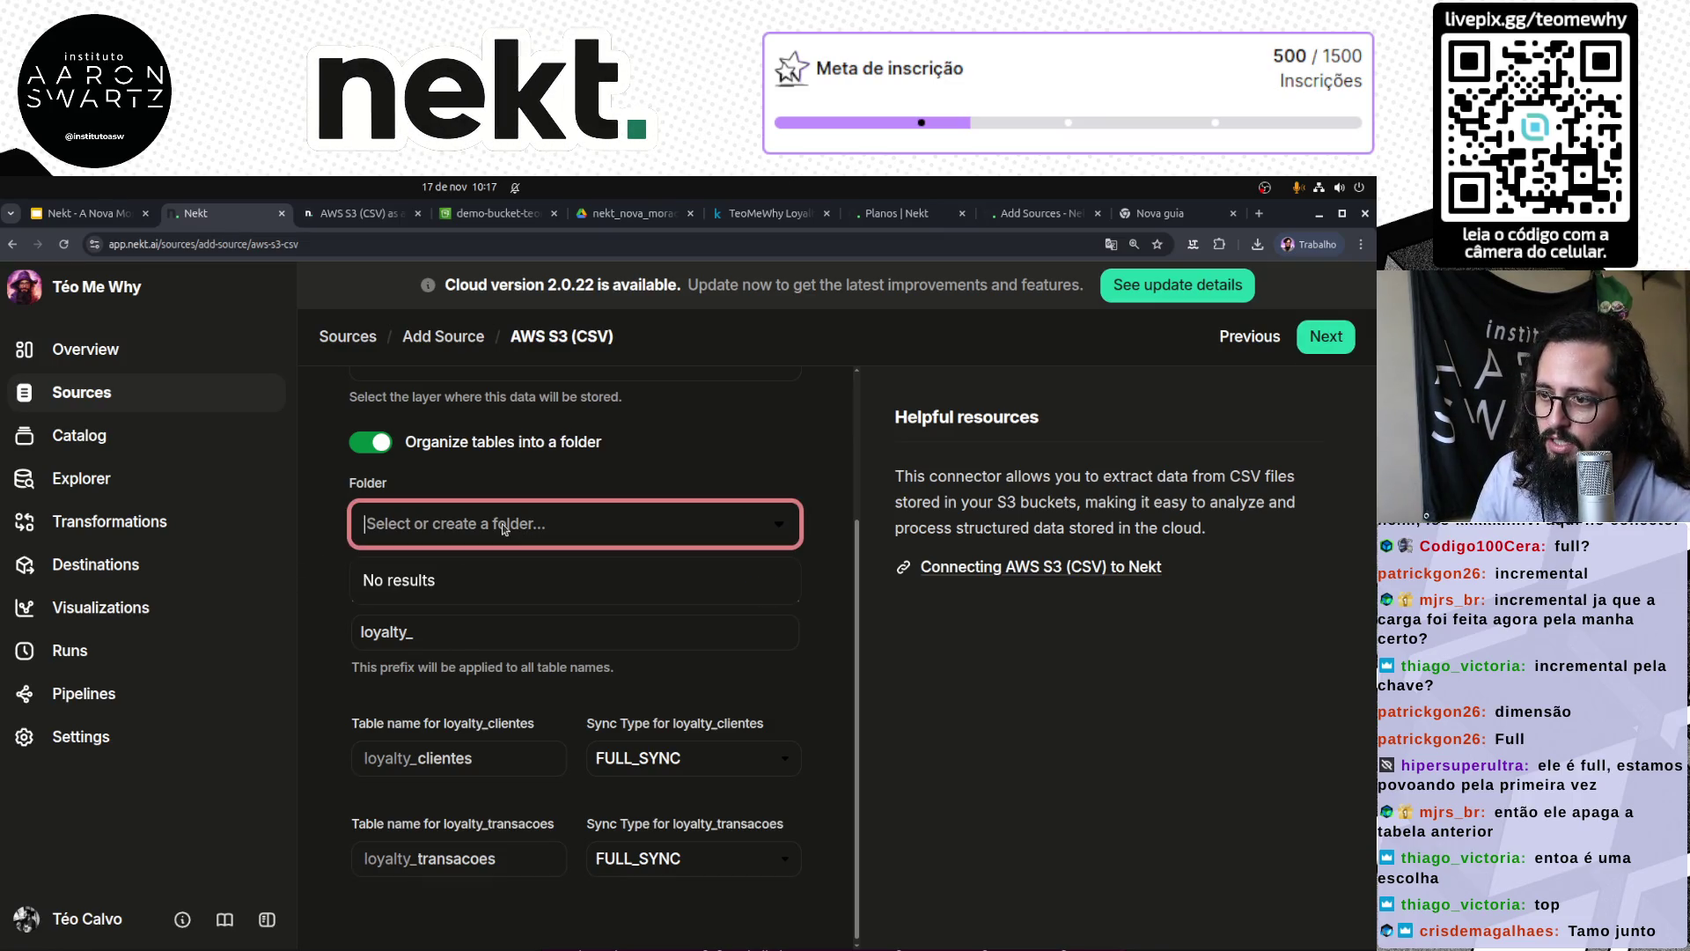
left_click(438, 526)
type("loytal")
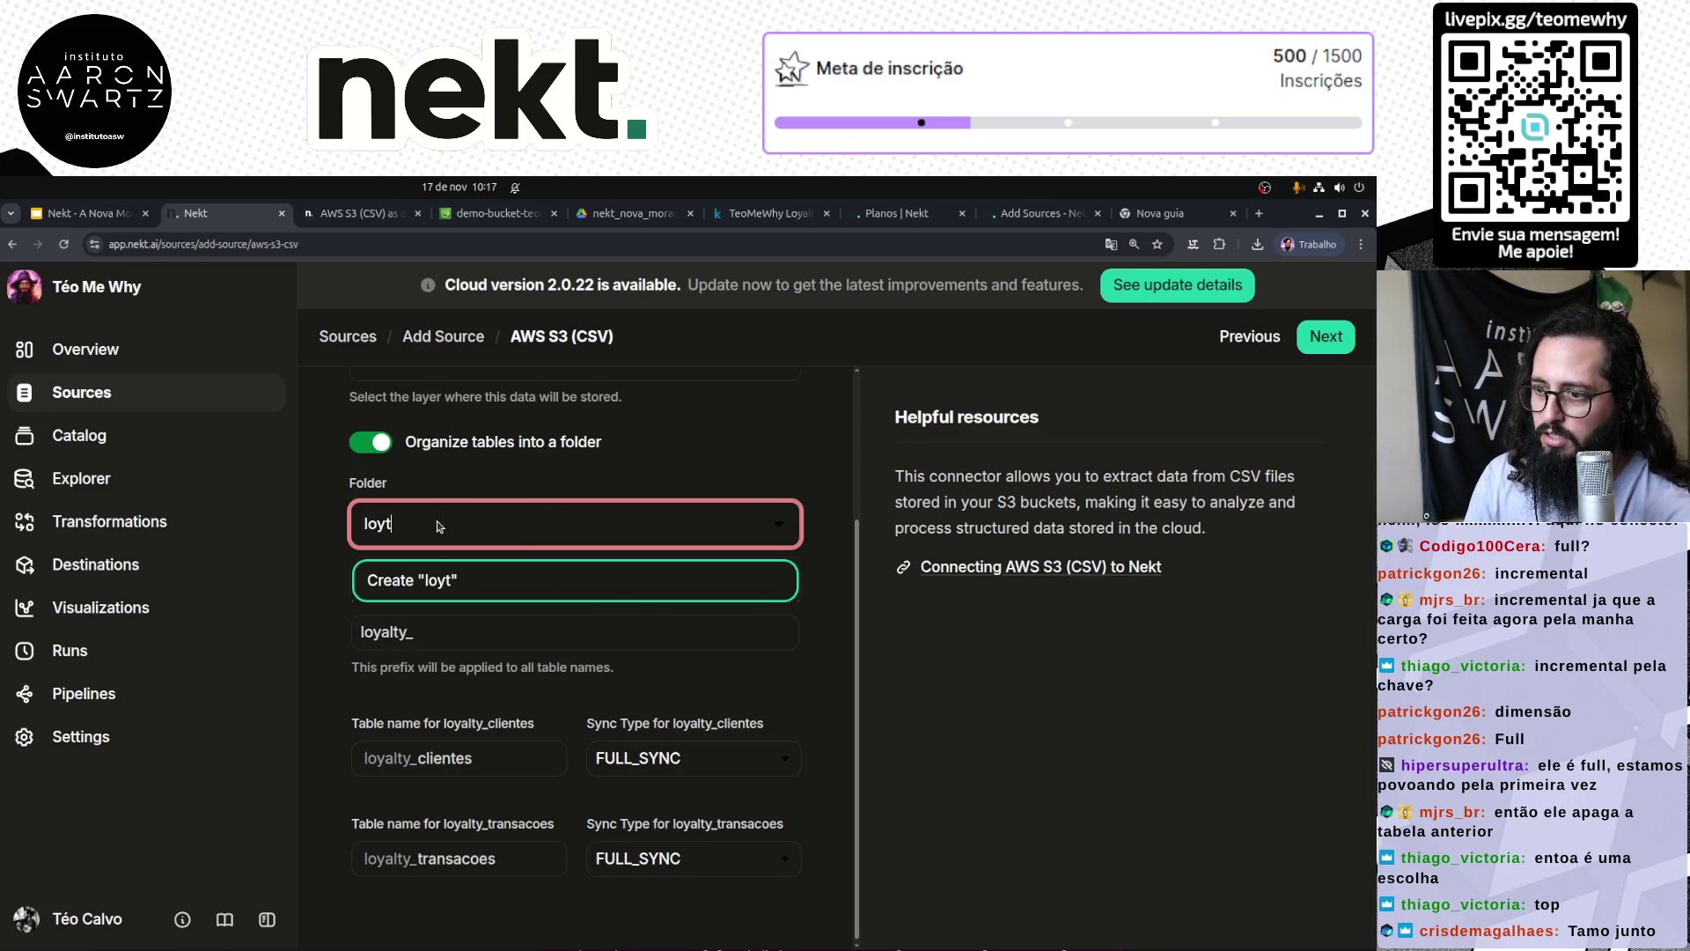
key("BackSpace")
key("BackSpace")
key("BackSpace")
key("BackSpace")
type("oyalty")
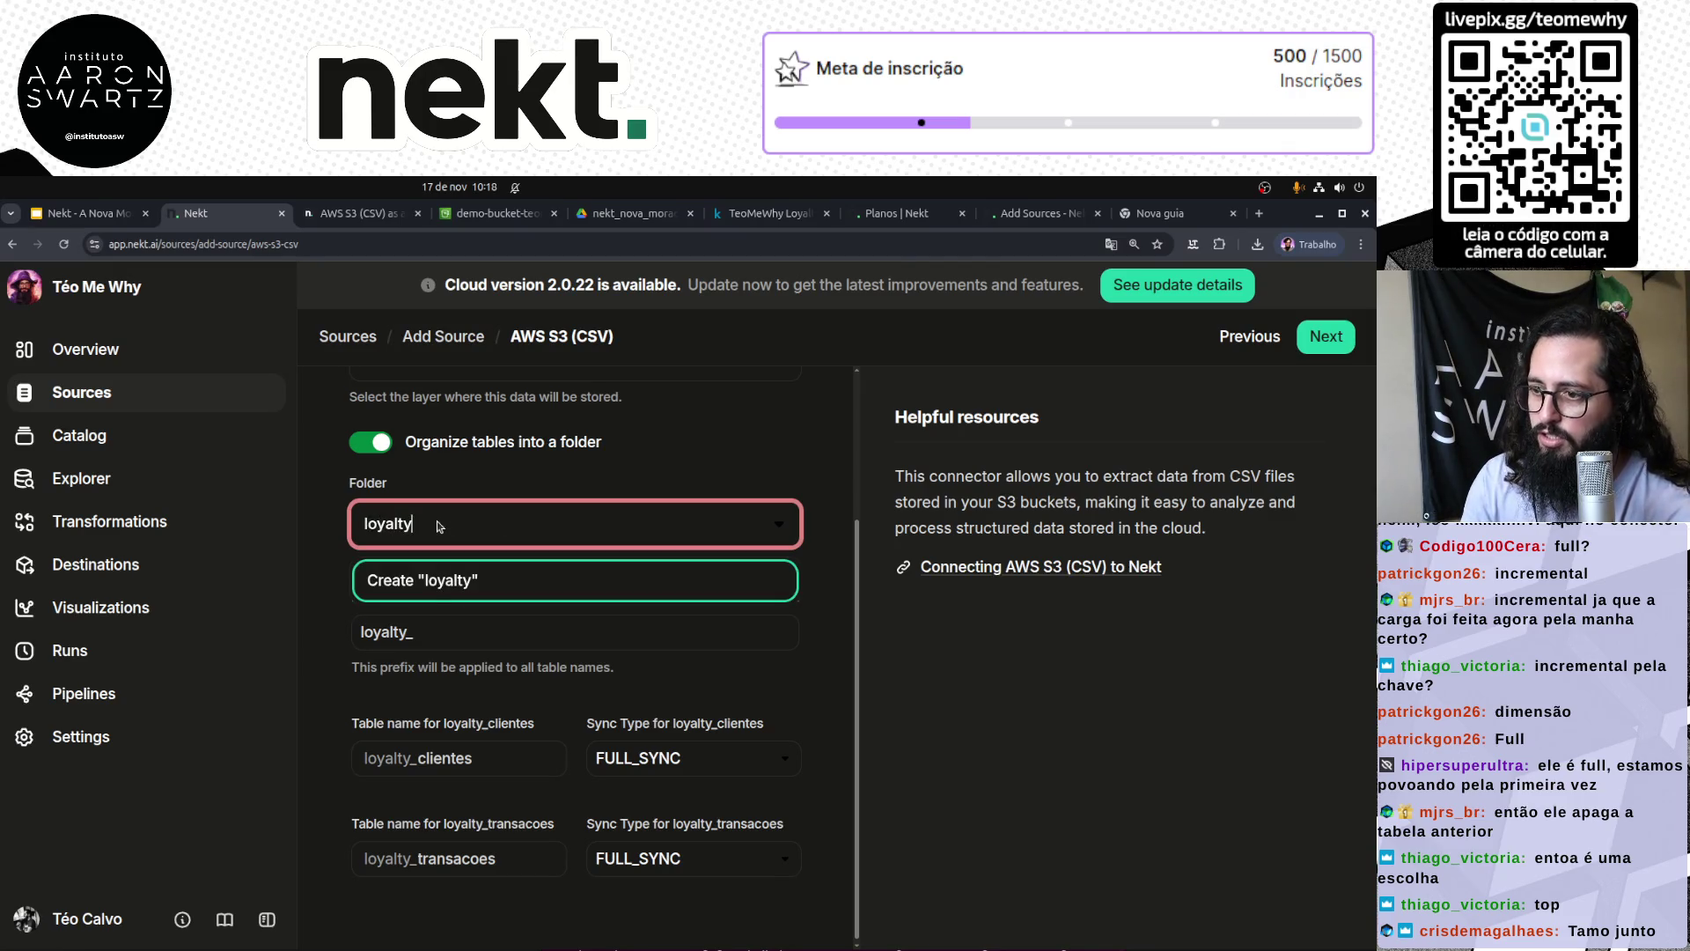
key("Return")
left_click(362, 672)
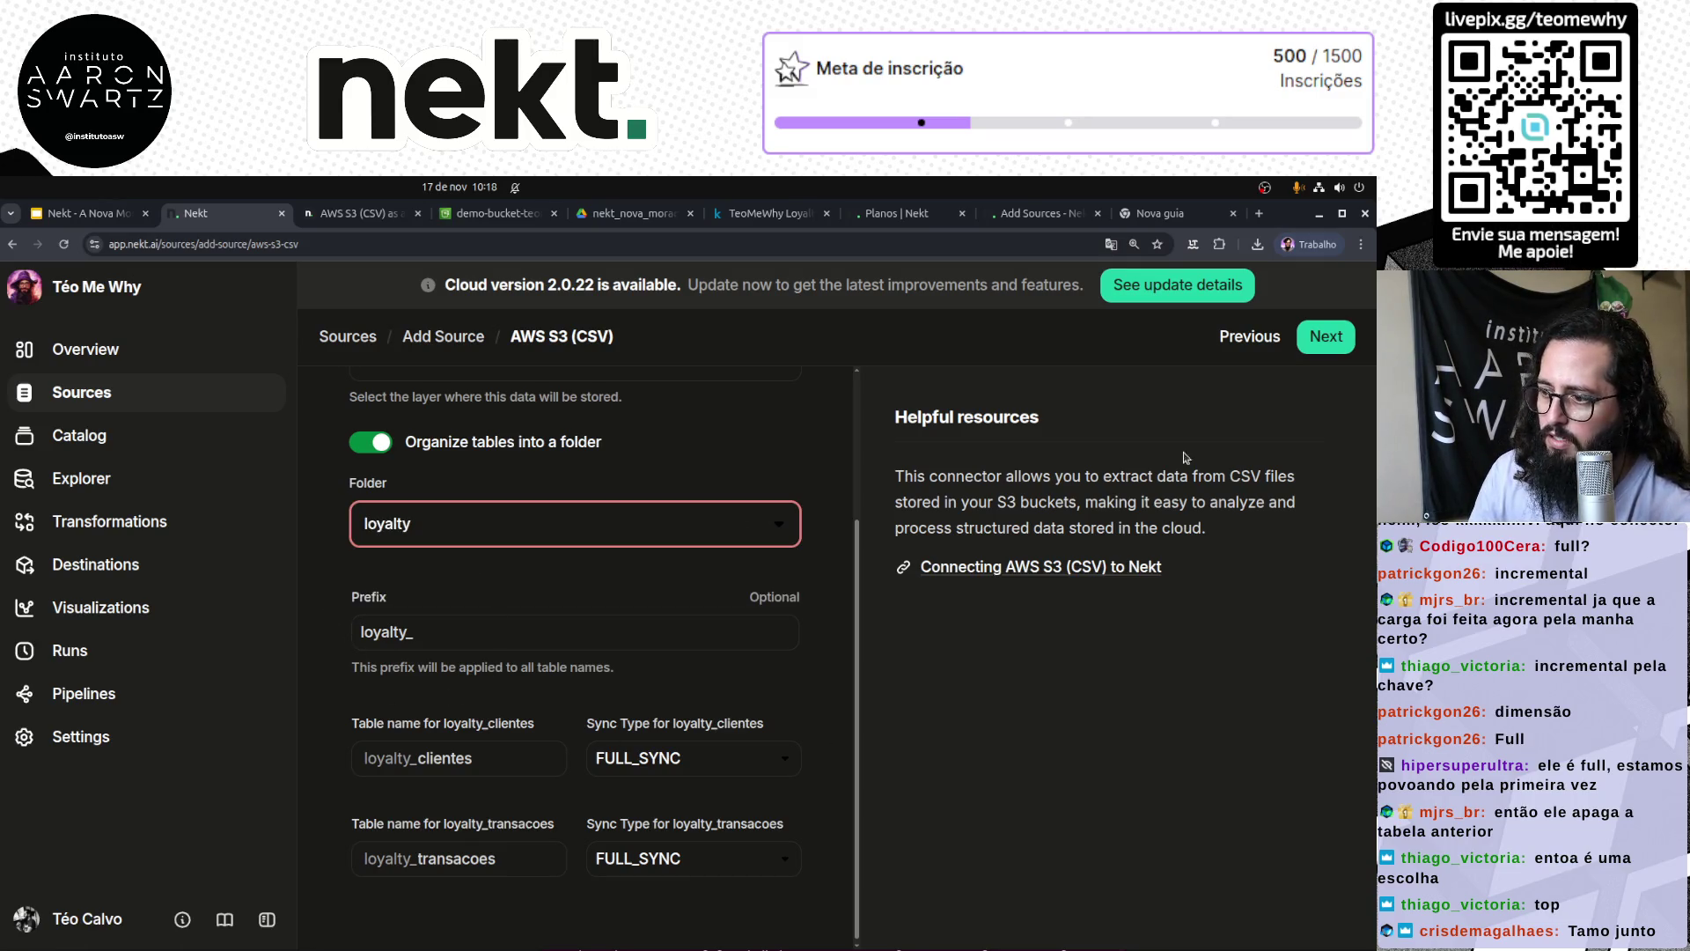
scroll(866, 581, "up", 3)
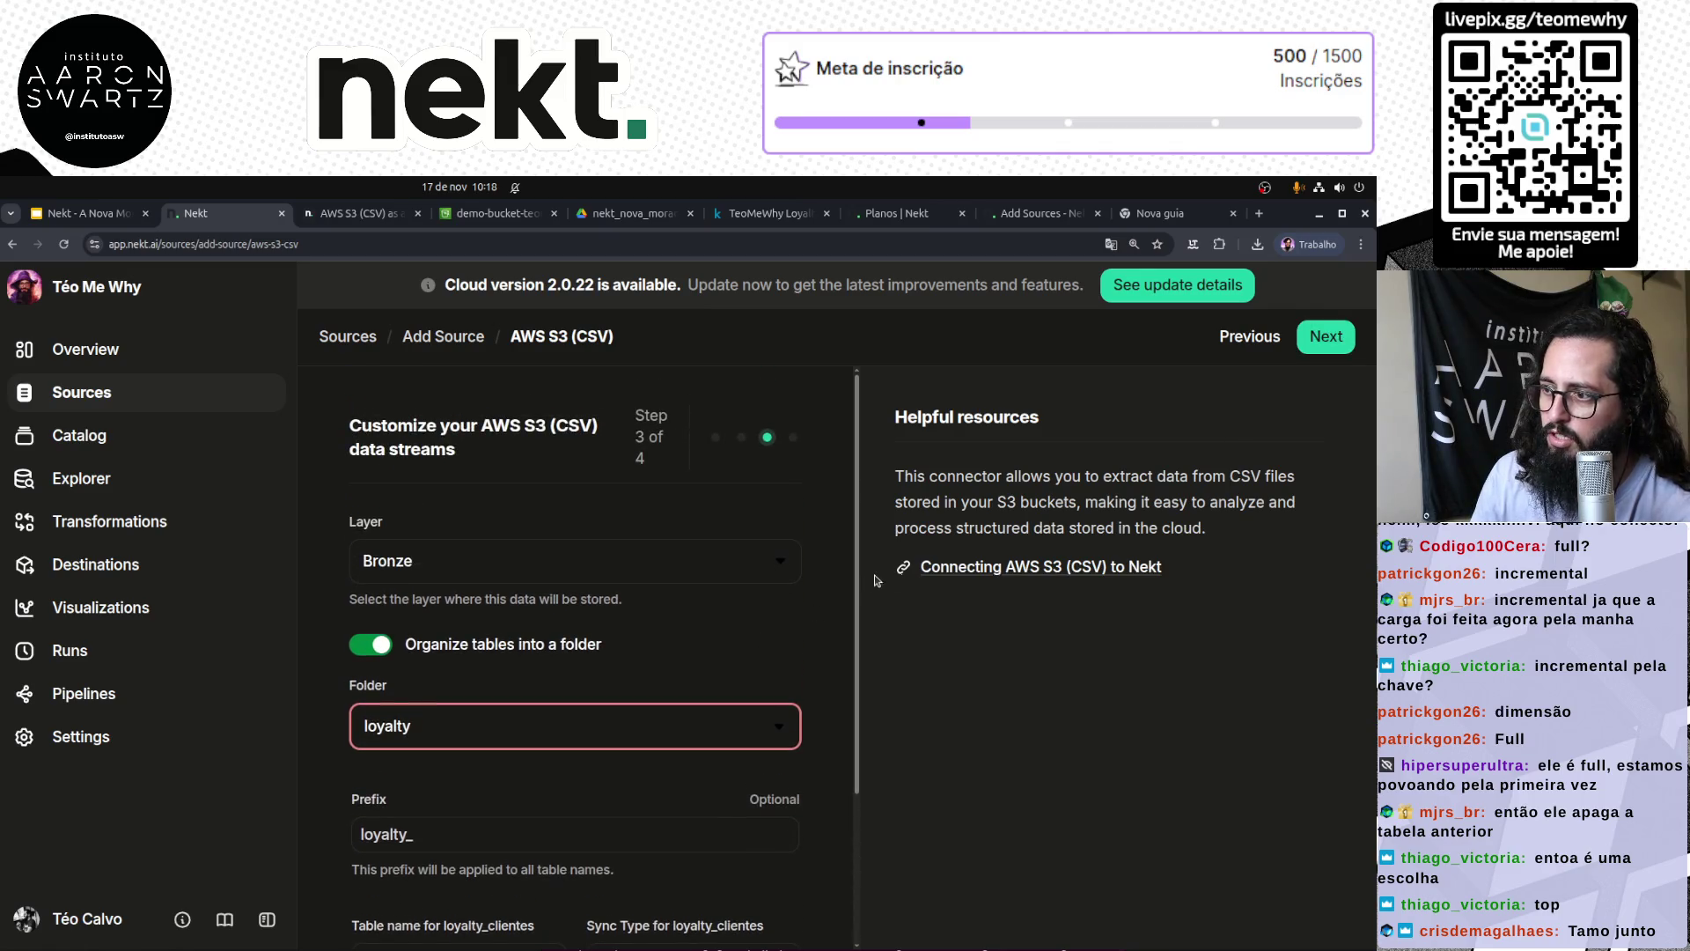
left_click(1325, 337)
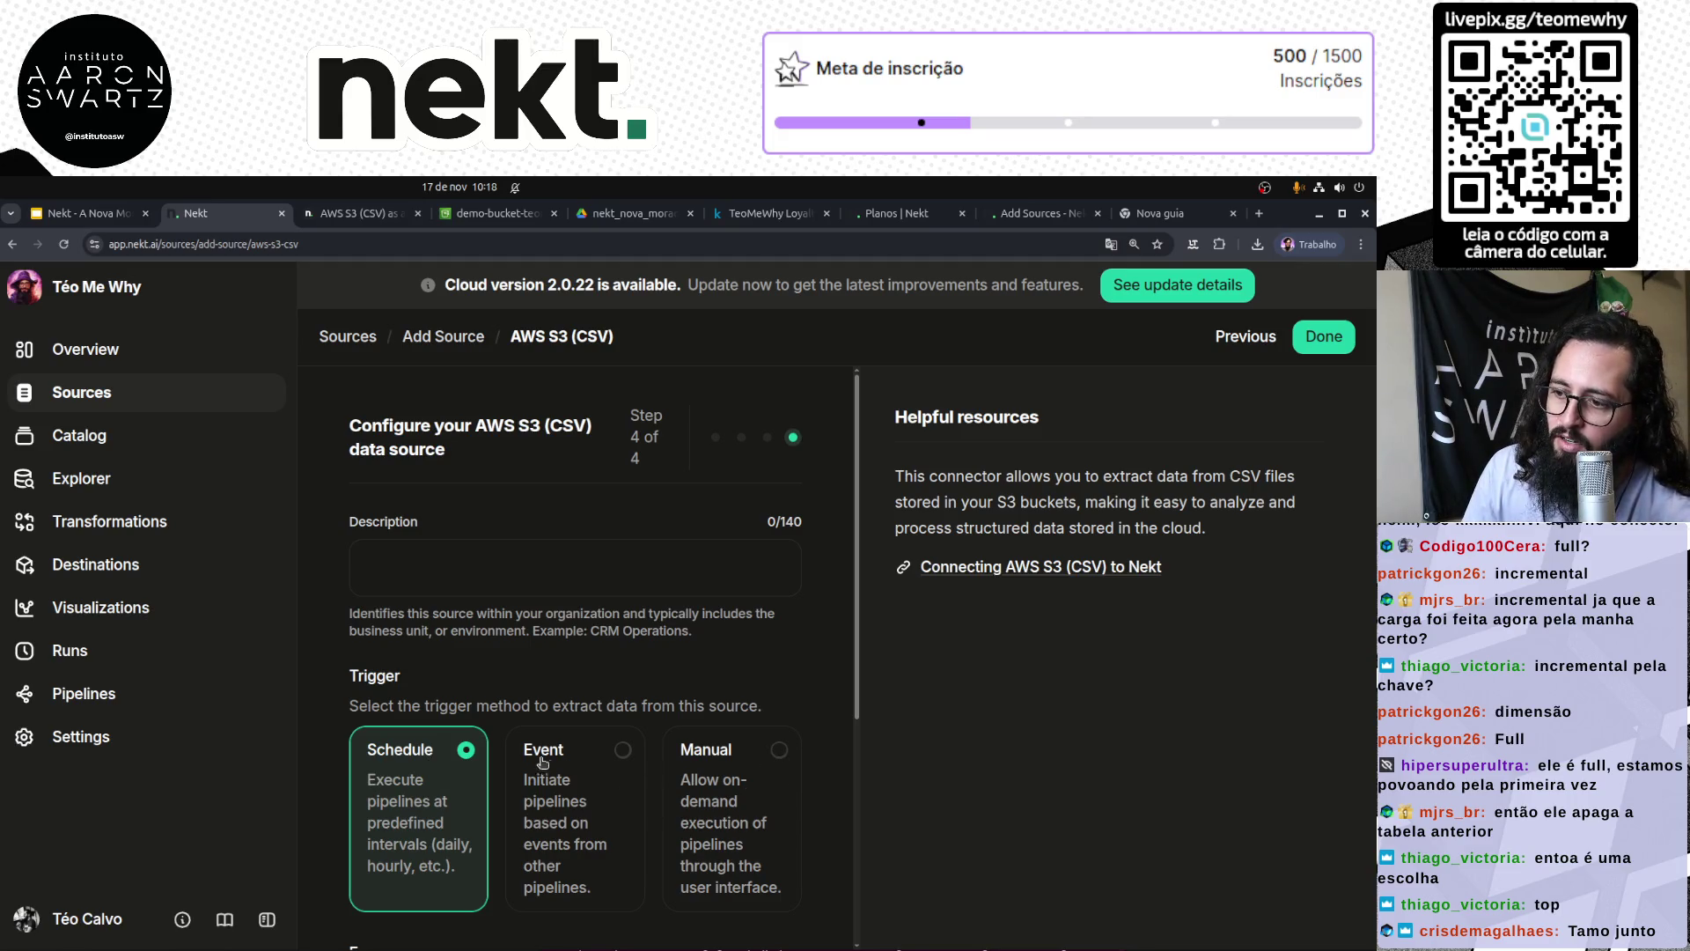
Step: Set a Manual trigger, describe it as 'Carga de dados do Loyalty', and finish creating the source
left_click(778, 757)
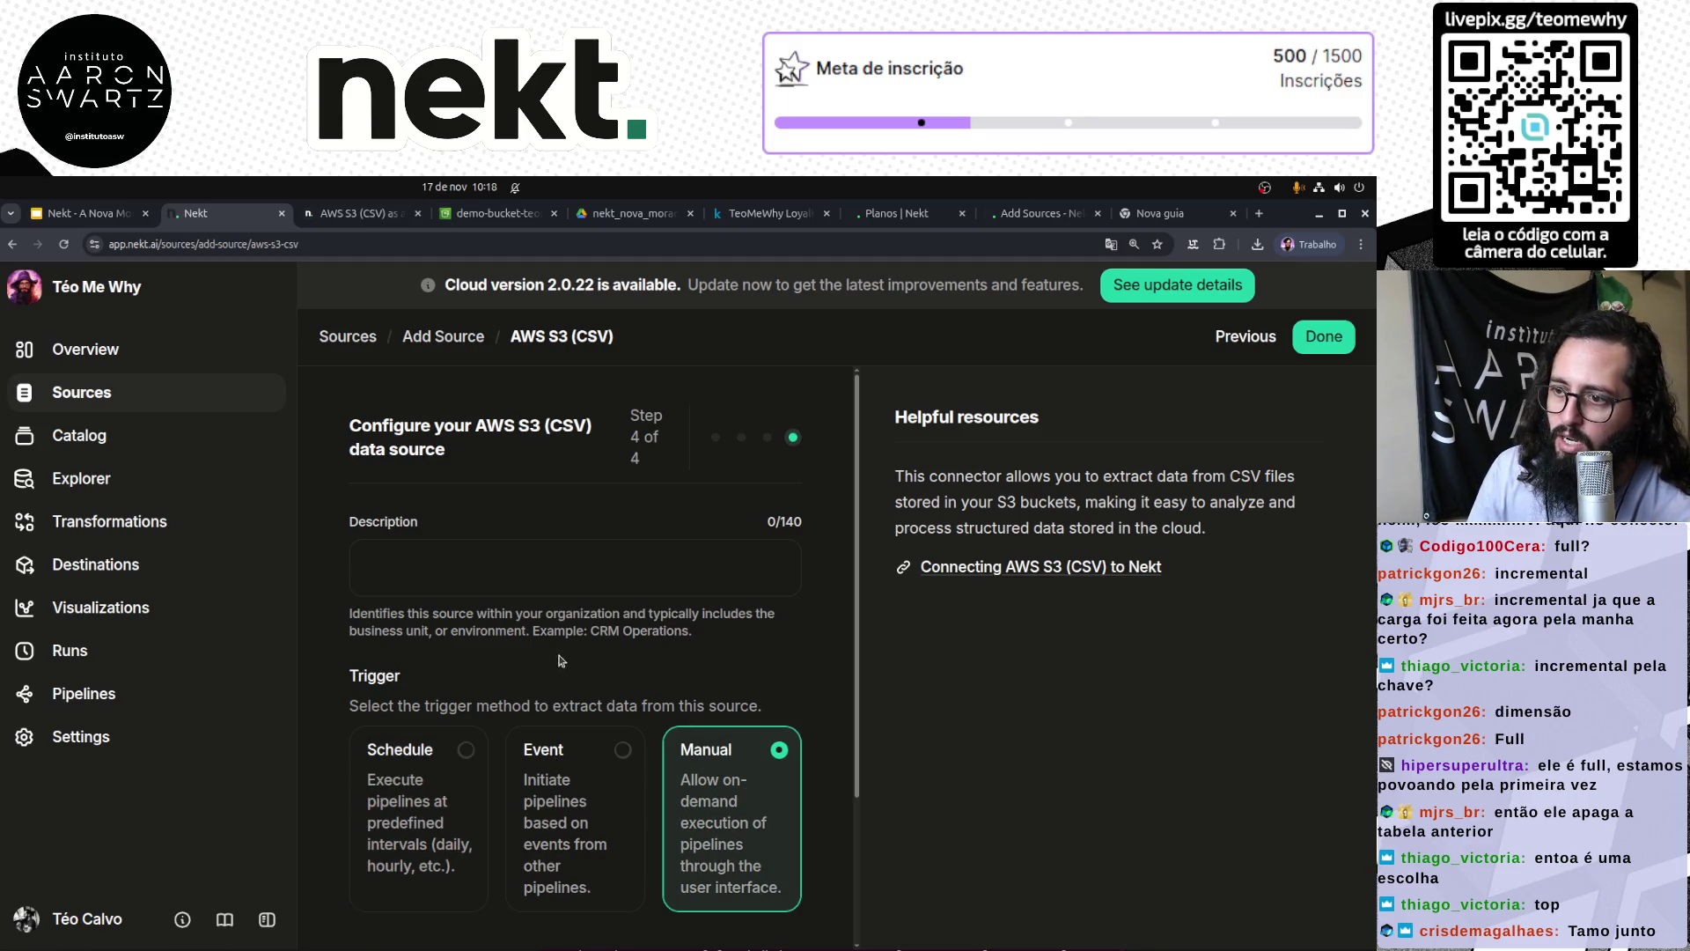
scroll(823, 655, "down", 2)
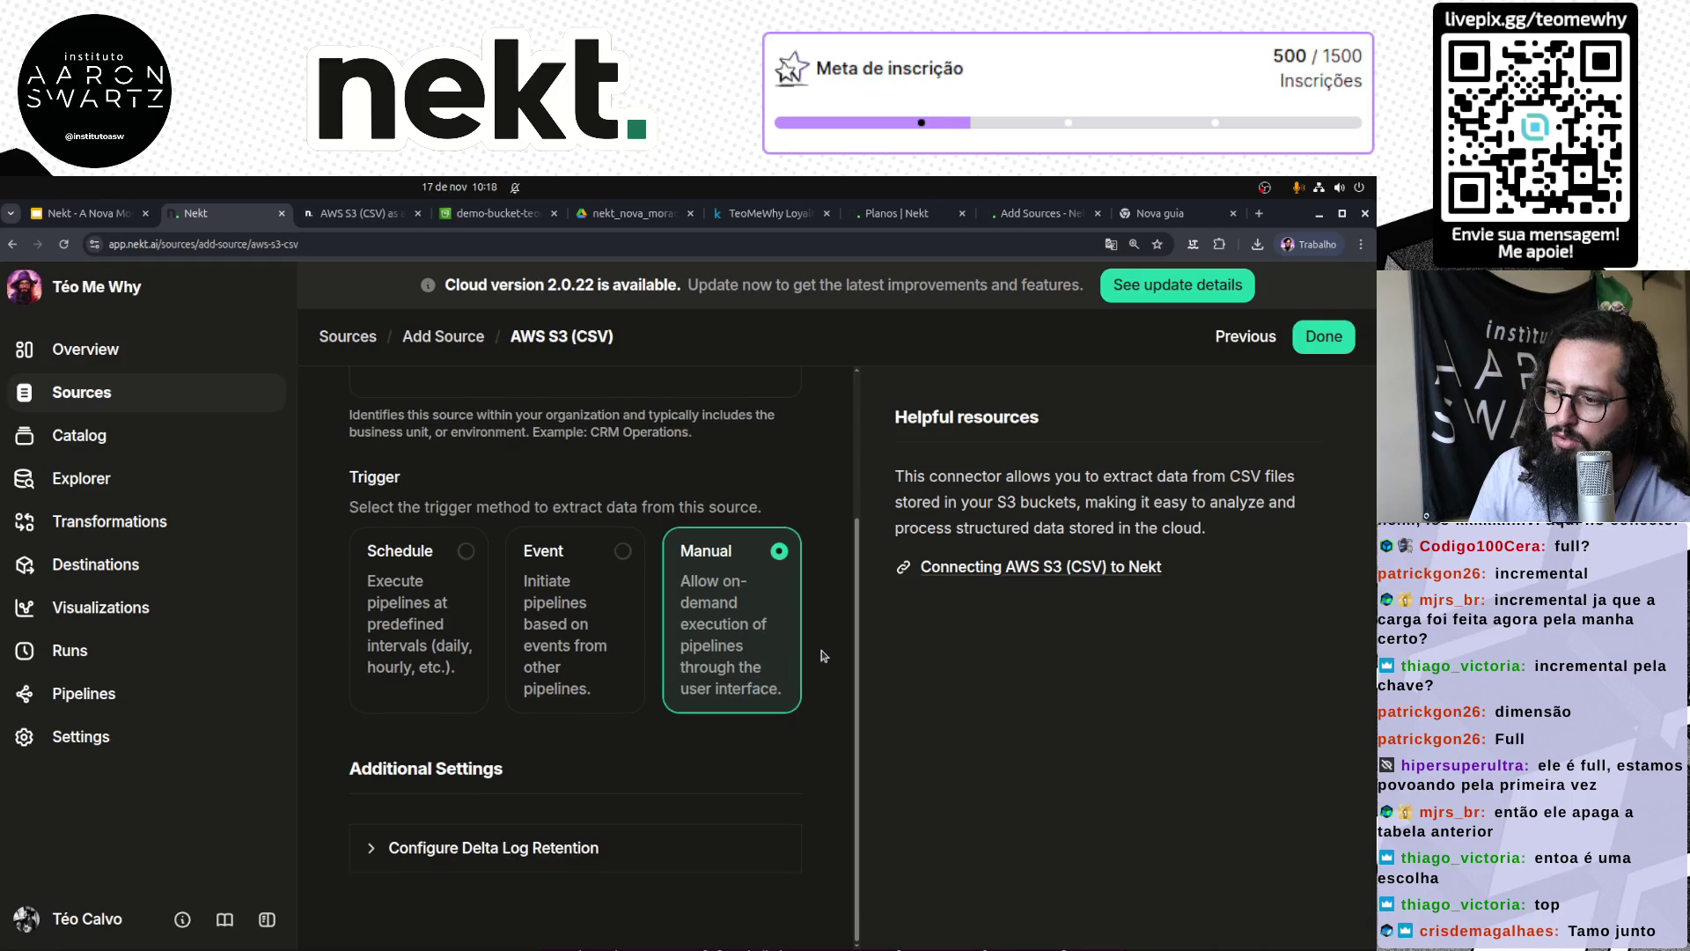
left_click(1323, 336)
scroll(508, 554, "up", 2)
left_click(604, 568)
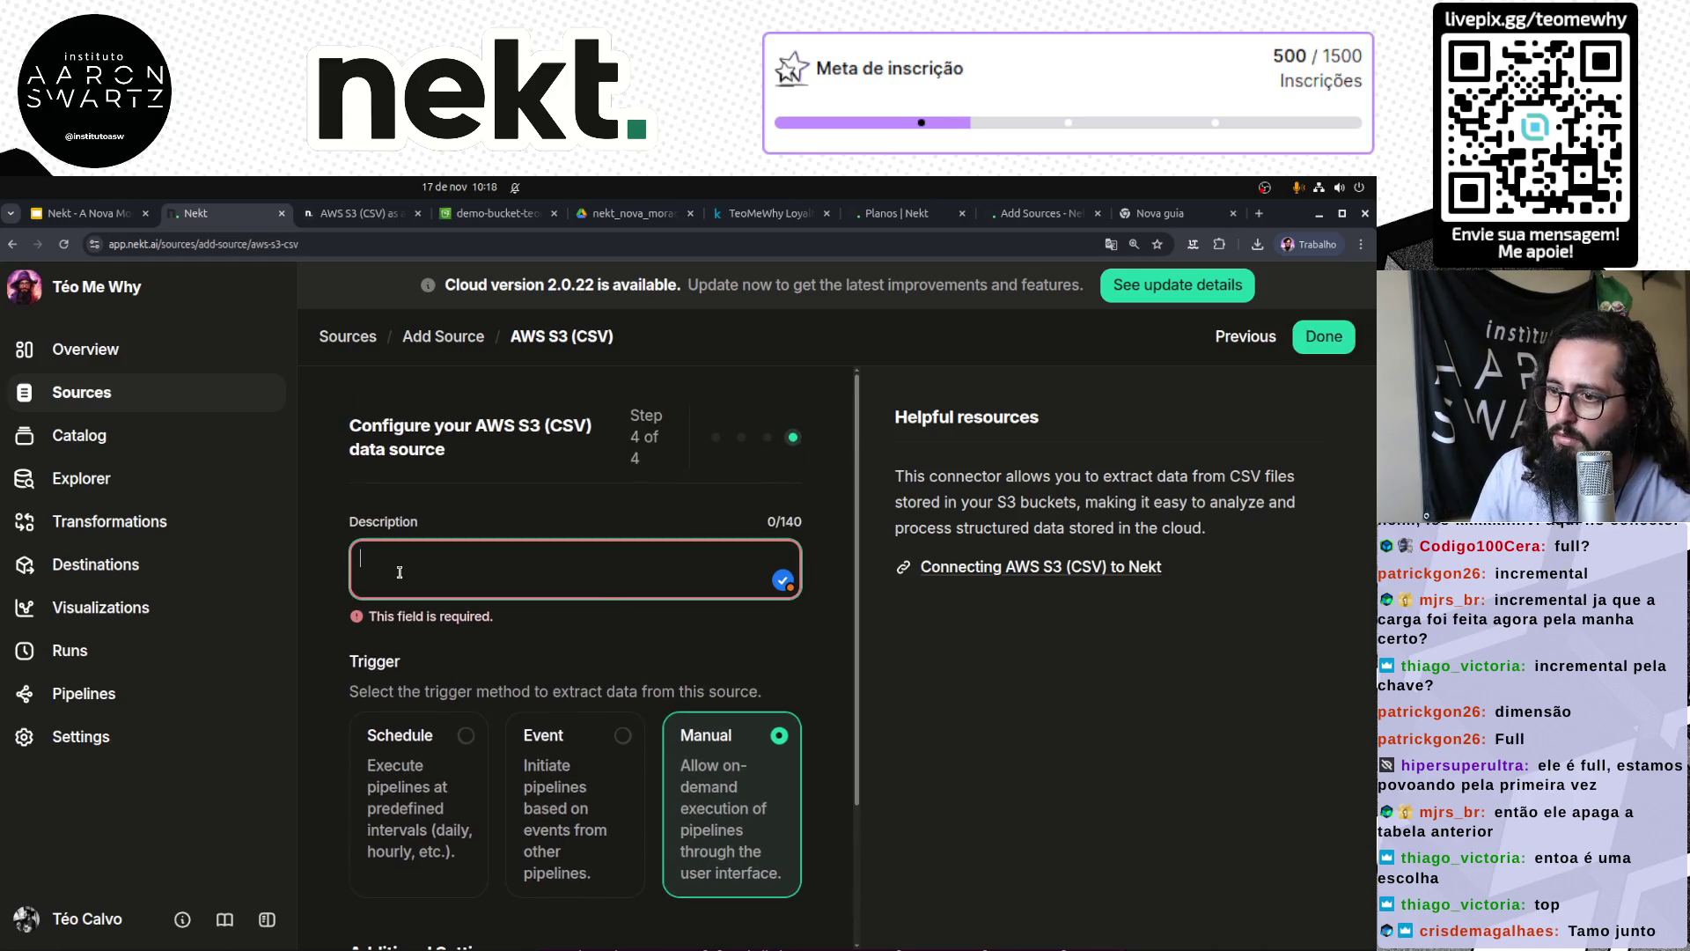
type("Carga")
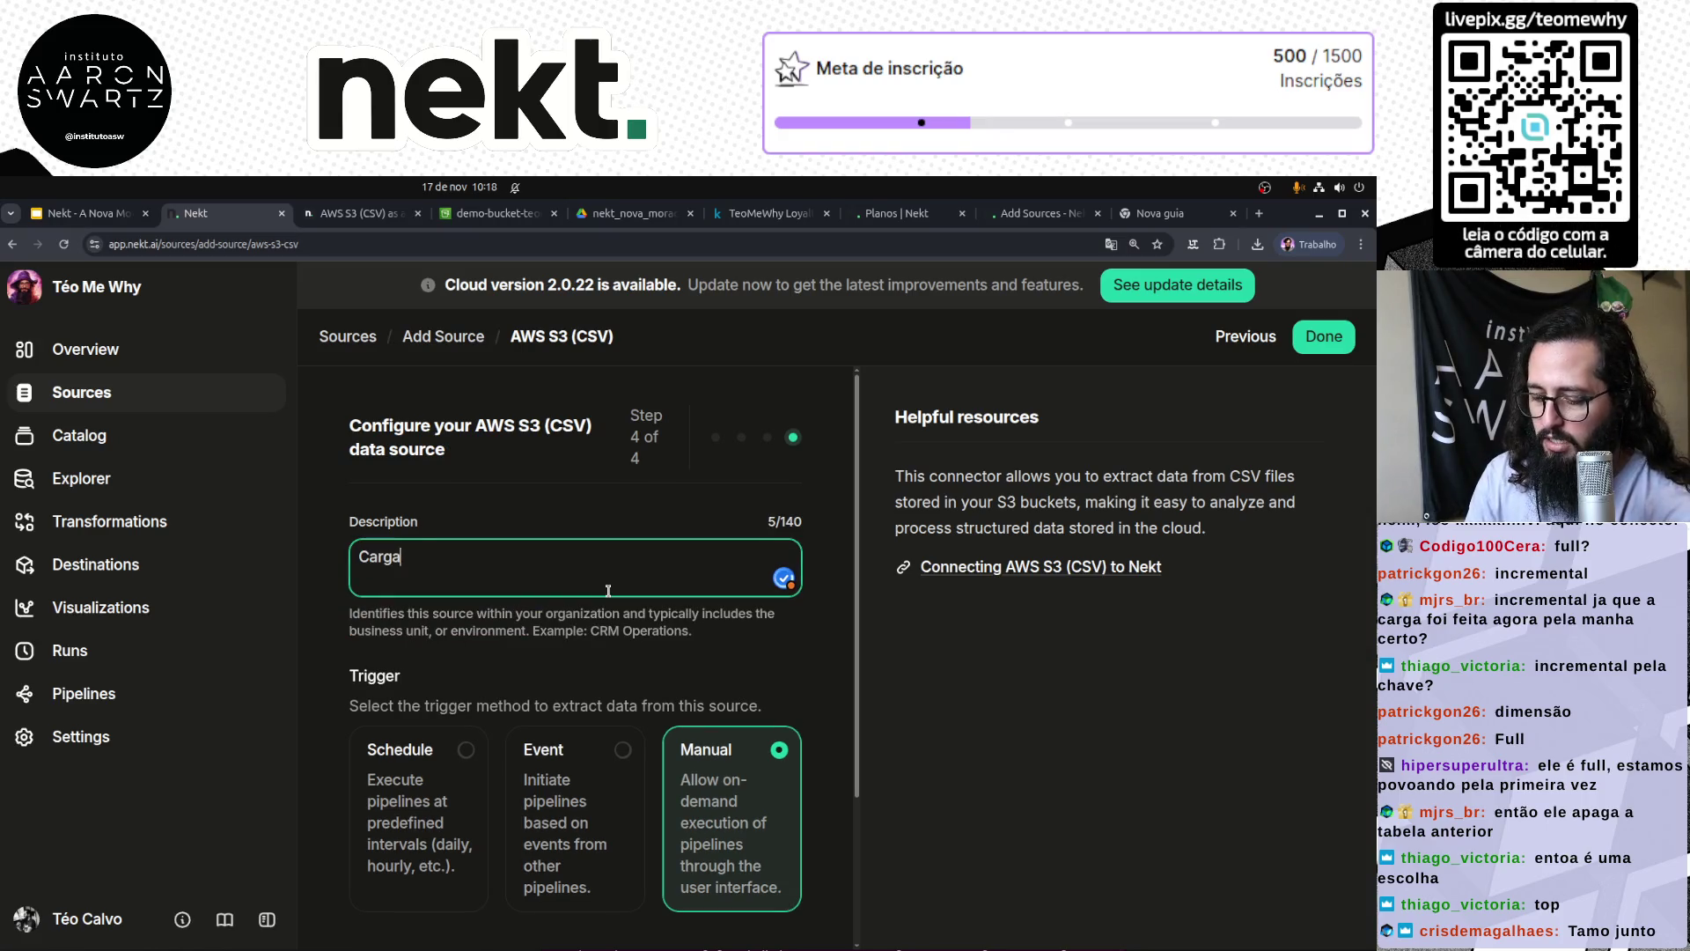
type(" de dados do Loyalty")
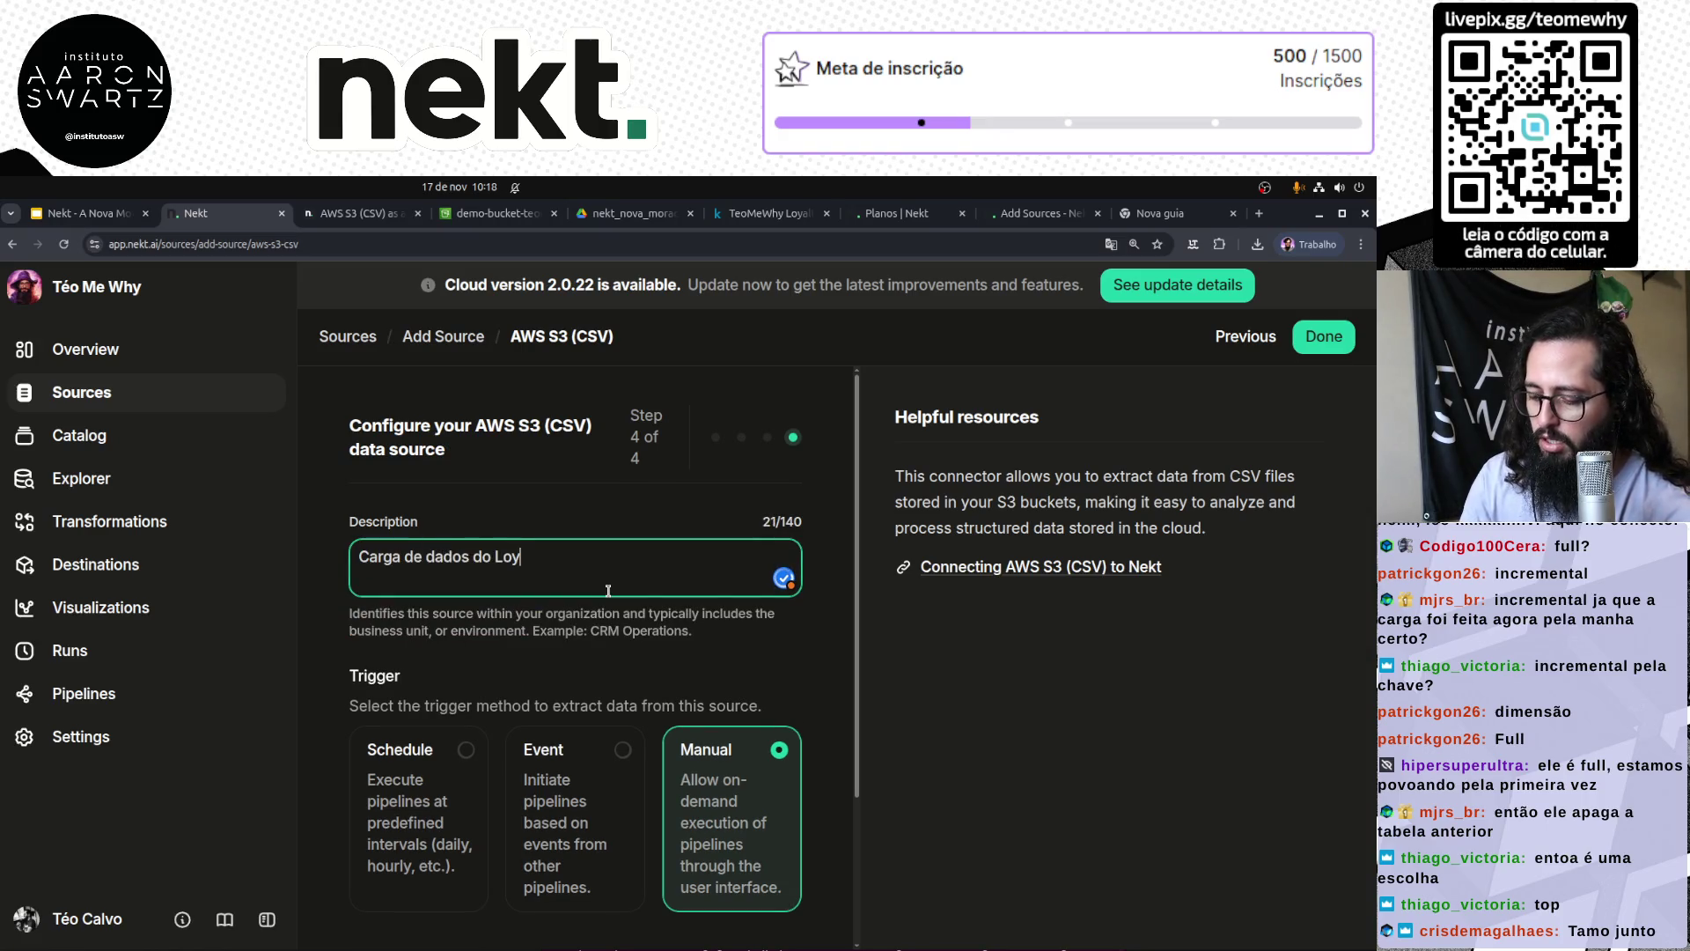
left_click(1323, 336)
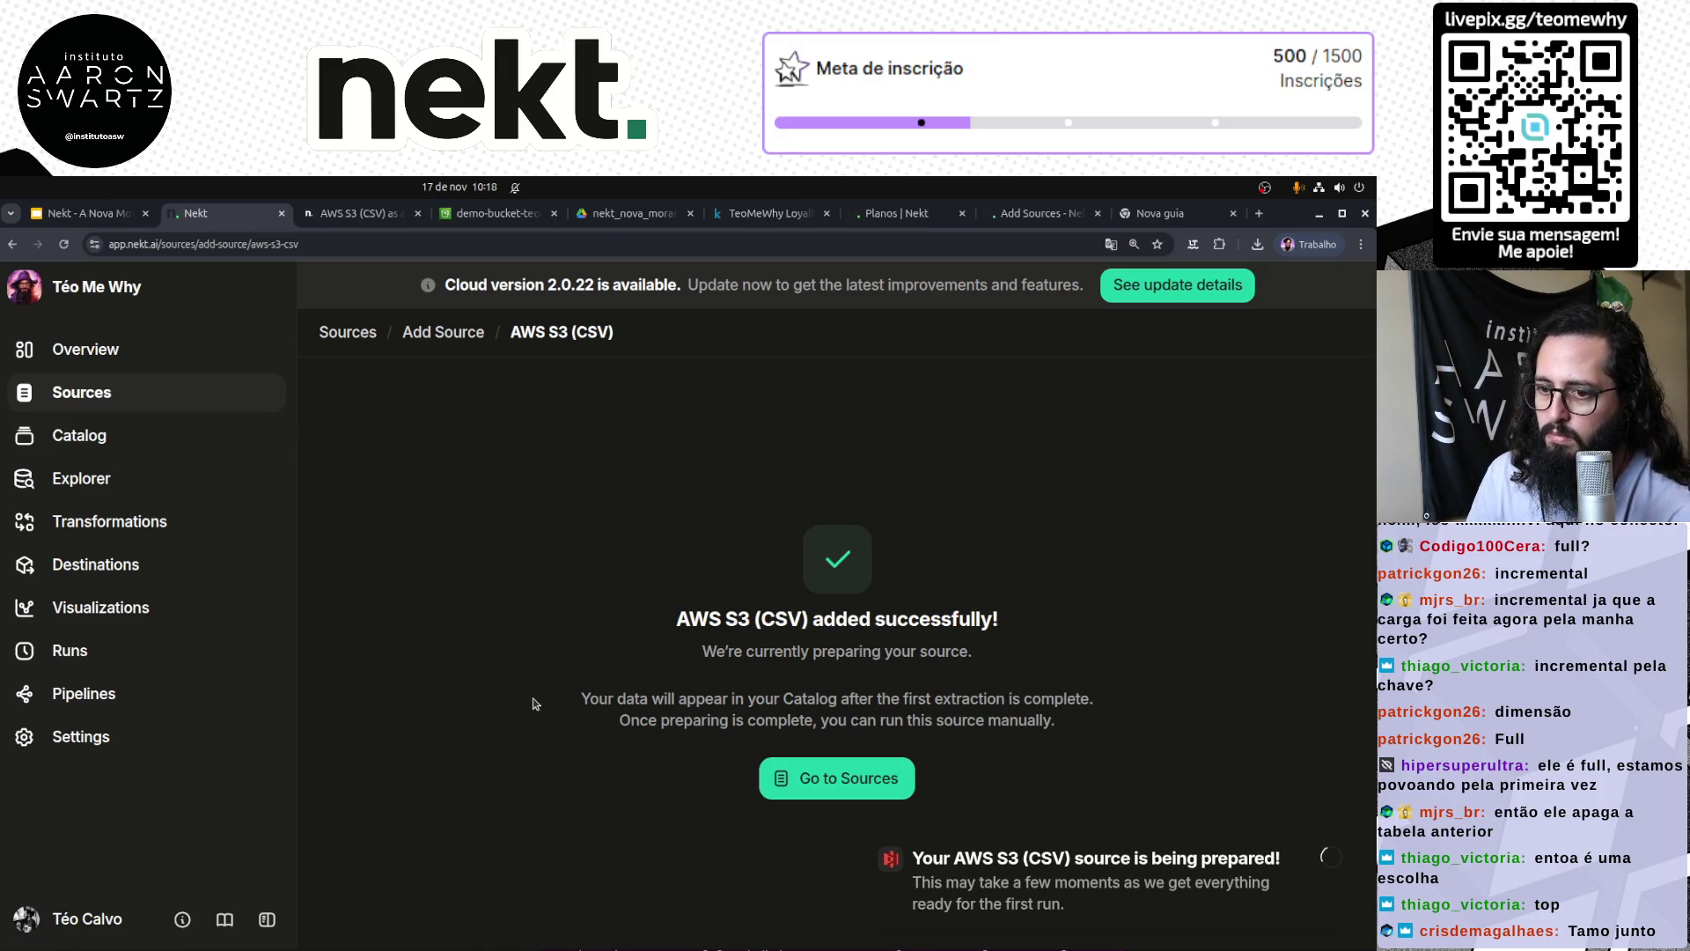
Step: Check aws-s3-csv-e2uA for new streams, then switch the source to Active
left_click(423, 485)
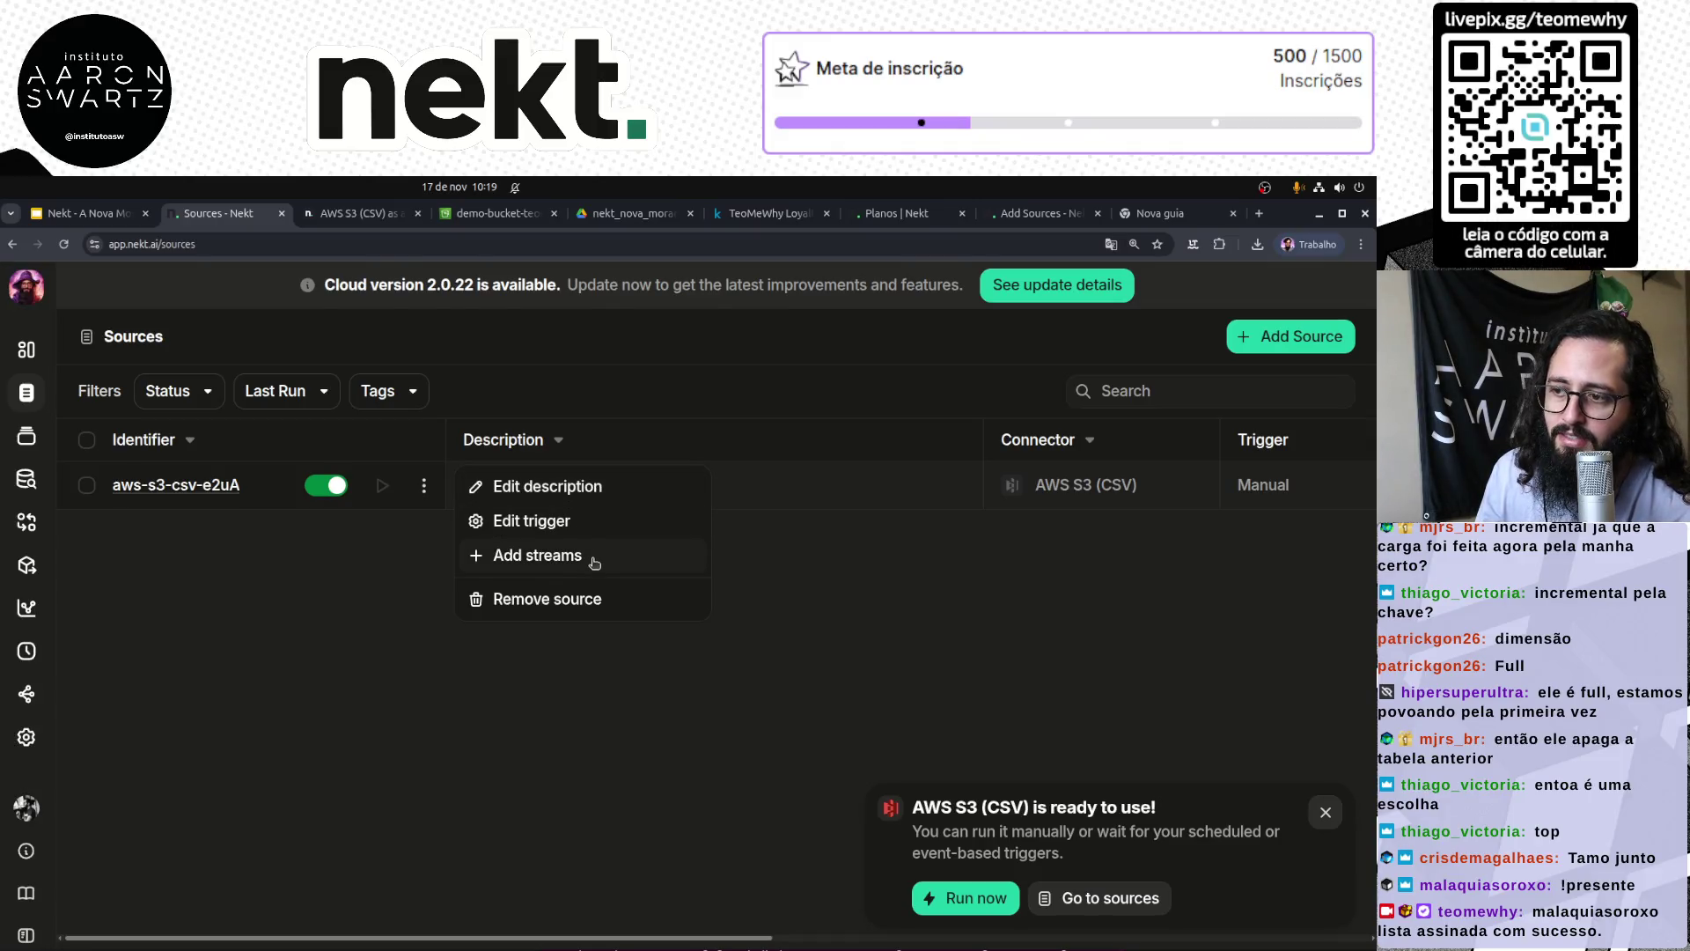
left_click(591, 563)
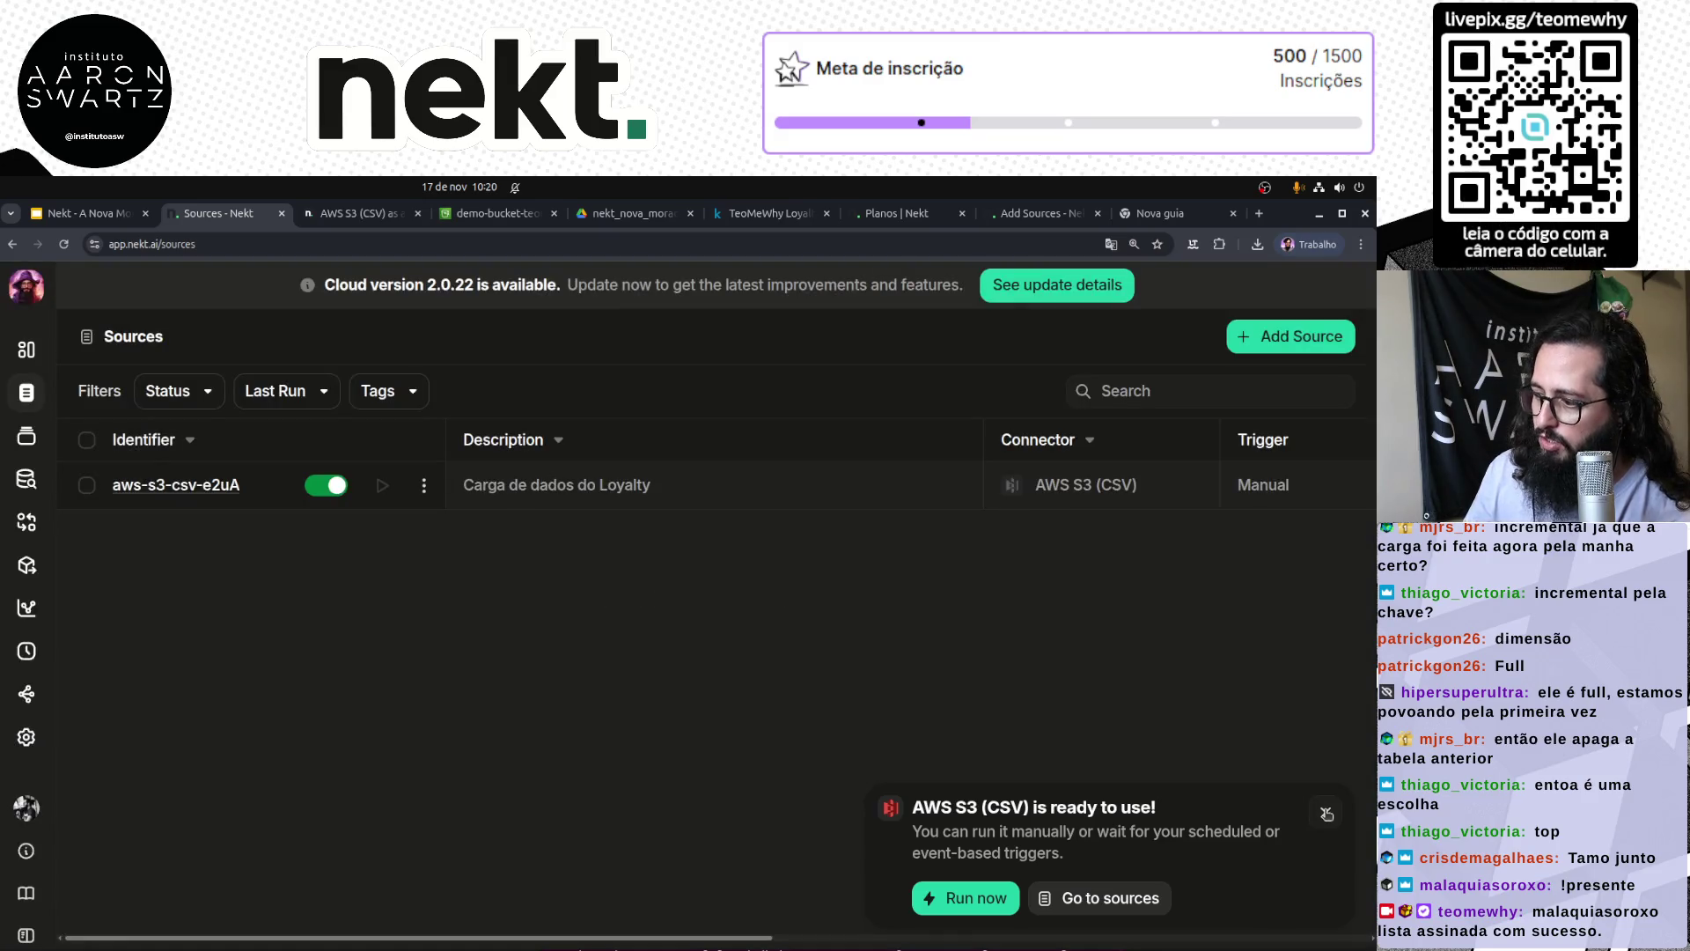
left_click(1314, 816)
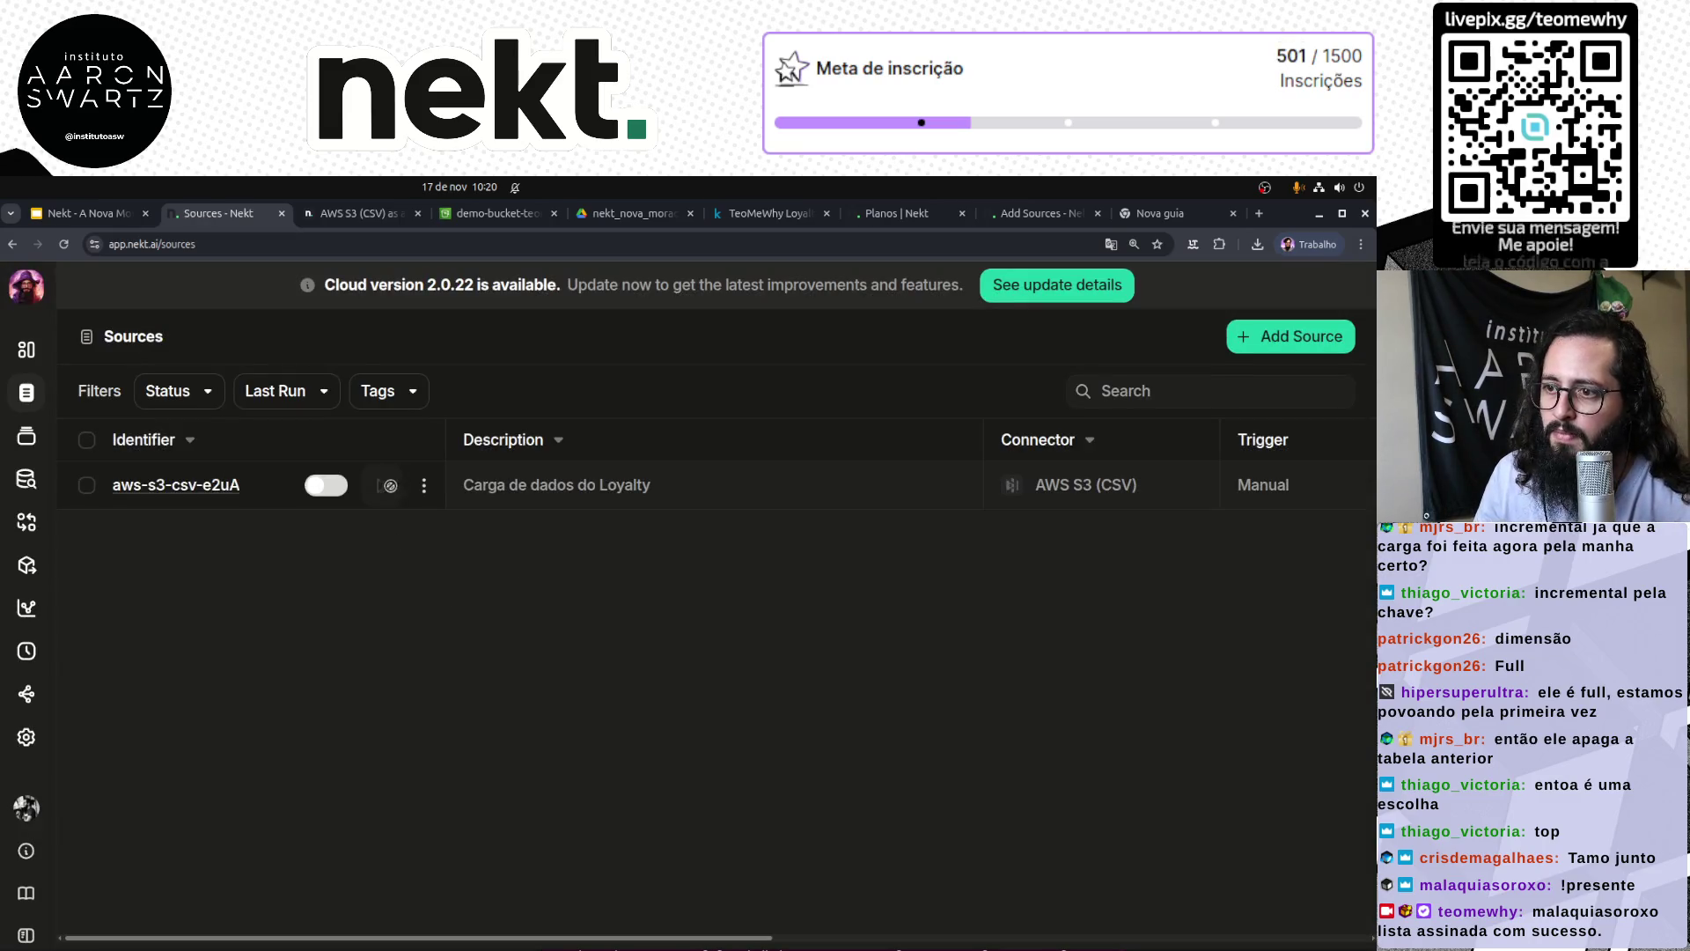
left_click(324, 482)
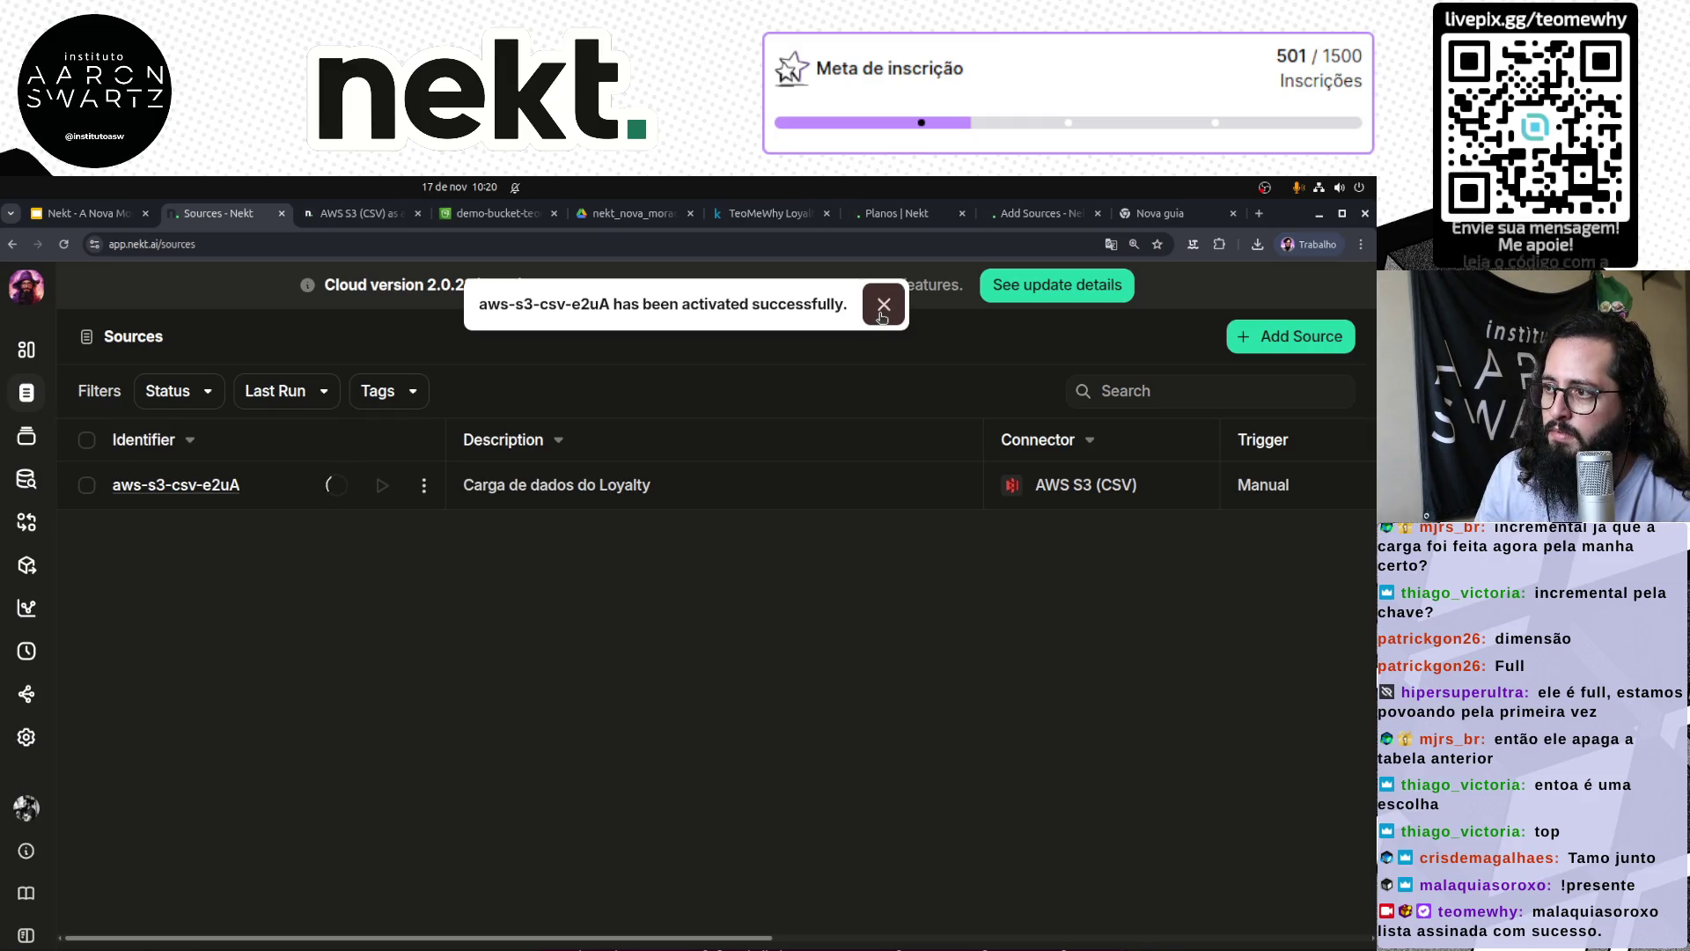
left_click(882, 305)
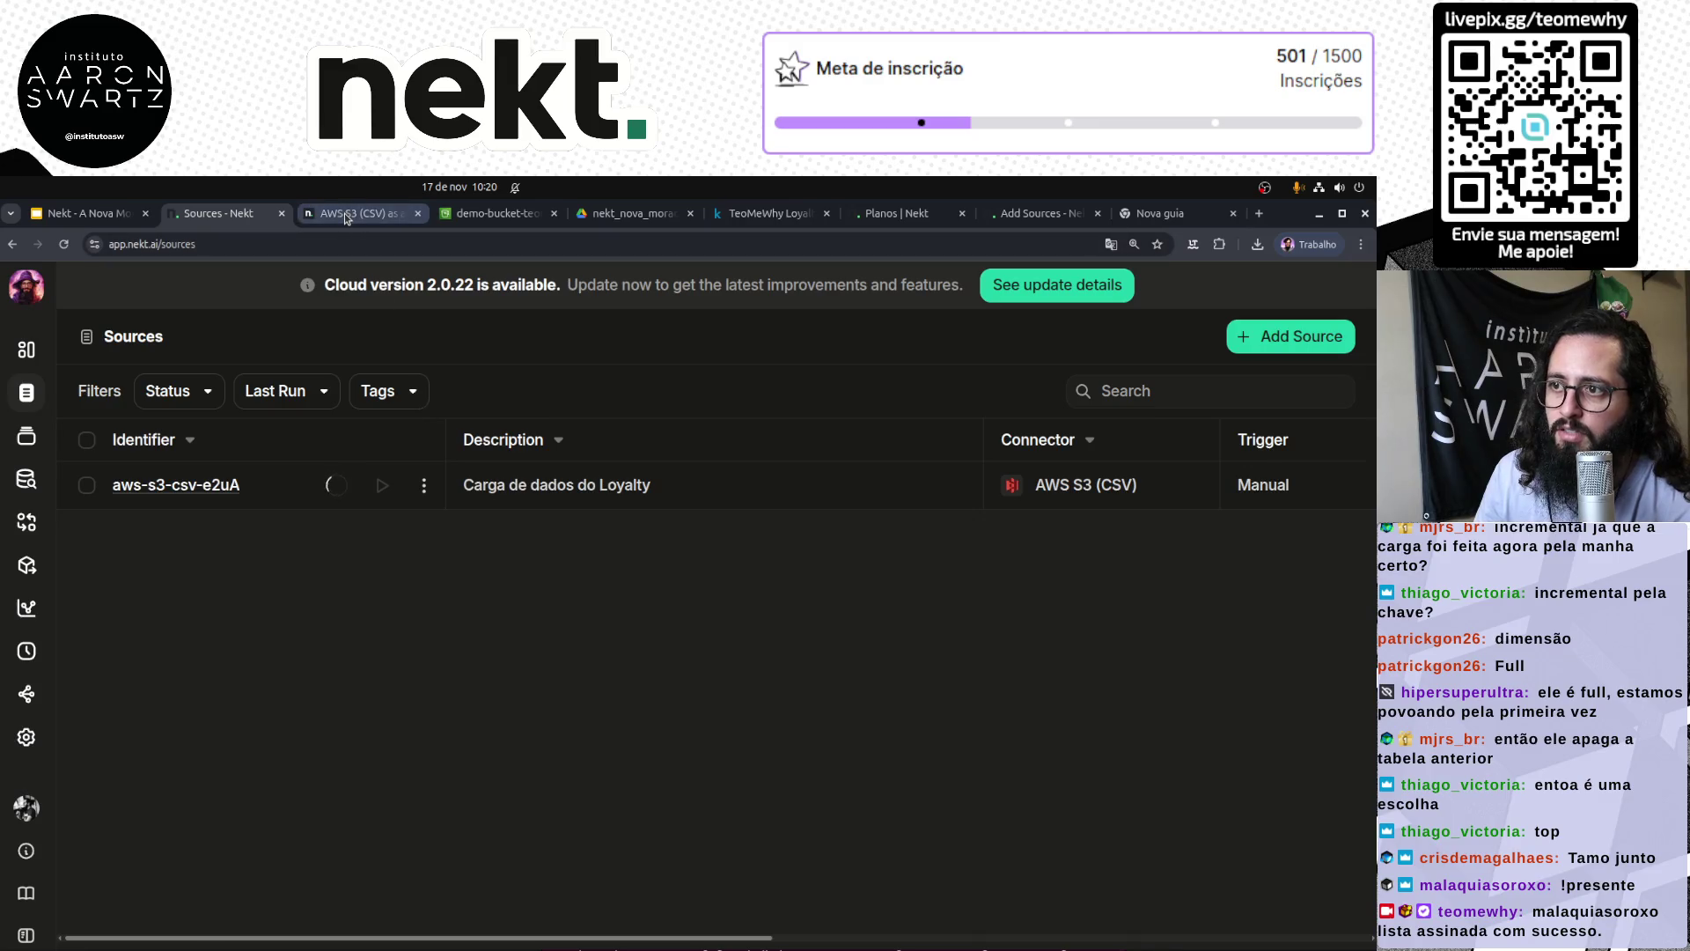
Step: Open aws-s3-csv-e2uA's details and confirm Add streams finds nothing beyond the two loyalty streams
left_click(202, 485)
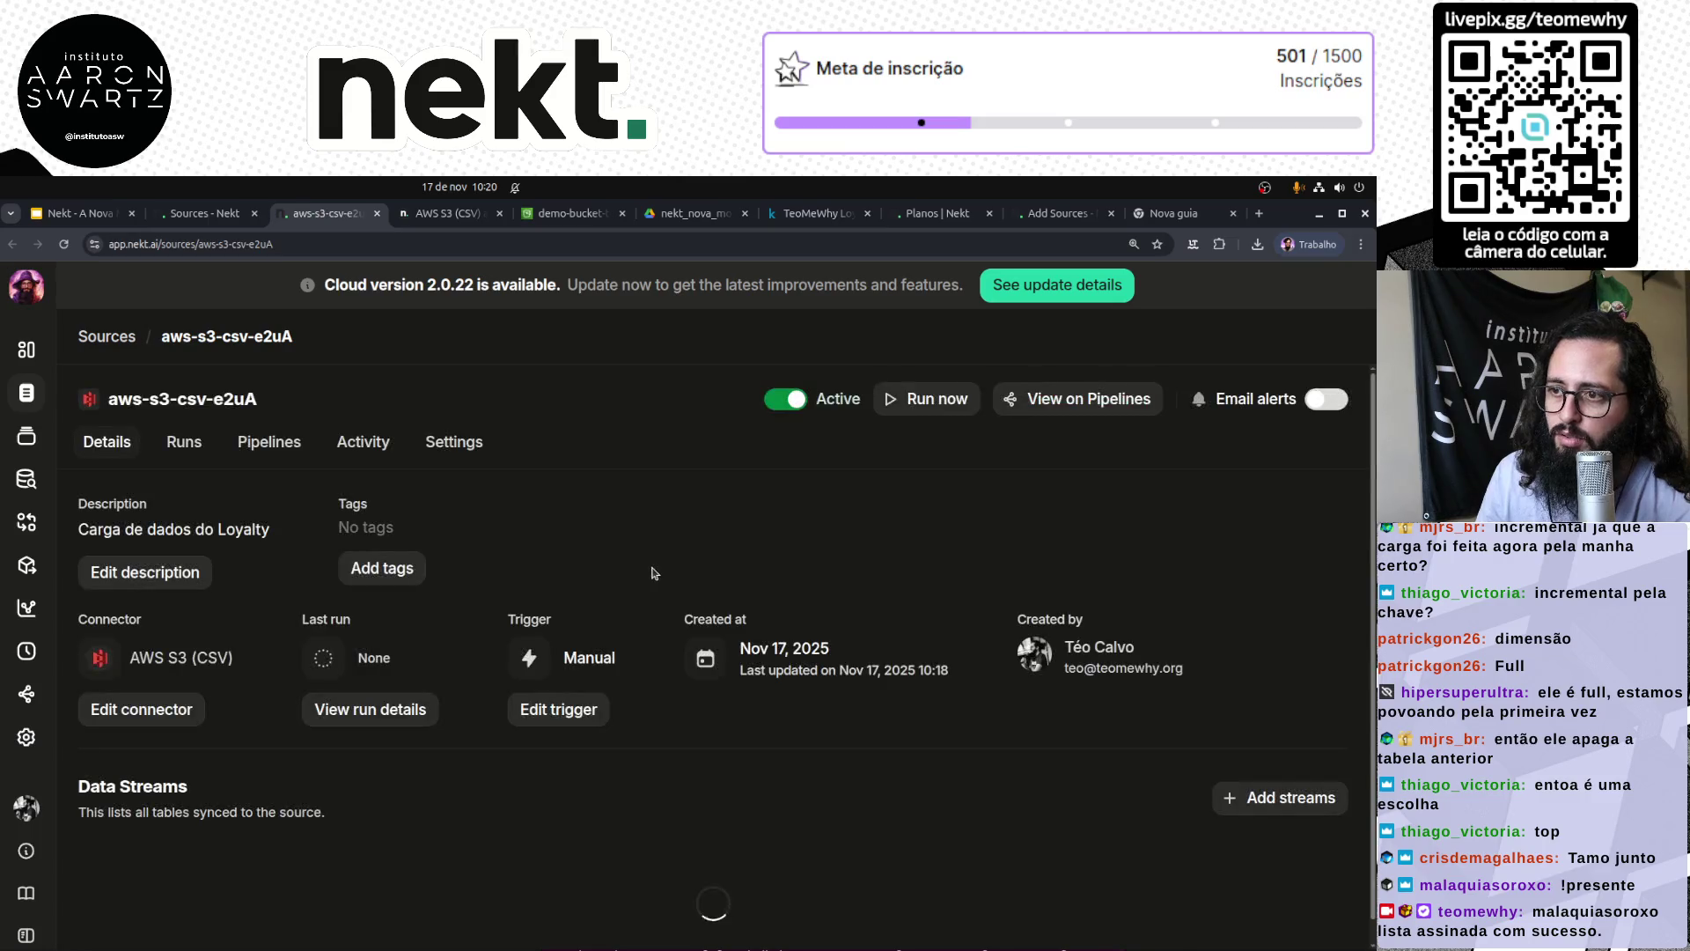
scroll(417, 765, "down", 1)
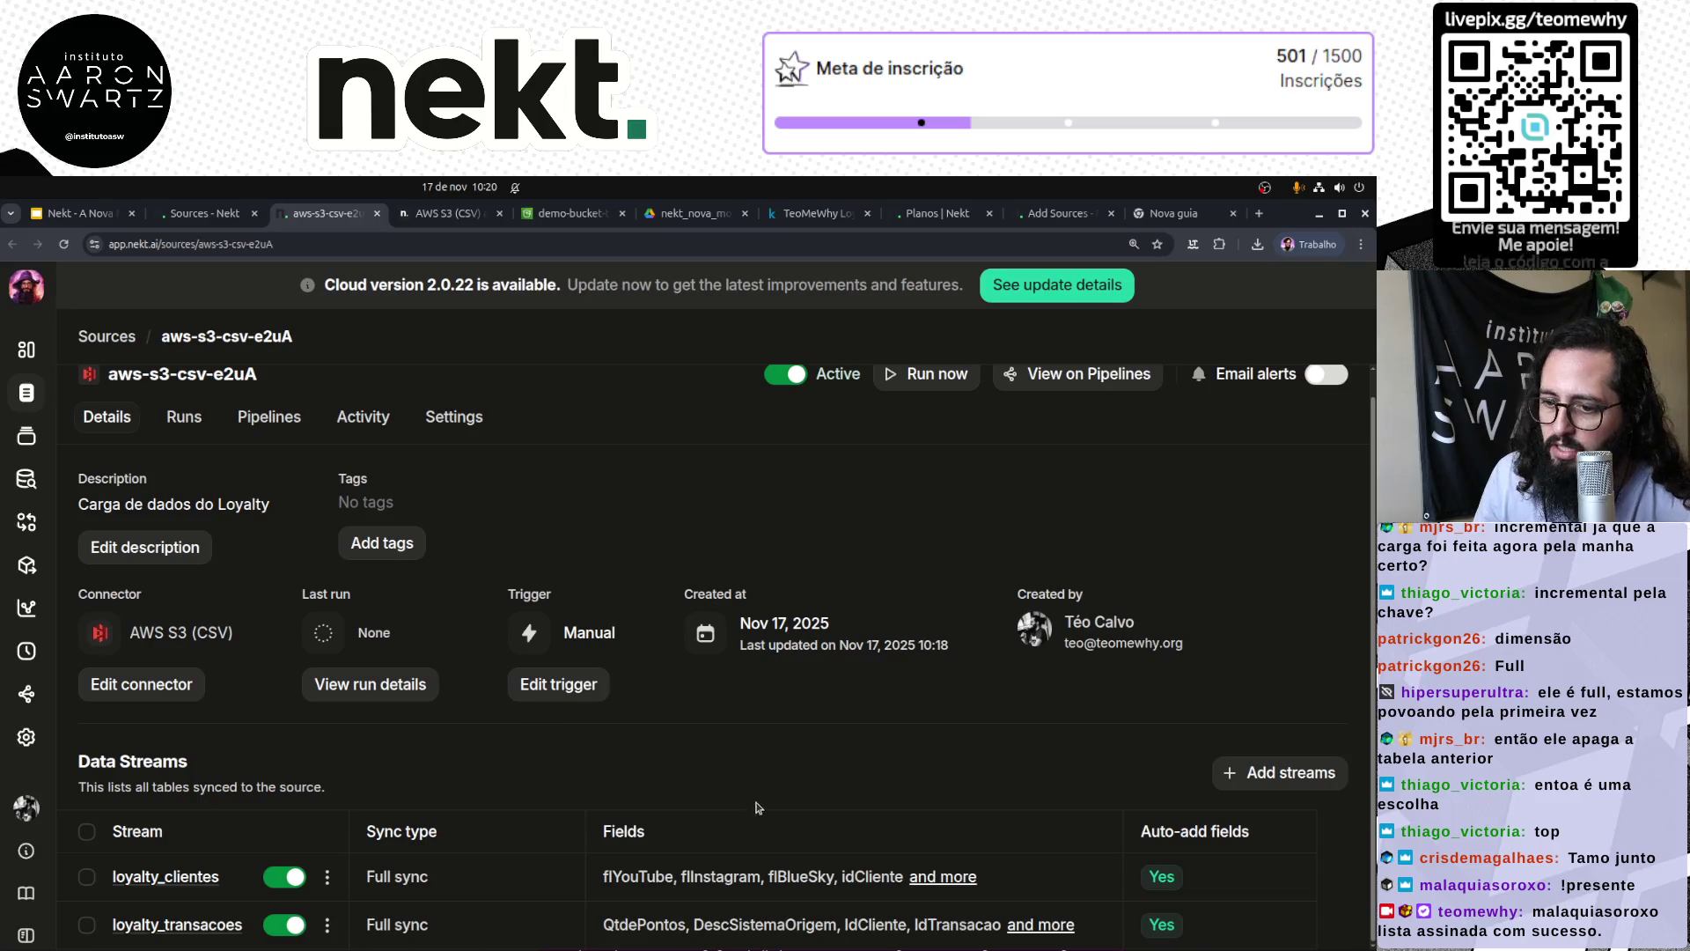
key("ctrl+minus")
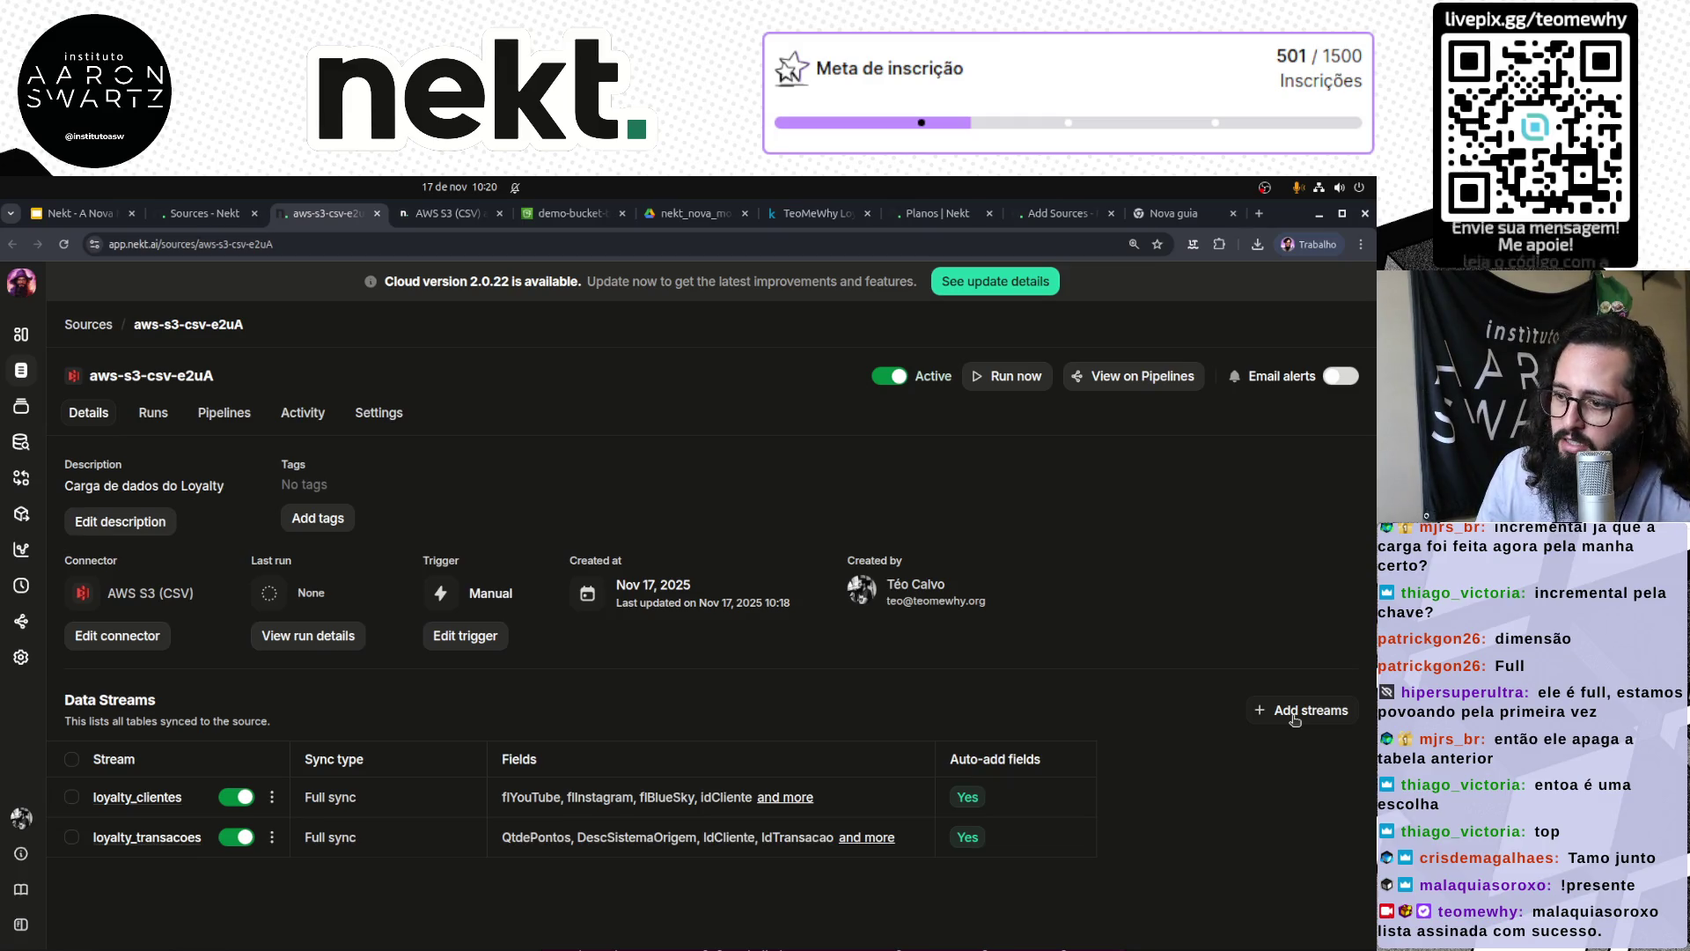
key("ctrl+plus")
key("ctrl+plus")
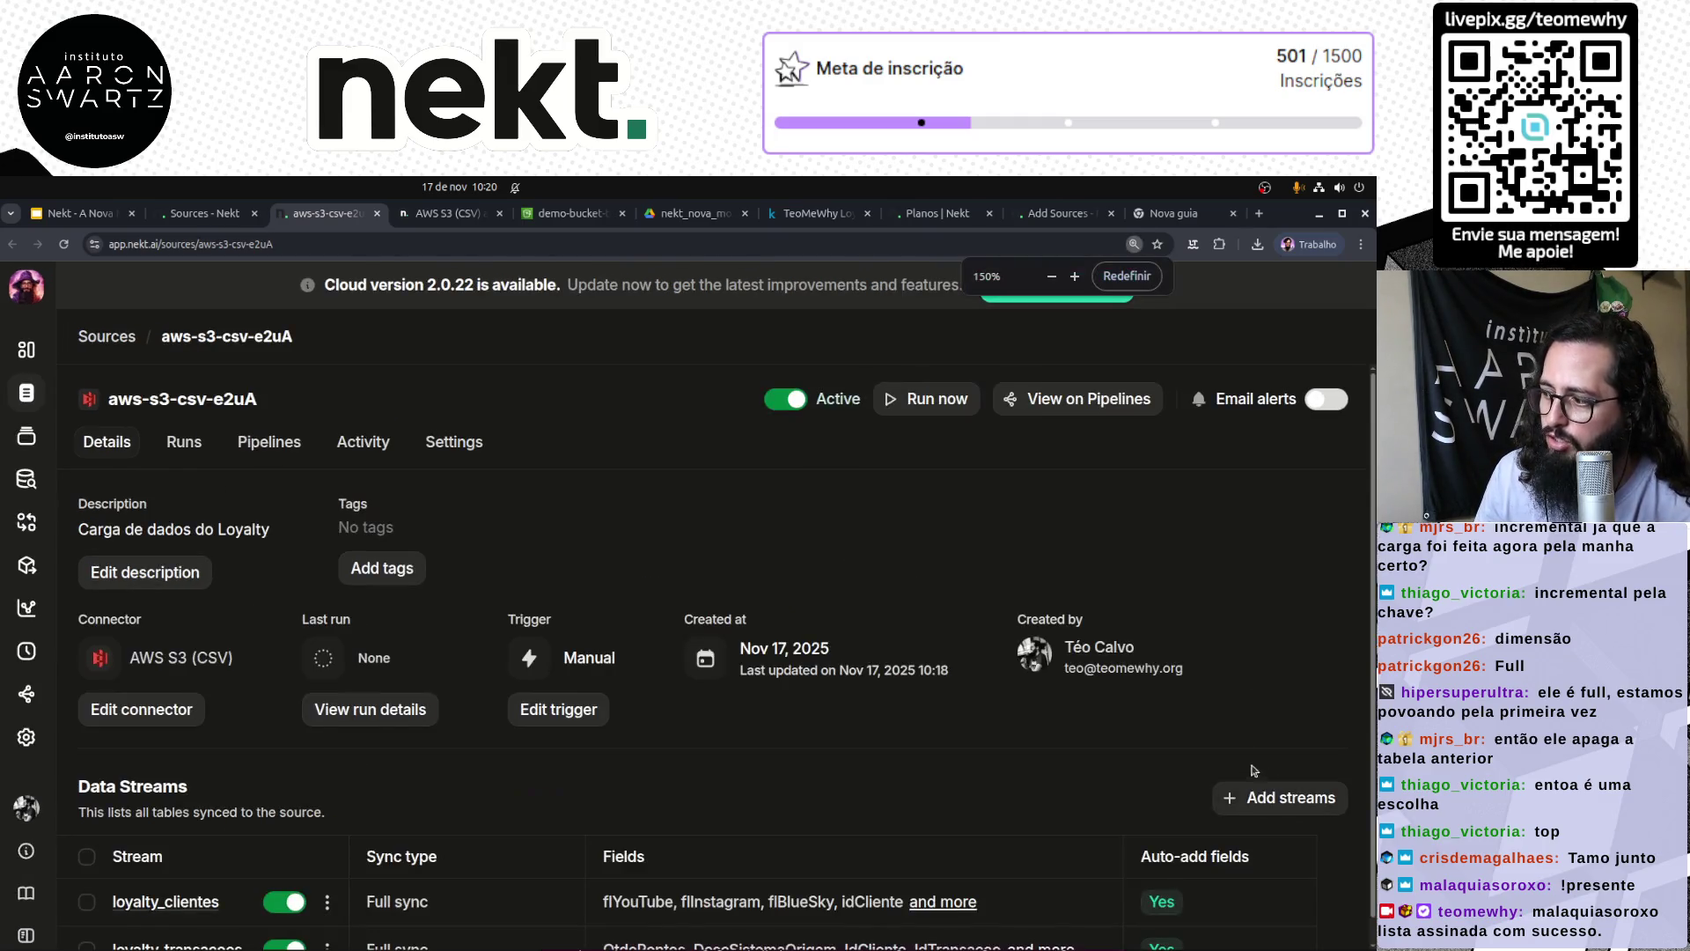
left_click(1280, 775)
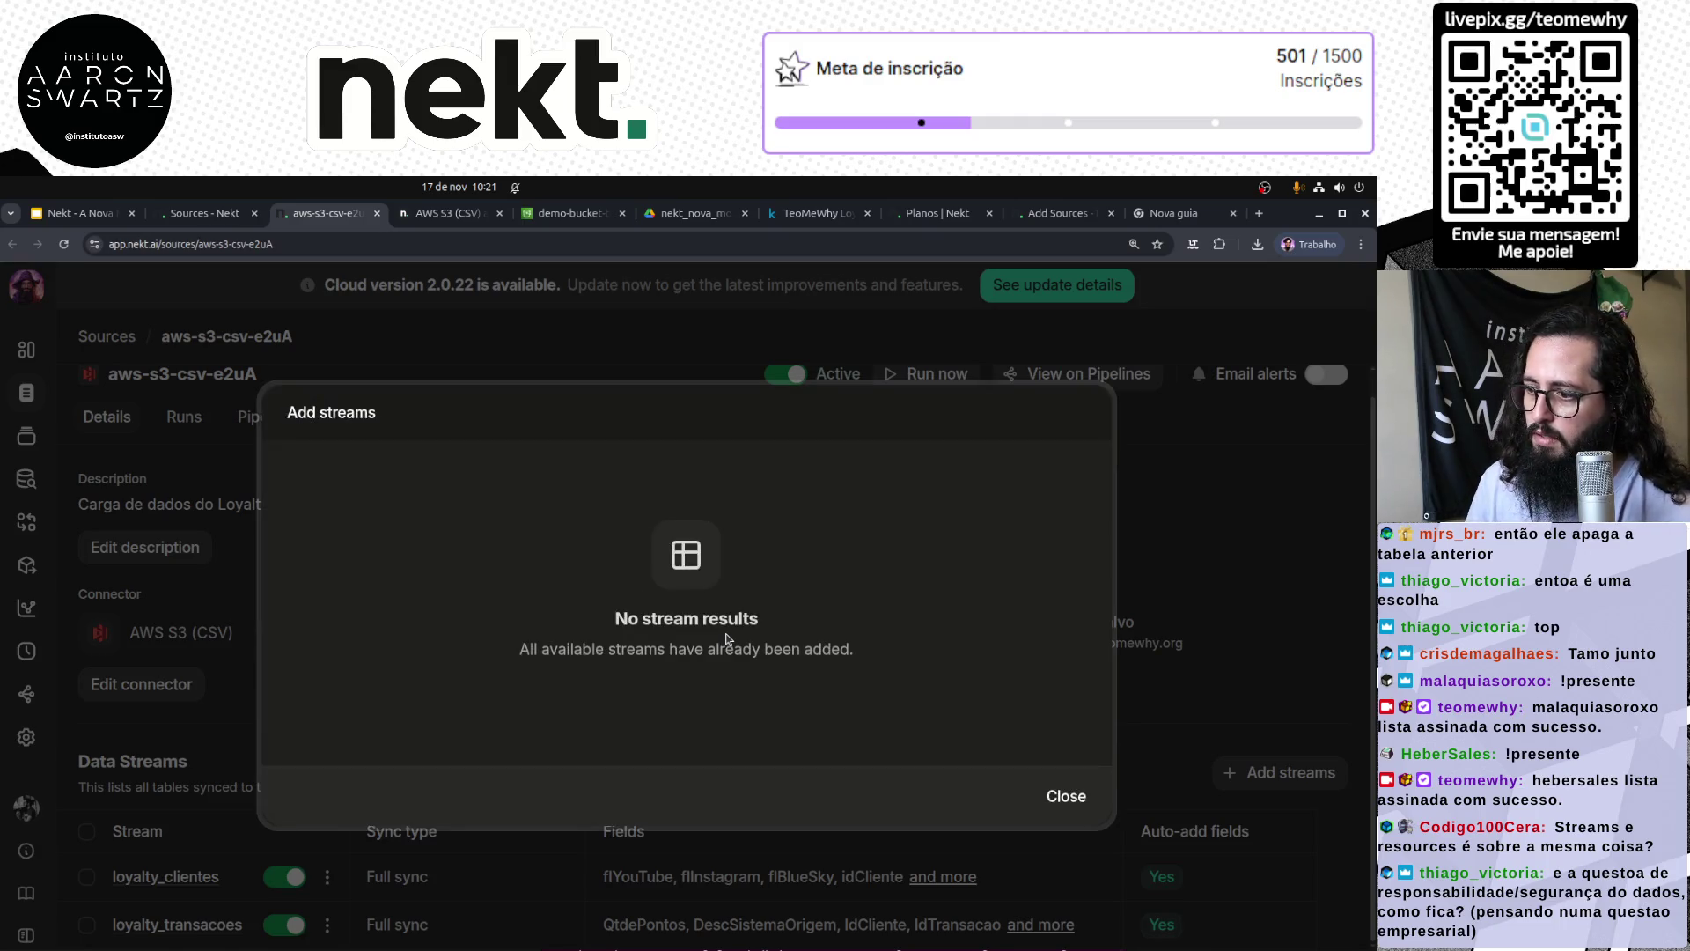
left_click(1085, 794)
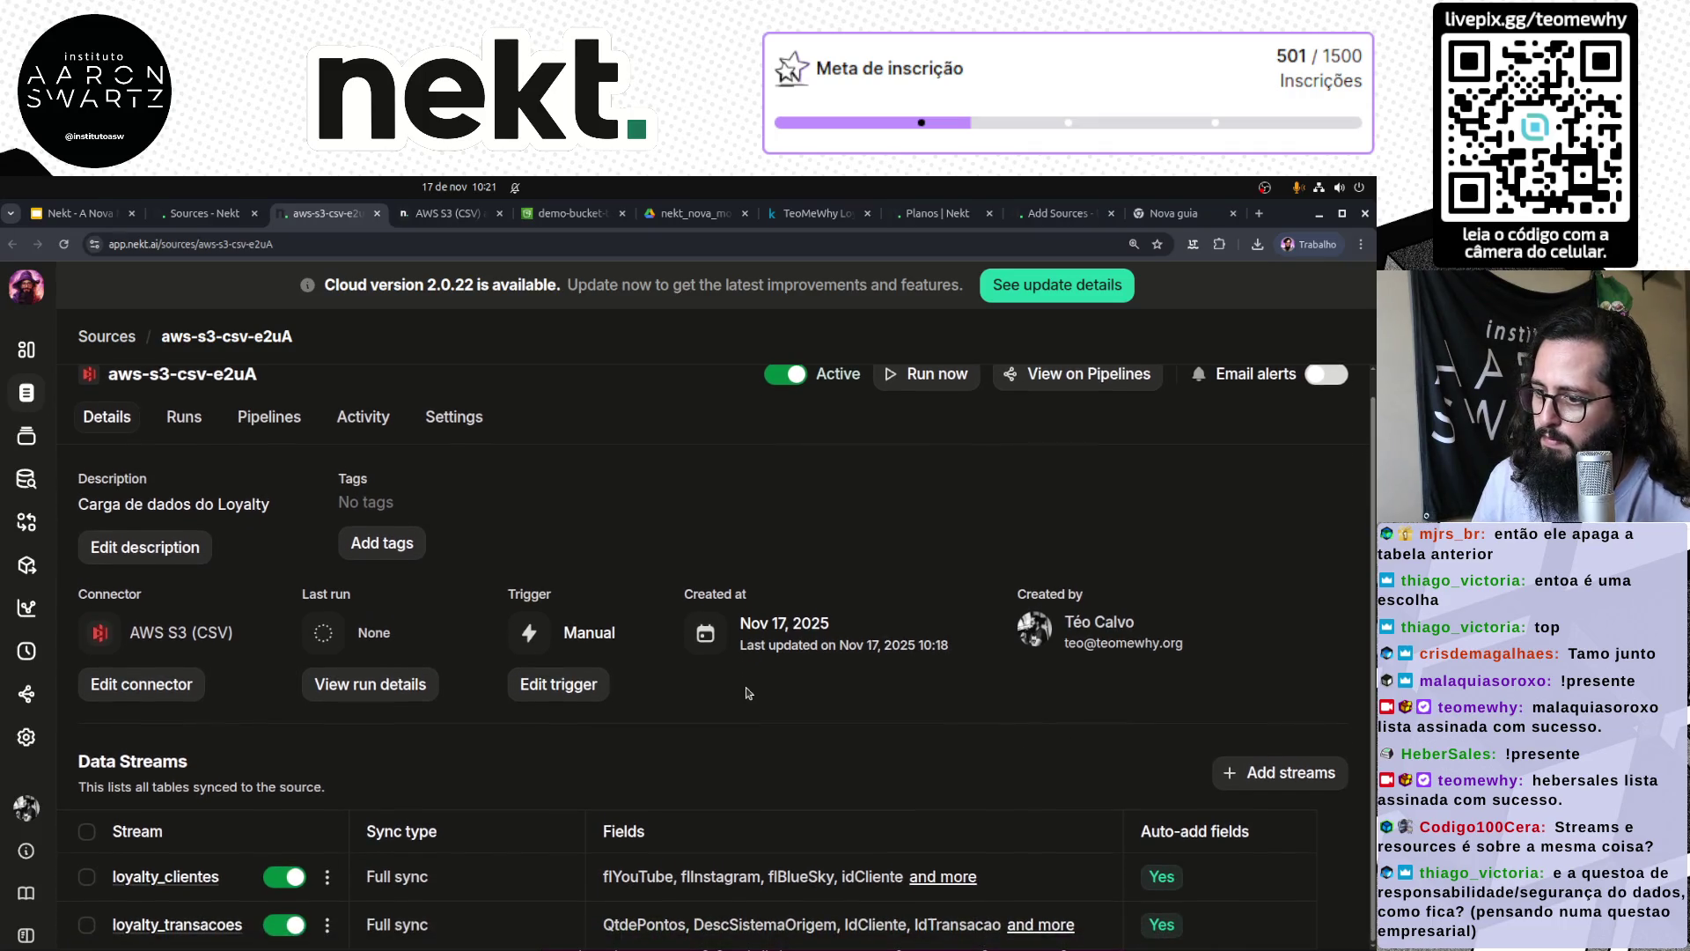
Step: Open the connector editor for aws-s3-csv-e2uA and scroll to its CSV streams
left_click(187, 692)
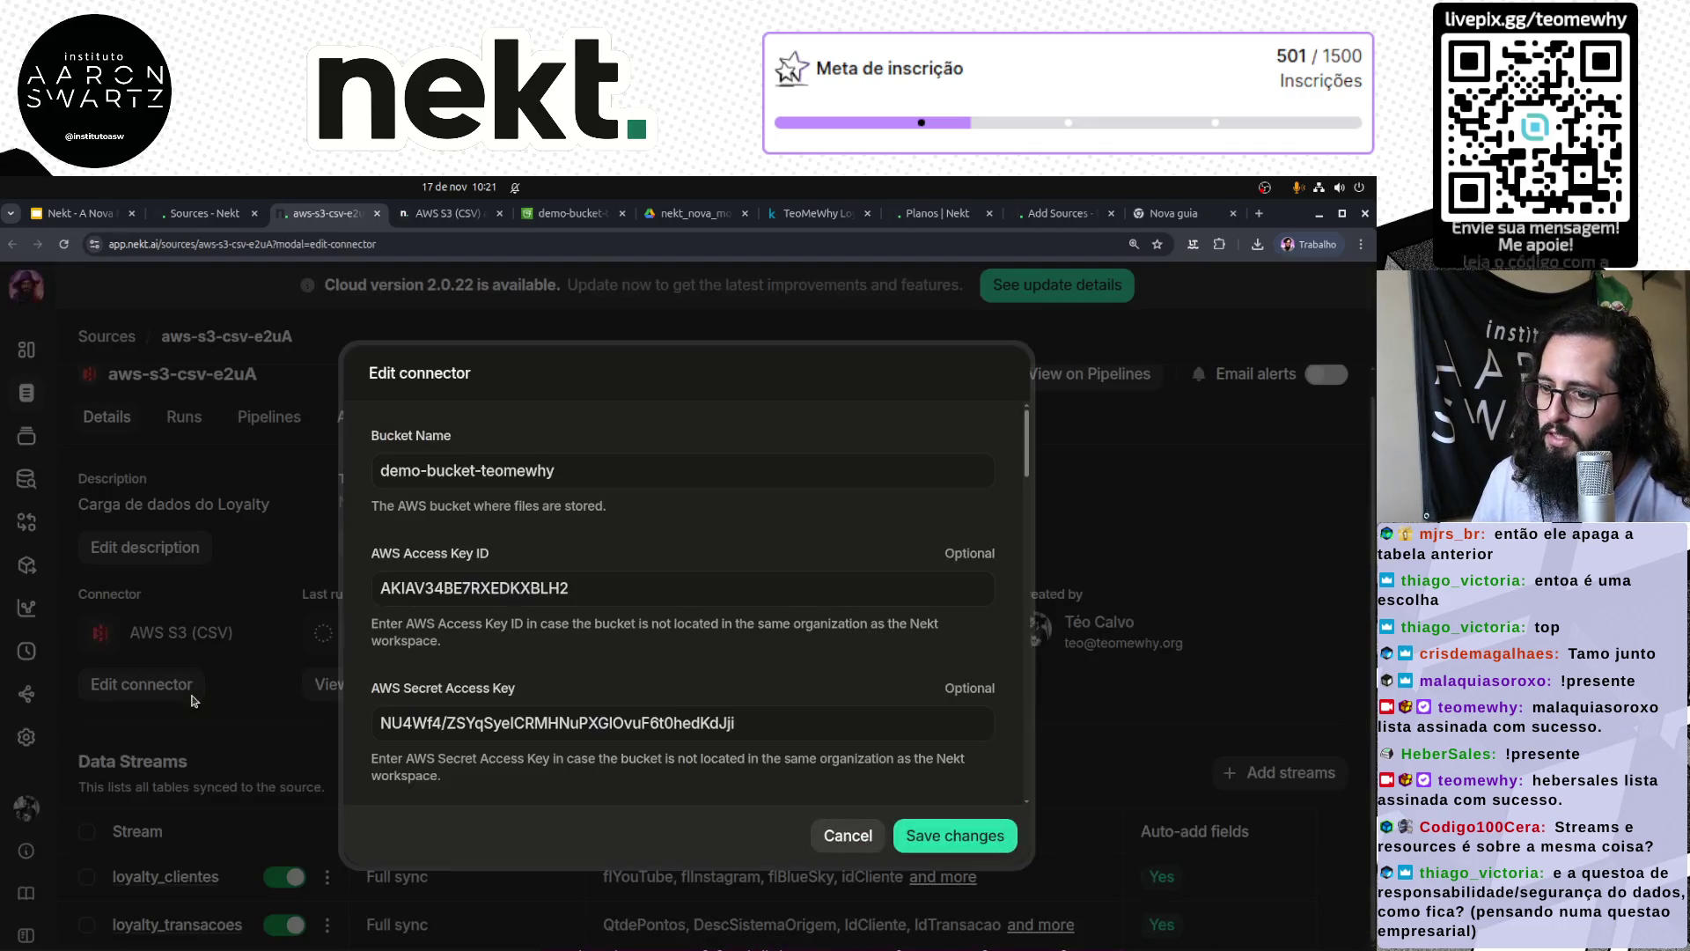
scroll(704, 686, "down", 15)
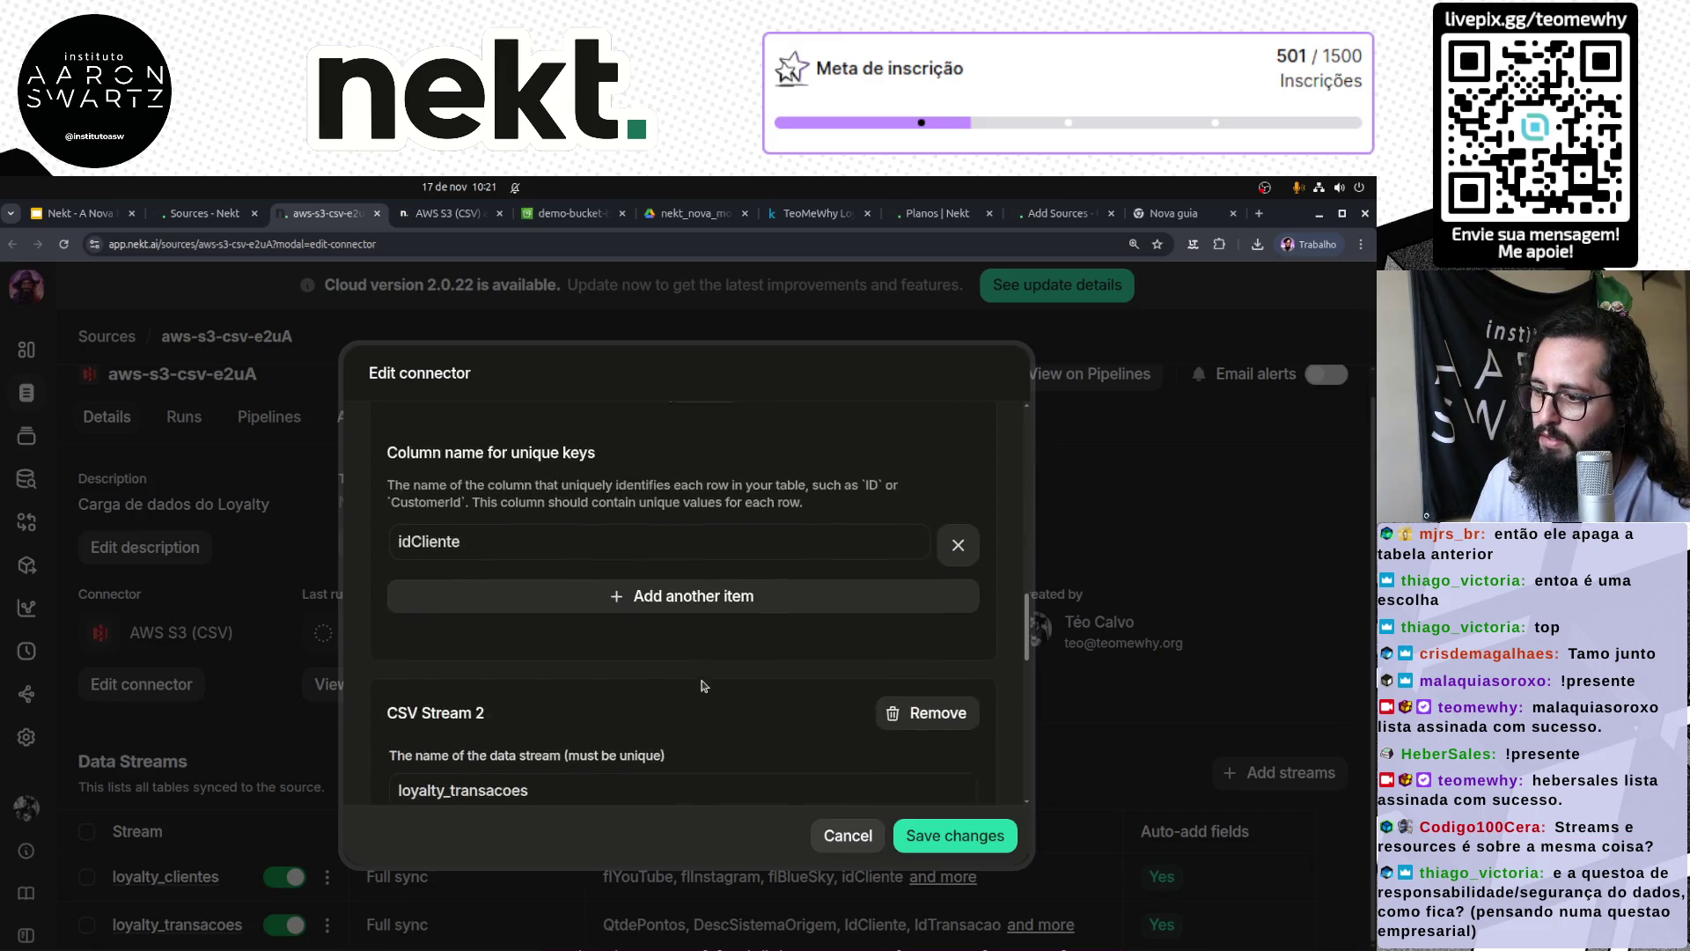
scroll(718, 680, "up", 5)
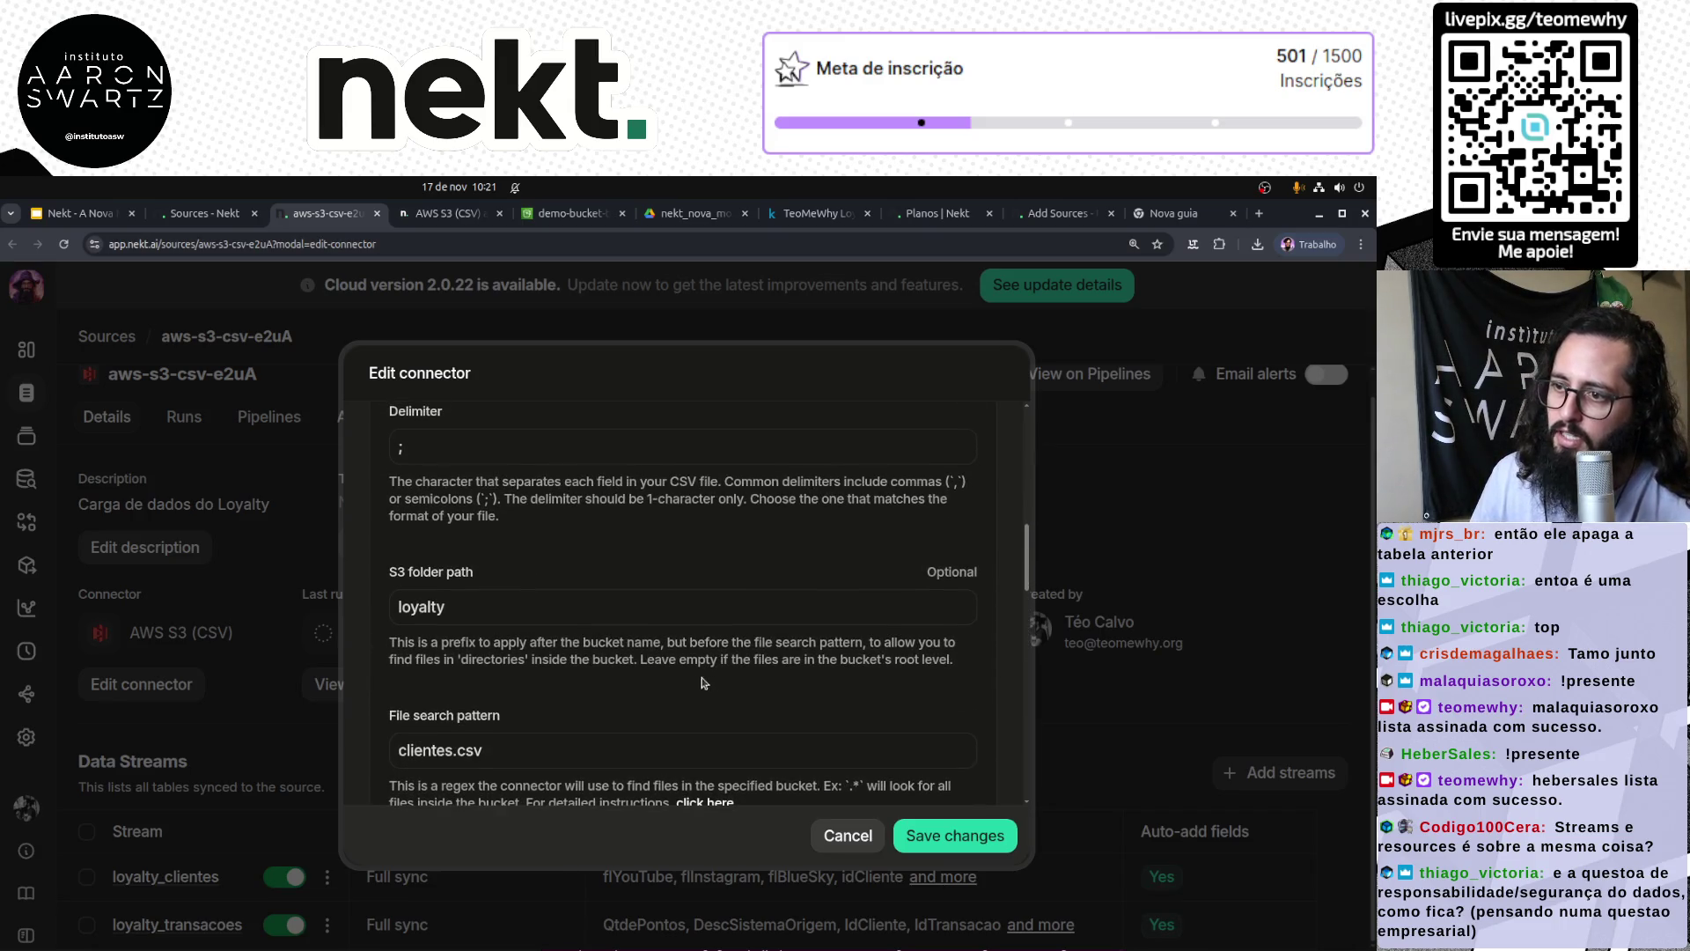
scroll(604, 672, "down", 5)
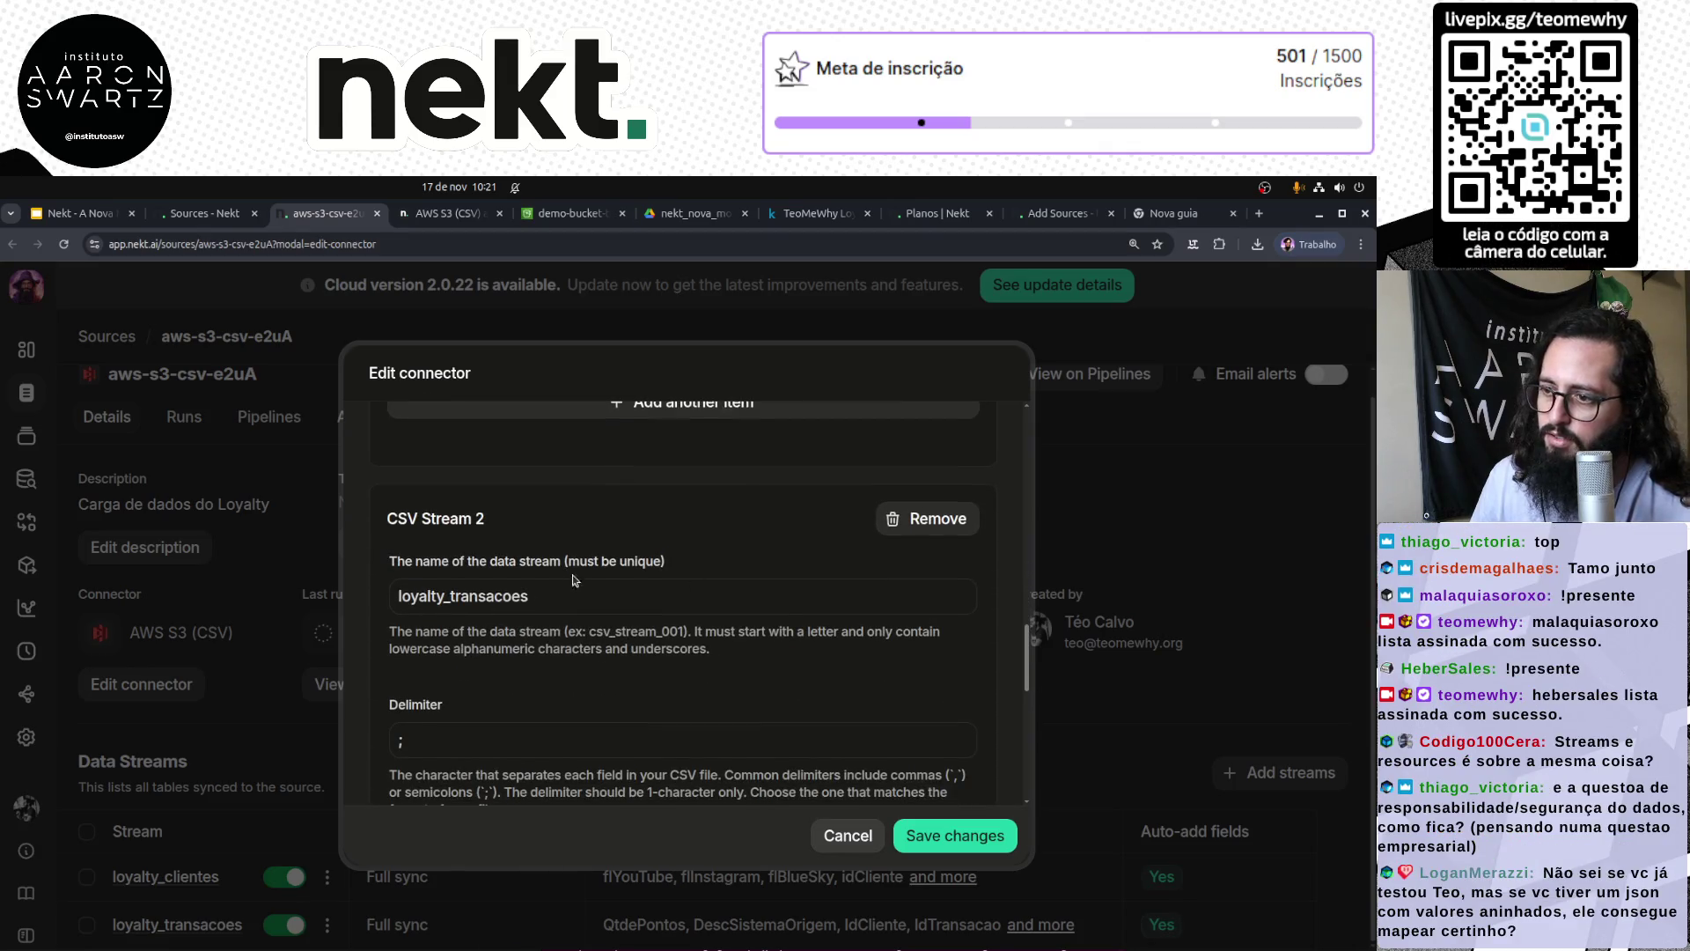
scroll(622, 586, "down", 5)
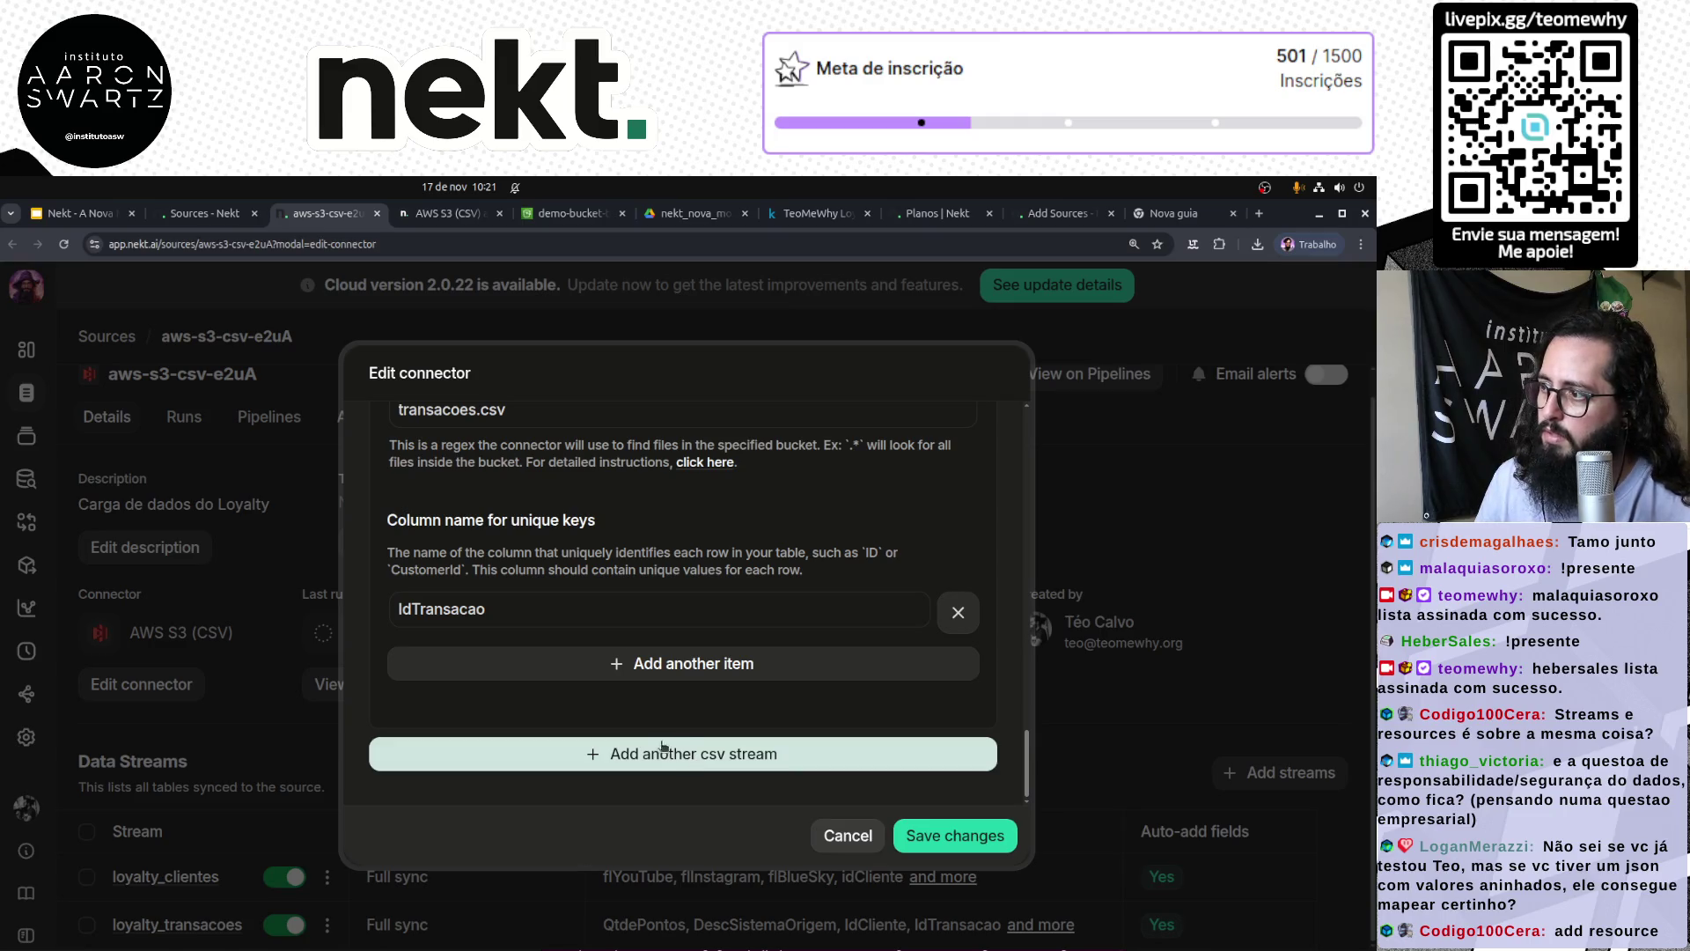
scroll(665, 746, "up", 2)
scroll(682, 744, "down", 2)
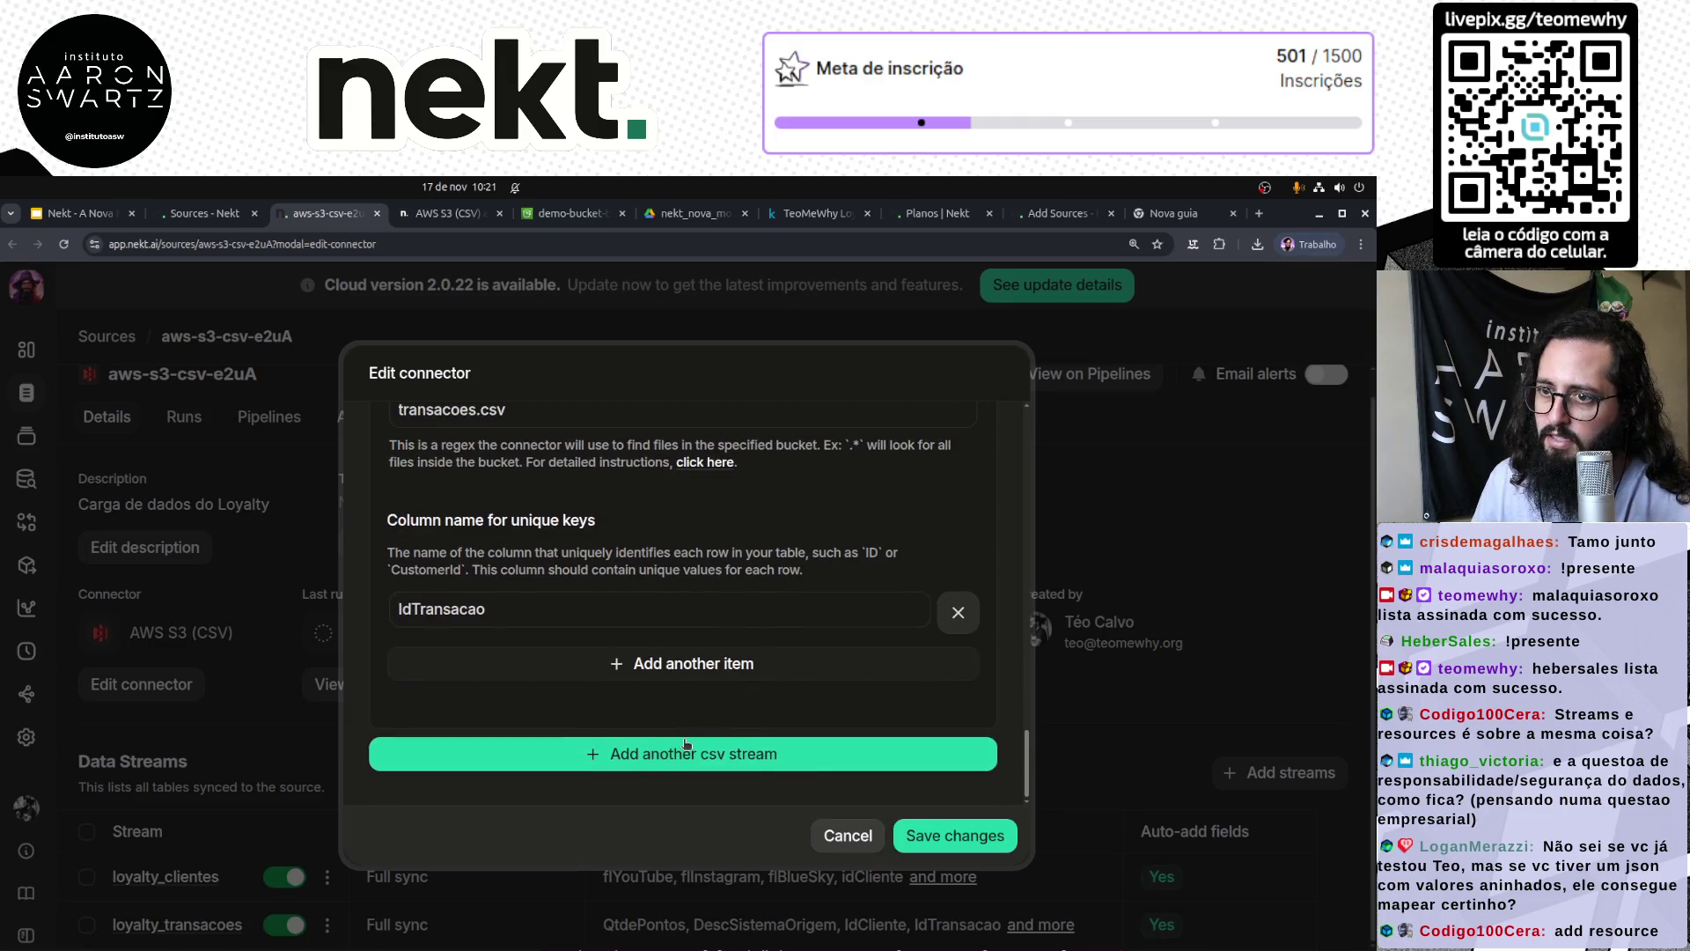
Step: Add a third CSV stream, loyalty_transacao_produto, with delimiter ';' and S3 folder path loyalty
left_click(669, 766)
scroll(665, 767, "down", 4)
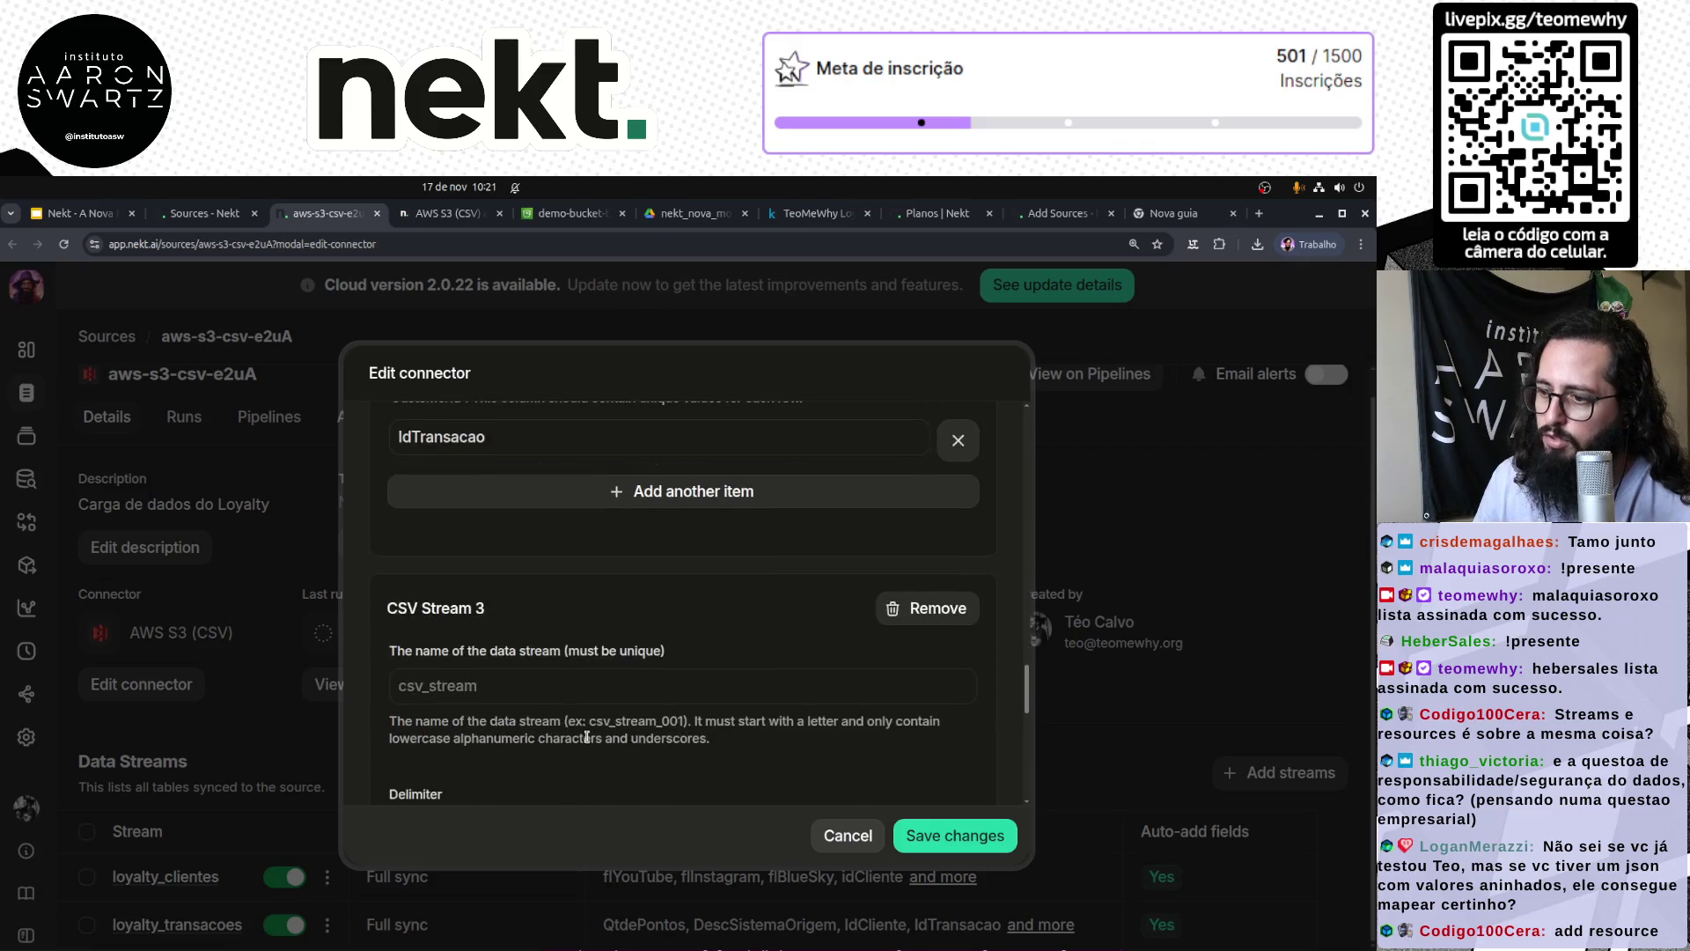
left_click(517, 515)
type("loyalty_")
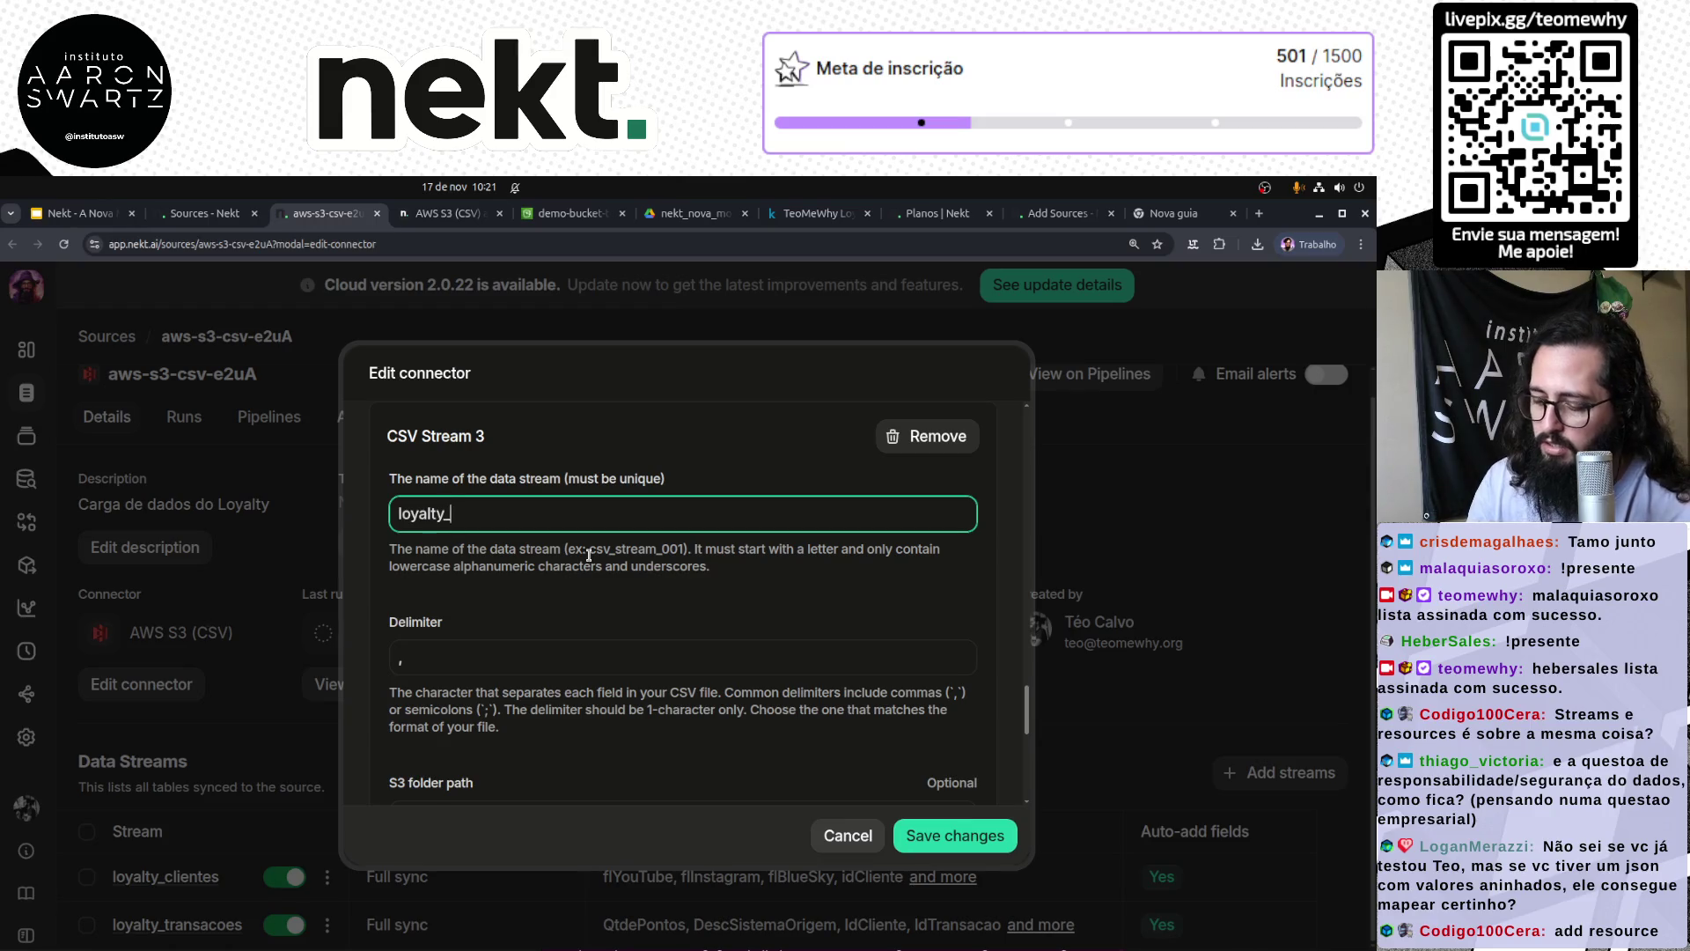
type("transacao_produto")
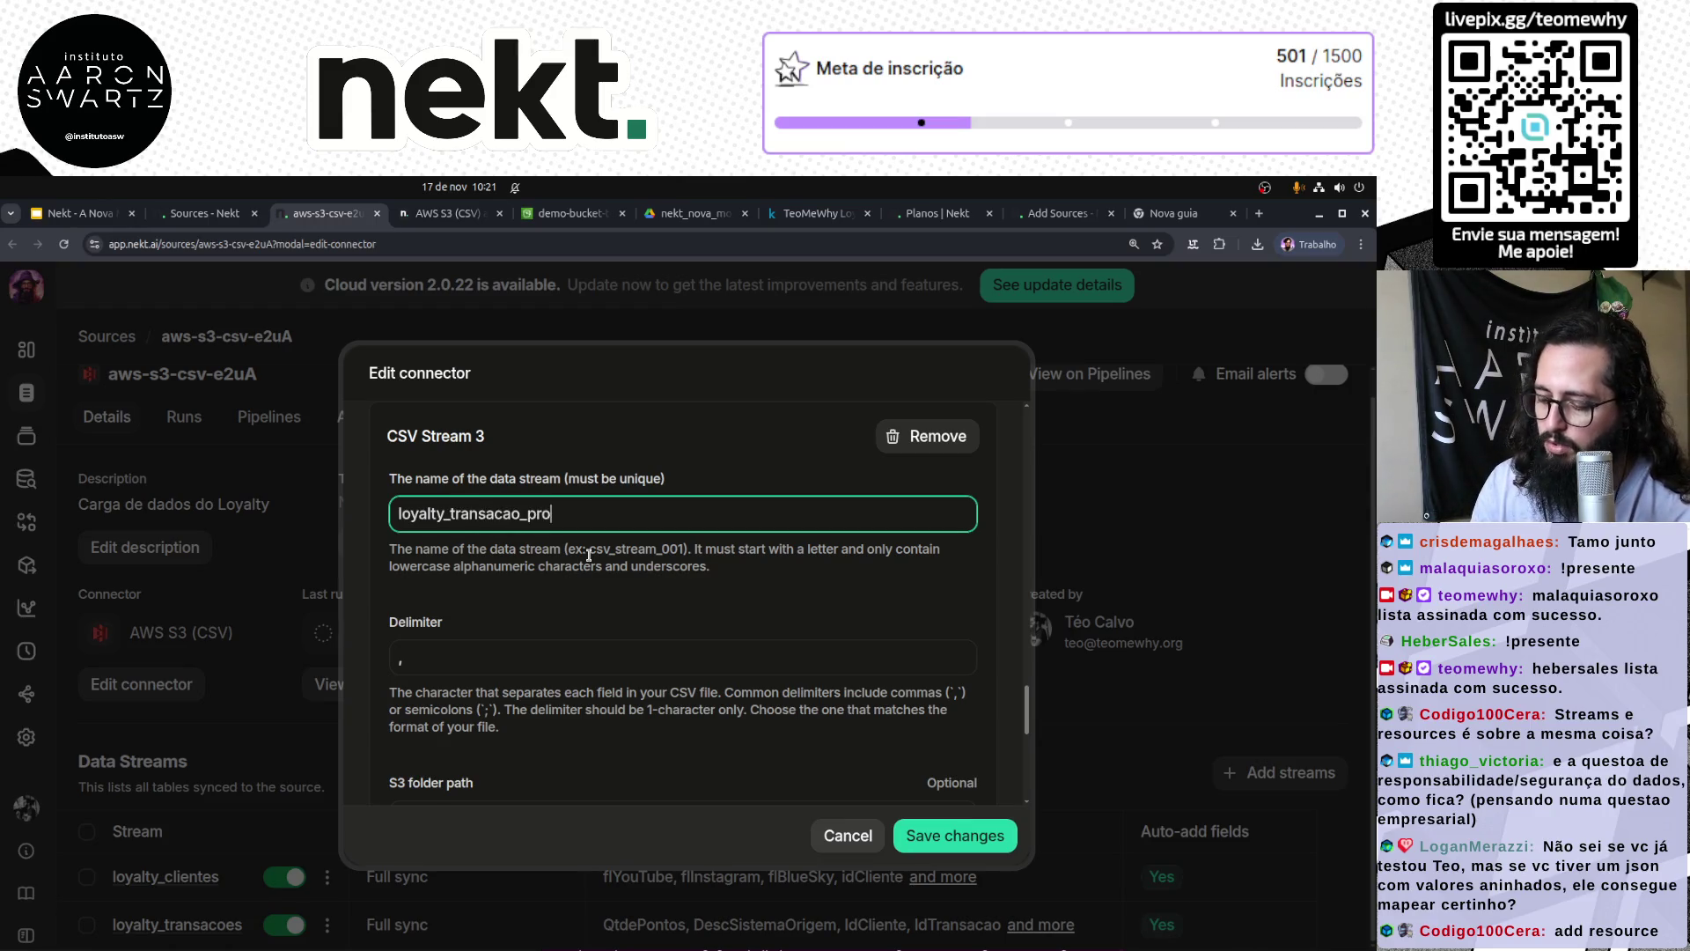
left_click_drag(443, 660, 382, 665)
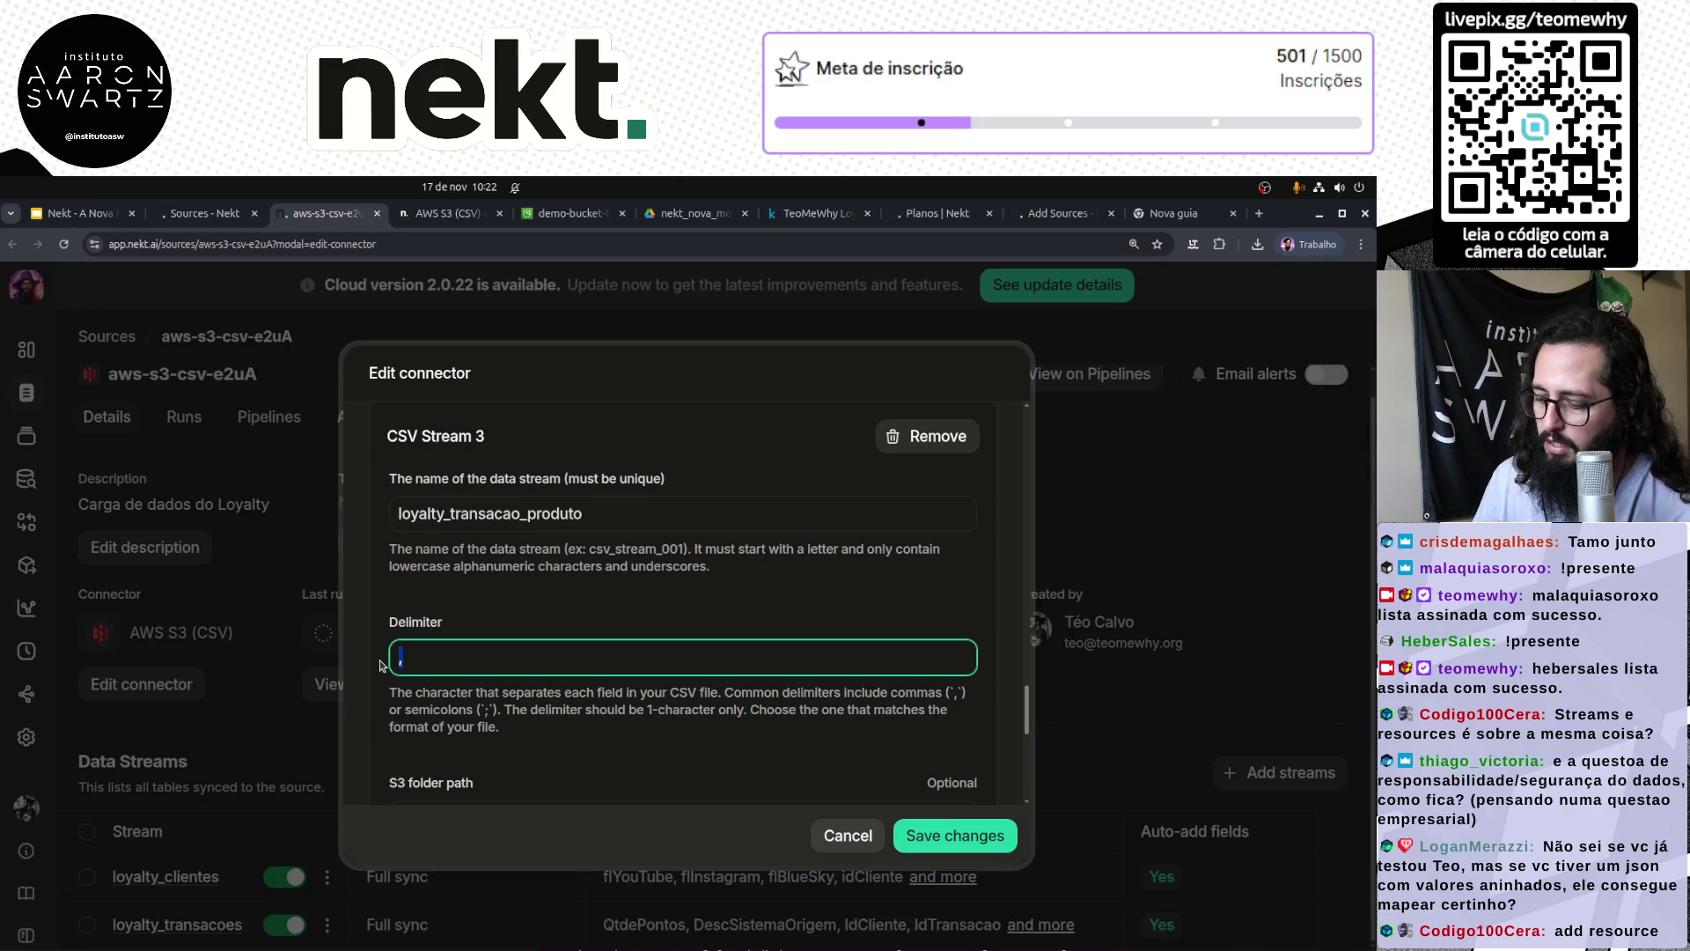
scroll(637, 694, "down", 2)
left_click(555, 651)
type("loyalty")
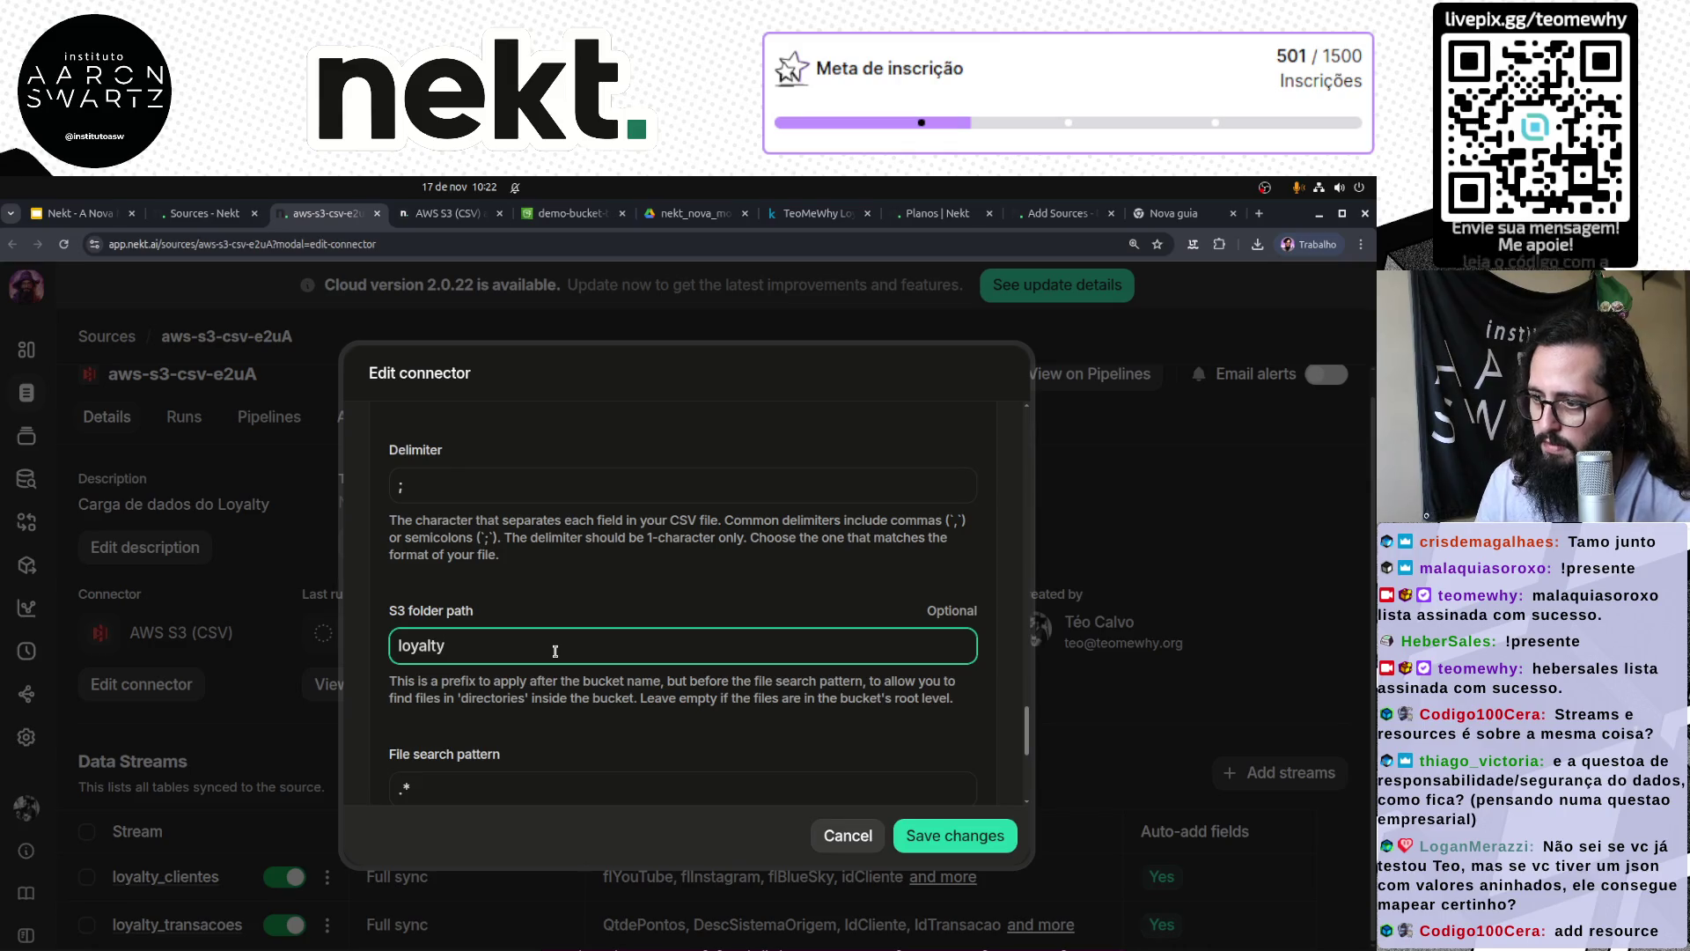
scroll(555, 651, "down", 1)
left_click(475, 686)
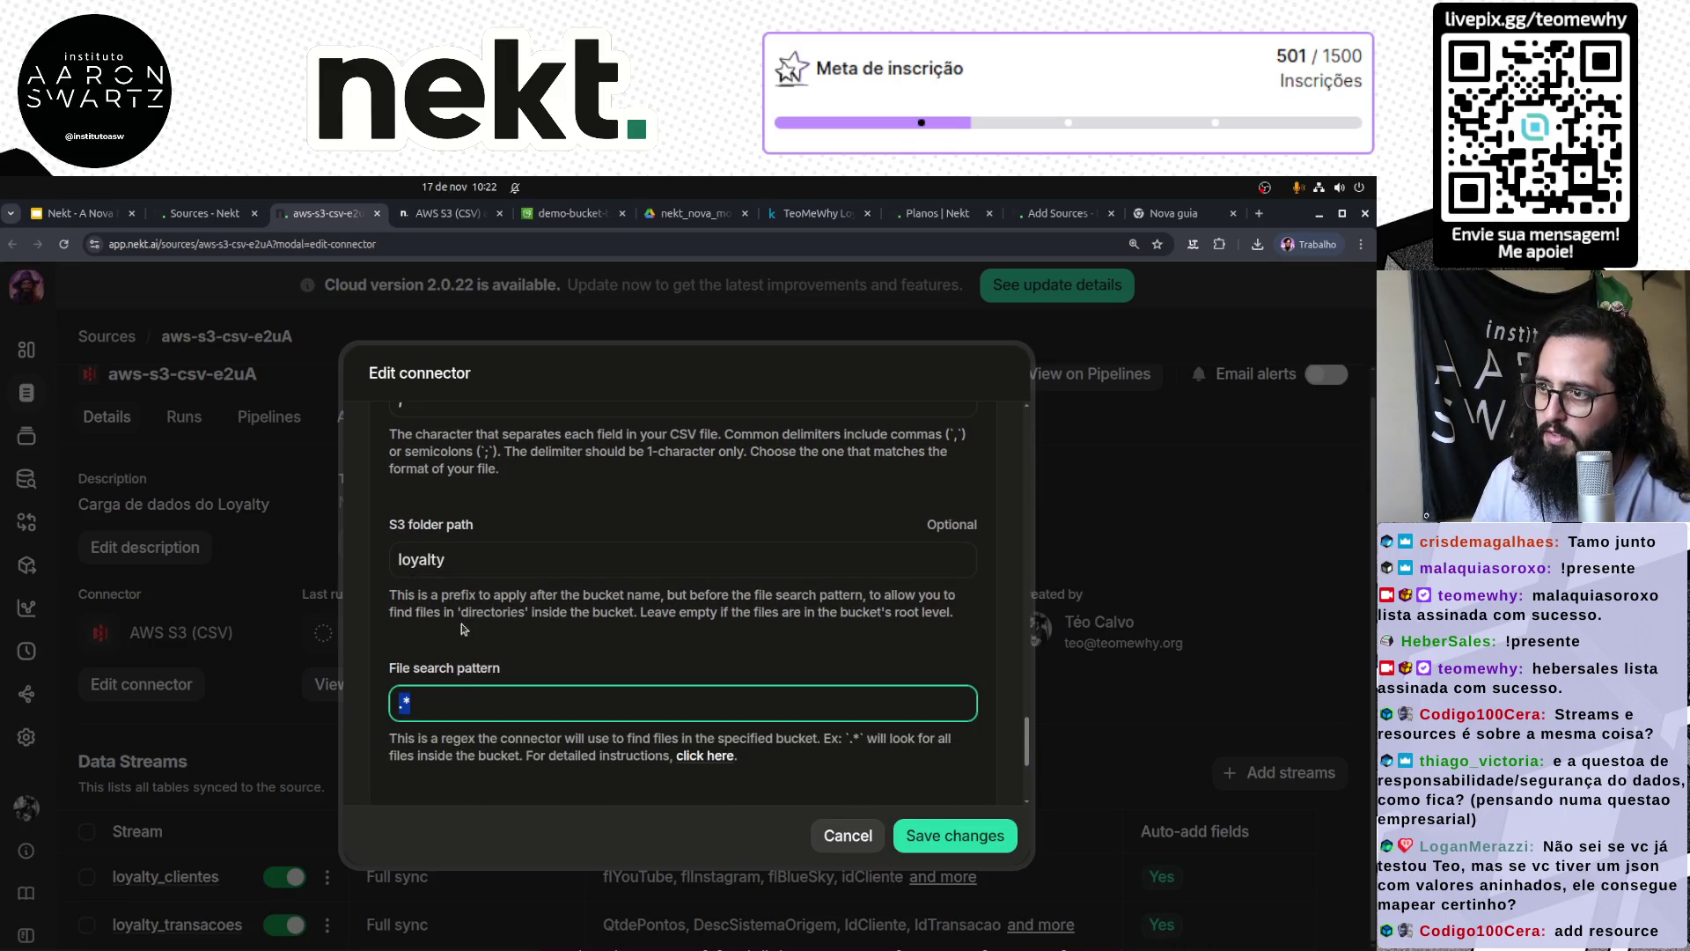
key("alt+Tab")
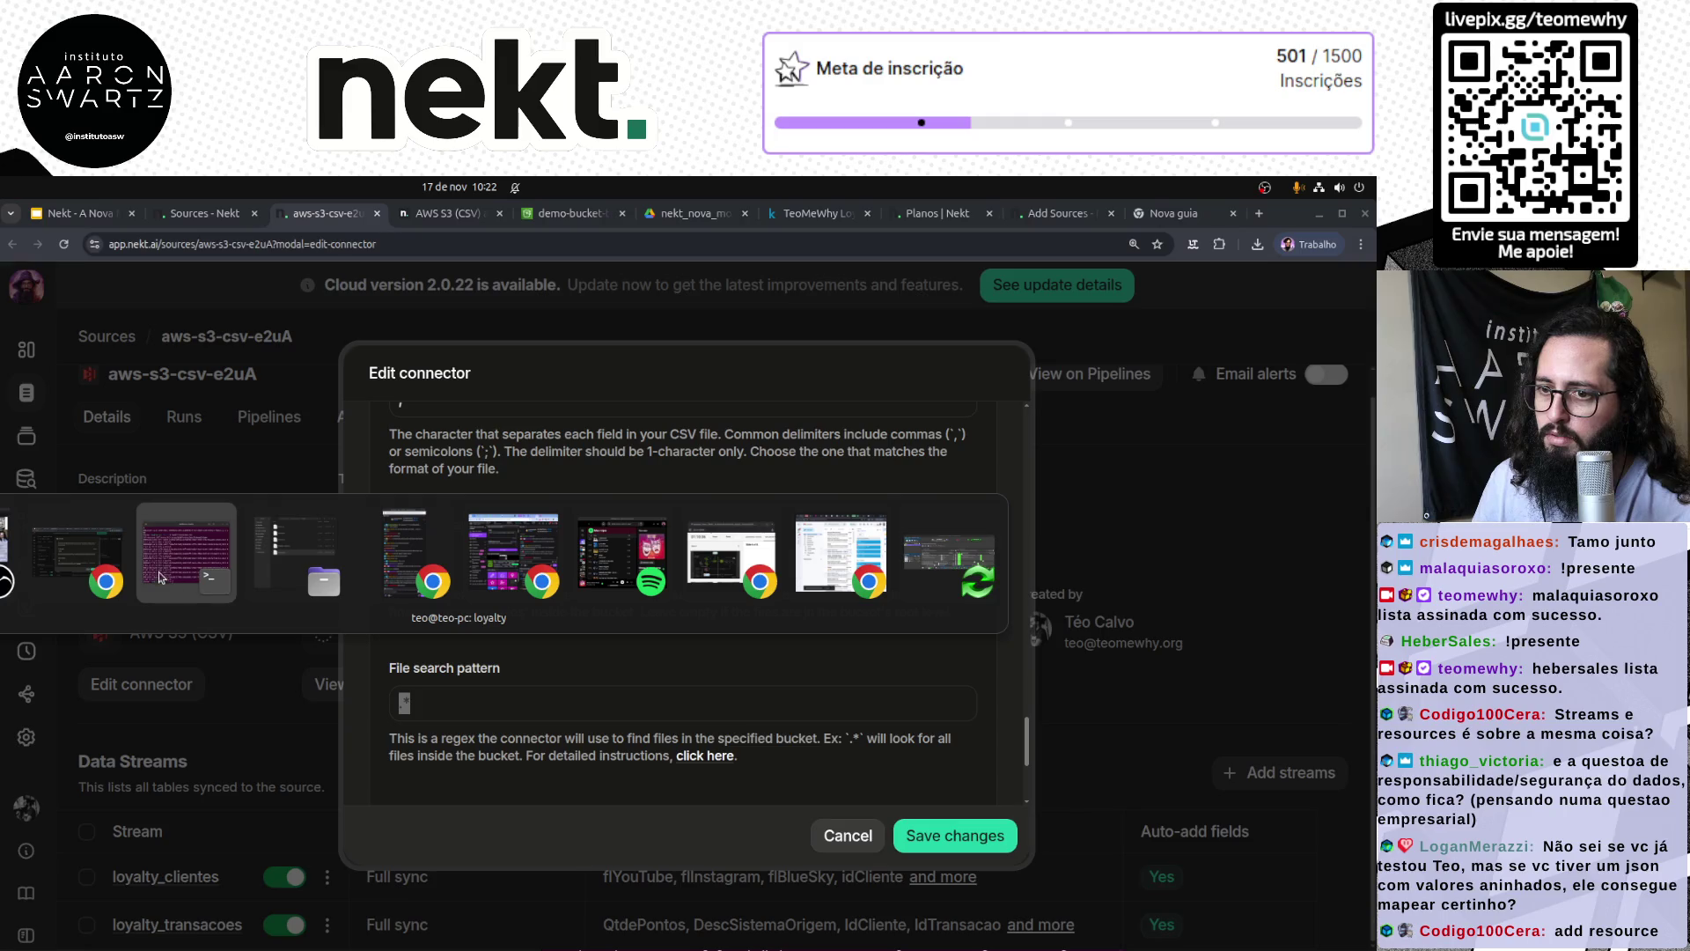
Step: Set the third stream's file search pattern to transacao_produto.csv and add a unique-key entry
key("alt+Tab")
left_click(608, 526)
key("F2")
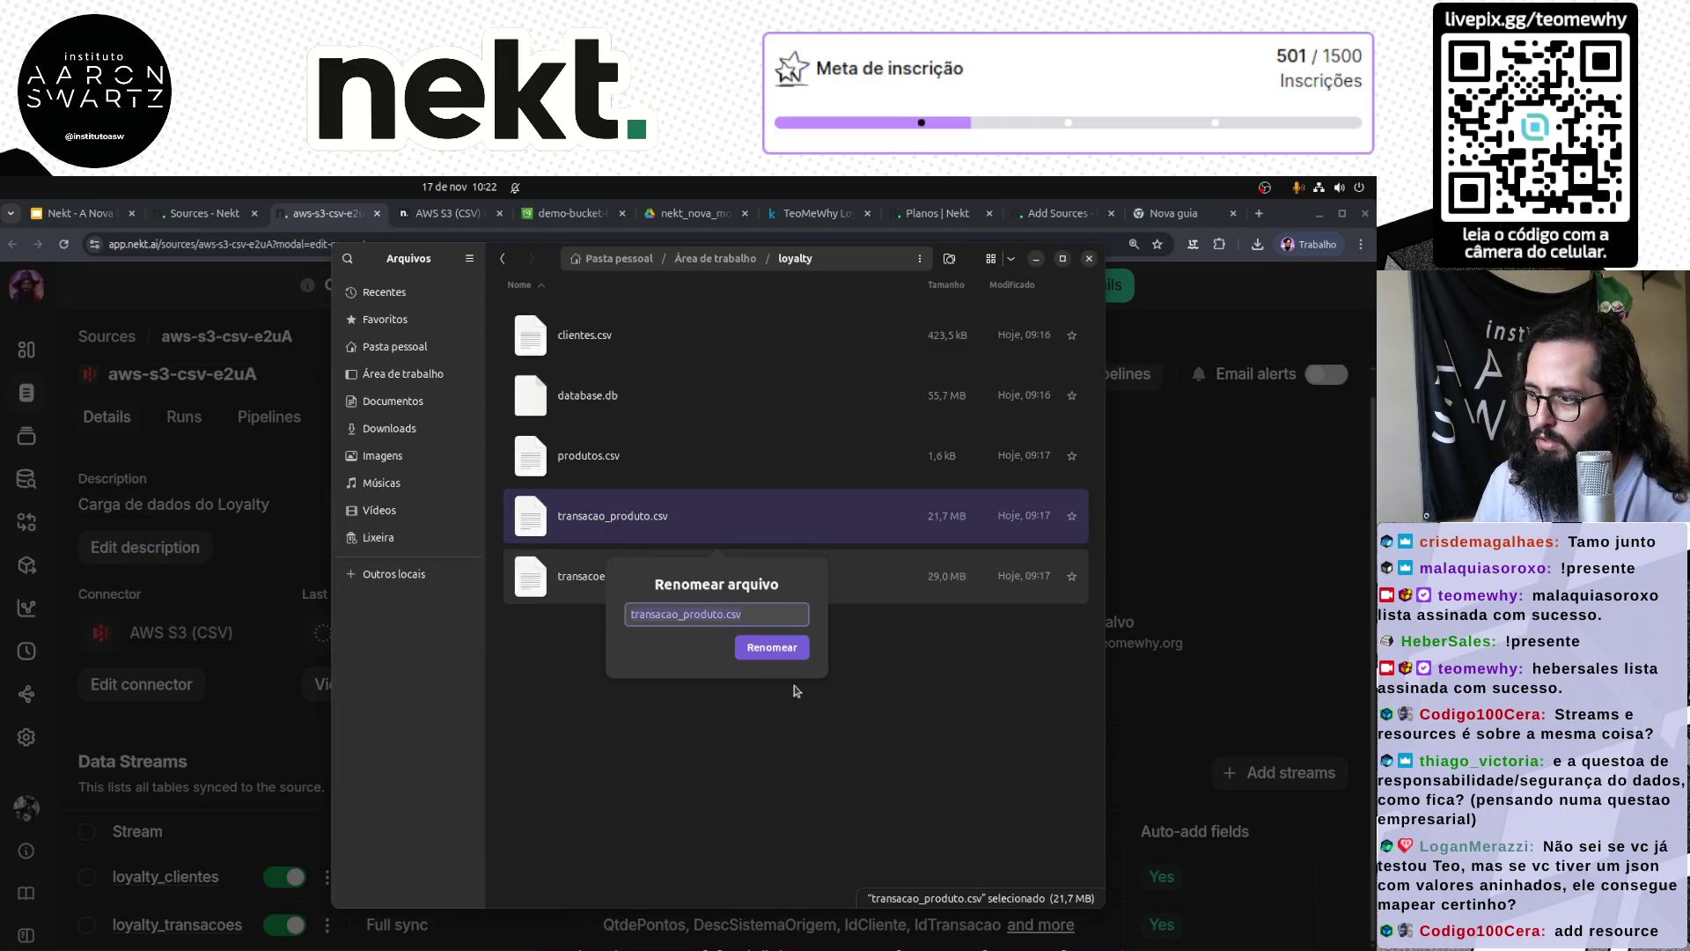
key("Escape")
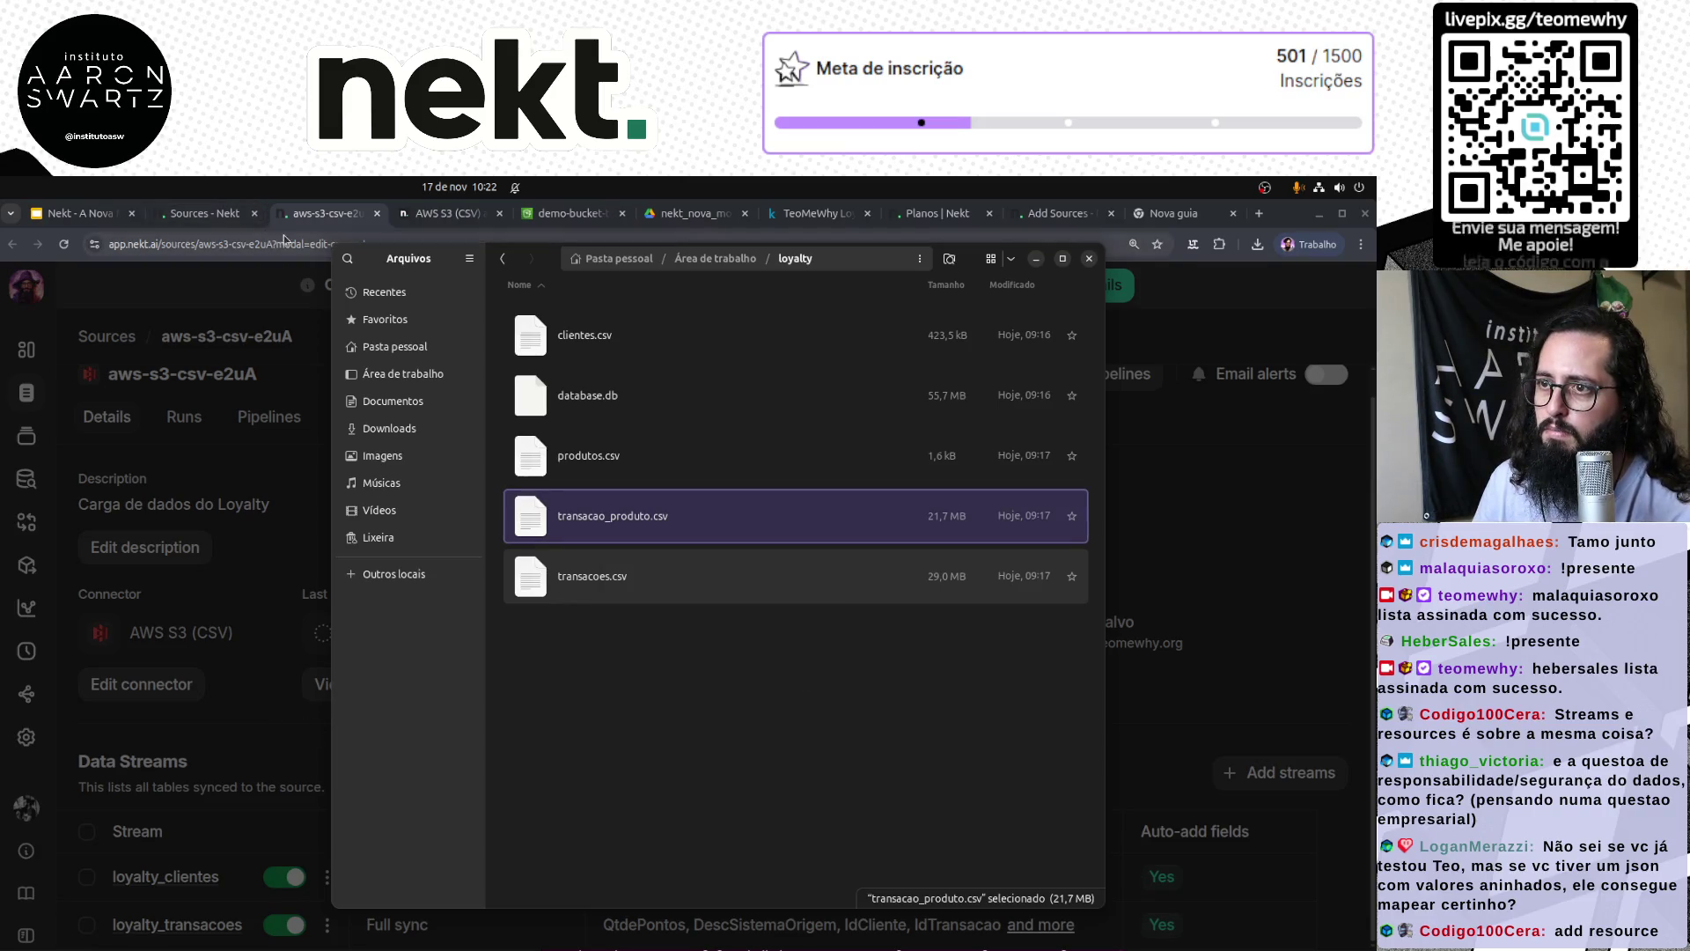
key("alt+Tab")
type("transacao_produto.csv")
scroll(659, 706, "down", 3)
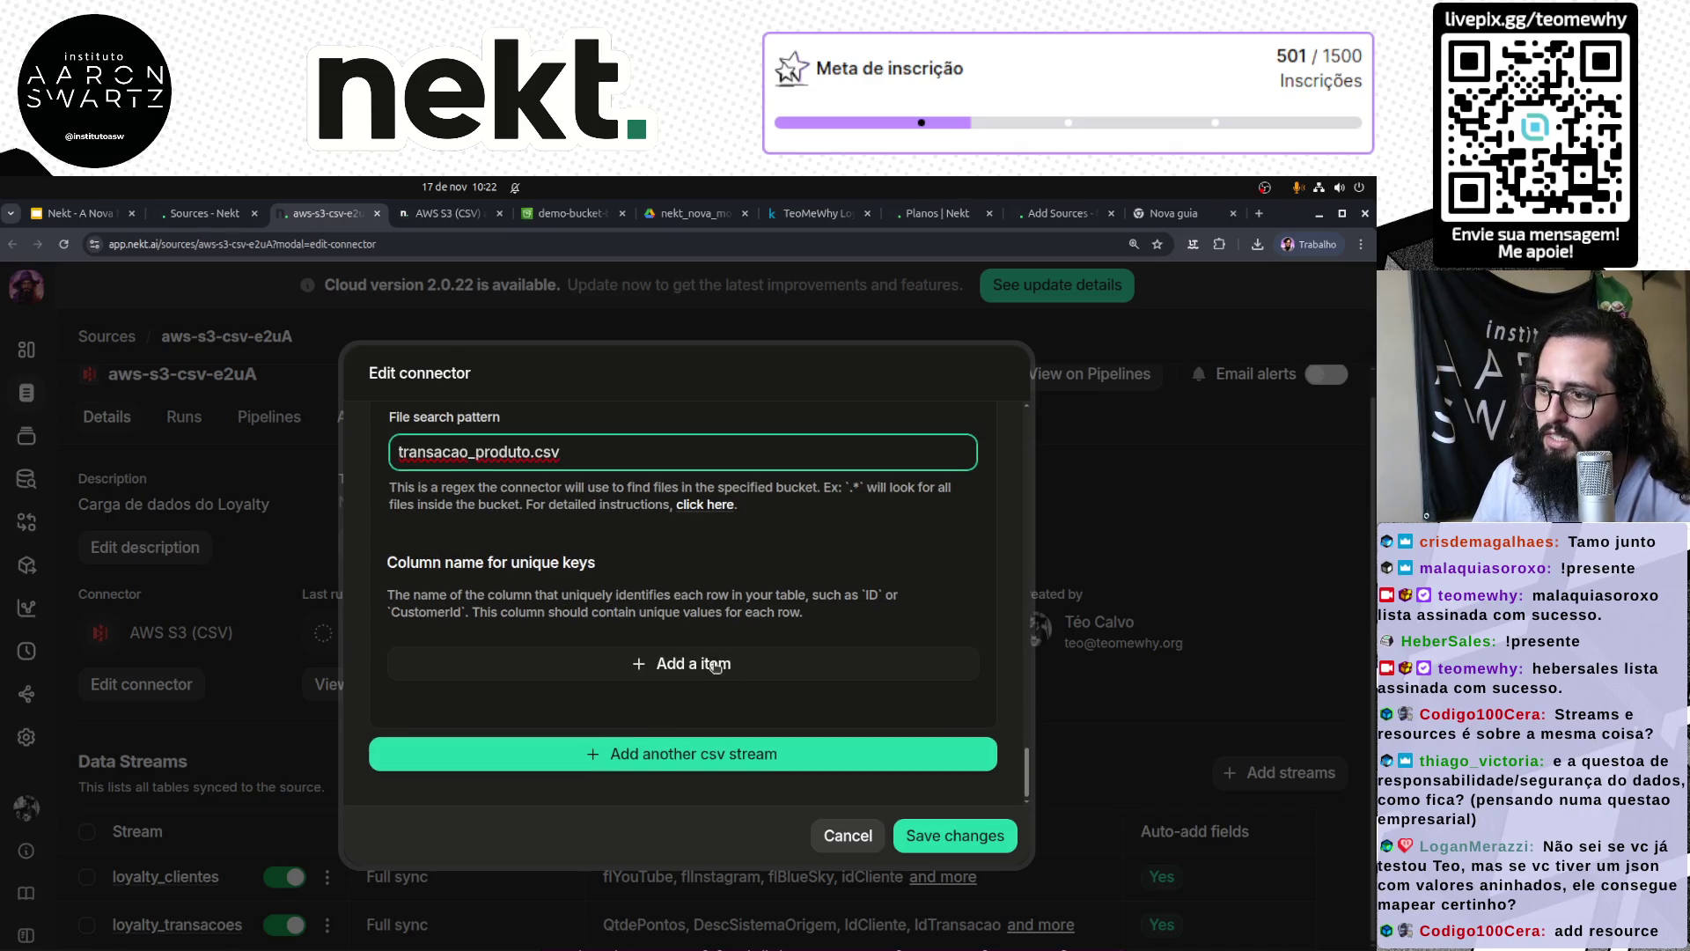
left_click(714, 666)
Step: Copy the IdTransacaoProduto column name from transacao_produto.csv's header in the terminal
key("alt+Tab")
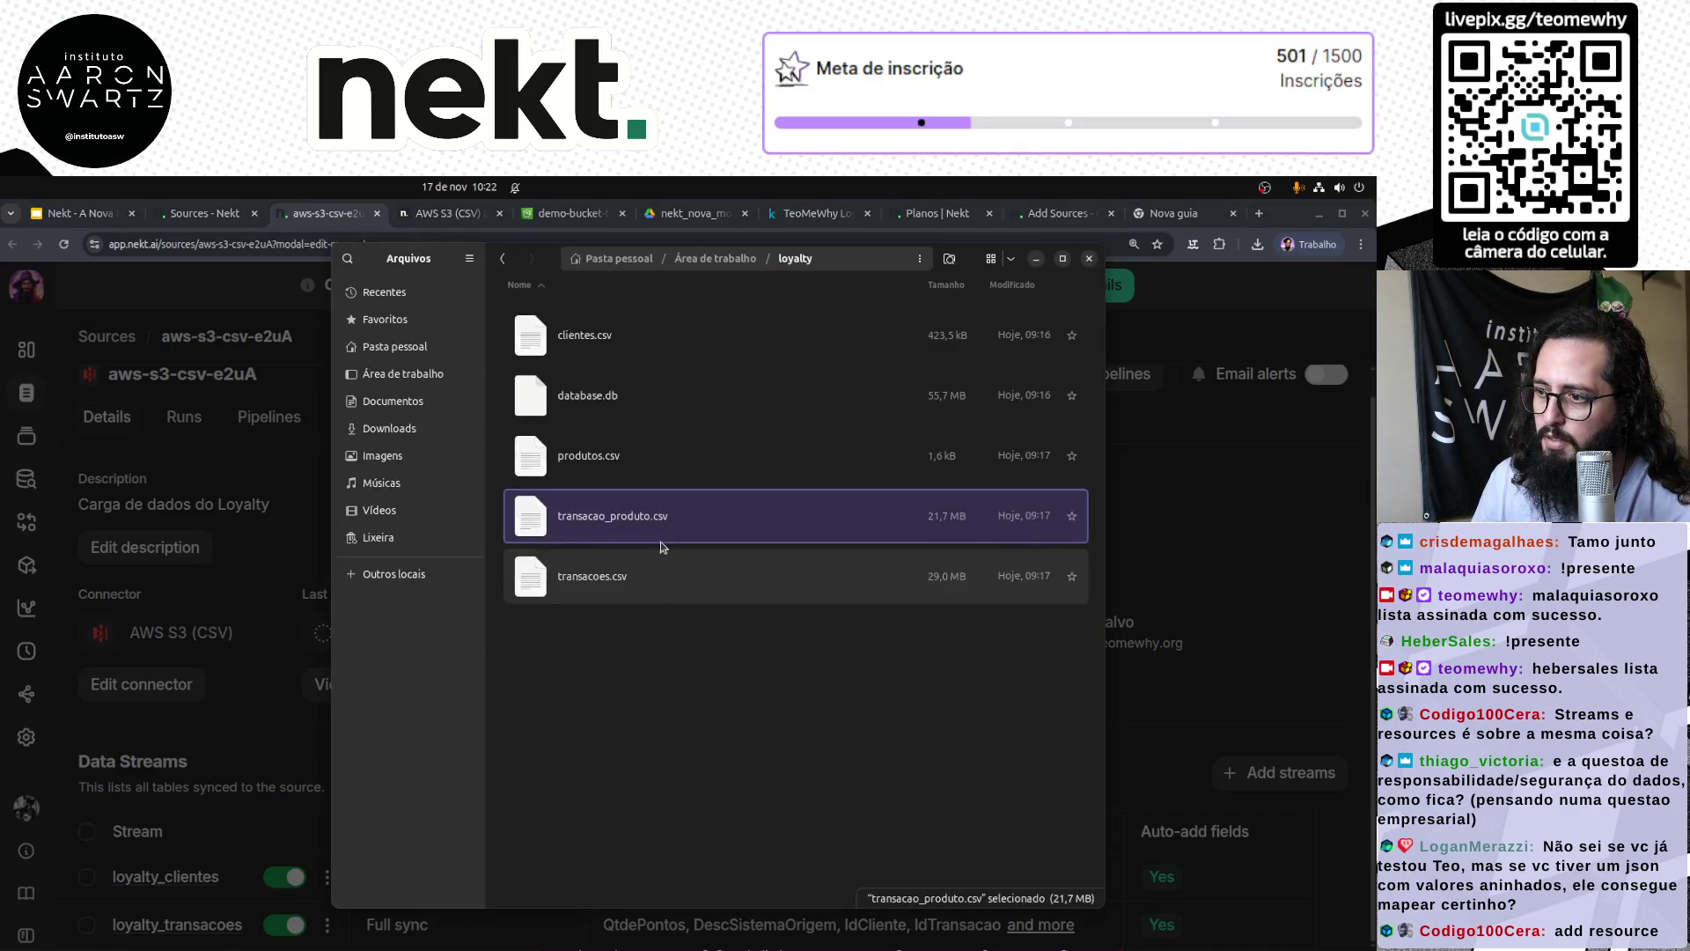
right_click(646, 512)
key("Escape")
left_click(577, 926)
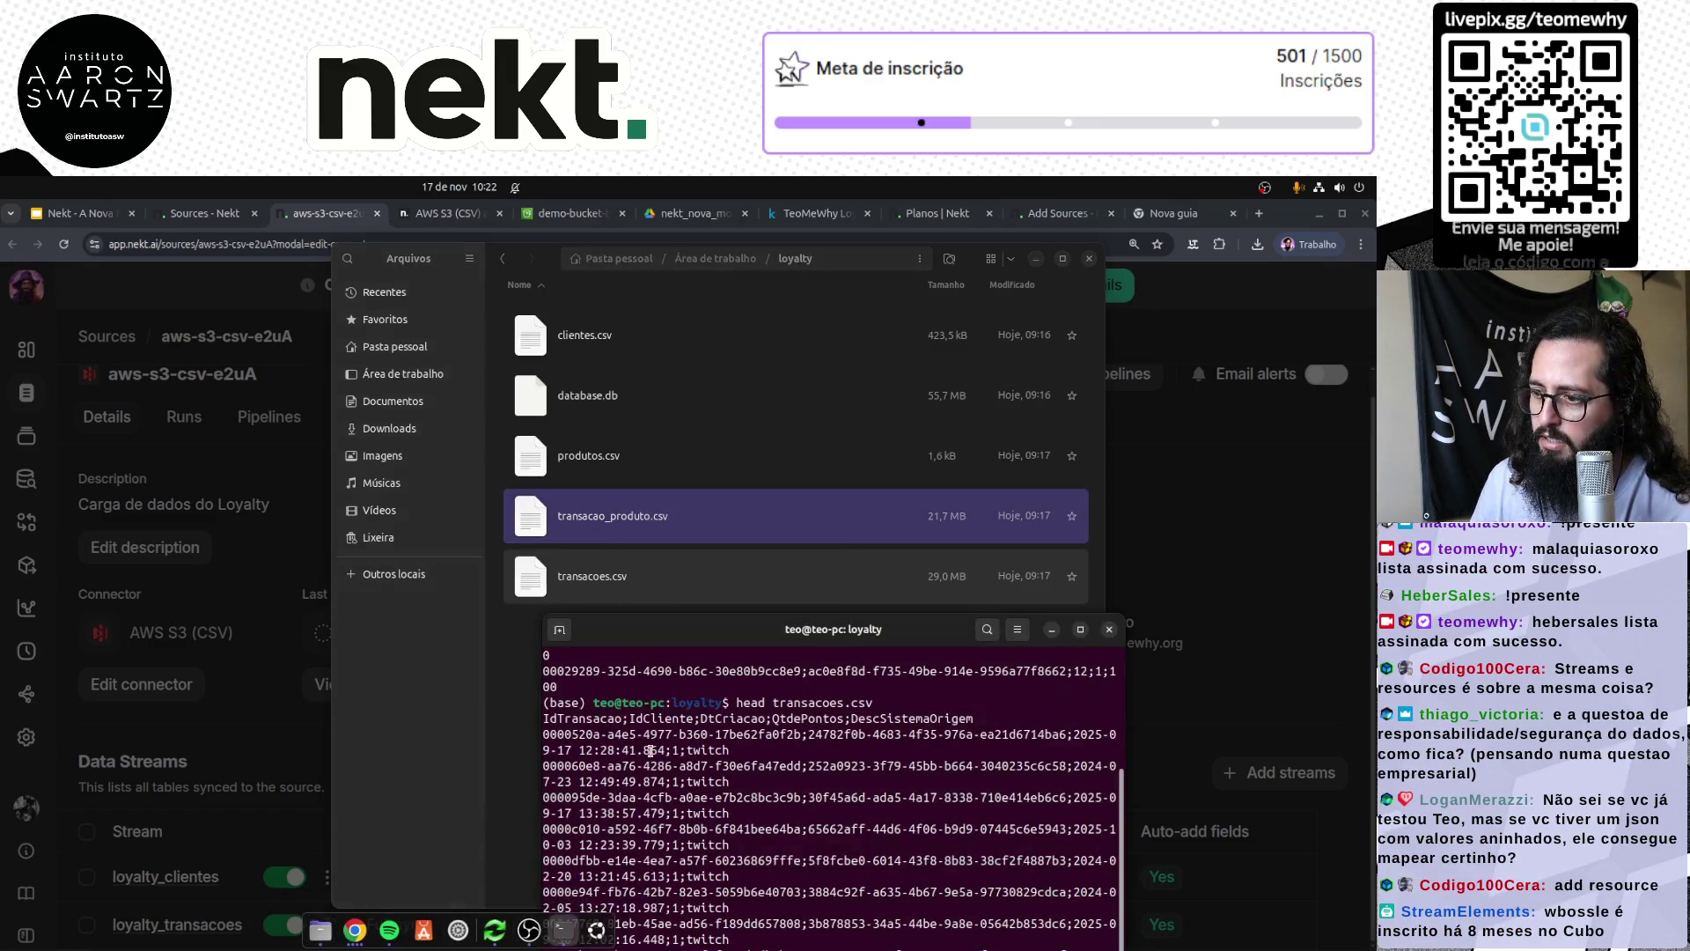
left_click_drag(871, 628, 832, 424)
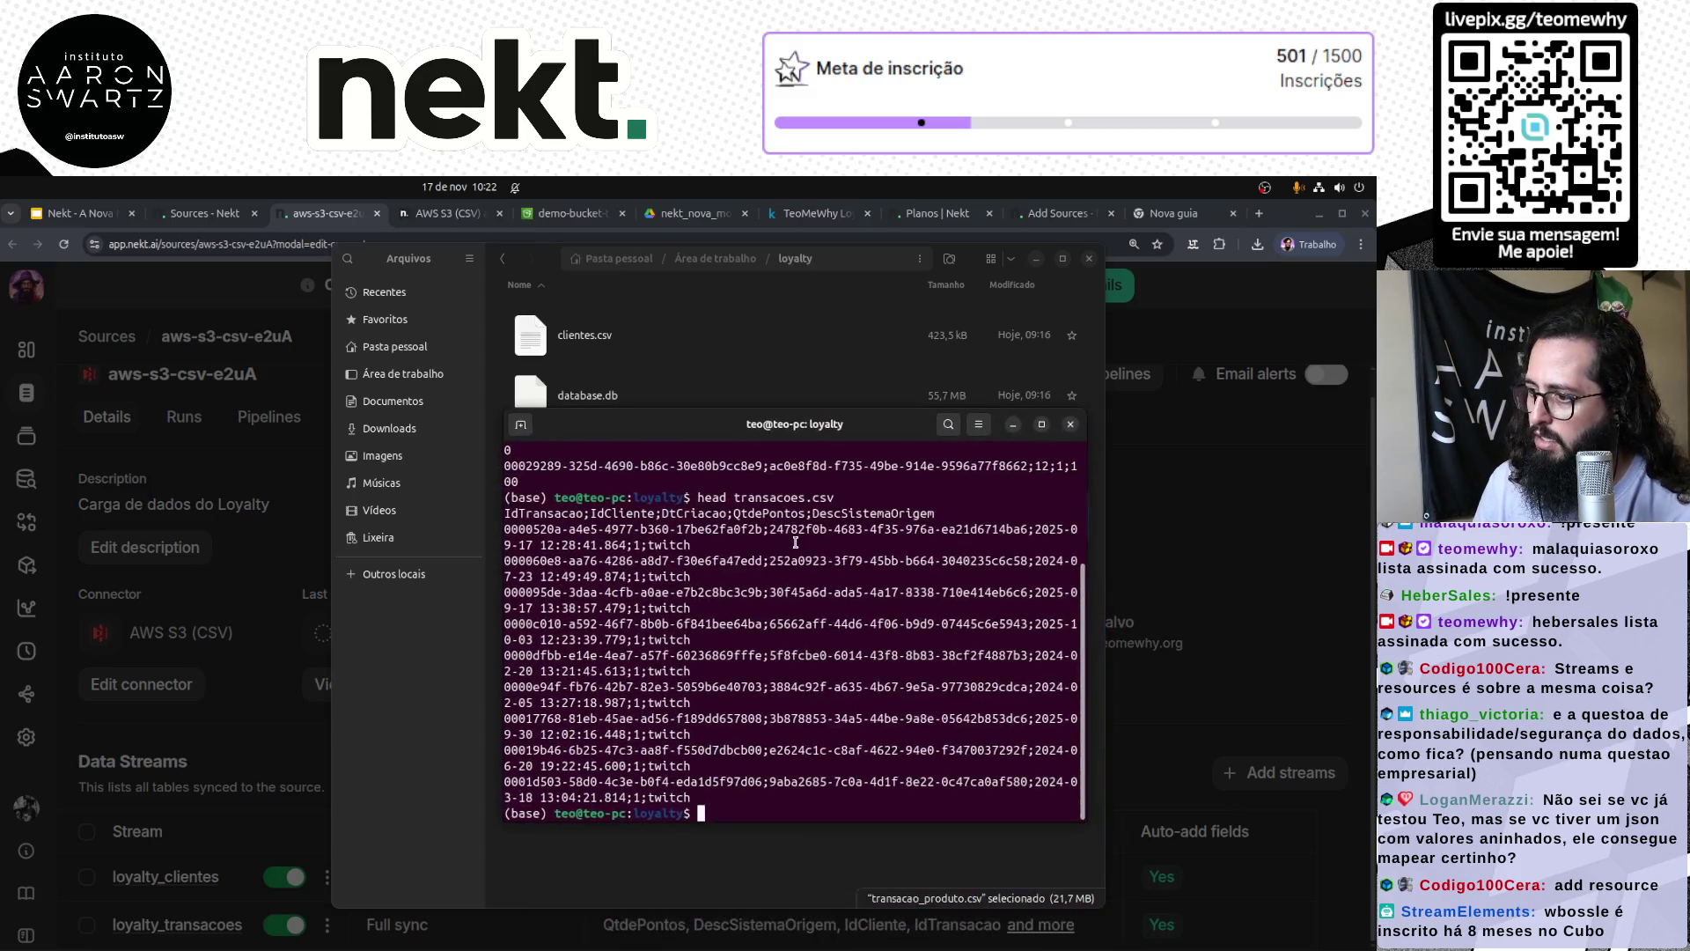
double_click(578, 464)
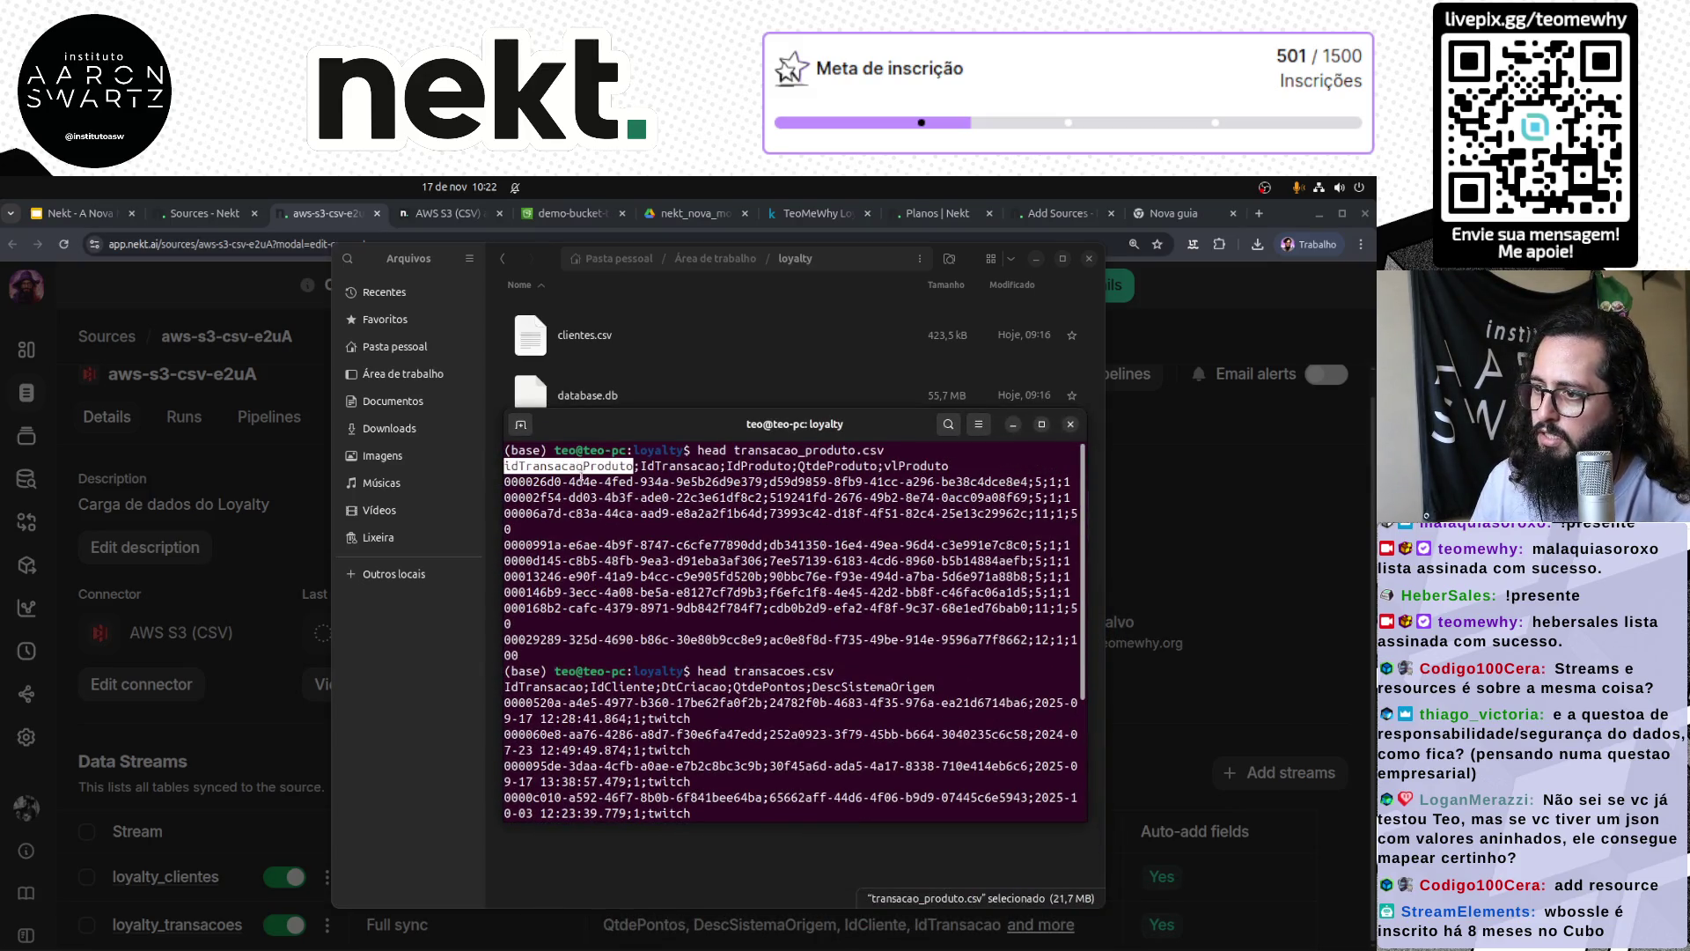
key("alt+Tab")
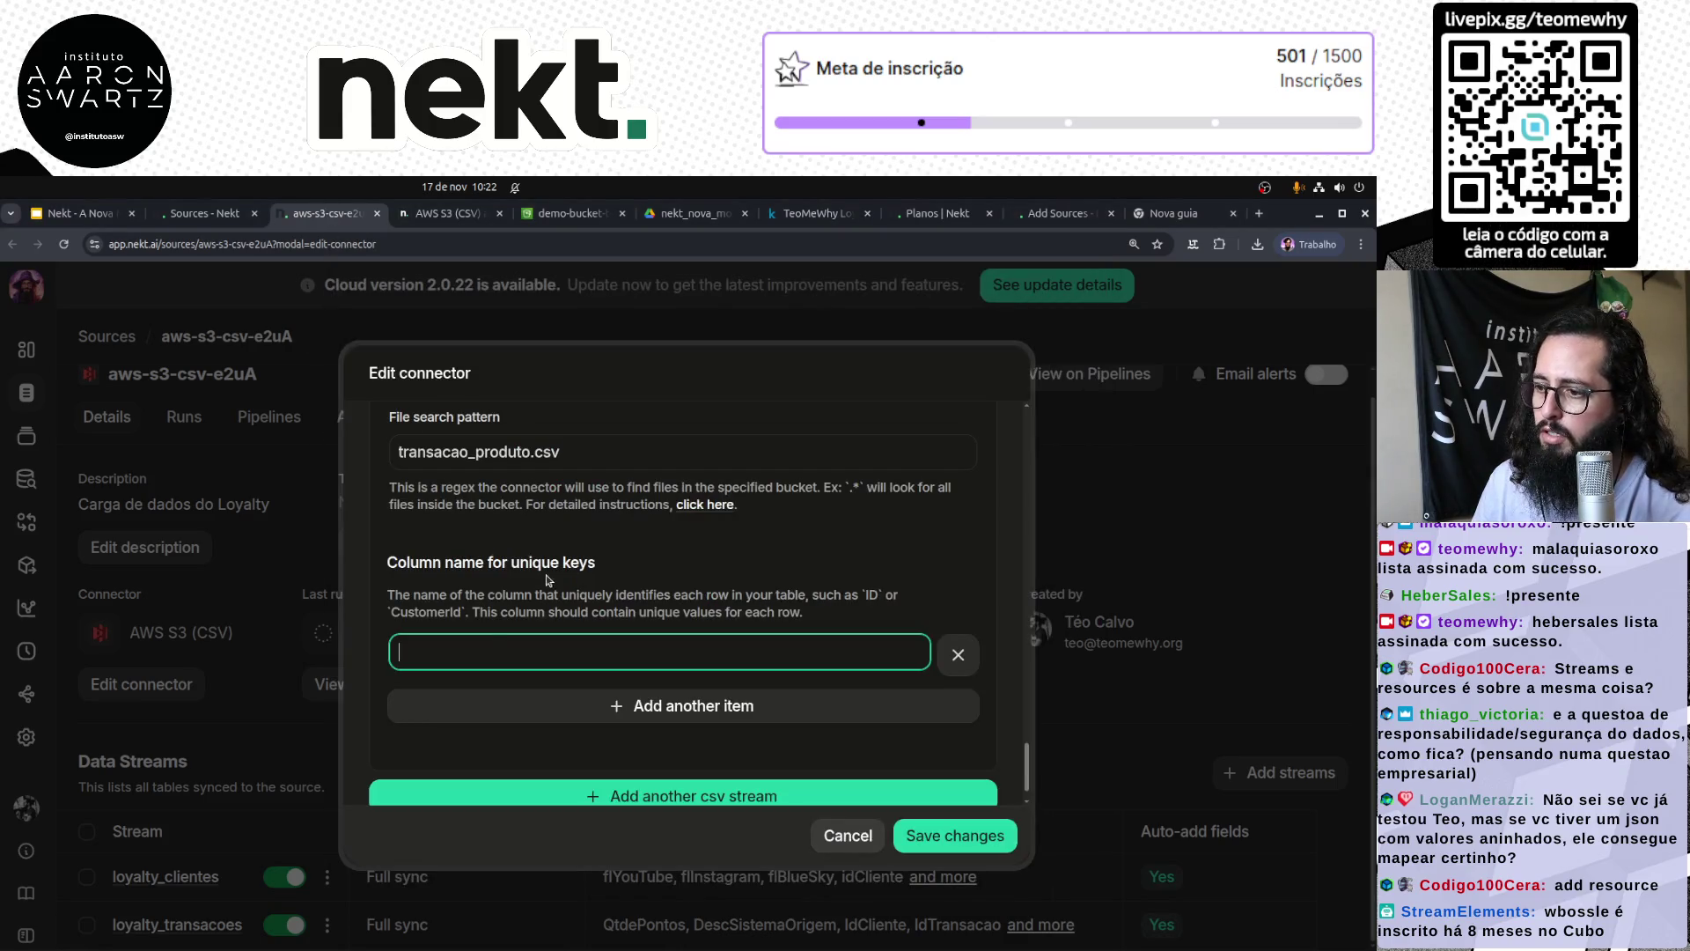
Step: Set IdTransacaoProduto as the unique key column and save the connector changes
type("idTransacaoProduto")
left_click(955, 835)
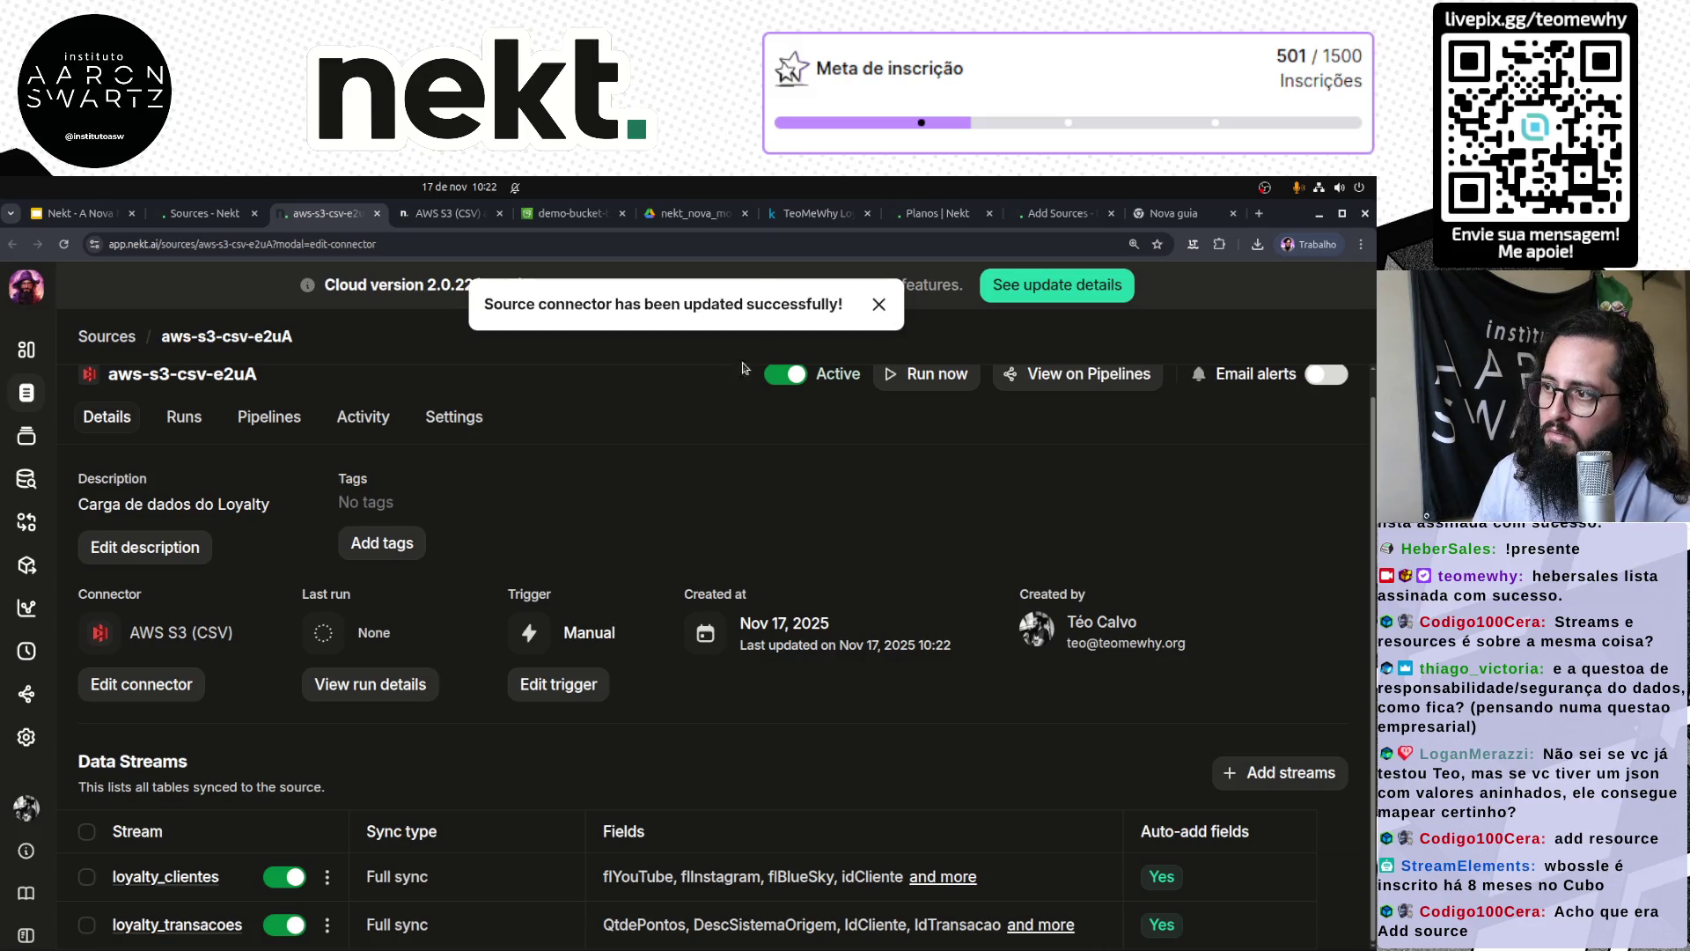
left_click(879, 304)
Step: Reload, cancel the reopened connector editor, and reopen aws-s3-csv-e2uA from Sources
left_click(63, 244)
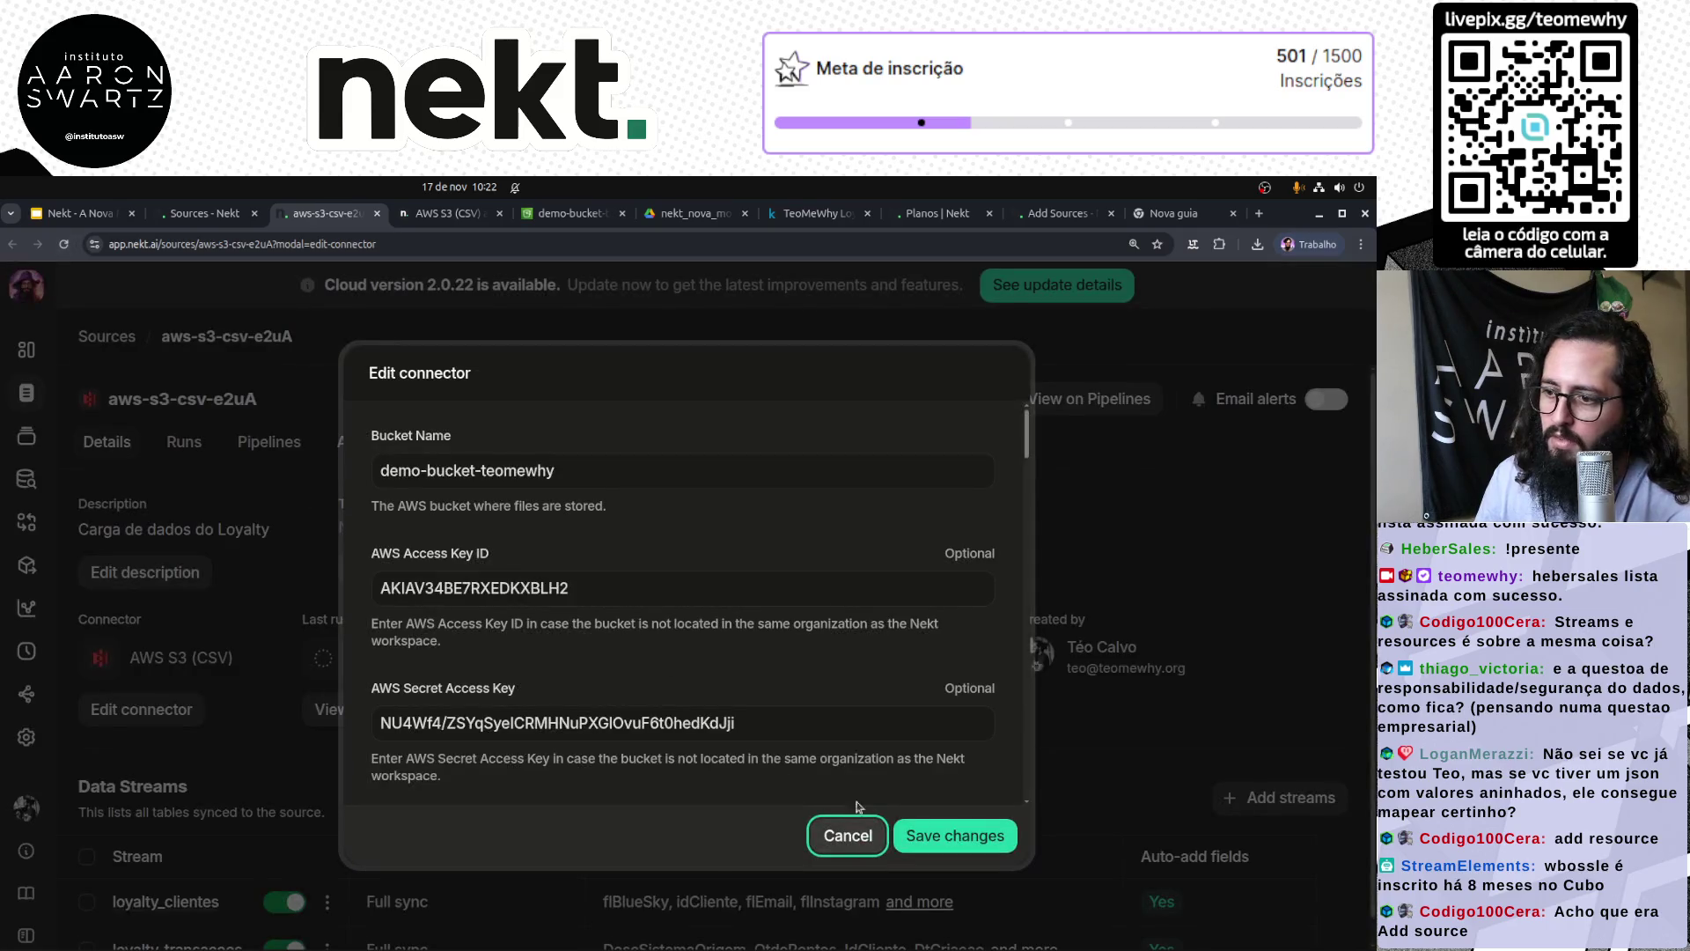
left_click(845, 835)
scroll(554, 717, "down", 1)
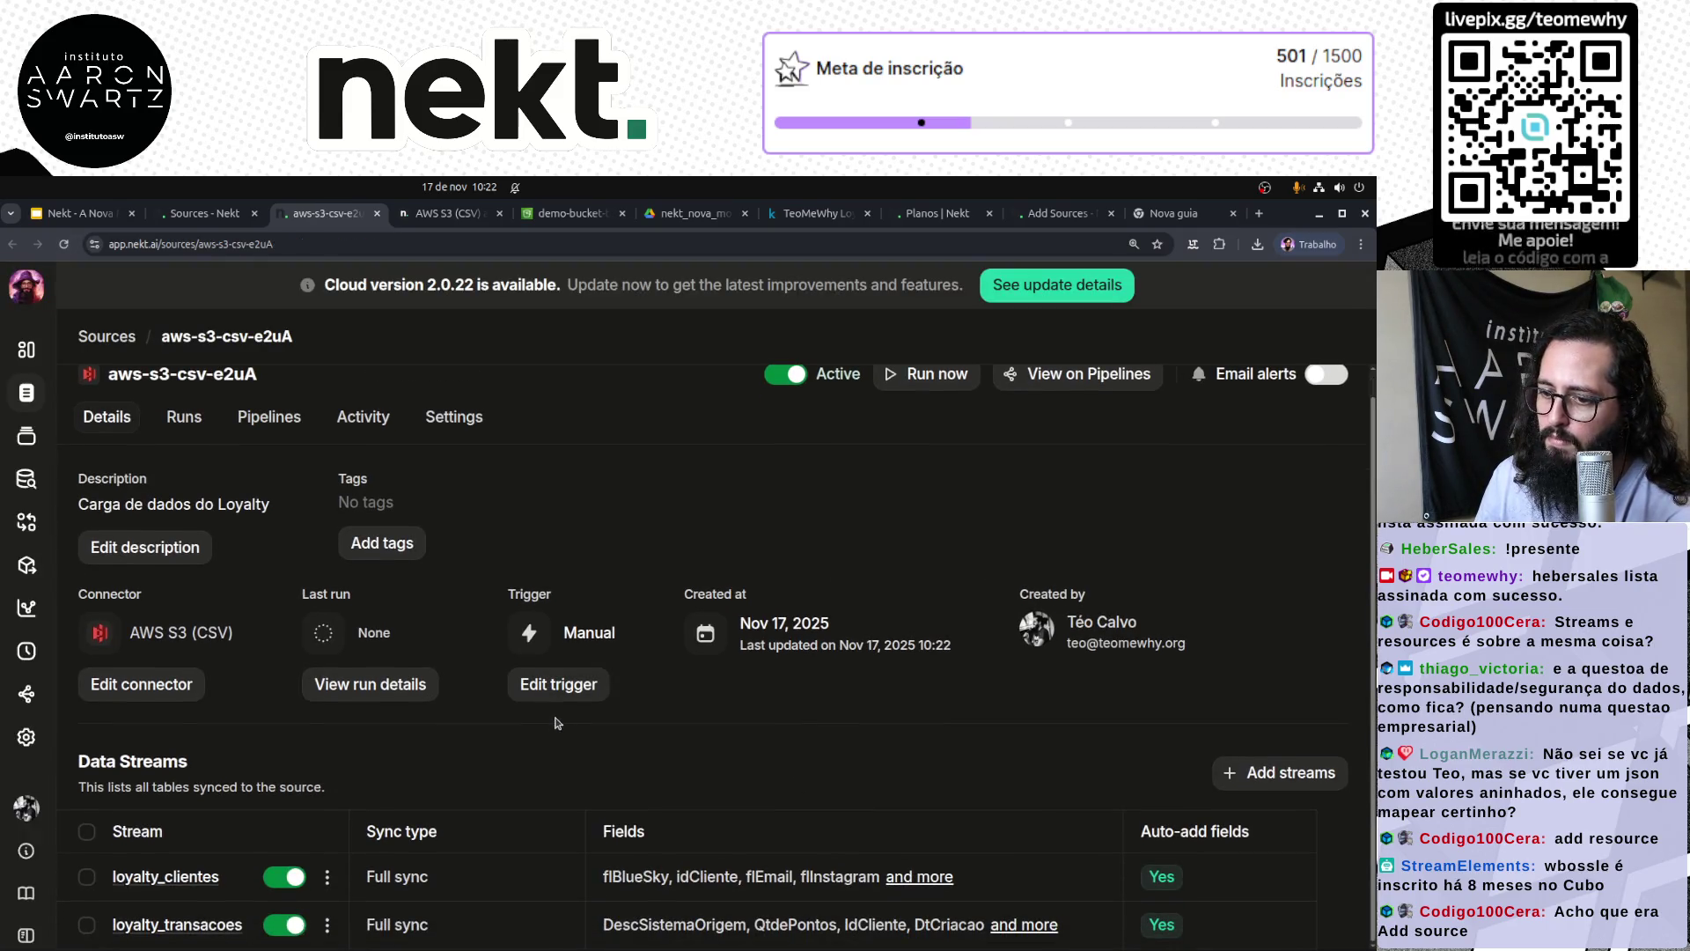
key("ctrl+minus")
key("ctrl+minus")
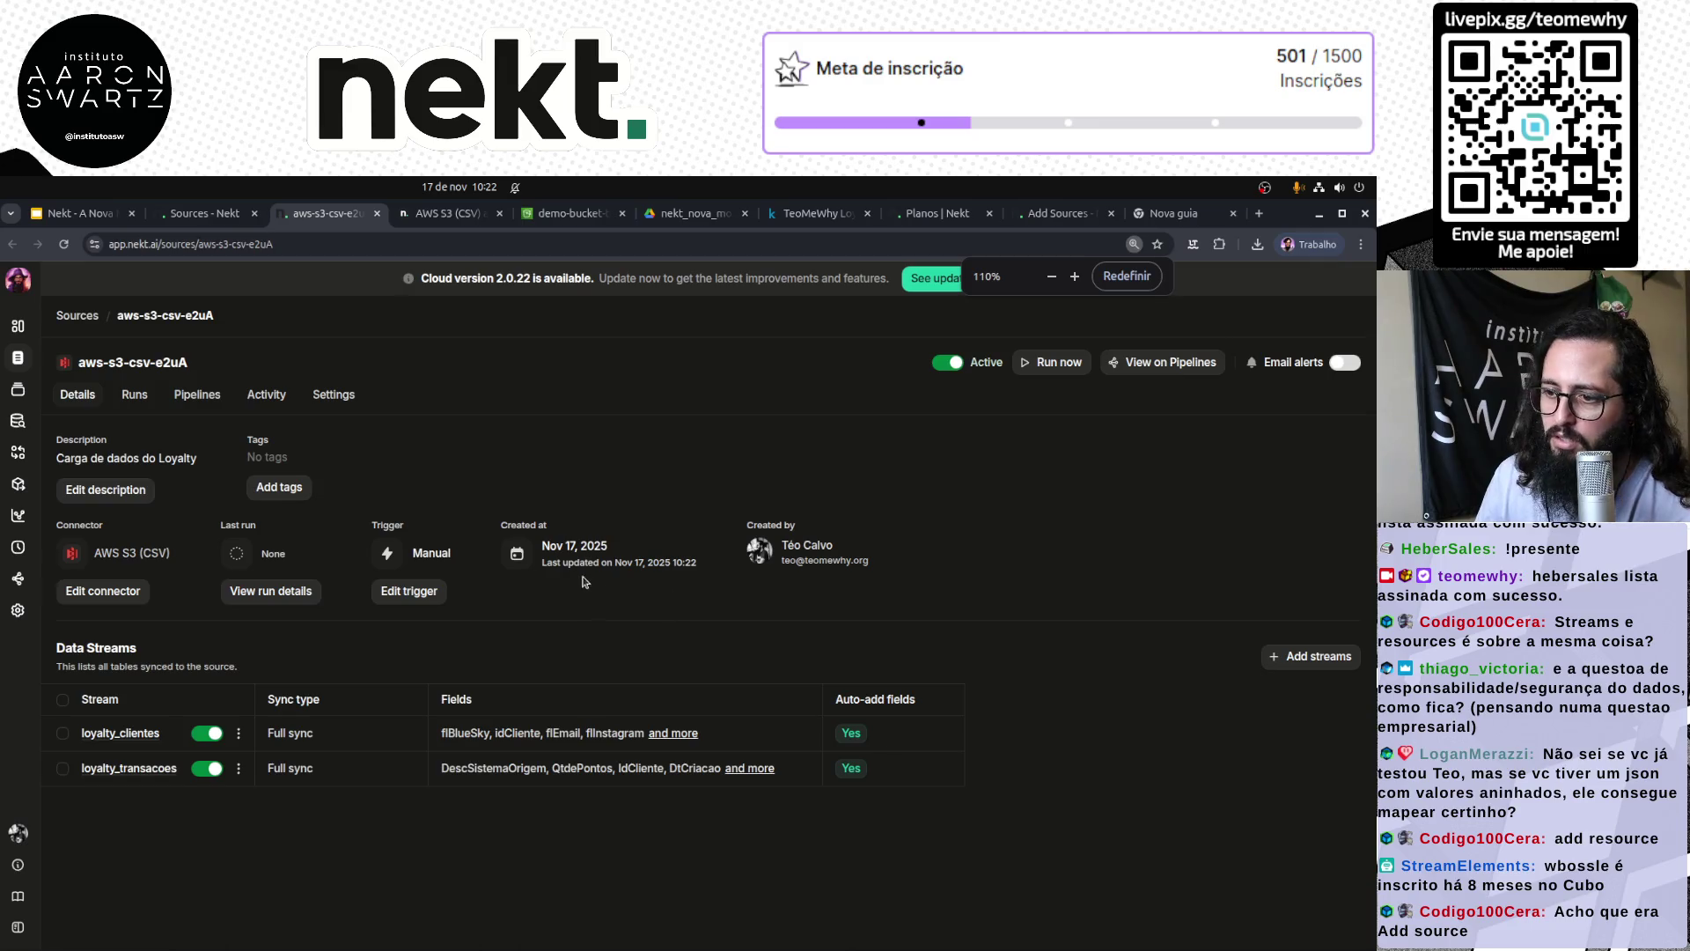
left_click(83, 316)
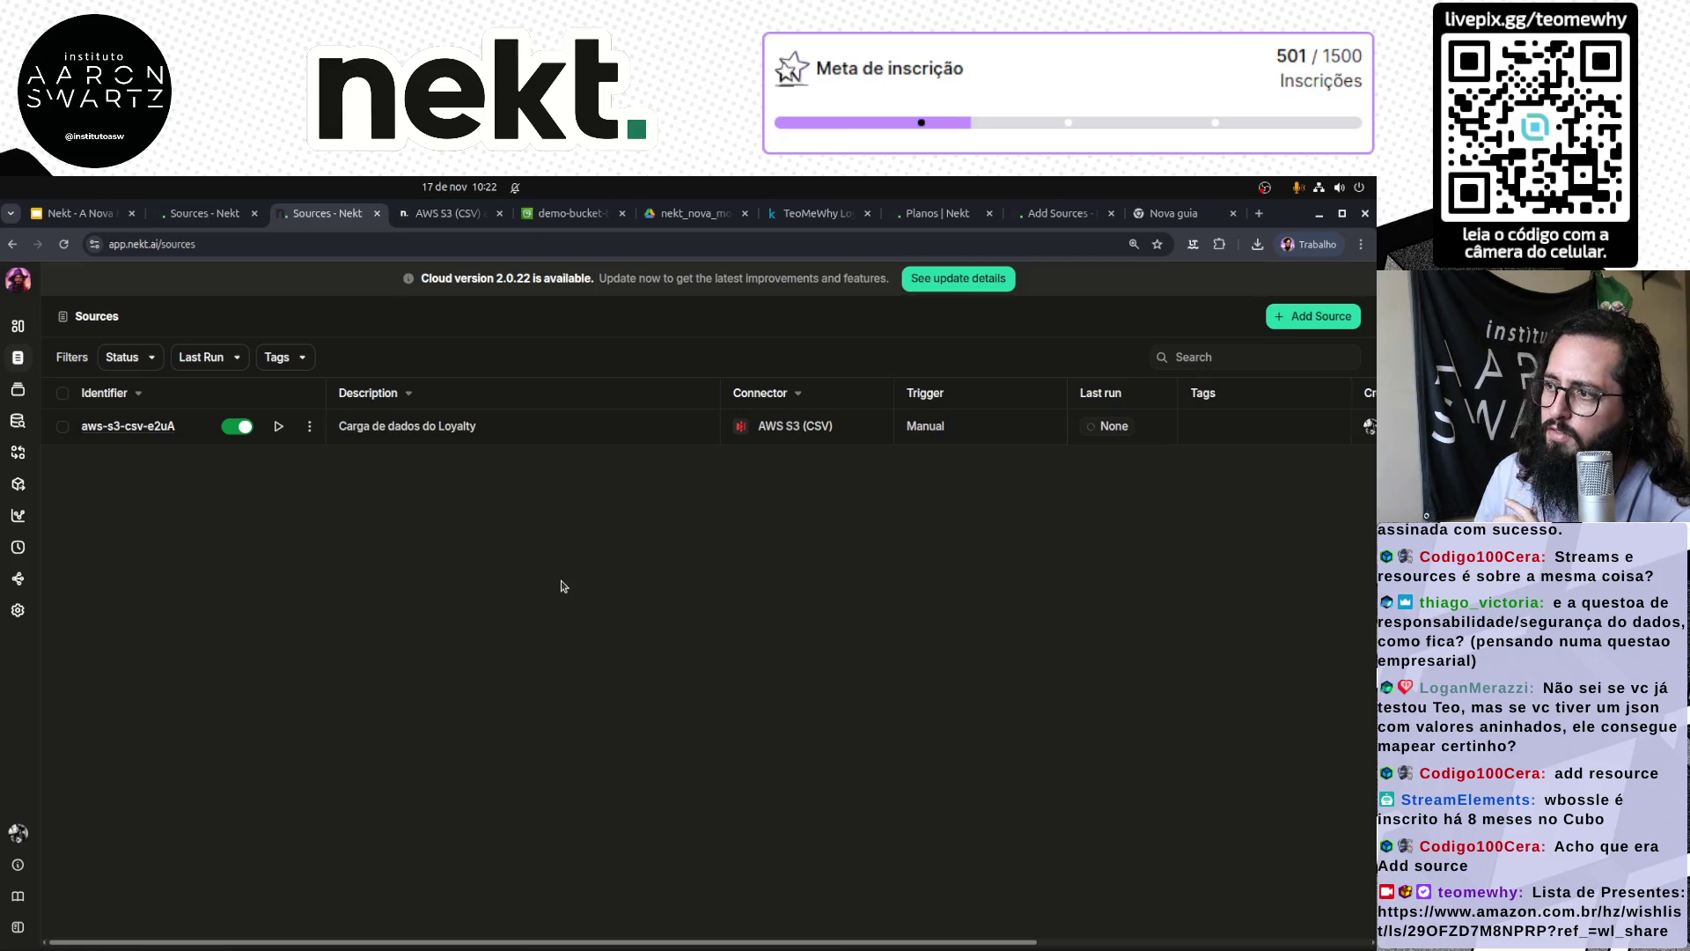
left_click(139, 427)
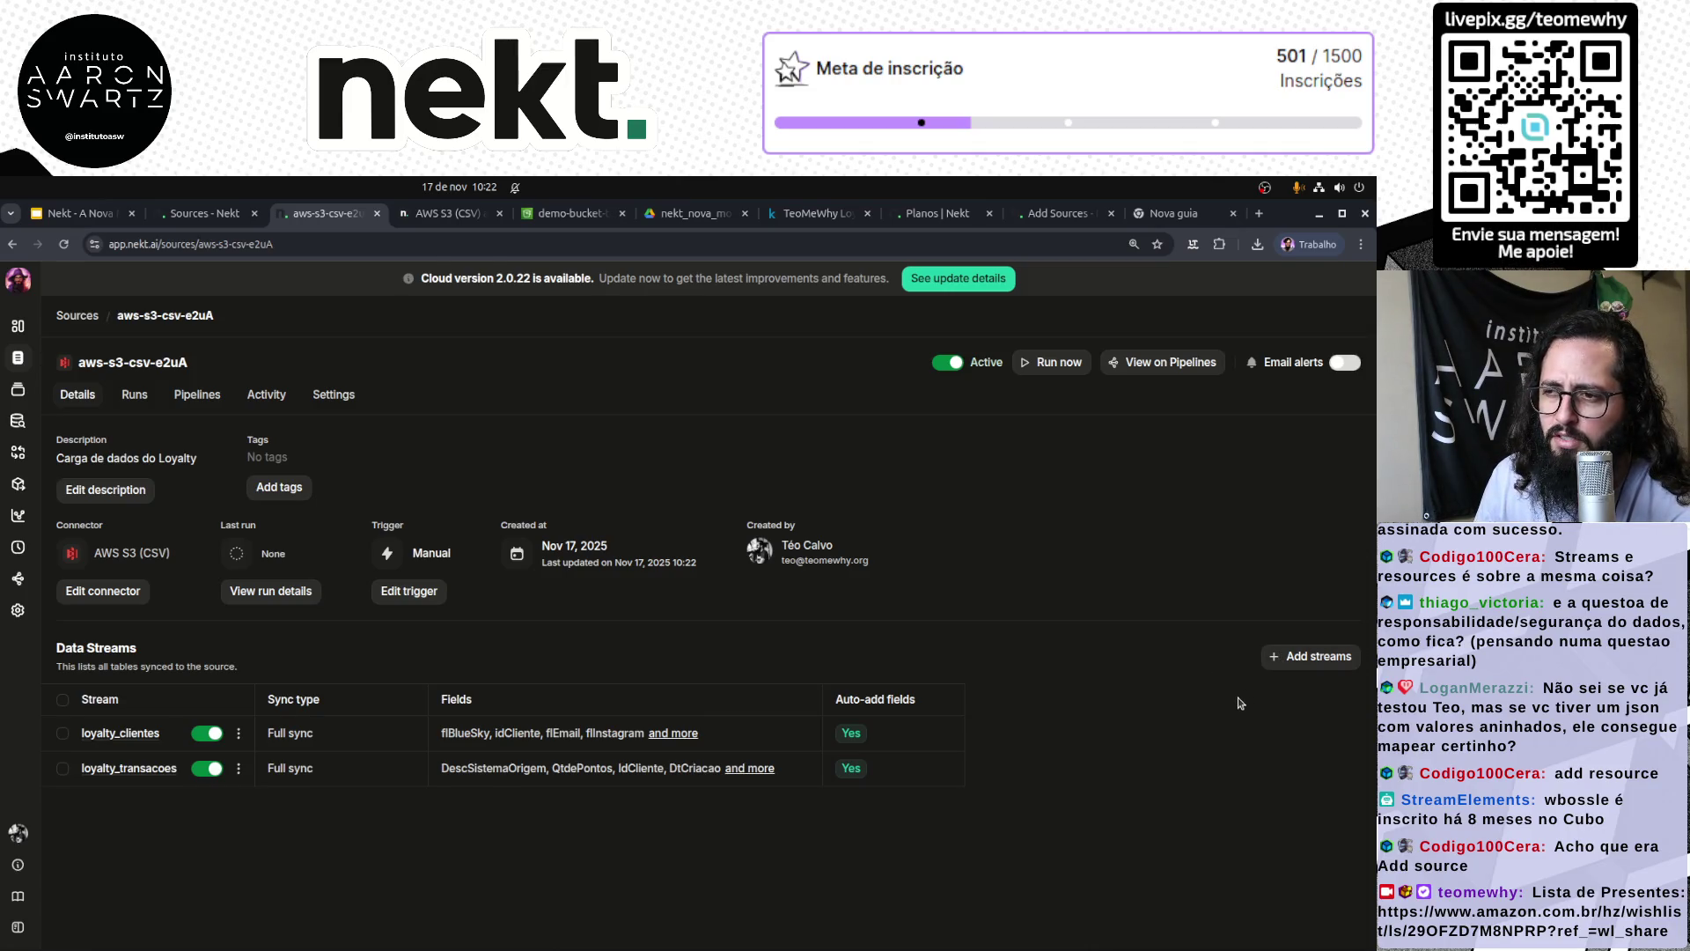
Step: Look through the source's Settings and activity tabs, then check again for new streams
key("ctrl+plus")
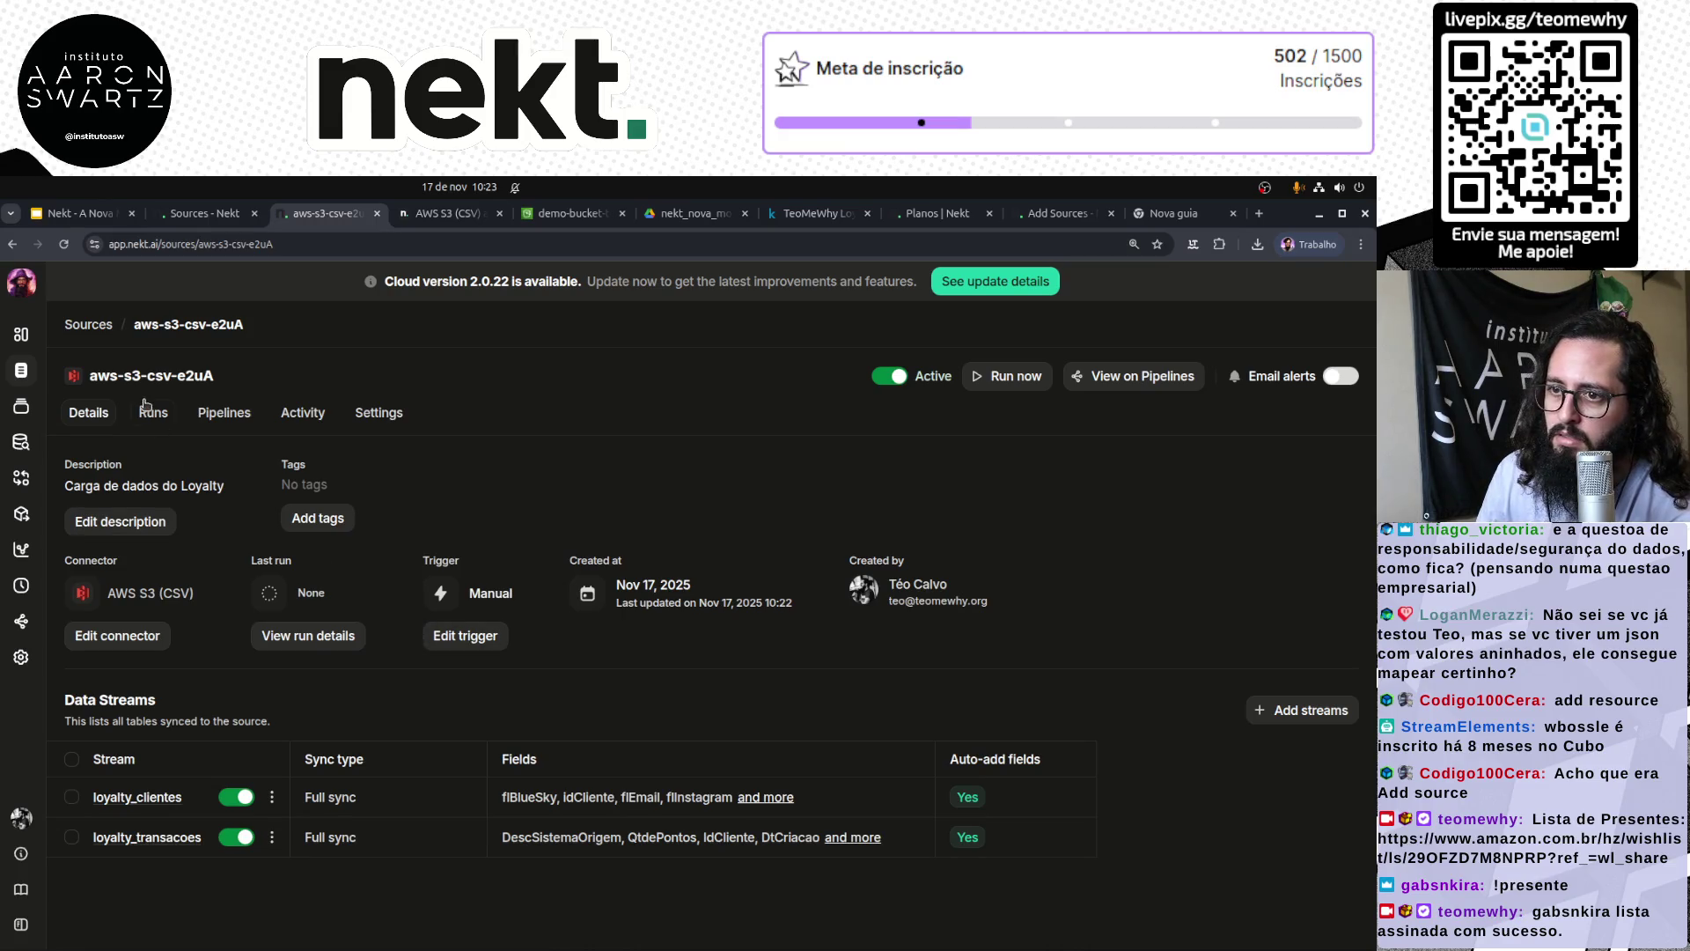
left_click(380, 416)
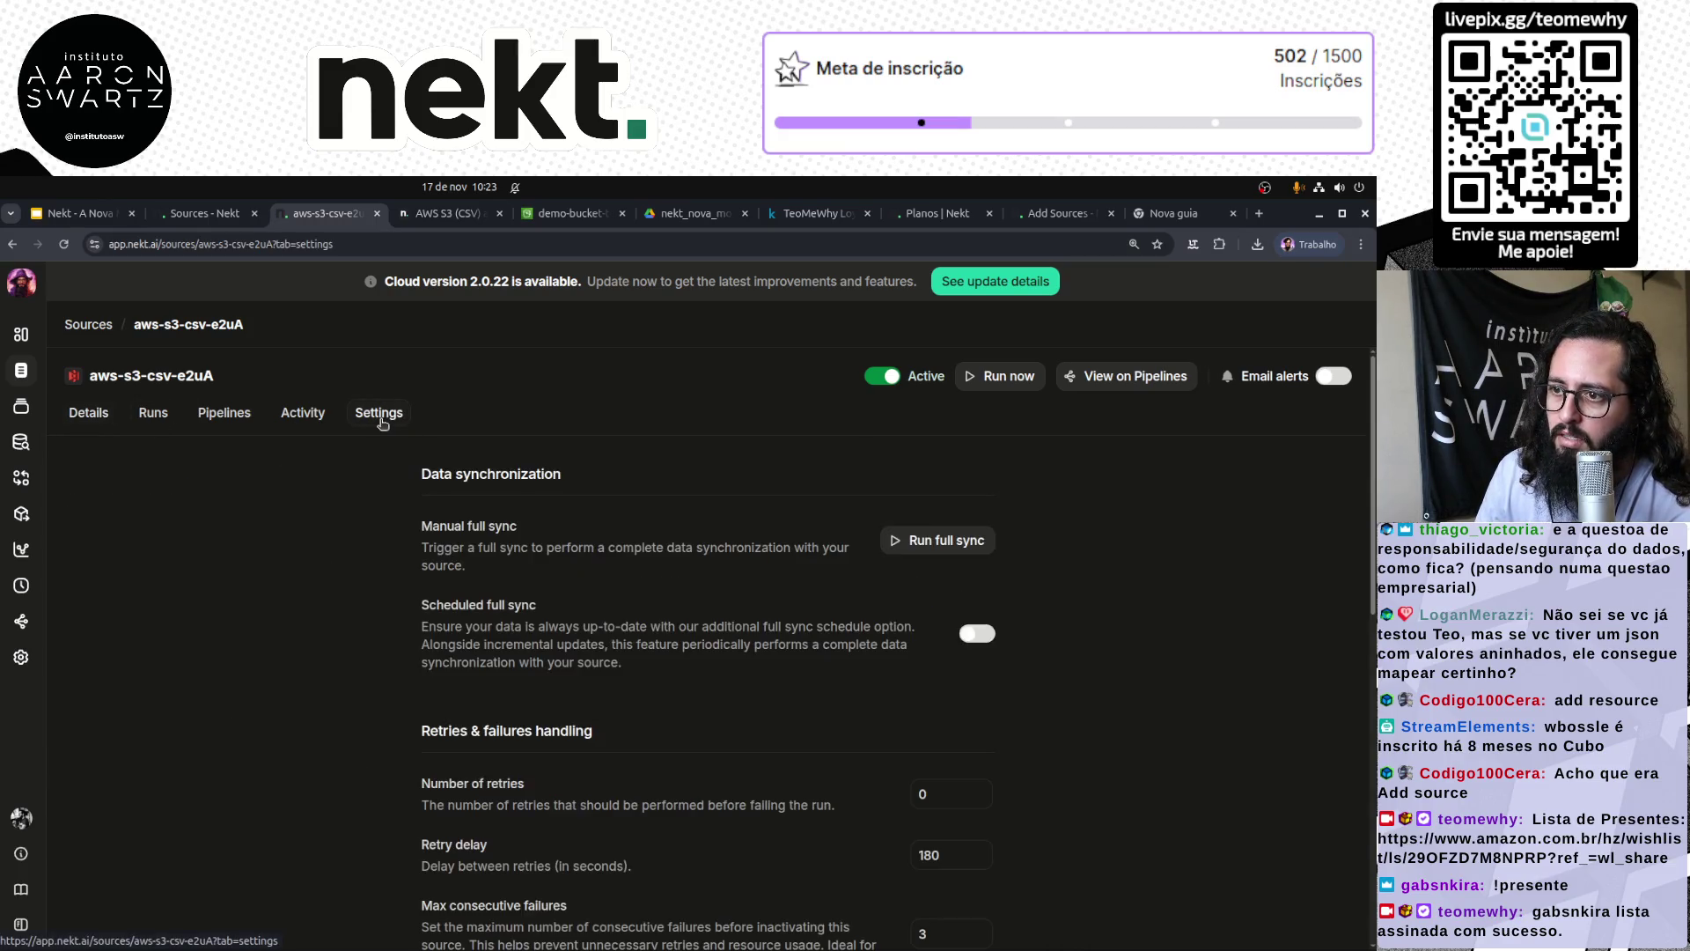
left_click(323, 416)
left_click(222, 414)
left_click(83, 416)
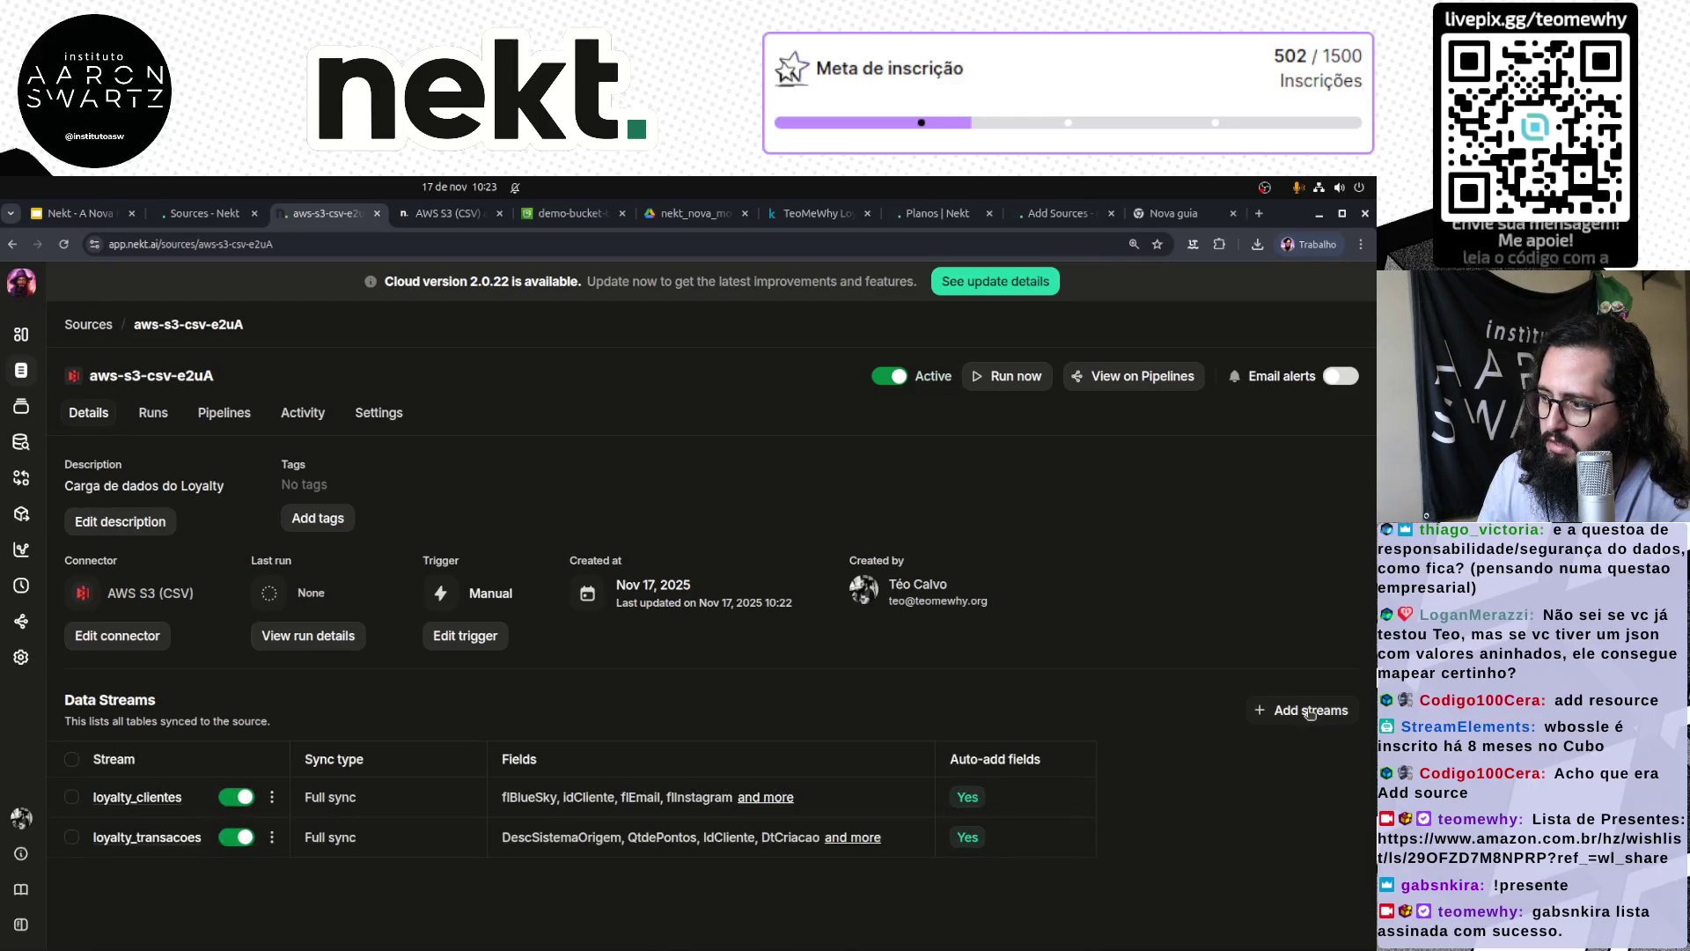
left_click(1277, 720)
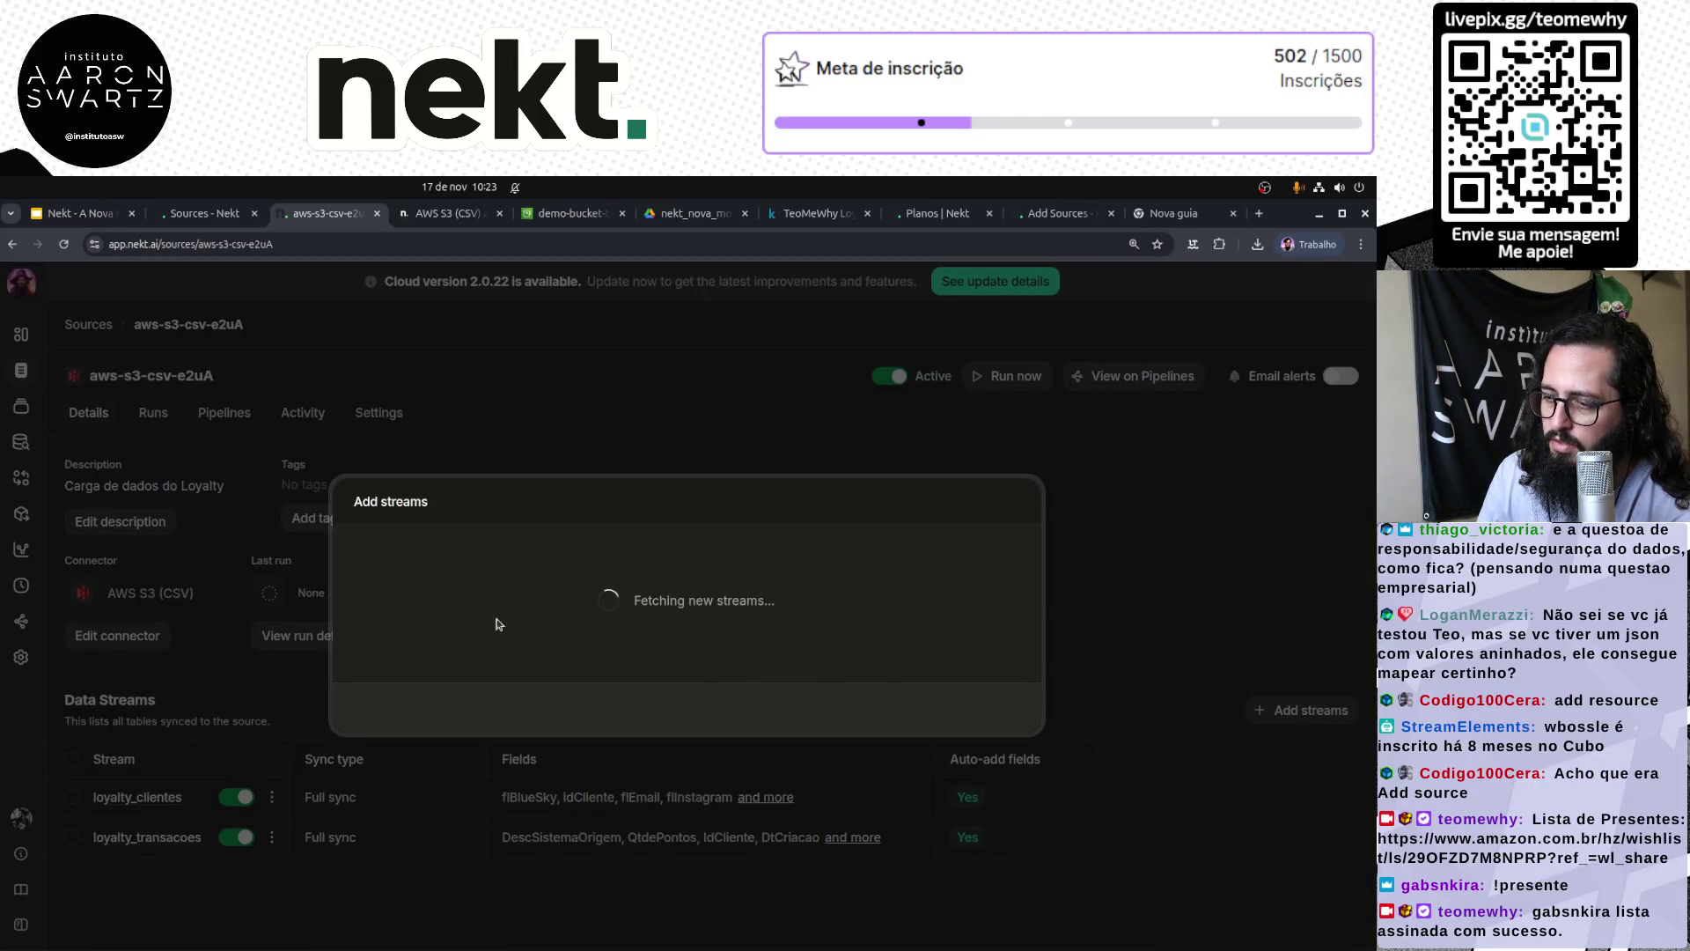
left_click(311, 586)
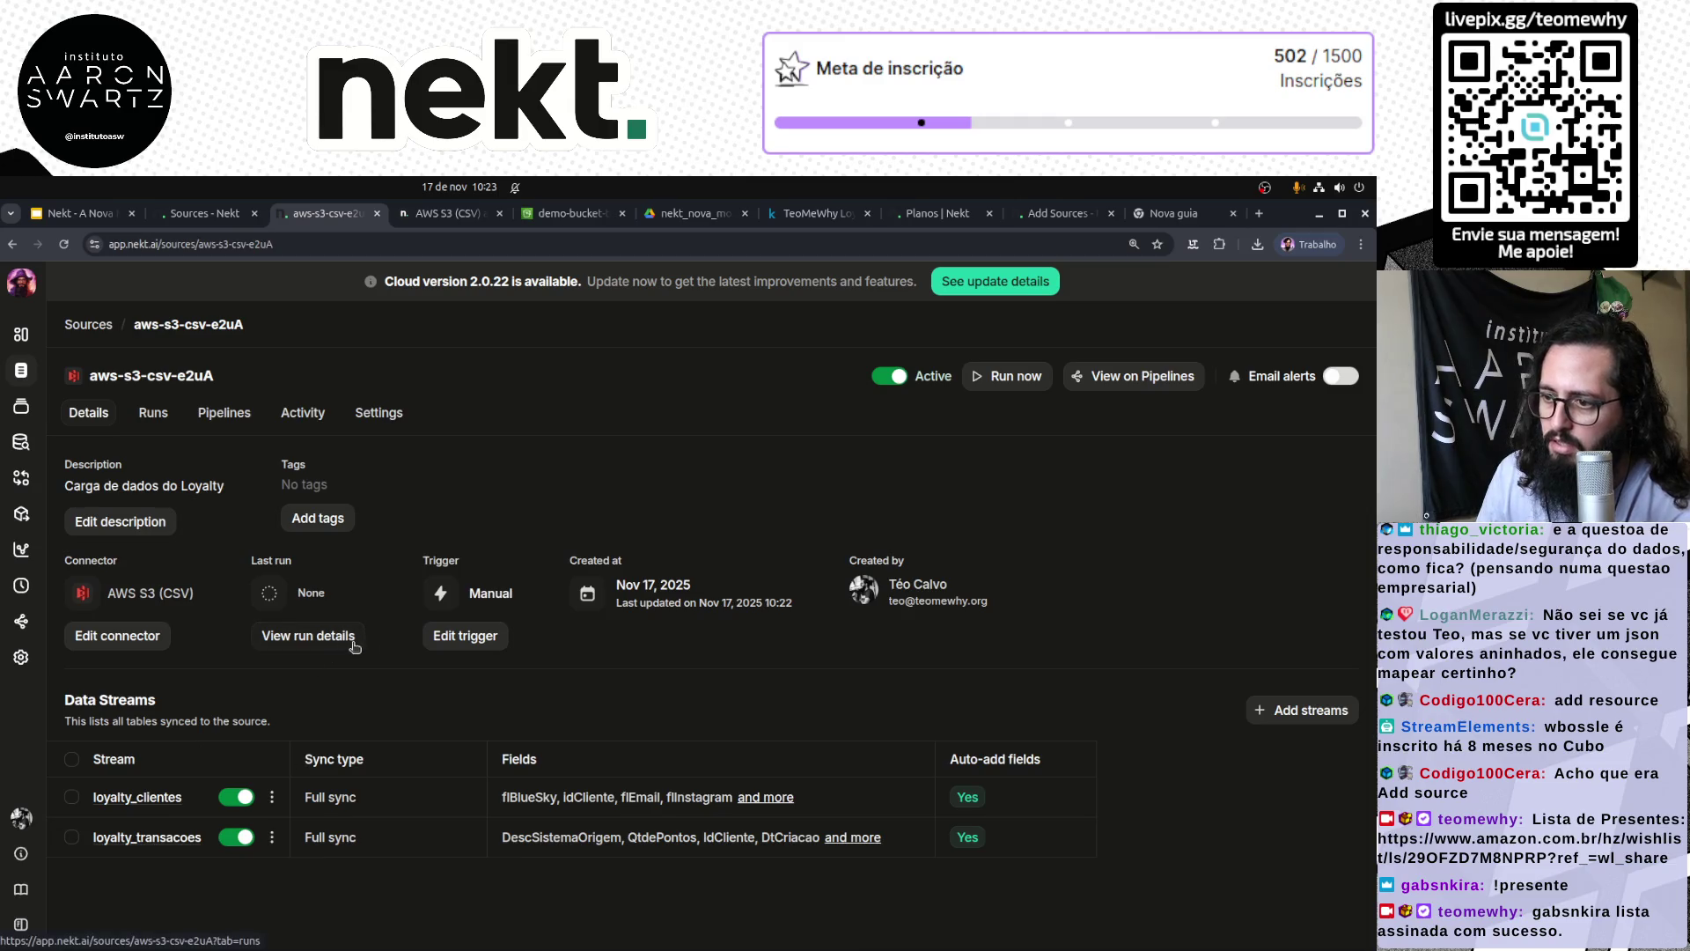
Step: Resave the connector with the transacao_produto.csv stream, then reopen aws-s3-csv-e2uA via Overview and Sources
left_click(123, 634)
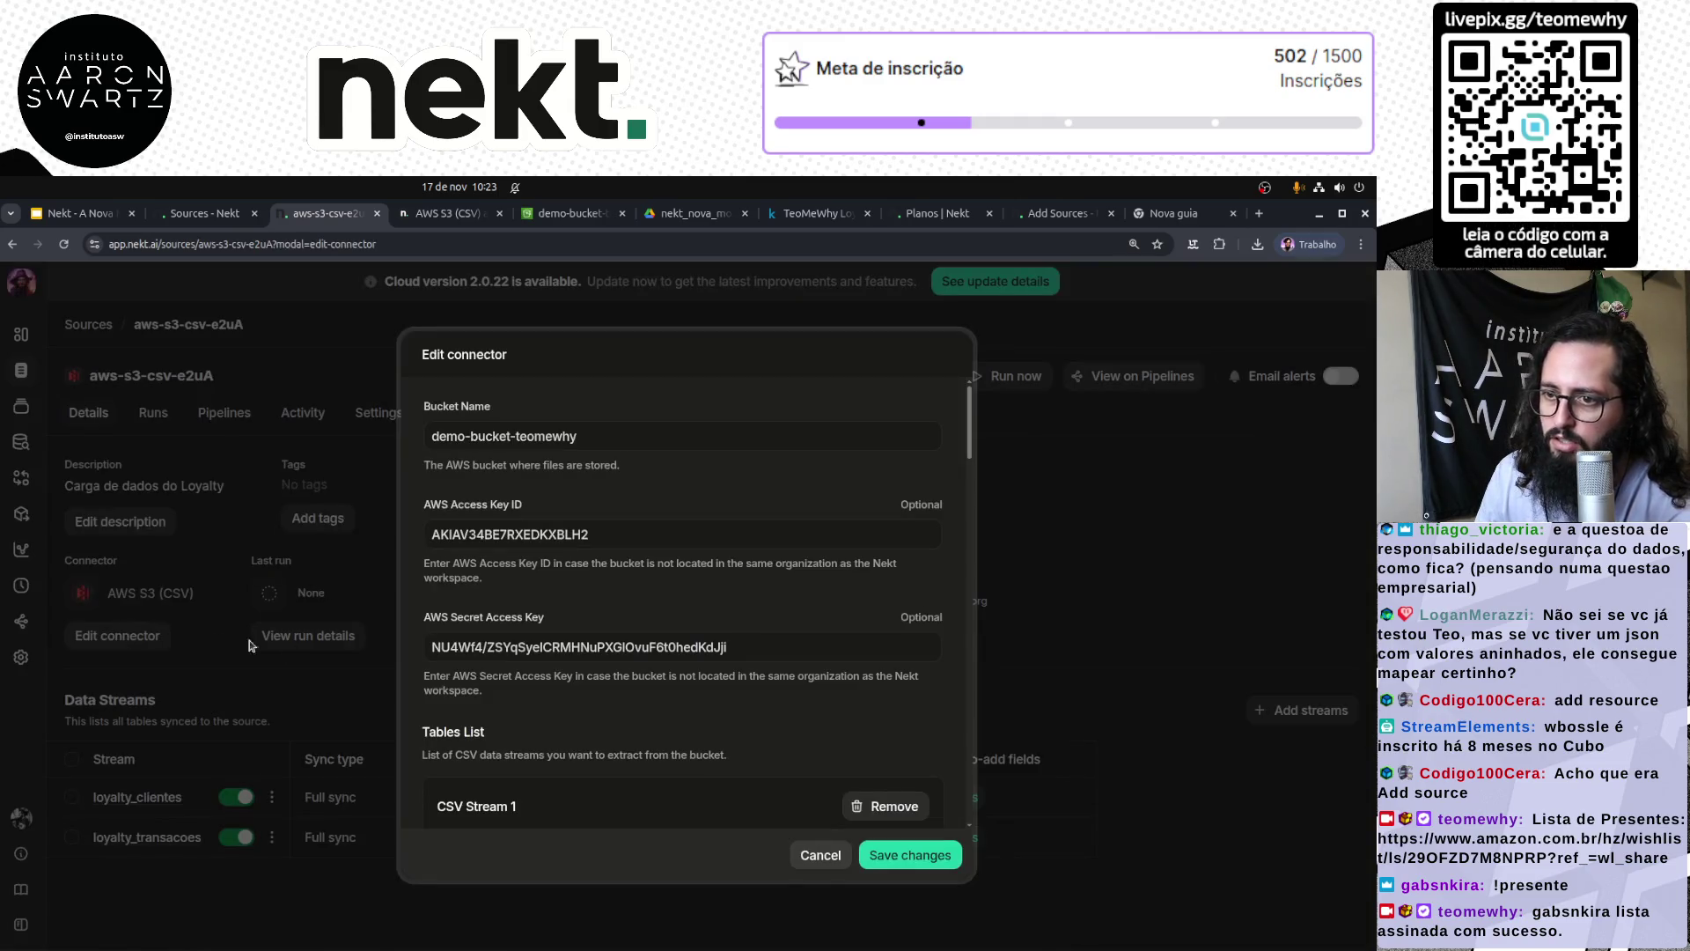
scroll(711, 743, "down", 10)
scroll(711, 743, "down", 3)
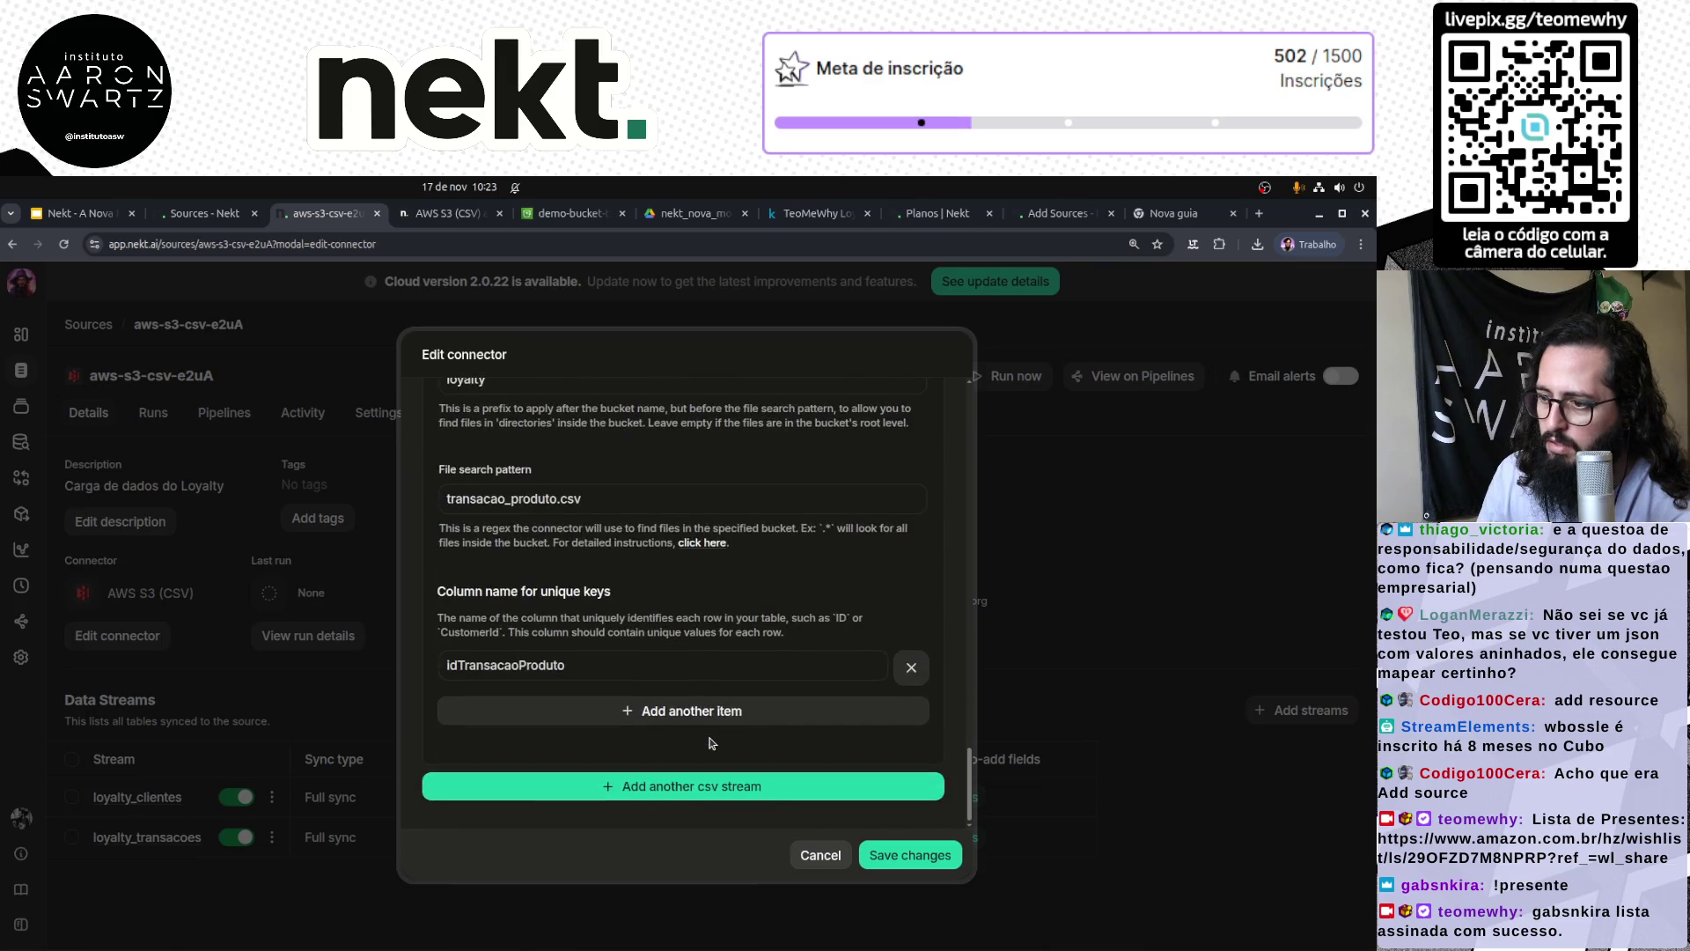
scroll(619, 665, "up", 1)
scroll(611, 582, "down", 1)
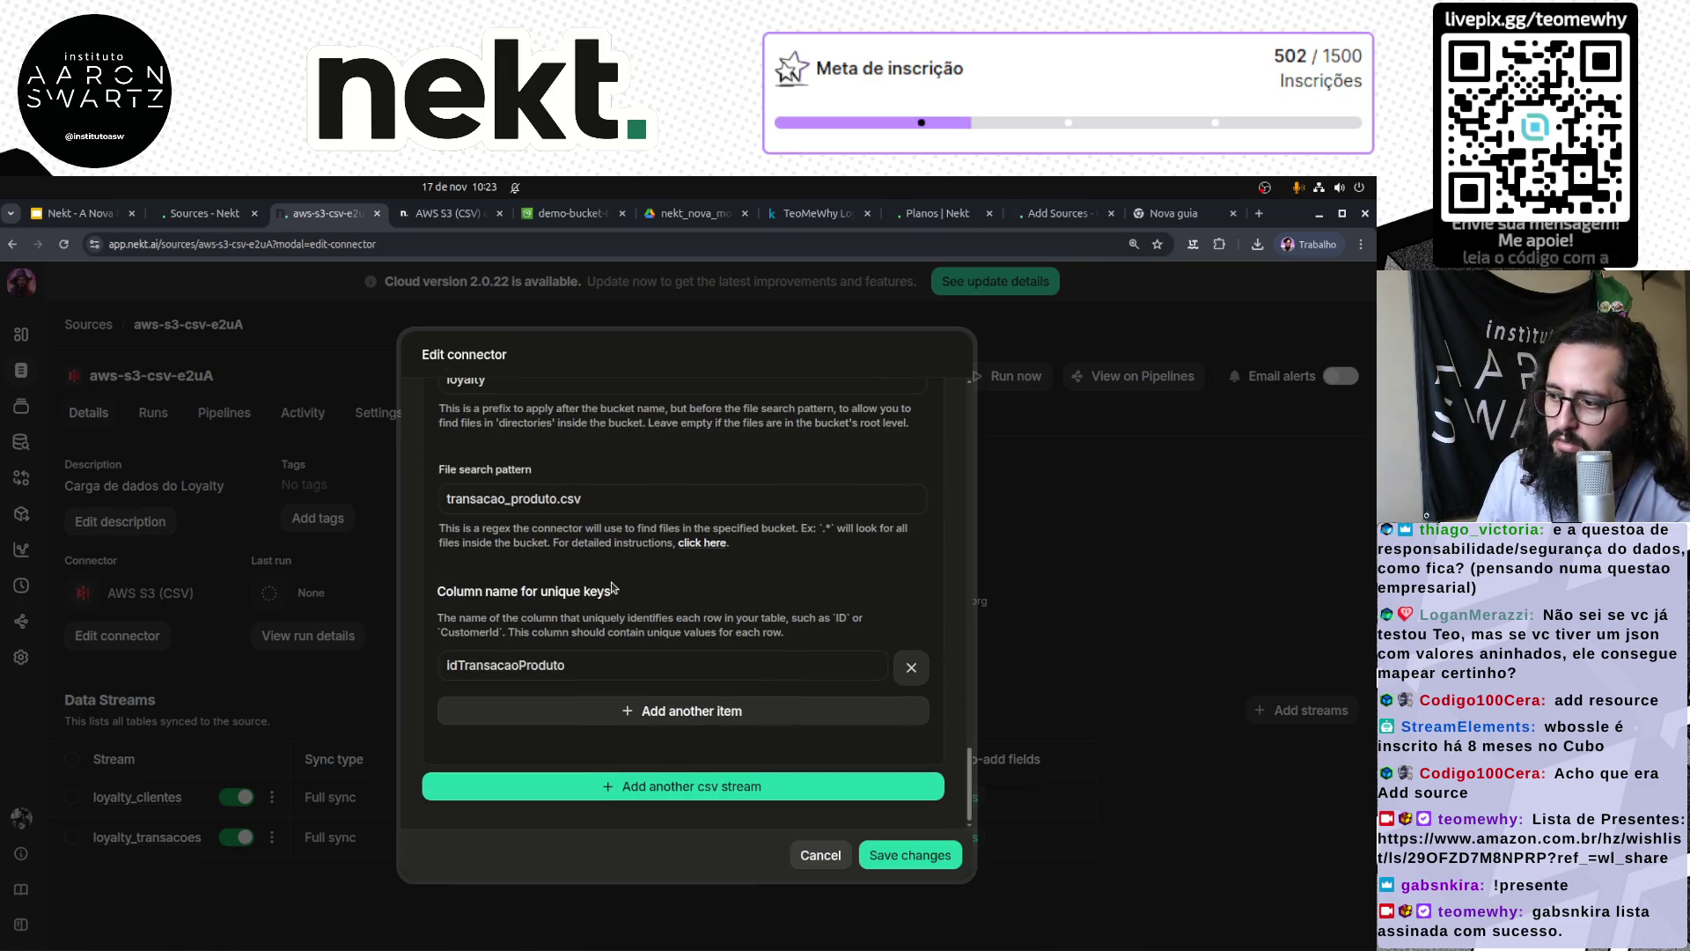
left_click(910, 855)
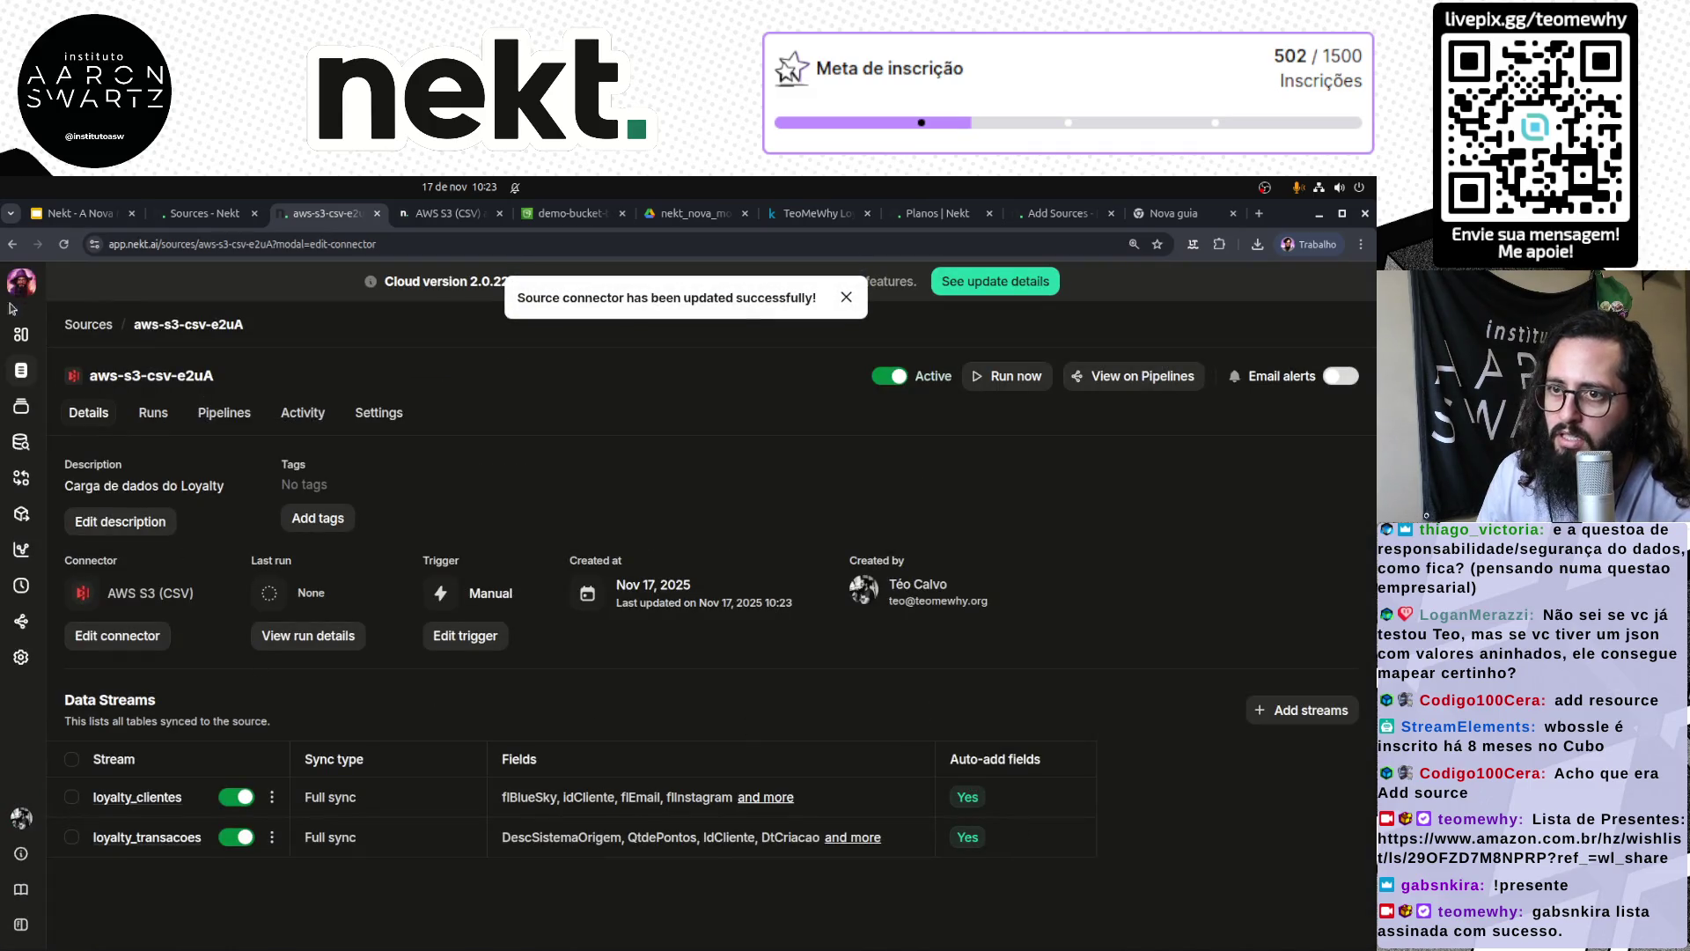
left_click(21, 335)
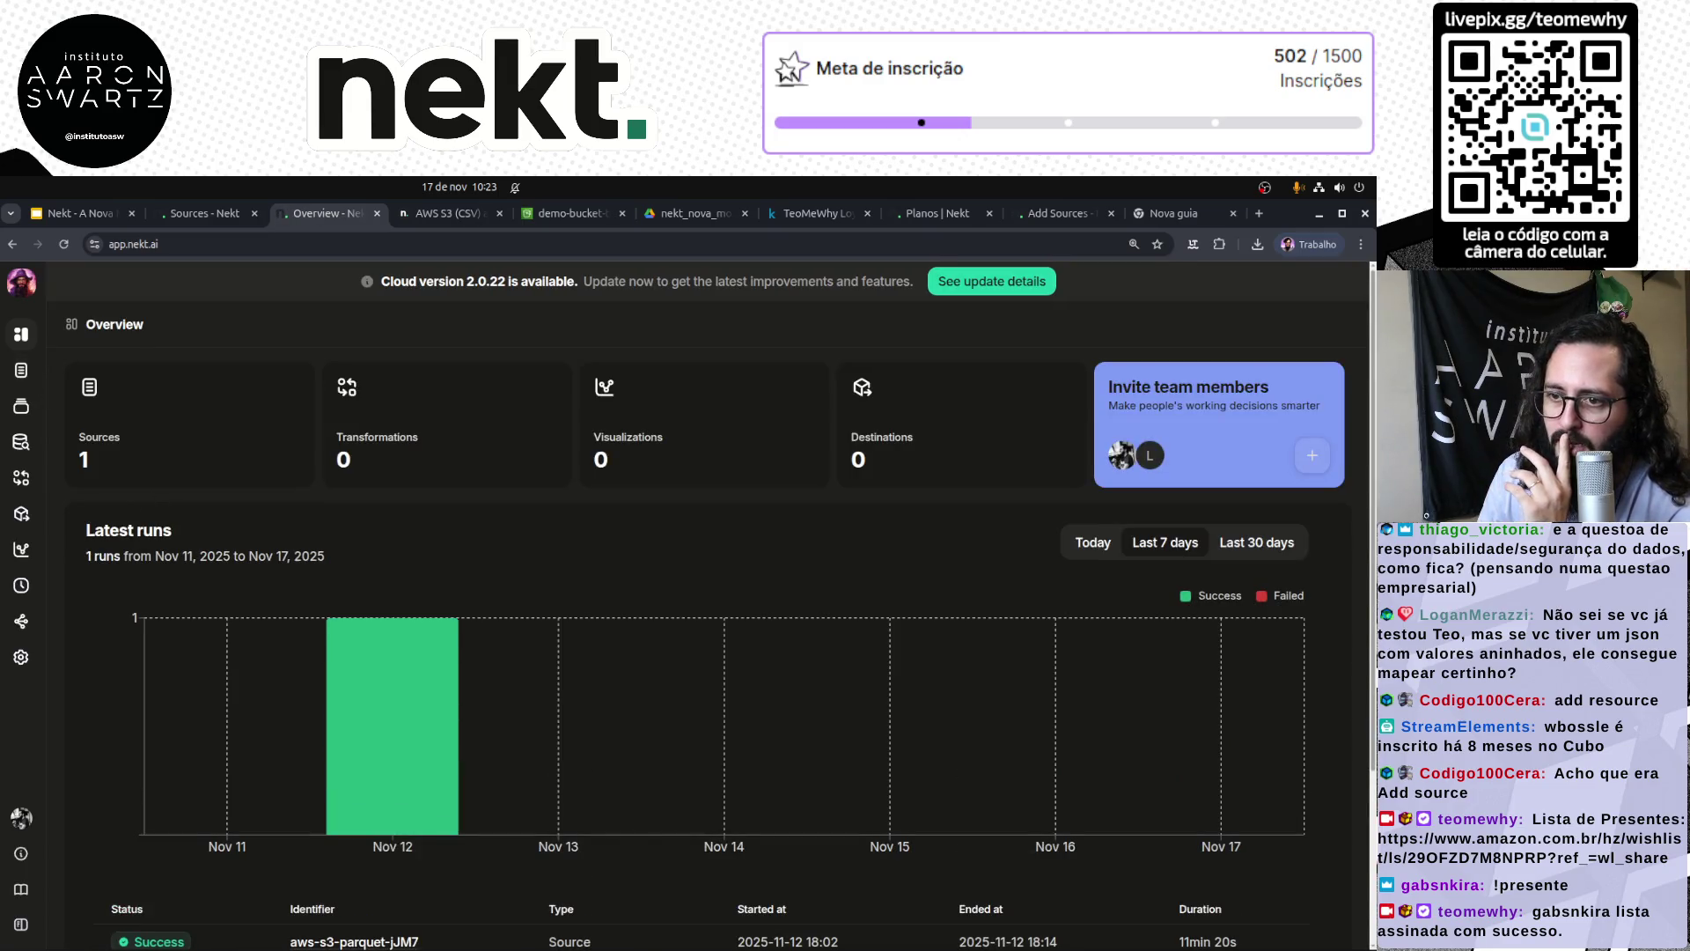
left_click(21, 370)
left_click(171, 450)
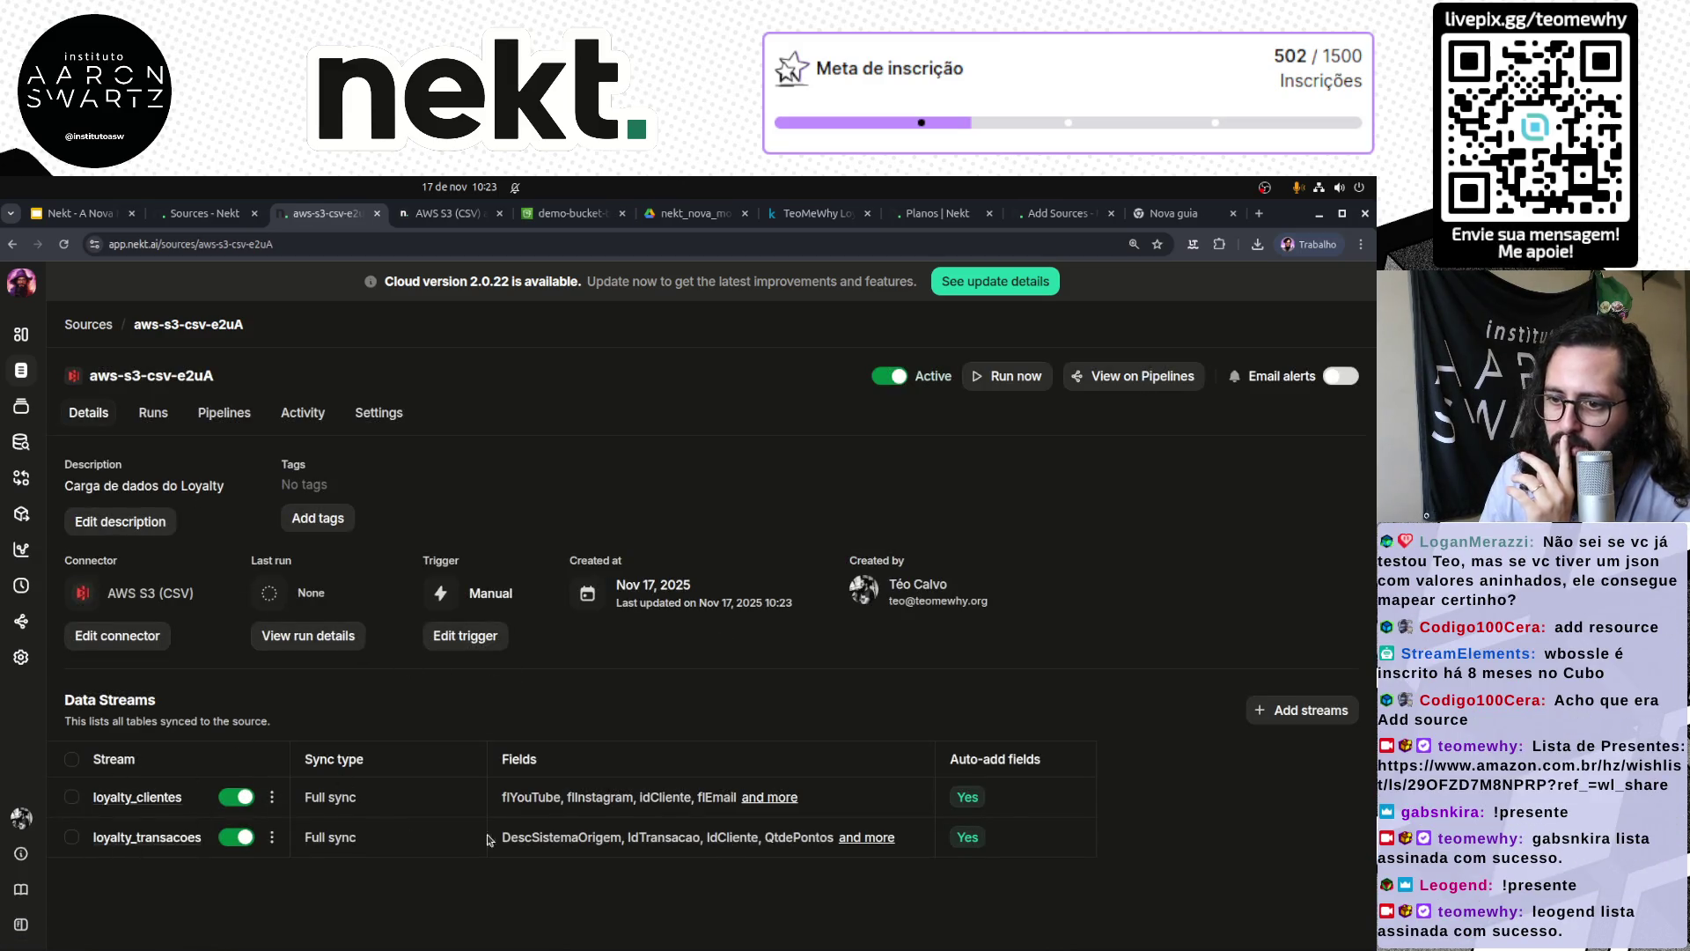
Step: Fetch new streams from the bucket for aws-s3-csv-e2uA with Add streams
left_click(1269, 713)
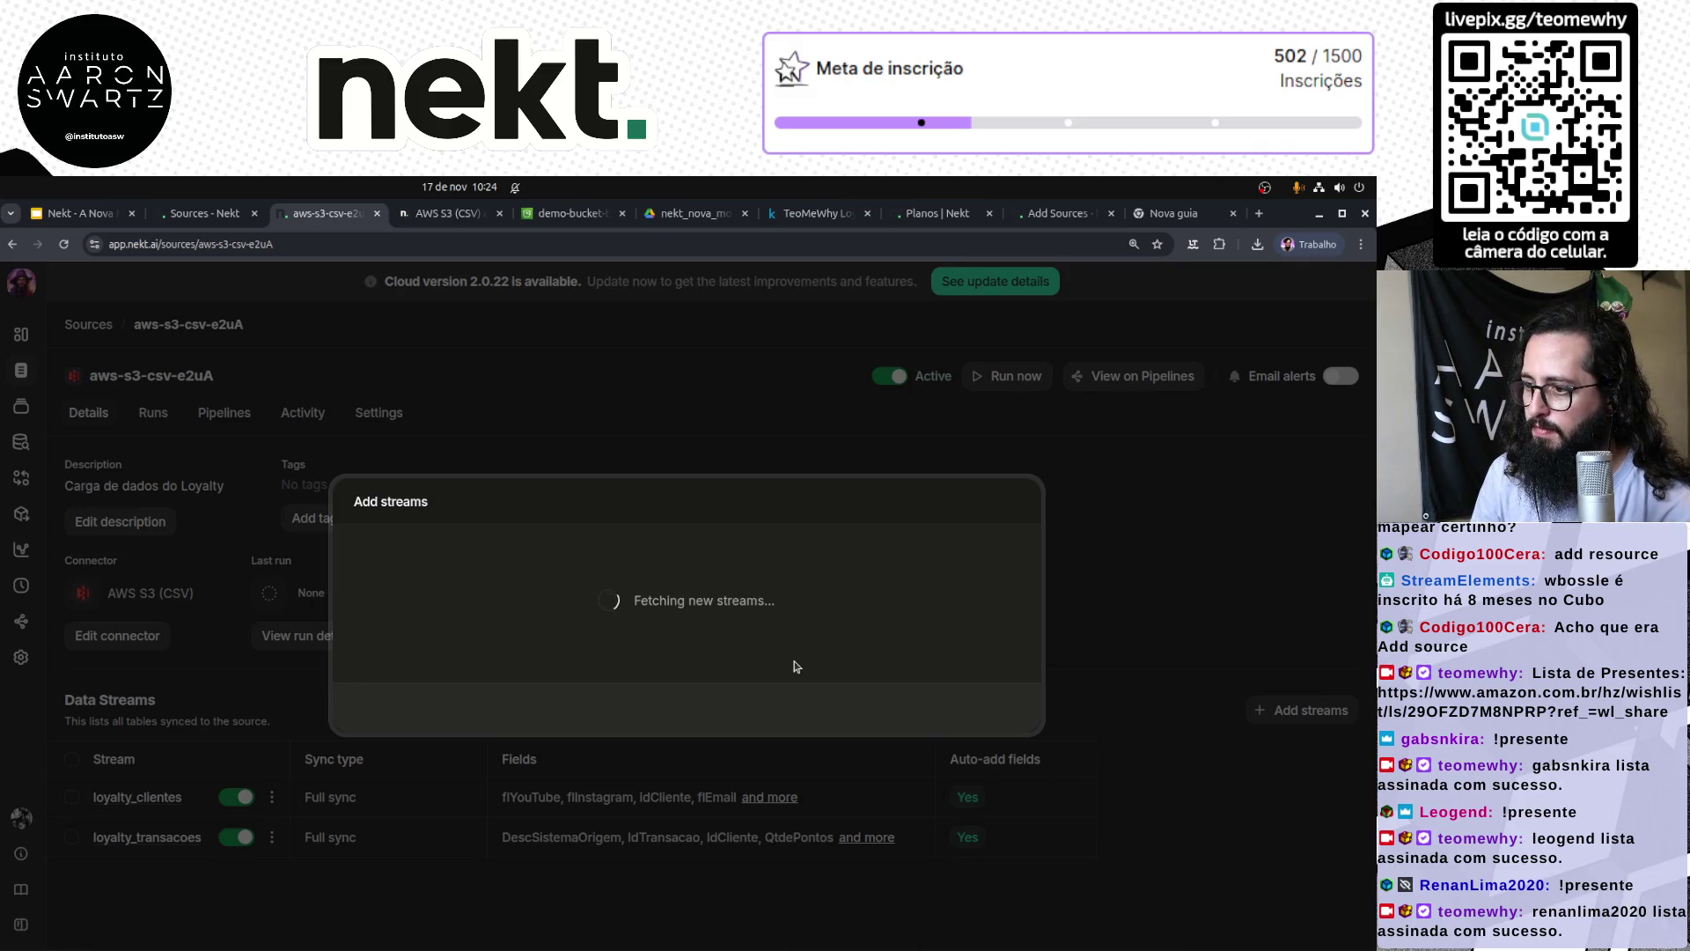
Step: Review the fields of the loyalty_transacao_produto stream and continue to its table destination settings
left_click(1233, 213)
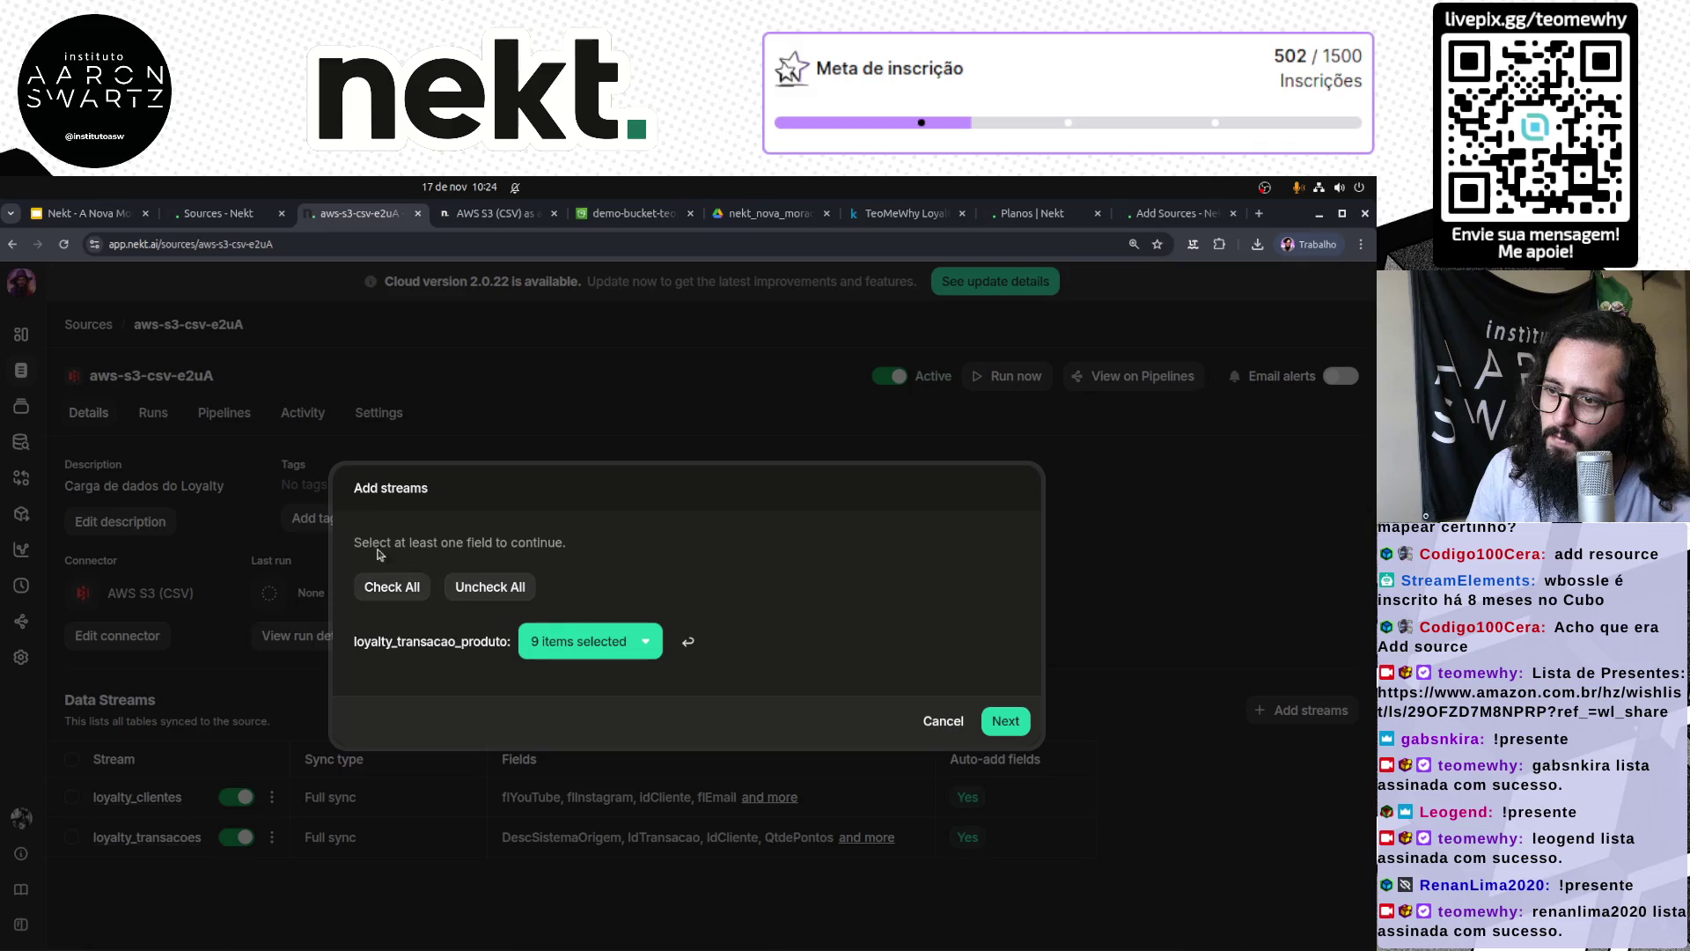
left_click_drag(370, 643, 490, 646)
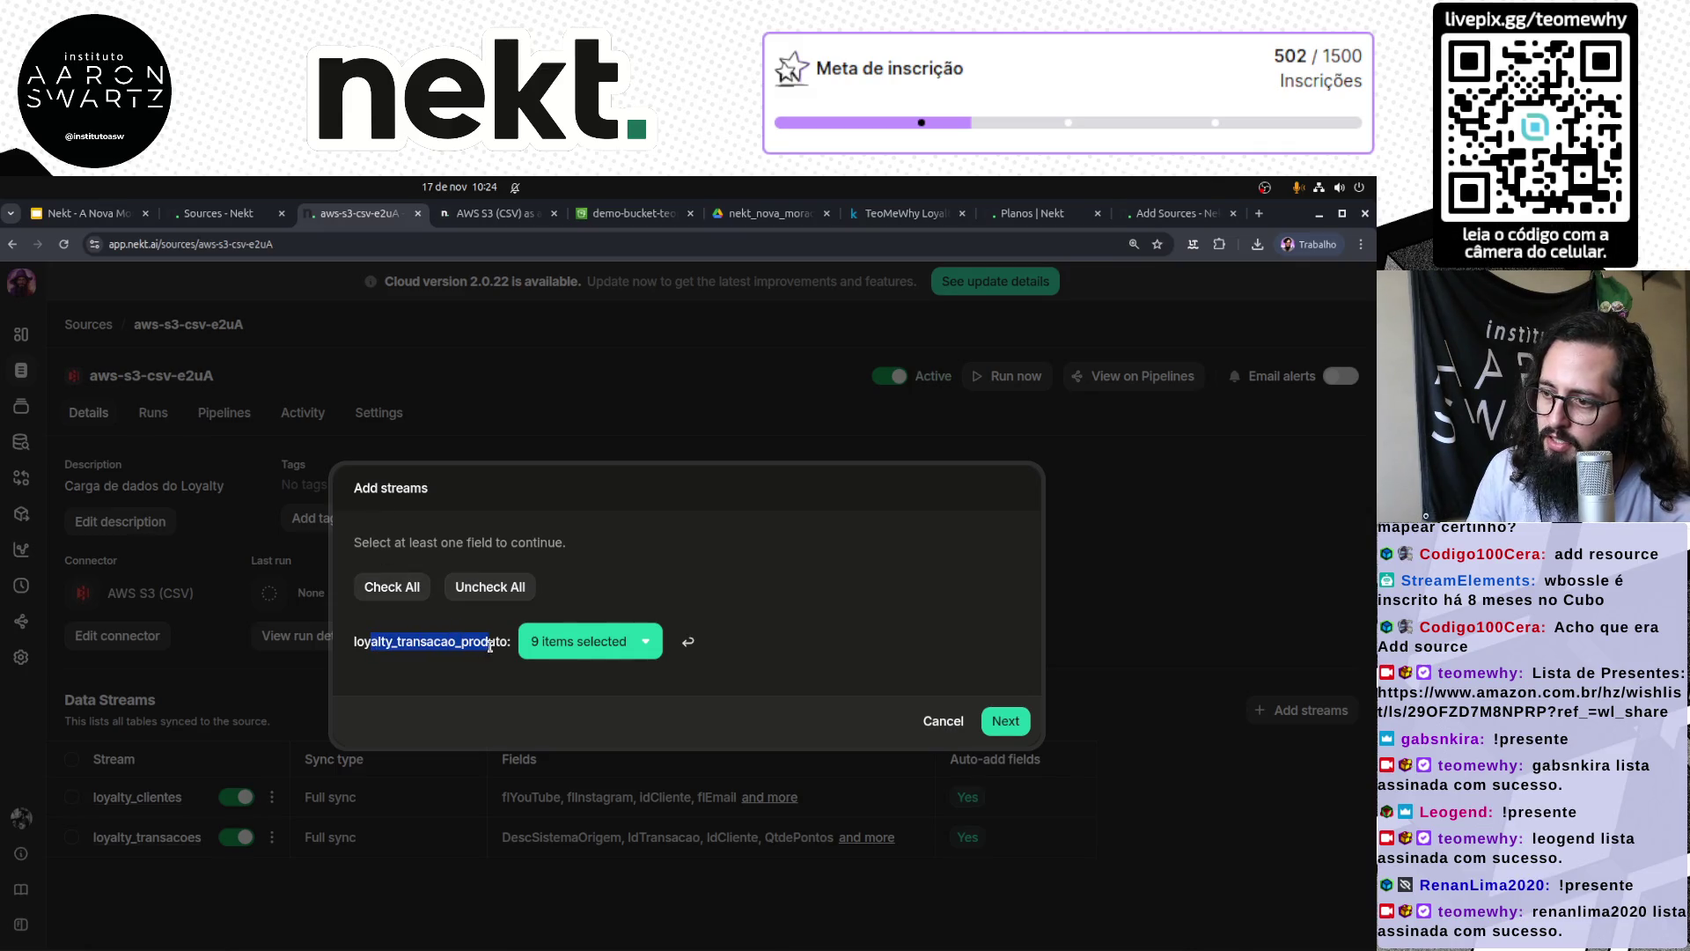
left_click(570, 639)
scroll(649, 791, "down", 2)
scroll(650, 791, "up", 2)
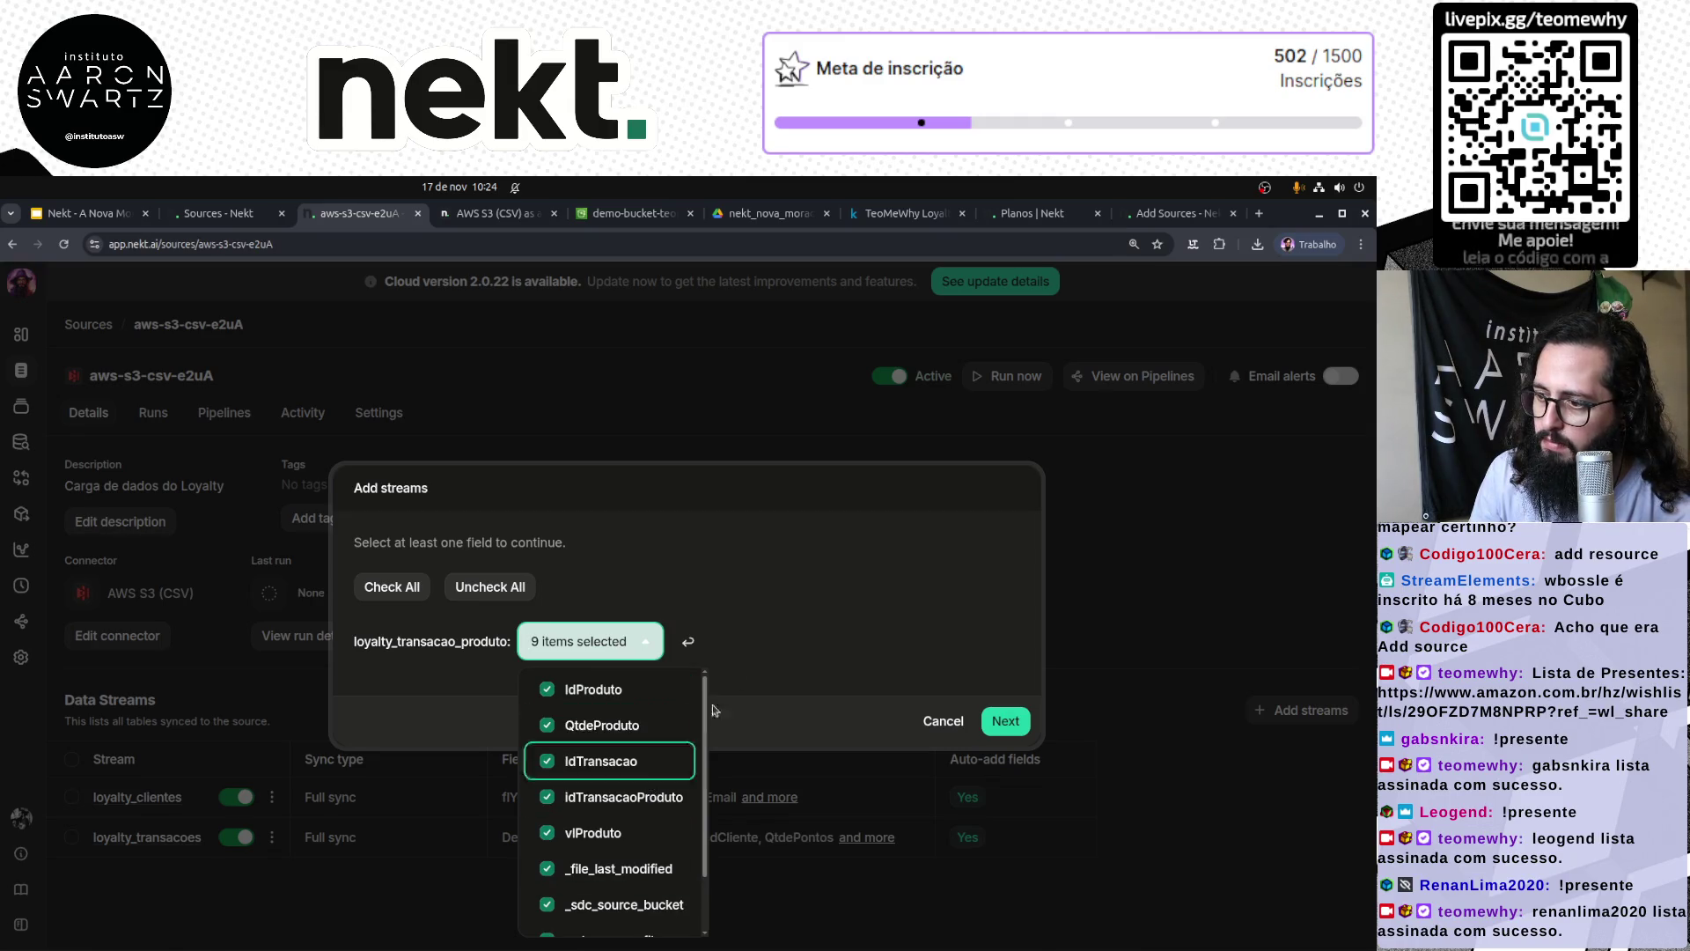
left_click(1001, 722)
left_click(1001, 721)
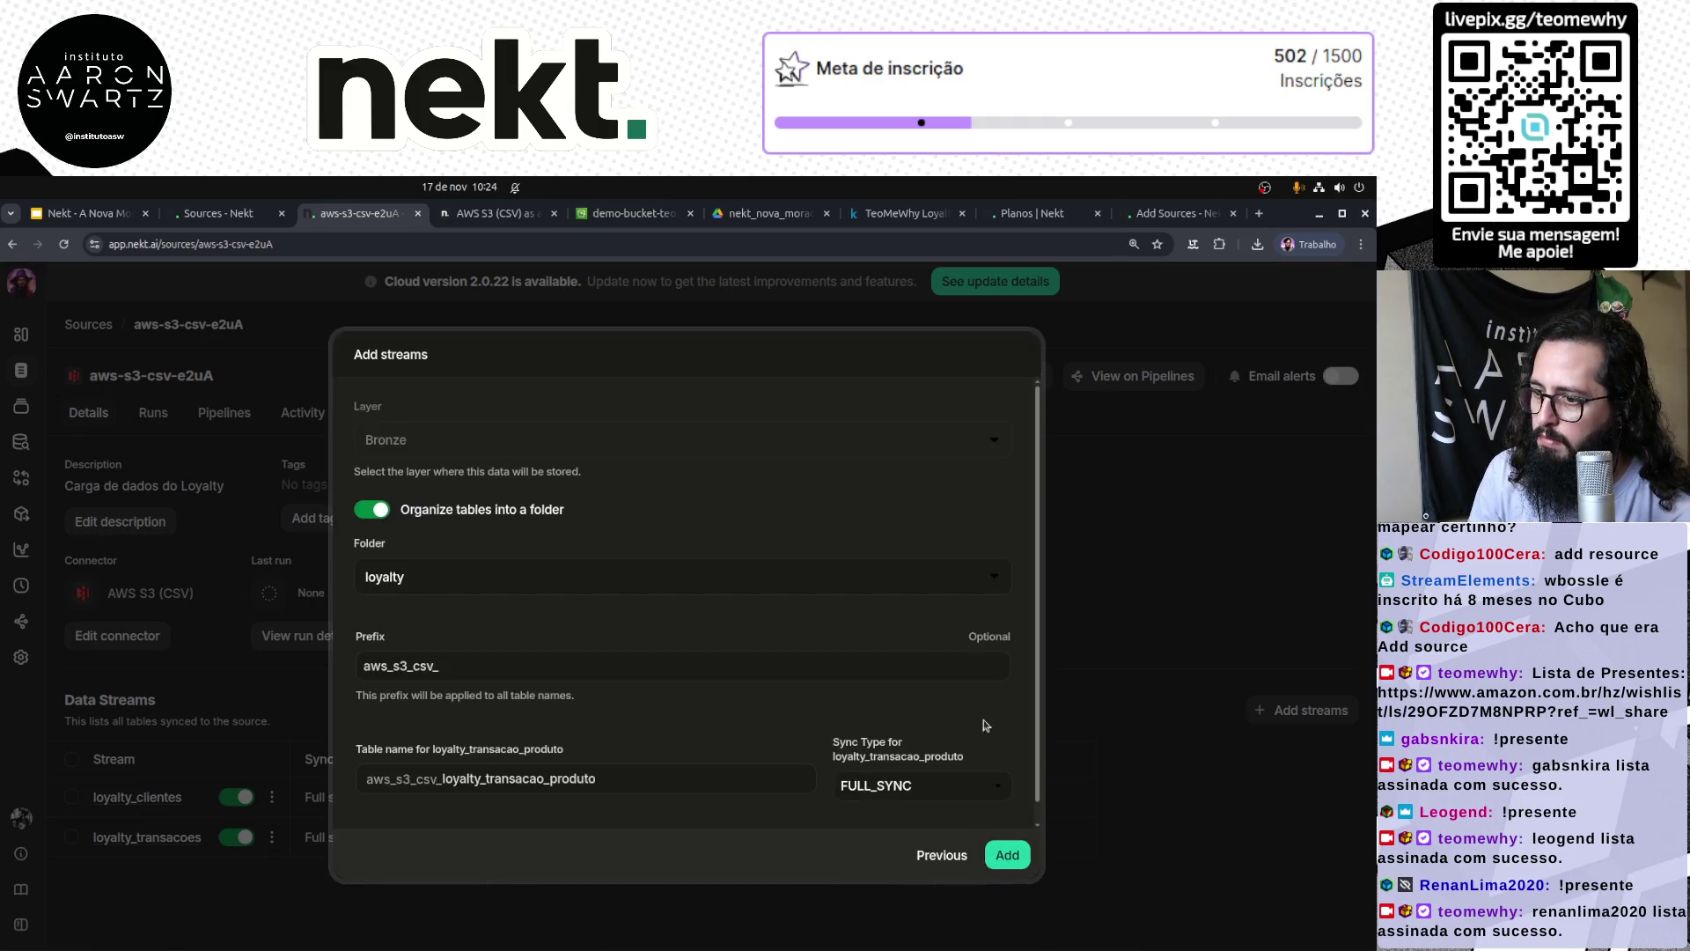
Step: Replace the aws_s3_csv_ table prefix with loyalty_ and remove the repeated prefix from the table name
scroll(579, 629, "down", 1)
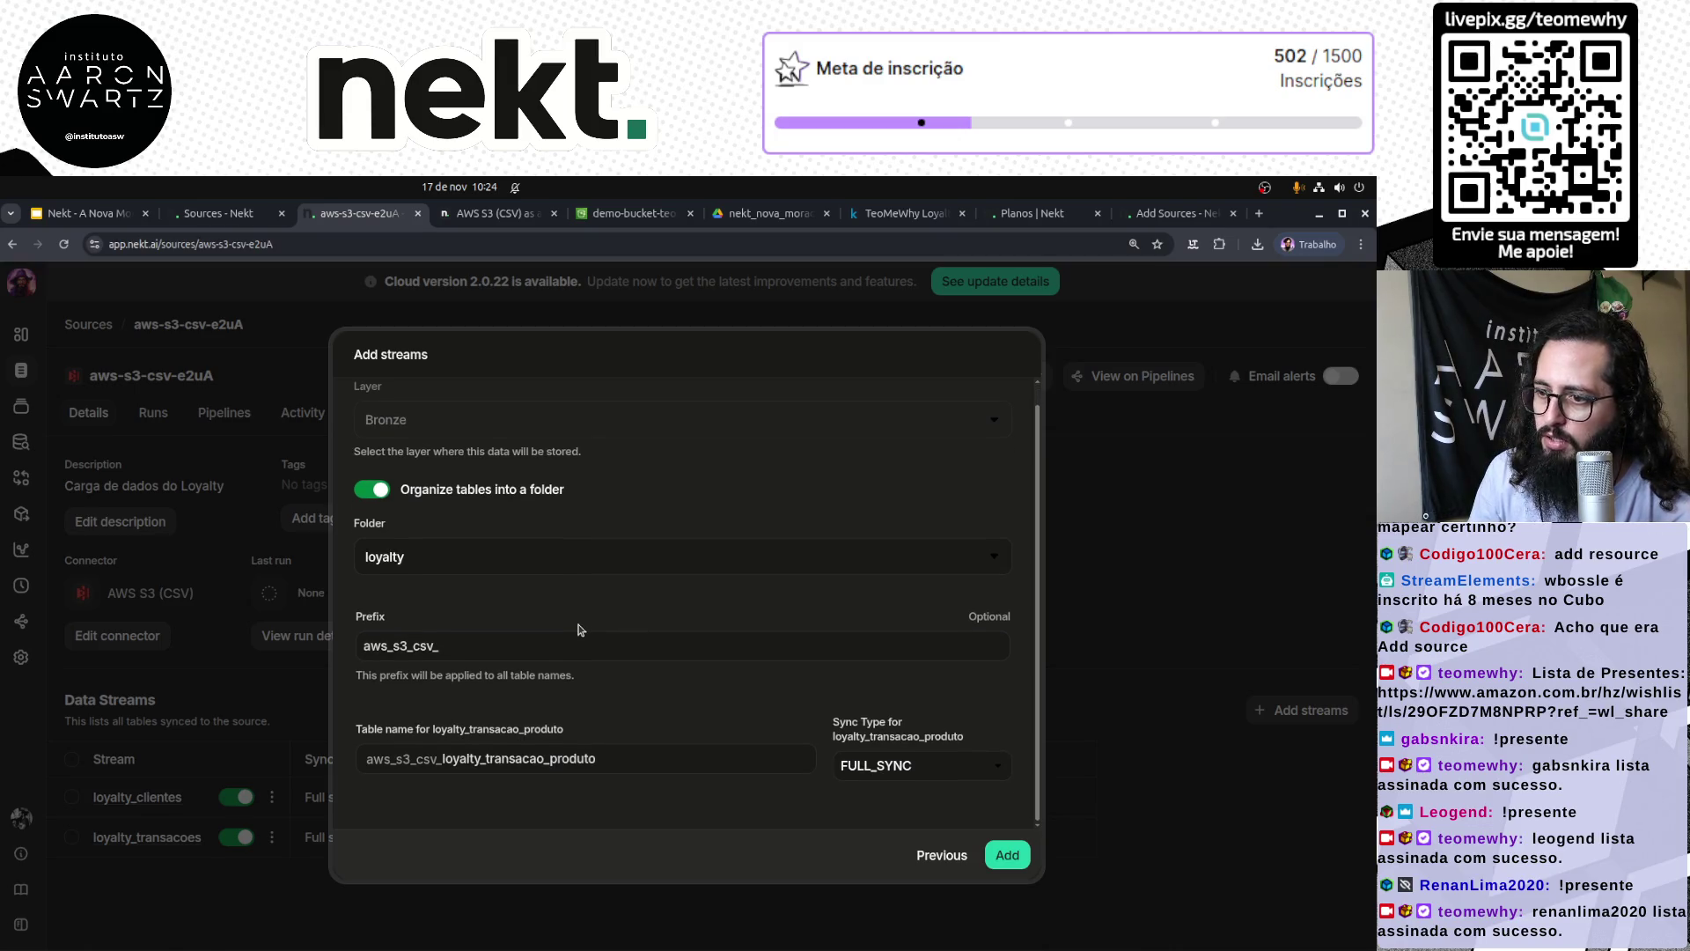
left_click(507, 648)
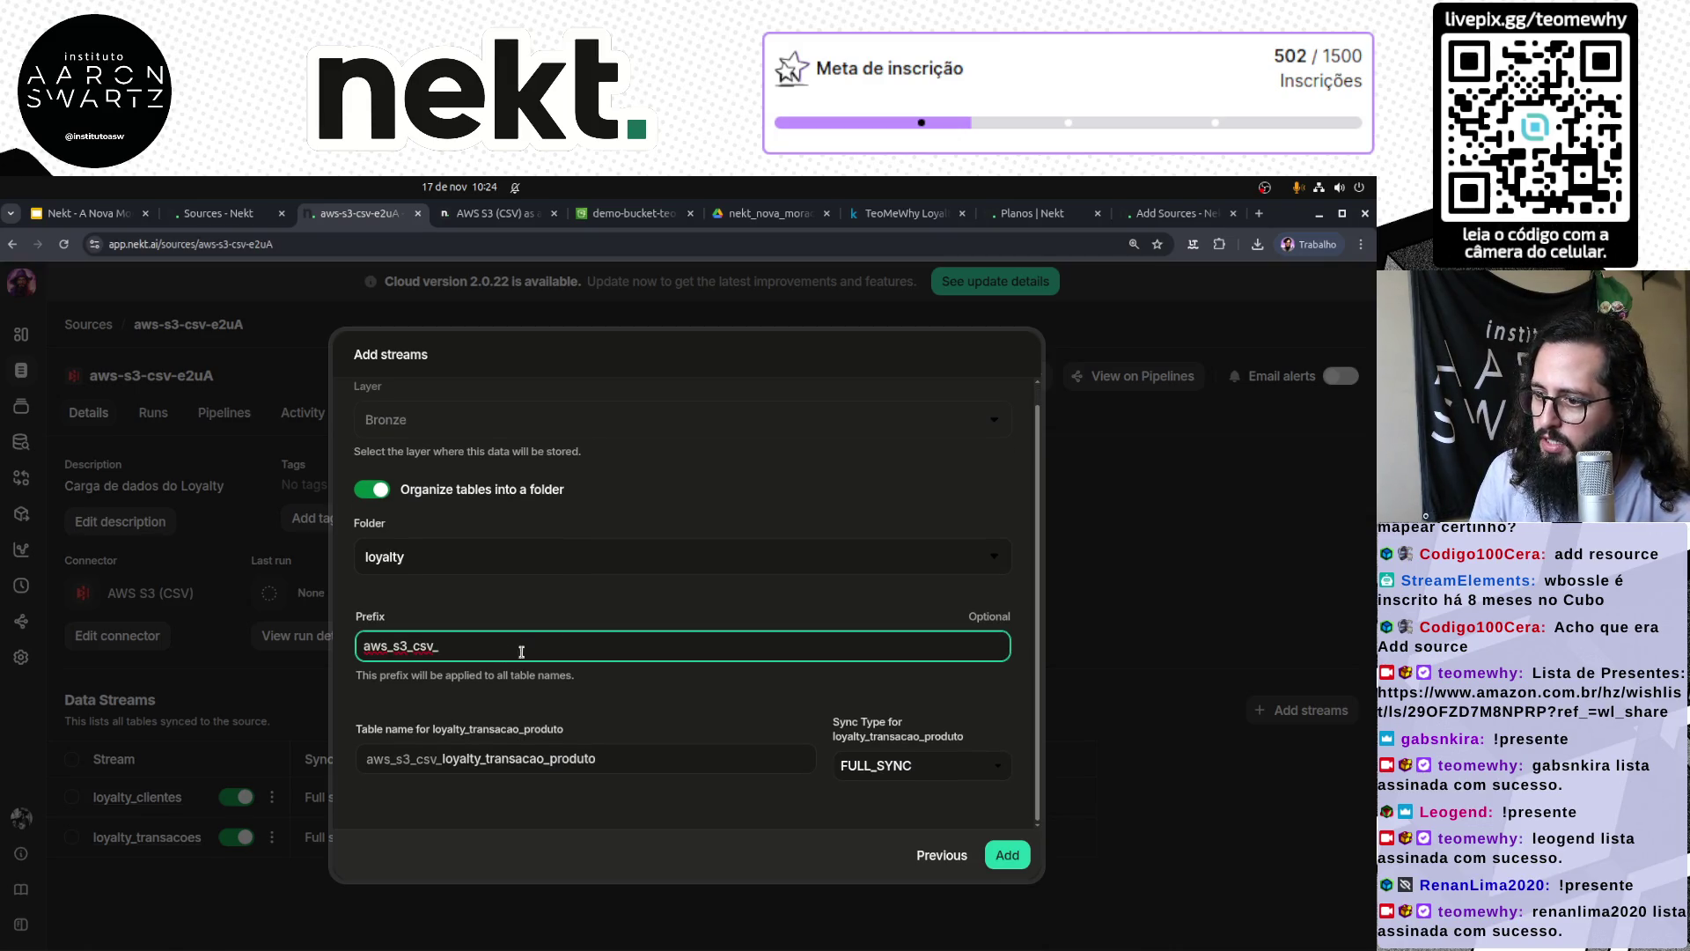
double_click(672, 645)
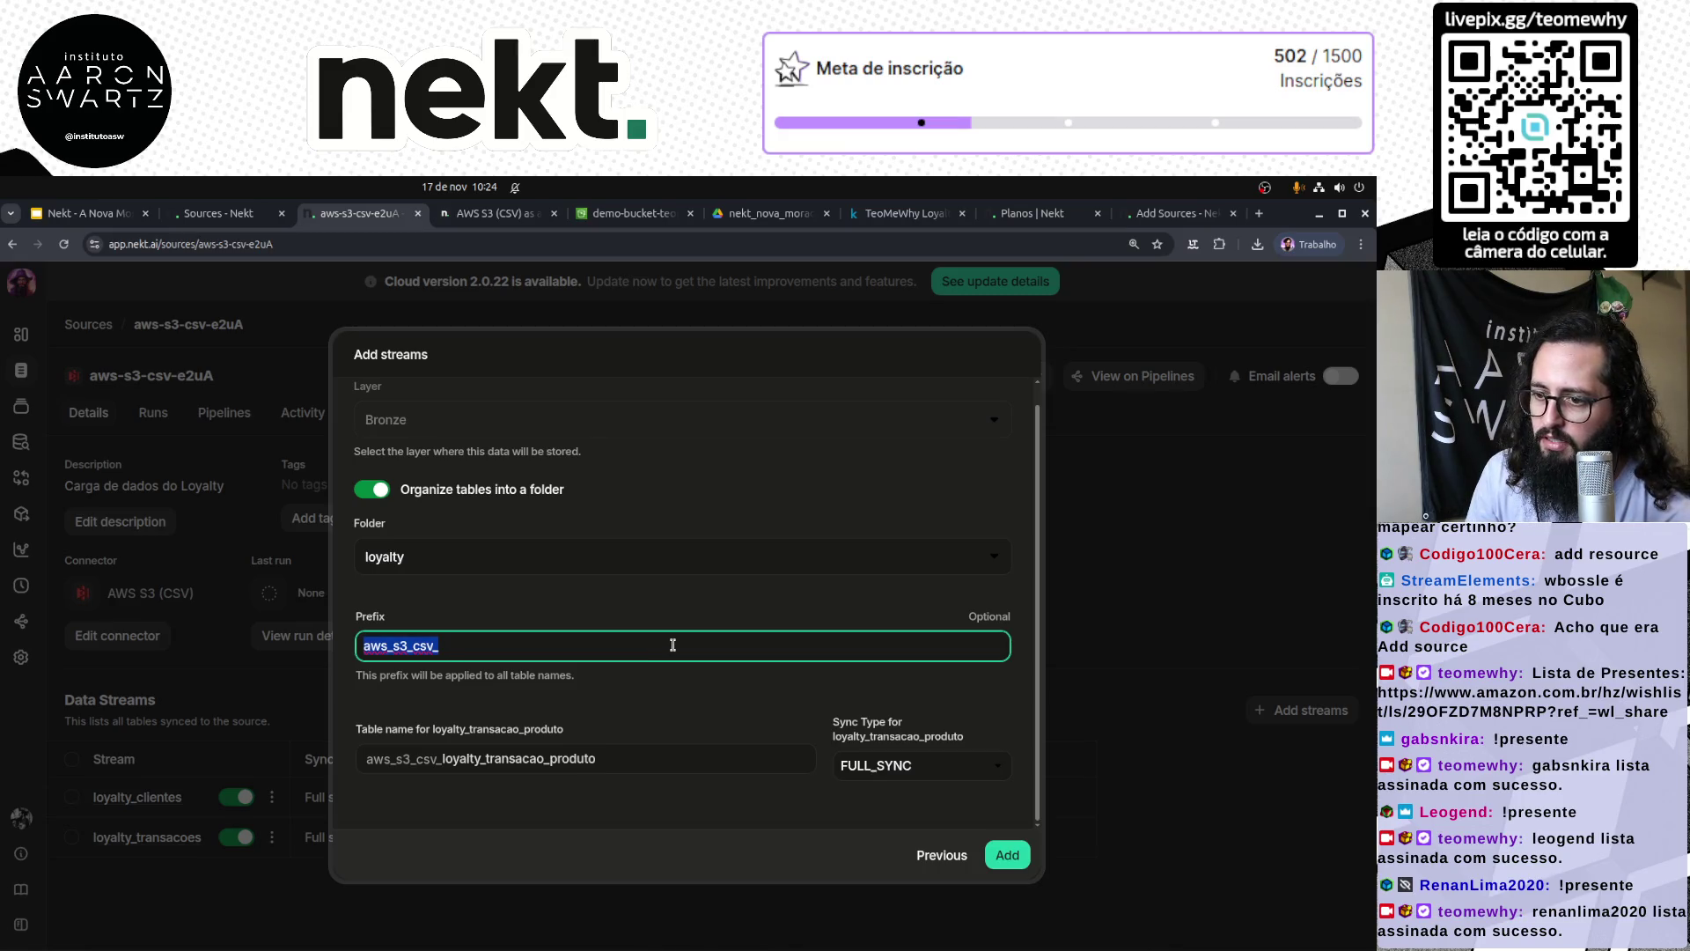
type("loyaly")
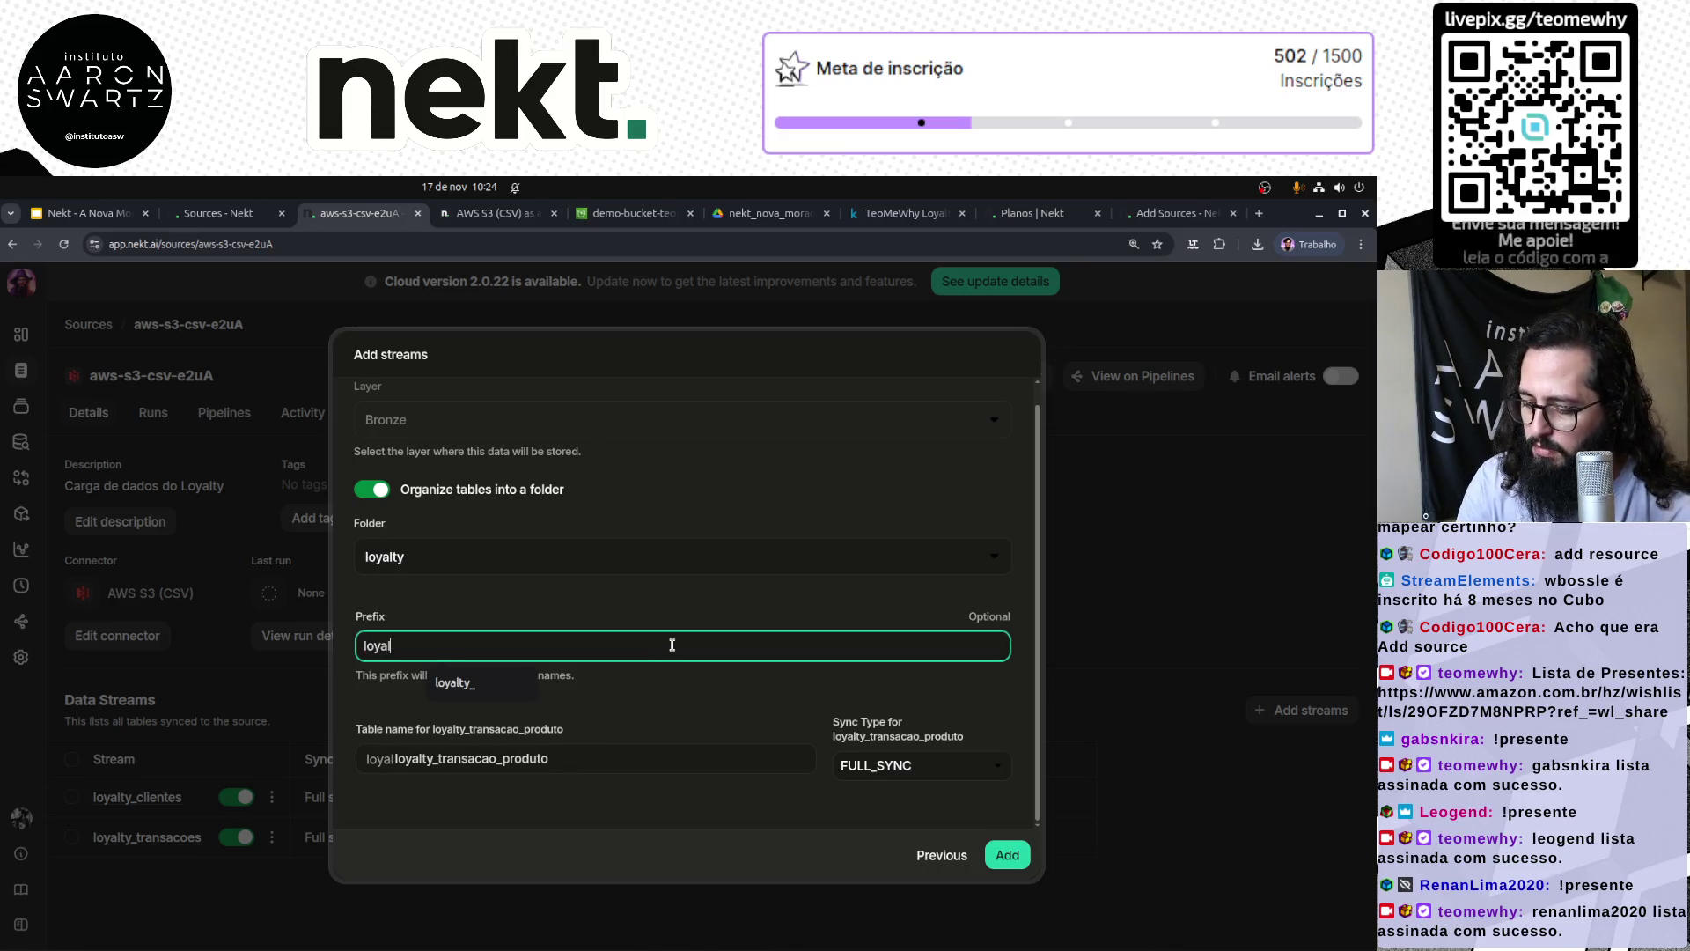
double_click(672, 646)
type("loyalty")
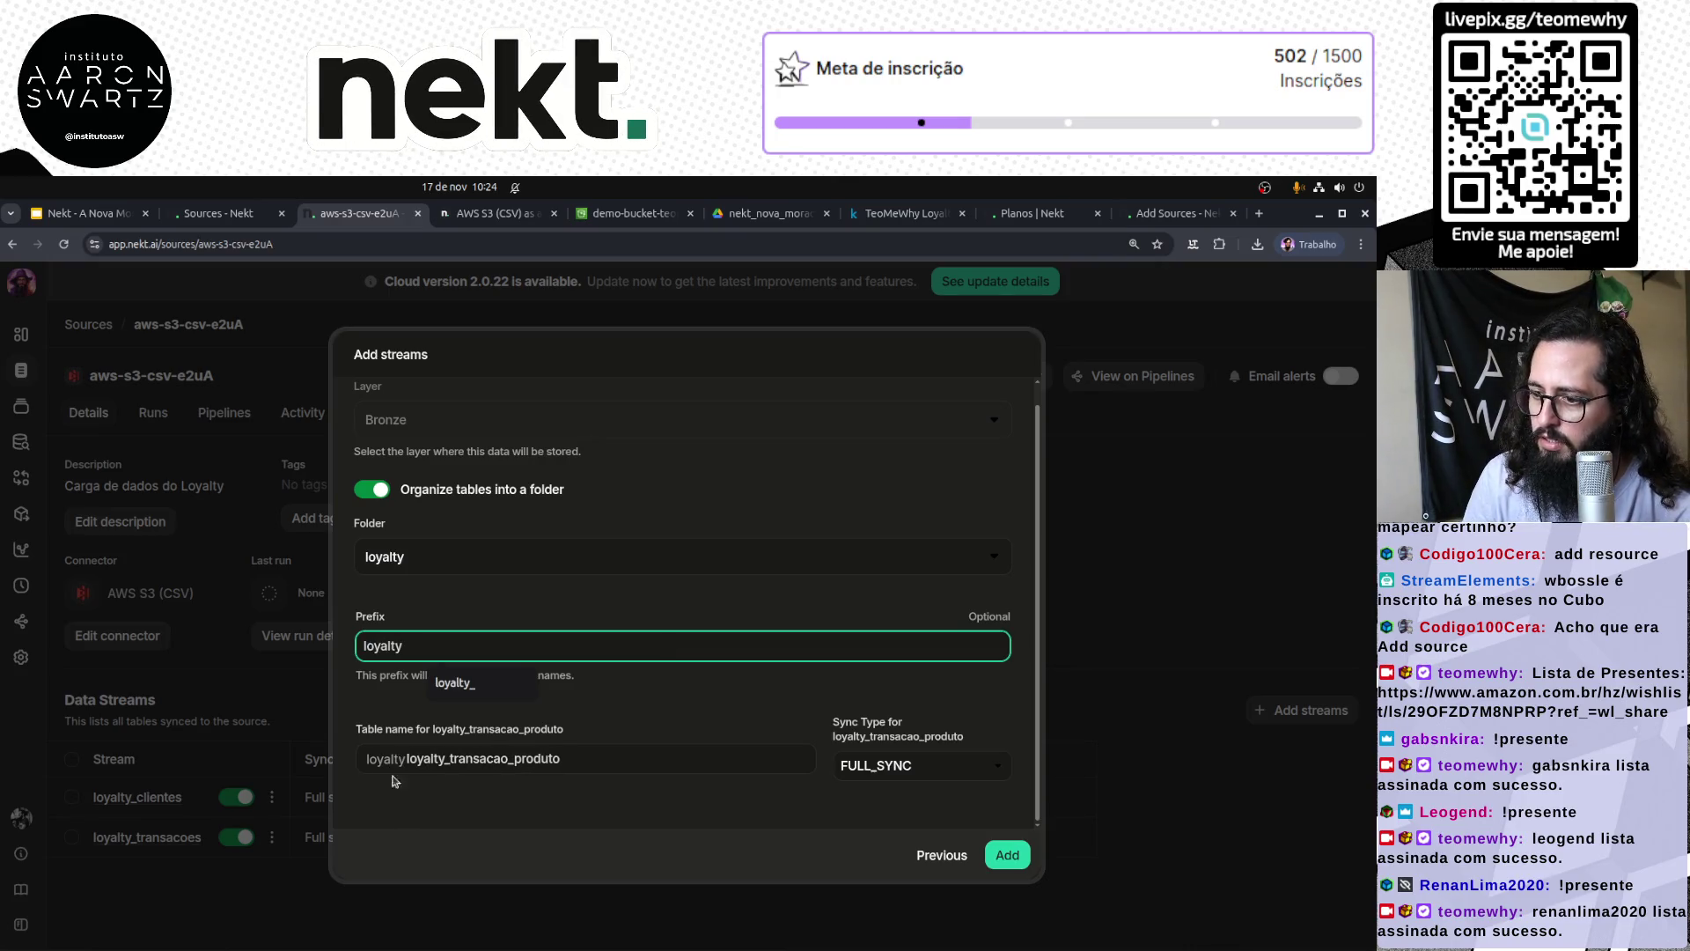
left_click(448, 758)
key("shift+Home")
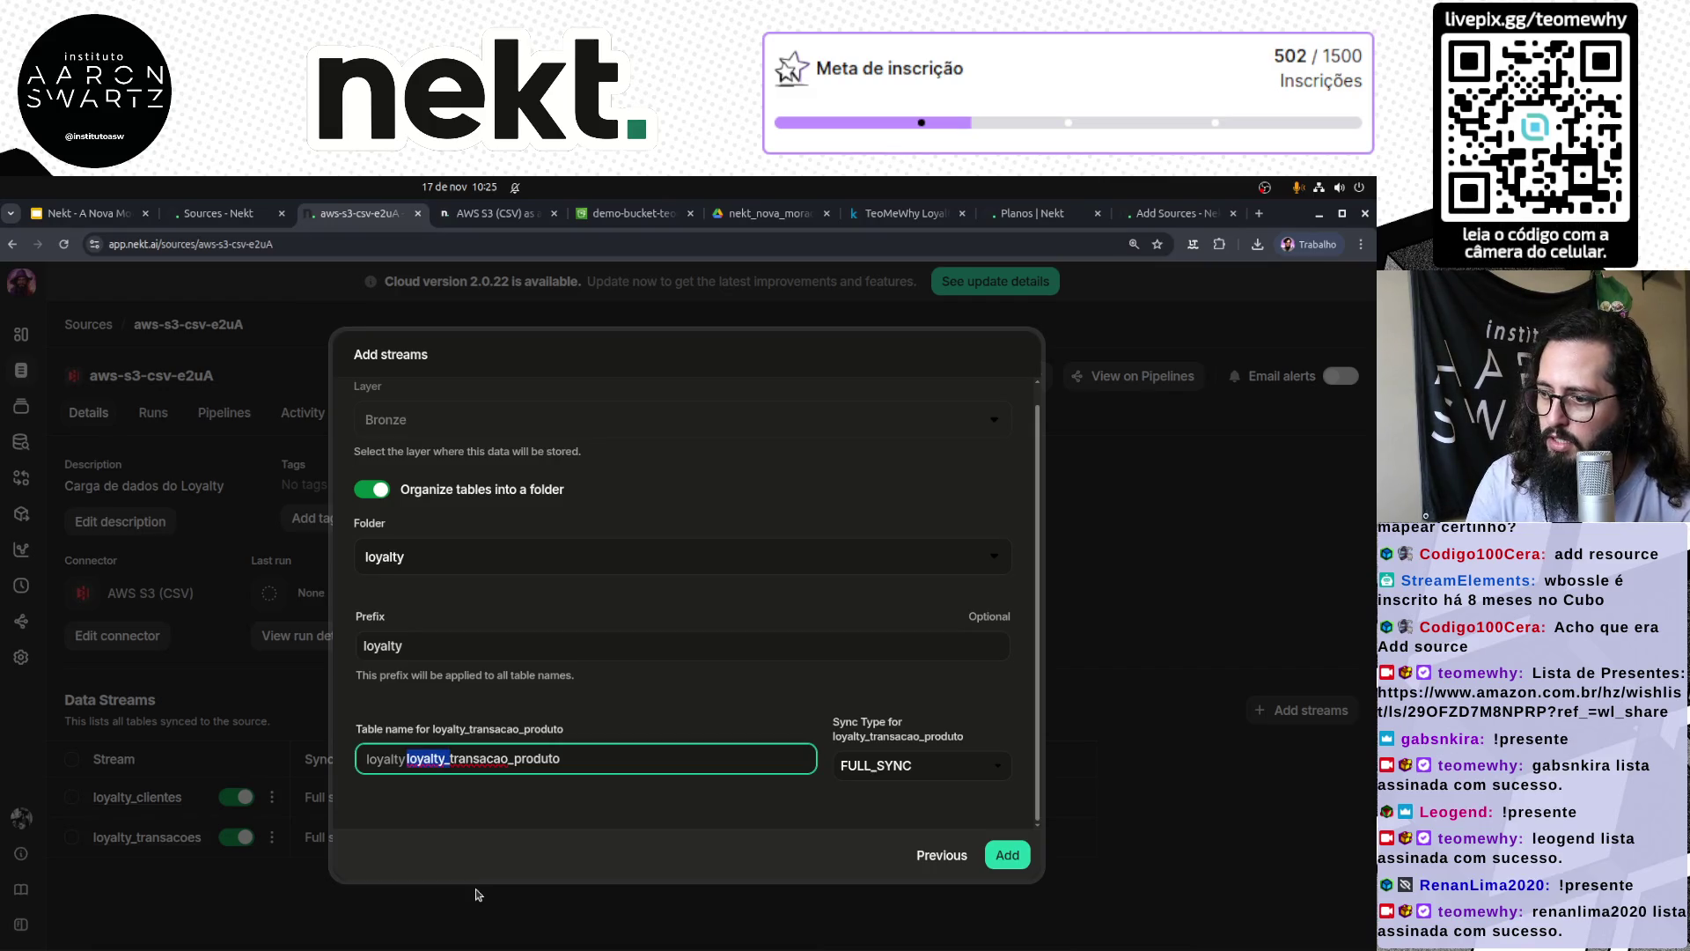
key("BackSpace")
left_click(483, 638)
type("_")
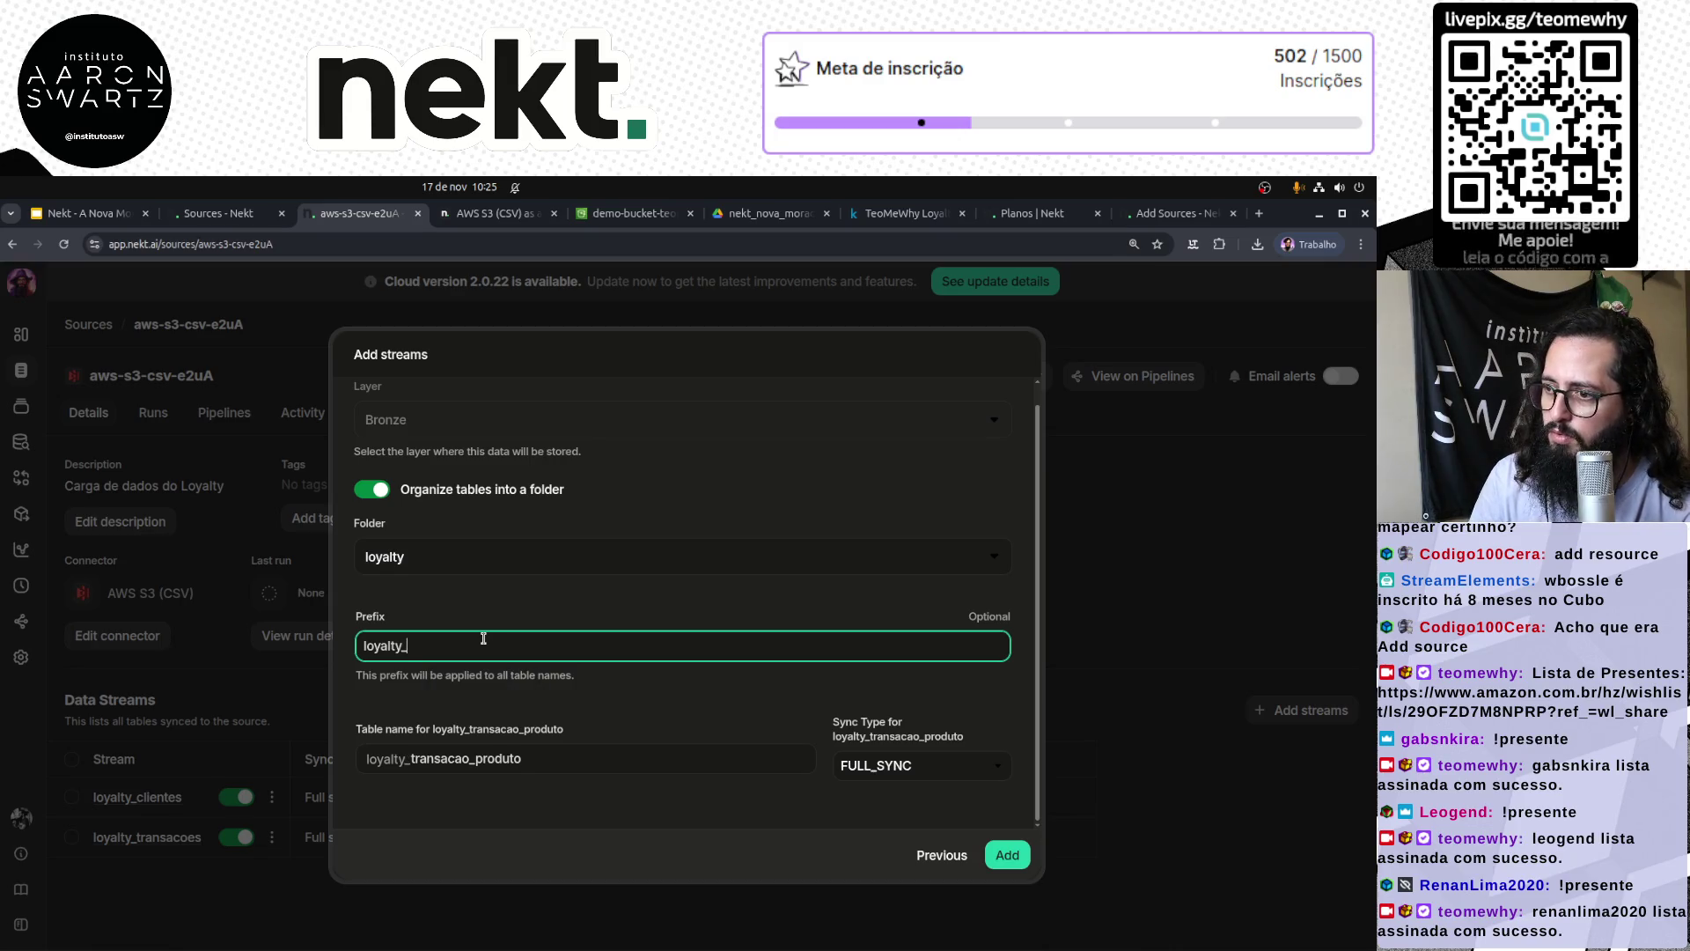
Step: Keep the loyalty folder and FULL_SYNC sync type, then add the stream to the source
left_click(493, 555)
left_click(449, 613)
left_click(630, 509)
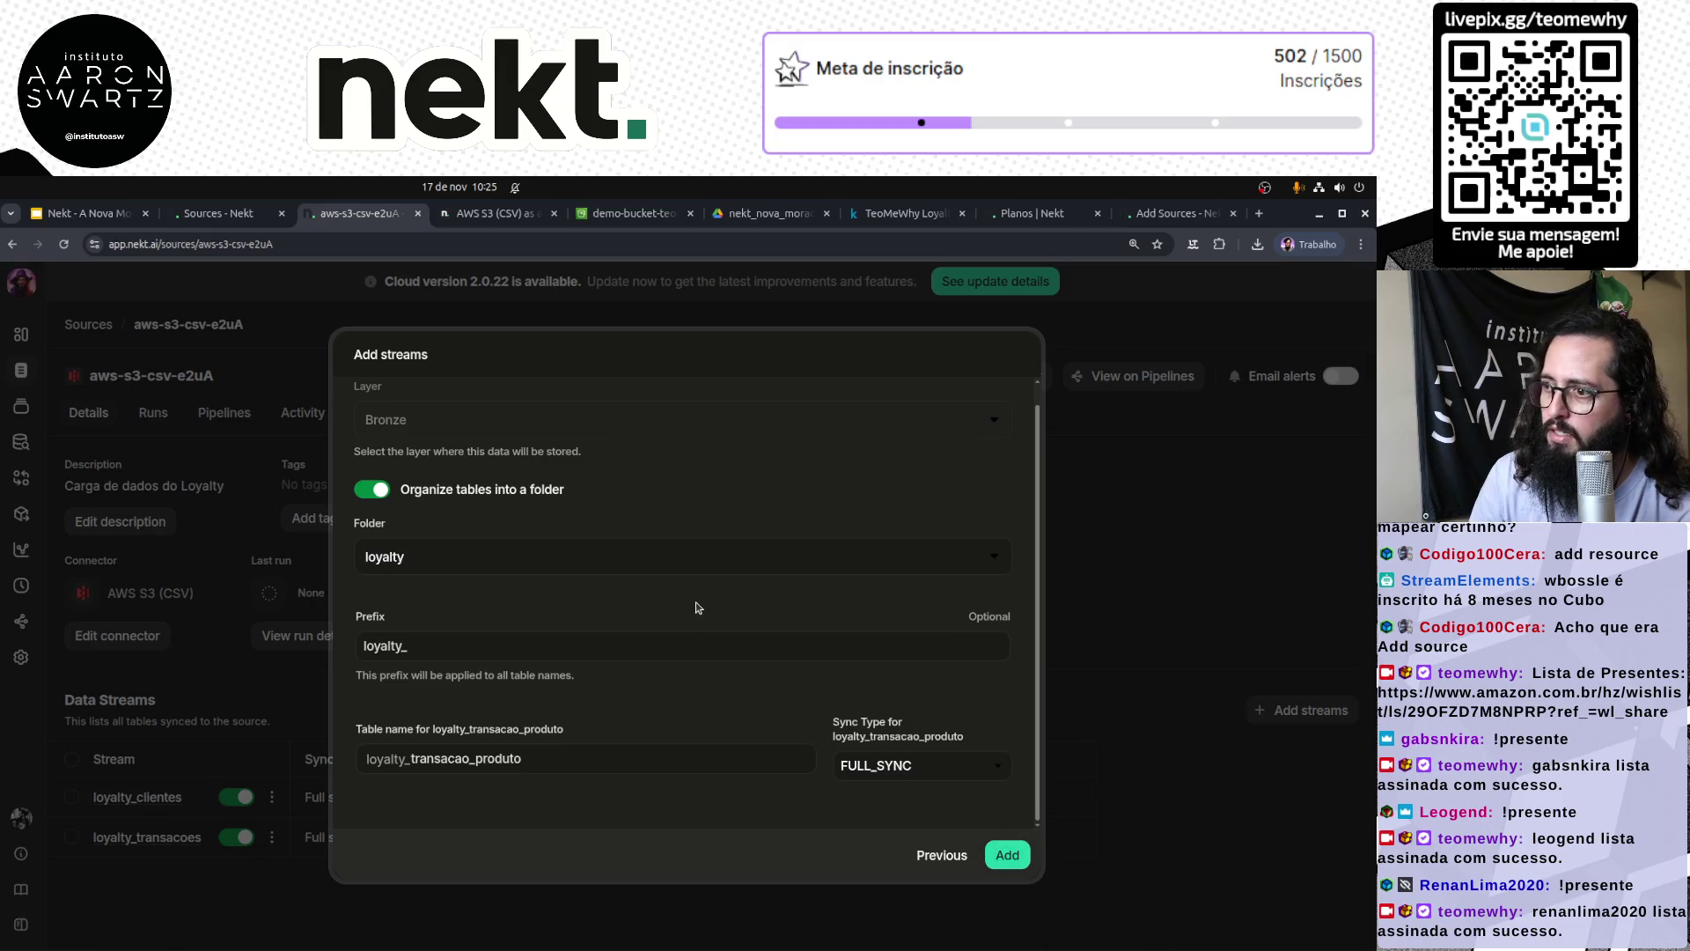
scroll(700, 607, "up", 2)
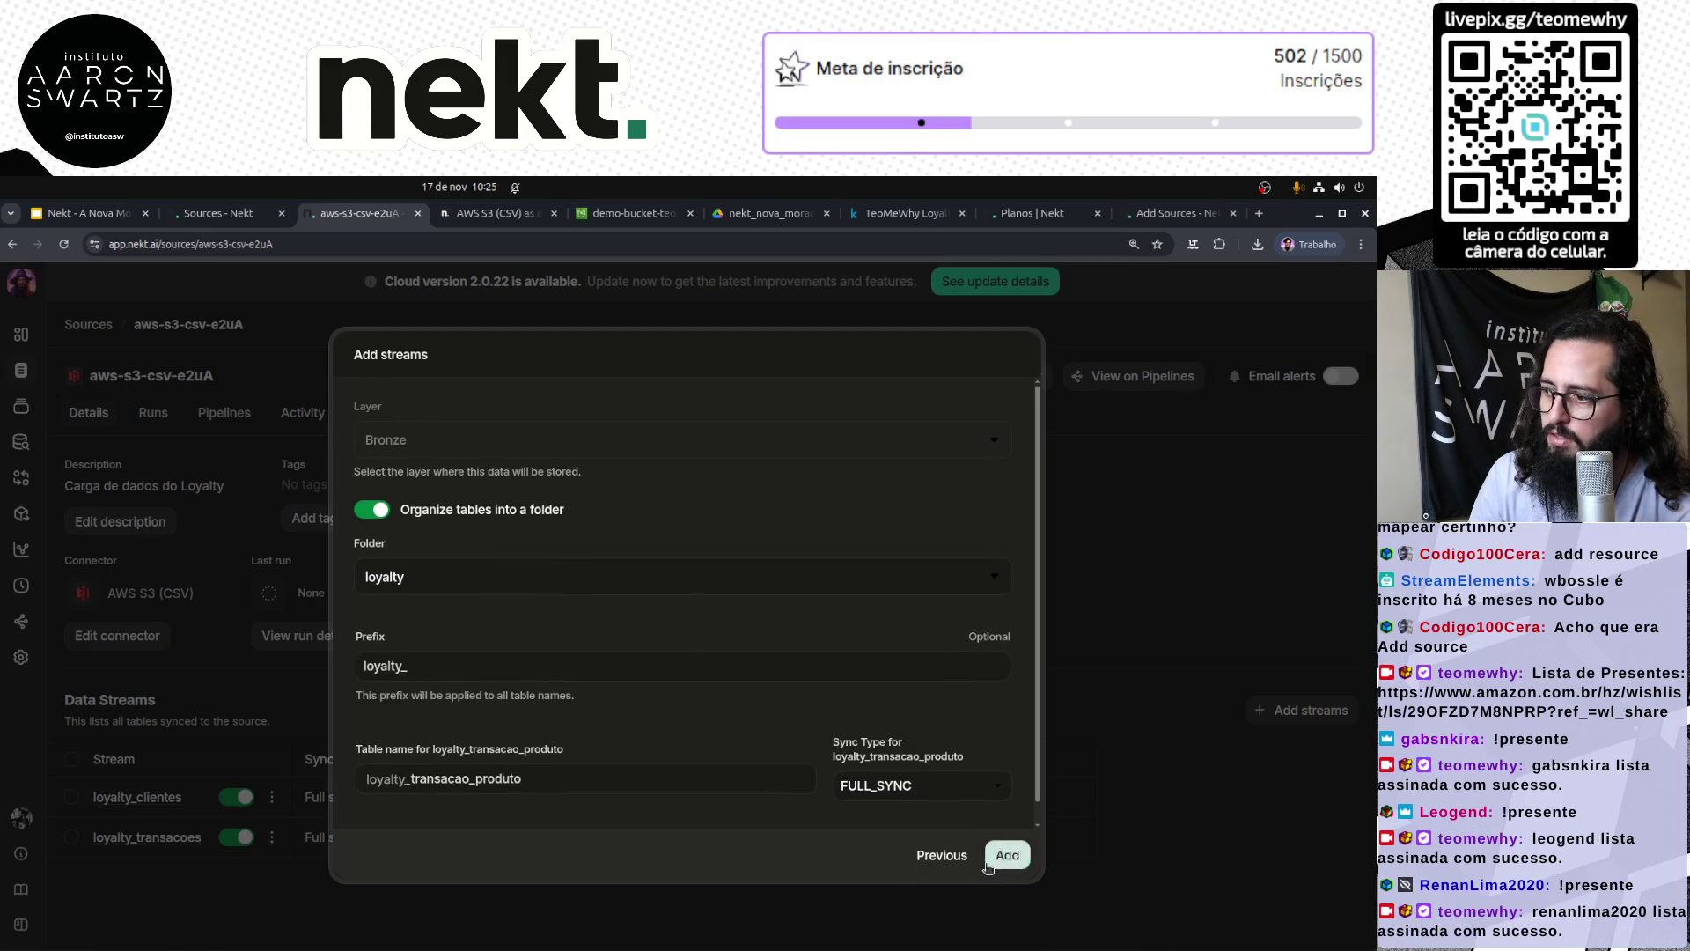
left_click(944, 781)
left_click(944, 781)
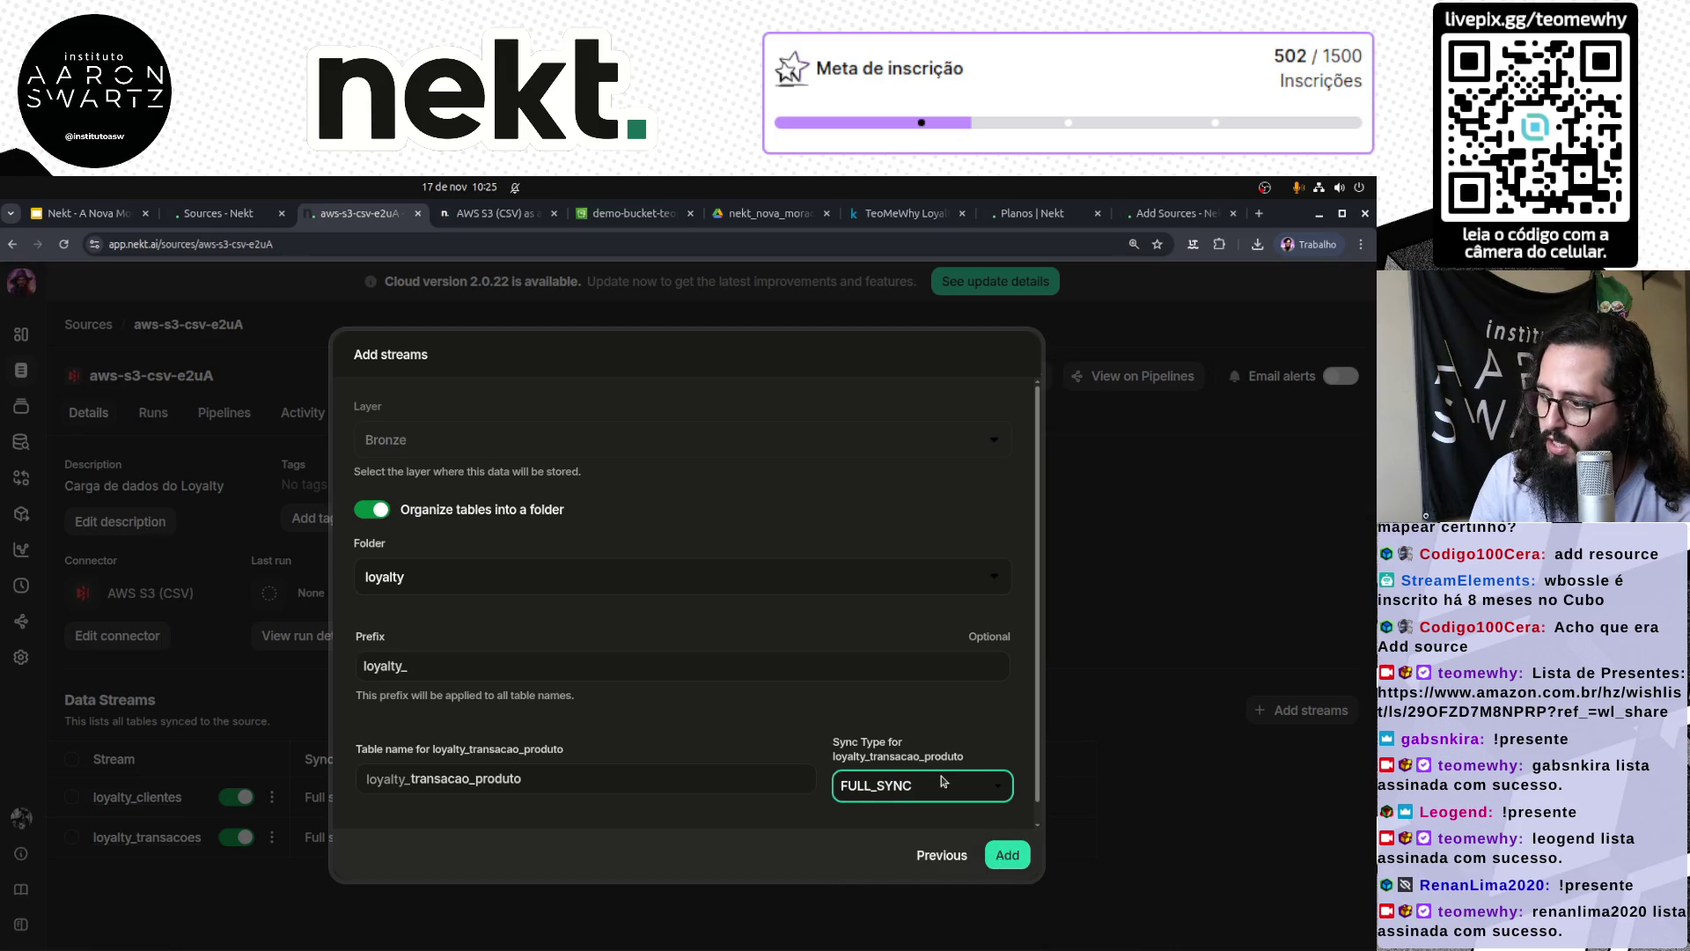
left_click(1006, 858)
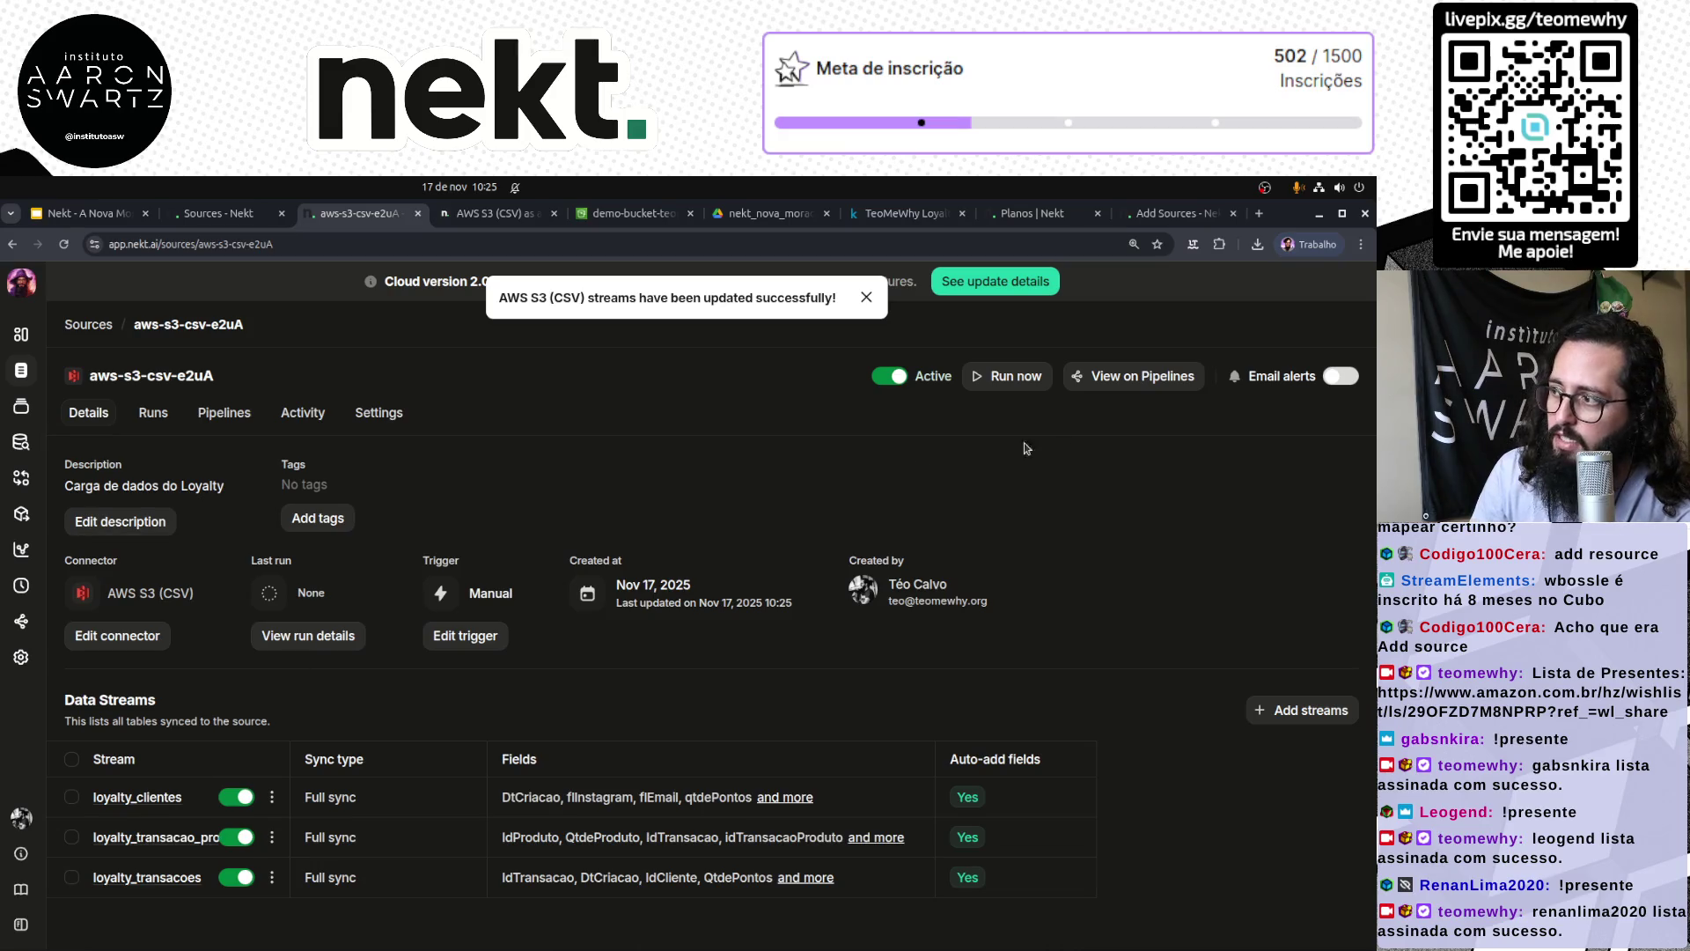
Step: Trigger a manual run of aws-s3-csv-e2uA and view Run #1 running in its Runs tab
left_click(1017, 377)
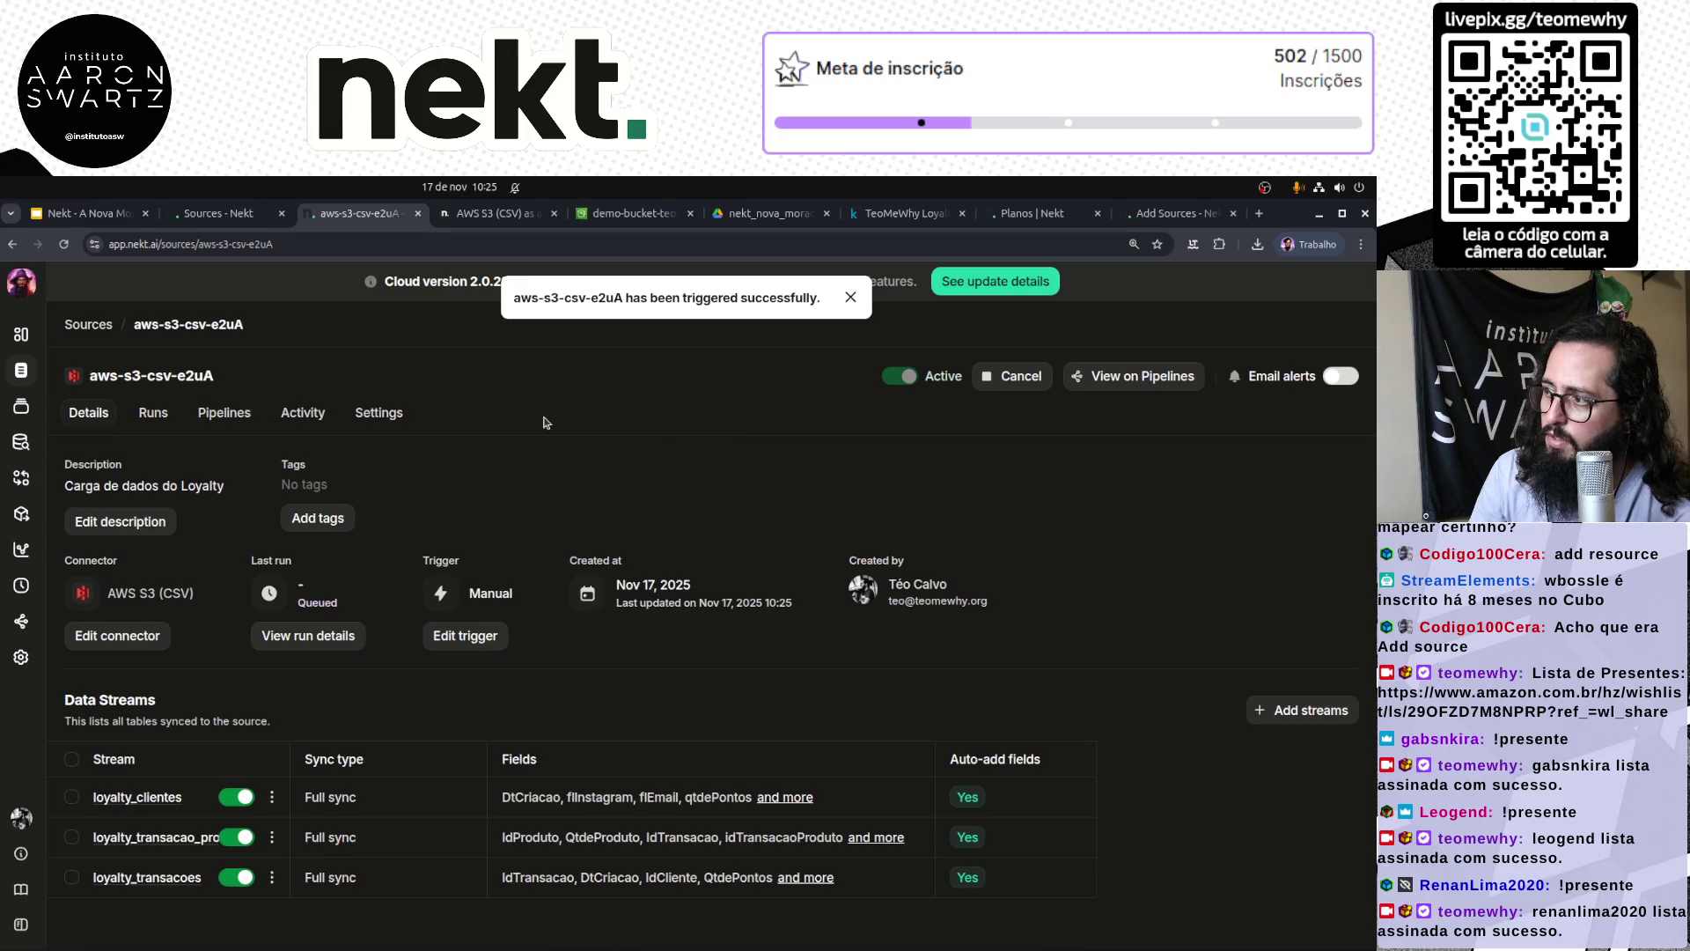
left_click(21, 335)
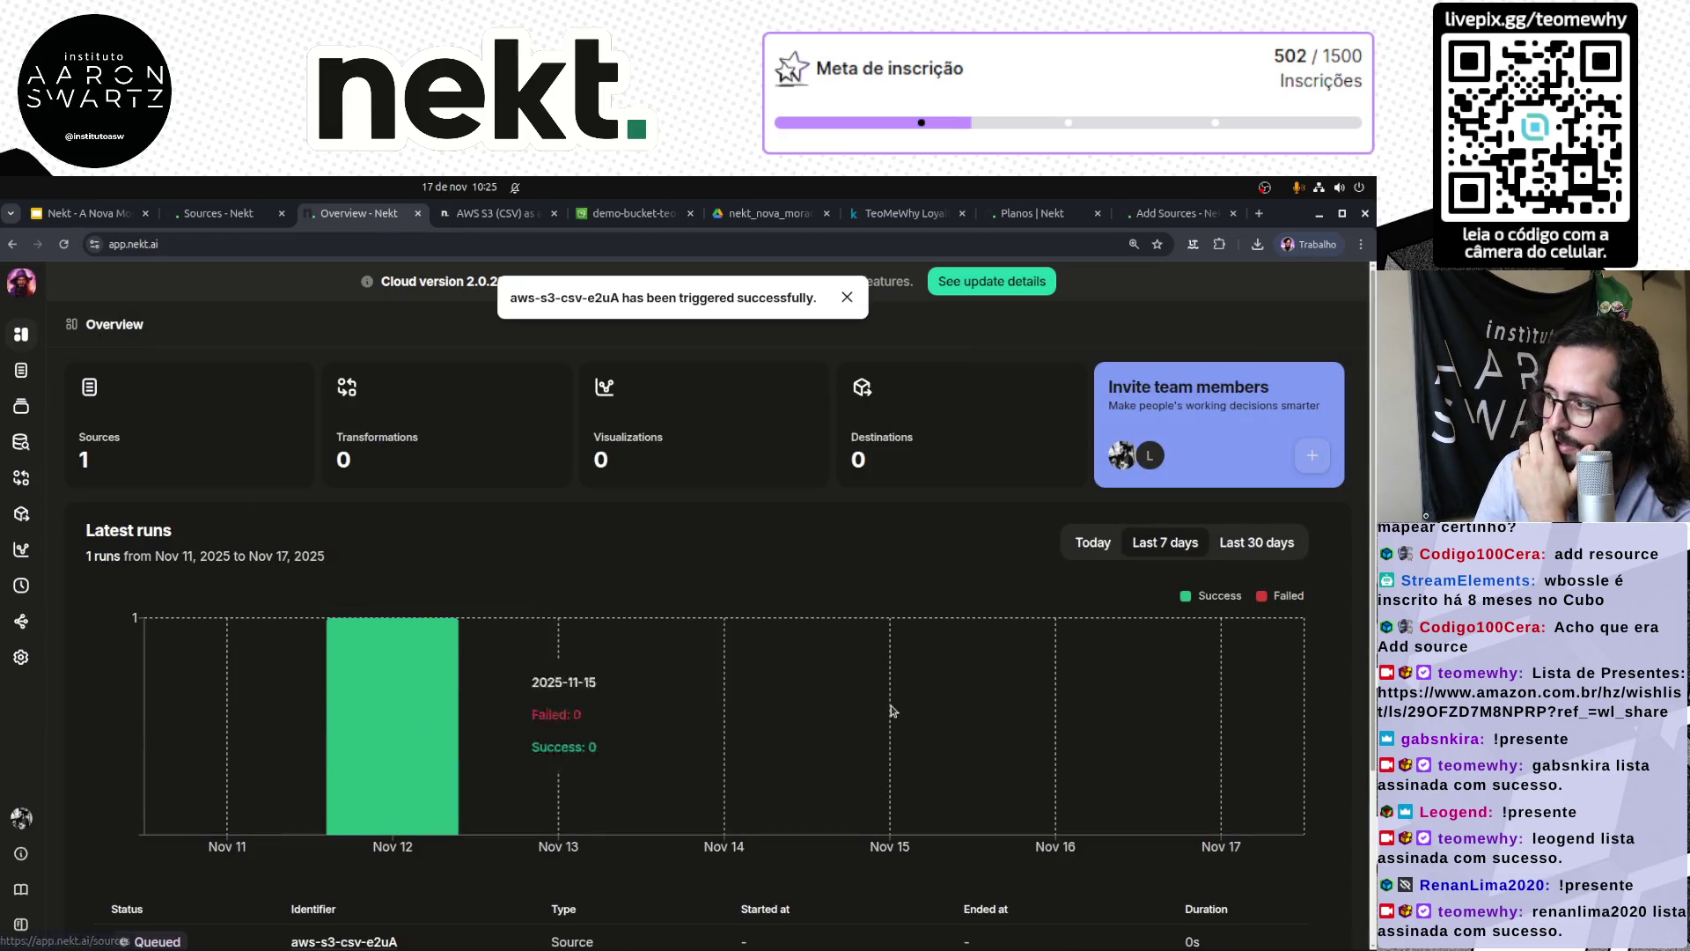
scroll(891, 709, "down", 2)
left_click(344, 709)
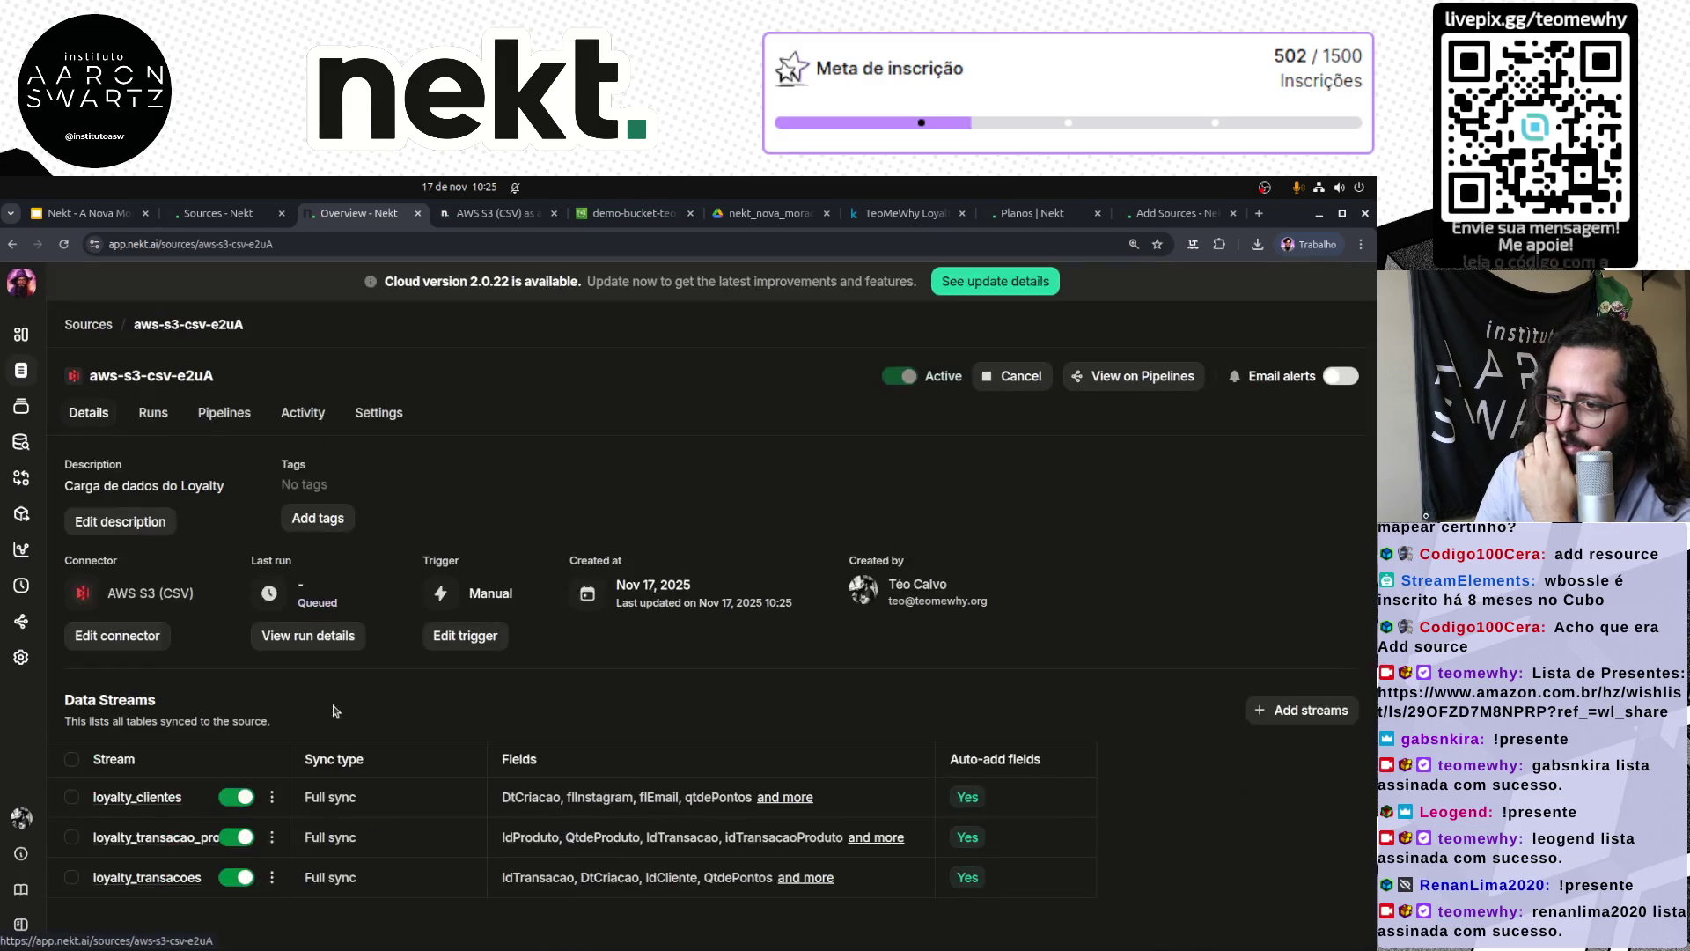
left_click(153, 413)
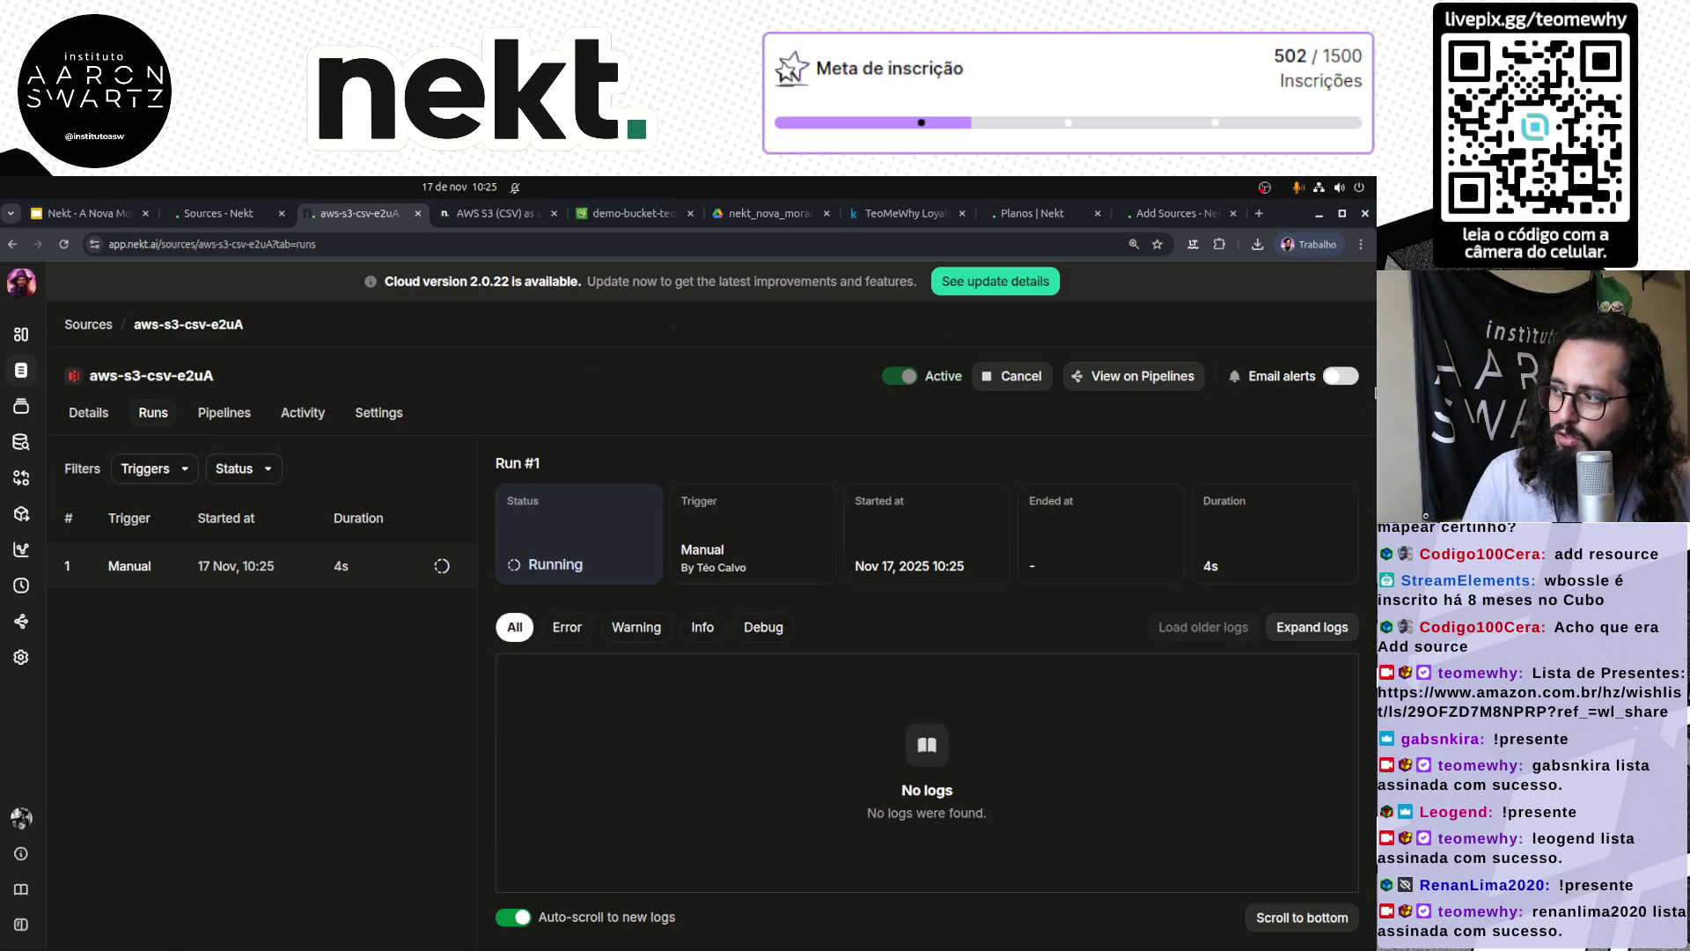
left_click(1312, 627)
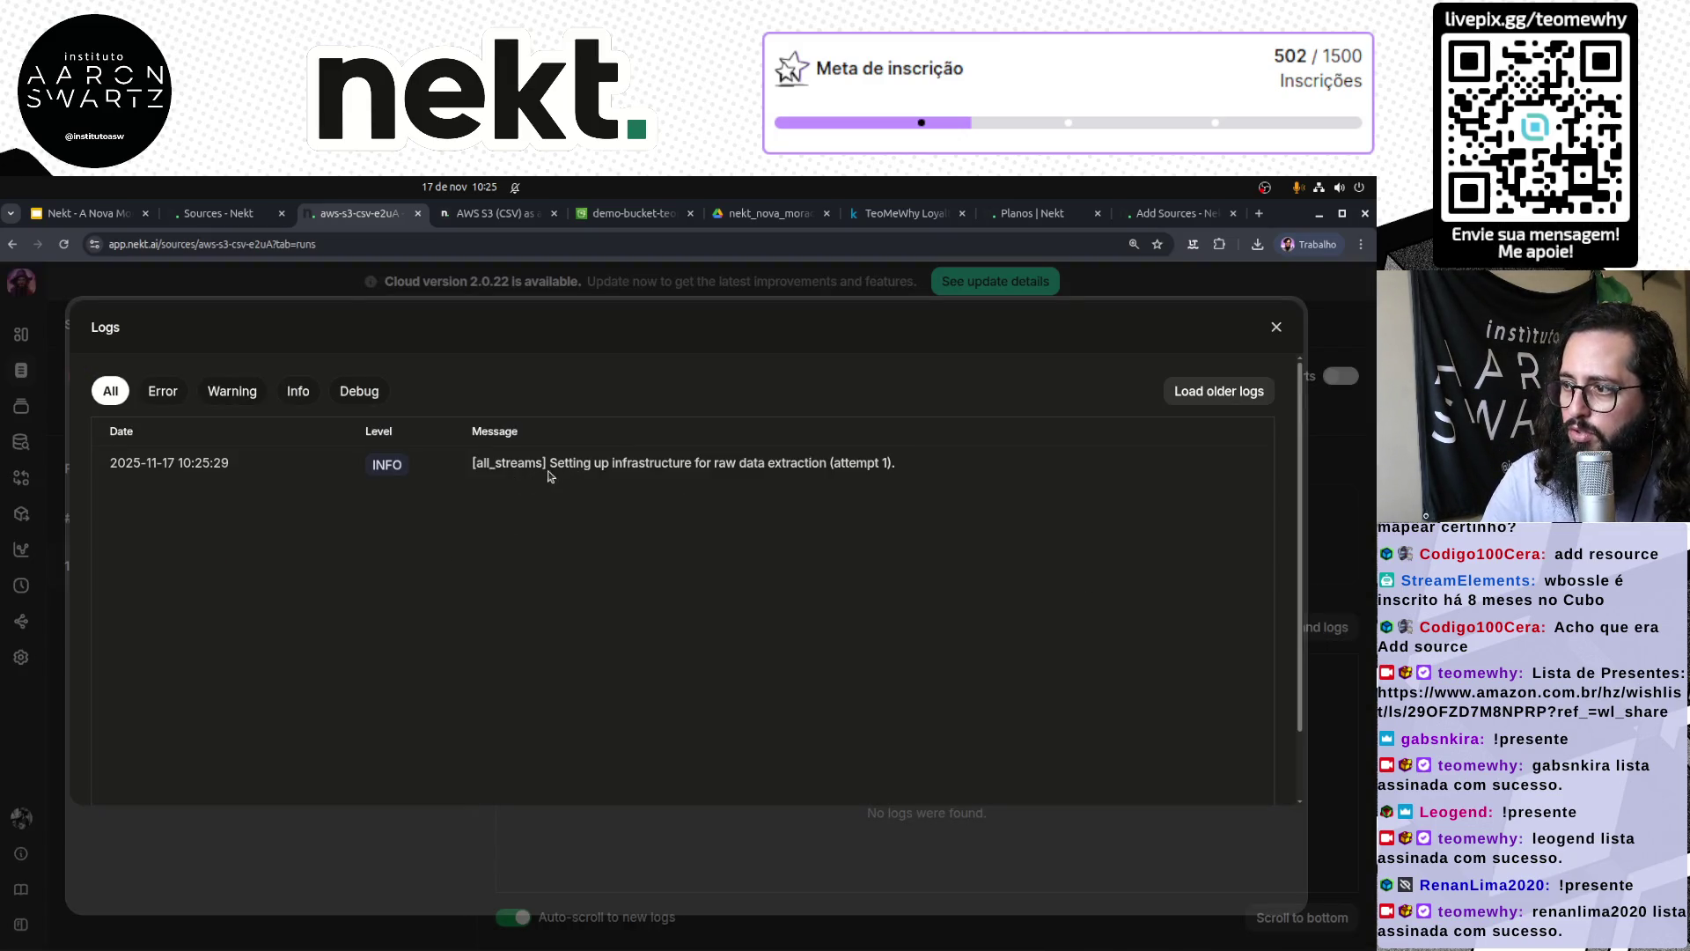
left_click(163, 391)
left_click(231, 390)
left_click(298, 391)
left_click(345, 392)
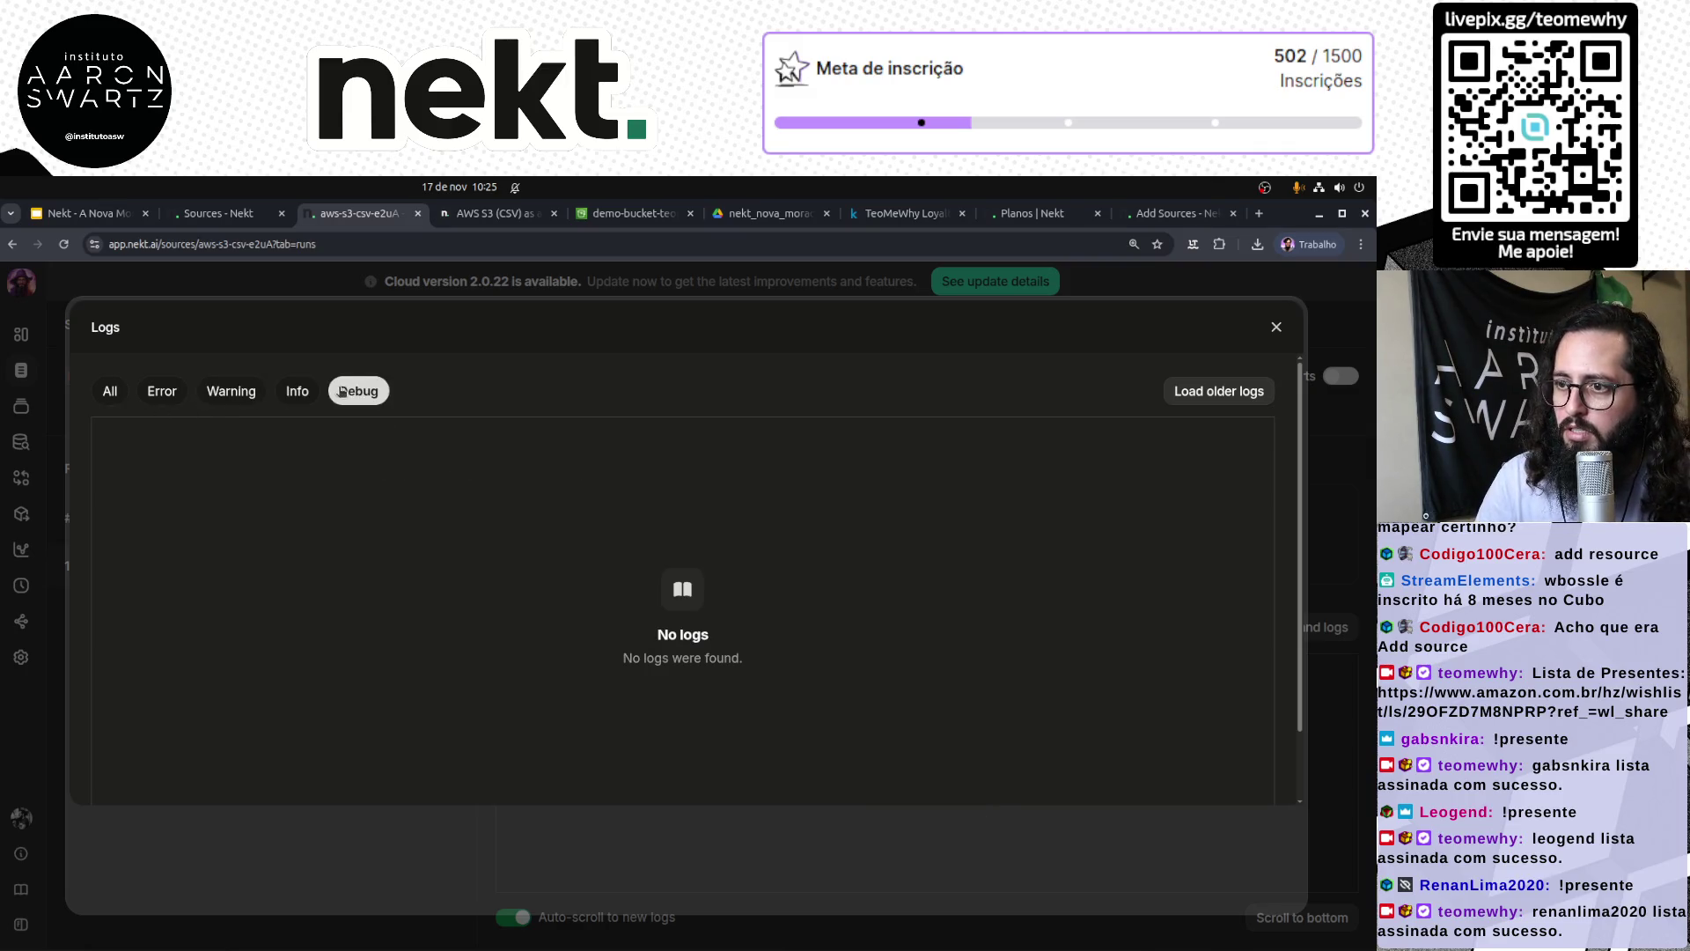
left_click(345, 392)
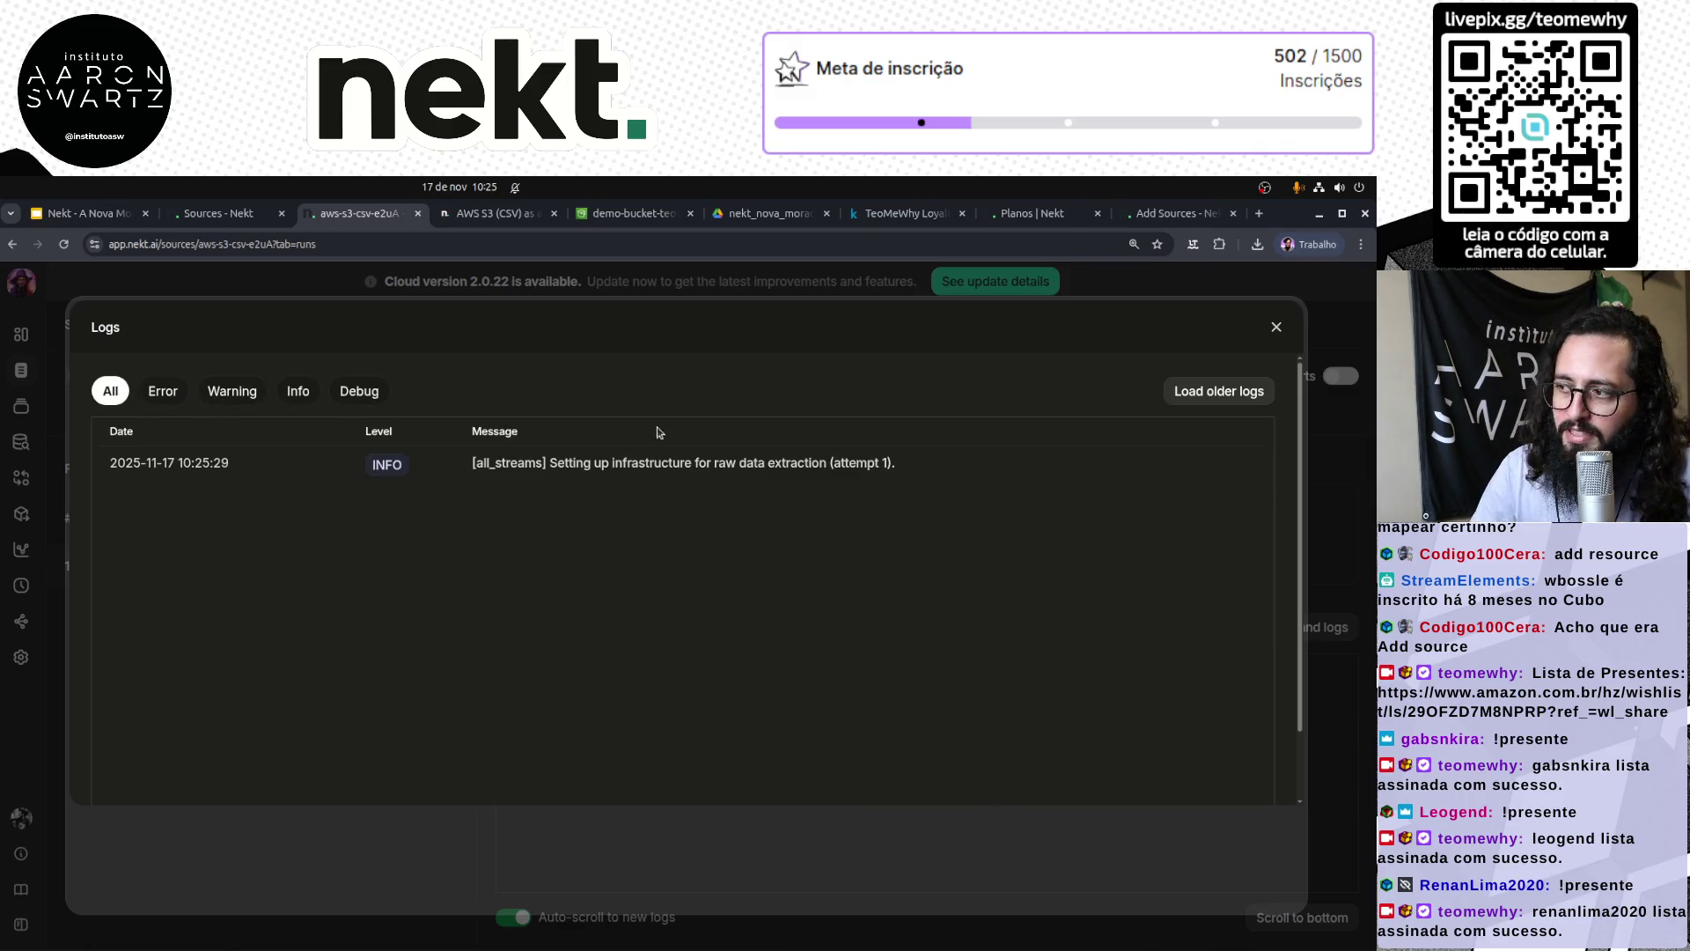
left_click(1277, 327)
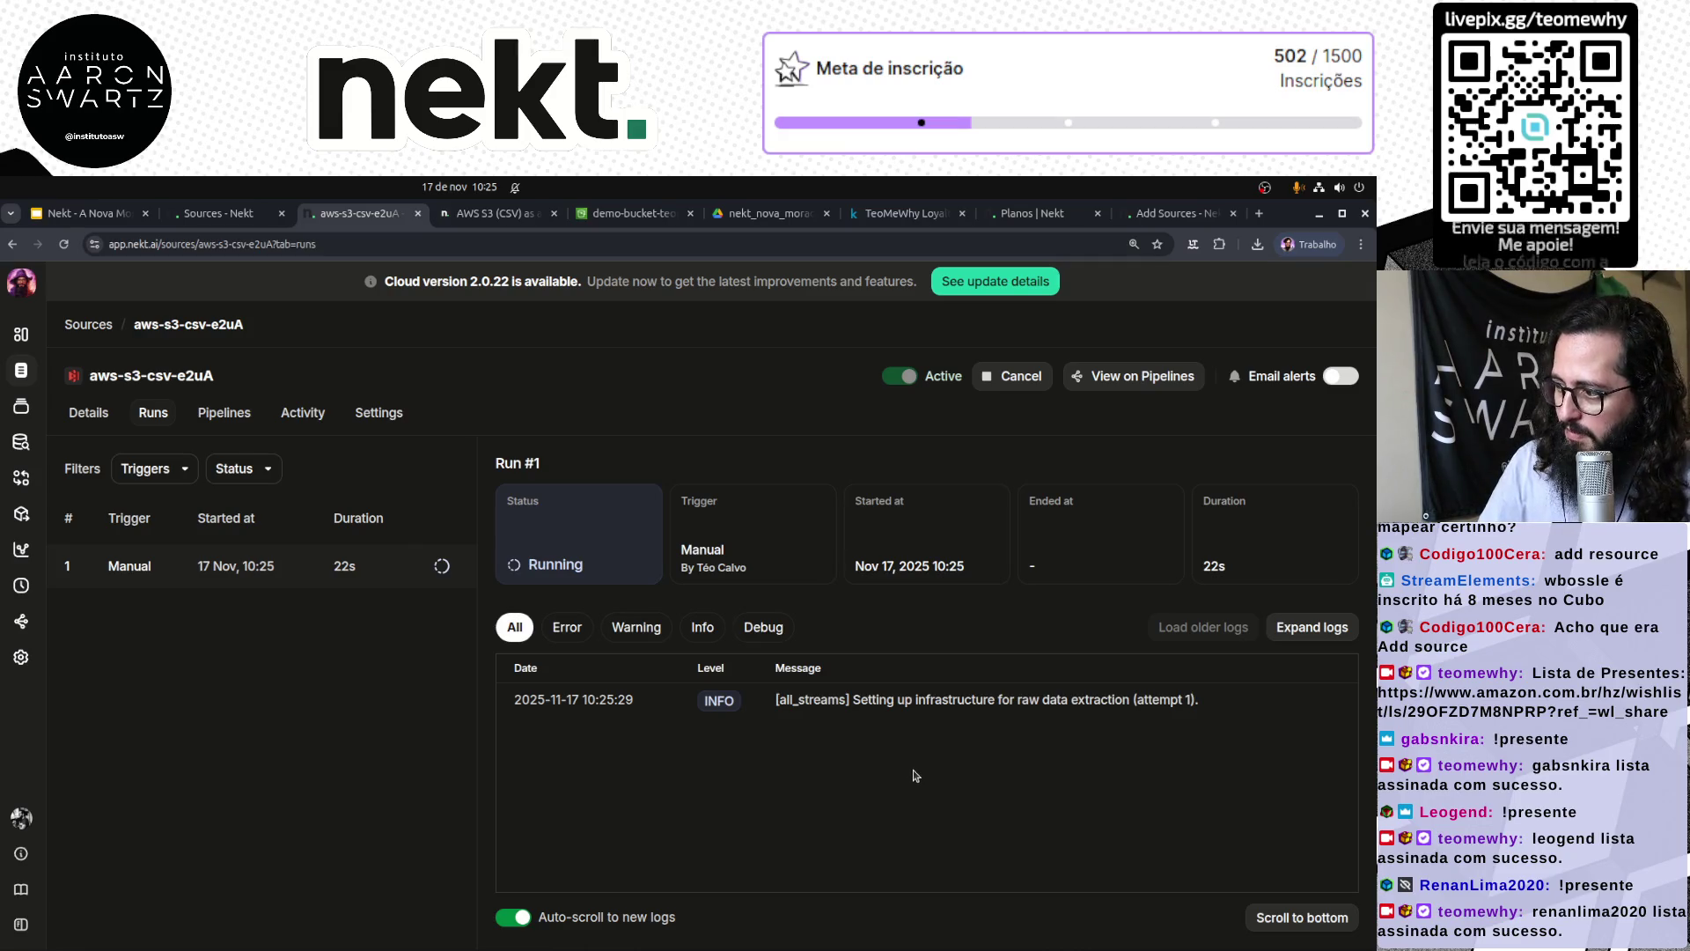
left_click_drag(848, 700, 1195, 702)
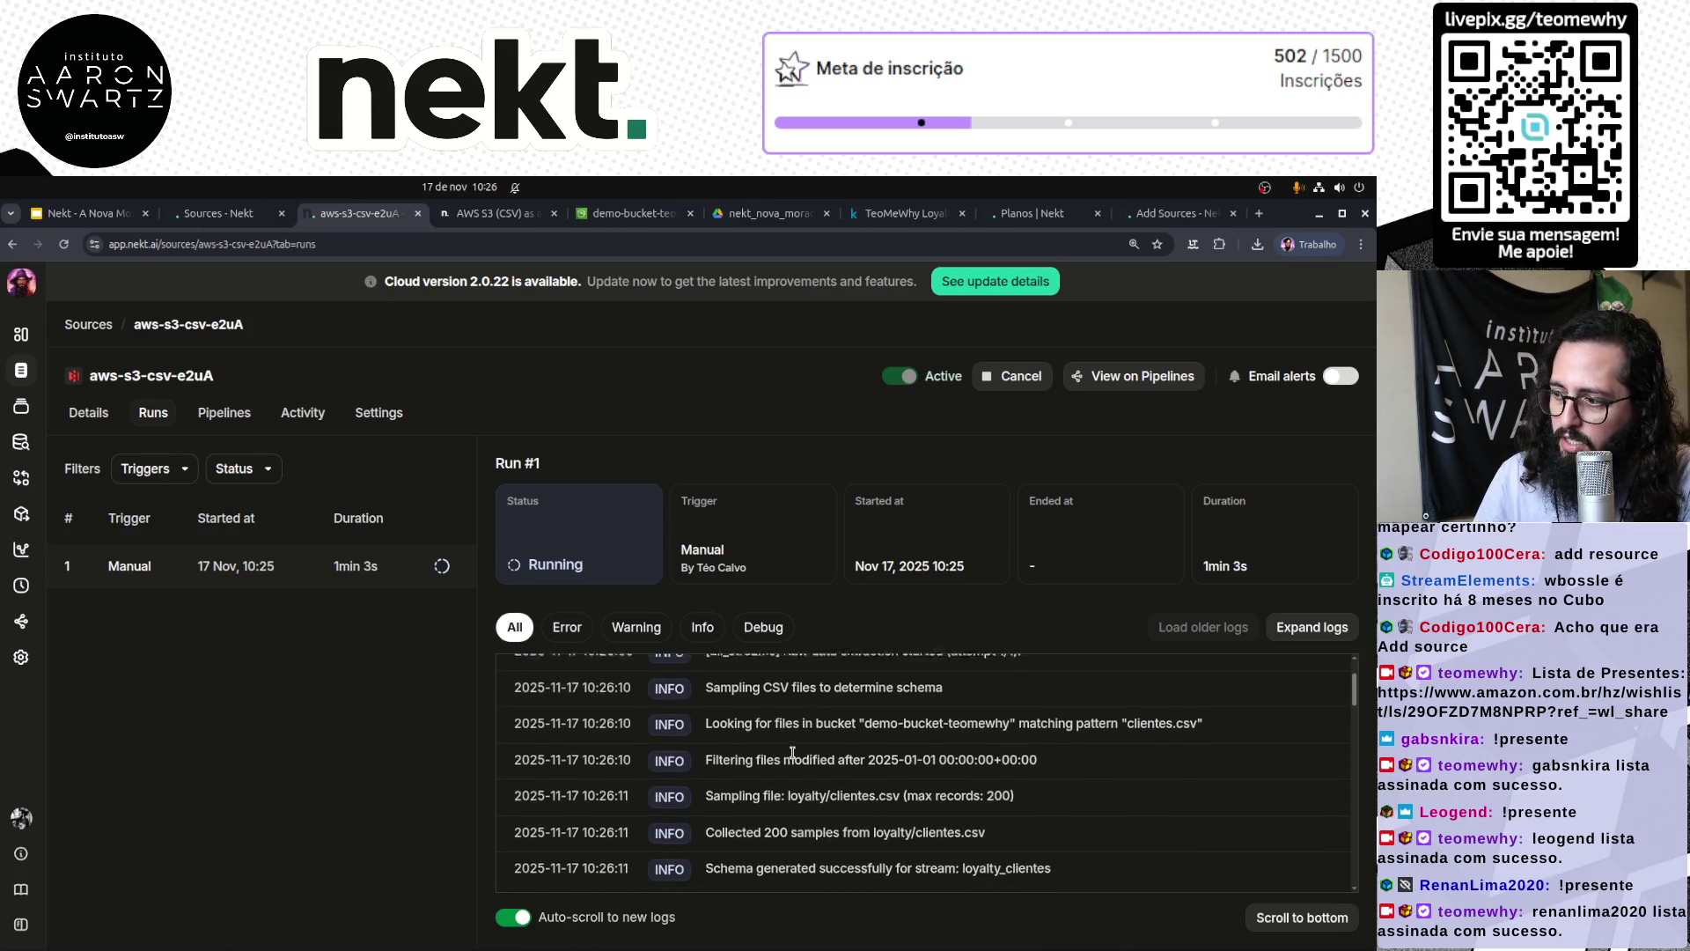
mouse_move(700, 776)
left_mouse_down()
mouse_move(943, 775)
mouse_move(940, 746)
left_mouse_up()
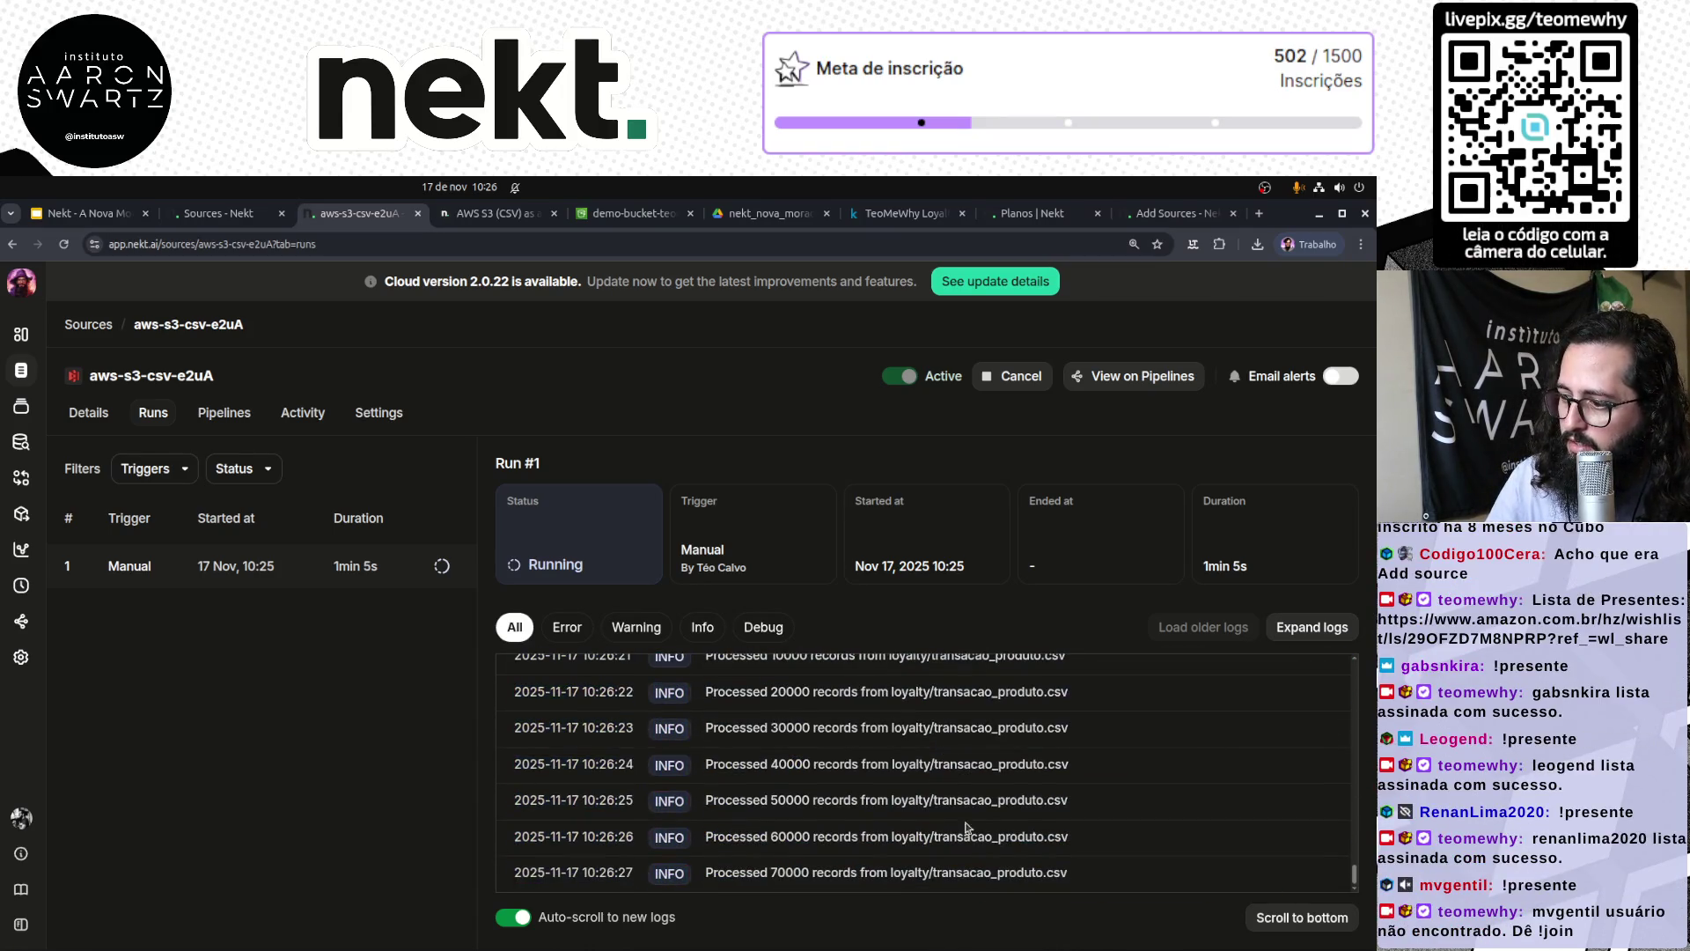
left_click_drag(732, 865, 1028, 871)
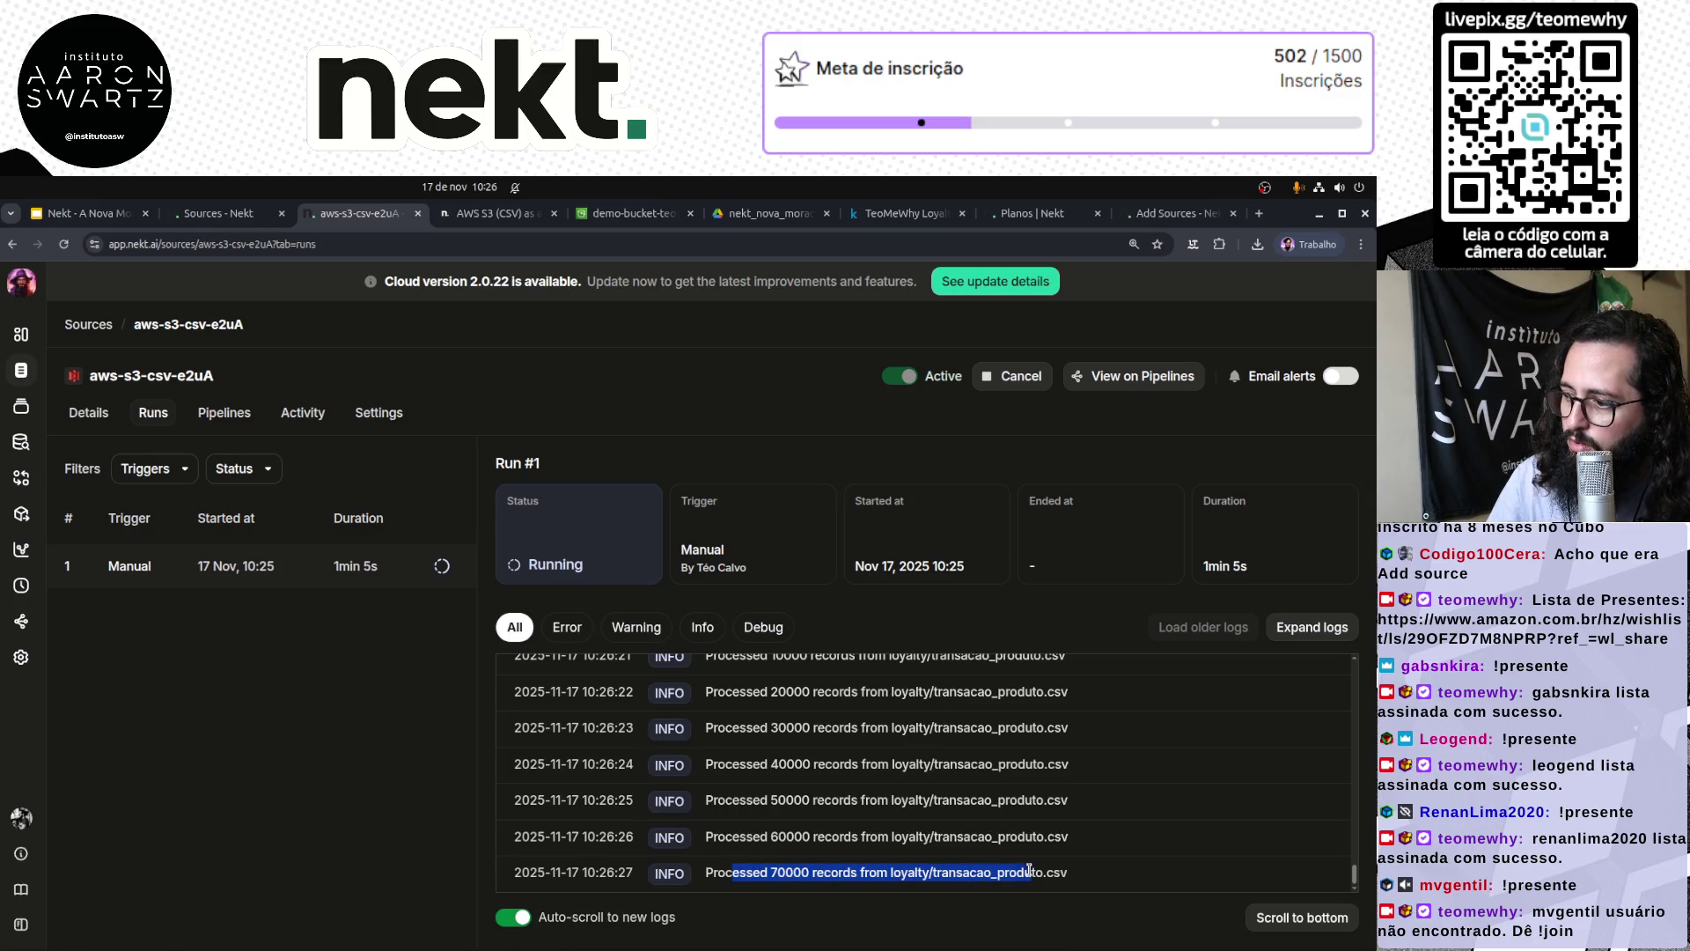
left_click_drag(761, 834, 924, 871)
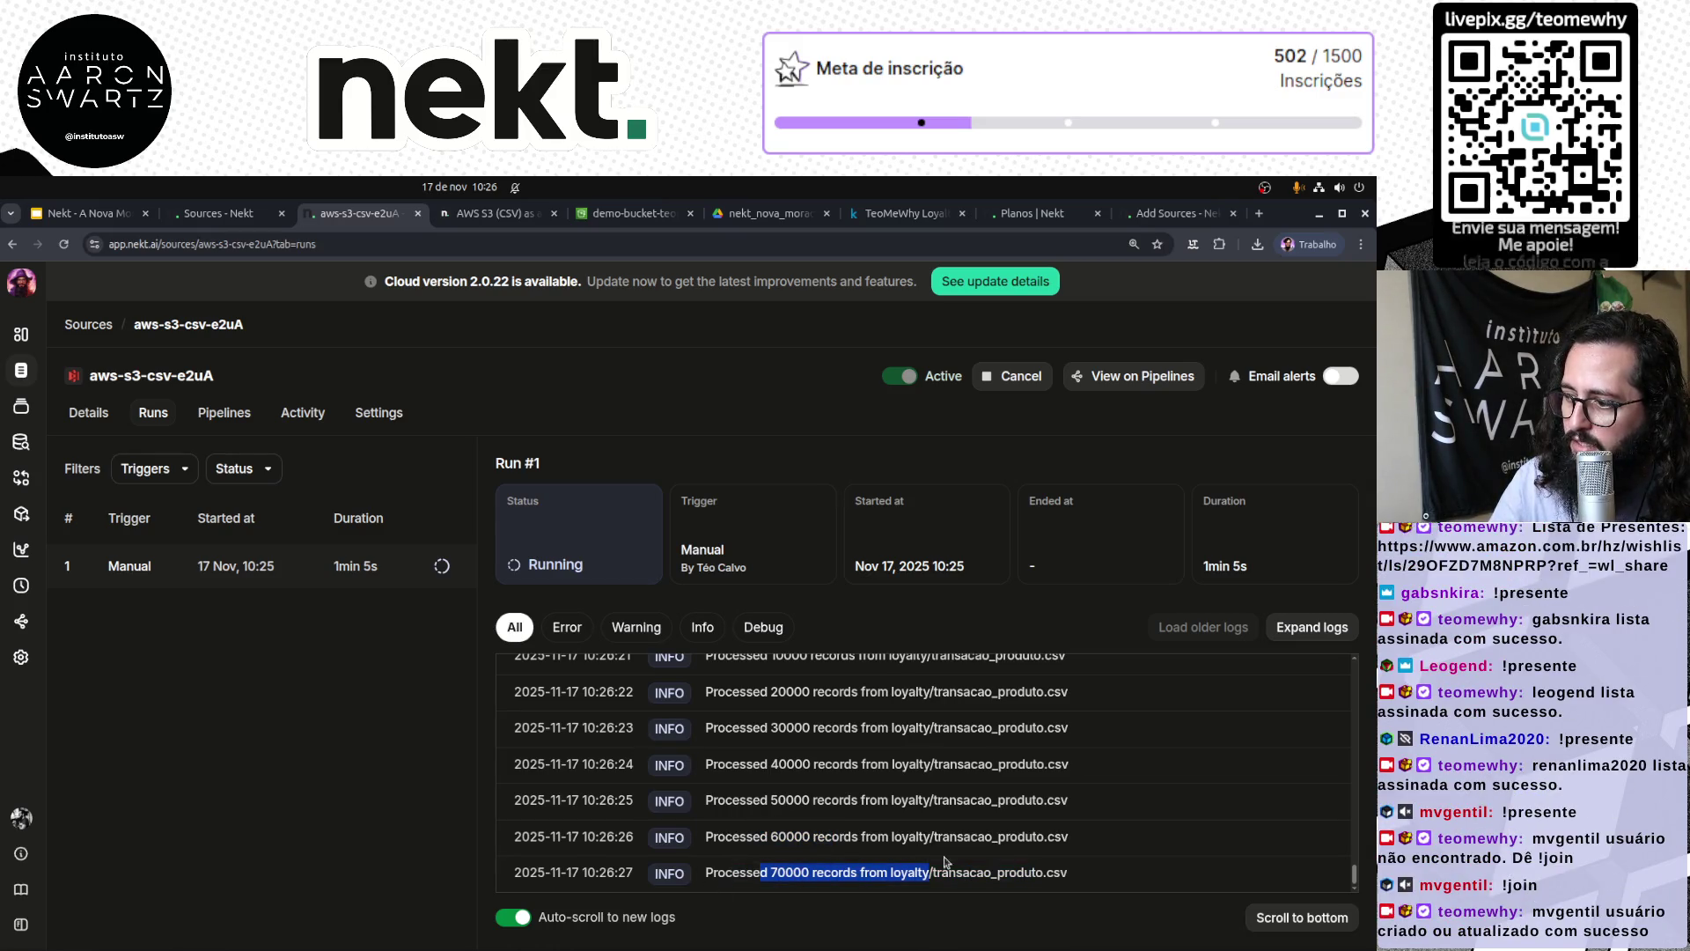
scroll(819, 795, "up", 10)
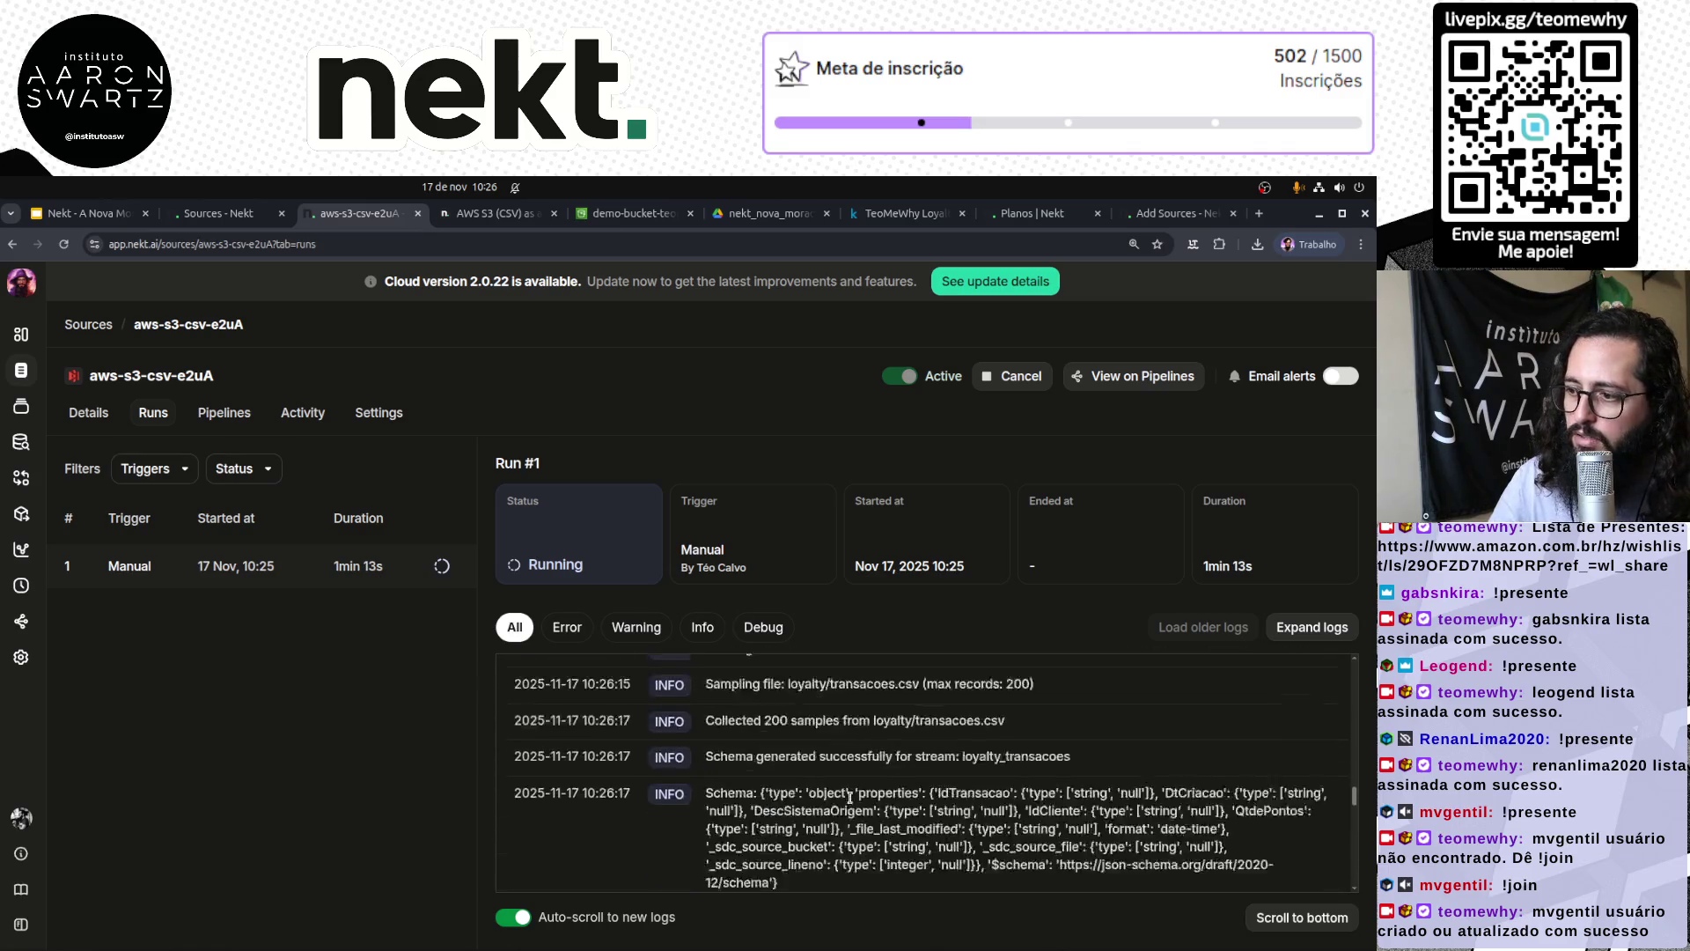
scroll(849, 797, "down", 10)
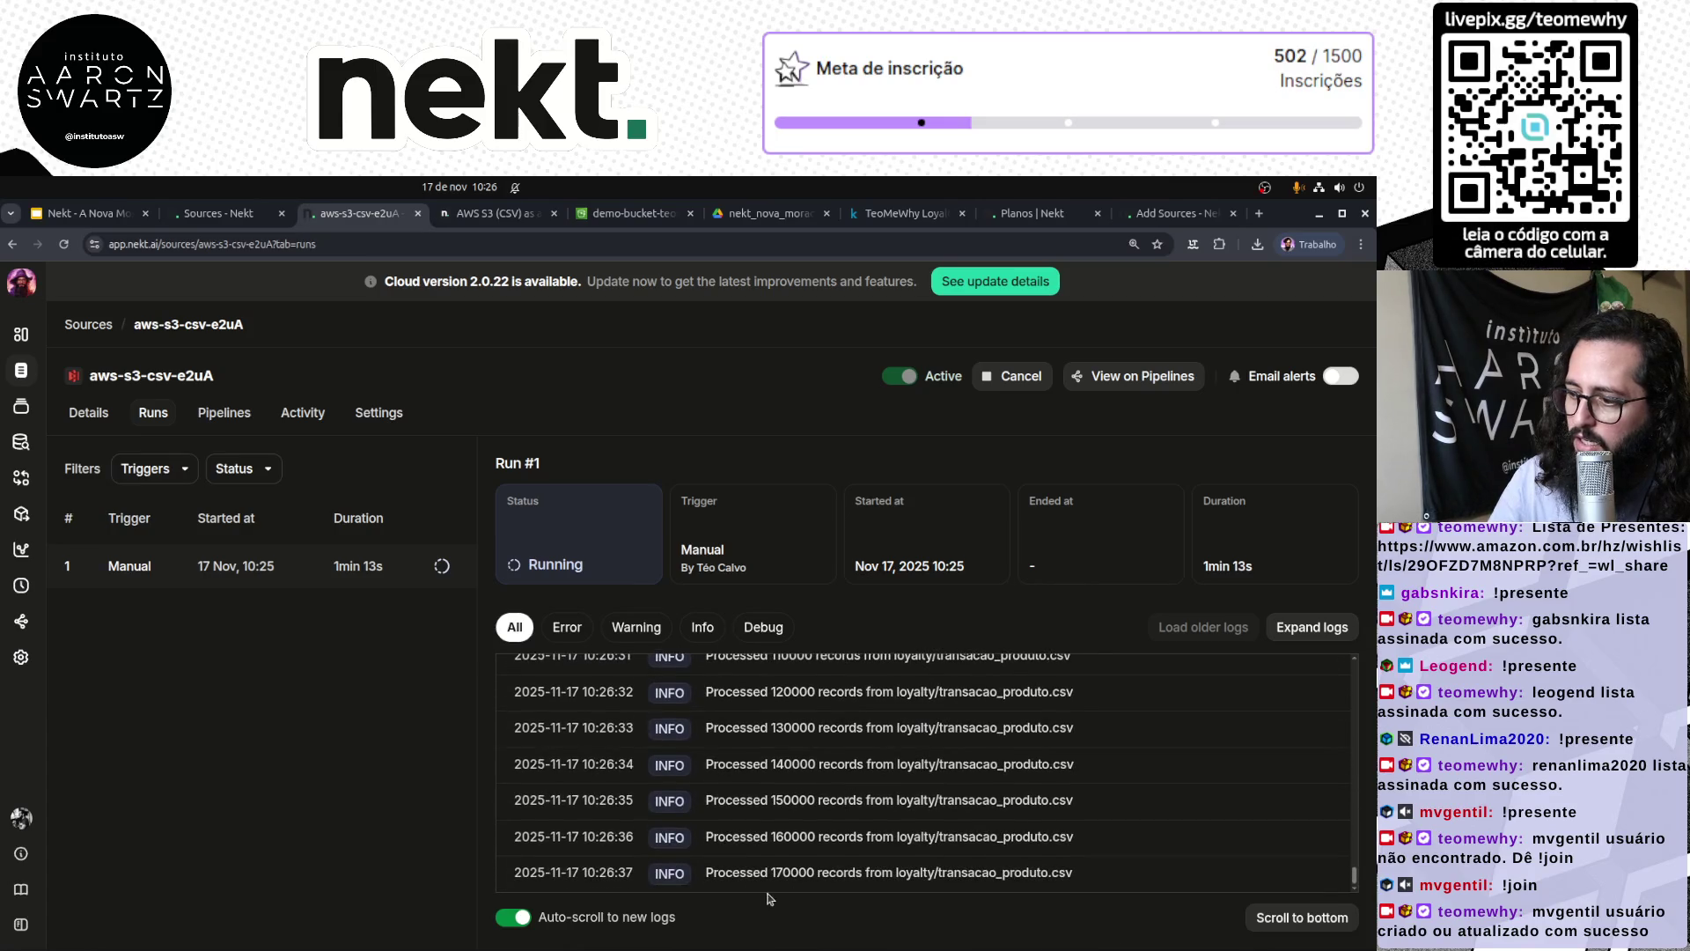
left_click_drag(771, 872, 788, 871)
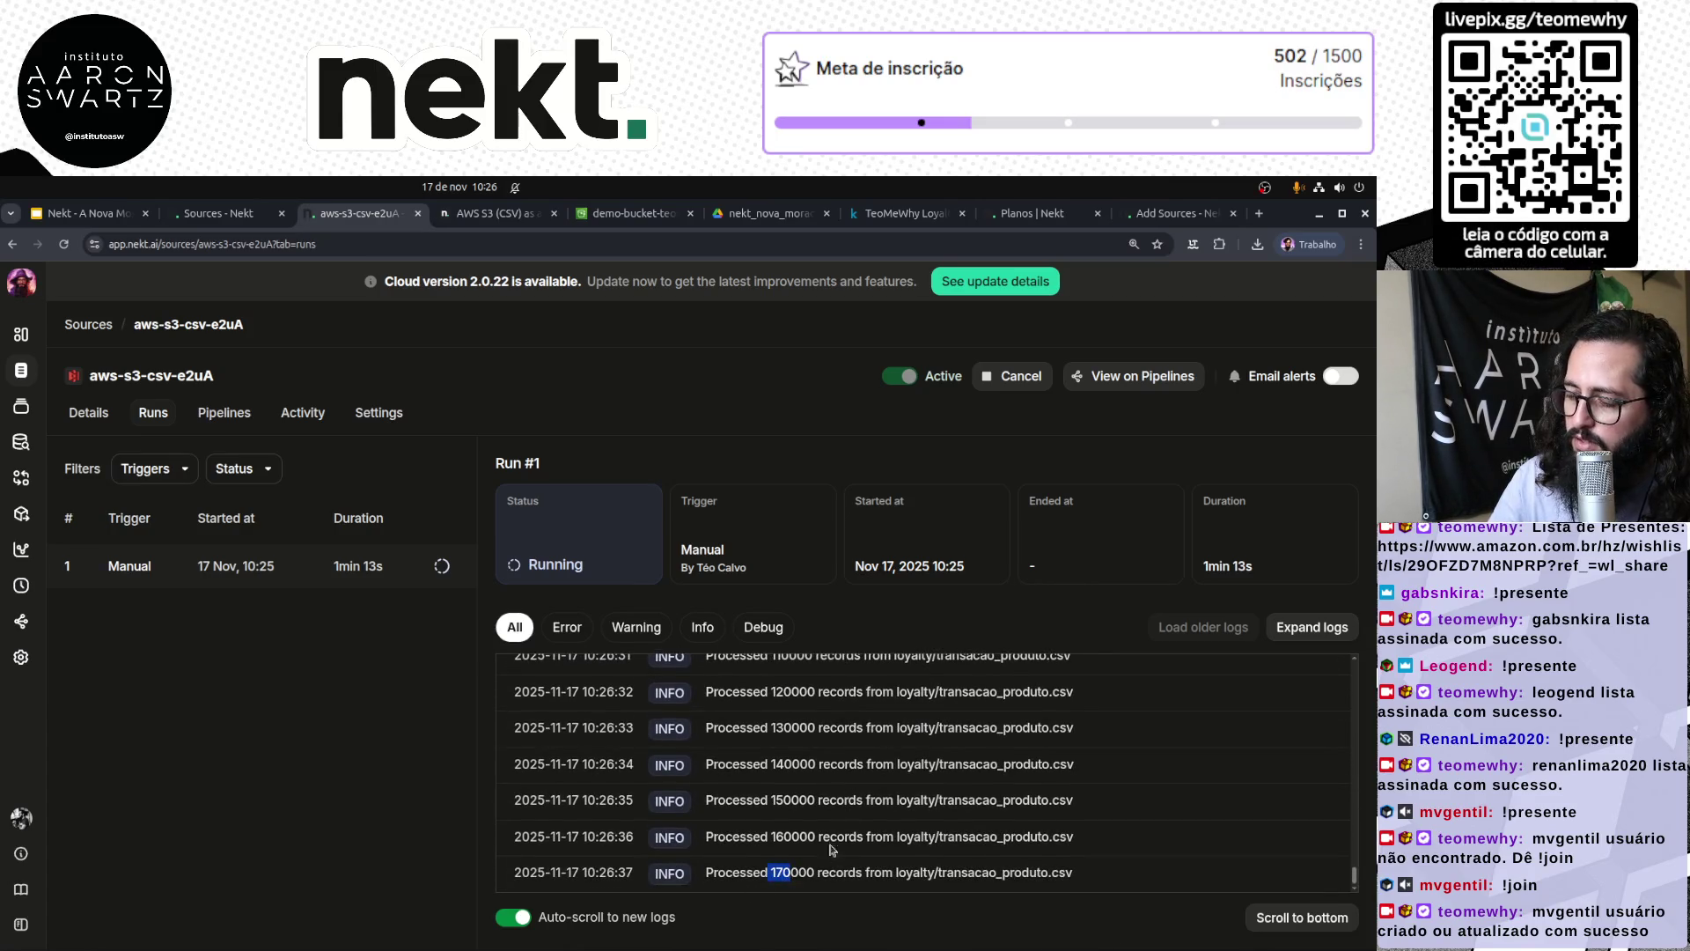
scroll(866, 795, "up", 10)
scroll(865, 790, "down", 10)
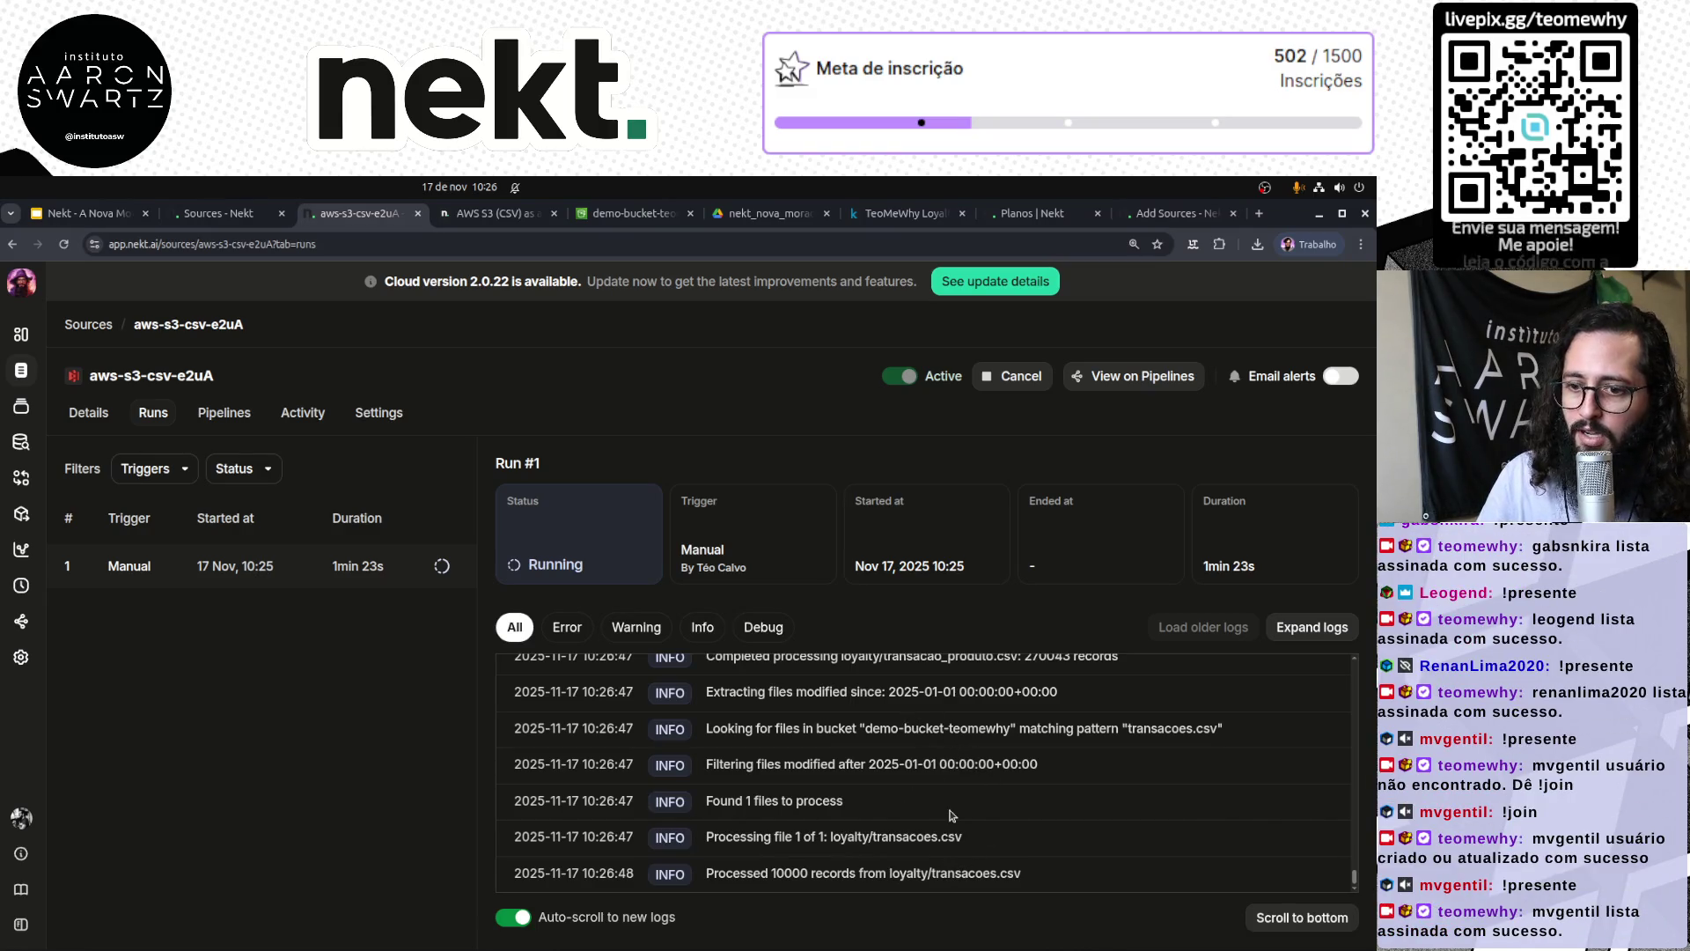
scroll(924, 832, "up", 4)
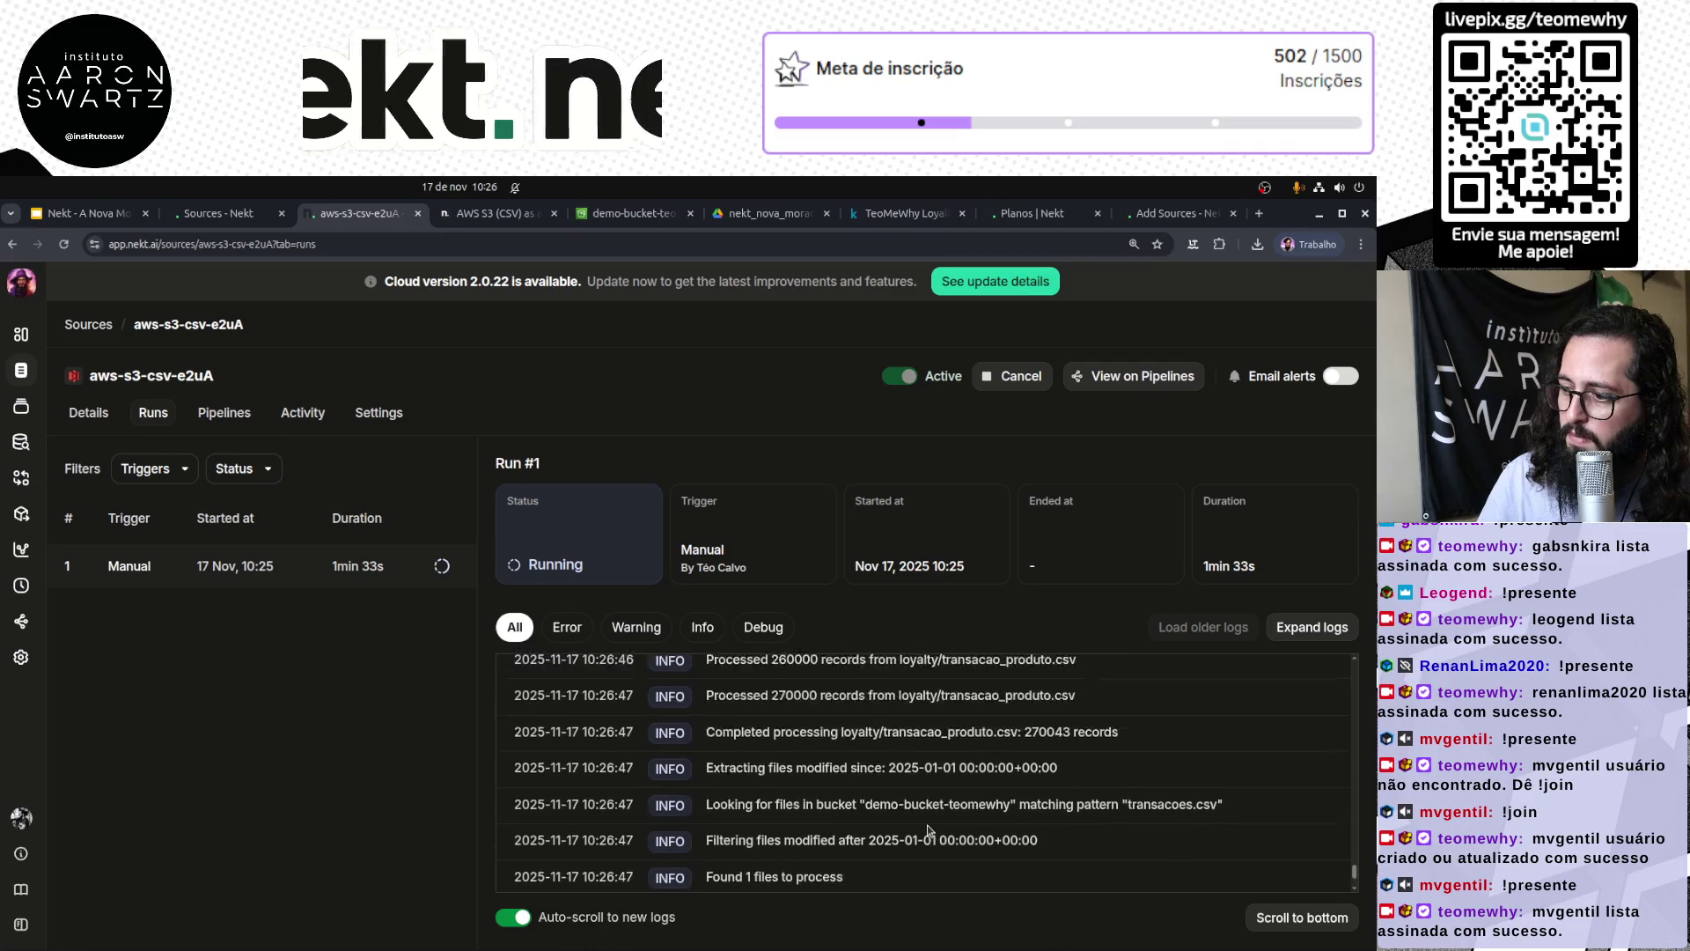
scroll(971, 833, "down", 10)
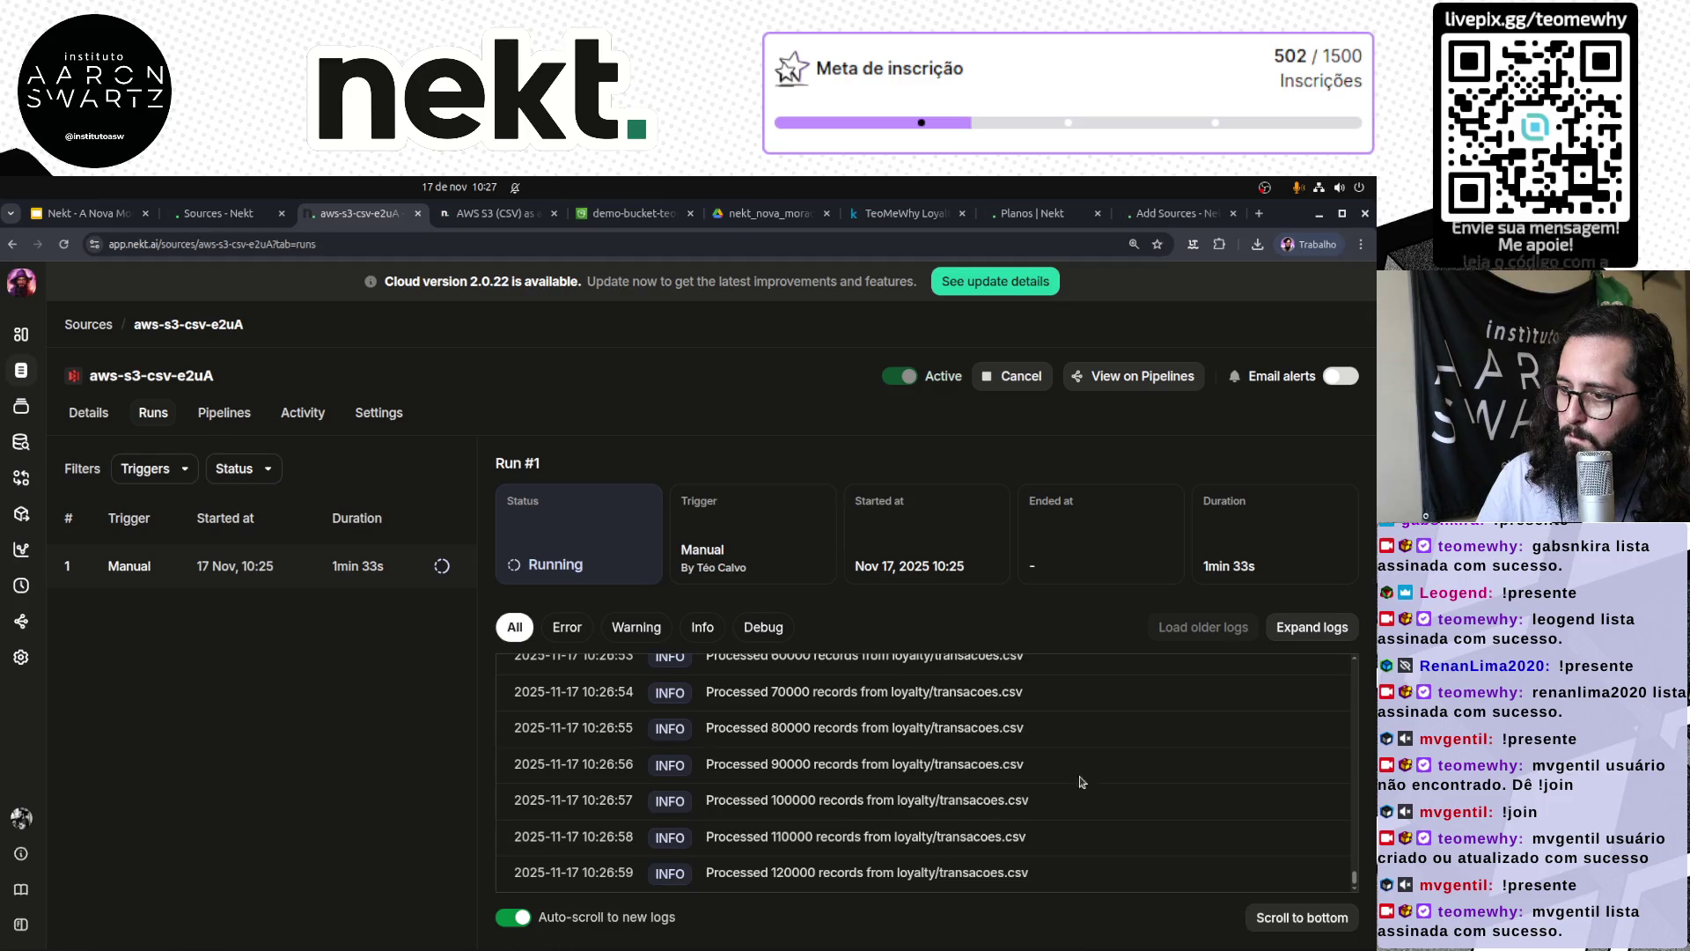
left_click(567, 626)
Step: Try the Warning, Info, Debug and All log filters, settling on Info only
left_click(621, 630)
left_click(702, 635)
left_click(764, 629)
left_click(505, 629)
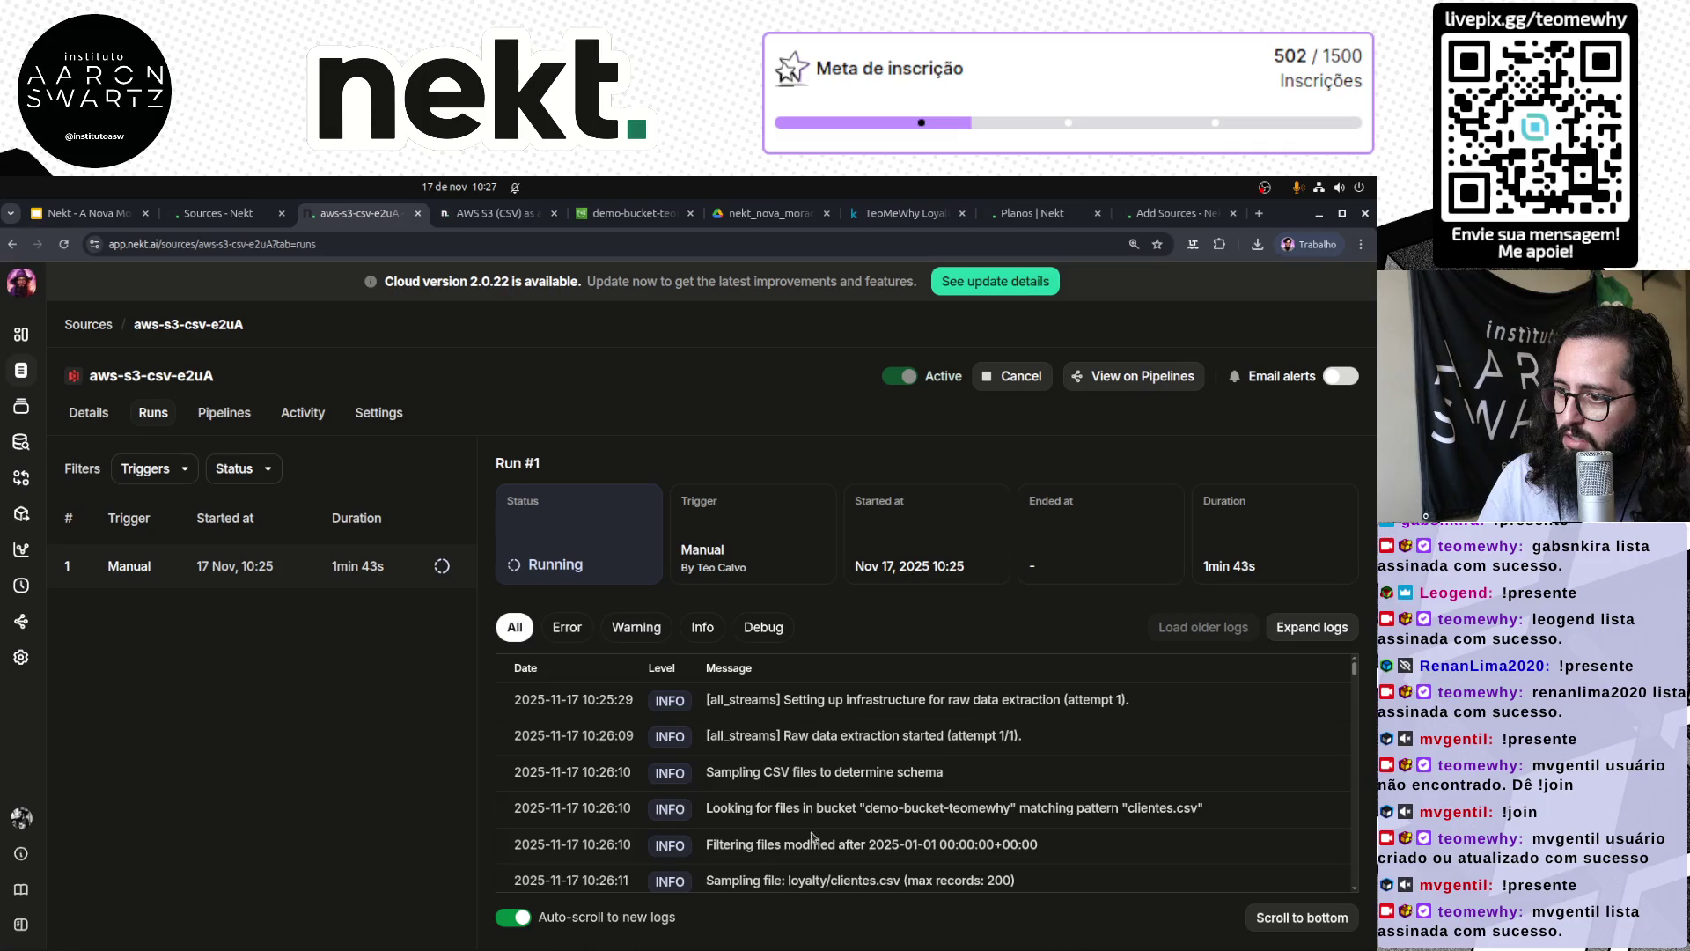
left_click(705, 625)
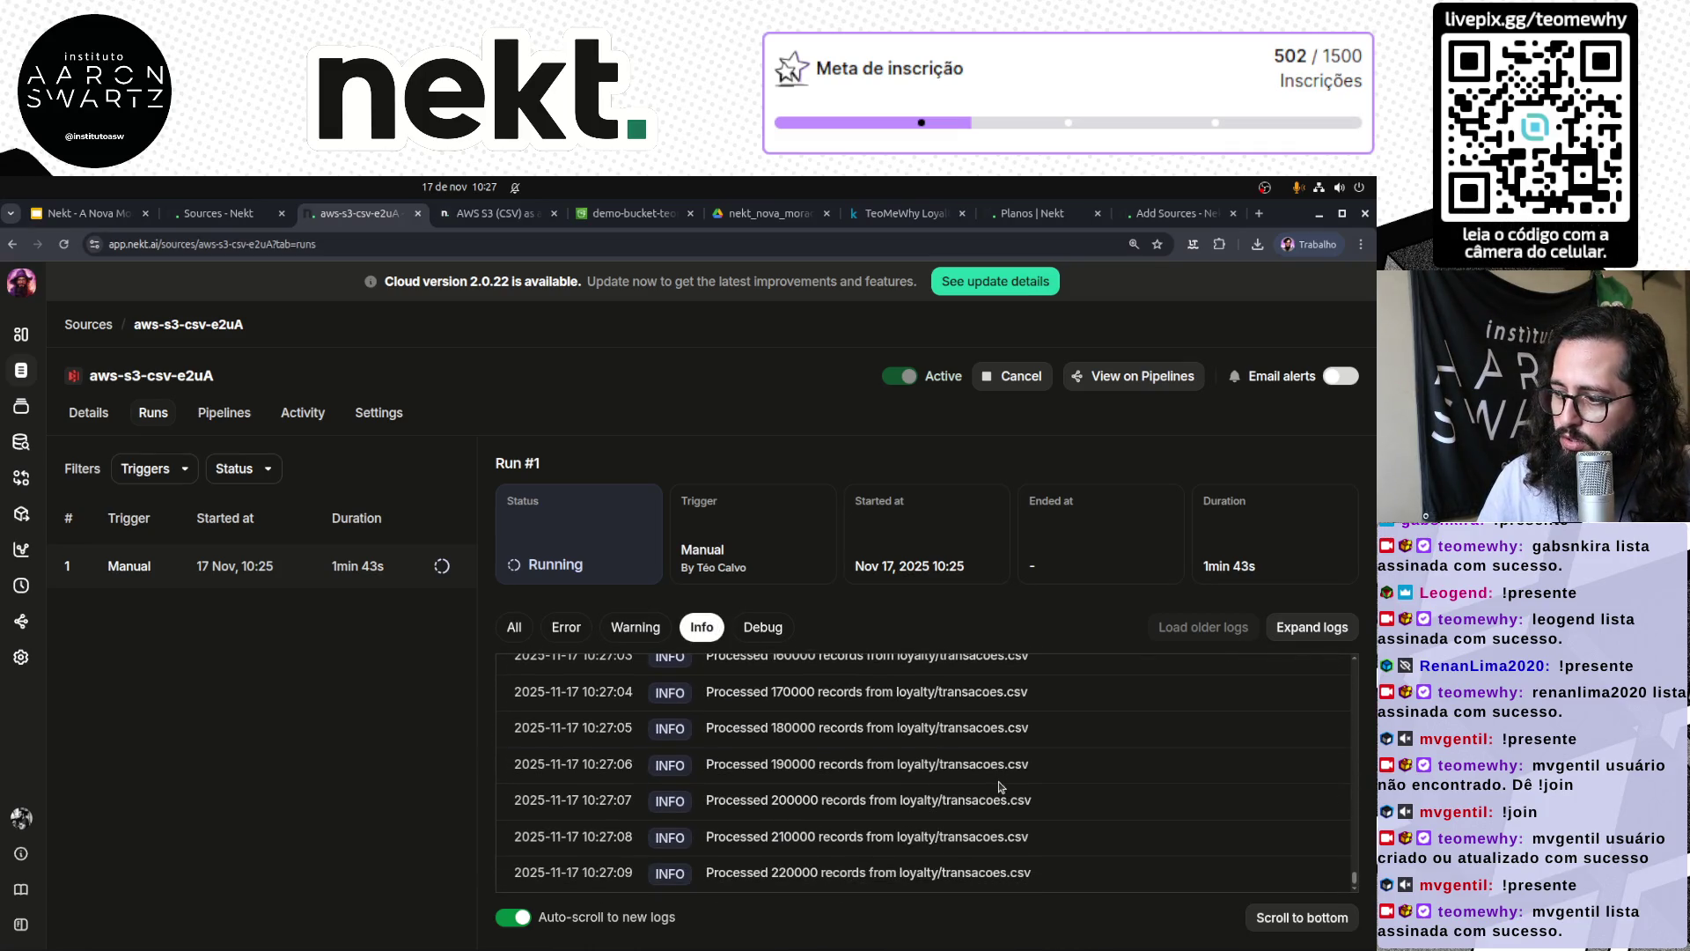
Step: Scroll to the end of the log and highlight transacoes.csv completed at 270028 records
left_click_drag(1355, 882, 1354, 748)
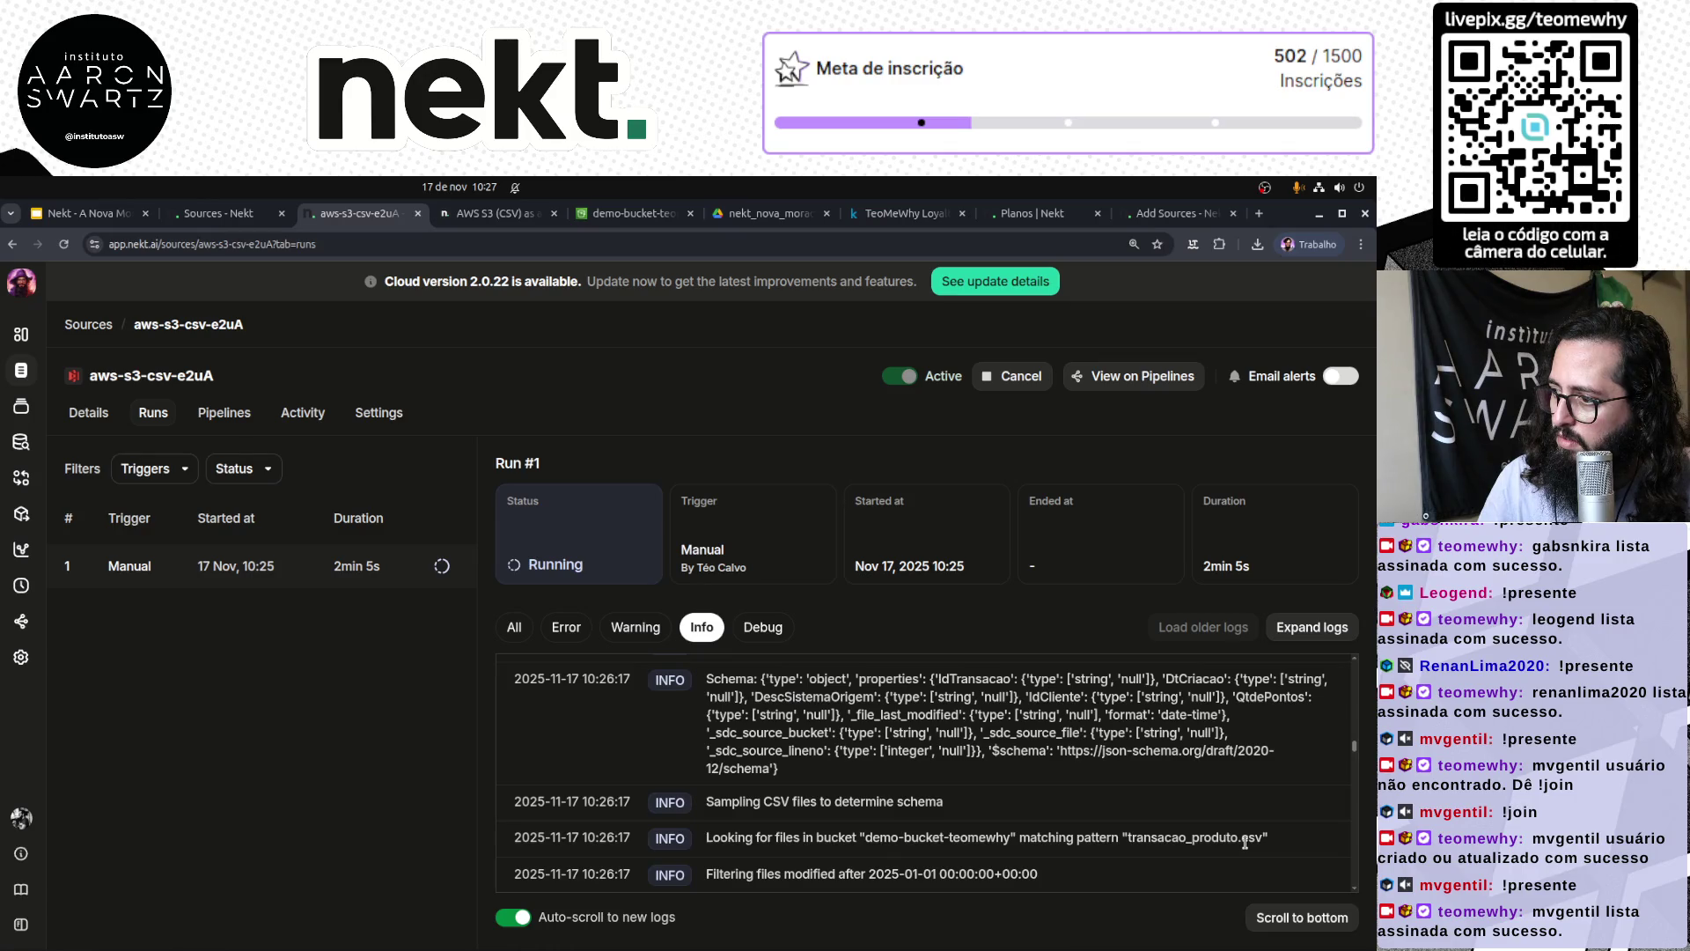
scroll(1245, 842, "down", 4)
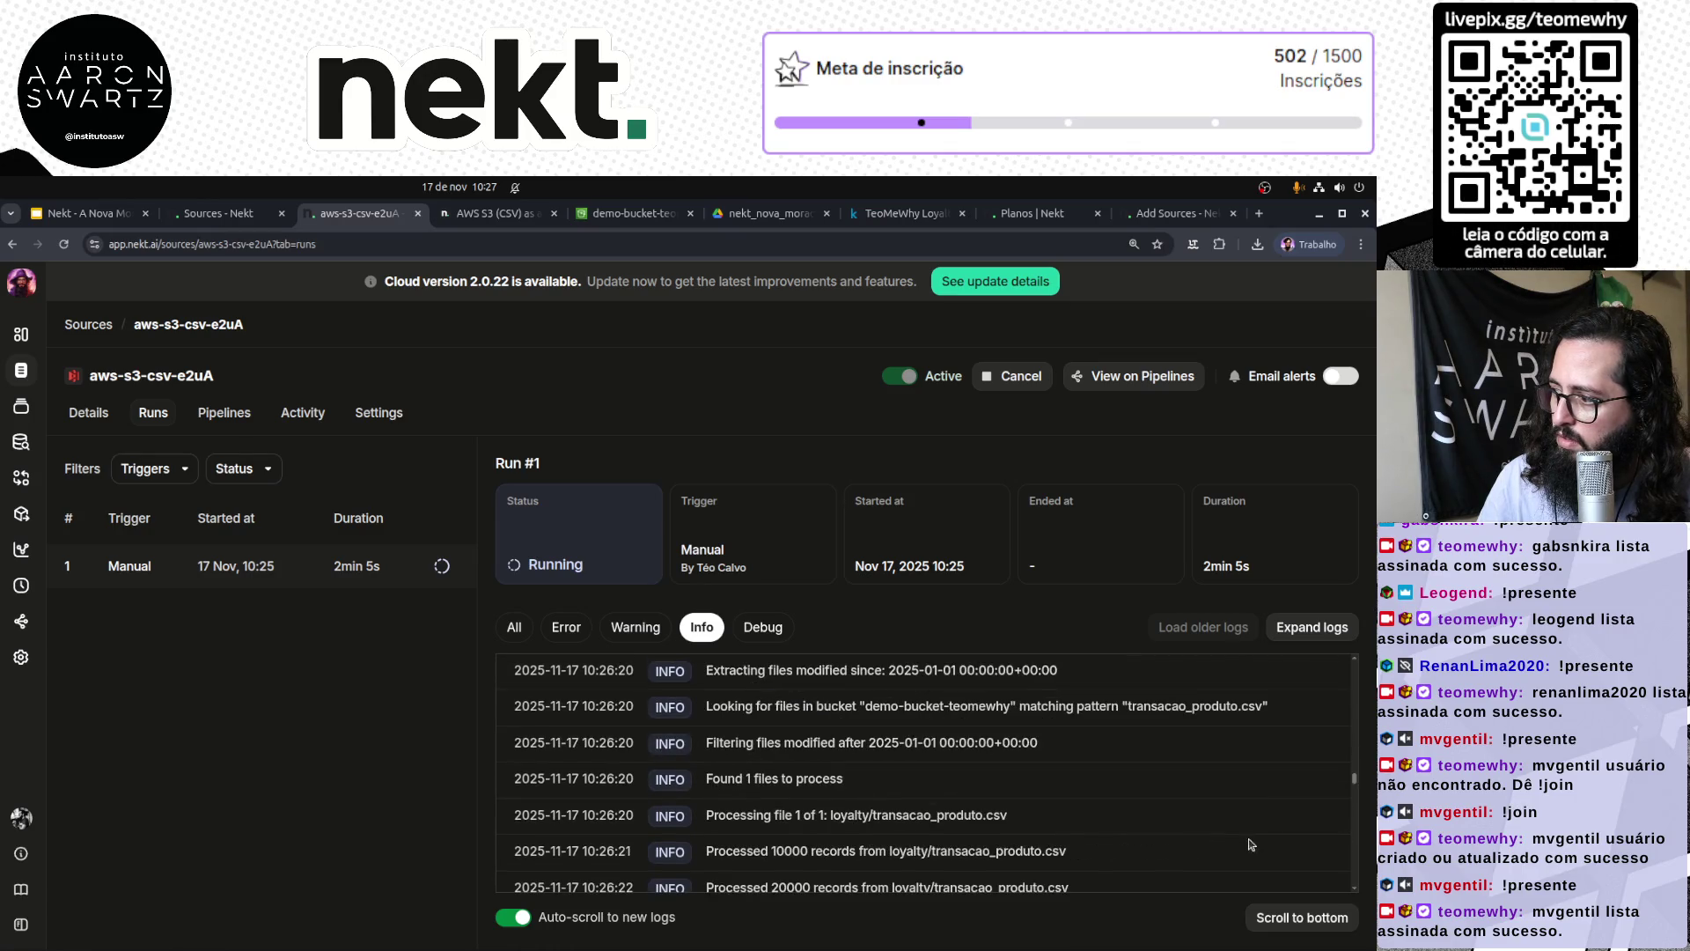
left_click_drag(1356, 783, 1350, 895)
left_click_drag(741, 872, 1088, 880)
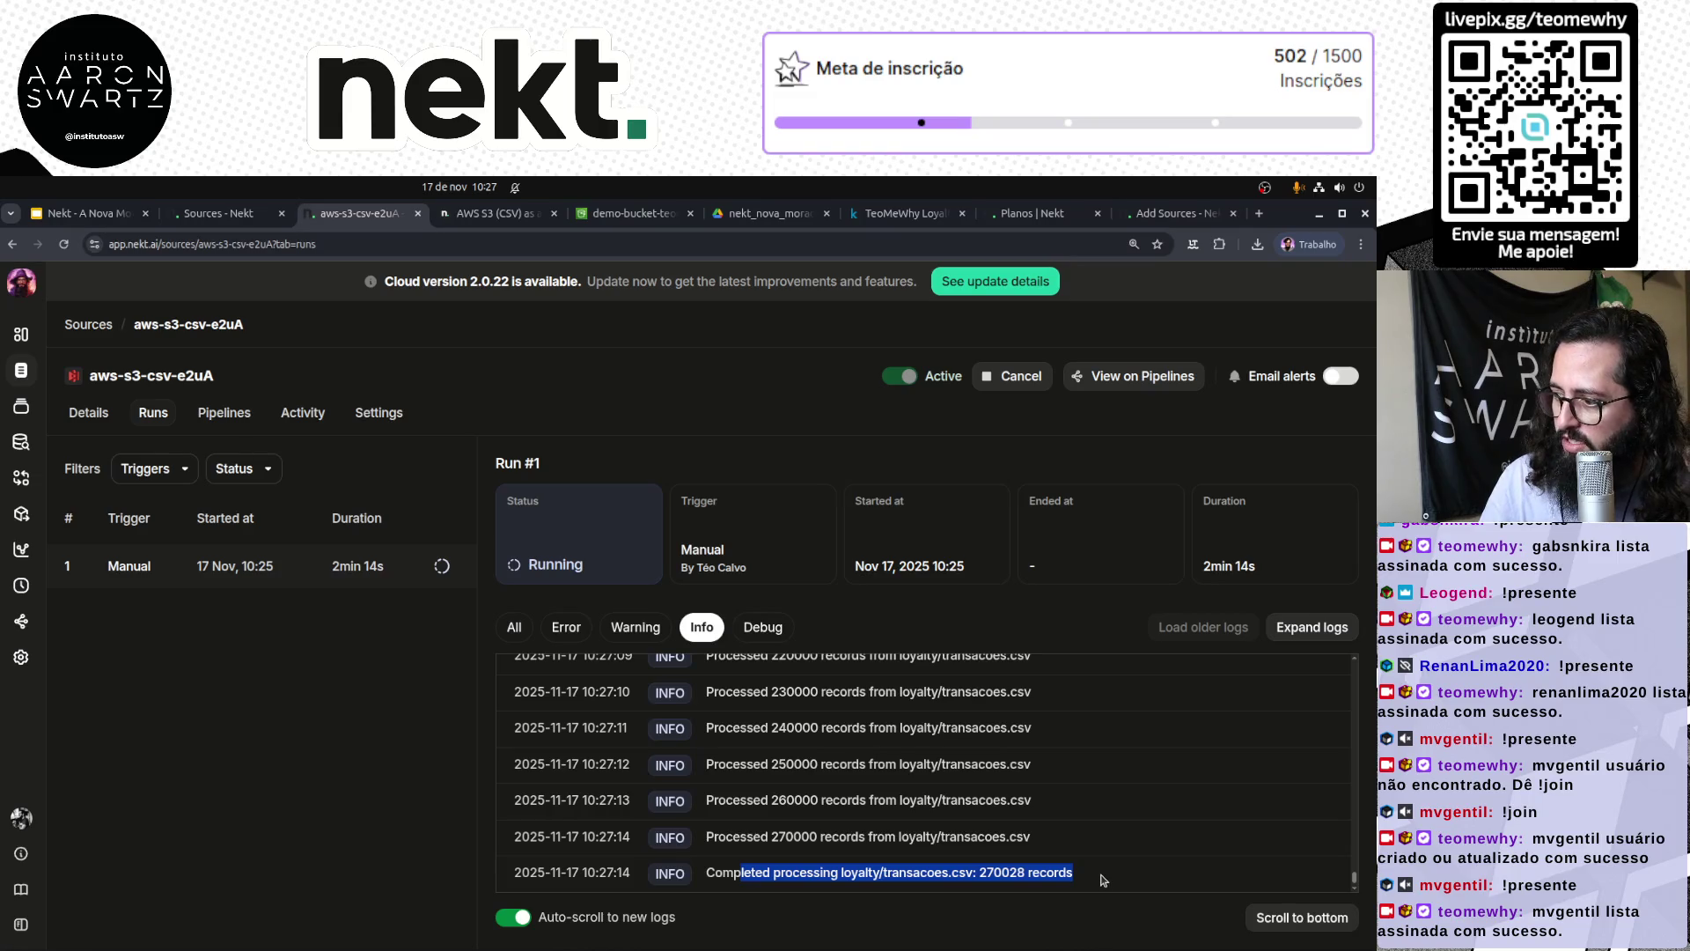
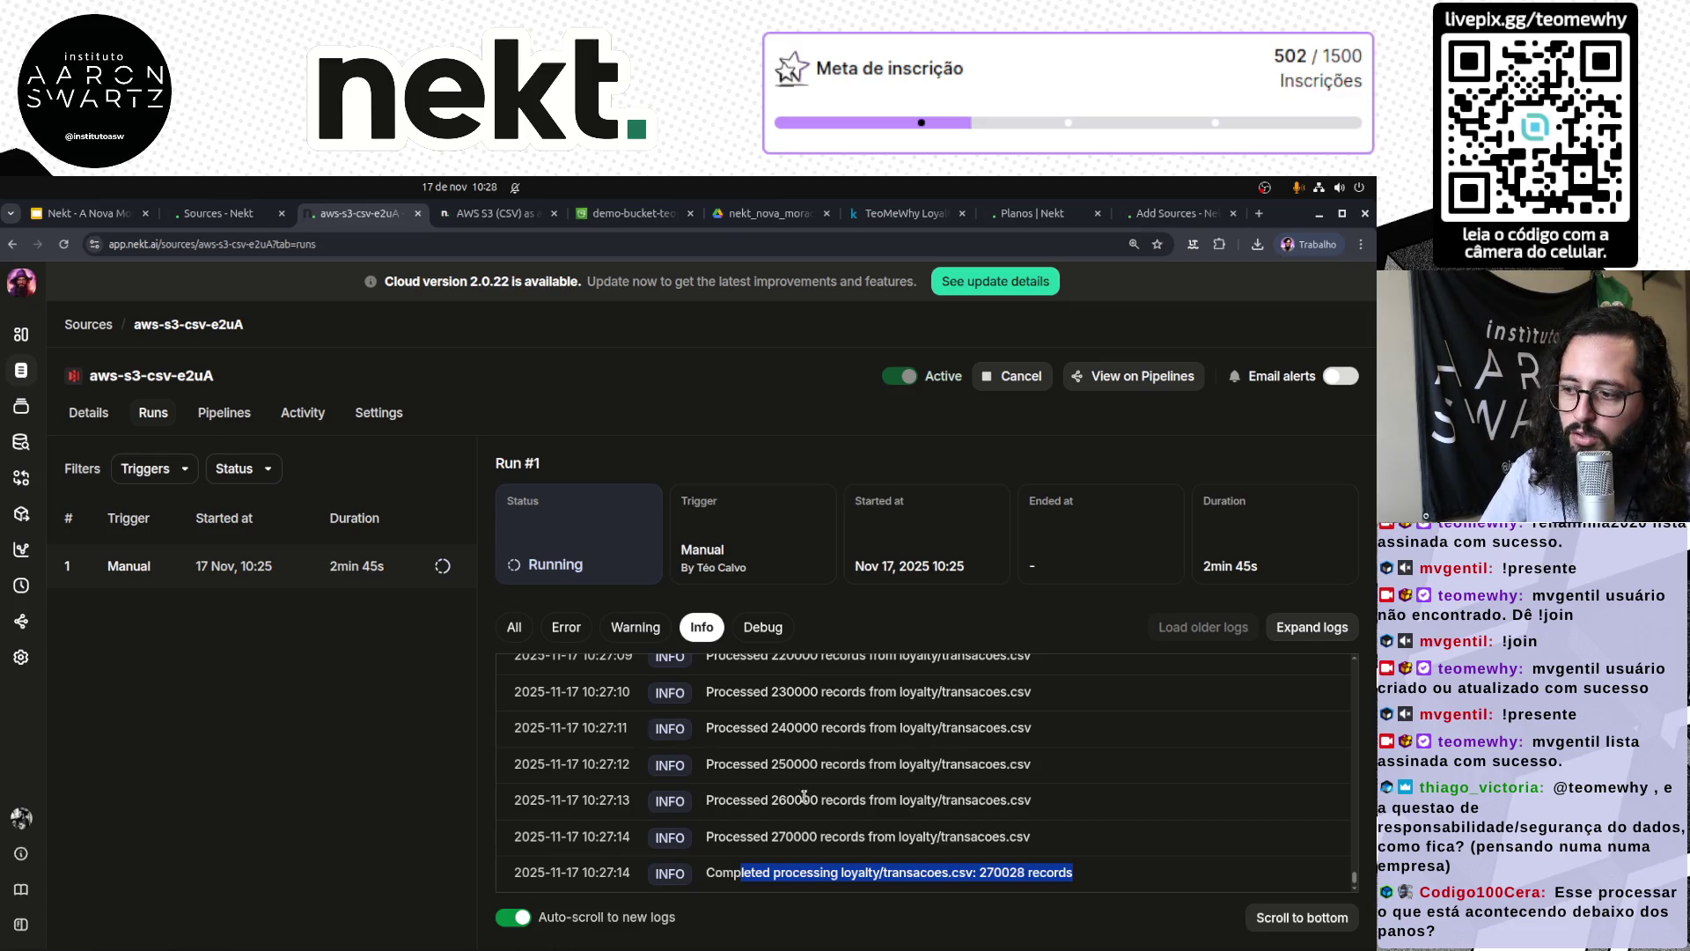
Step: Leave the Nekt run log and go to the demo bucket's loyalty/ folder in S3
left_click(351, 811)
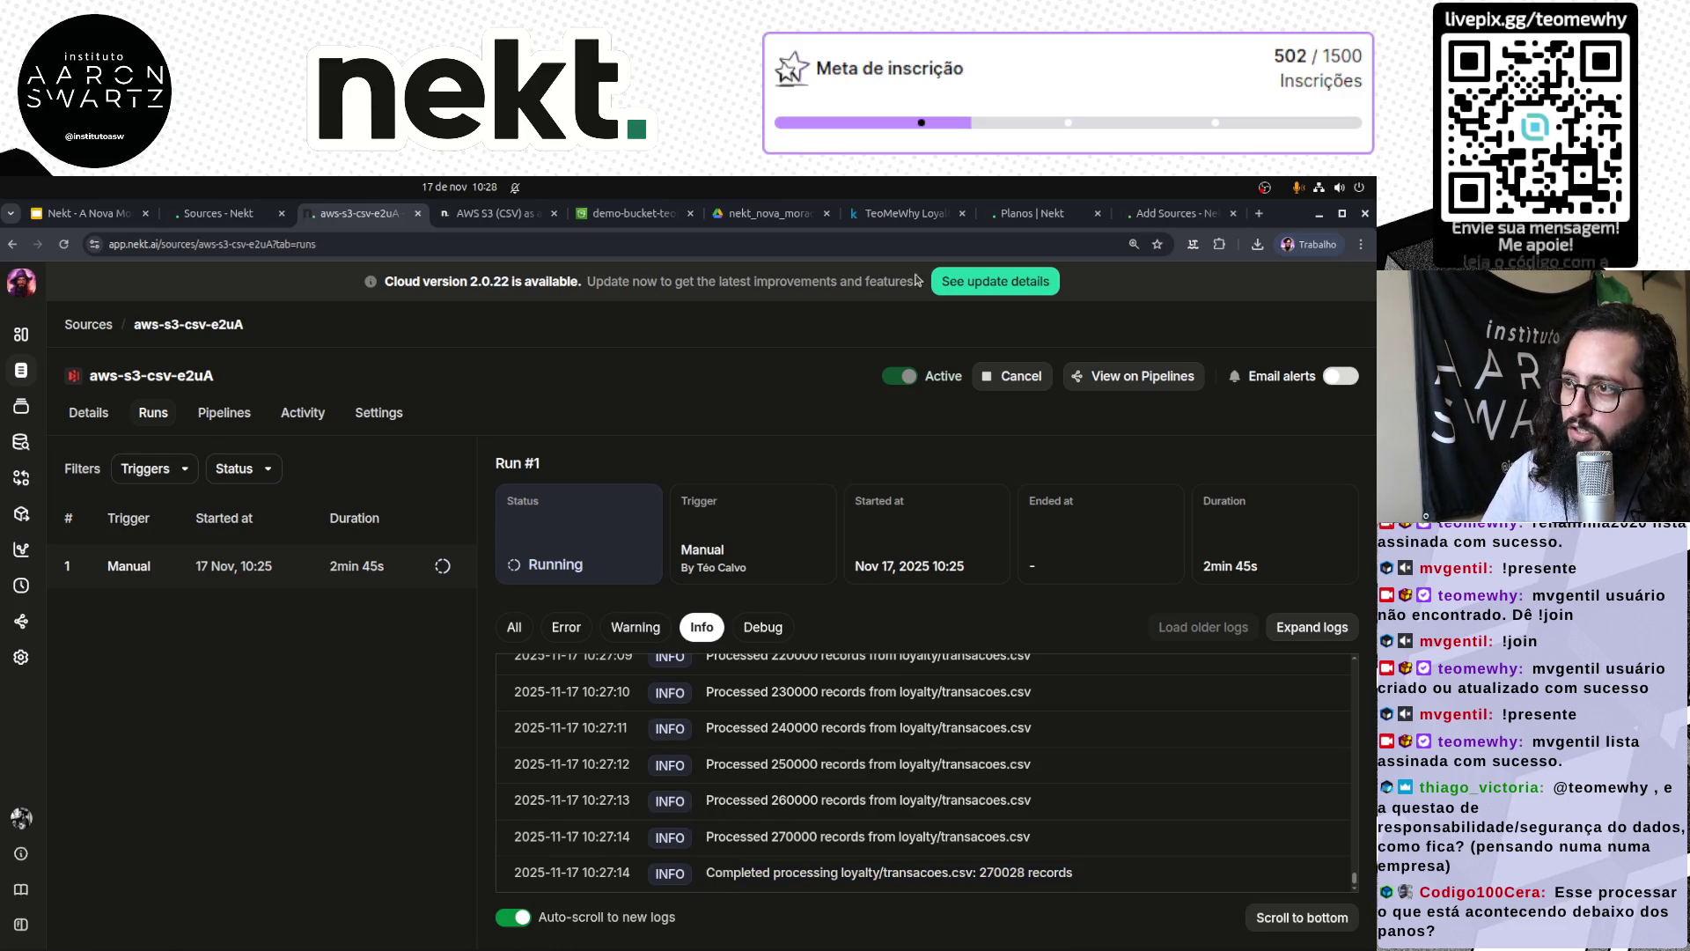
left_click(635, 215)
left_click(196, 284)
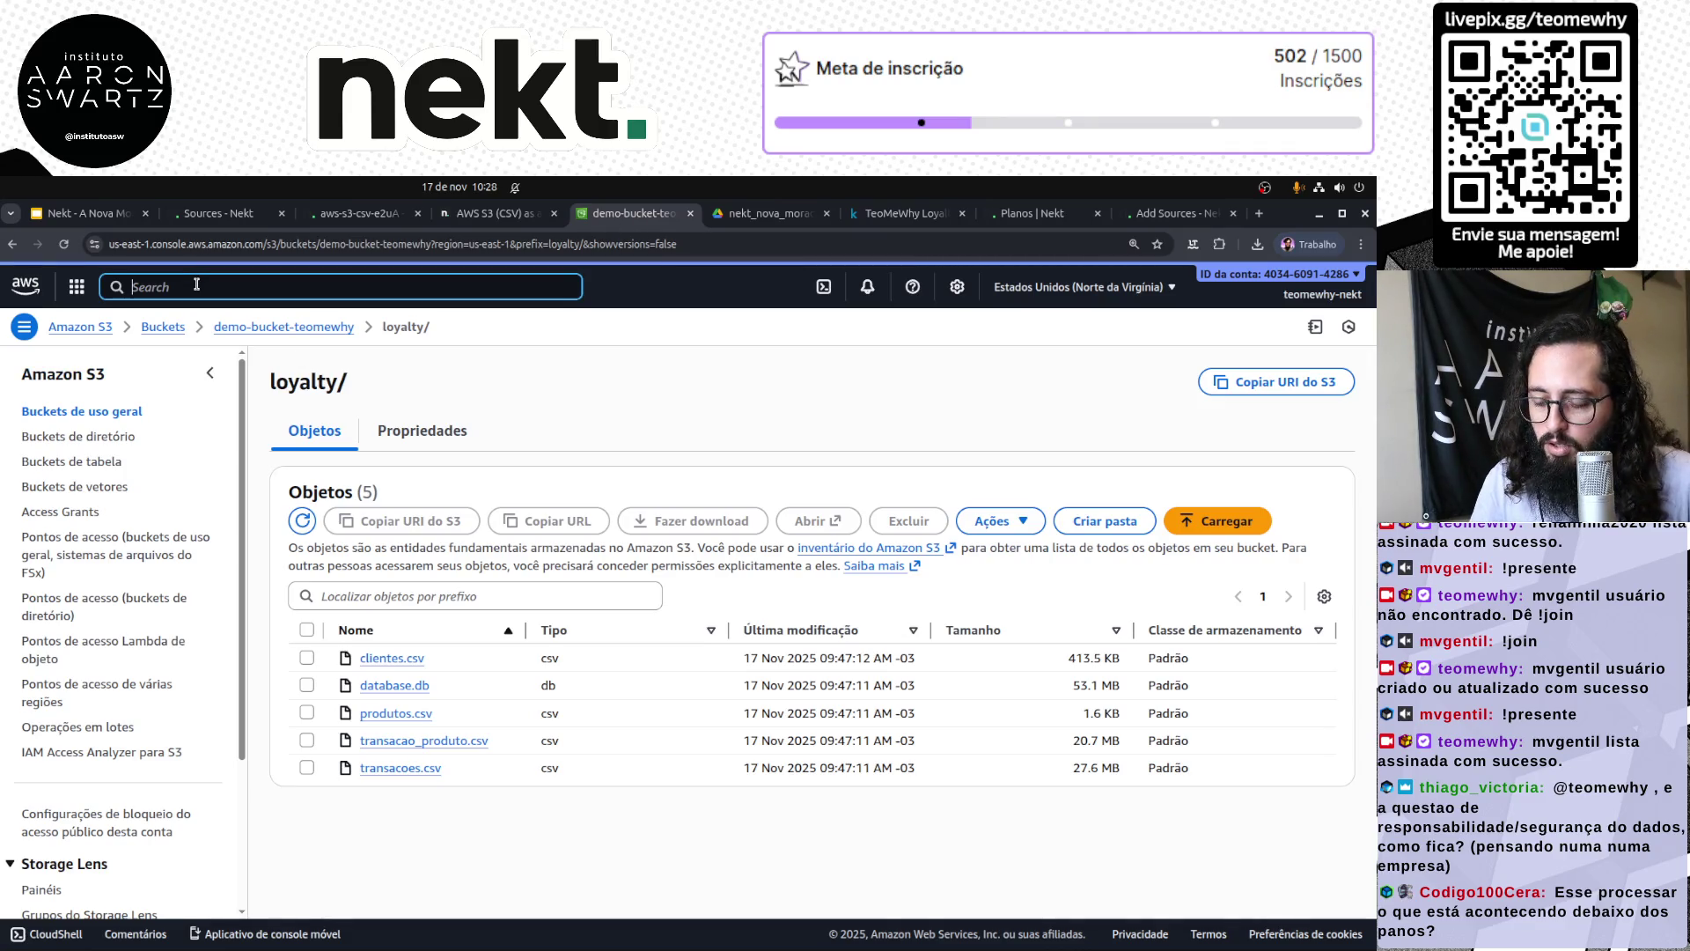
Step: Search 'emr' and open EMR Studio's application list from the EMR Serverless overview
type("emr")
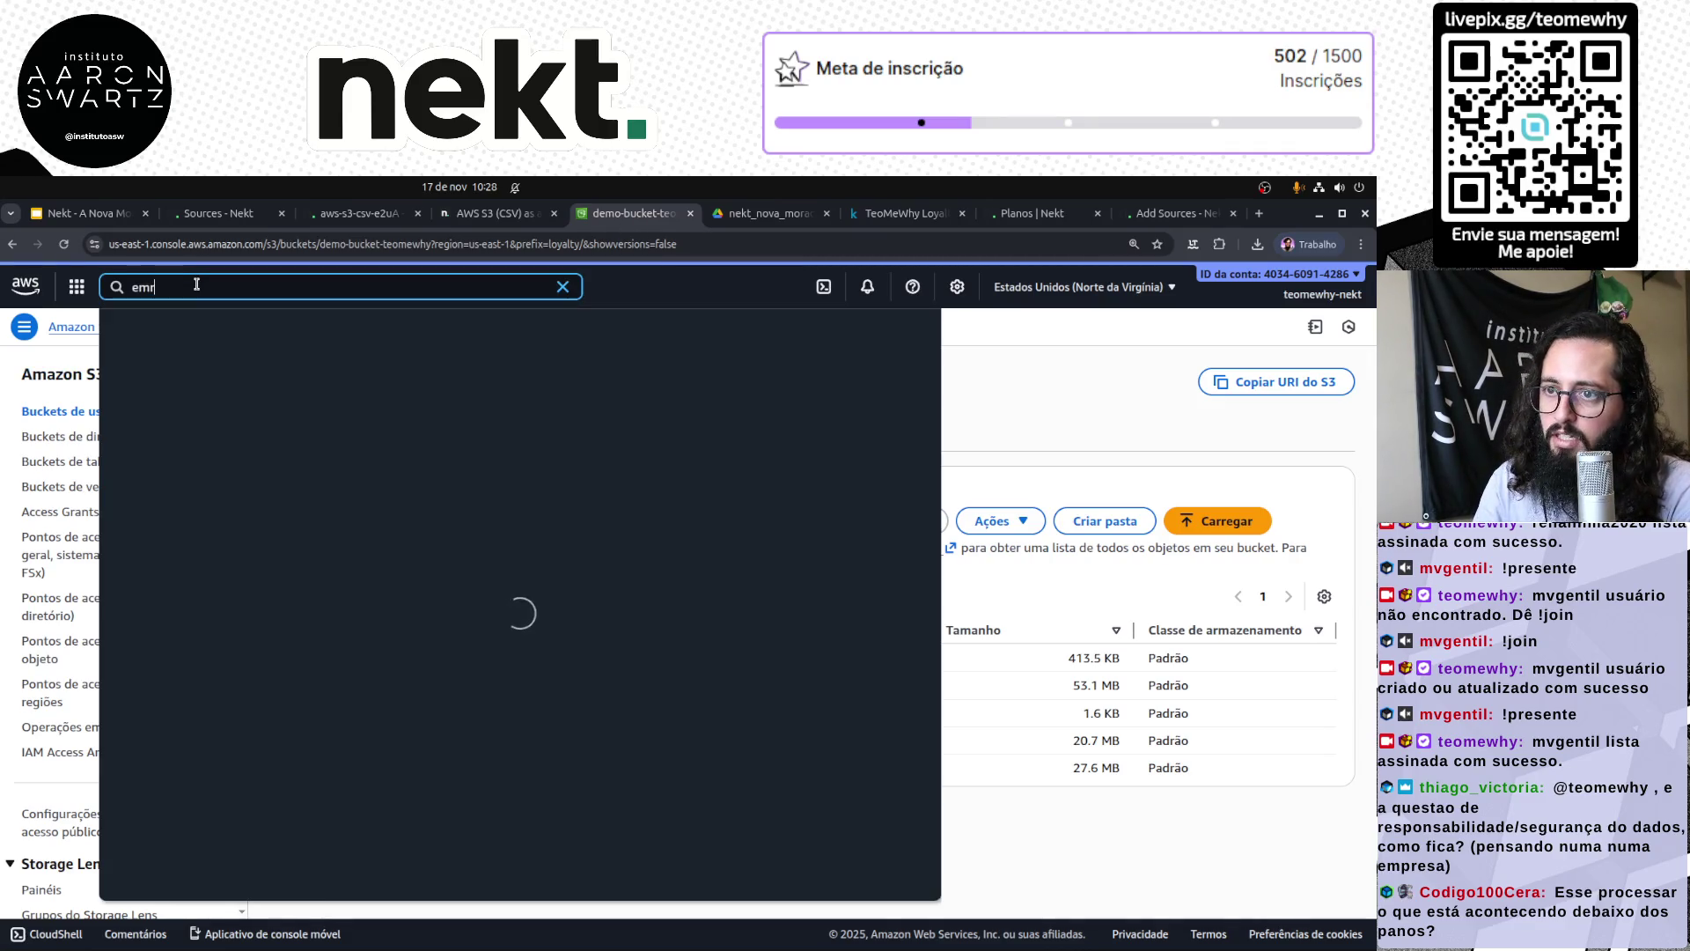
key("Return")
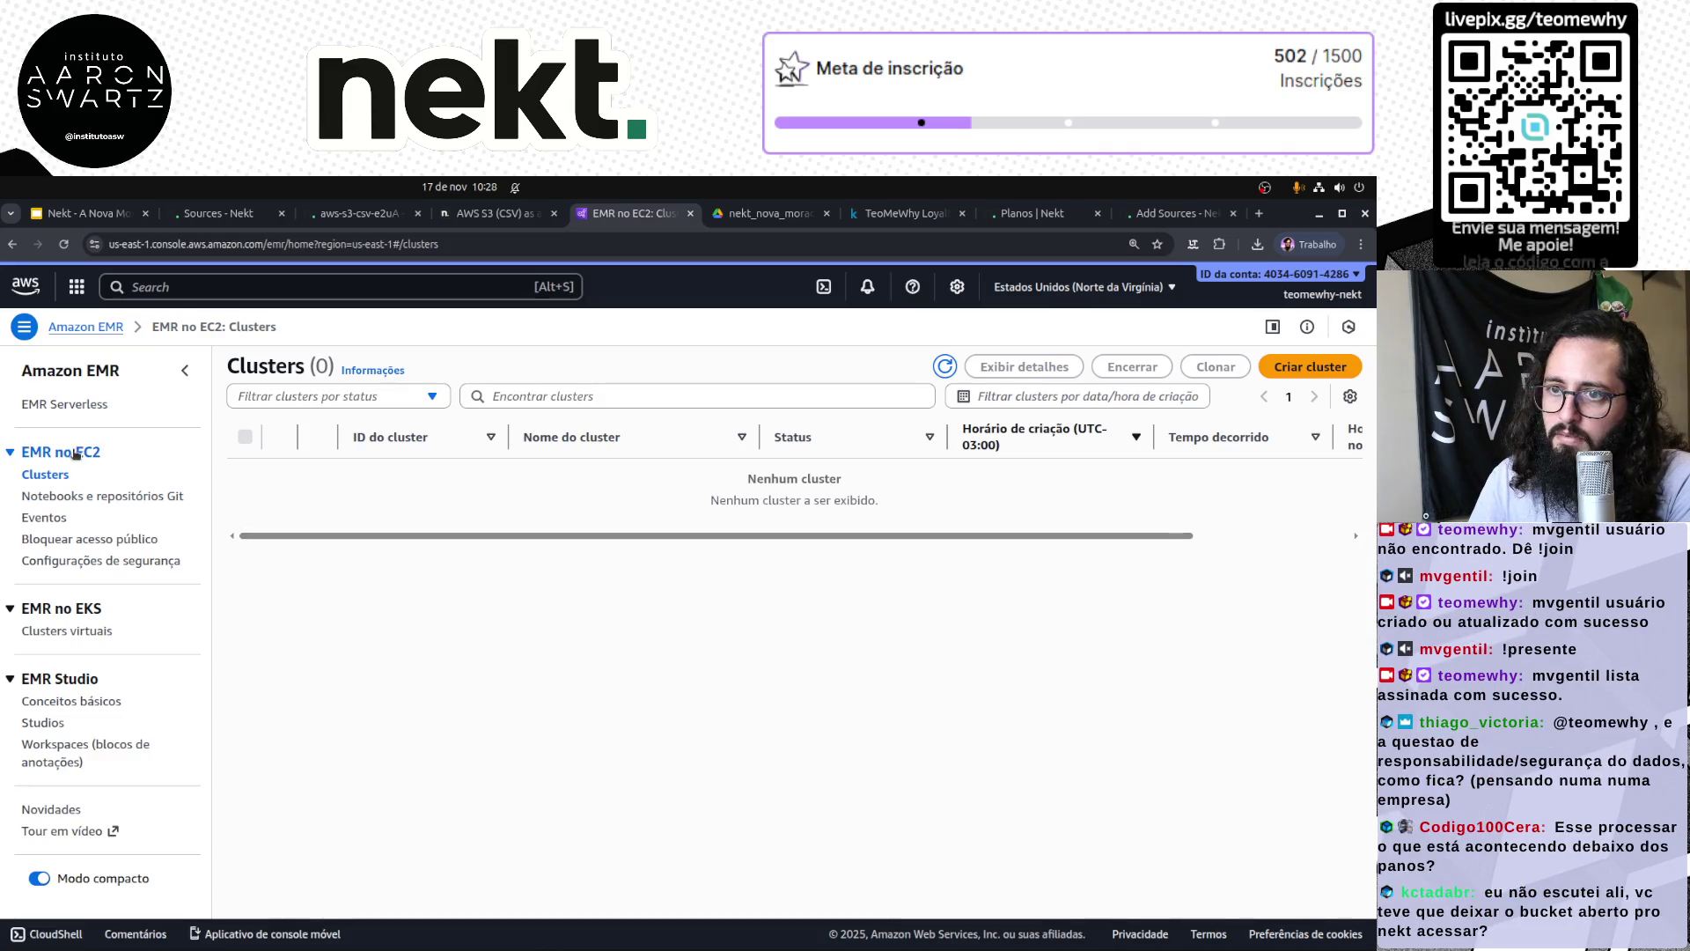
left_click(66, 404)
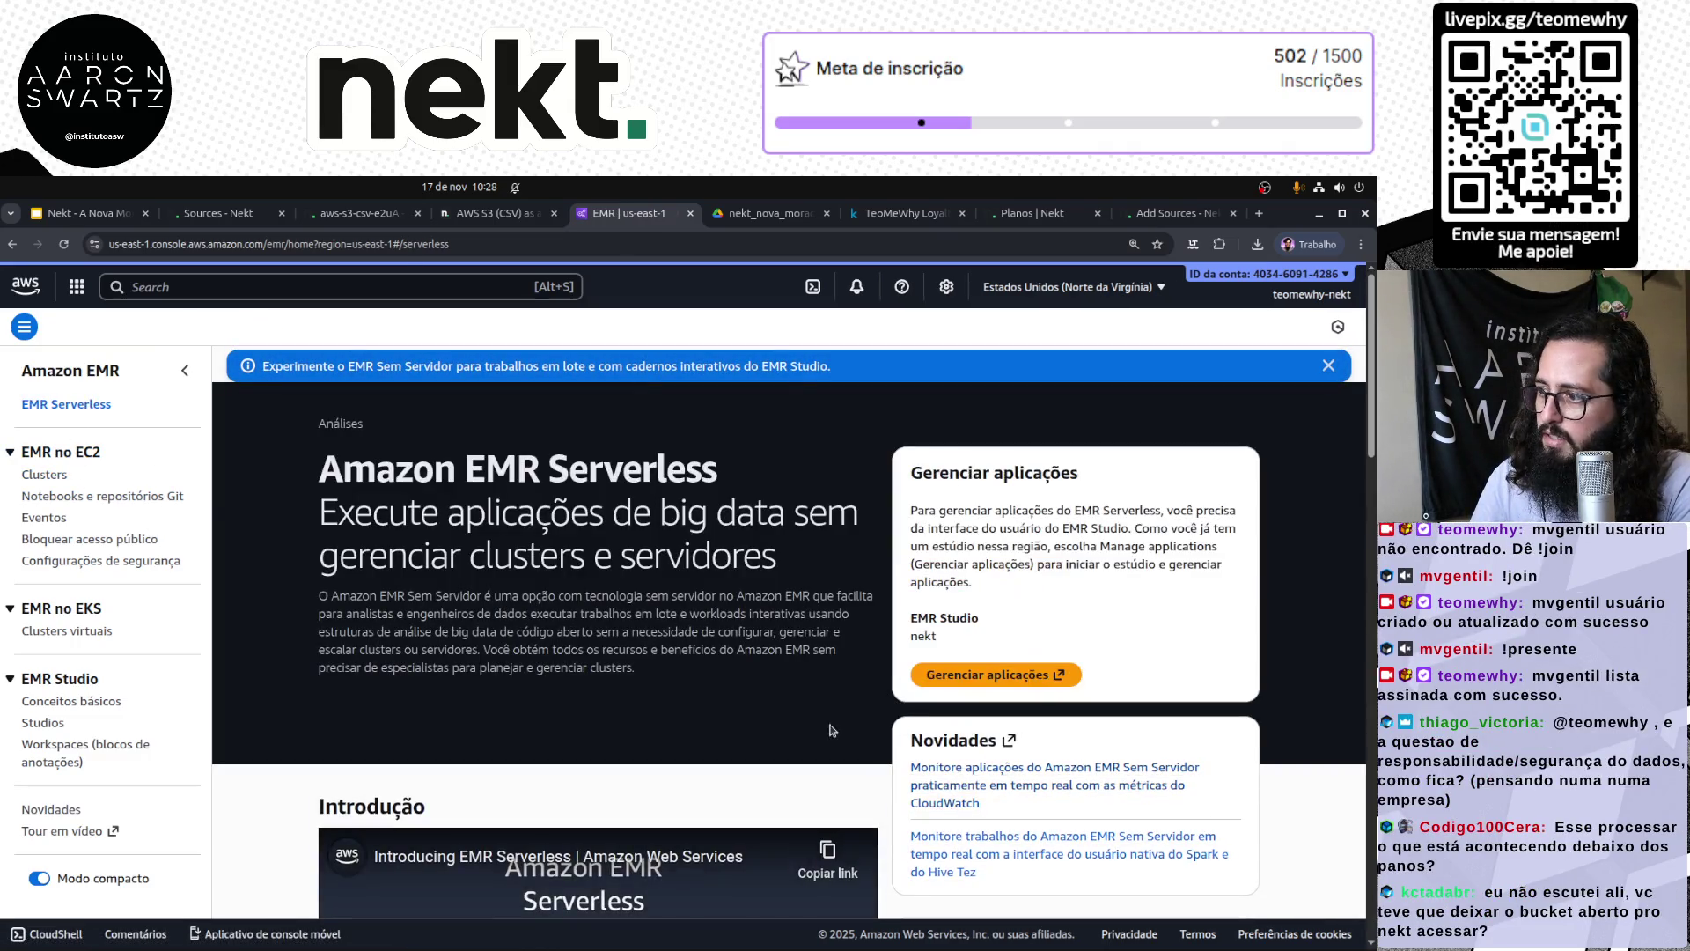
scroll(834, 780, "down", 5)
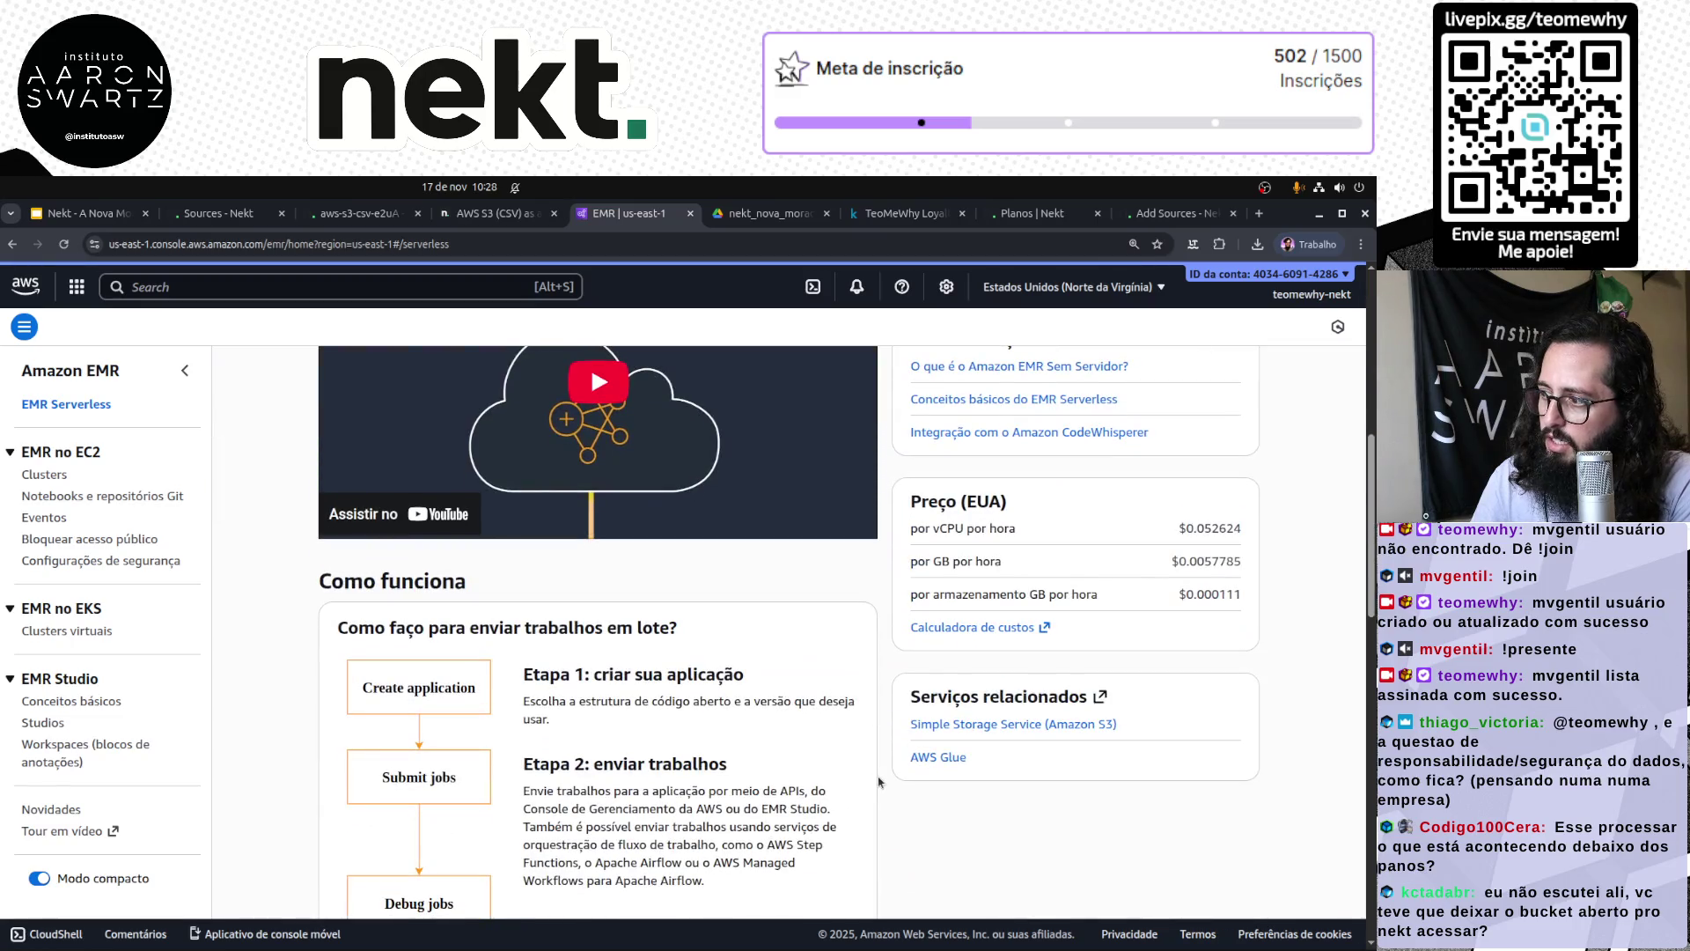
scroll(879, 781, "up", 5)
left_click(997, 680)
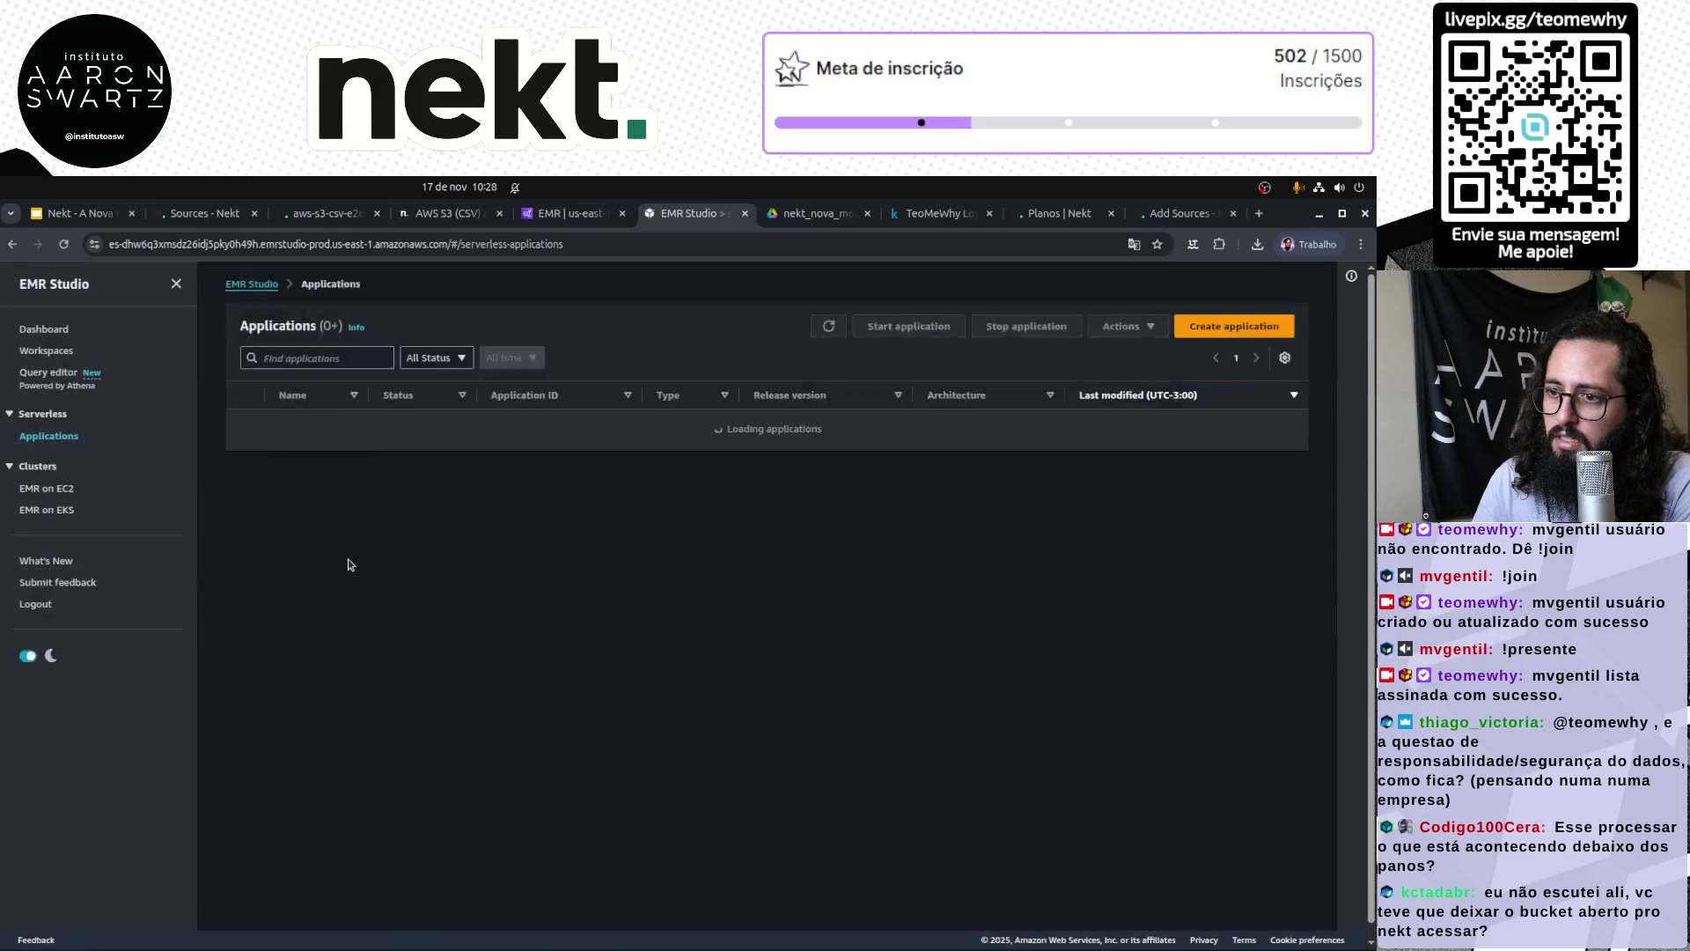
Step: Zoom in on the four Spark applications, then return to the Nekt run page
key("ctrl+plus")
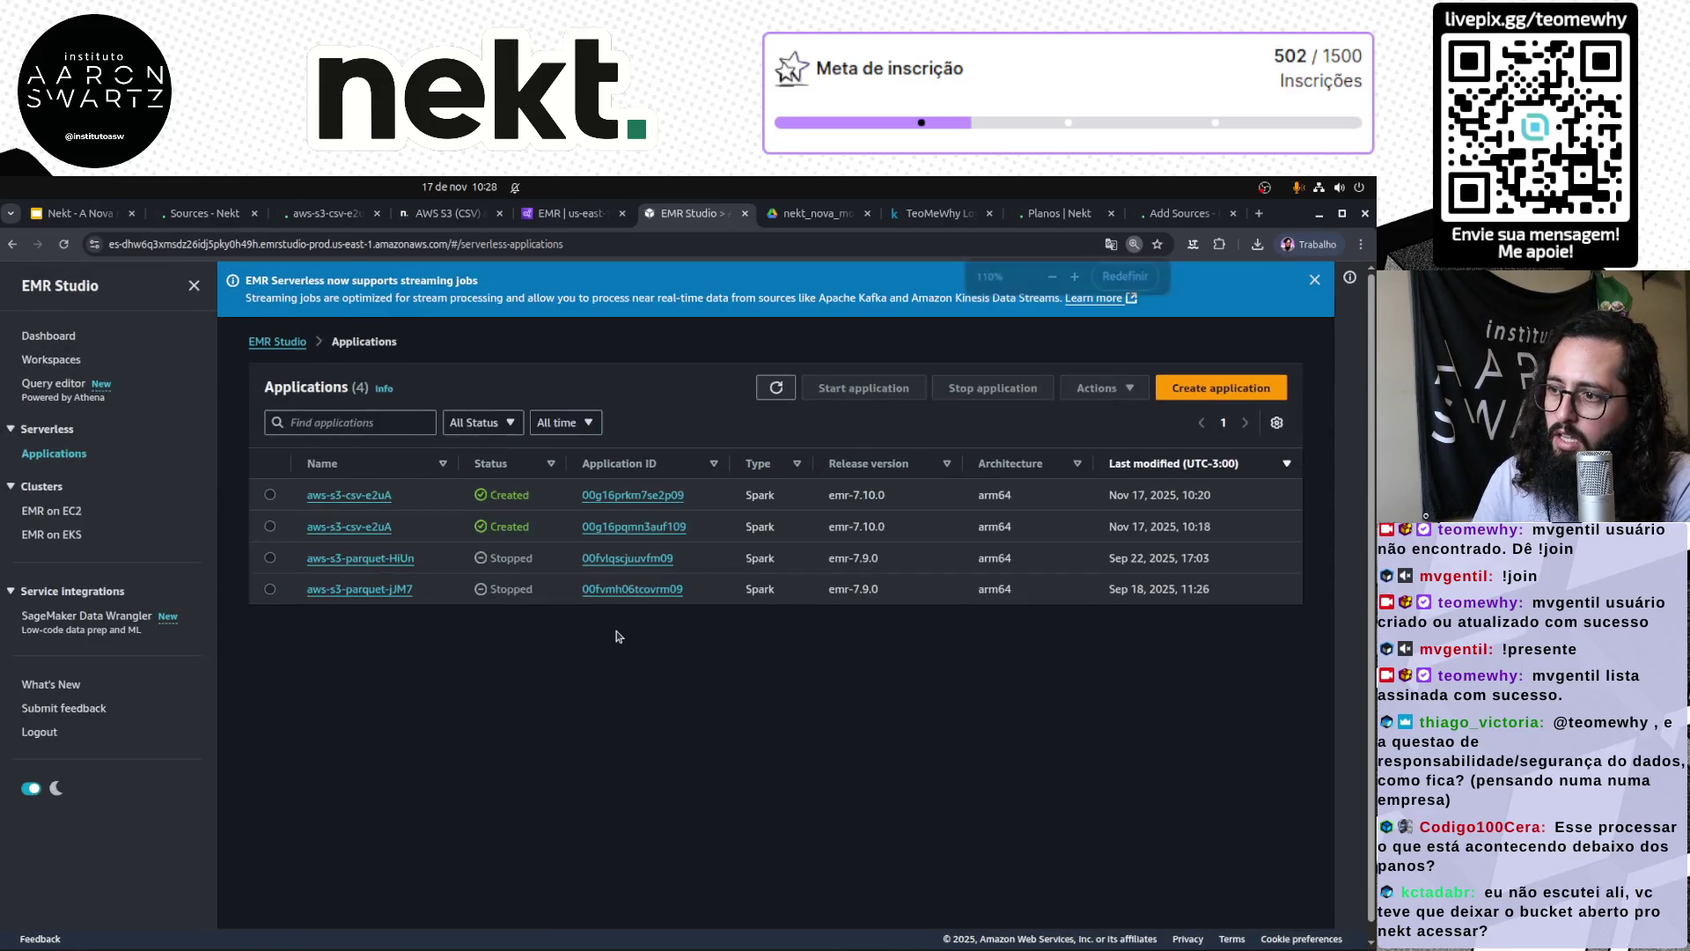
key("ctrl+plus")
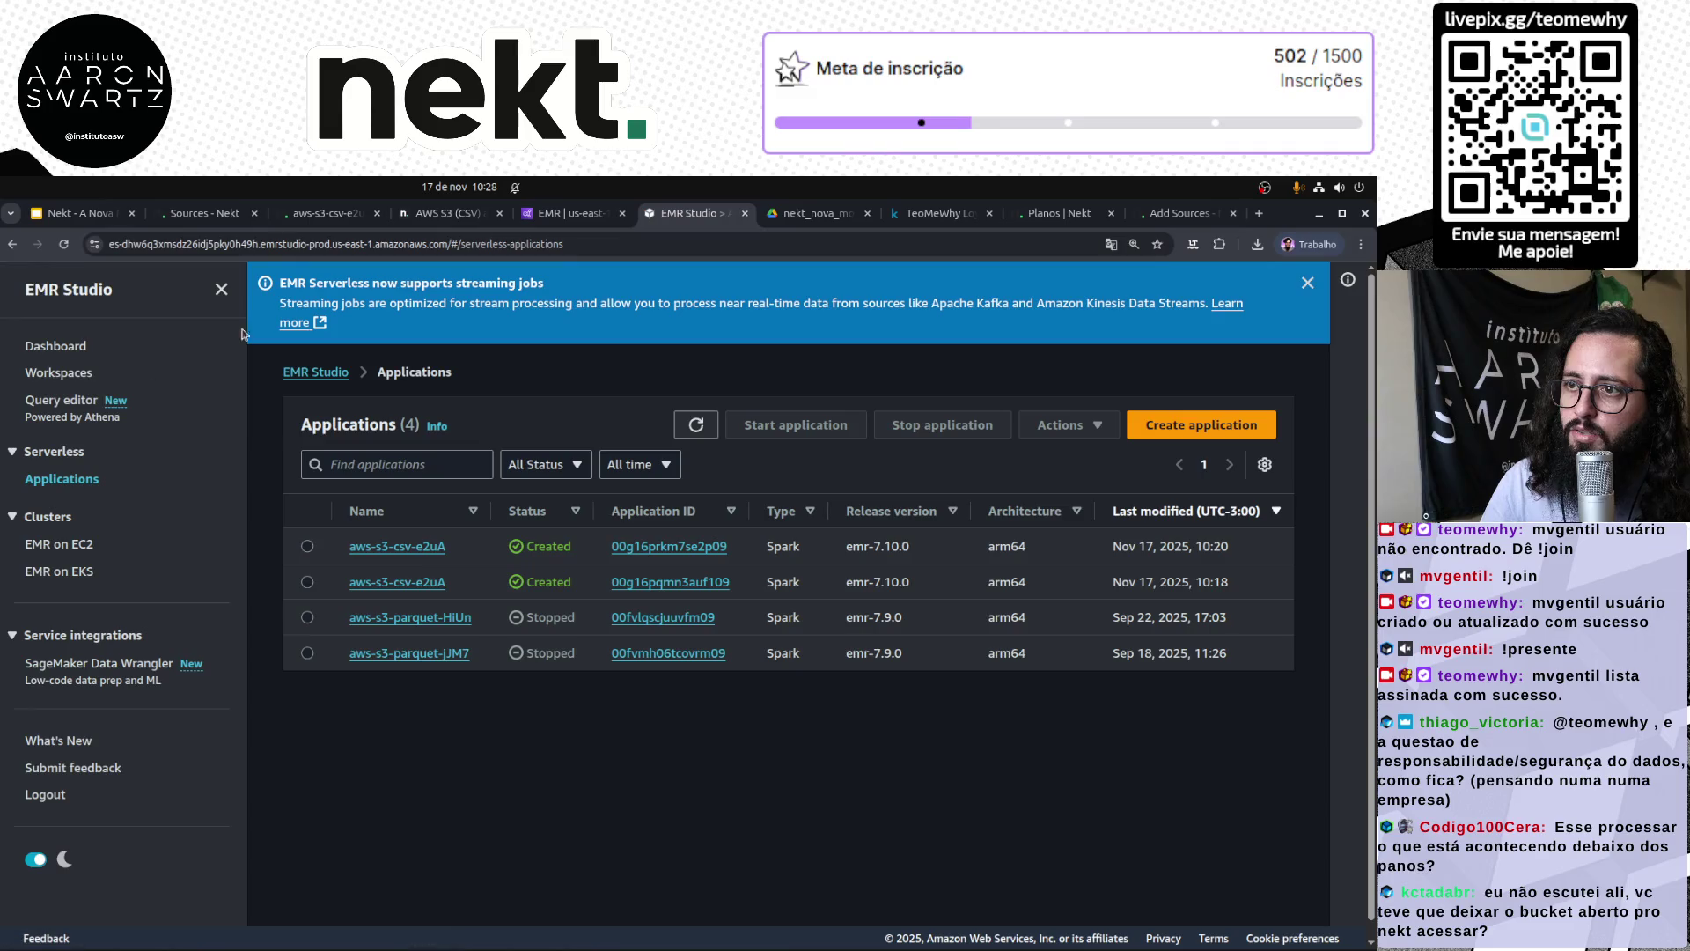
left_click(428, 212)
key("ctrl+shift+Tab")
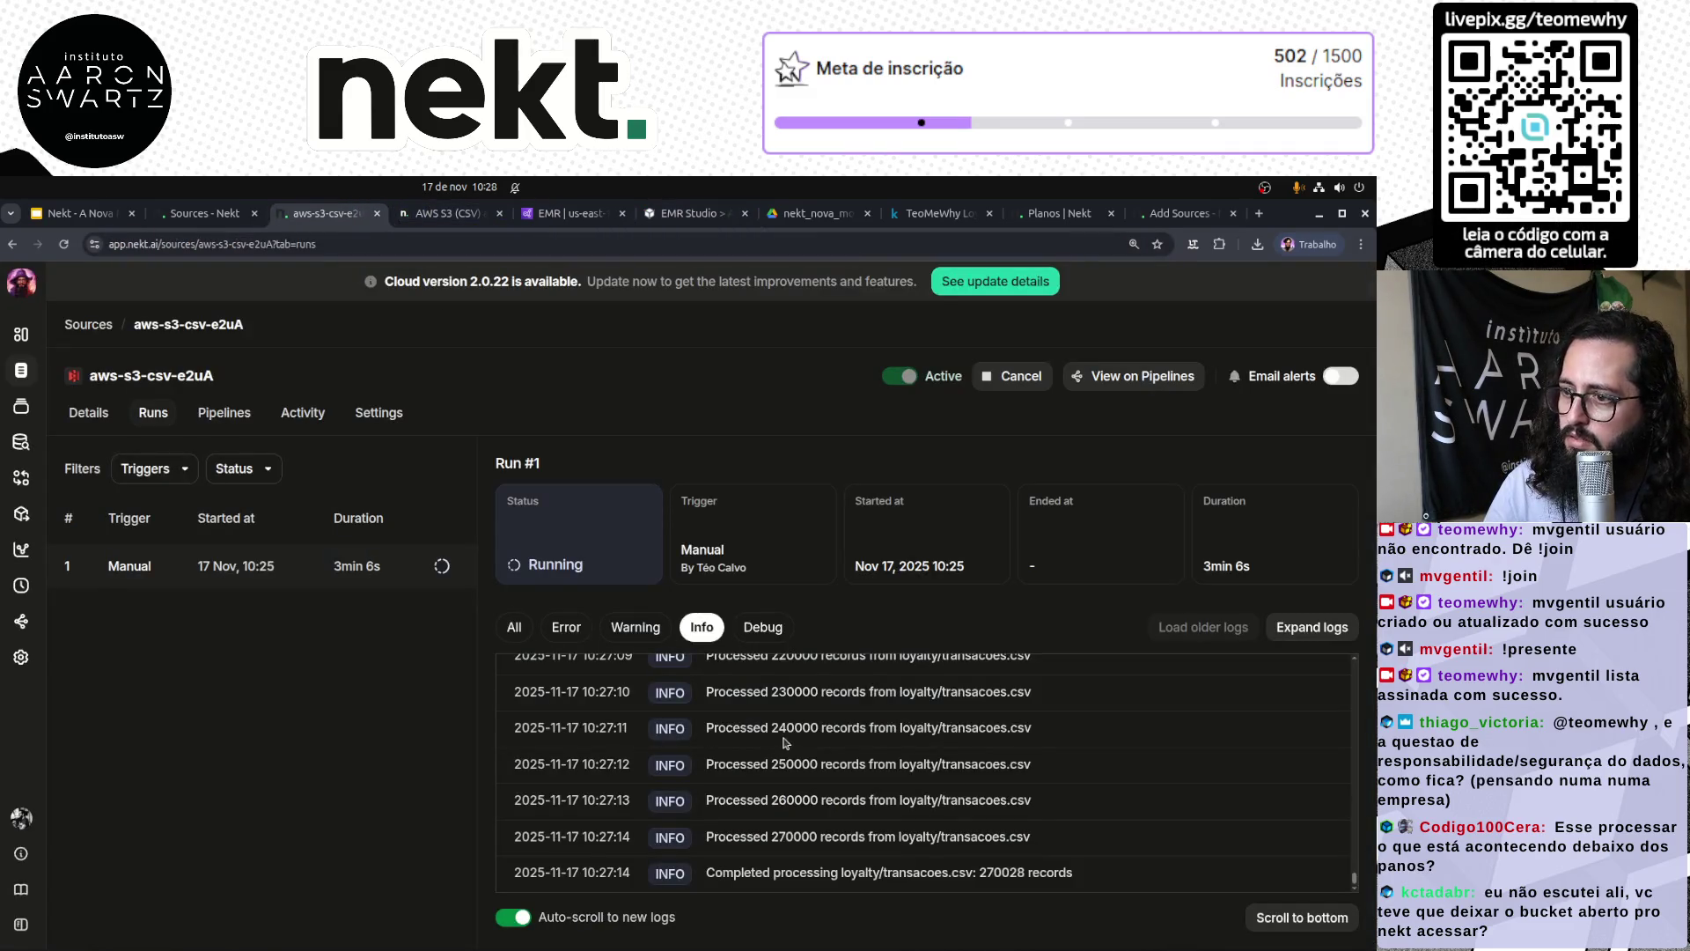
Step: Reload the Nekt run page, then move through the tabs to the EMR Studio applications list
left_click(64, 244)
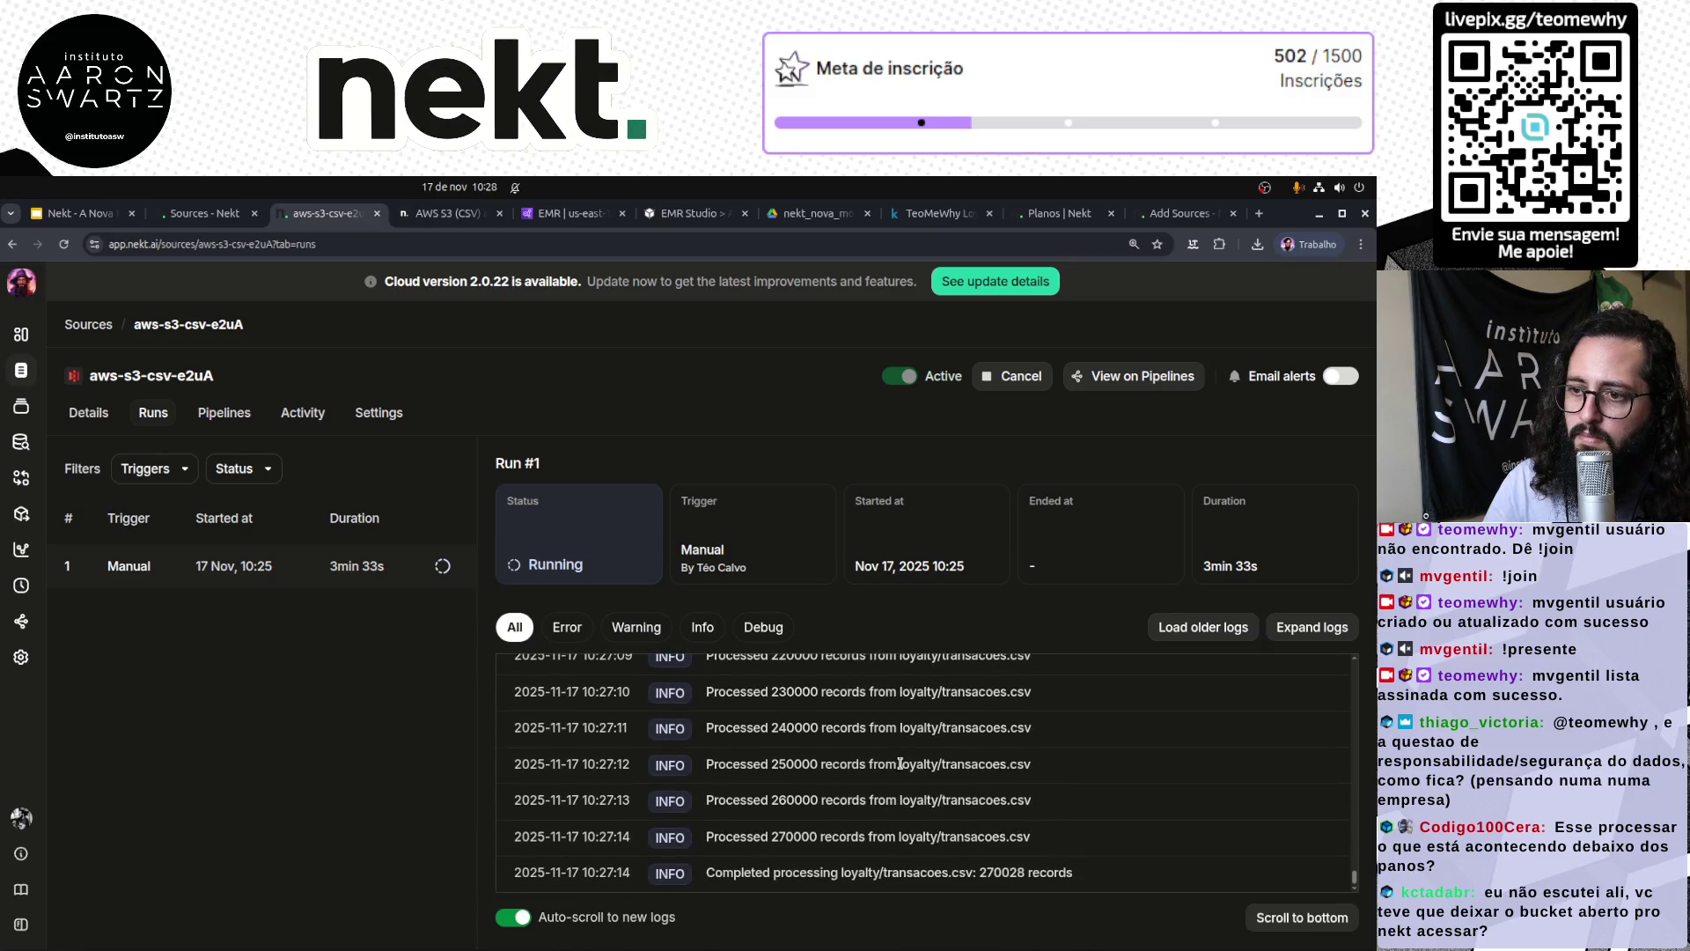
left_click(408, 214)
key("ctrl+shift+Tab")
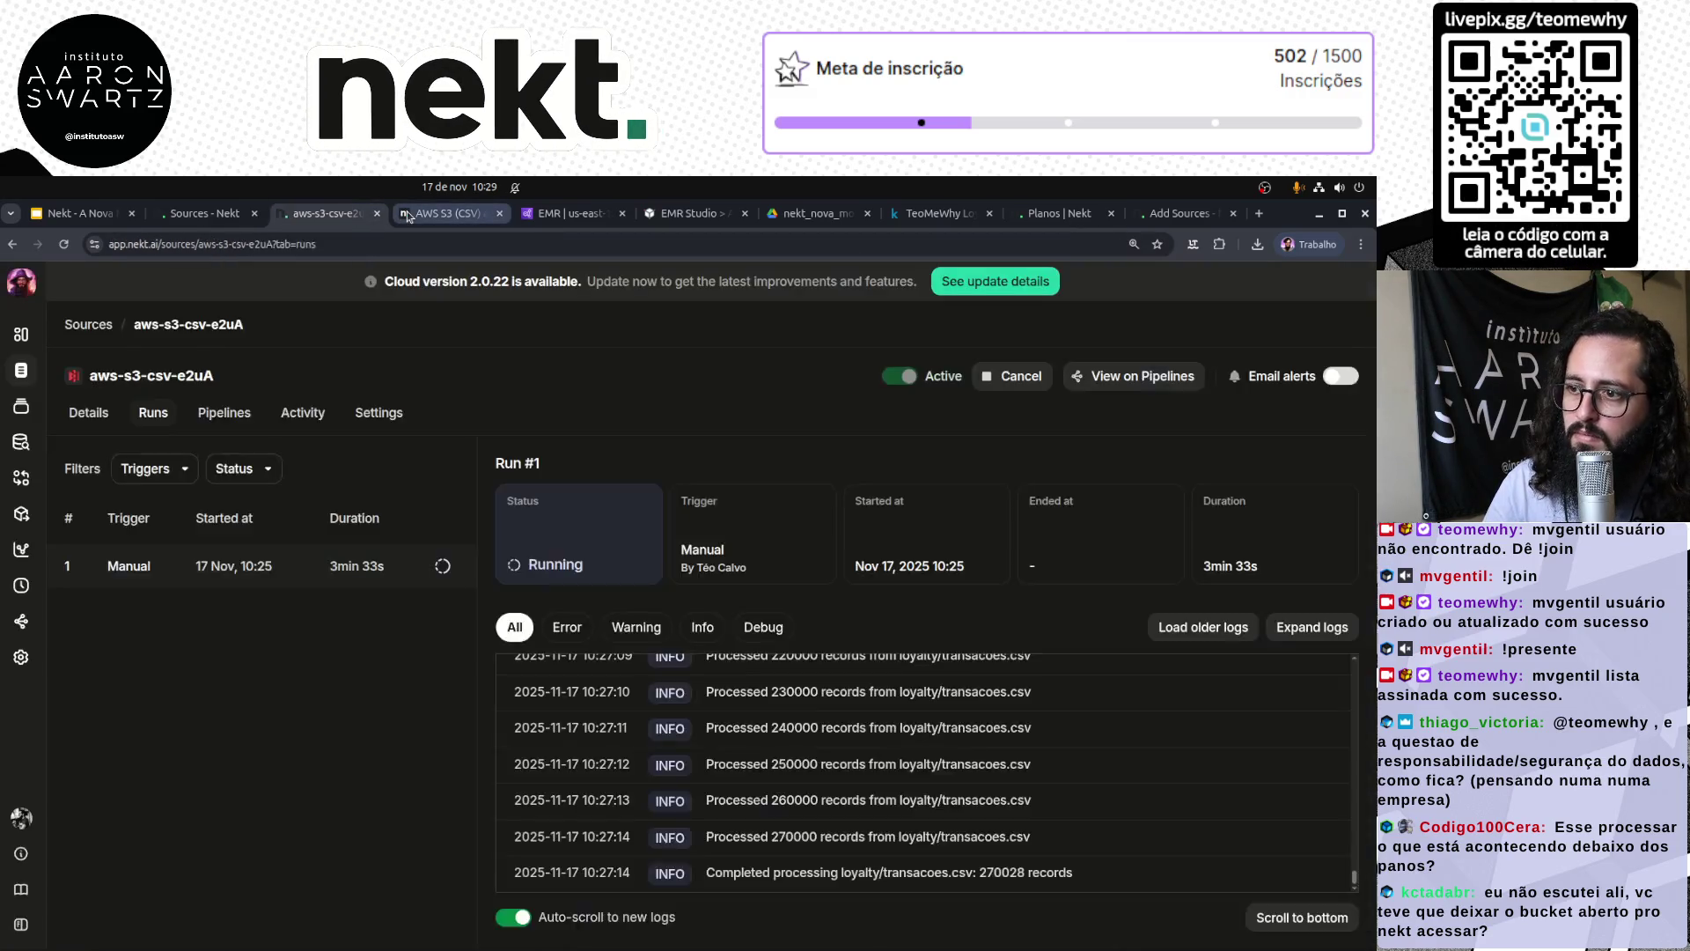
key("ctrl+1")
left_click(407, 214)
key("ctrl+Tab")
key("ctrl+Tab")
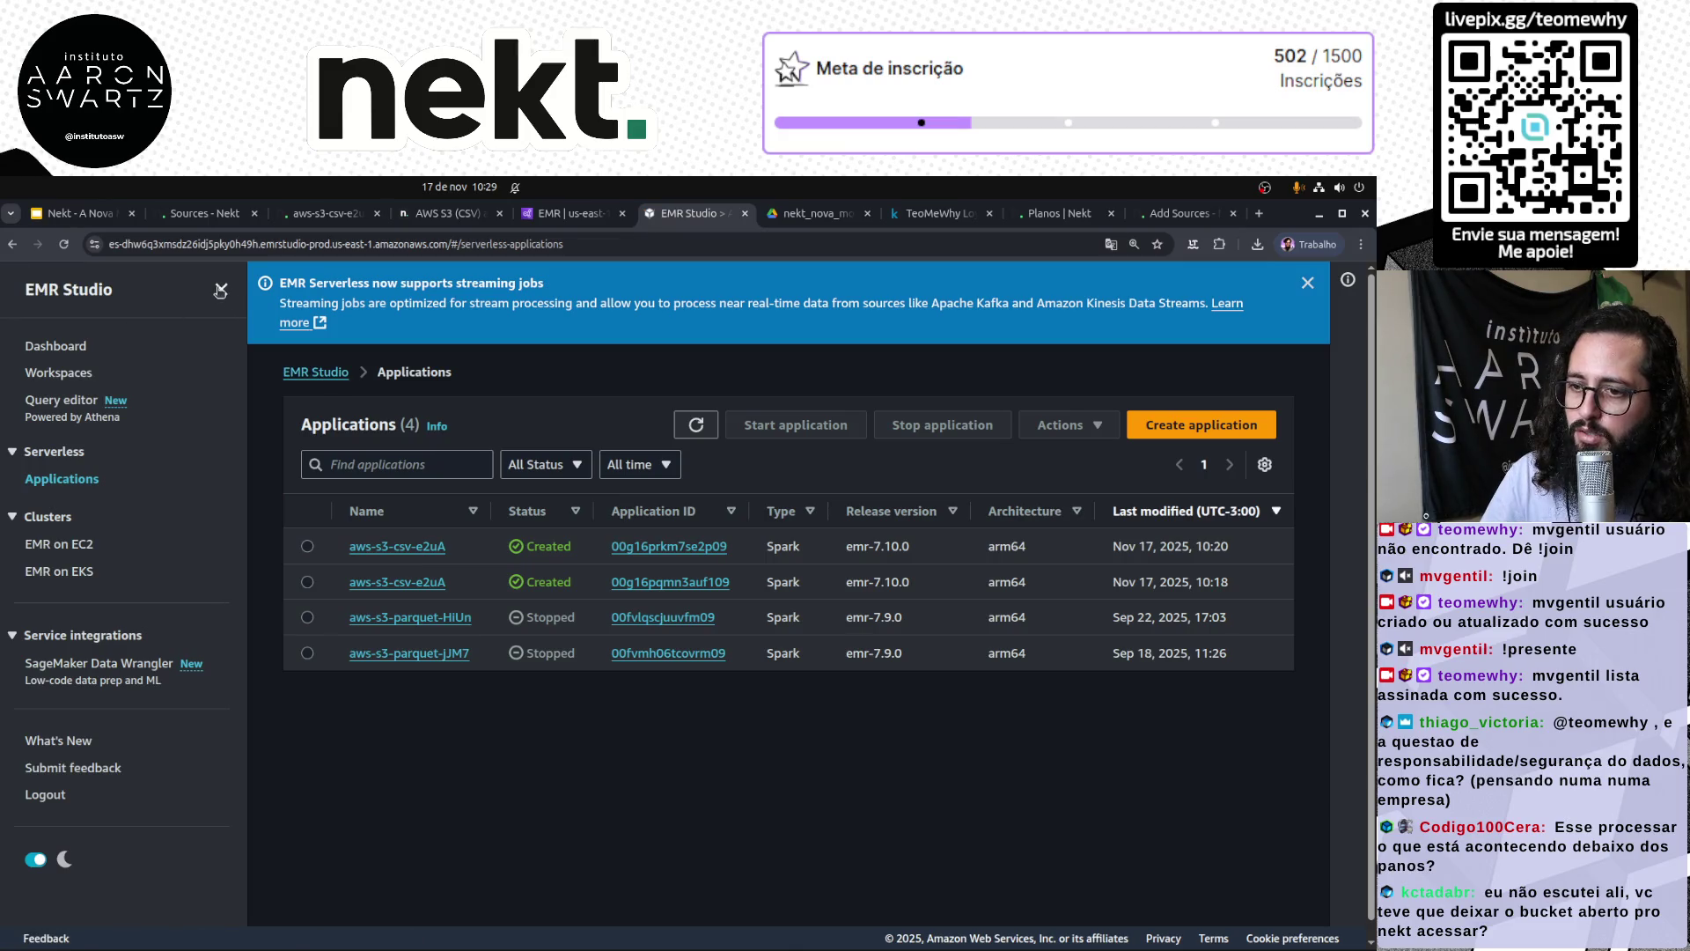
Step: Close EMR Studio and check the EMR Serverless vCPU hourly price at 150% zoom
key("ctrl+w")
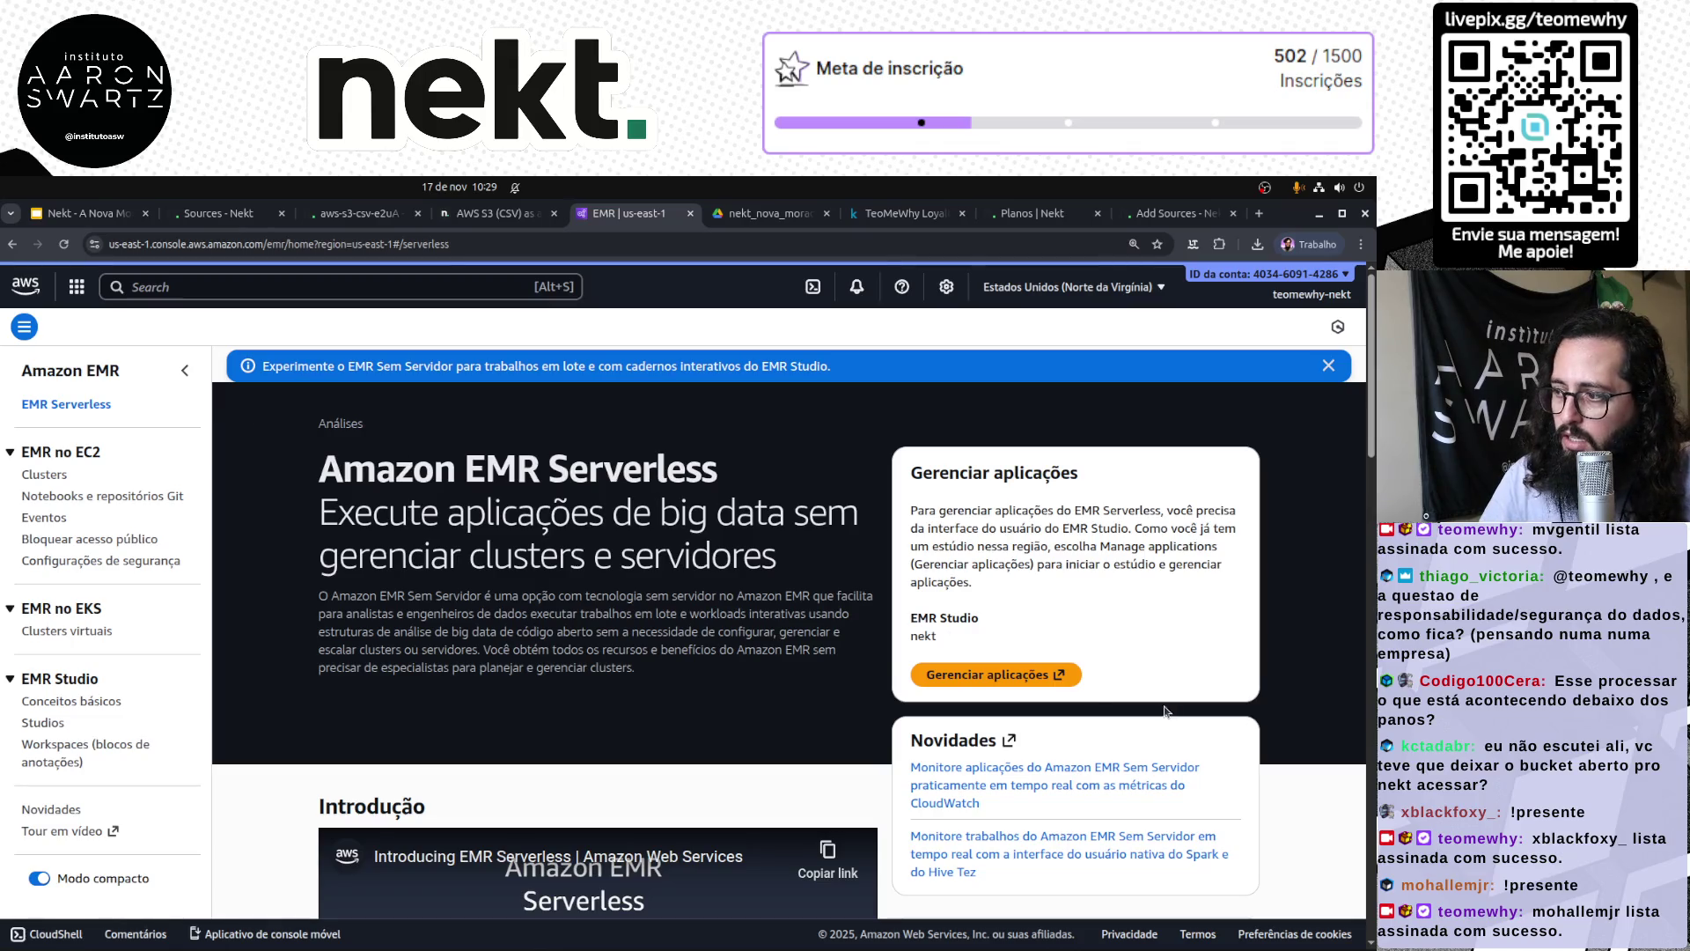
scroll(998, 664, "down", 9)
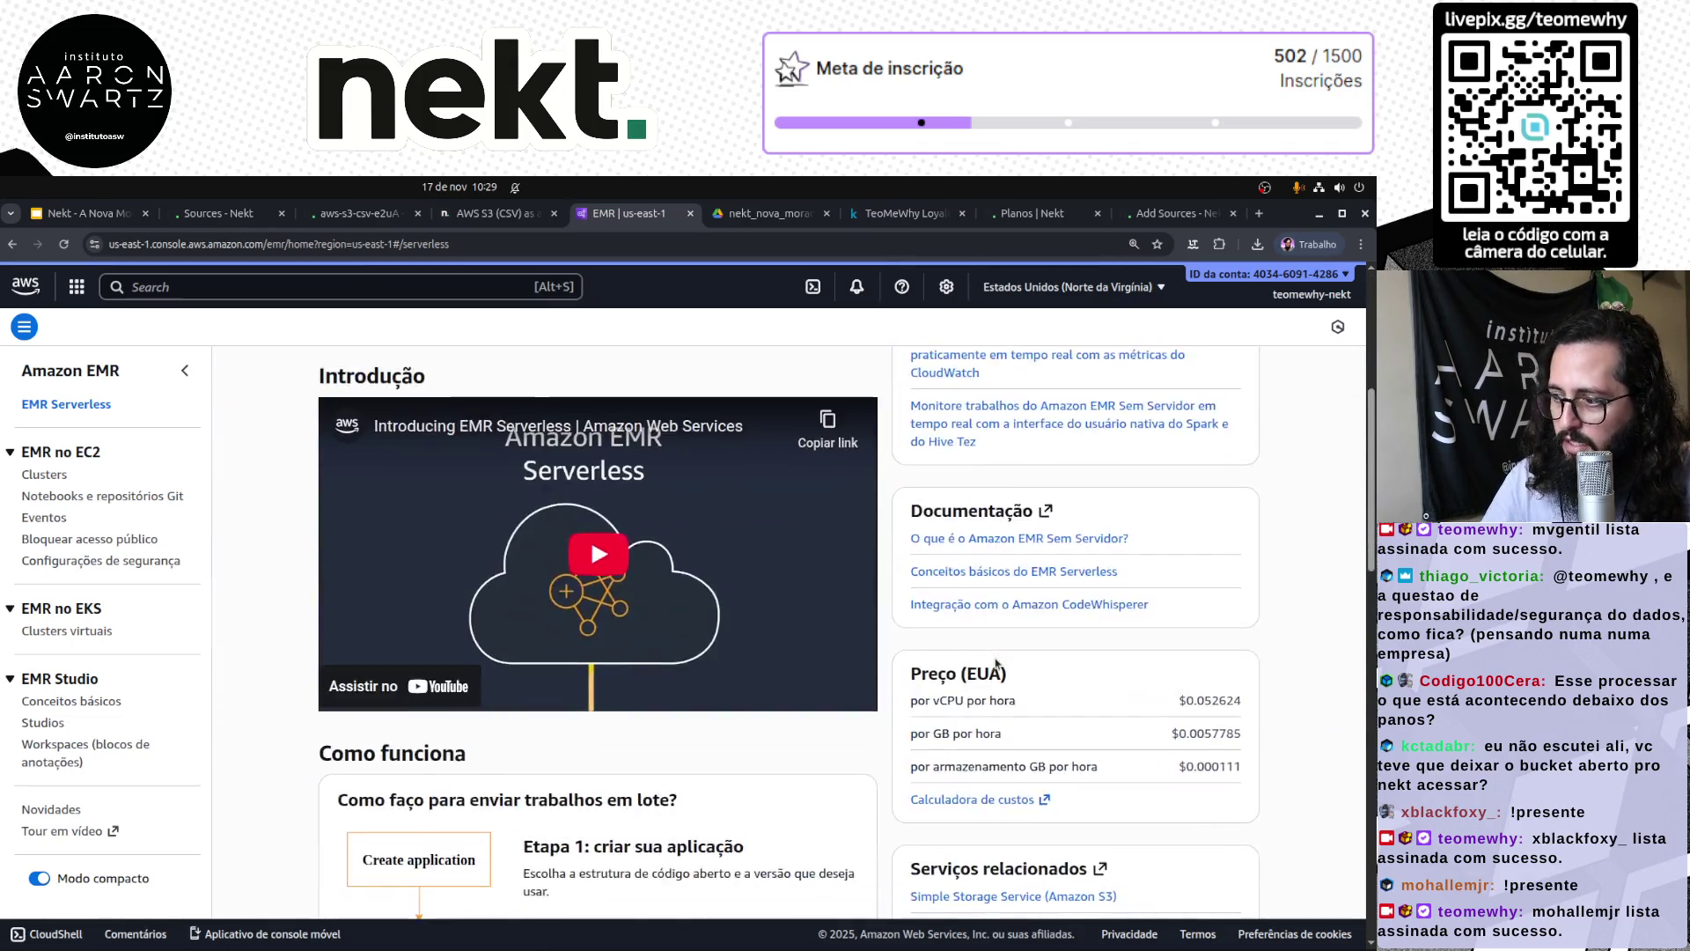
scroll(997, 664, "up", 5)
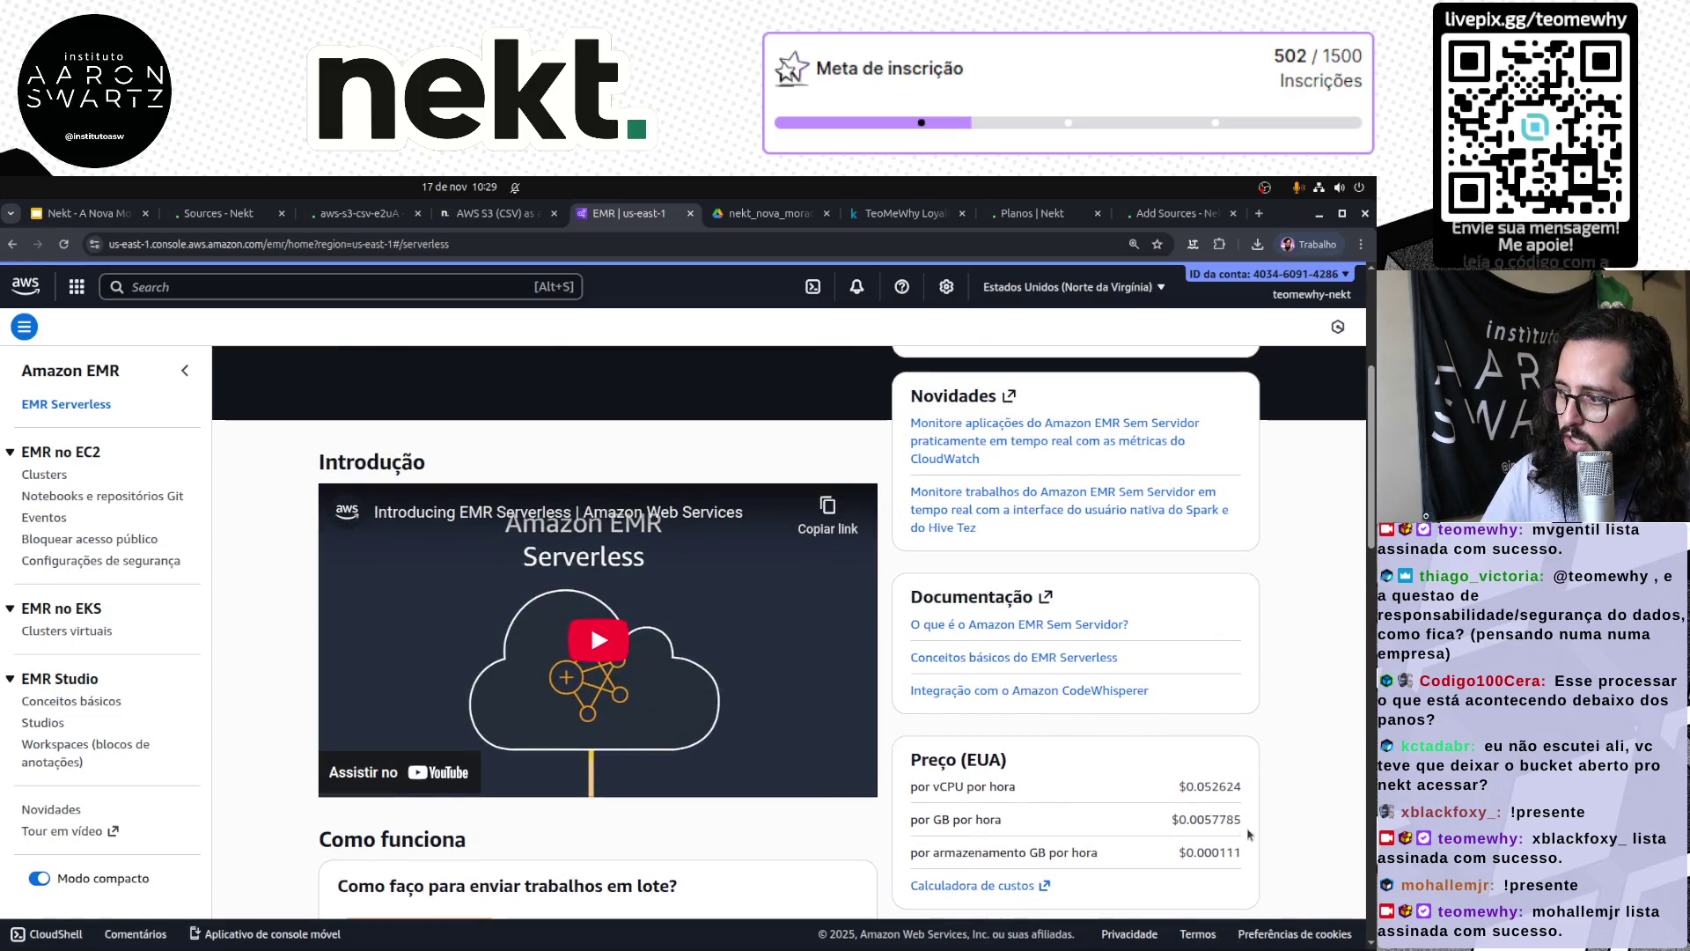
scroll(1130, 759, "down", 2)
key("ctrl+plus")
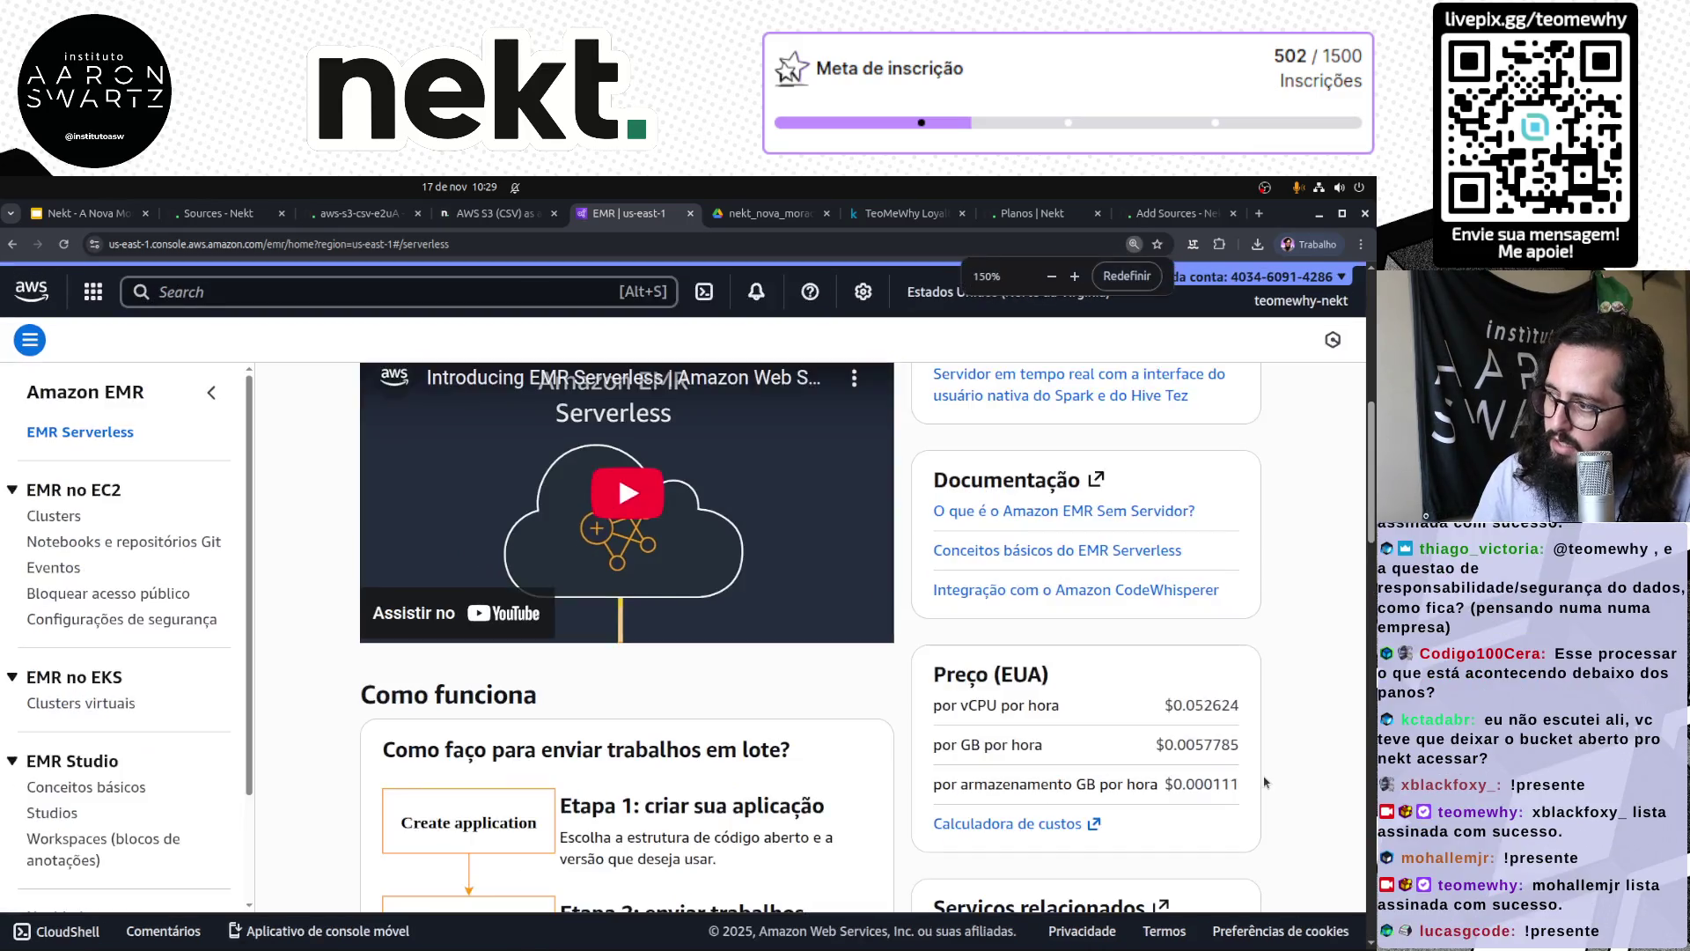
left_click_drag(1195, 704, 1242, 710)
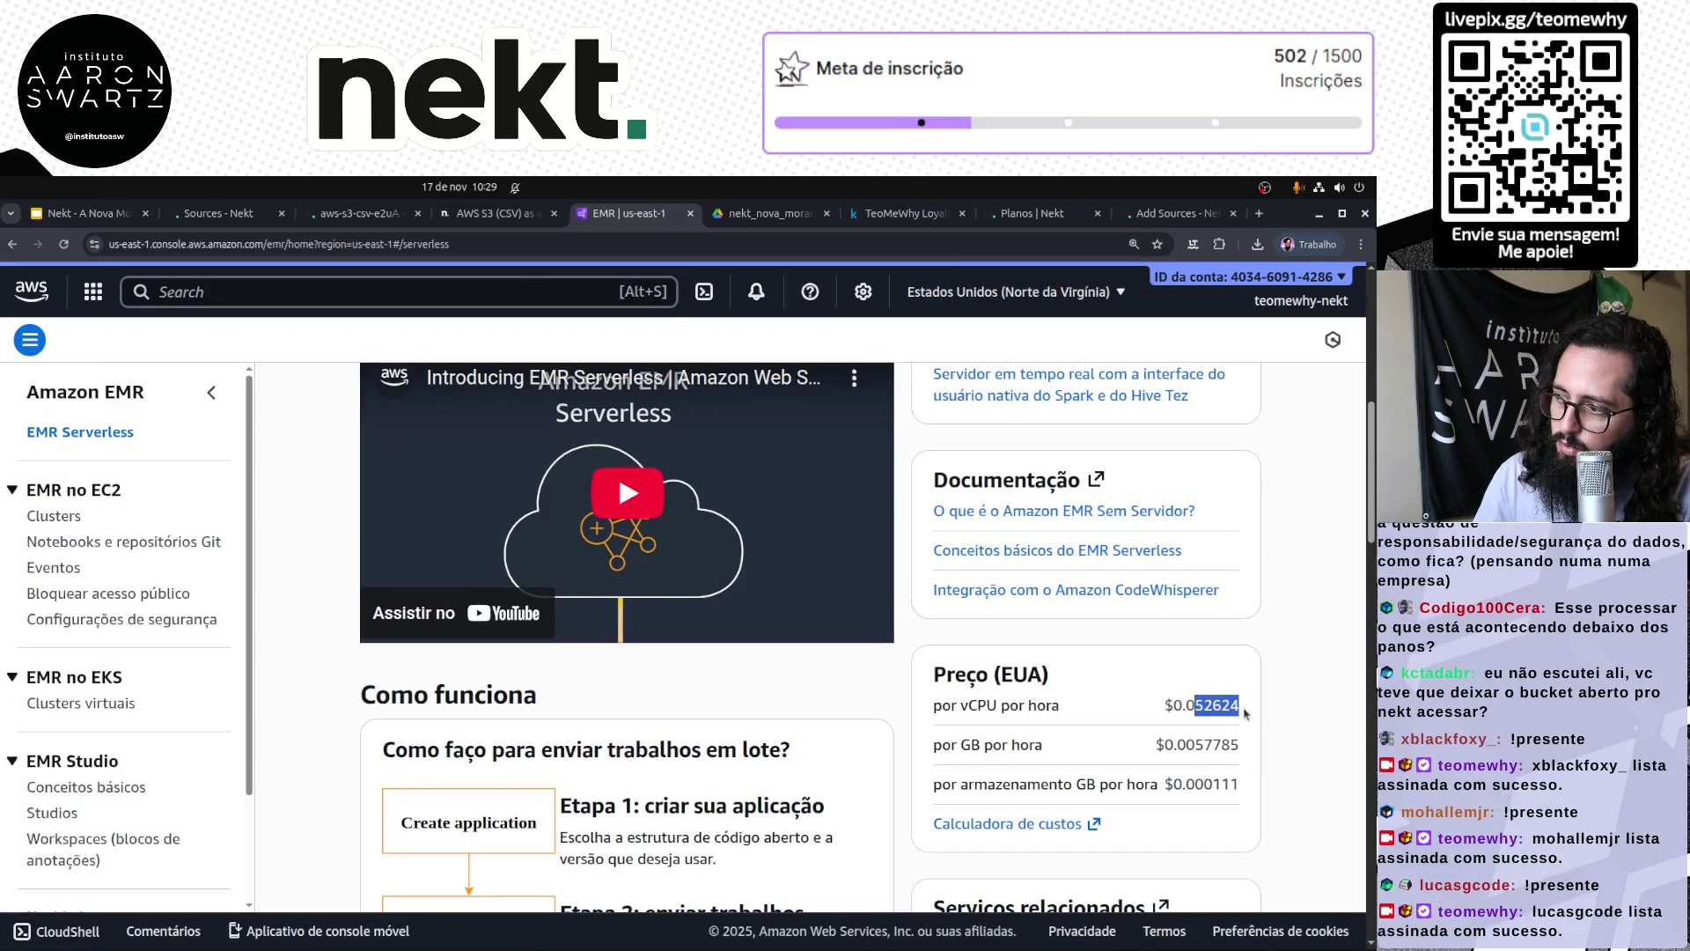
left_click(1275, 745)
left_click_drag(1195, 705, 1244, 709)
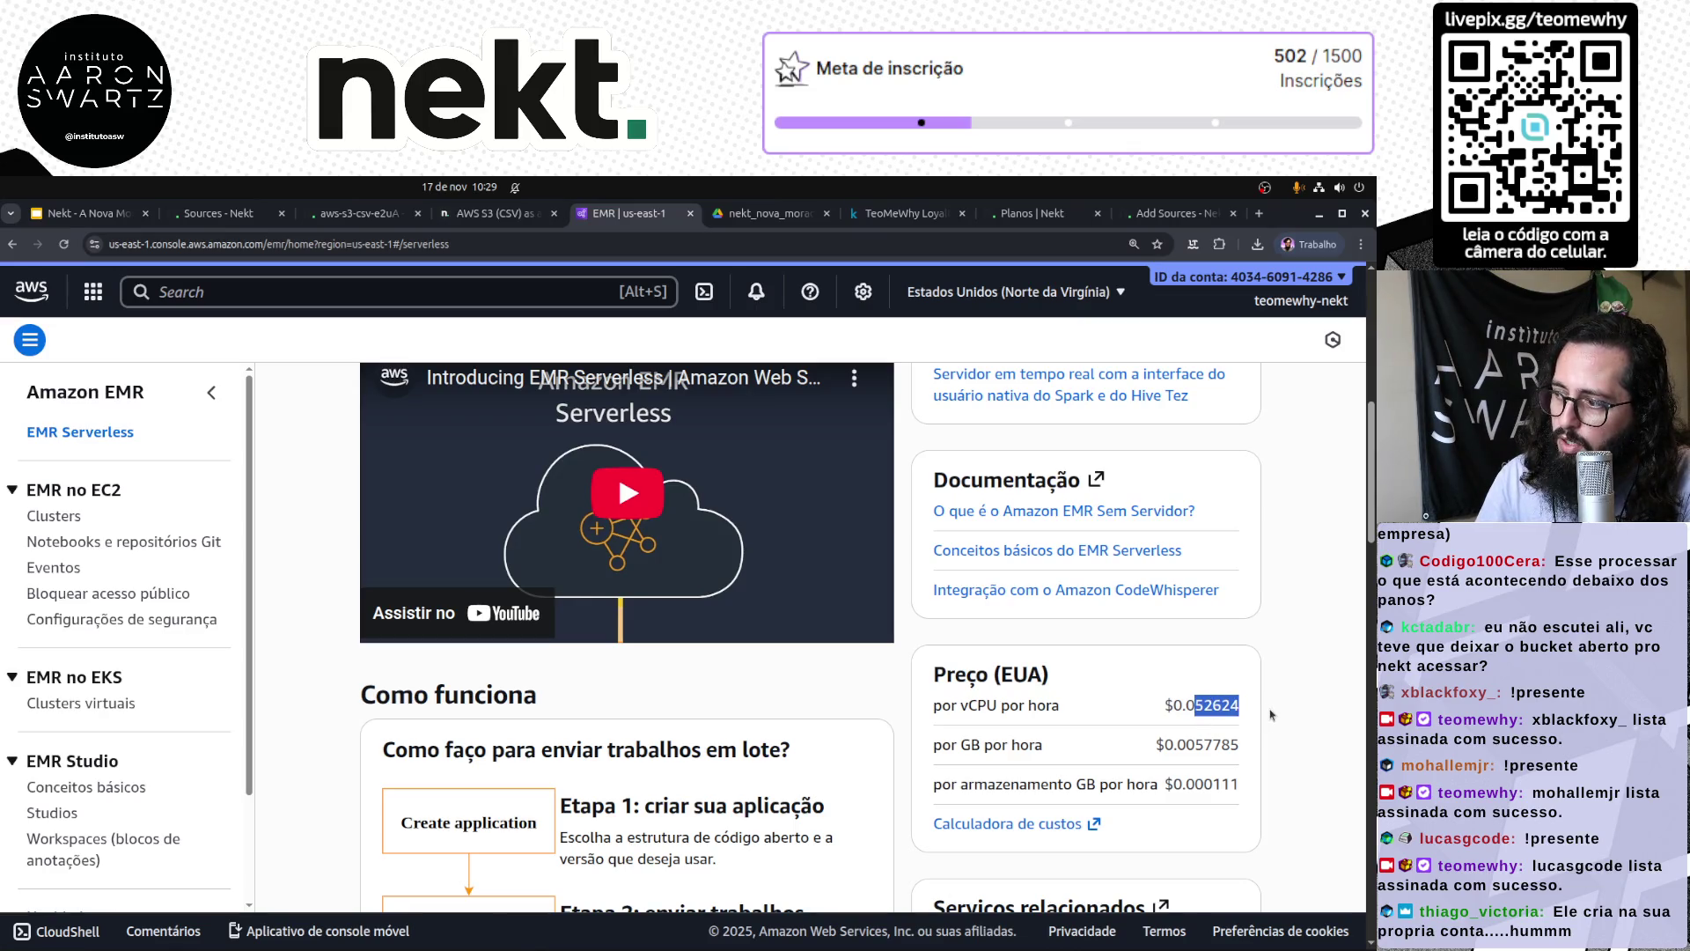
left_click(1268, 722)
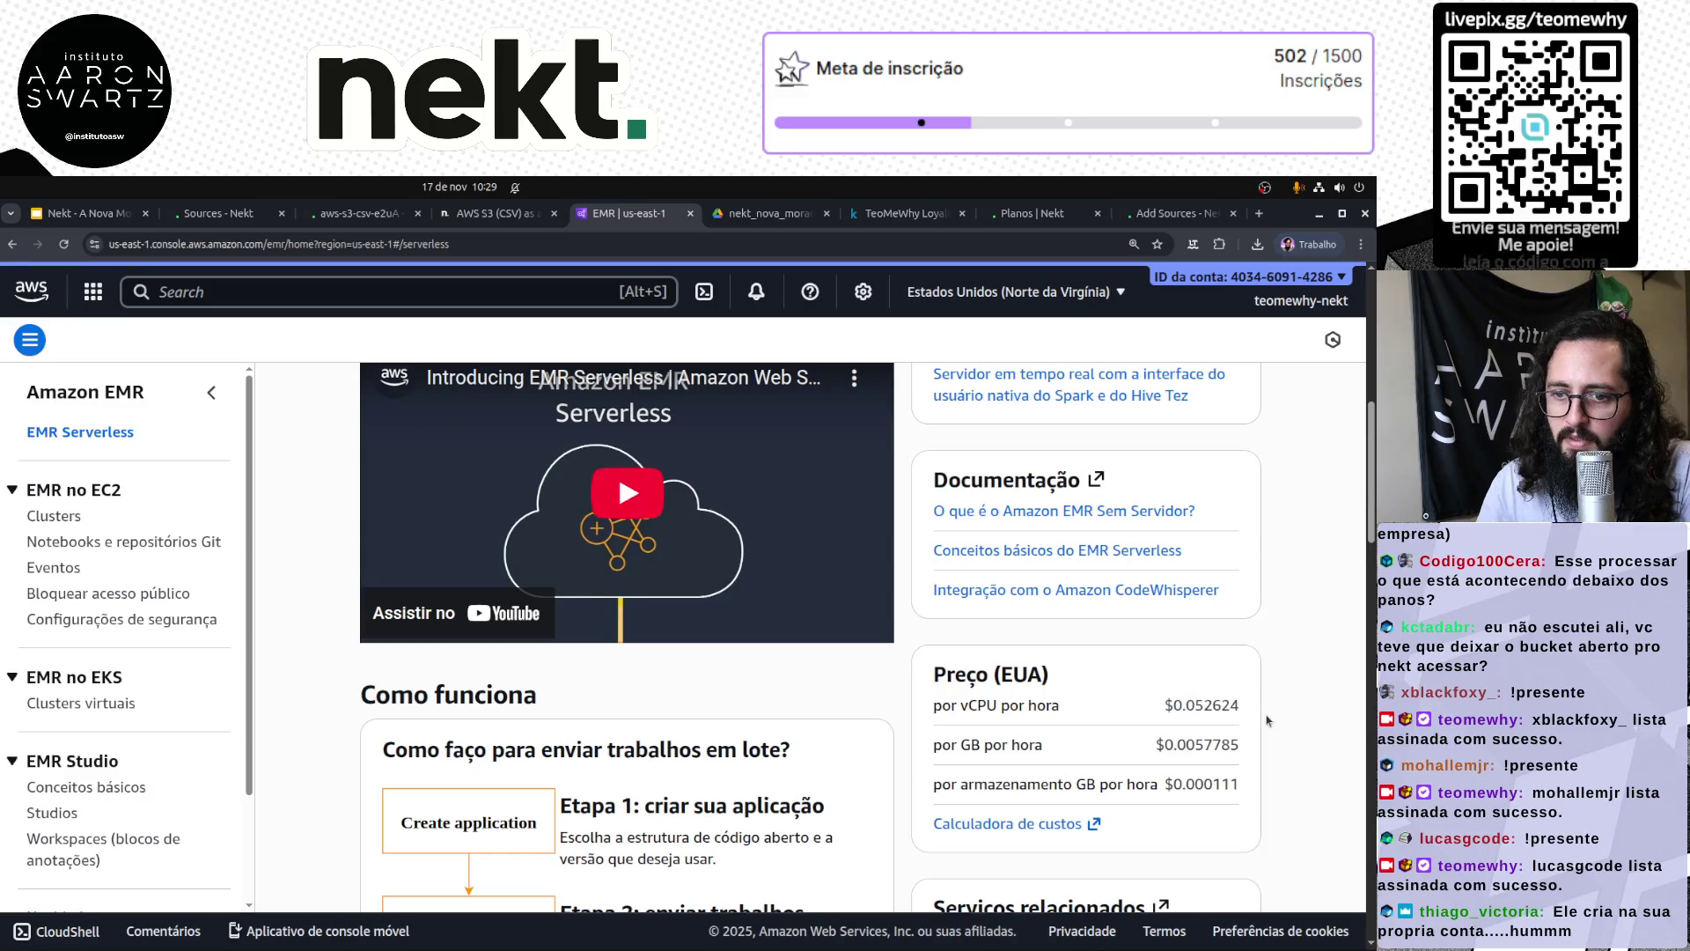
scroll(1190, 699, "up", 6)
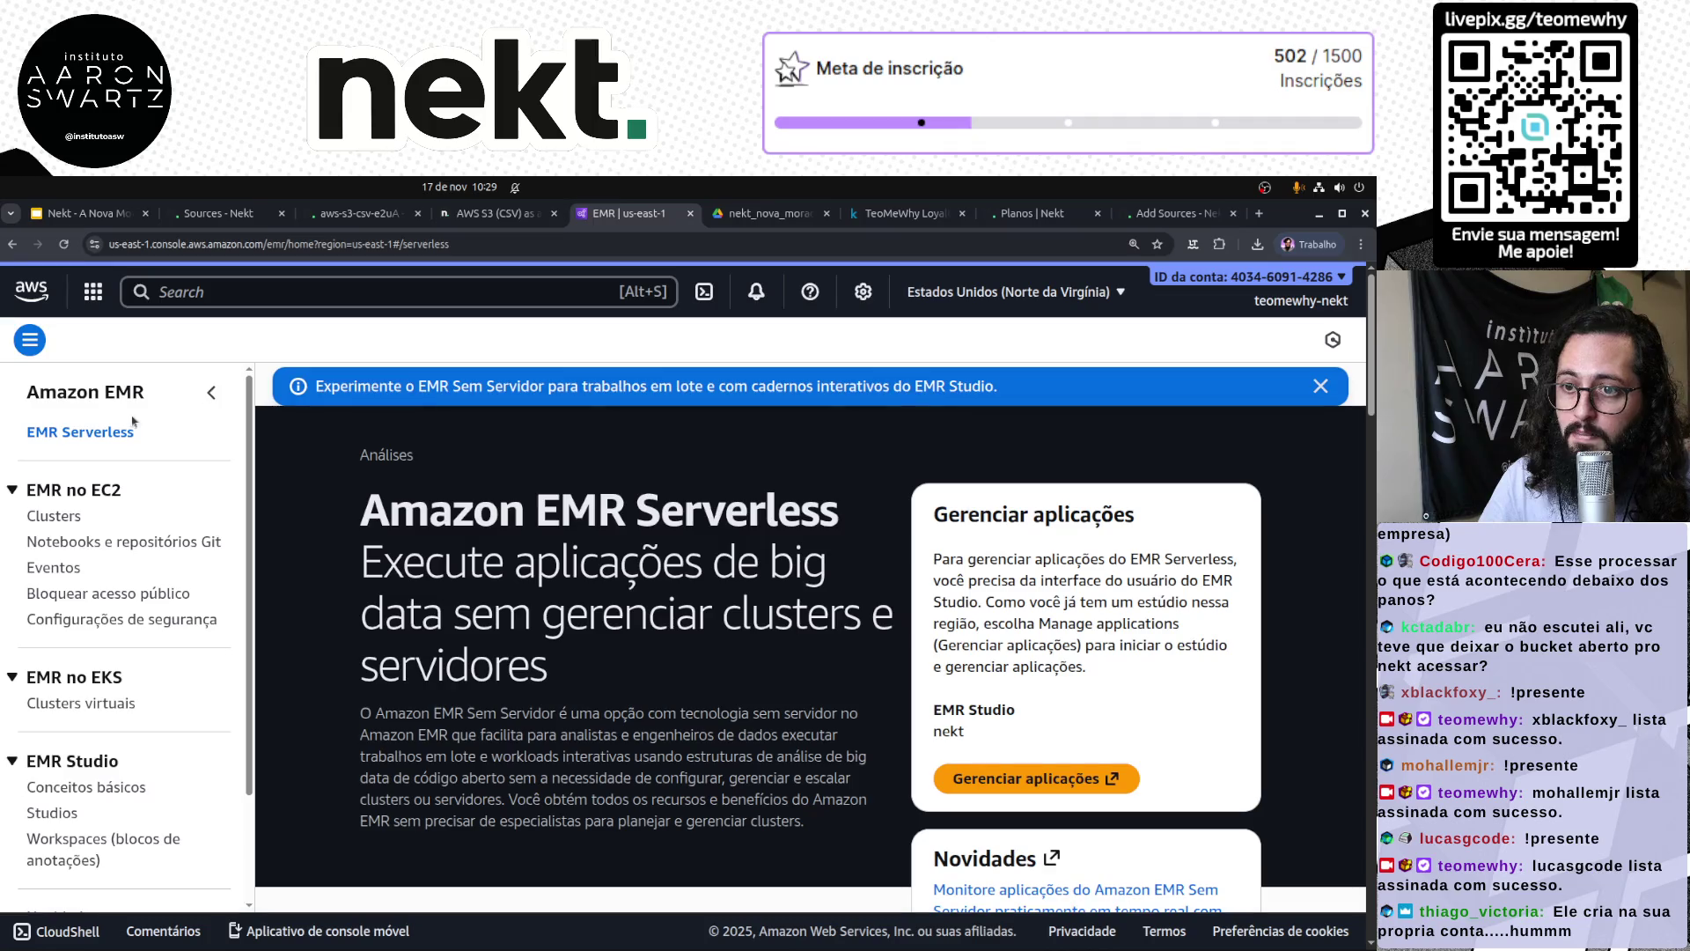
Step: Collapse the EMR navigation sidebar, dismiss the info banner, and return to Nekt
left_click(30, 341)
left_click(30, 340)
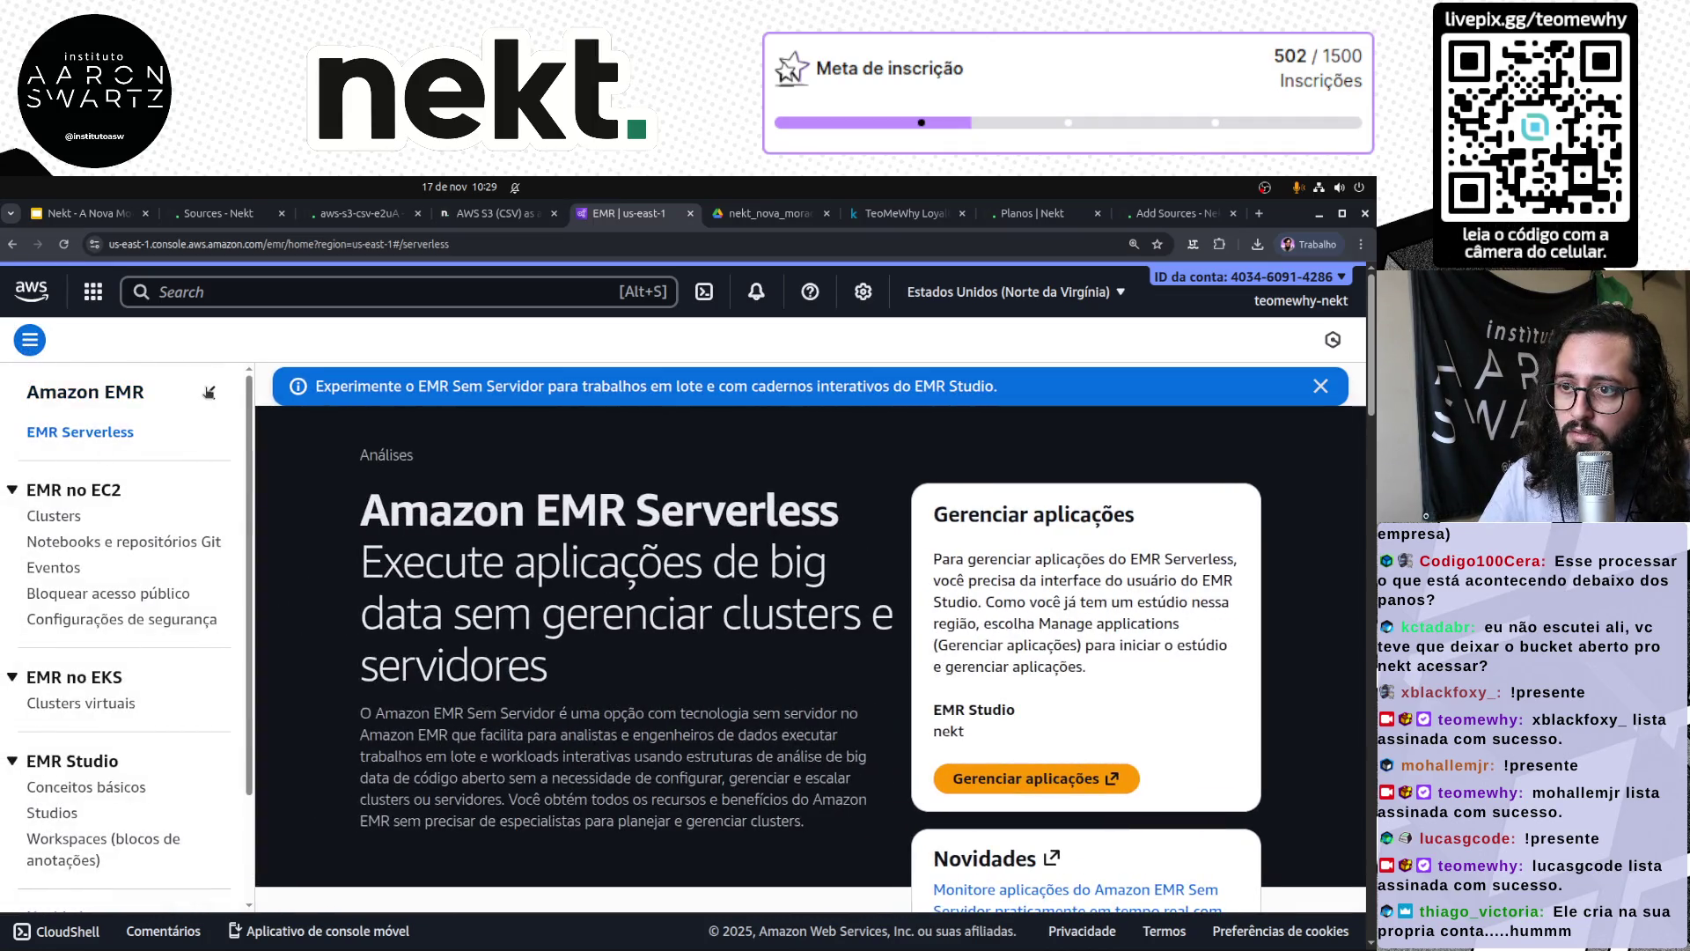
left_click(210, 391)
left_click(1322, 387)
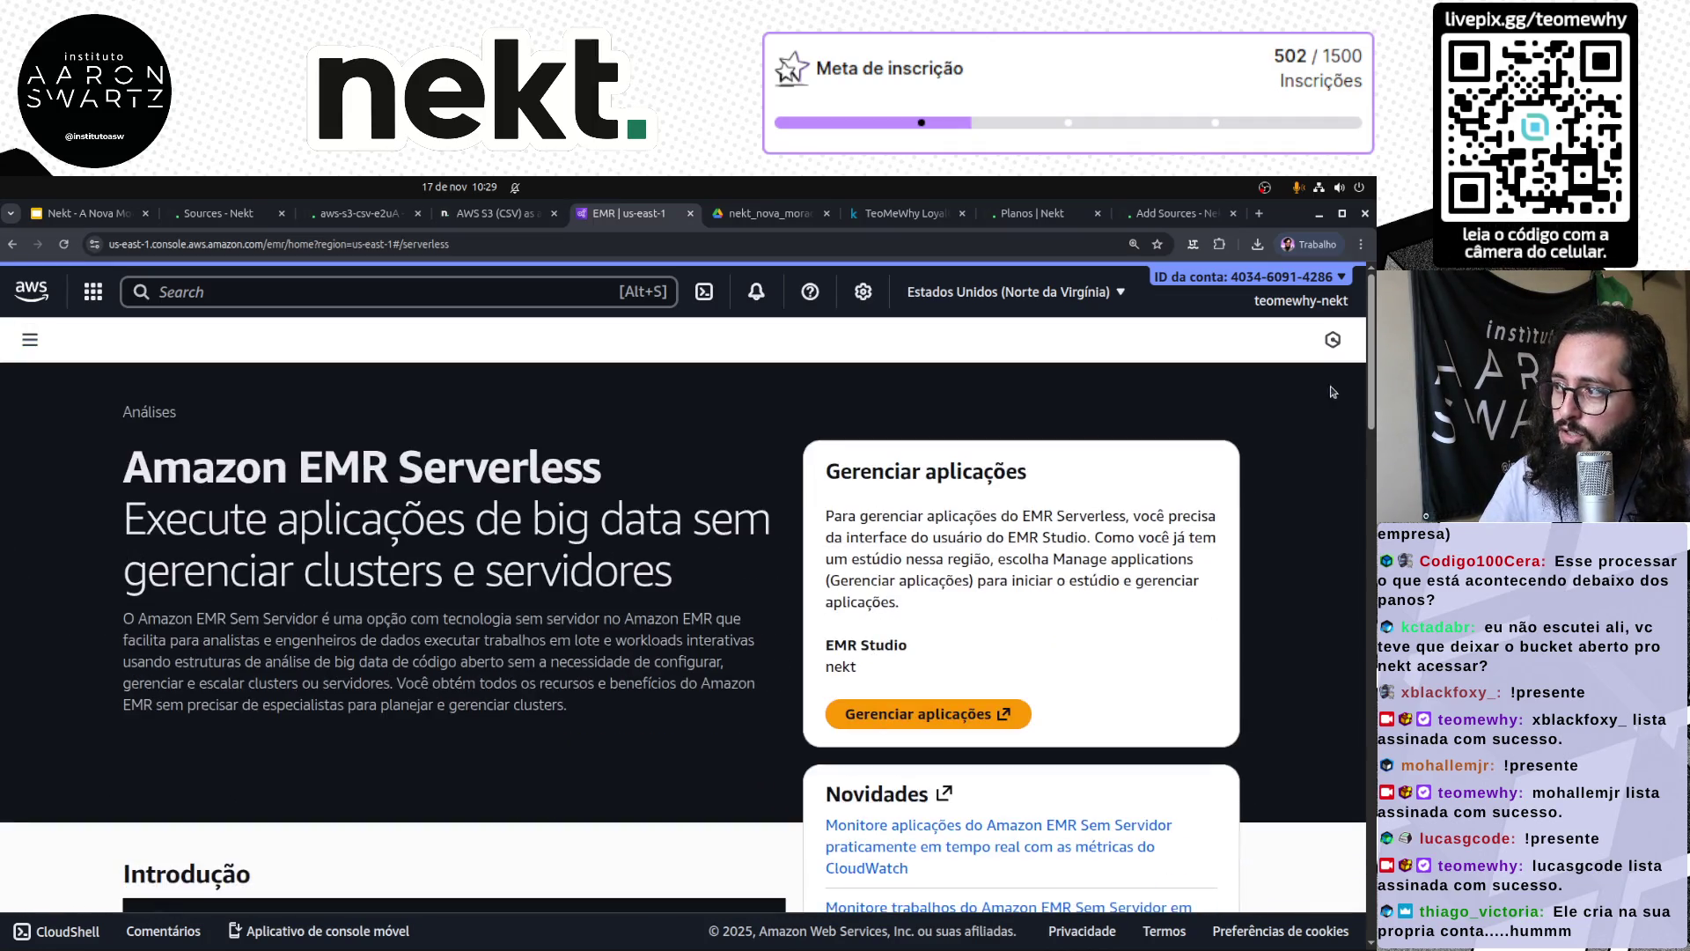
left_click(357, 220)
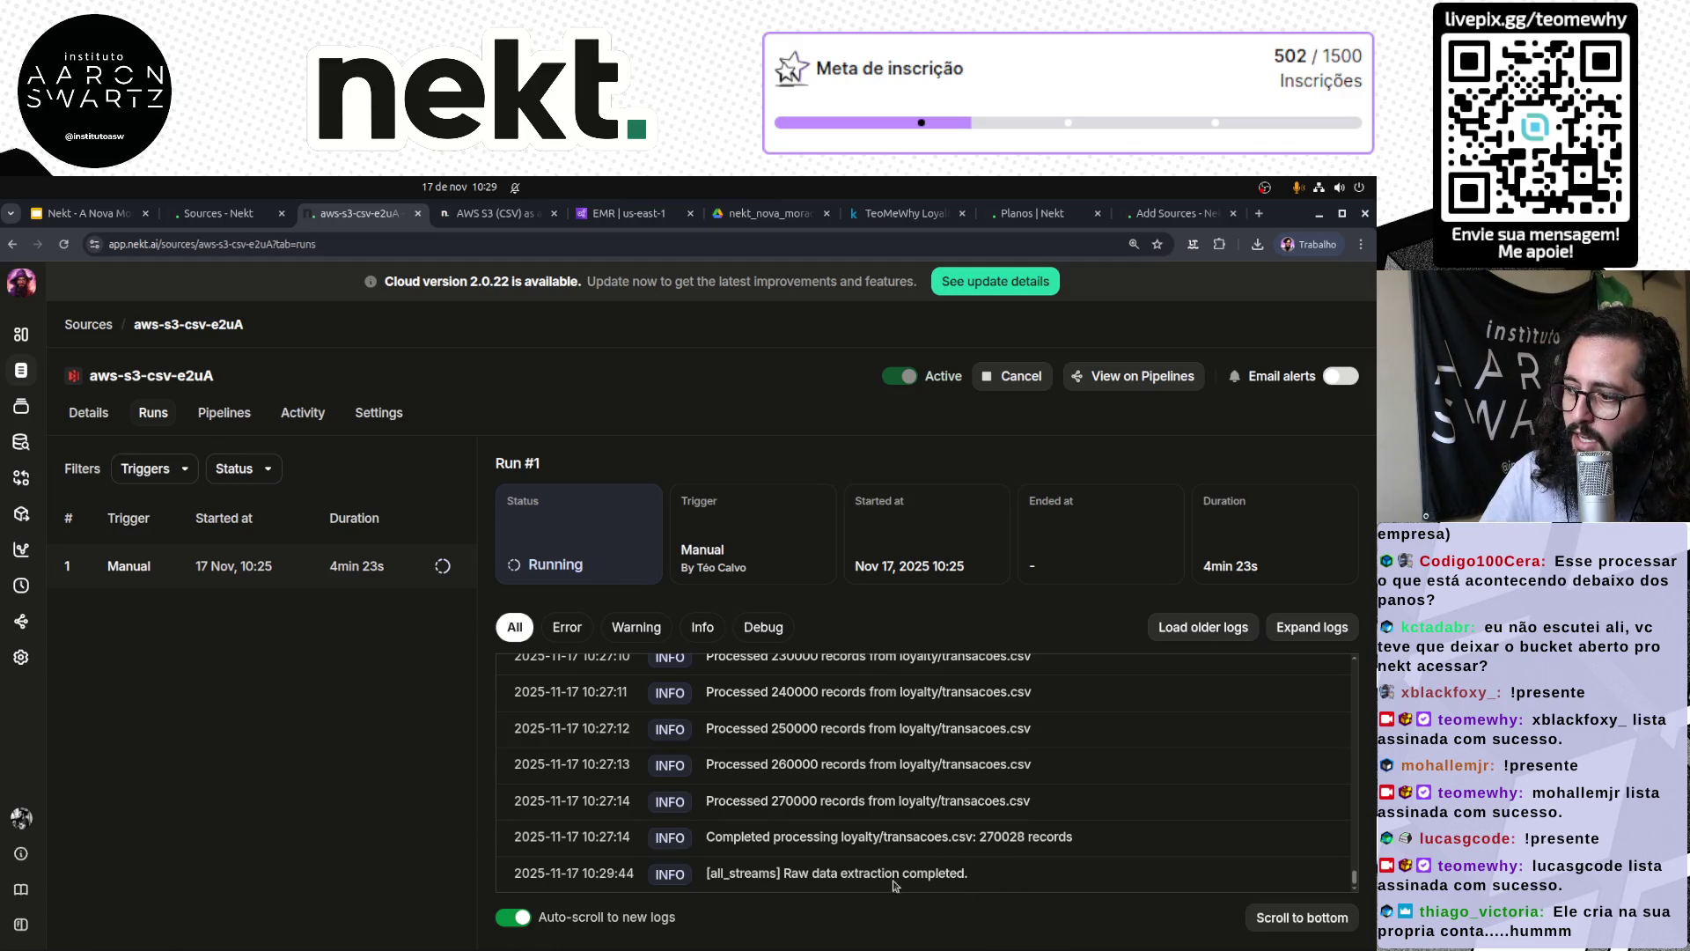
Step: Read the raw data extraction and delta setup log lines, then open the Overview dashboard
left_click_drag(778, 874, 975, 882)
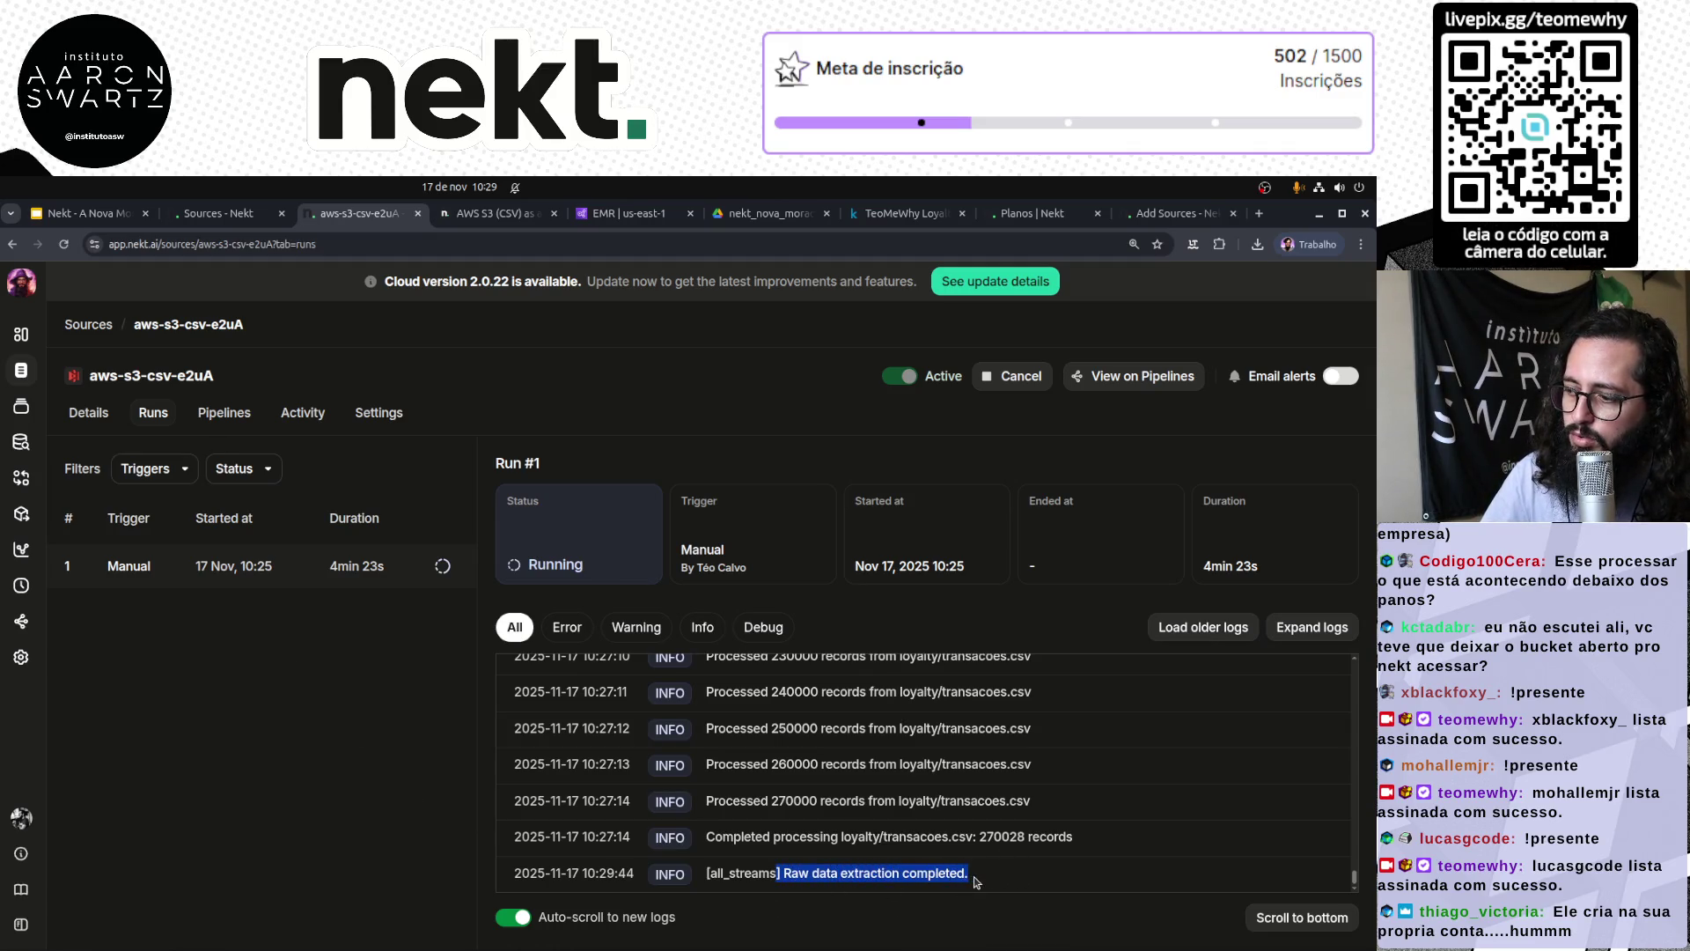
triple_click(891, 869)
left_click(876, 870)
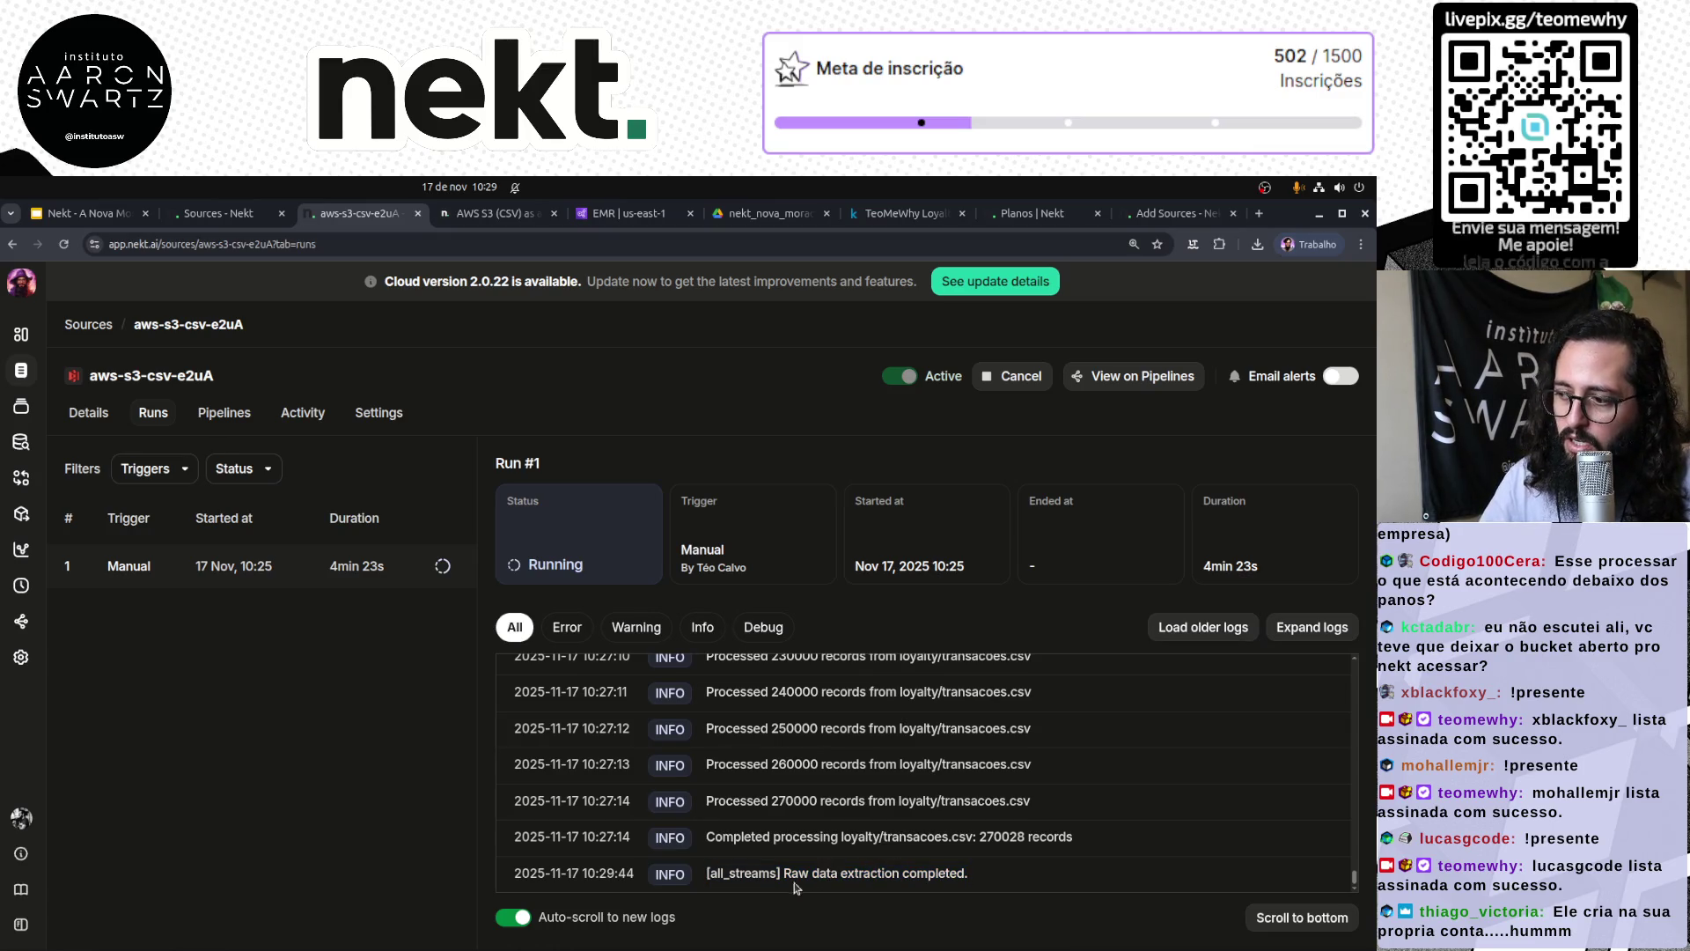
left_click_drag(779, 874, 963, 869)
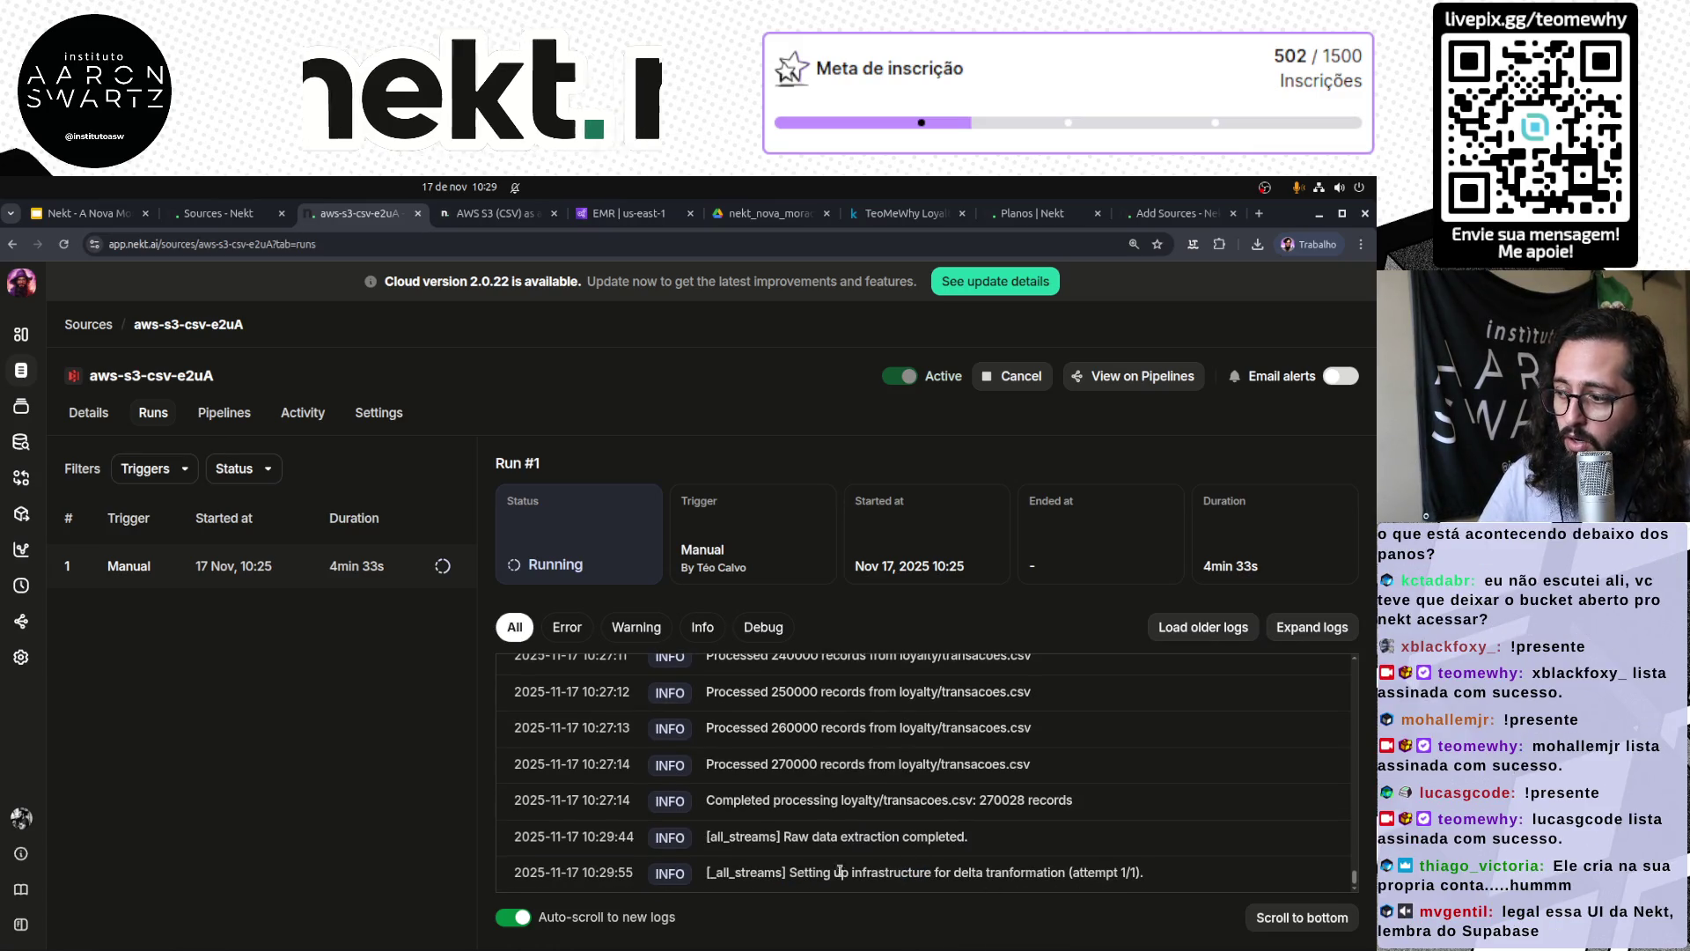
left_click_drag(790, 872, 1152, 879)
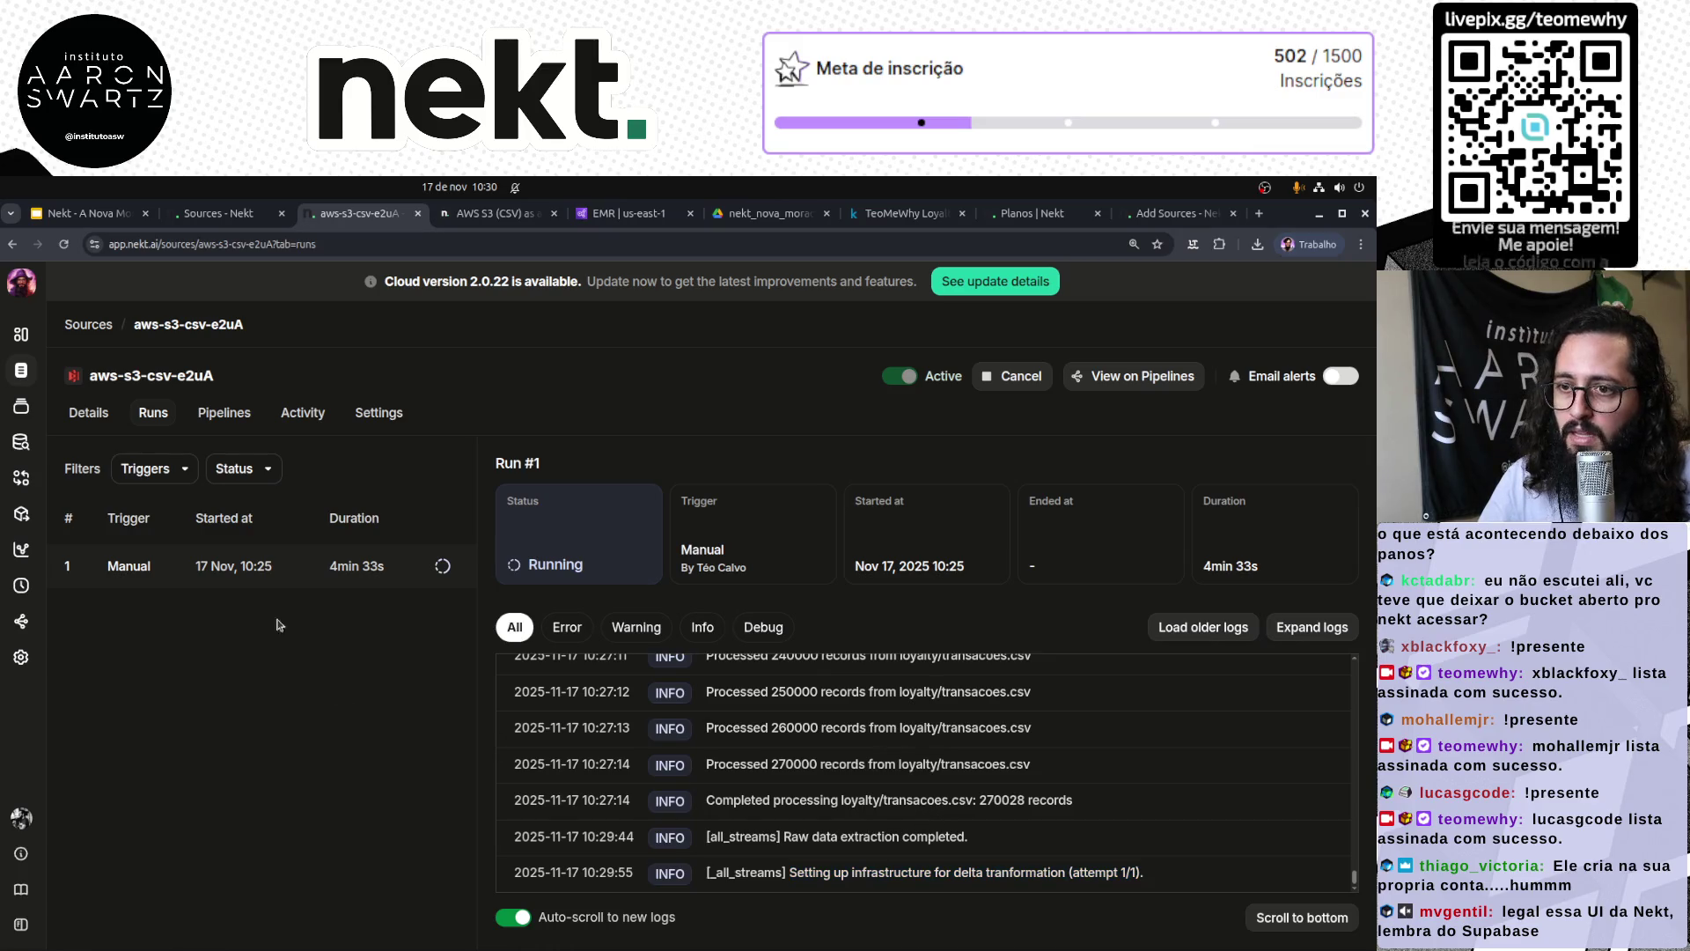
left_click(22, 336)
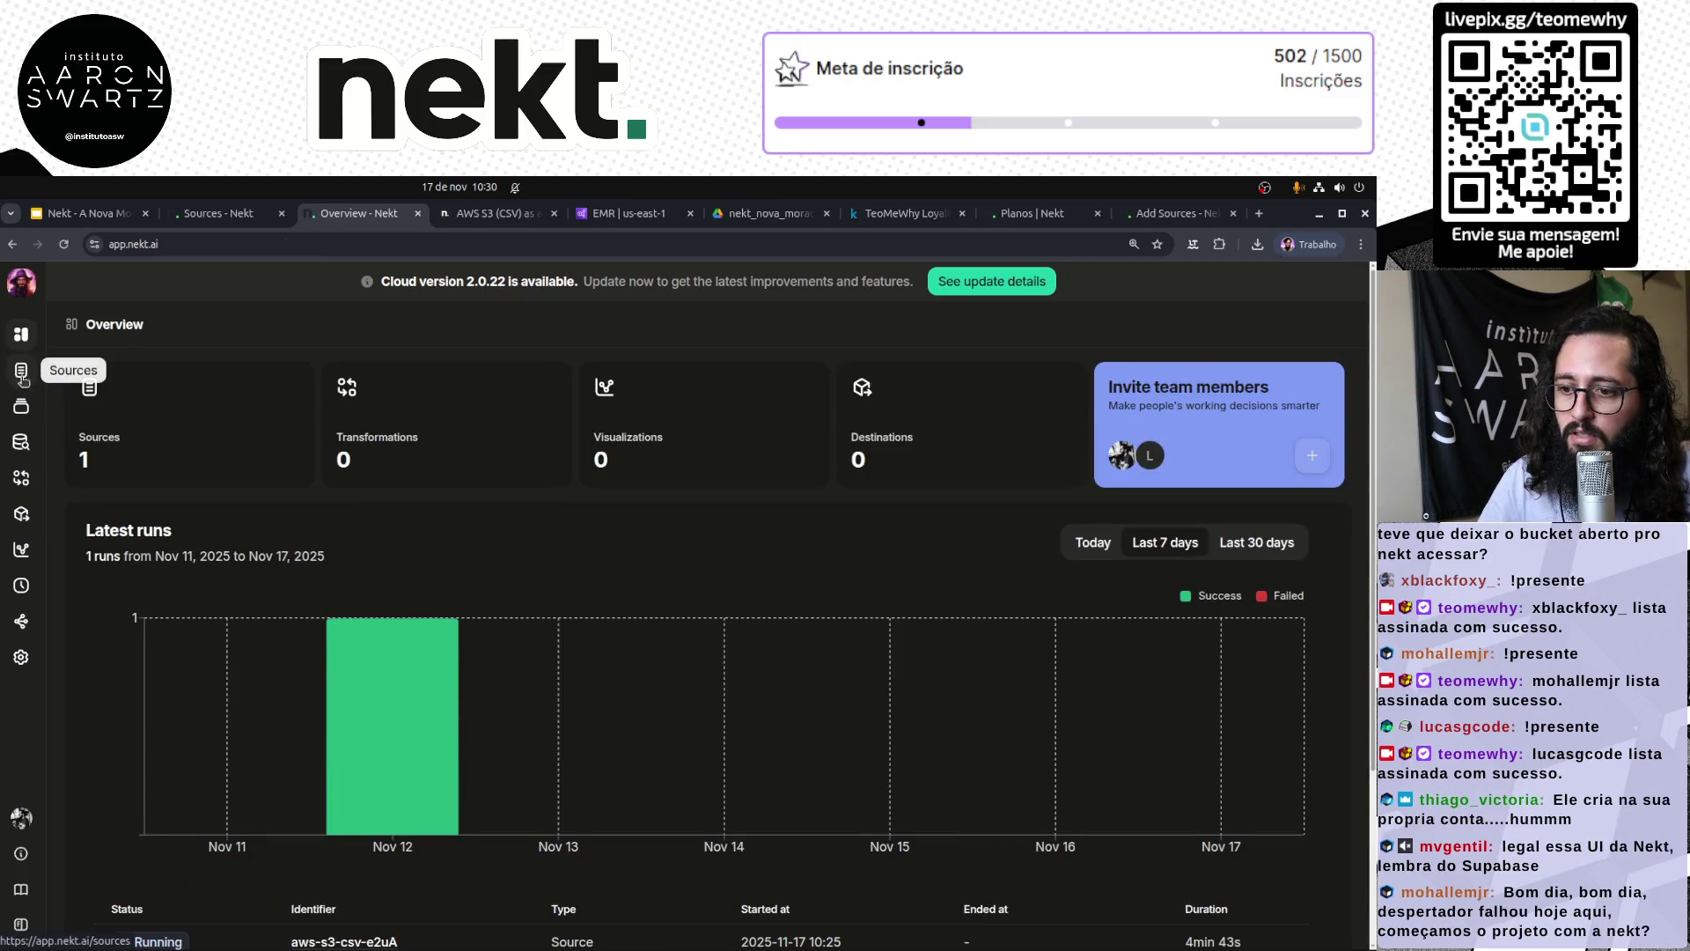
Step: Inspect the Bronze > loyalty > loyalty_clientes table in the catalog, including its preview
left_click(27, 412)
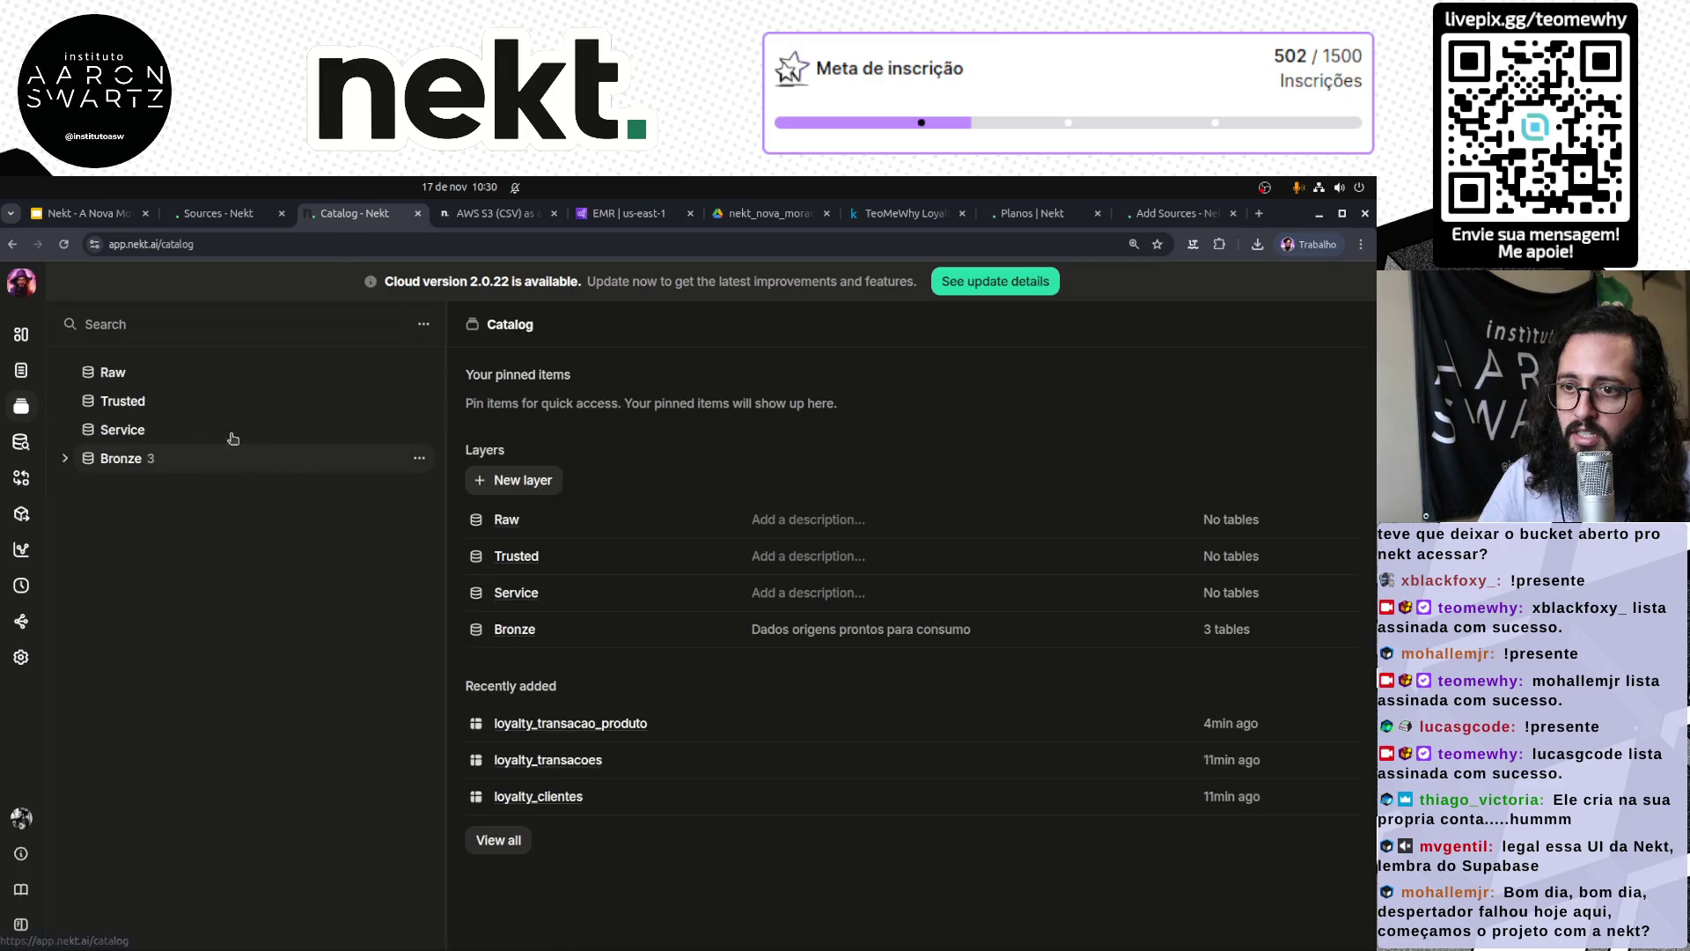
left_click(66, 458)
left_click(84, 489)
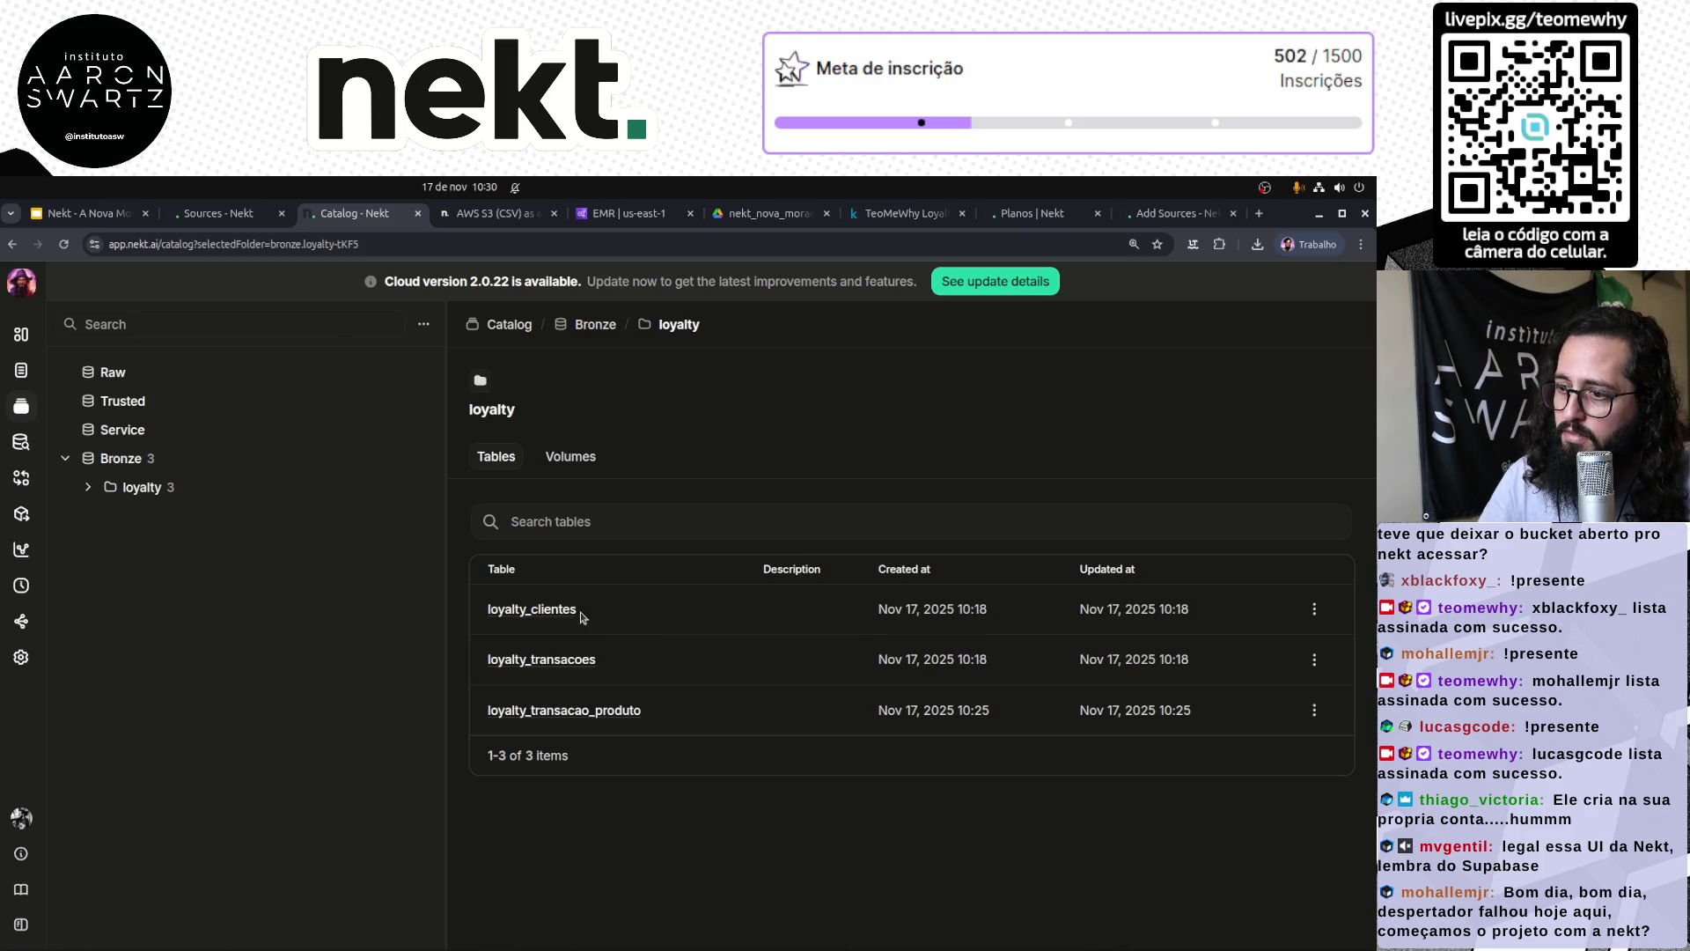
left_click(554, 611)
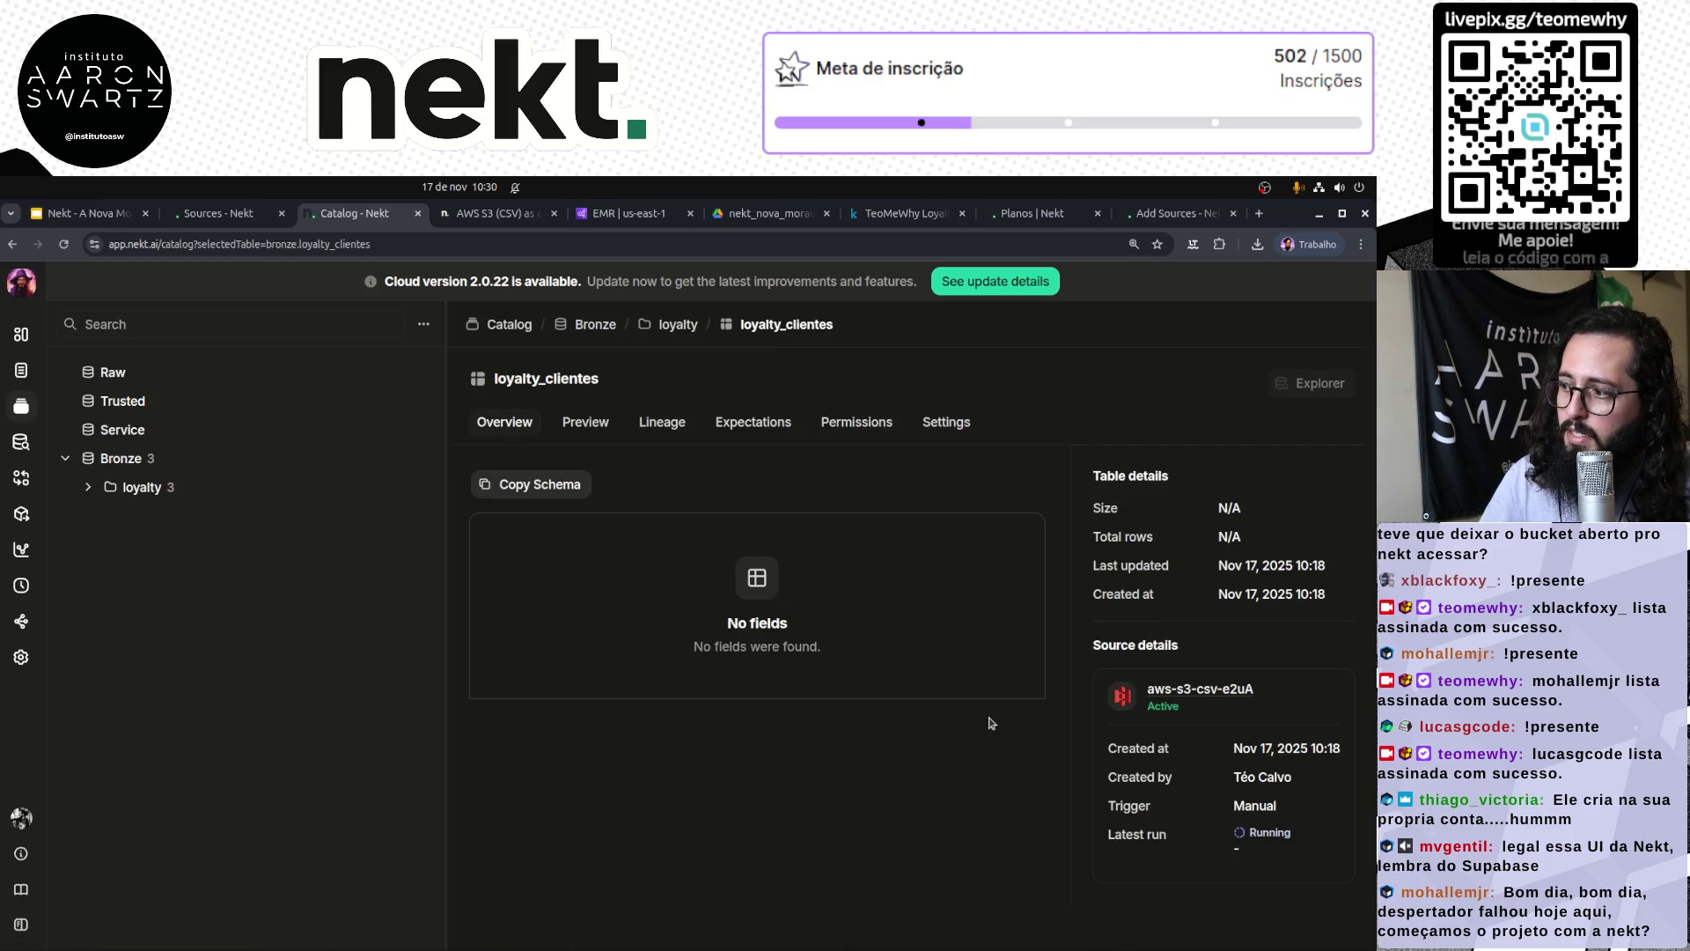
left_click(583, 431)
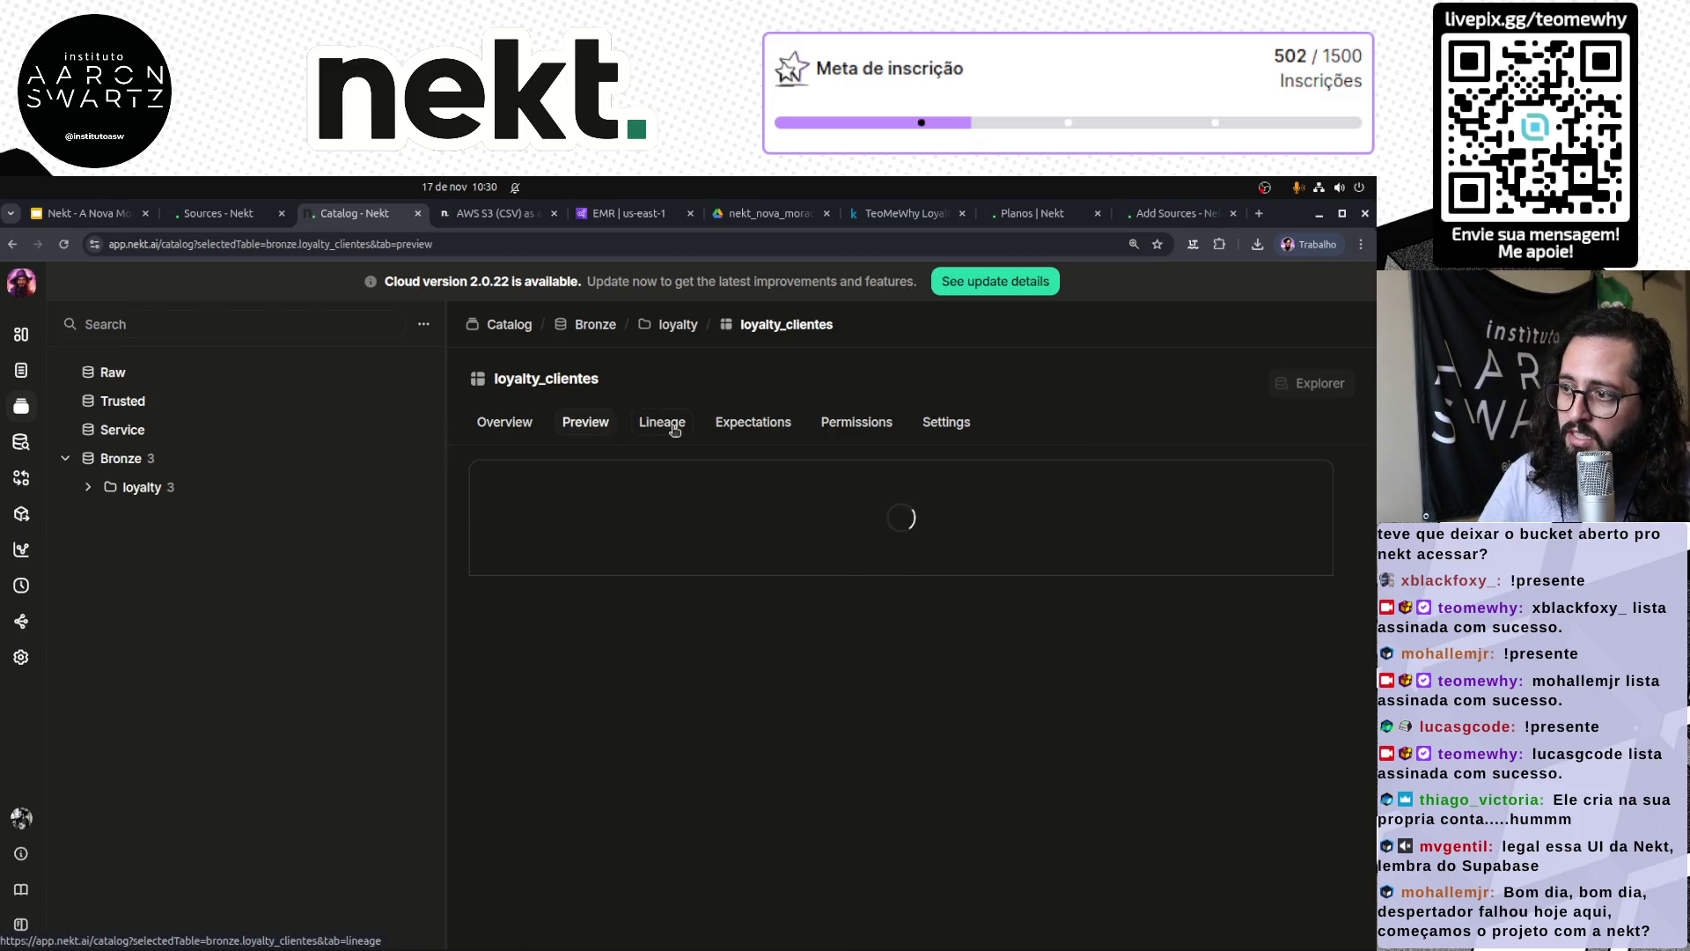
left_click(520, 430)
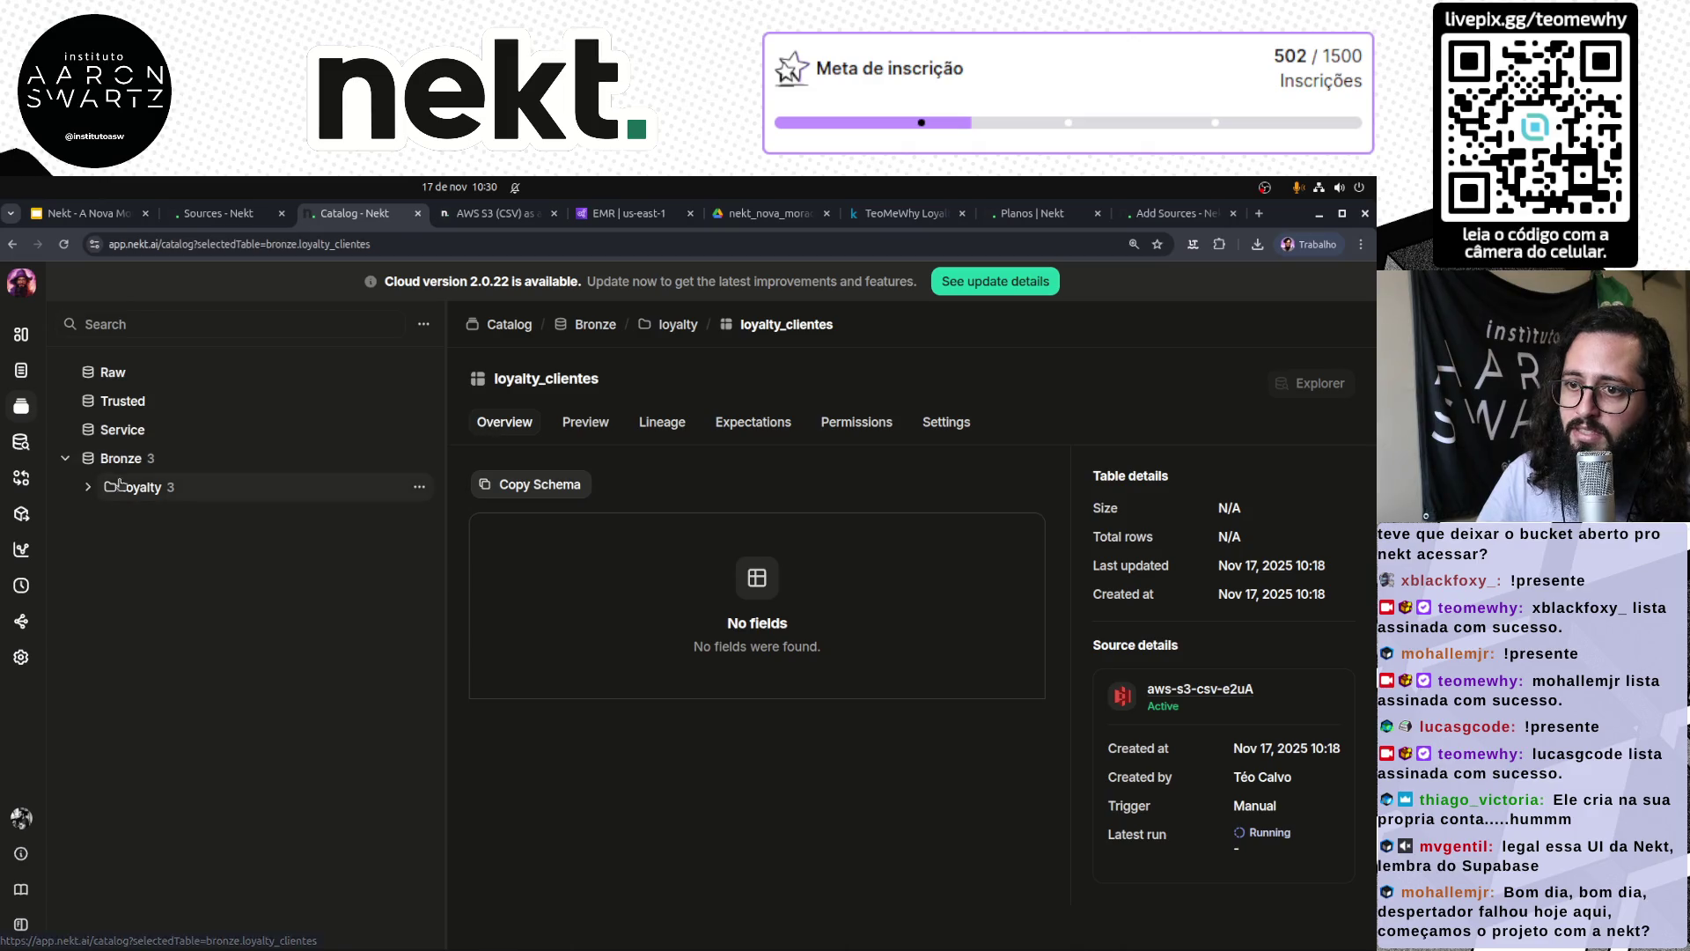
Step: Open the aws-s3-csv-e2uA source's details from the Sources list
left_click(87, 491)
left_click(230, 213)
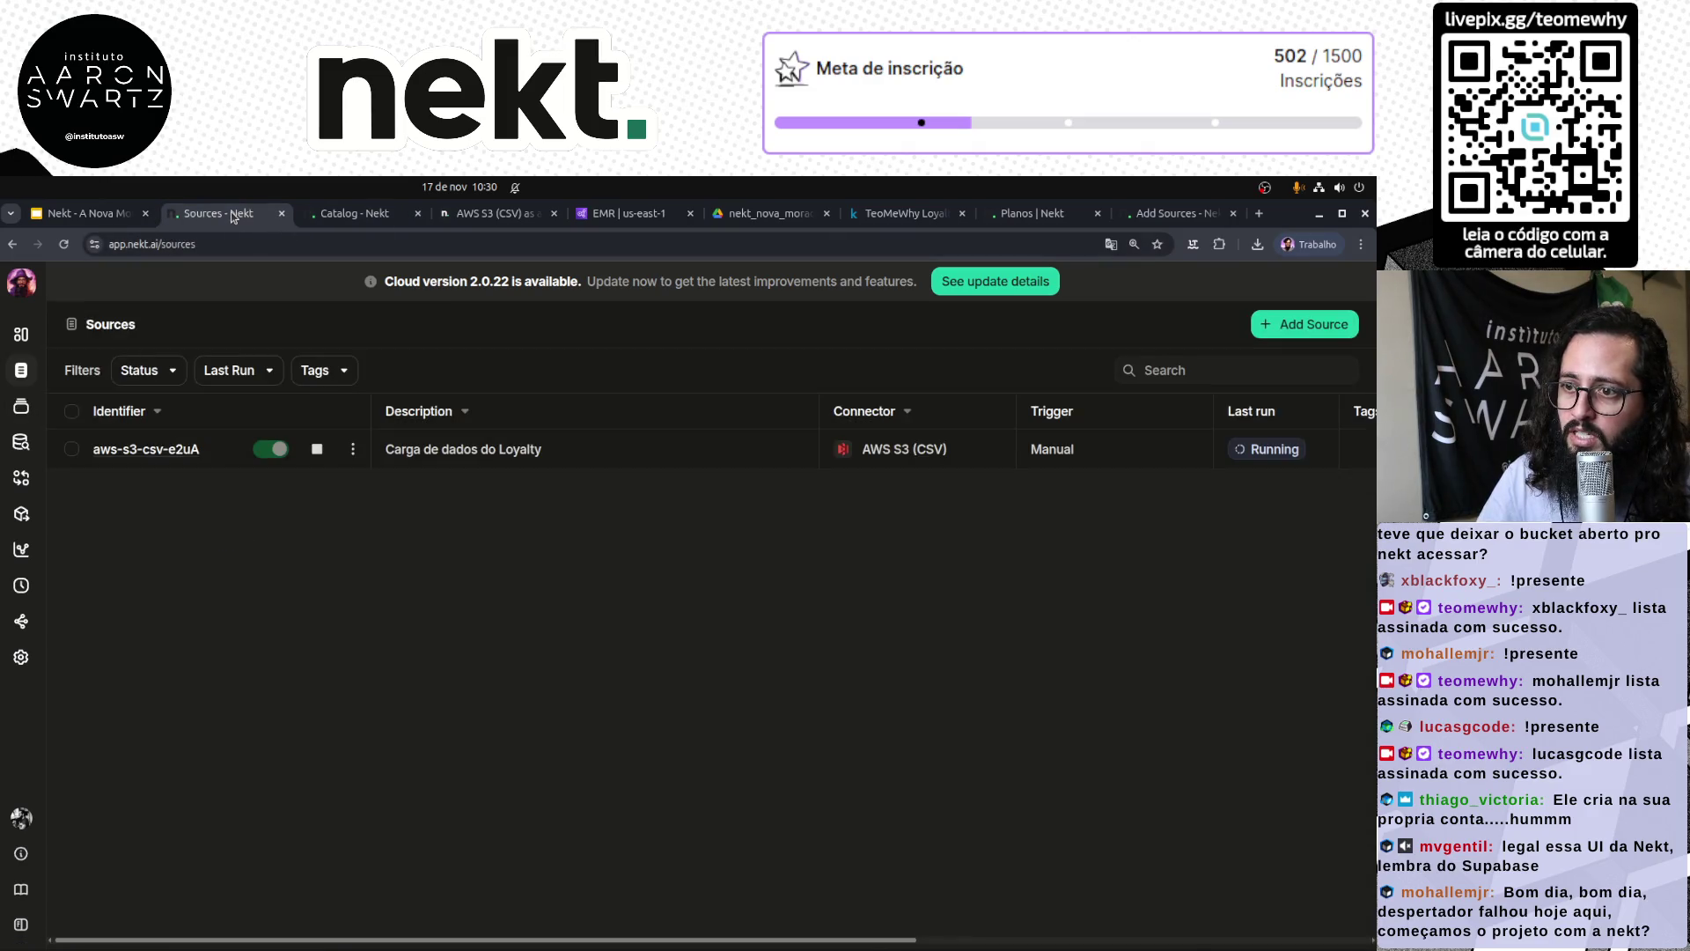
left_click(172, 450)
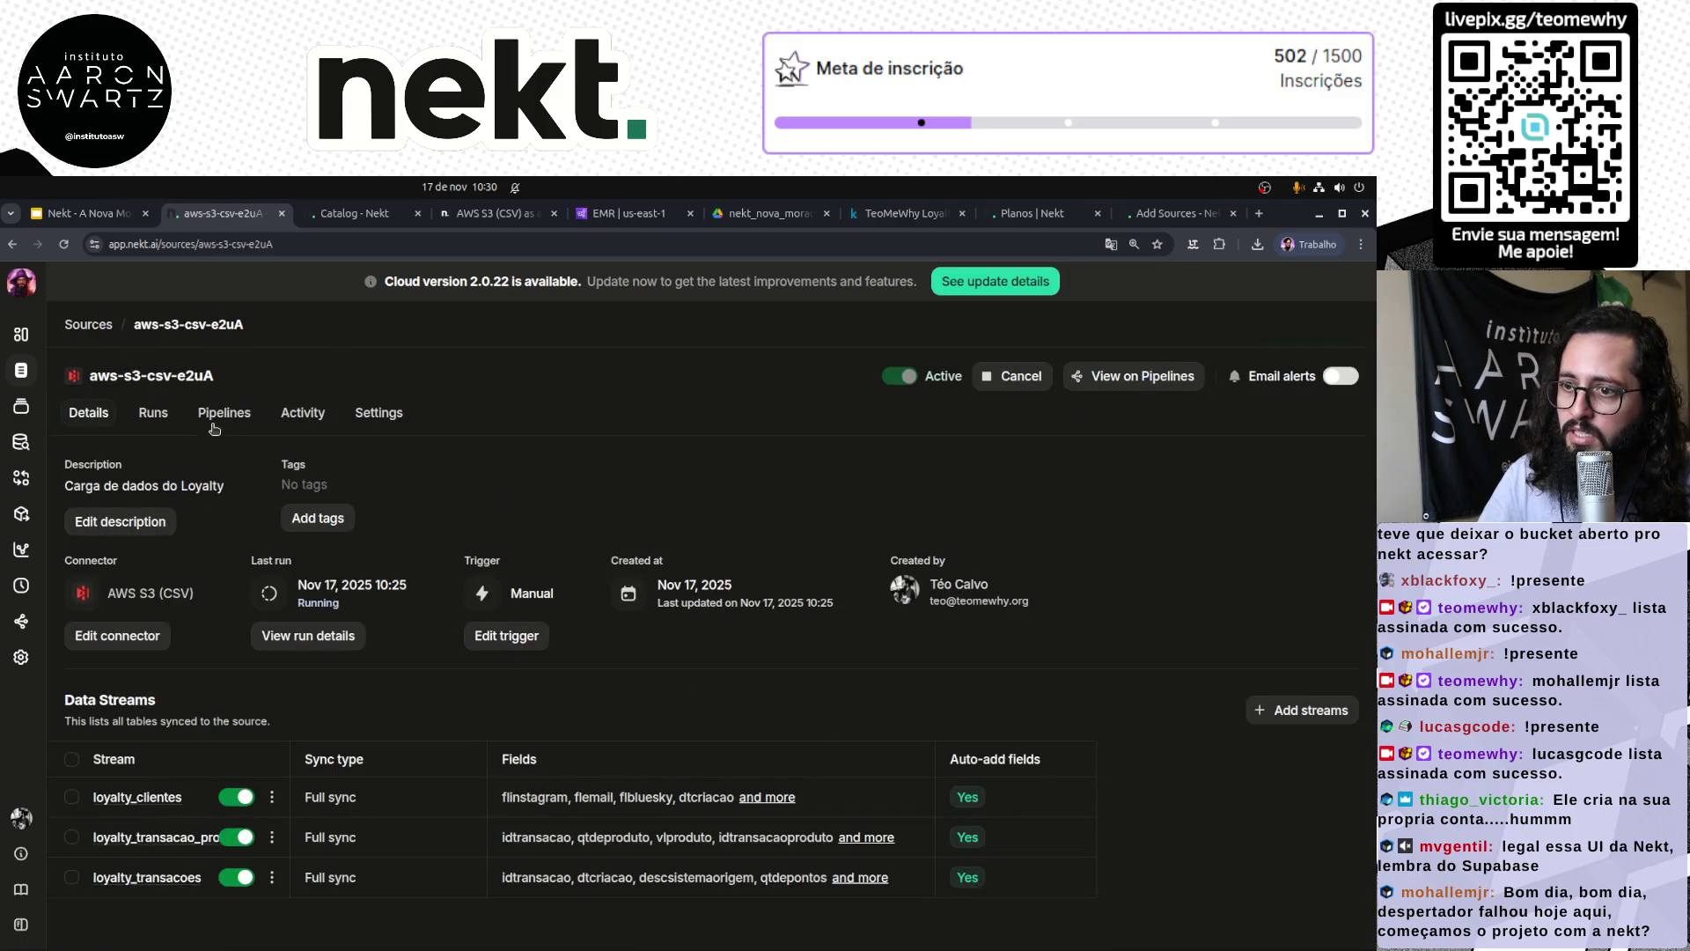
Step: Review the aws-s3-csv-e2uA Run #1 logs and check the run's elapsed duration
left_click(319, 636)
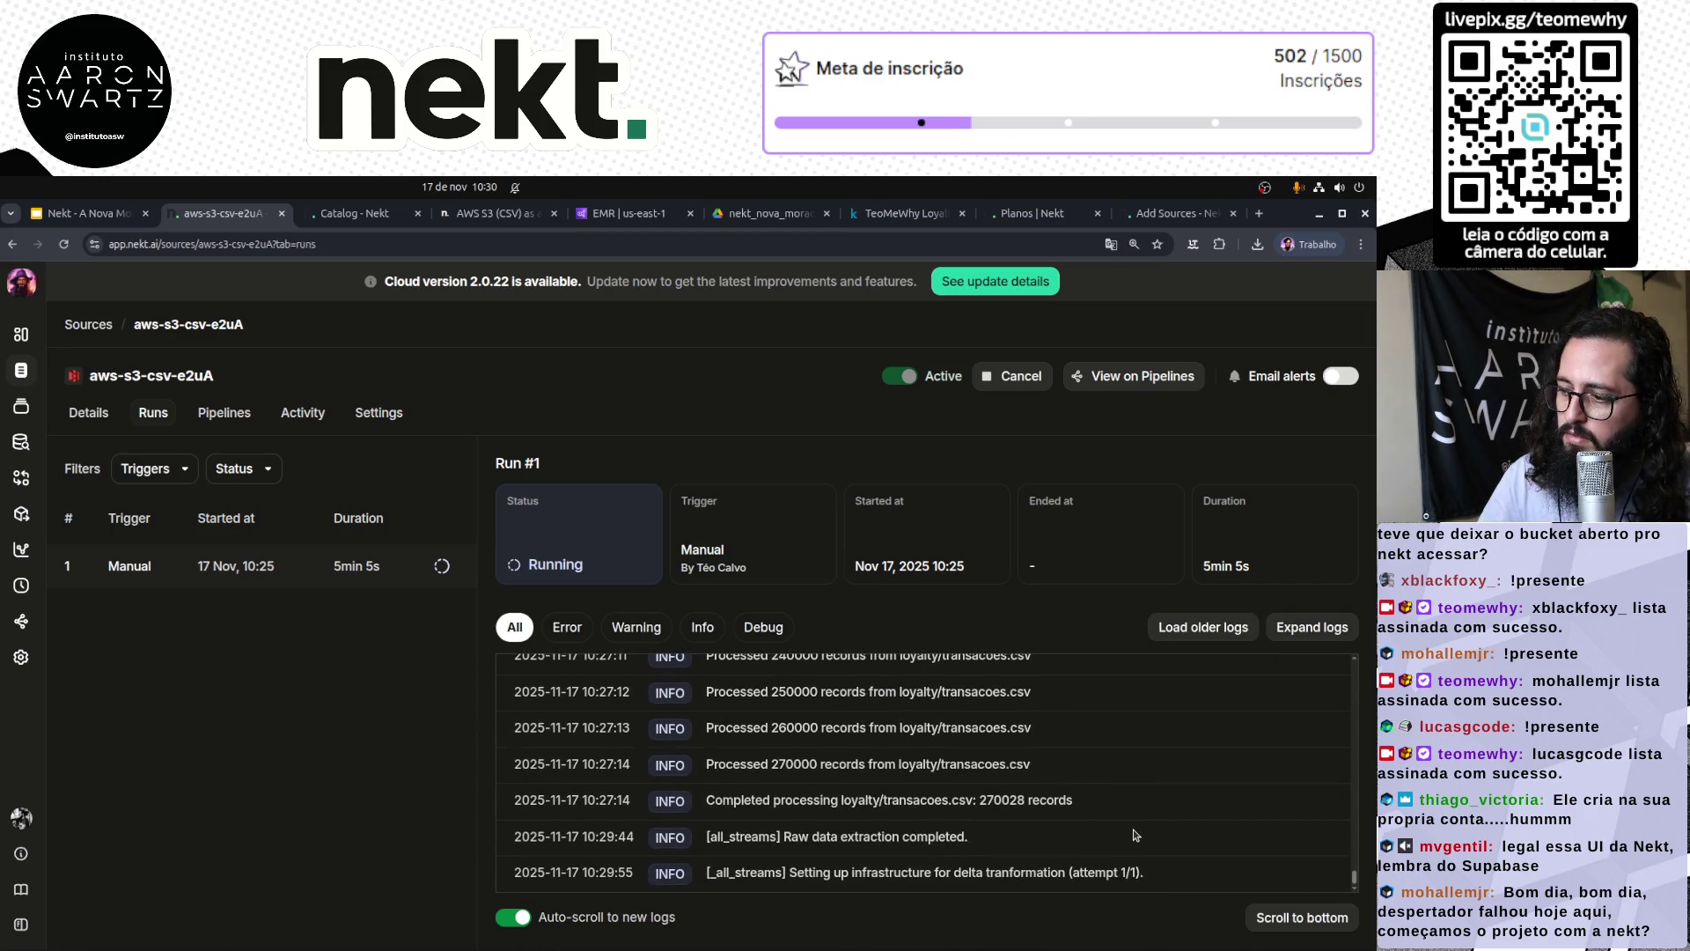
scroll(1136, 835, "up", 10)
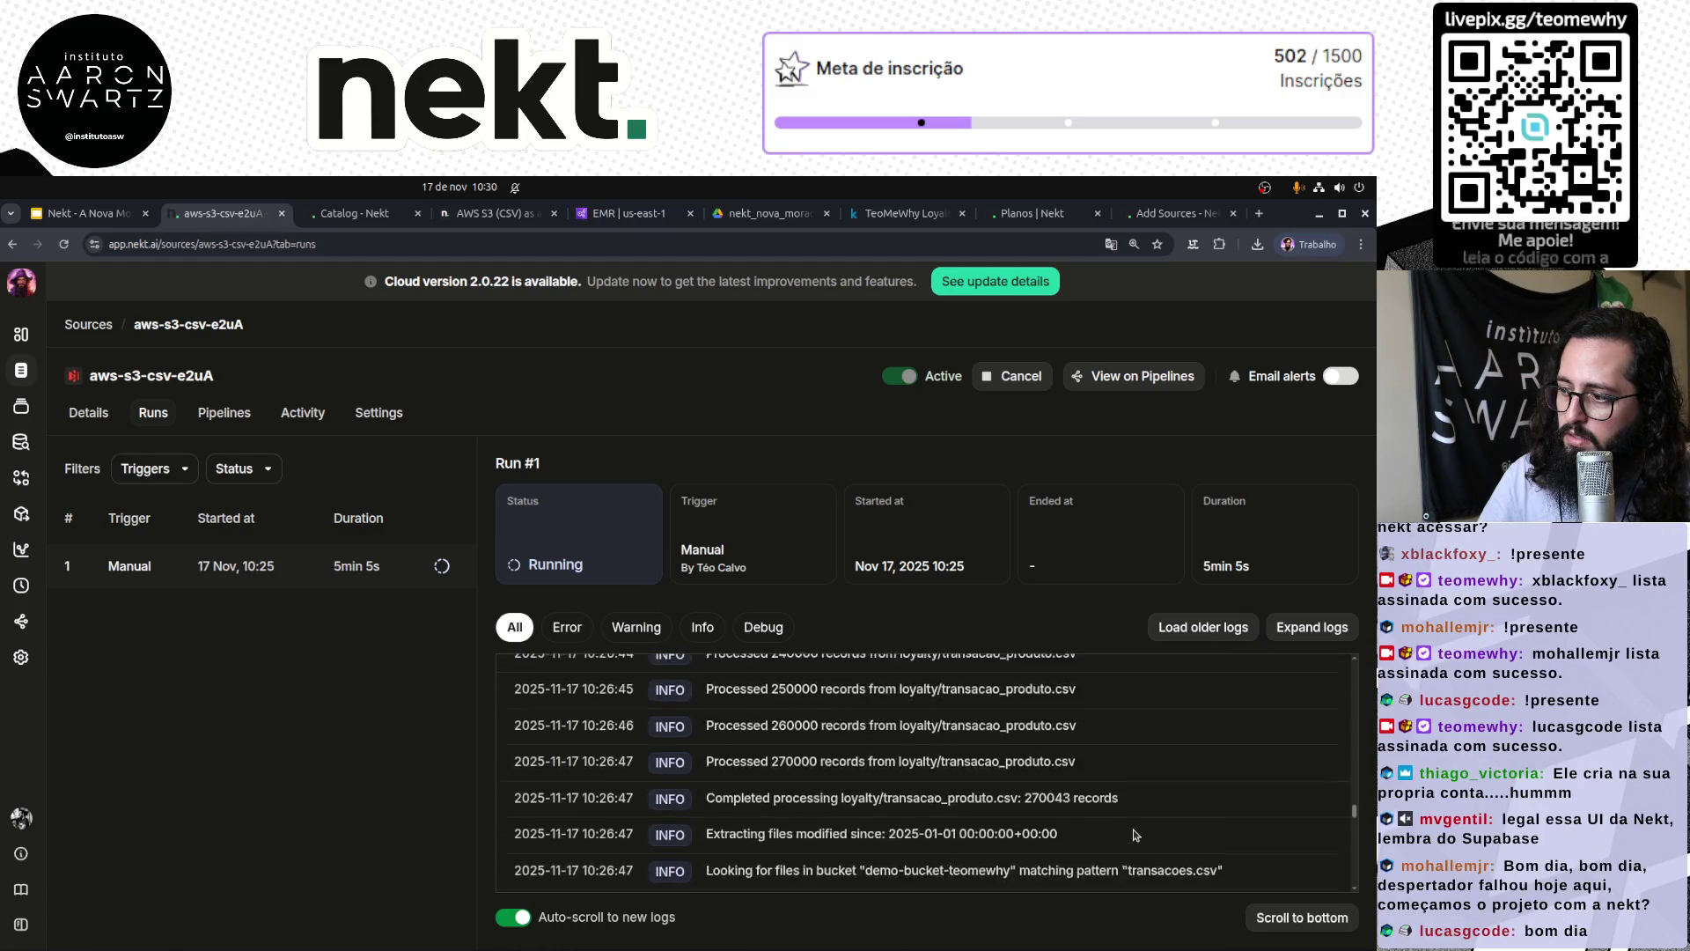
scroll(1136, 834, "down", 2)
scroll(1135, 834, "down", 8)
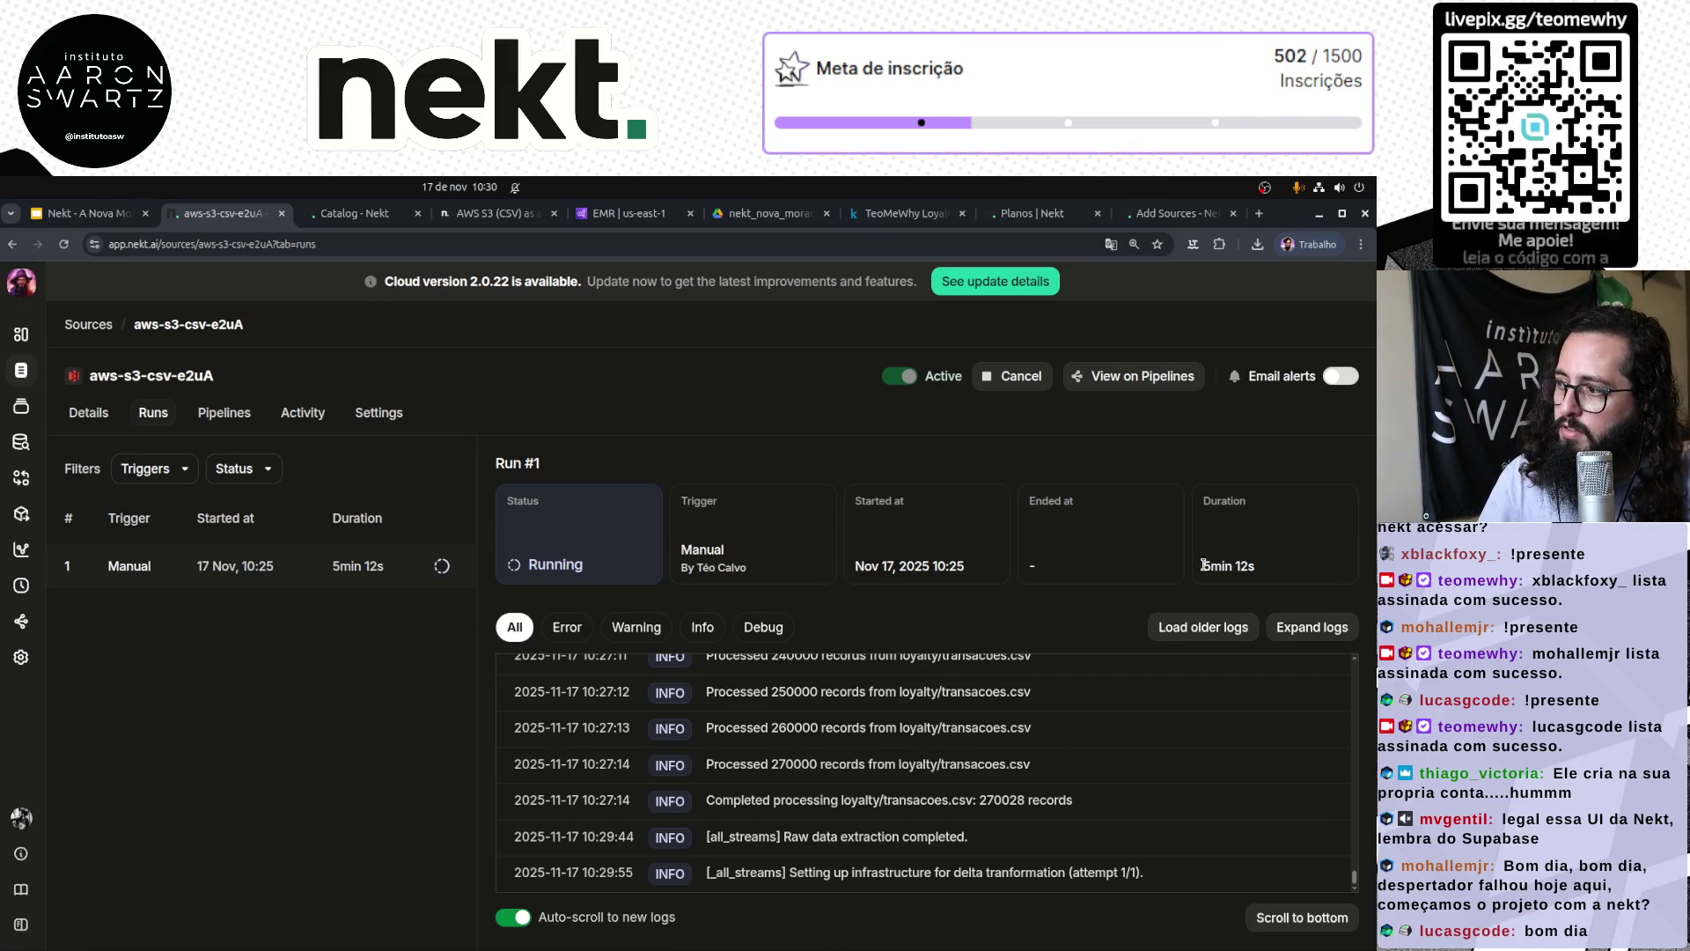
left_click(357, 214)
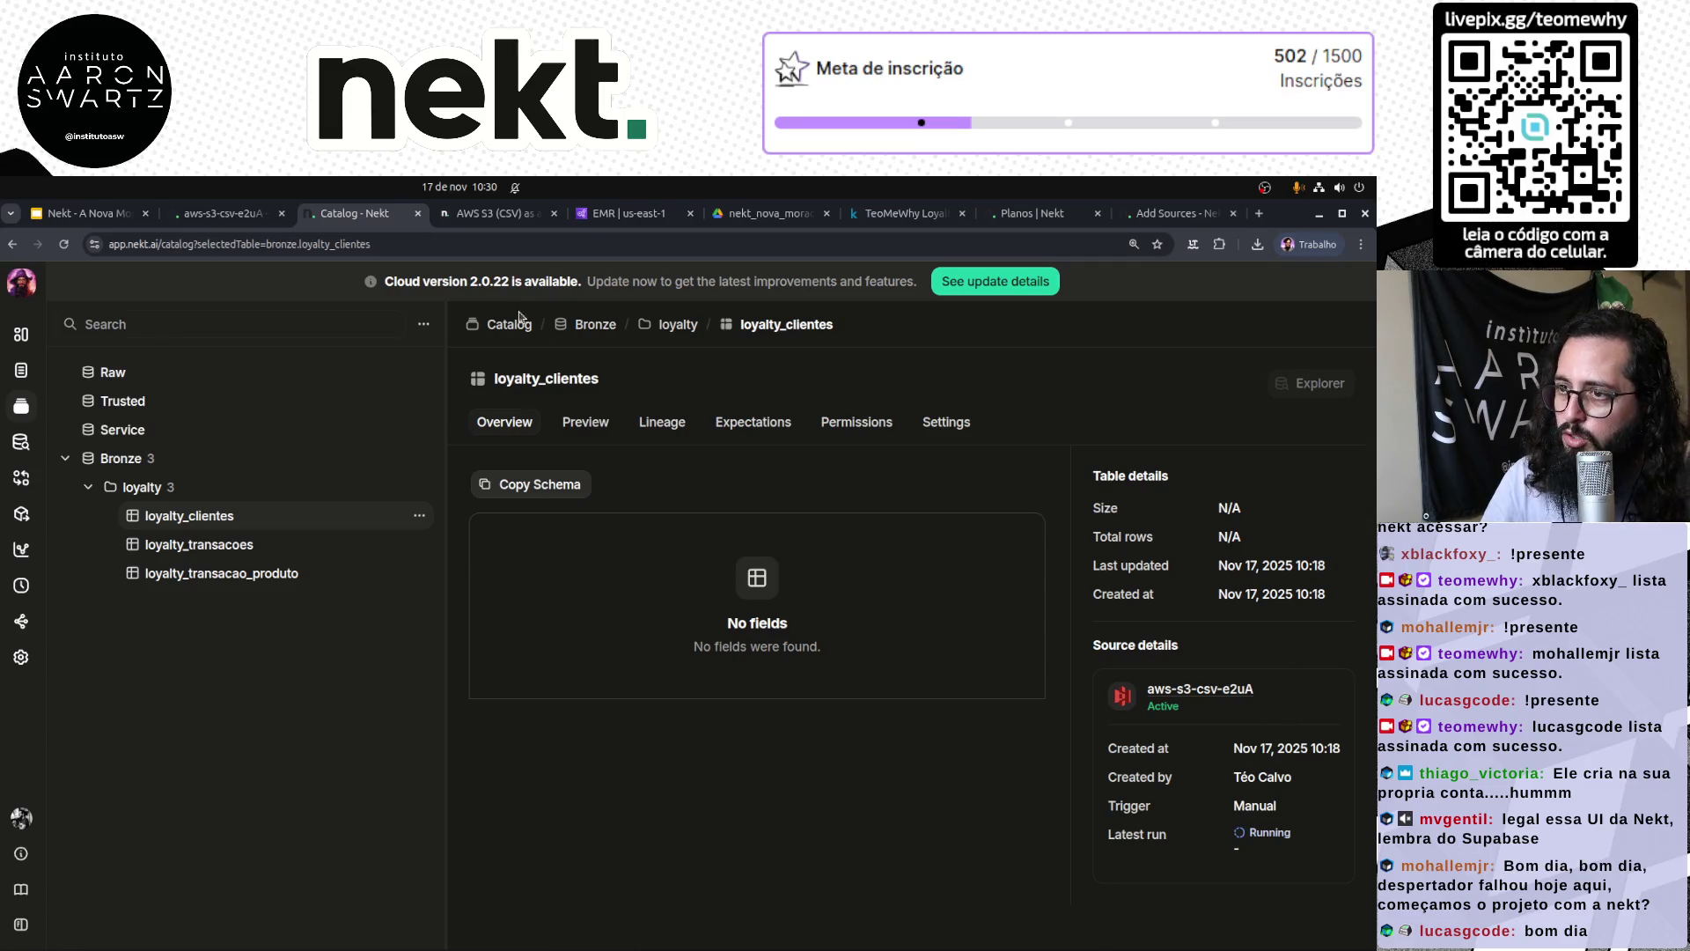
key("ctrl+shift+Tab")
left_click_drag(1202, 573, 1273, 568)
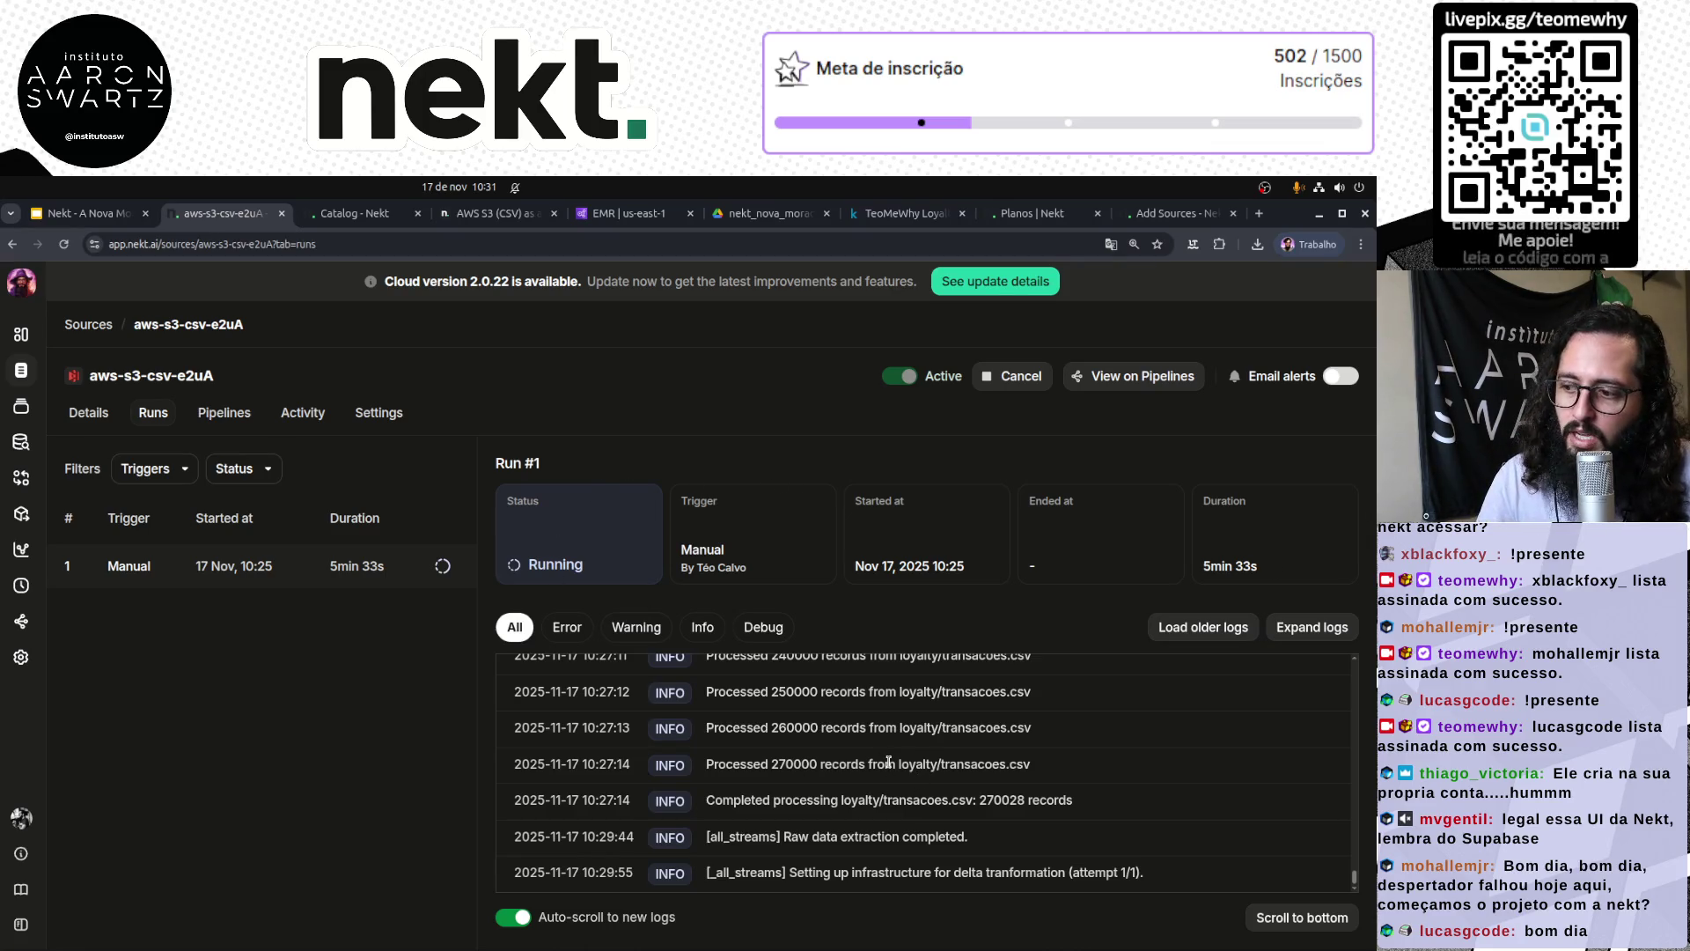
scroll(891, 771, "up", 5)
scroll(891, 770, "down", 5)
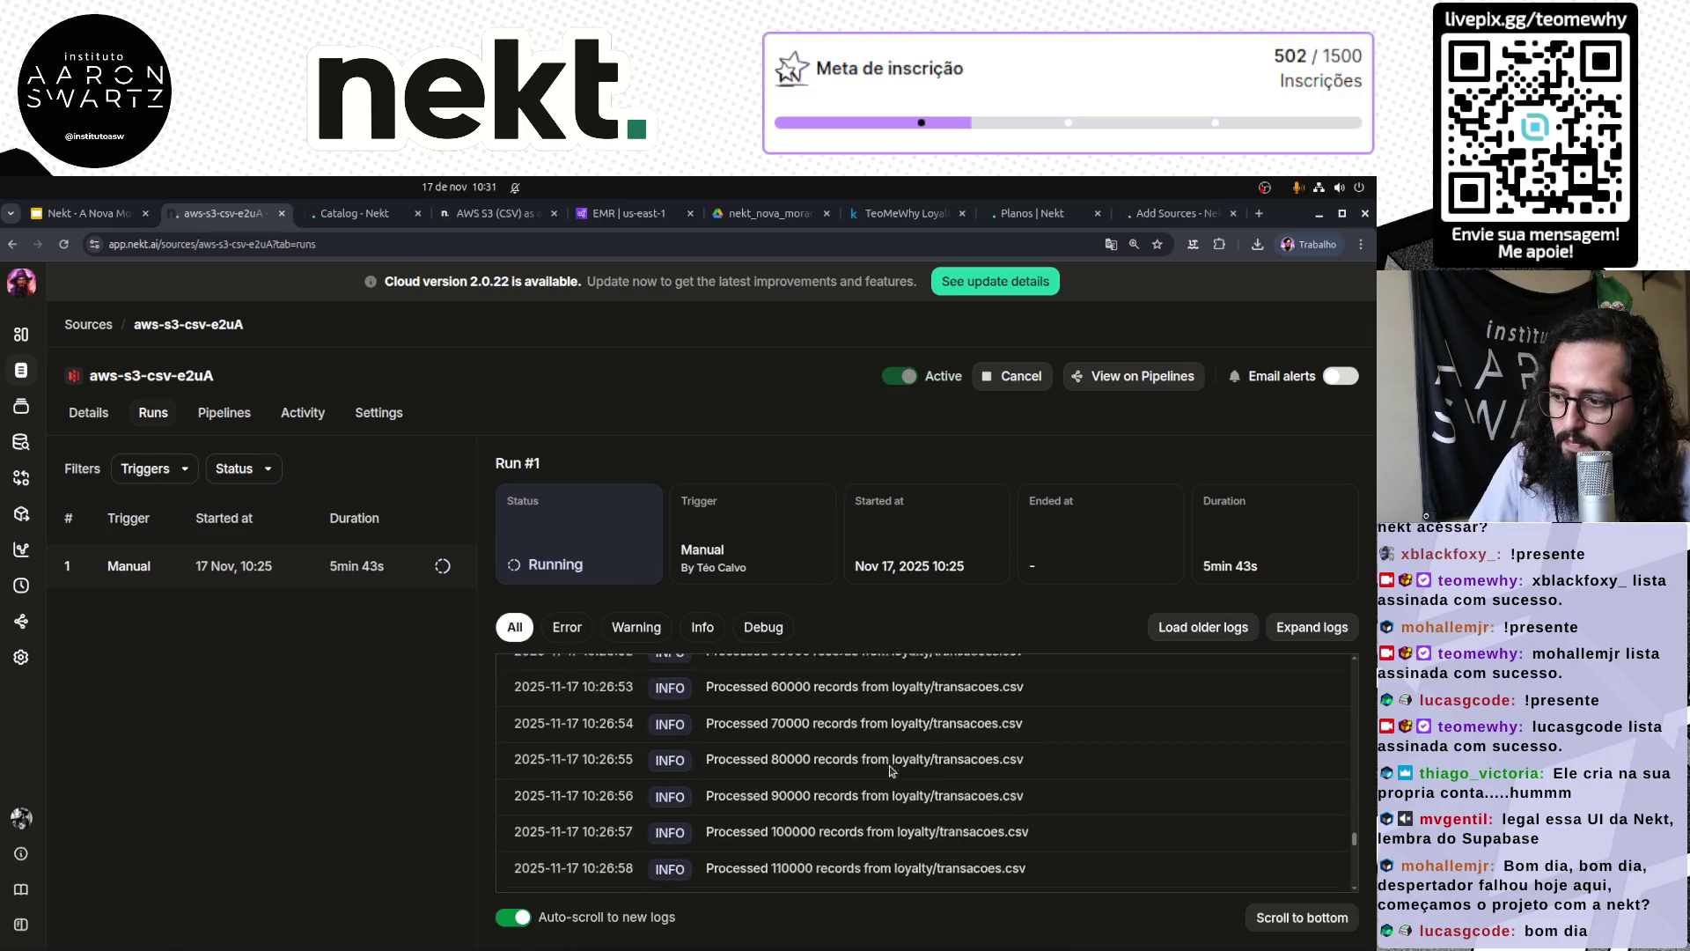
left_click(376, 217)
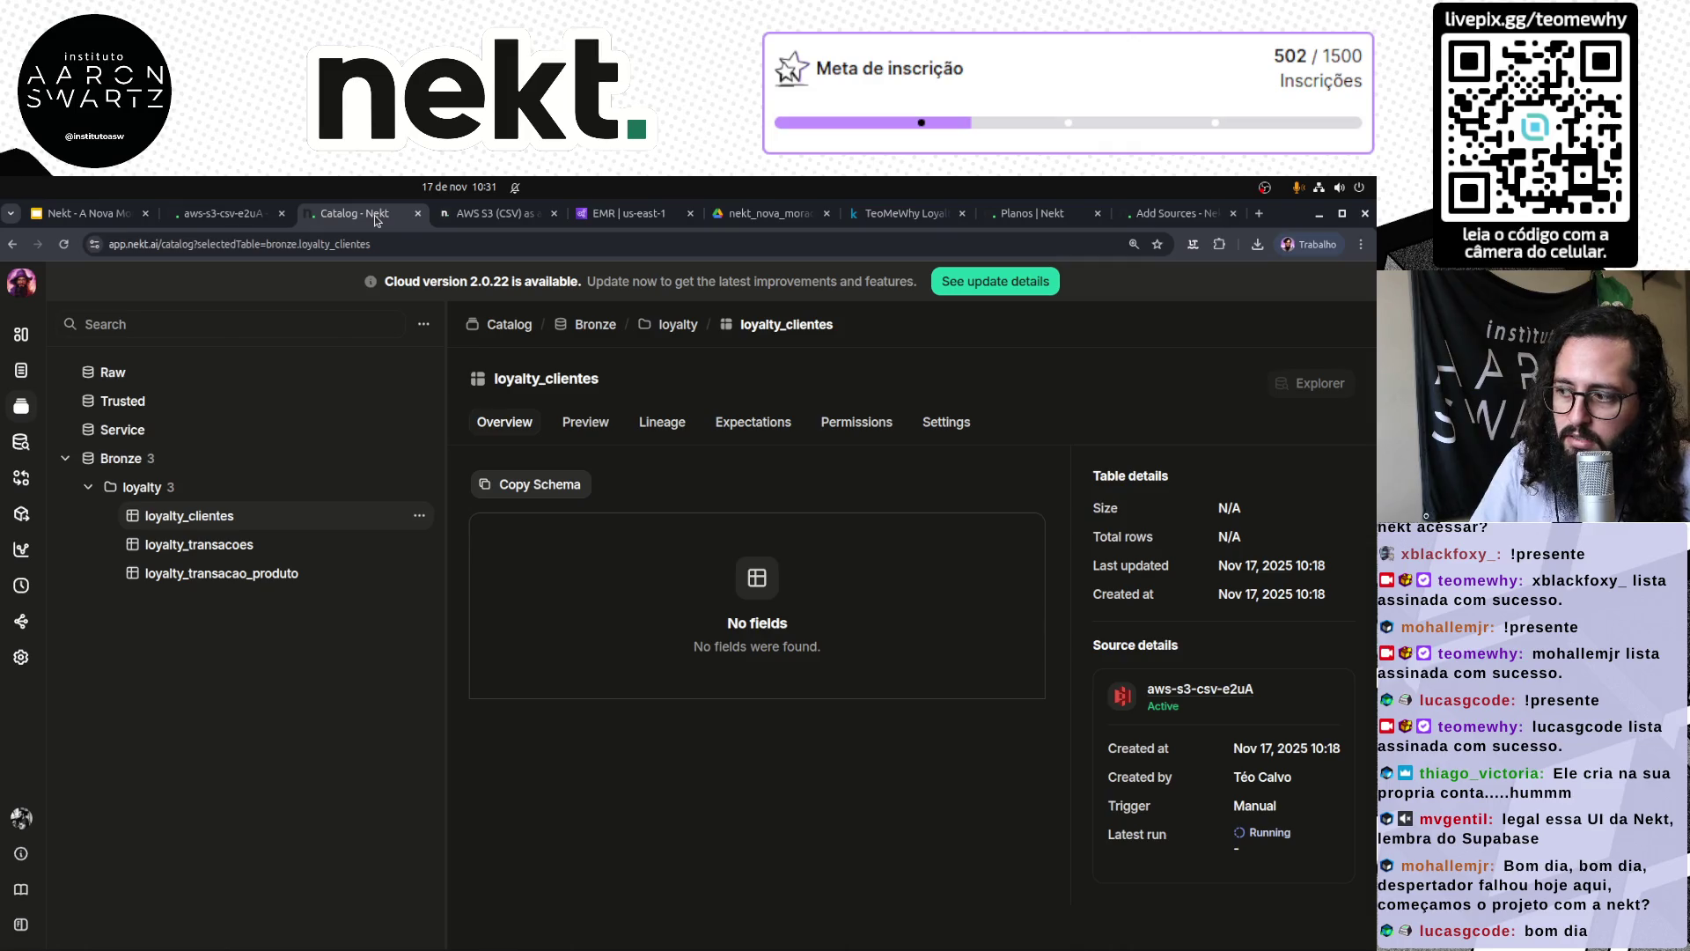
key("ctrl+Tab")
left_click(376, 218)
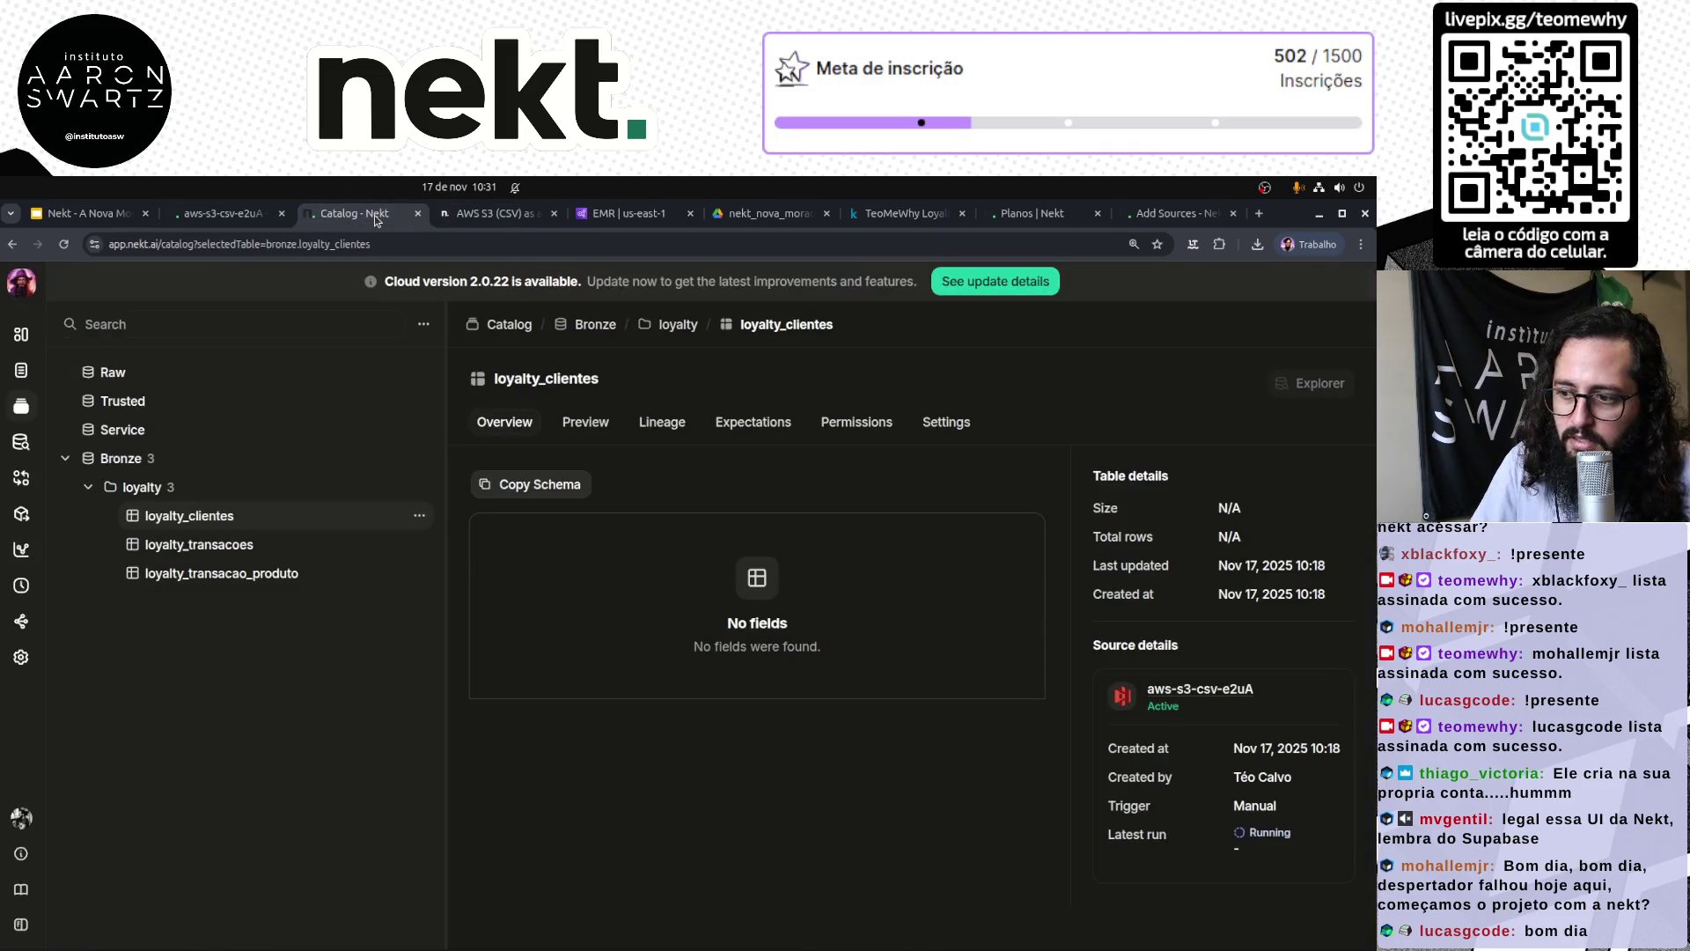
key("ctrl+shift+Tab")
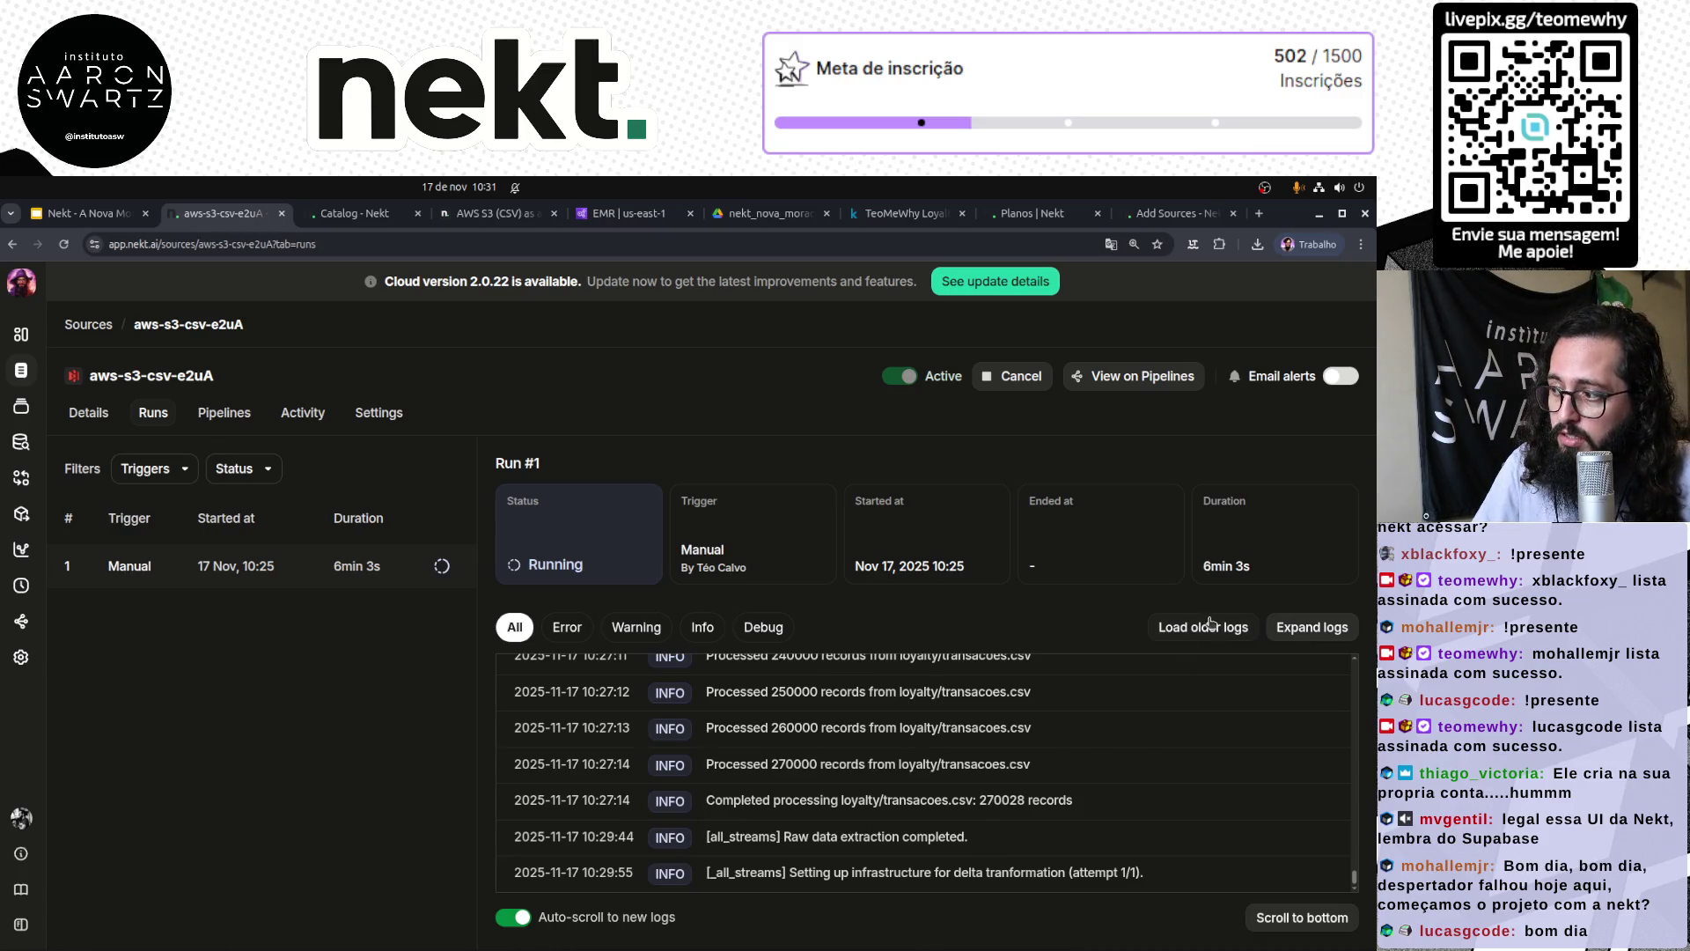
left_click_drag(1266, 577, 1201, 578)
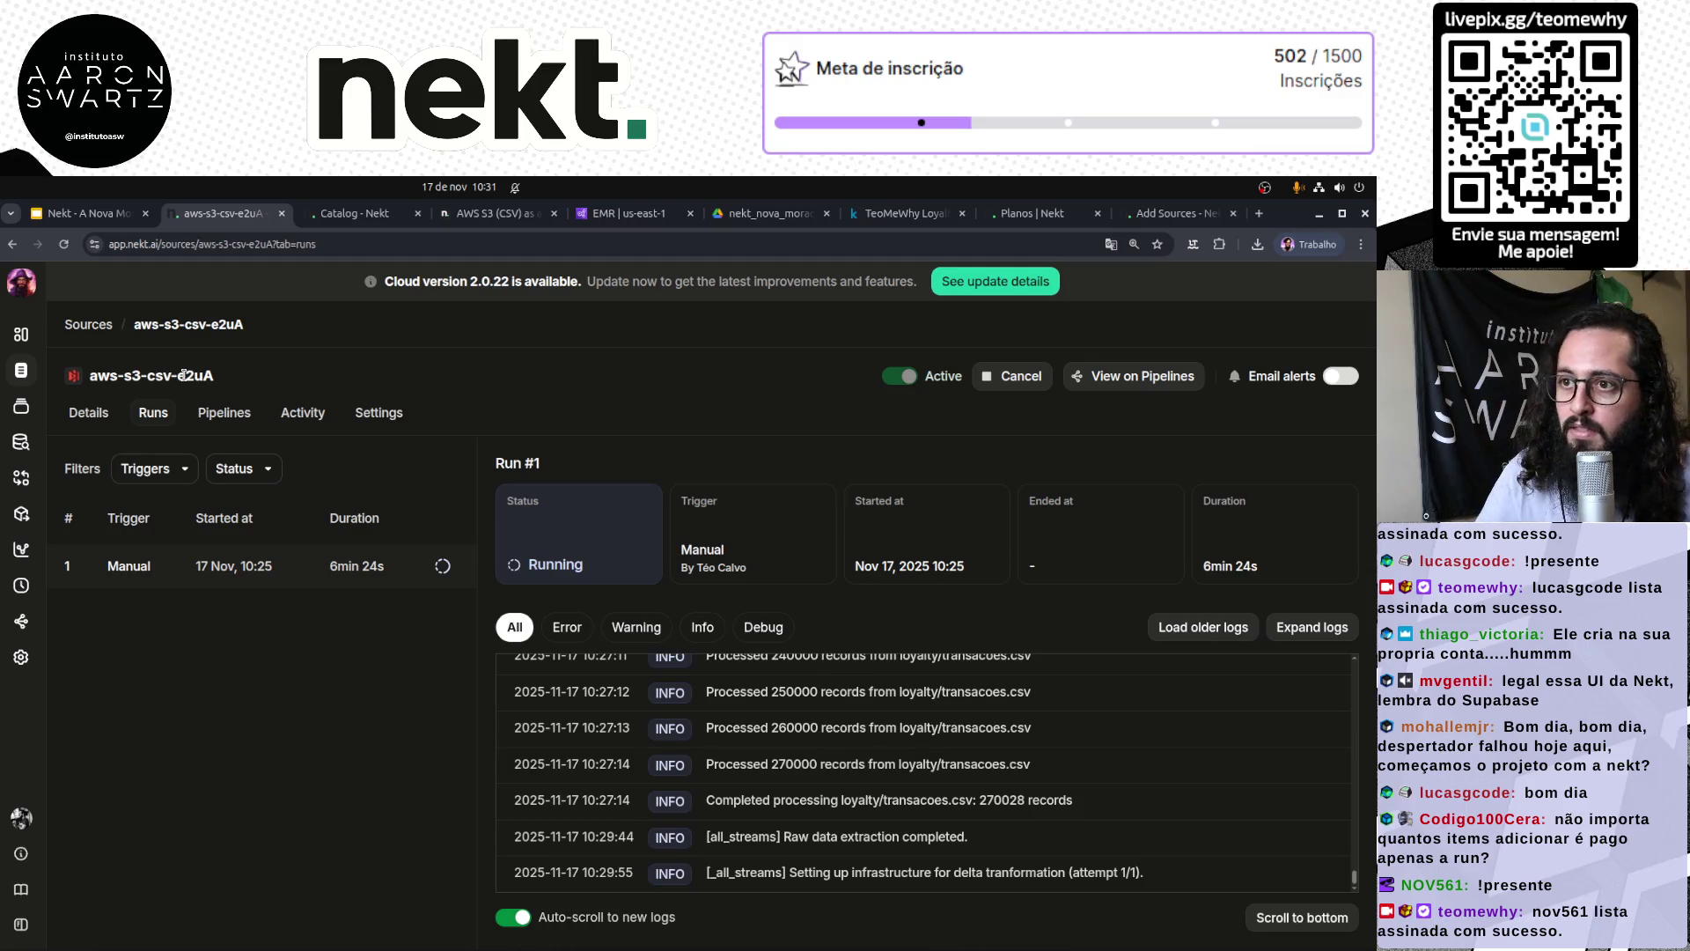
scroll(374, 222, "down", 2)
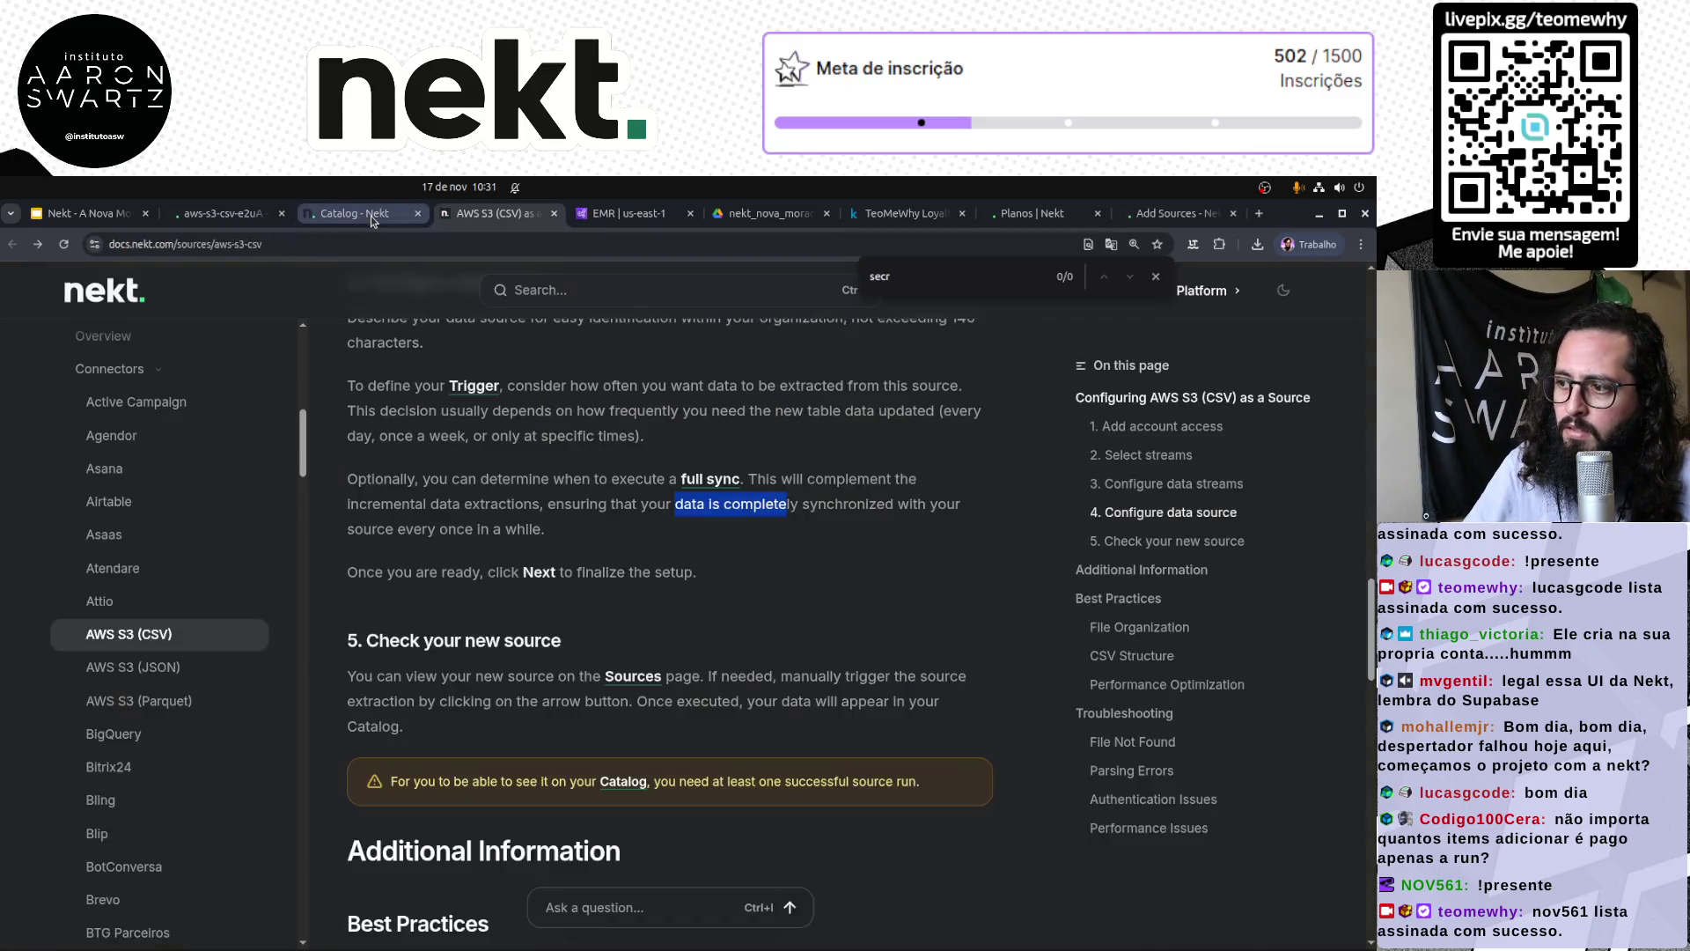
left_click(373, 222)
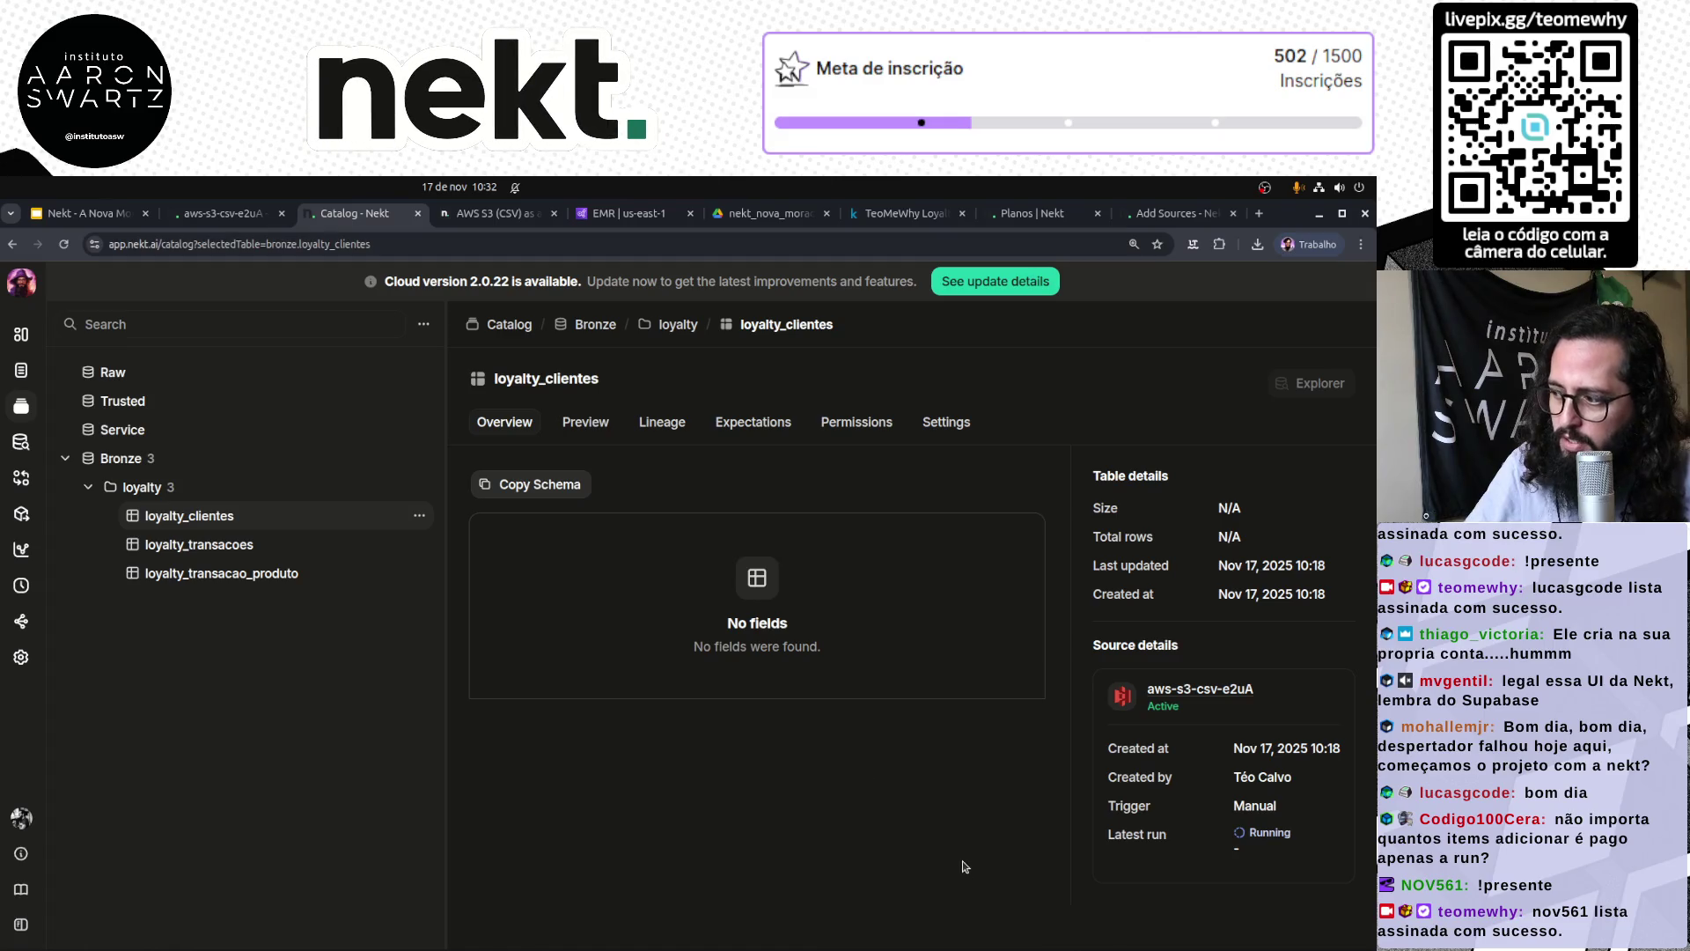
left_click(63, 248)
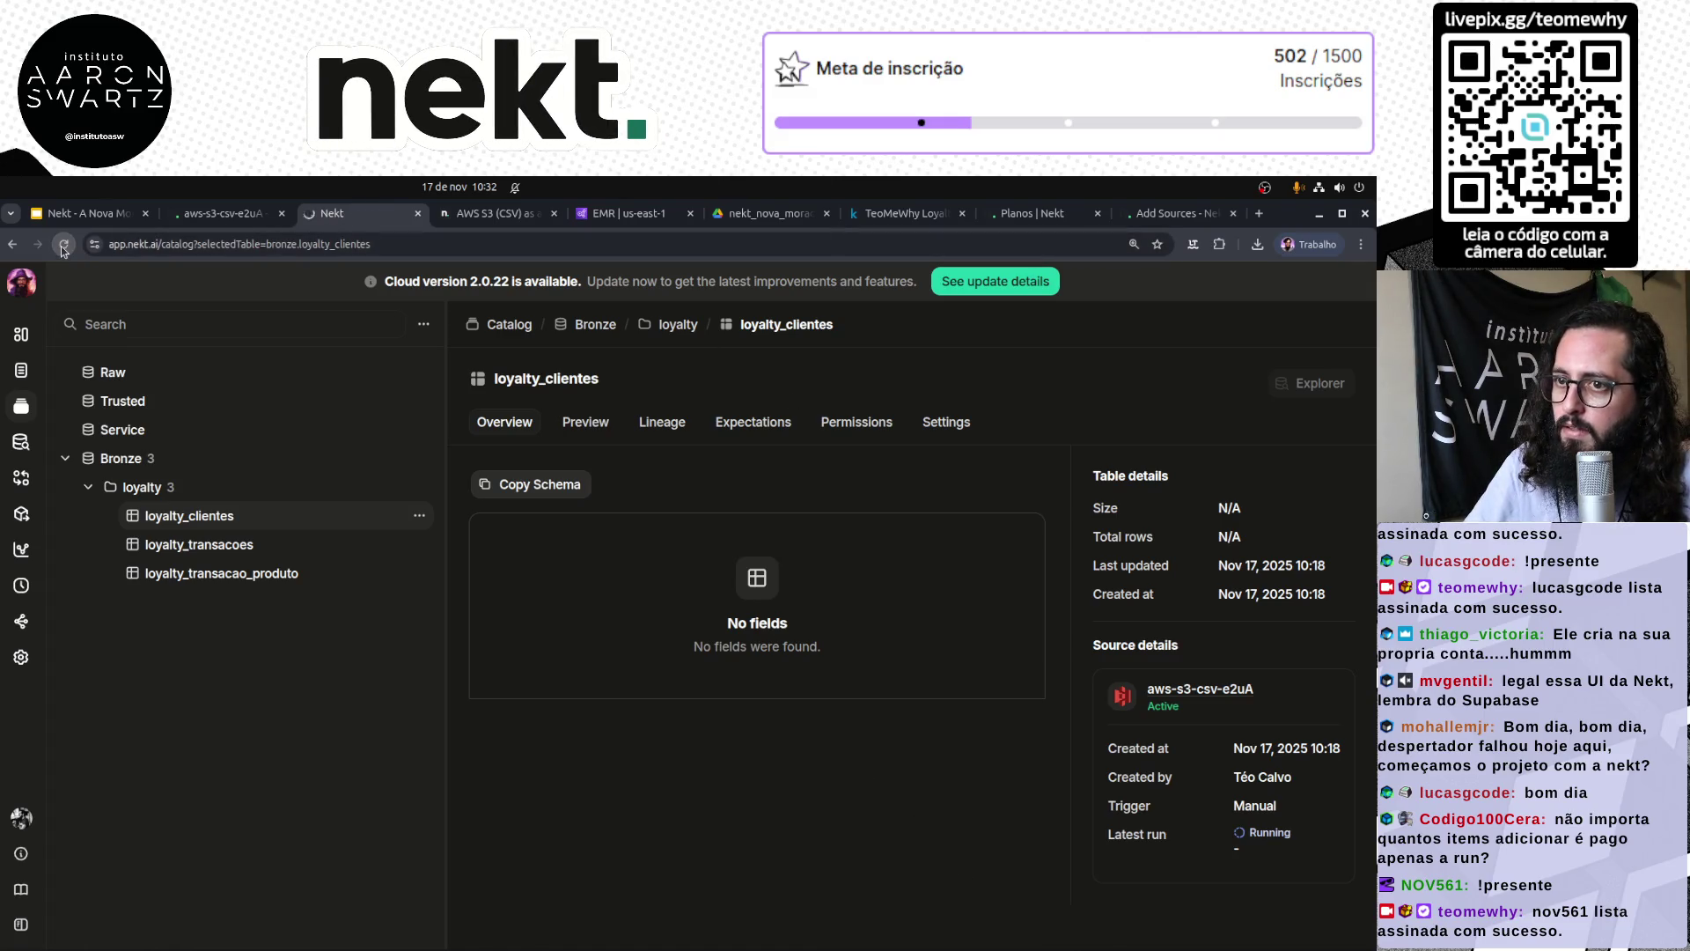
key("ctrl+Page_Up")
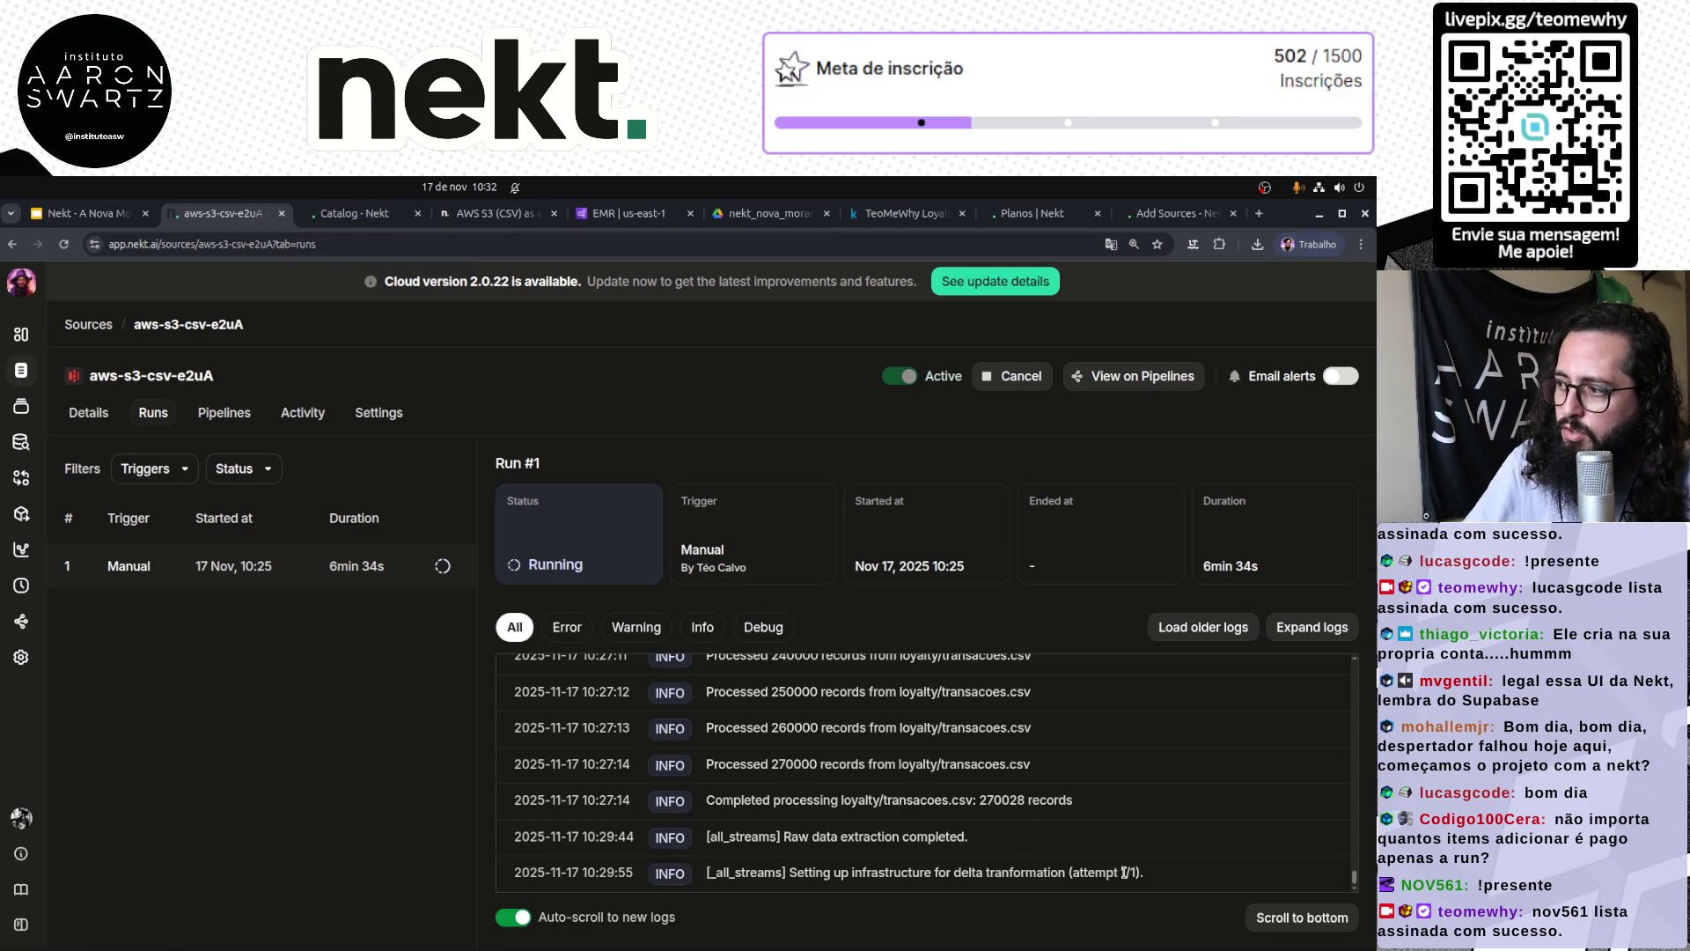
left_click_drag(1155, 874, 680, 872)
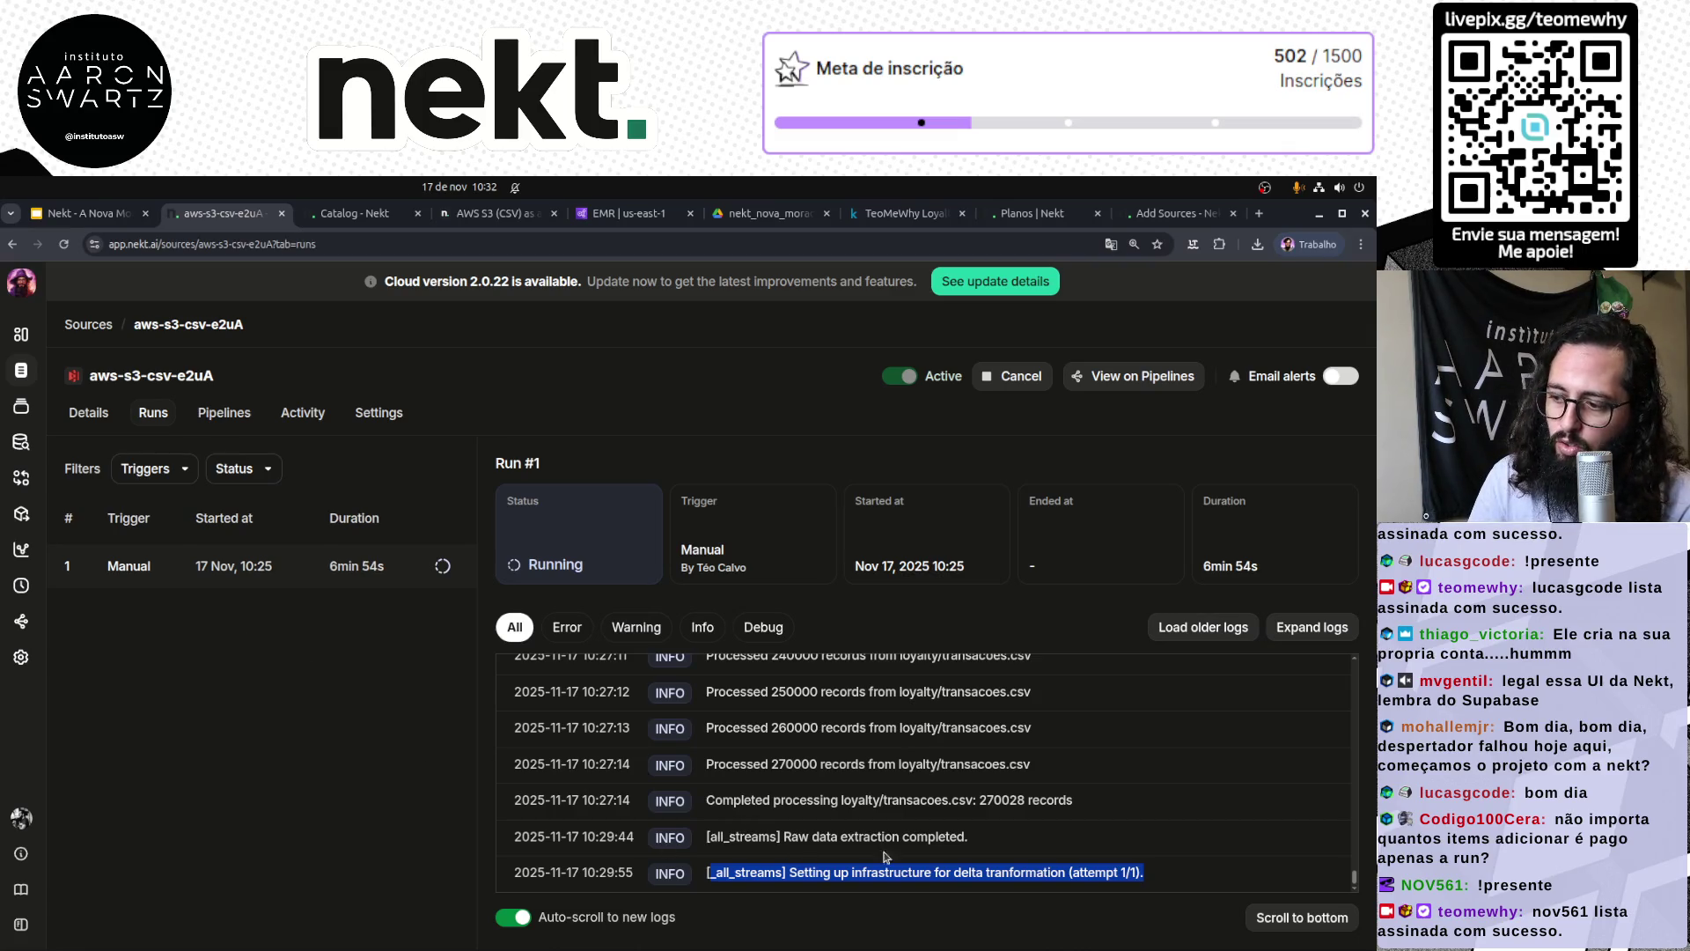
left_click(910, 867)
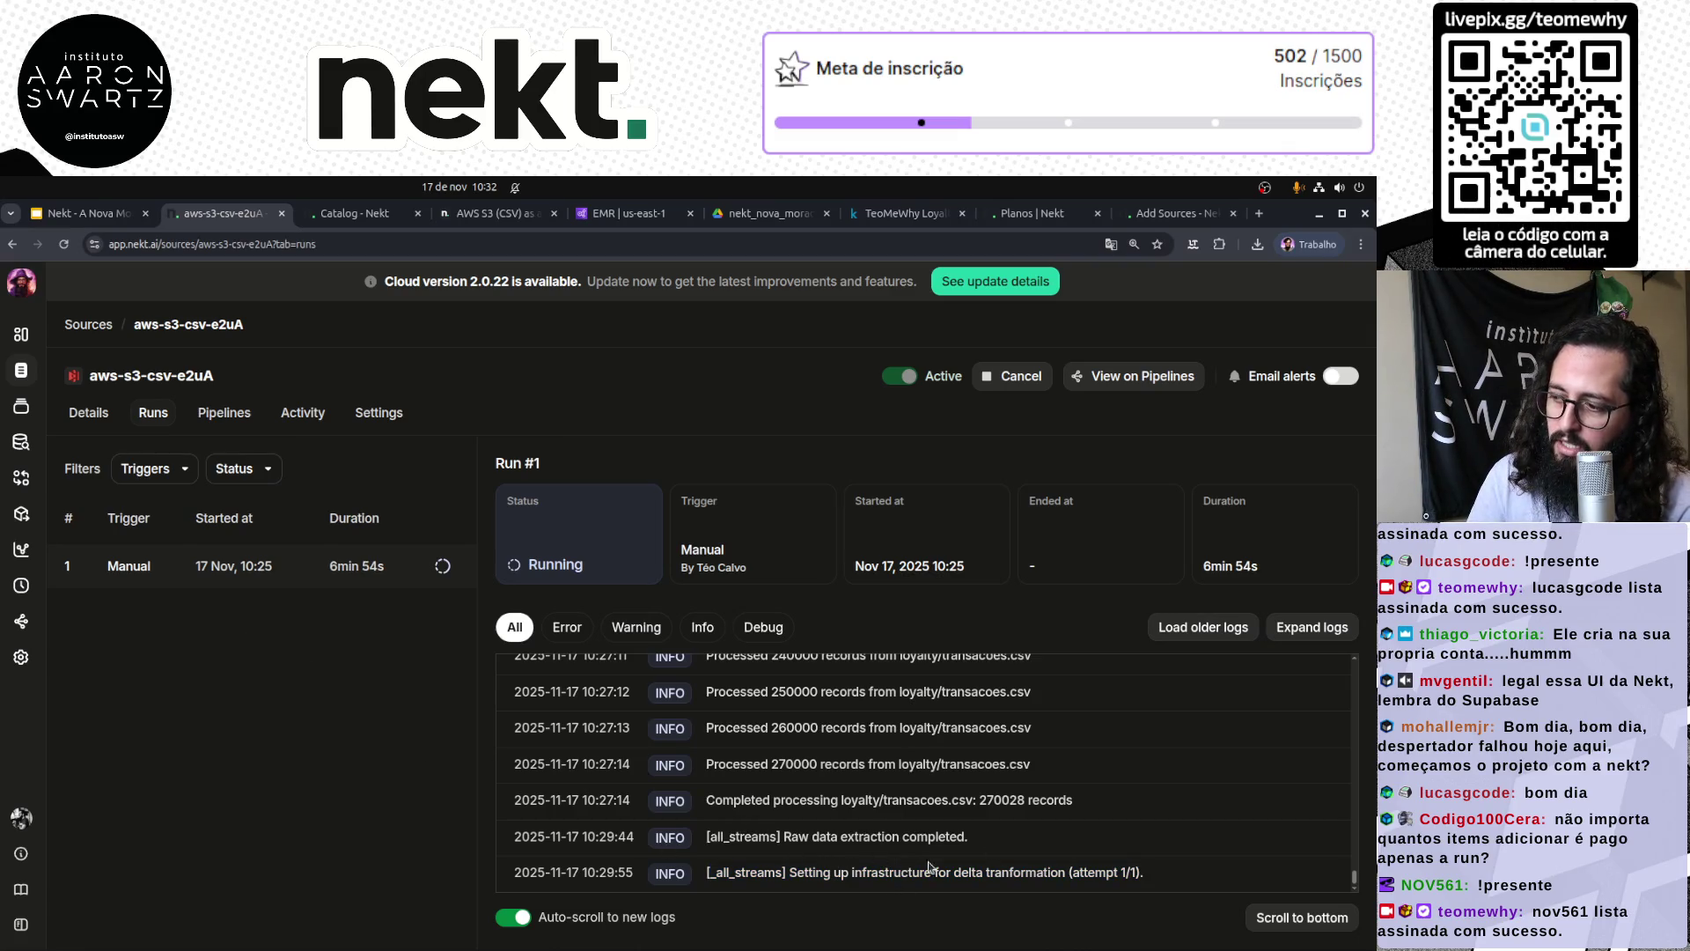
left_click_drag(838, 837, 901, 832)
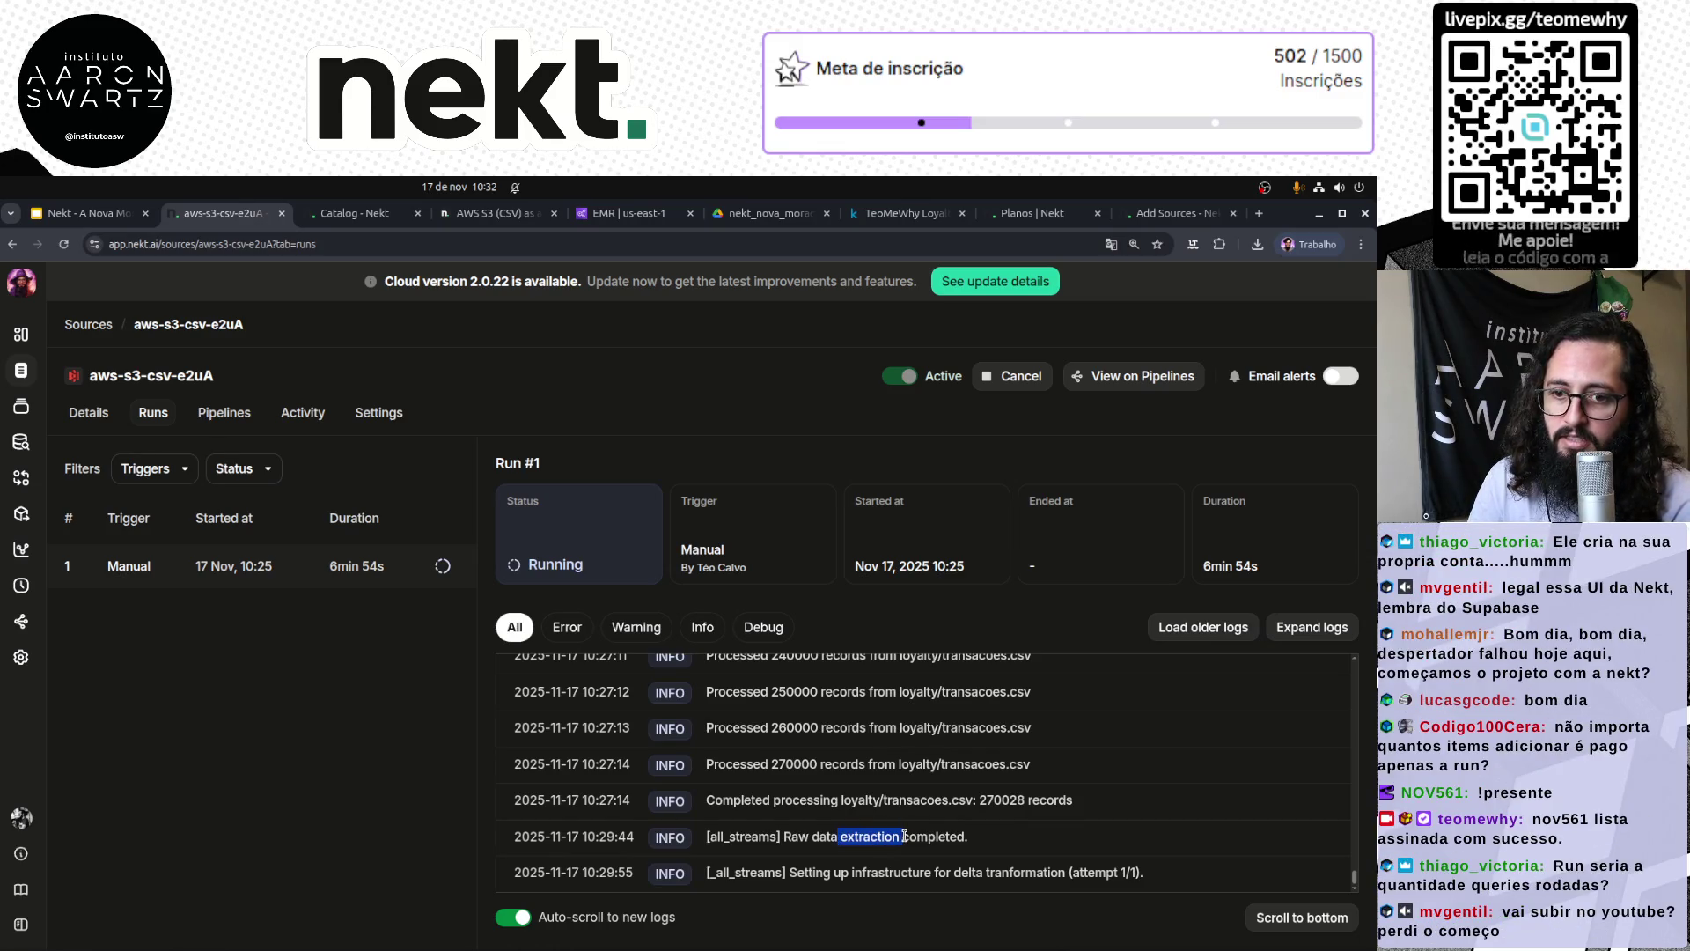
left_click_drag(967, 837, 850, 838)
left_click(847, 839)
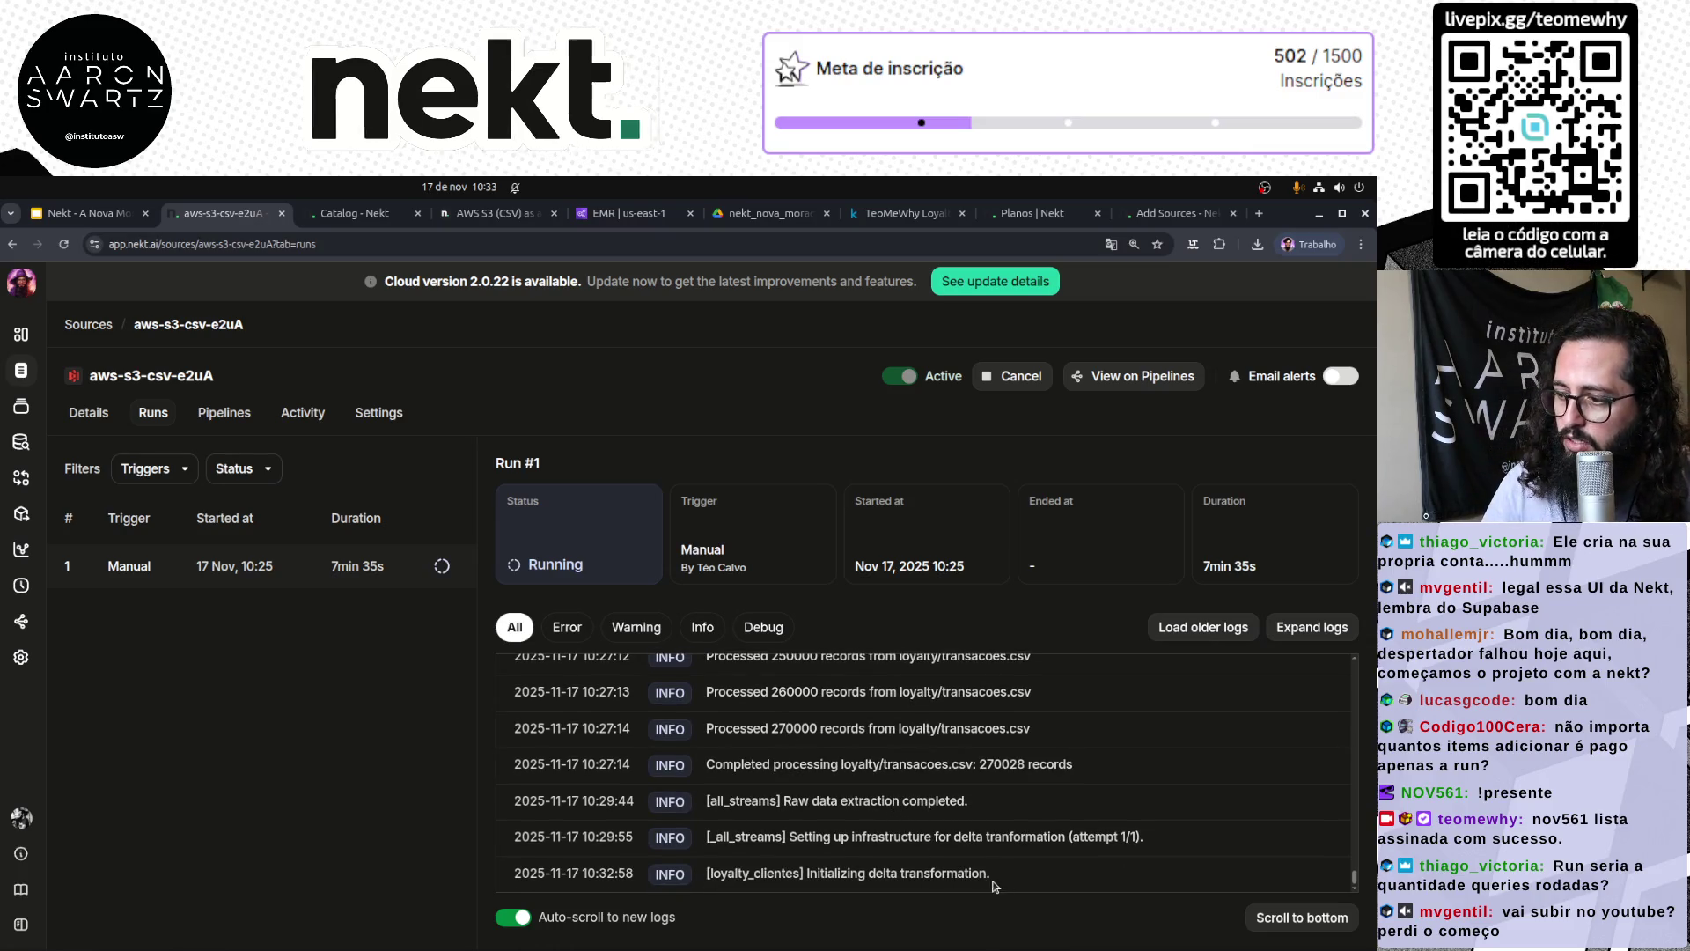
mouse_move(992, 876)
left_mouse_down()
mouse_move(706, 872)
mouse_move(1023, 876)
left_mouse_up()
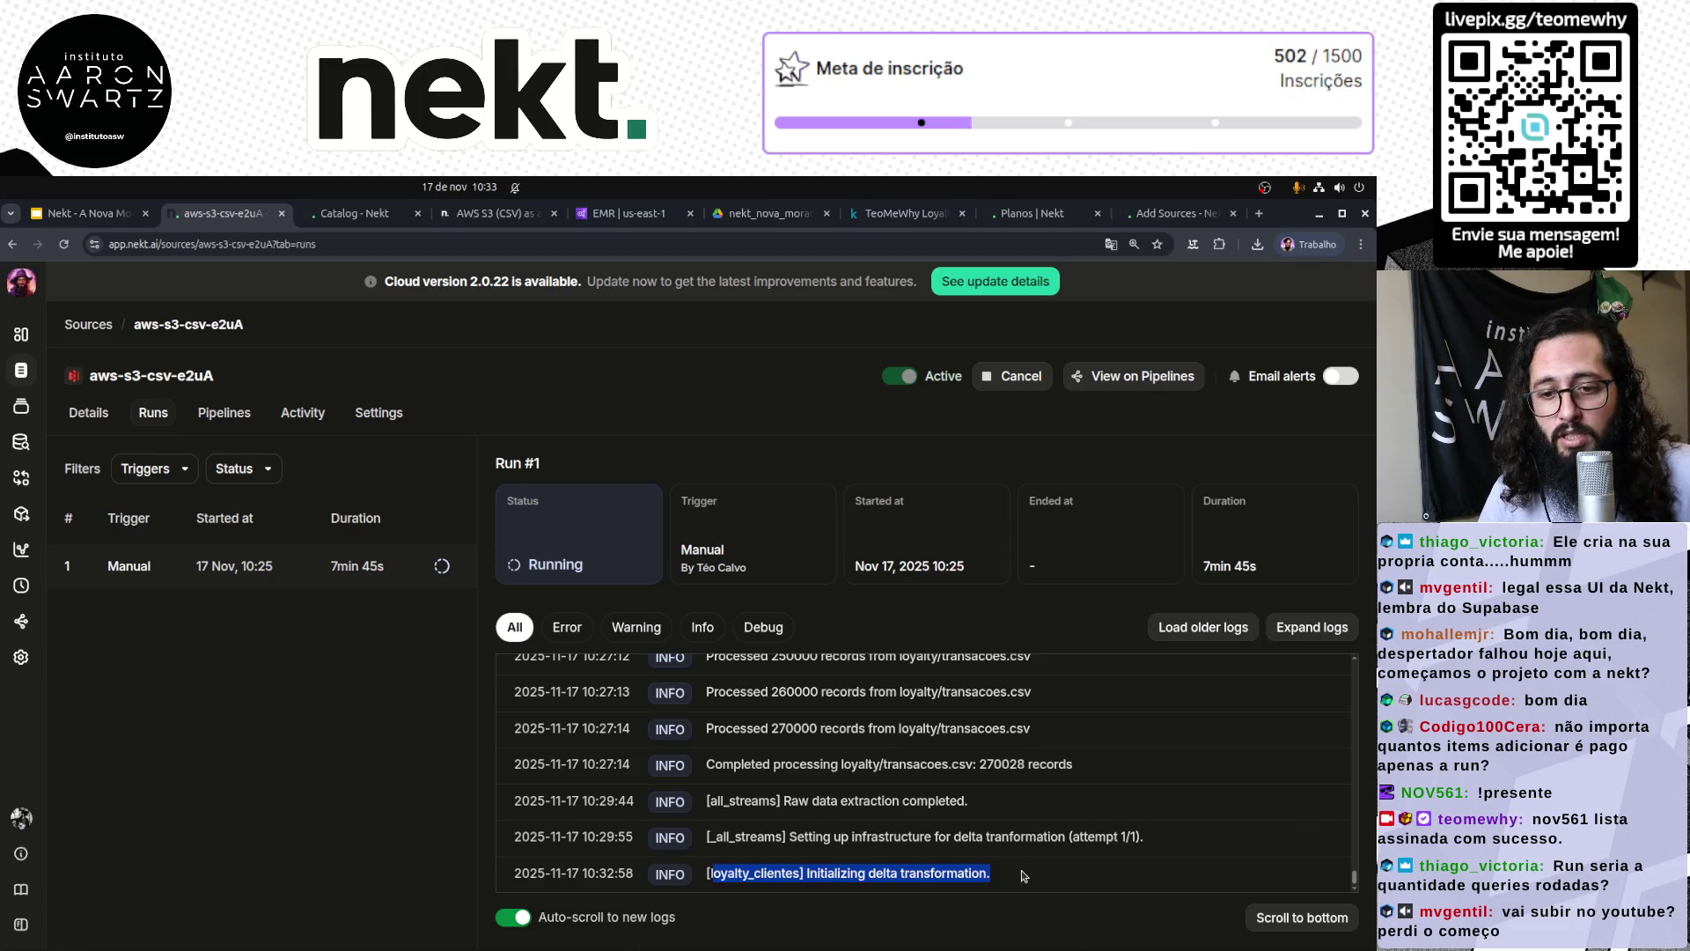
left_click(340, 215)
left_click(219, 215)
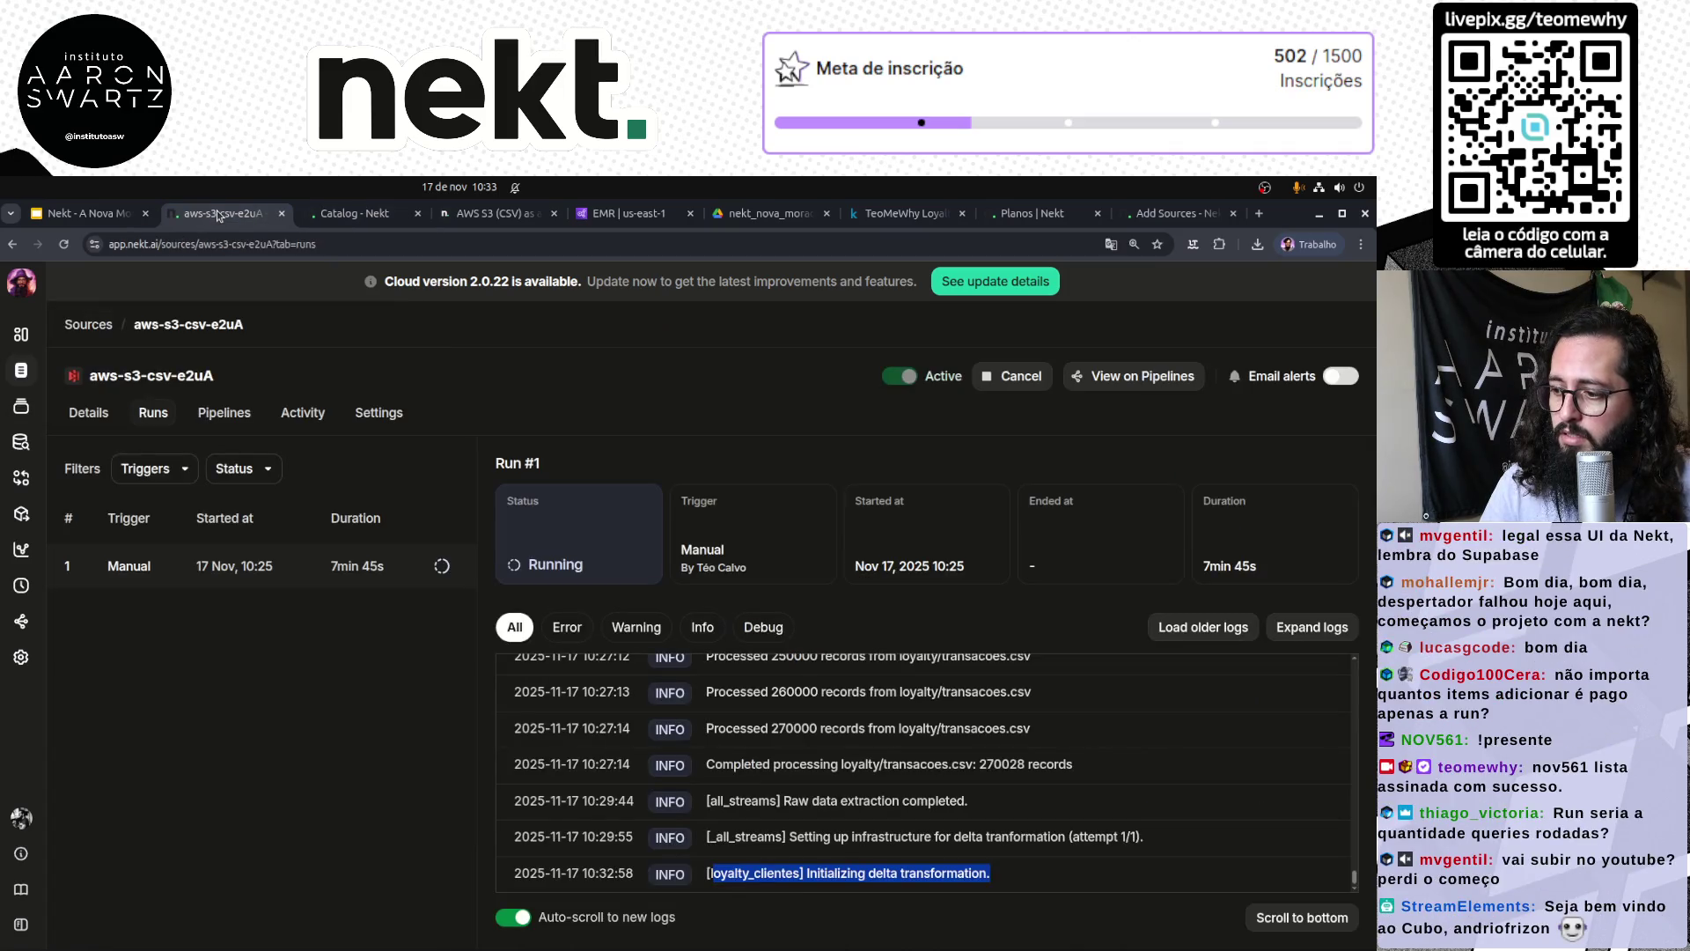
left_click(304, 217)
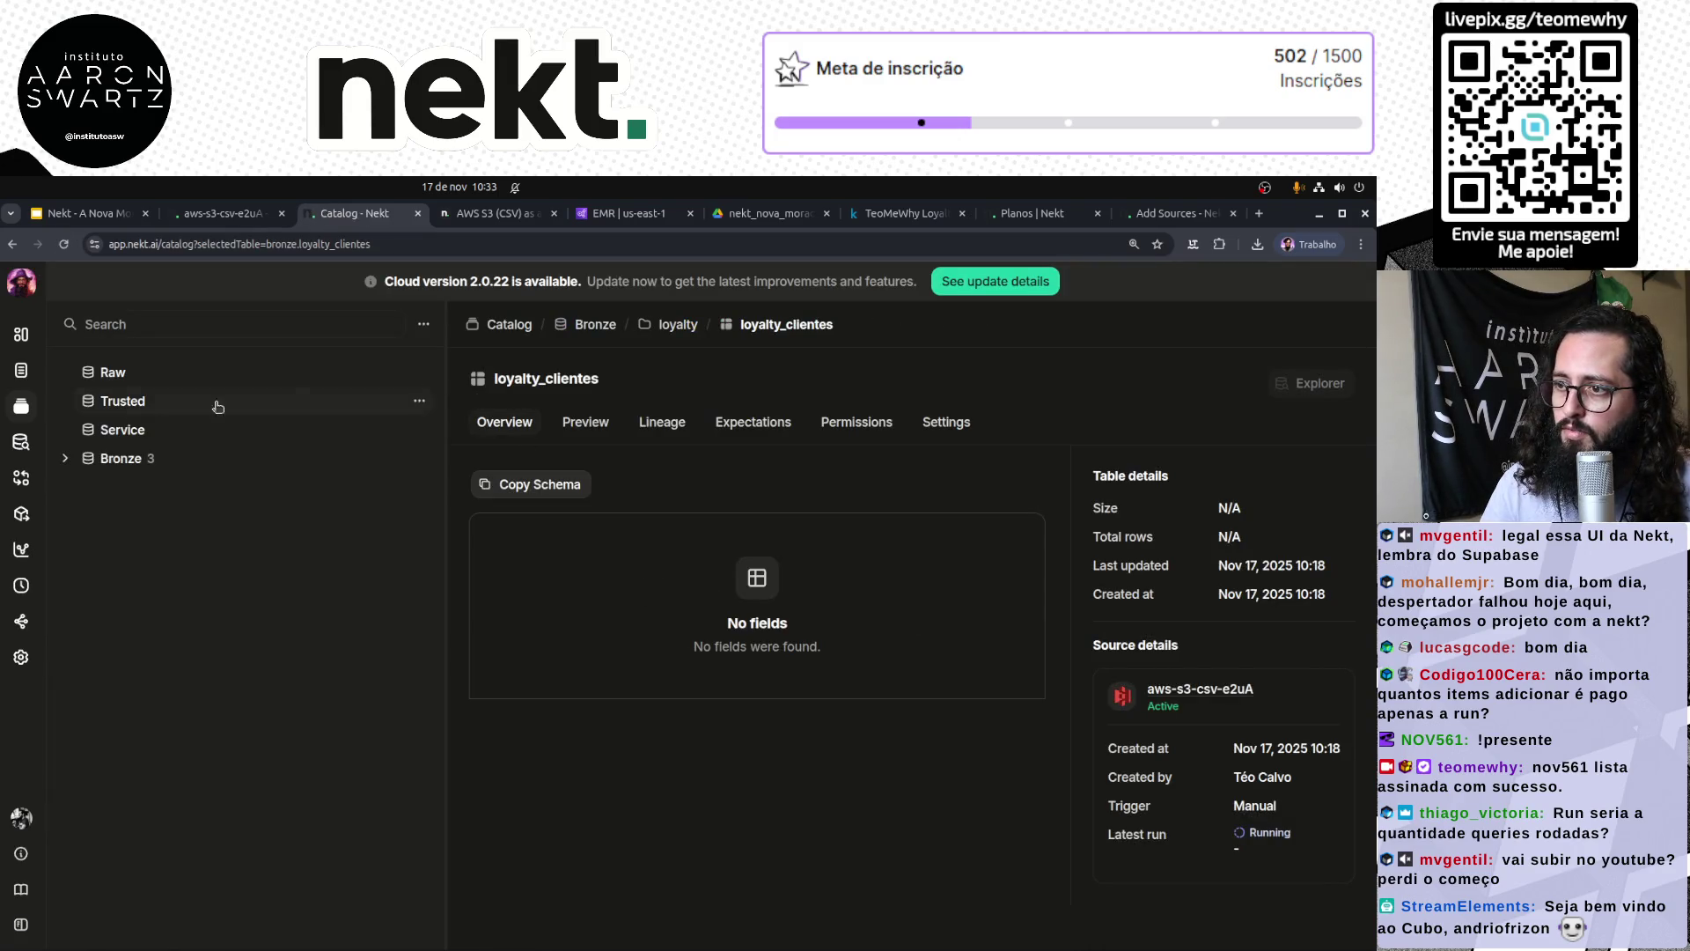
left_click(150, 458)
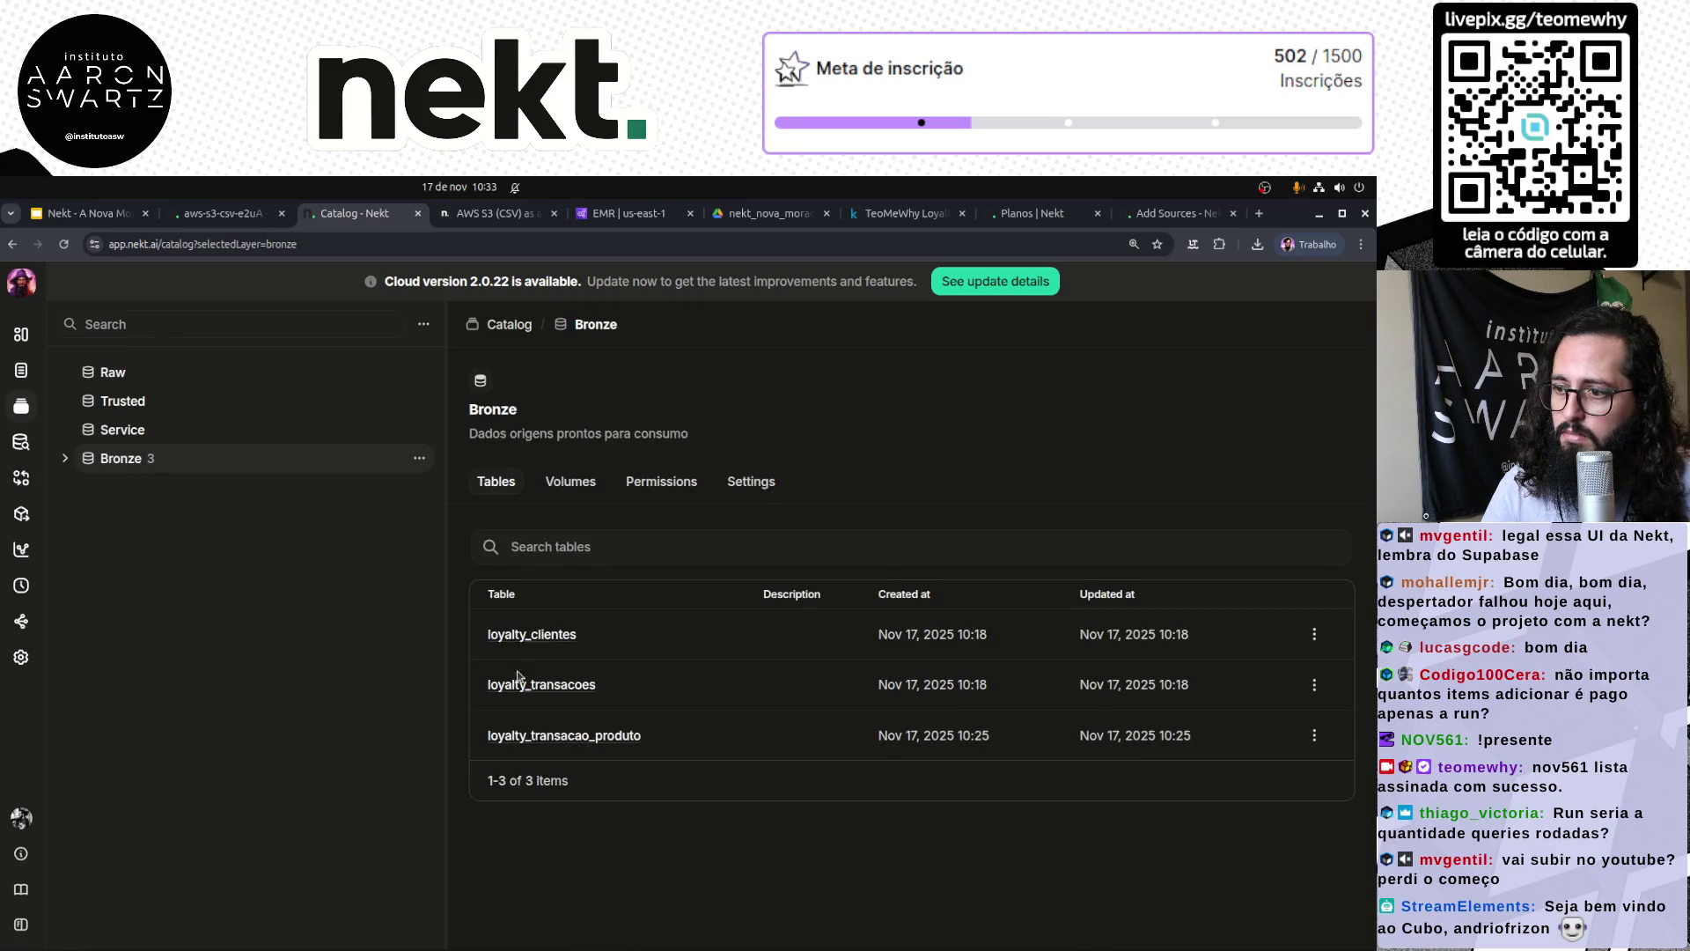
left_click(65, 457)
left_click(88, 488)
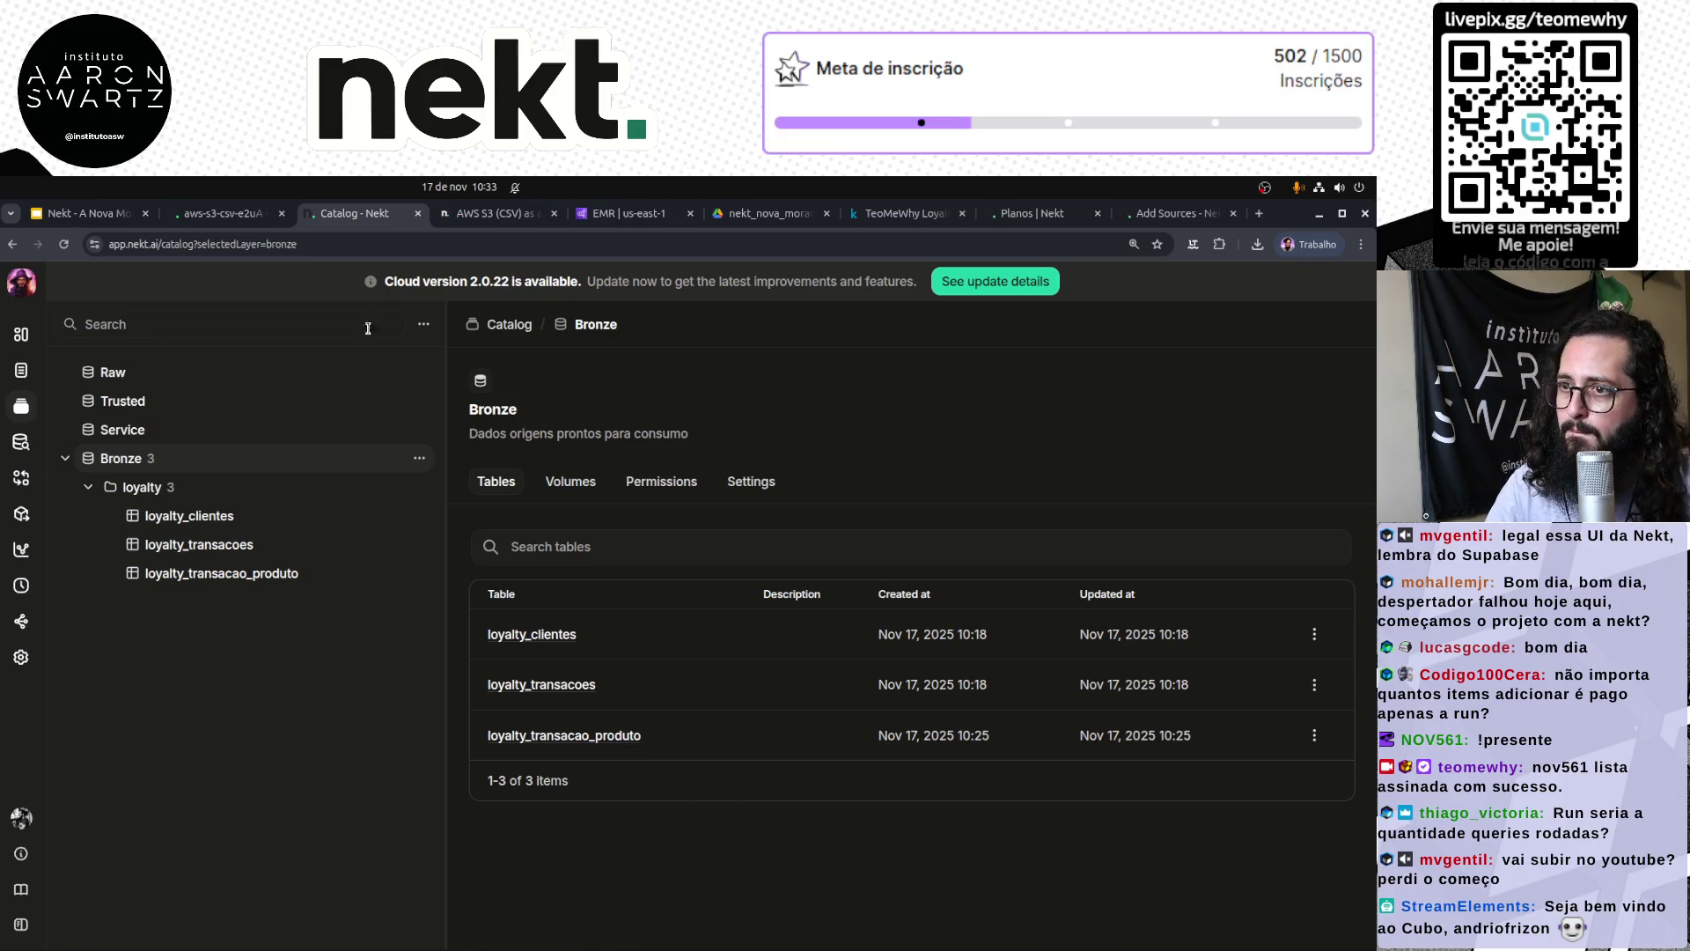
left_click(212, 213)
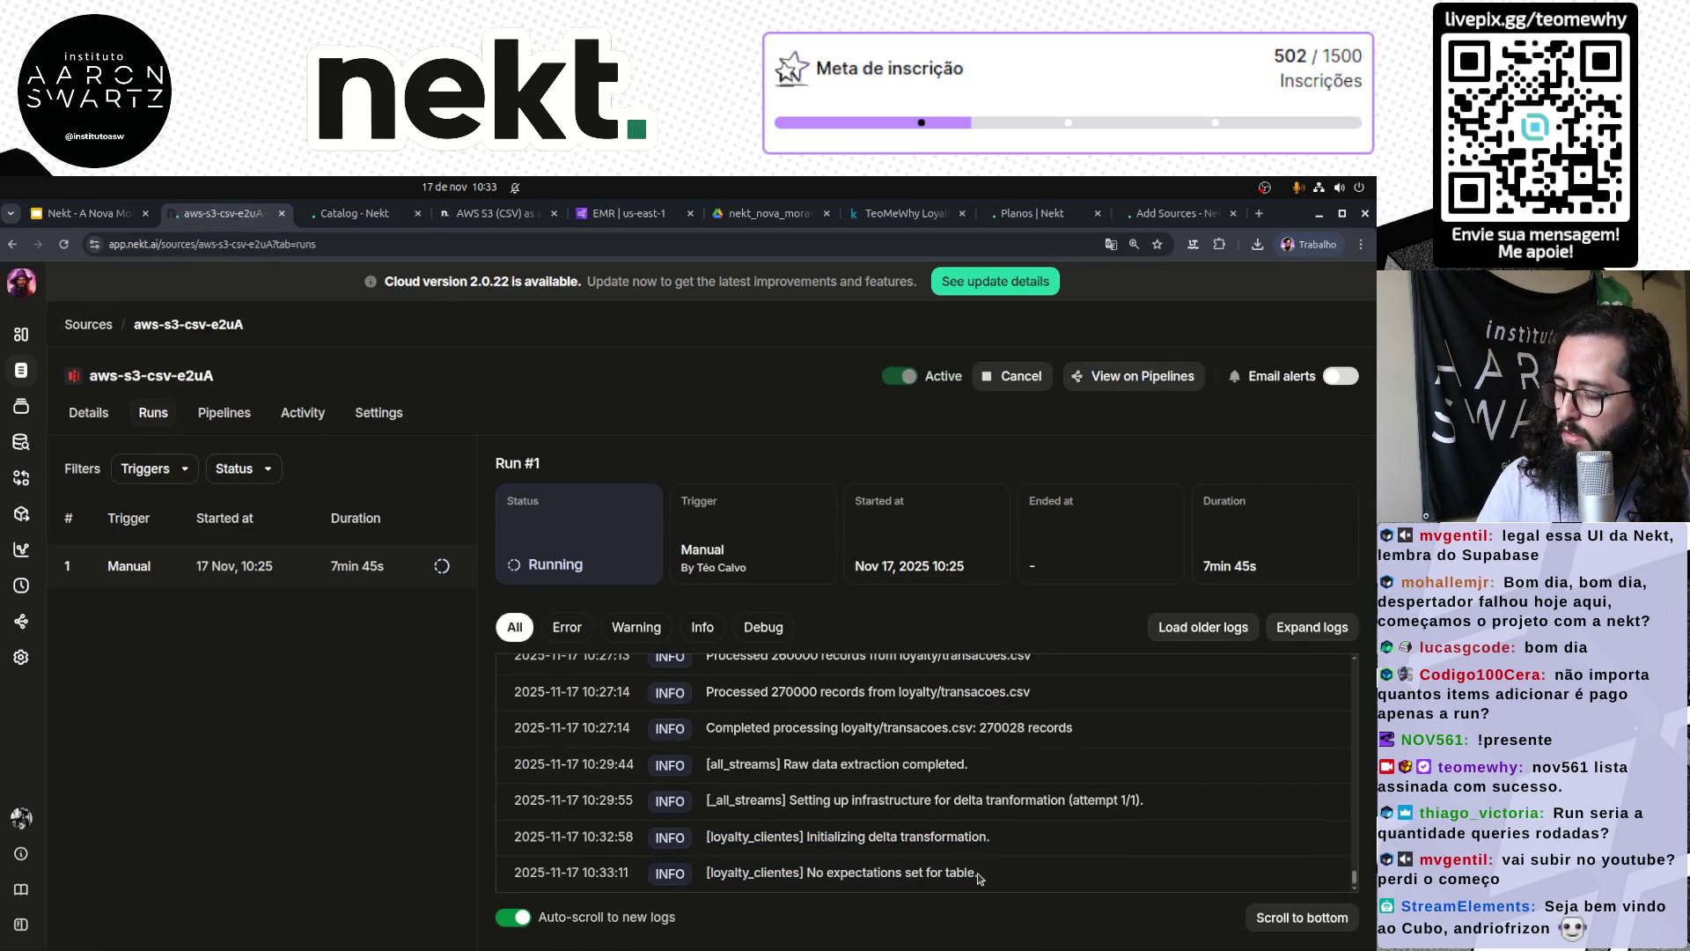
left_click_drag(977, 874, 709, 873)
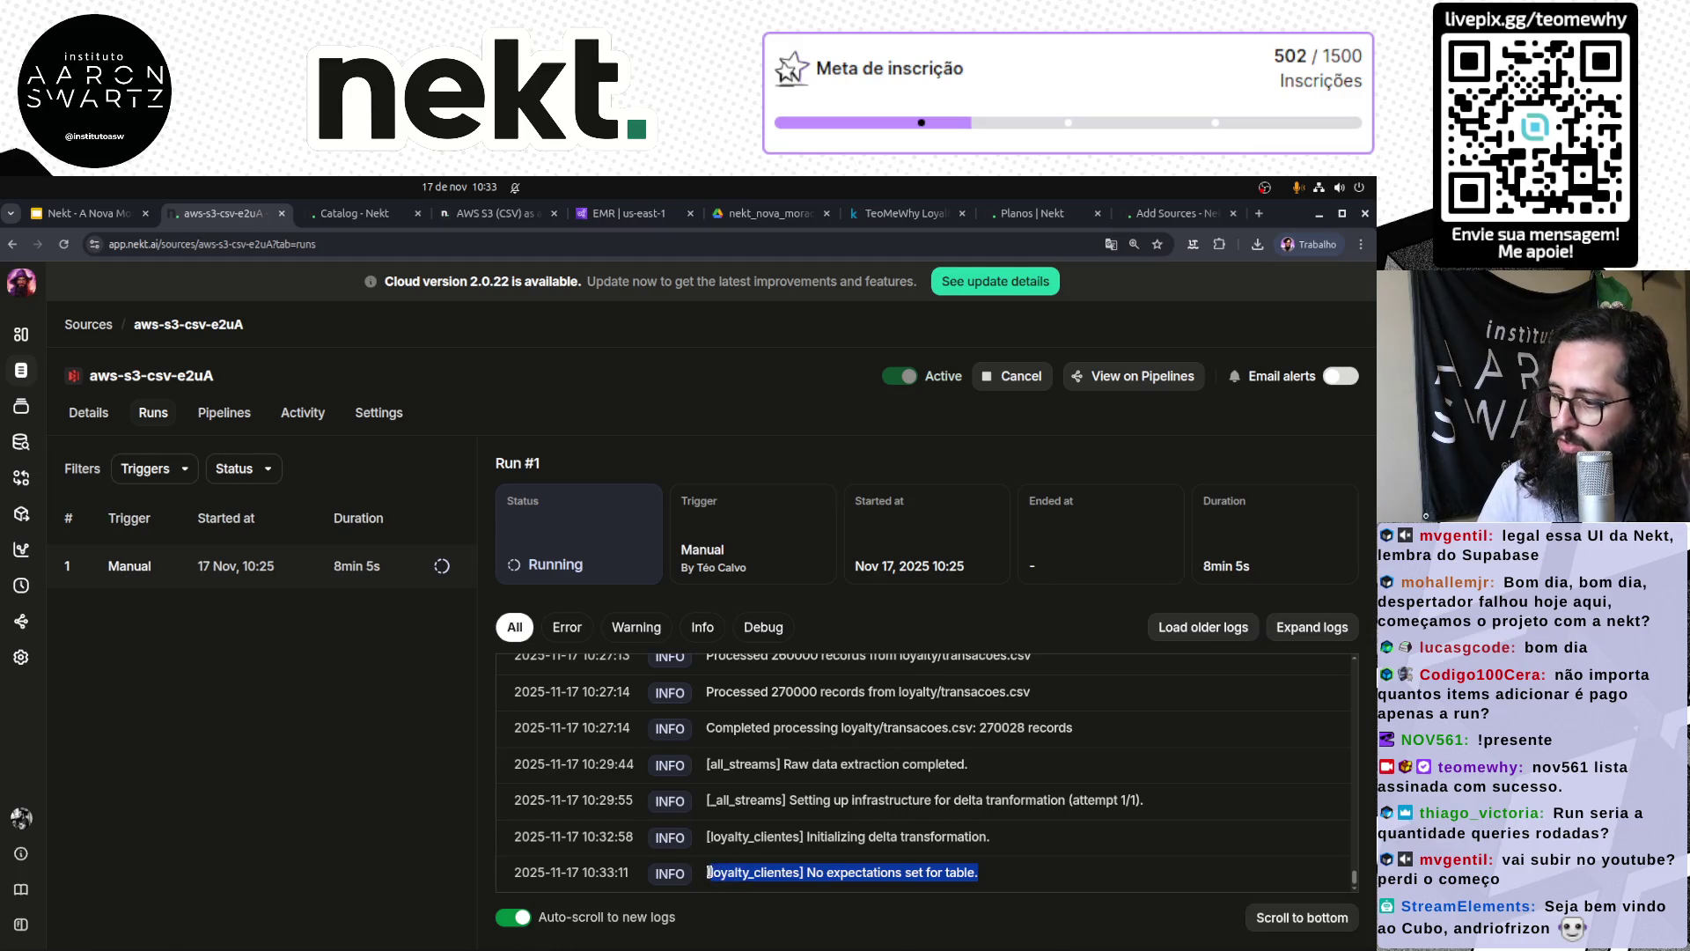
left_click(982, 873)
left_click_drag(978, 873, 699, 873)
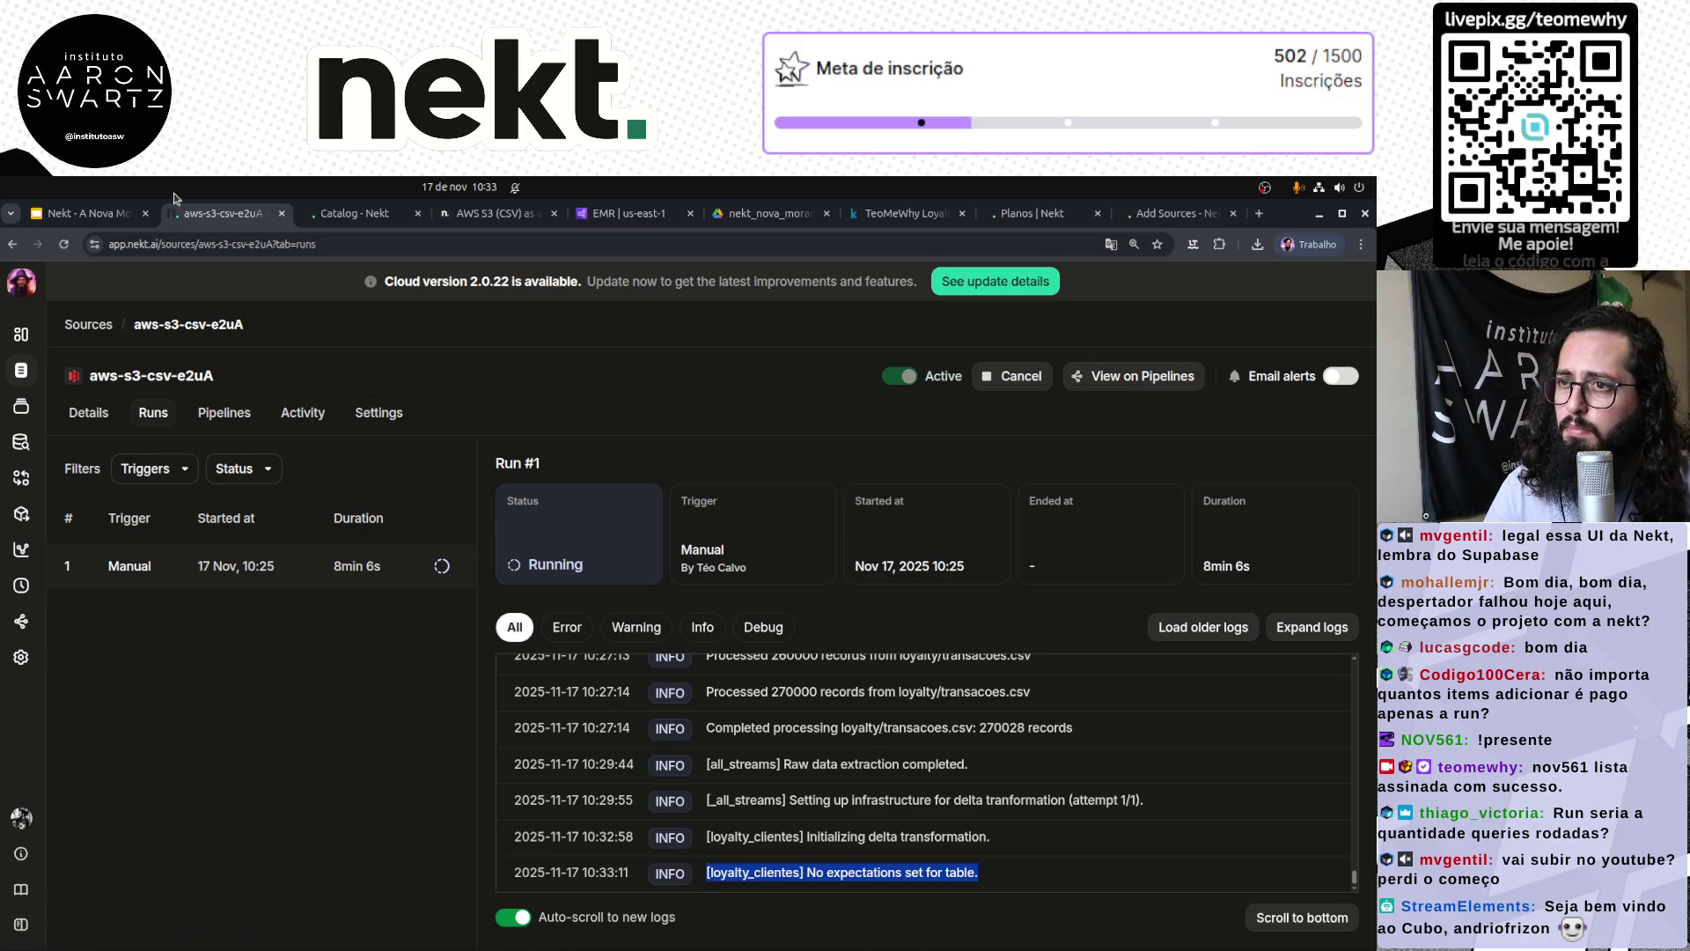
left_click(352, 213)
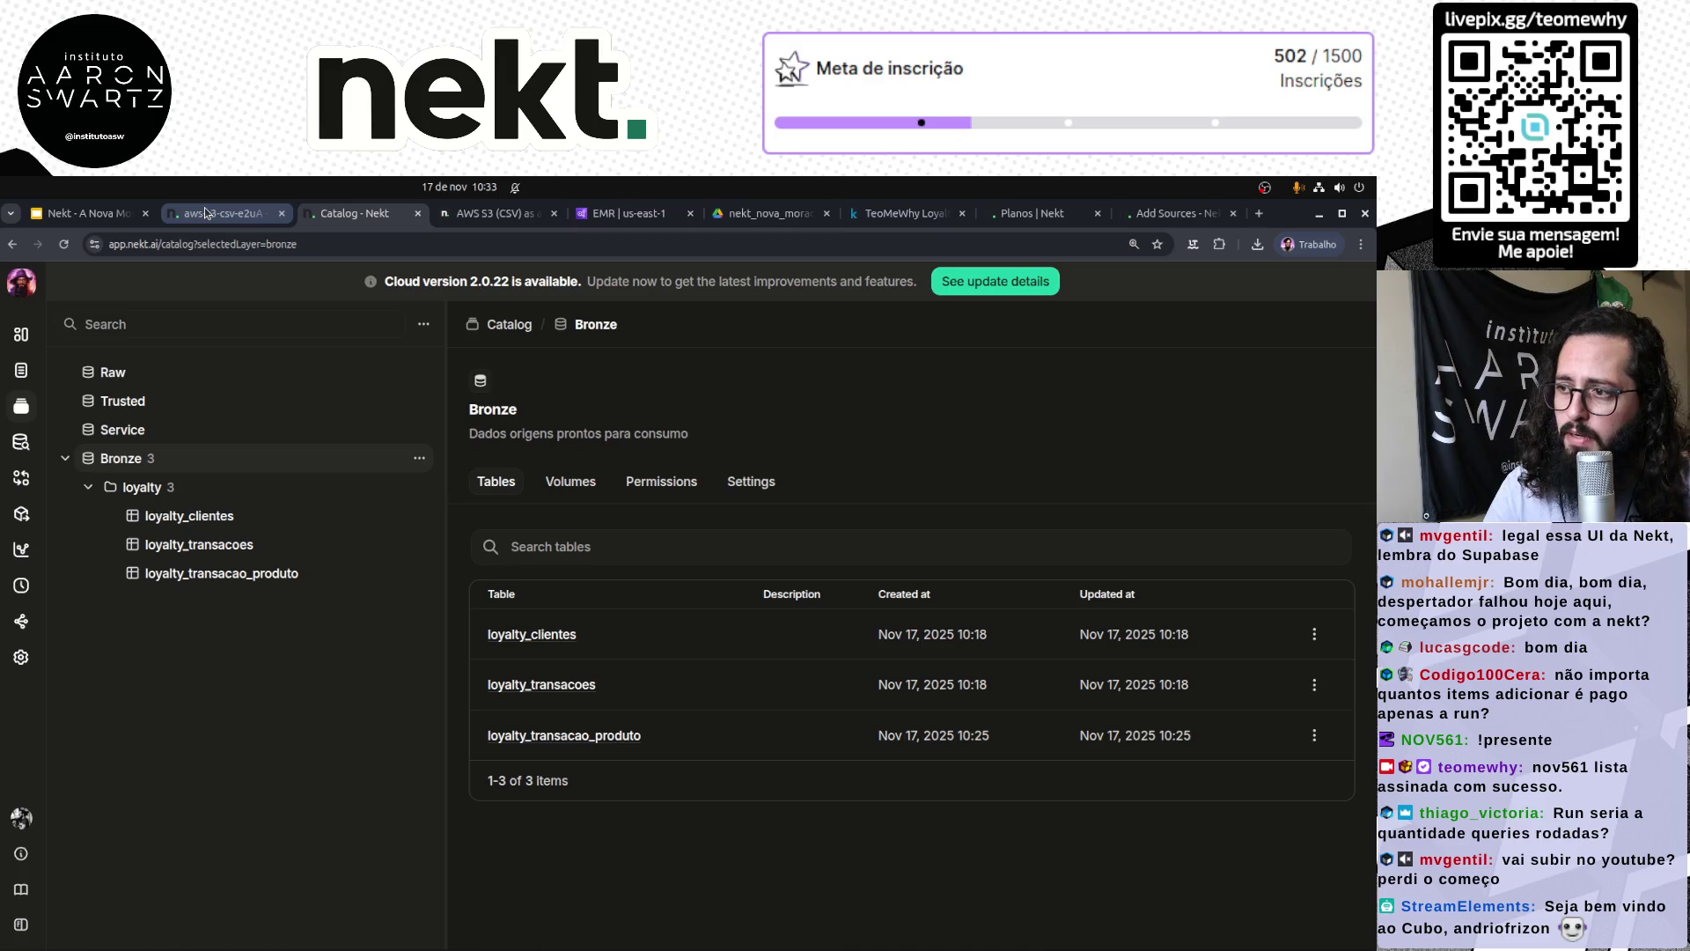
left_click(271, 518)
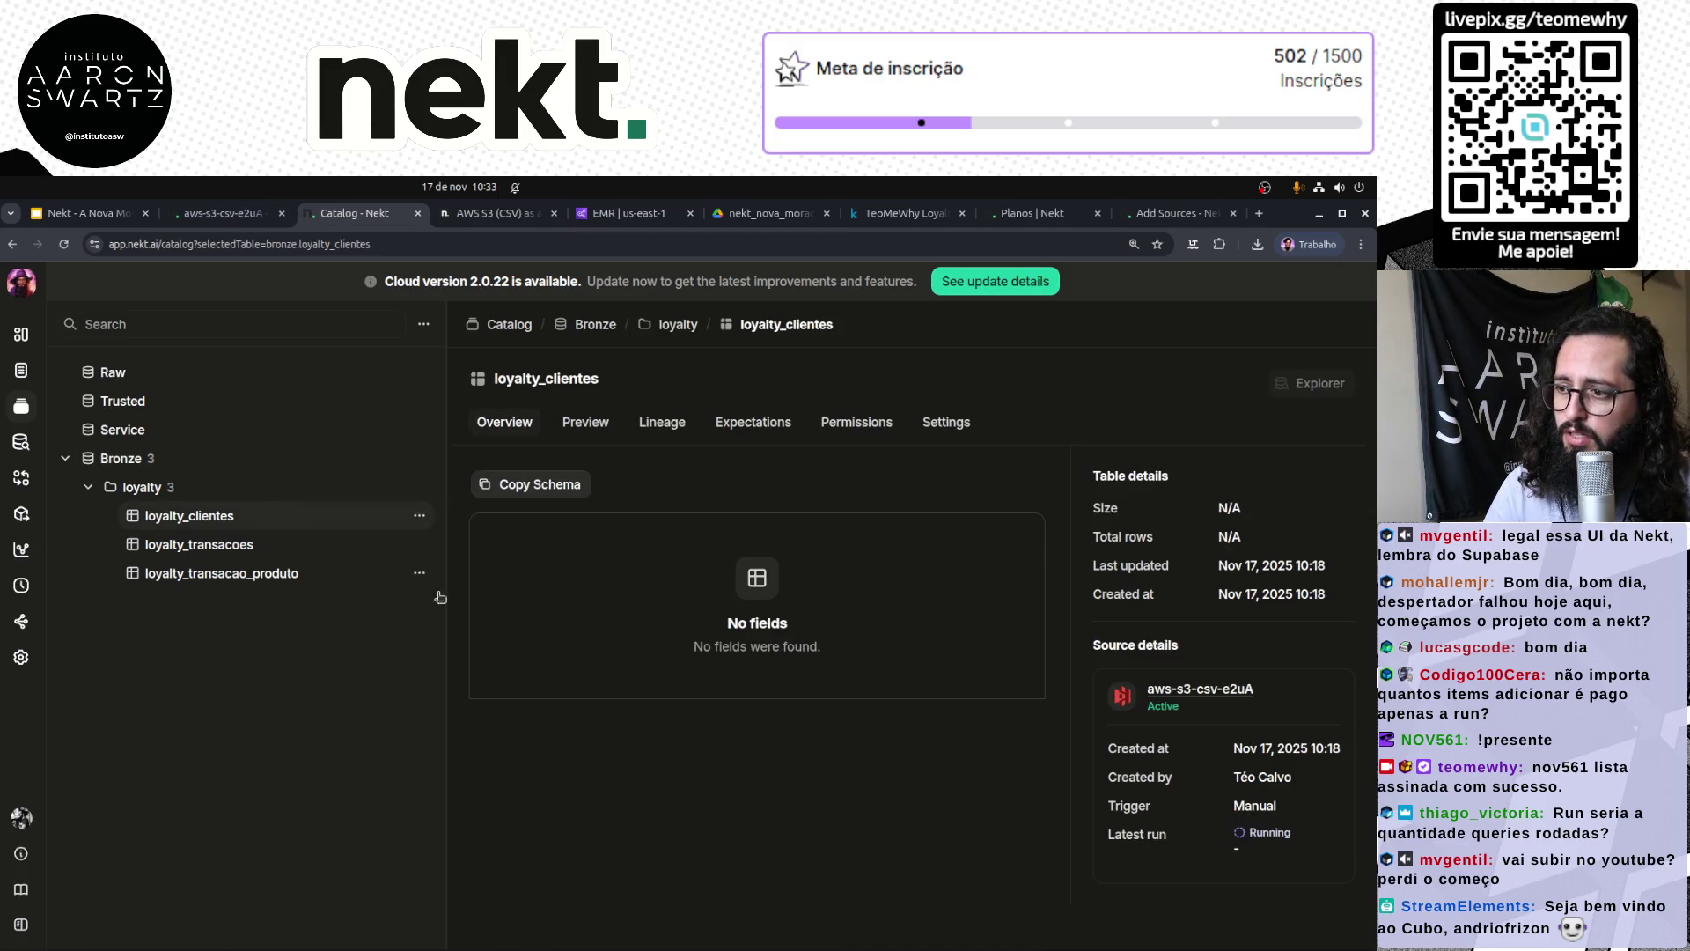
left_click(585, 426)
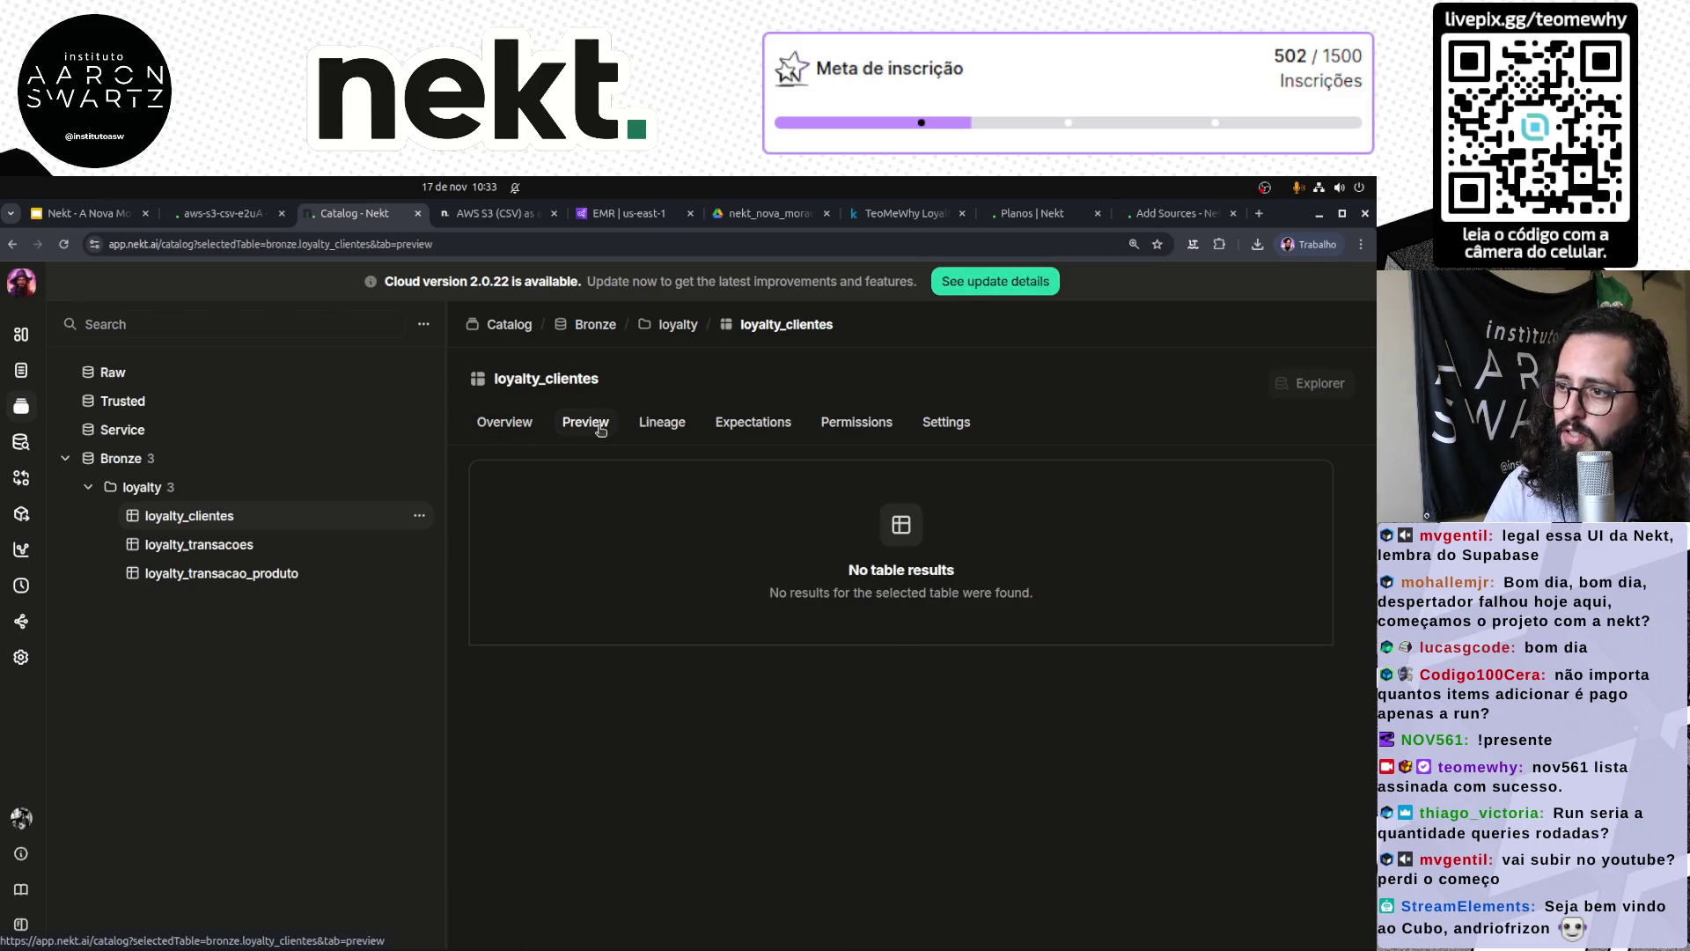
left_click(222, 213)
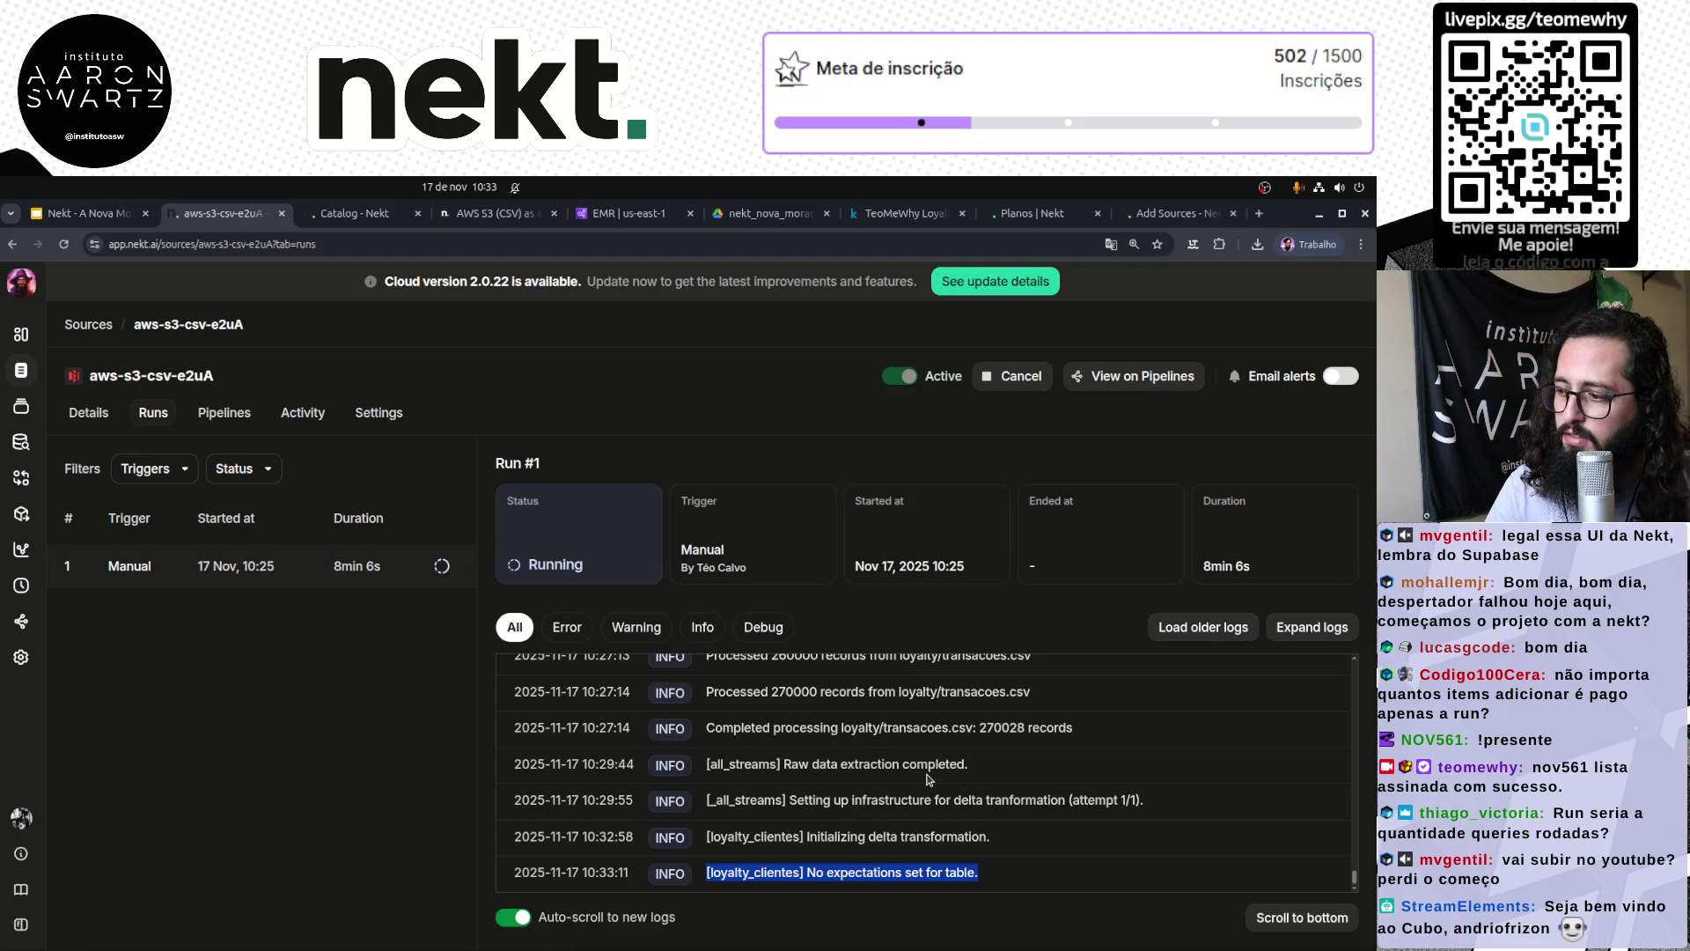
left_click_drag(706, 871, 1092, 873)
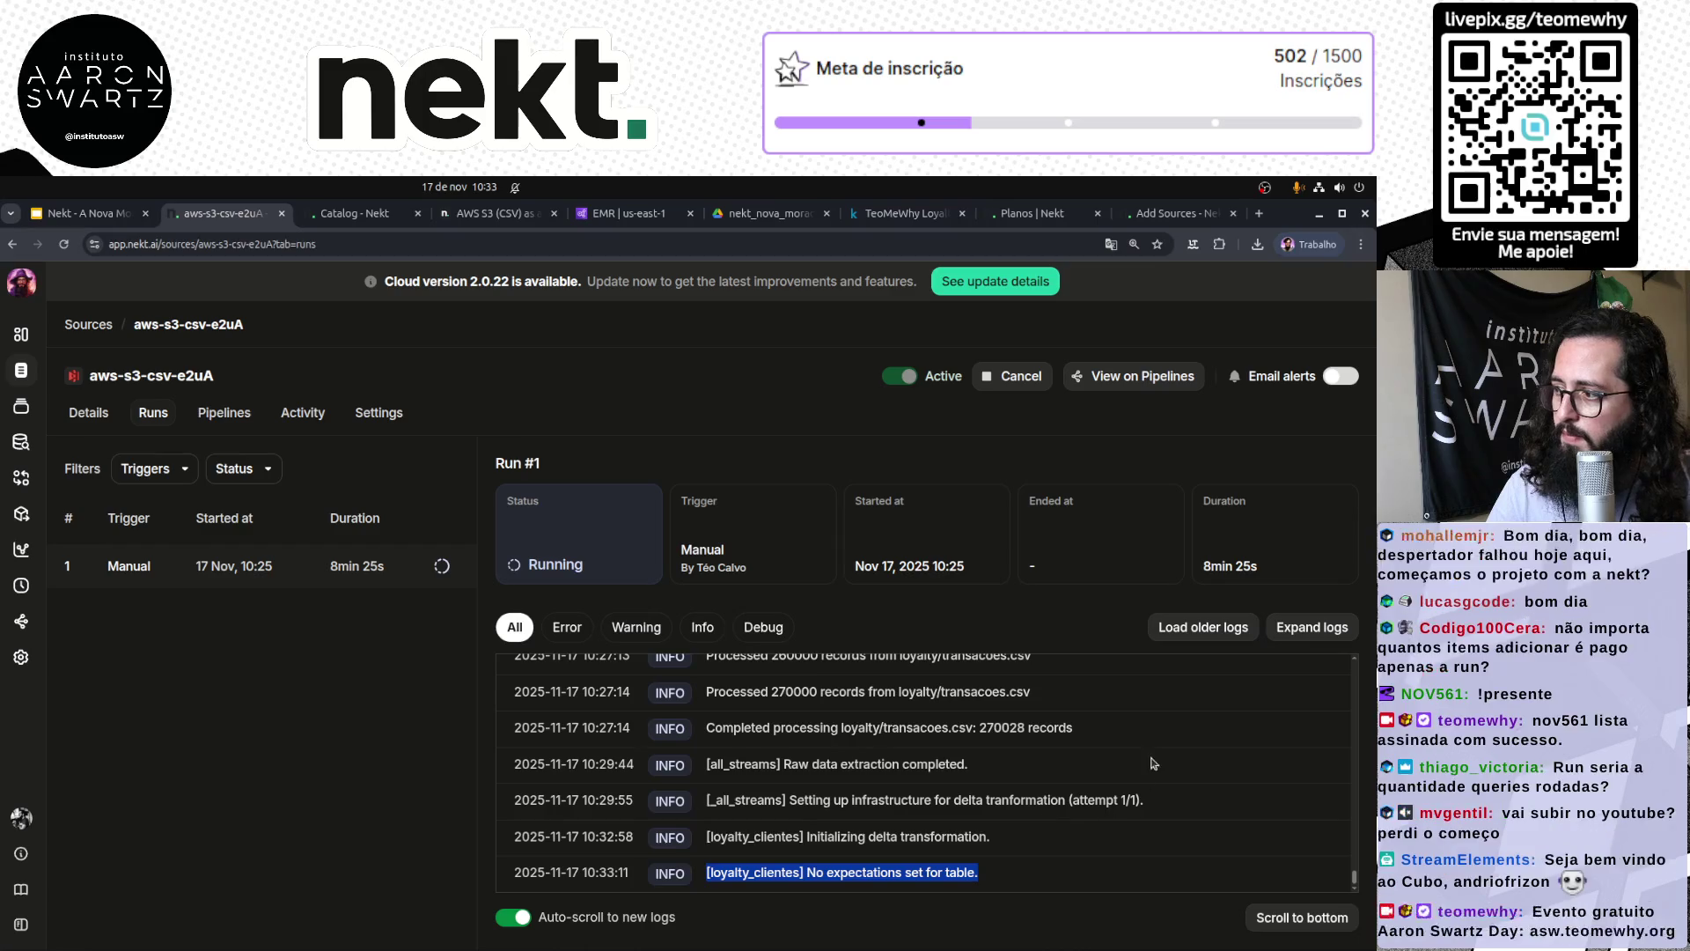
left_click(1019, 842)
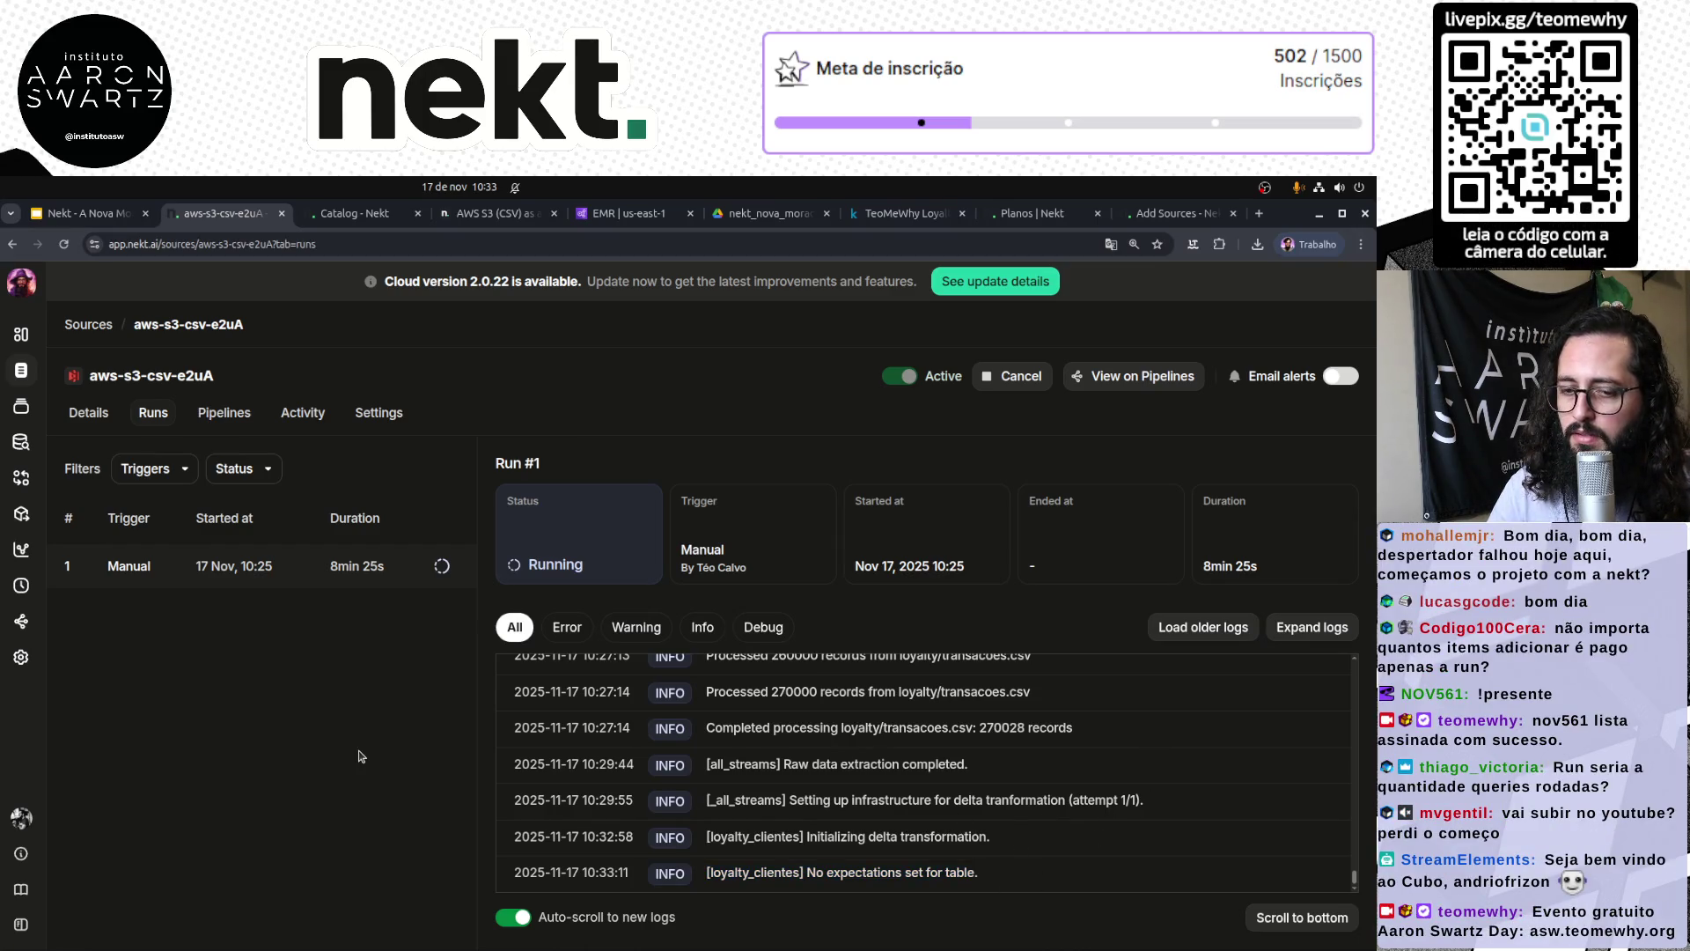
triple_click(833, 872)
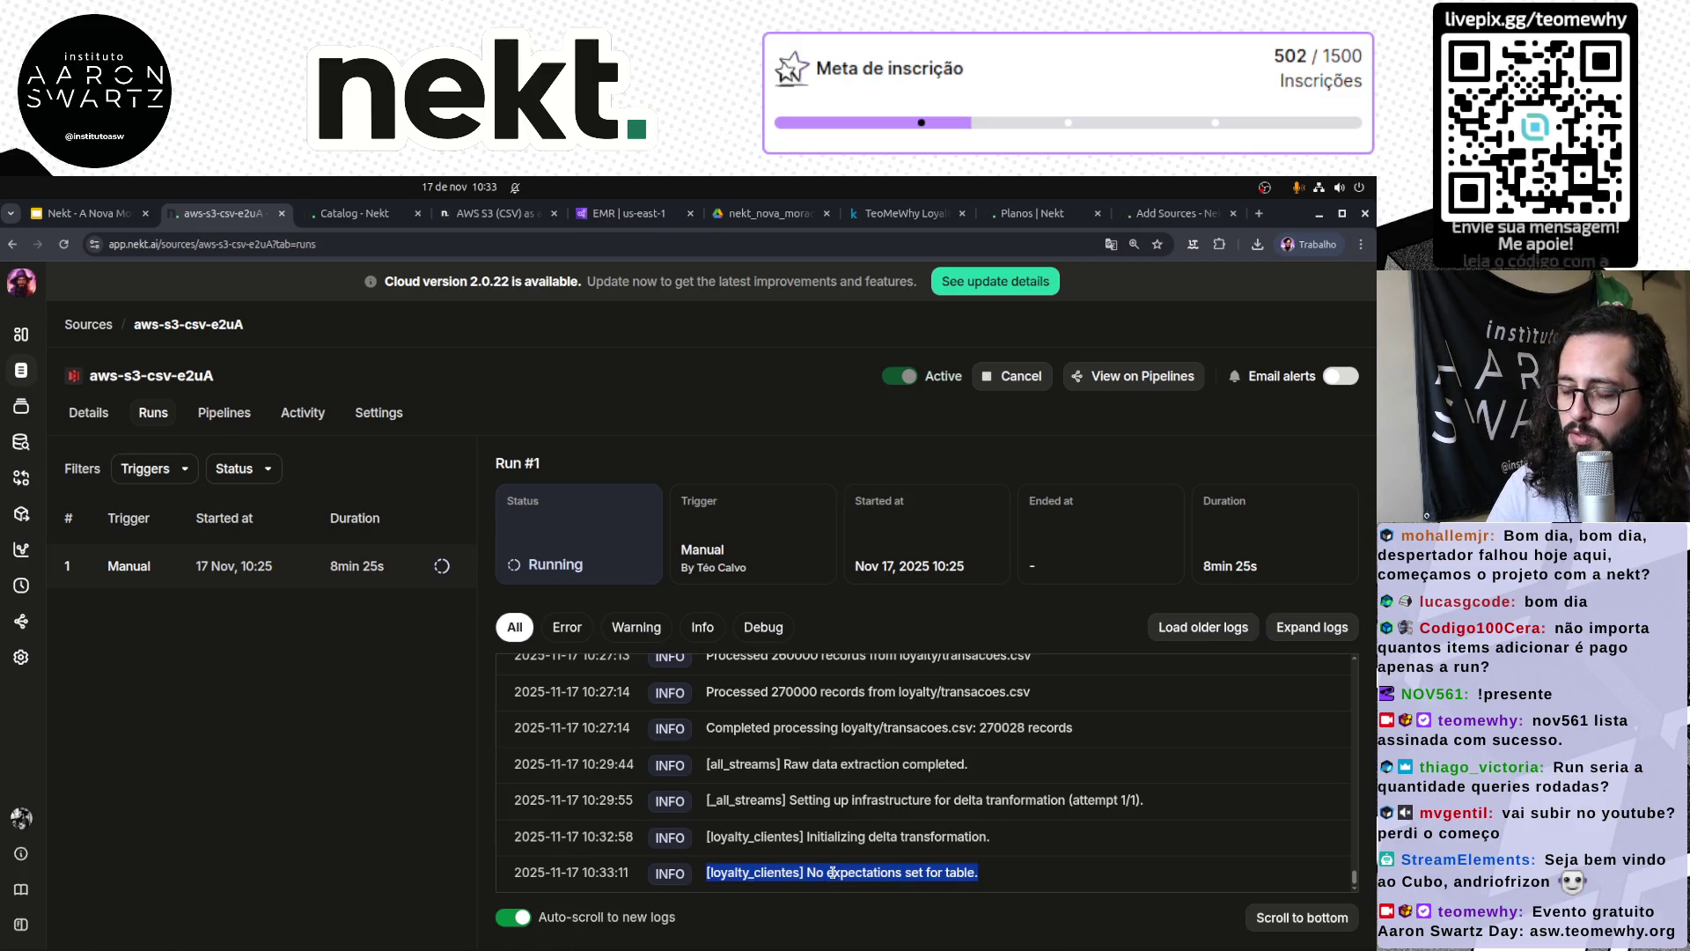
left_click(1023, 831)
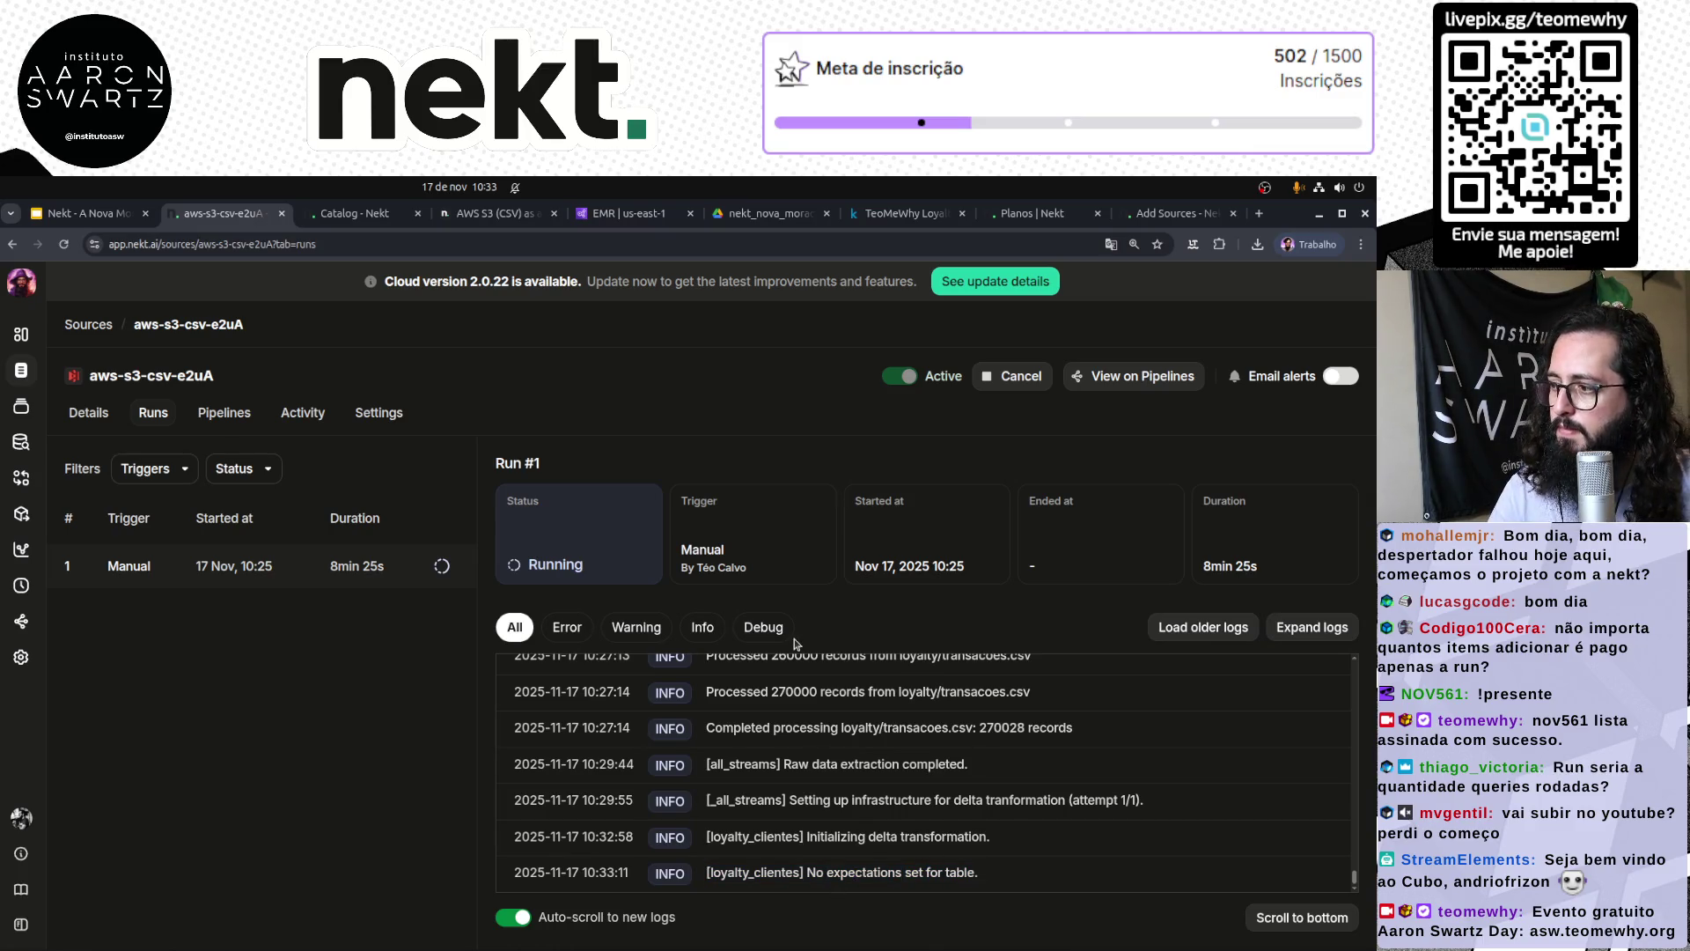
left_click(63, 244)
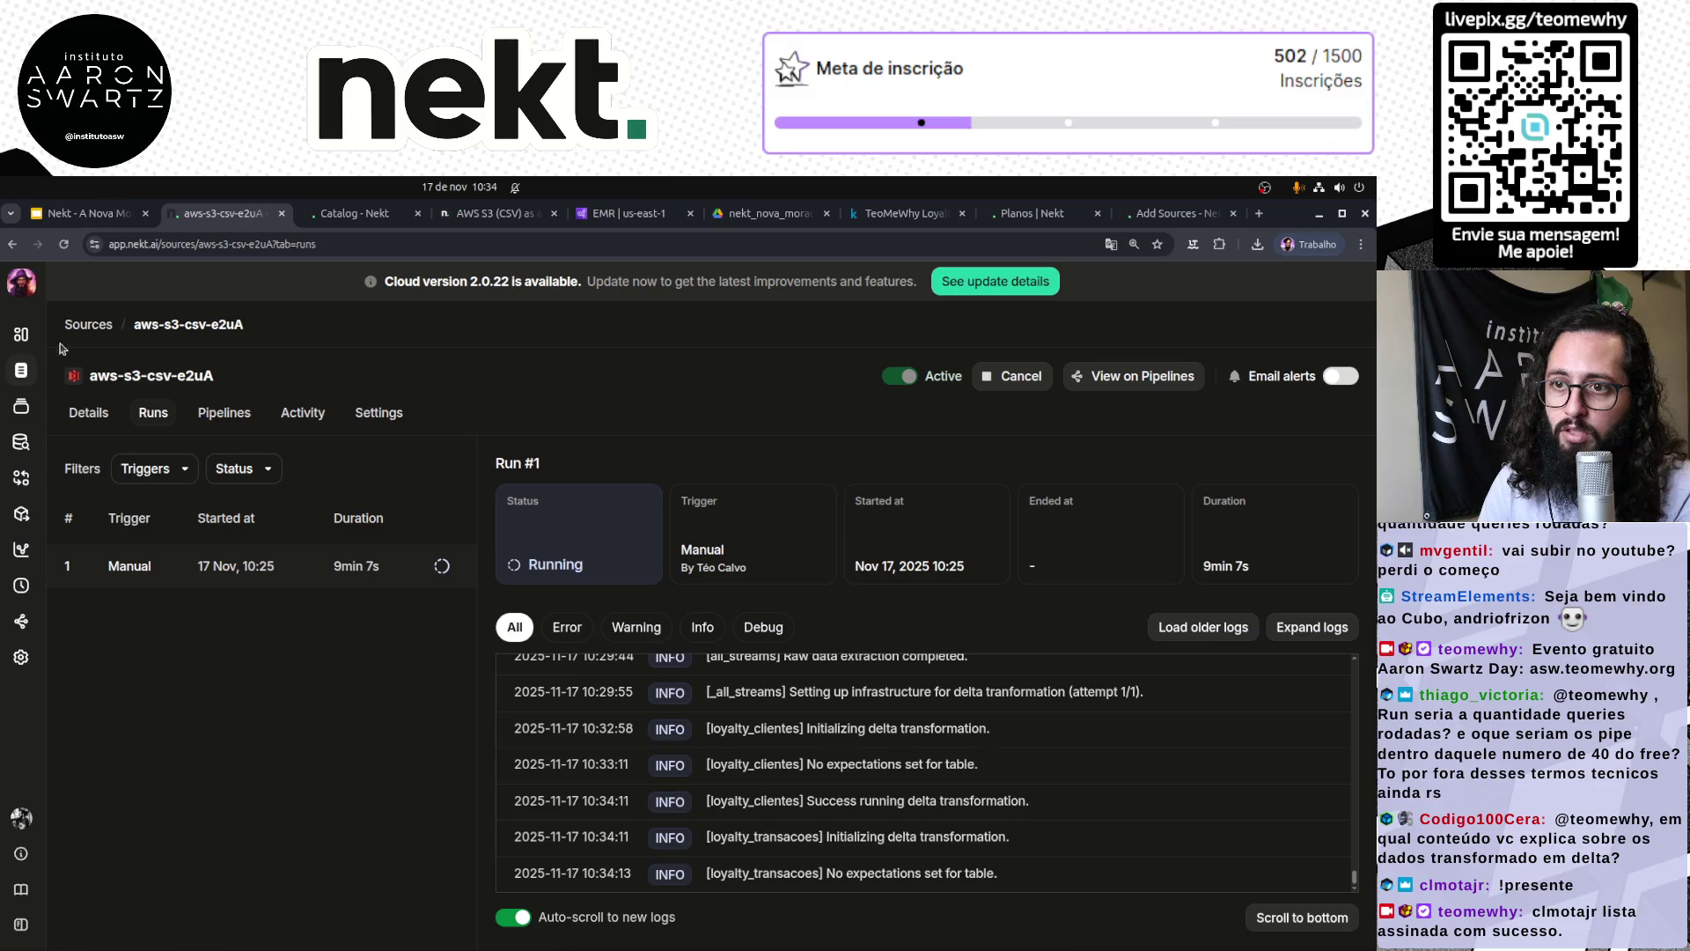
Step: Open Overview, then the Sources list showing aws-s3-csv-e2uA still Running
left_click(21, 334)
left_click(21, 370)
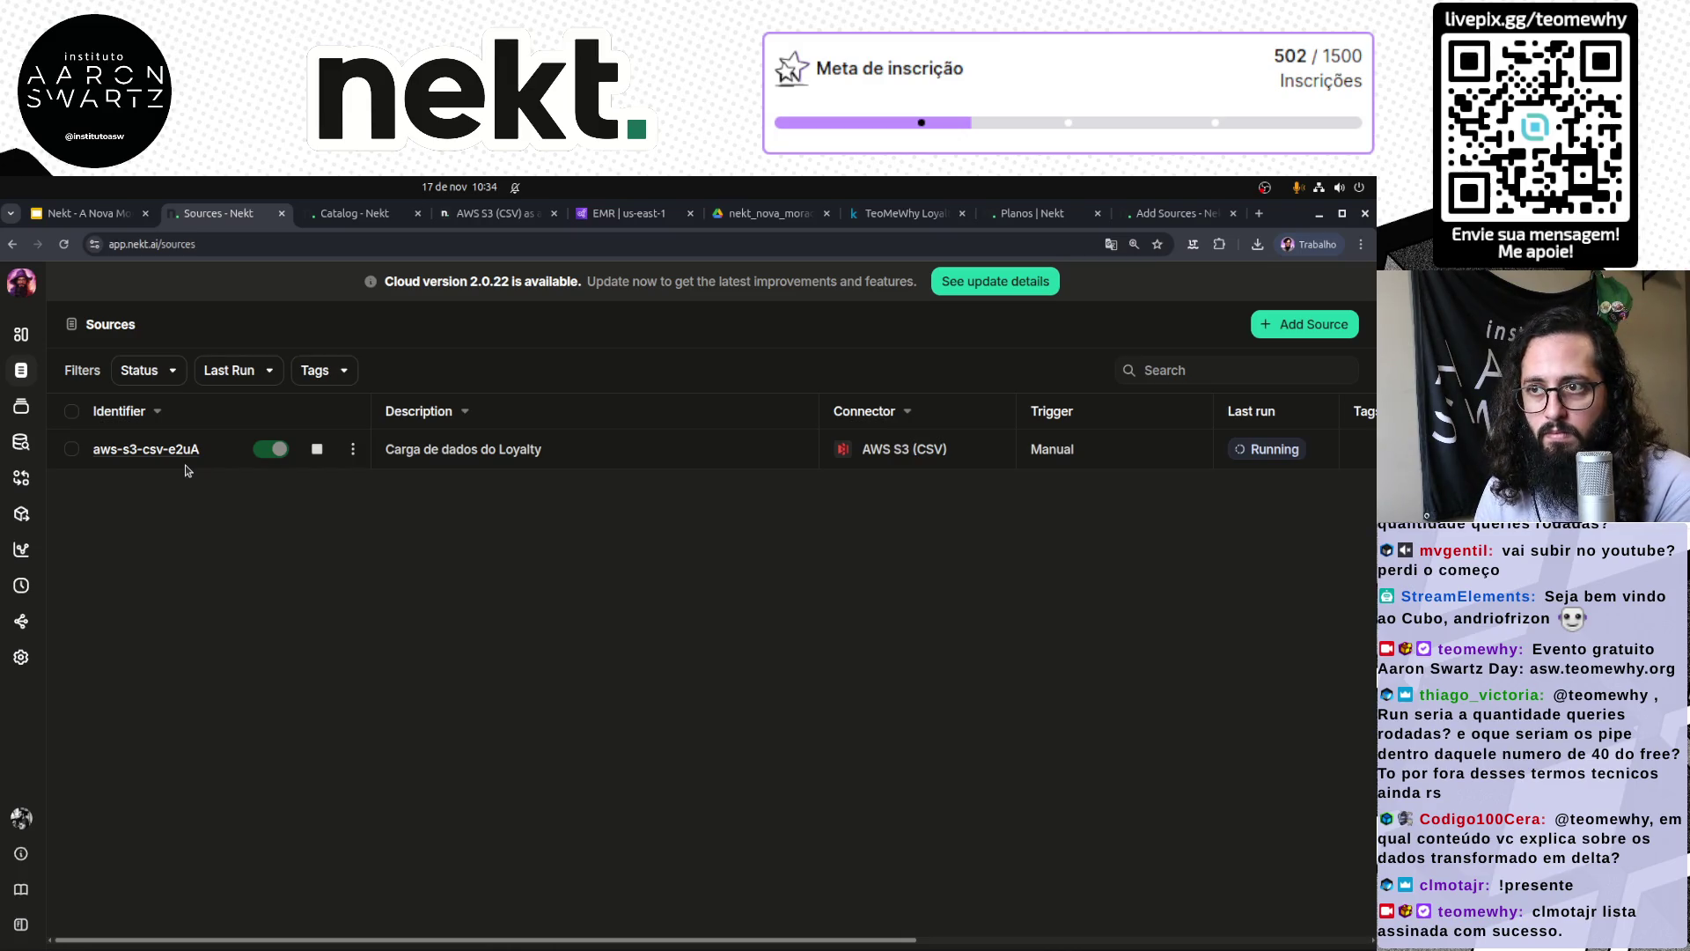
left_click(356, 212)
left_click(1179, 216)
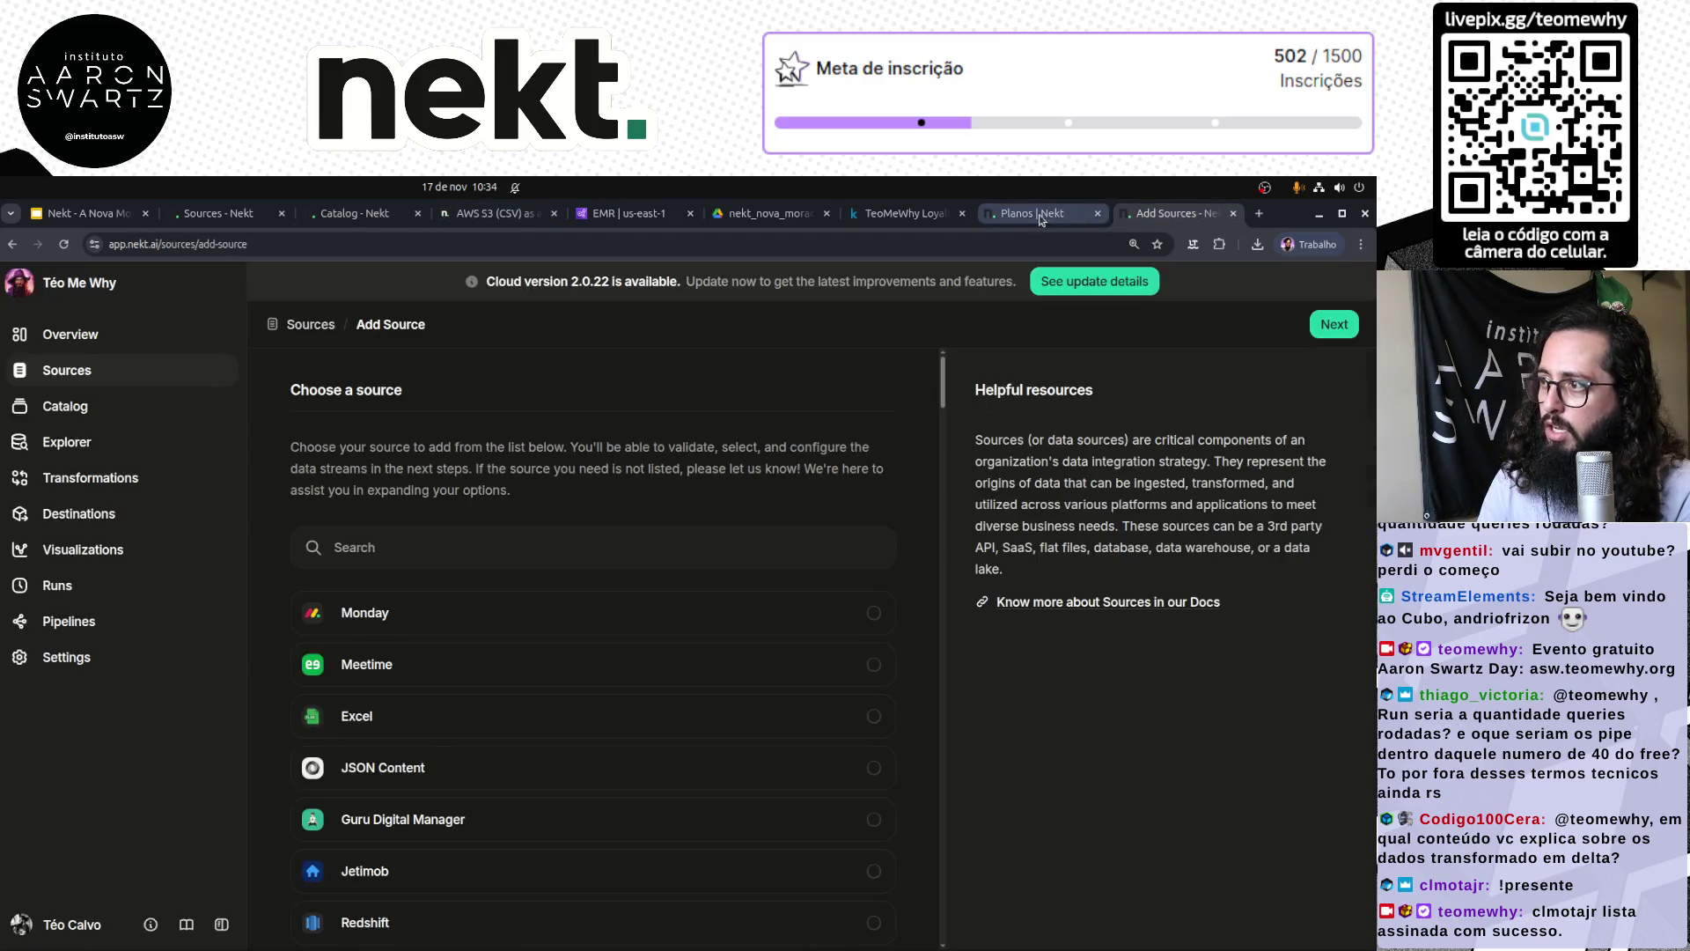
left_click(1034, 218)
left_click(523, 581)
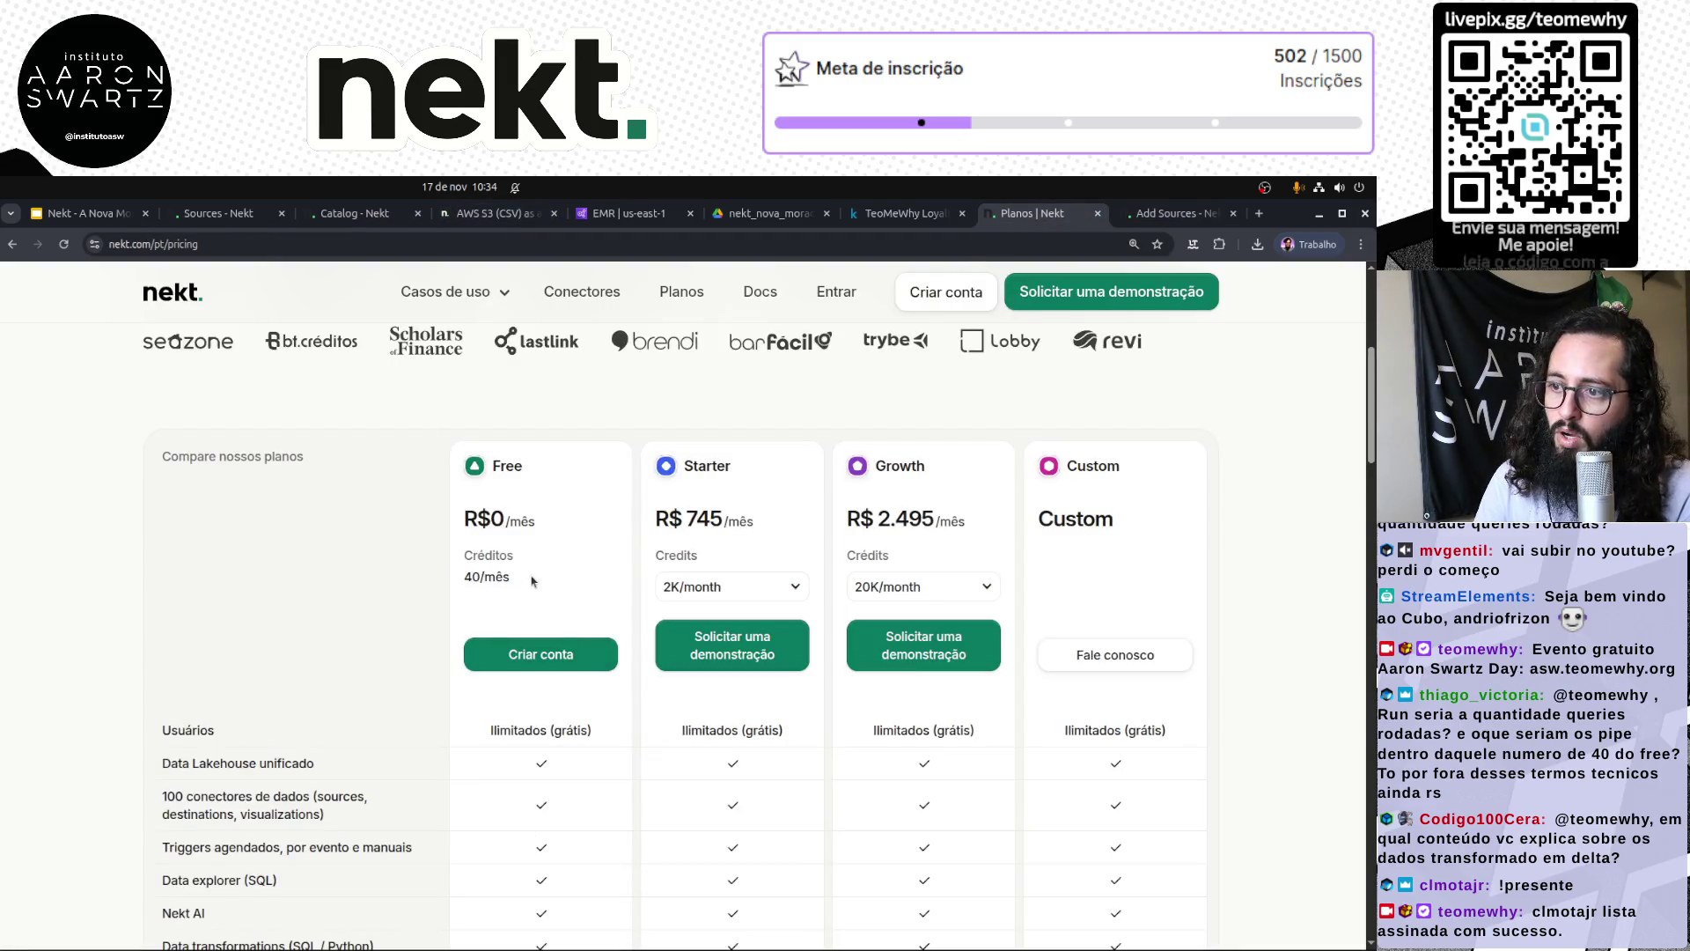
mouse_move(463, 577)
left_mouse_down()
mouse_move(521, 585)
mouse_move(480, 579)
mouse_move(509, 579)
left_mouse_up()
left_click(493, 580)
left_click(475, 576)
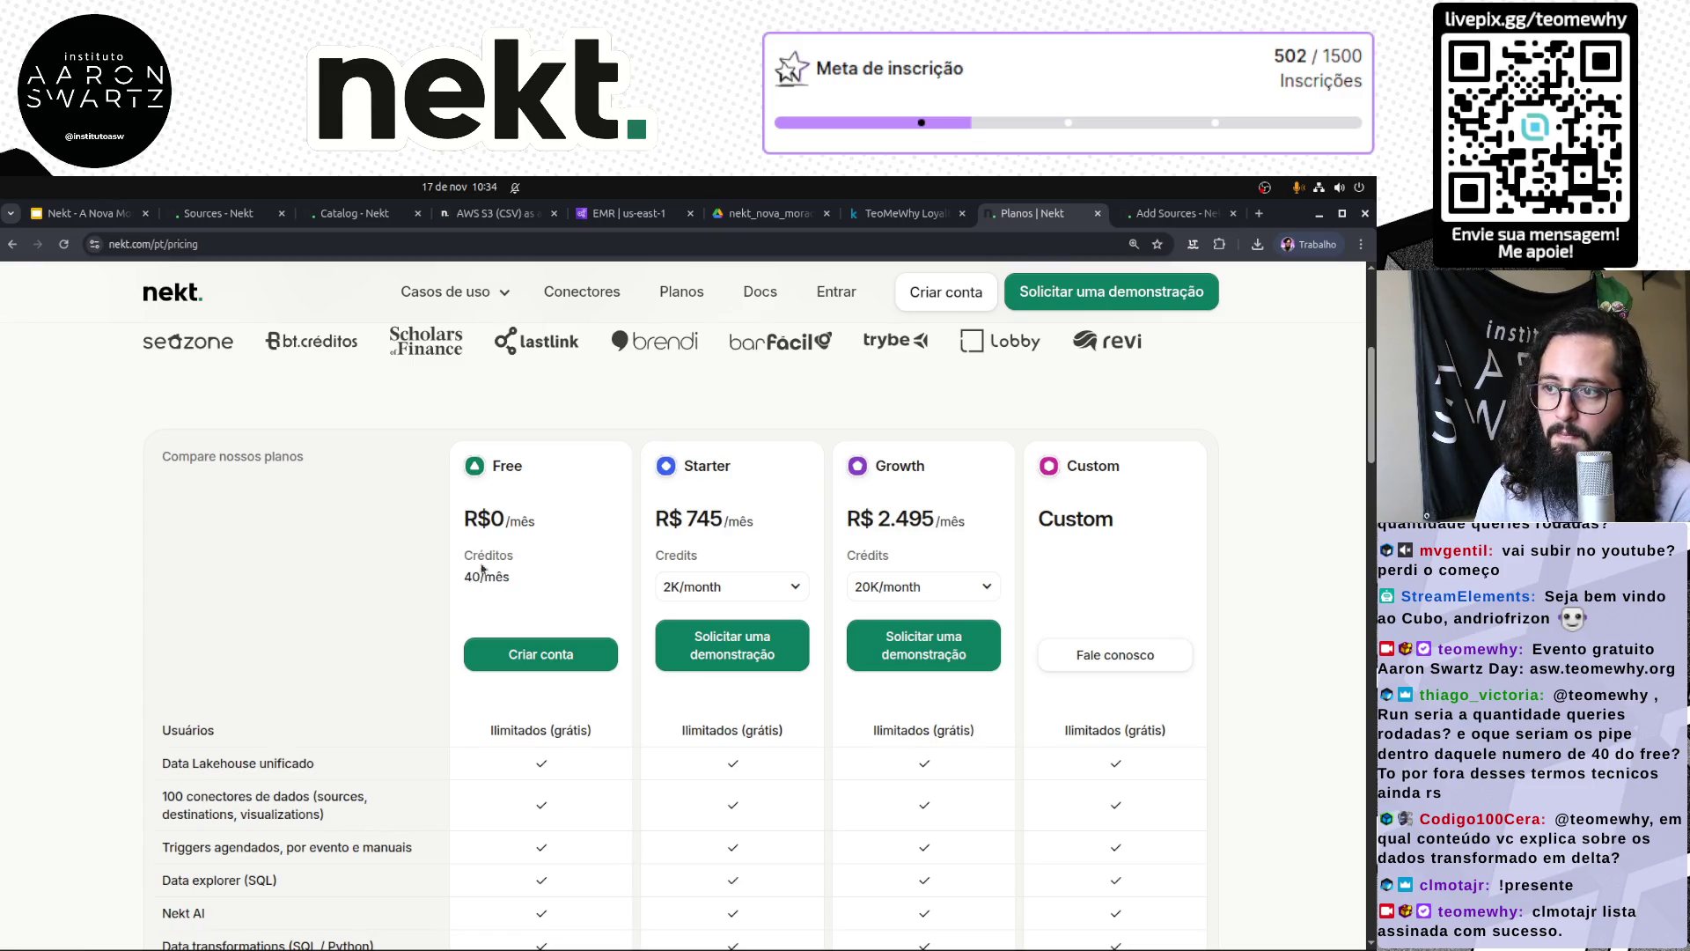
left_click(218, 213)
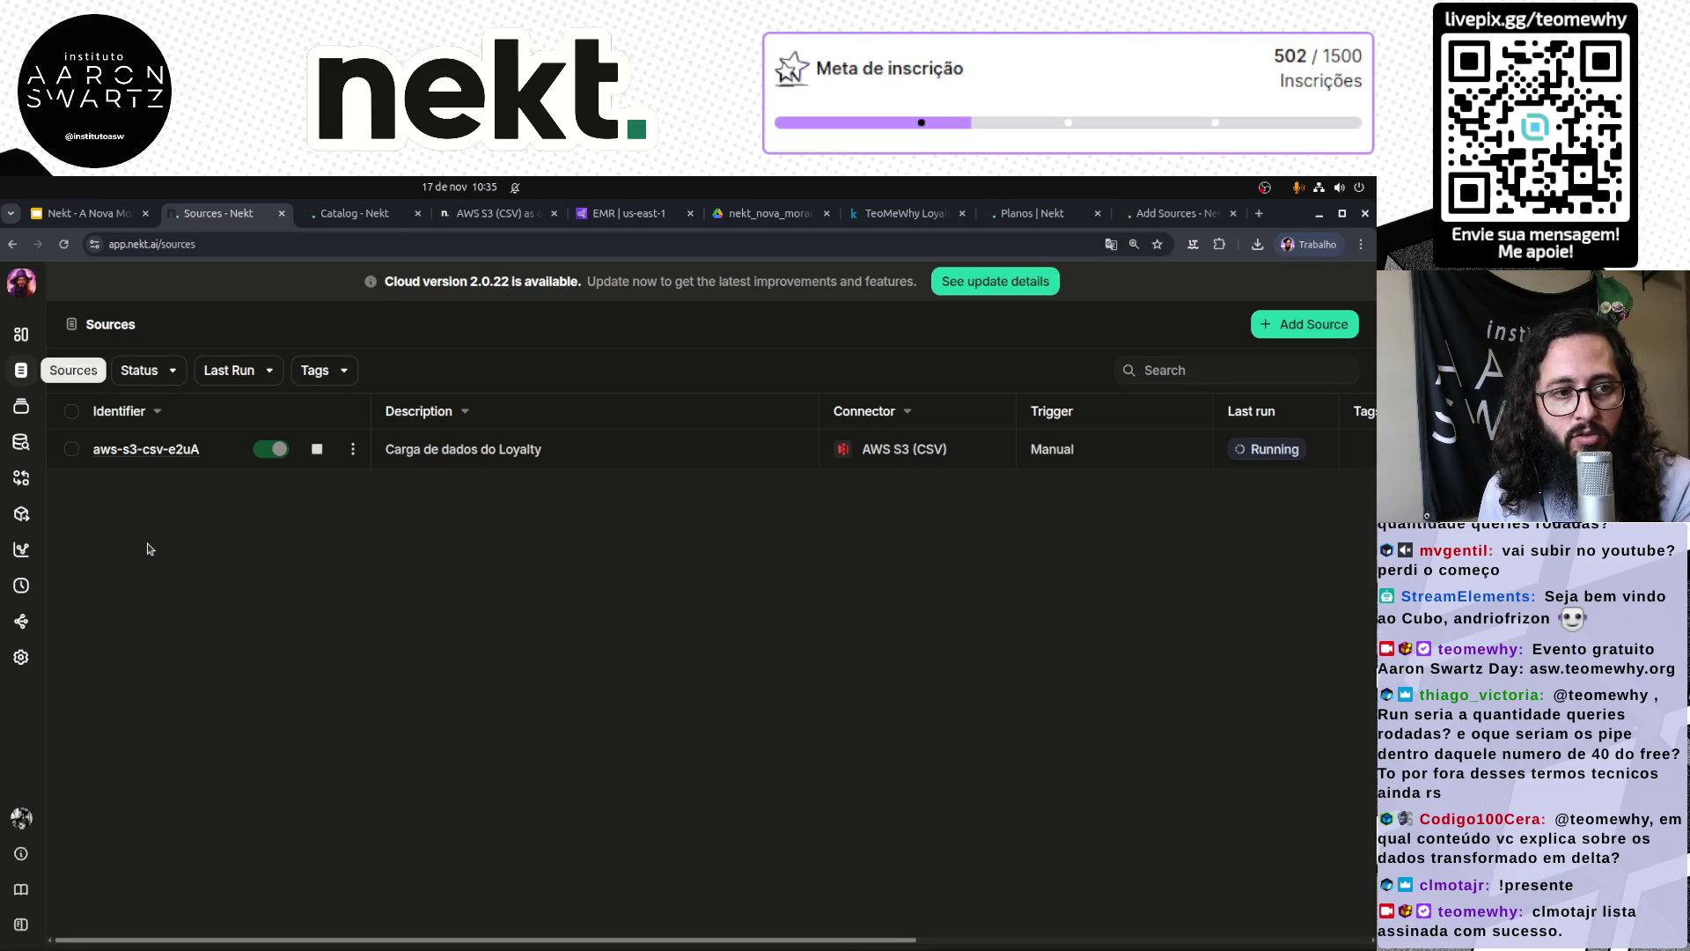
Step: Open aws-s3-csv-e2uA and explore its card on the Pipelines canvas
left_click(173, 450)
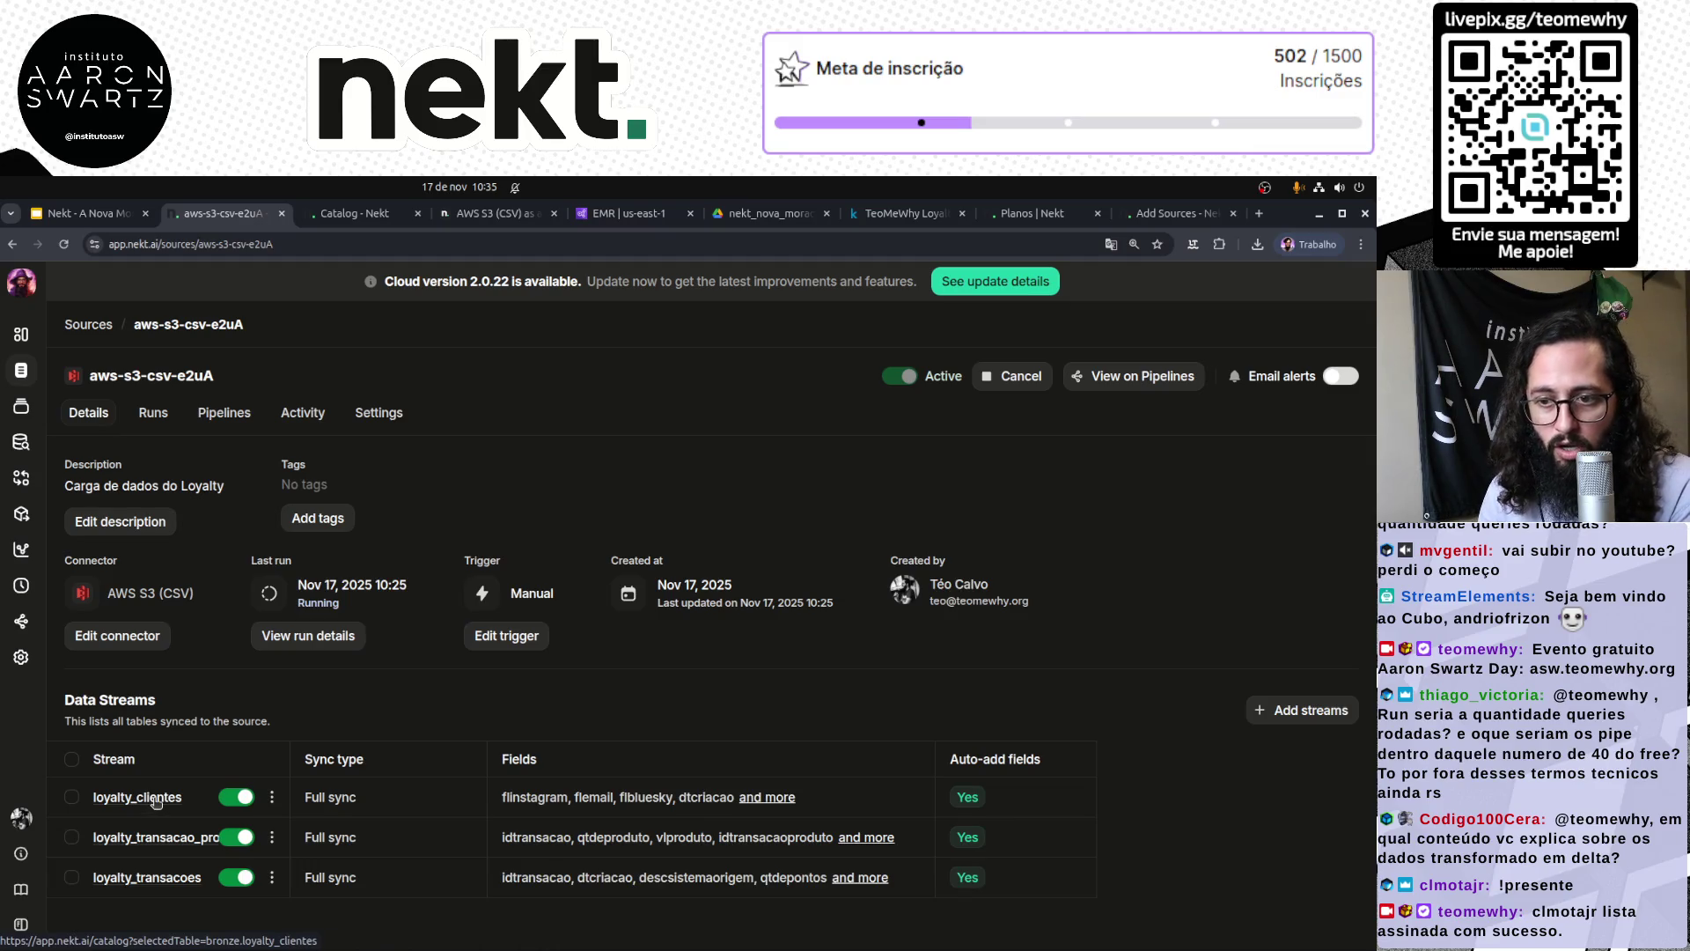
left_click(21, 621)
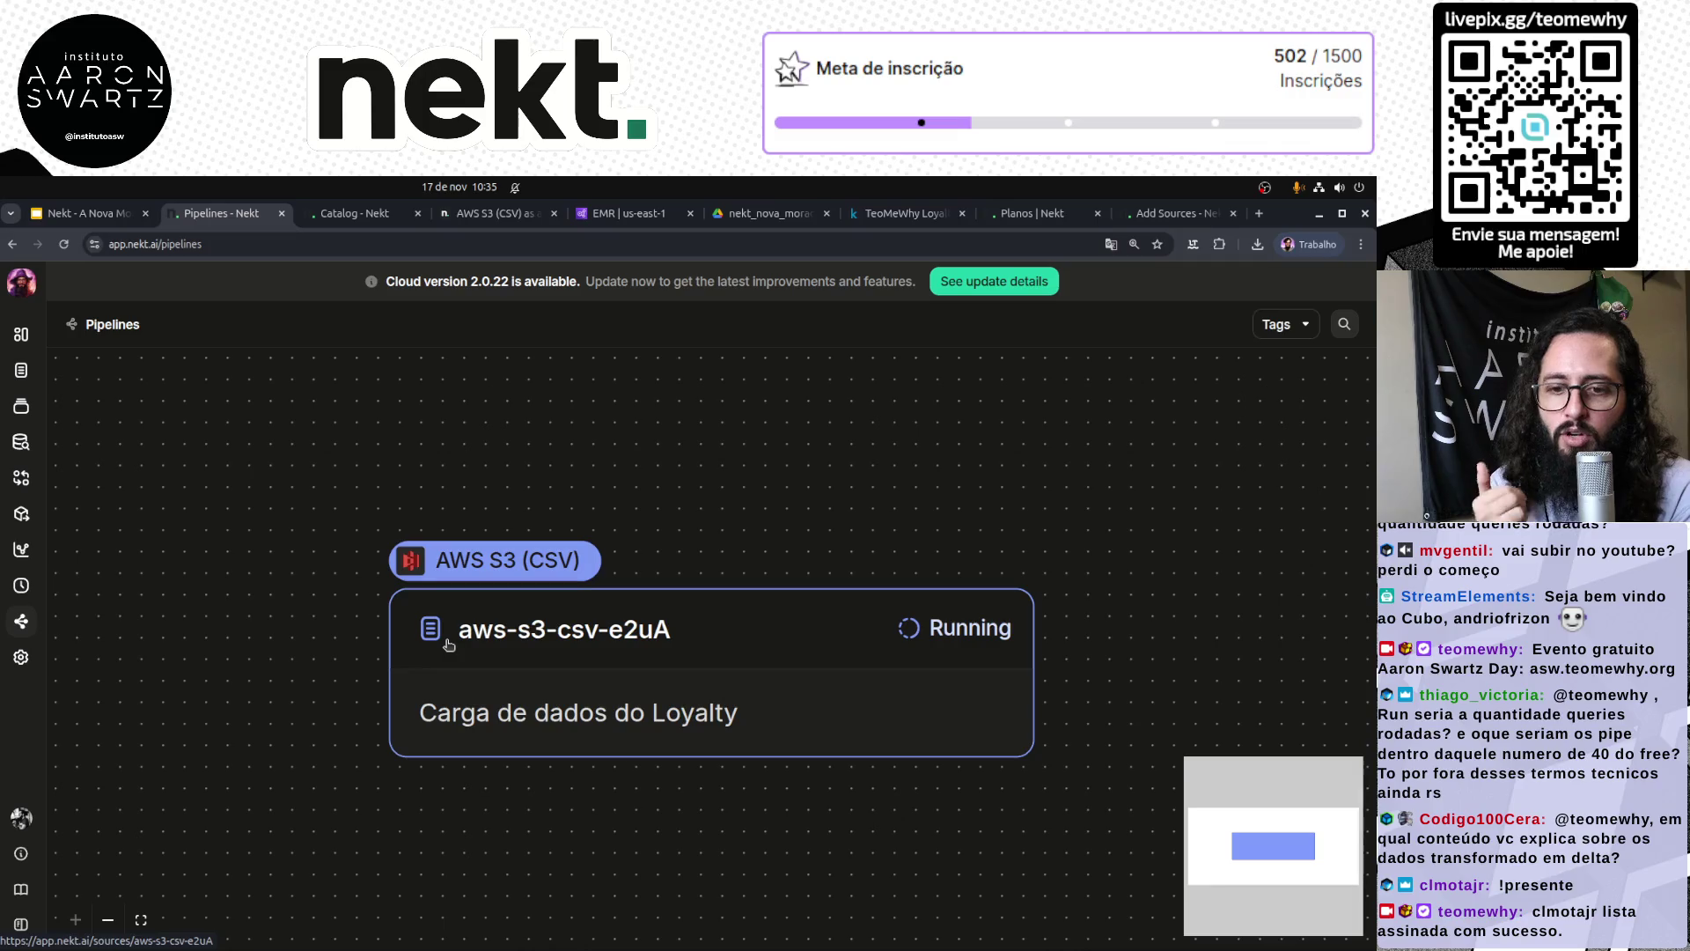
scroll(448, 645, "down", 3)
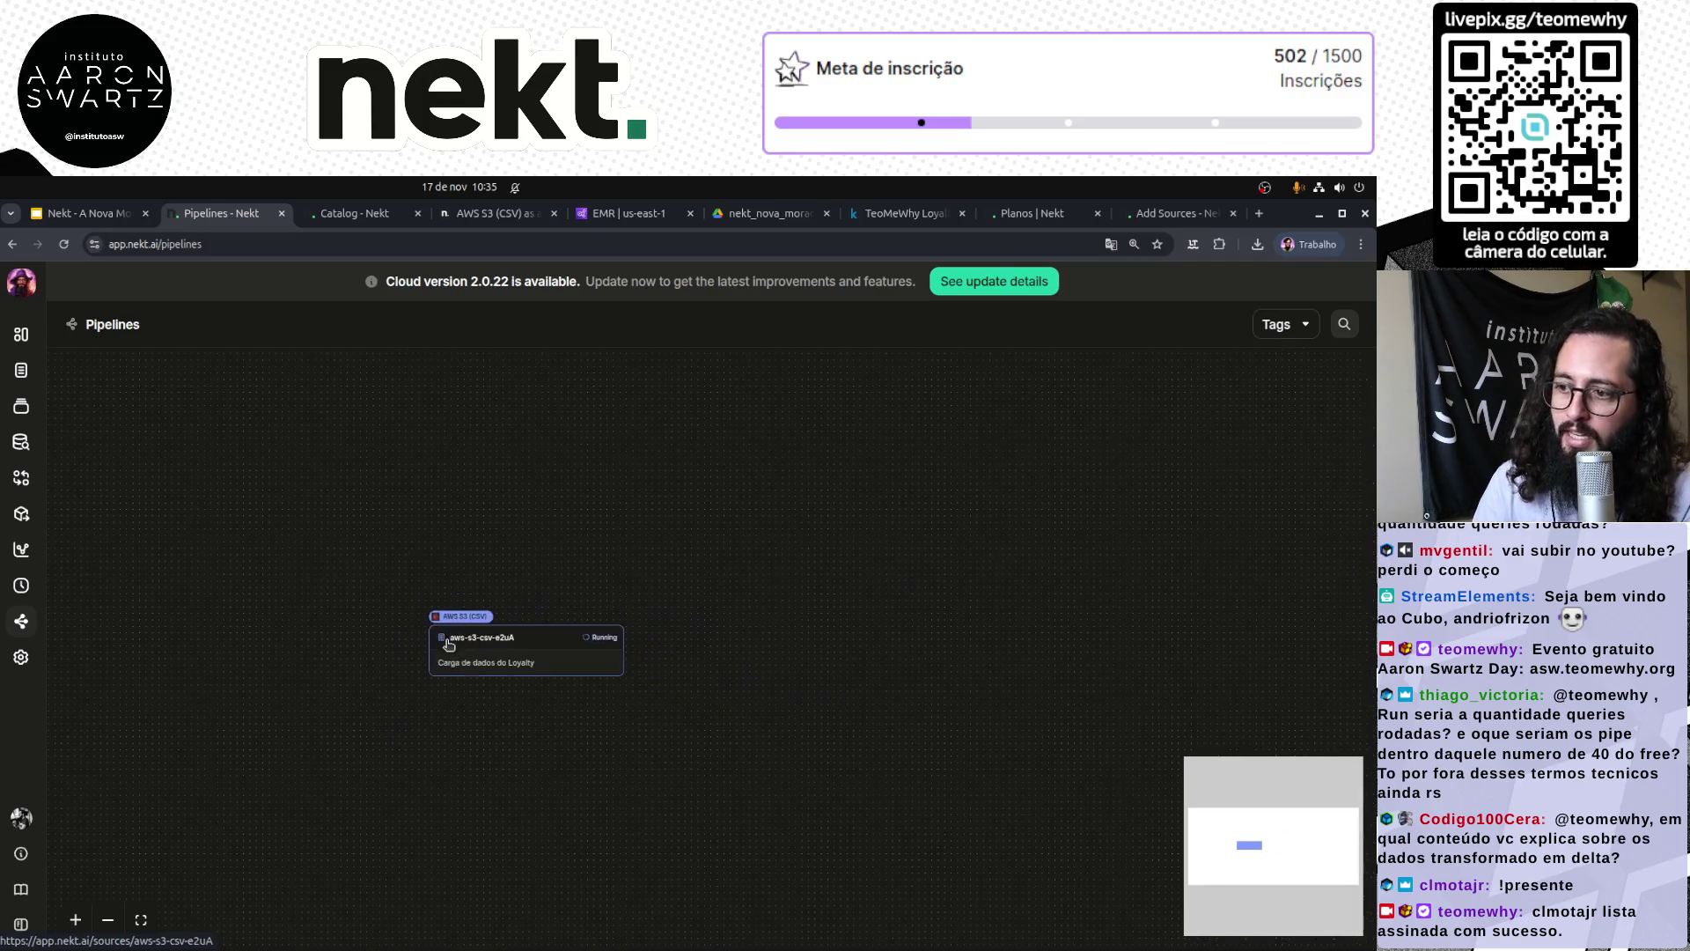
scroll(651, 727, "up", 3)
mouse_move(528, 558)
left_mouse_down()
mouse_move(566, 460)
mouse_move(547, 684)
mouse_move(478, 449)
mouse_move(528, 528)
left_mouse_up()
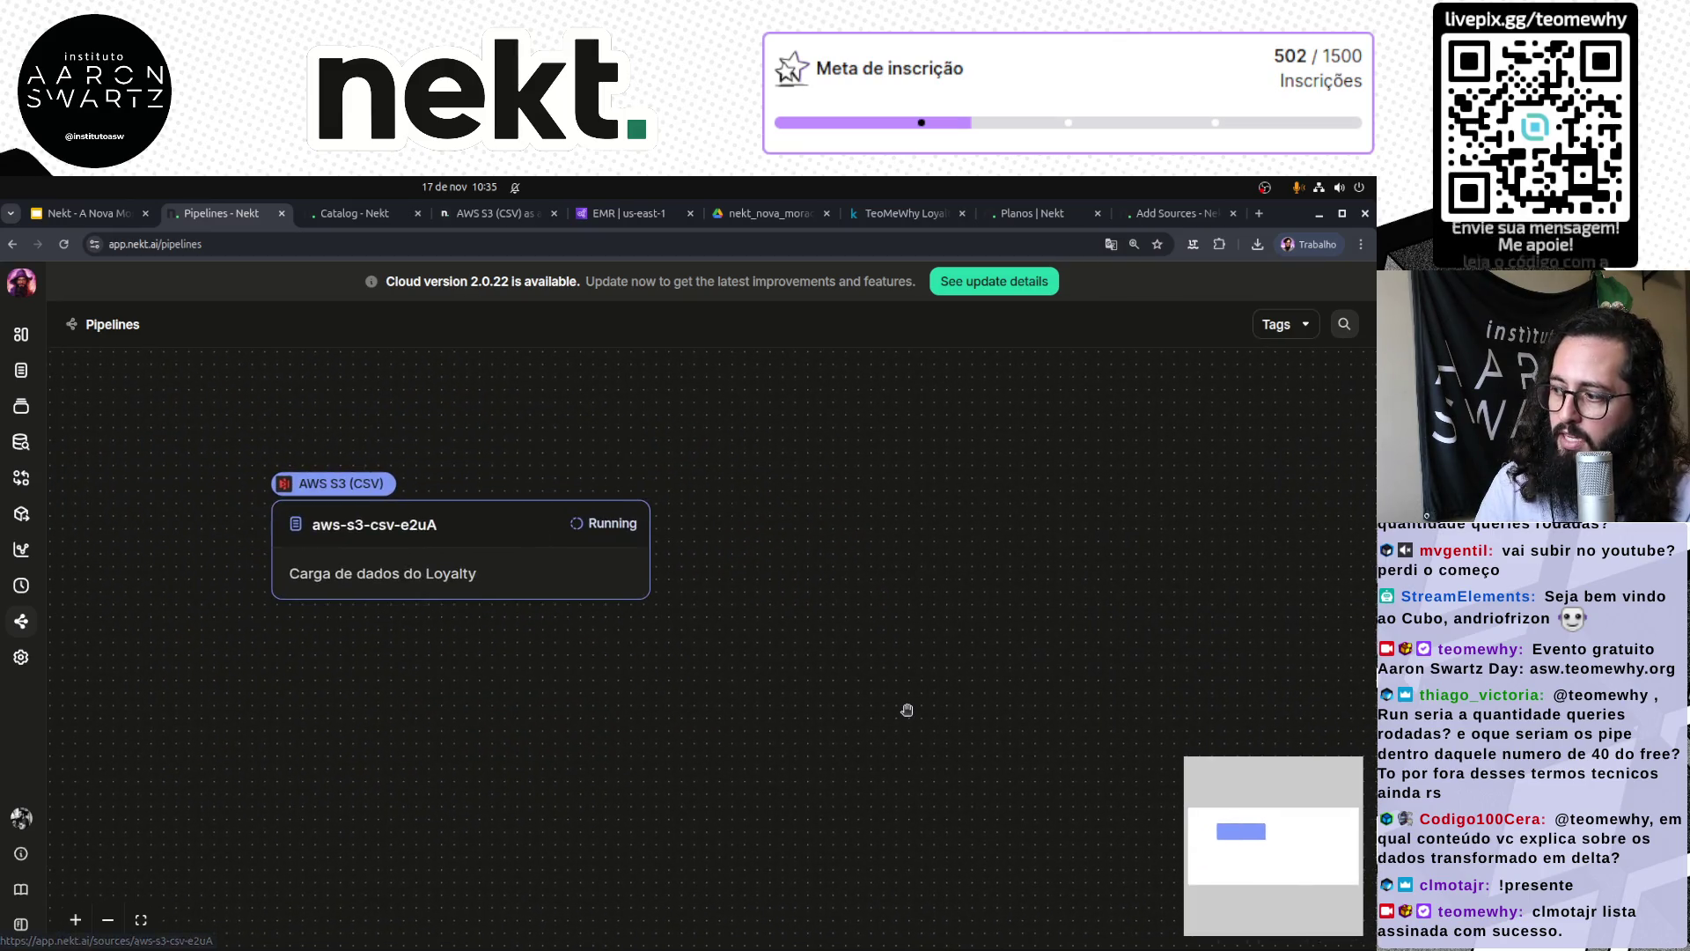
scroll(907, 709, "down", 3)
left_click_drag(907, 709, 822, 664)
scroll(685, 592, "up", 2)
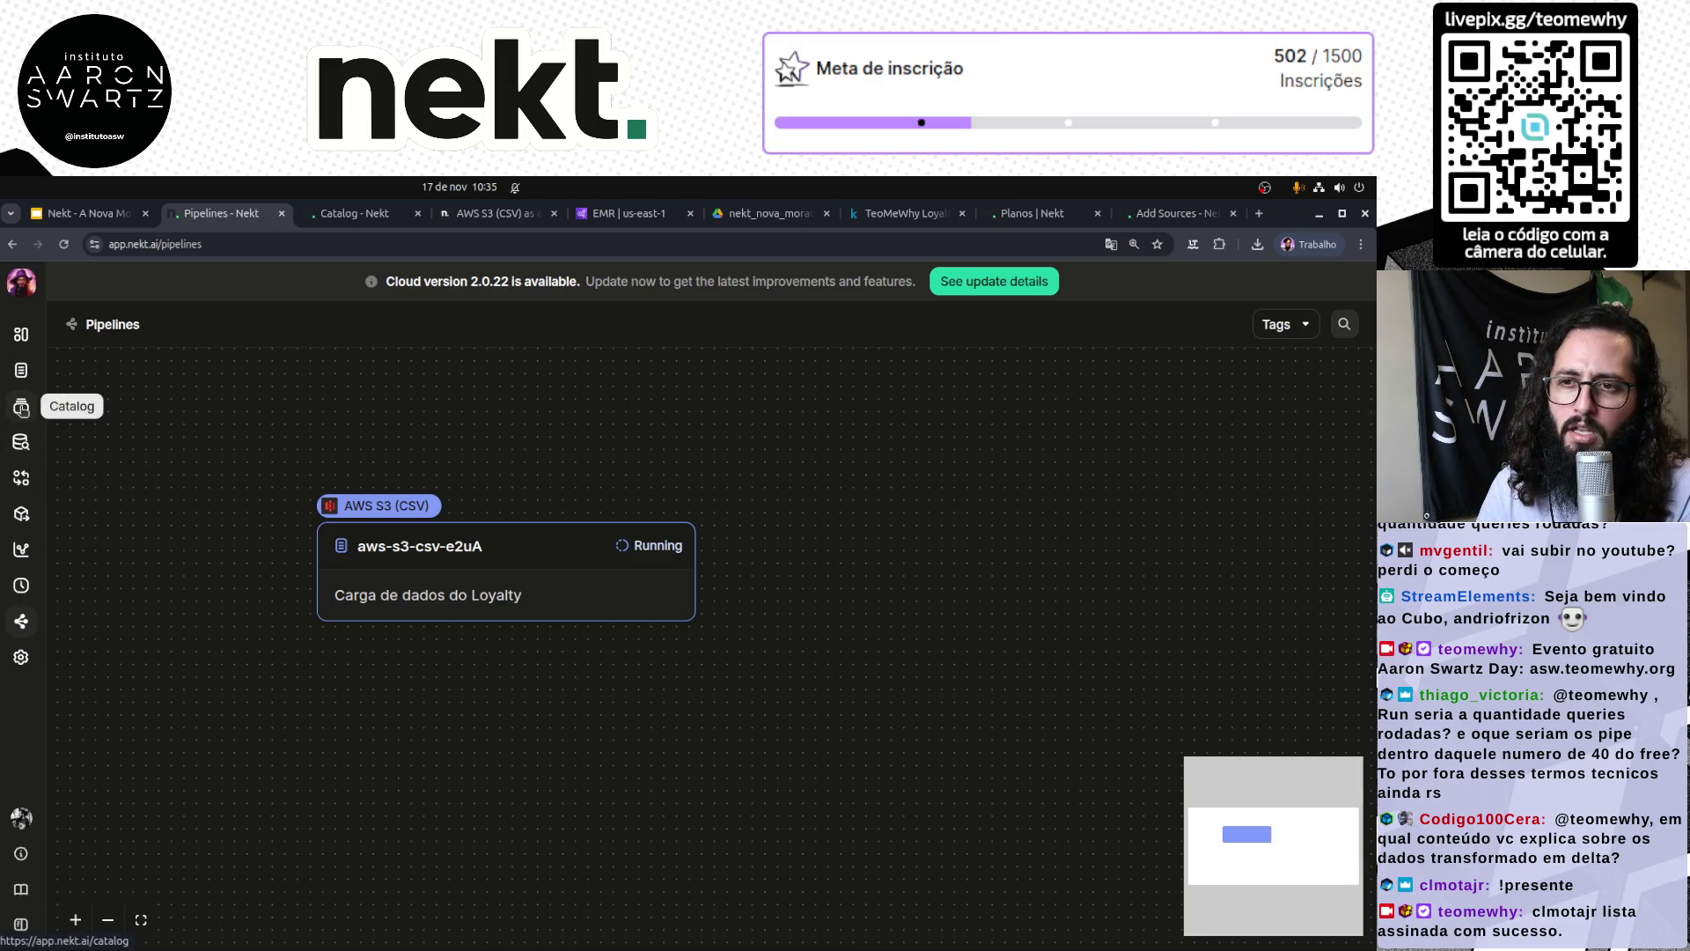
Step: Return to aws-s3-csv-e2uA via Sources and show its run history
left_click(21, 369)
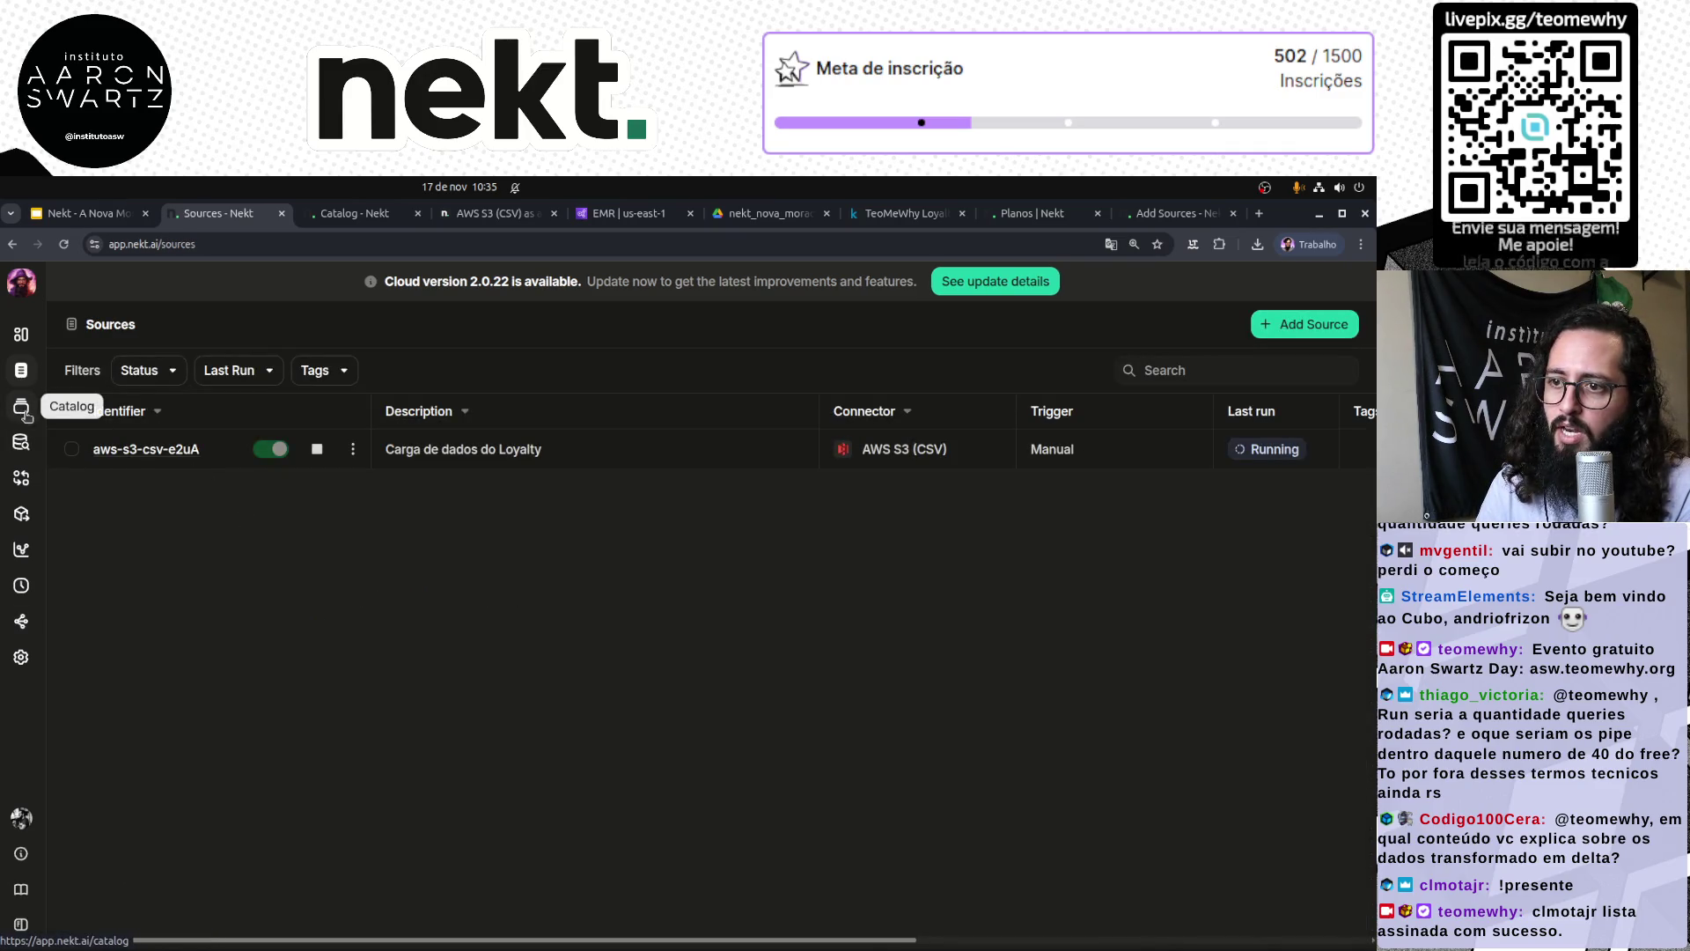
left_click(157, 447)
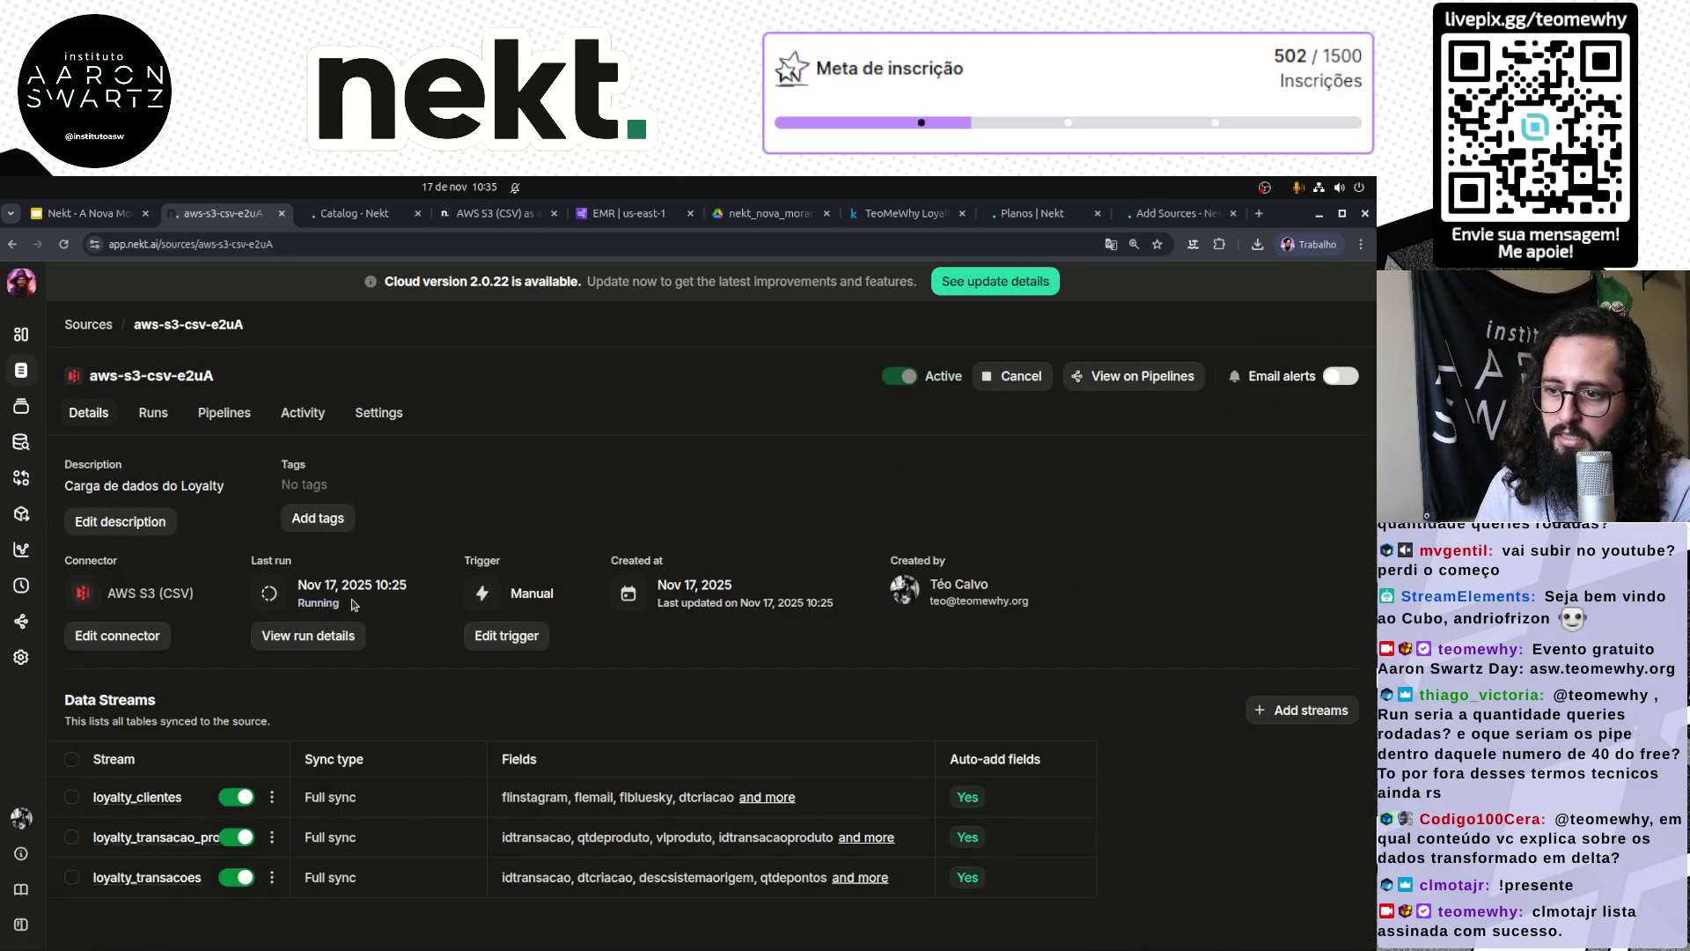
left_click(339, 636)
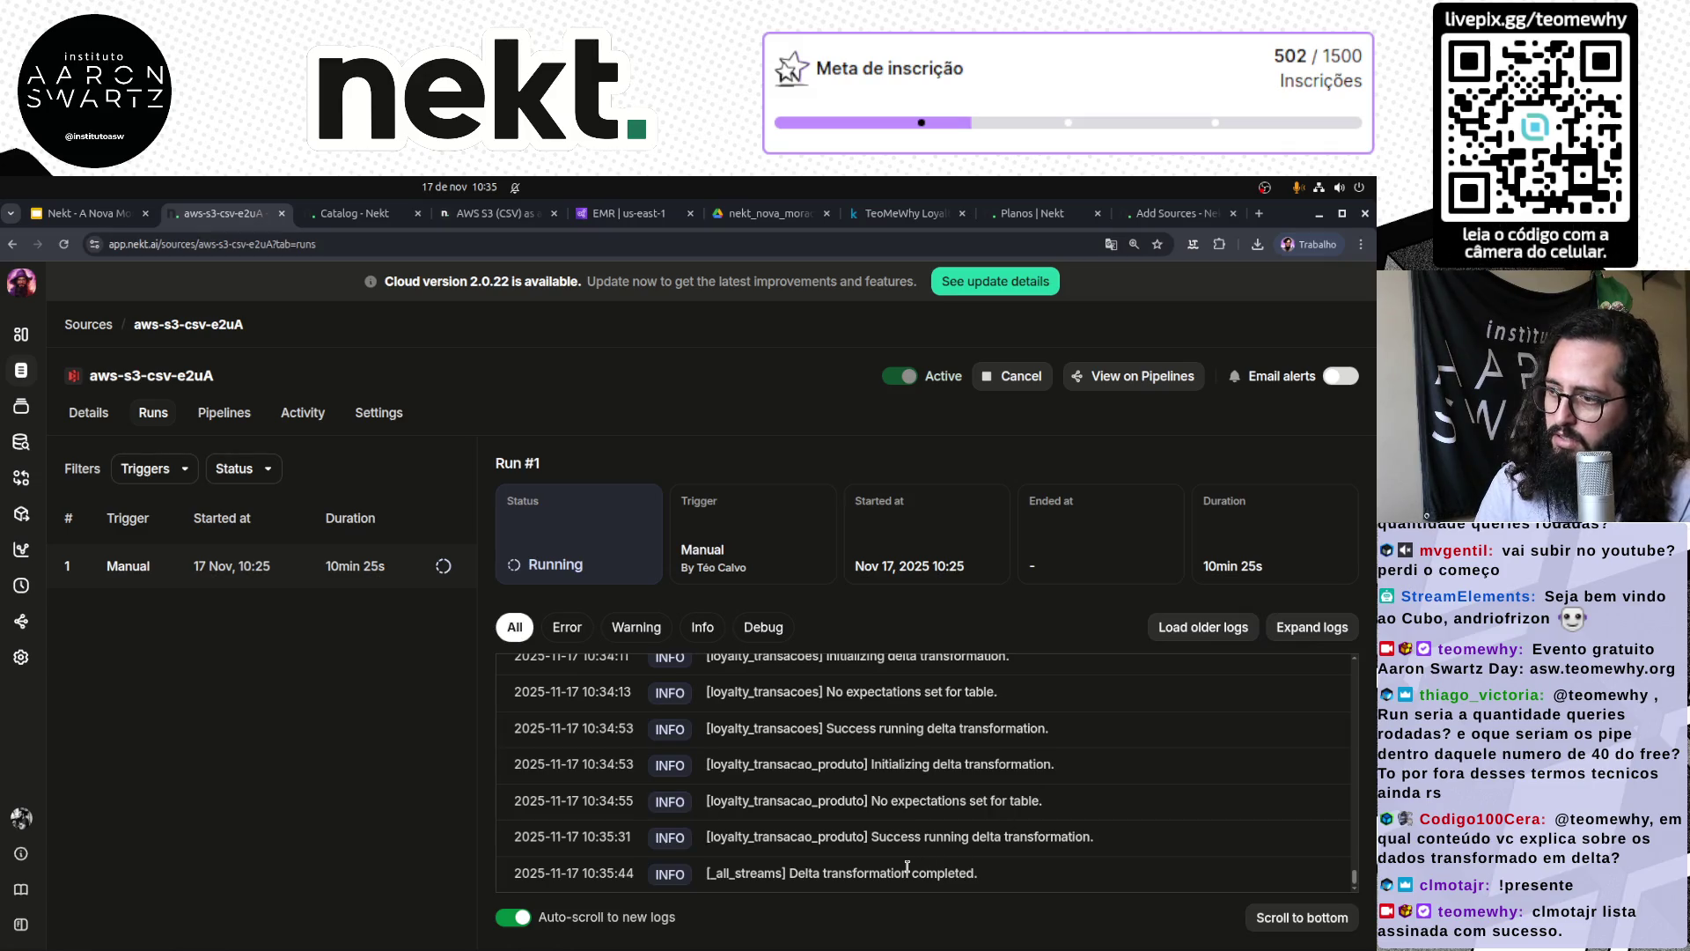
Step: Highlight the final 'delta transformation completed for all streams' line in Run #1's log
left_click_drag(789, 873, 972, 870)
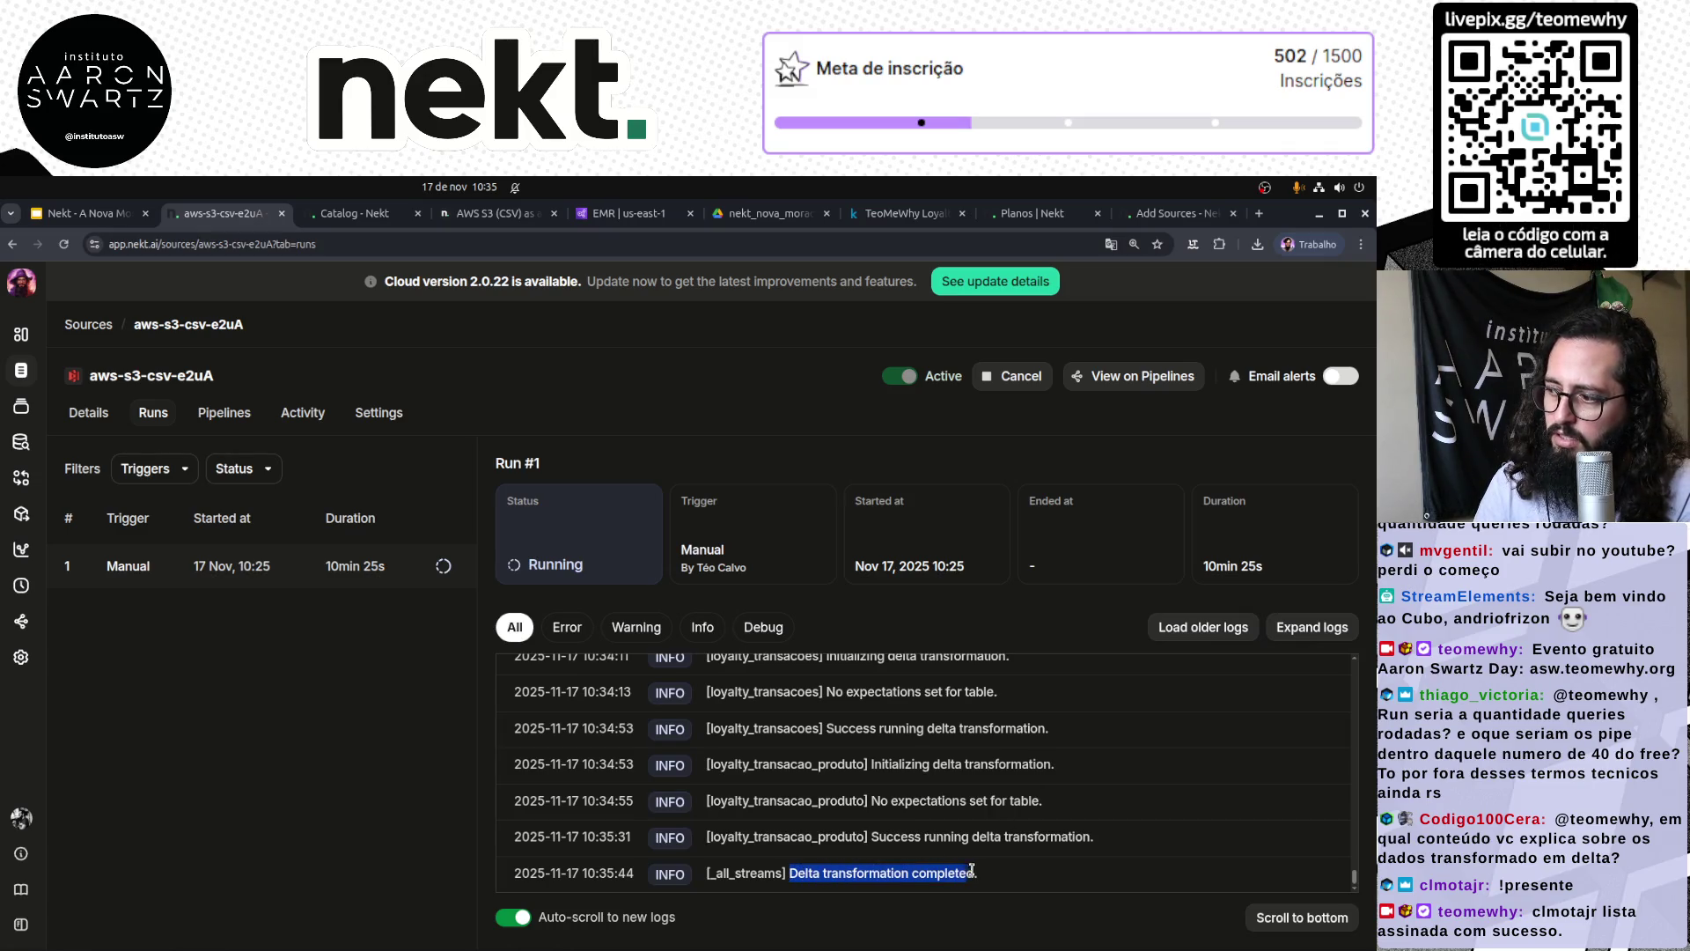
left_click(889, 874)
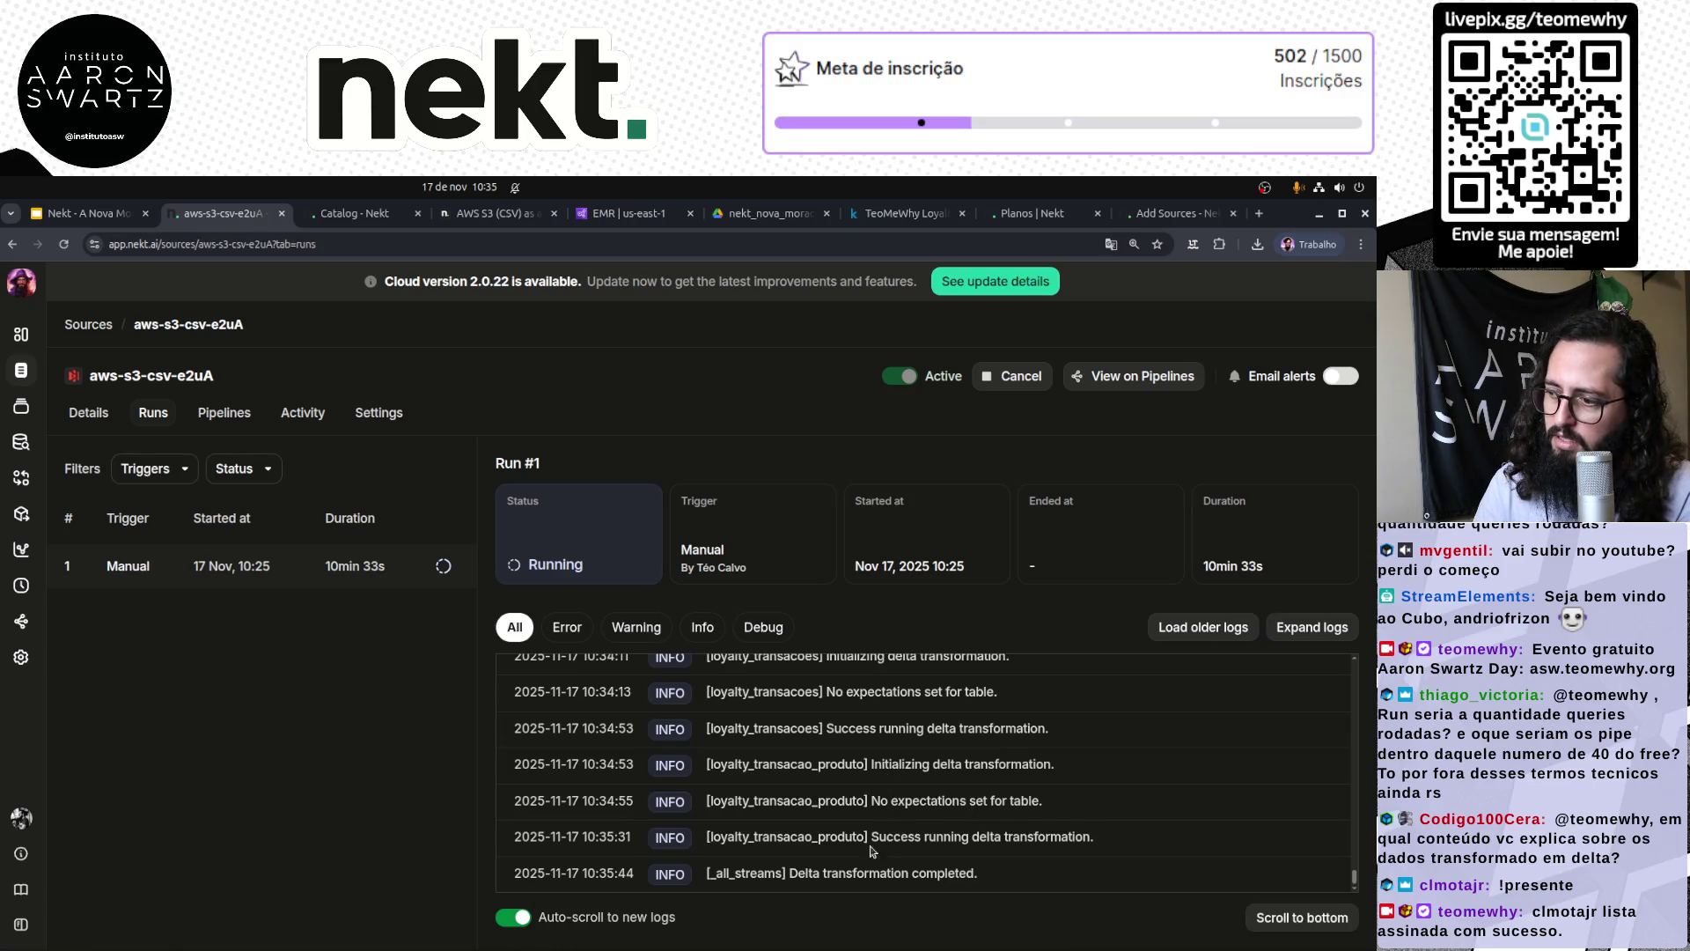
left_click_drag(724, 870, 990, 878)
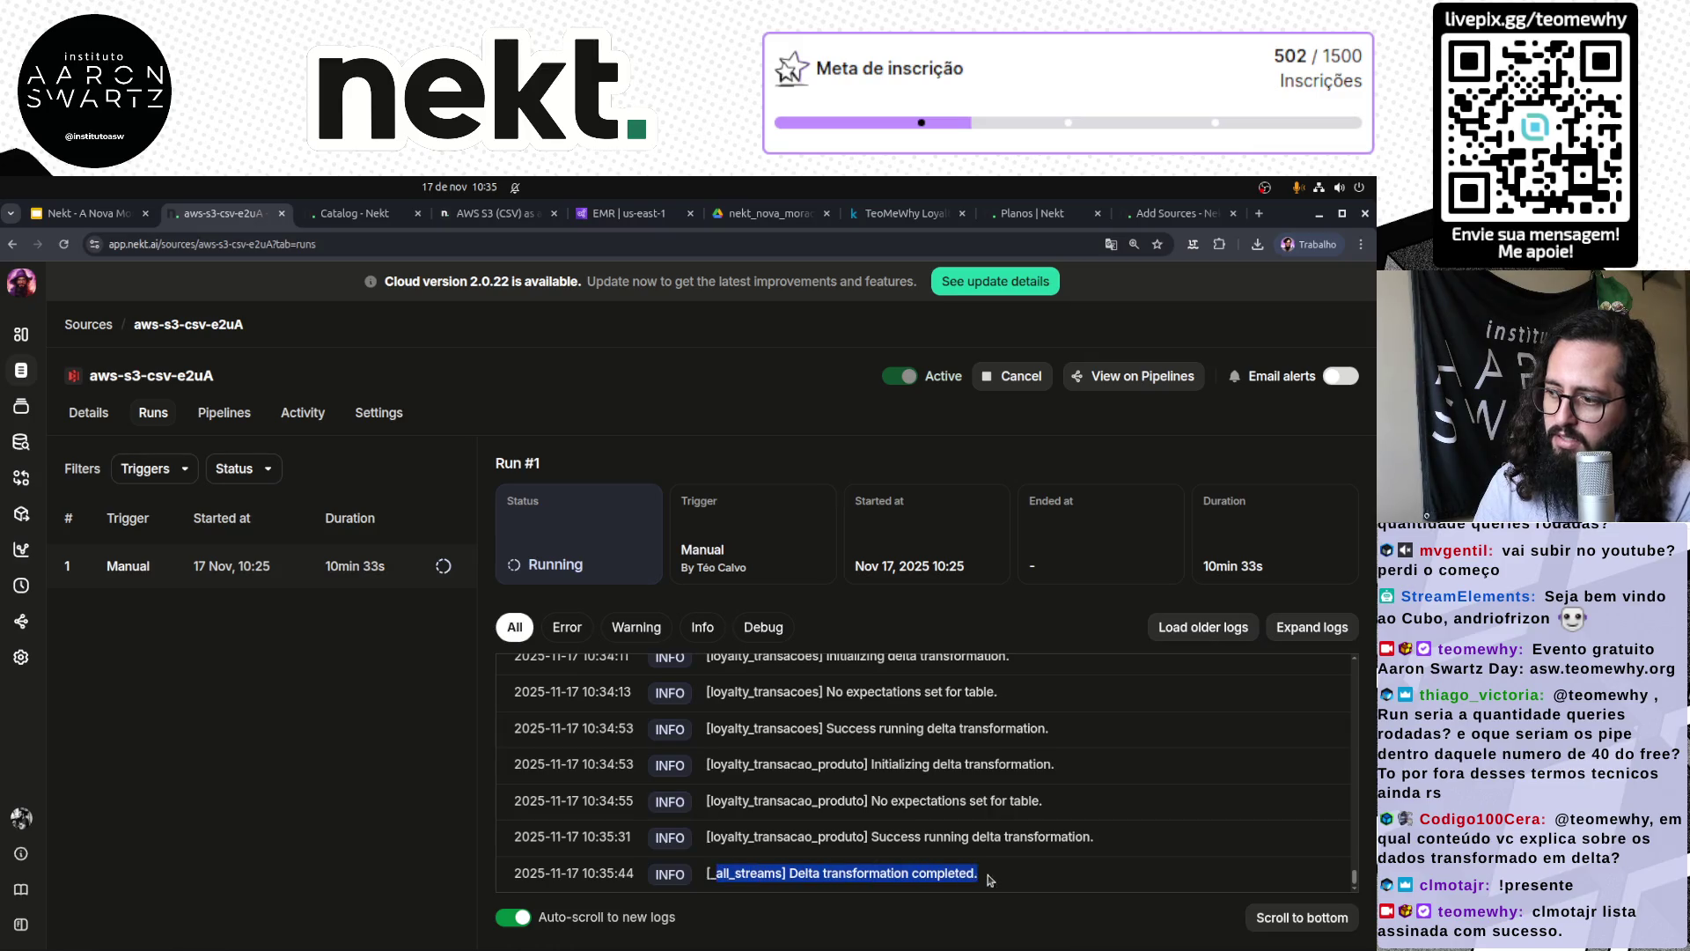
left_click(889, 836)
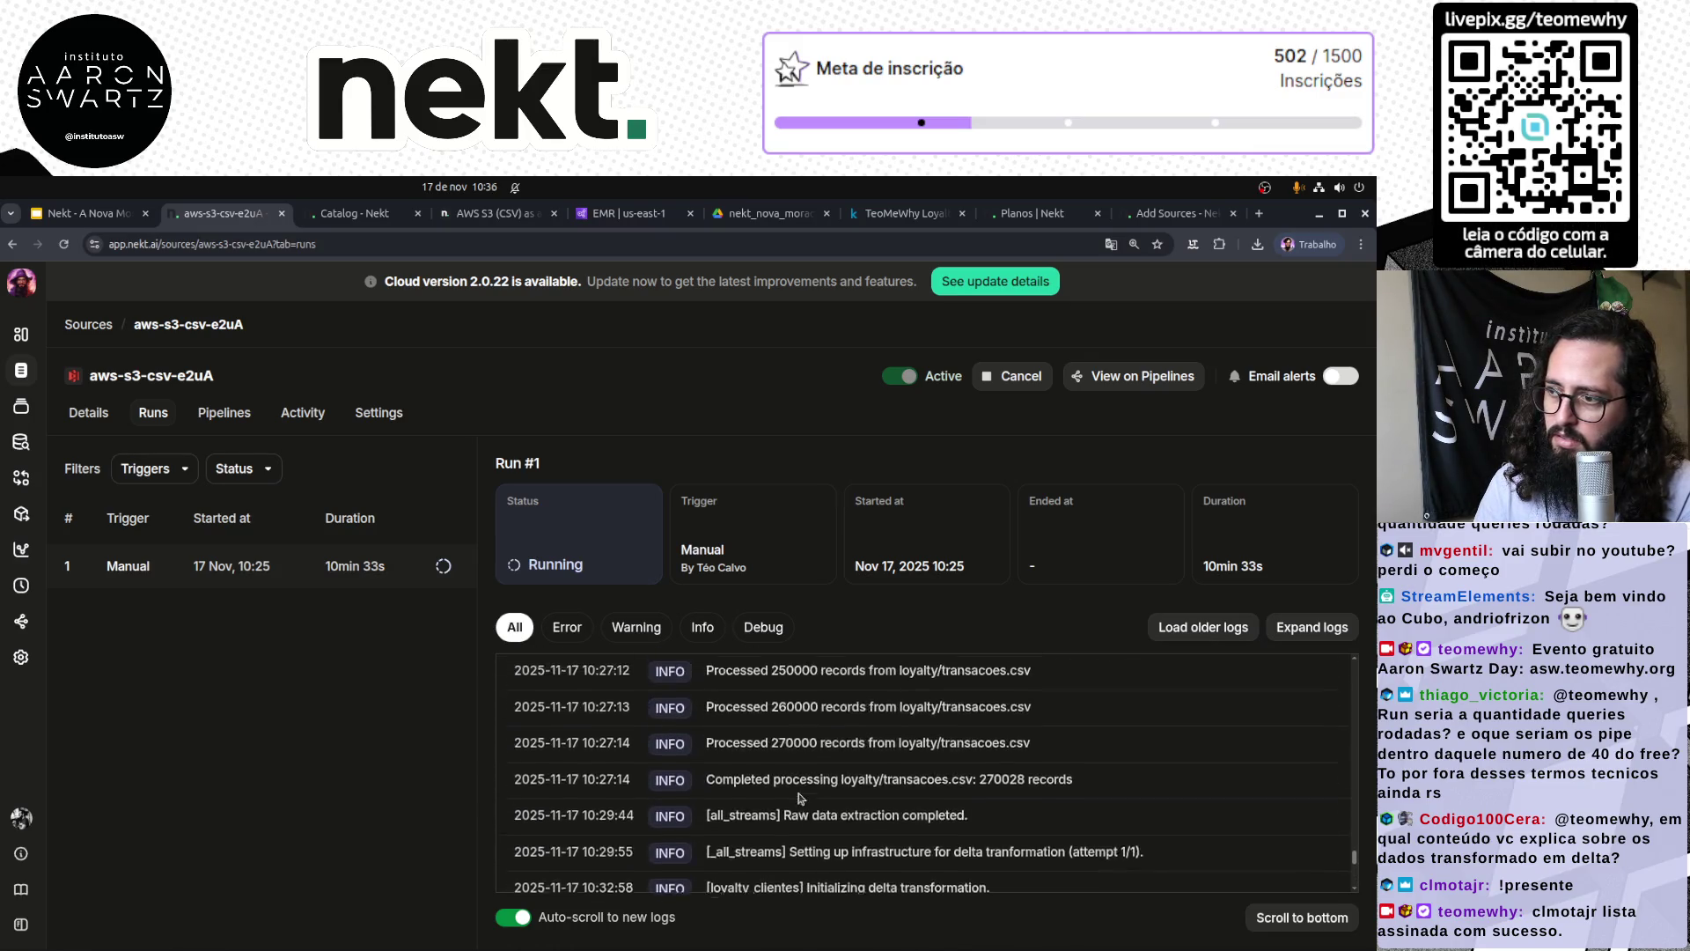
Step: Reload the catalog and expand Bronze > loyalty to list its three tables
left_click(340, 223)
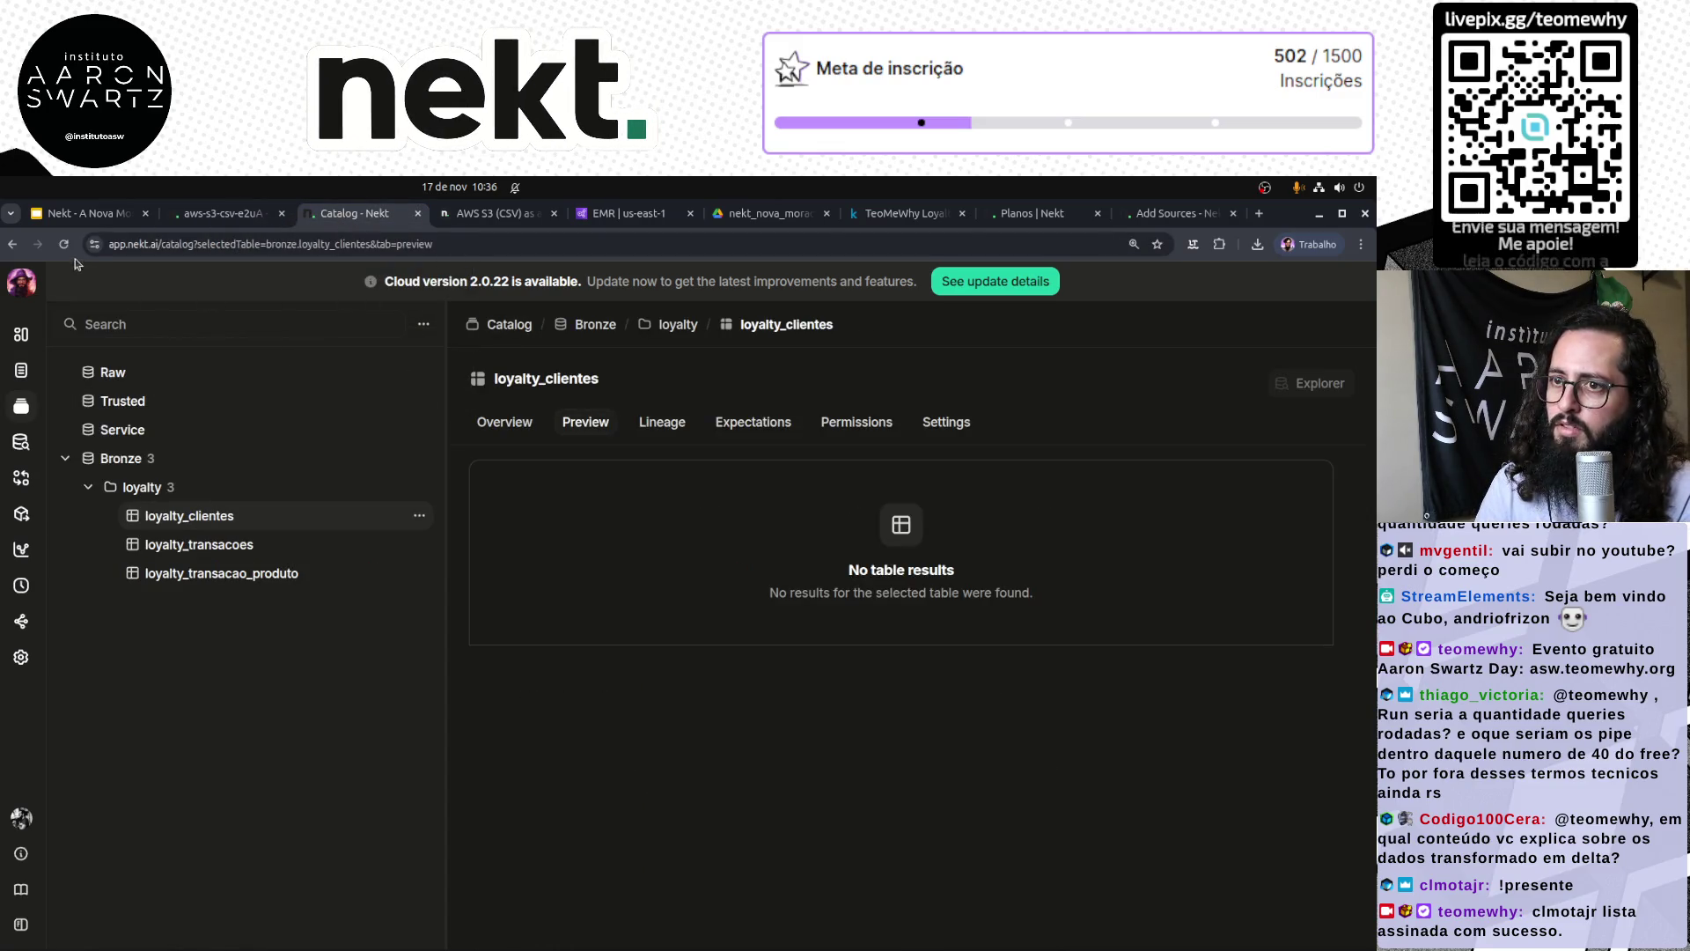
key("F5")
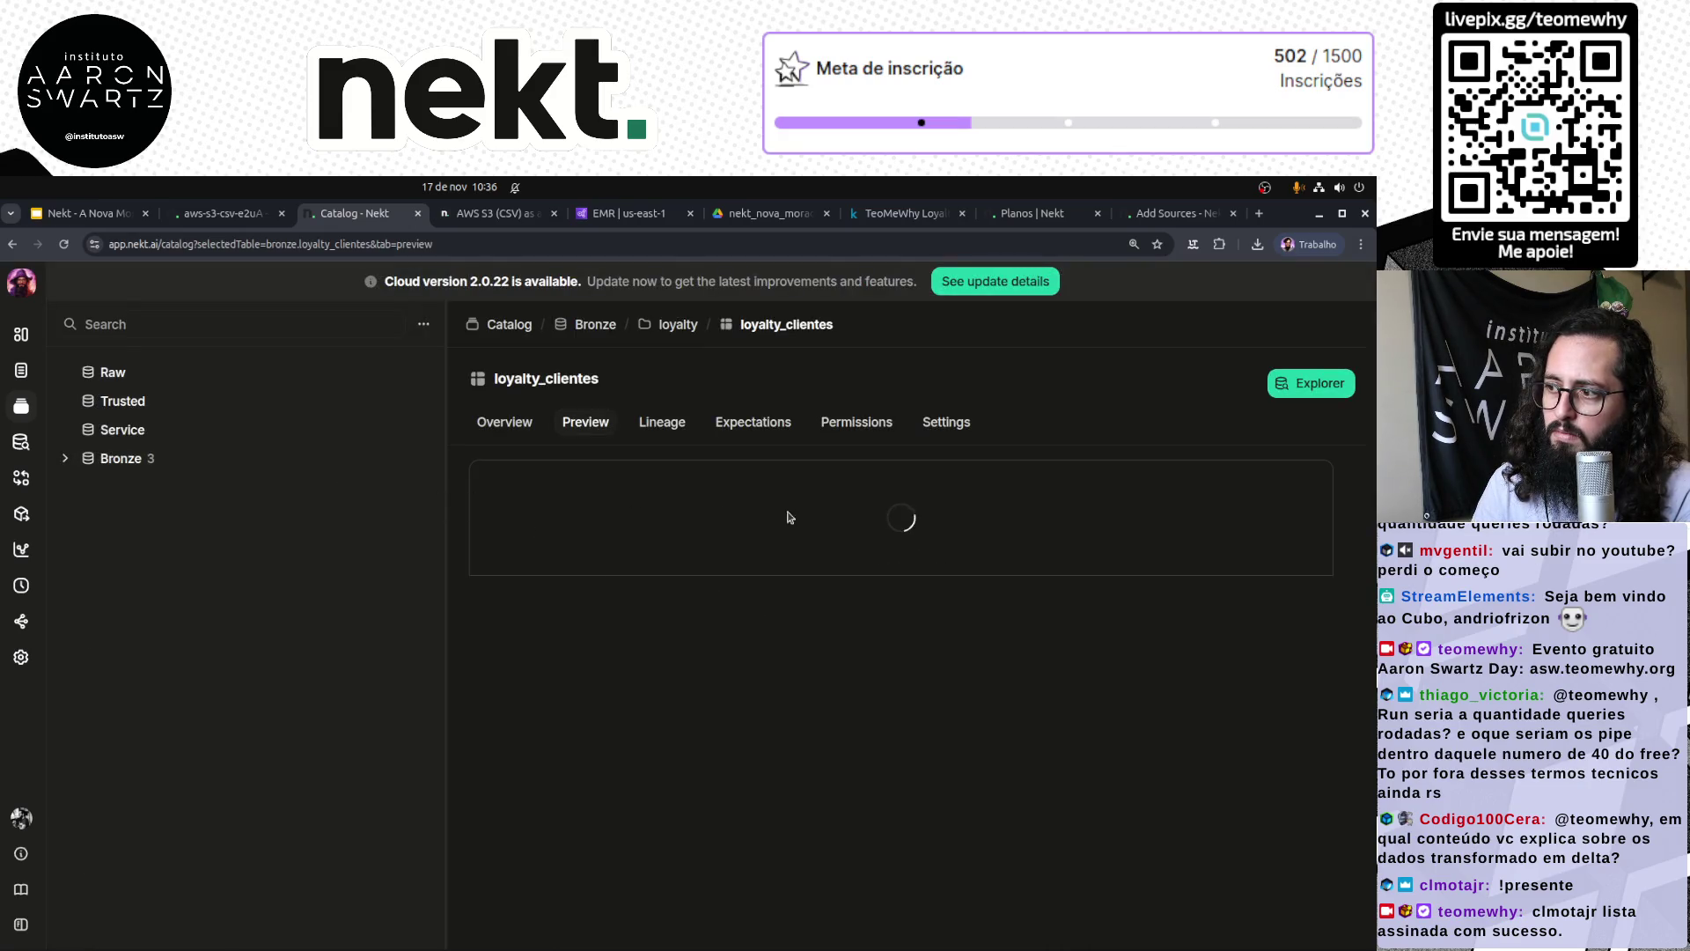
left_click(63, 460)
left_click(88, 487)
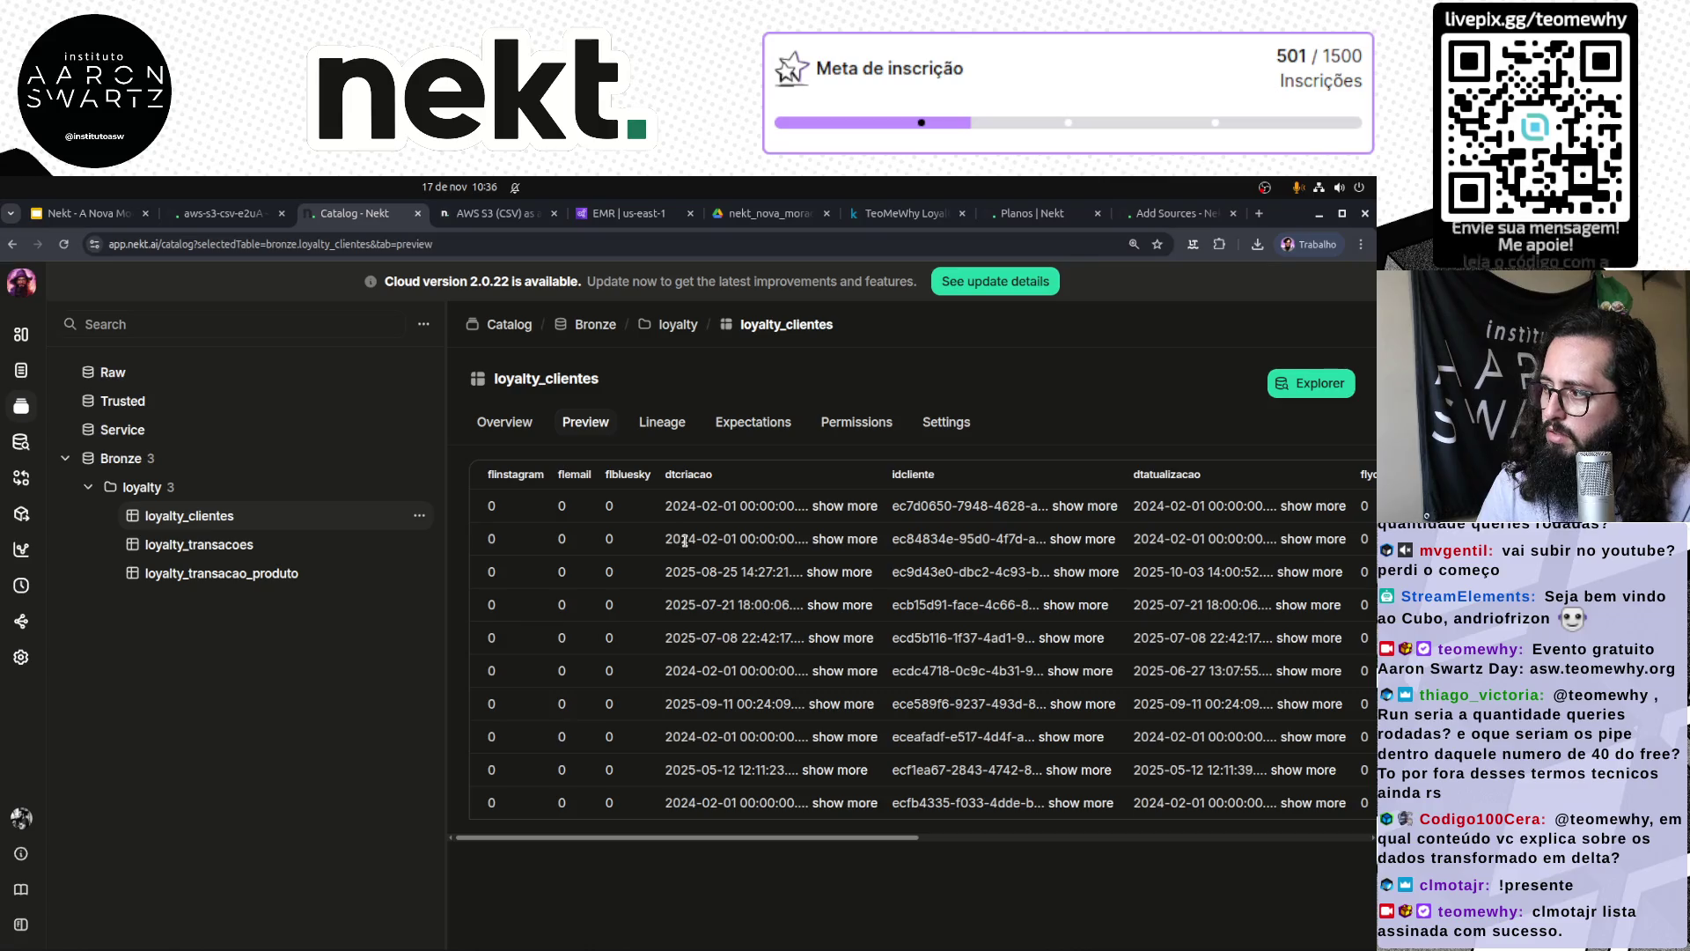
scroll(704, 669, "right", 3)
mouse_move(787, 845)
left_mouse_down()
mouse_move(1189, 833)
mouse_move(458, 832)
left_mouse_up()
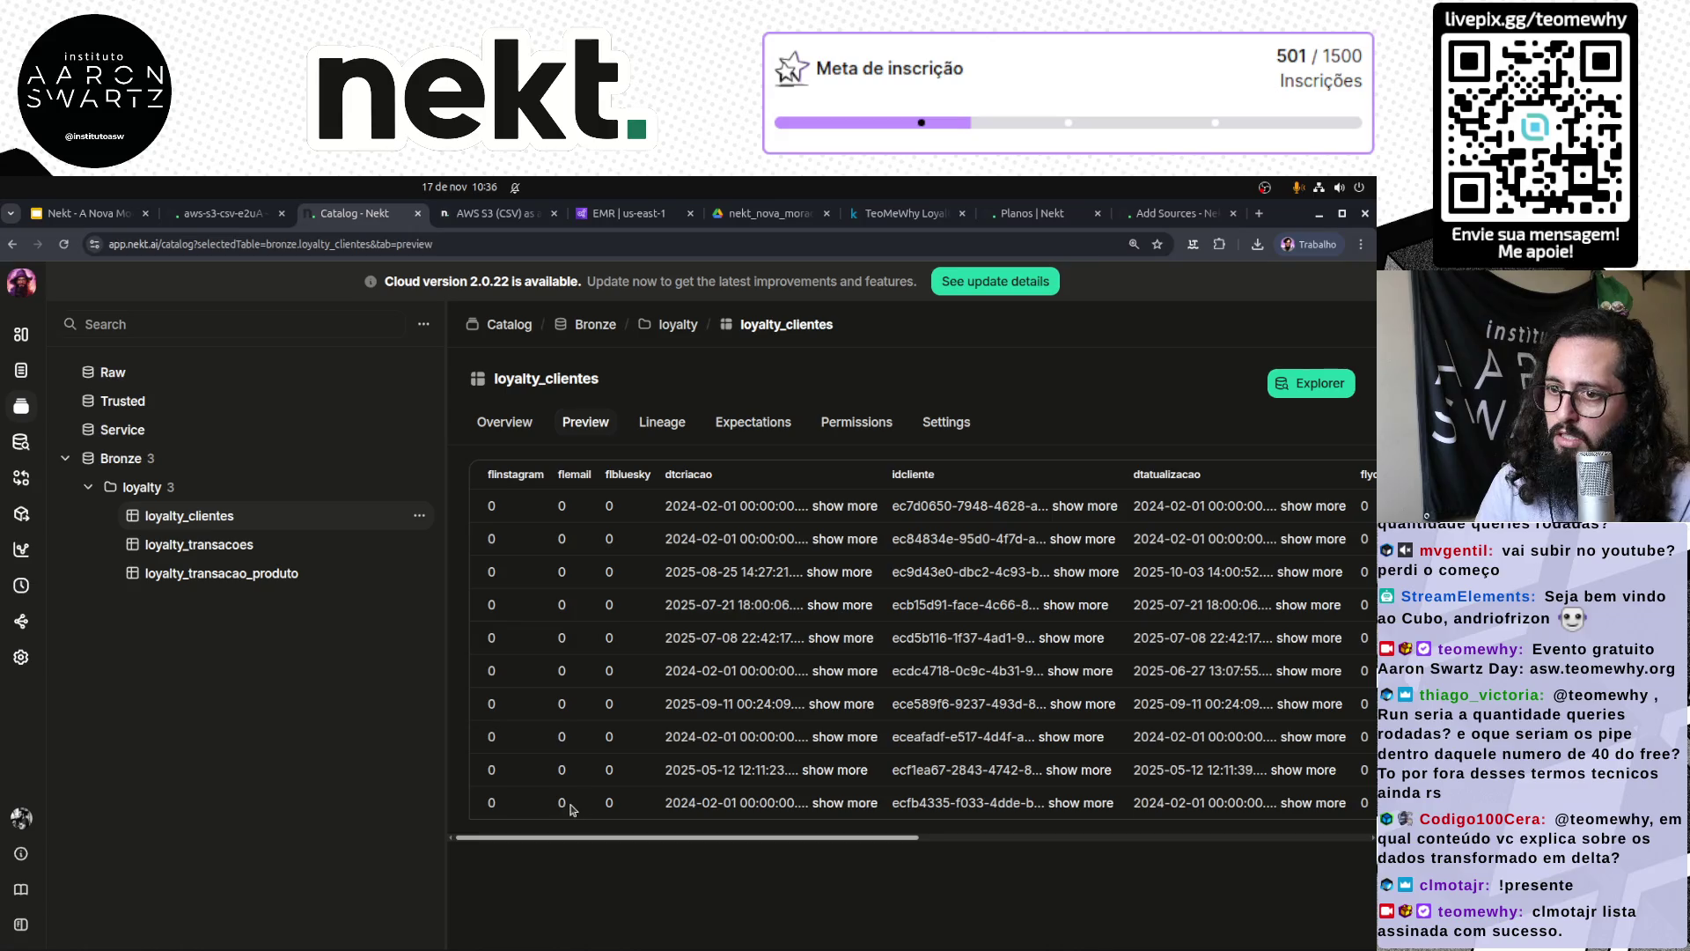
Step: Preview loyalty_transacoes sample rows, then view the loyalty_transacao_produto overview (10 columns, 270043 rows)
left_click(264, 541)
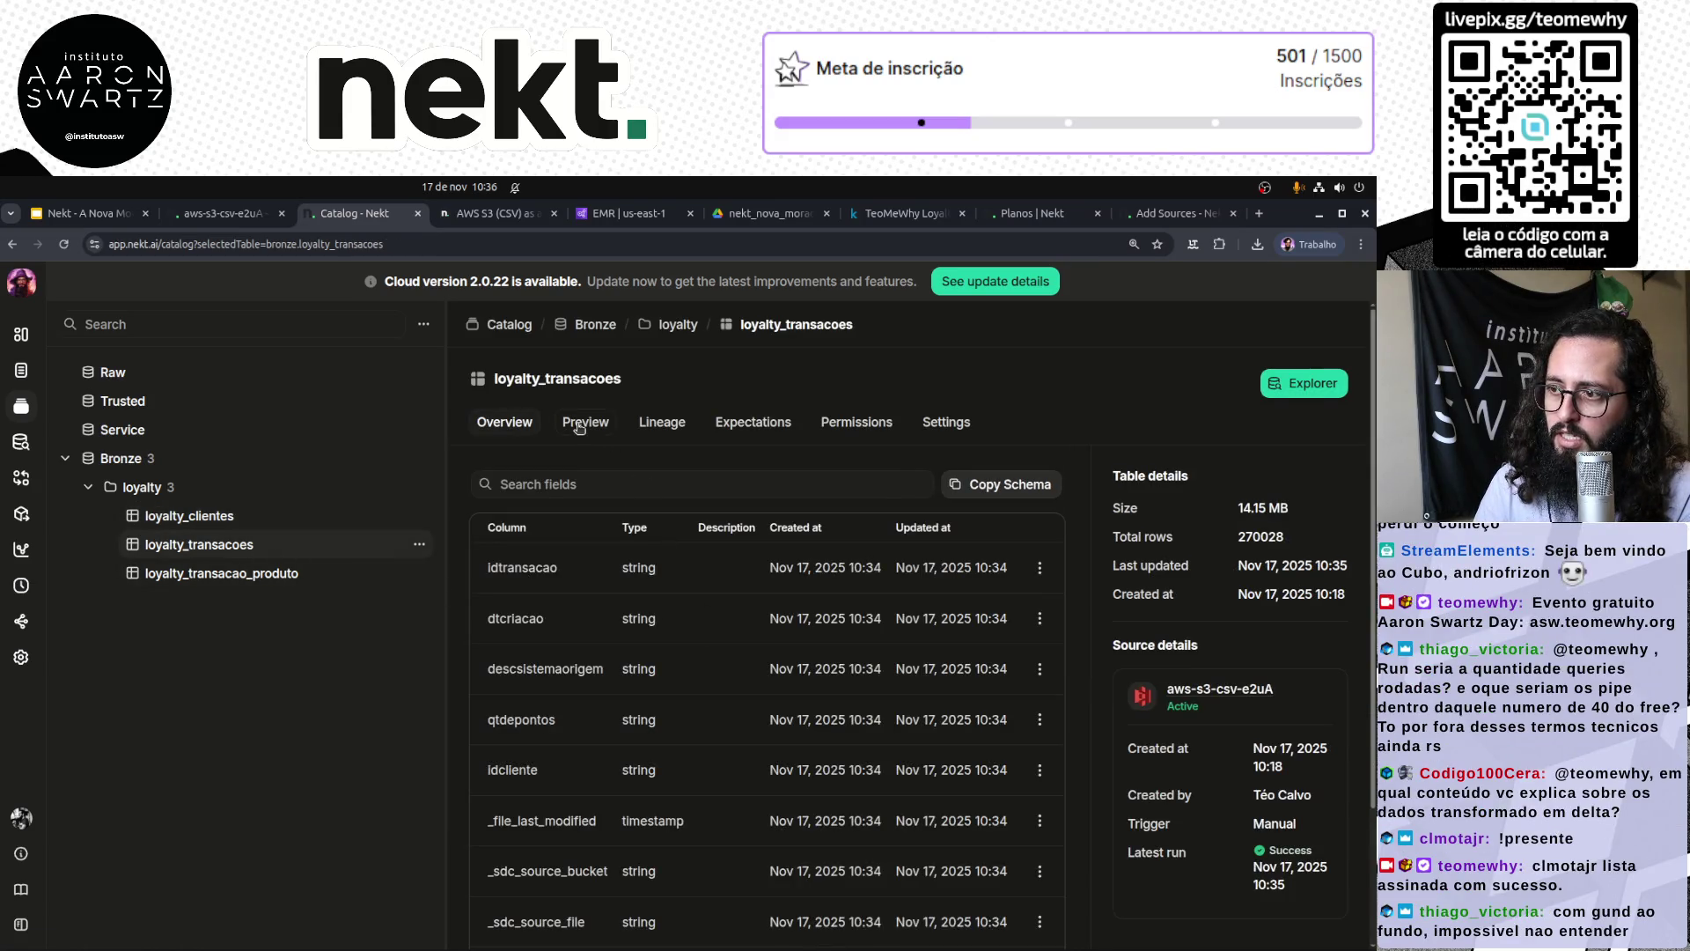
left_click(579, 426)
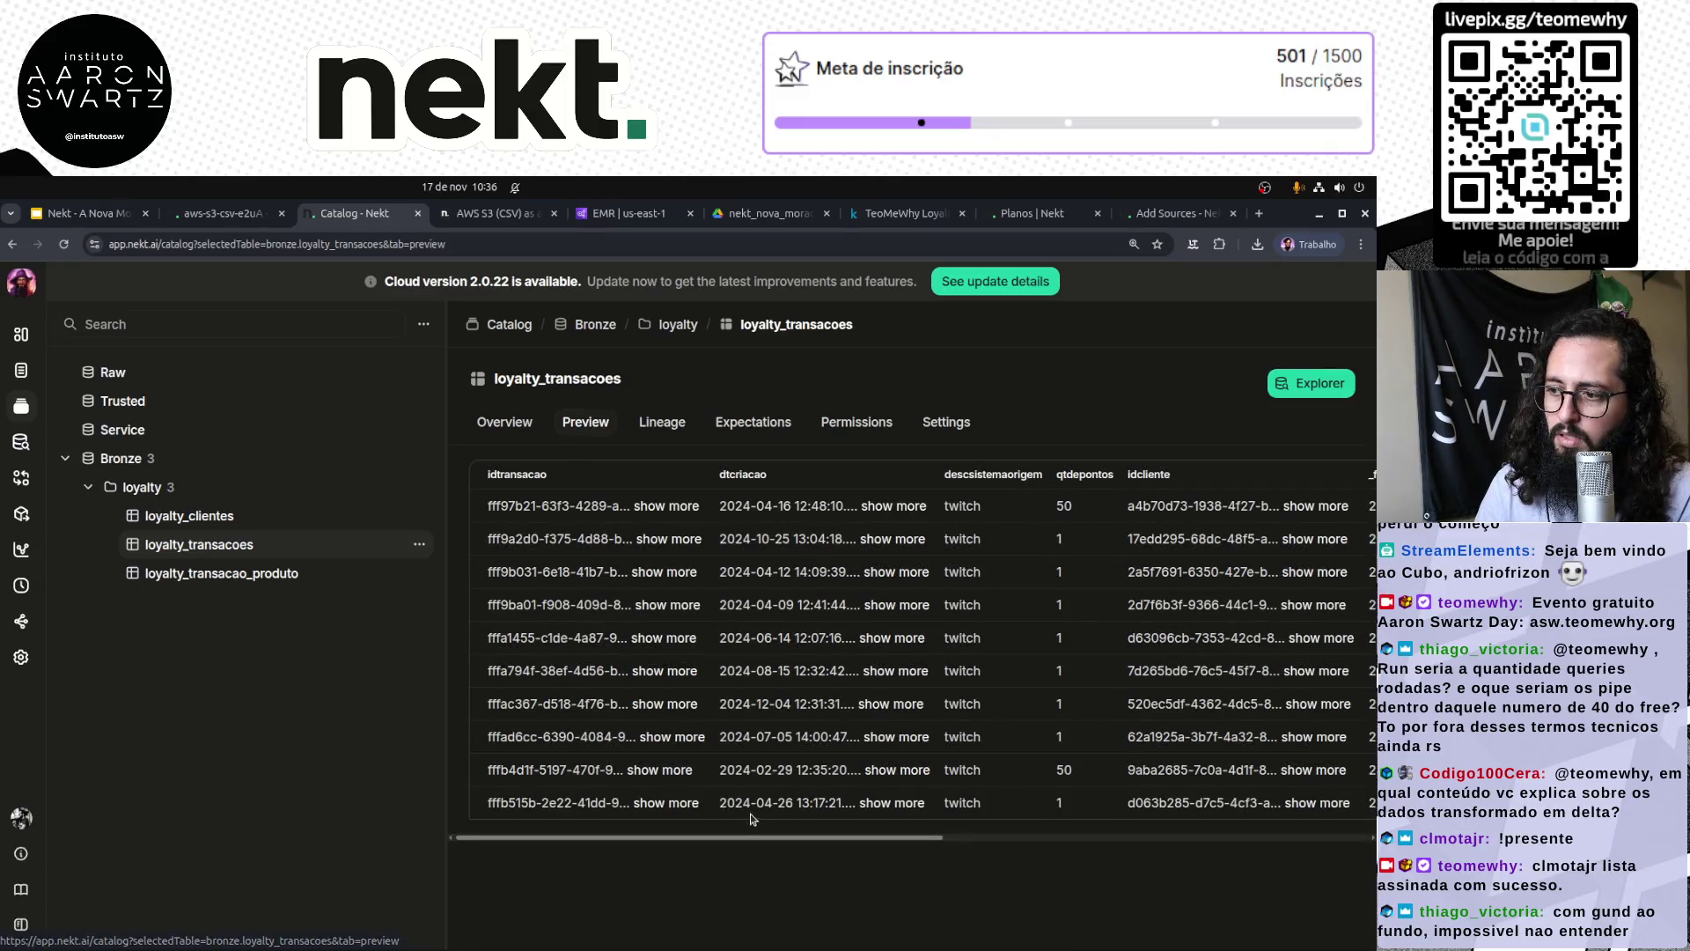
mouse_move(621, 841)
left_mouse_down()
mouse_move(1089, 850)
mouse_move(633, 793)
left_mouse_up()
left_click(251, 573)
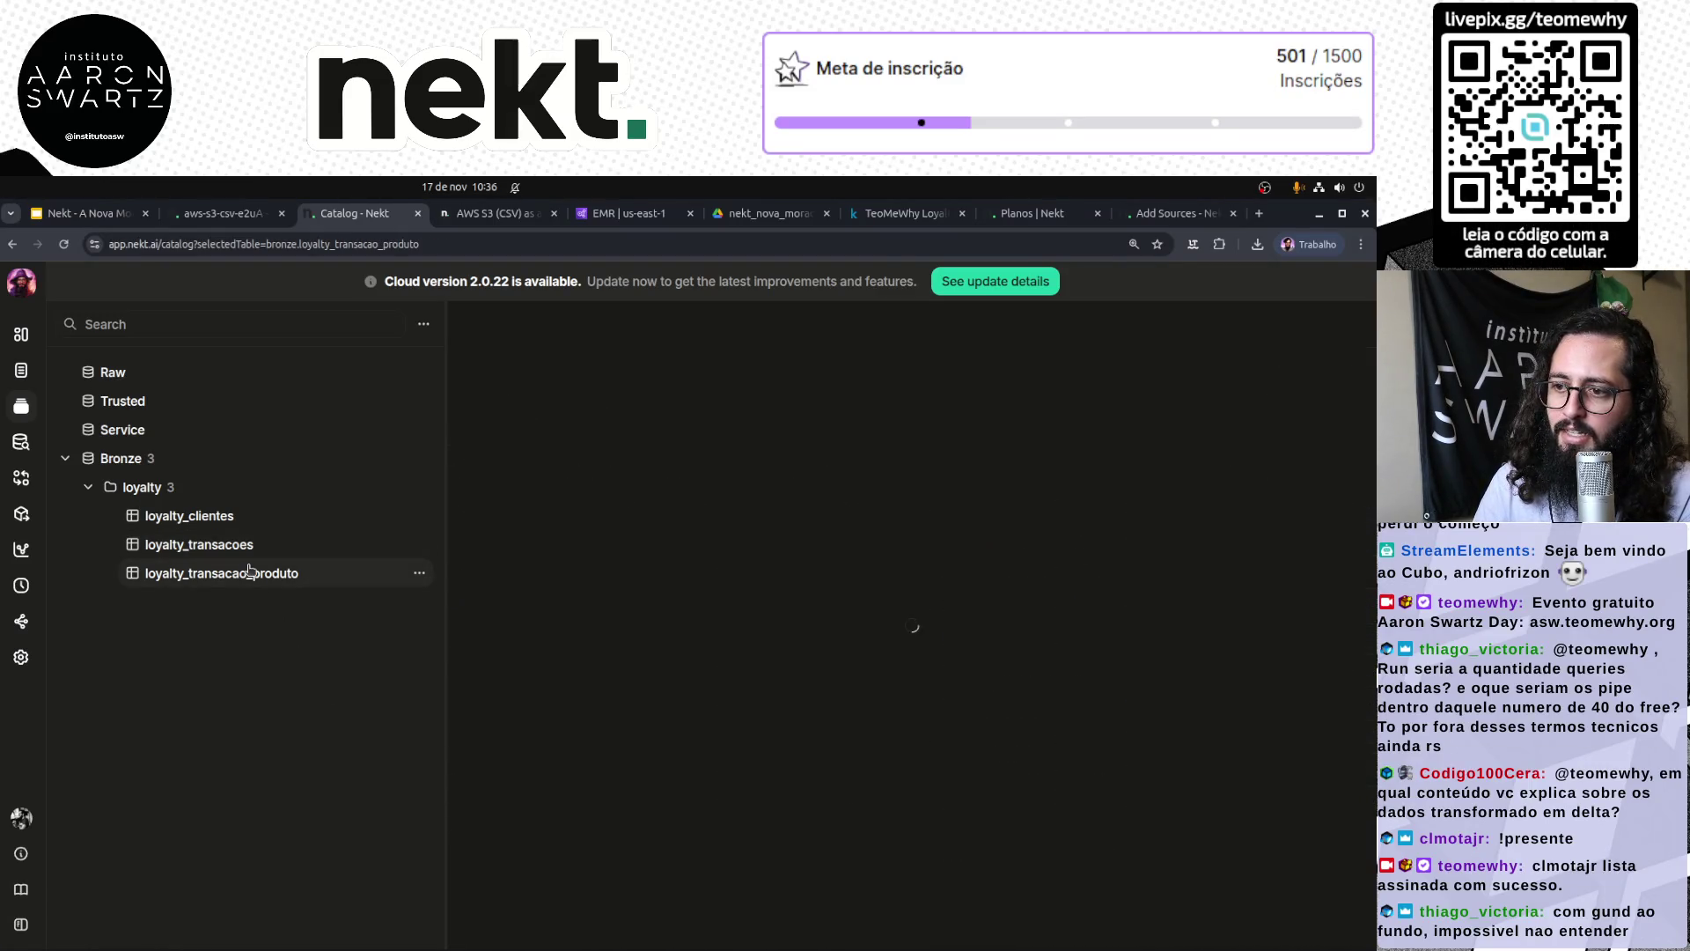
scroll(647, 627, "down", 2)
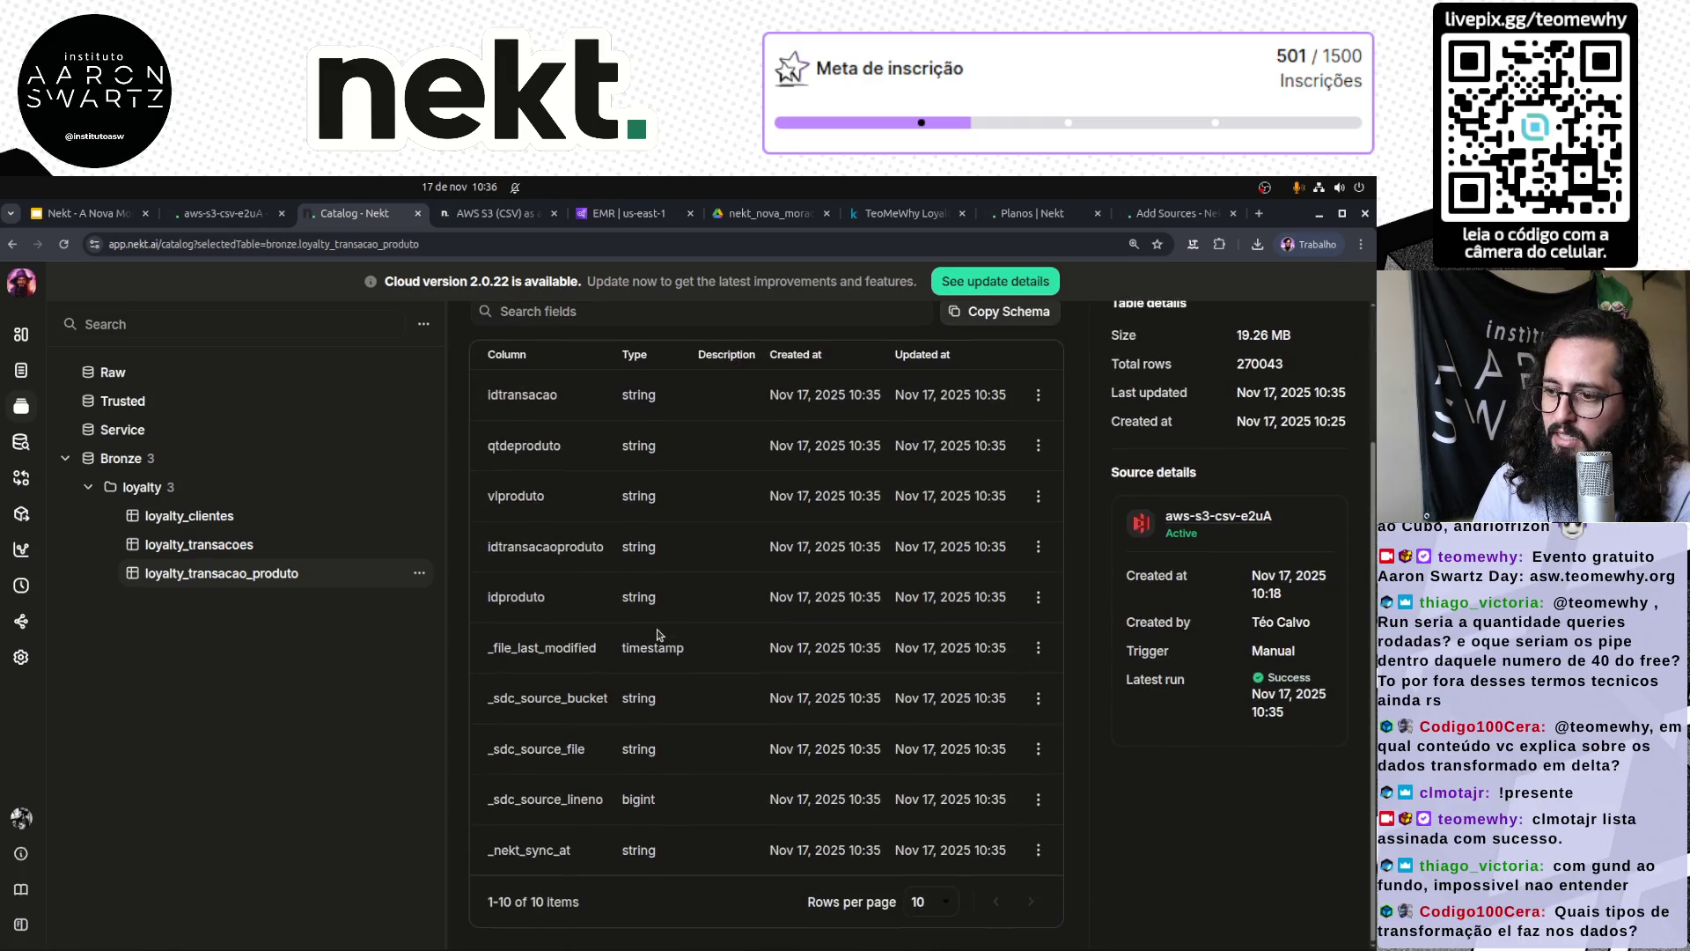
scroll(598, 507, "up", 2)
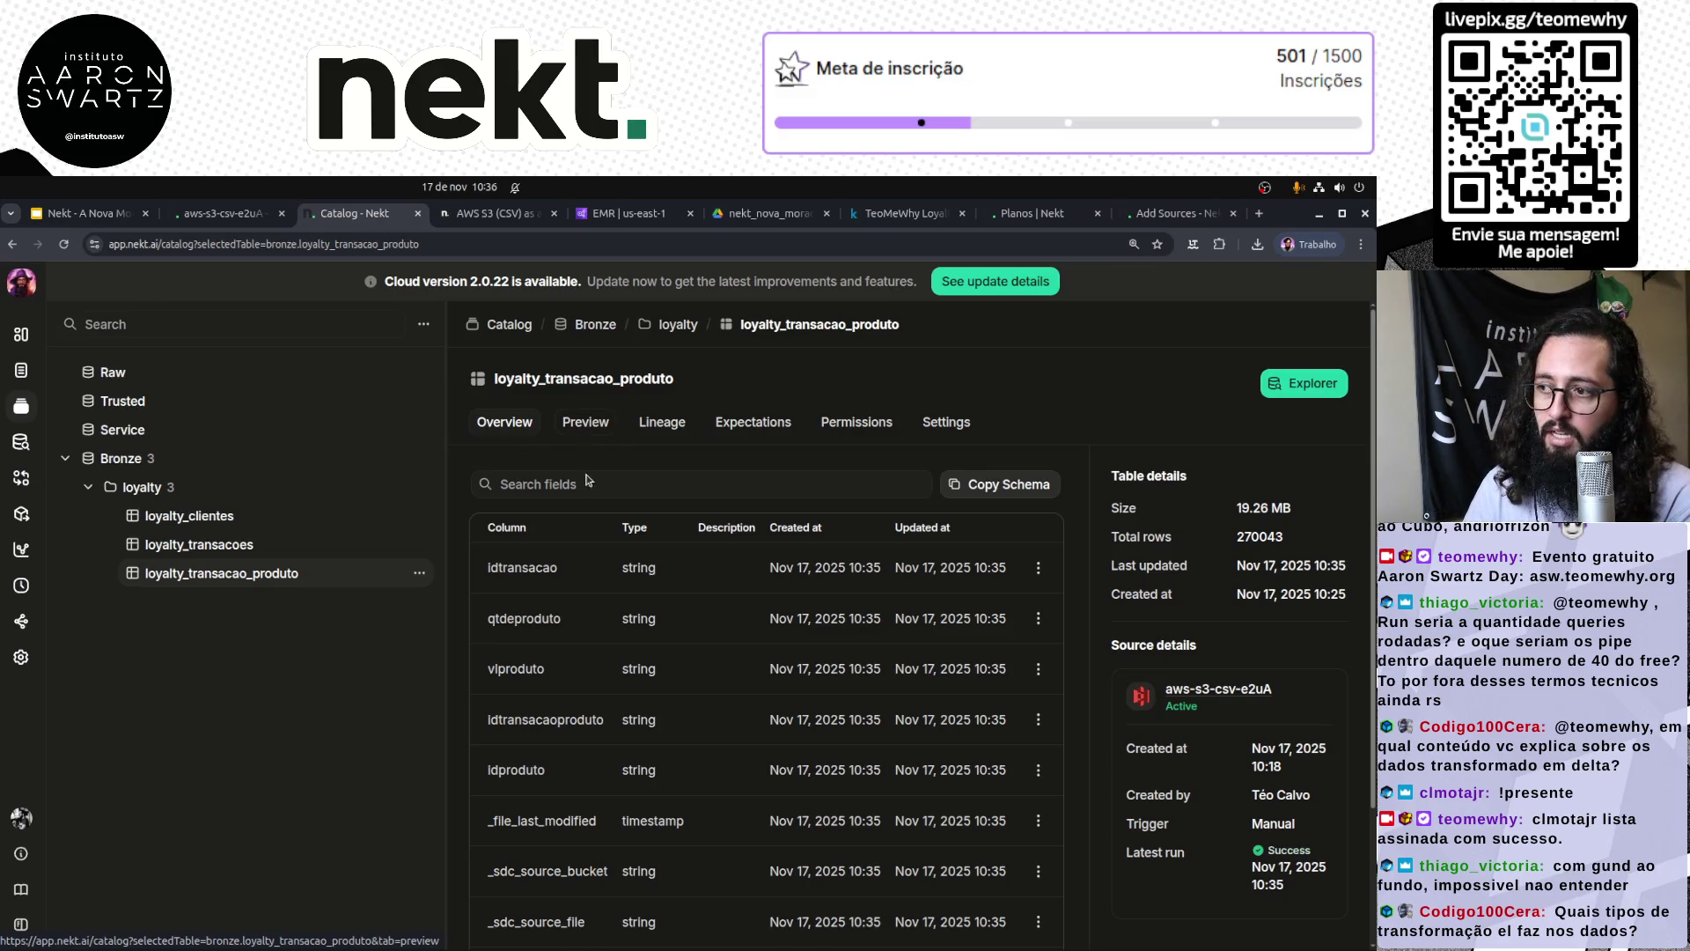
left_click(220, 544)
Step: Preview loyalty_clientes sample rows and highlight the first flinstagram, dtcriacao and dtatualizacao values
left_click(211, 516)
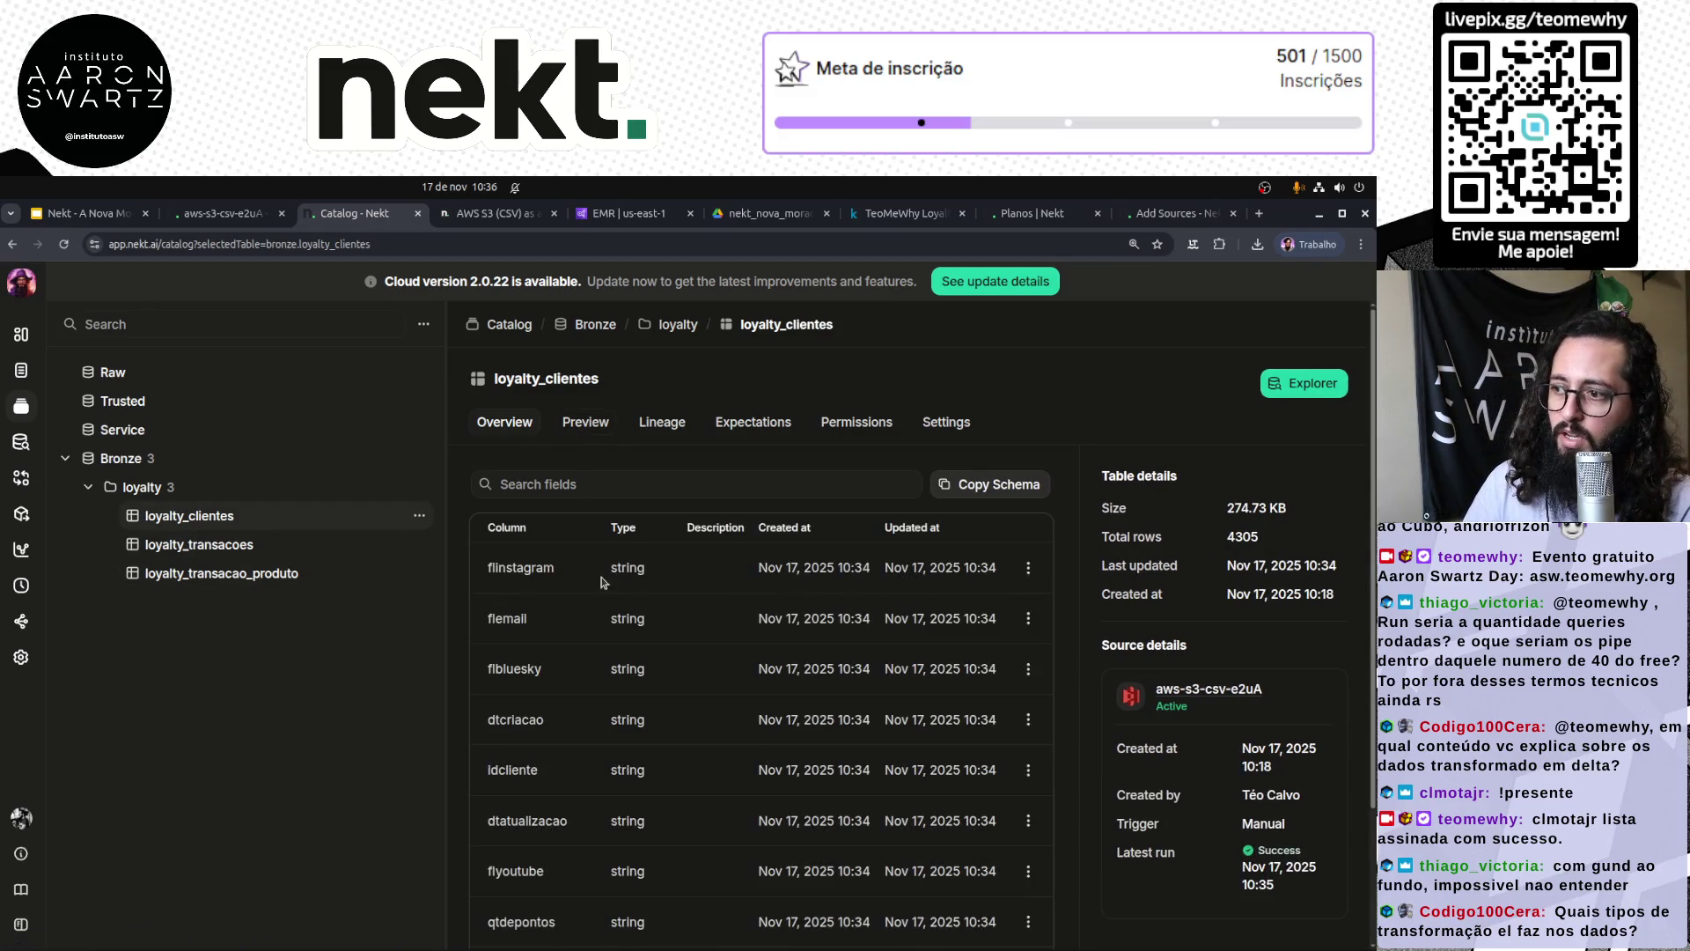
left_click(587, 427)
left_click_drag(447, 484, 262, 484)
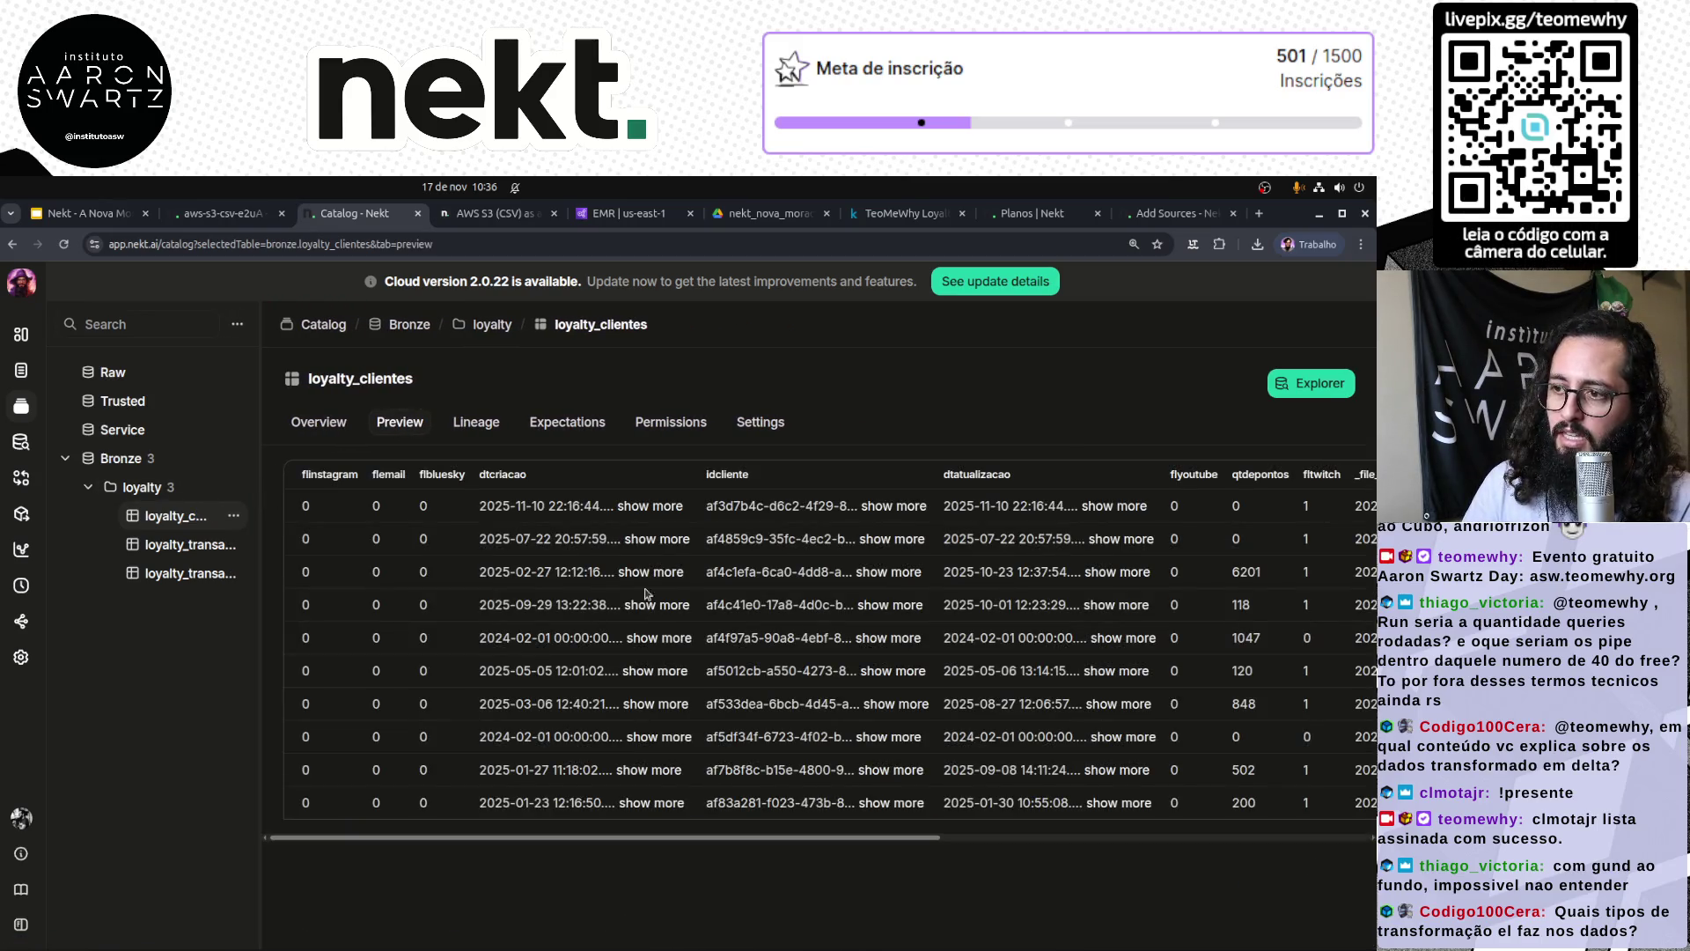
double_click(305, 506)
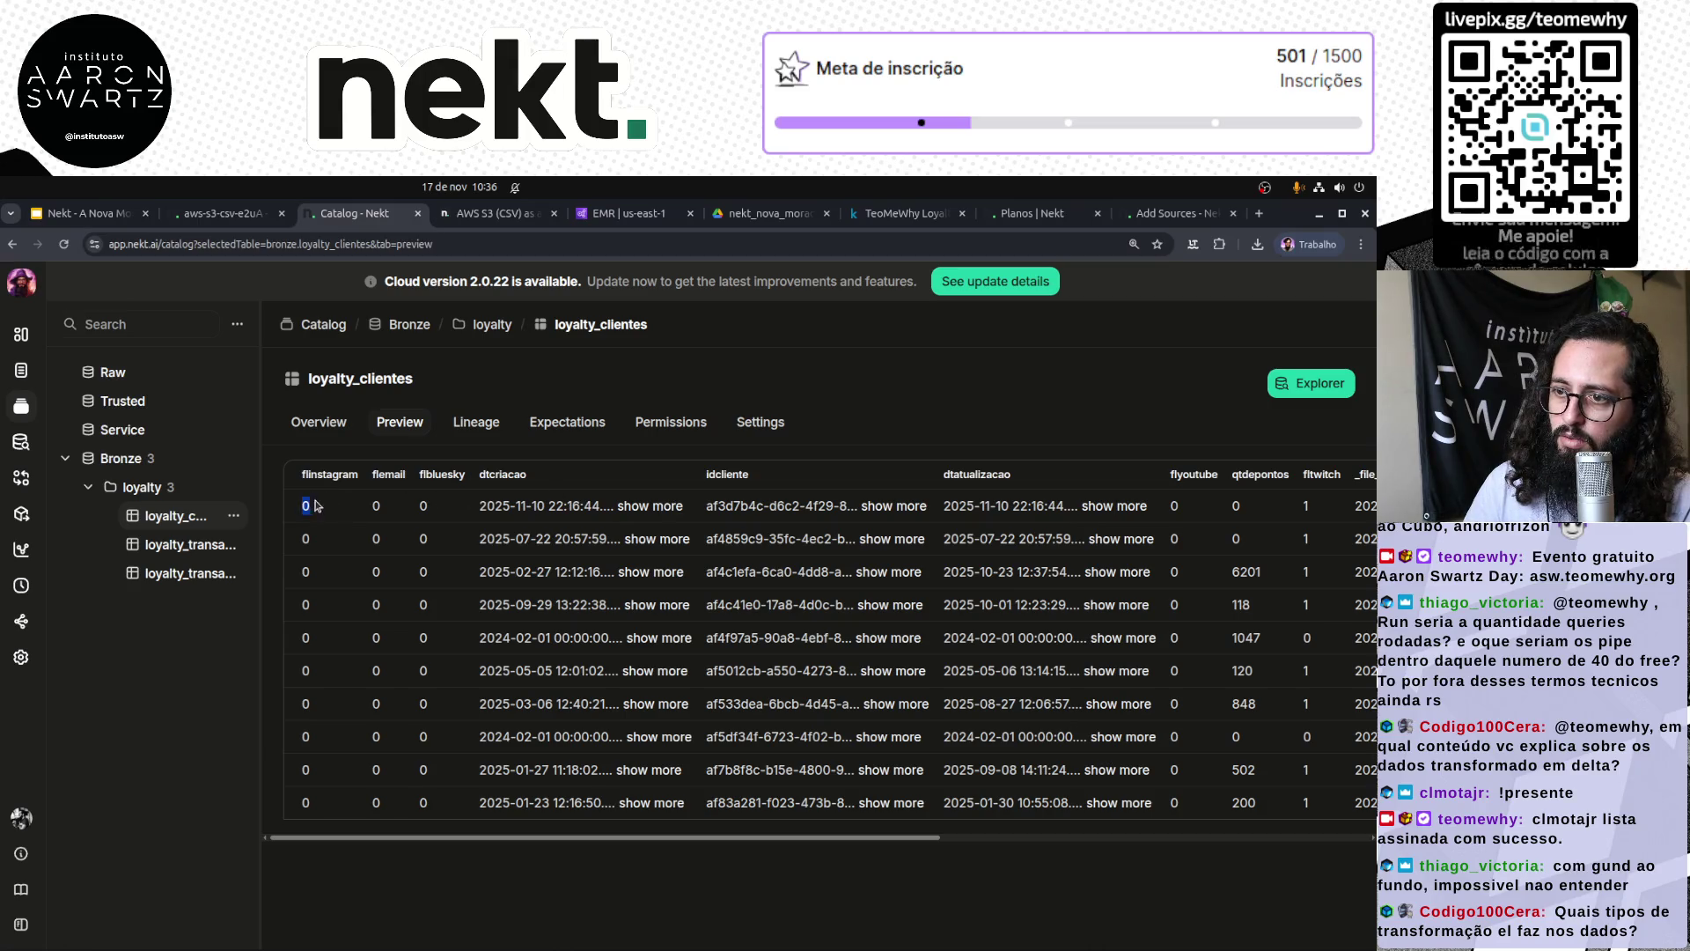
left_click_drag(478, 507, 884, 509)
left_click_drag(990, 507, 1047, 510)
Step: Inspect the _sdc_source_bucket, _sdc_source_file and _sdc_source_lineno columns, tracing rows to loyalty/clientes.csv
scroll(1199, 535, "right", 5)
scroll(1206, 528, "right", 8)
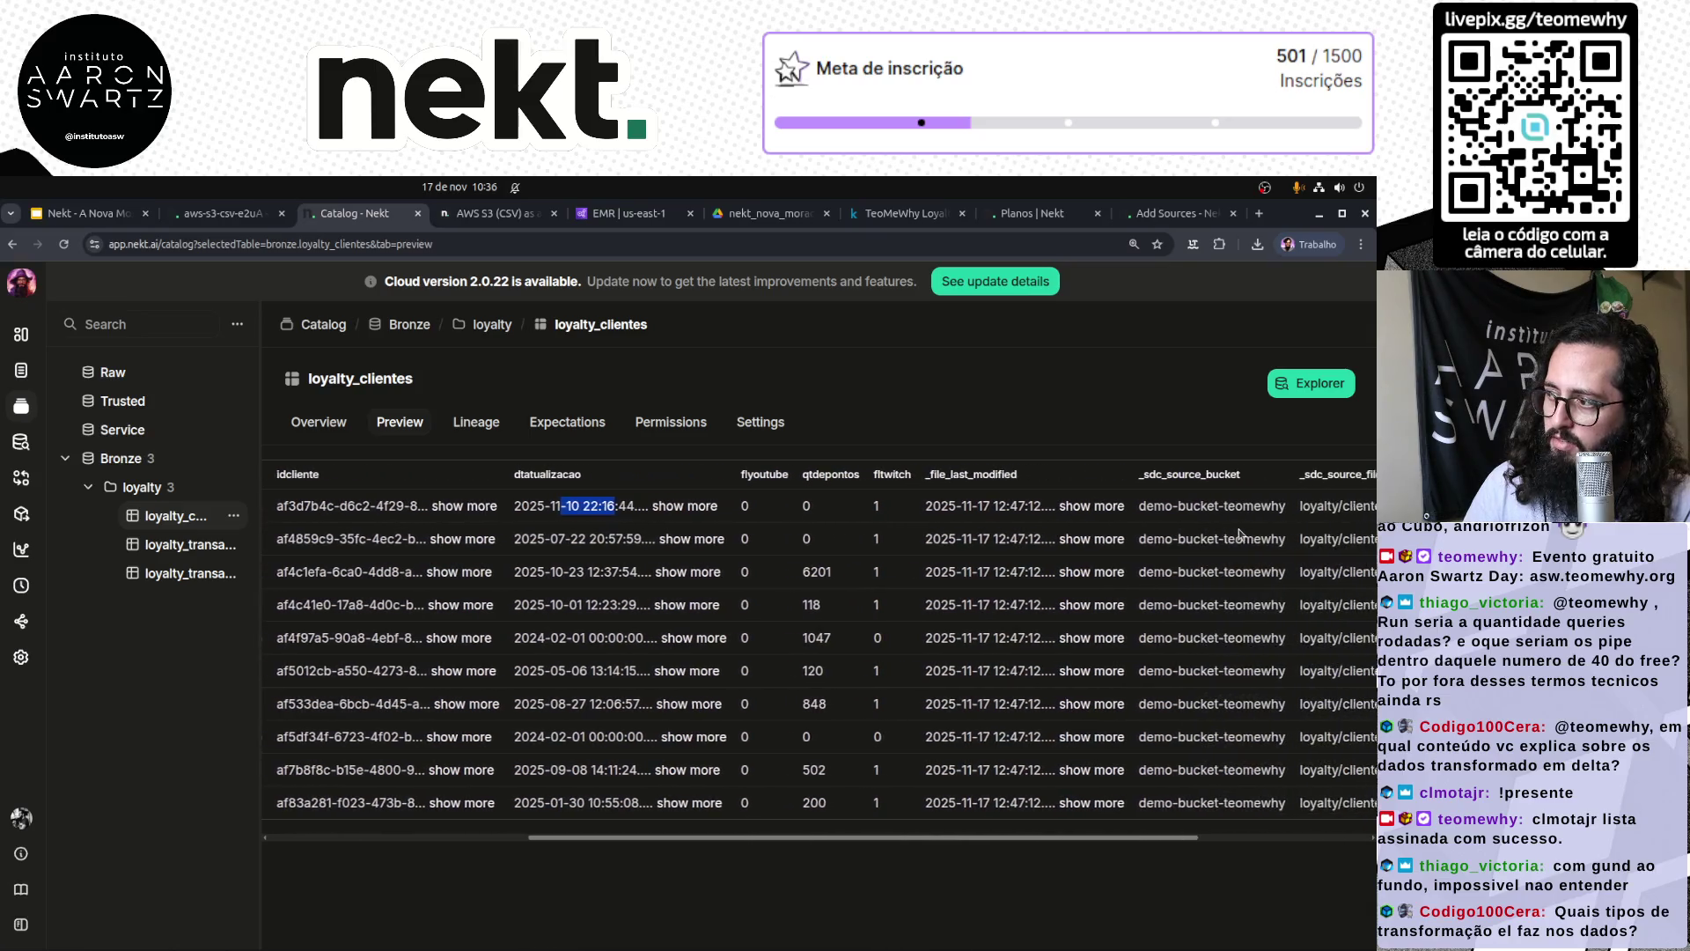
scroll(1244, 535, "right", 3)
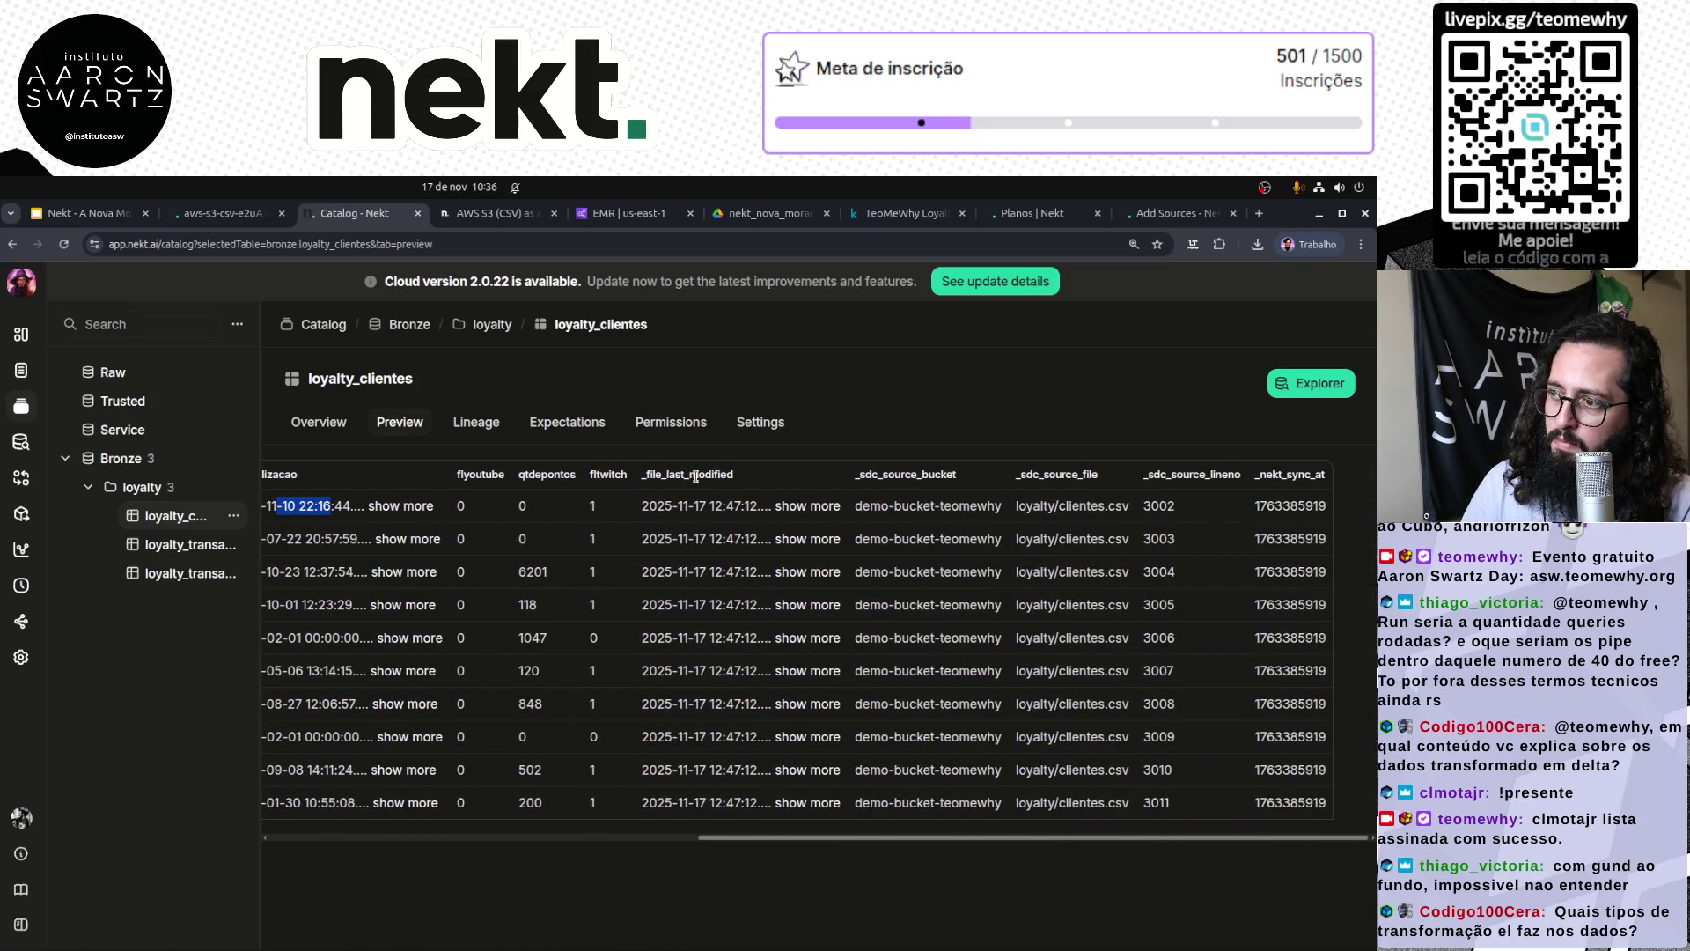
double_click(886, 475)
double_click(1056, 474)
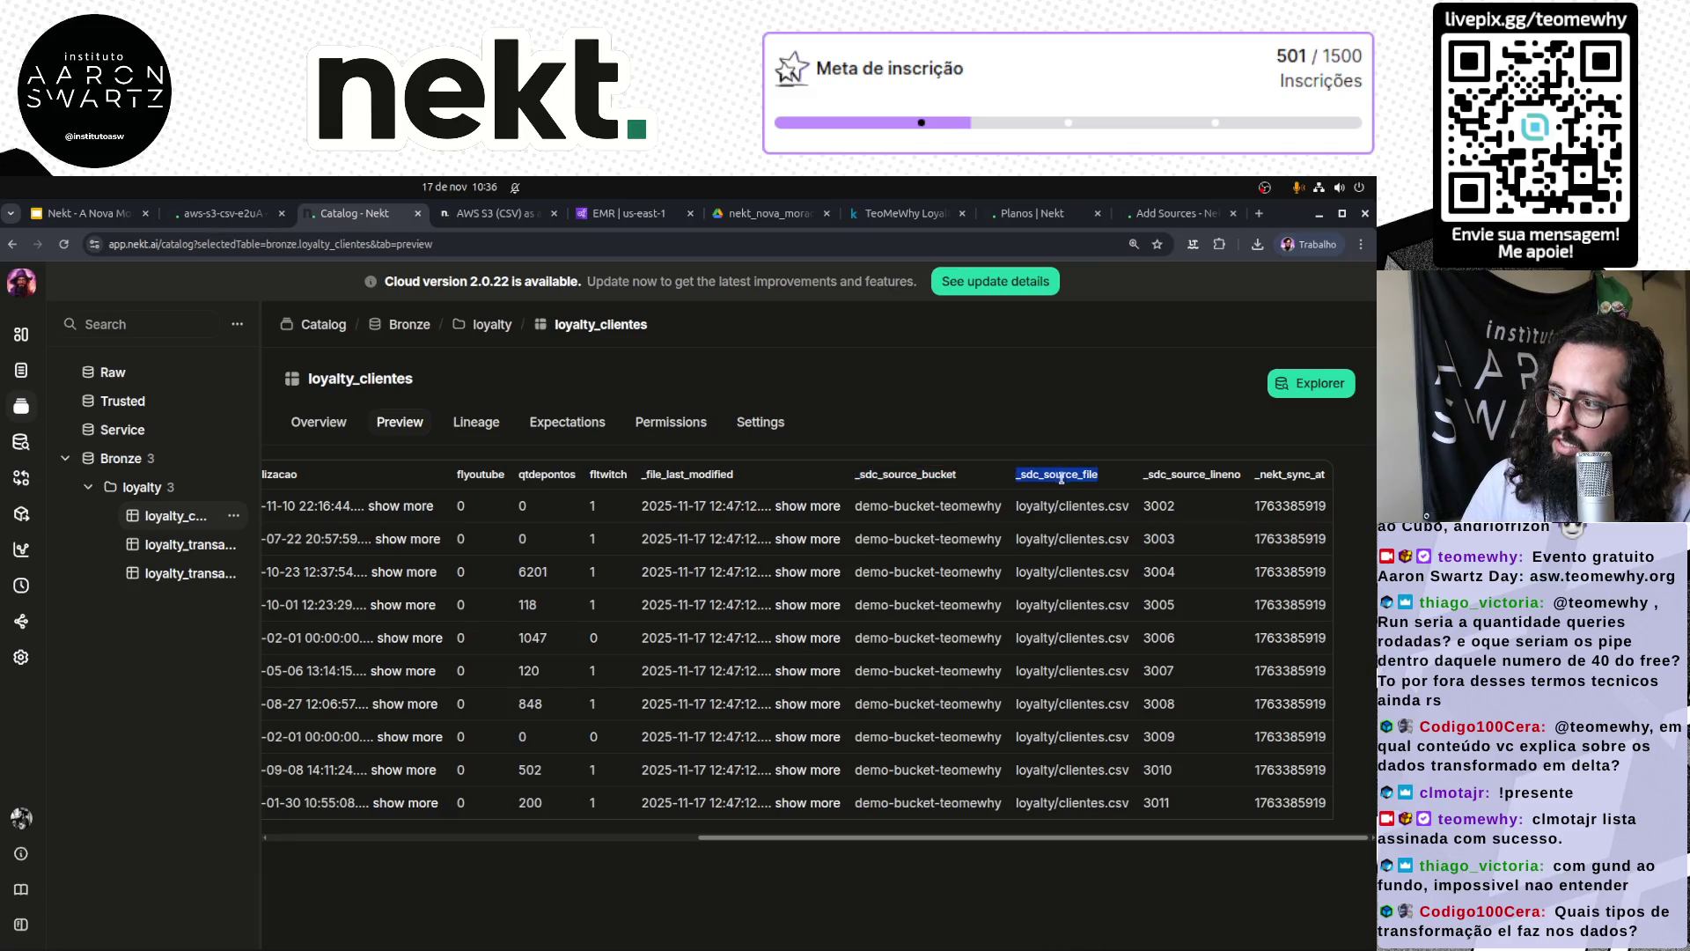
double_click(1218, 475)
double_click(1313, 475)
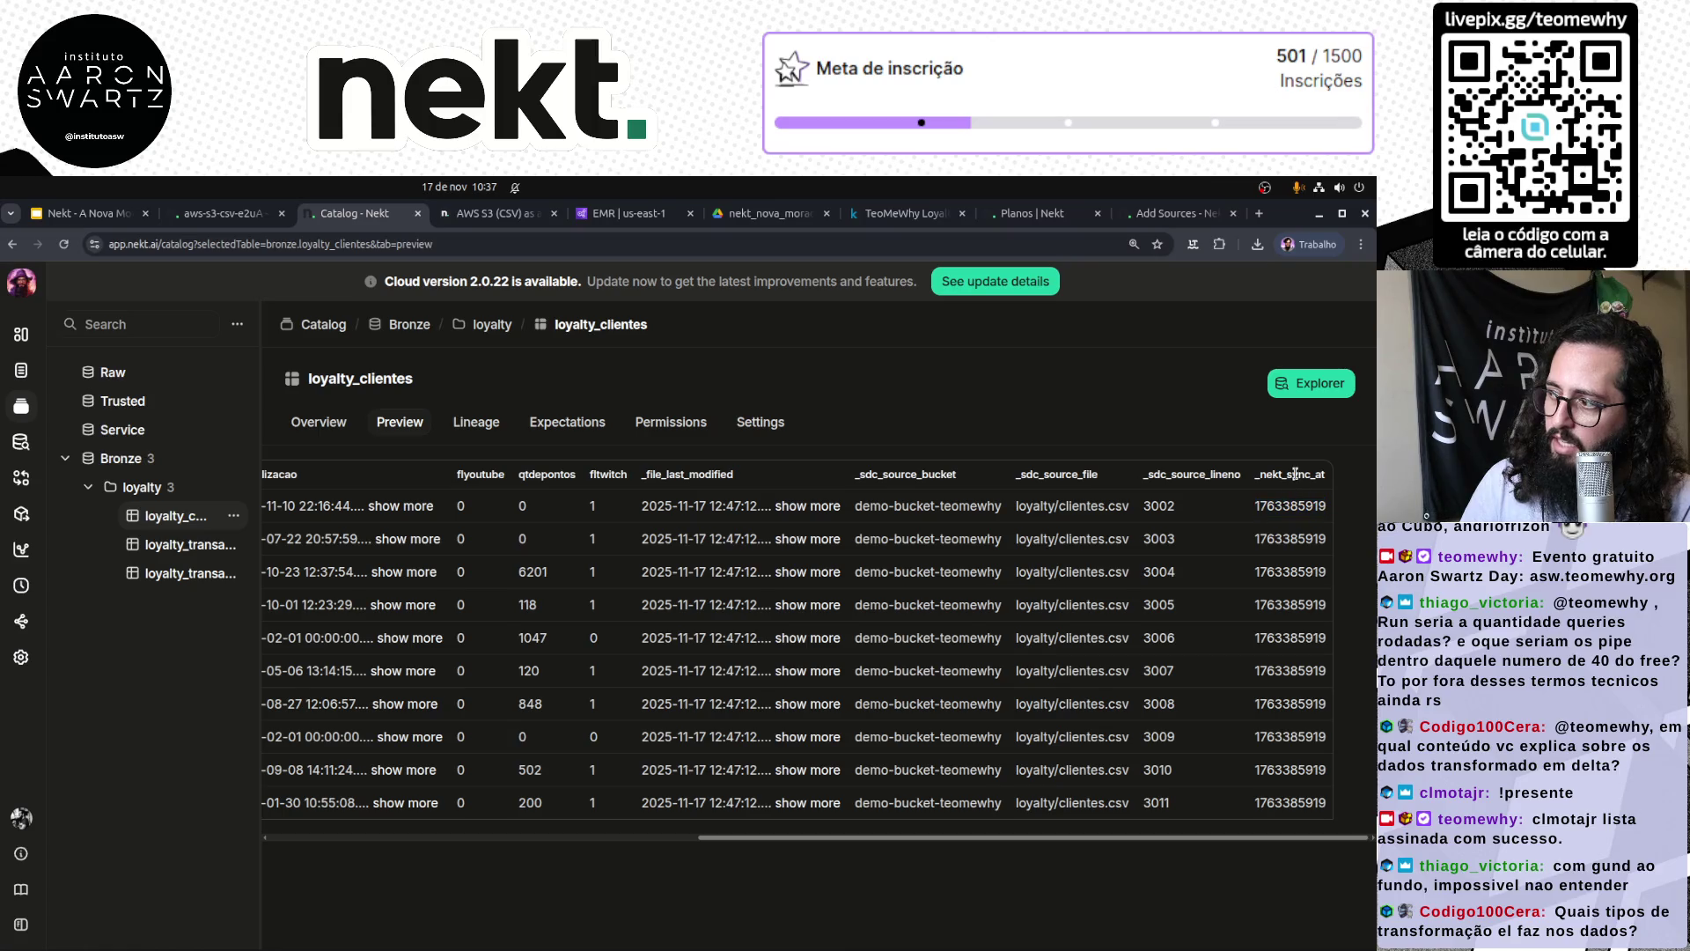
double_click(1171, 473)
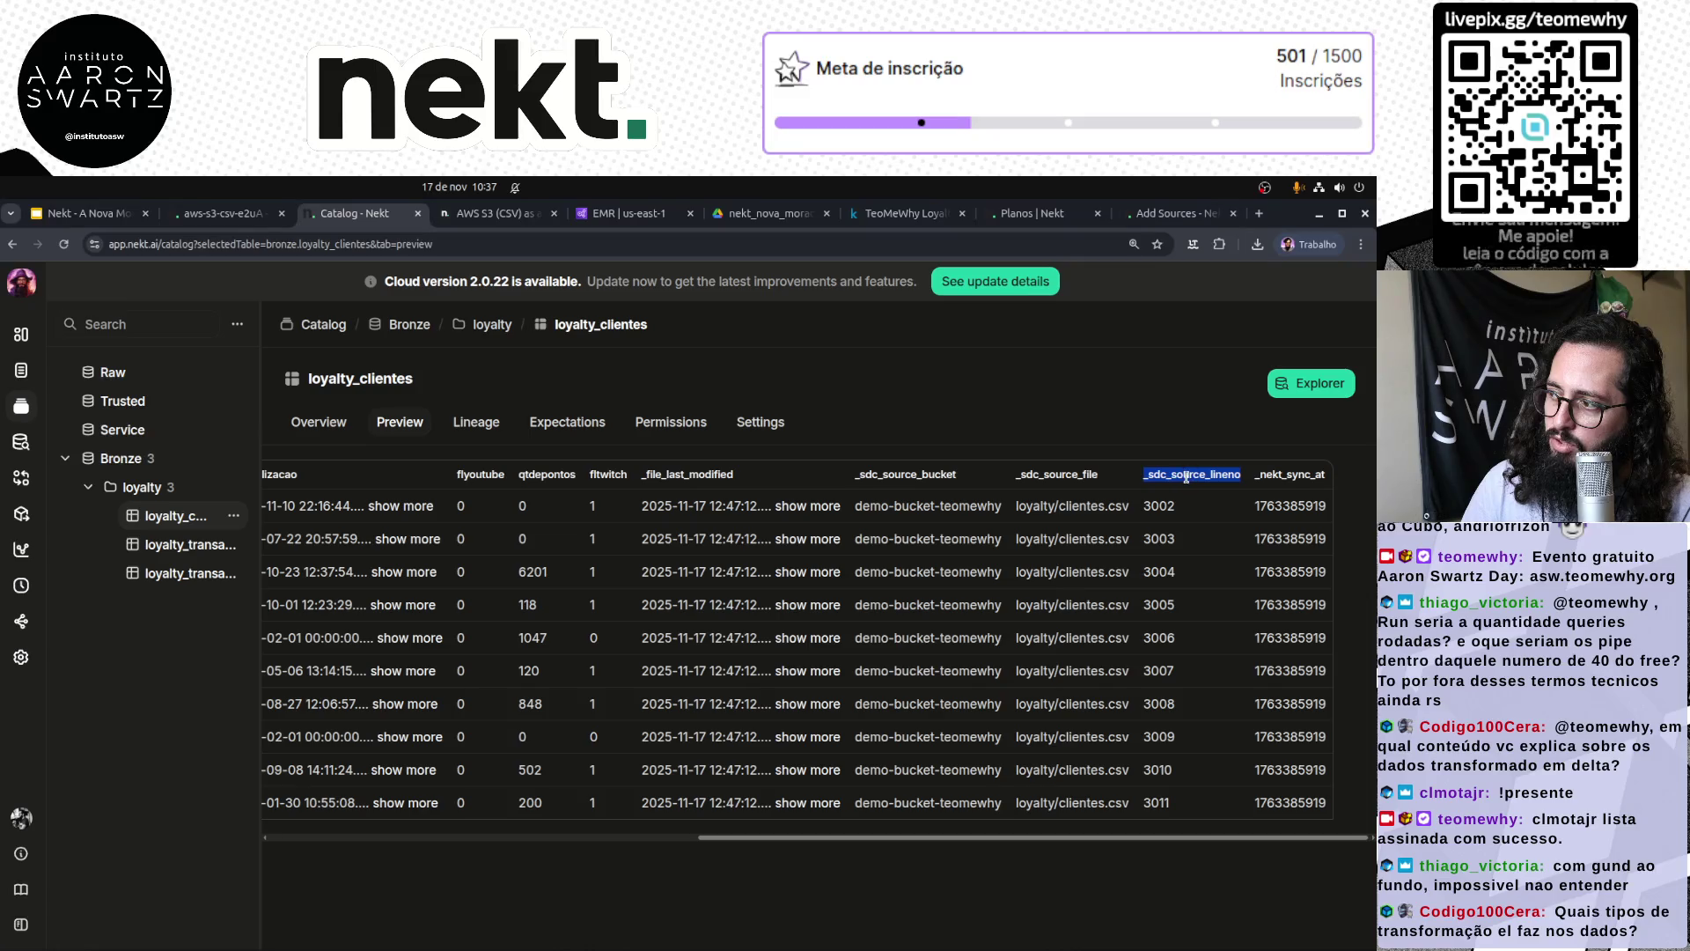
double_click(1056, 476)
left_click_drag(1017, 506, 1133, 509)
left_click_drag(852, 506, 999, 509)
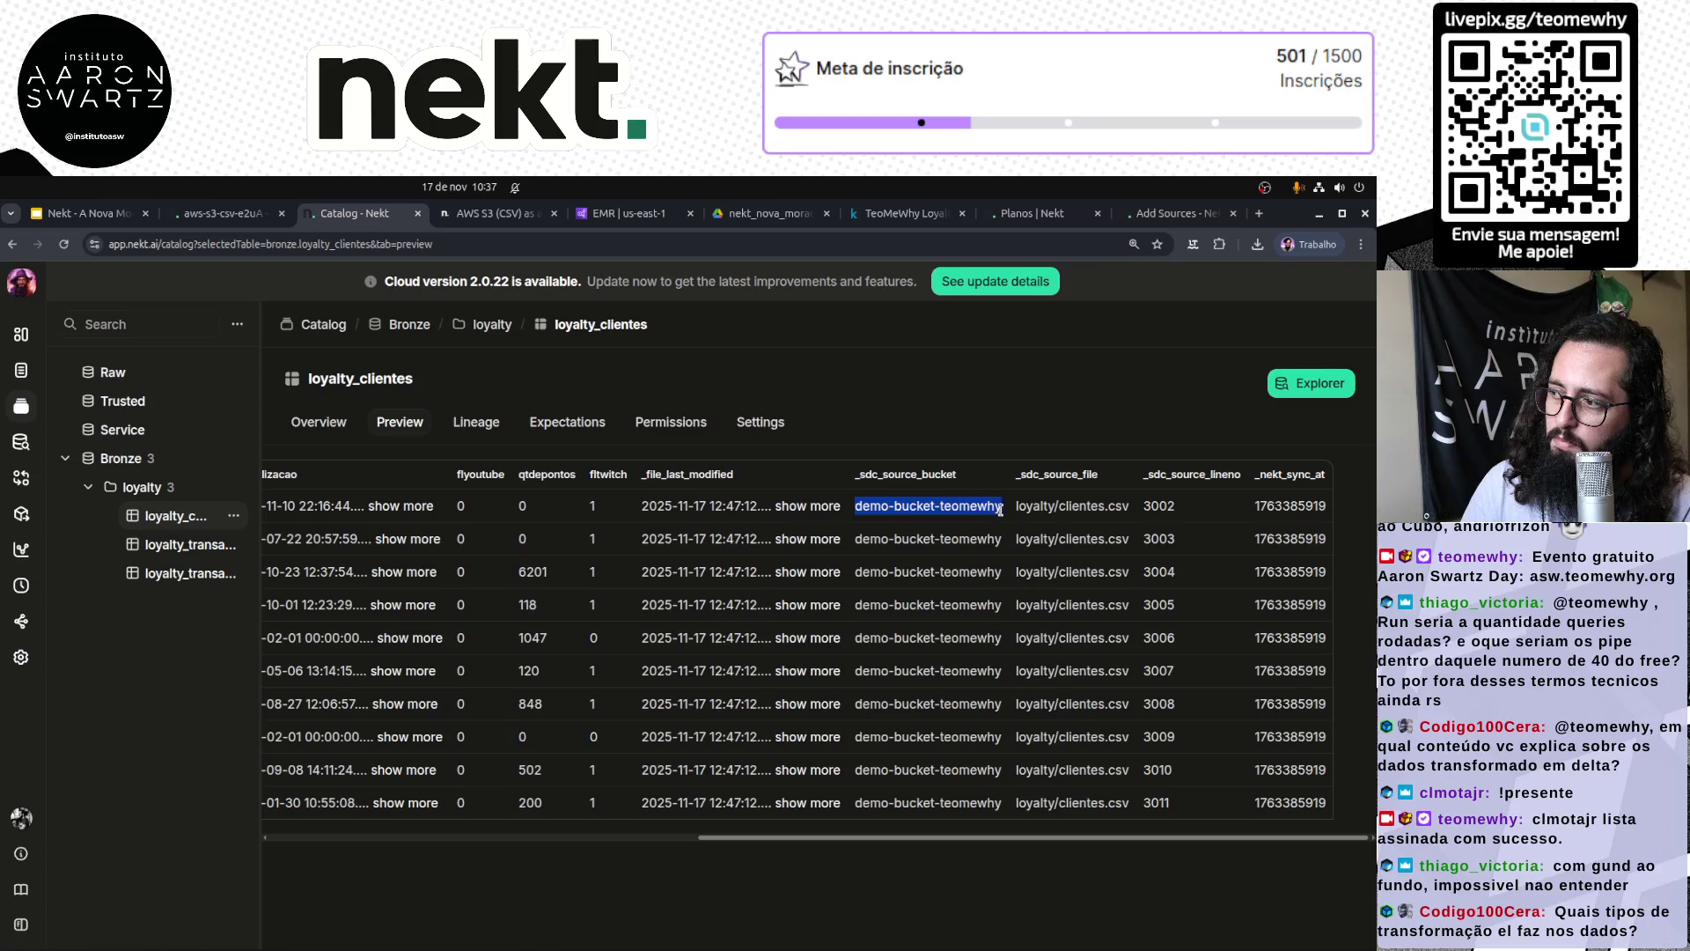
Step: Expand the _file_last_modified timestamp, widen the catalog panel, and go to Explorer
left_click(828, 507)
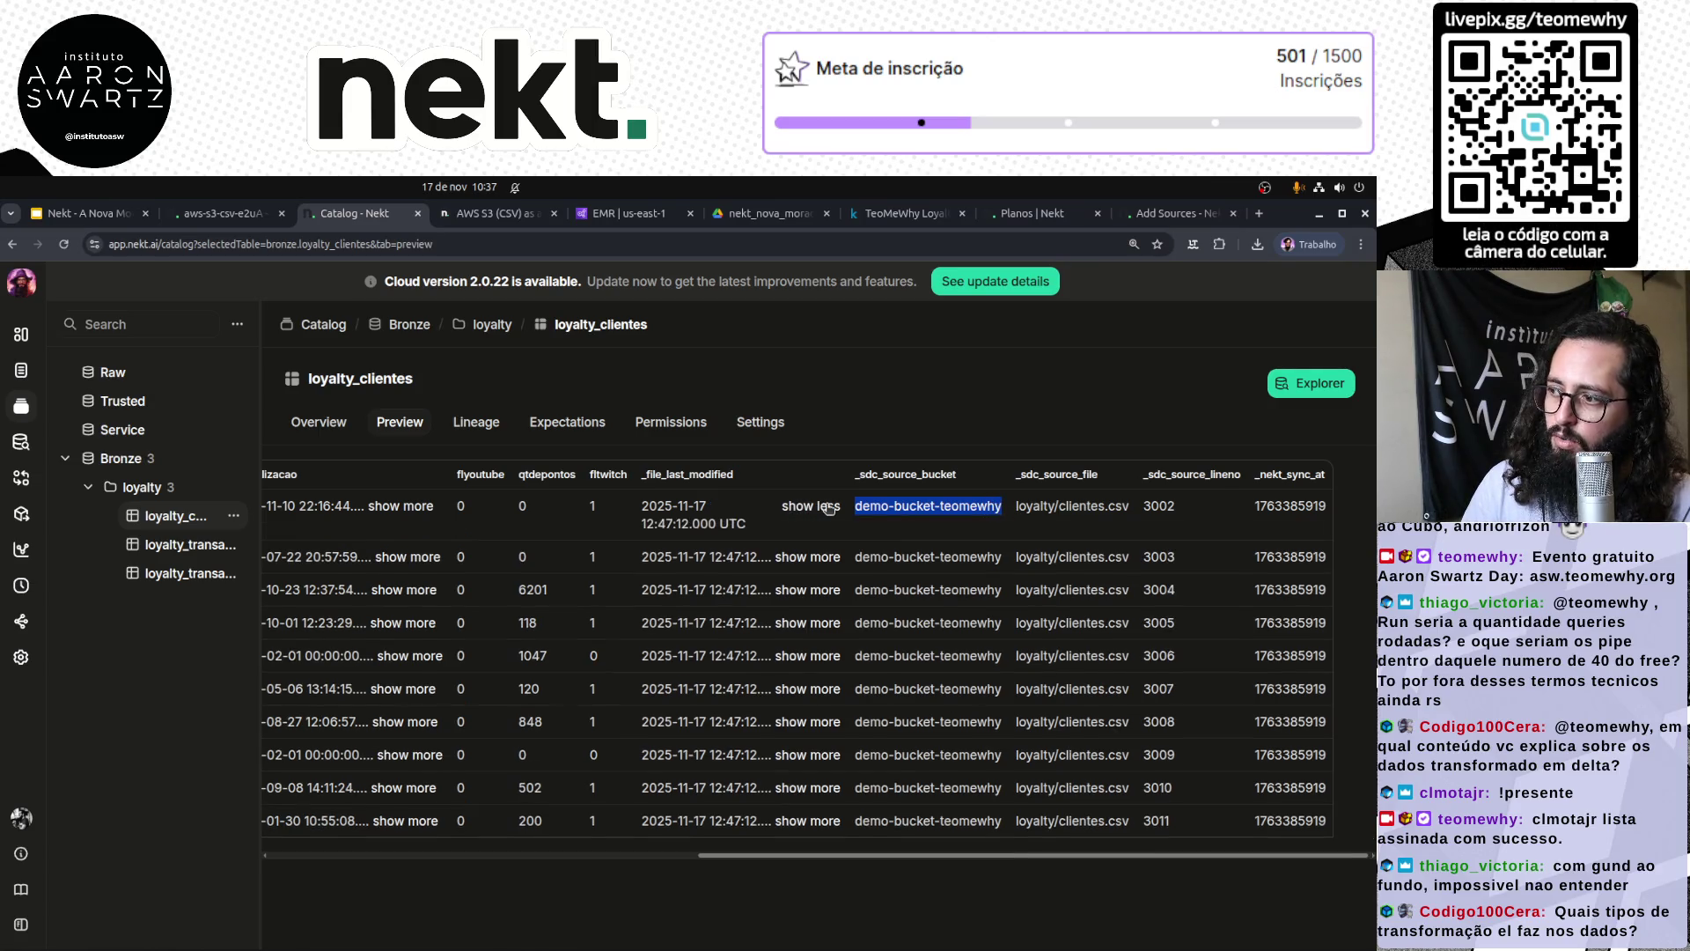
left_click(826, 509)
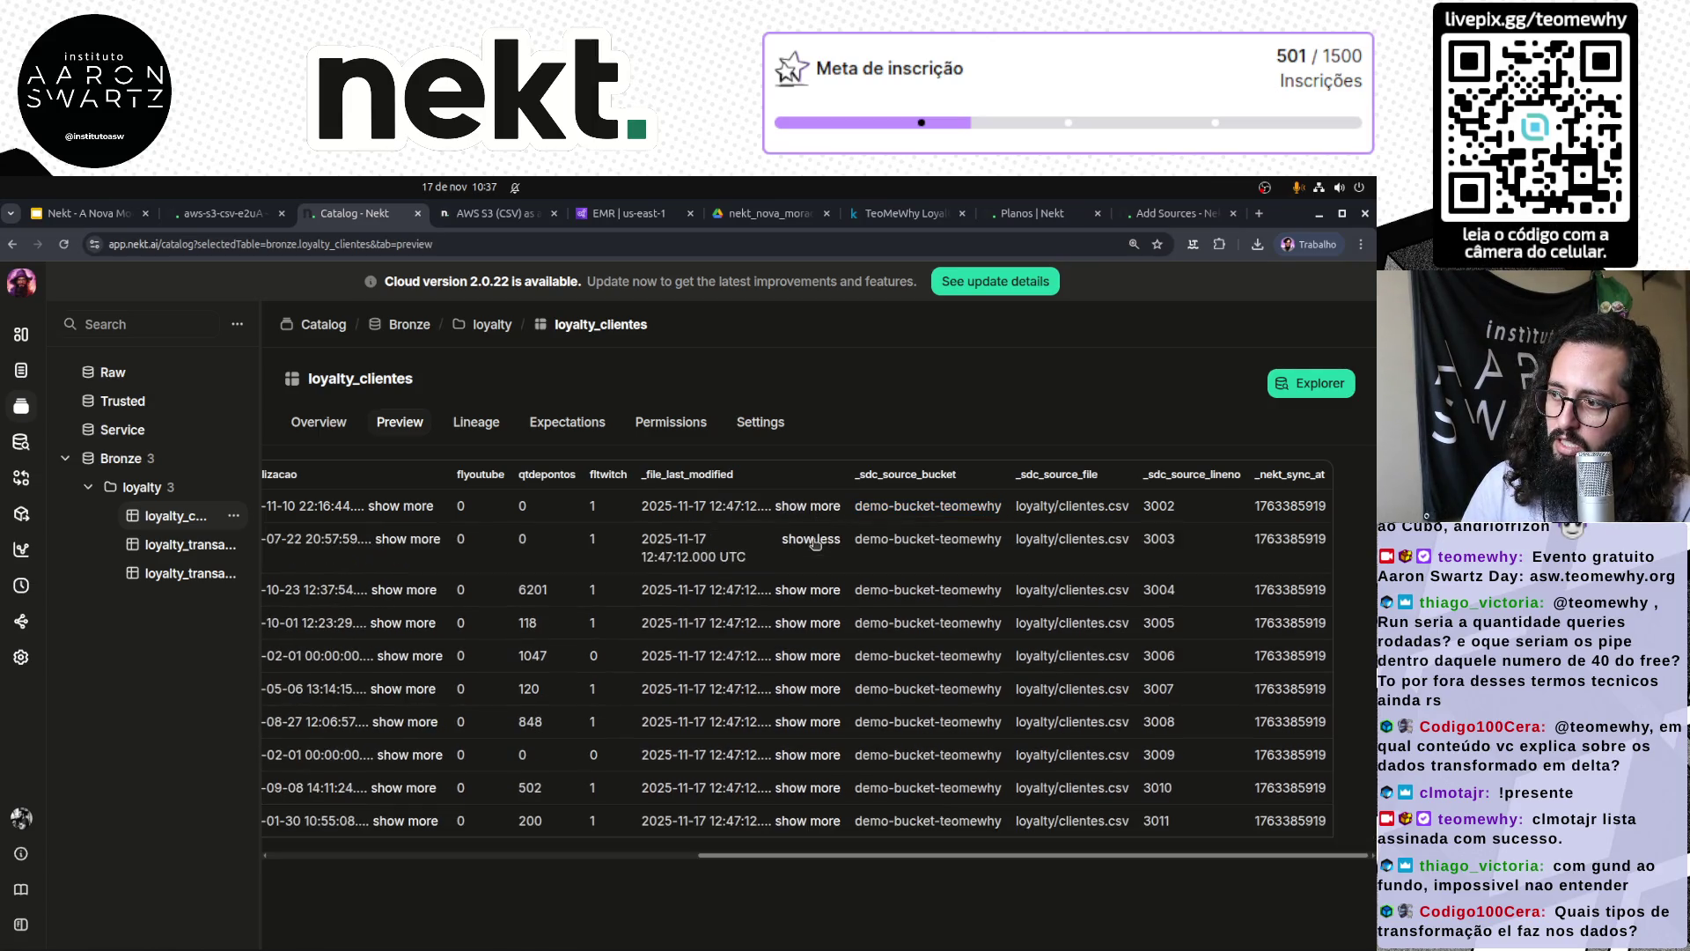
scroll(835, 600, "left", 2)
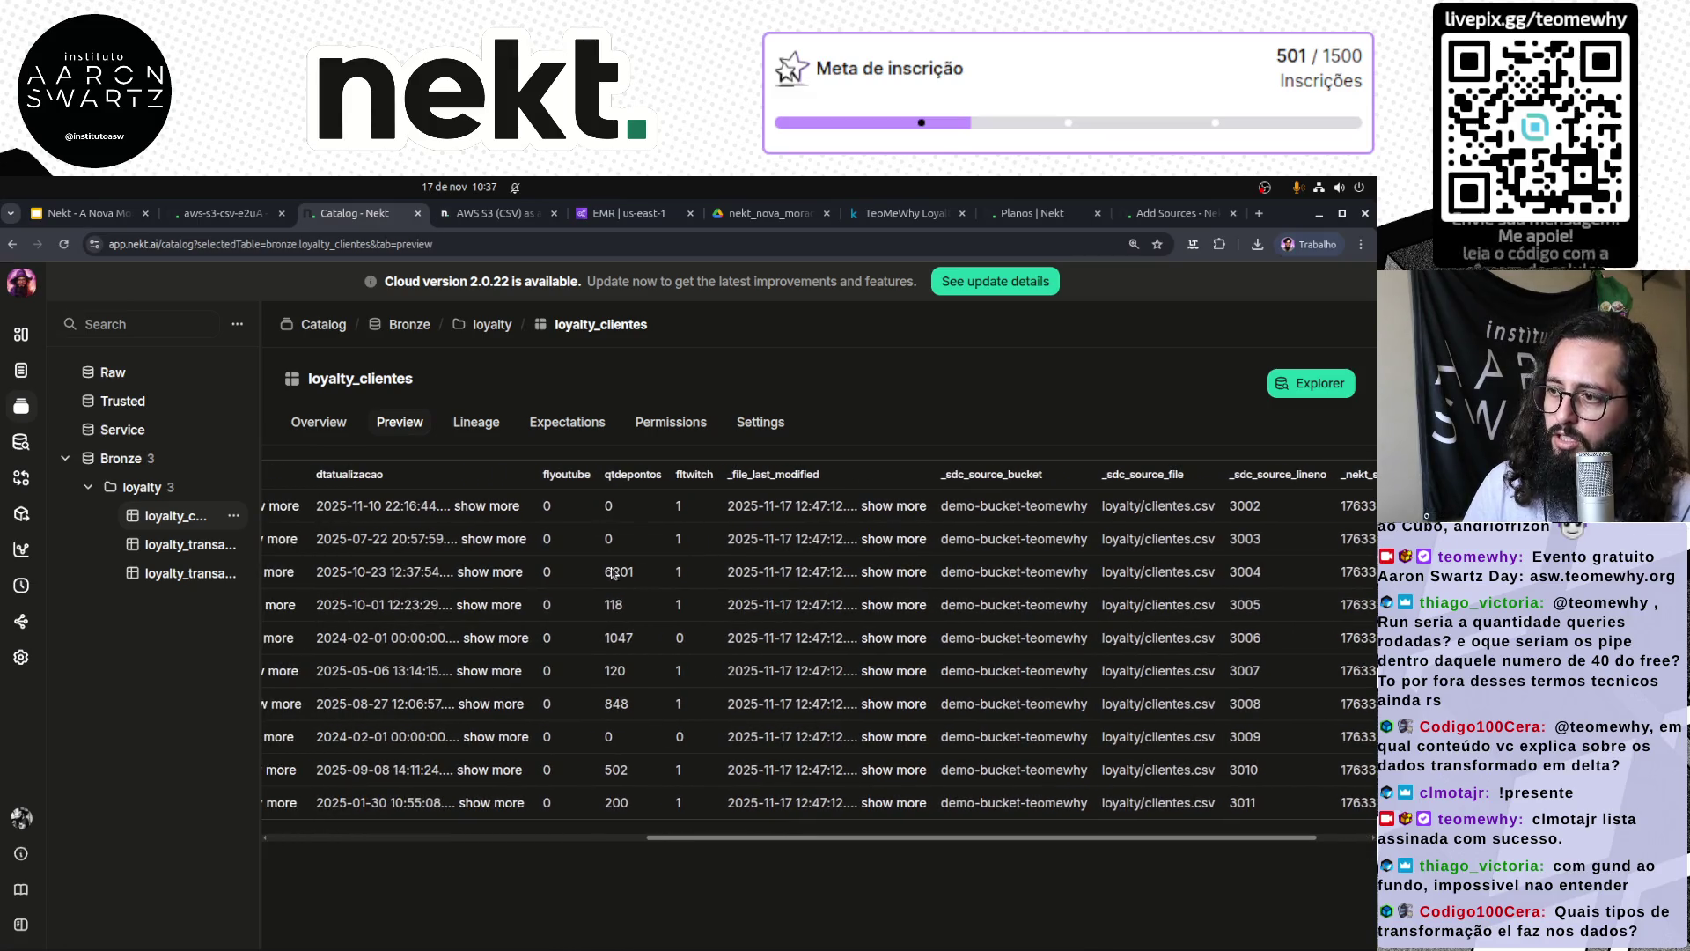
mouse_move(262, 546)
left_mouse_down()
mouse_move(480, 528)
mouse_move(441, 519)
left_mouse_up()
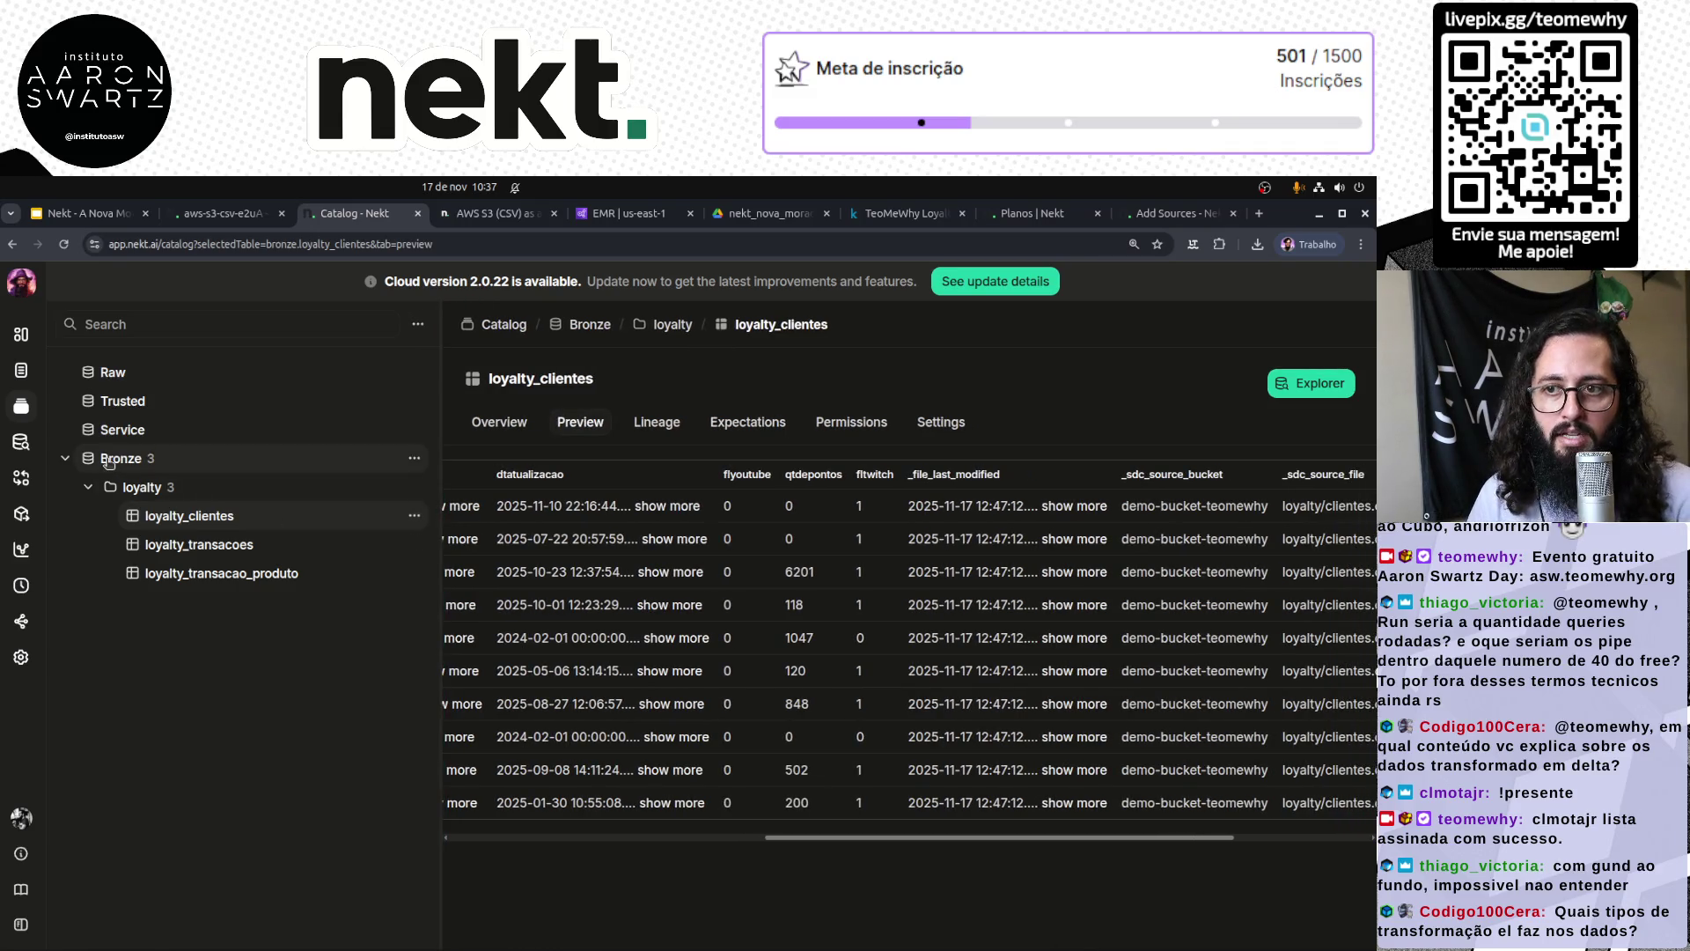
left_click(21, 441)
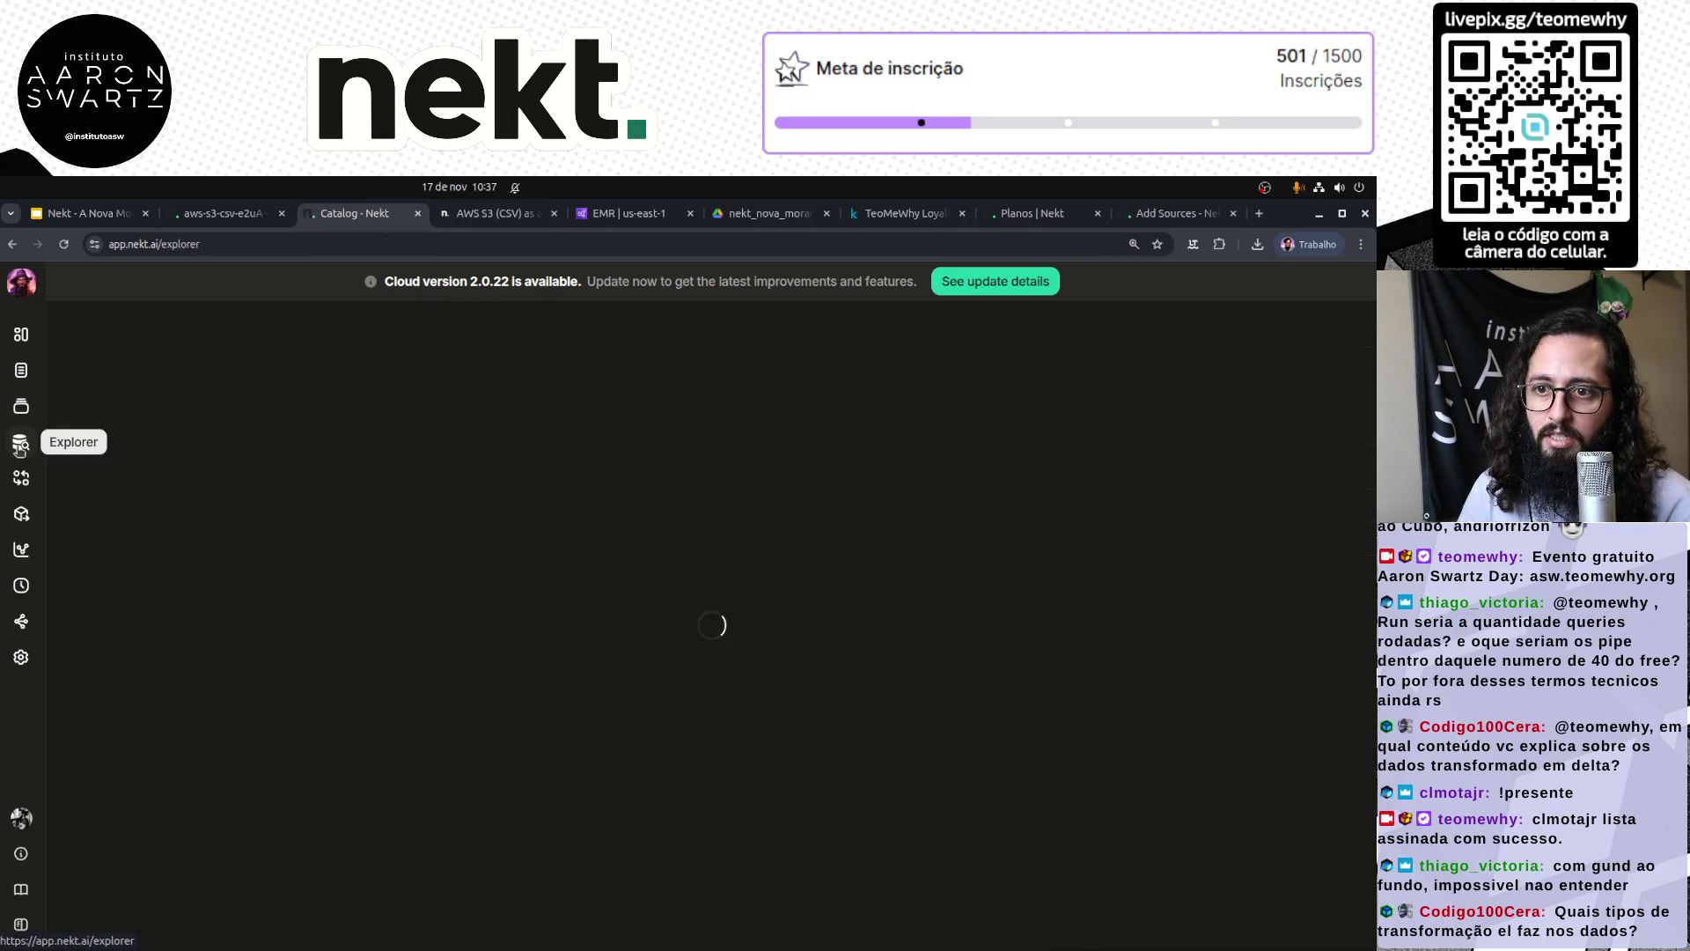
Step: Run SELECT * FROM Bronze.loyalty_clientes LIMIT 100, which fails with SCHEMA_NOT_FOUND, and copy the table path
left_click(592, 427)
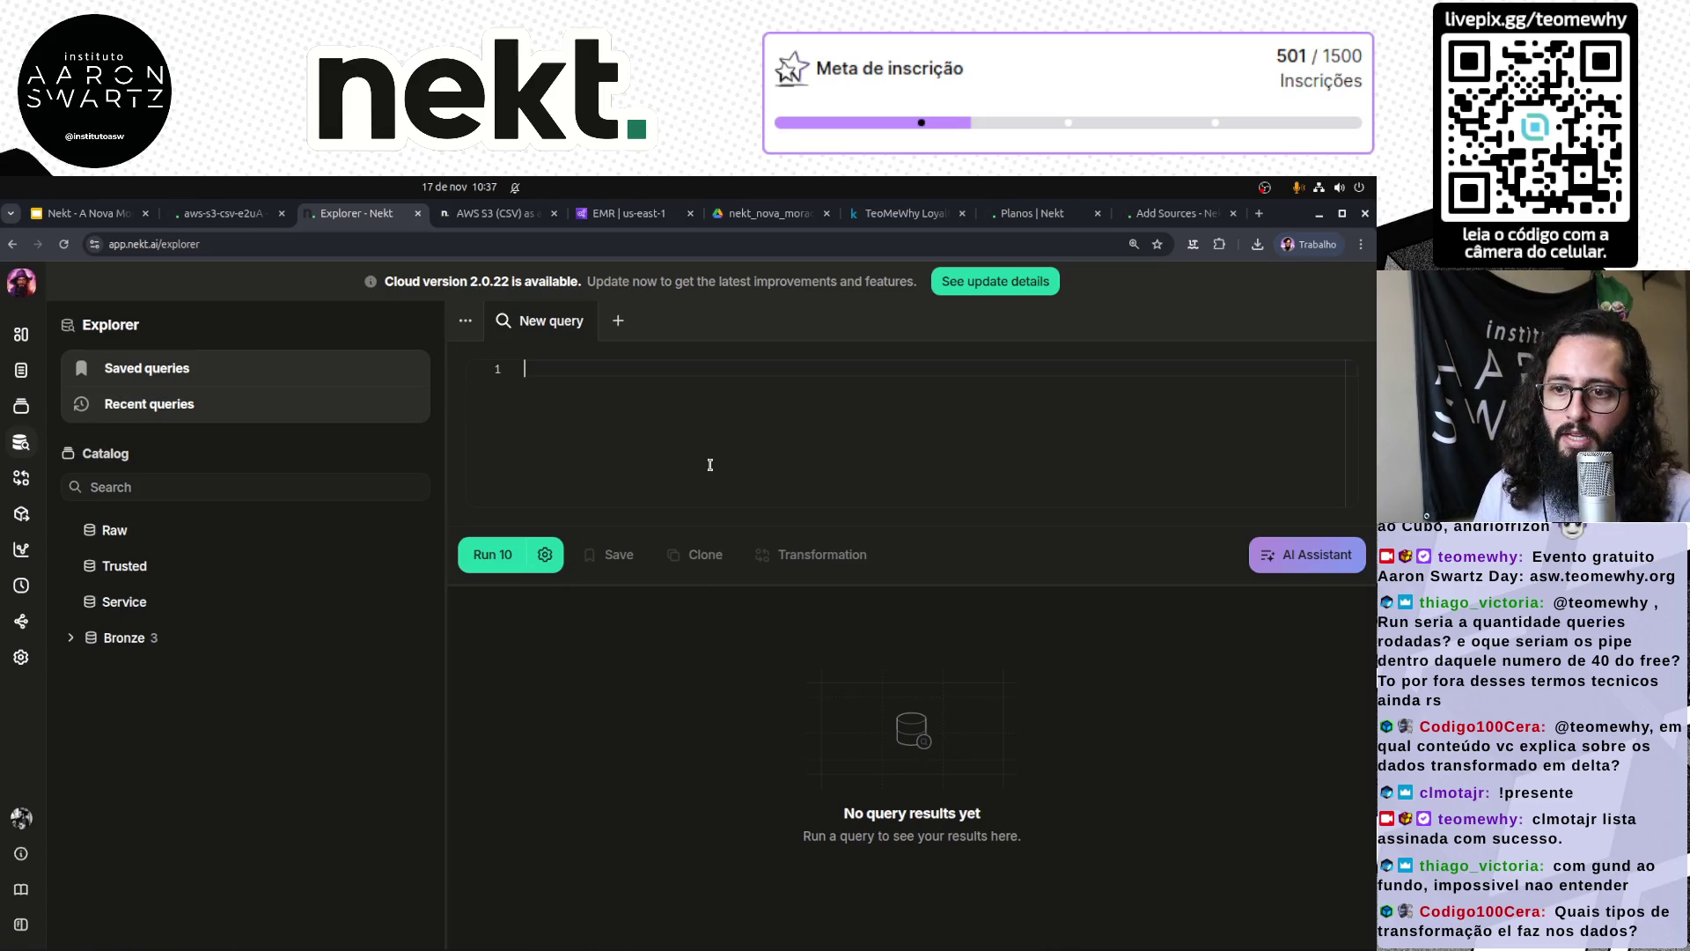
type("SELECT * FROM Bronze.")
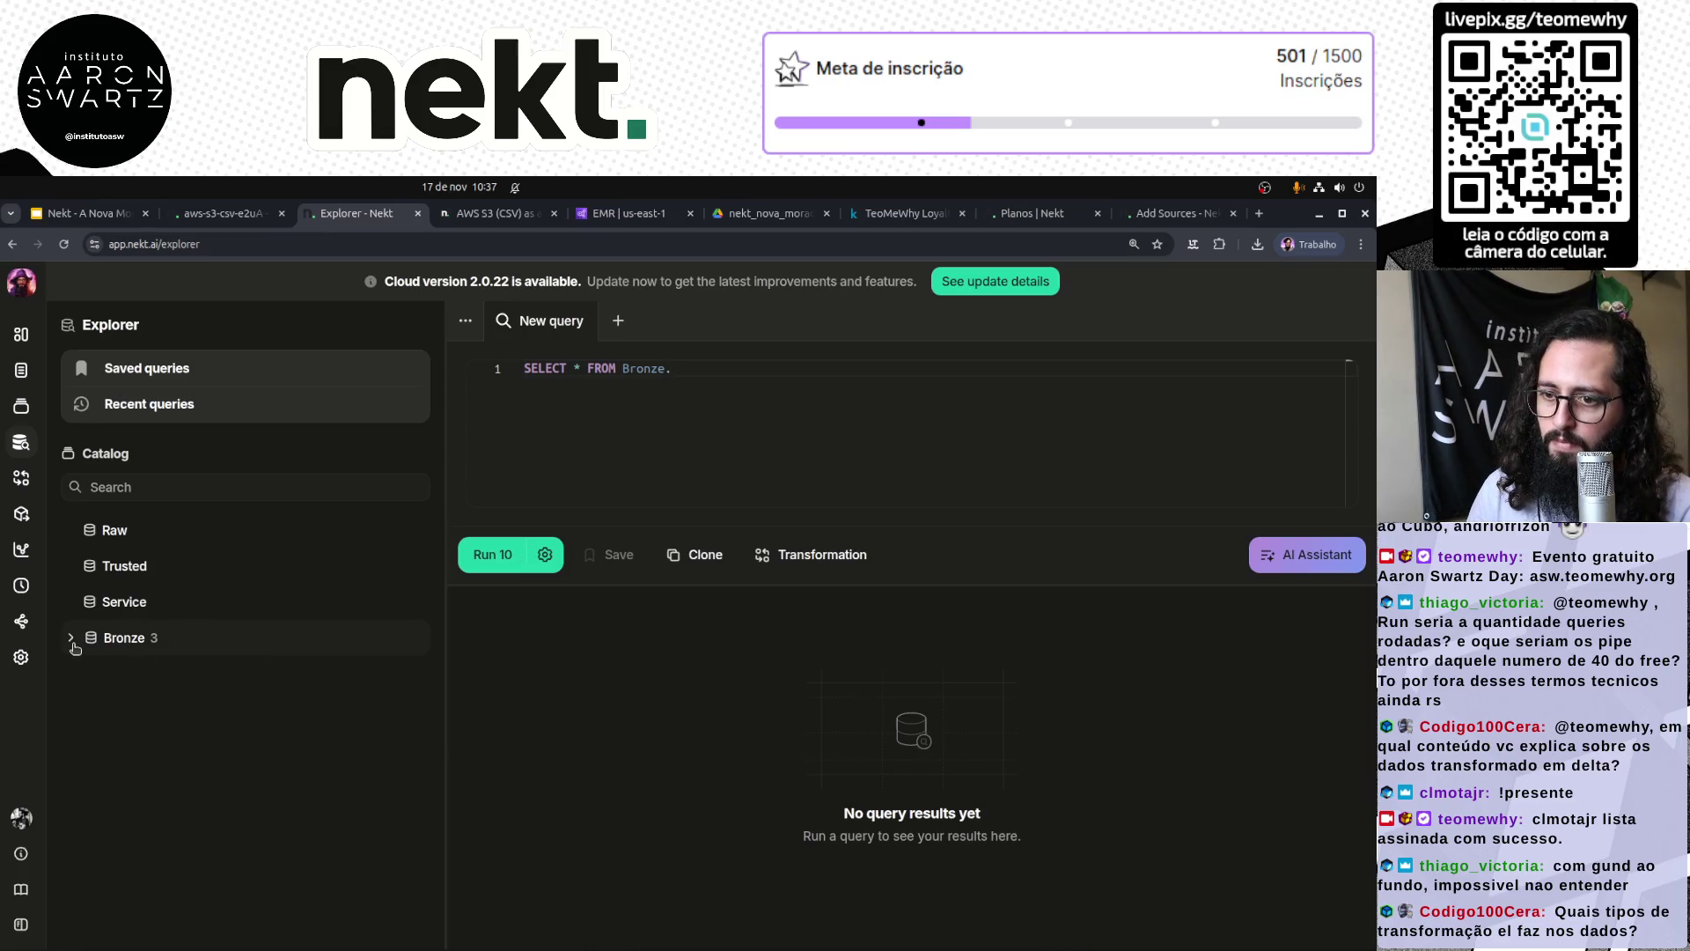
left_click(72, 639)
left_click(93, 674)
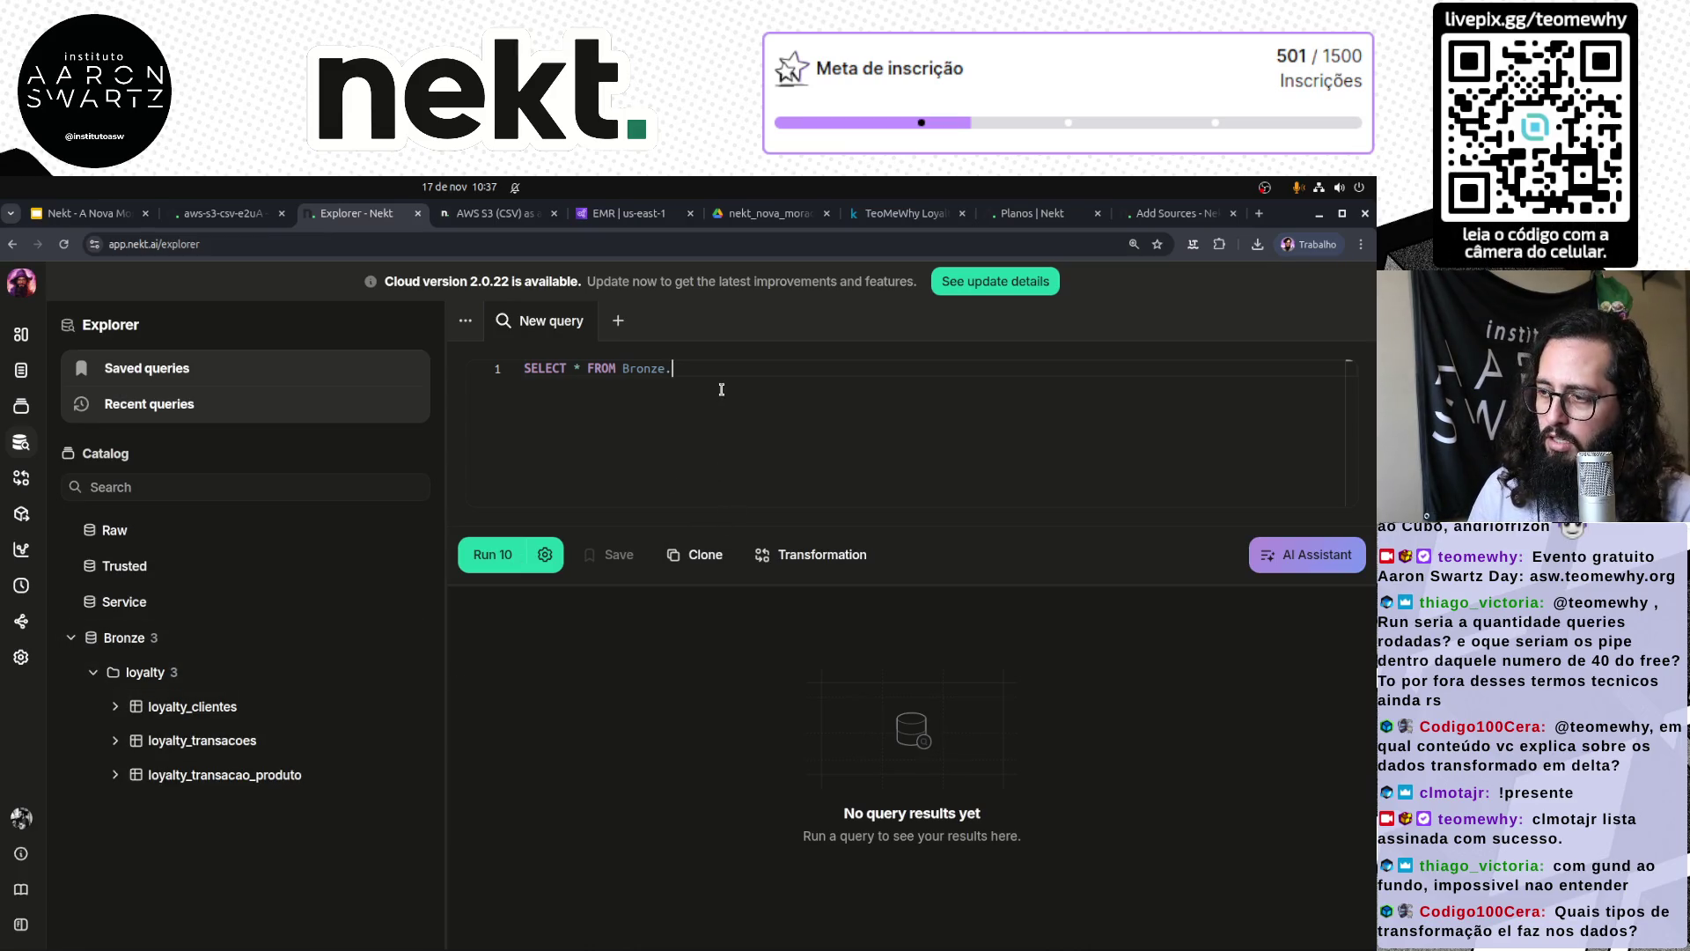
type("y_clientes ")
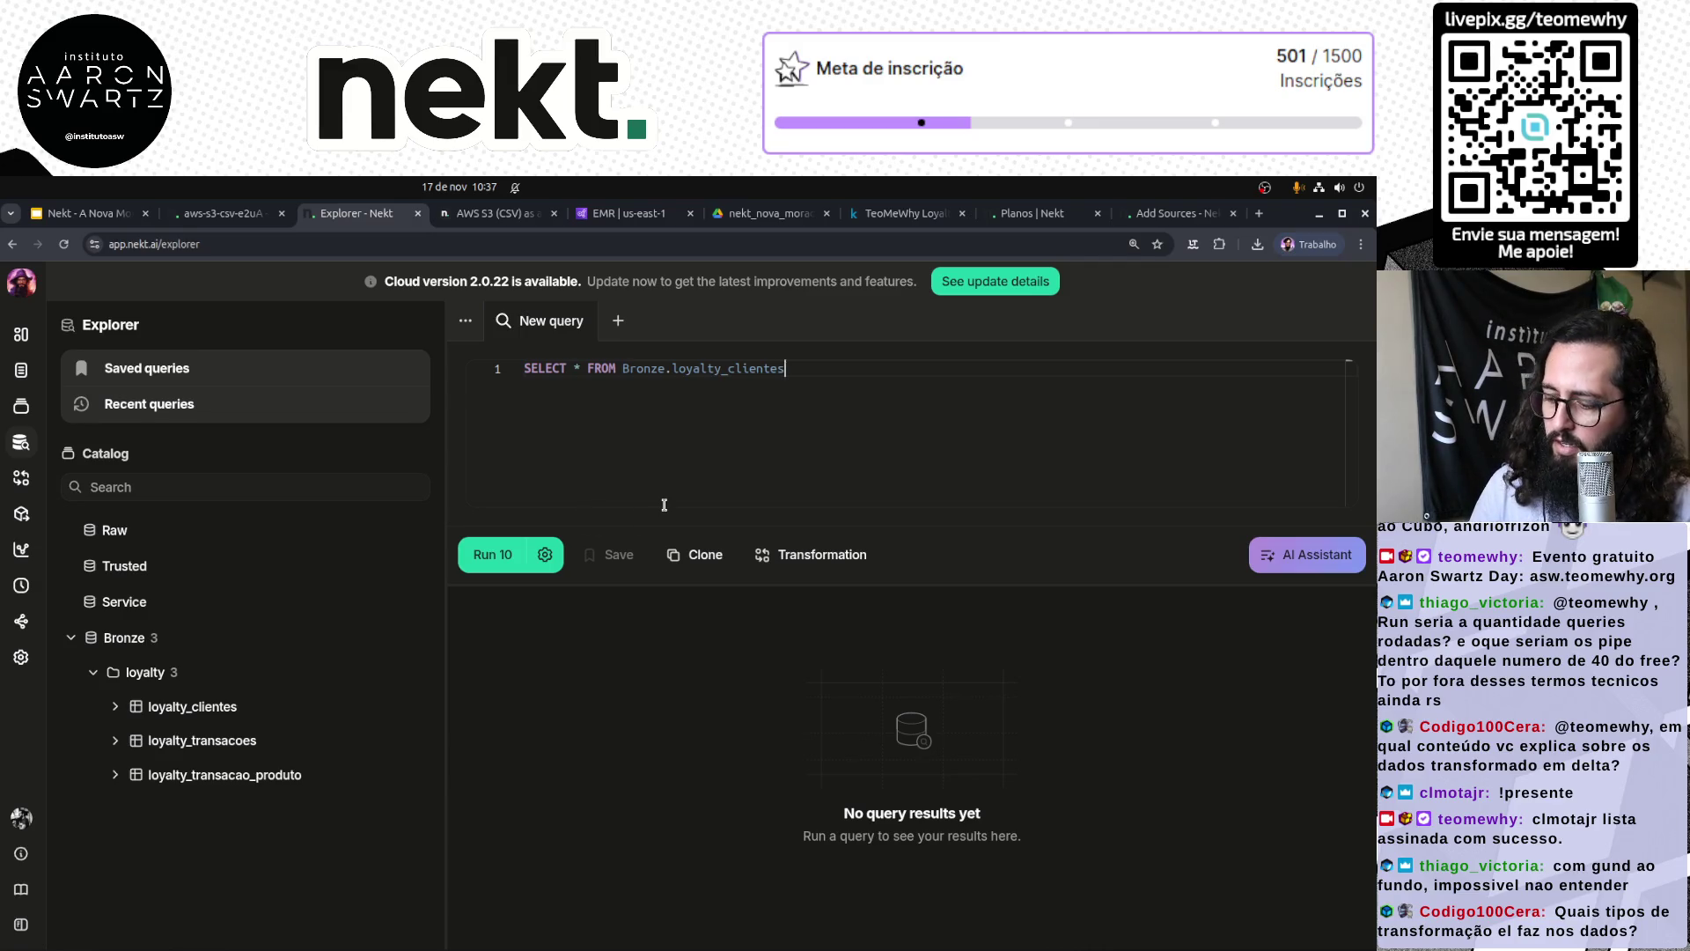
type("LIMIT 100")
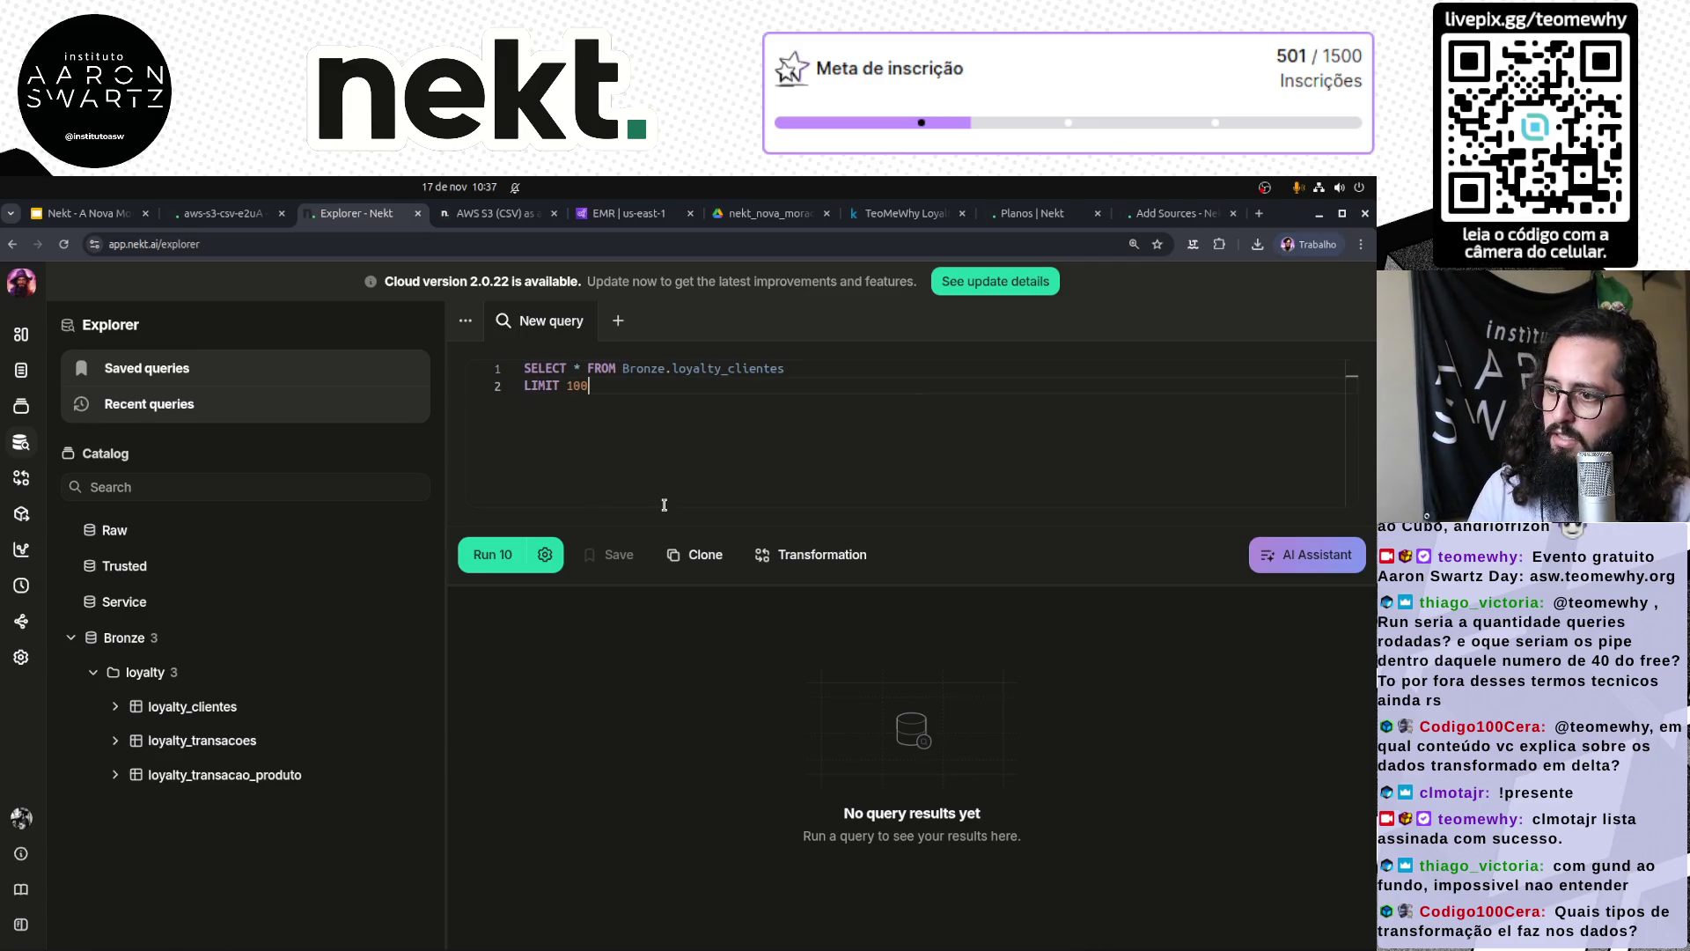
left_click(469, 556)
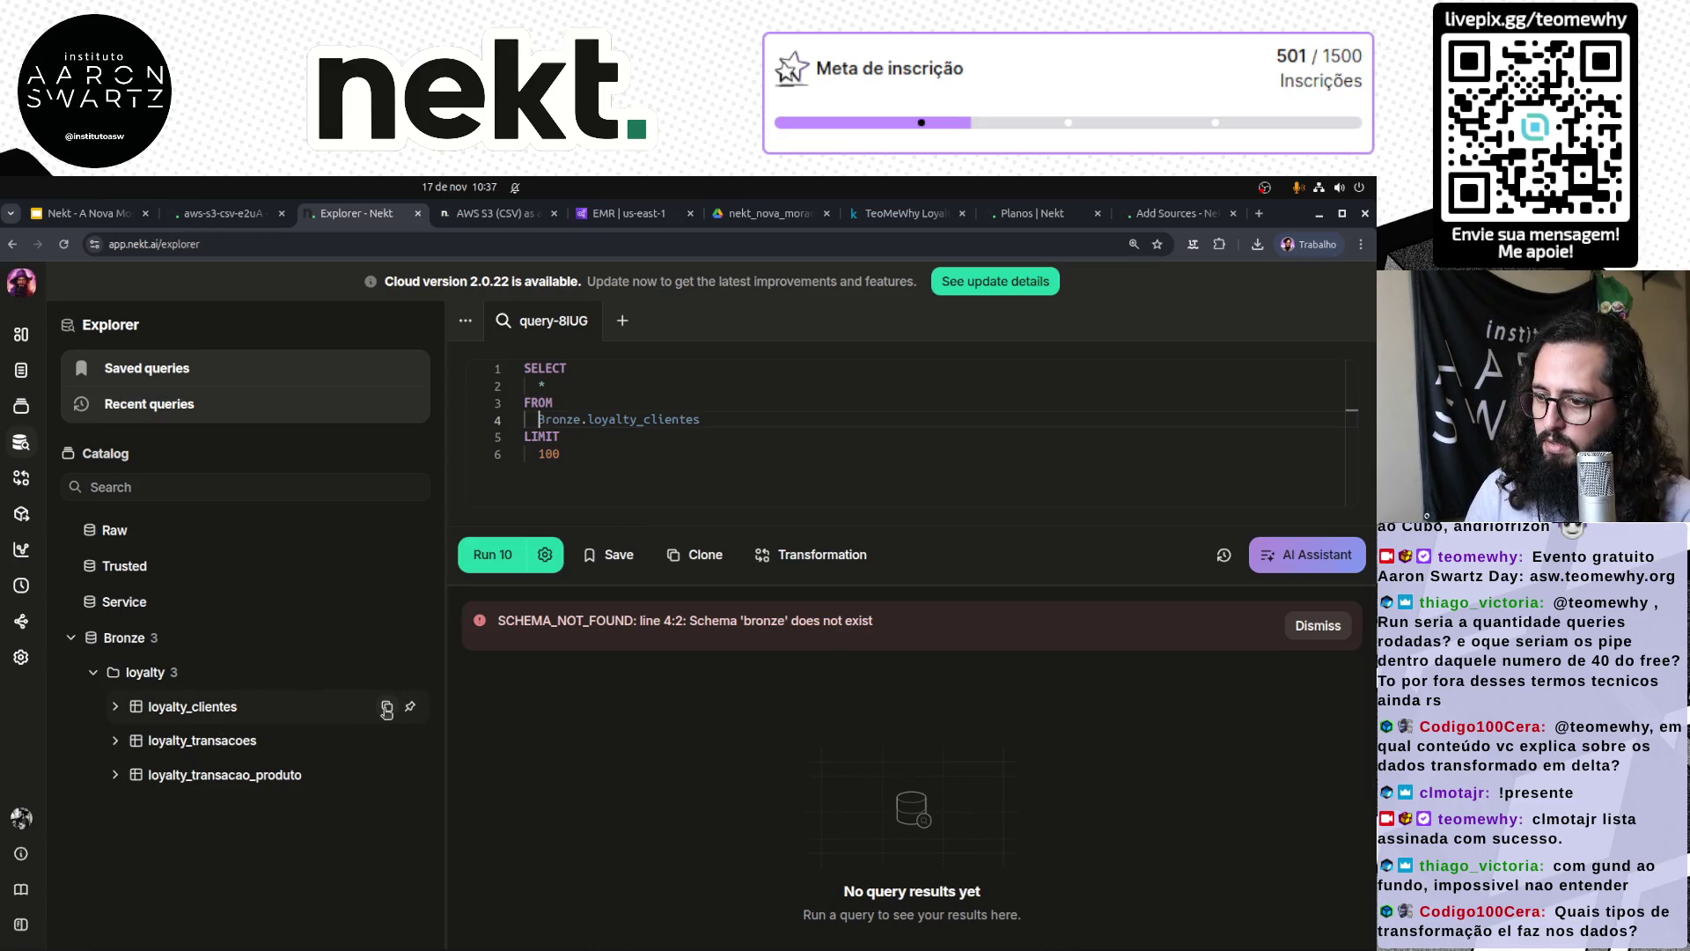
left_click(386, 708)
Step: Replace the table reference with "nekt_bronze"."loyalty_clientes" and rerun the query successfully
left_click_drag(537, 420, 781, 423)
key("ctrl+v")
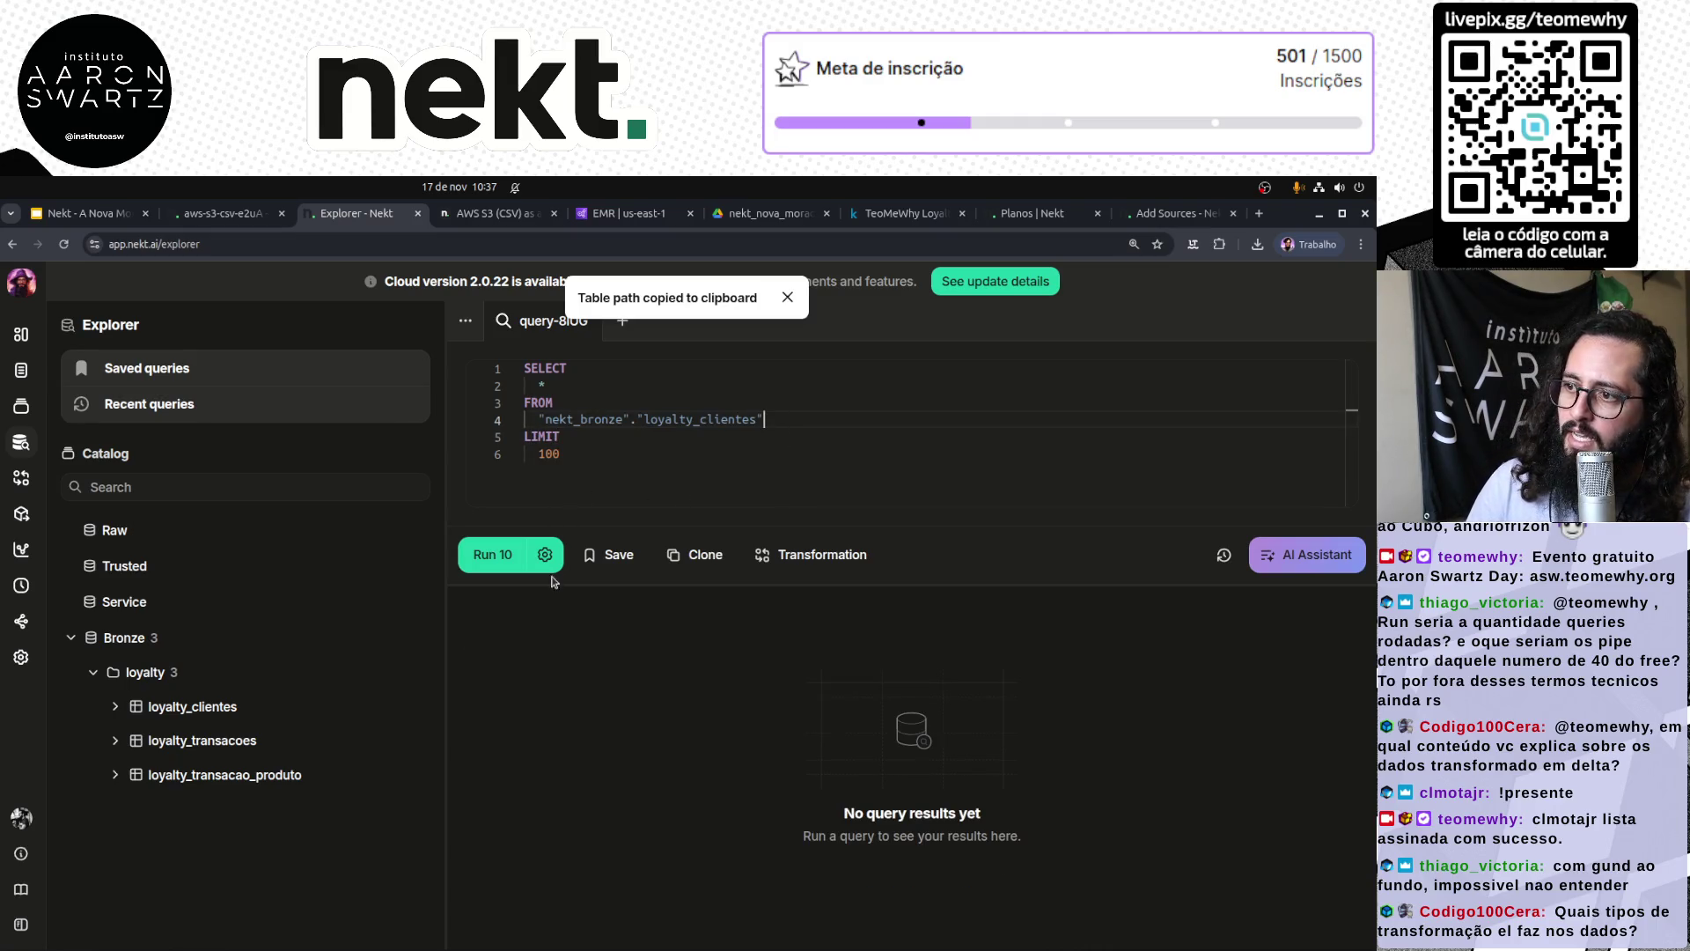
left_click(493, 554)
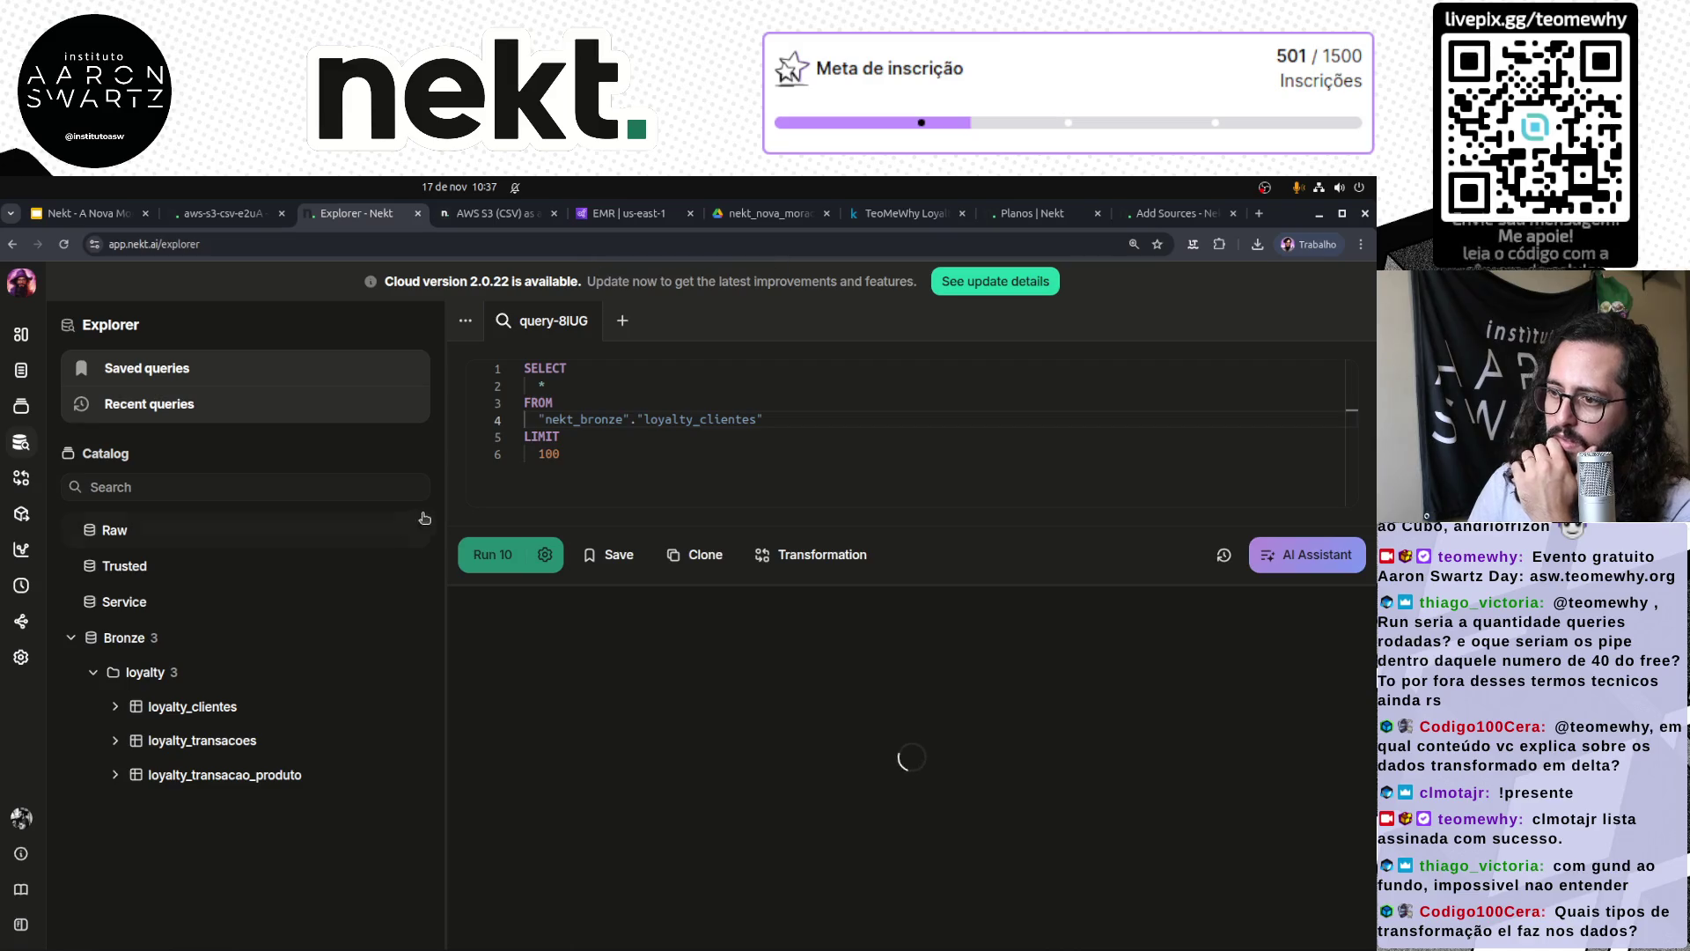
Step: Resize the catalog sidebar so the full loyalty table names are visible
left_click_drag(445, 499, 261, 499)
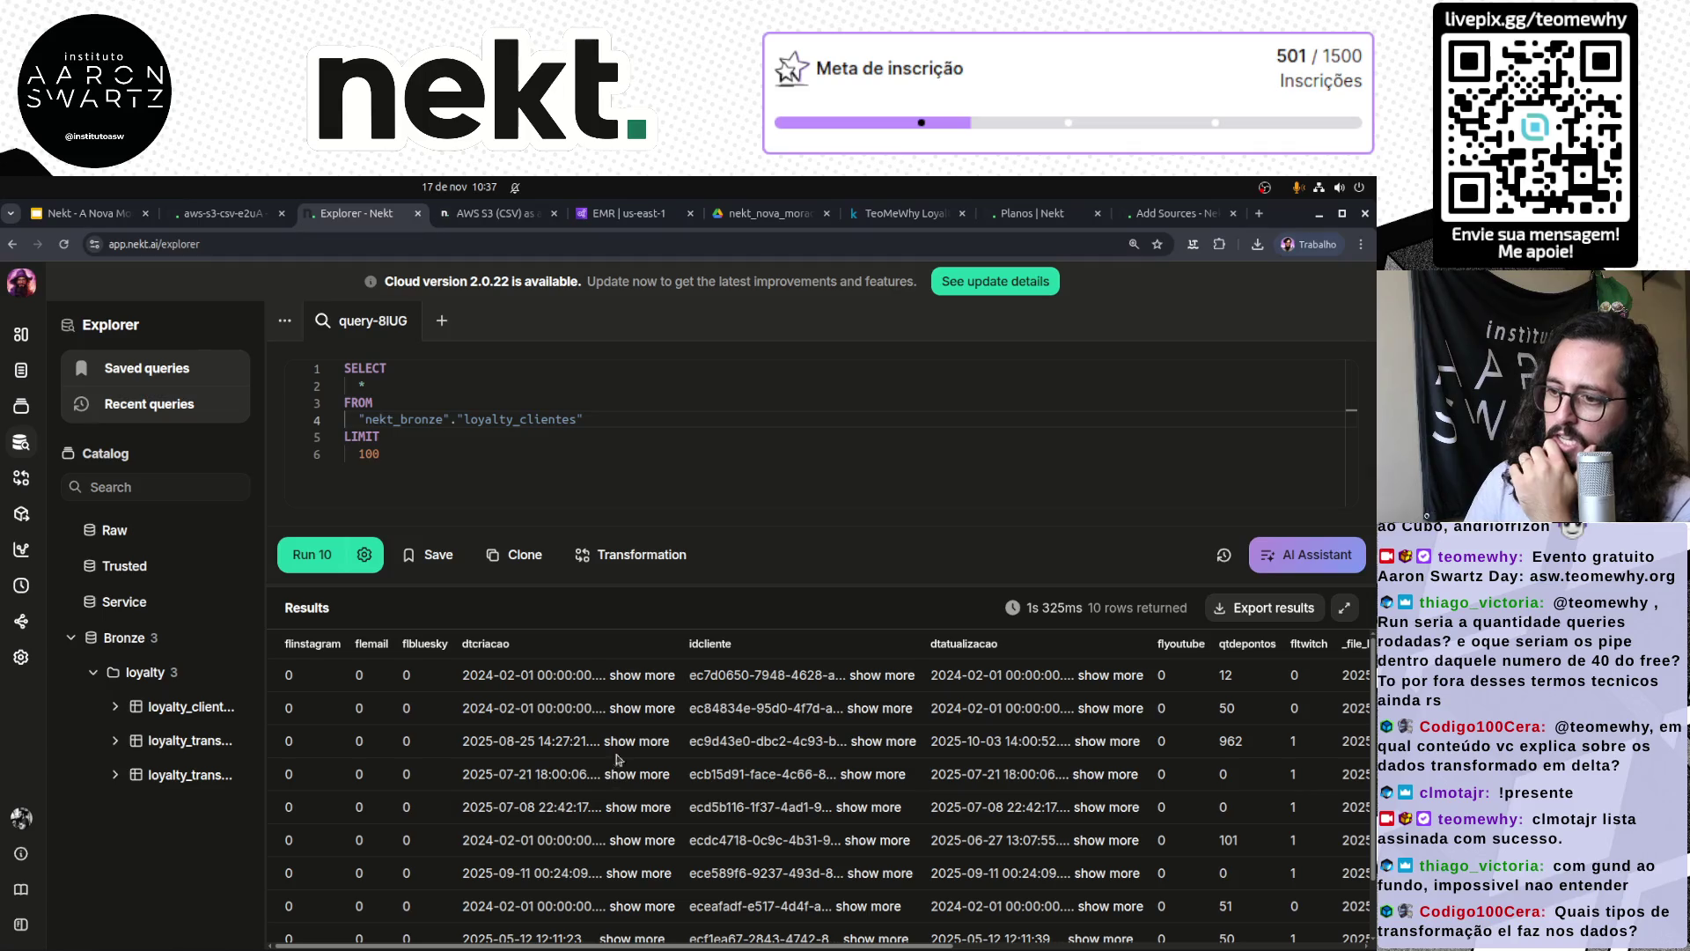
double_click(511, 419)
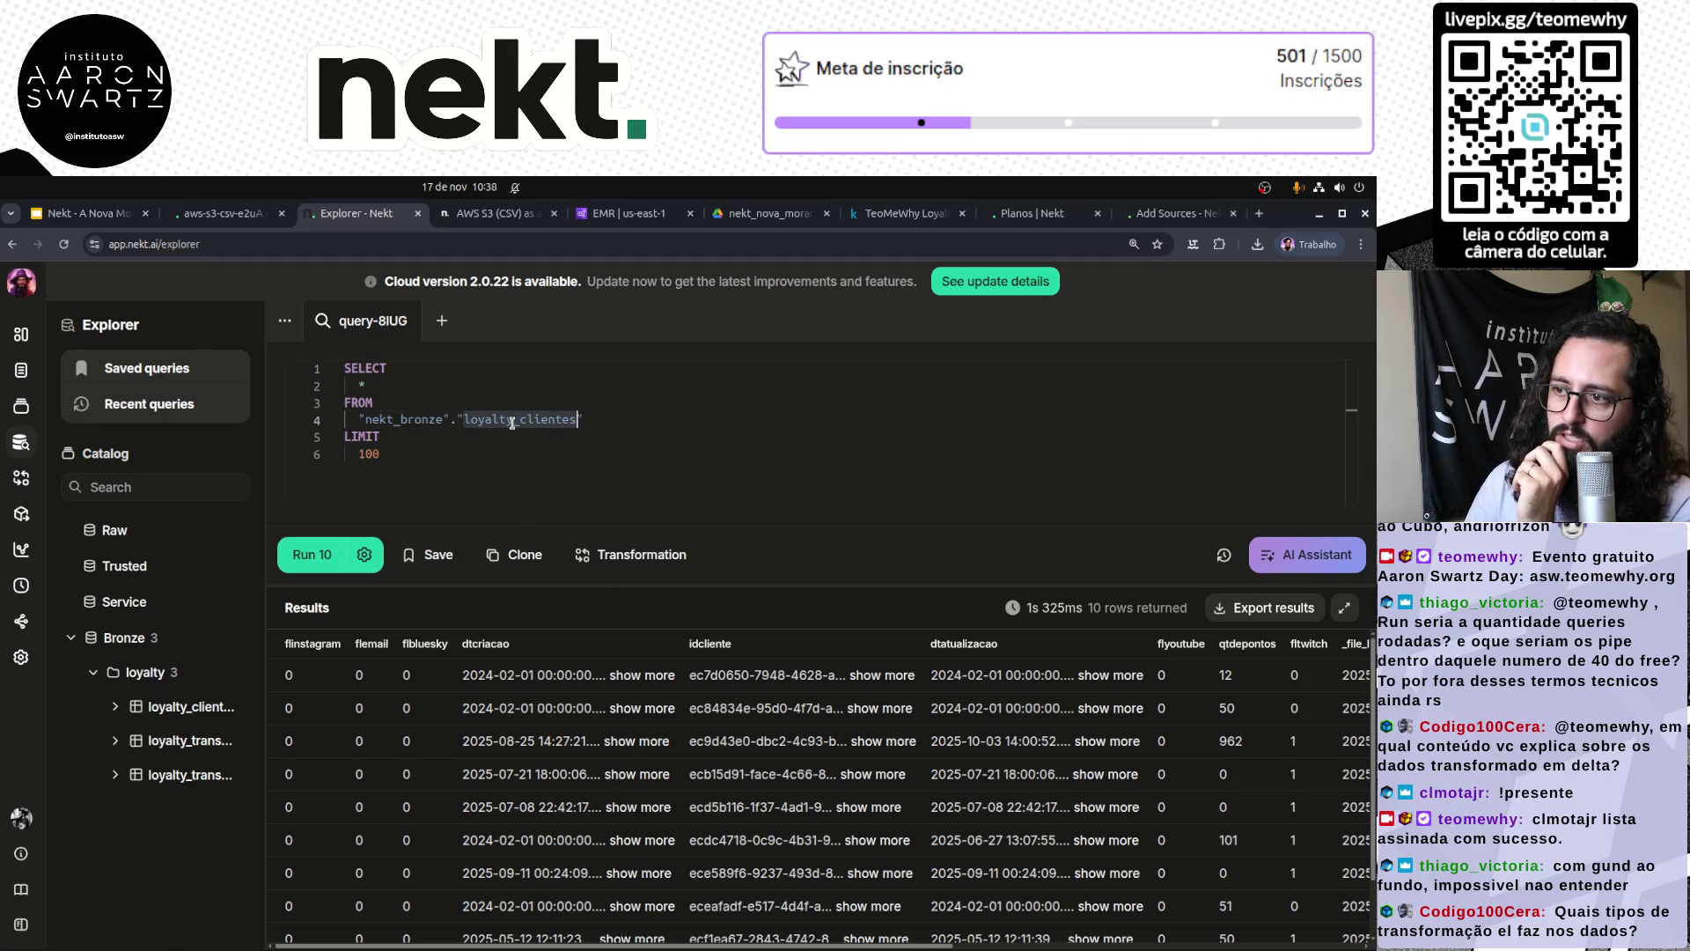
mouse_move(265, 535)
left_mouse_down()
mouse_move(431, 534)
mouse_move(396, 534)
left_mouse_up()
left_click(750, 469)
double_click(679, 419)
left_click(680, 419)
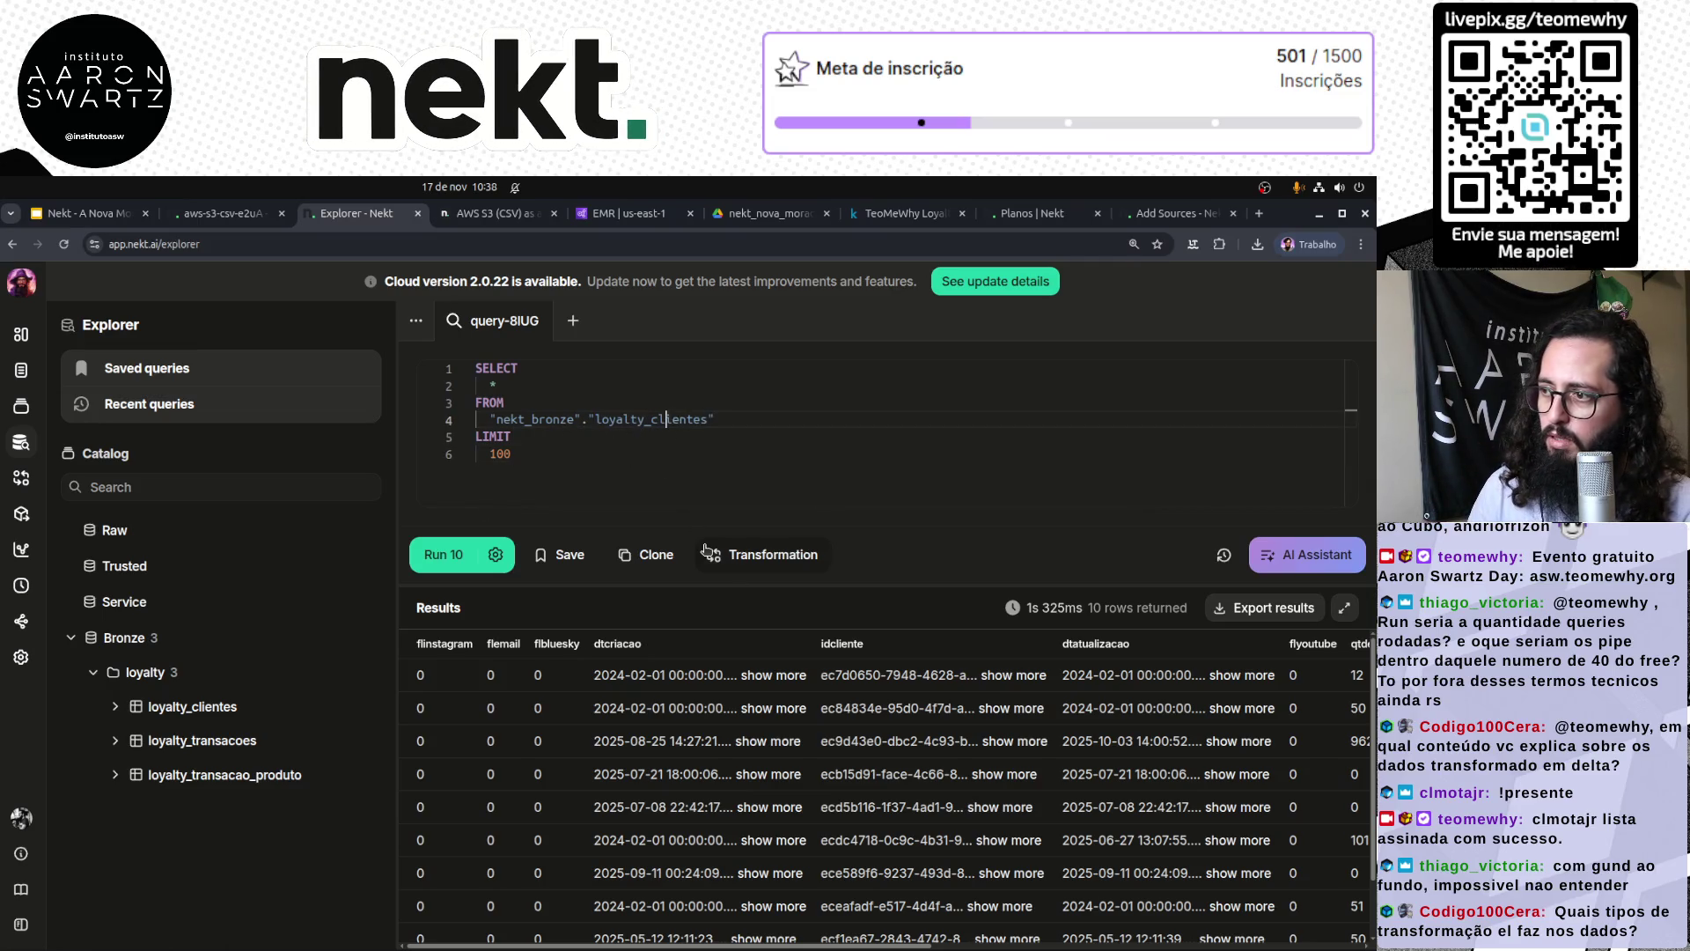
Step: Switch the query's table to "loyalty_transacoes", run it, and begin a LEFT JOIN line
key("ctrl+shift+Right")
type("TRANSA")
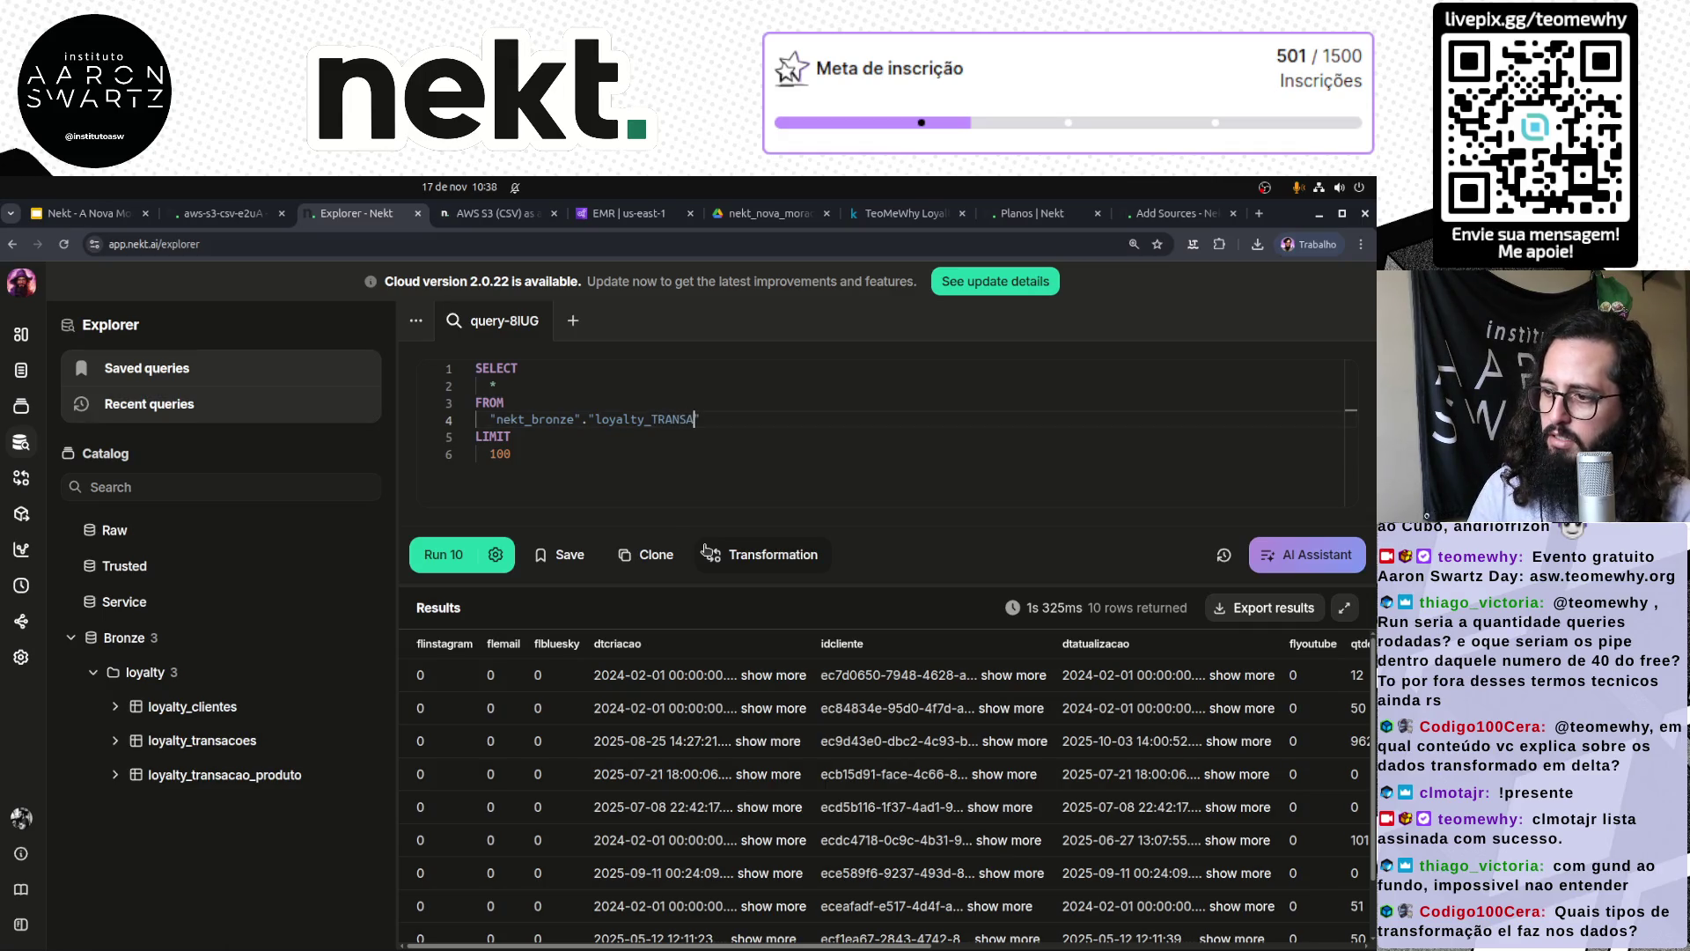
type("S")
key("shift+Left")
key("shift+Left")
key("shift+Left")
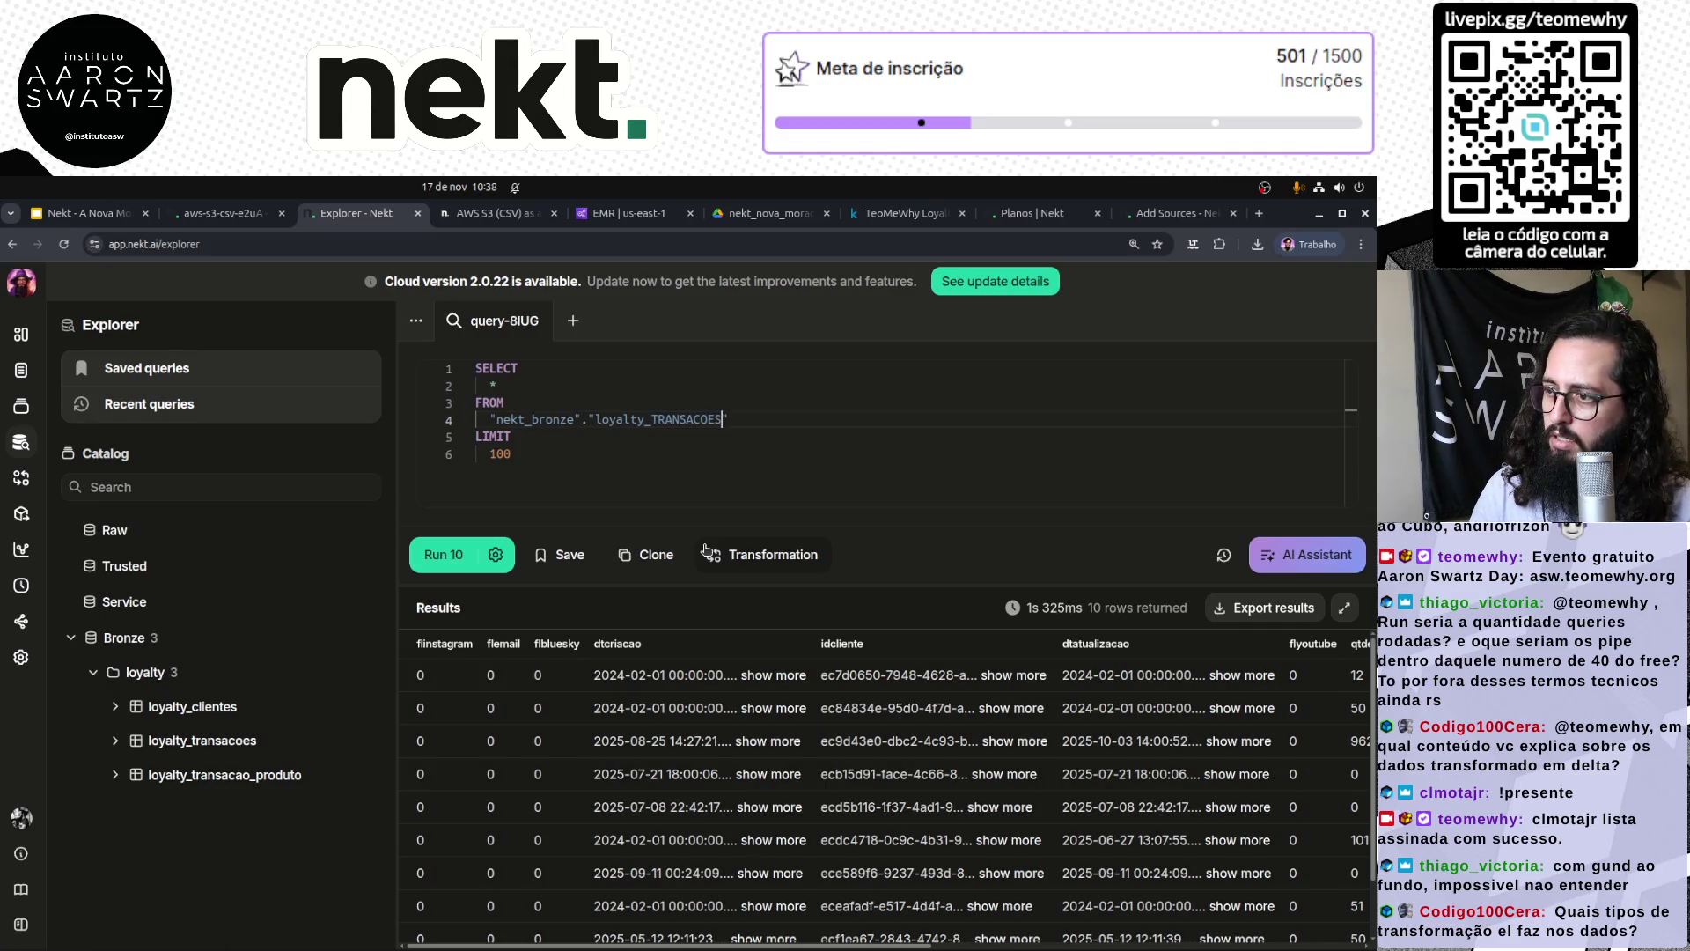
type("transacoes")
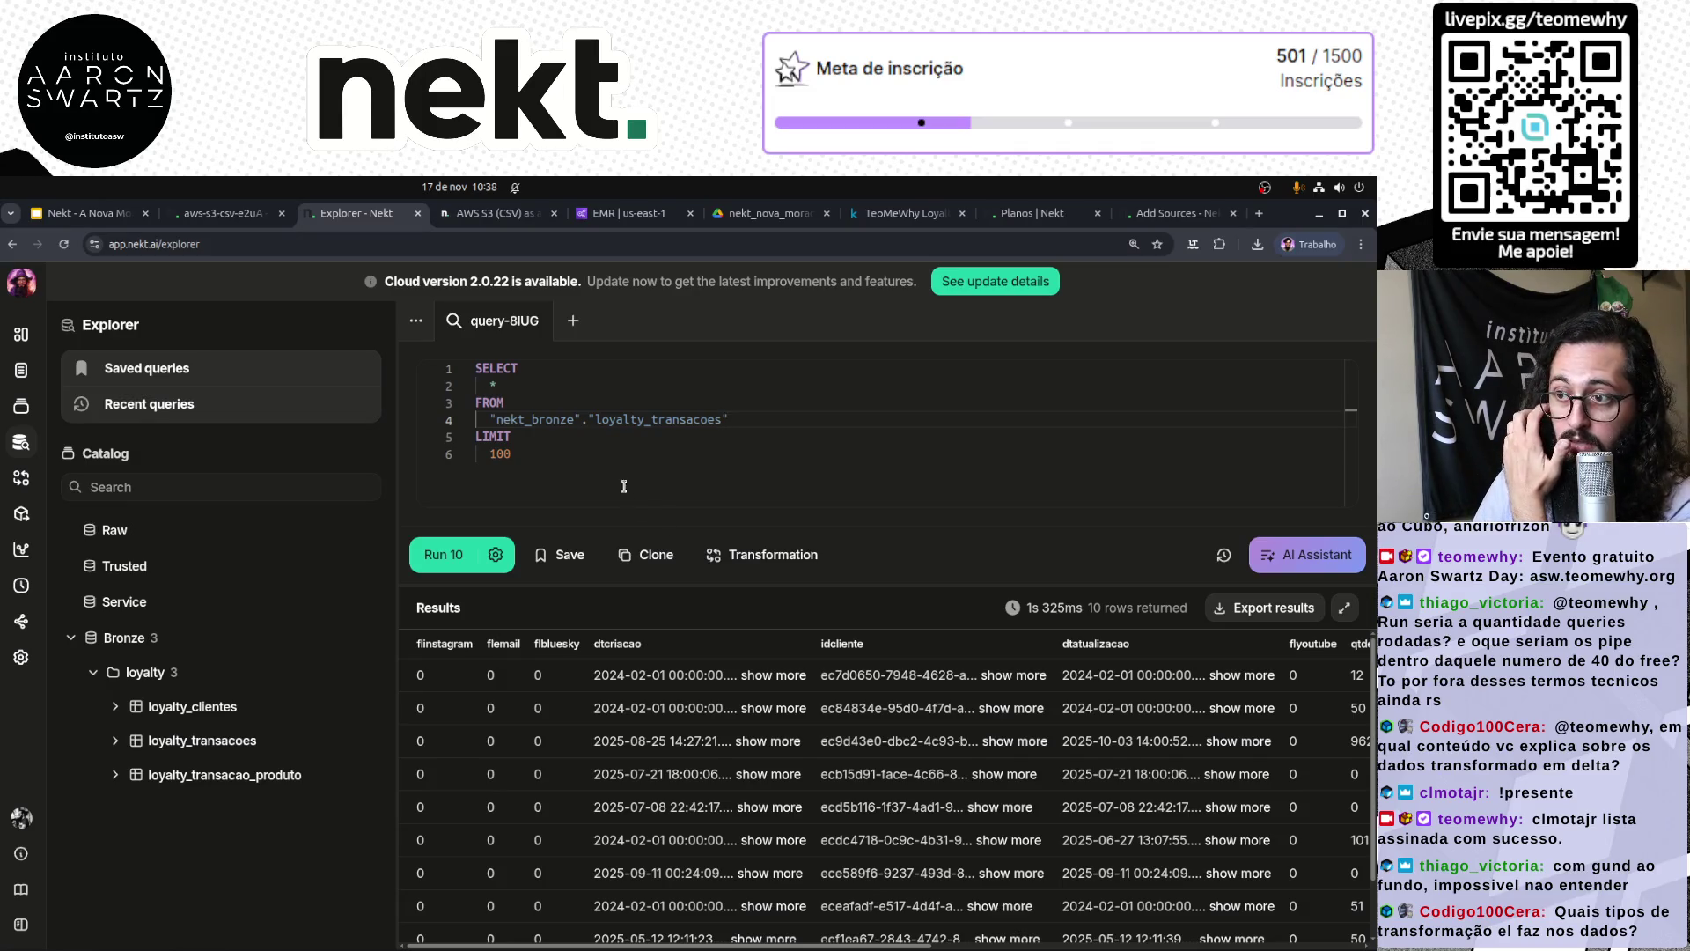
left_click(450, 556)
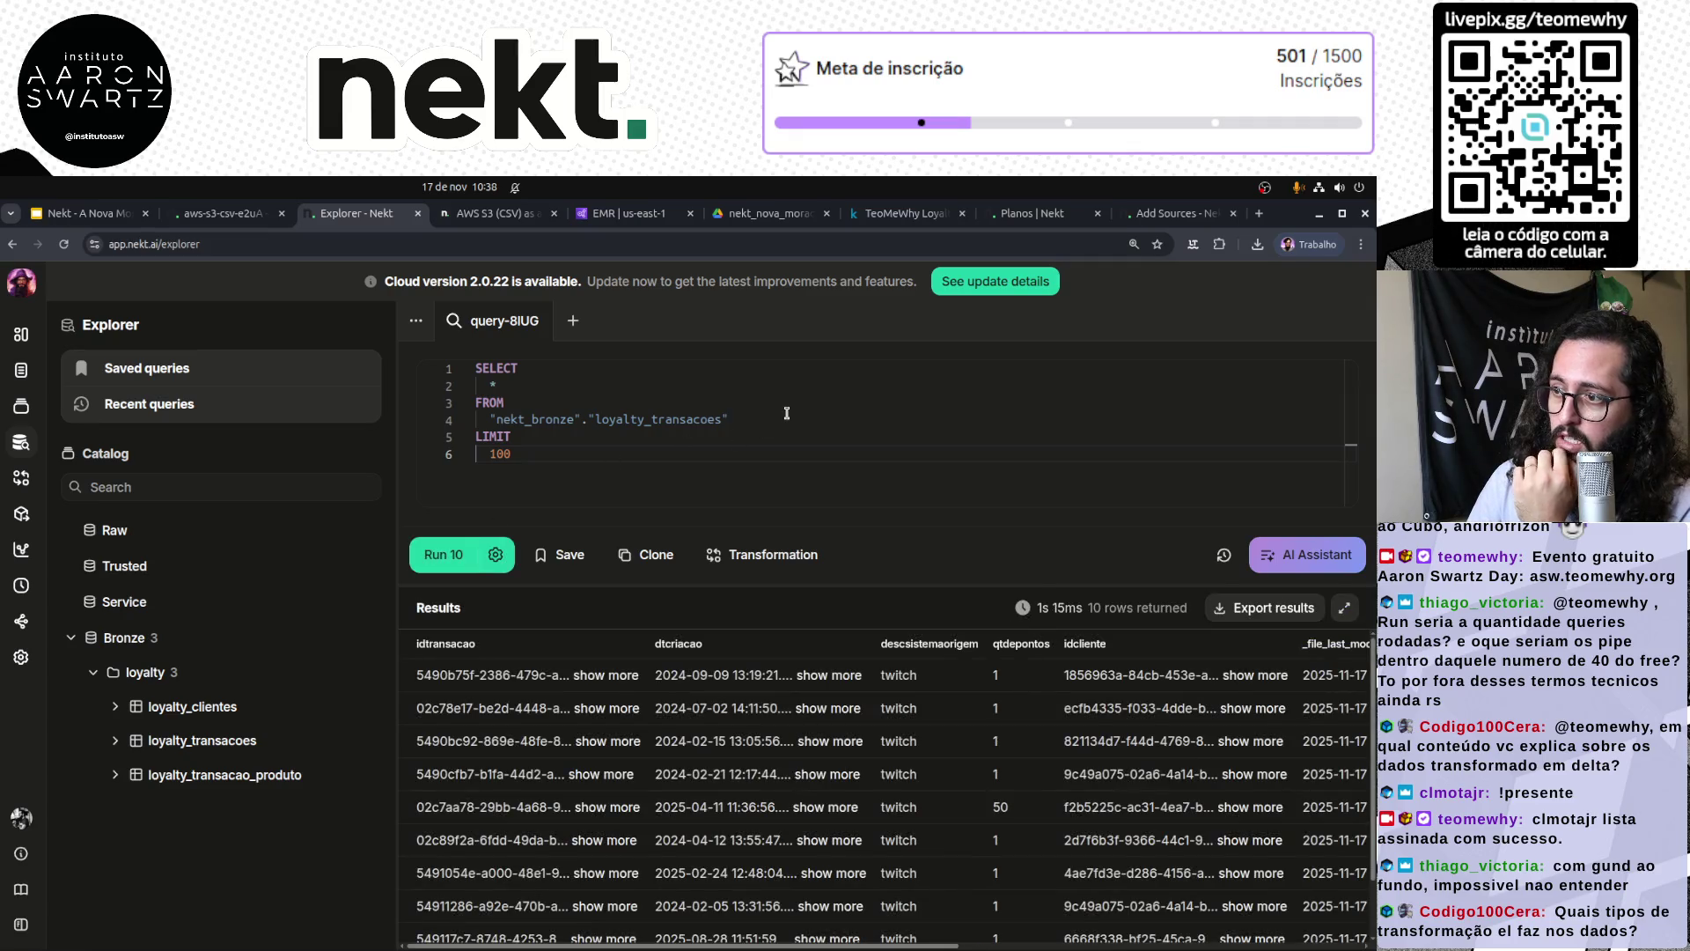
key("Return")
key("Return")
type("LEFT JOIN")
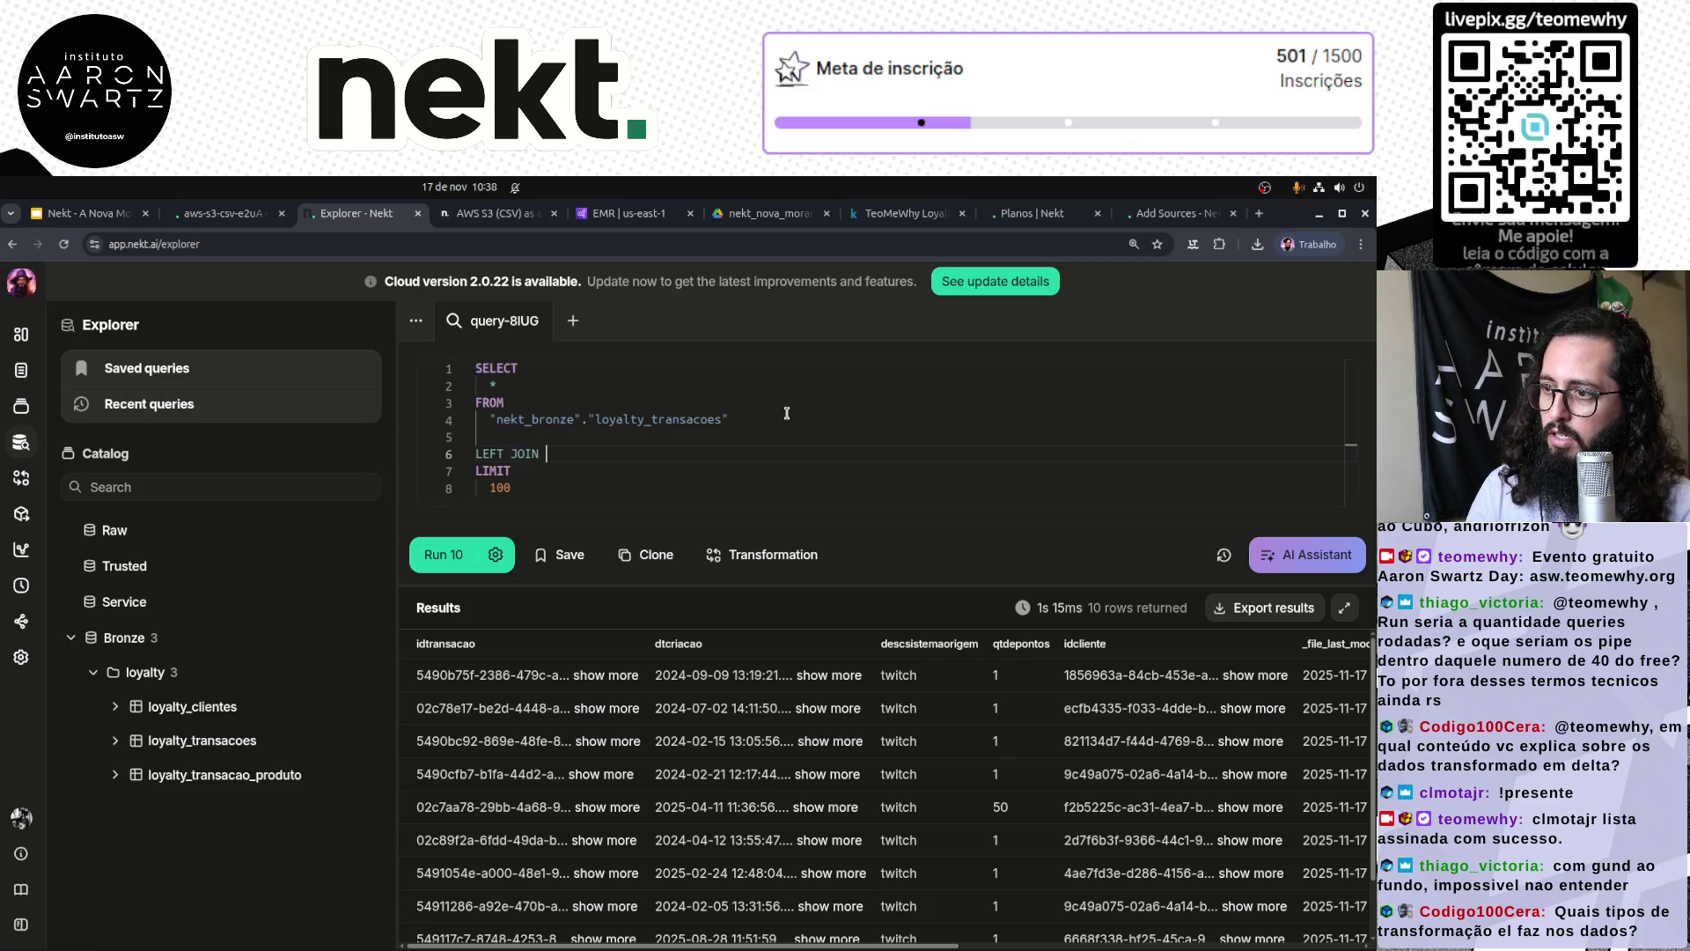
Step: Make the LEFT JOIN target loyalty_clientes by copying and editing the table reference
left_click(787, 413)
key("shift+Home")
key("ctrl+c")
key("Down")
key("Down")
key("End")
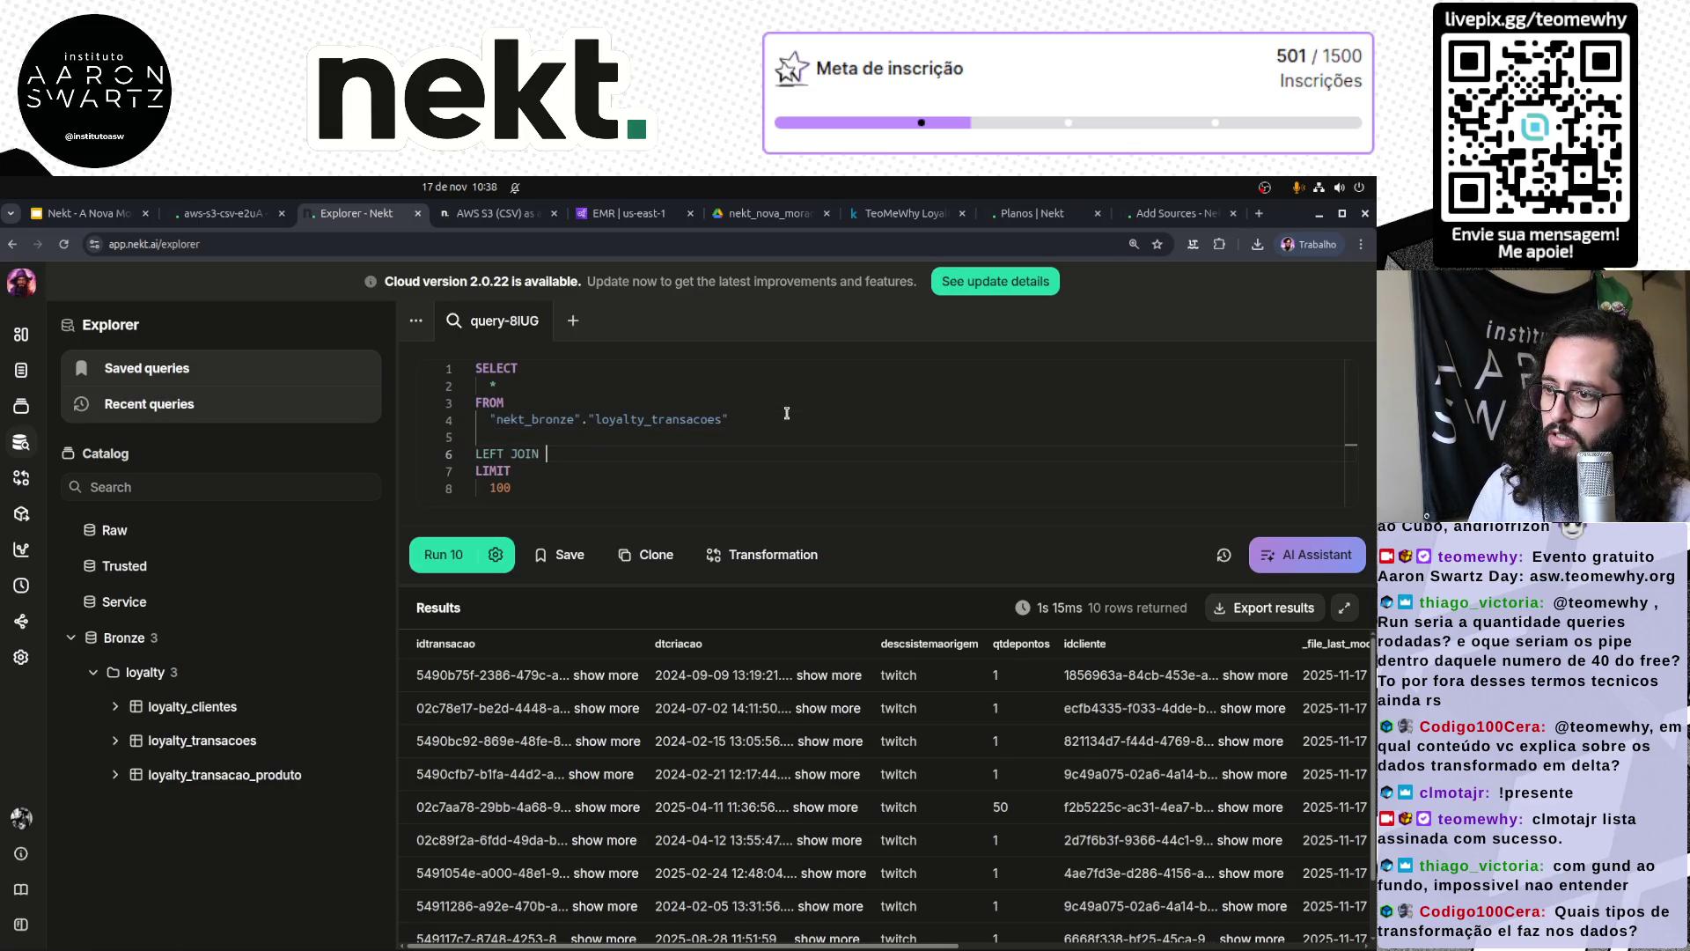
key("ctrl+v")
key("ctrl+Left")
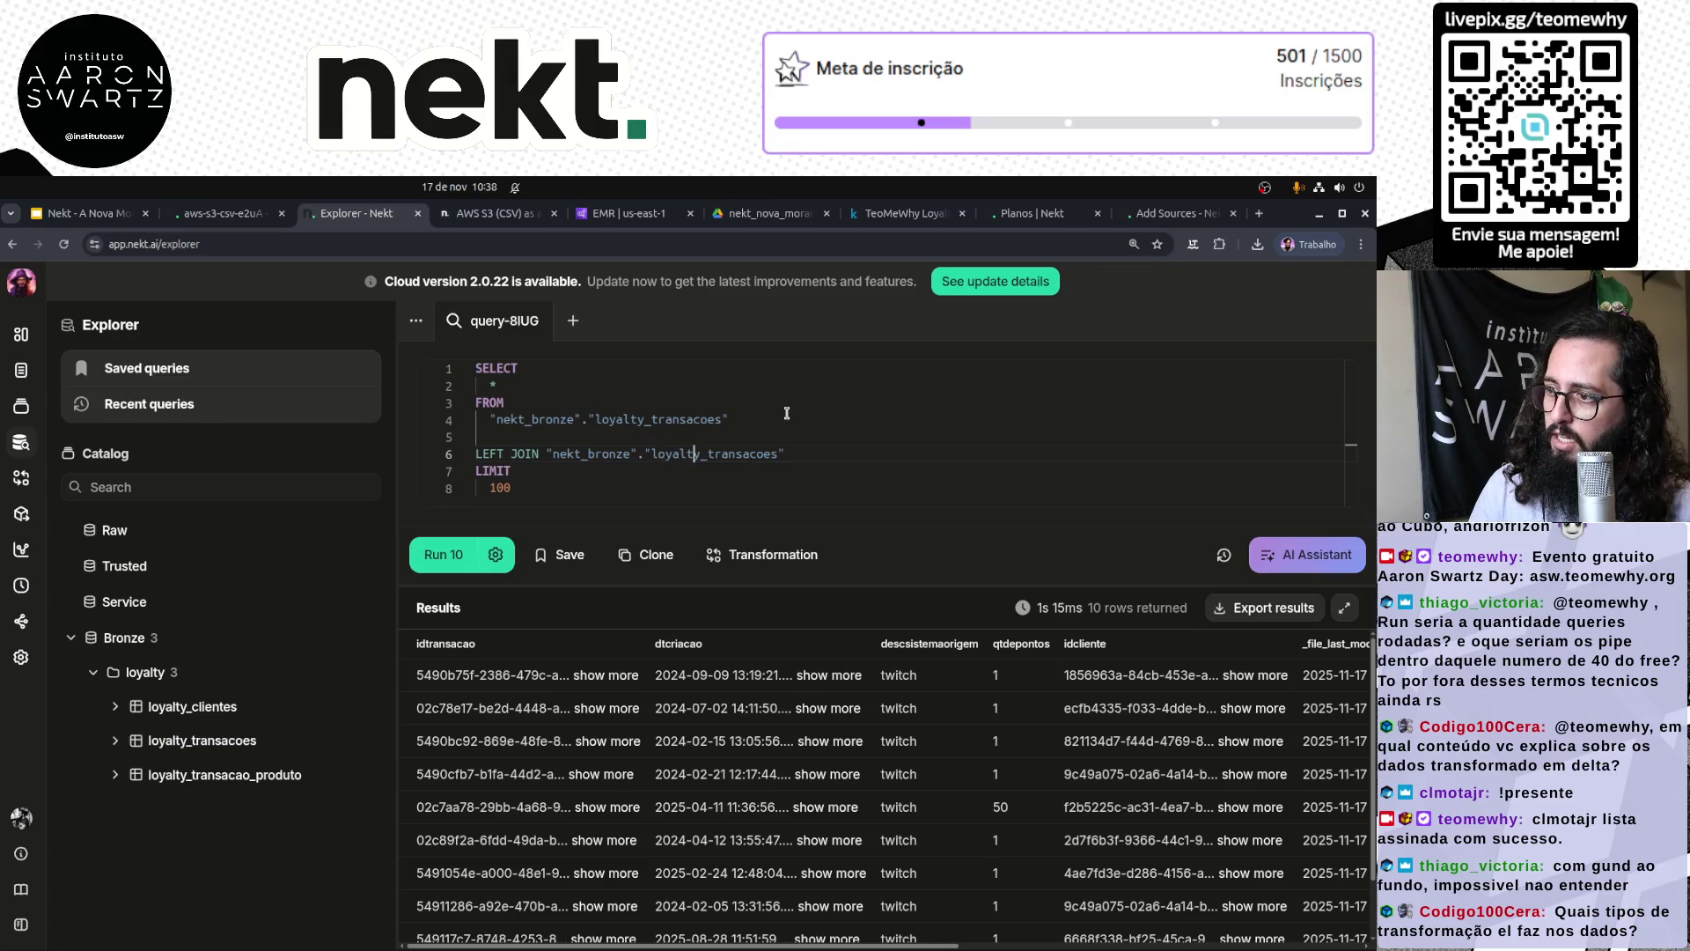
key("ctrl+shift+Right")
type("CLIENTE")
key("ctrl+shift+Left")
key("Right")
key("shift+Left")
key("shift+Left")
key("shift+Left")
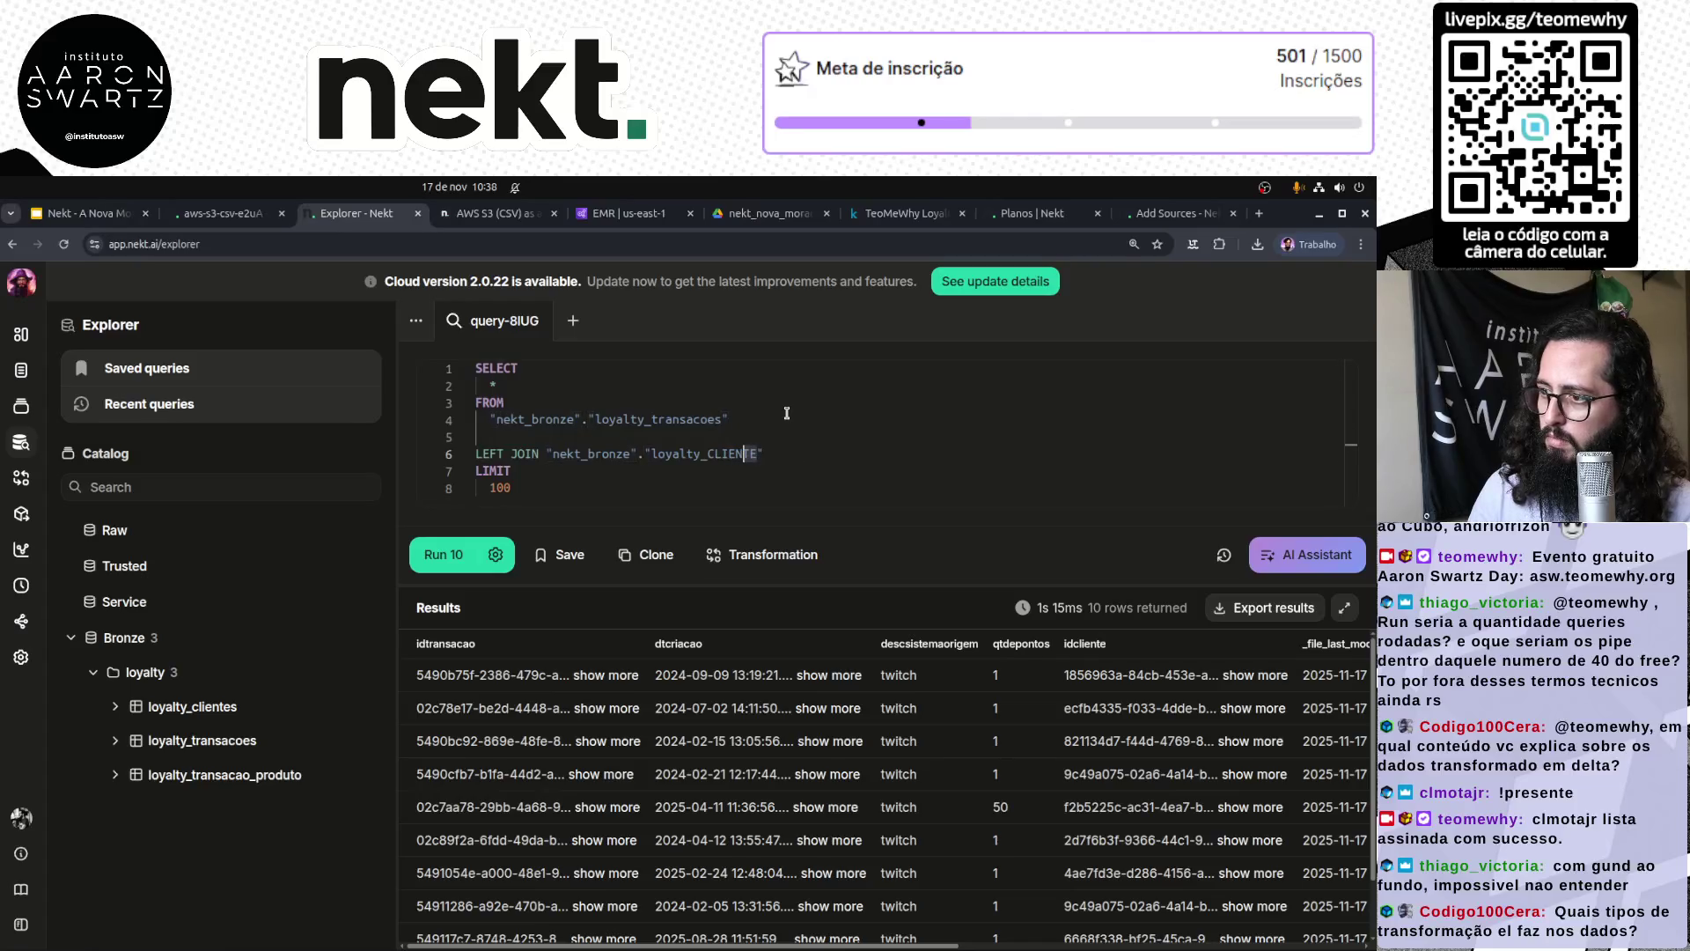
type("clientes")
Step: Alias the tables t1 and t2, join ON t1.idCliente = t2.idCliente, and run the query
left_click(787, 413)
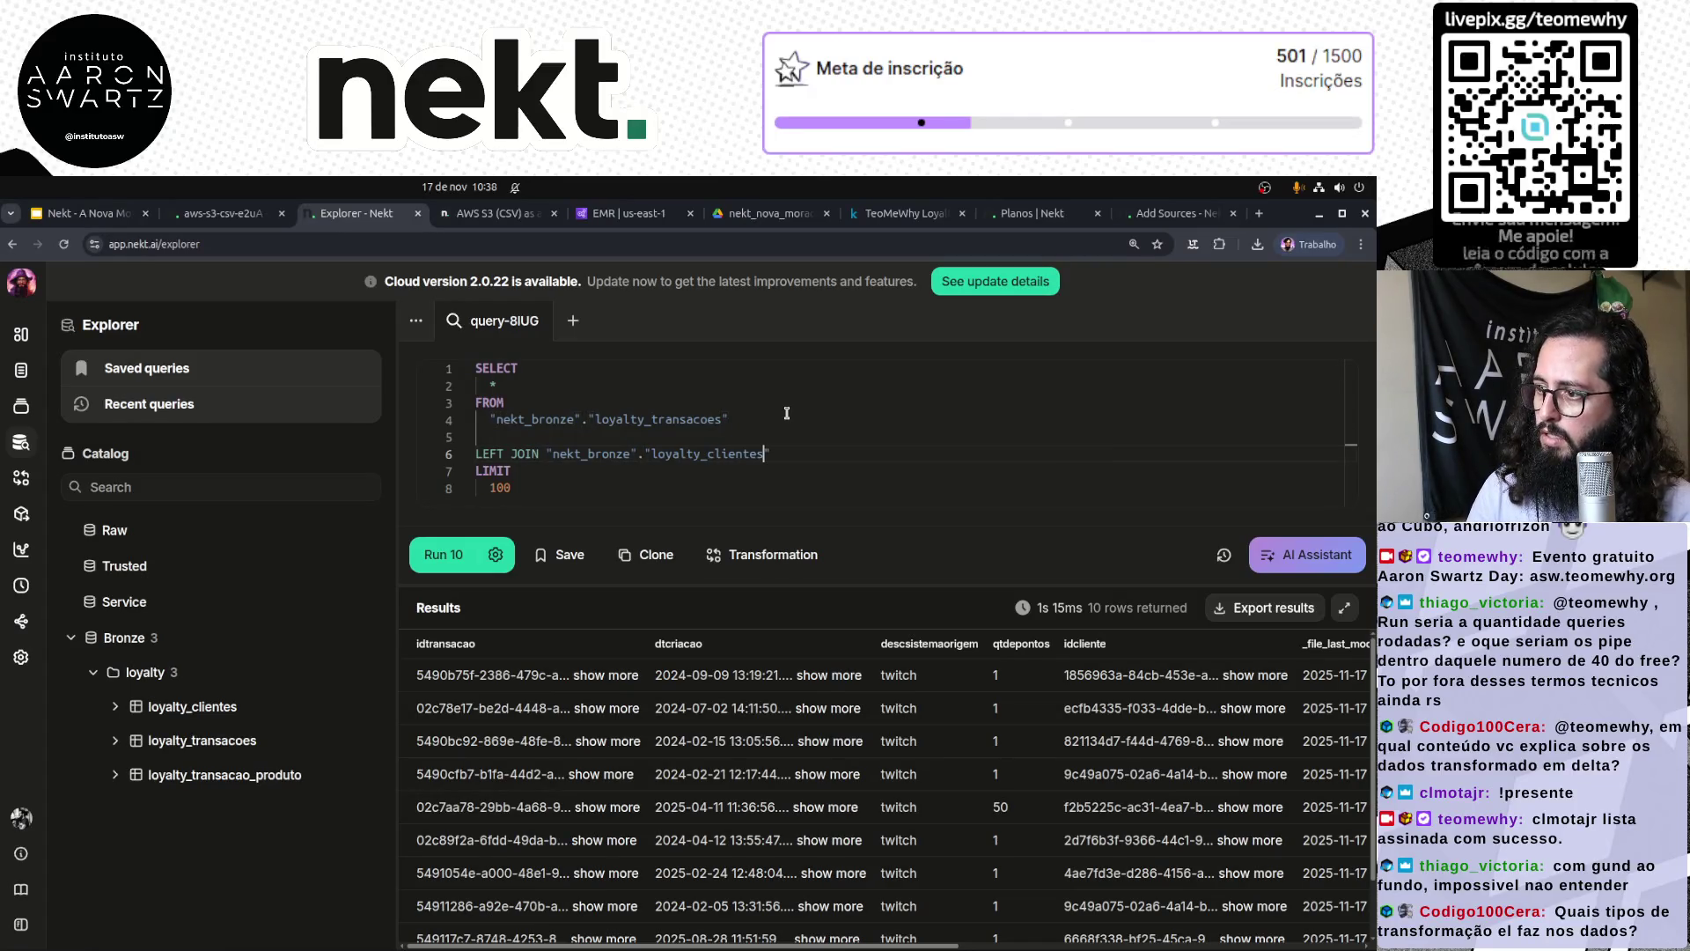
type(" AS t1")
type(" AS t2")
key("Return")
type("ON t1.")
type("idClie")
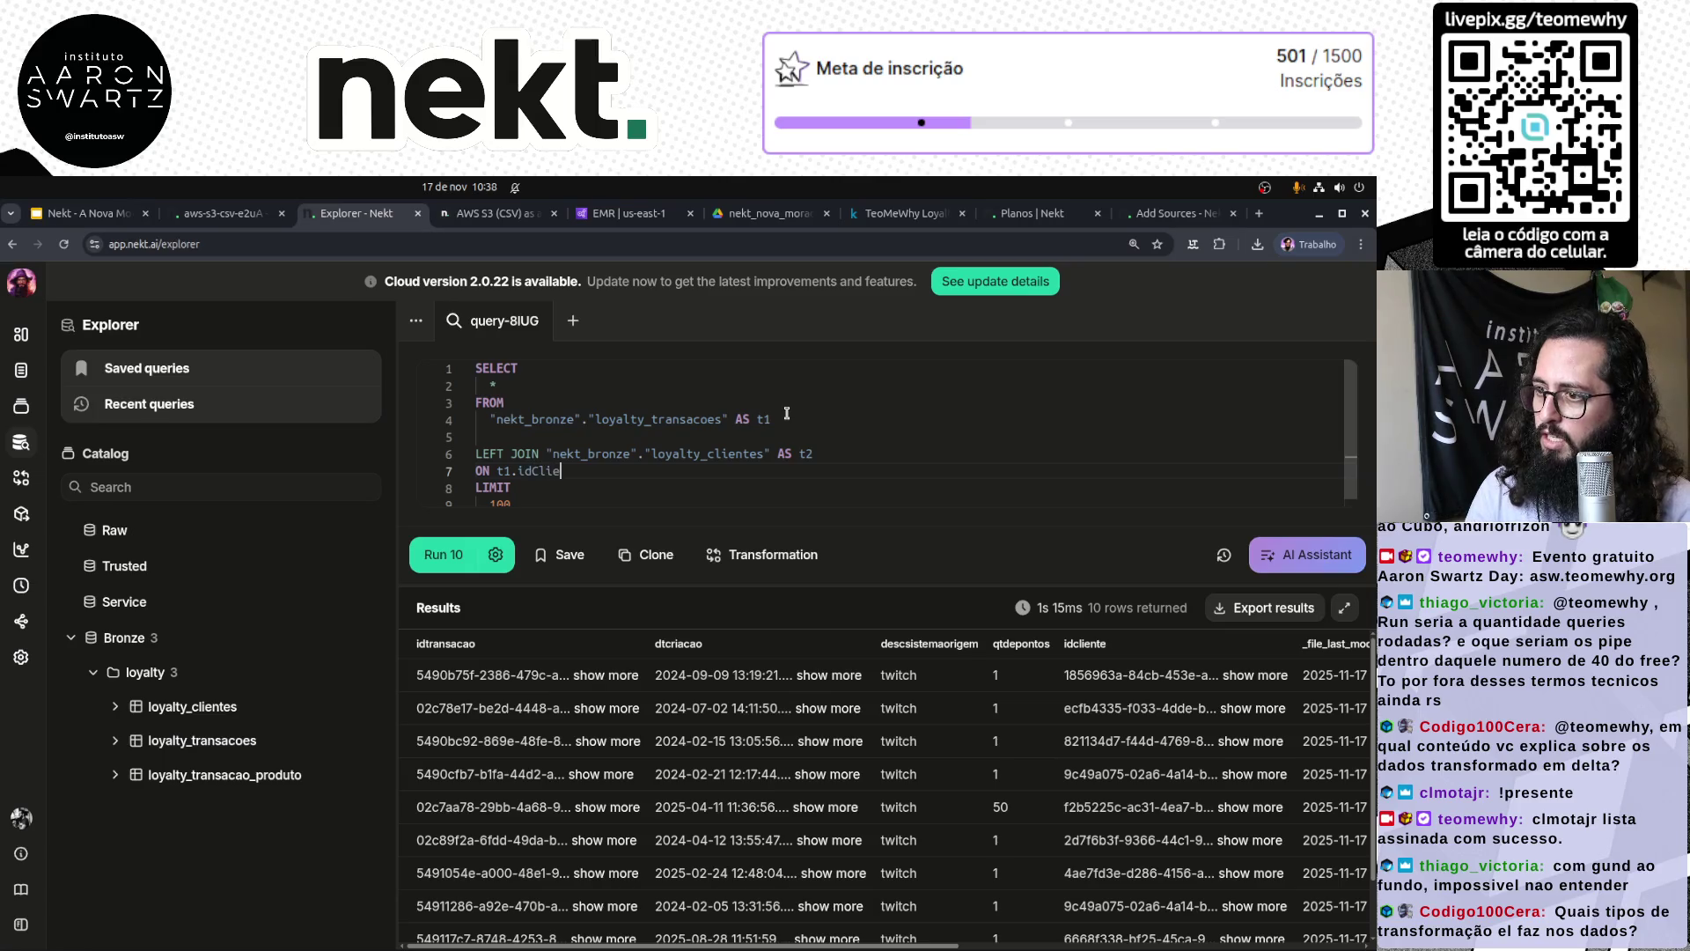
type("nte = t2.id")
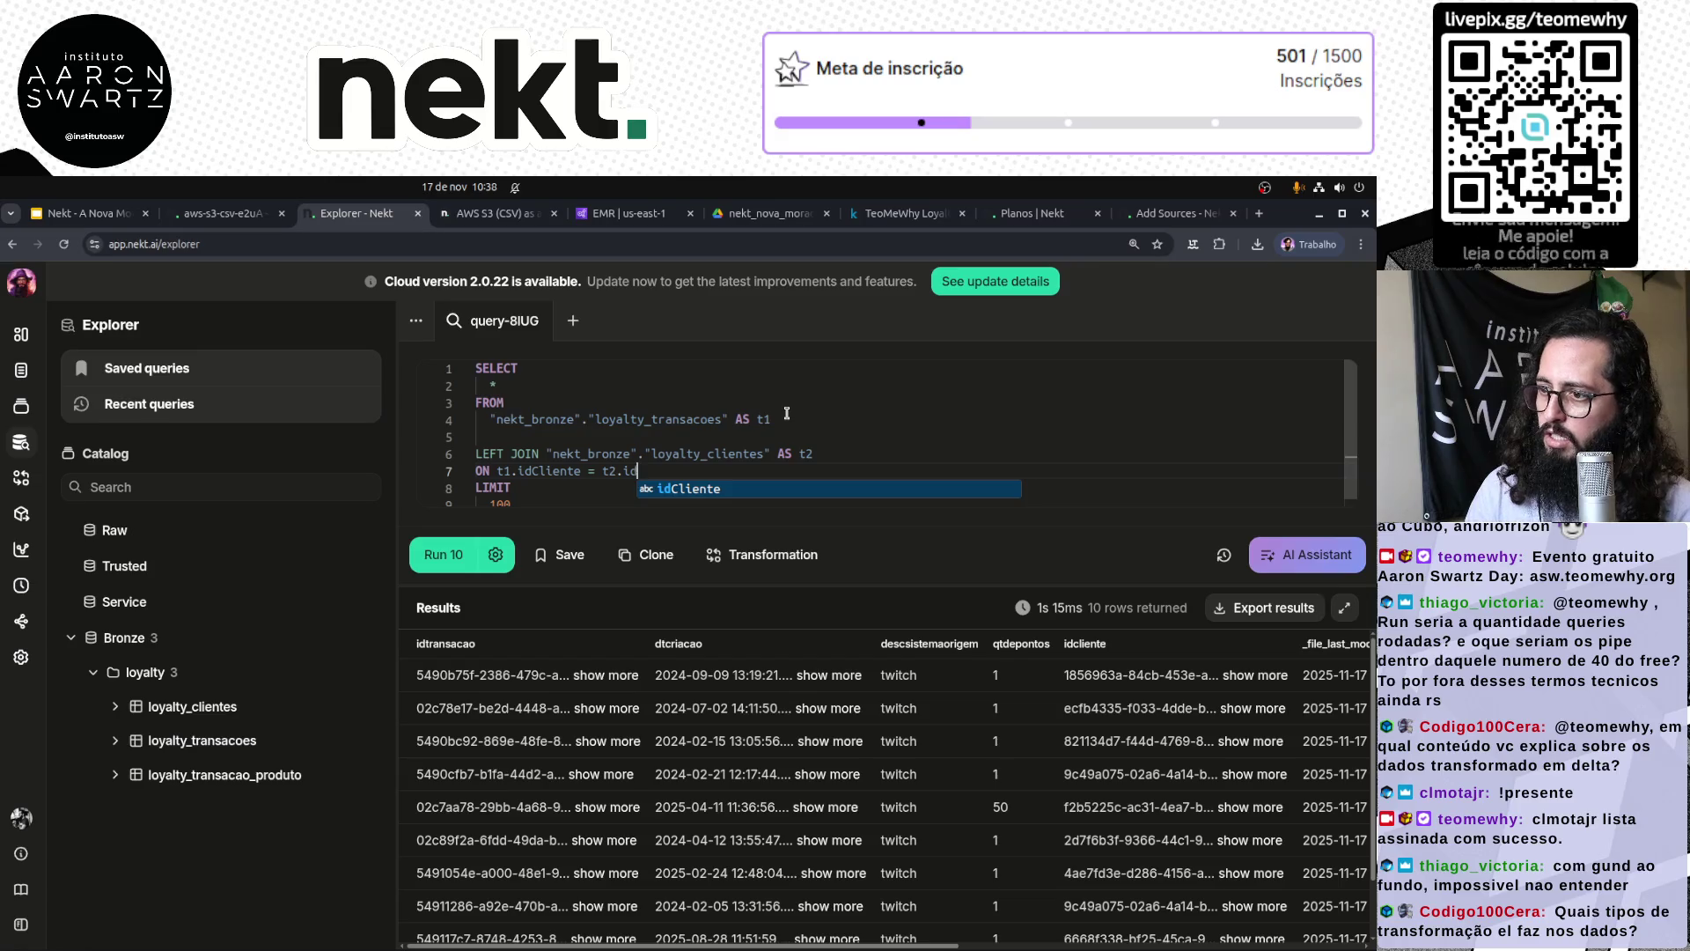
key("Tab")
key("ctrl+Return")
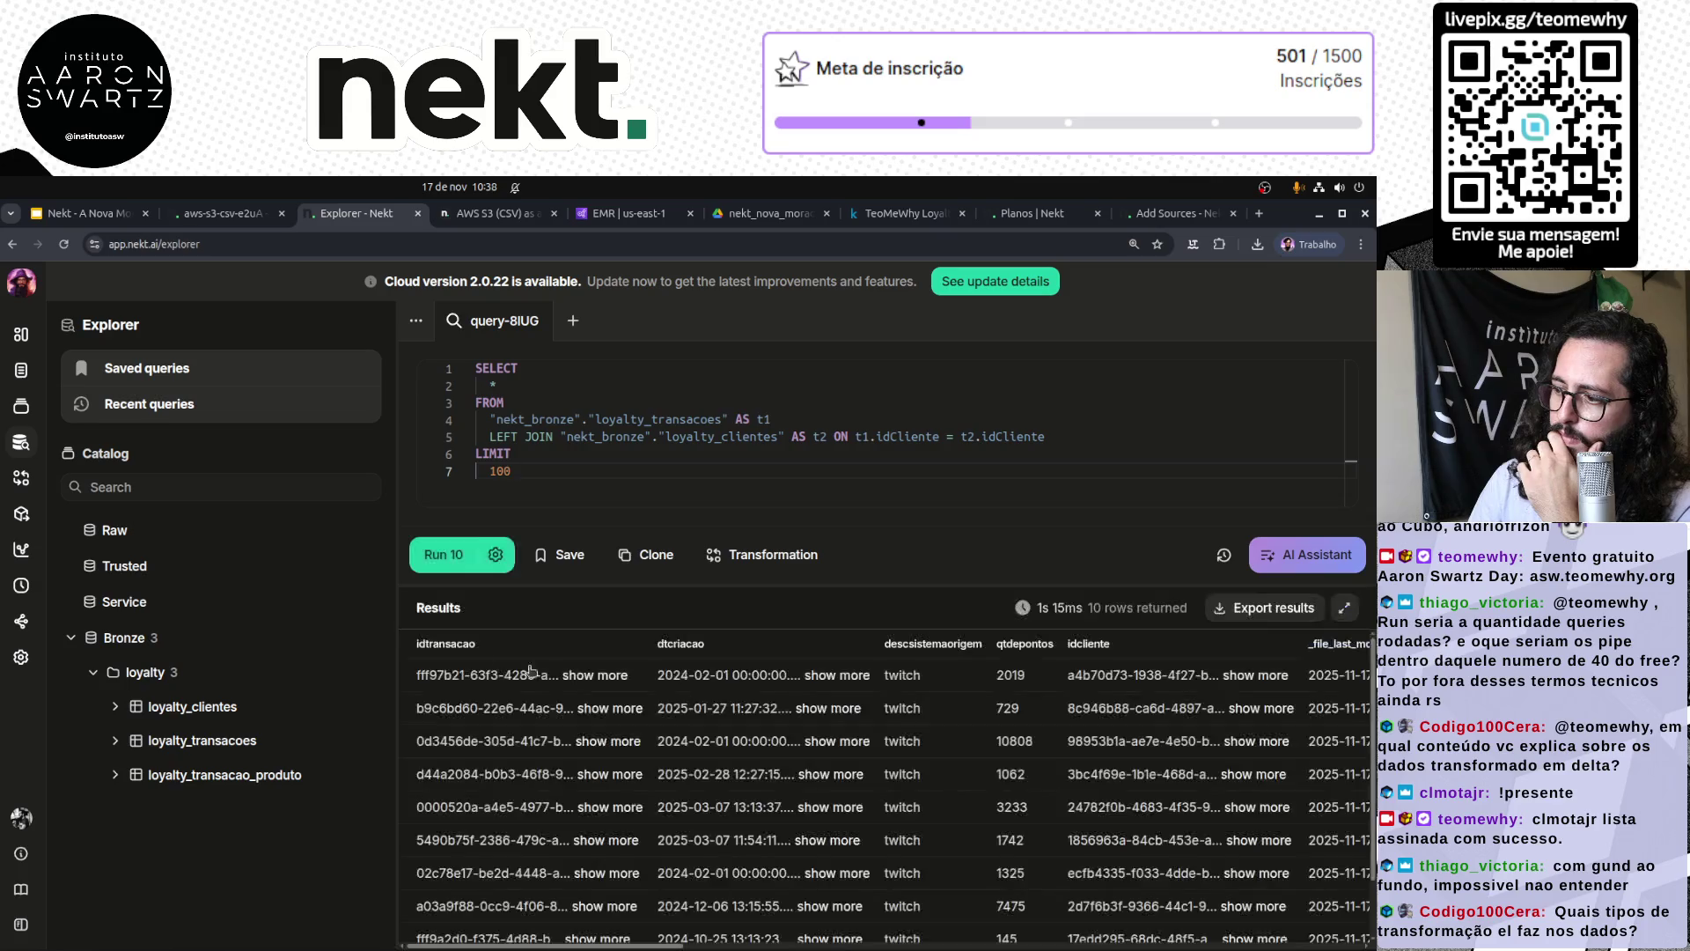
Step: Scroll through the joined results, widen the sidebar, and select the whole join query for copying
left_click_drag(399, 614, 138, 615)
scroll(792, 744, "right", 3)
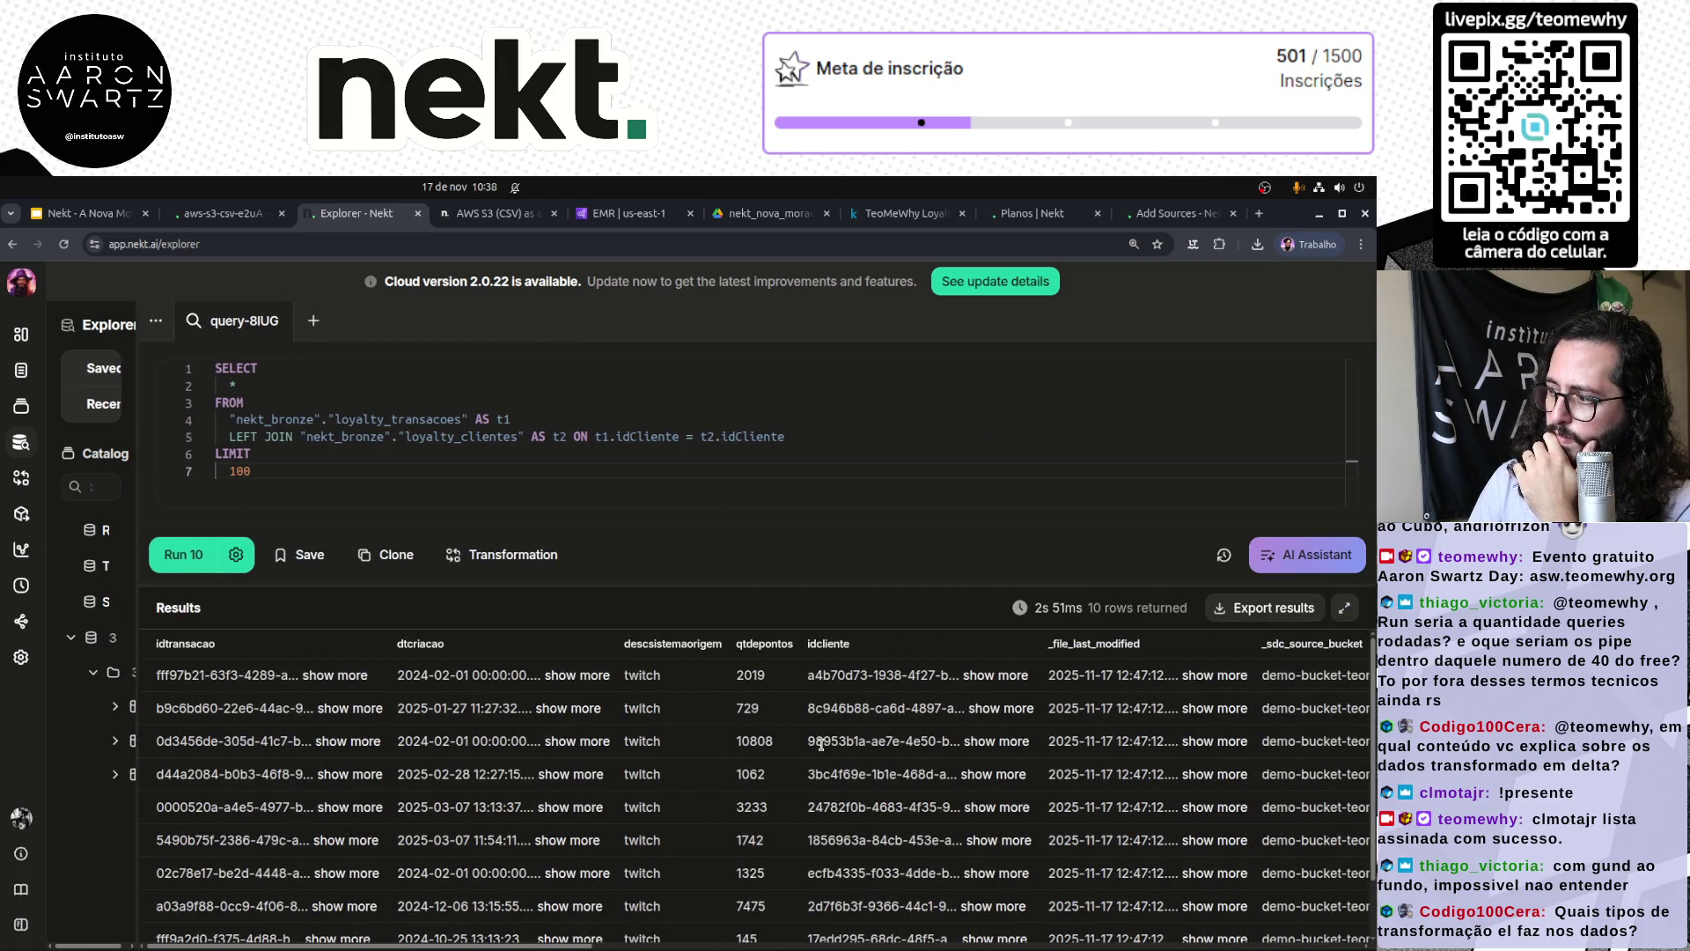
scroll(821, 743, "right", 5)
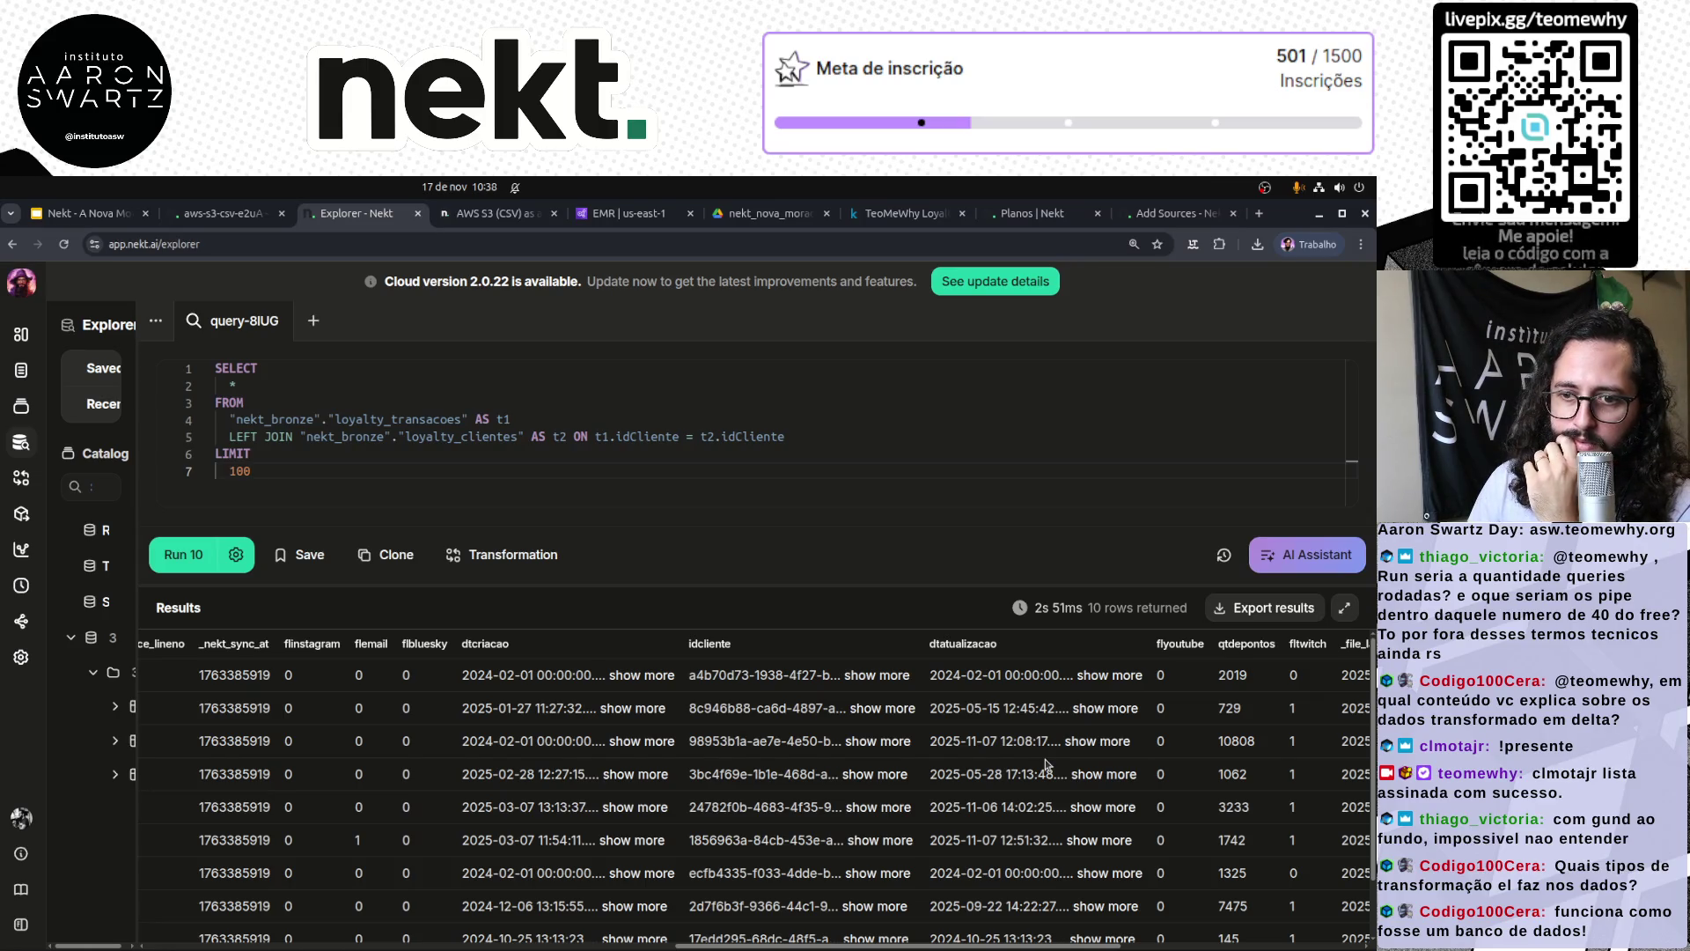
left_click_drag(132, 560, 352, 557)
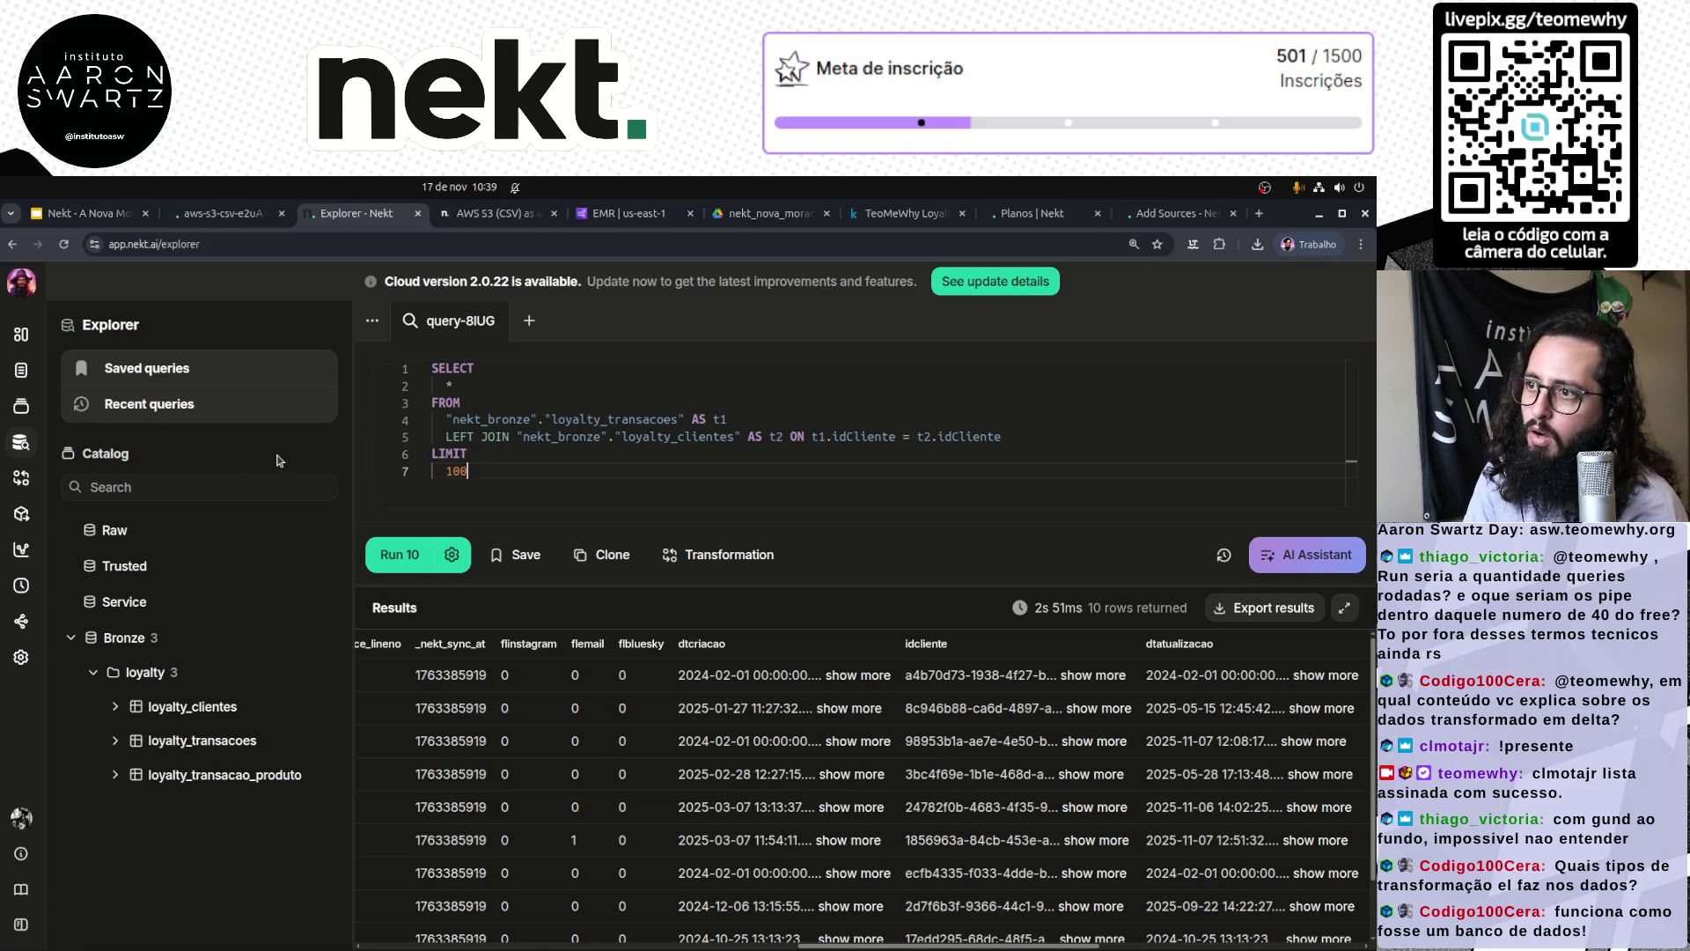
key("ctrl+a")
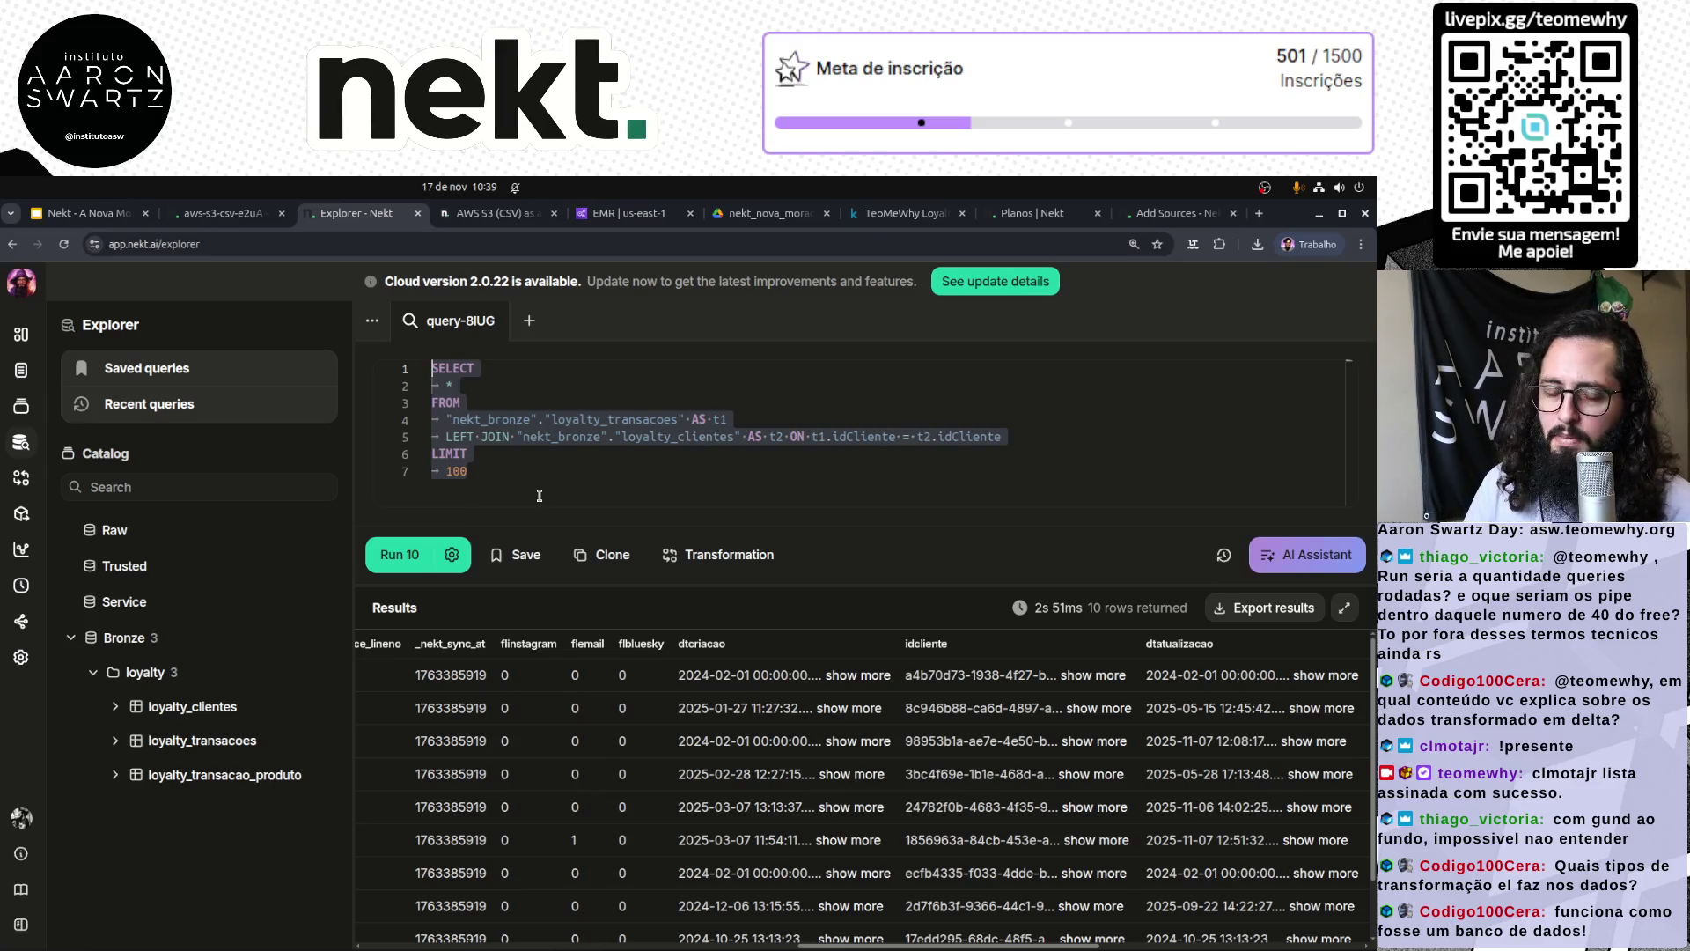
Step: Advance the presentation to the slide "Mas, por que Nekt?" and circle Baixo custo in red
left_click(88, 213)
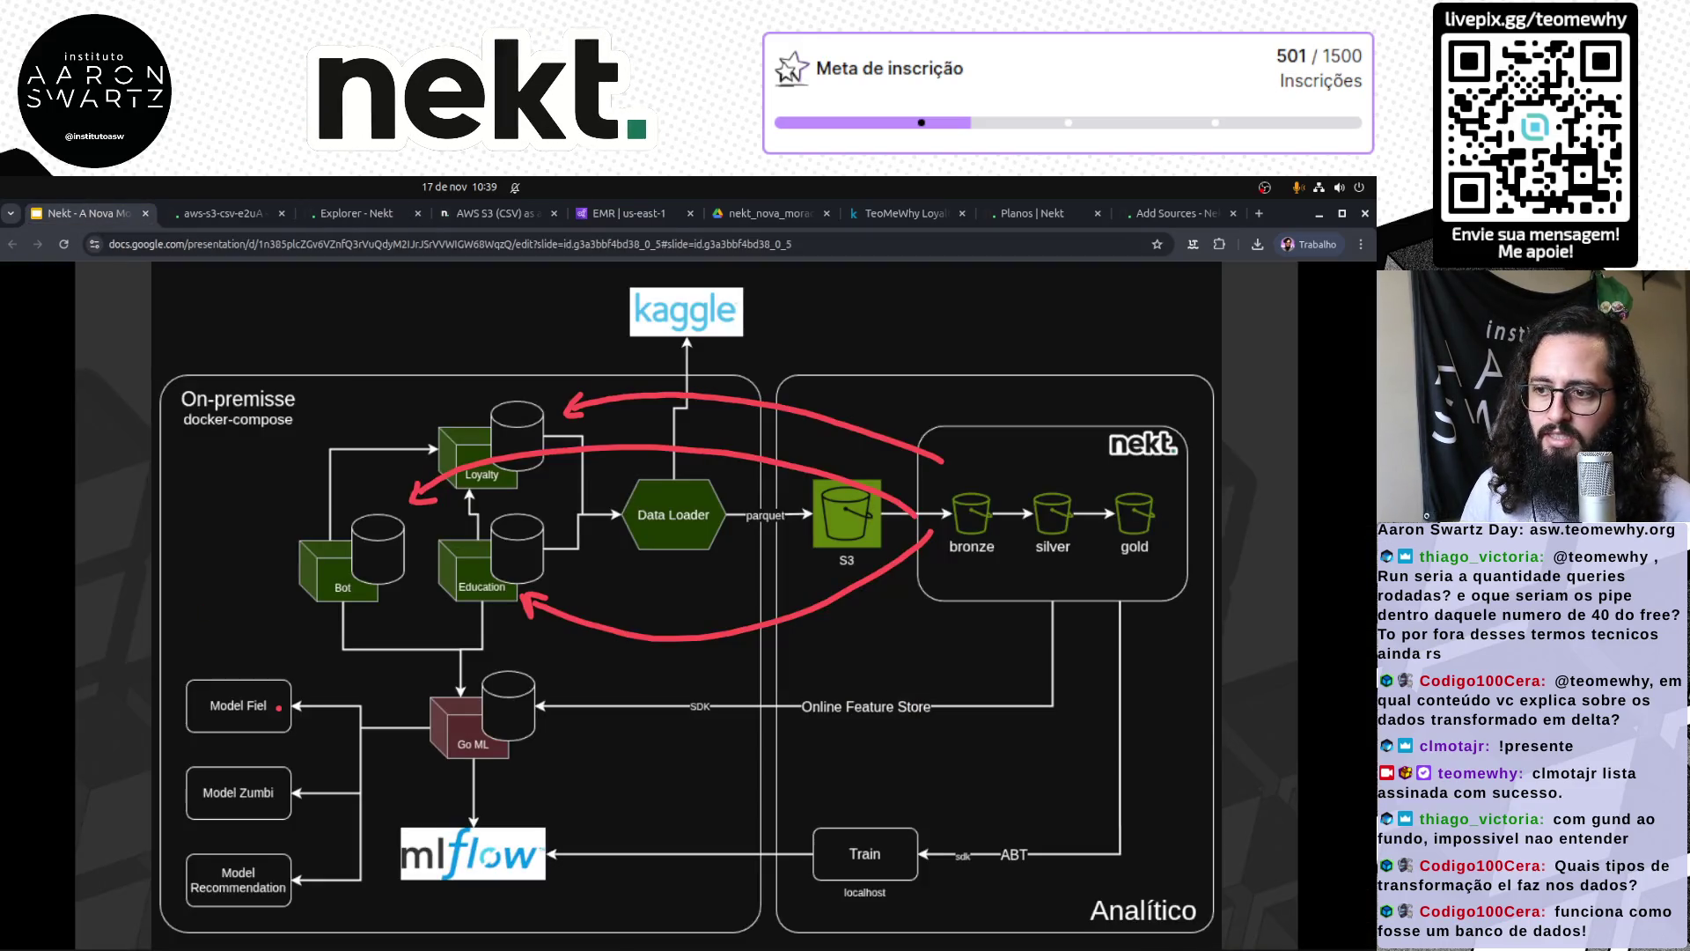
key("Right")
key("Right")
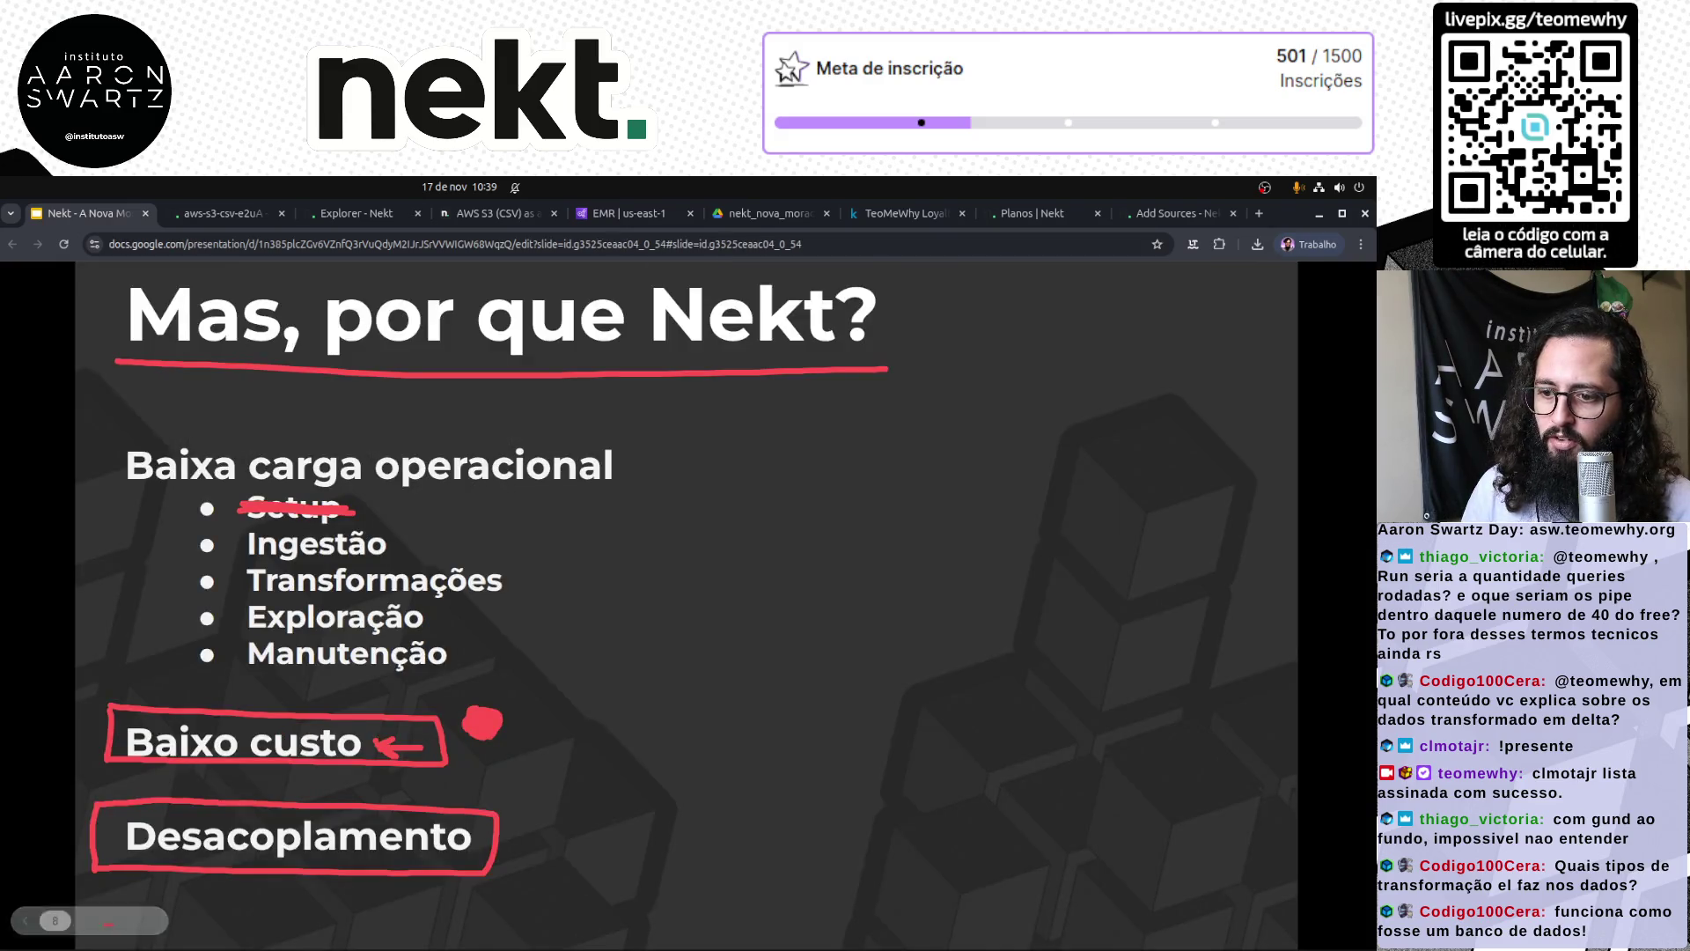
left_click_drag(124, 741, 361, 741)
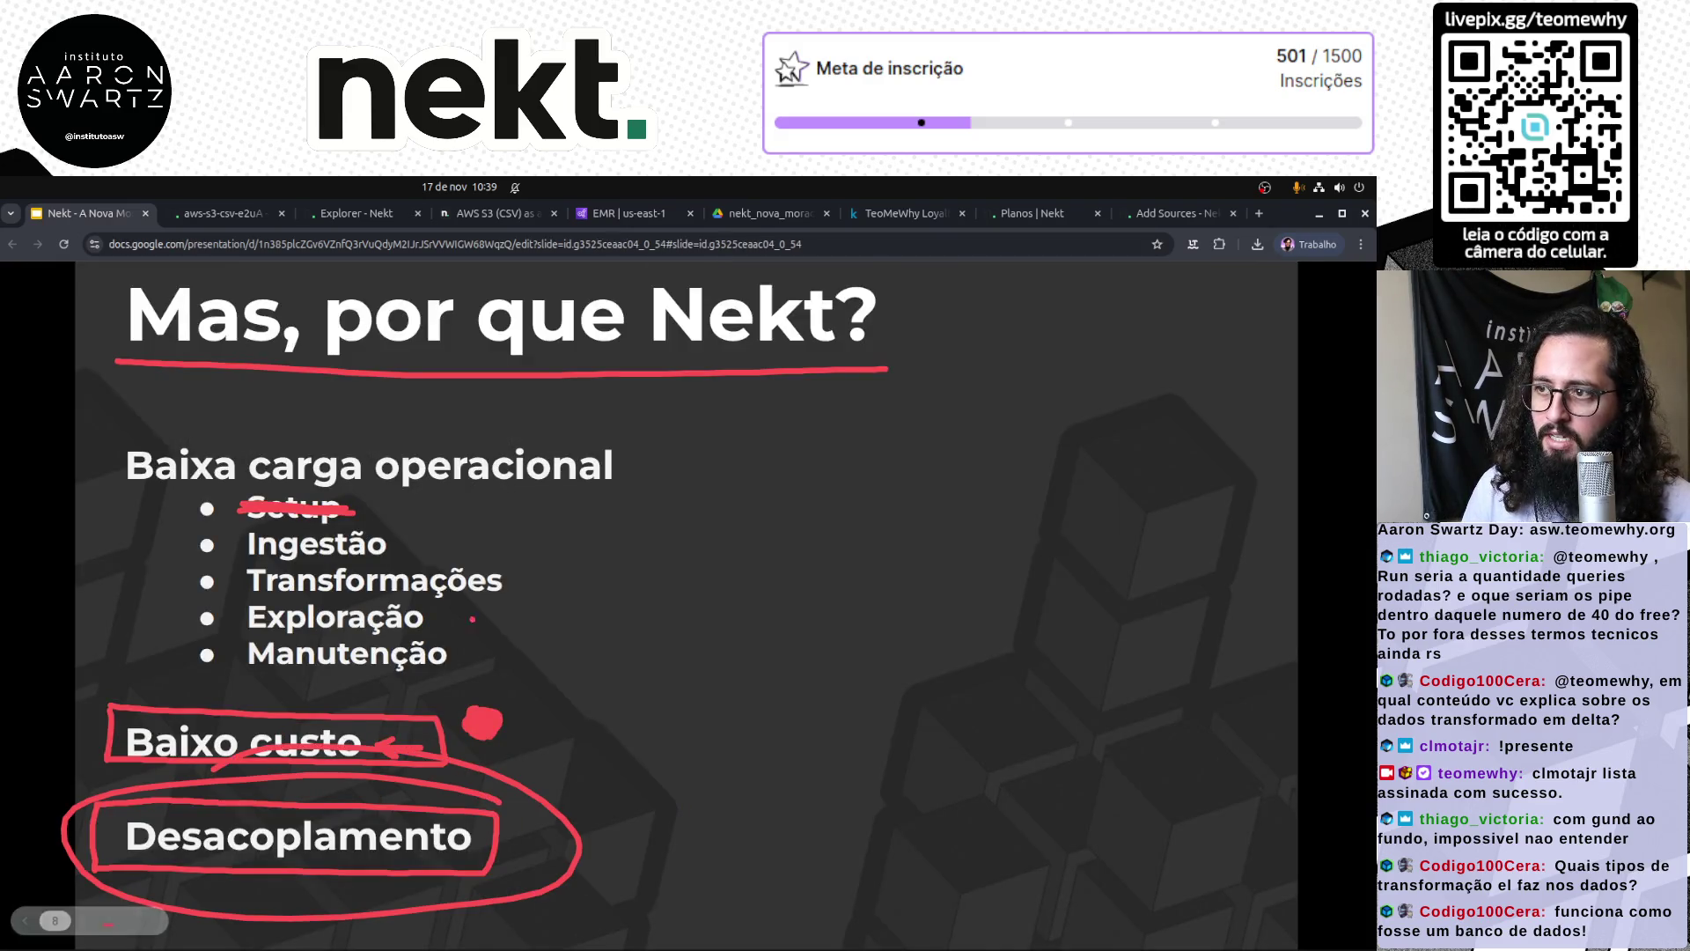
Step: Search the AWS console for "athena" and open the Athena service
left_click(634, 214)
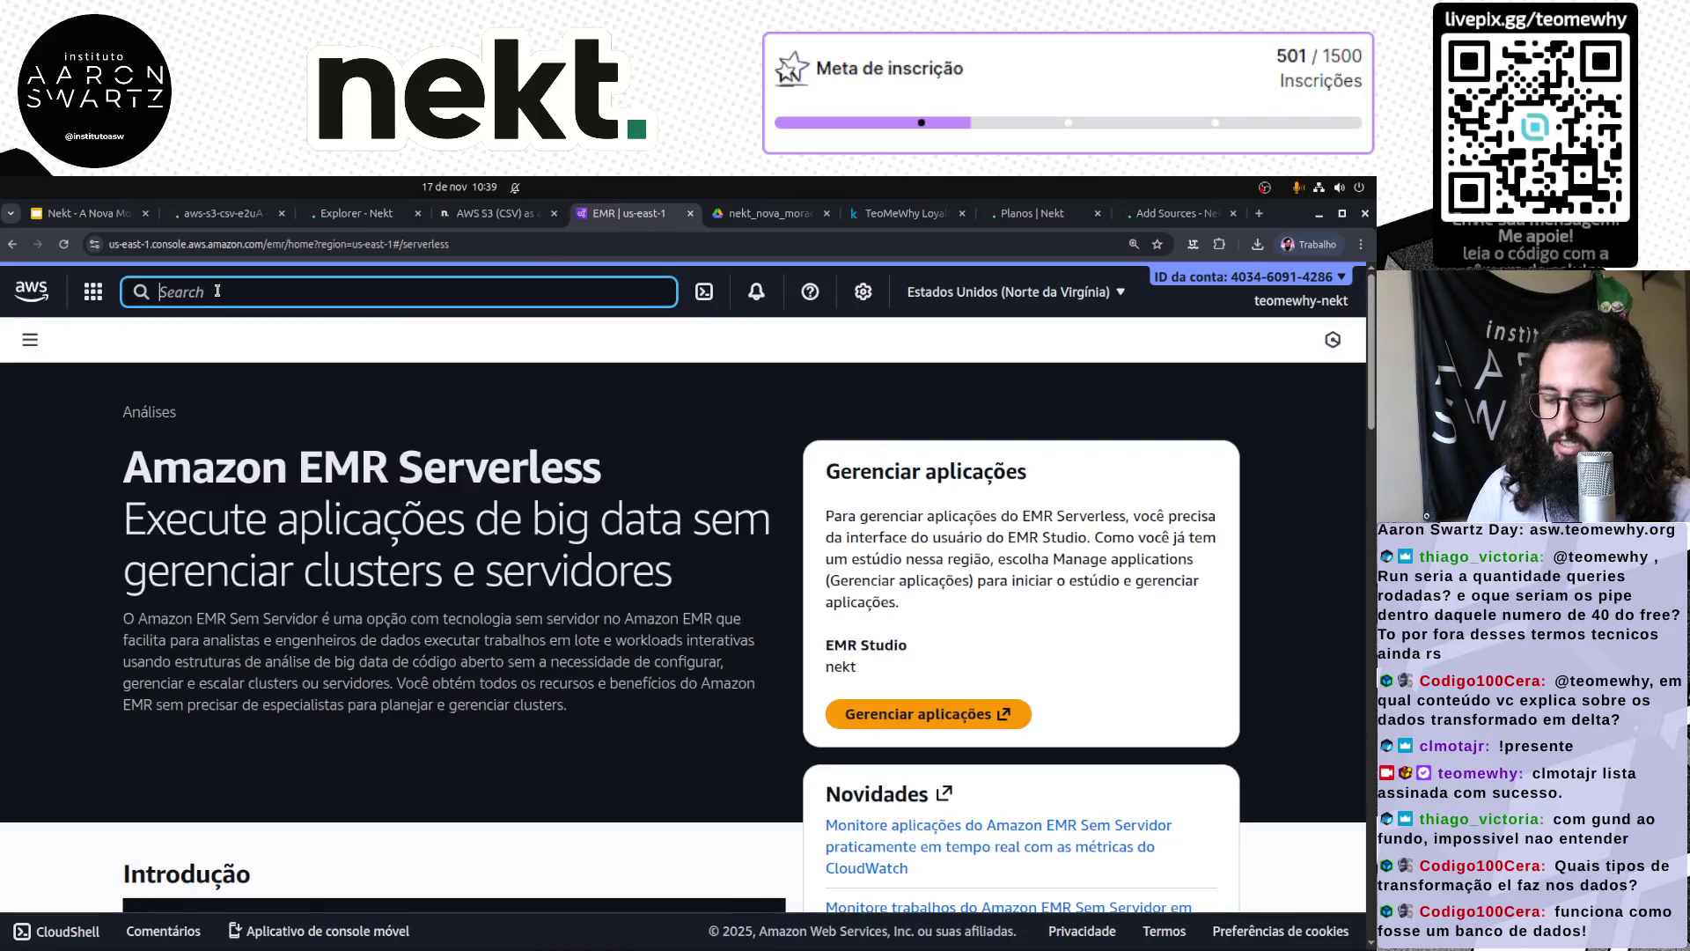
type("athena")
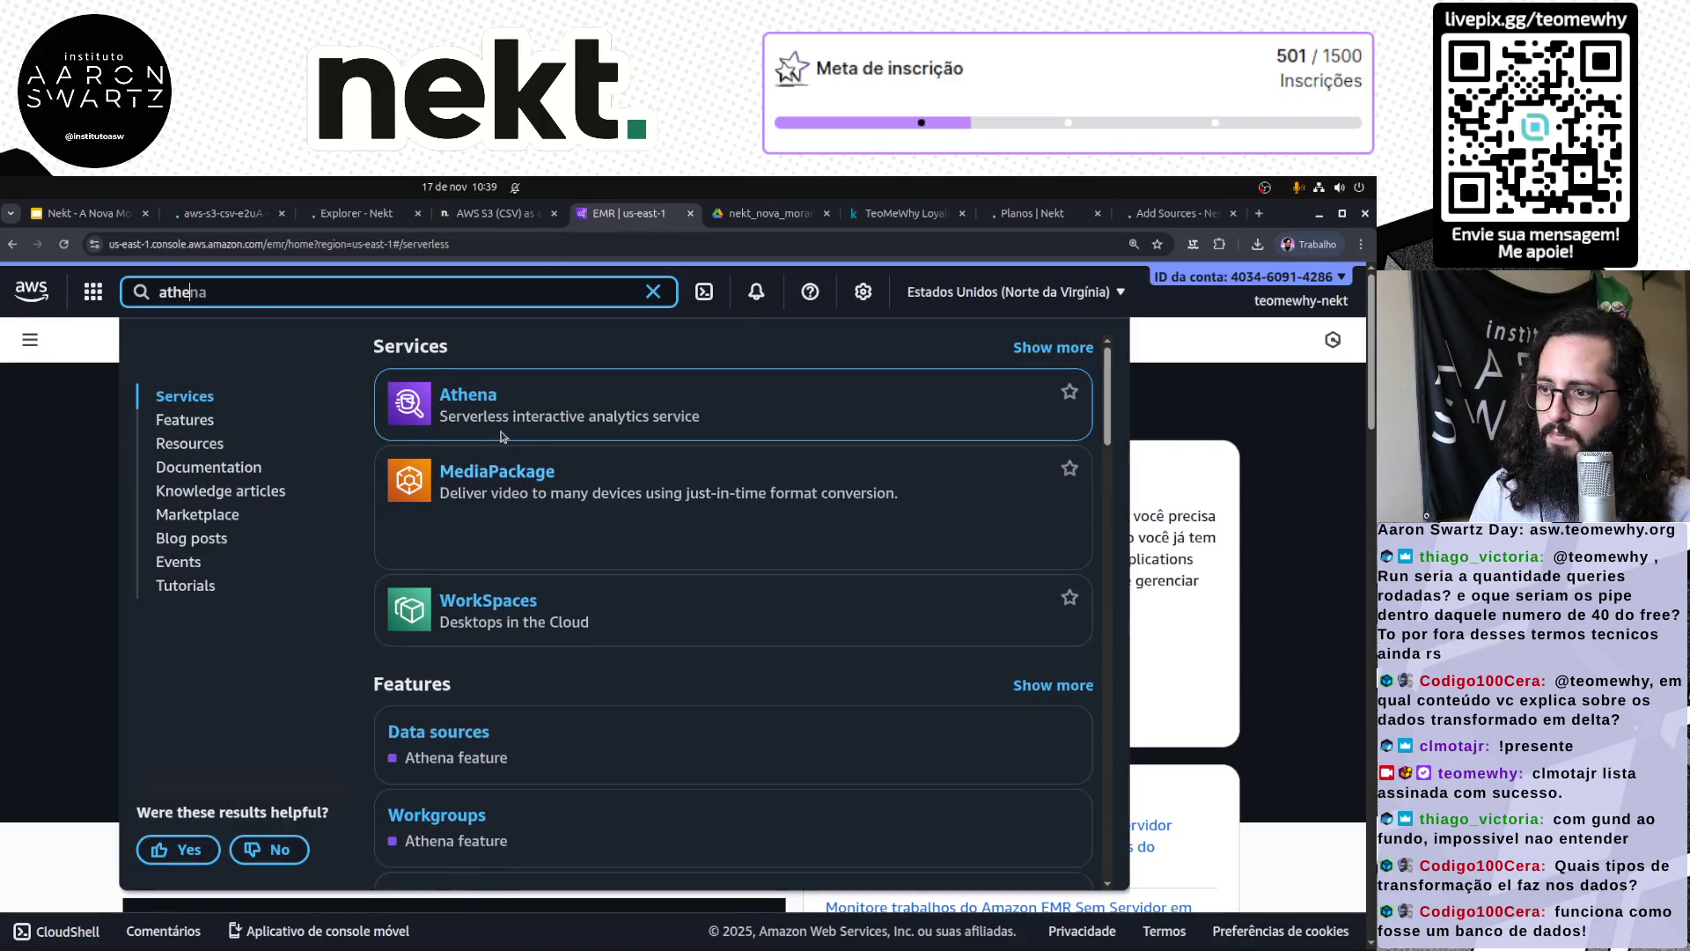
left_click(475, 400)
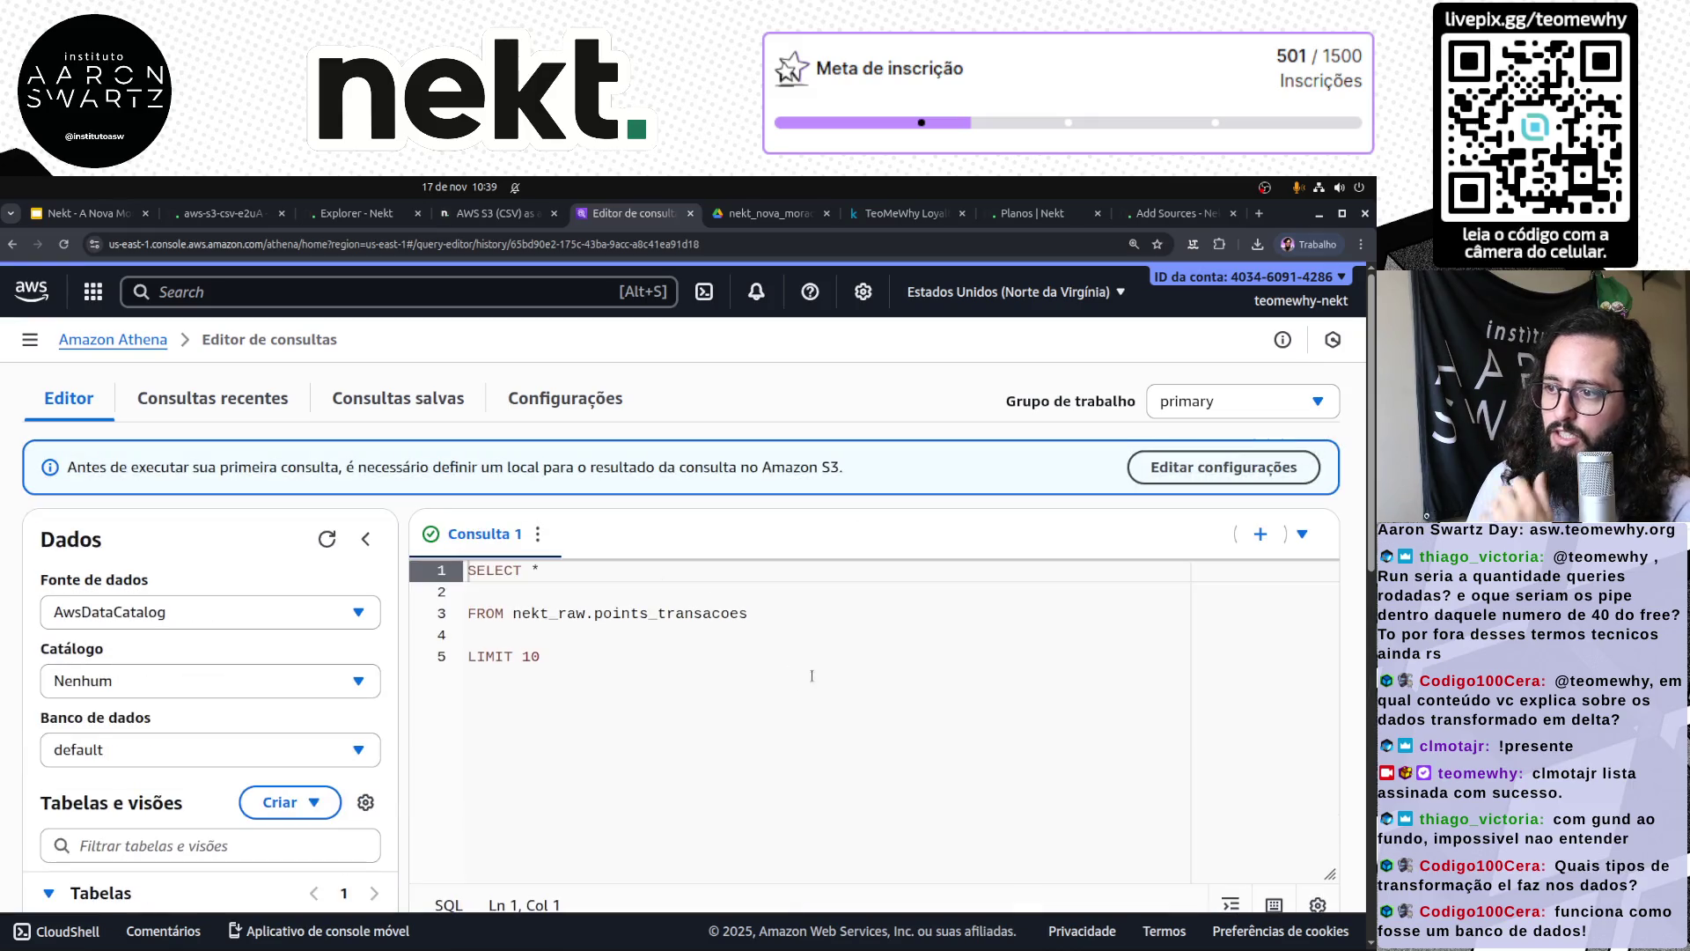
Step: Replace the points_transacoes query in Athena's editor with the pasted Nekt join query
key("ctrl+minus")
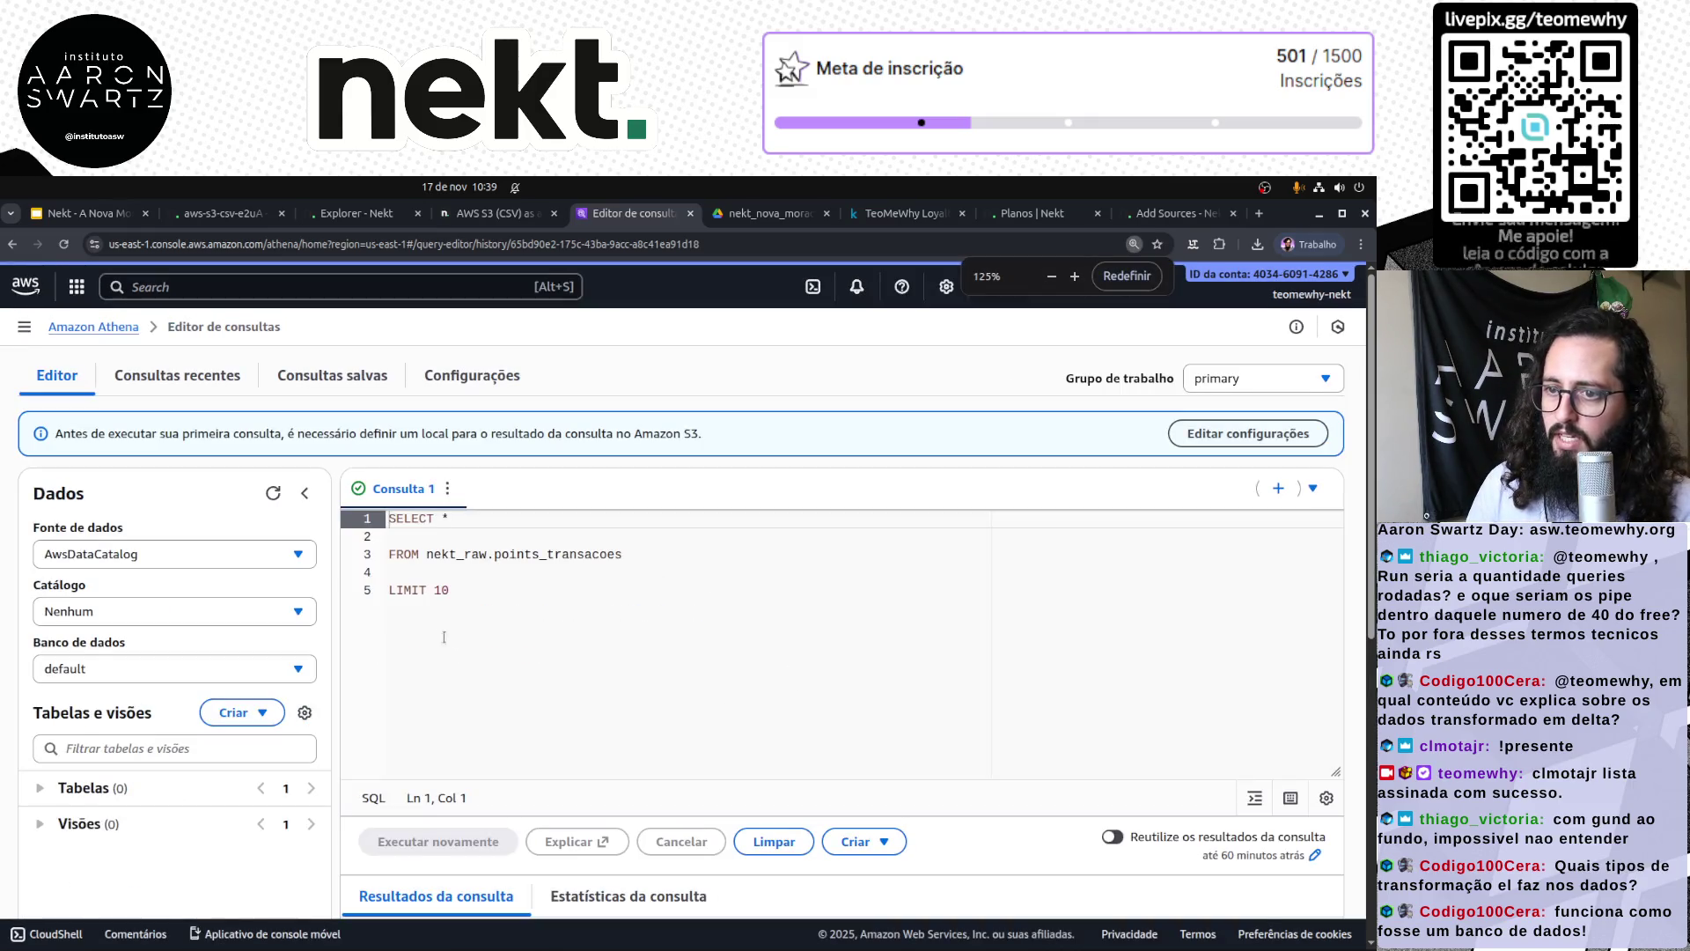
left_click_drag(442, 634, 426, 554)
key("ctrl+a")
type("SELECT \t* FROM \t\"nekt_bronze\".\"loyalty_transacoes\" AS t1 \tLEFT JOIN \"nekt_bronze\".\"loyalty_clientes\" AS t2 ON t1.idCliente = t2.idCliente LIMIT \t100")
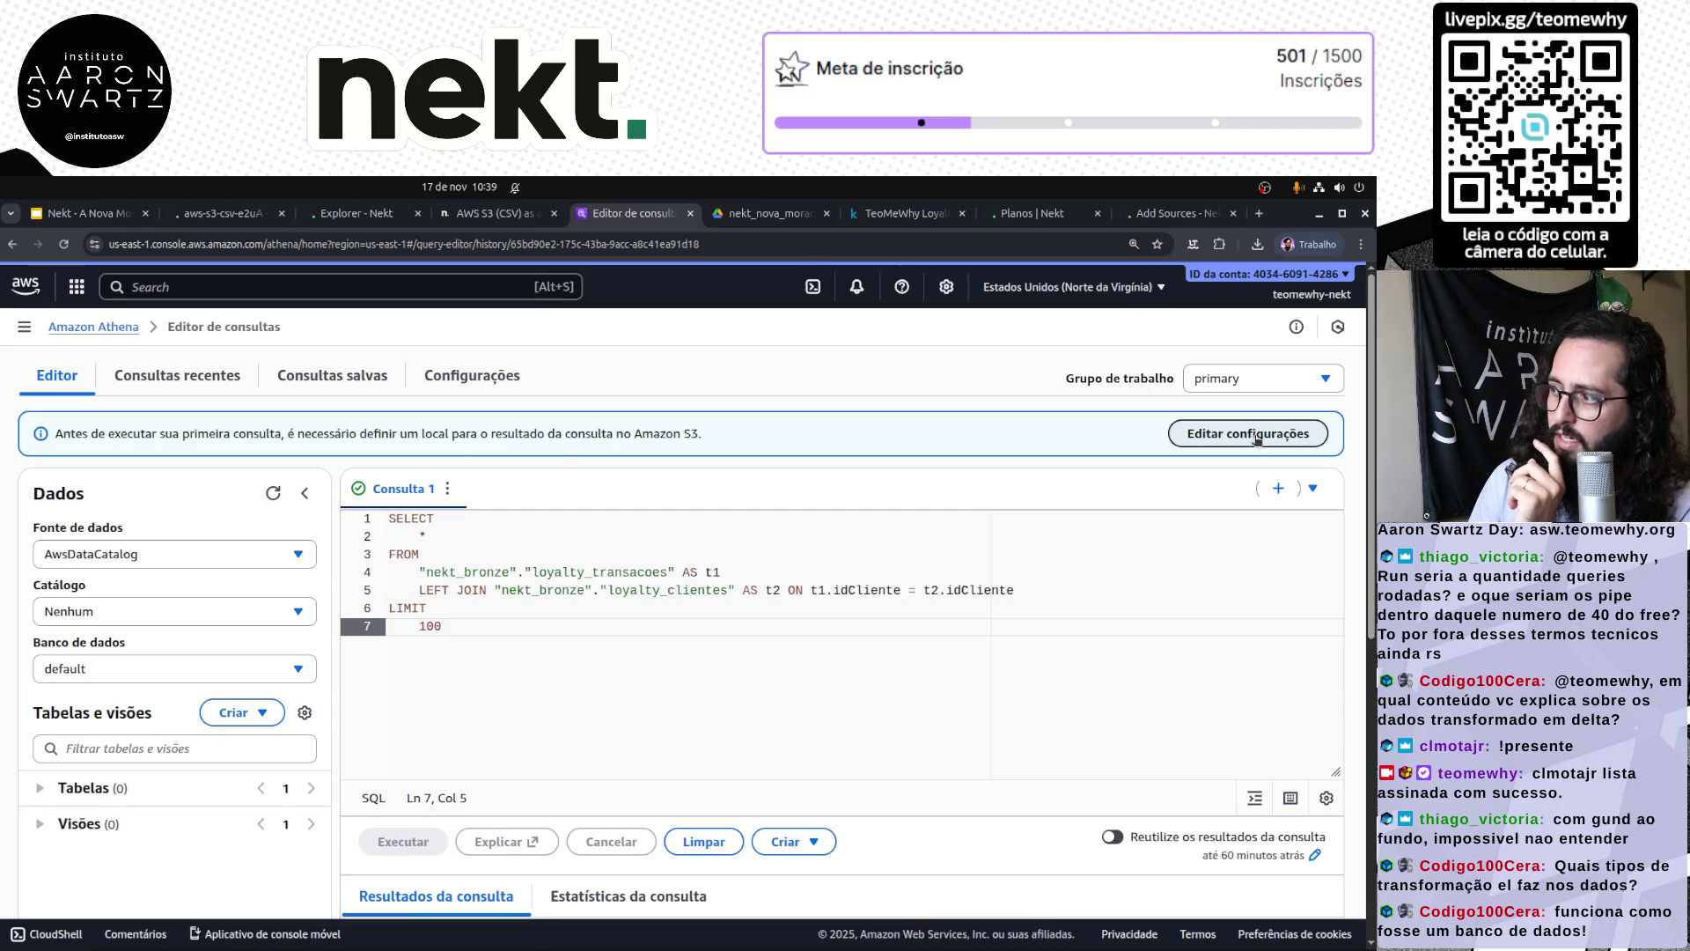
left_click(734, 610)
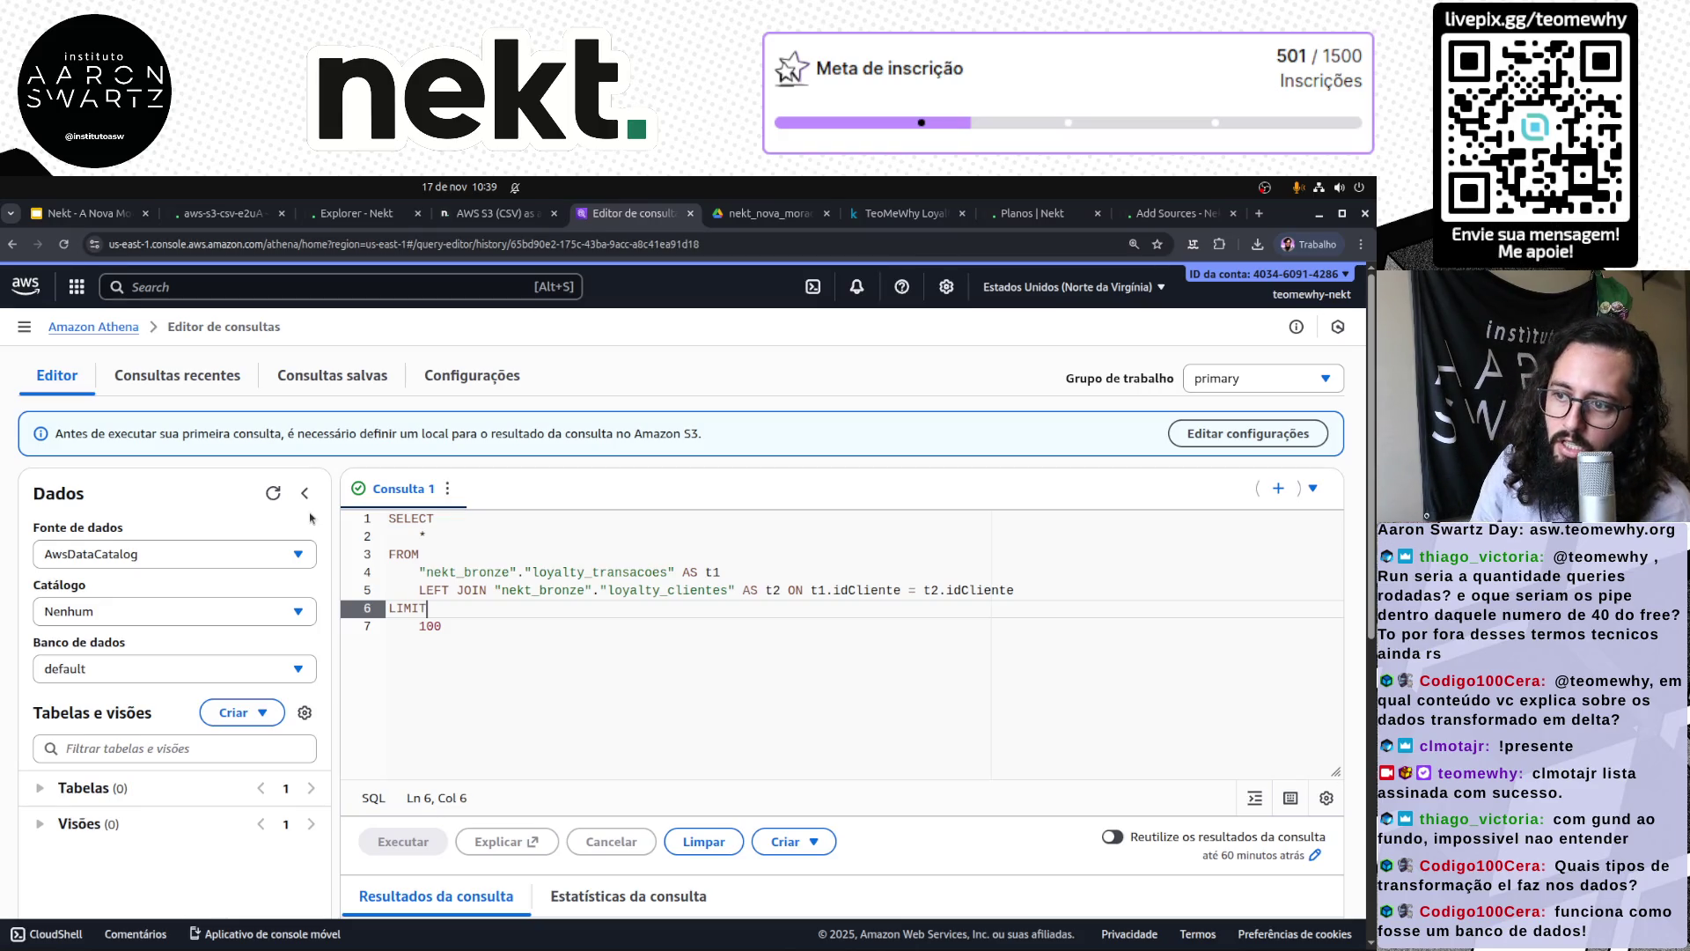
left_click(1231, 437)
Step: Set the query result location to s3://nekt-lakehouse-teomewhy/_athena/ via Browse S3 and save
left_click(246, 494)
left_click(1305, 507)
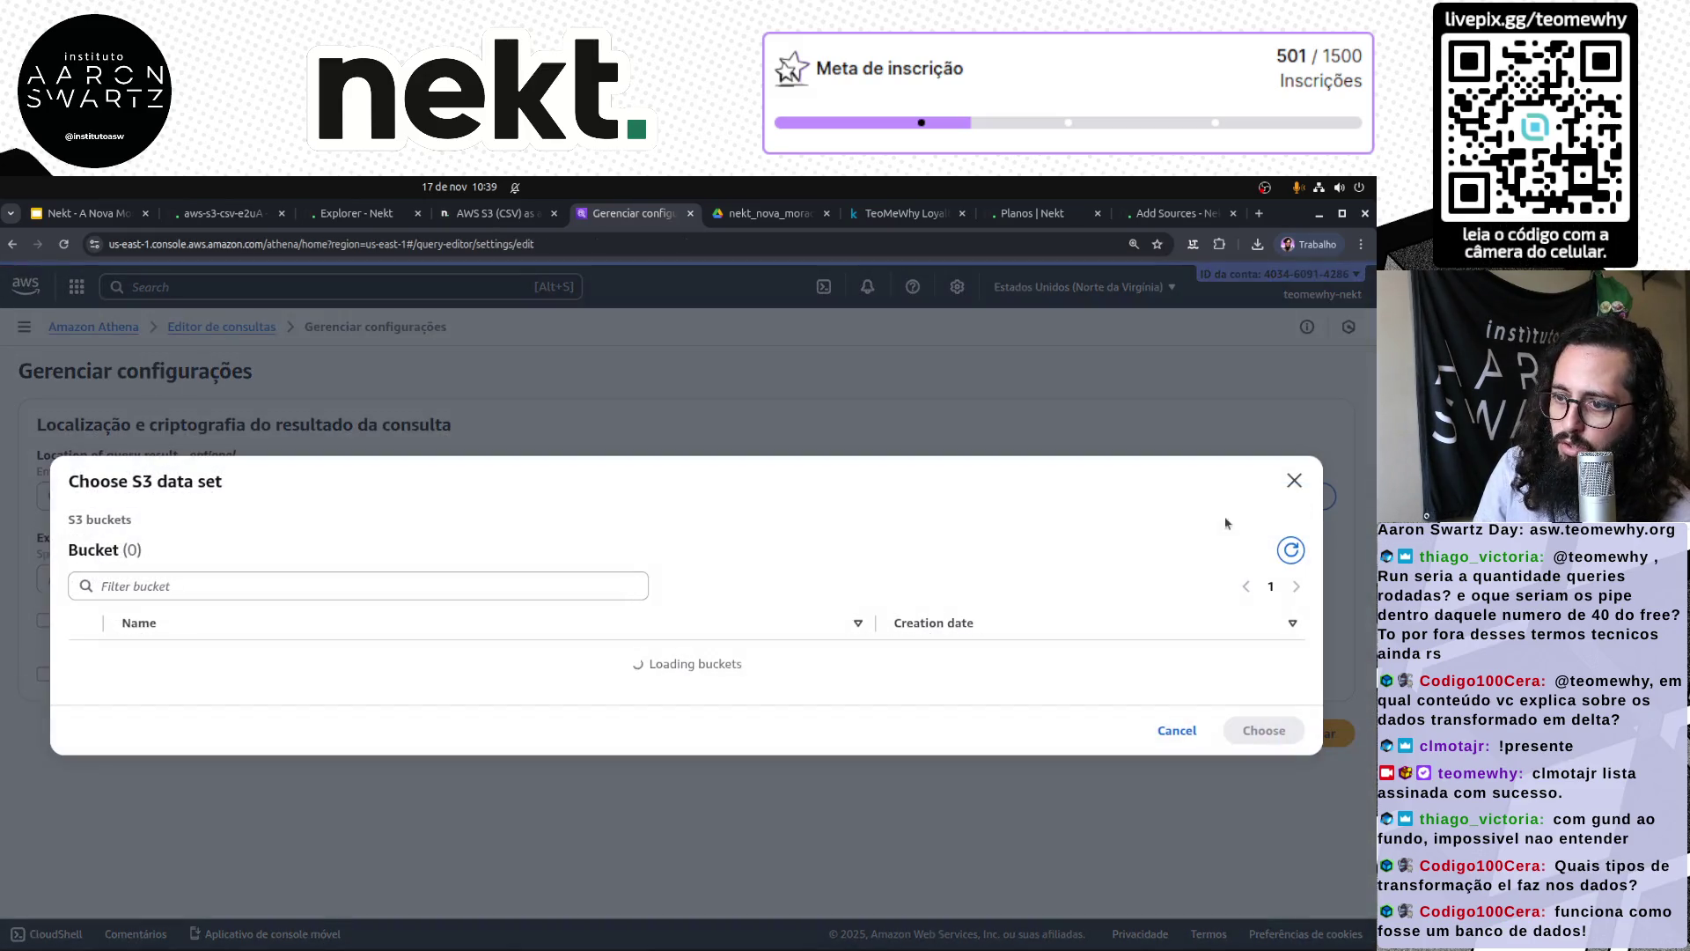
left_click(188, 702)
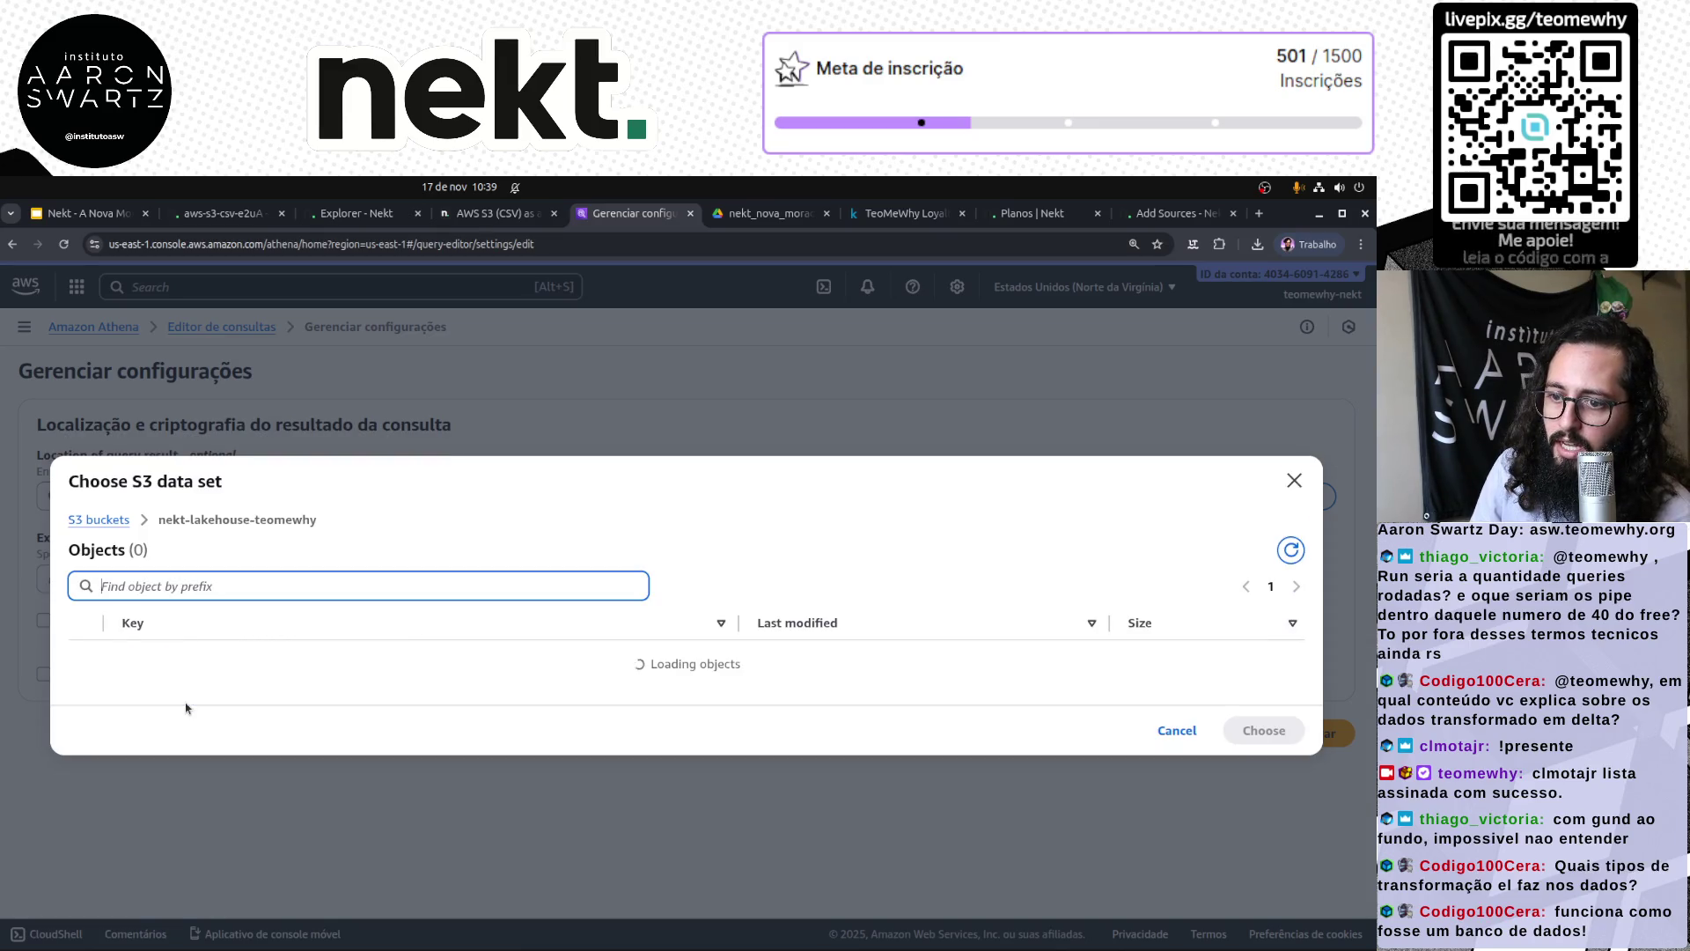
left_click(166, 545)
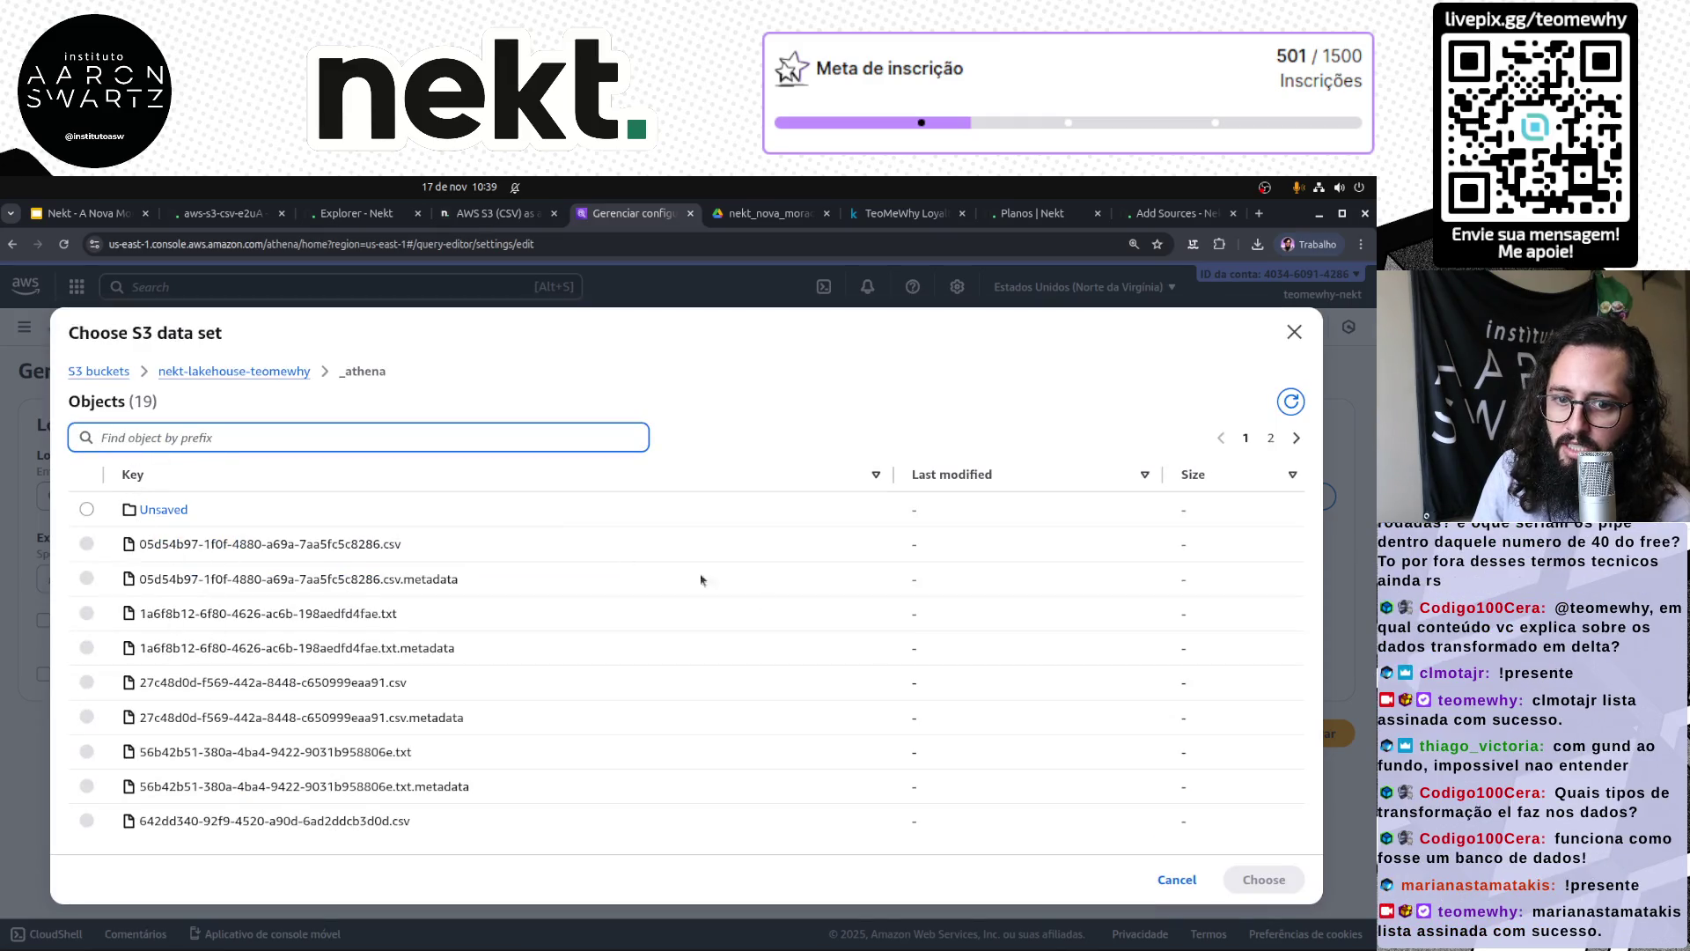
left_click(235, 371)
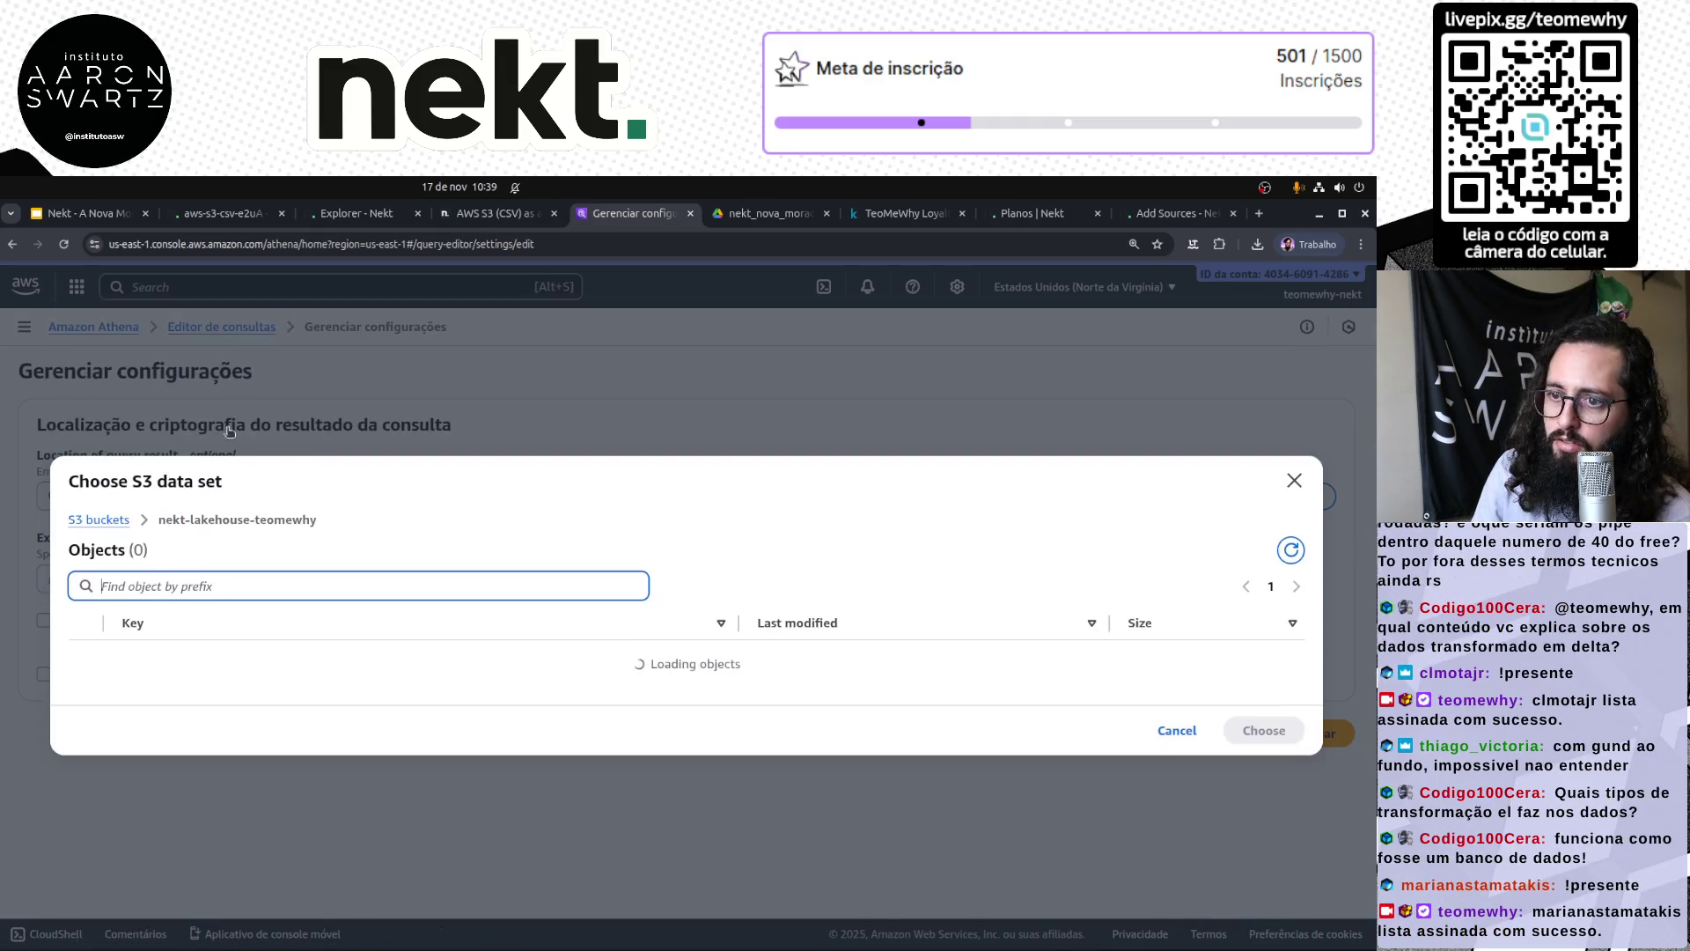
left_click(86, 545)
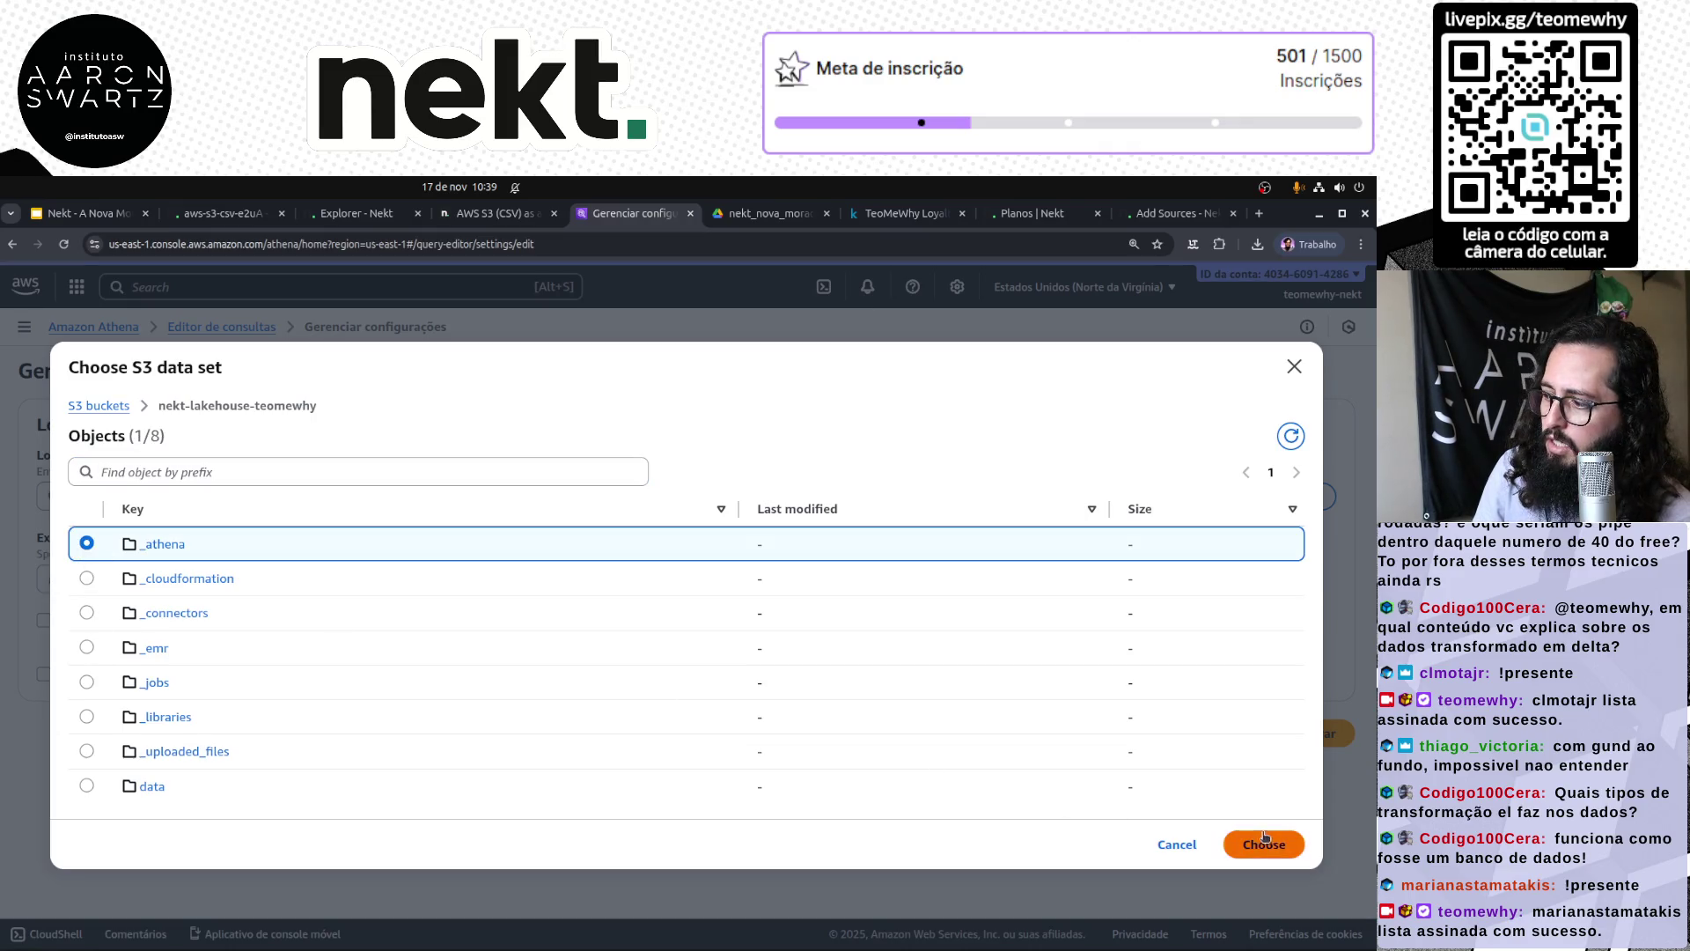
left_click(1259, 841)
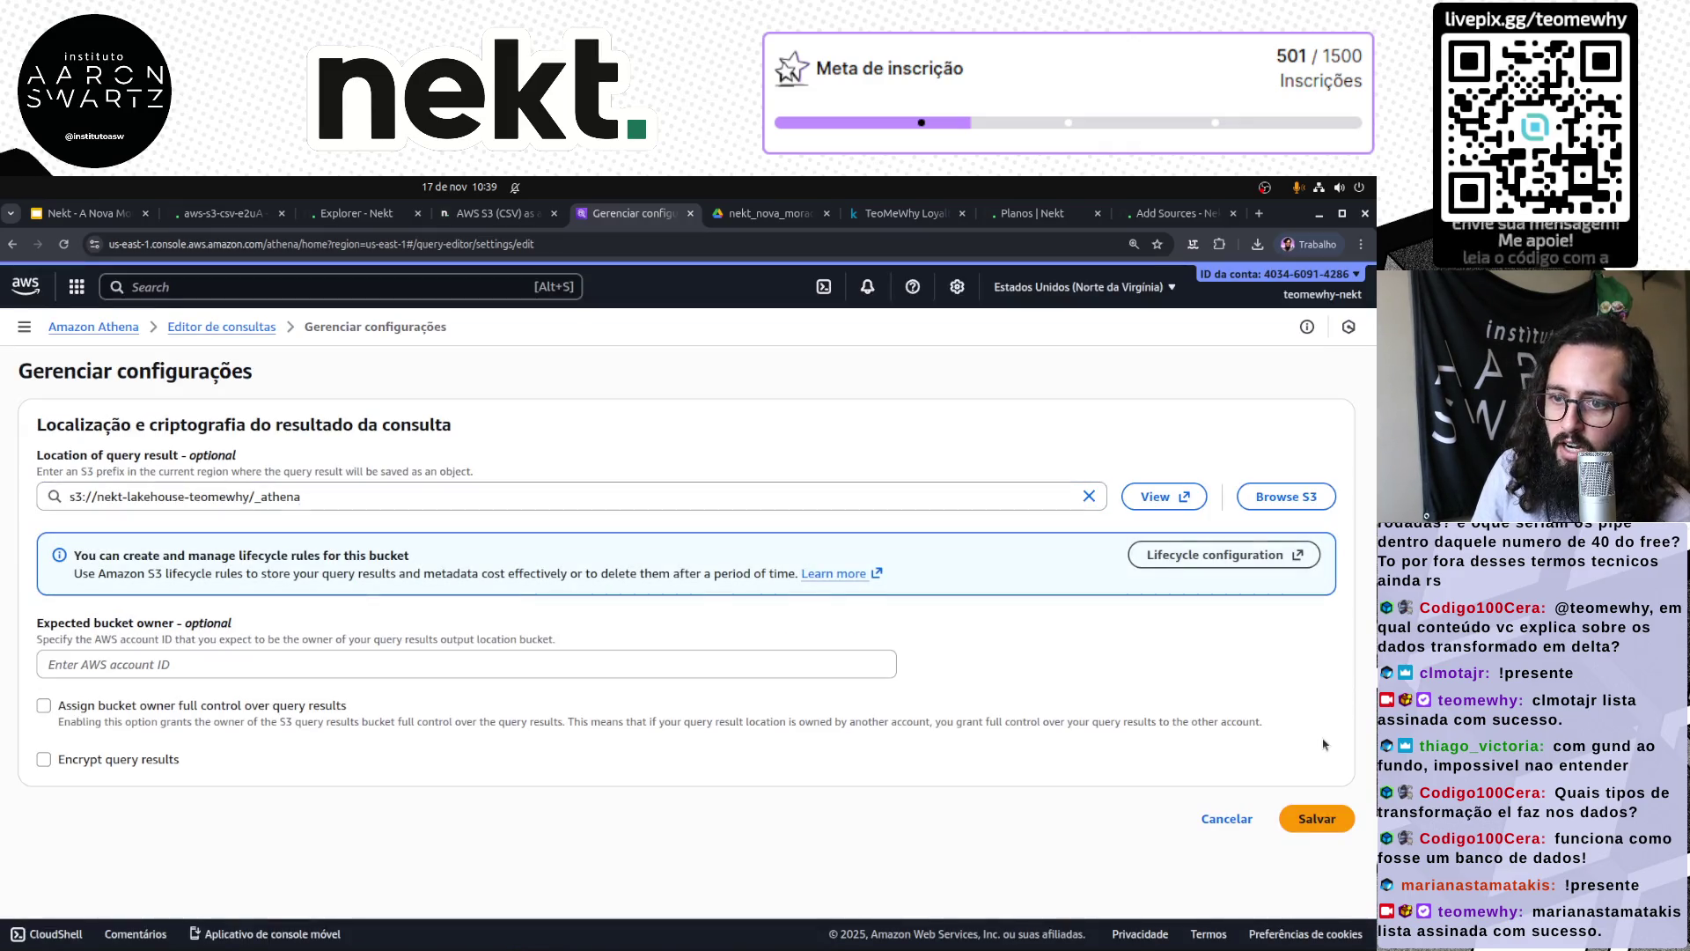
left_click(1328, 821)
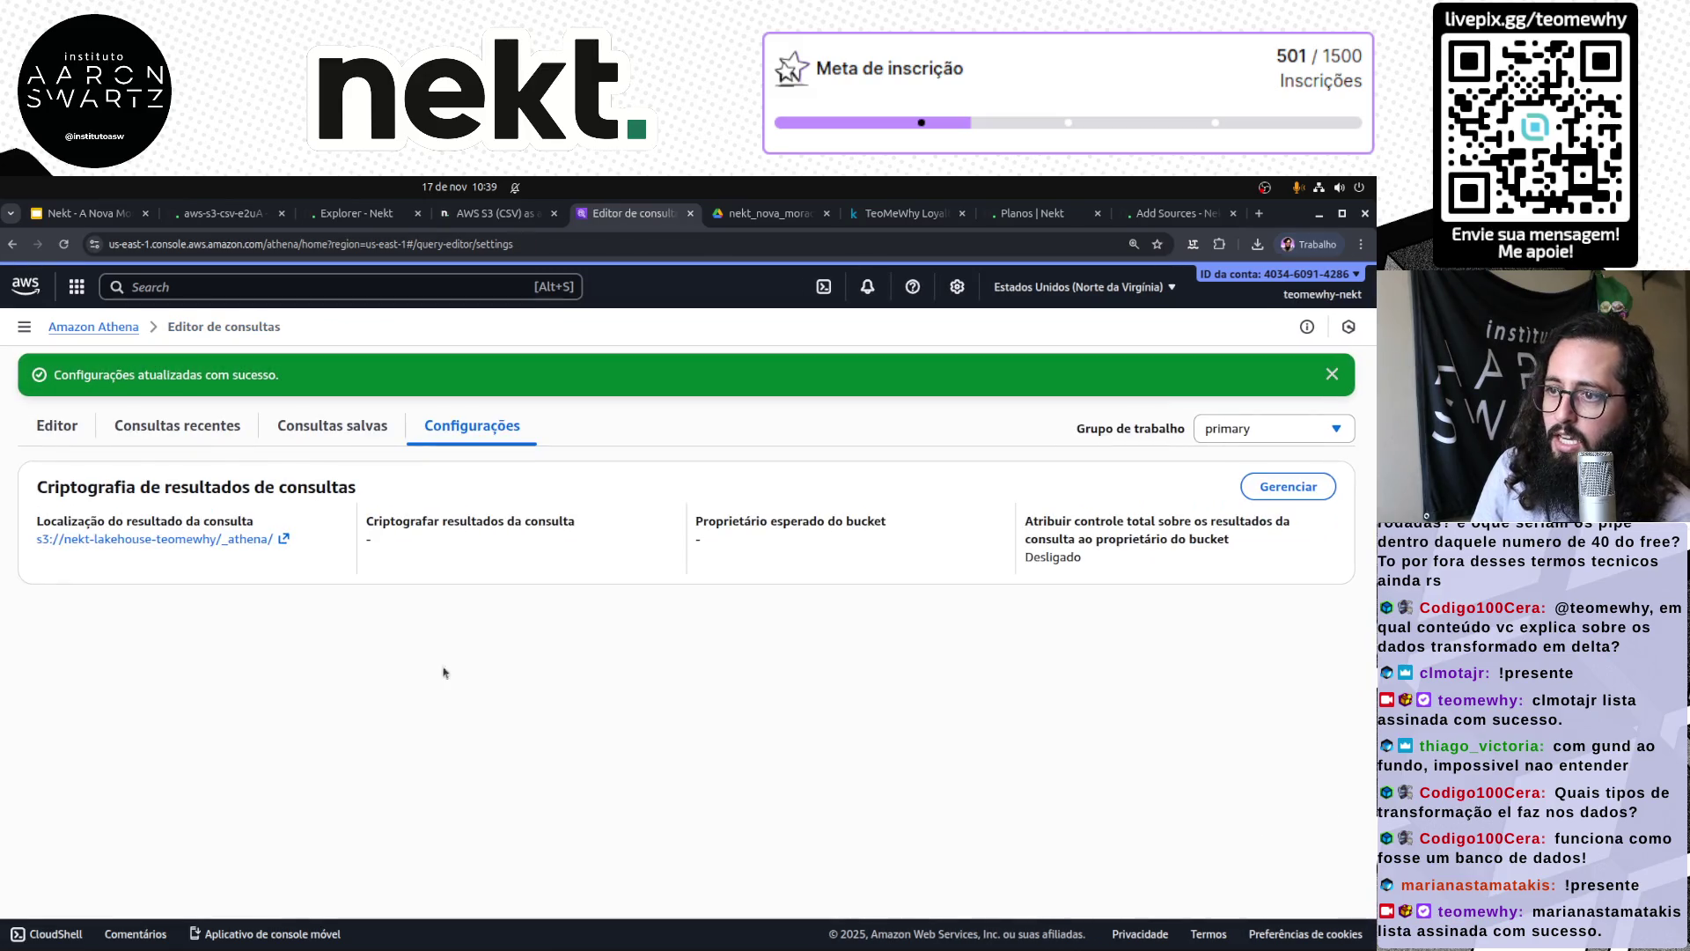
Step: Return to the Athena start page and reopen the query editor
left_click(92, 326)
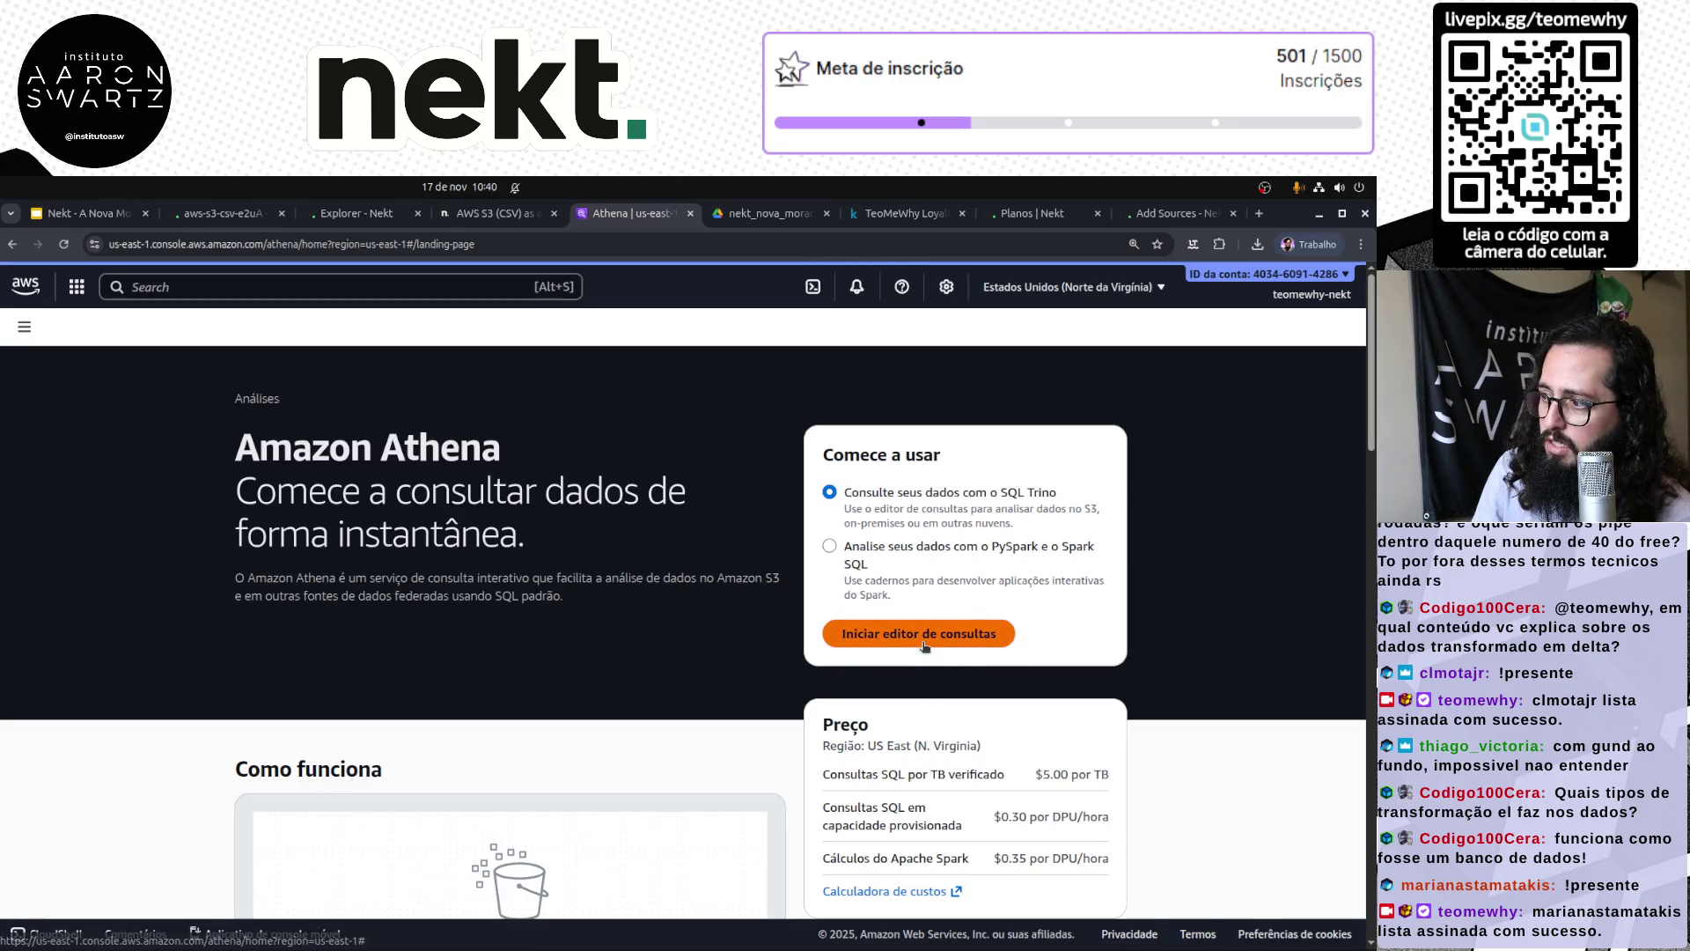
scroll(927, 730, "down", 4)
scroll(927, 730, "up", 4)
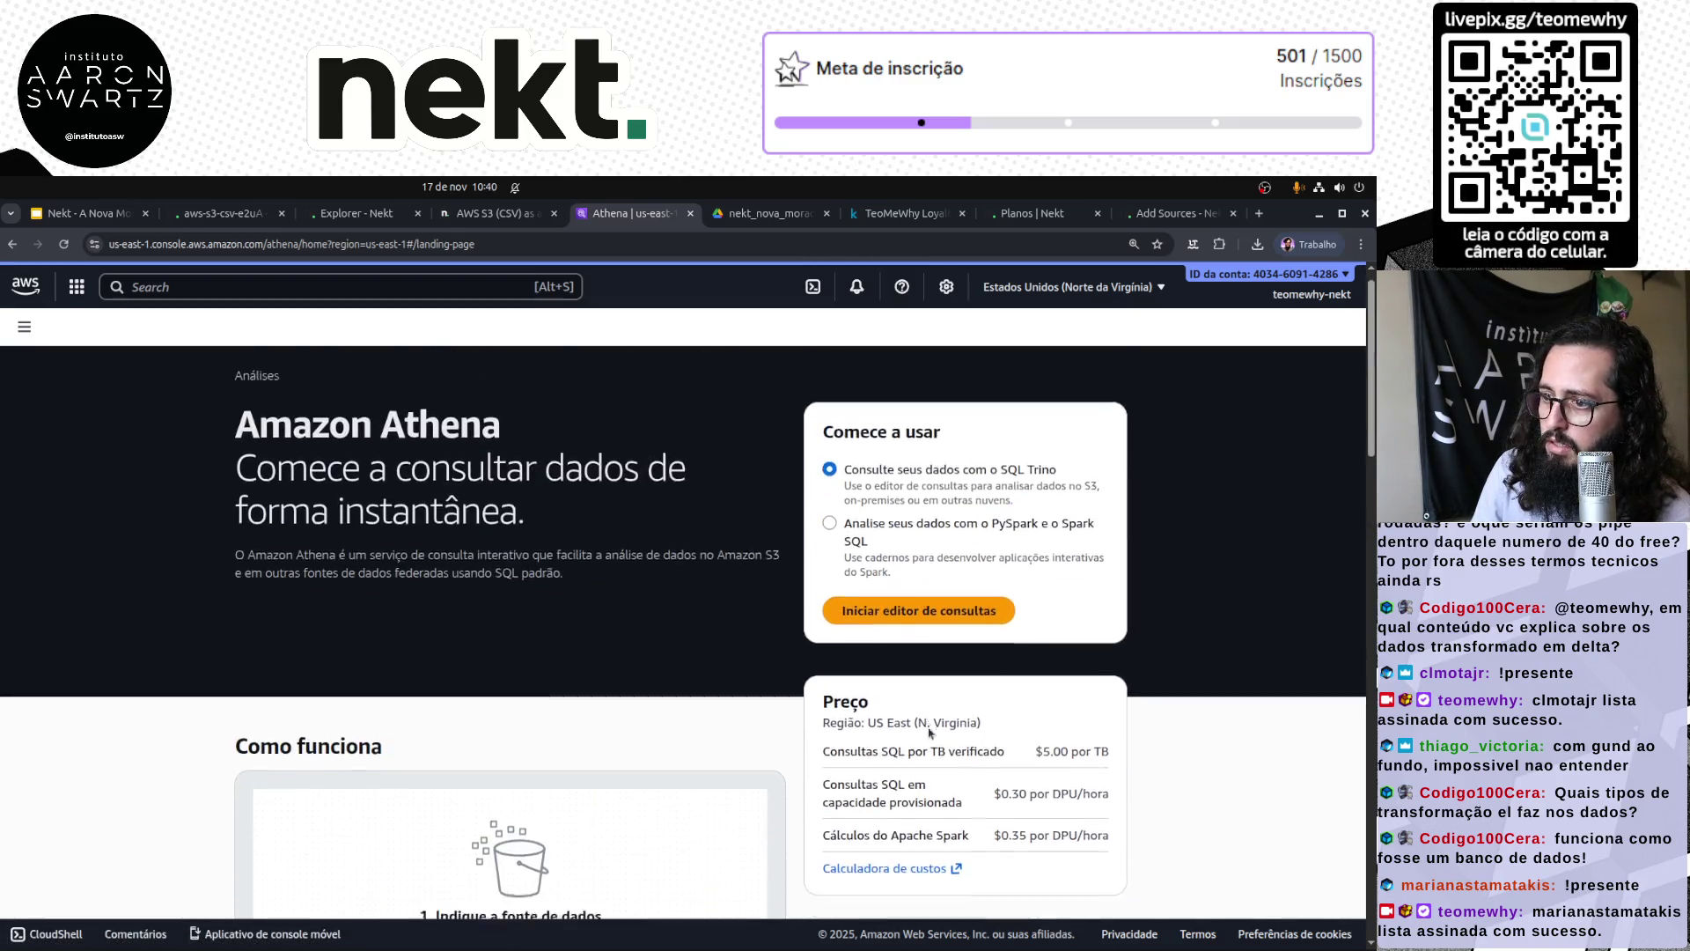
left_click(932, 635)
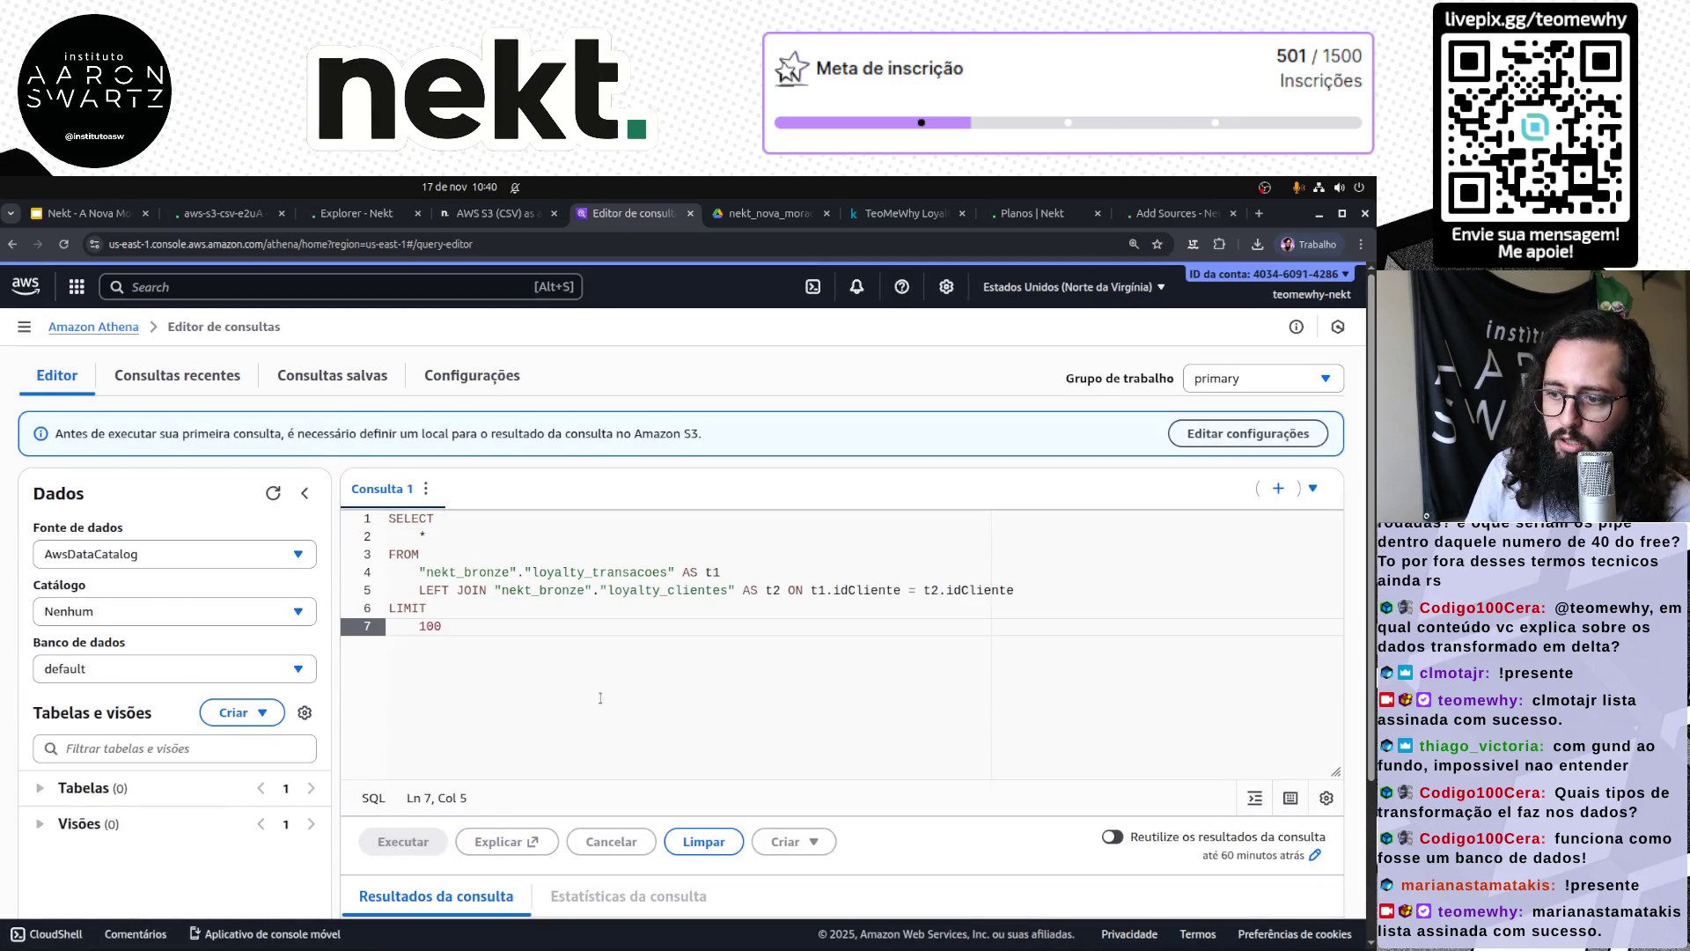
scroll(601, 698, "down", 3)
scroll(498, 621, "up", 3)
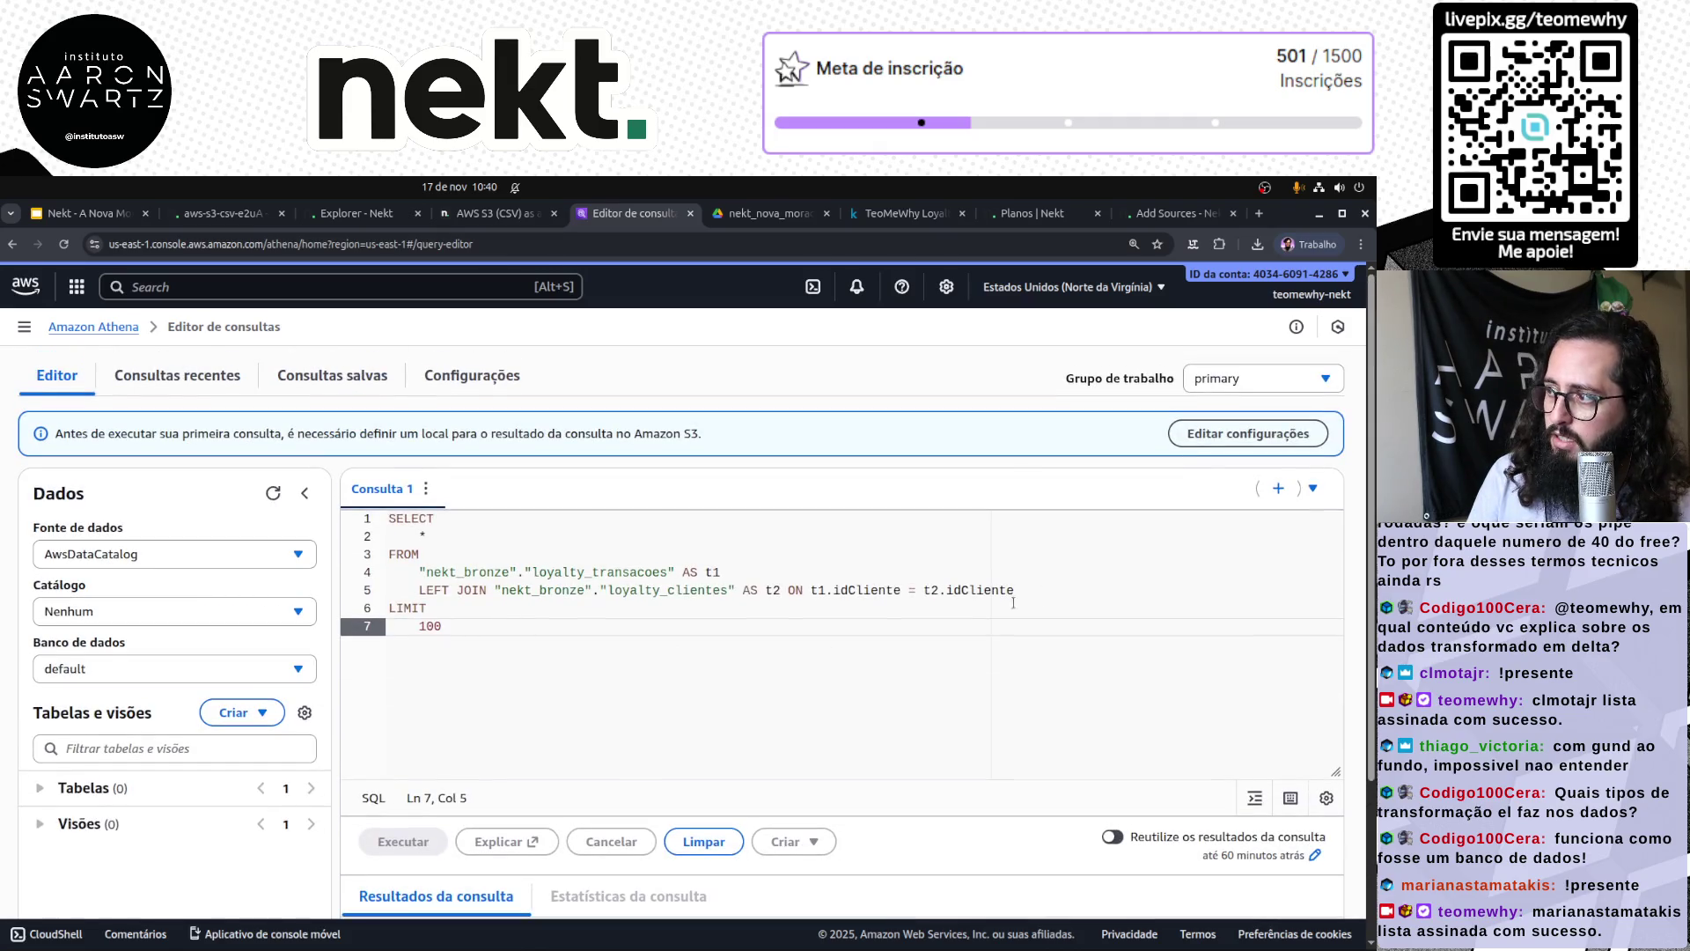
Step: Re-pick nekt-lakehouse-teomewhy/_athena as the result location, save again, and return to the editor
left_click(1232, 433)
left_click(318, 493)
left_click(1286, 497)
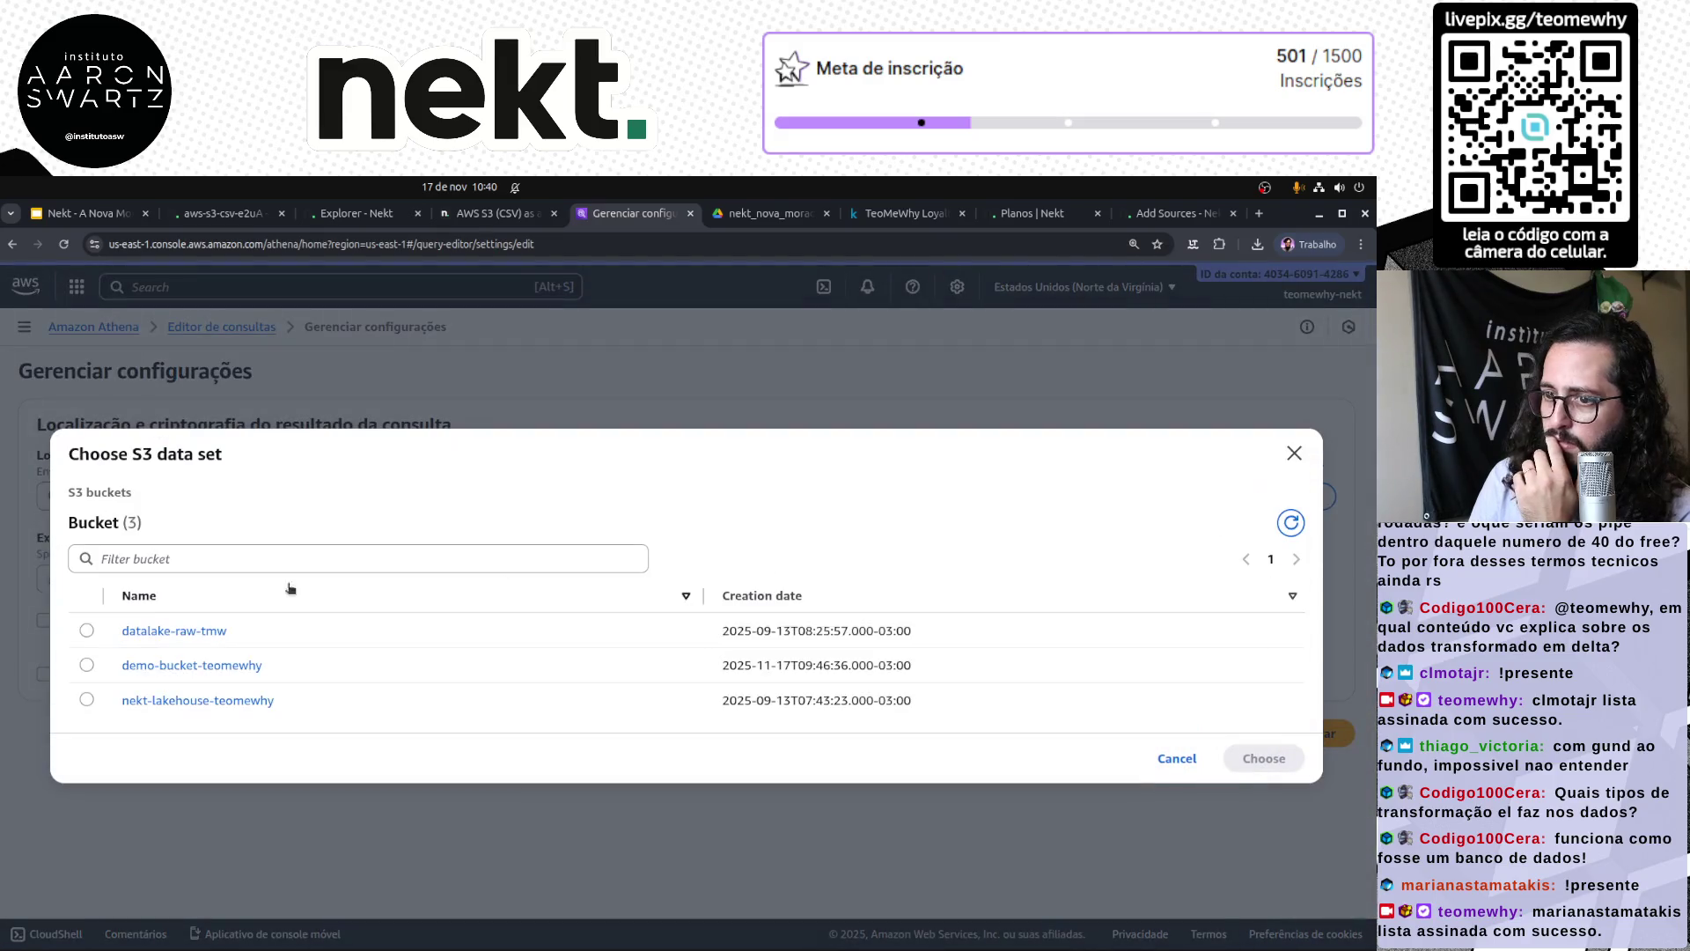
left_click(165, 702)
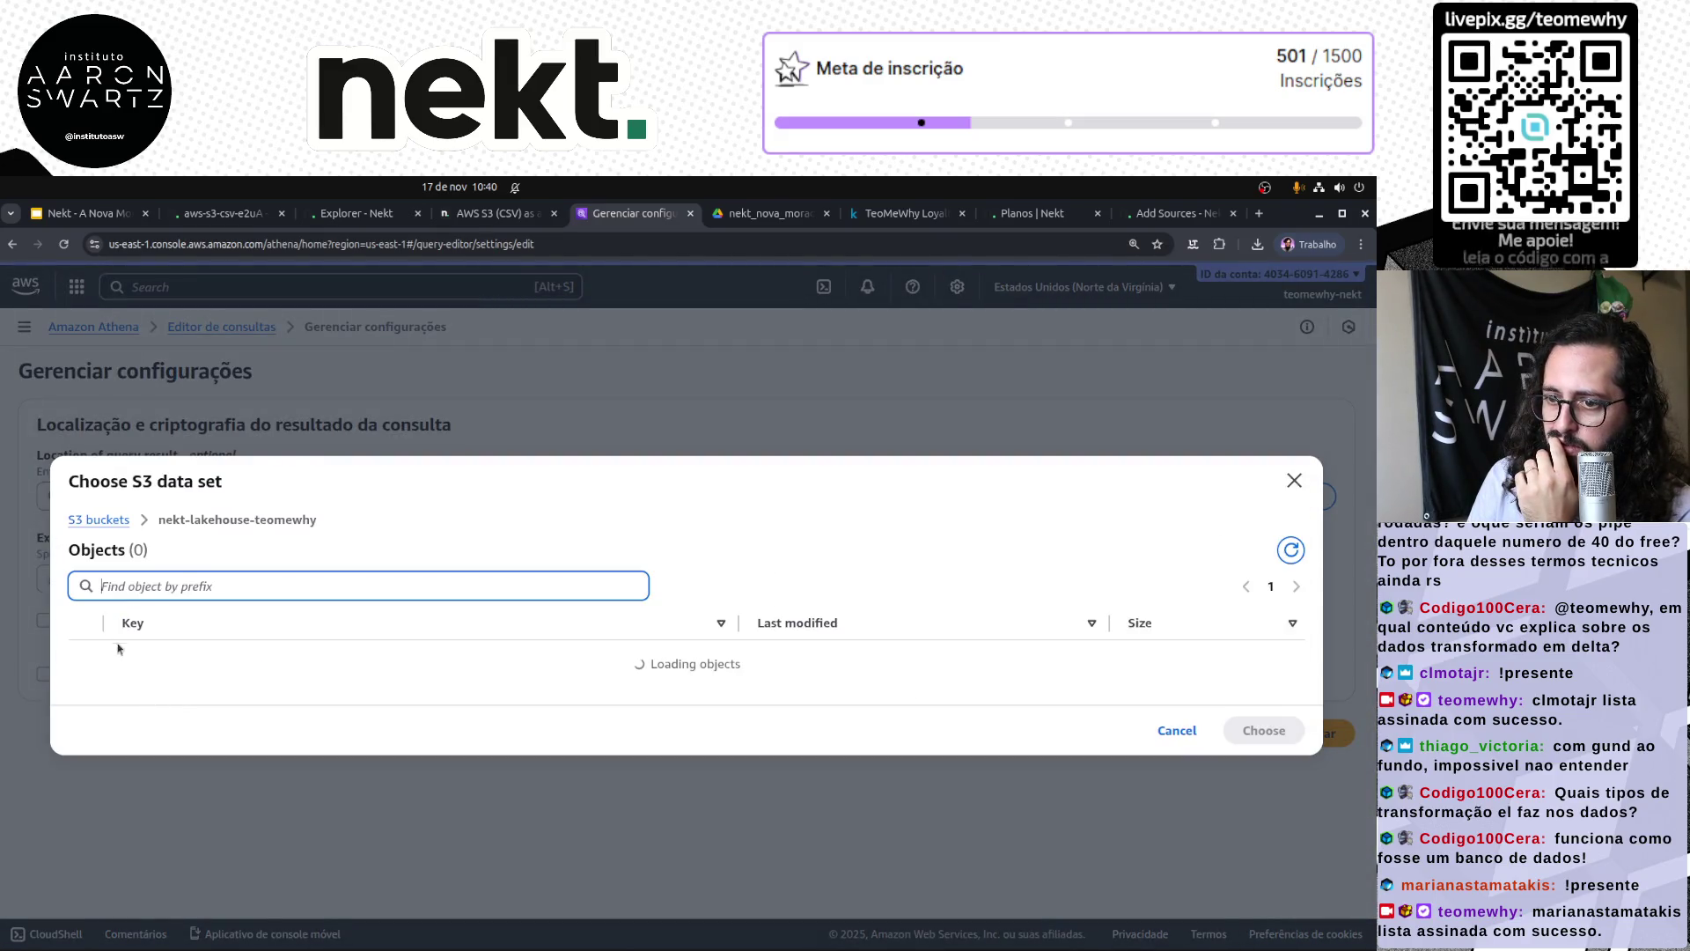
left_click(86, 543)
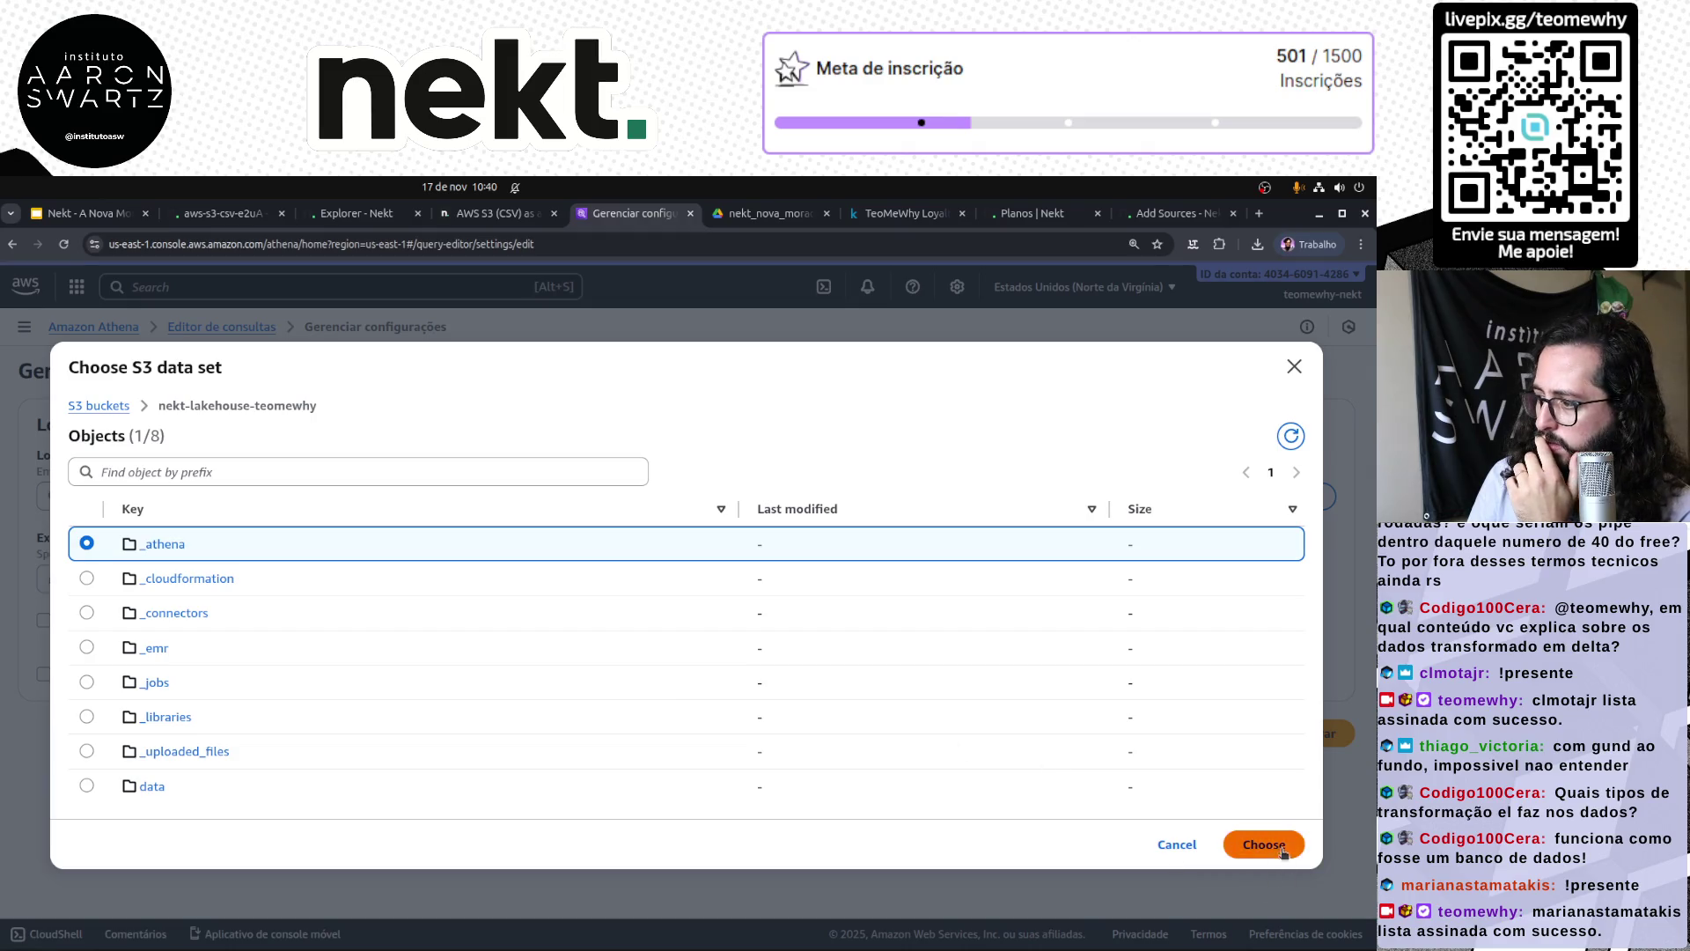
left_click(1280, 846)
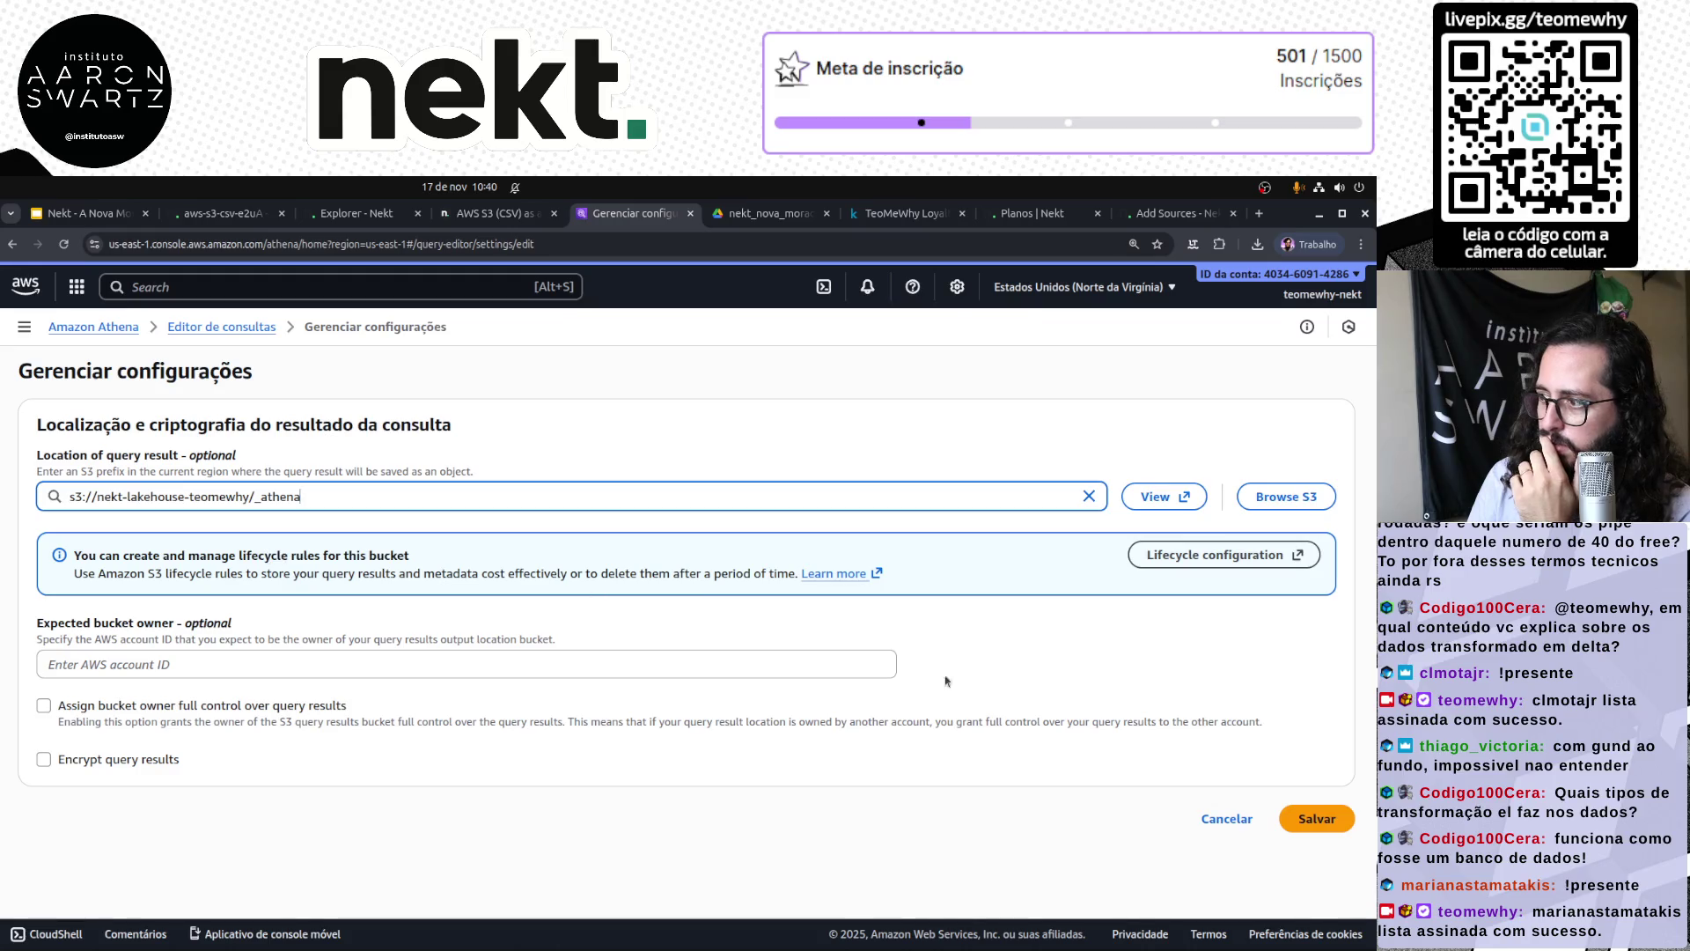
left_click(1320, 818)
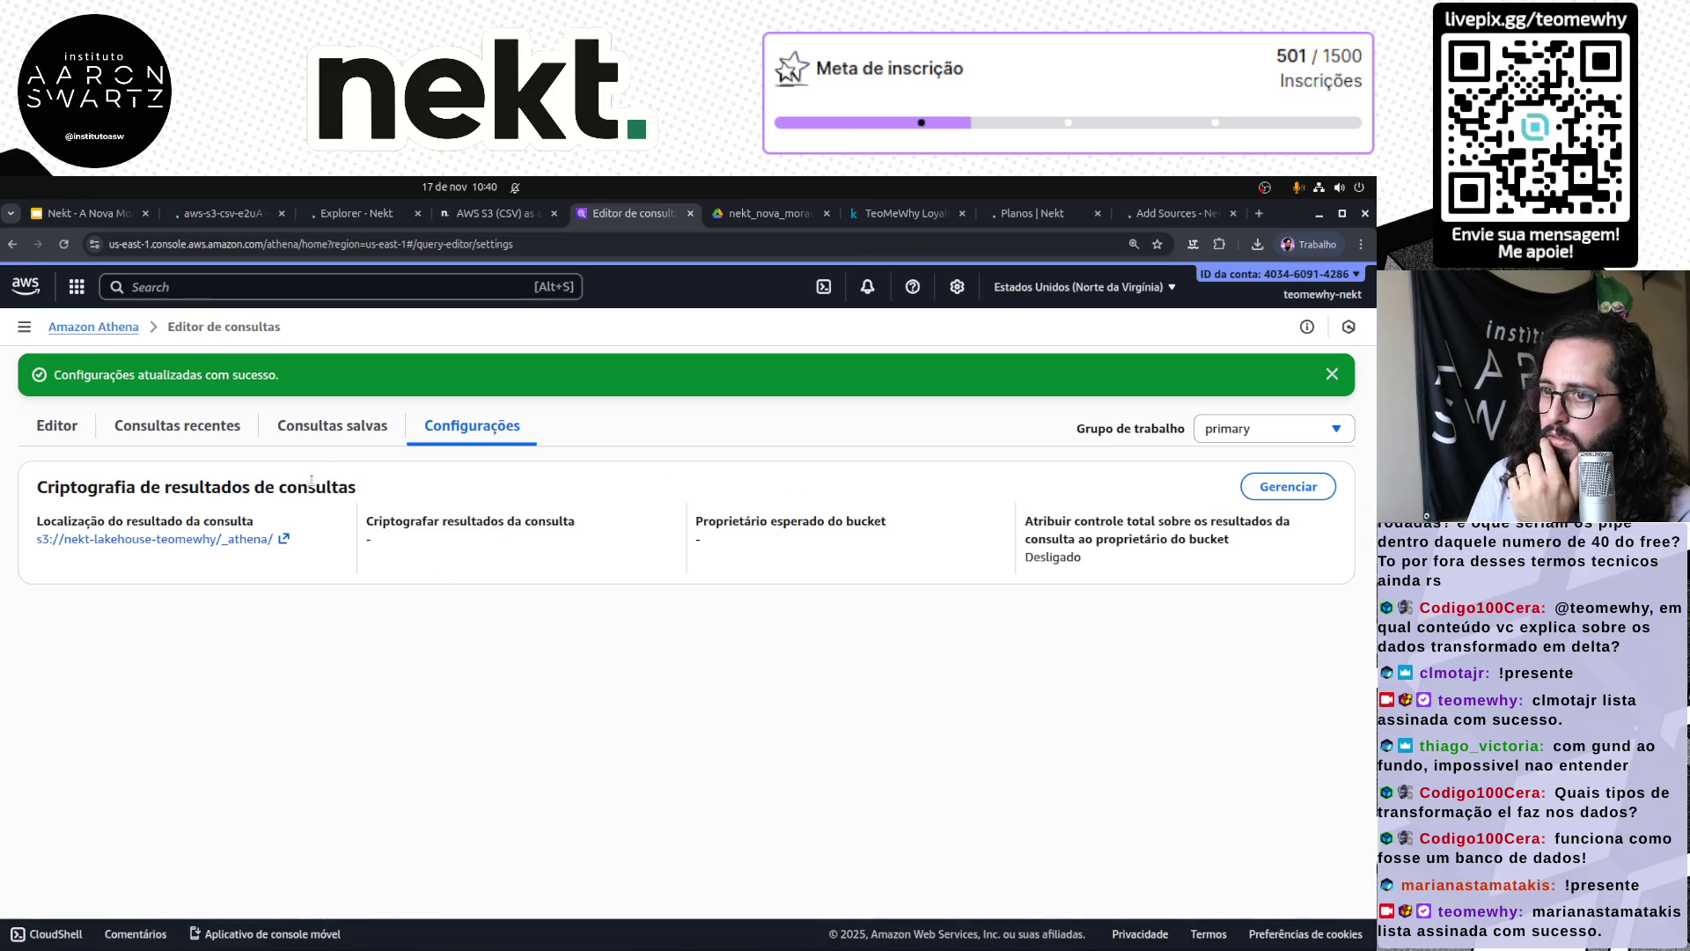
left_click(56, 425)
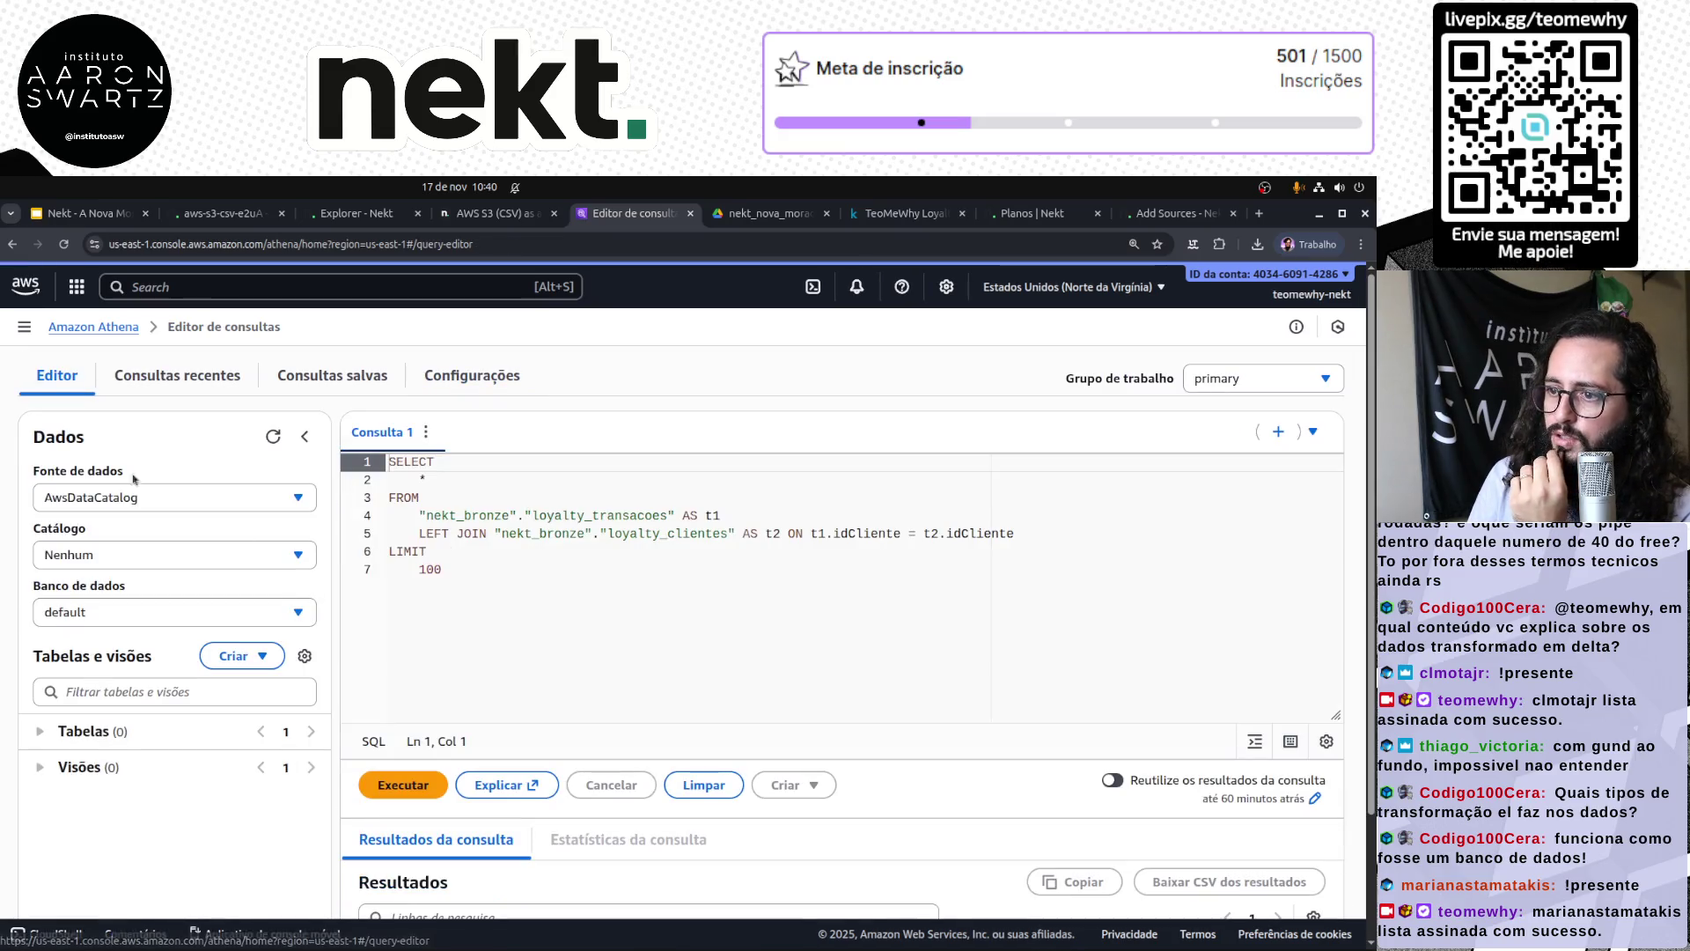
Step: Run the join query in Athena, browse its 100 result rows, and open the AWS console home in a new tab
left_click(552, 597)
key("ctrl+Return")
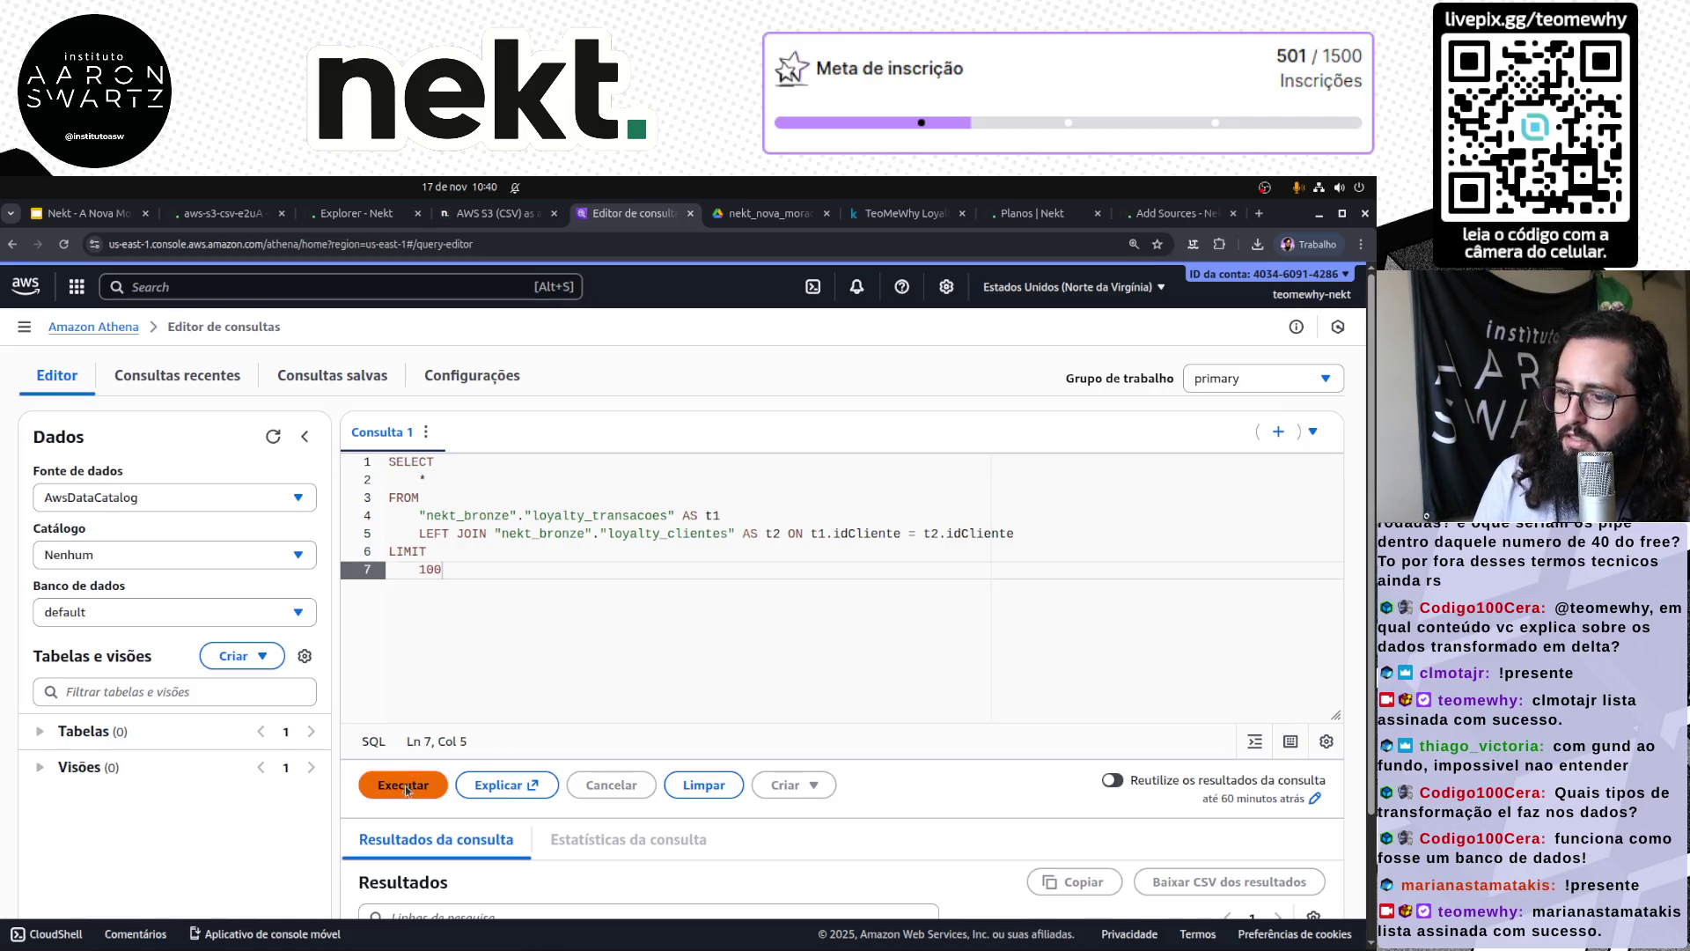
scroll(933, 642, "down", 3)
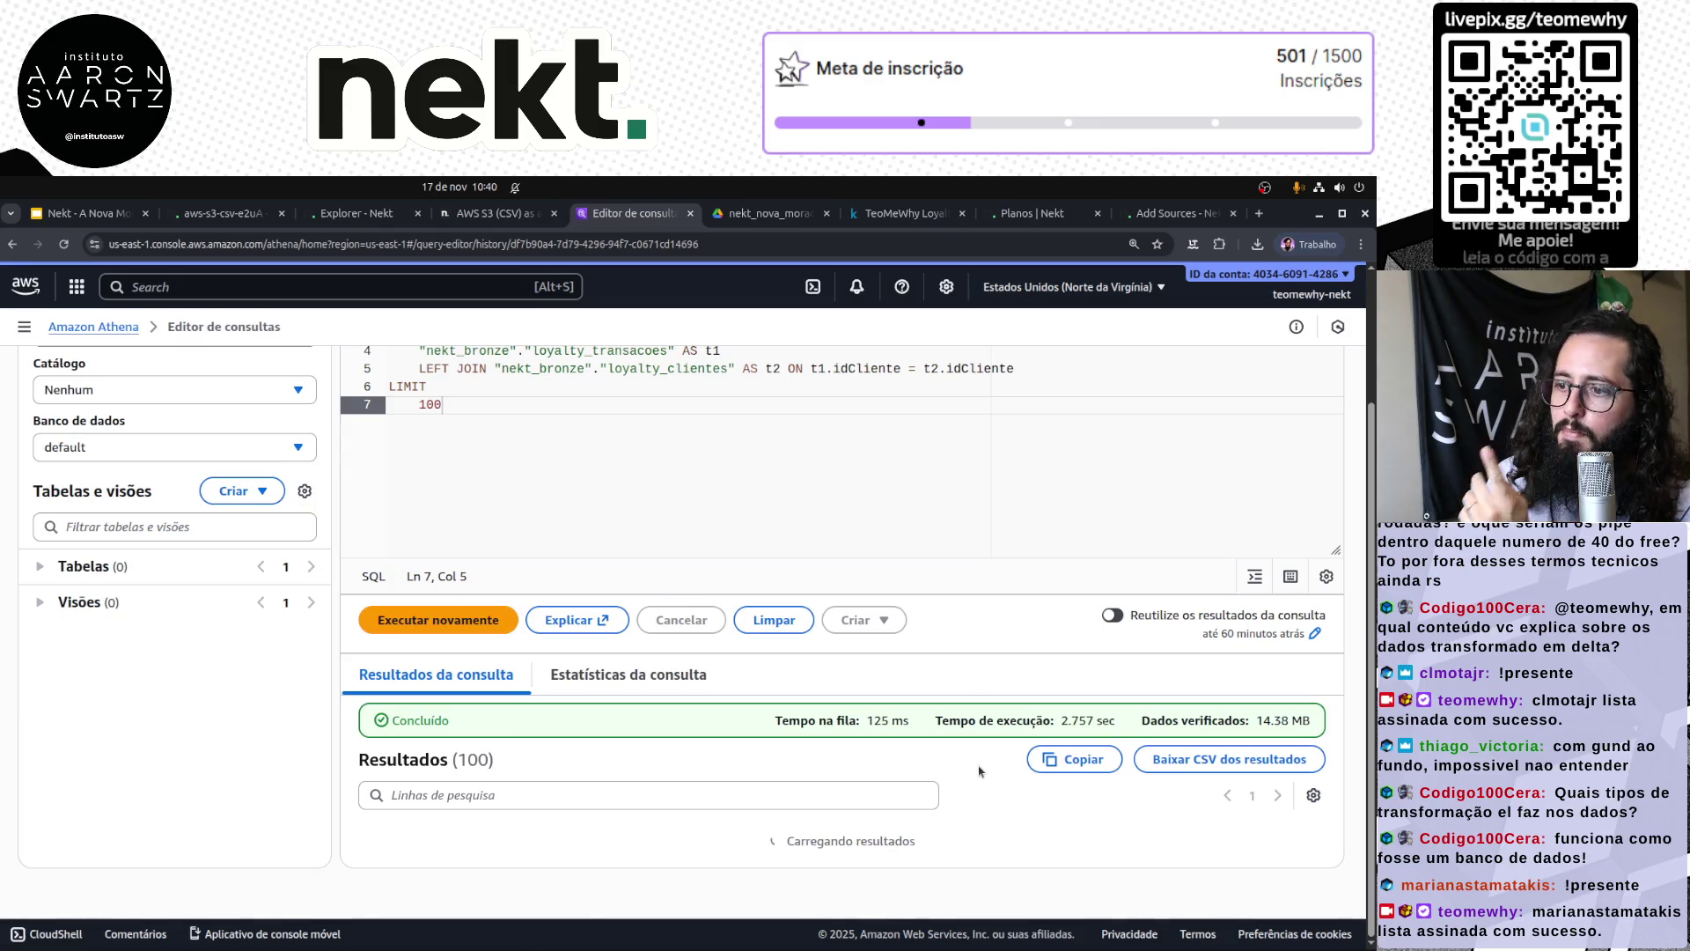
scroll(960, 782, "down", 4)
scroll(935, 789, "down", 3)
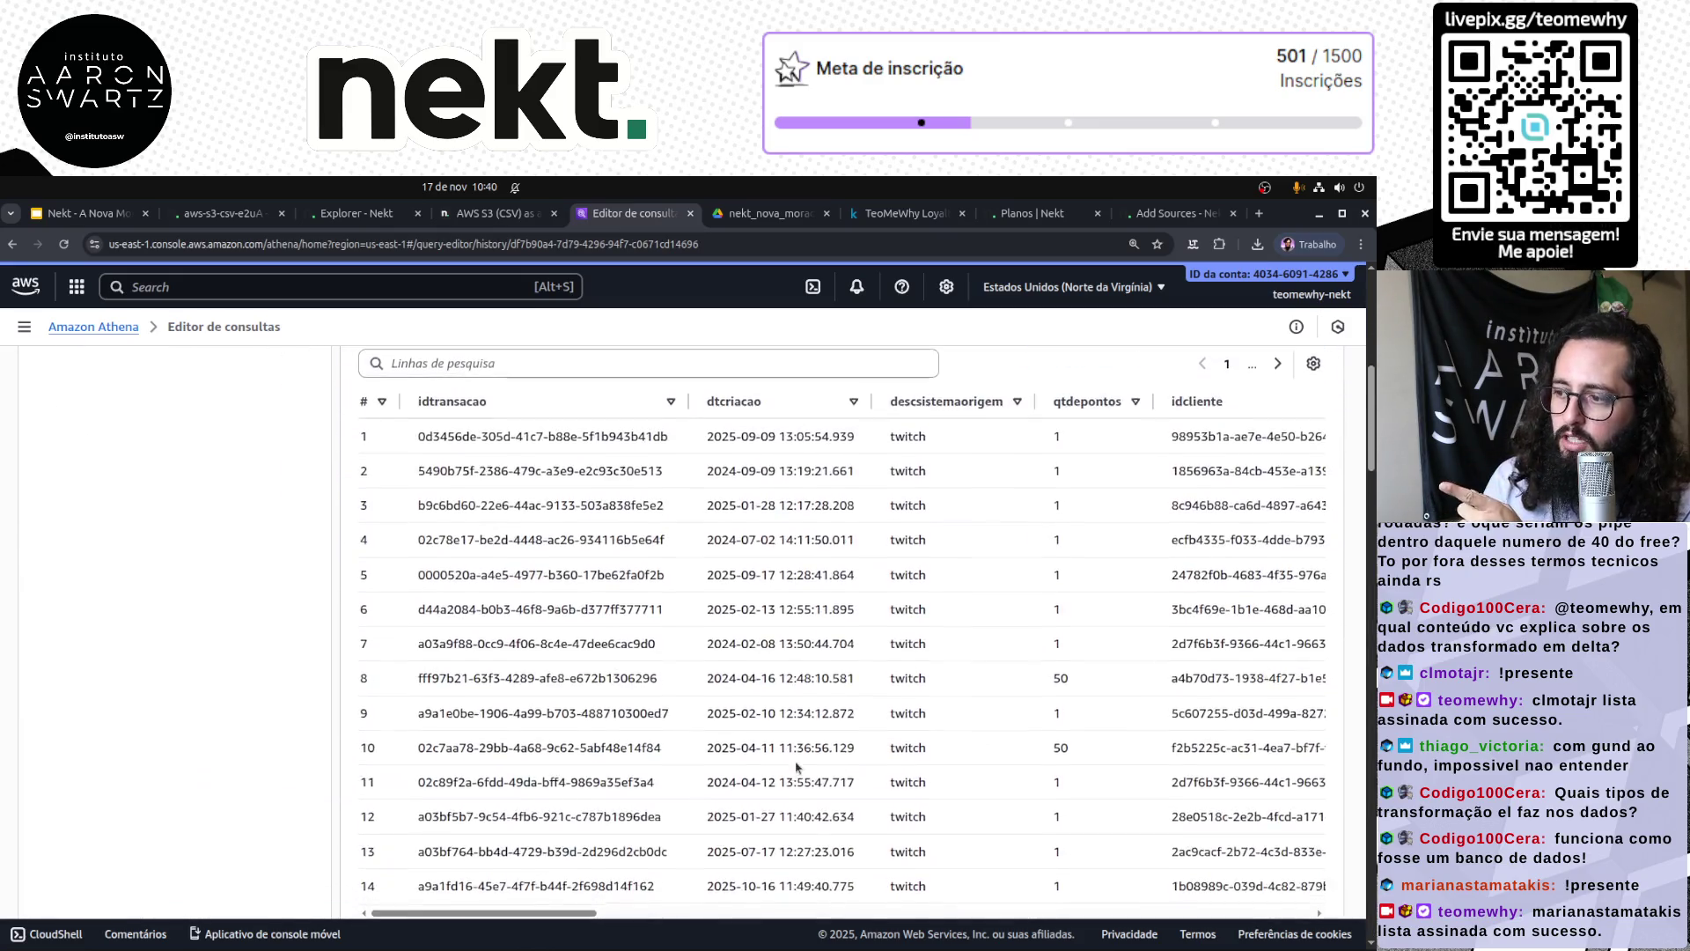
scroll(837, 766, "up", 6)
scroll(807, 754, "down", 1)
scroll(807, 755, "down", 1)
scroll(823, 750, "right", 10)
scroll(825, 749, "right", 10)
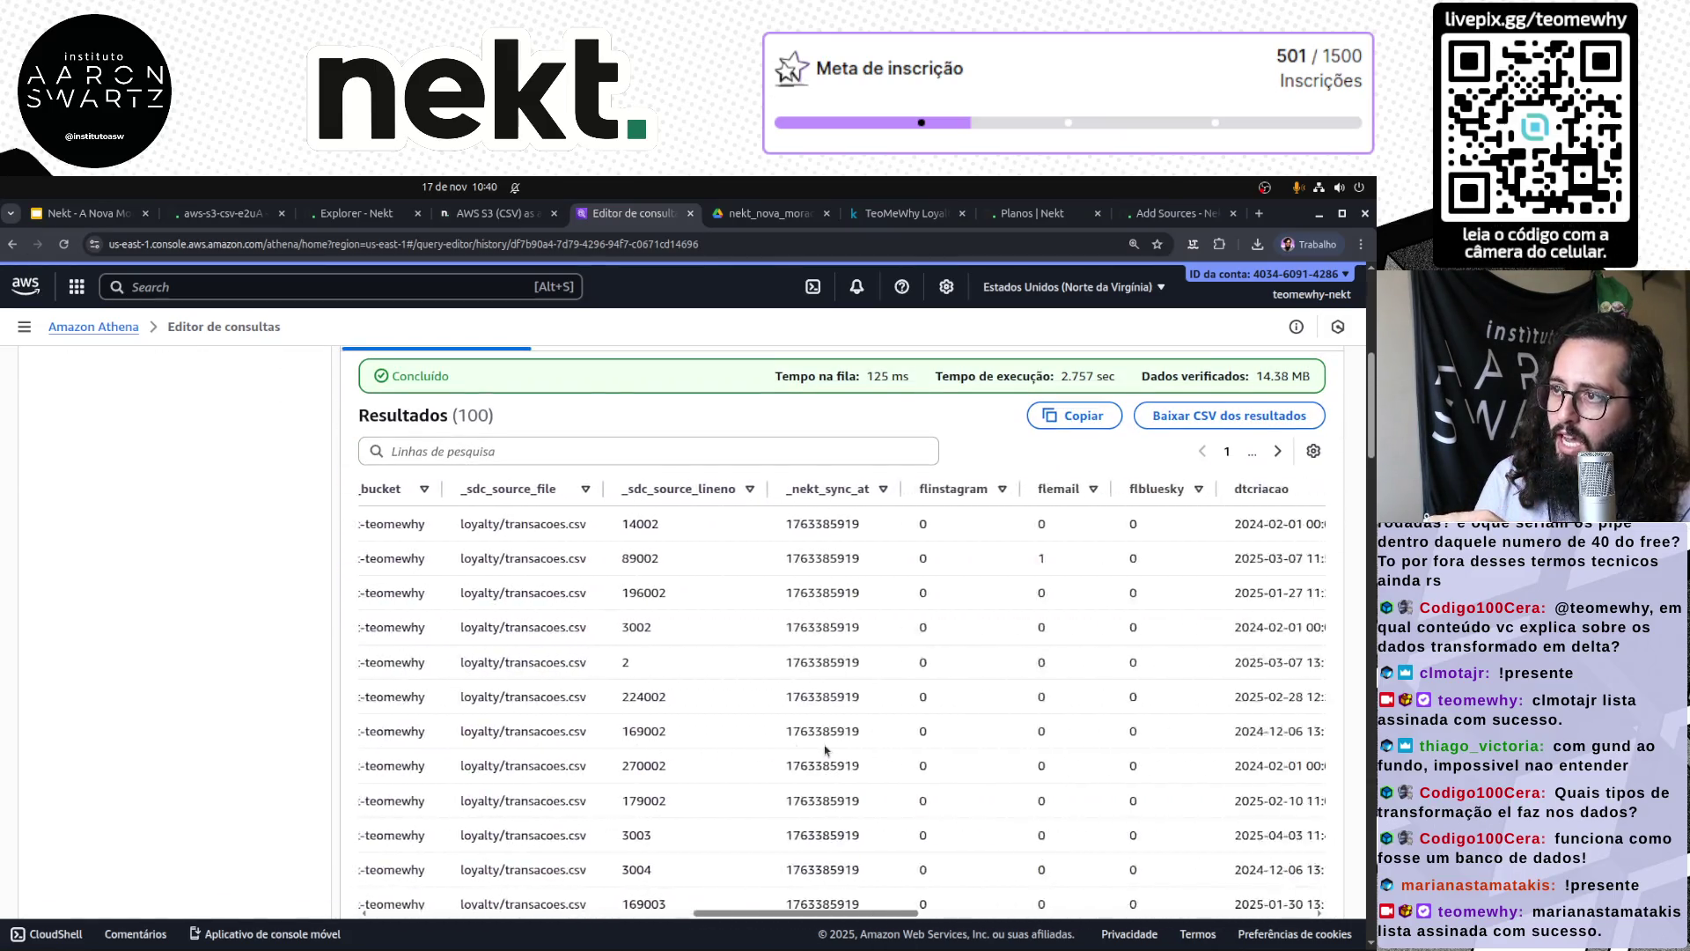
mouse_move(966, 918)
left_mouse_down()
mouse_move(1056, 915)
mouse_move(431, 892)
left_mouse_up()
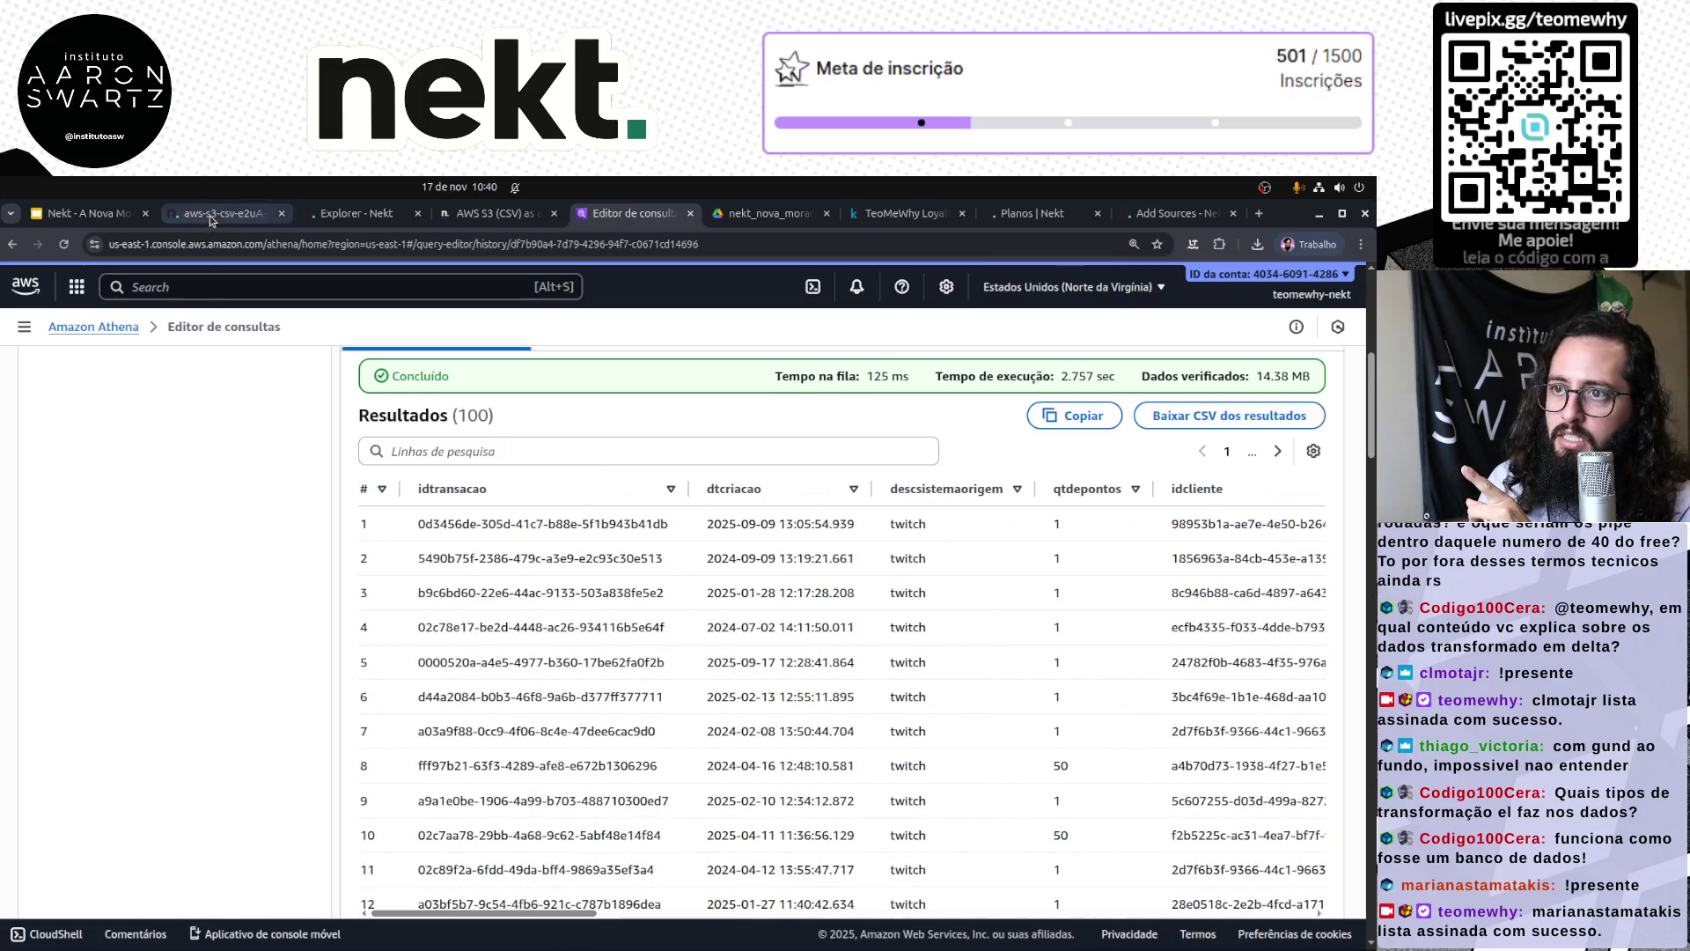
scroll(807, 400, "up", 6)
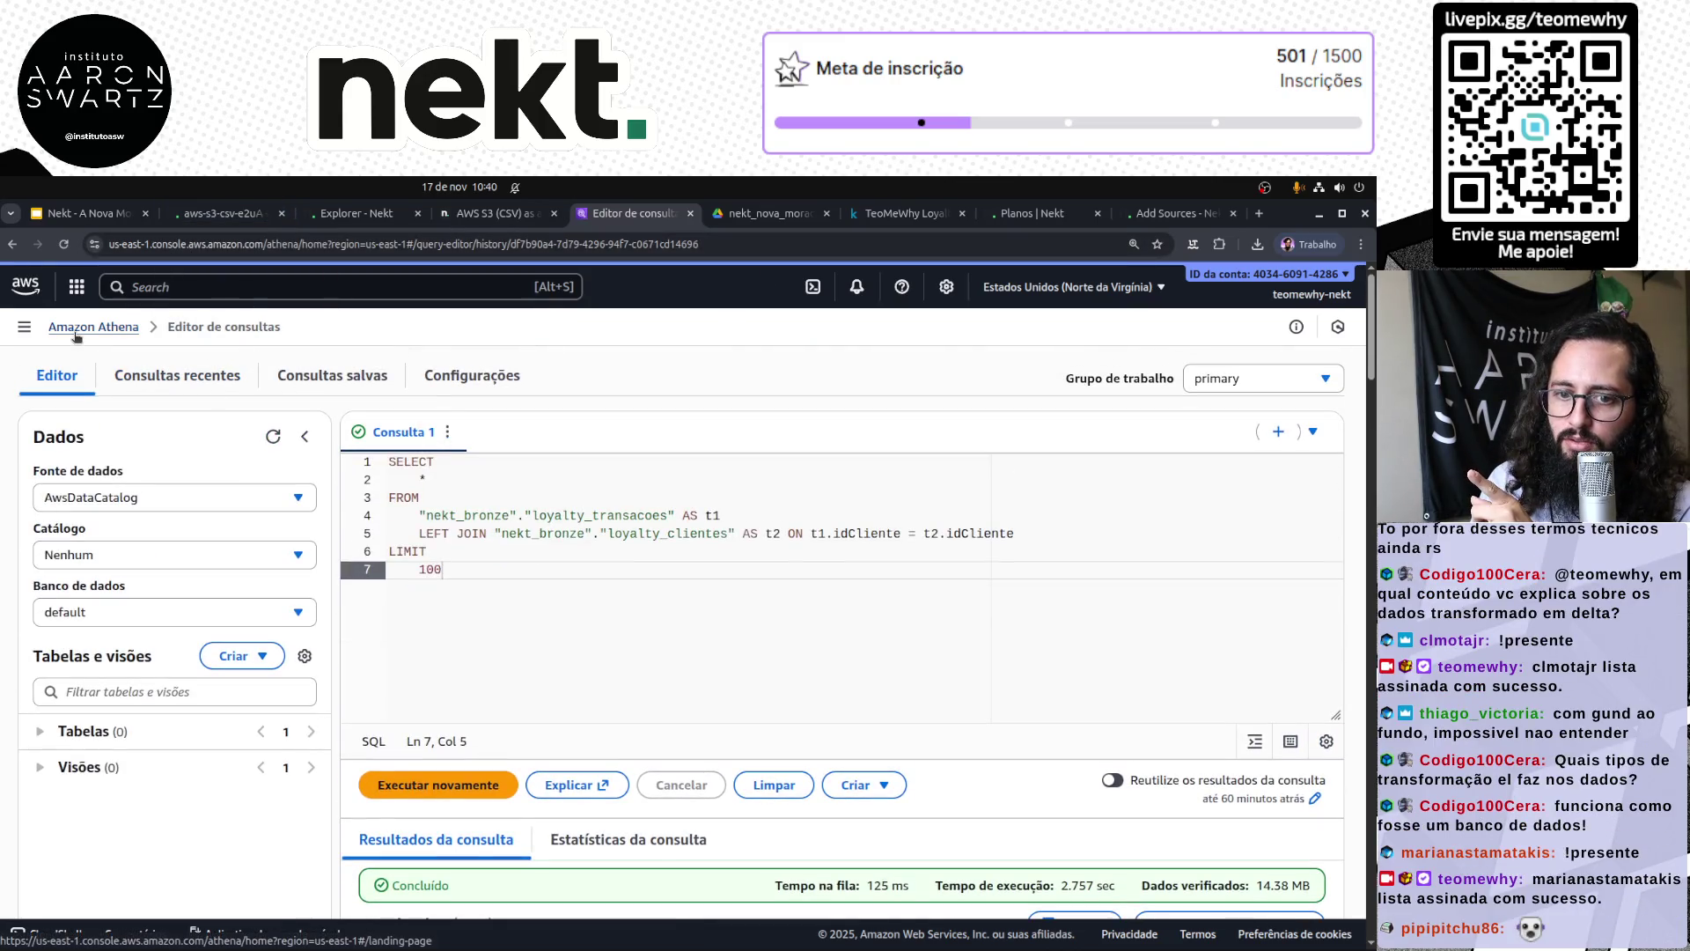
middle_click(26, 286)
Step: Browse the loyalty/ folder of the demo-bucket-teomewhy S3 bucket
left_click(683, 214)
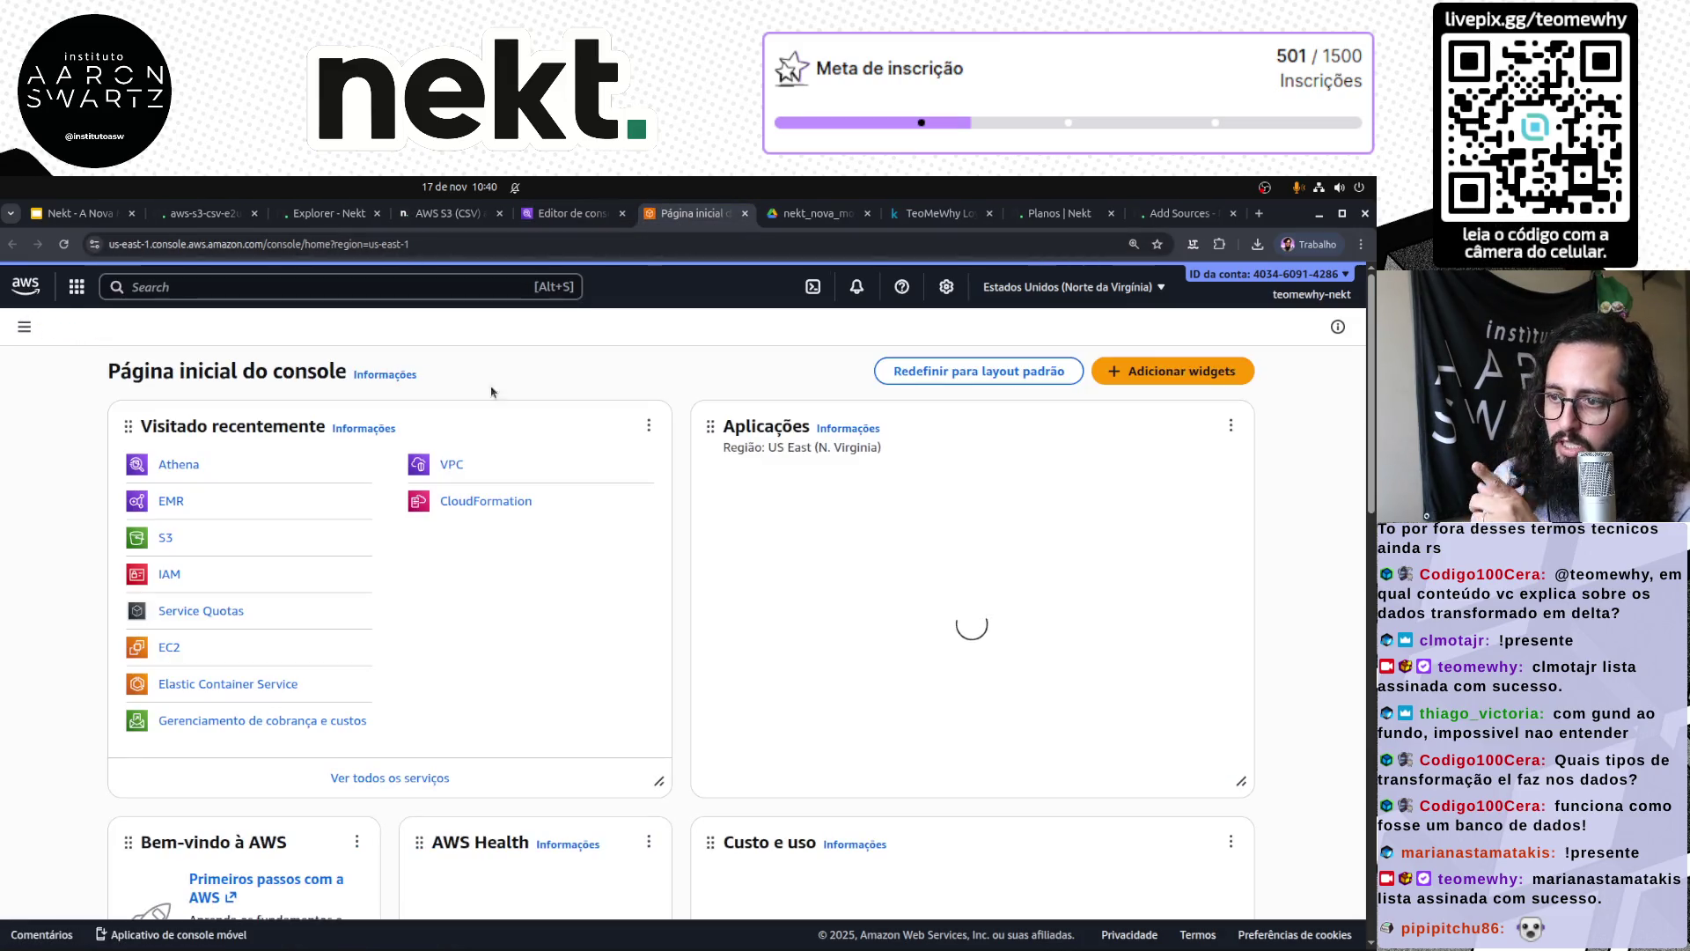
left_click(166, 538)
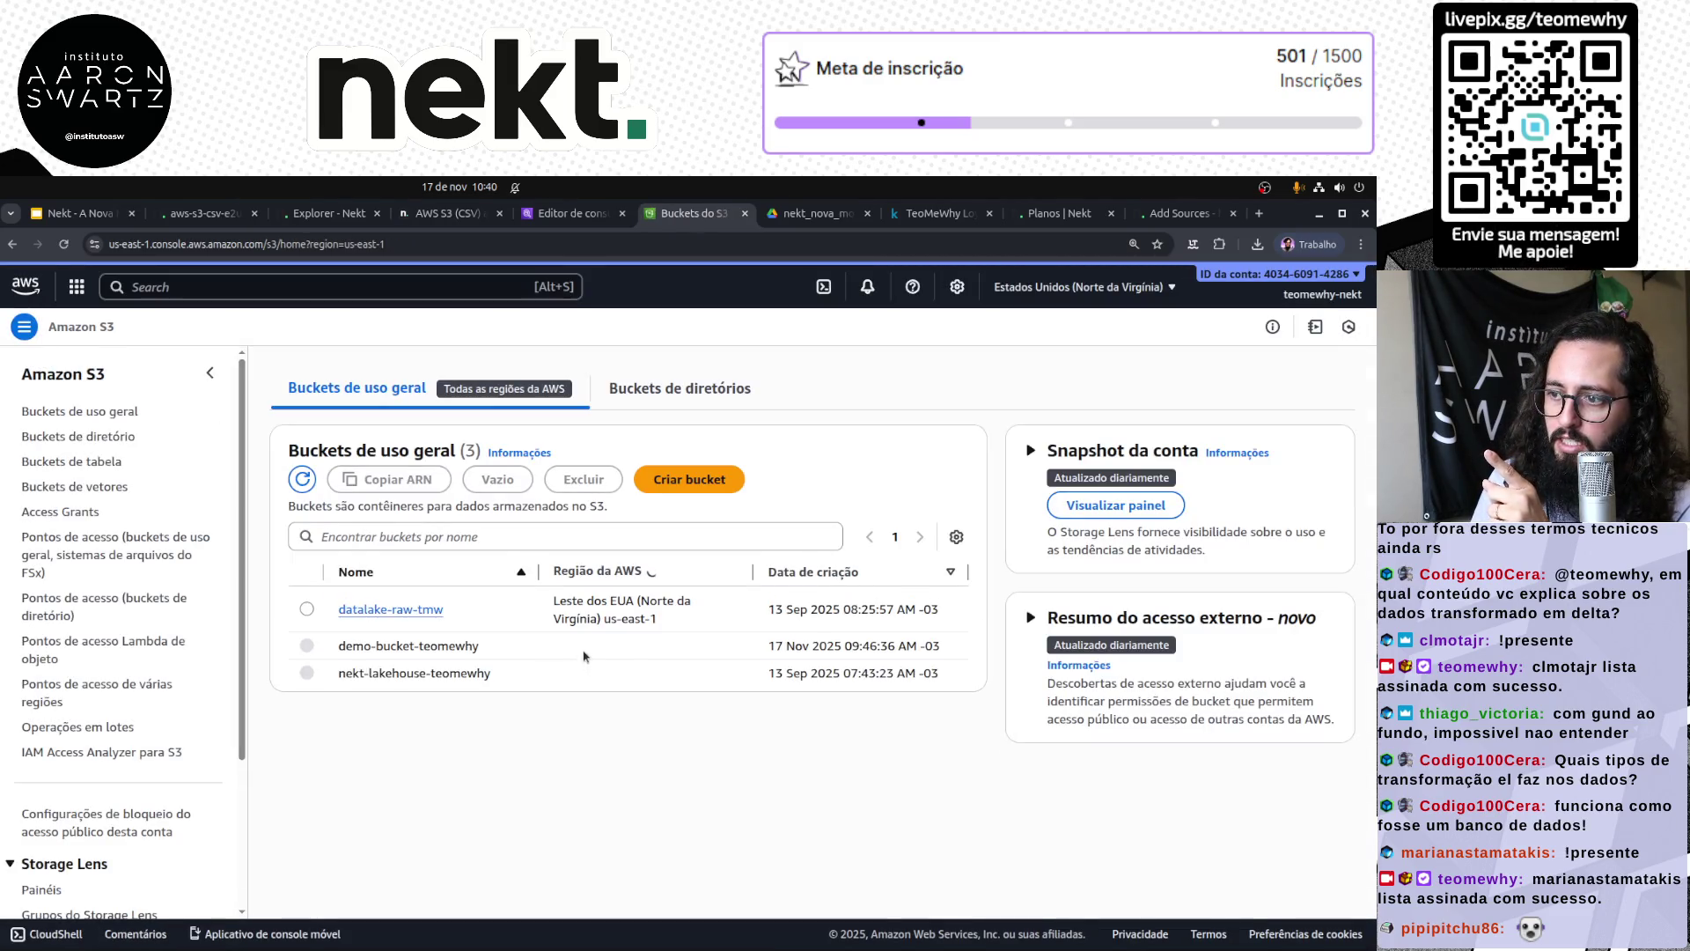
left_click(403, 655)
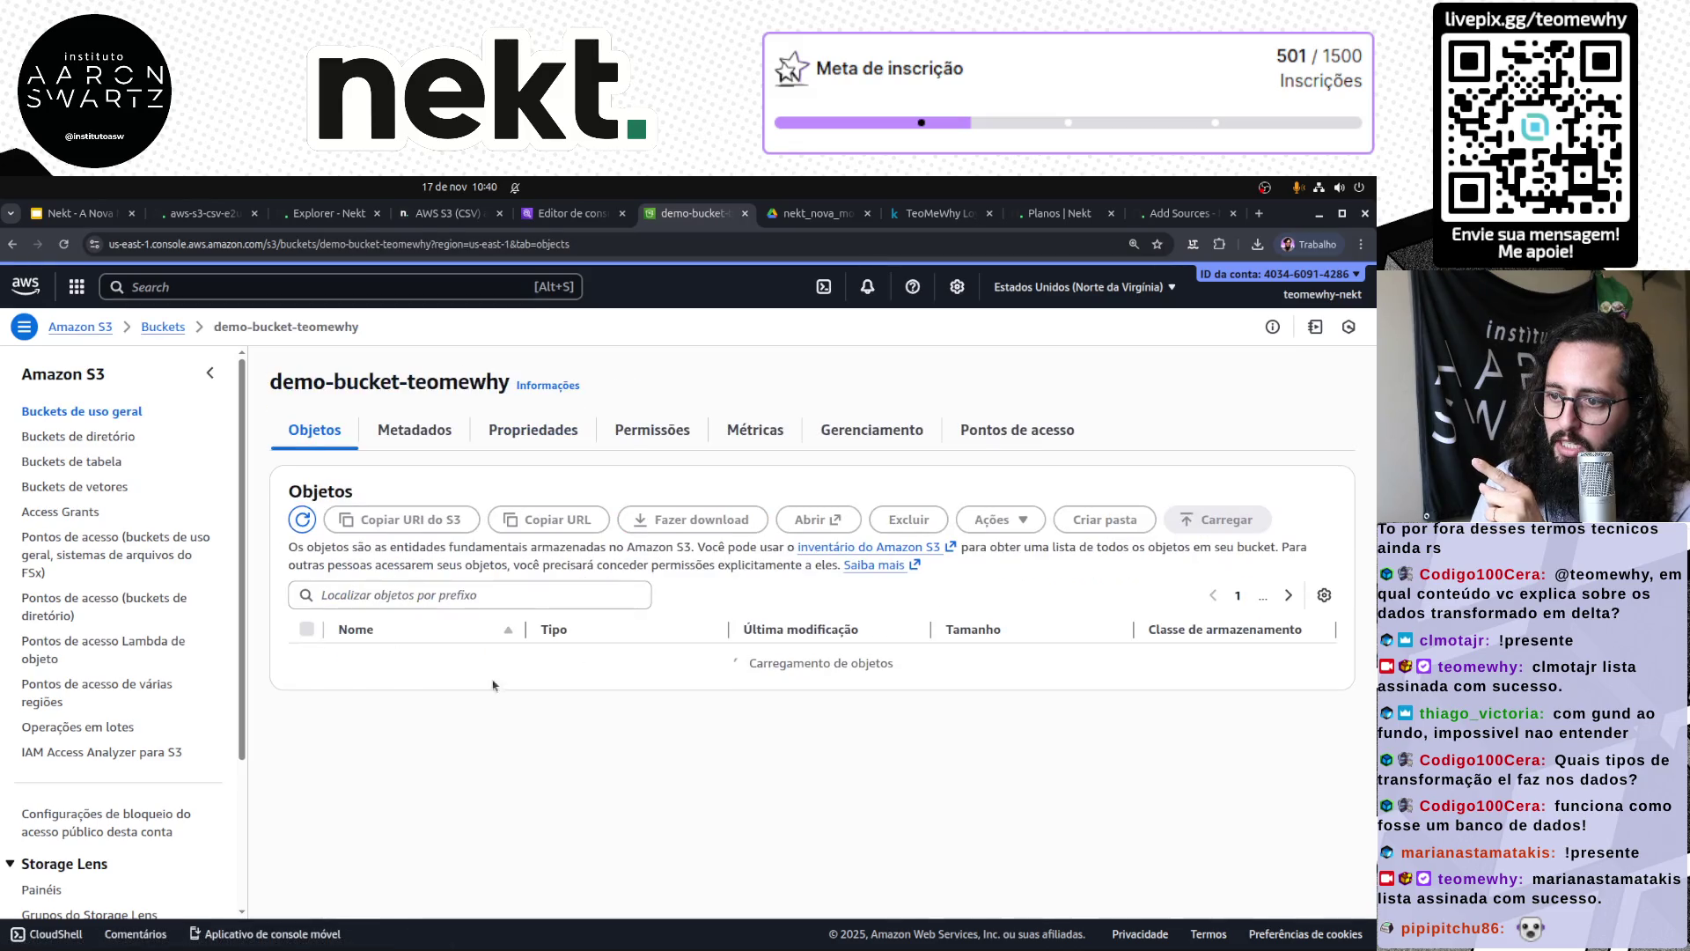
left_click(384, 660)
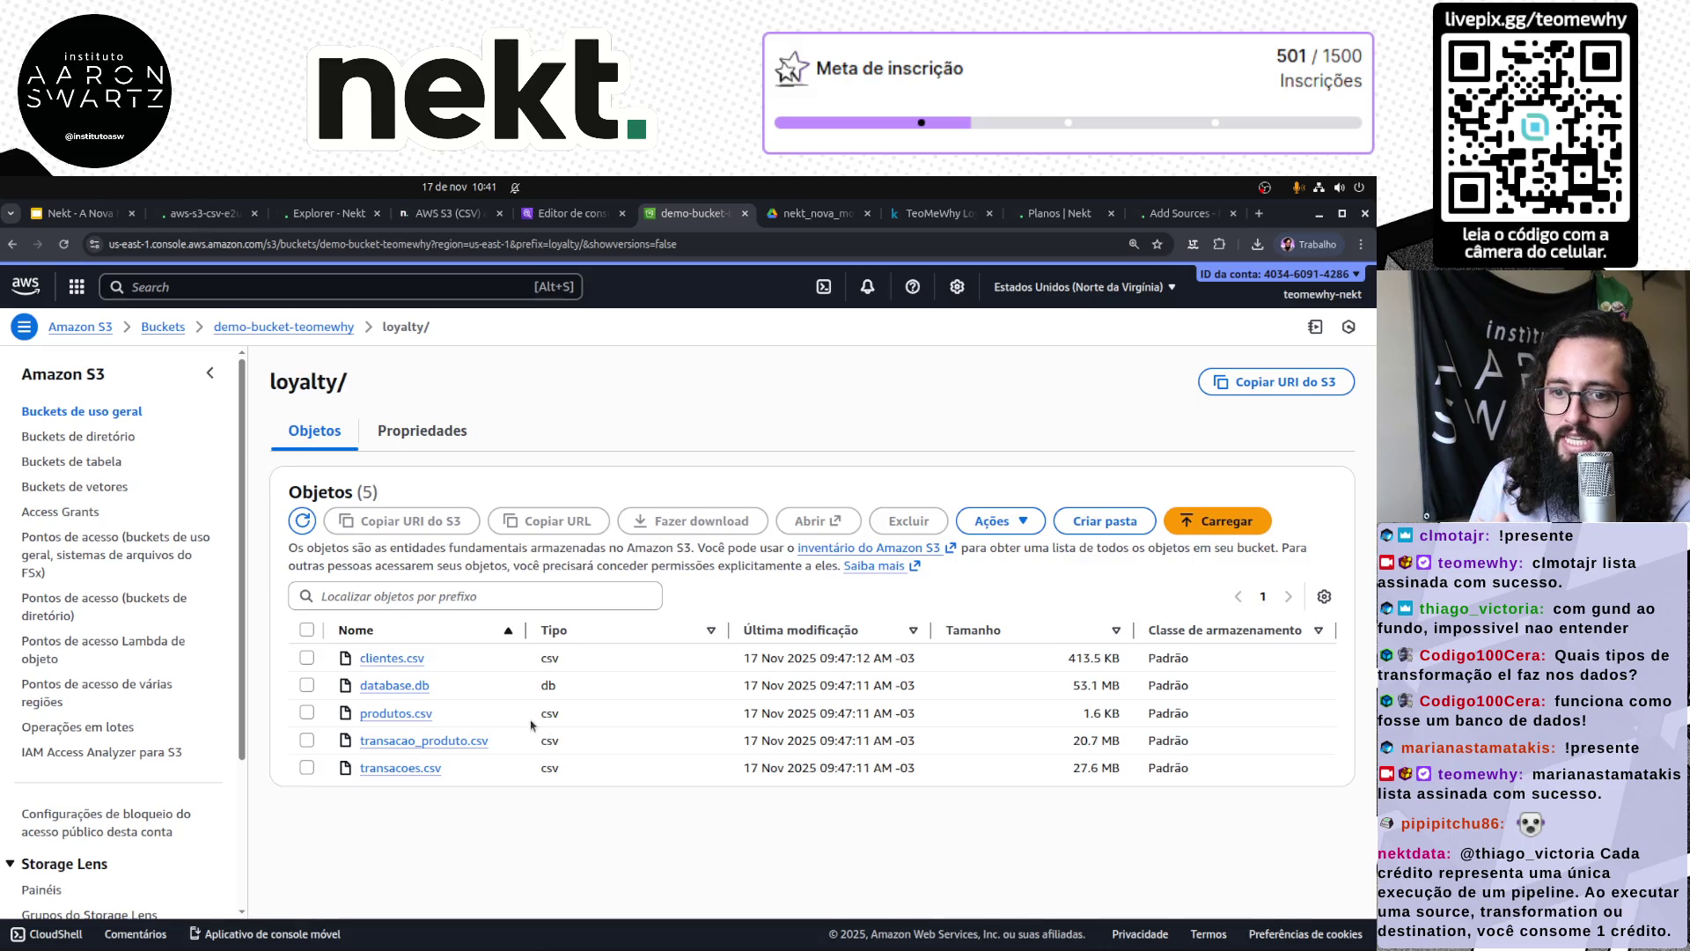
key("alt+Left")
key("alt+Left")
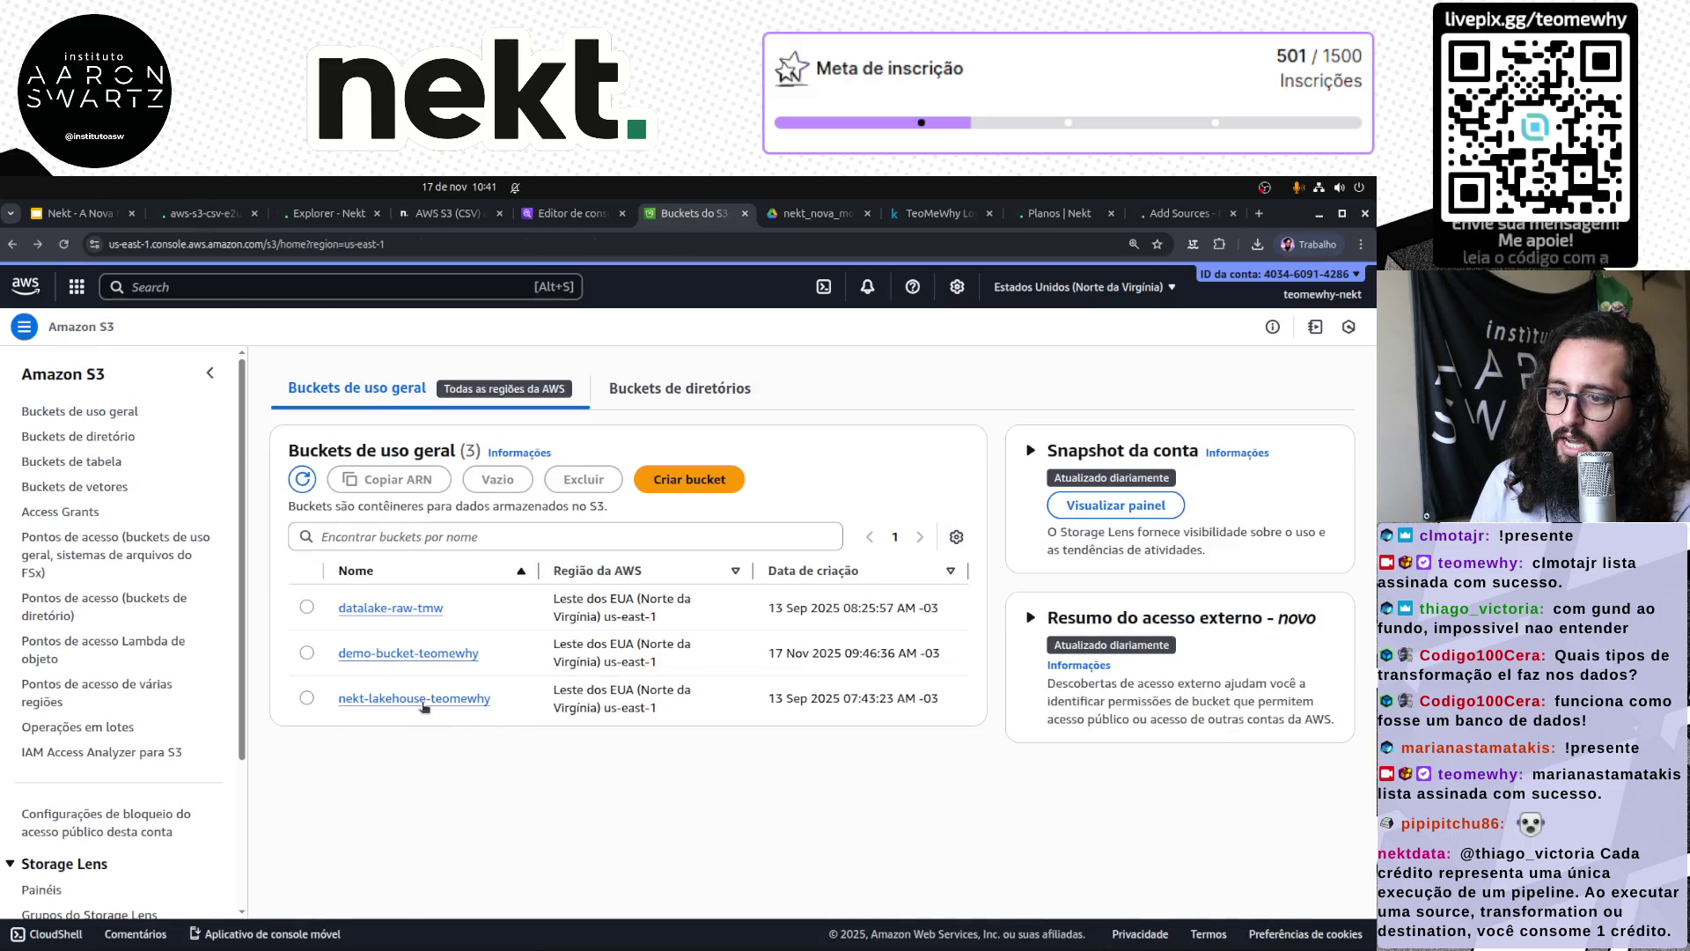
Step: Inspect the nekt-lakehouse-teomewhy bucket's data/ folders, then return to the console home page
left_click(424, 700)
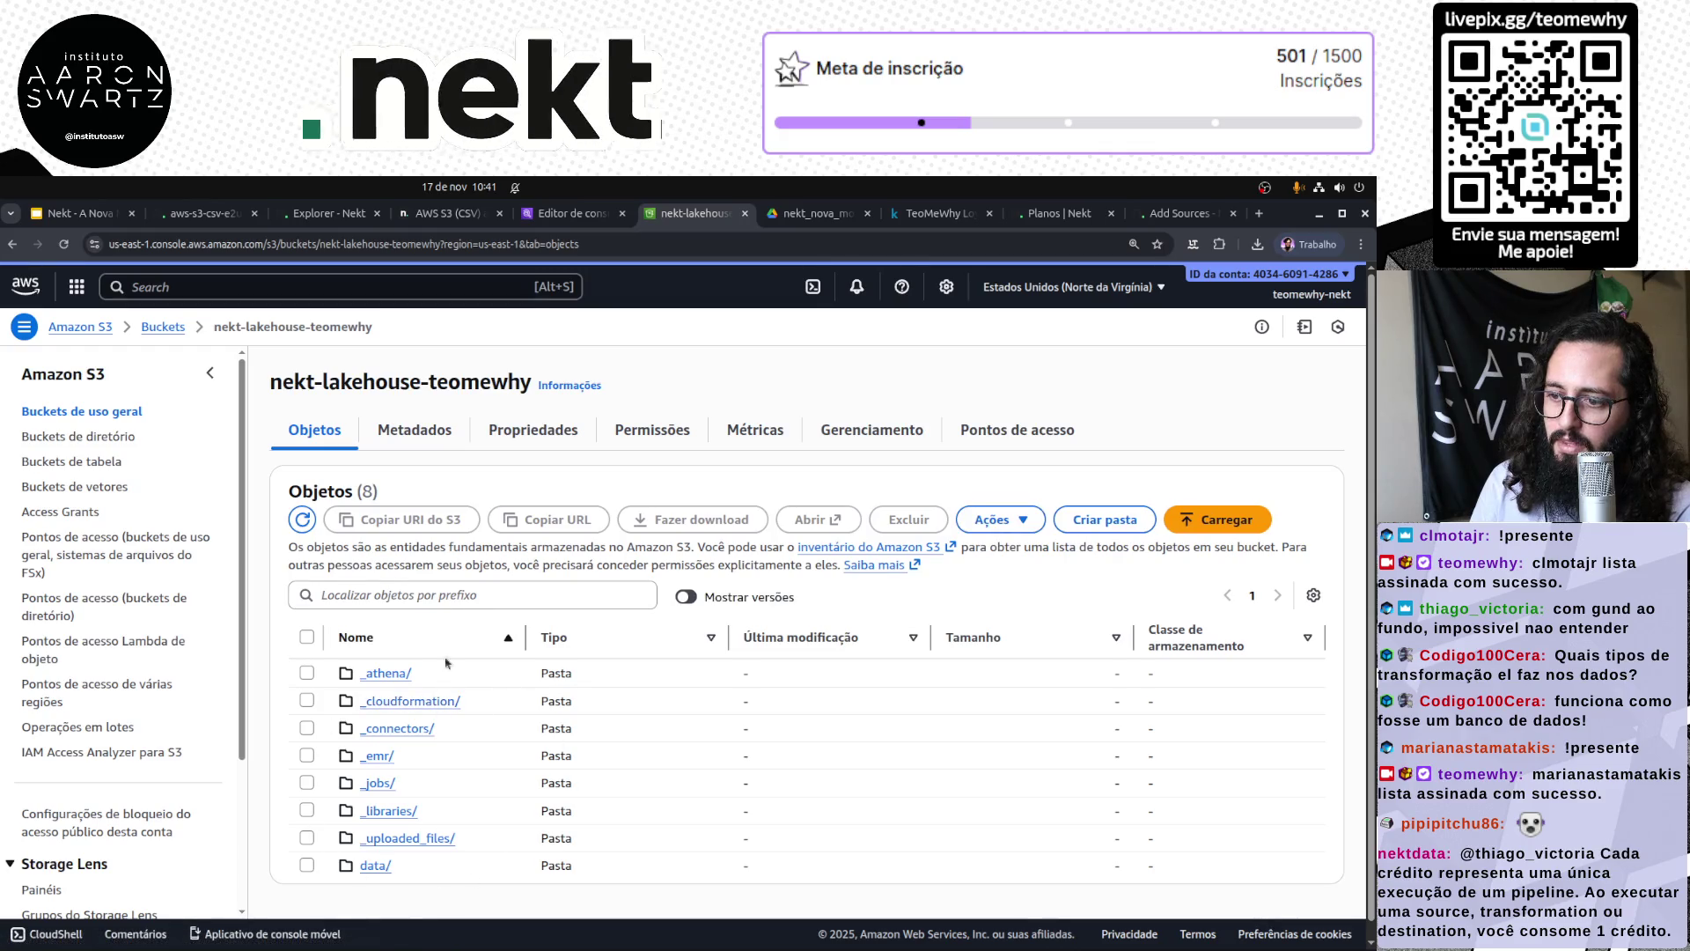
left_click(376, 864)
scroll(459, 824, "down", 2)
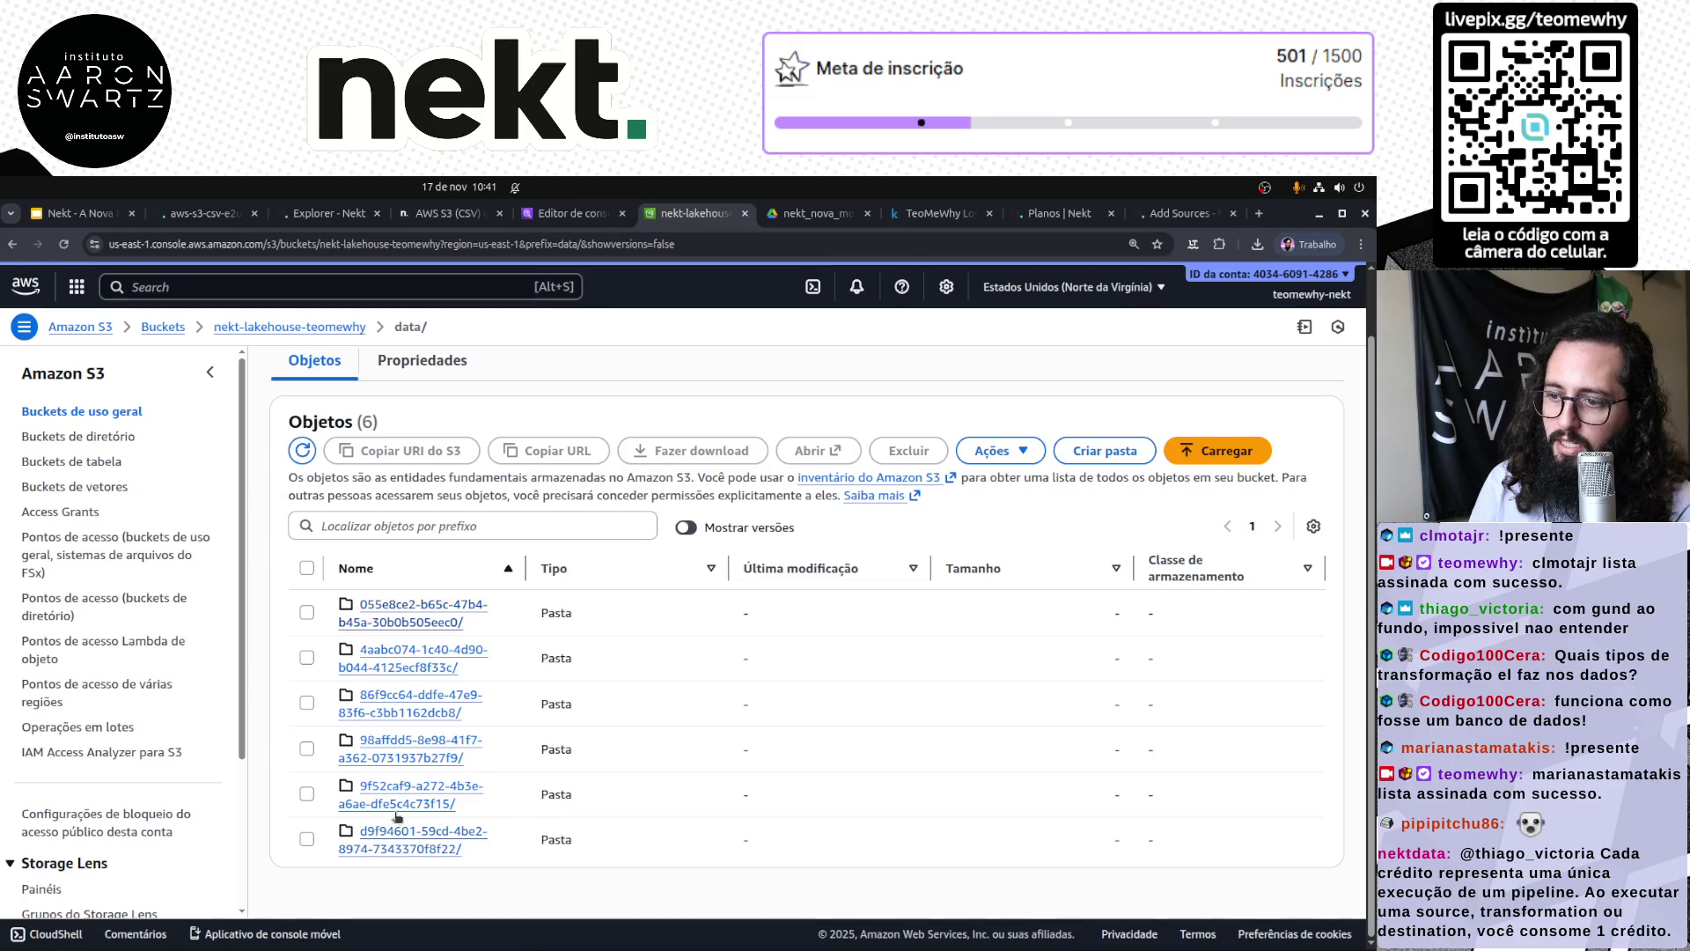
left_click(420, 844)
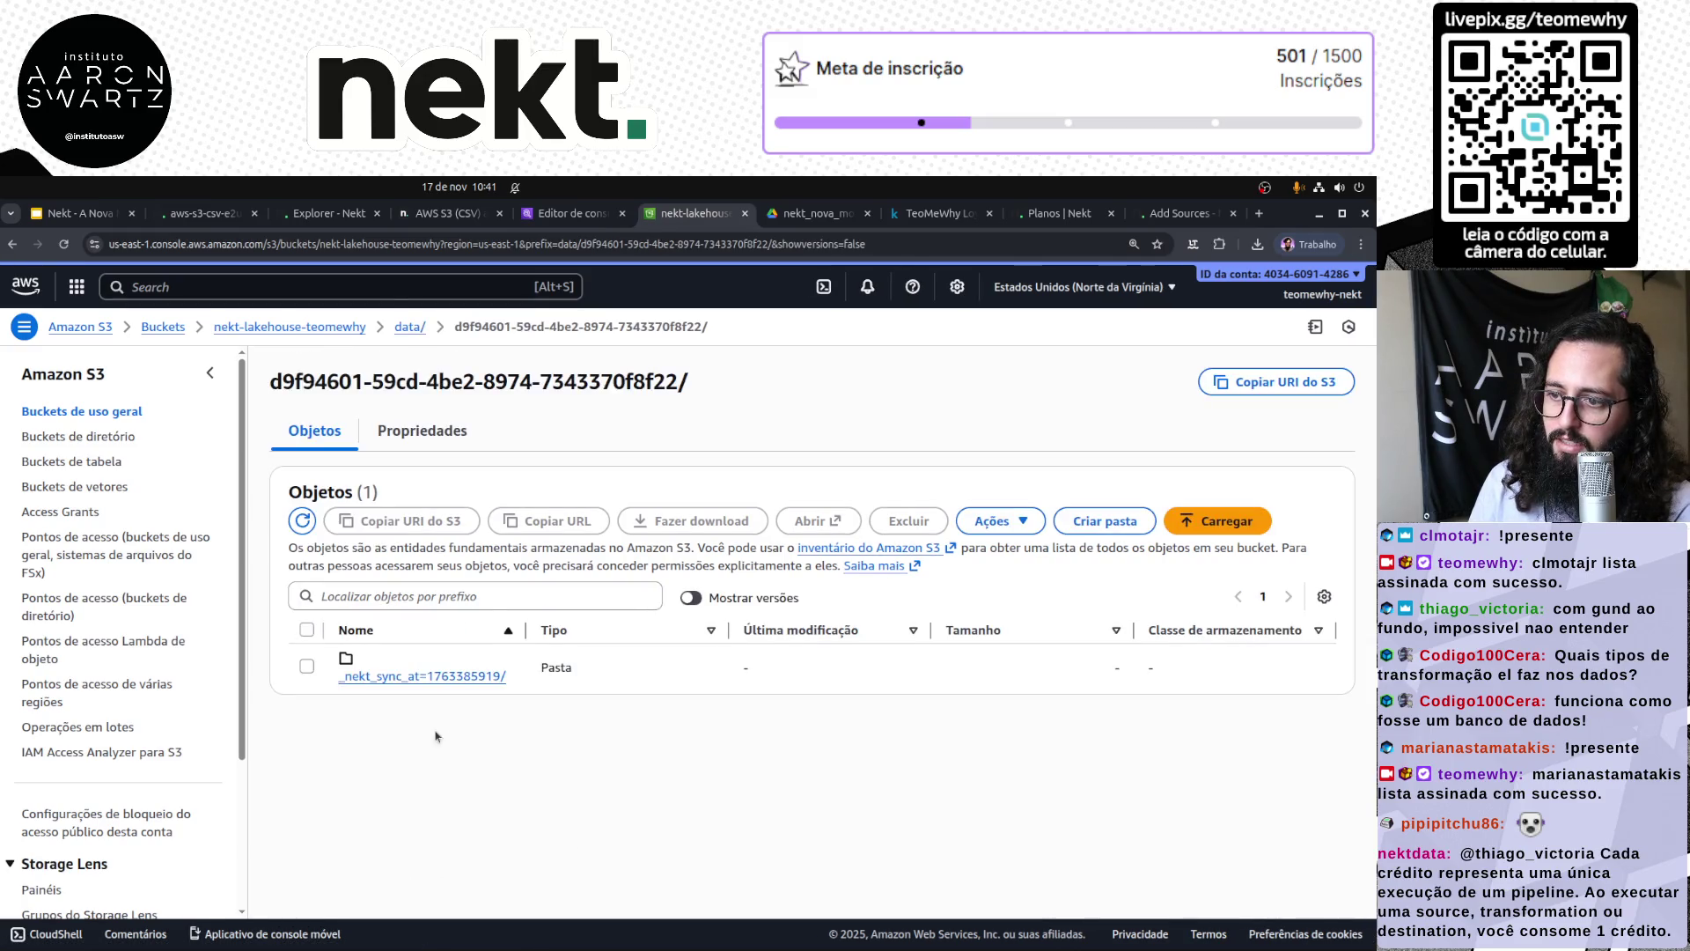
key("alt+Left")
left_click(405, 803)
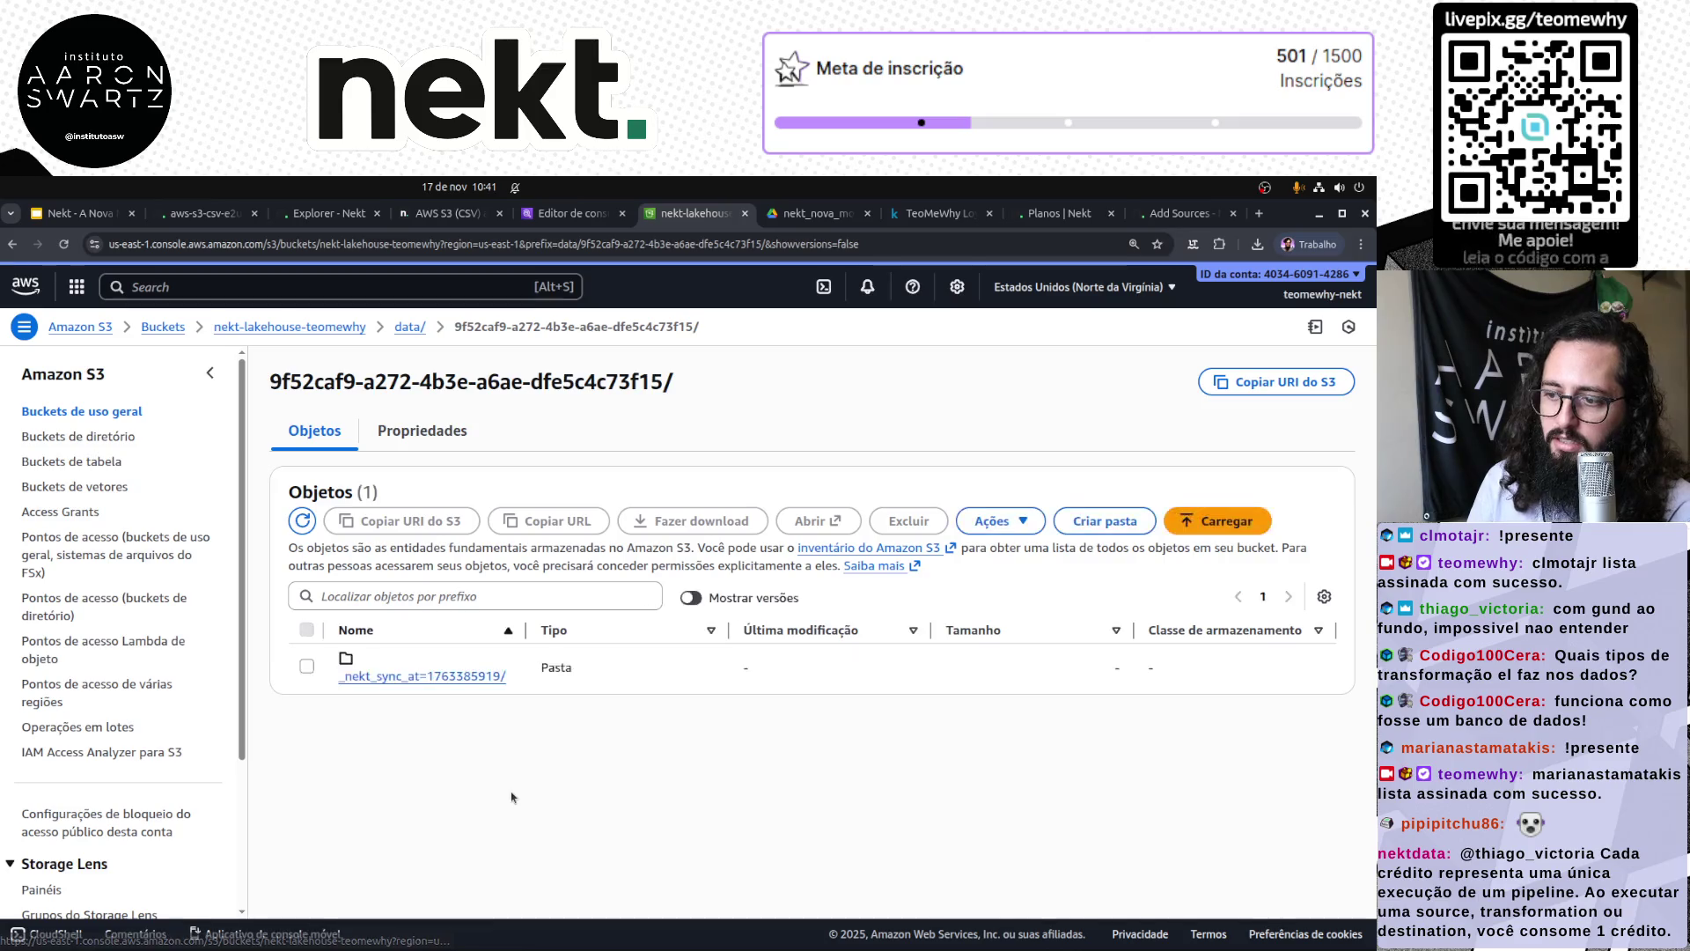
key("alt+Left")
key("alt+Left")
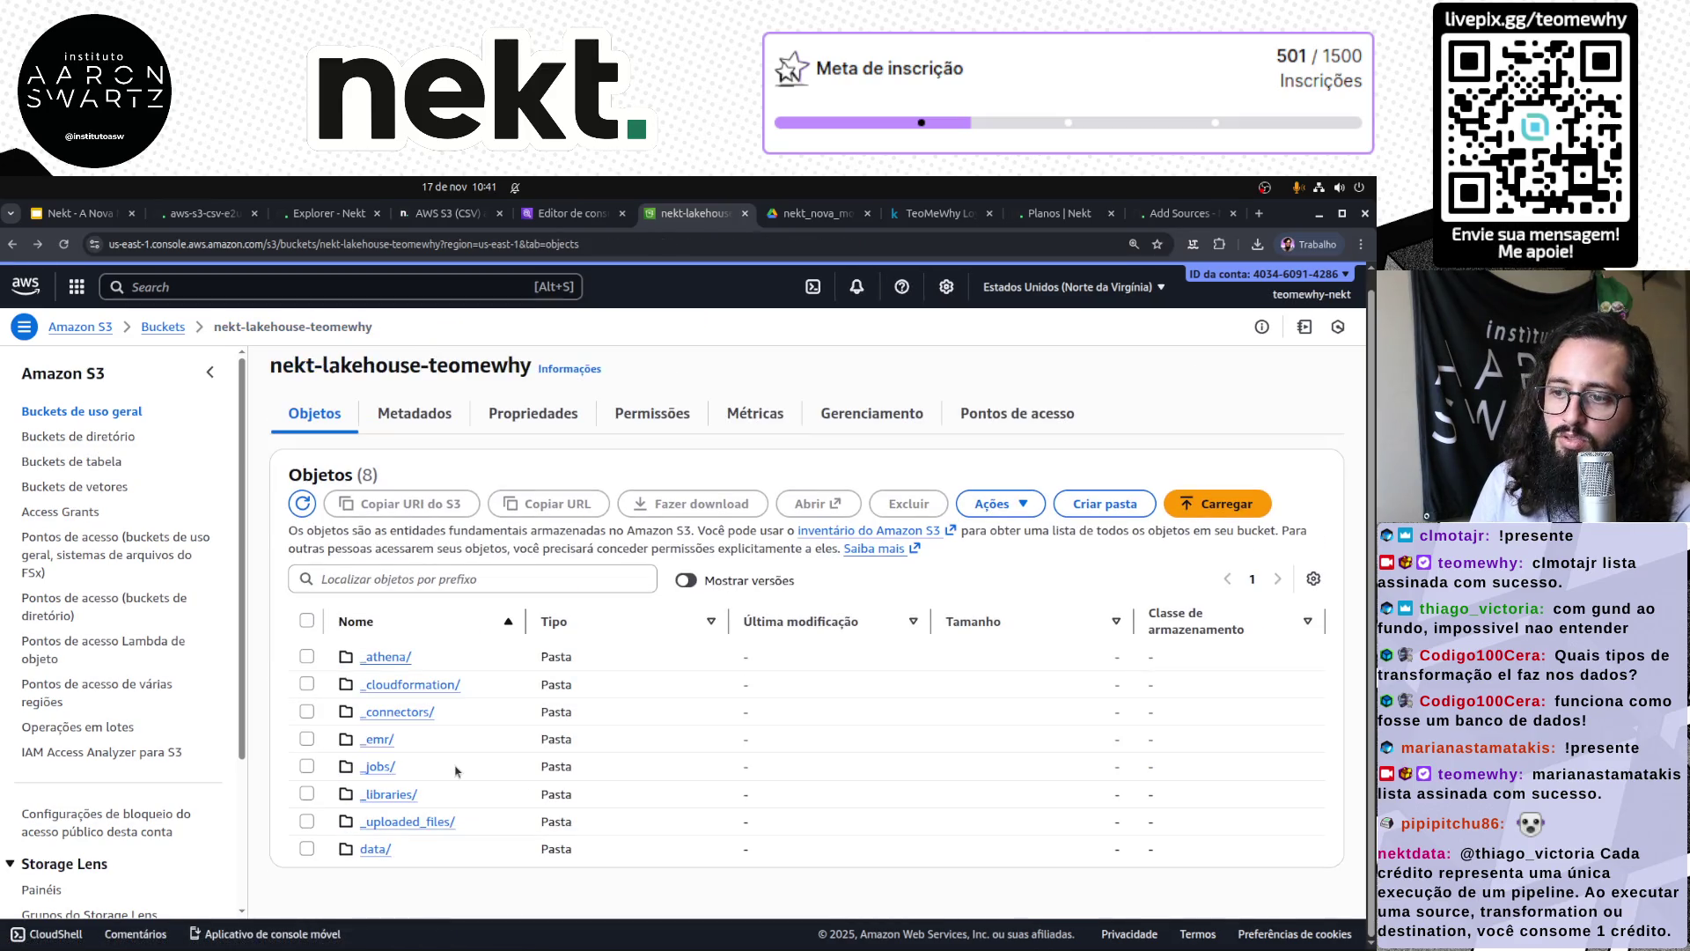
key("alt+Left")
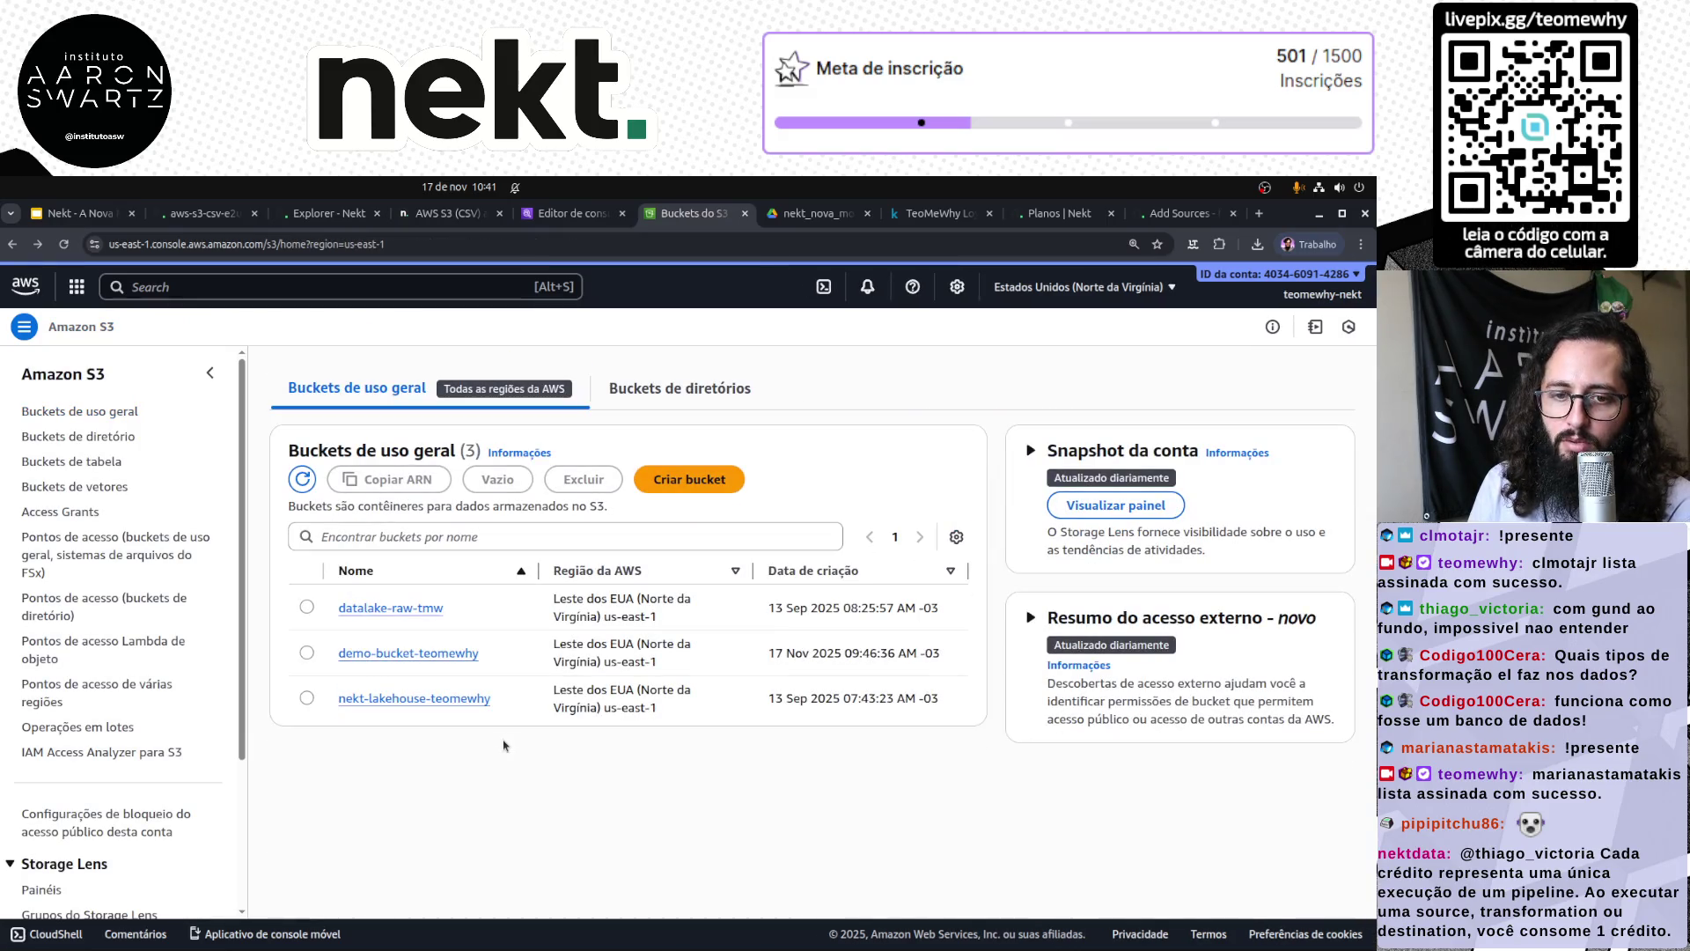
key("alt+Left")
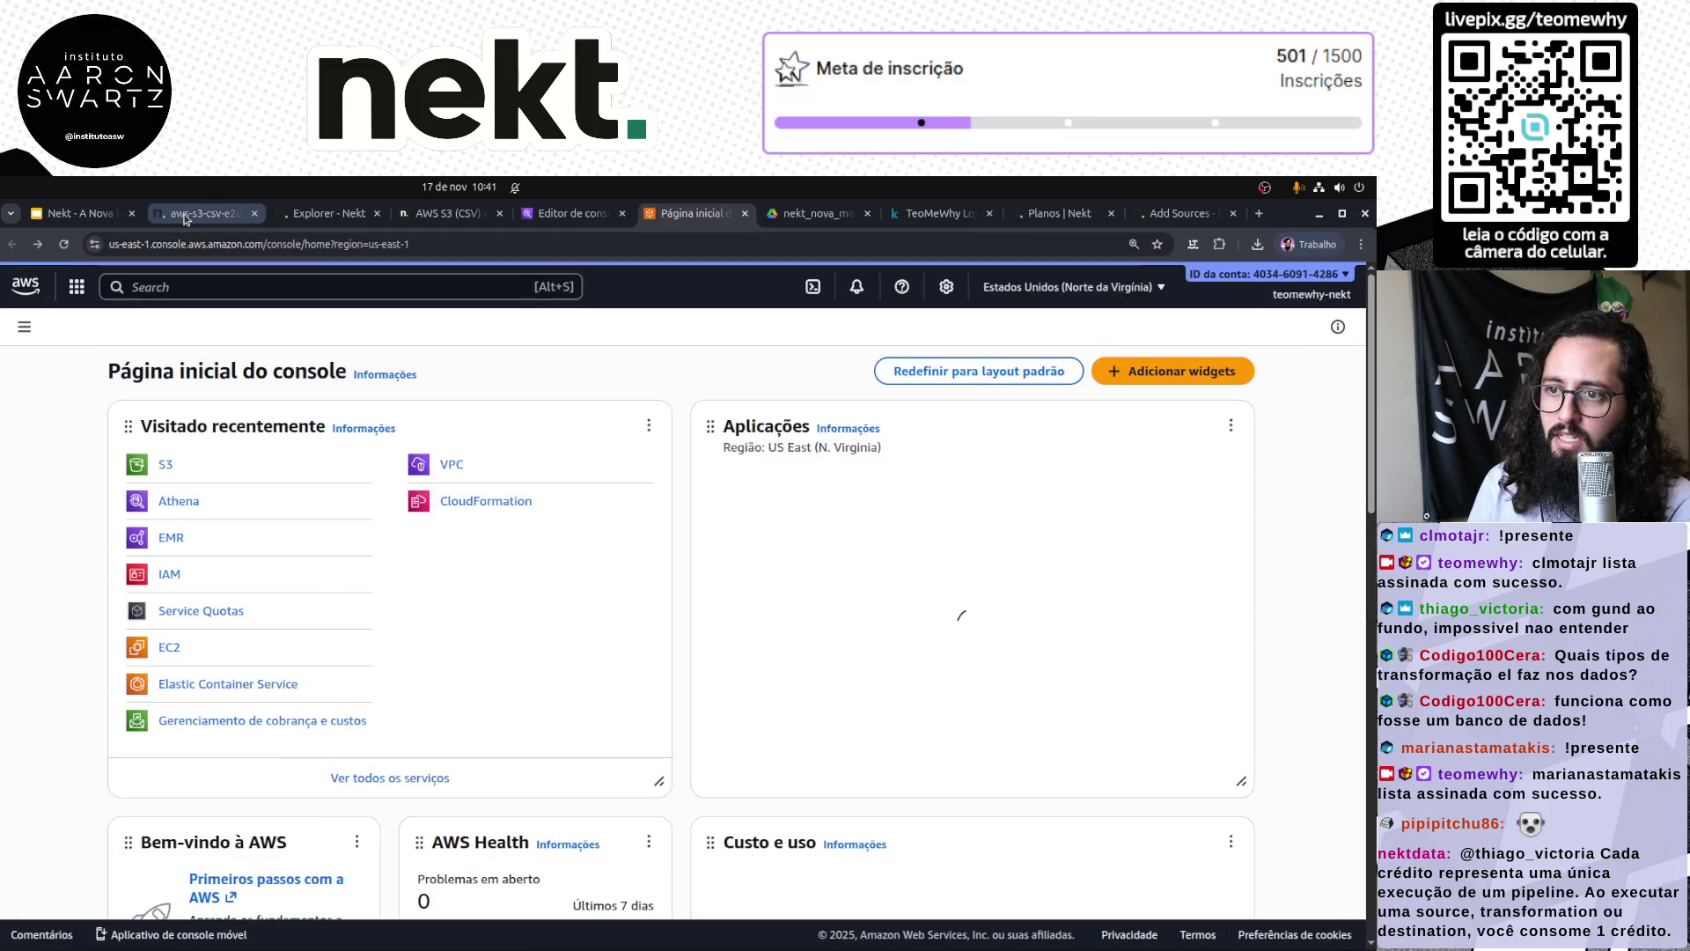
Step: Revisit the 'Mas, por que Nekt?' slide, then return to the Nekt query Explorer
left_click(77, 213)
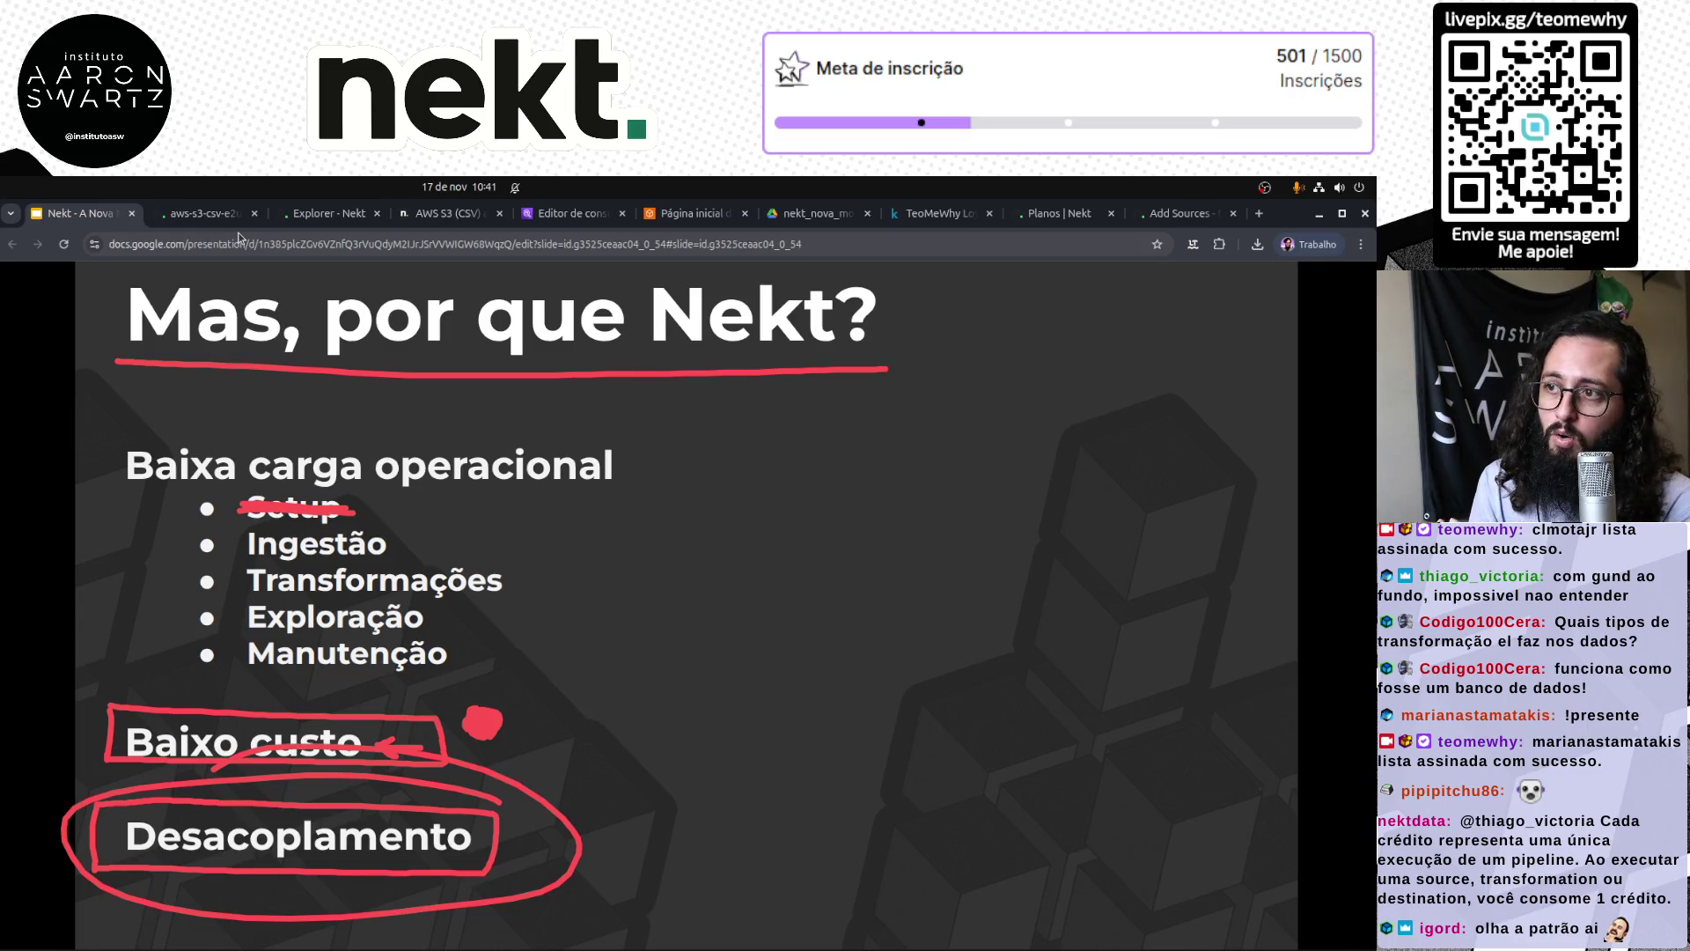
left_click(693, 217)
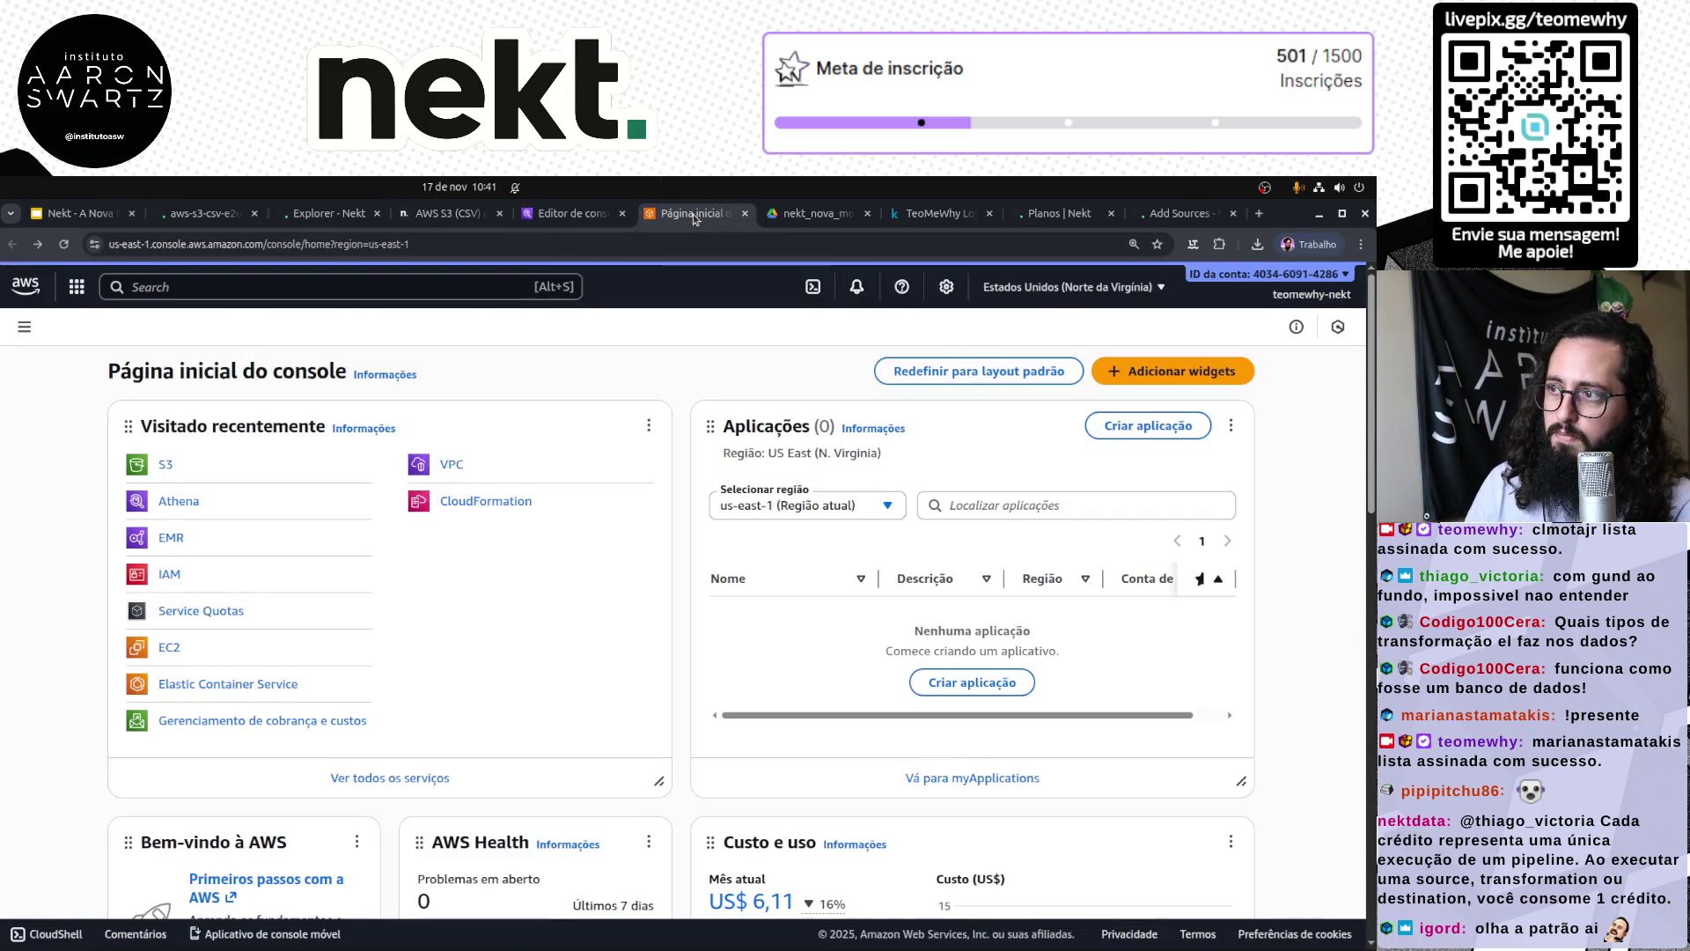
key("ctrl+1")
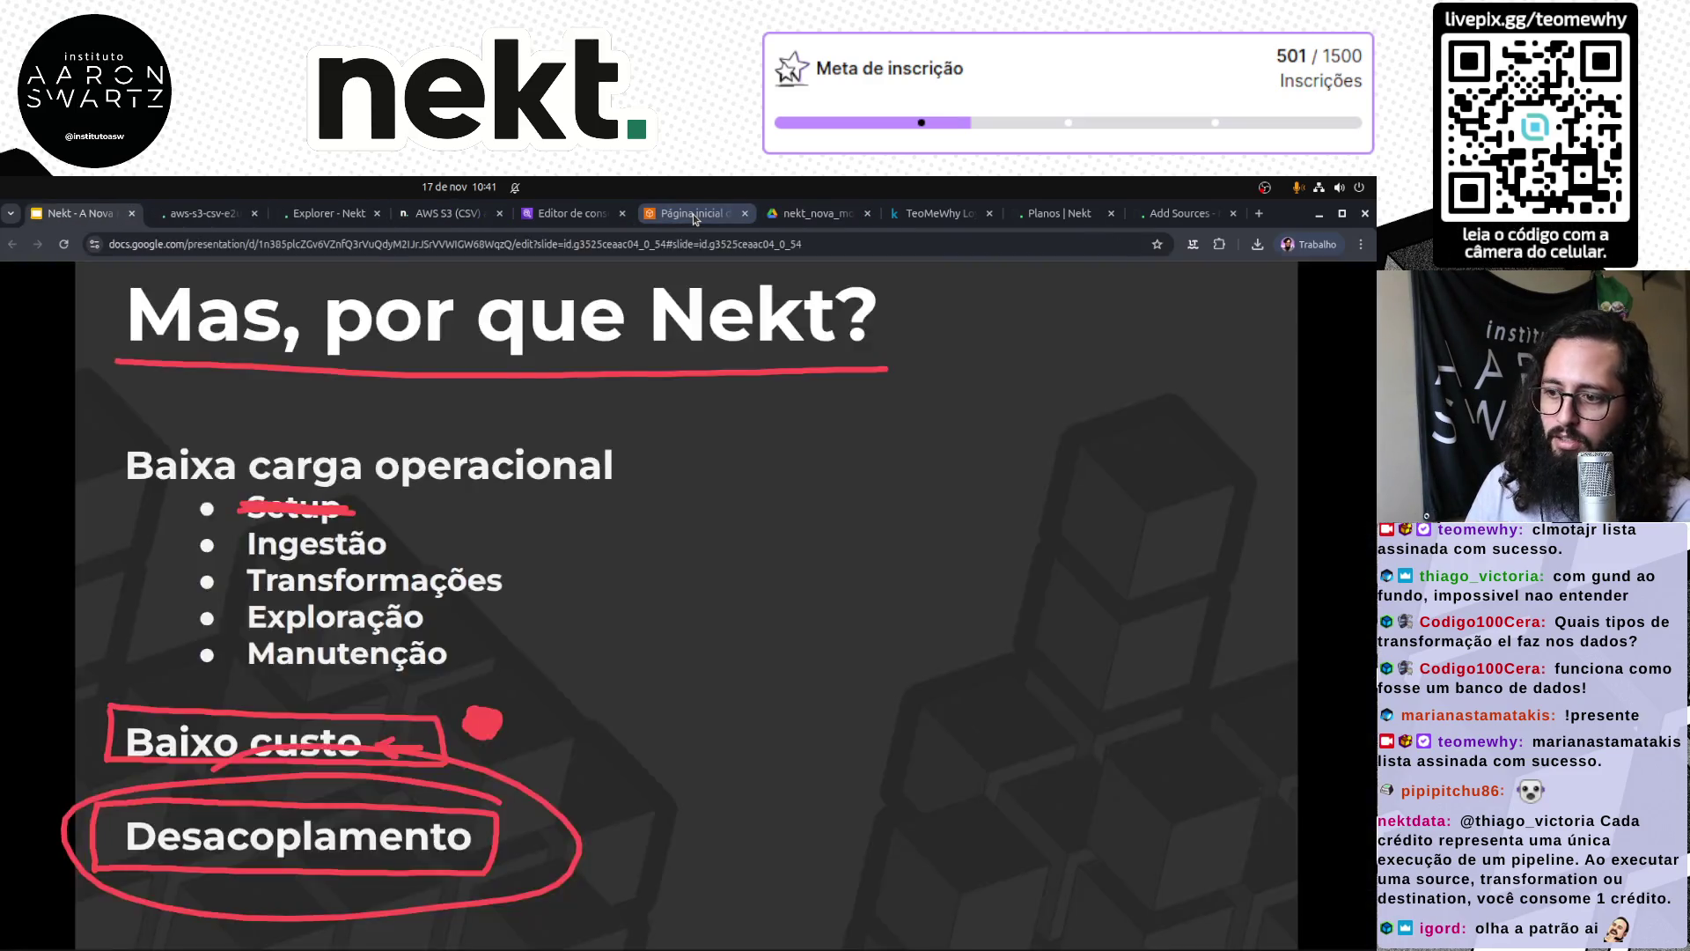
key("ctrl+Tab")
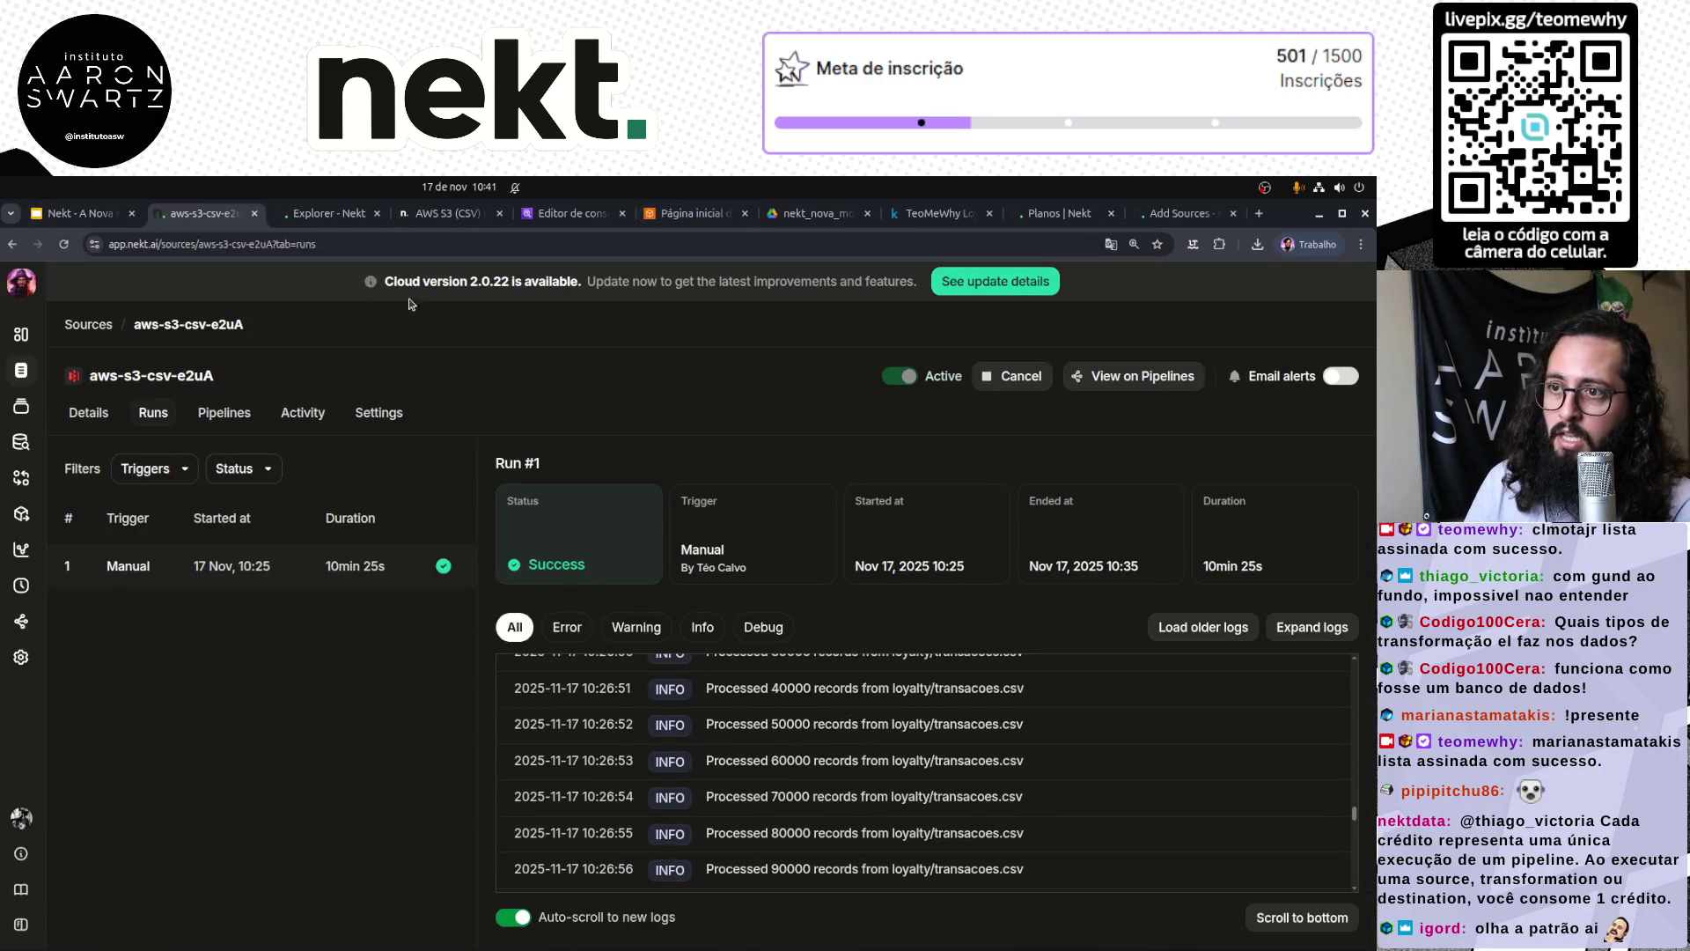
left_click(322, 217)
Step: Enlarge the SQL editor, then view the aws-s3-csv-e2uA loyalty load pipeline marked Success
left_click(568, 477)
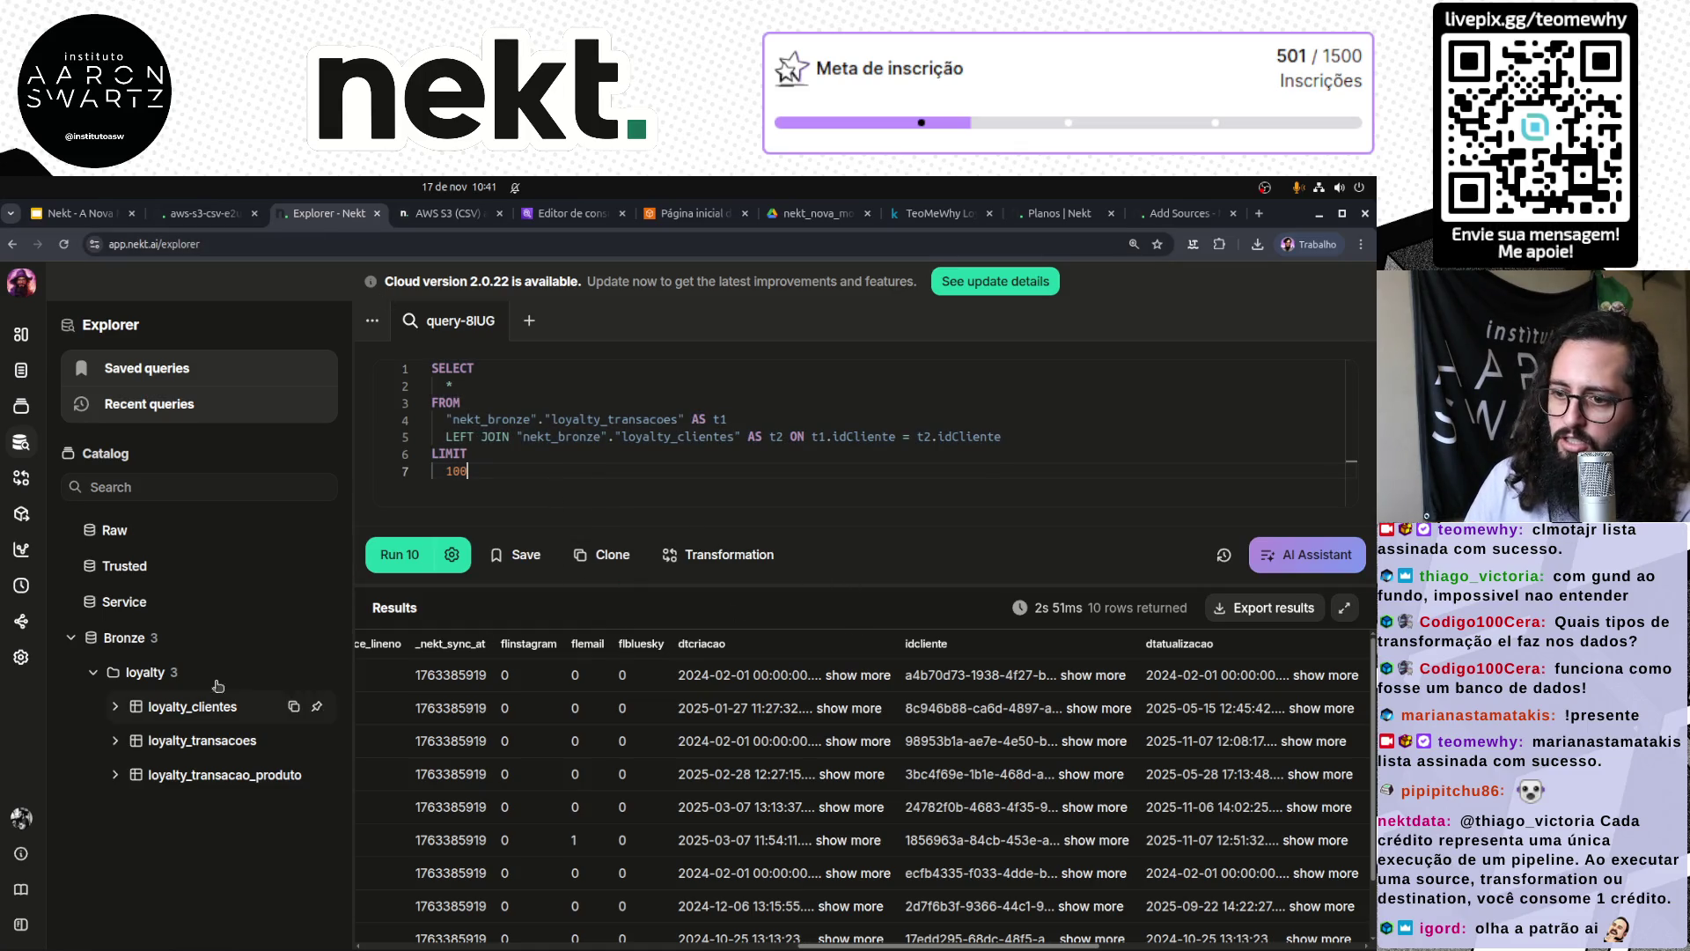
mouse_move(870, 582)
left_mouse_down()
mouse_move(868, 752)
mouse_move(874, 715)
left_mouse_up()
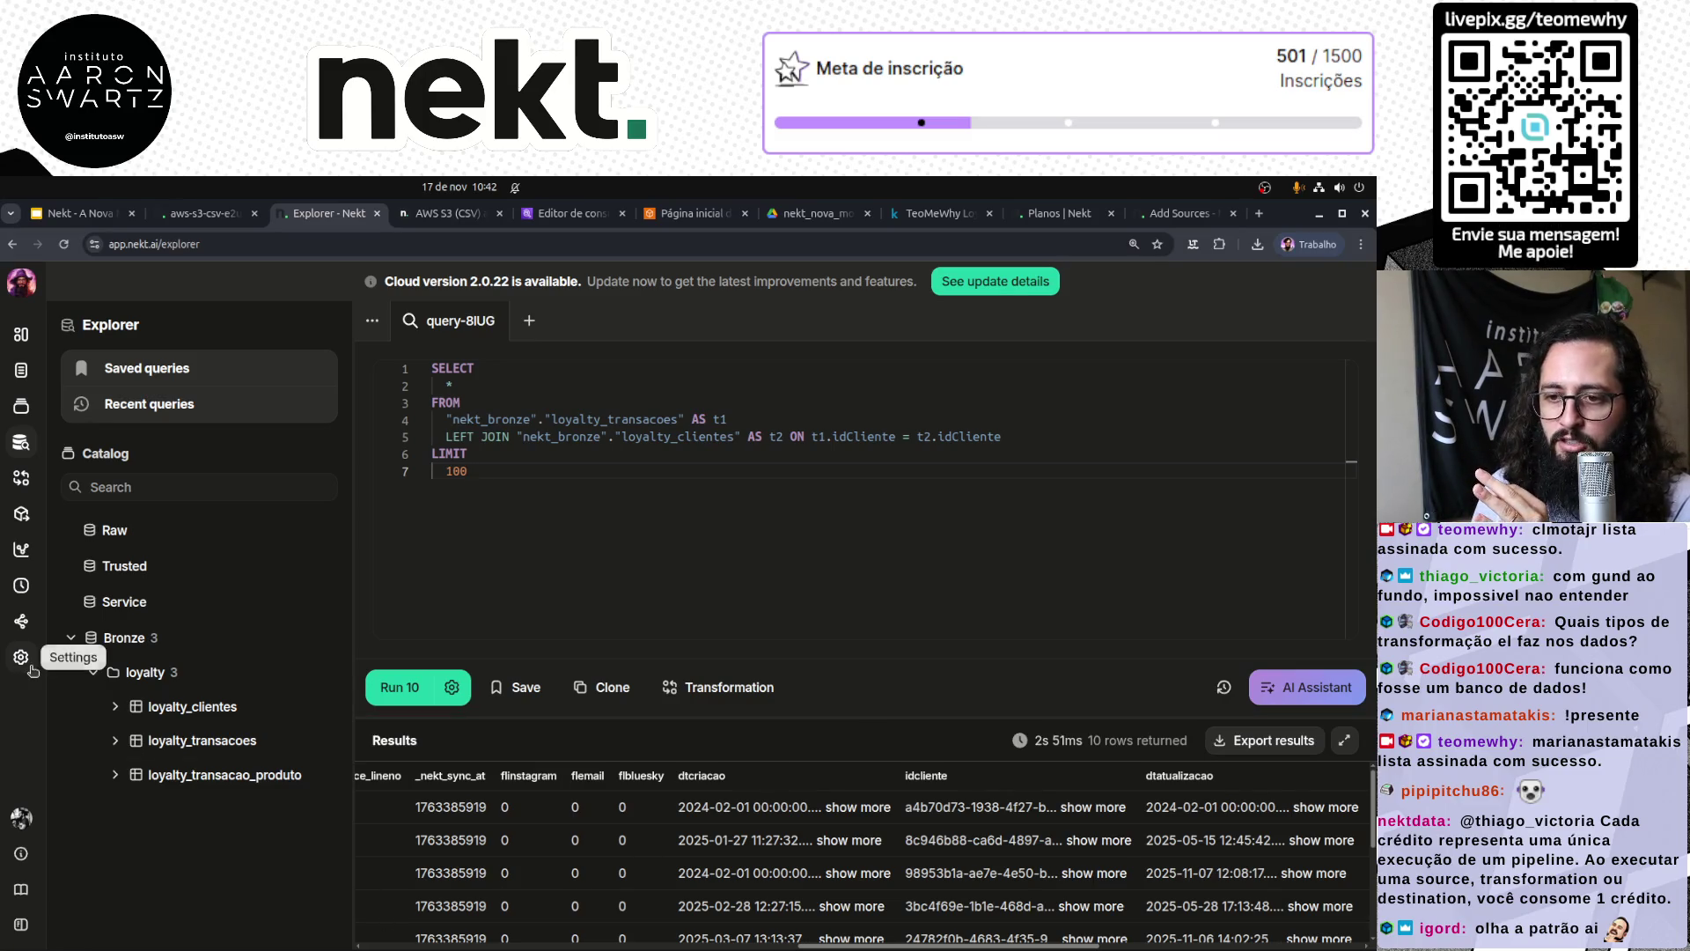
left_click(21, 621)
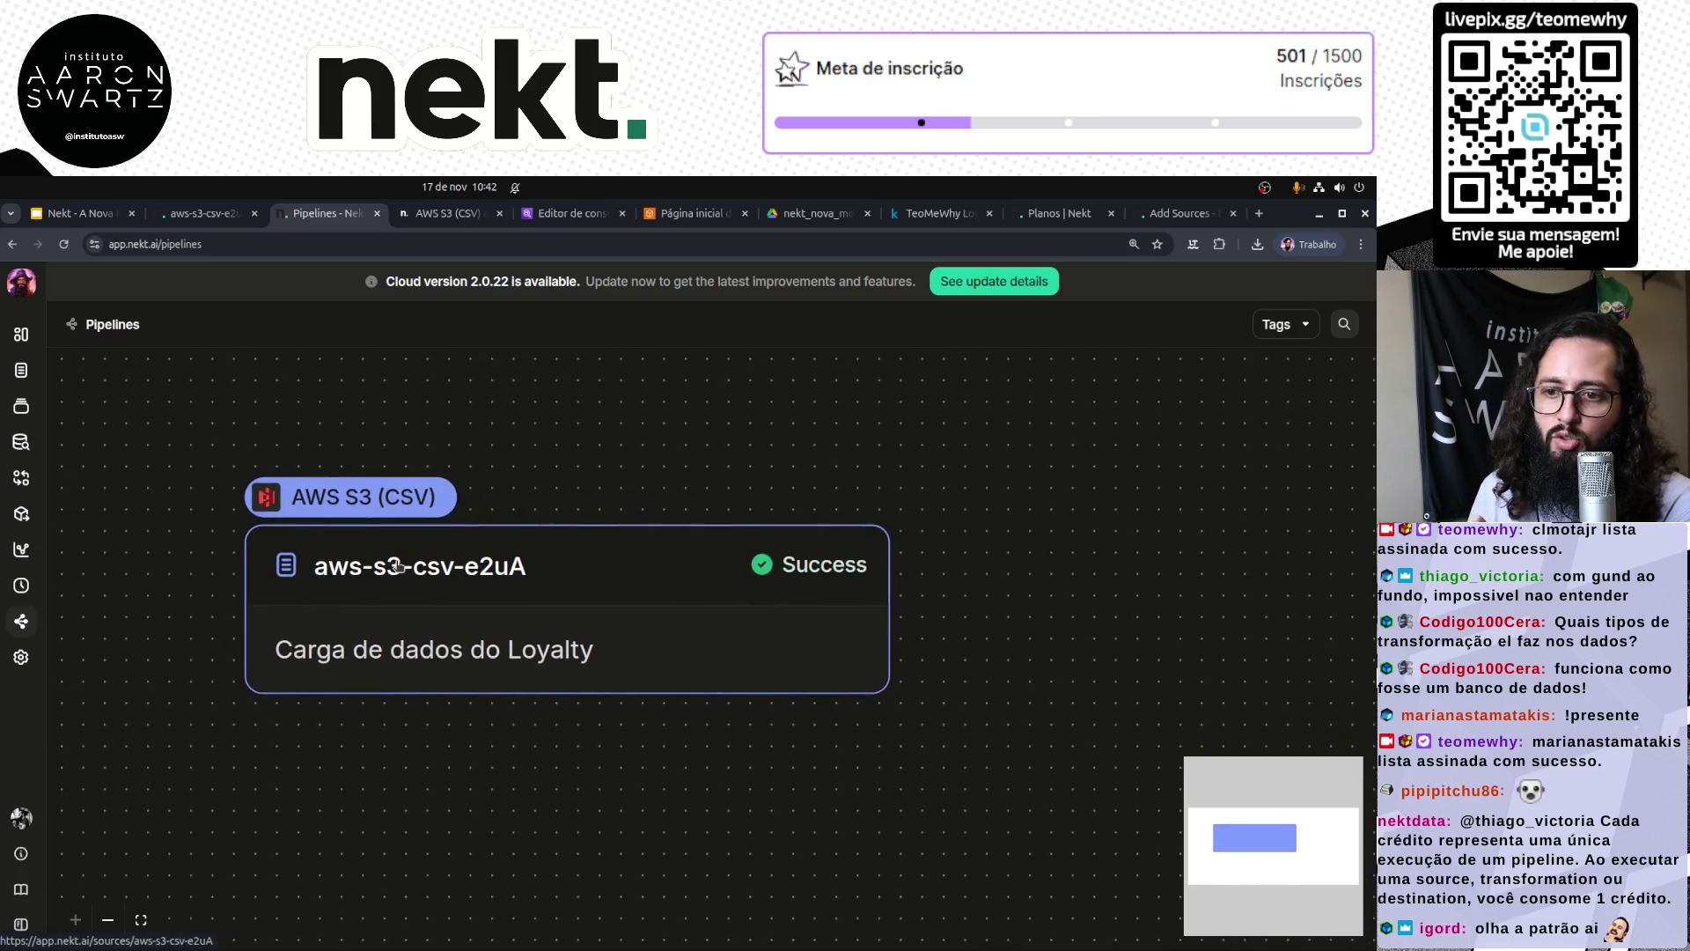
Step: Review the single active AWS S3 (CSV) source, then start a blank Explorer query
scroll(387, 545, "down", 2)
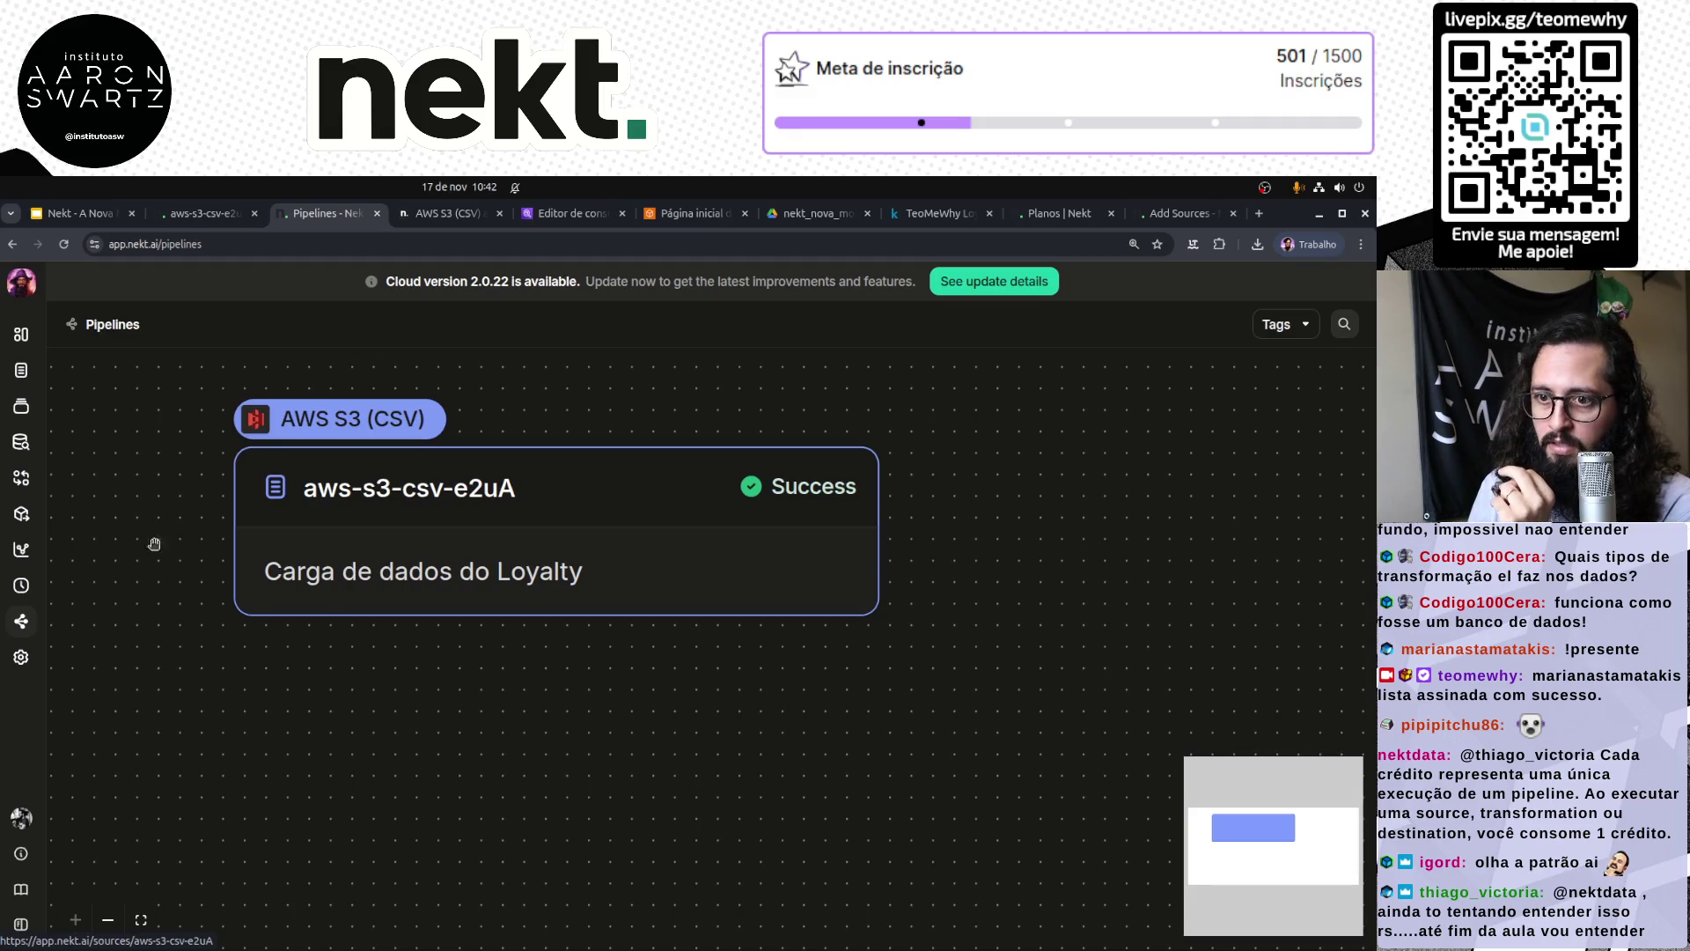
left_click(21, 370)
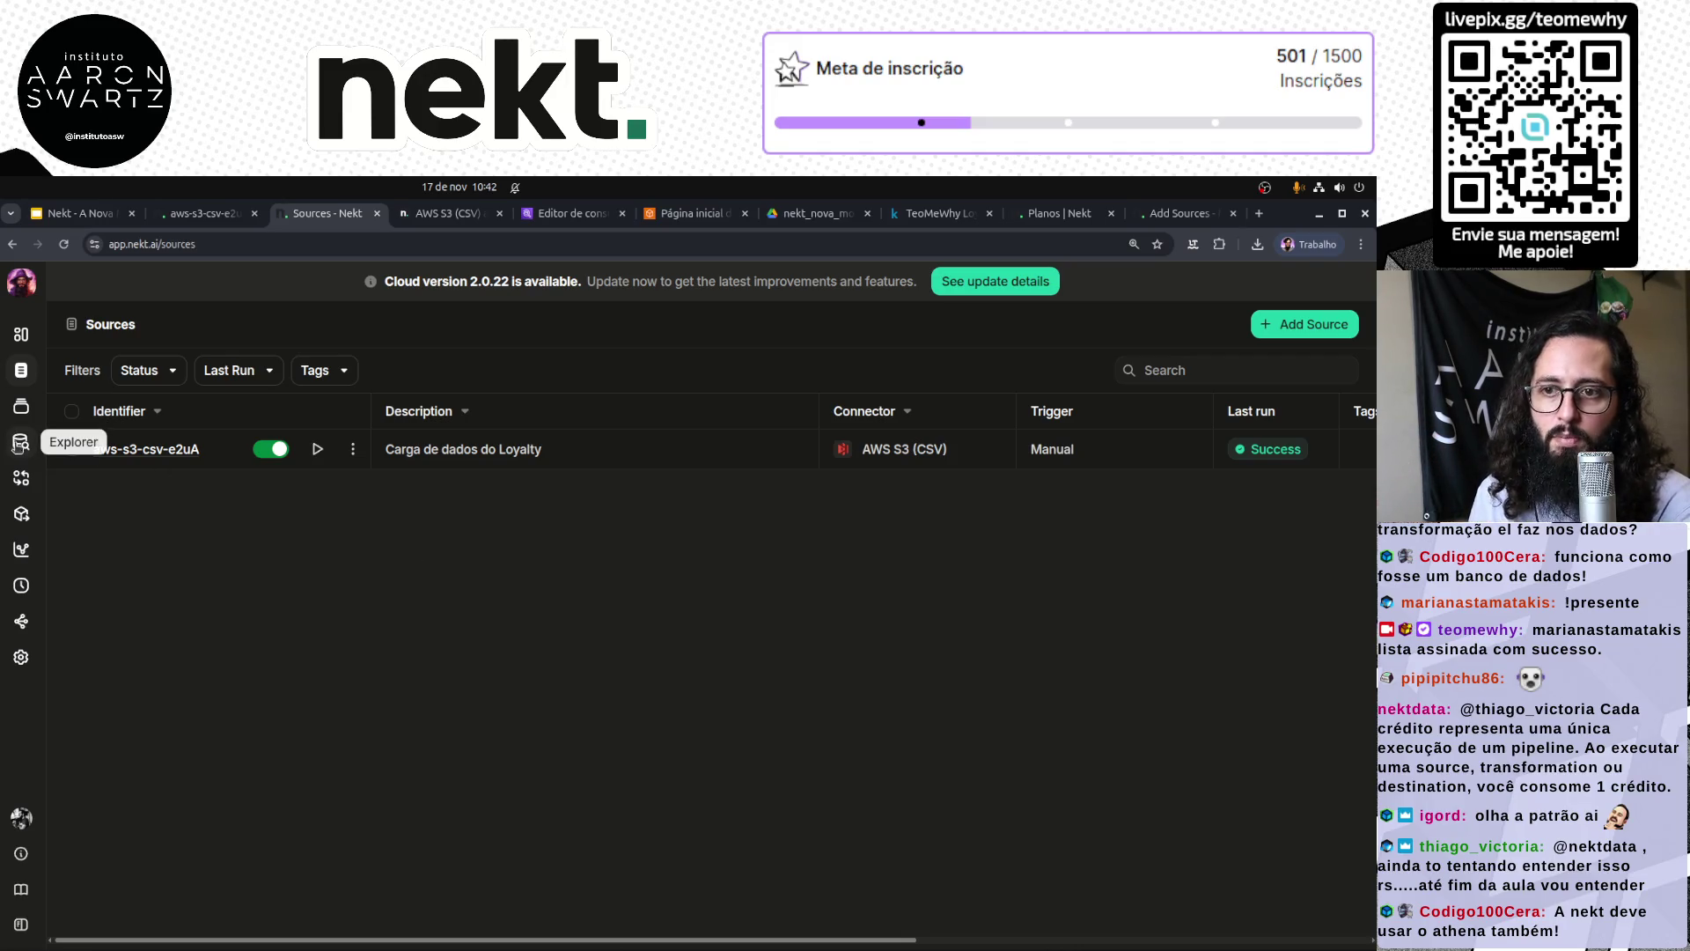
left_click(19, 444)
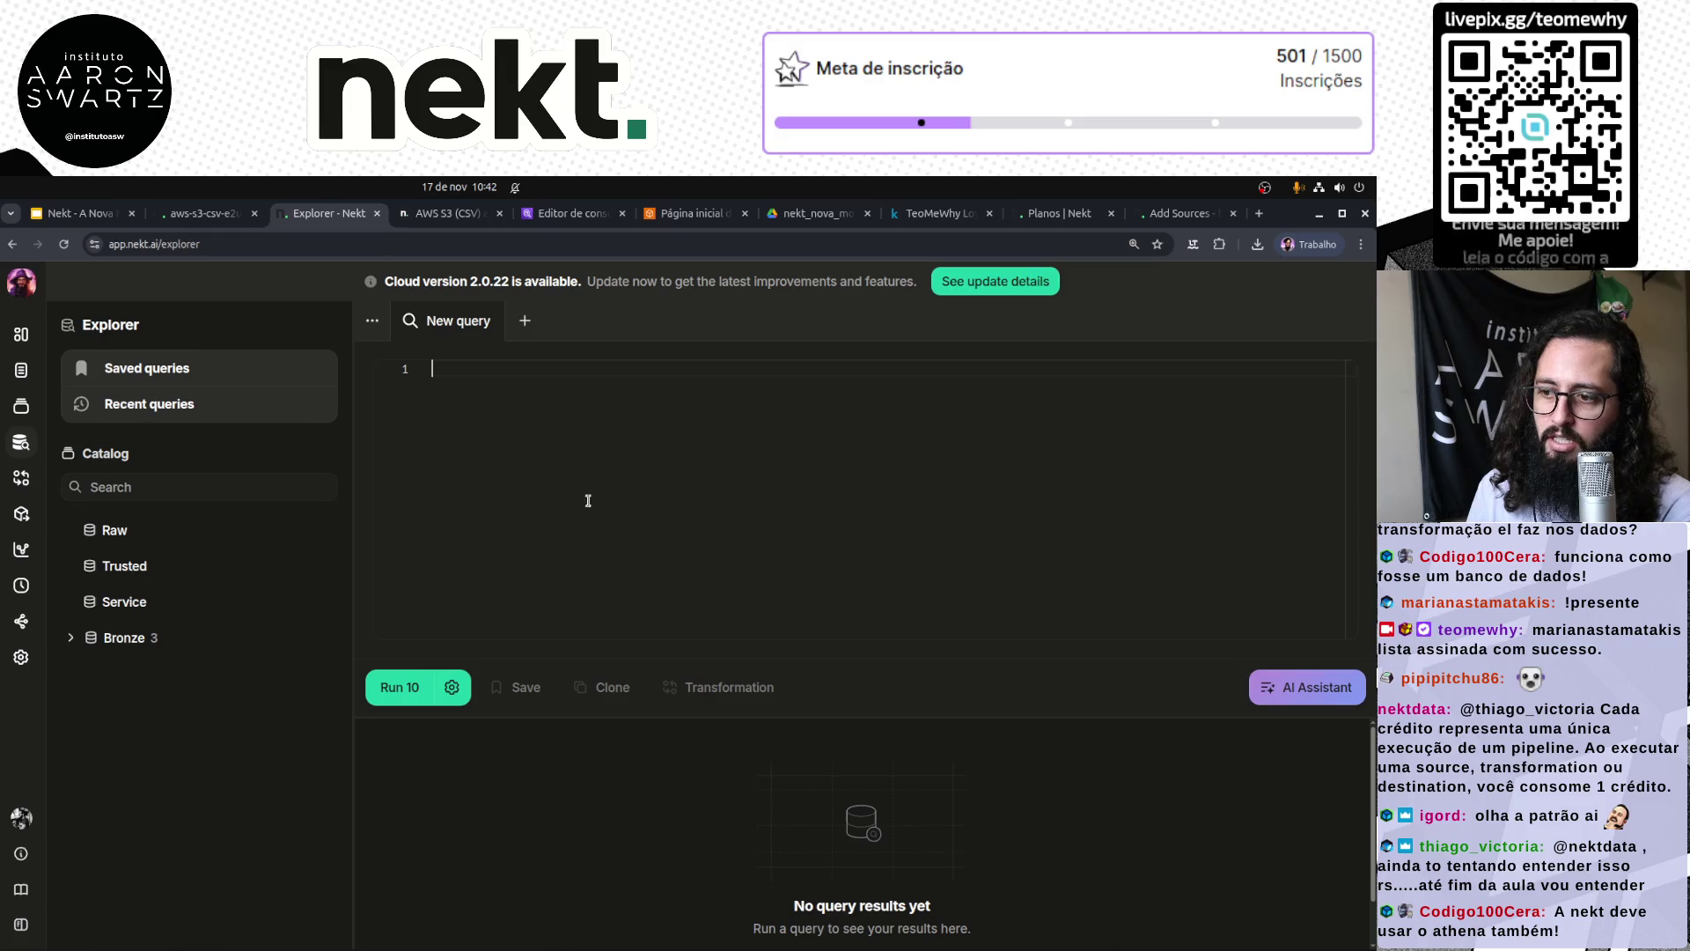
Step: Run SELECT * FROM "nekt_bronze"."loyalty_clientes", returning 10 rows
type("TSELECY")
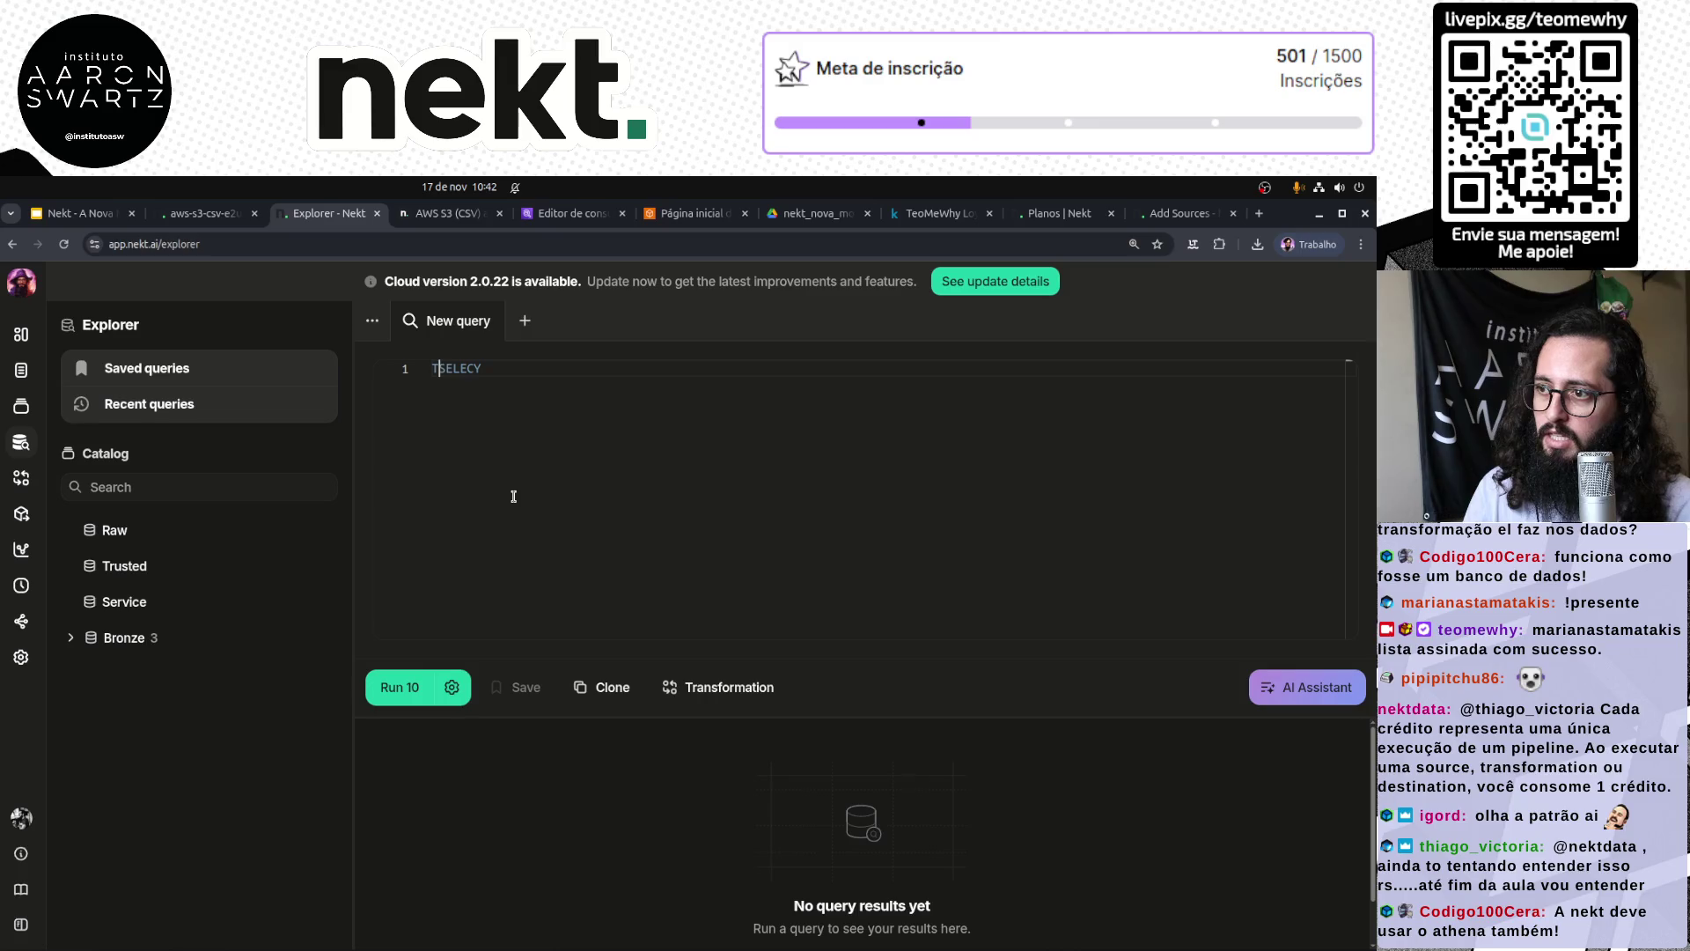
key("ctrl+a")
key("BackSpace")
type("SELECT")
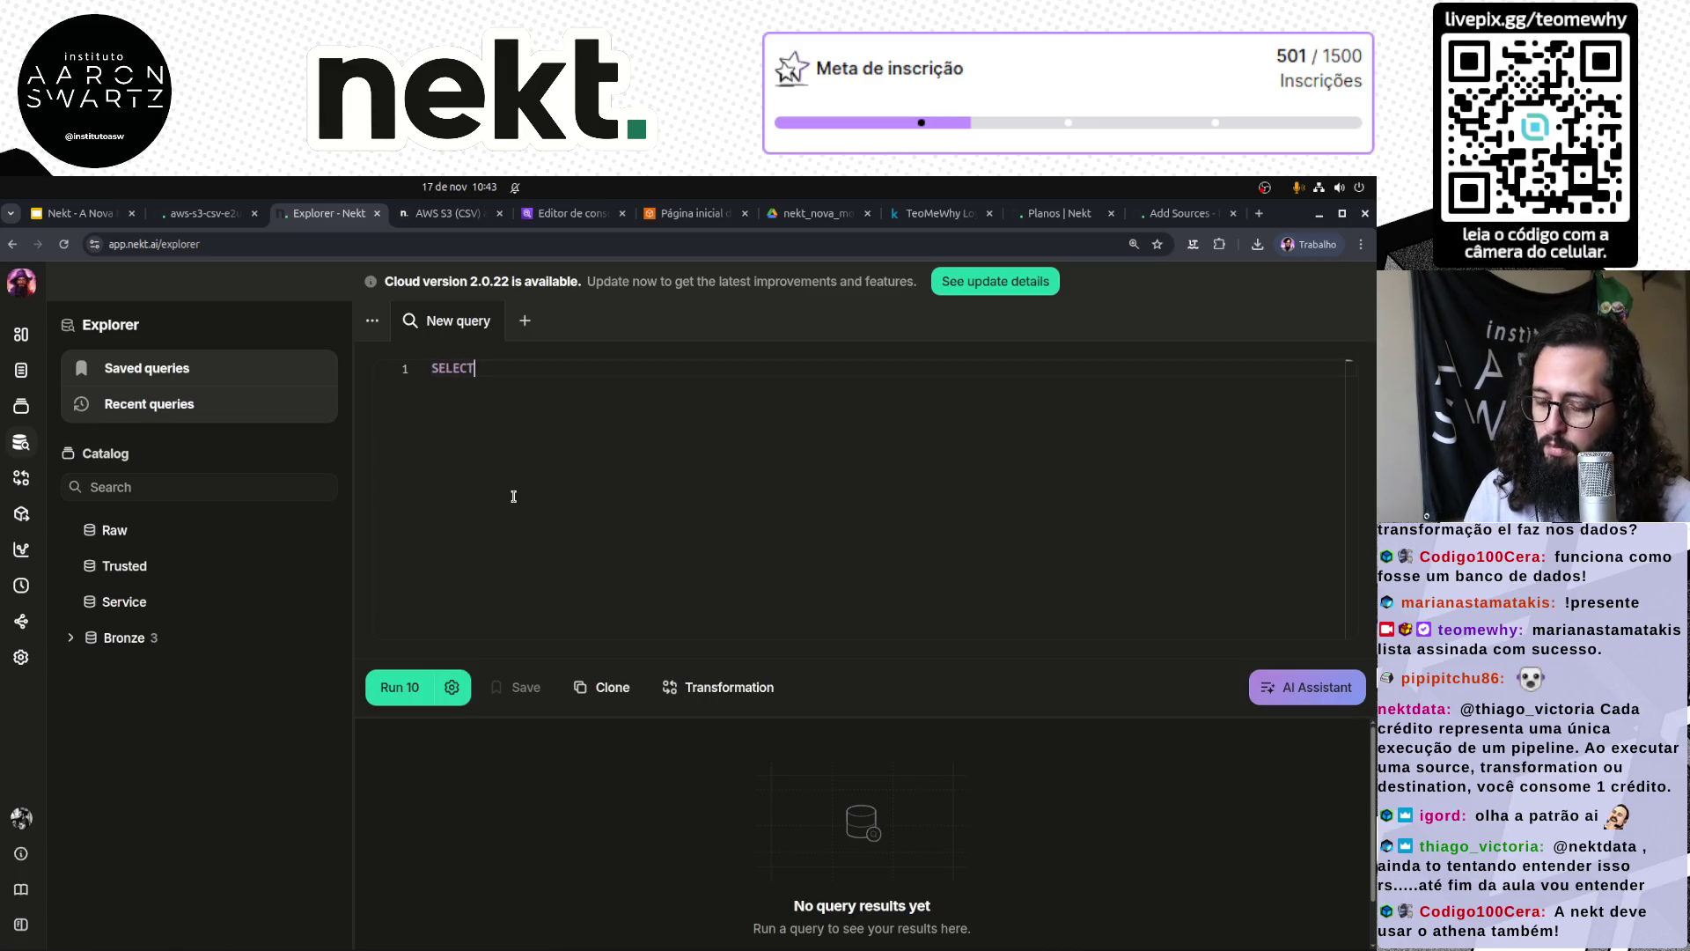
type(" * FROM")
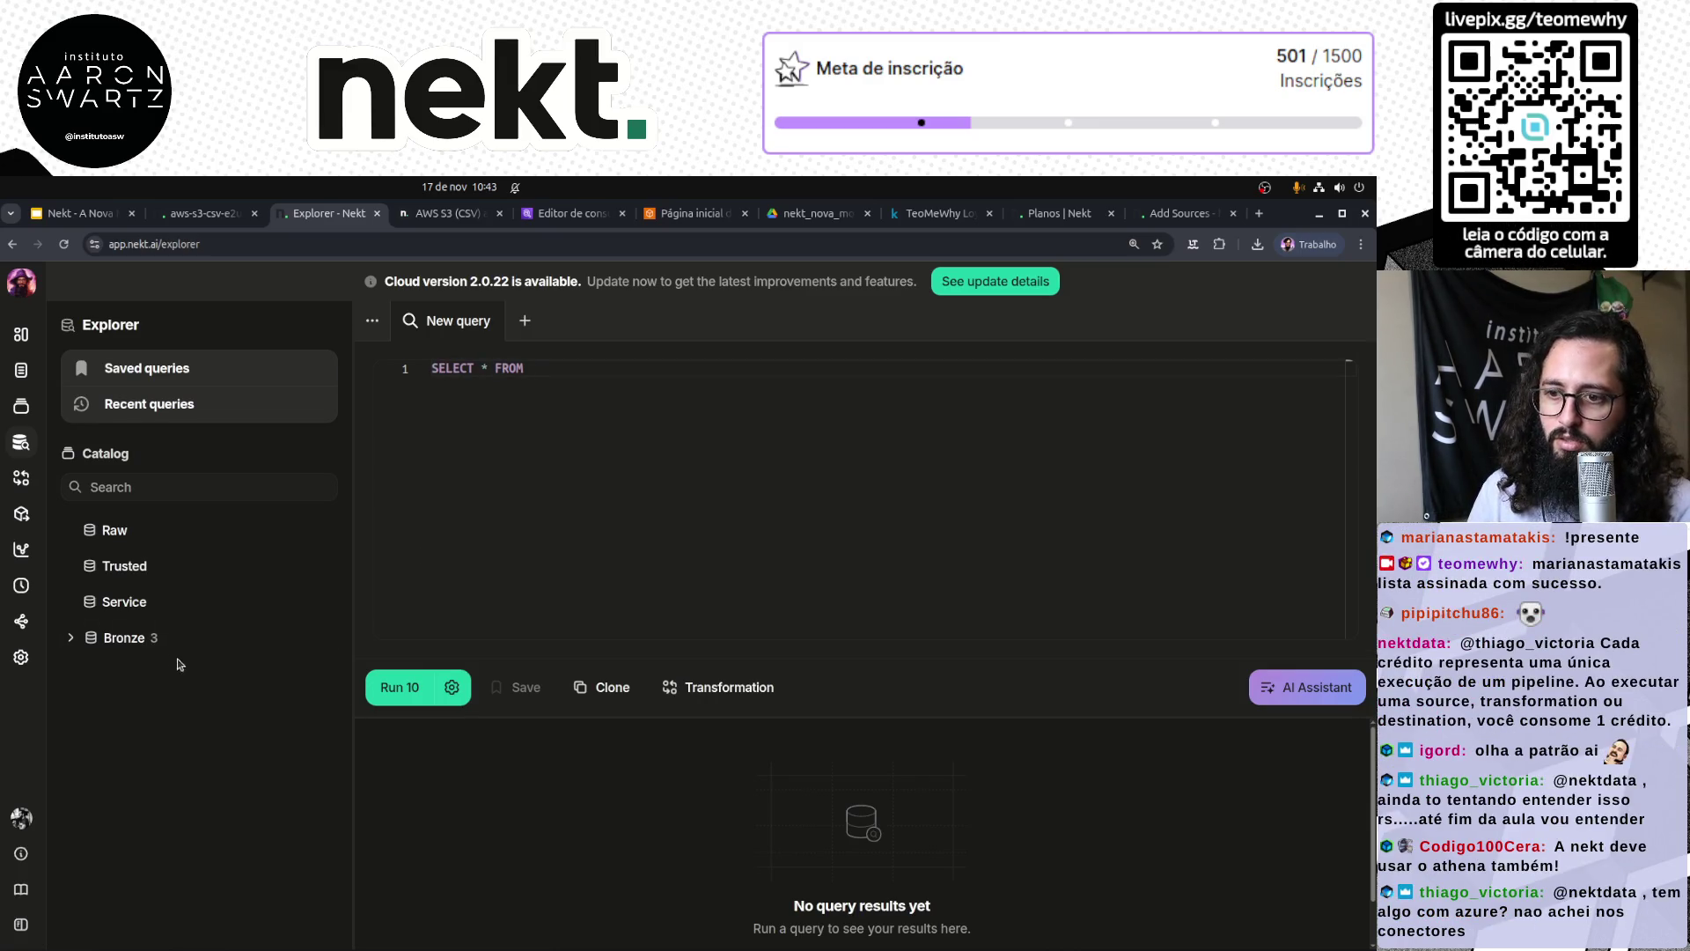
left_click(71, 639)
left_click(92, 673)
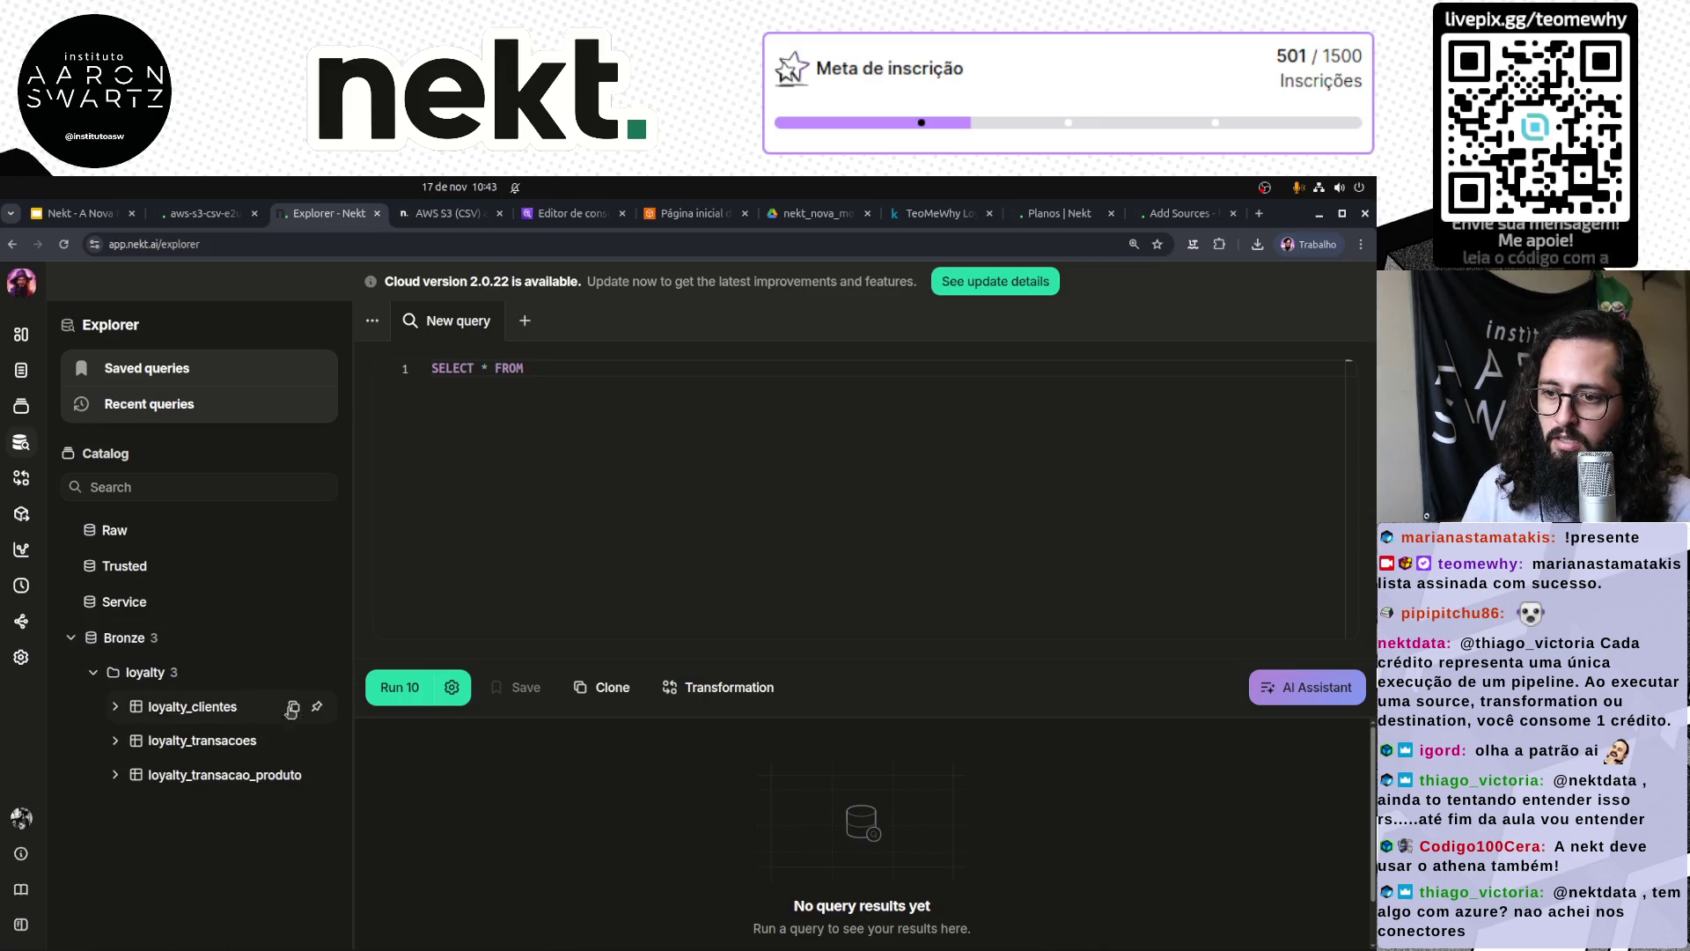
left_click(294, 705)
left_click(612, 451)
key("ctrl+v")
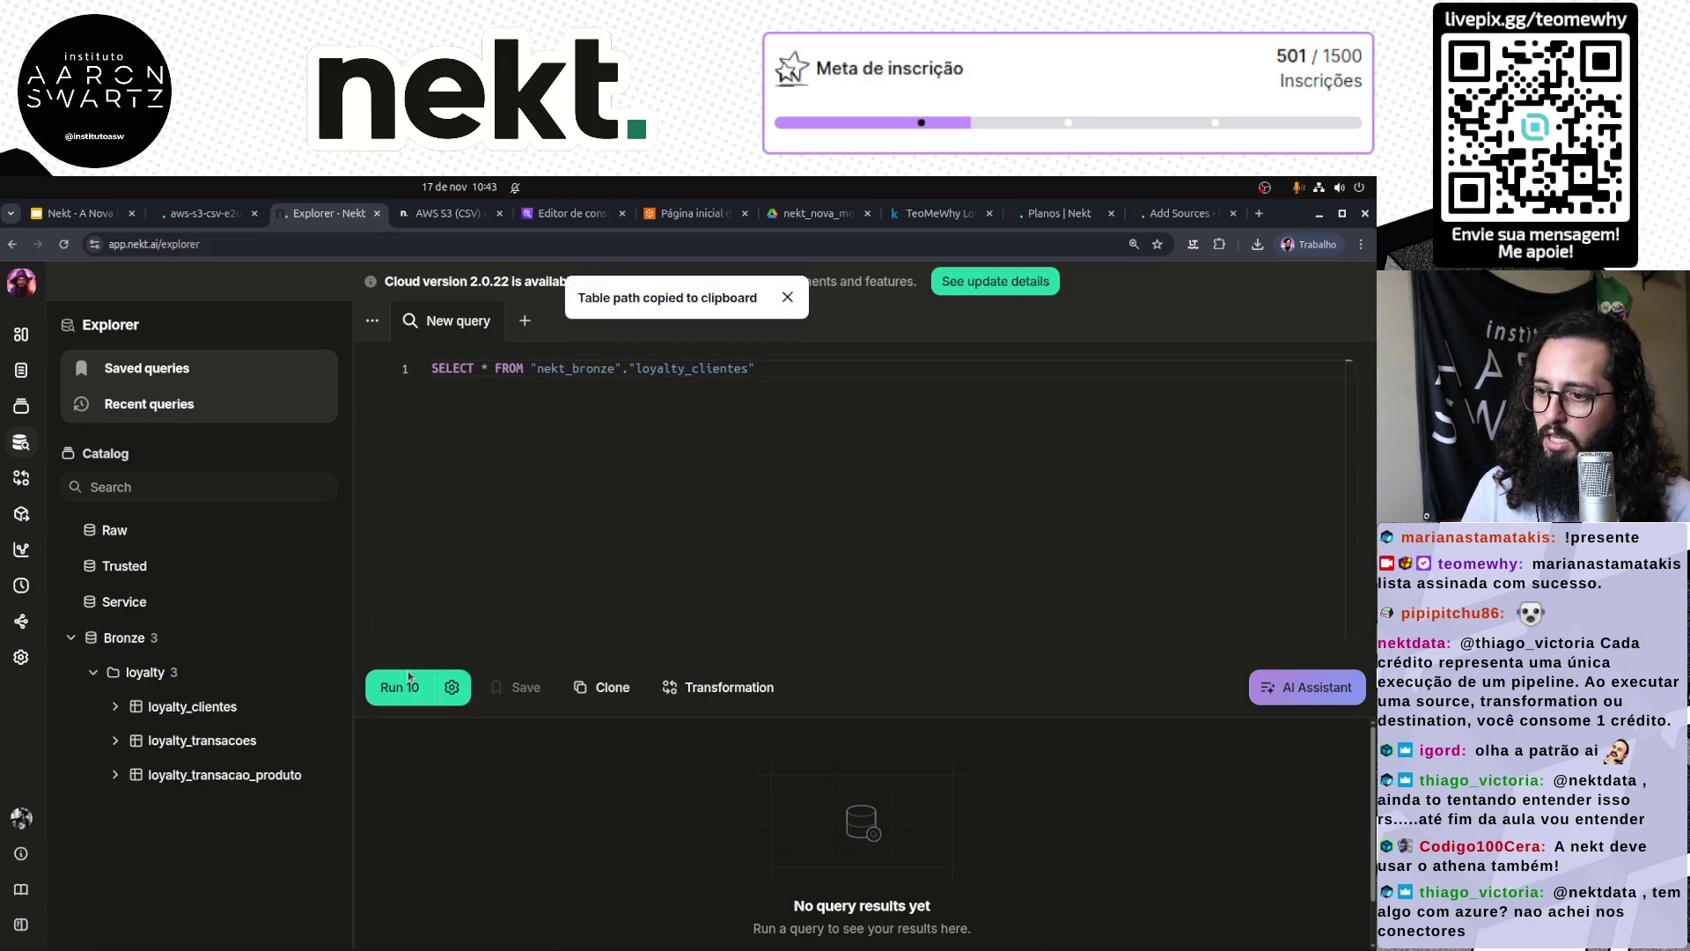
left_click(429, 673)
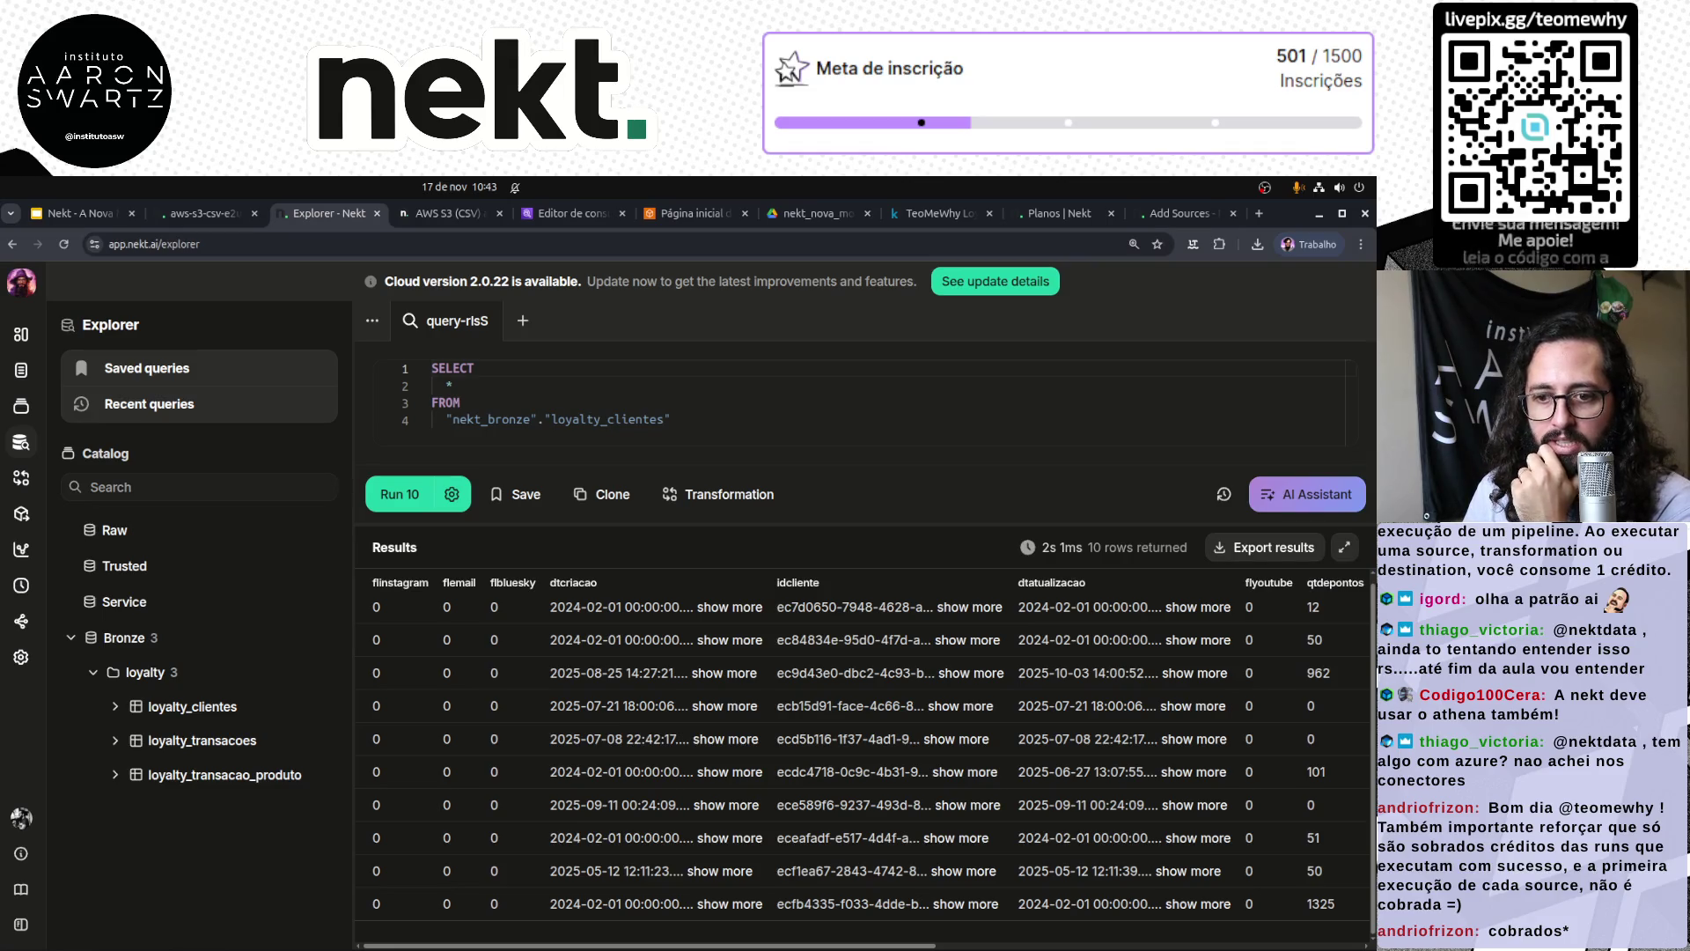
Step: Enlarge the editor, glance at the aws-s3-csv run page, and view the Overview dashboard
mouse_move(917, 519)
left_mouse_down()
mouse_move(915, 623)
mouse_move(880, 678)
left_mouse_up()
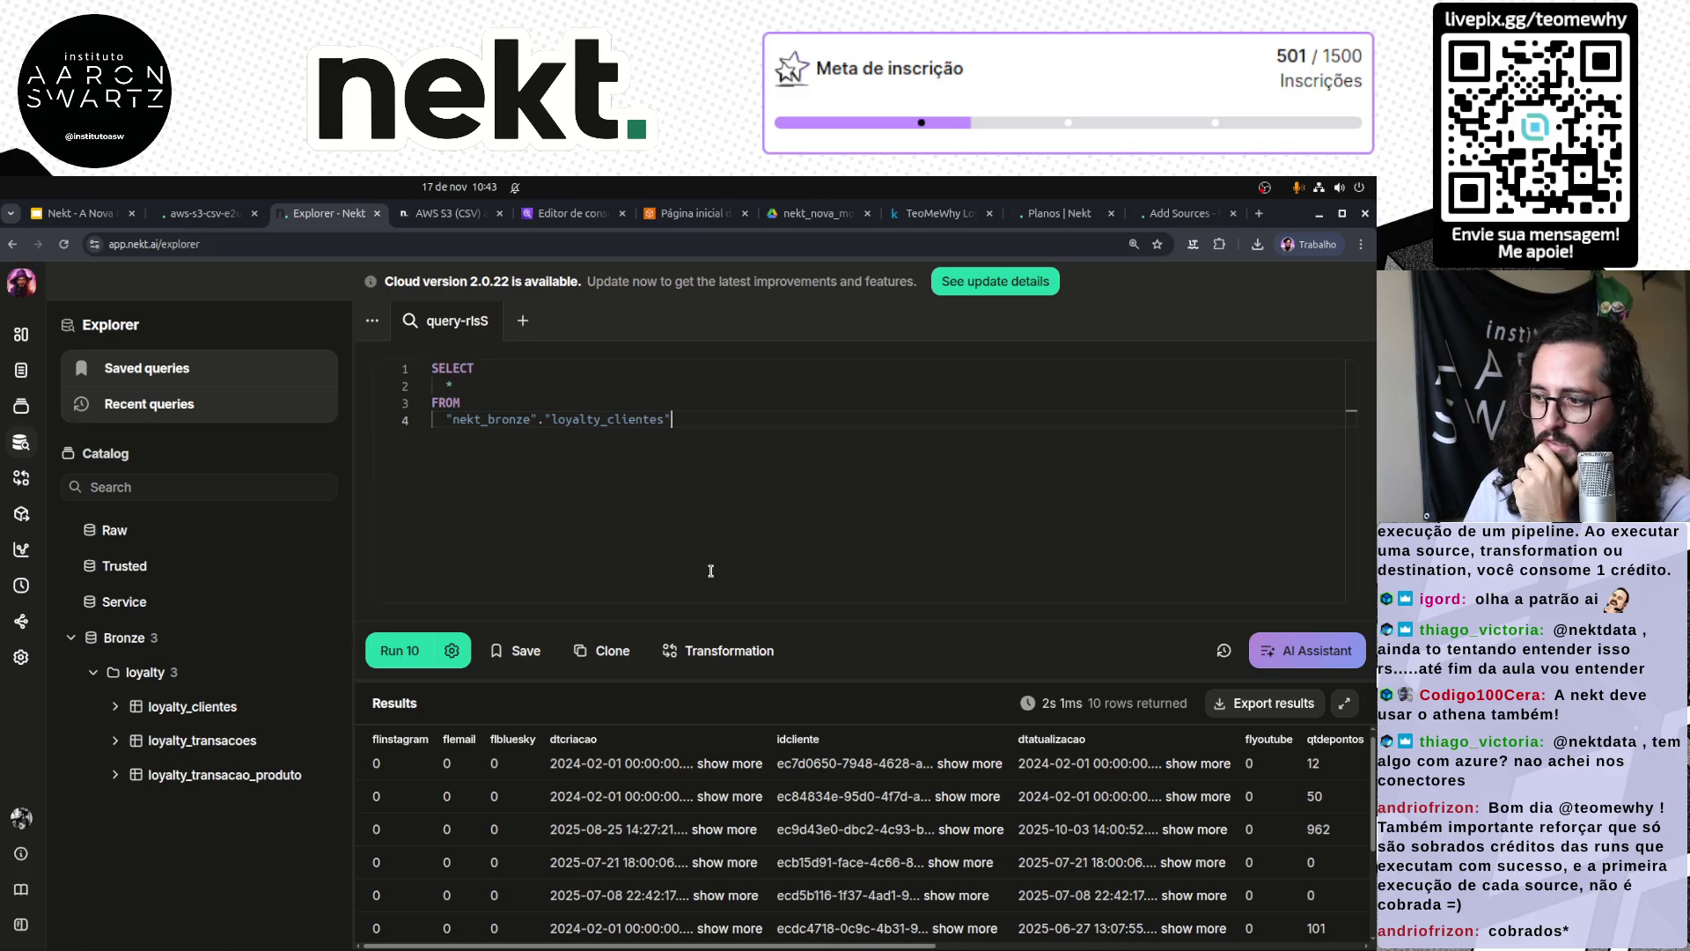
key("ctrl+a")
left_click(719, 495)
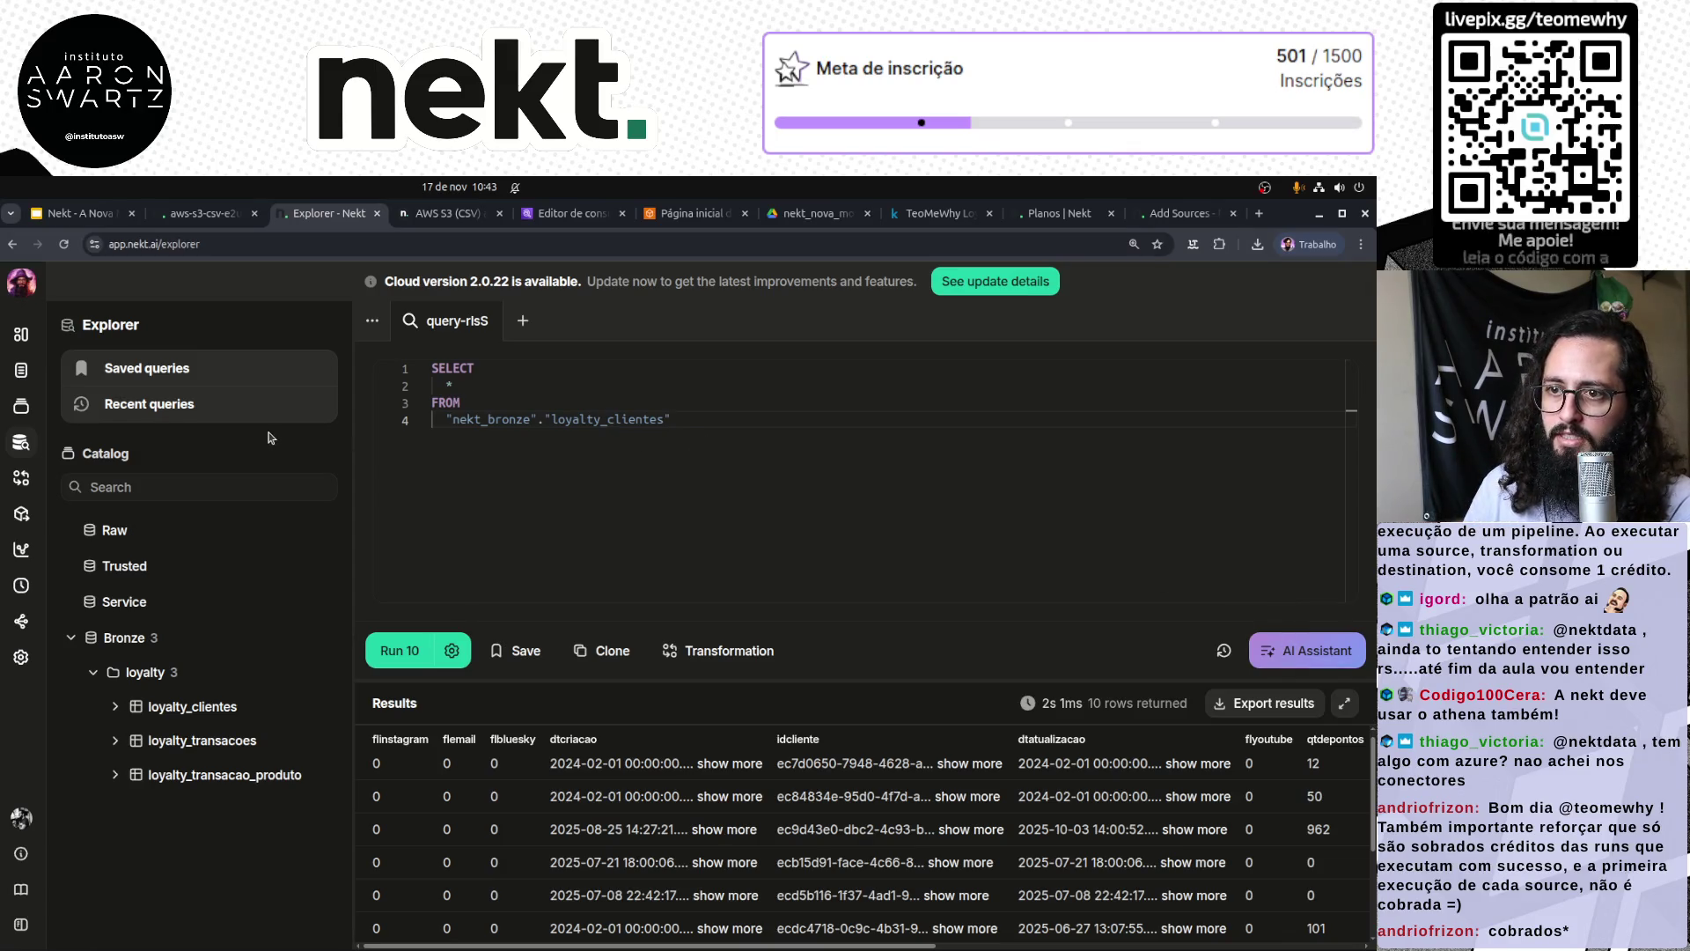
left_click(201, 221)
left_click(319, 217)
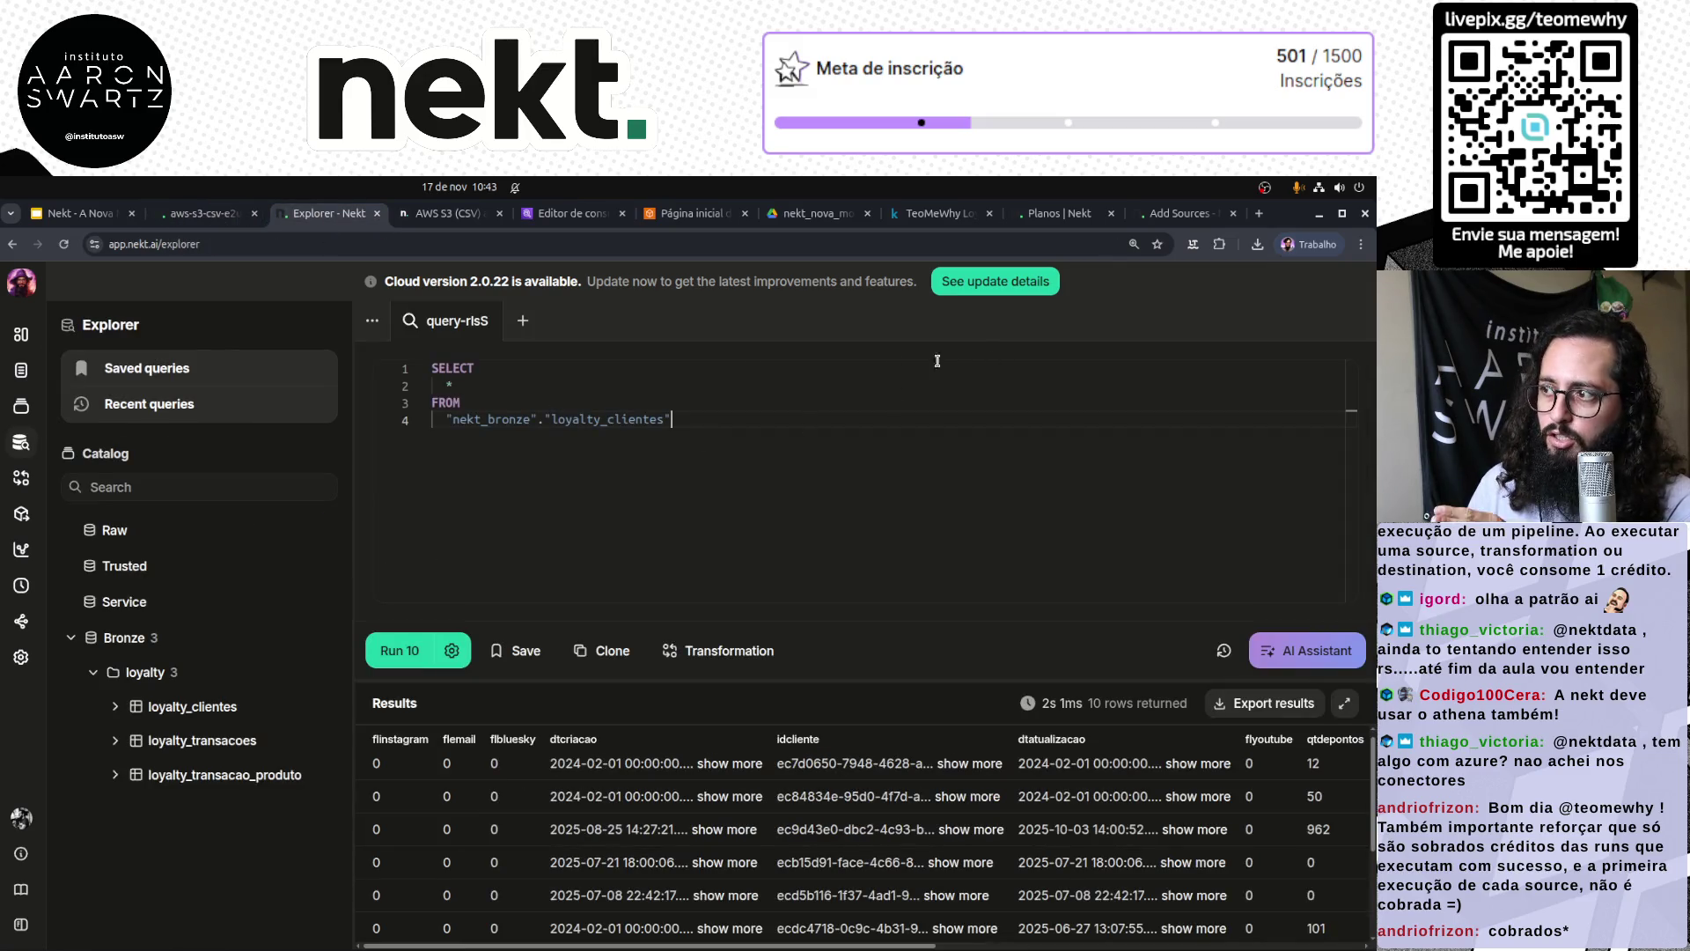
left_click(21, 333)
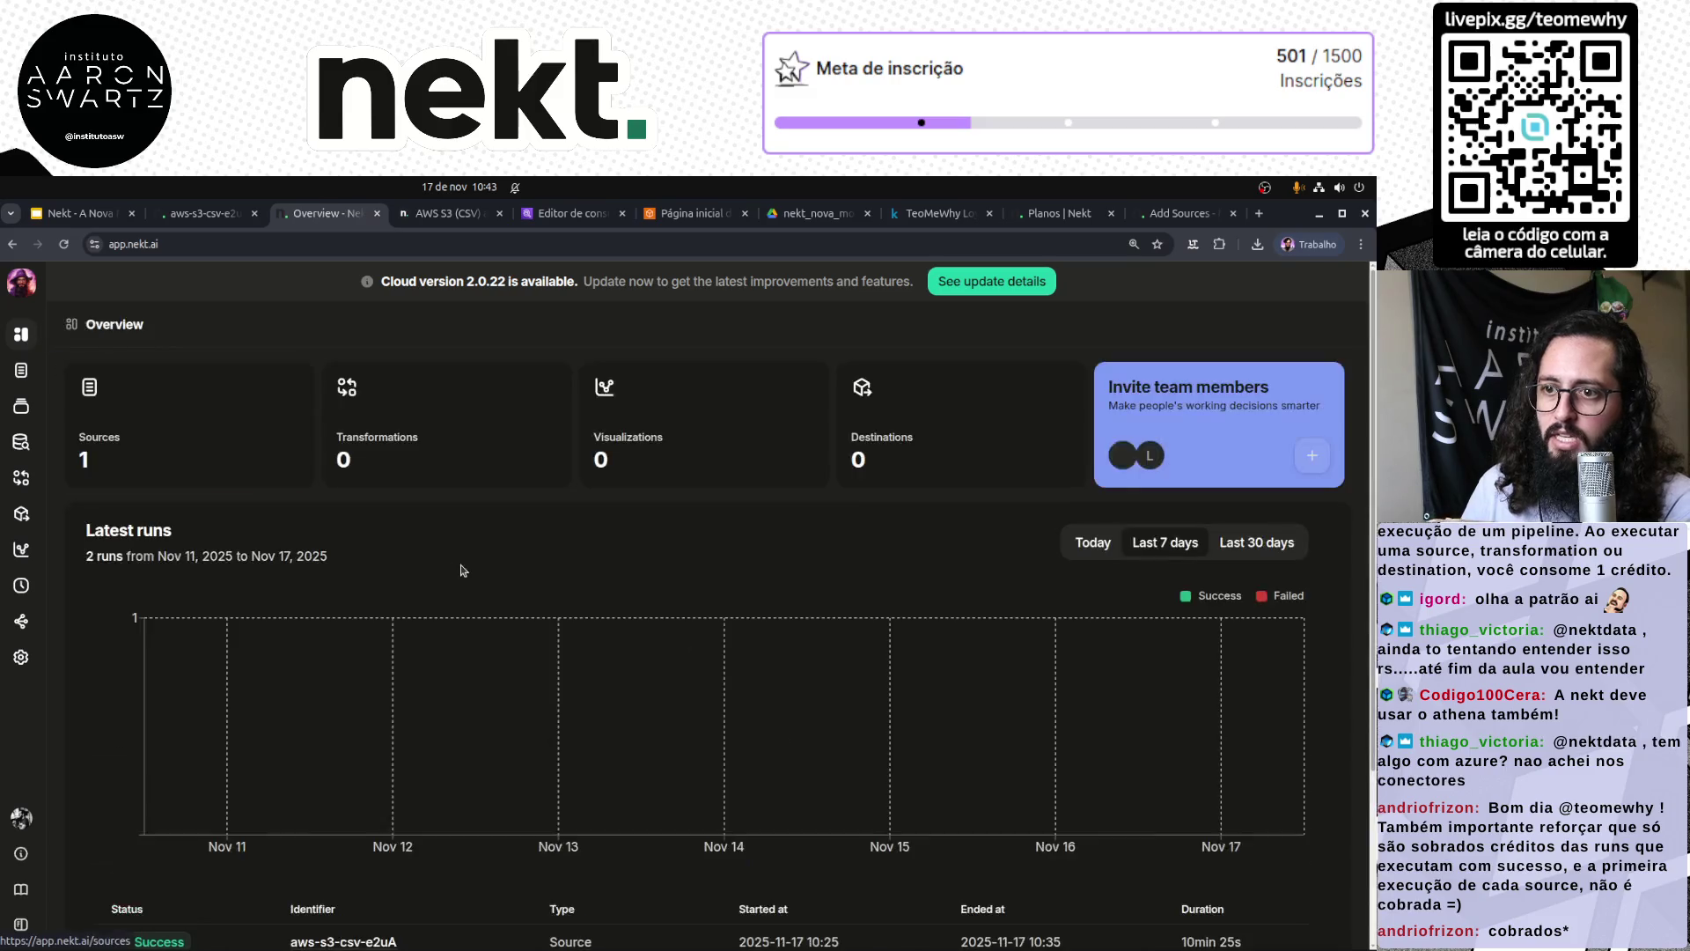
Step: Add a new AWS S3 (Parquet) source up to its access form, then search AWS services
left_click(19, 370)
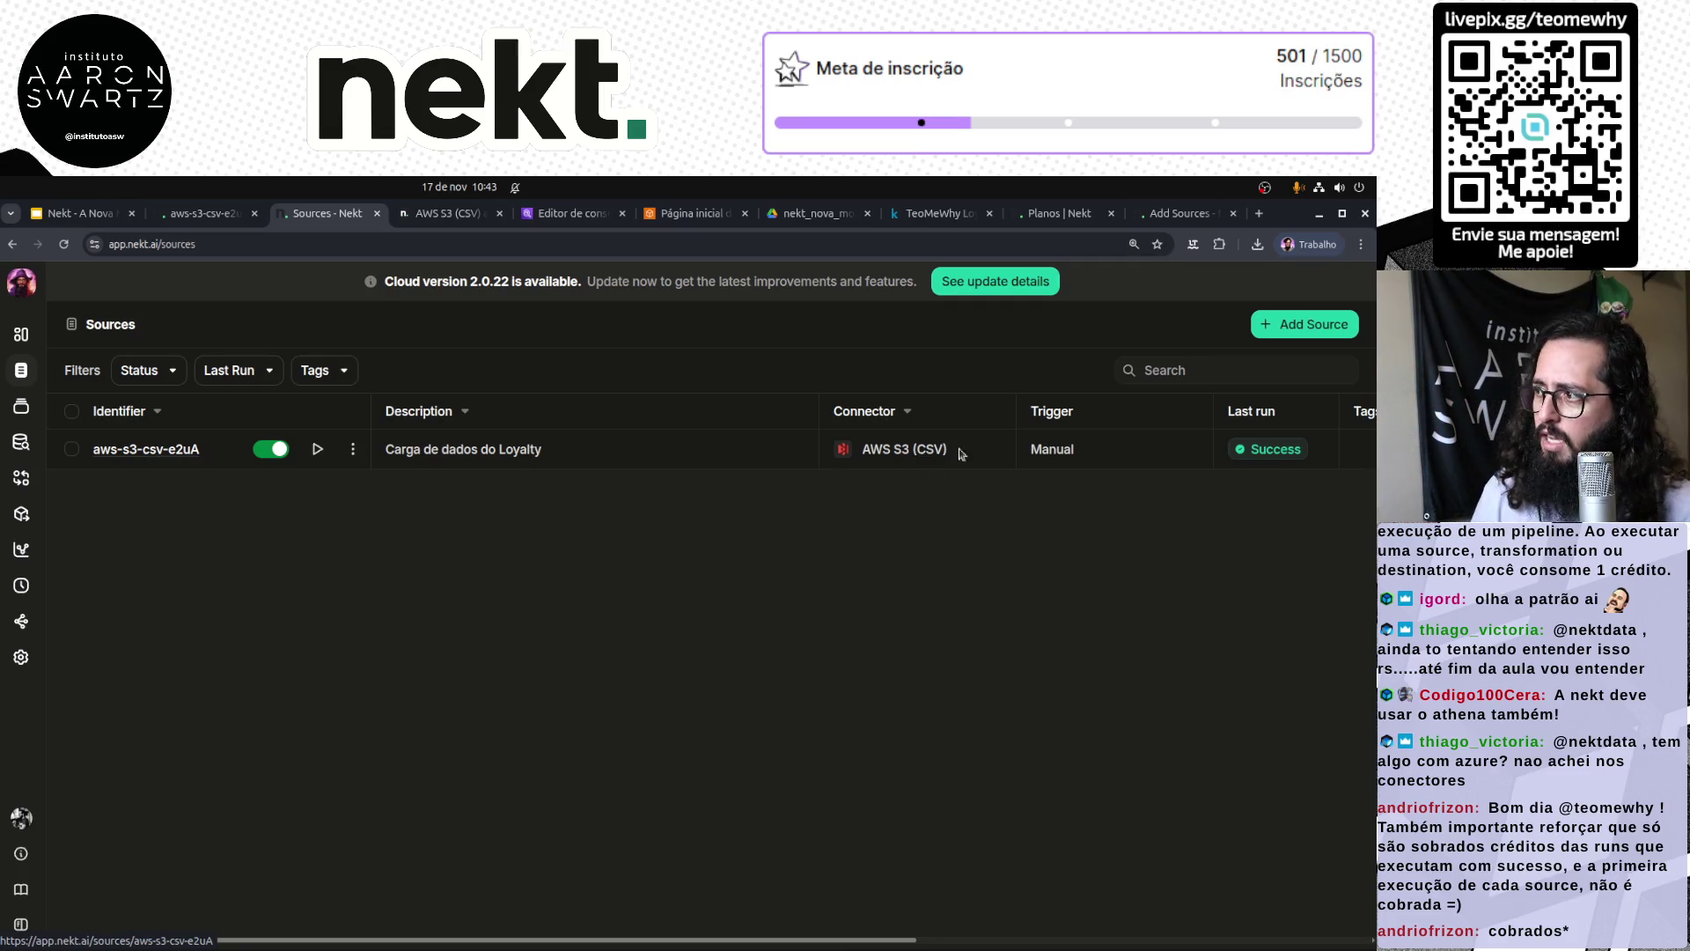
left_click(1325, 325)
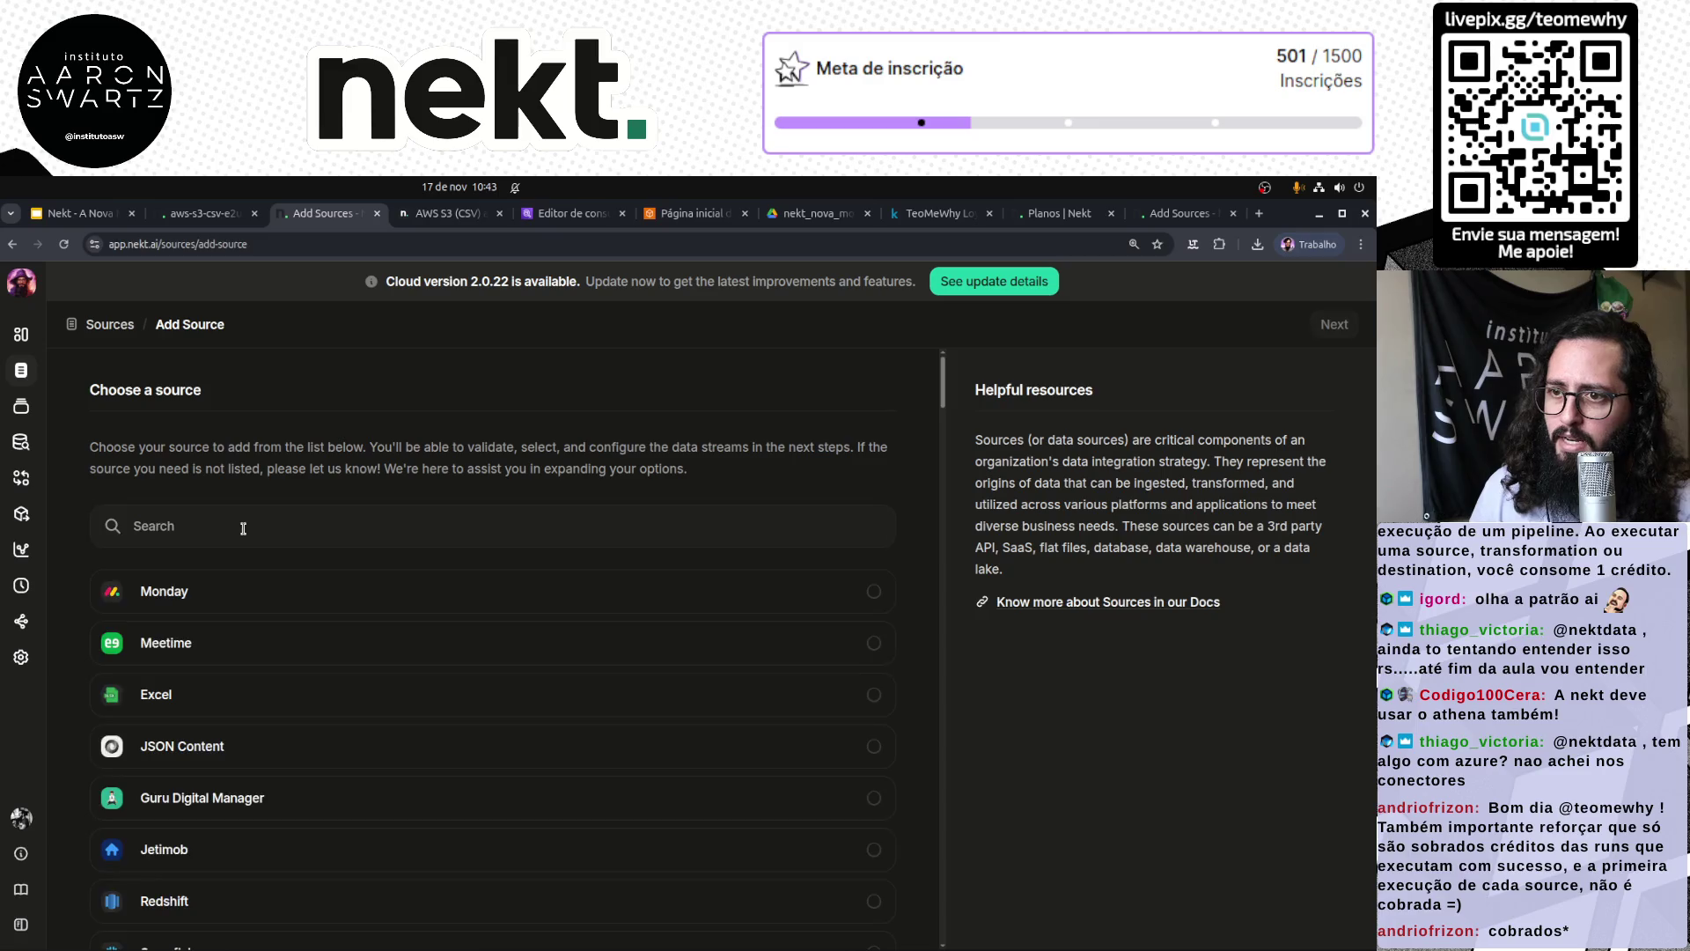
left_click(235, 526)
type("parquet")
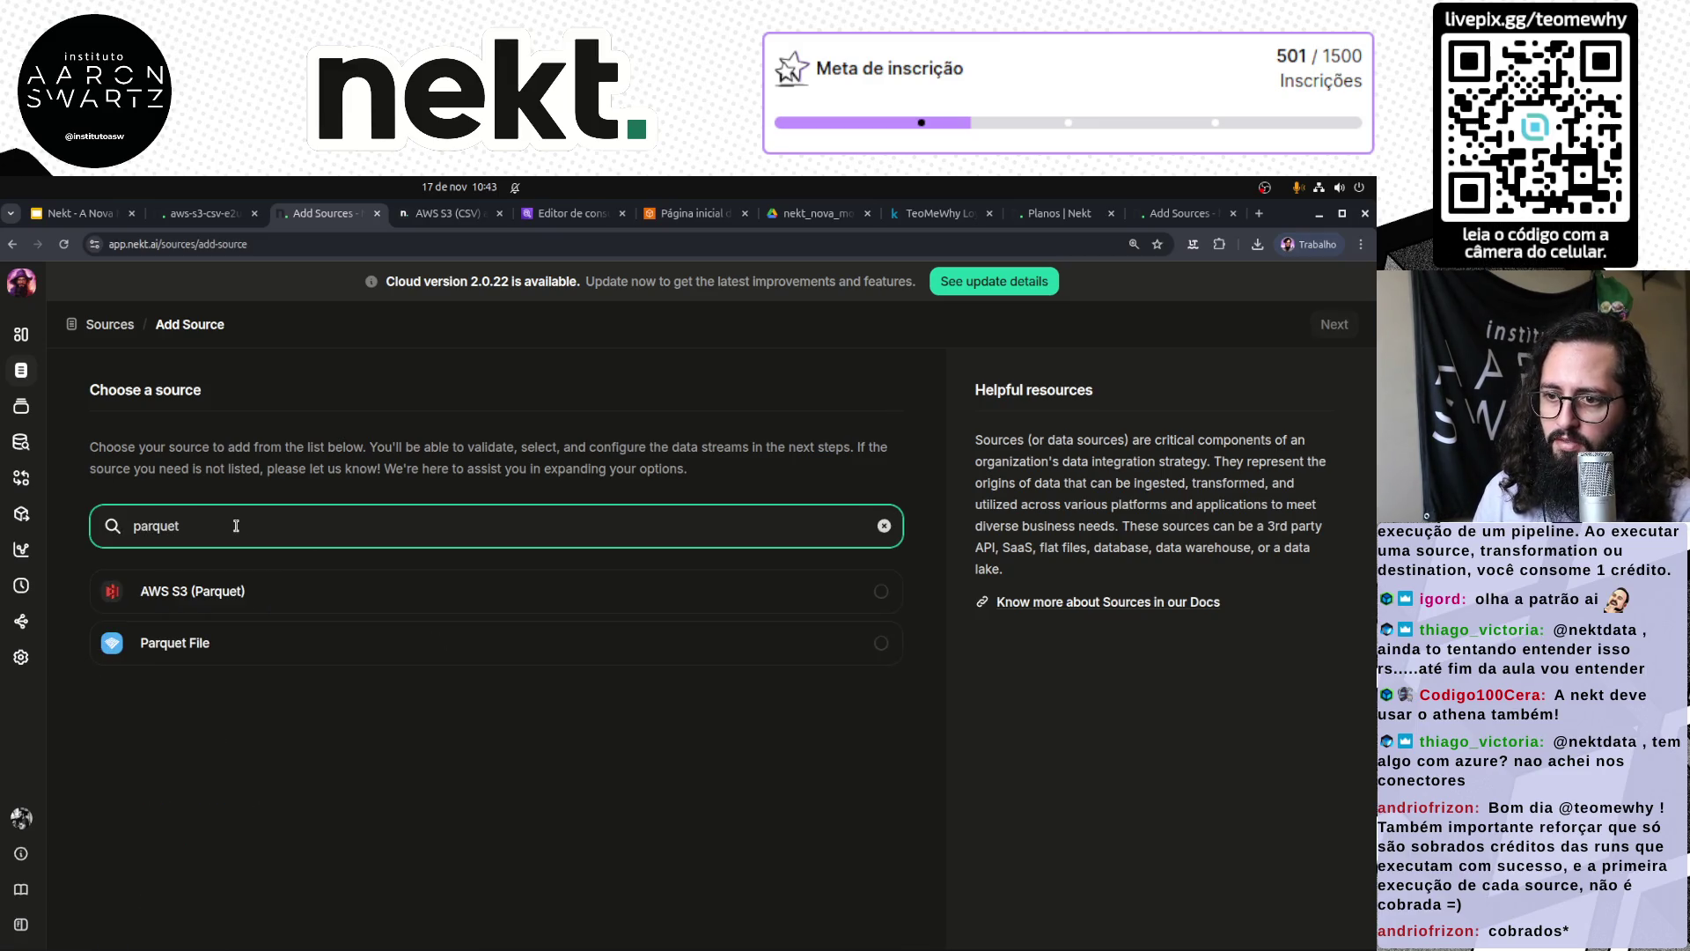
left_click(293, 600)
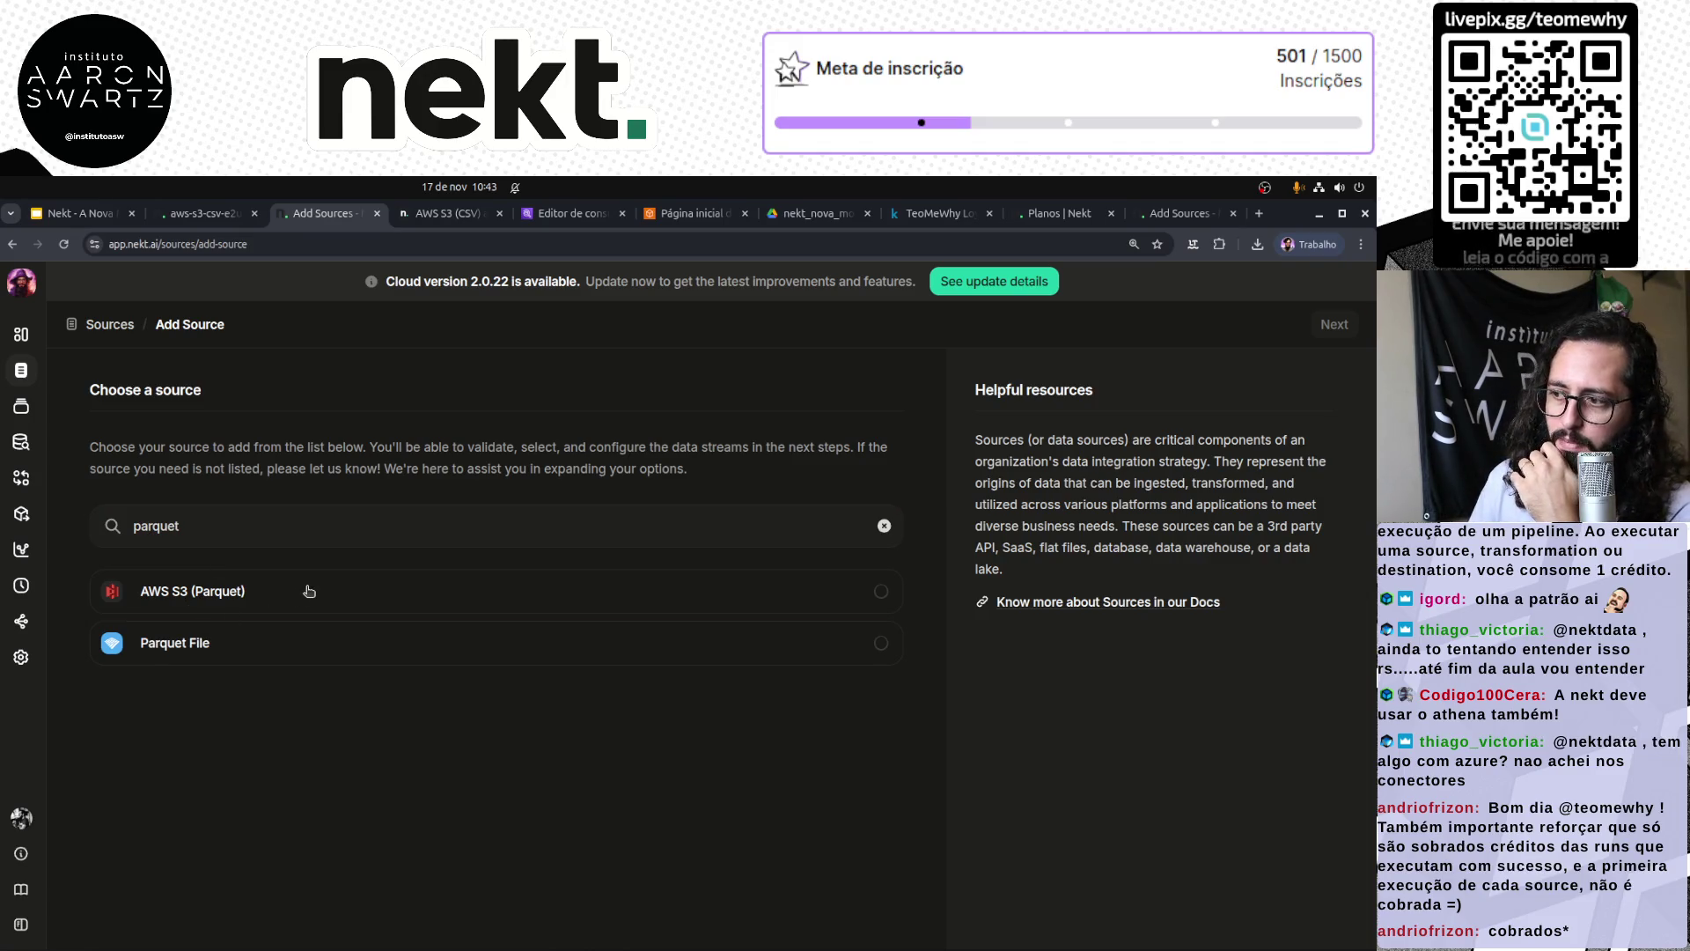
left_click(1329, 326)
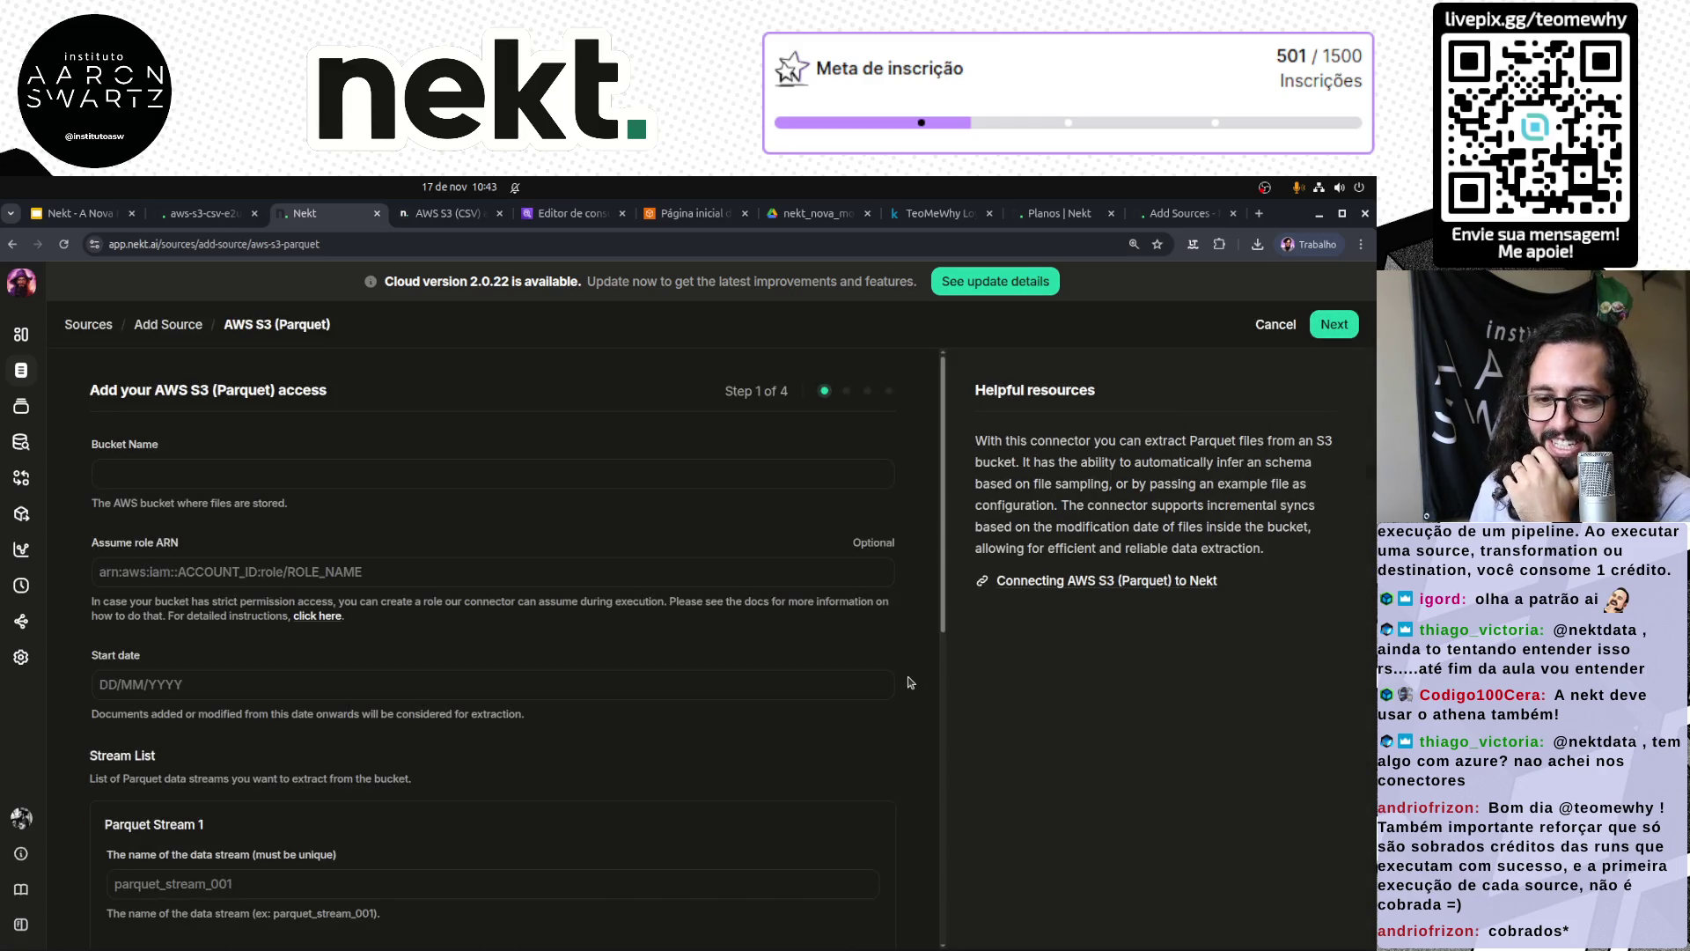
left_click(197, 476)
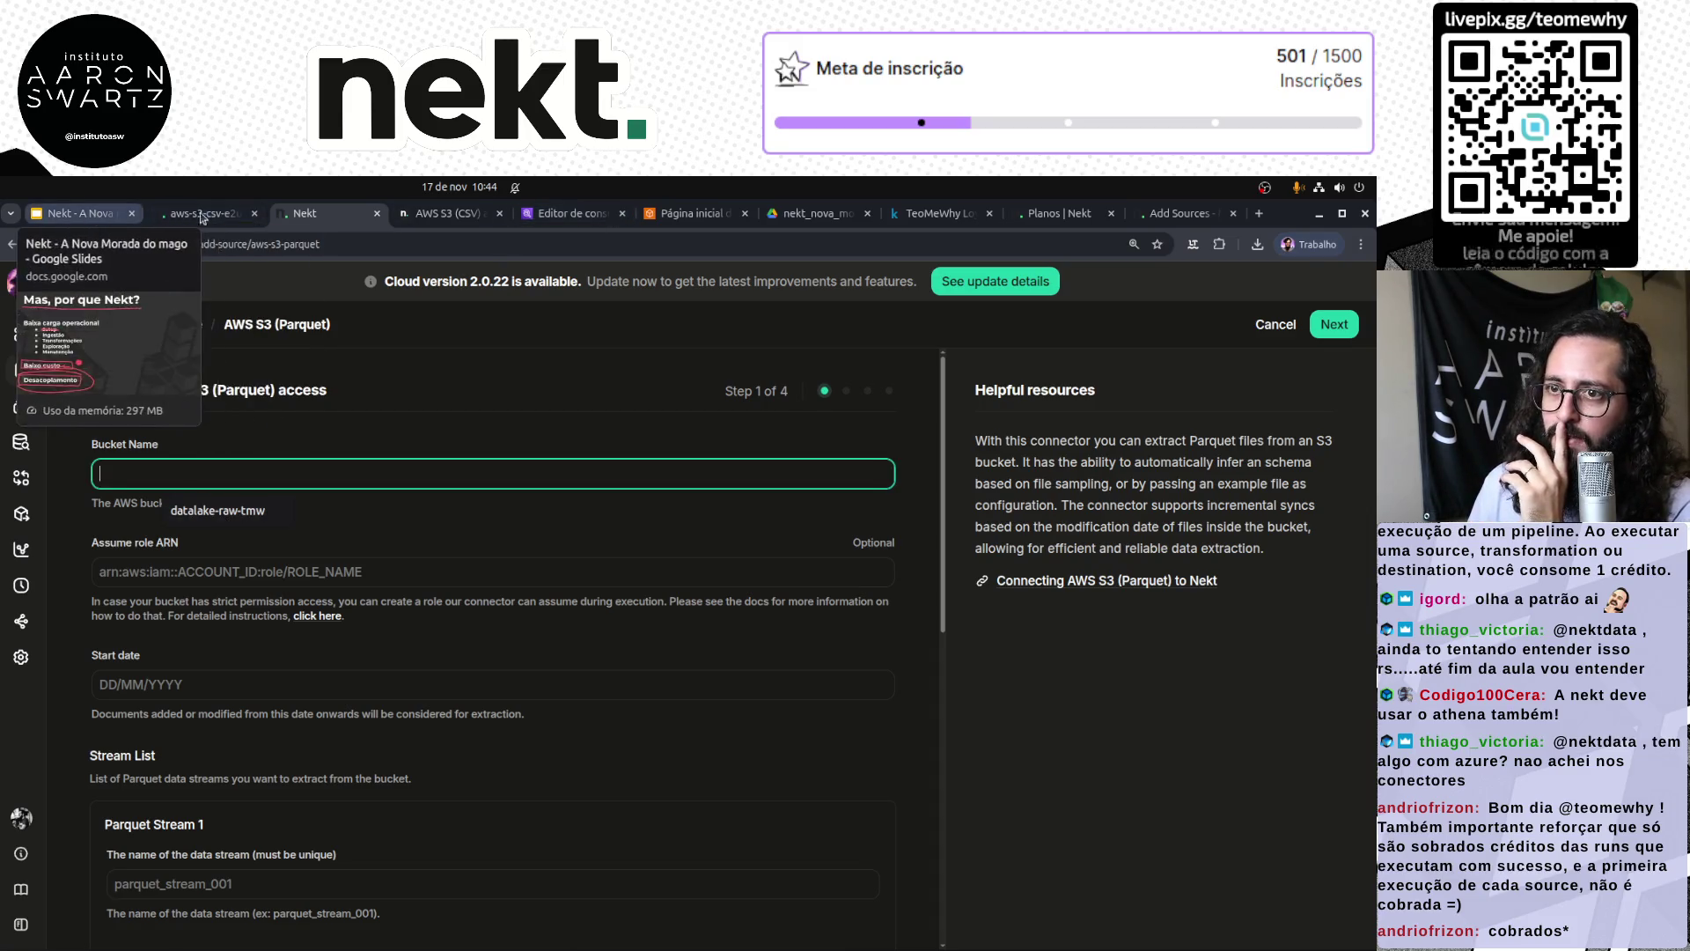
left_click(570, 213)
left_click(234, 286)
Step: Copy the datalake-raw-tmw bucket name from its S3 properties and return to the Nekt form
type("s3")
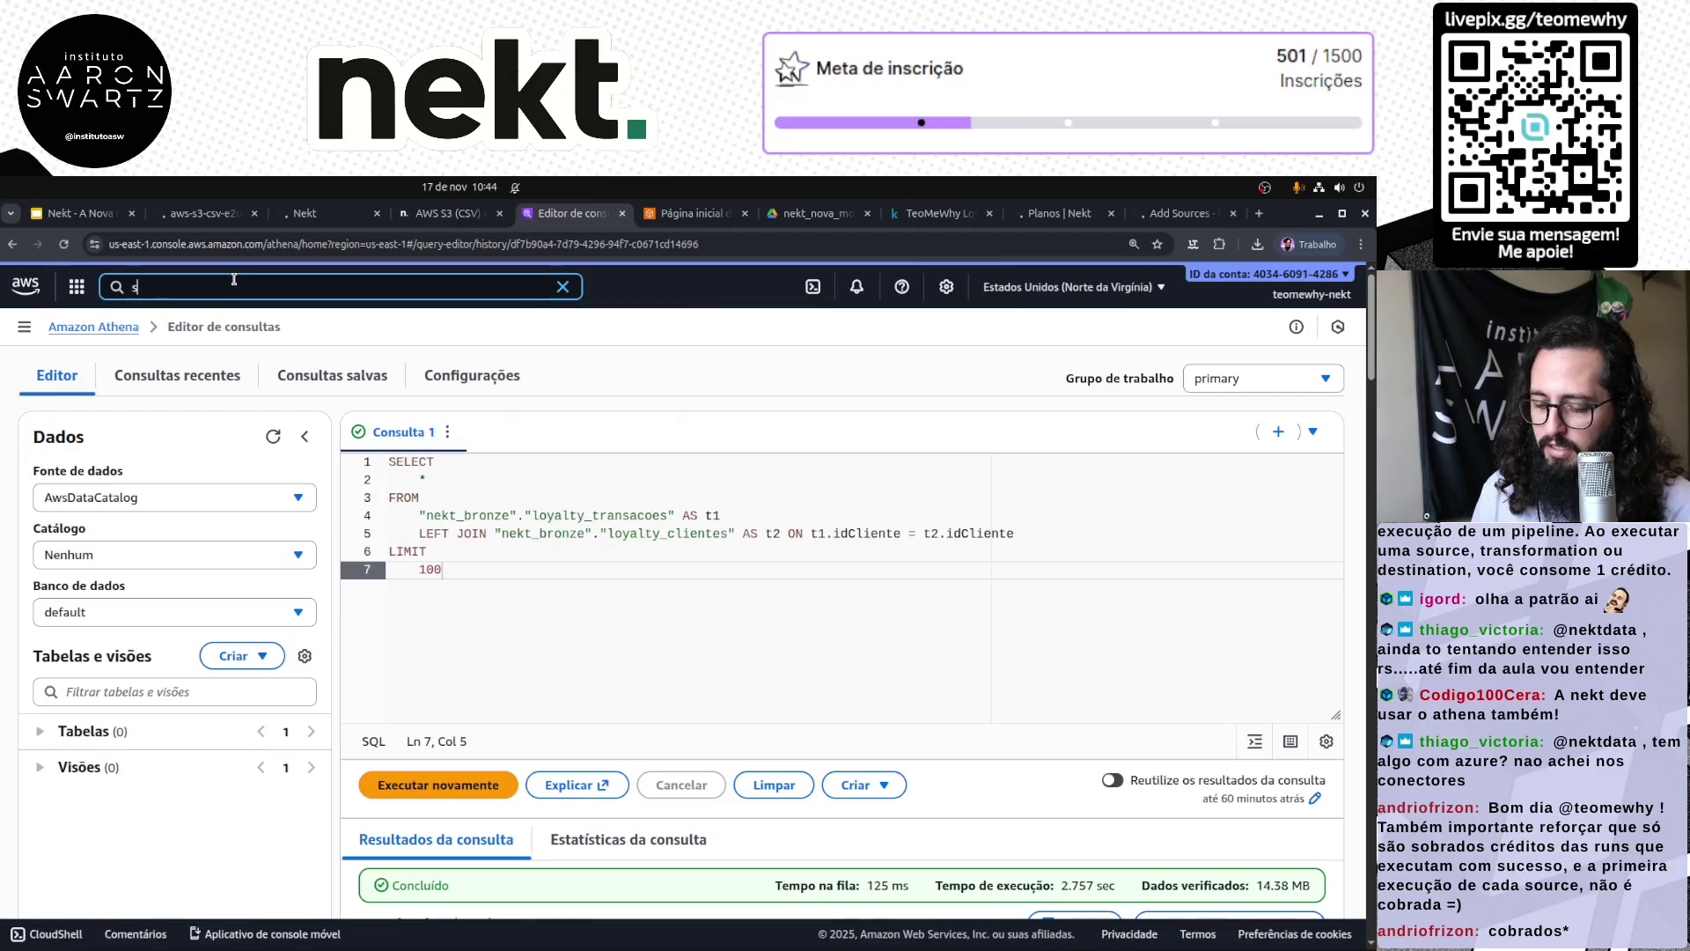
key("Return")
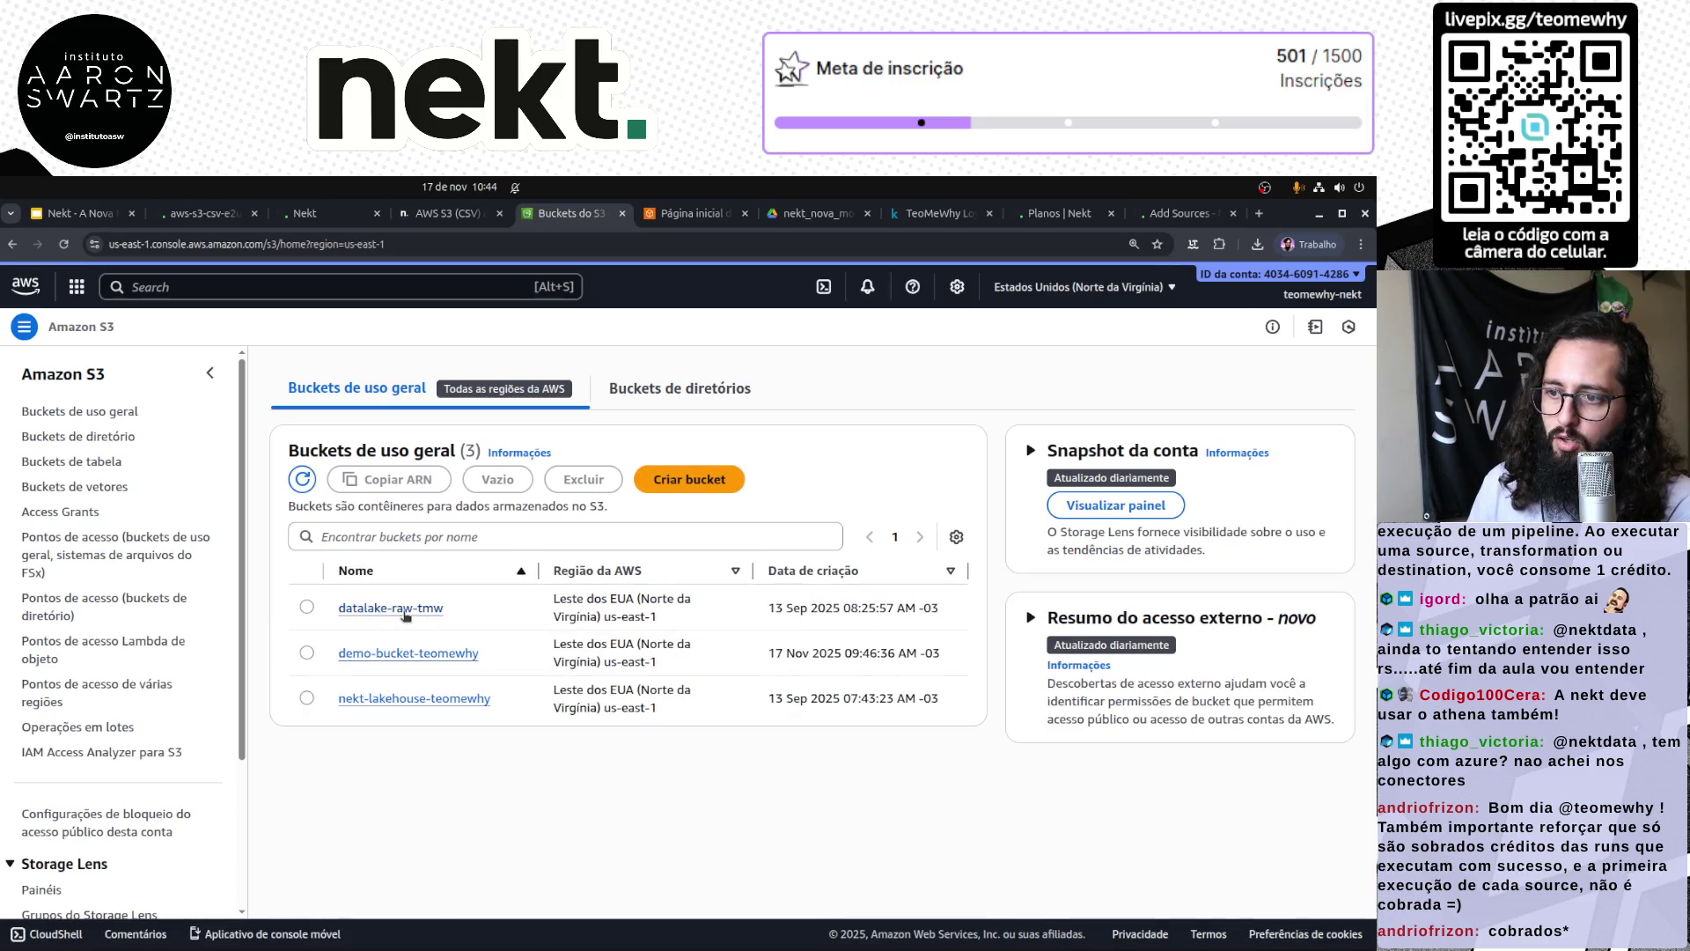
left_click(412, 610)
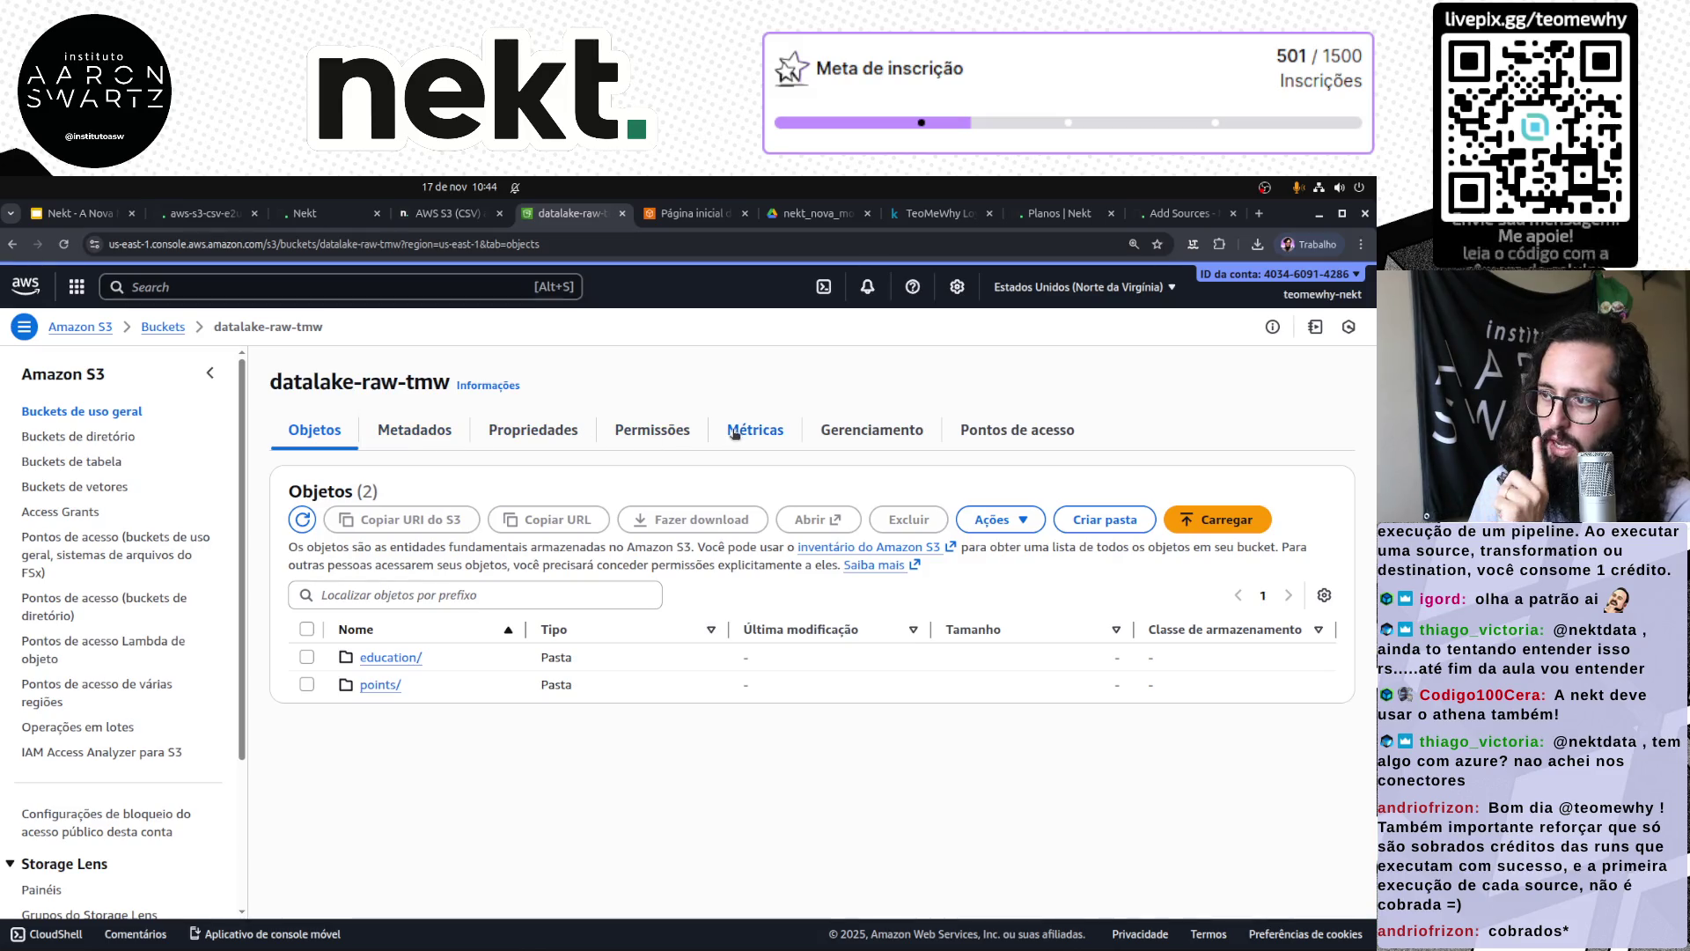
left_click(517, 435)
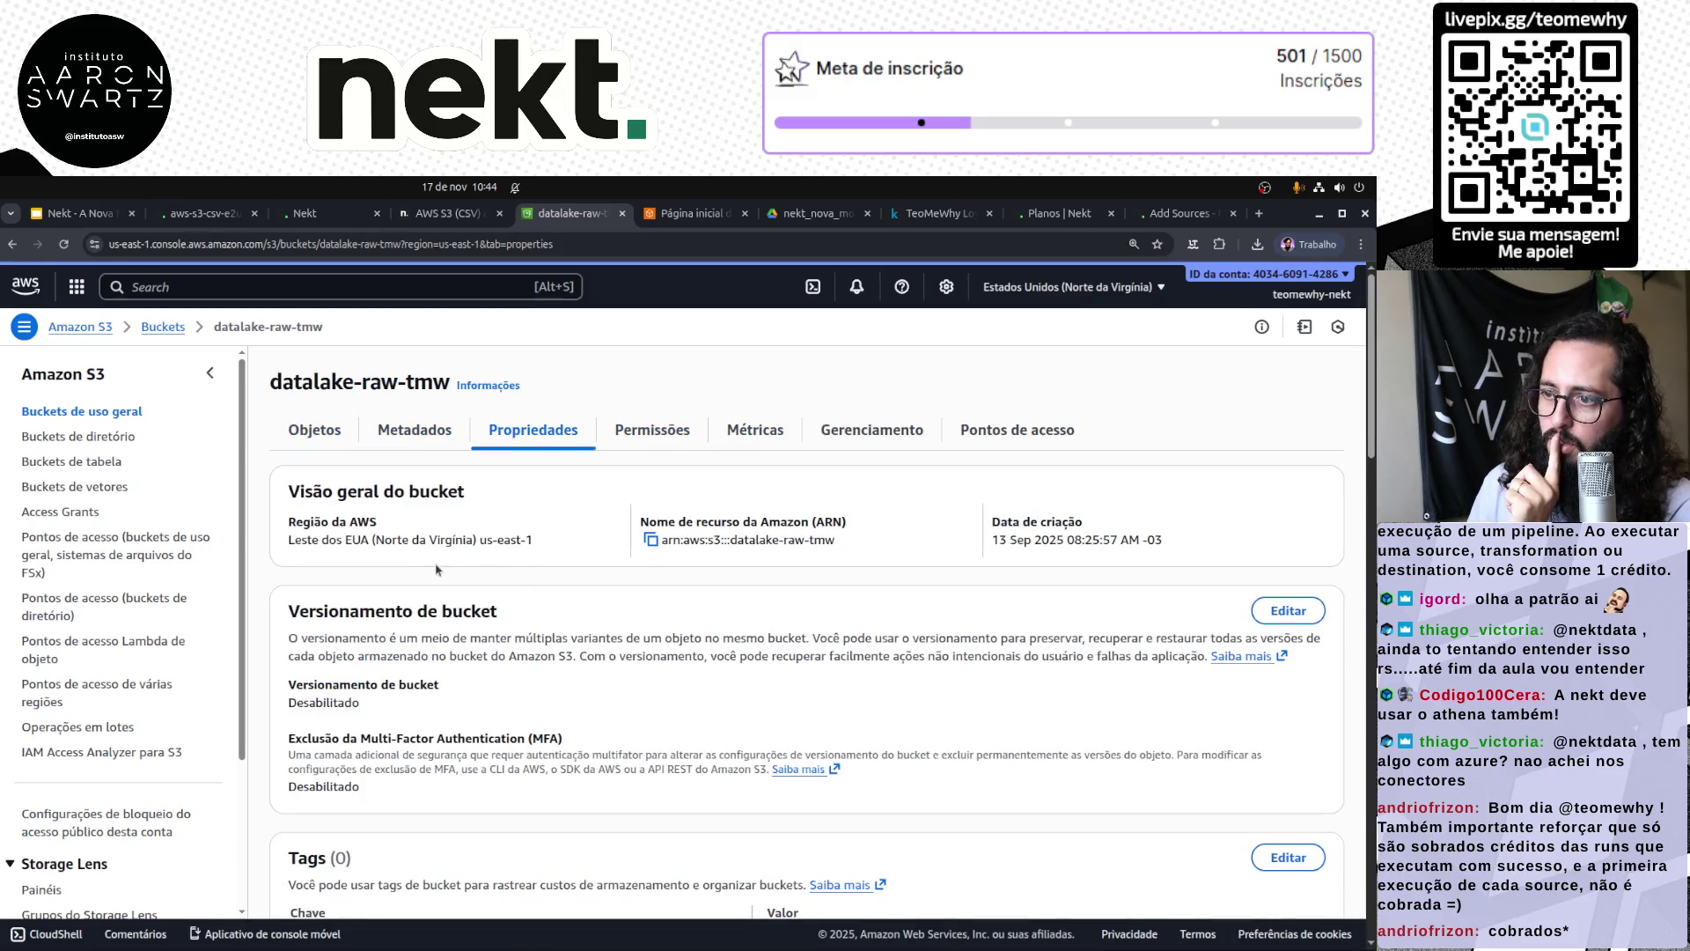
triple_click(356, 384)
key("ctrl+c")
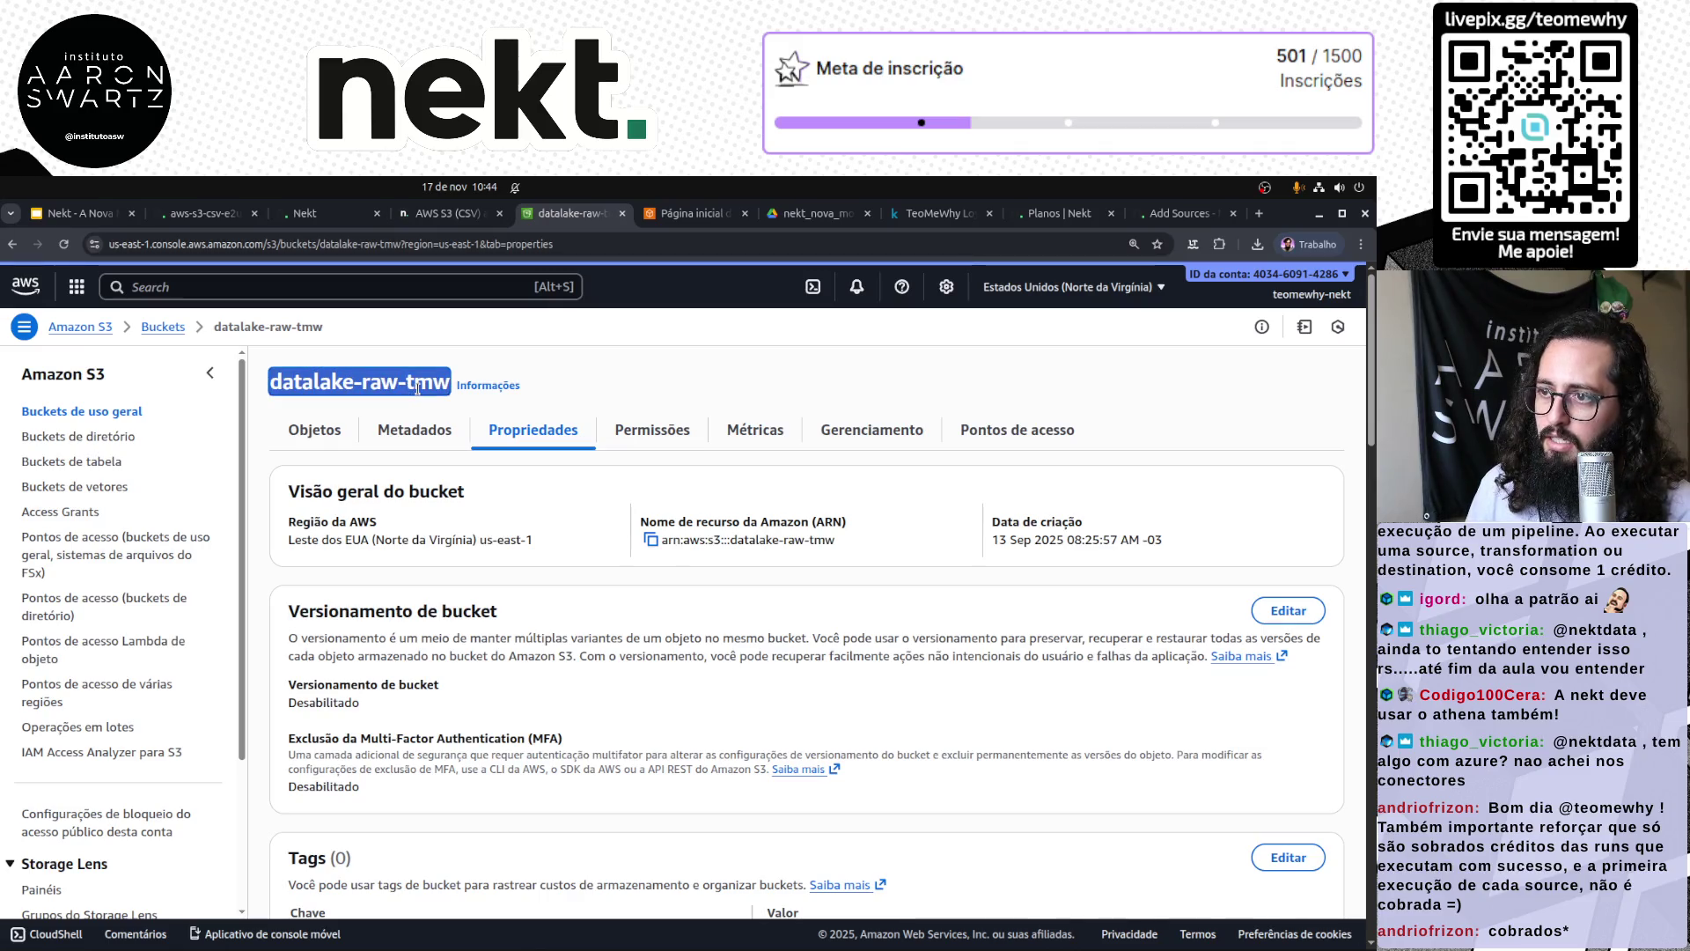
left_click(198, 213)
left_click(317, 213)
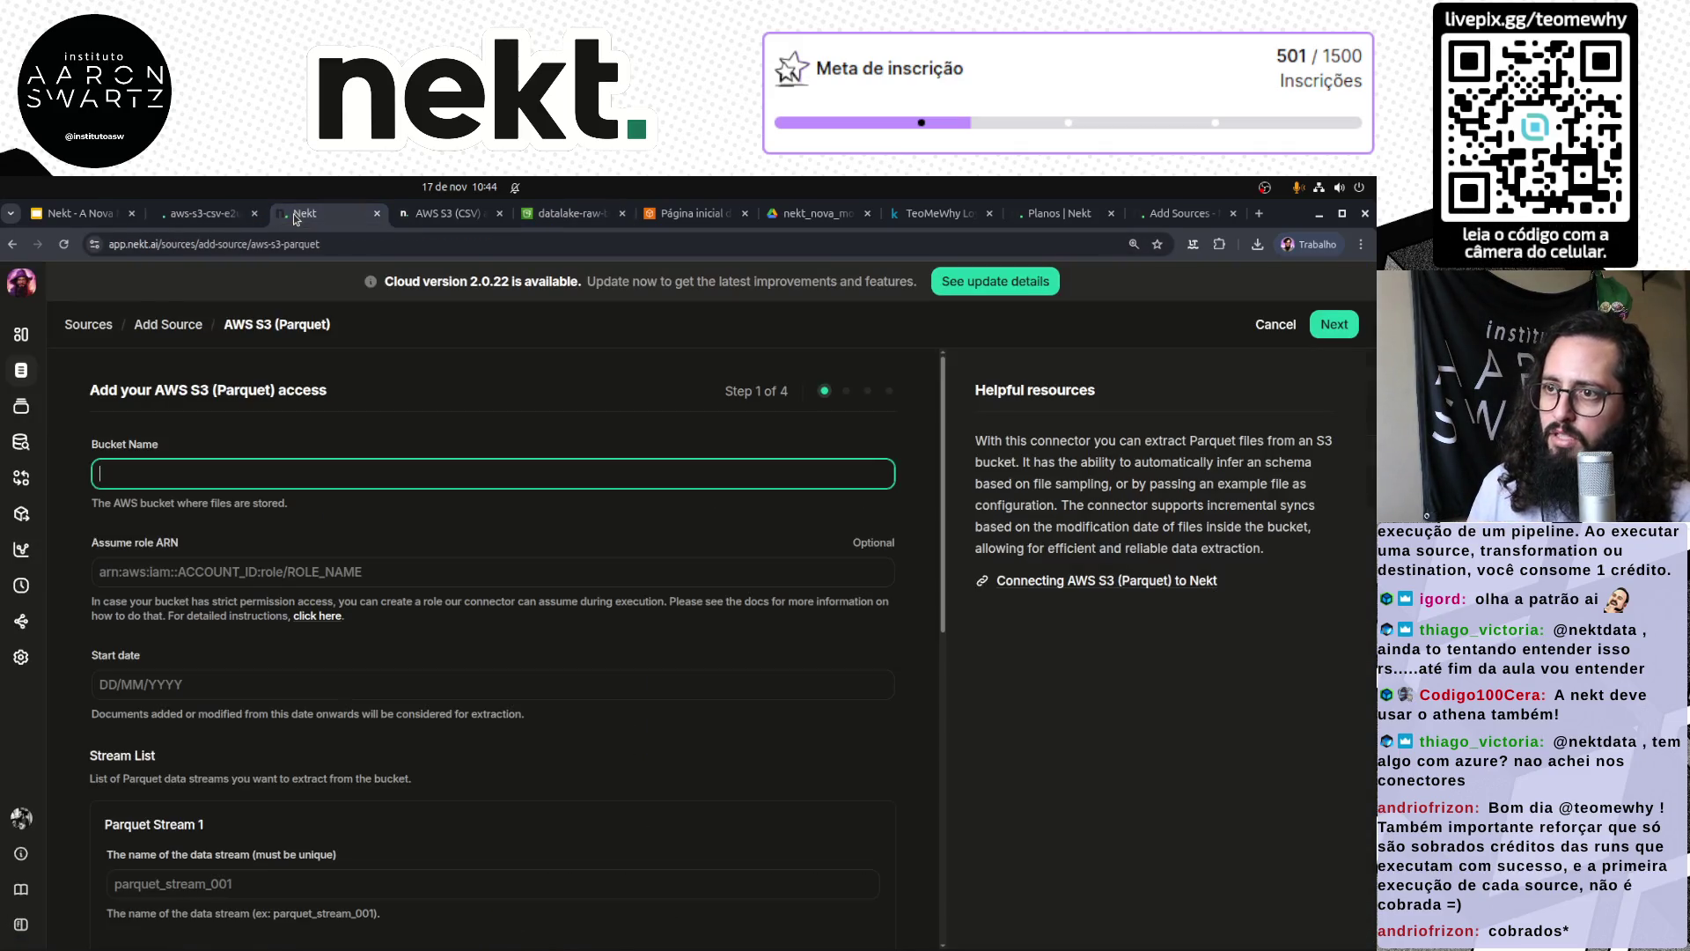
Step: Close the leftover aws-s3-csv tab and enter datalake-raw-tmw as the Bucket Name
middle_click(194, 225)
key("ctrl+v")
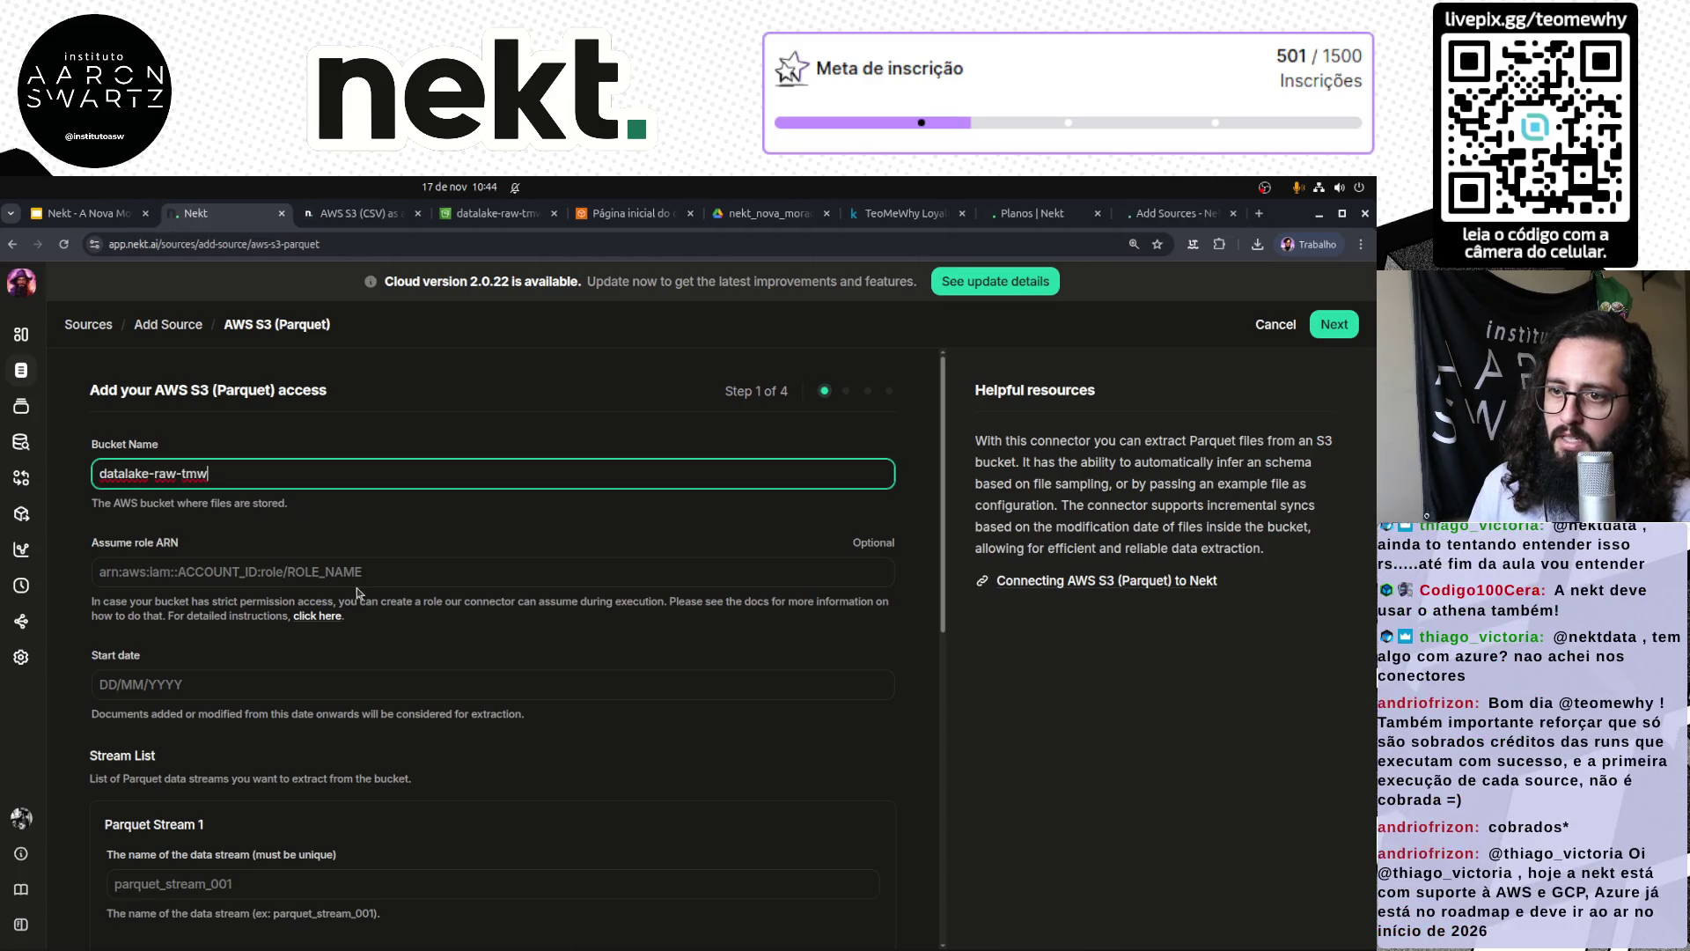
left_click(413, 568)
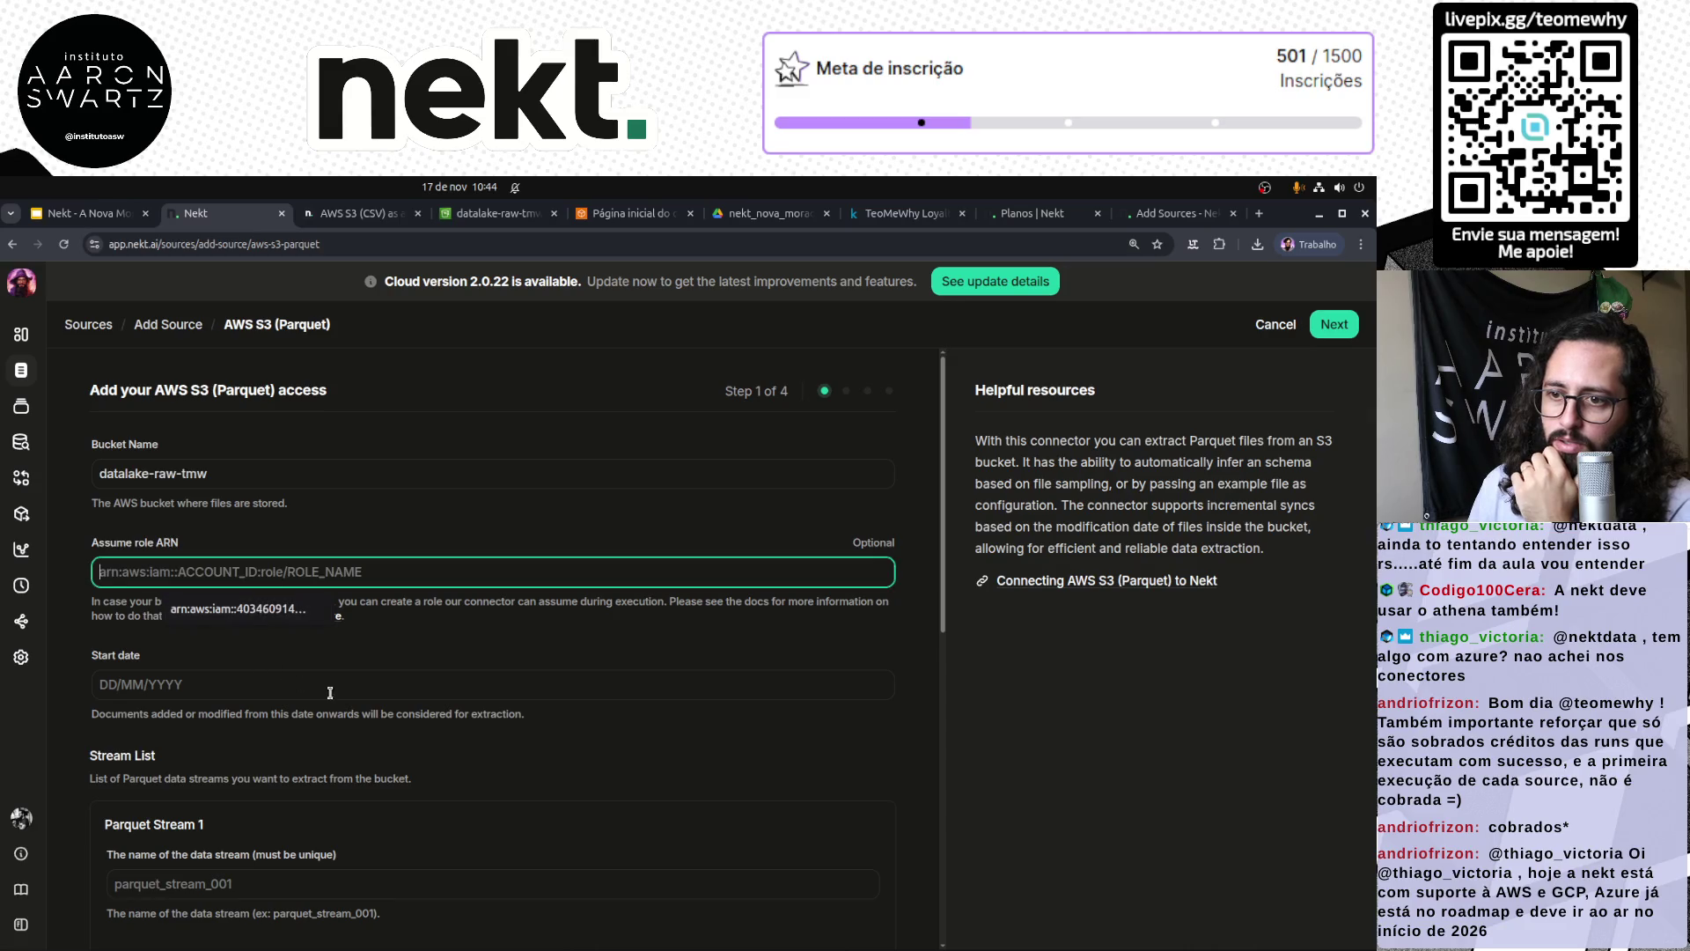
left_click(348, 523)
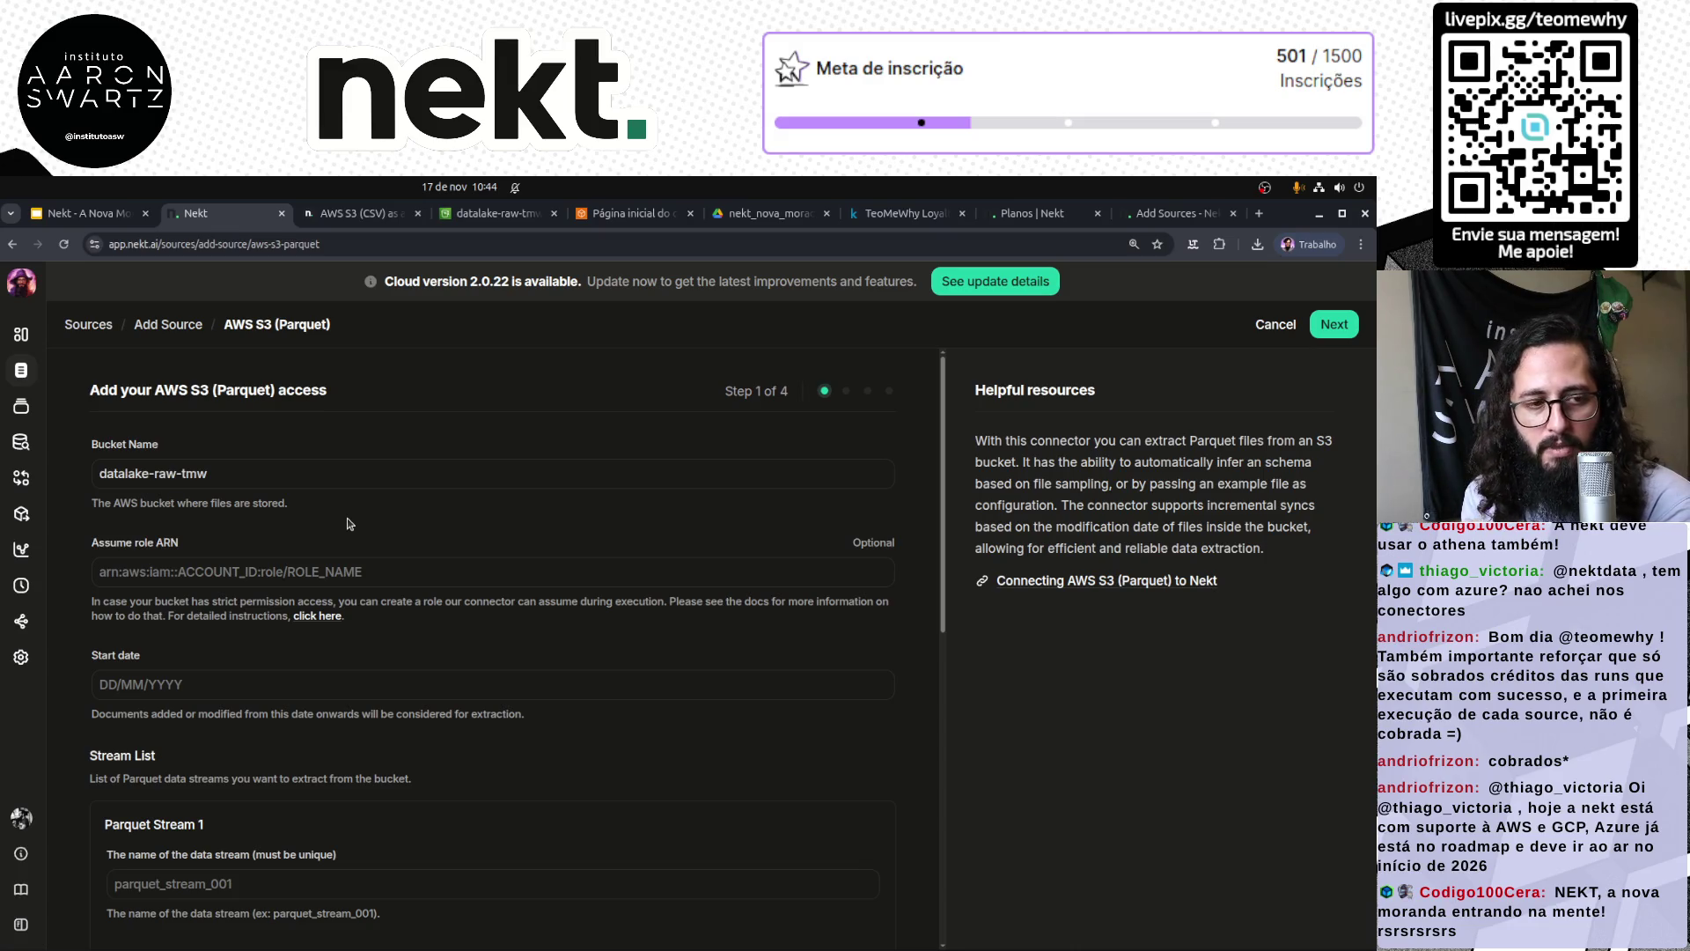
Step: Open the Assume Role ARN docs and expand its step-by-step guide
left_click(325, 616)
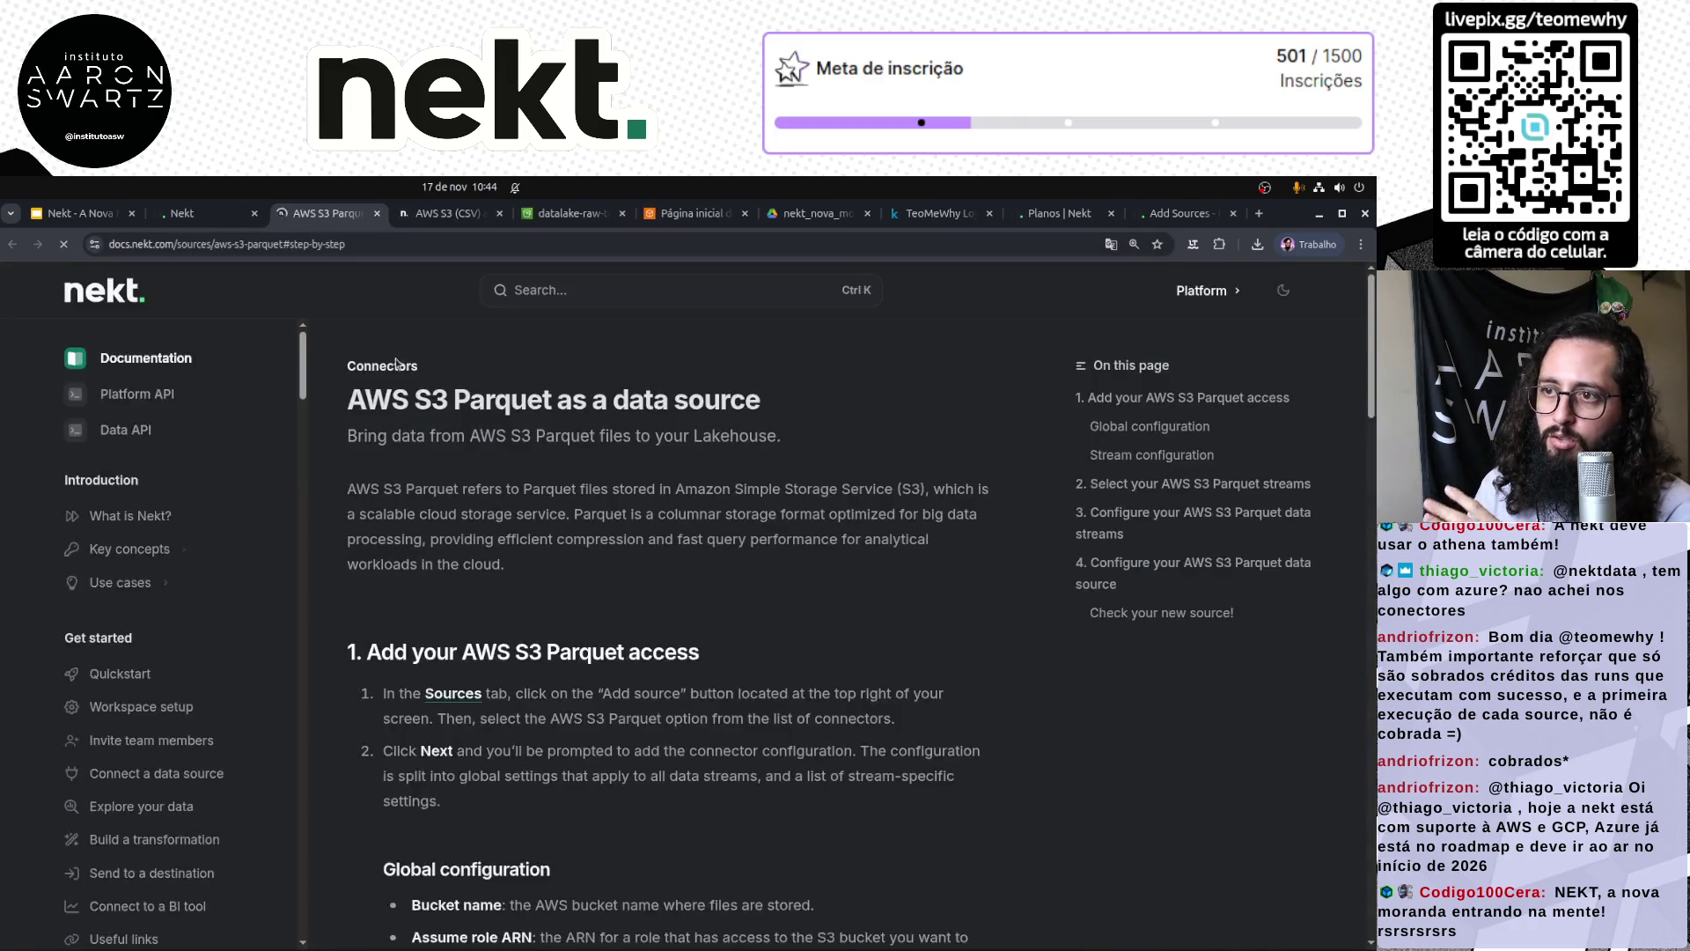
scroll(897, 705, "down", 6)
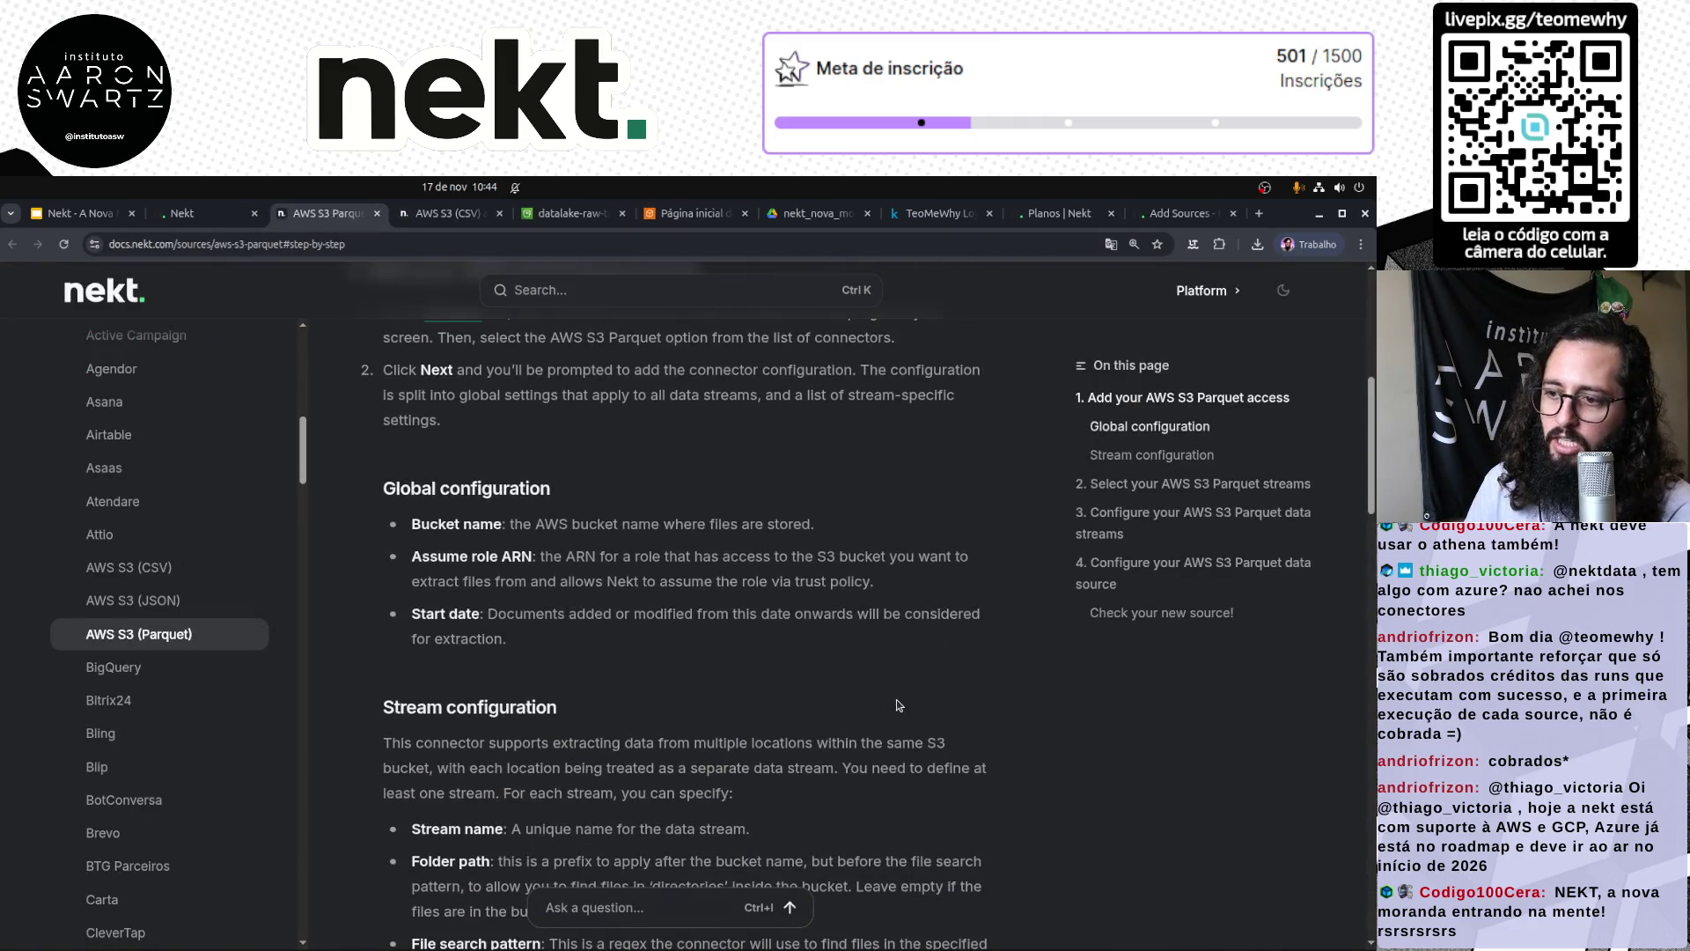
scroll(898, 704, "down", 6)
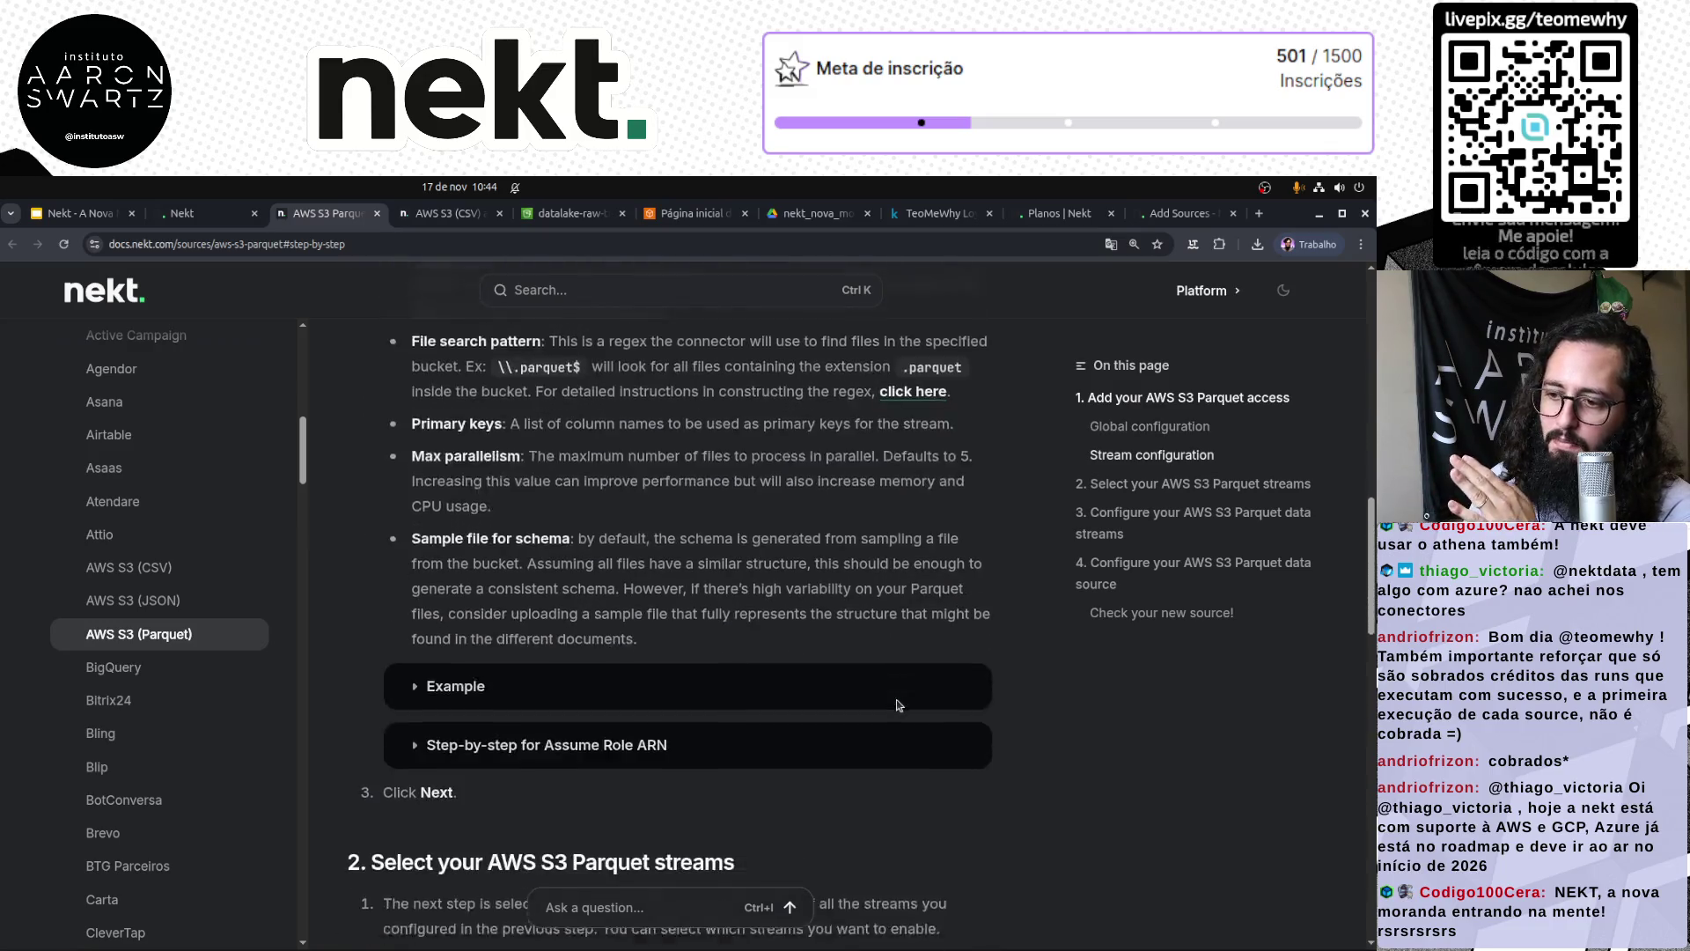
scroll(898, 704, "down", 2)
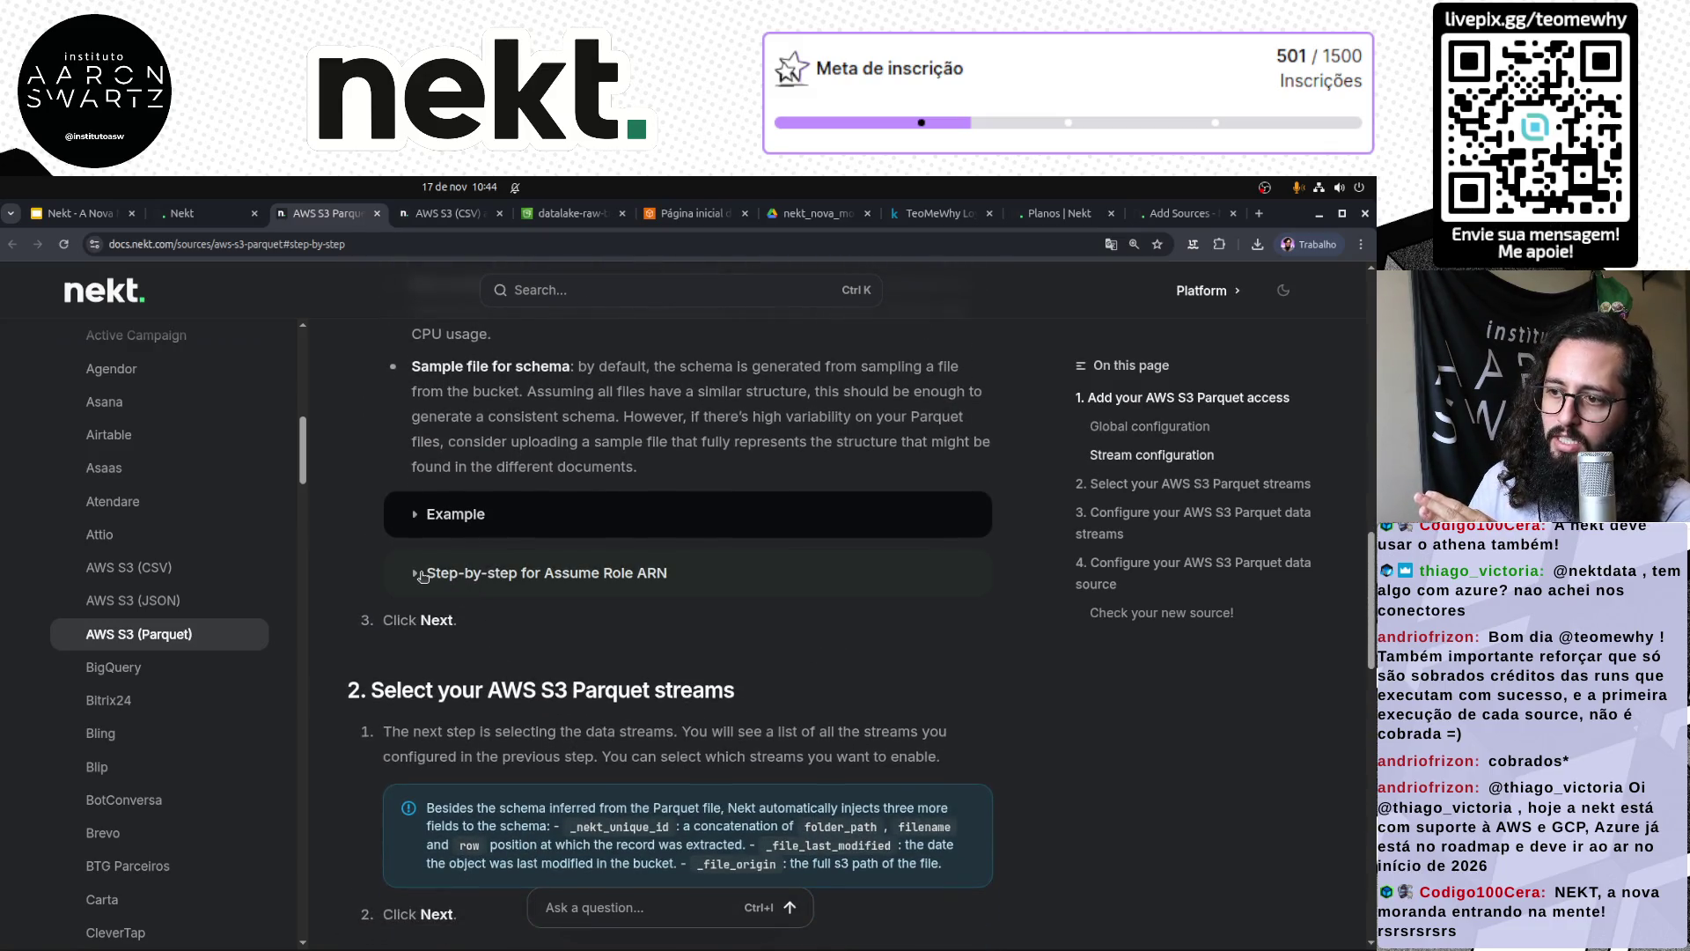
left_click(421, 574)
scroll(734, 747, "down", 3)
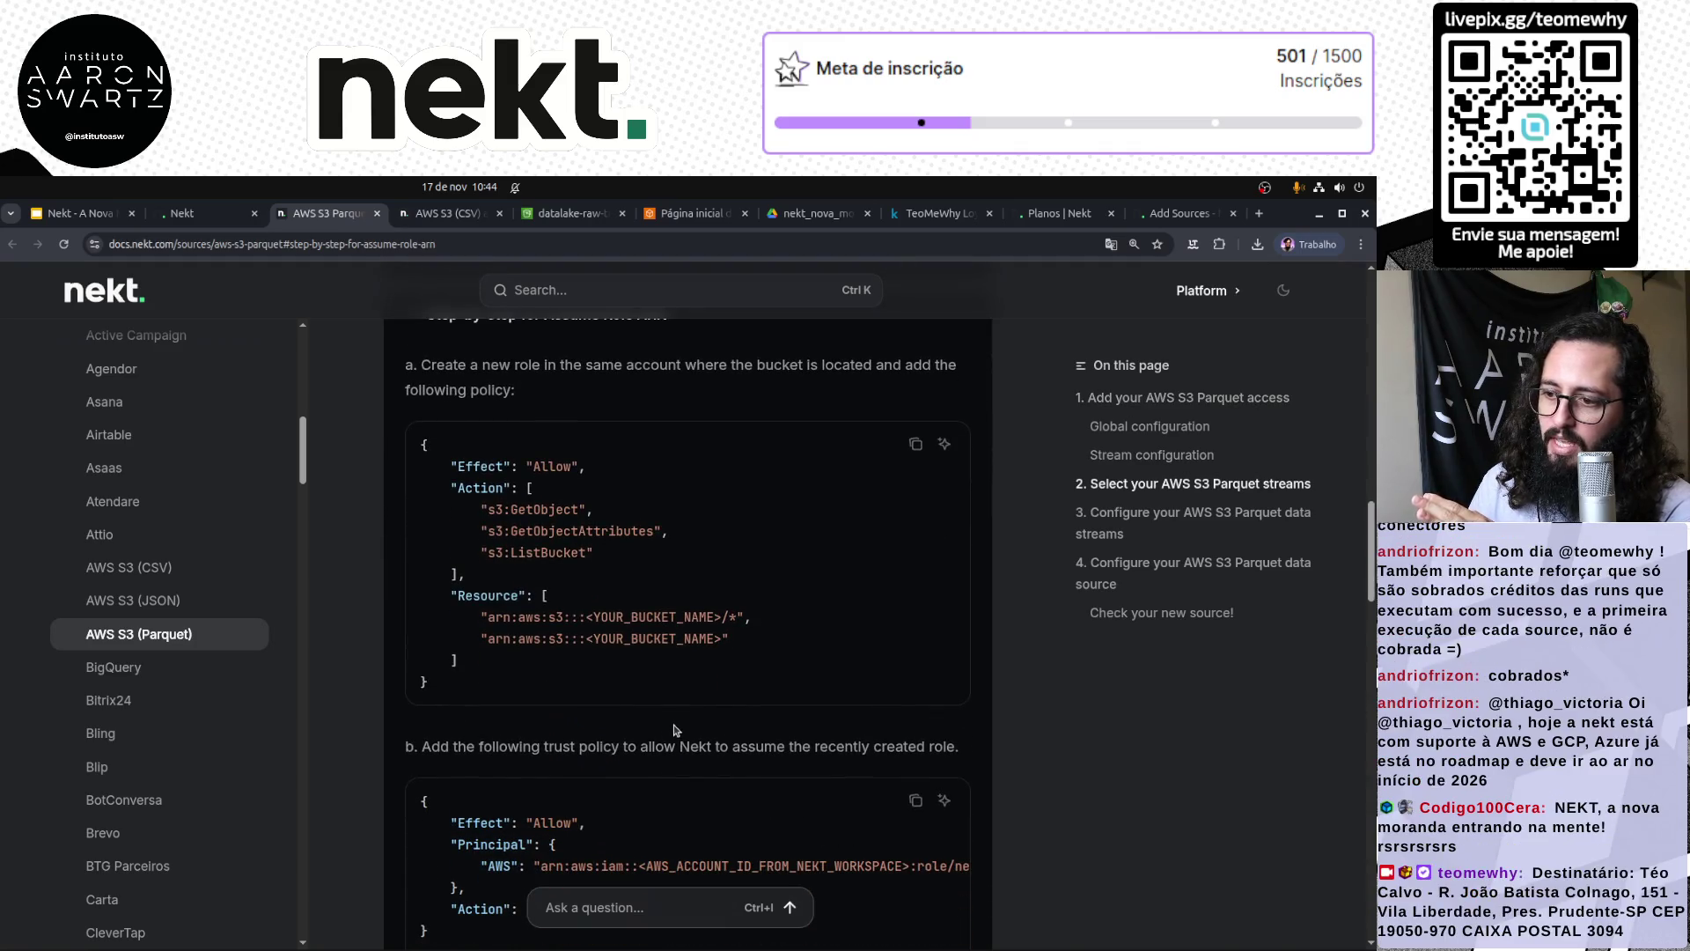
scroll(674, 732, "down", 8)
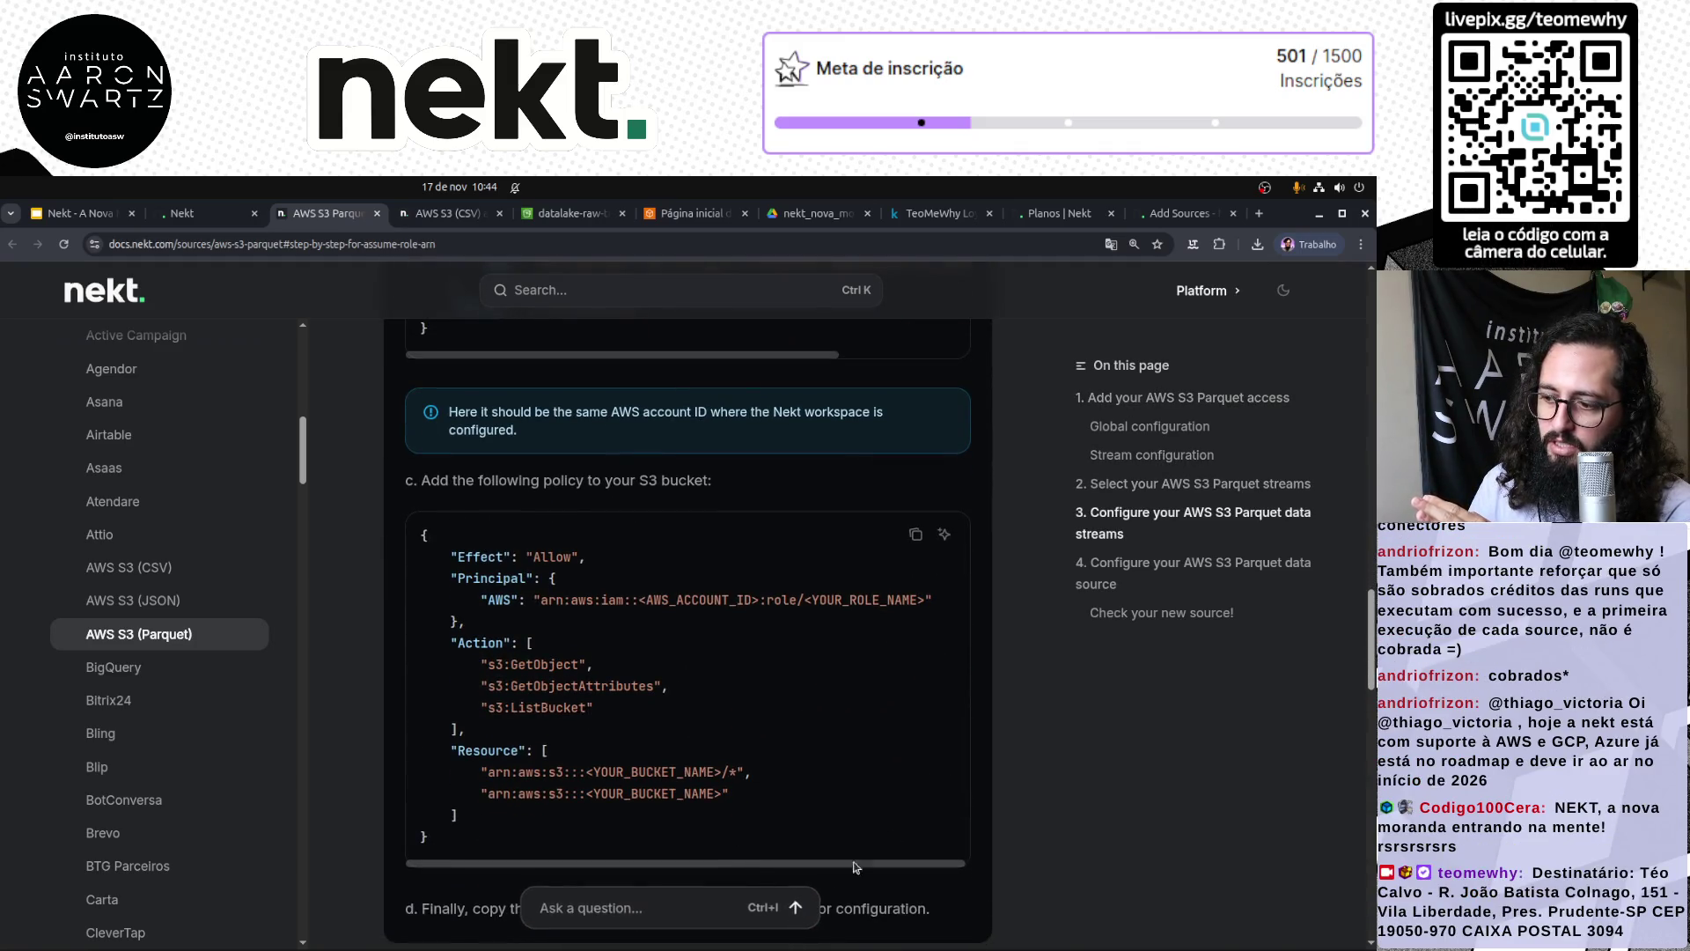
scroll(1030, 792, "down", 4)
scroll(1056, 789, "up", 3)
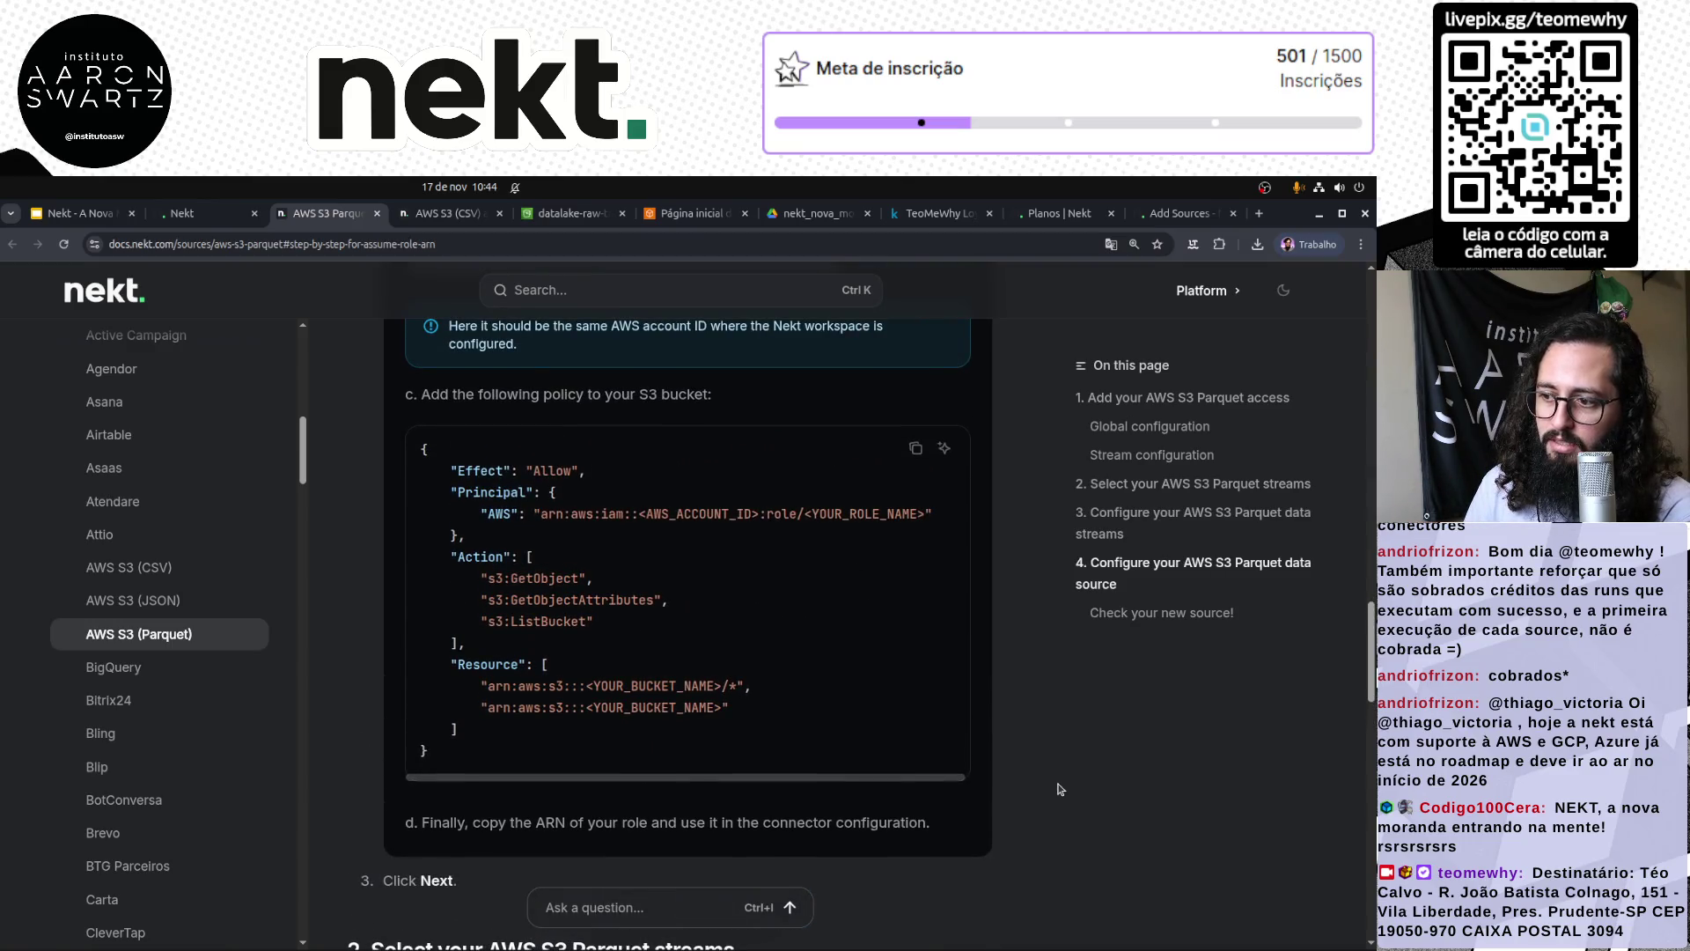
scroll(1058, 788, "up", 5)
scroll(1056, 786, "up", 7)
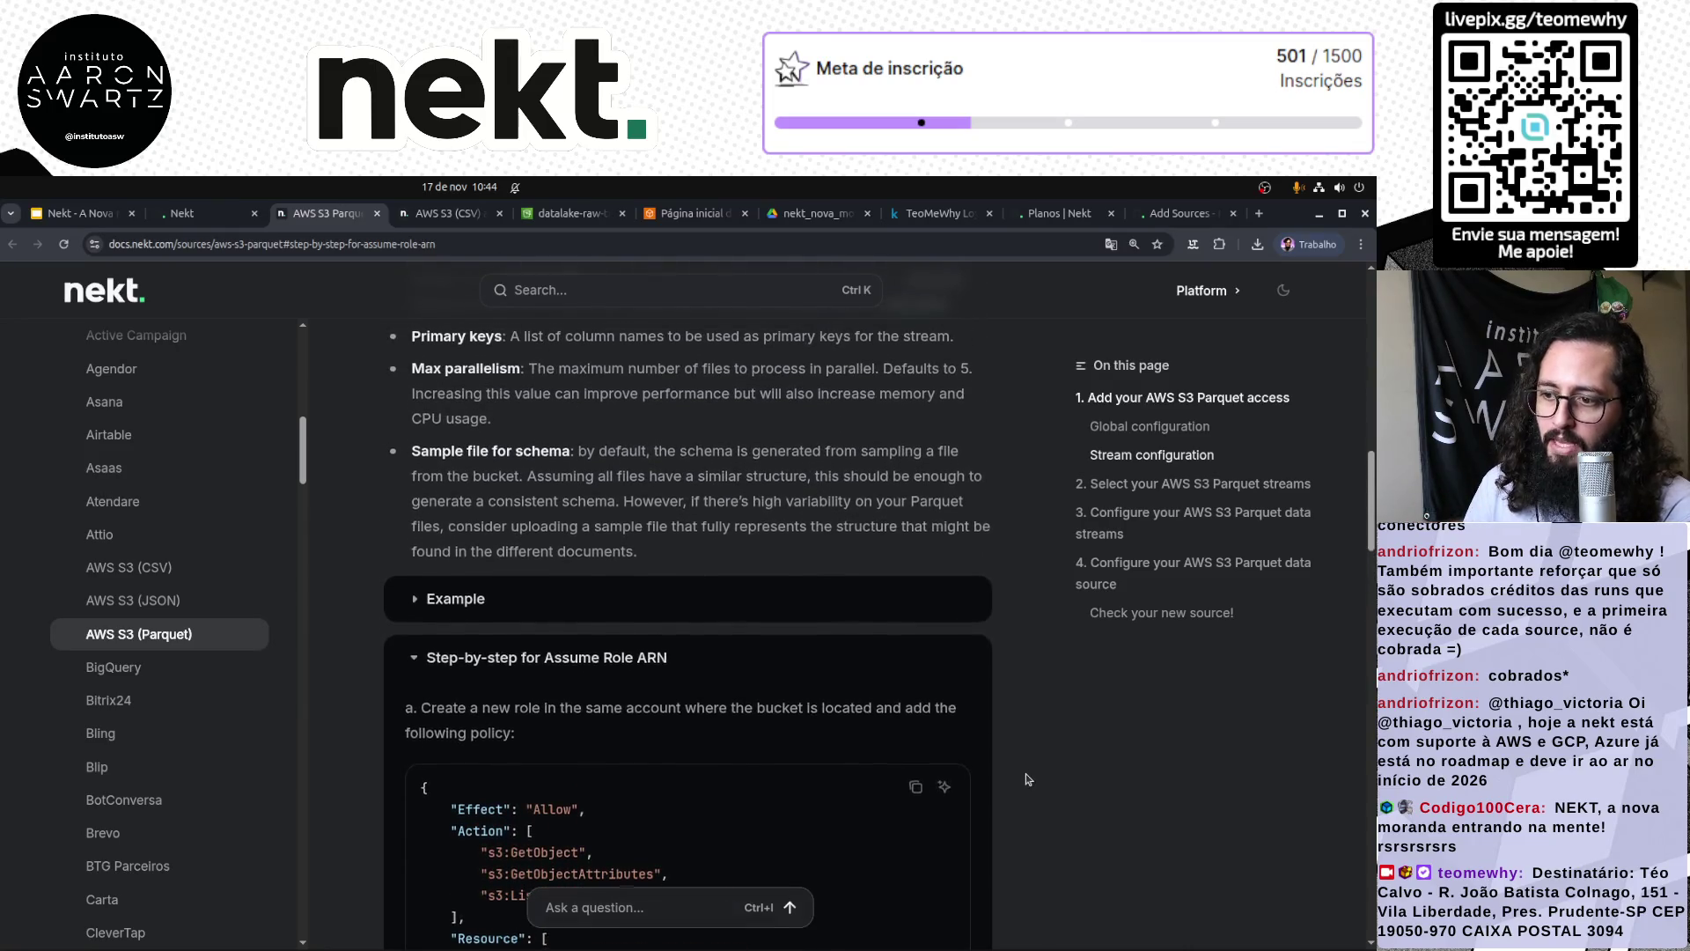
scroll(1026, 779, "down", 2)
Step: Highlight the new-role instruction and the permission, trust and S3 bucket policy JSON blocks
left_click_drag(453, 537, 825, 535)
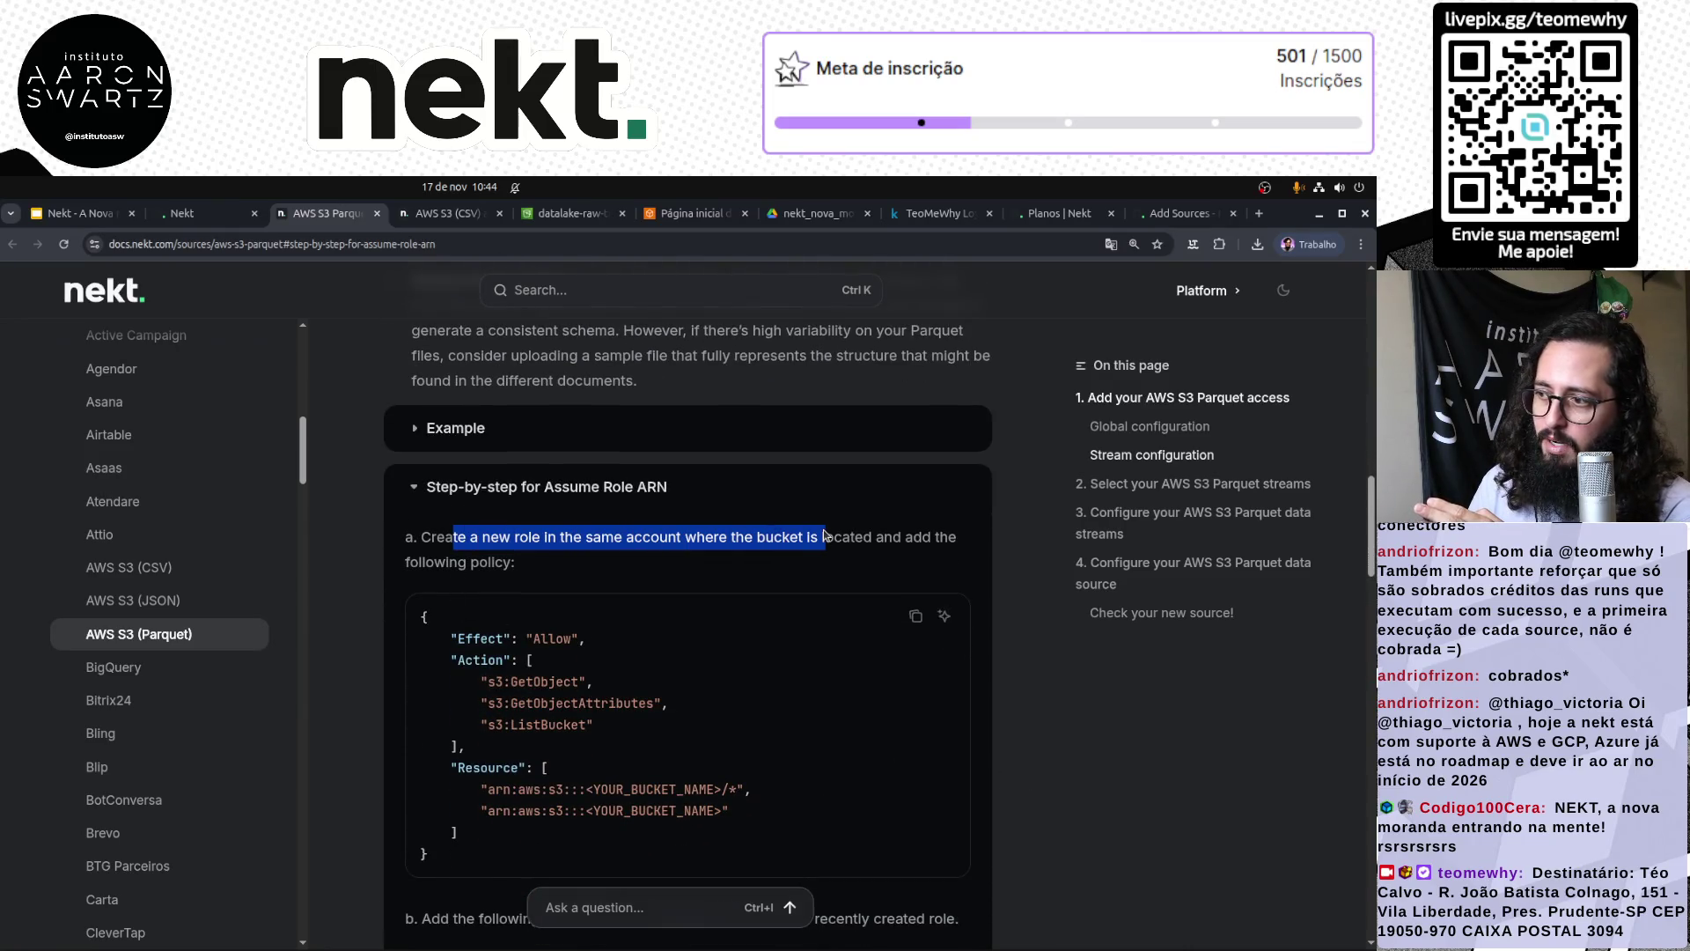
left_click_drag(464, 854, 424, 626)
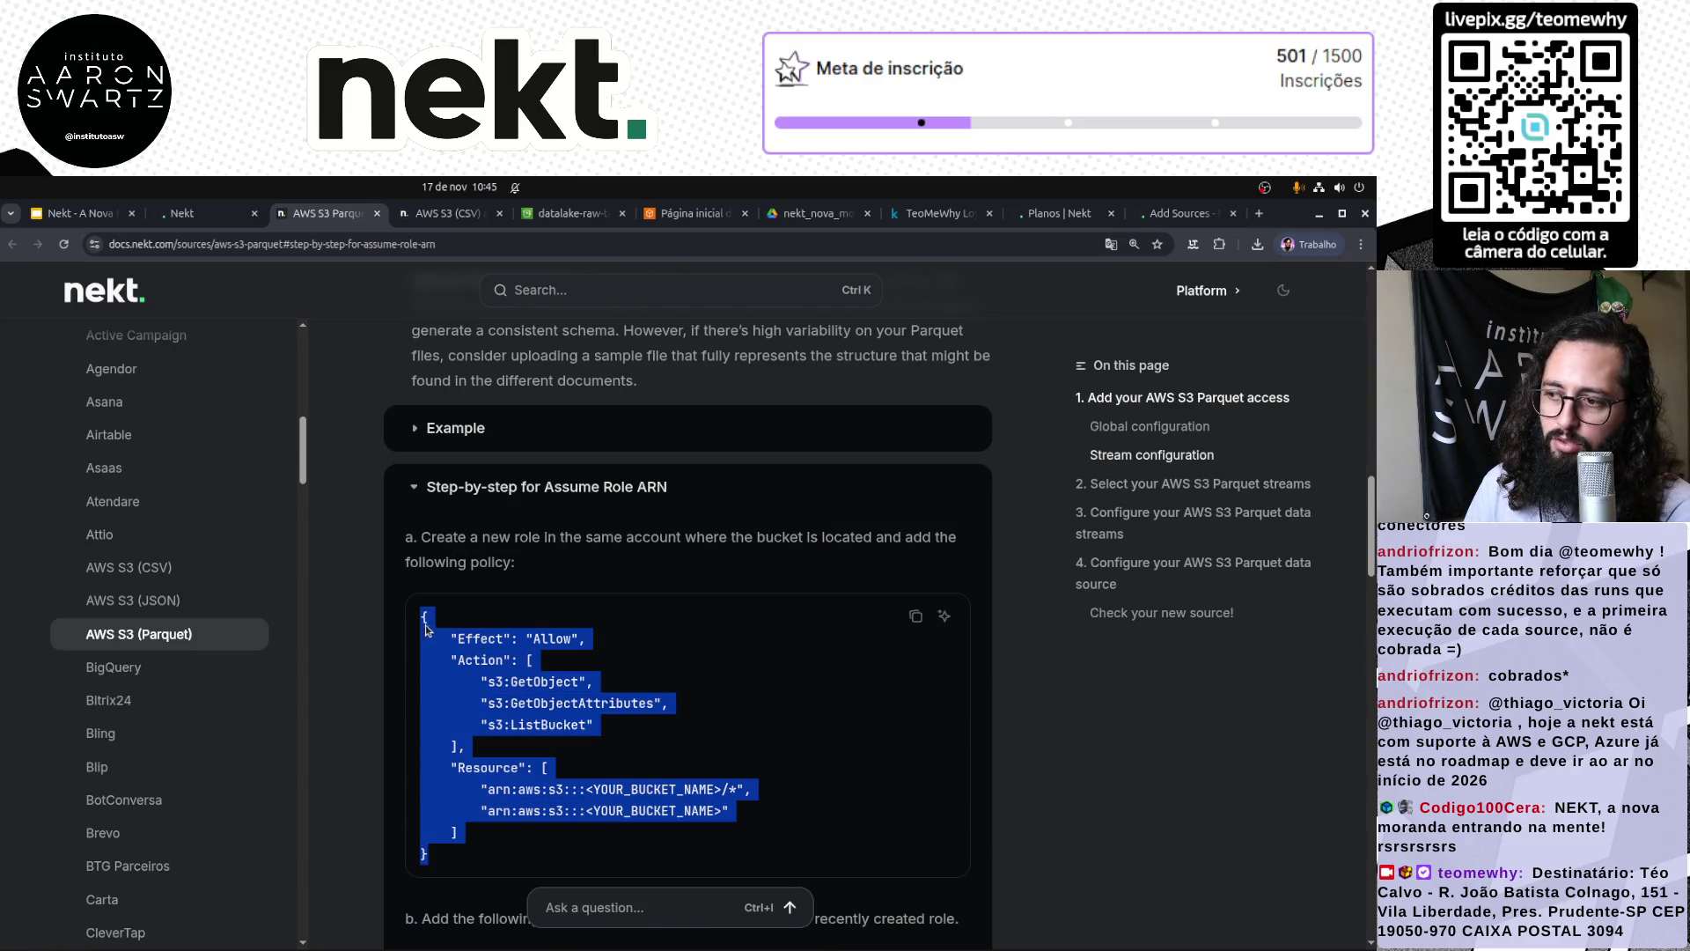
scroll(781, 762, "down", 5)
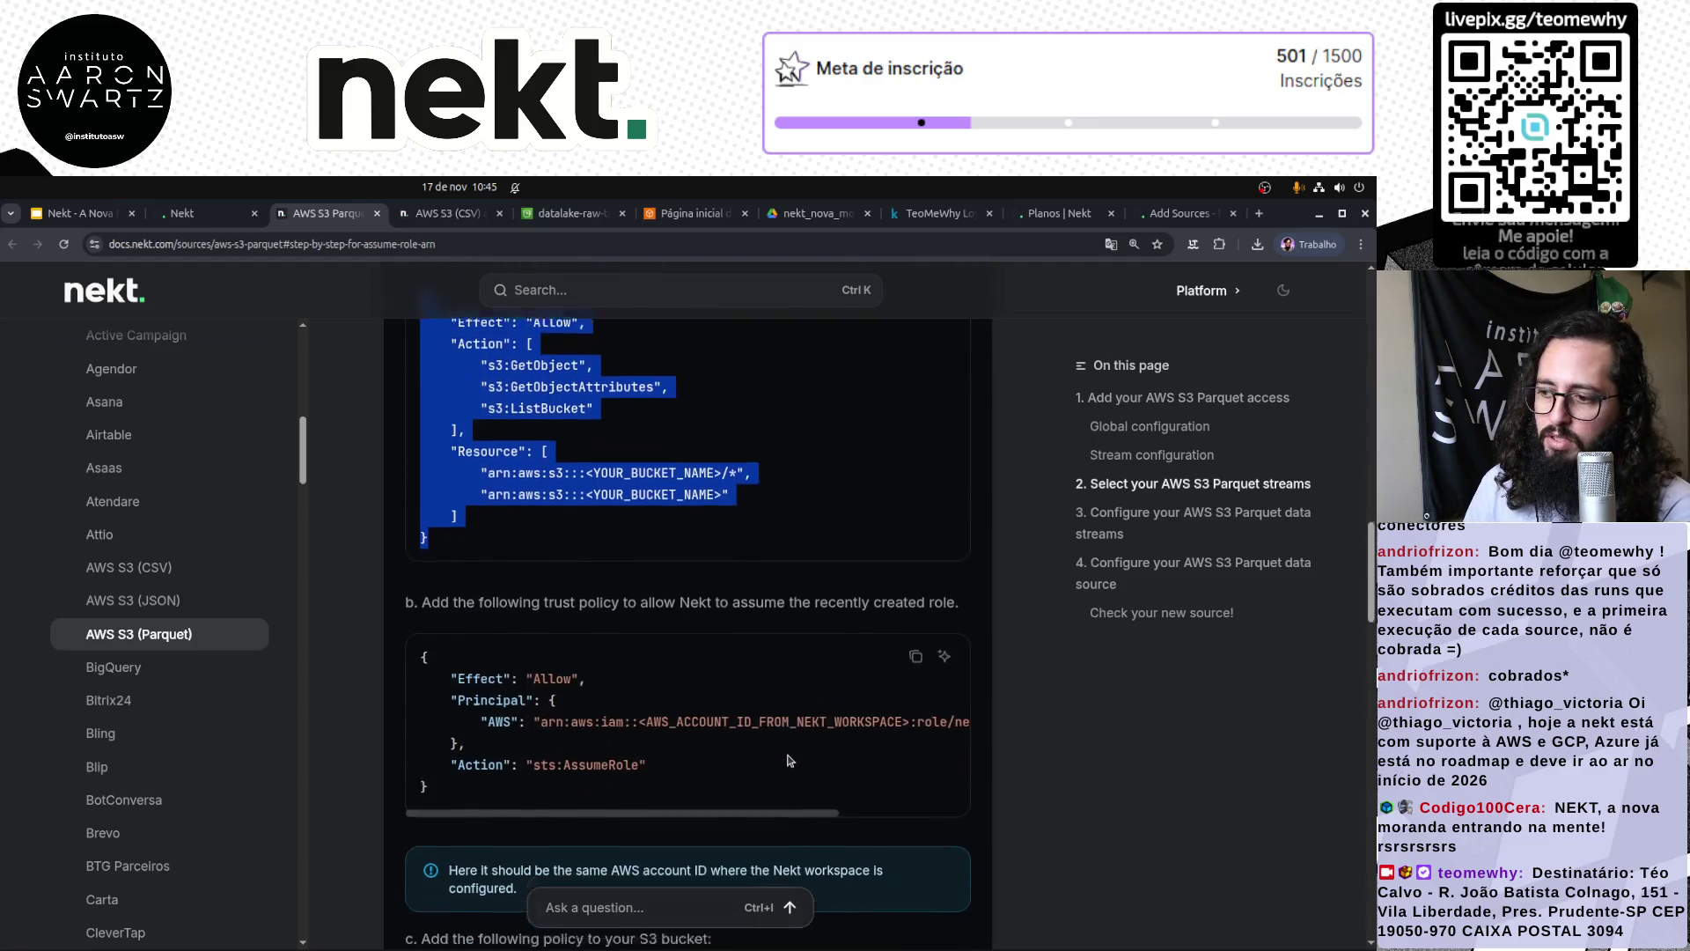
left_click_drag(527, 766, 417, 639)
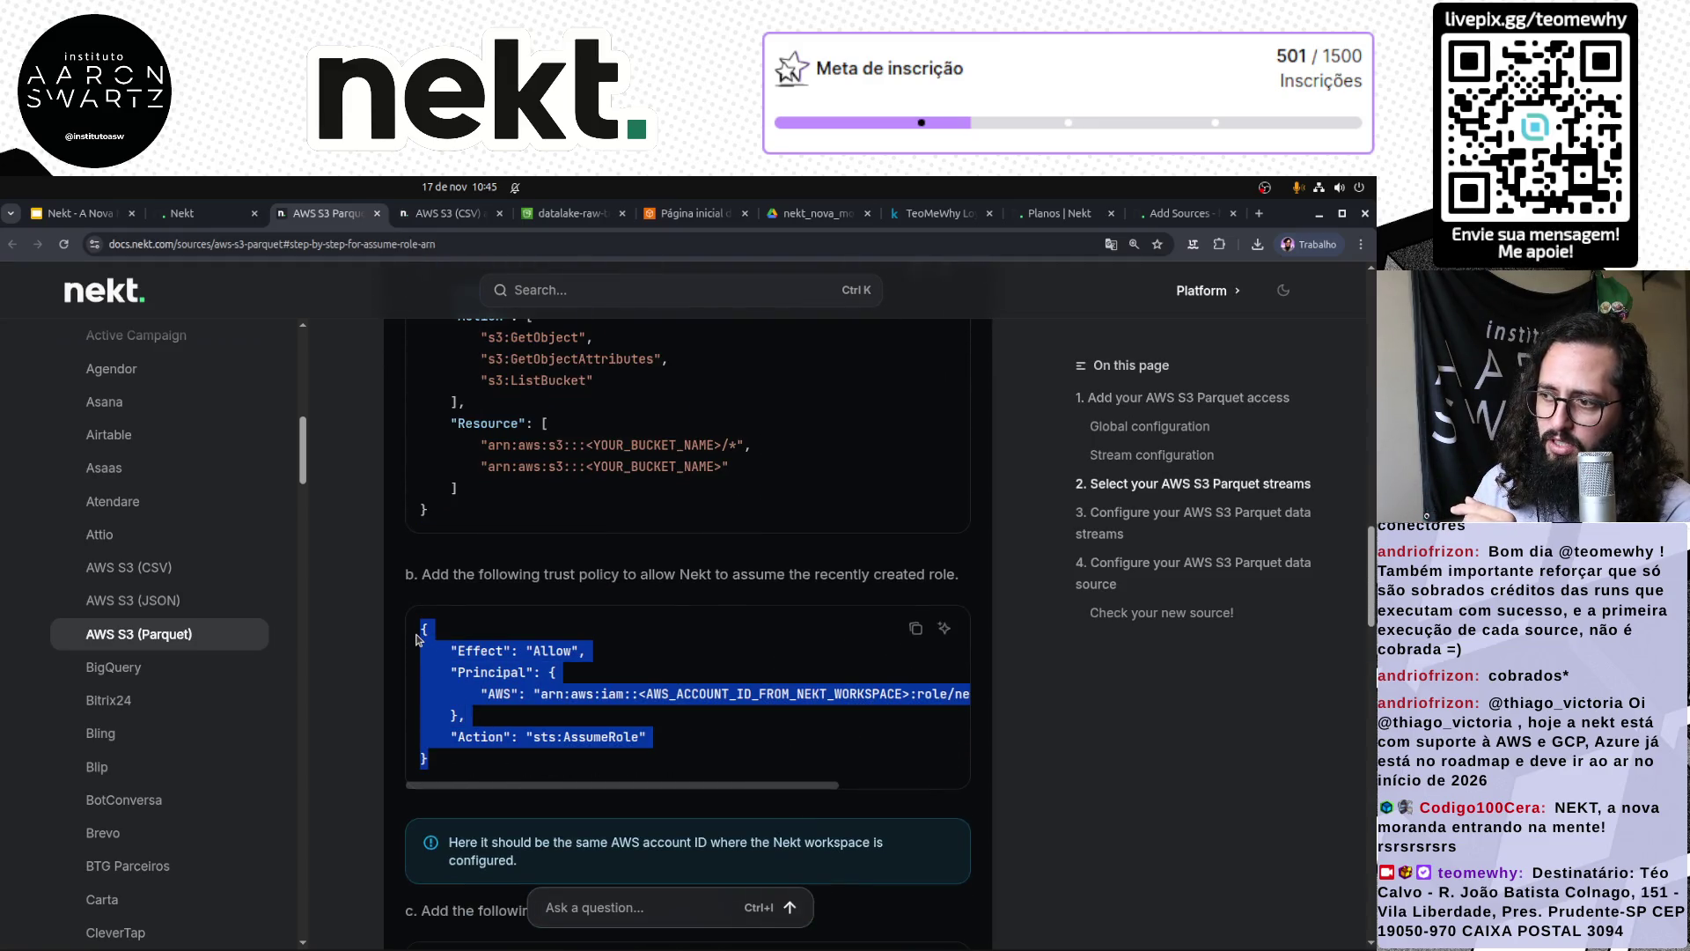
scroll(831, 760, "down", 6)
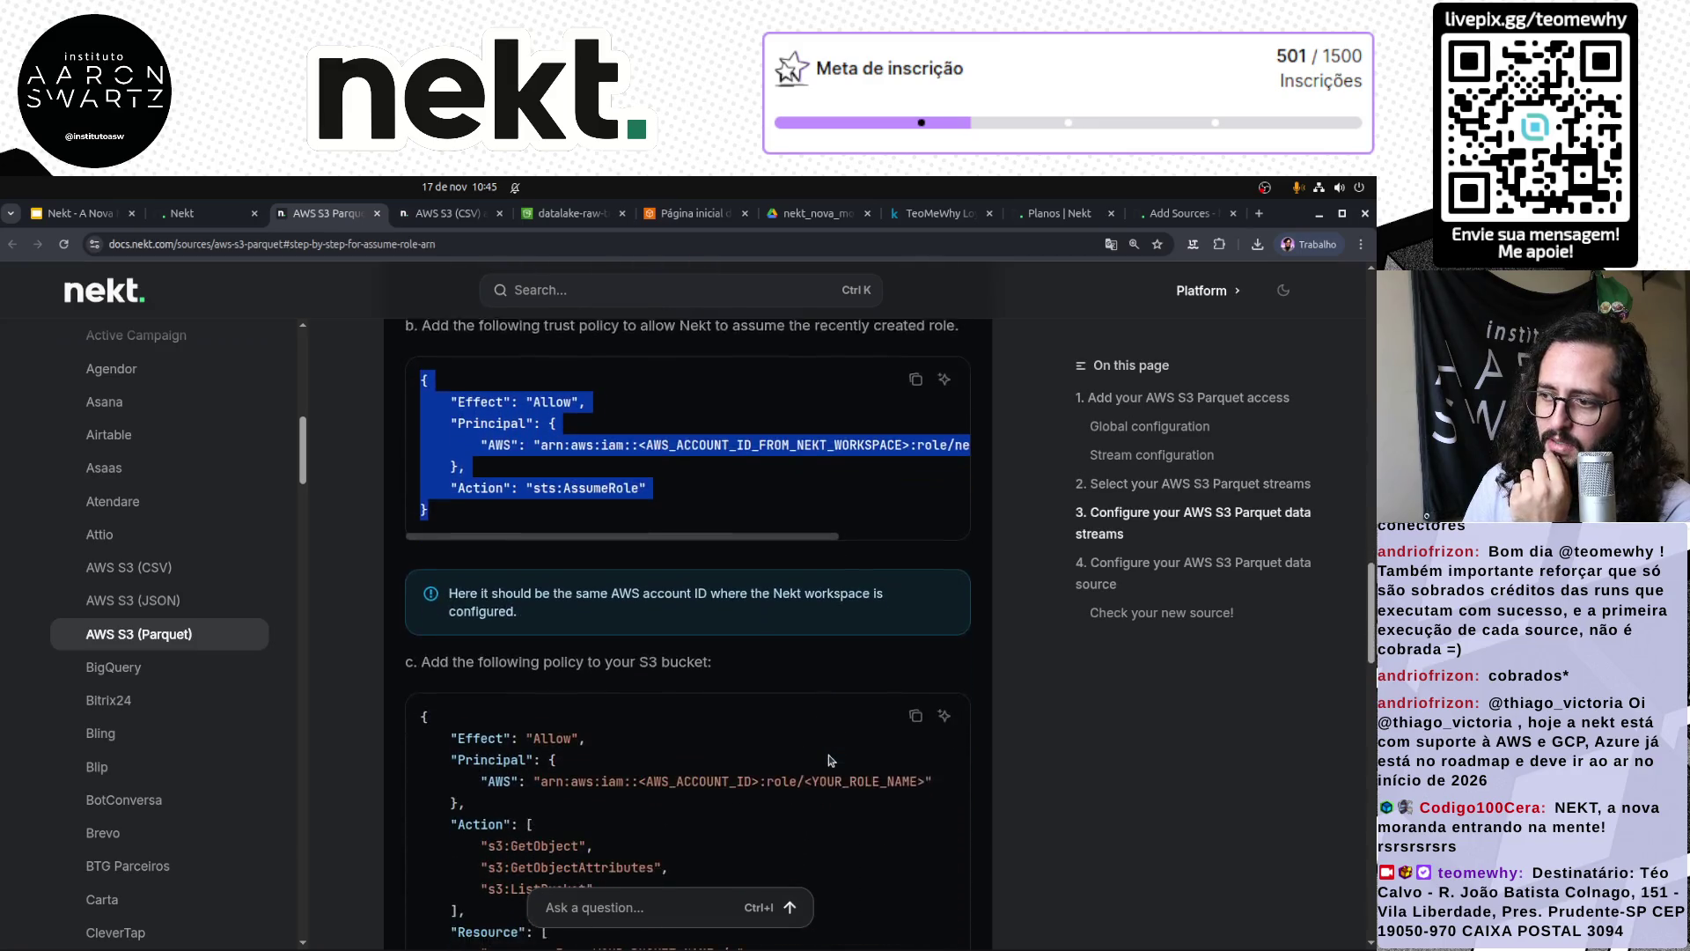
mouse_move(496, 832)
left_mouse_down()
mouse_move(409, 616)
mouse_move(415, 560)
left_mouse_up()
left_click(783, 683)
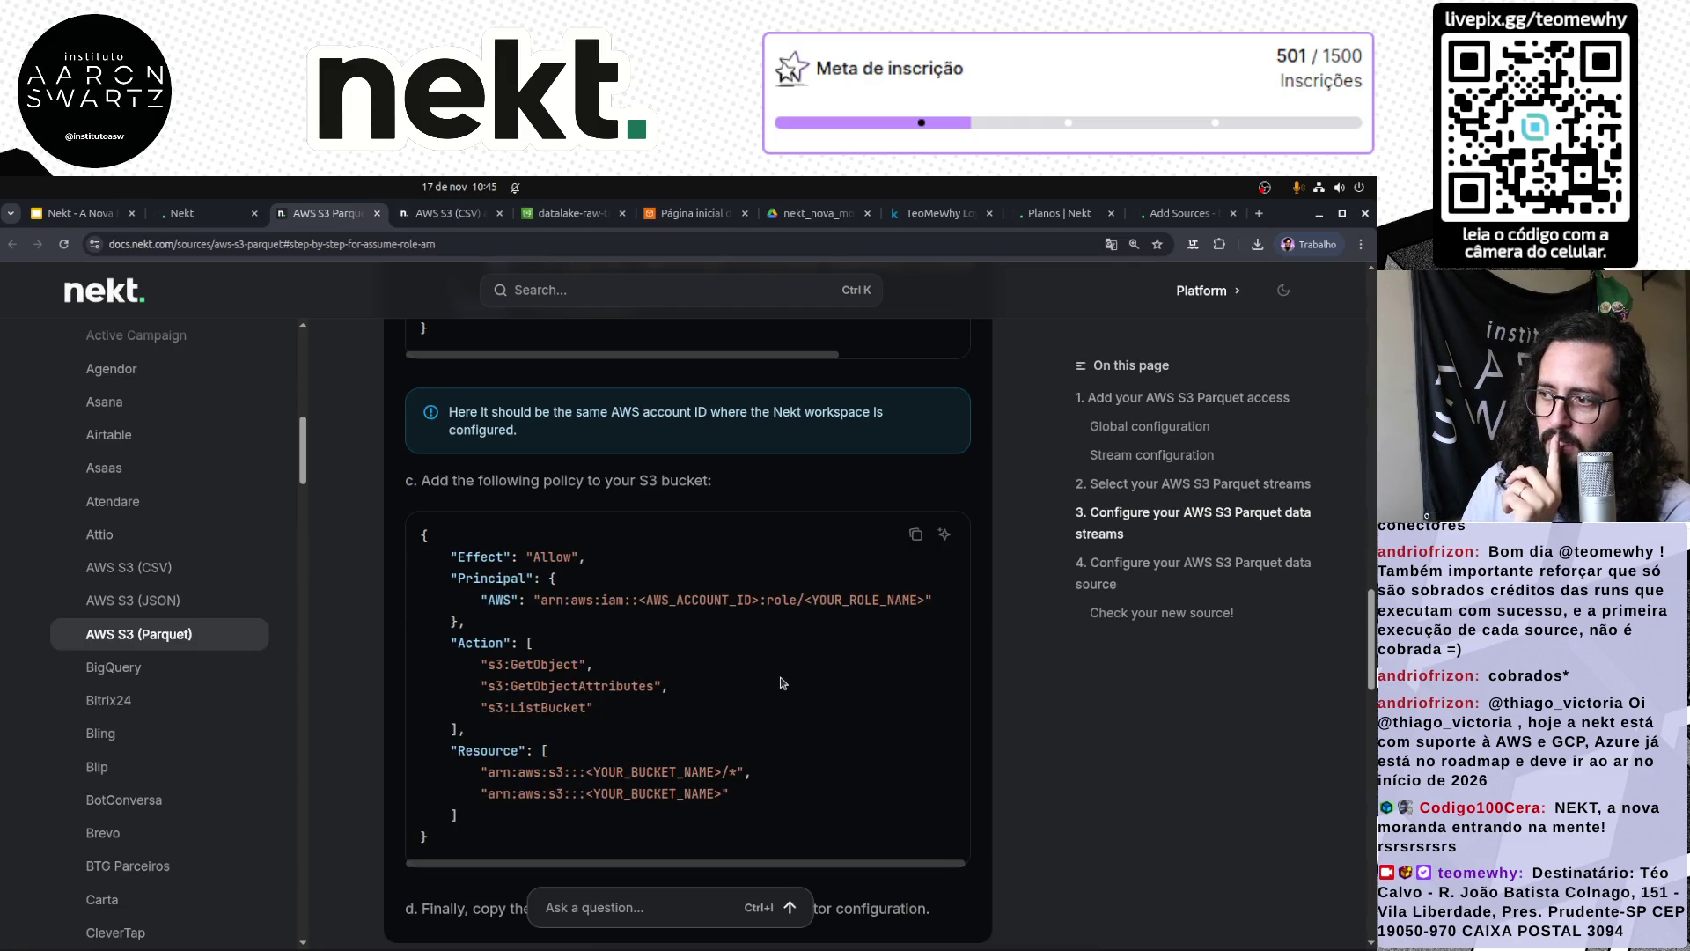
scroll(772, 699, "down", 2)
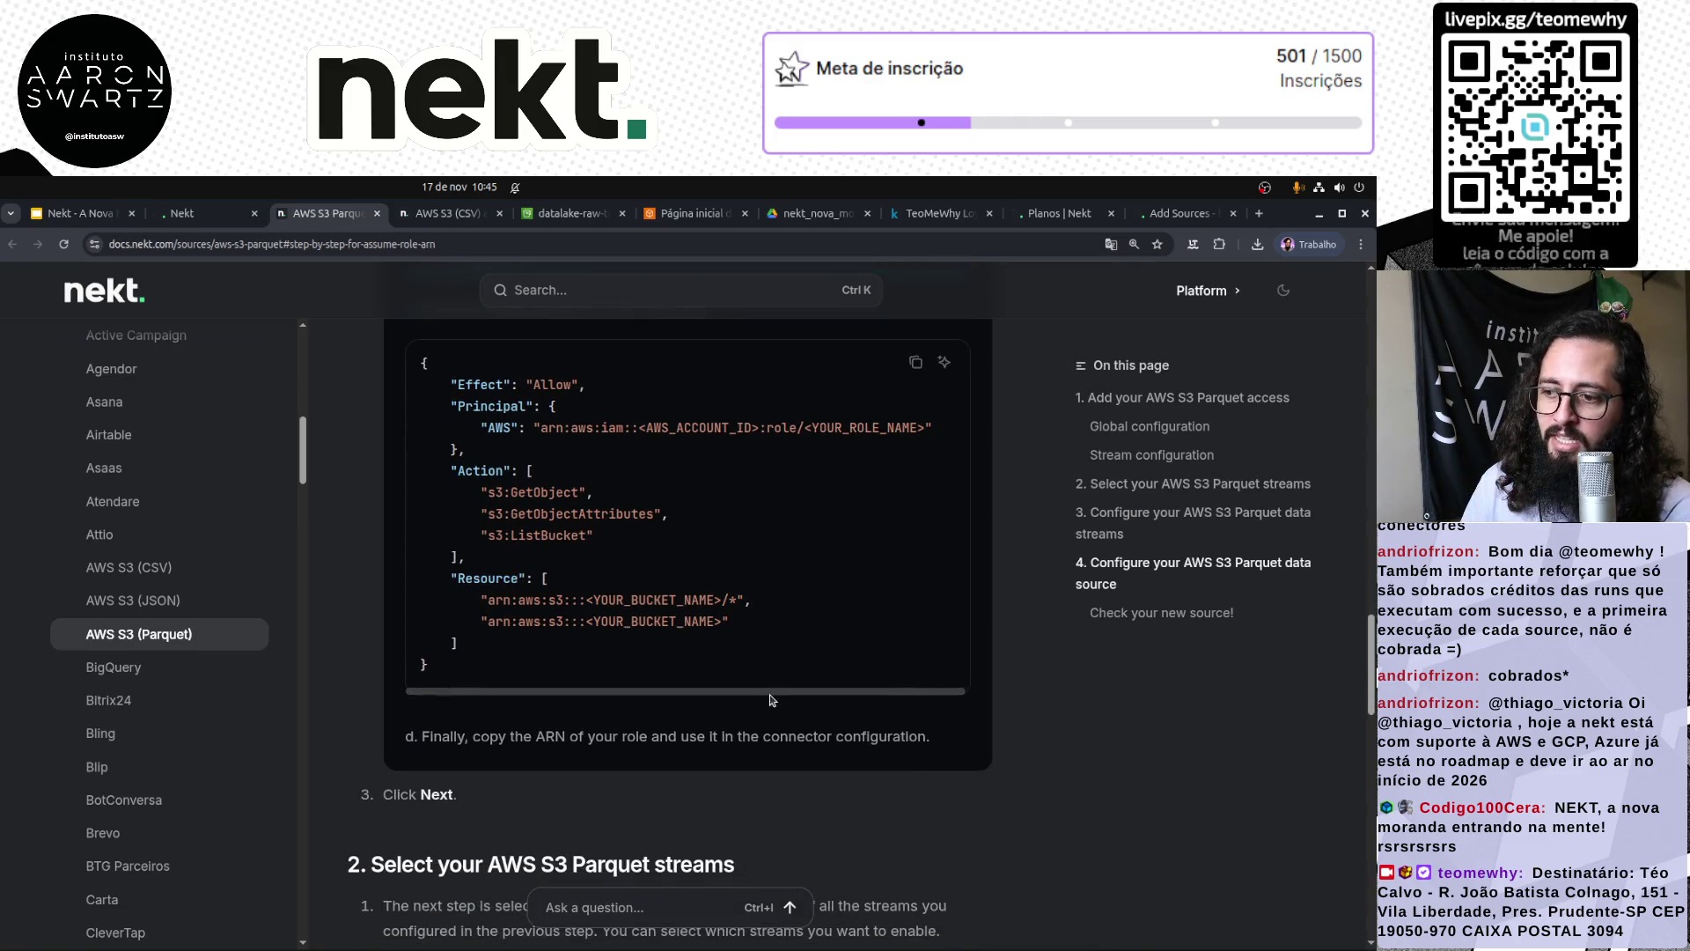
scroll(771, 731, "down", 2)
scroll(772, 741, "down", 4)
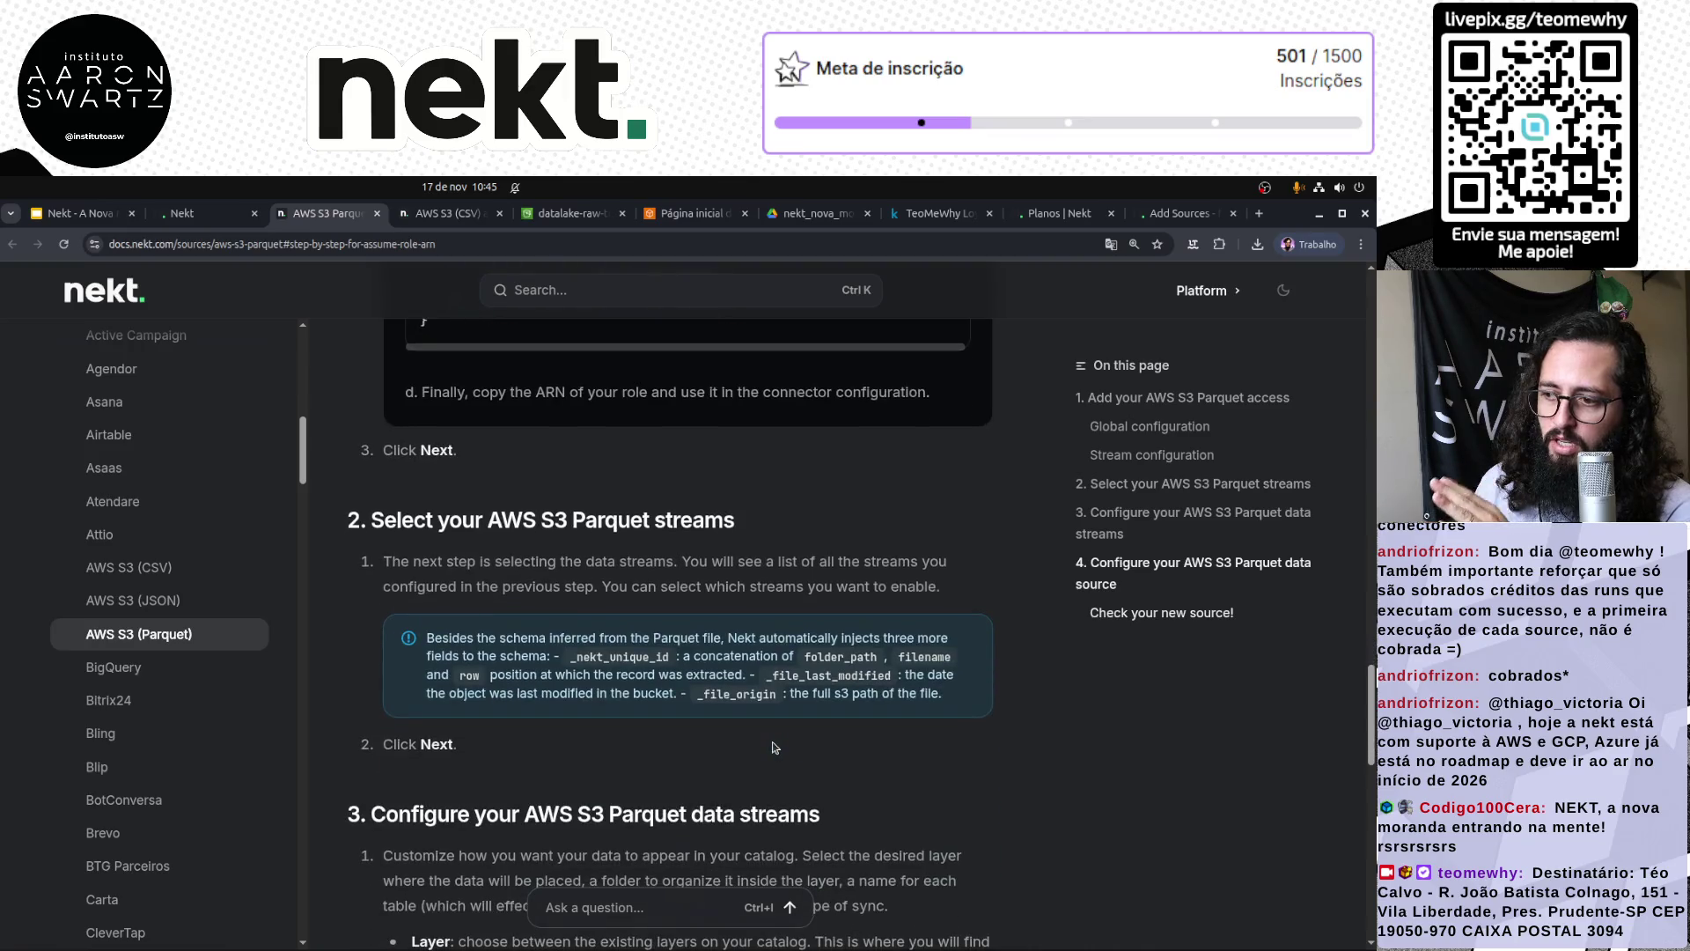
scroll(782, 747, "up", 6)
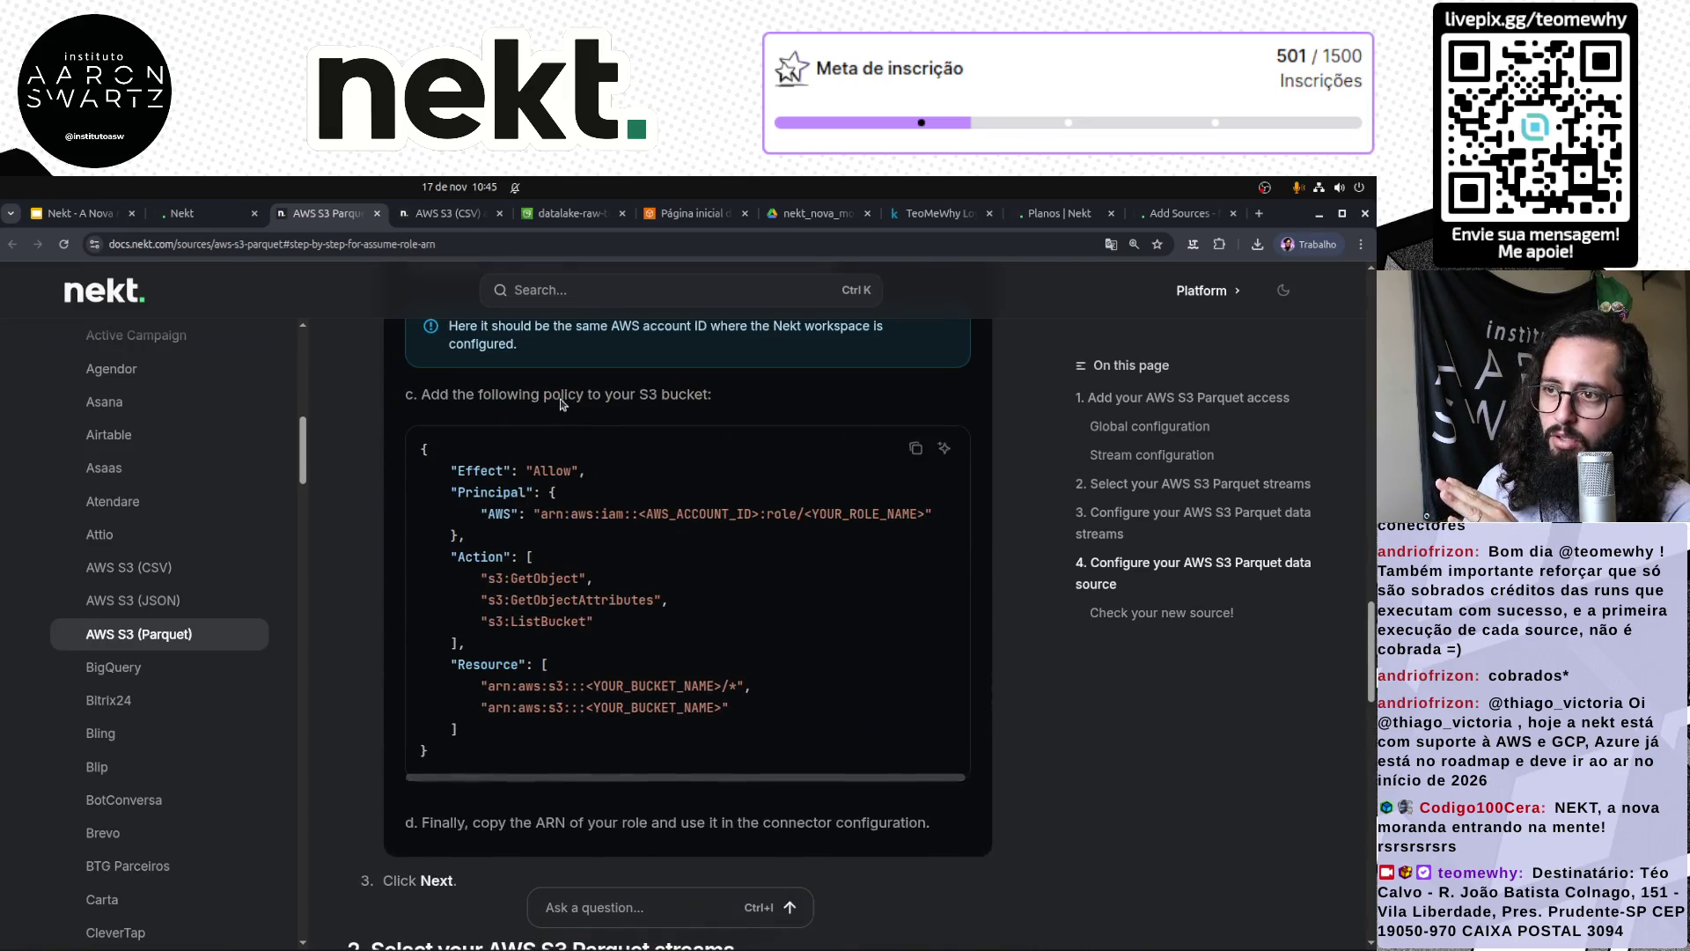
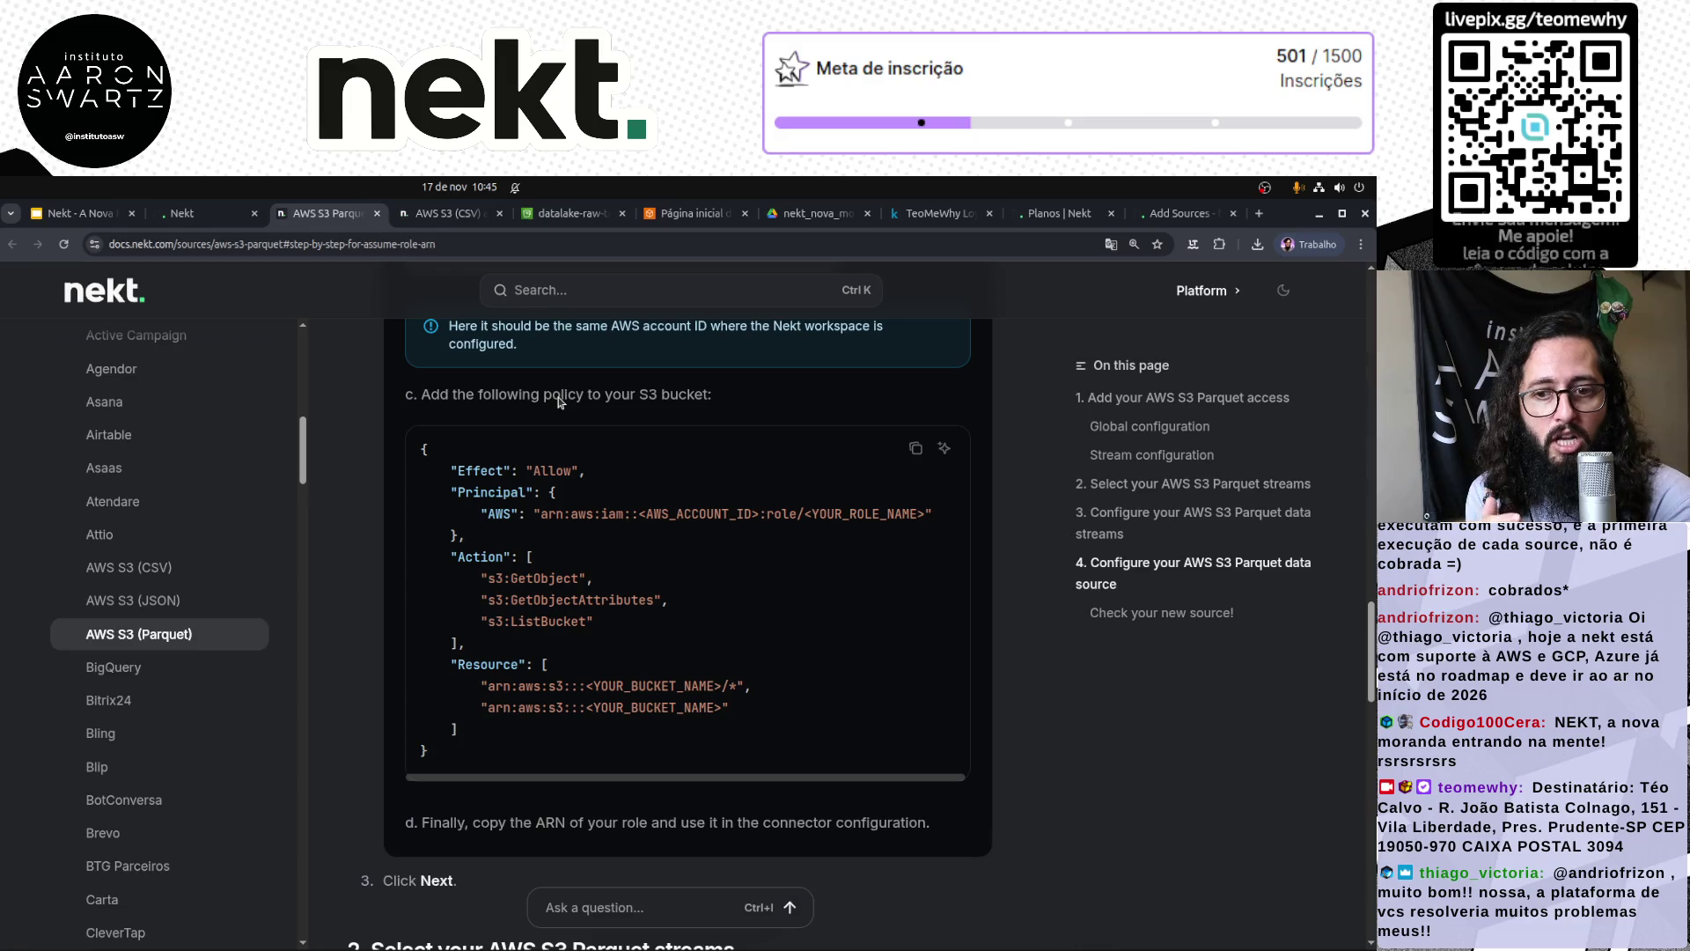
Step: Fill Assume role ARN with the saved nekt-lake-raw-access role suggestion and verify it
left_click(180, 217)
left_click(275, 570)
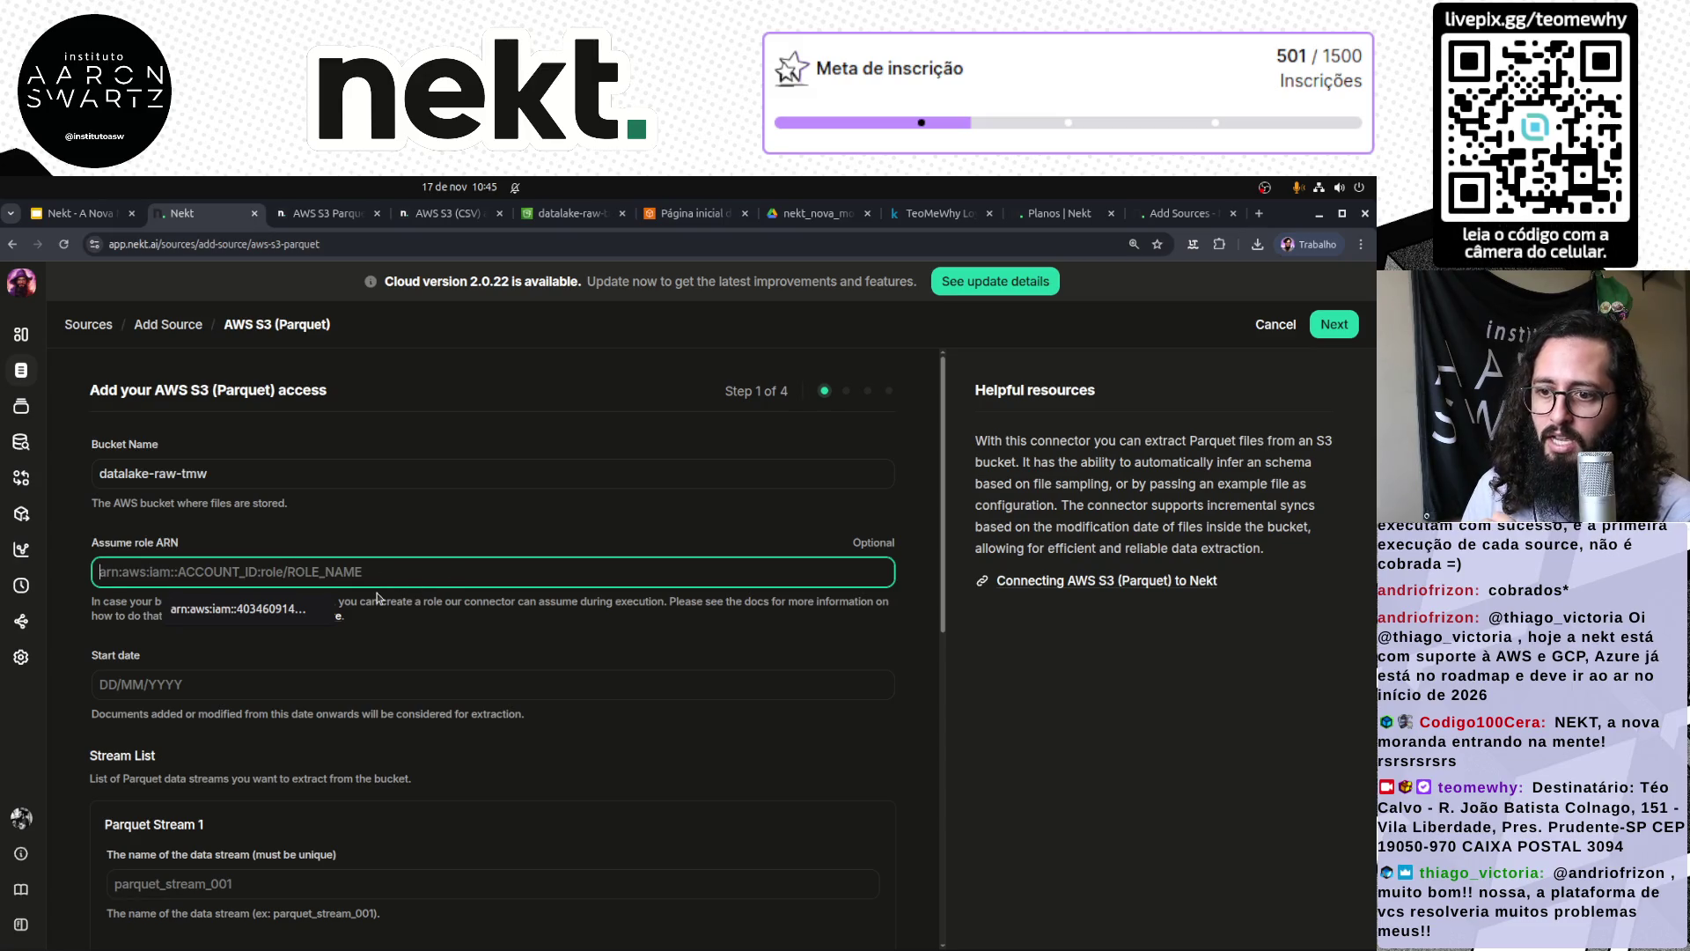
left_click(264, 610)
left_click(449, 661)
left_click(89, 630)
left_click_drag(115, 545, 194, 544)
left_click(355, 572)
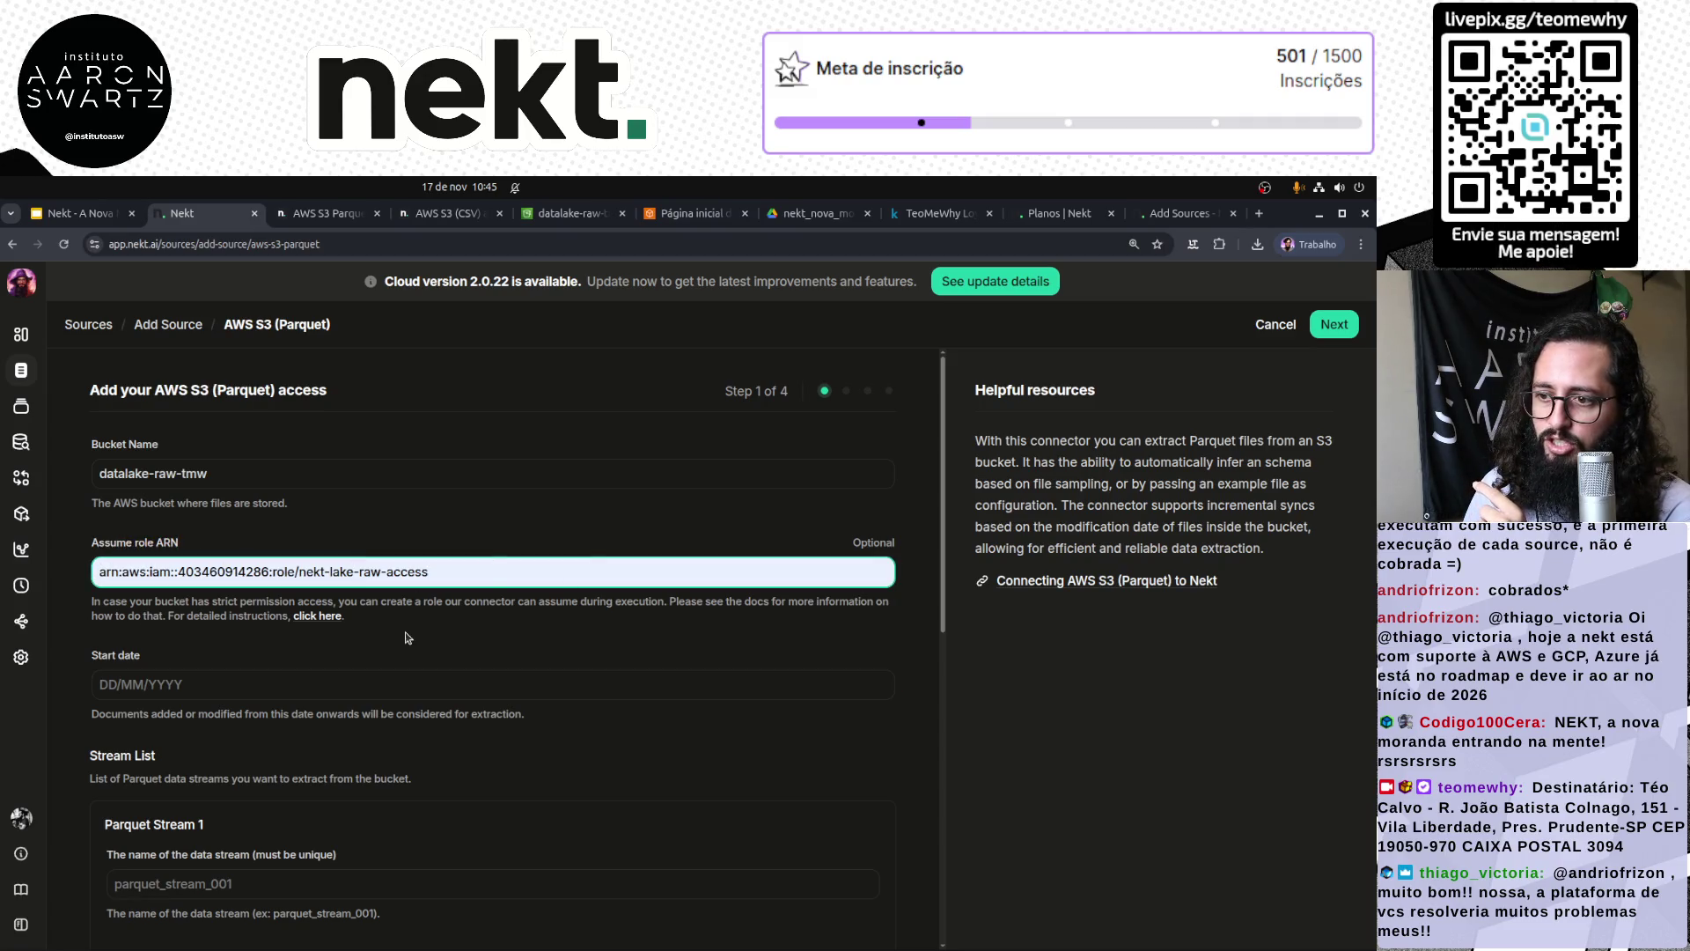
left_click_drag(287, 571, 439, 579)
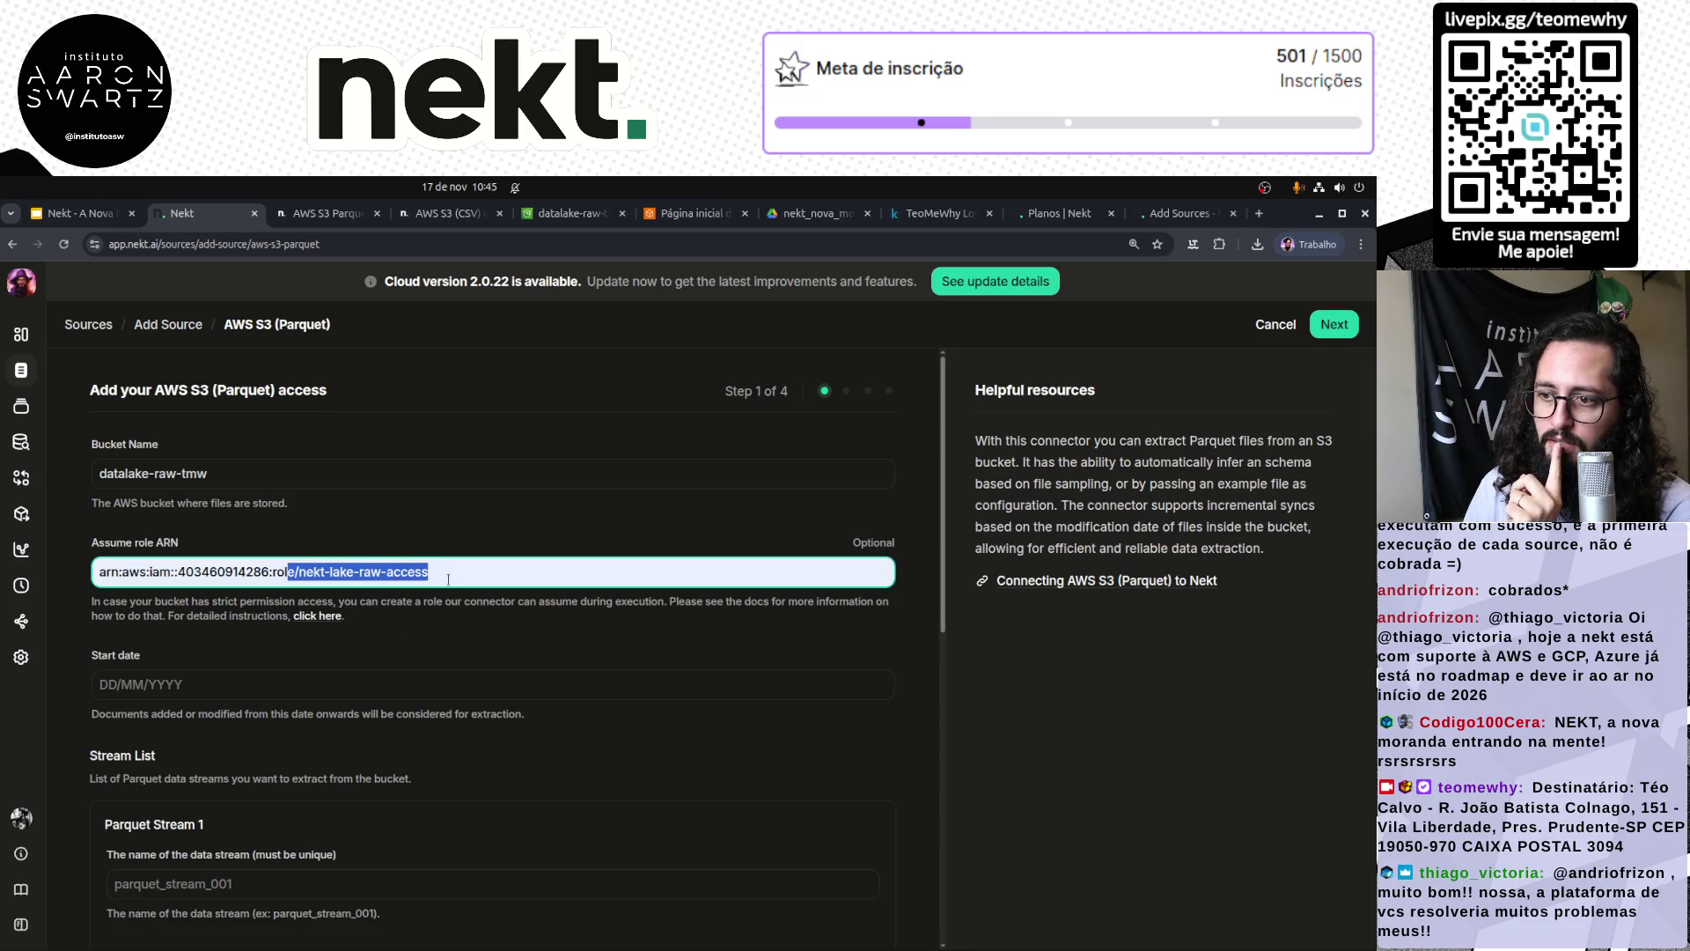
Step: Enter 17/11/2025 as the start date and move down to the Stream List
left_click(167, 684)
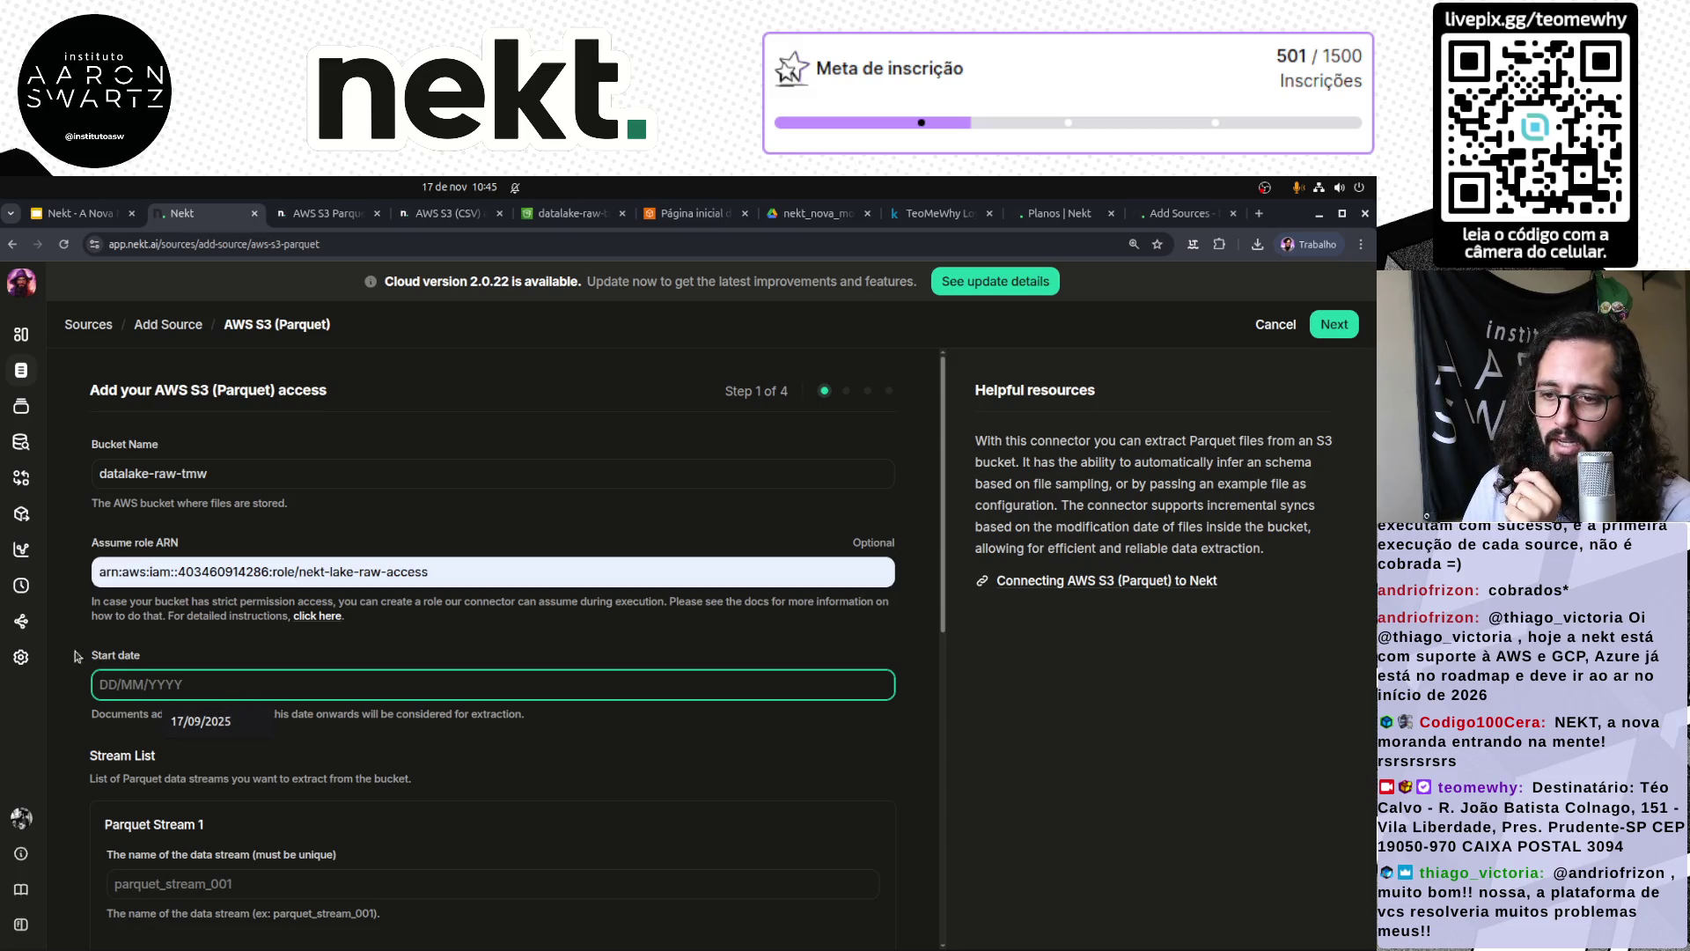
left_click(185, 684)
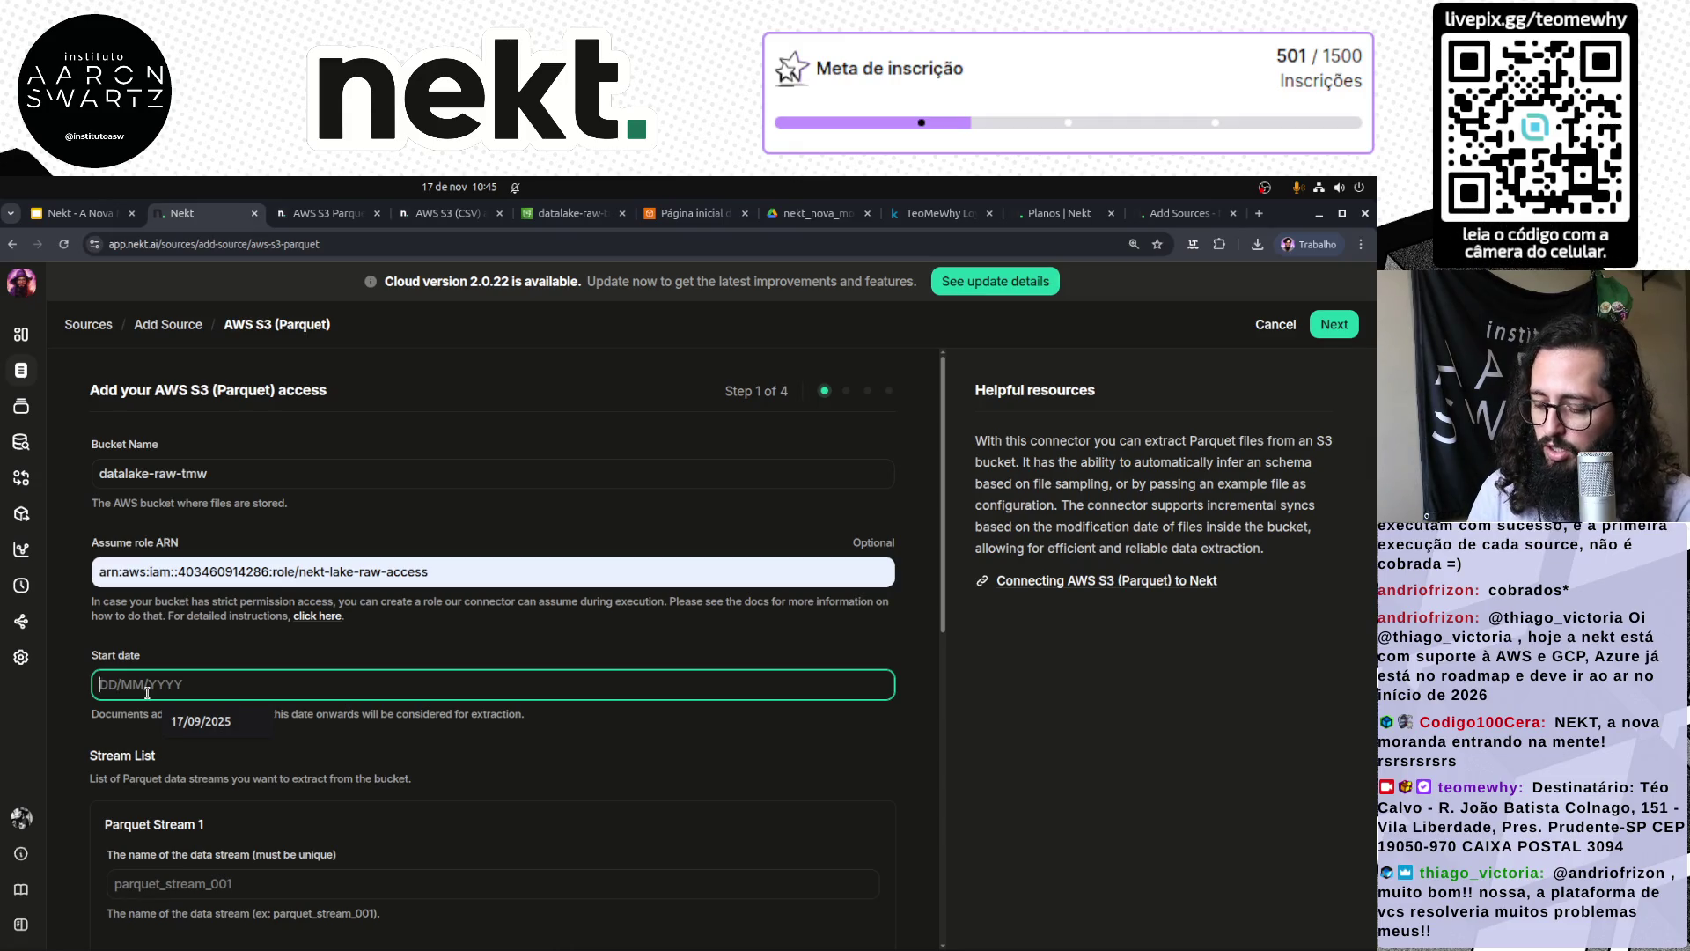
type("1")
key("BackSpace")
type("17/11/2025")
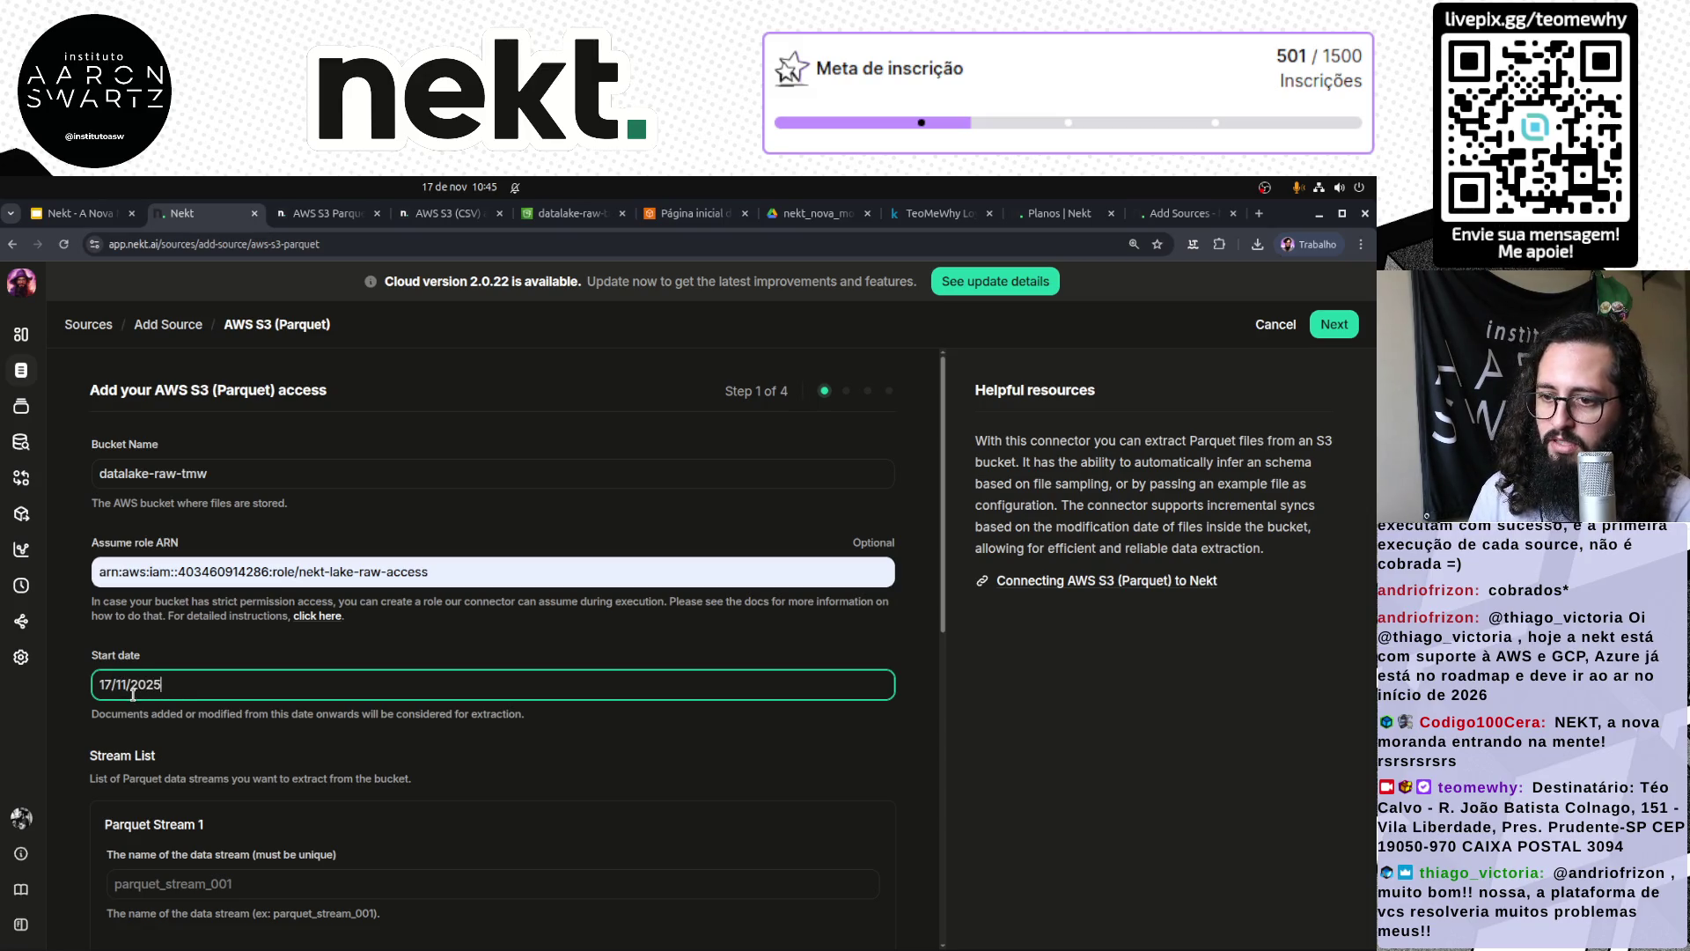
left_click(69, 773)
scroll(74, 773, "down", 4)
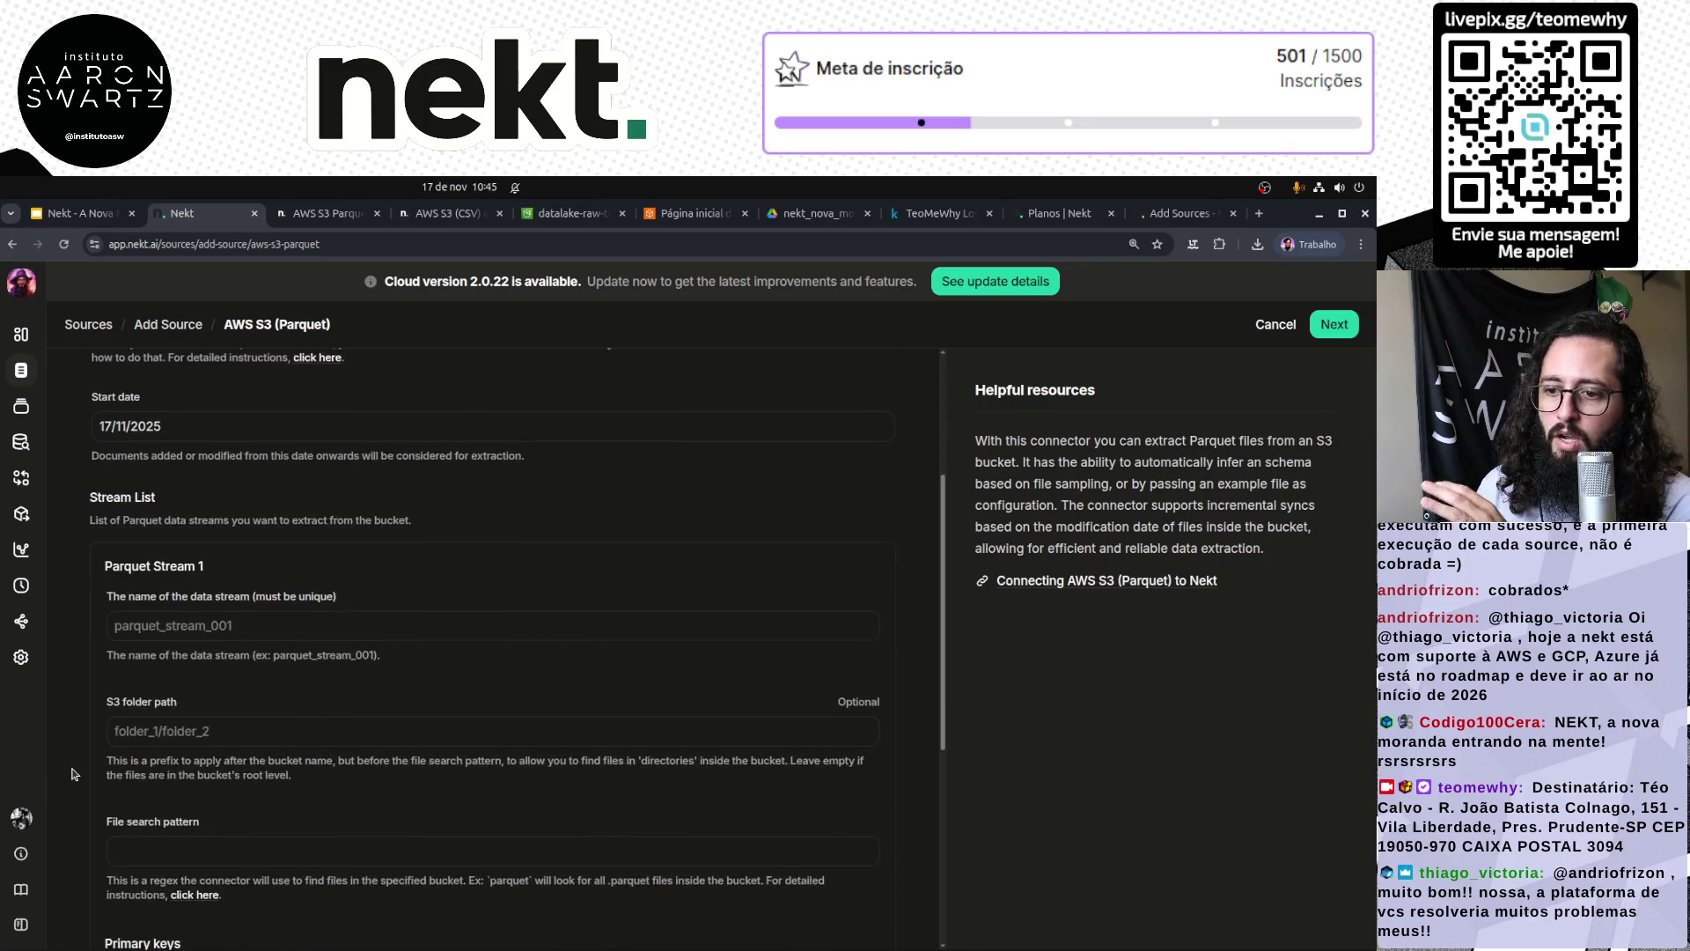
scroll(74, 773, "up", 1)
left_click(254, 627)
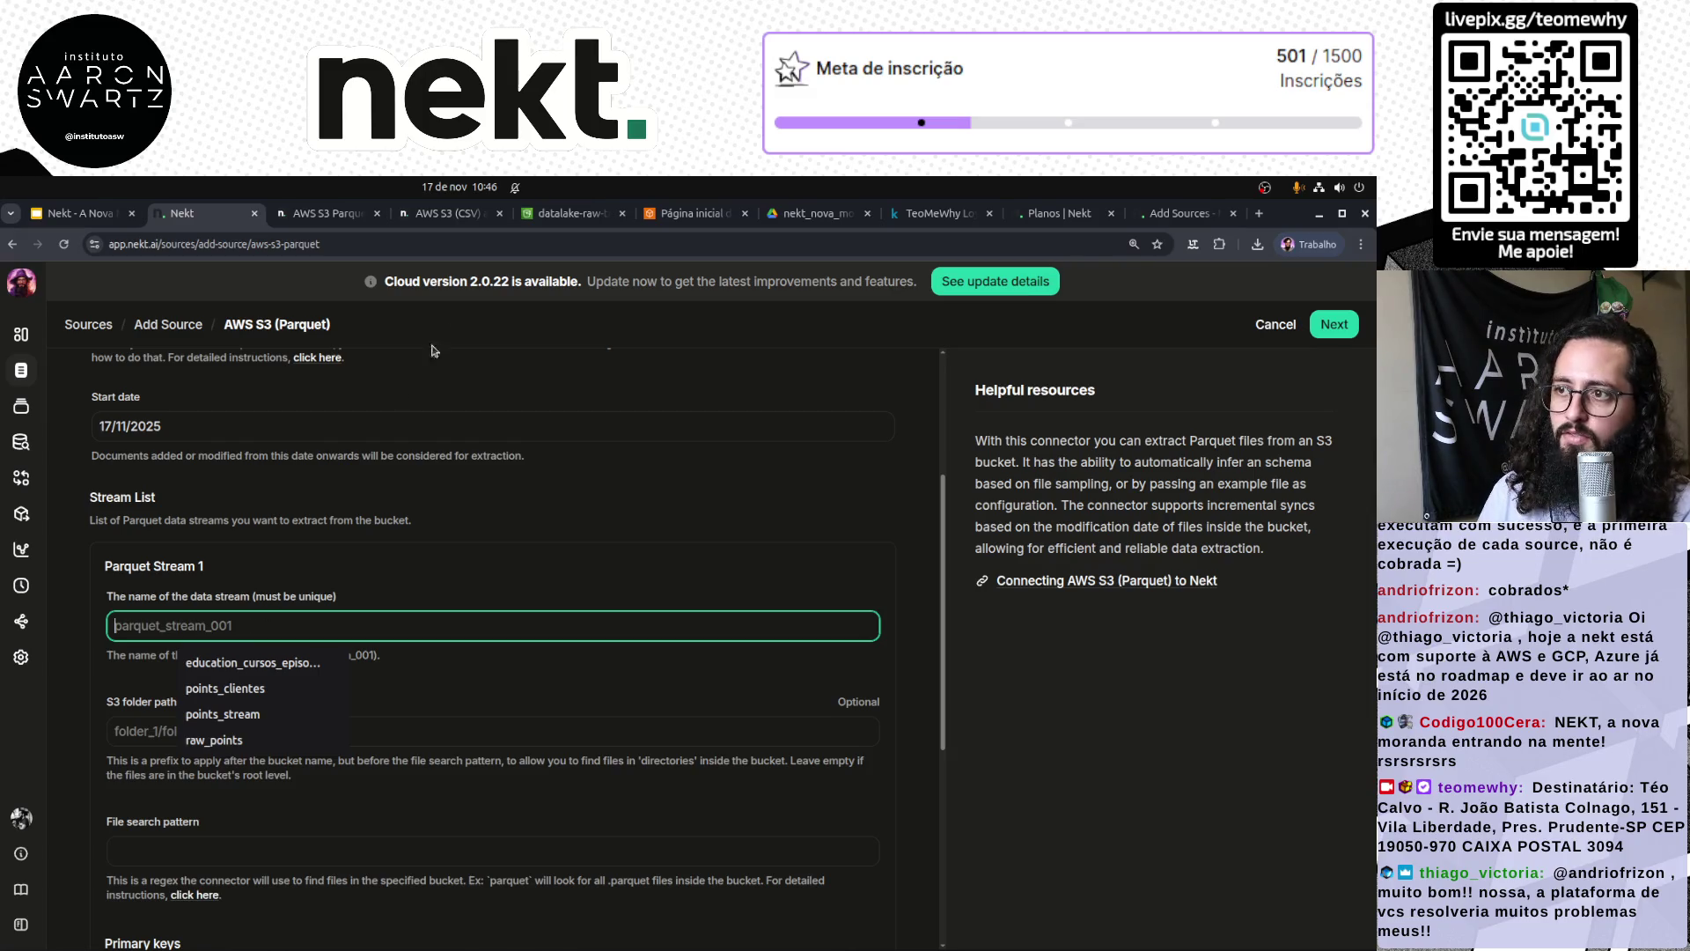
left_click(568, 213)
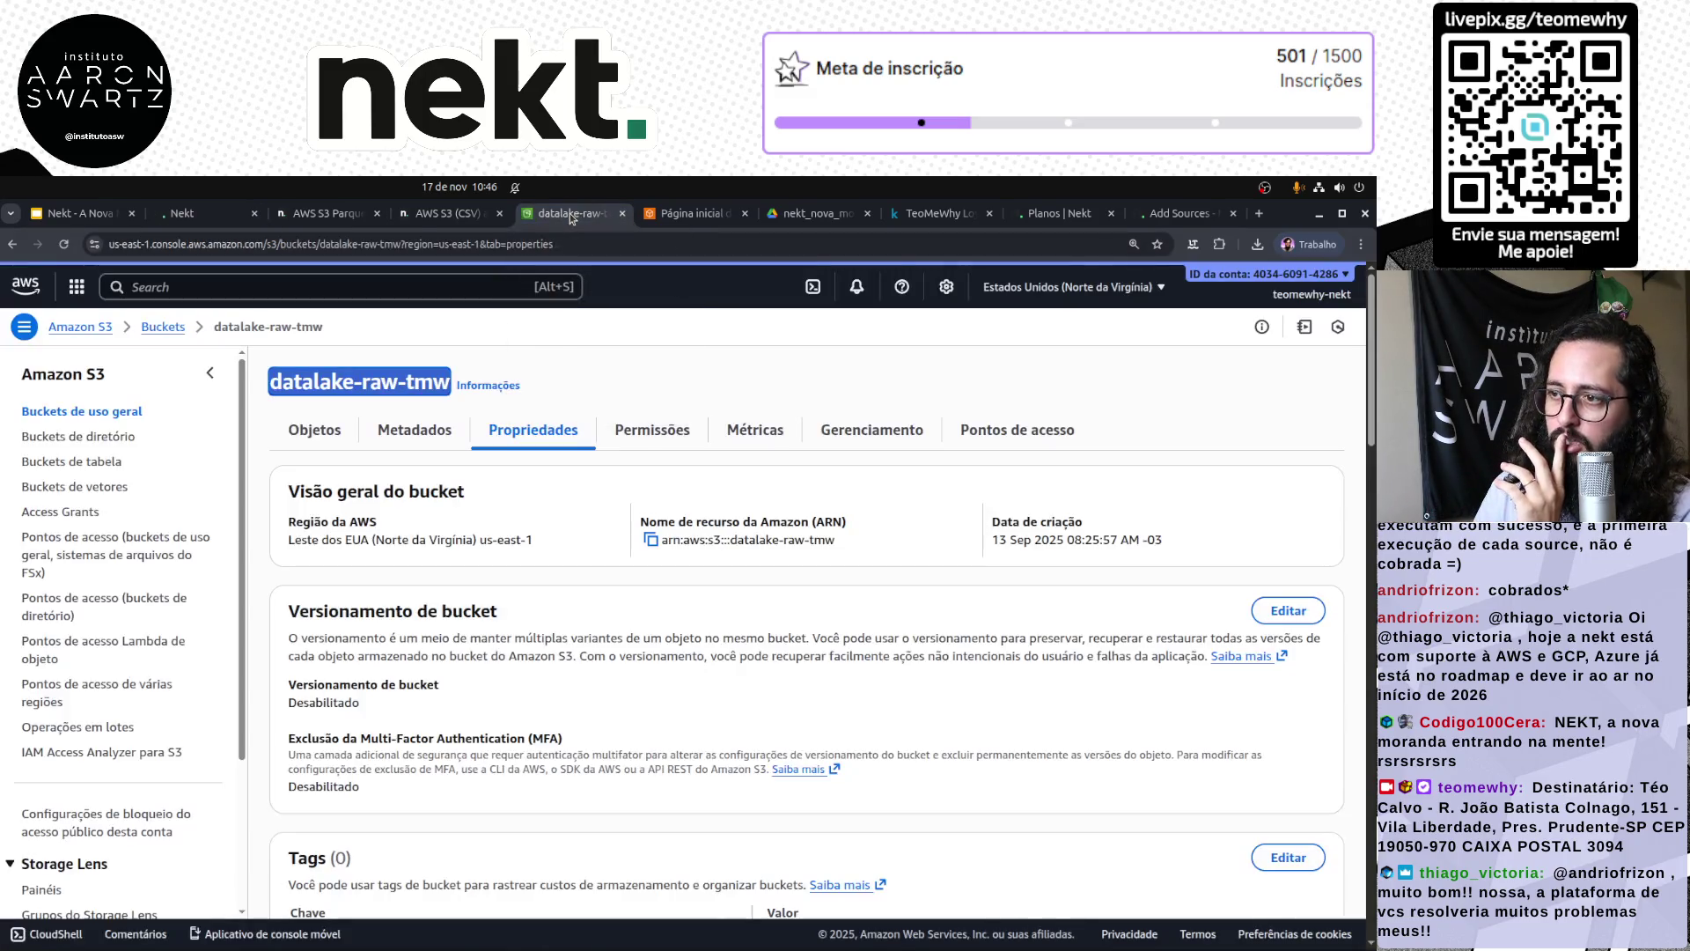
Step: Browse the datalake-raw-tmw bucket to find clientes.parquet under points/clientes/
left_click(314, 429)
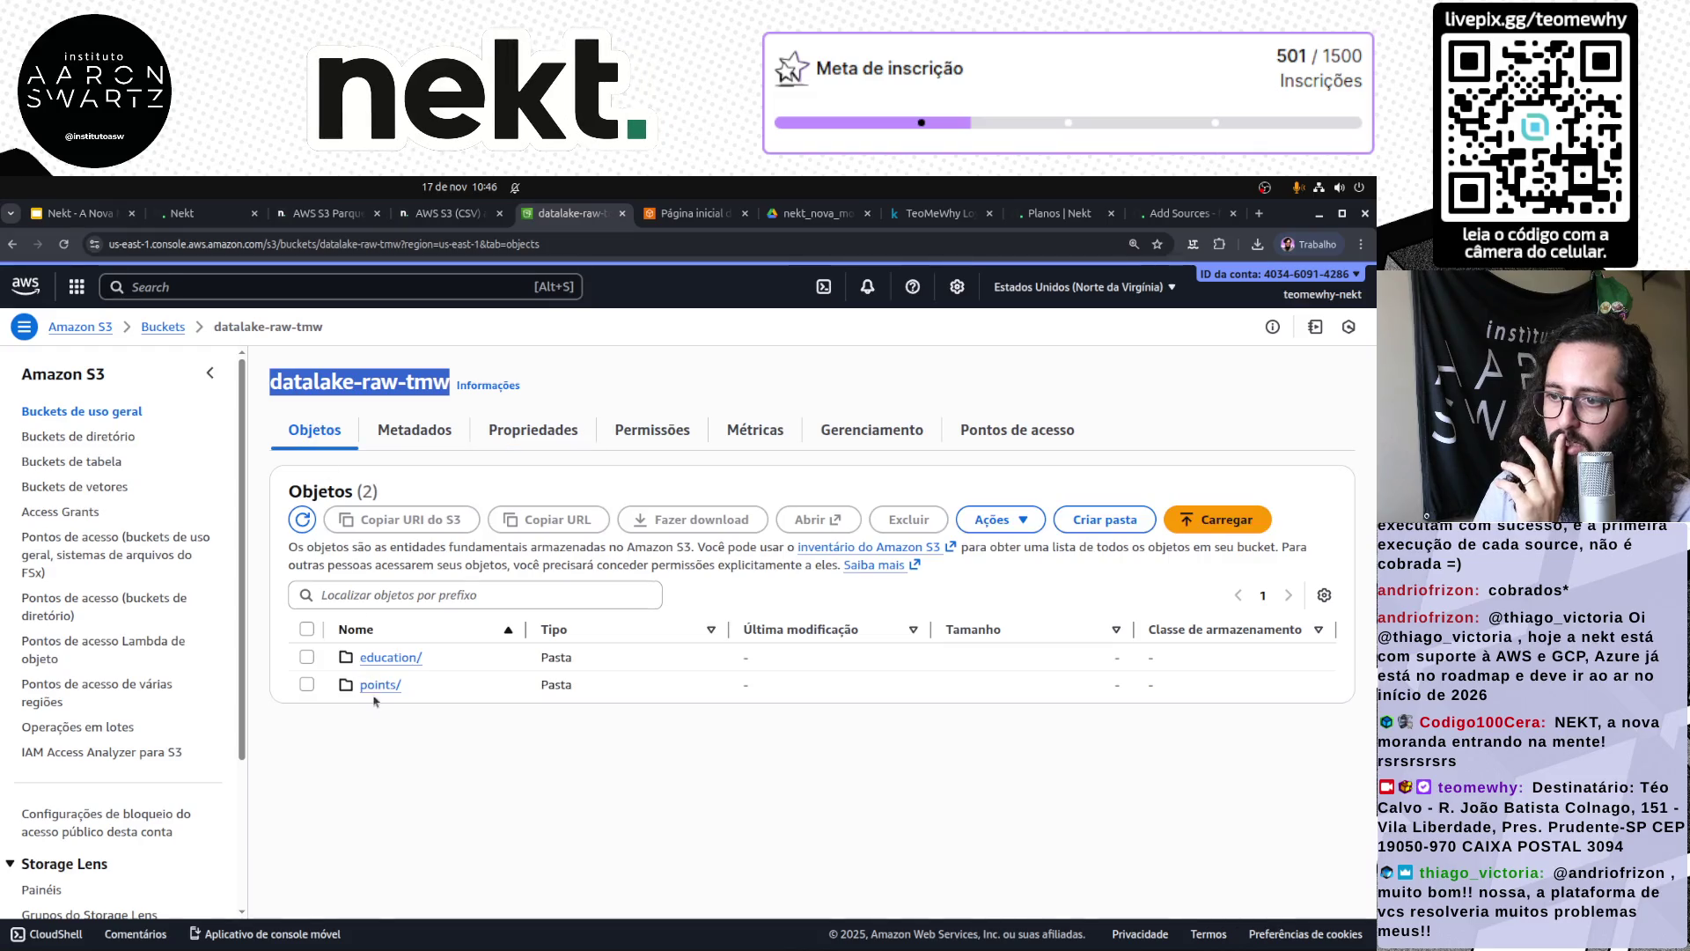
left_click(409, 657)
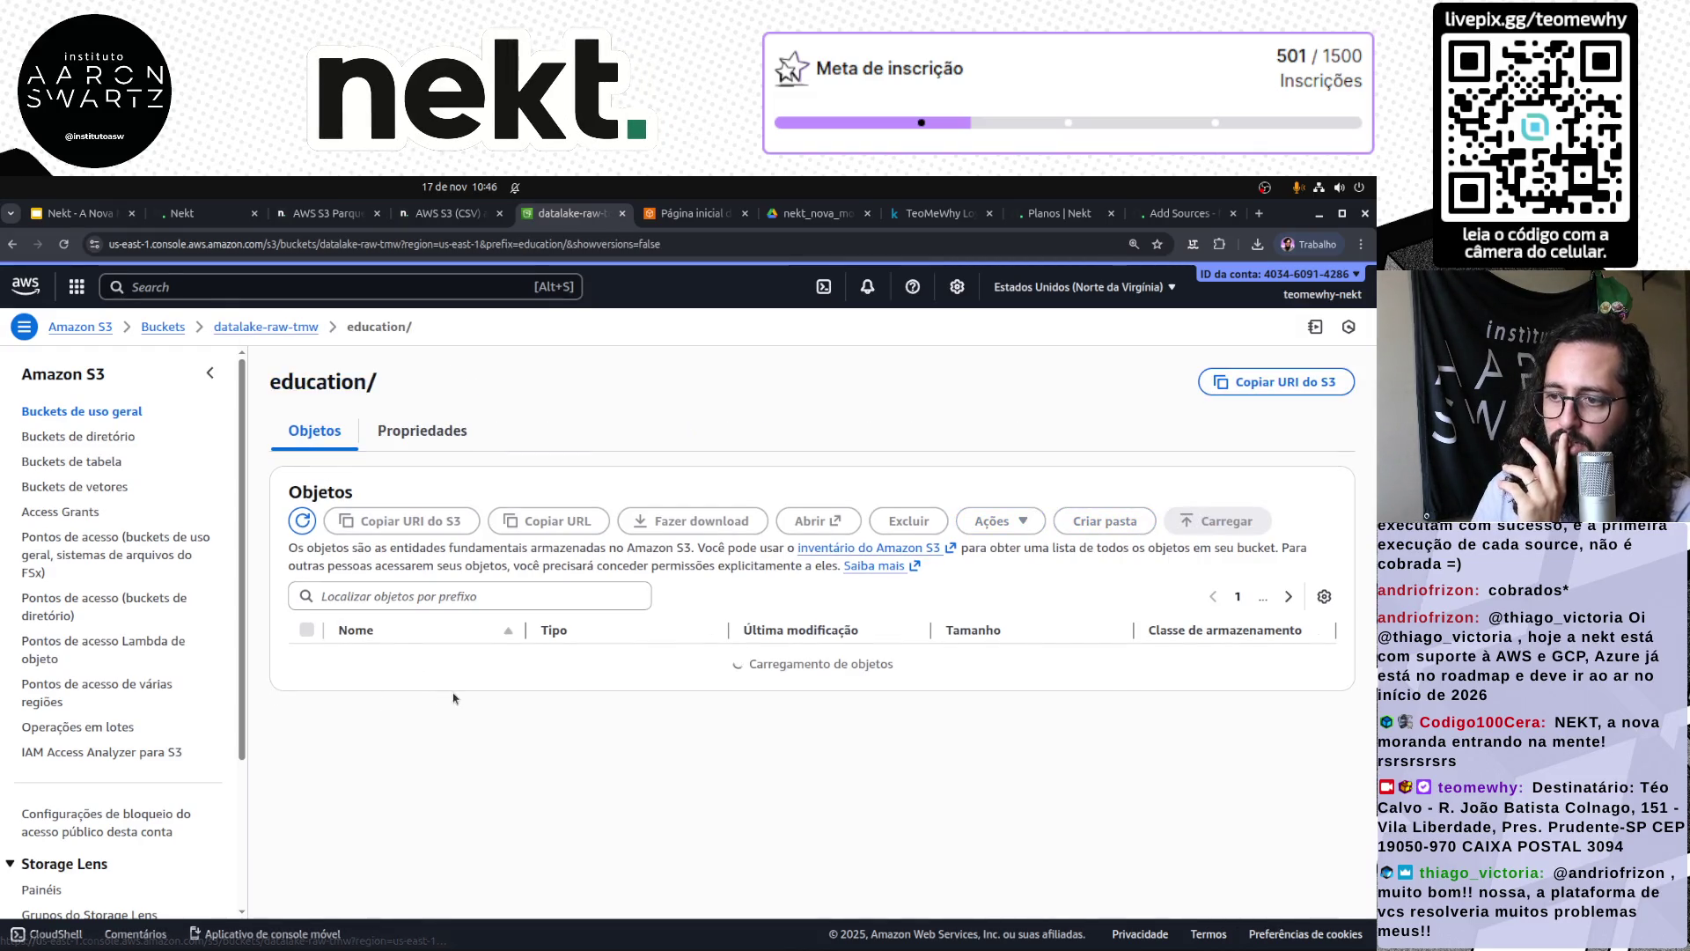
scroll(444, 700, "down", 1)
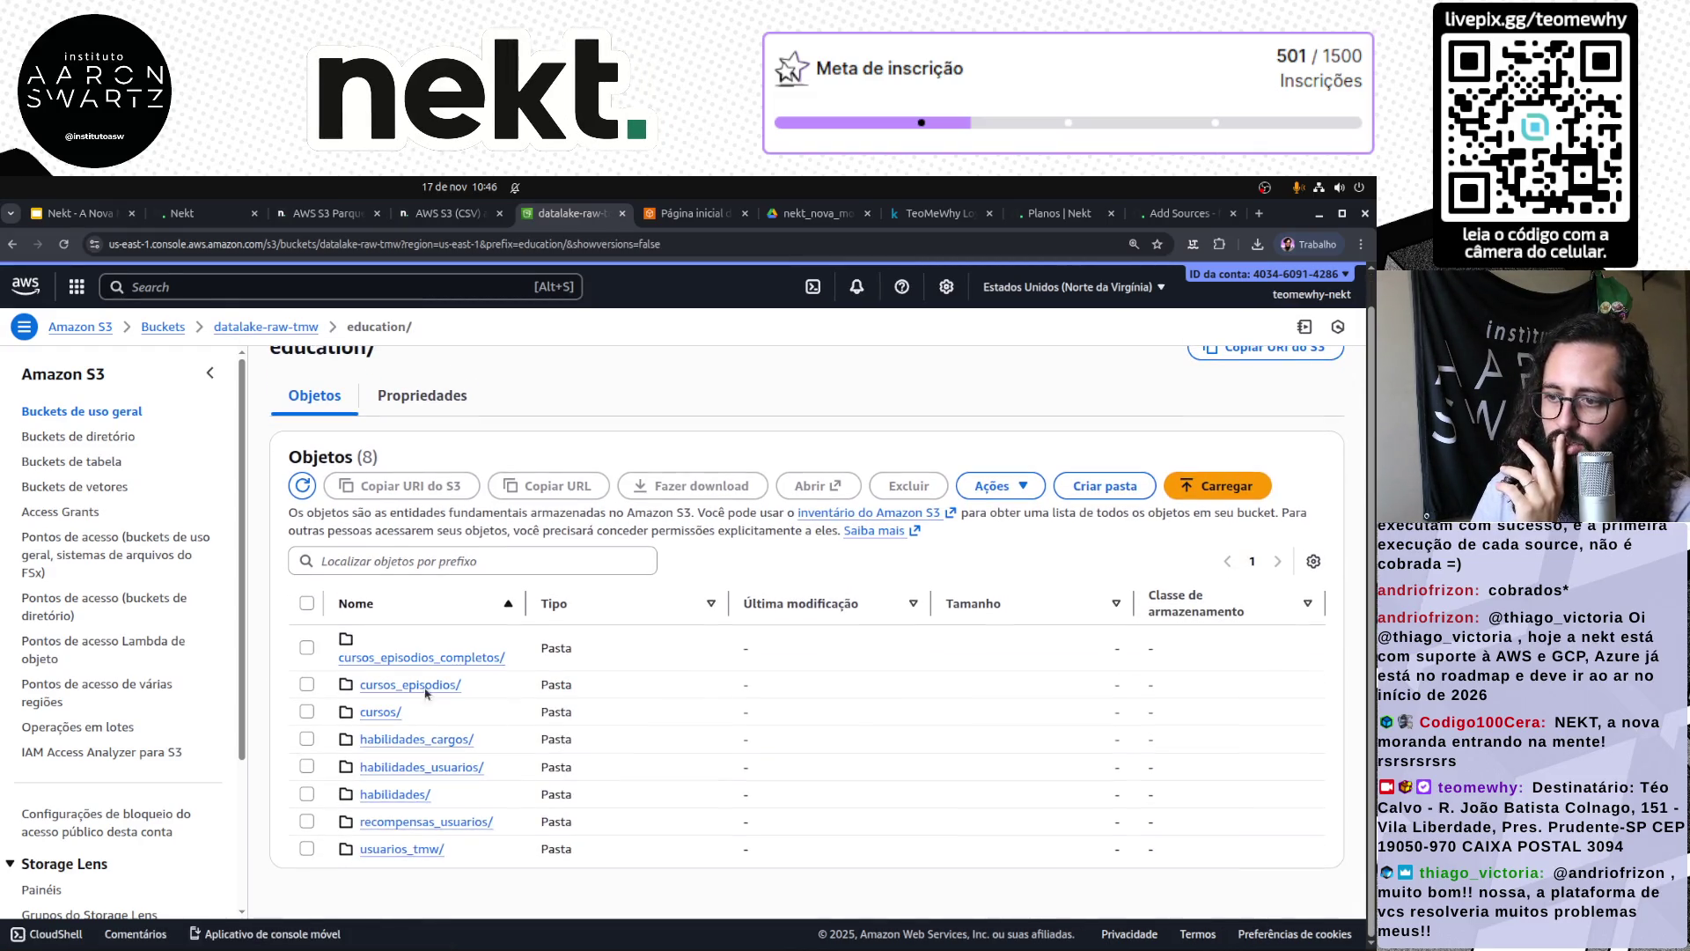
key("alt+Left")
left_click(380, 684)
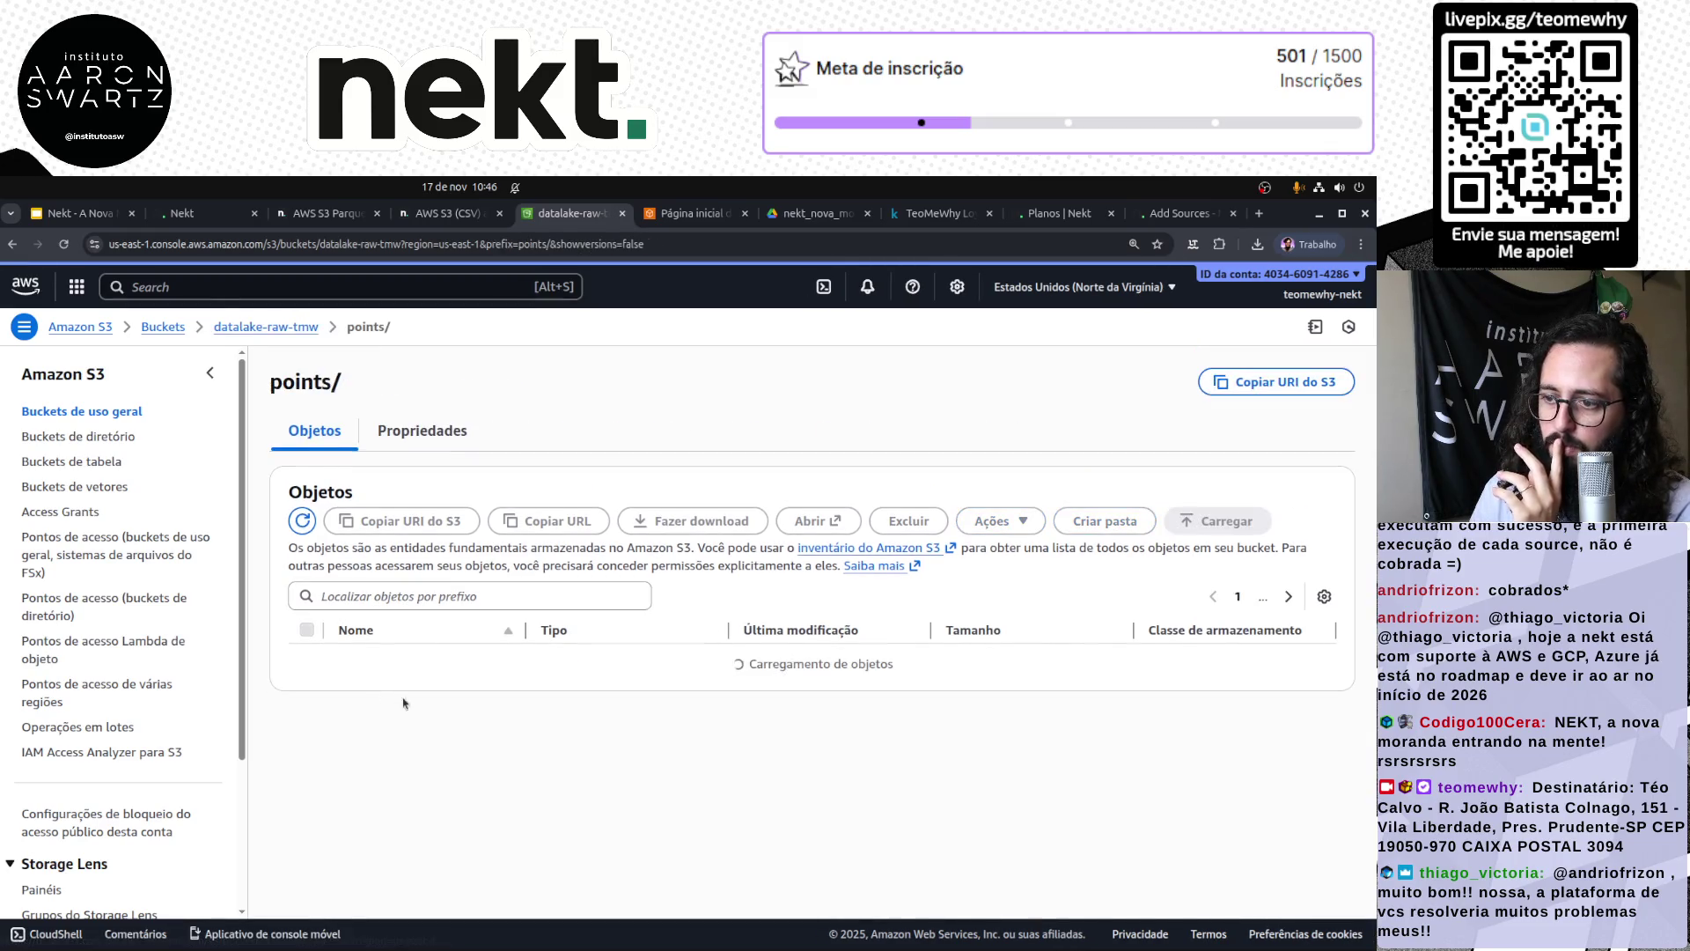
left_click(392, 661)
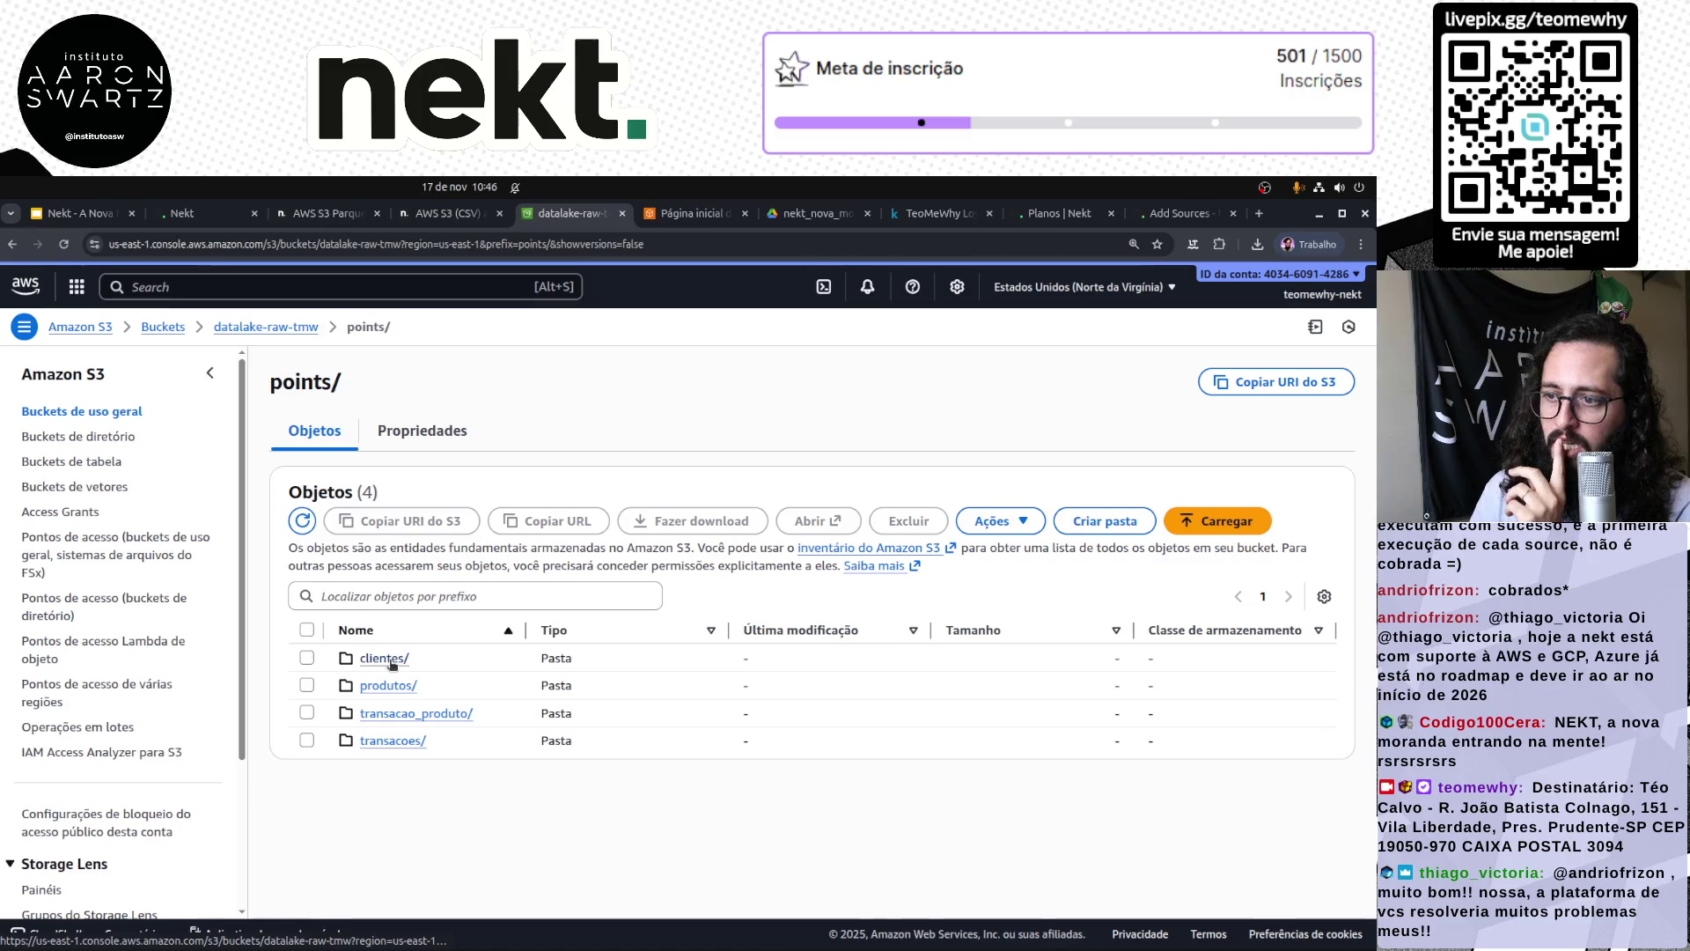
left_click(204, 216)
left_click(275, 628)
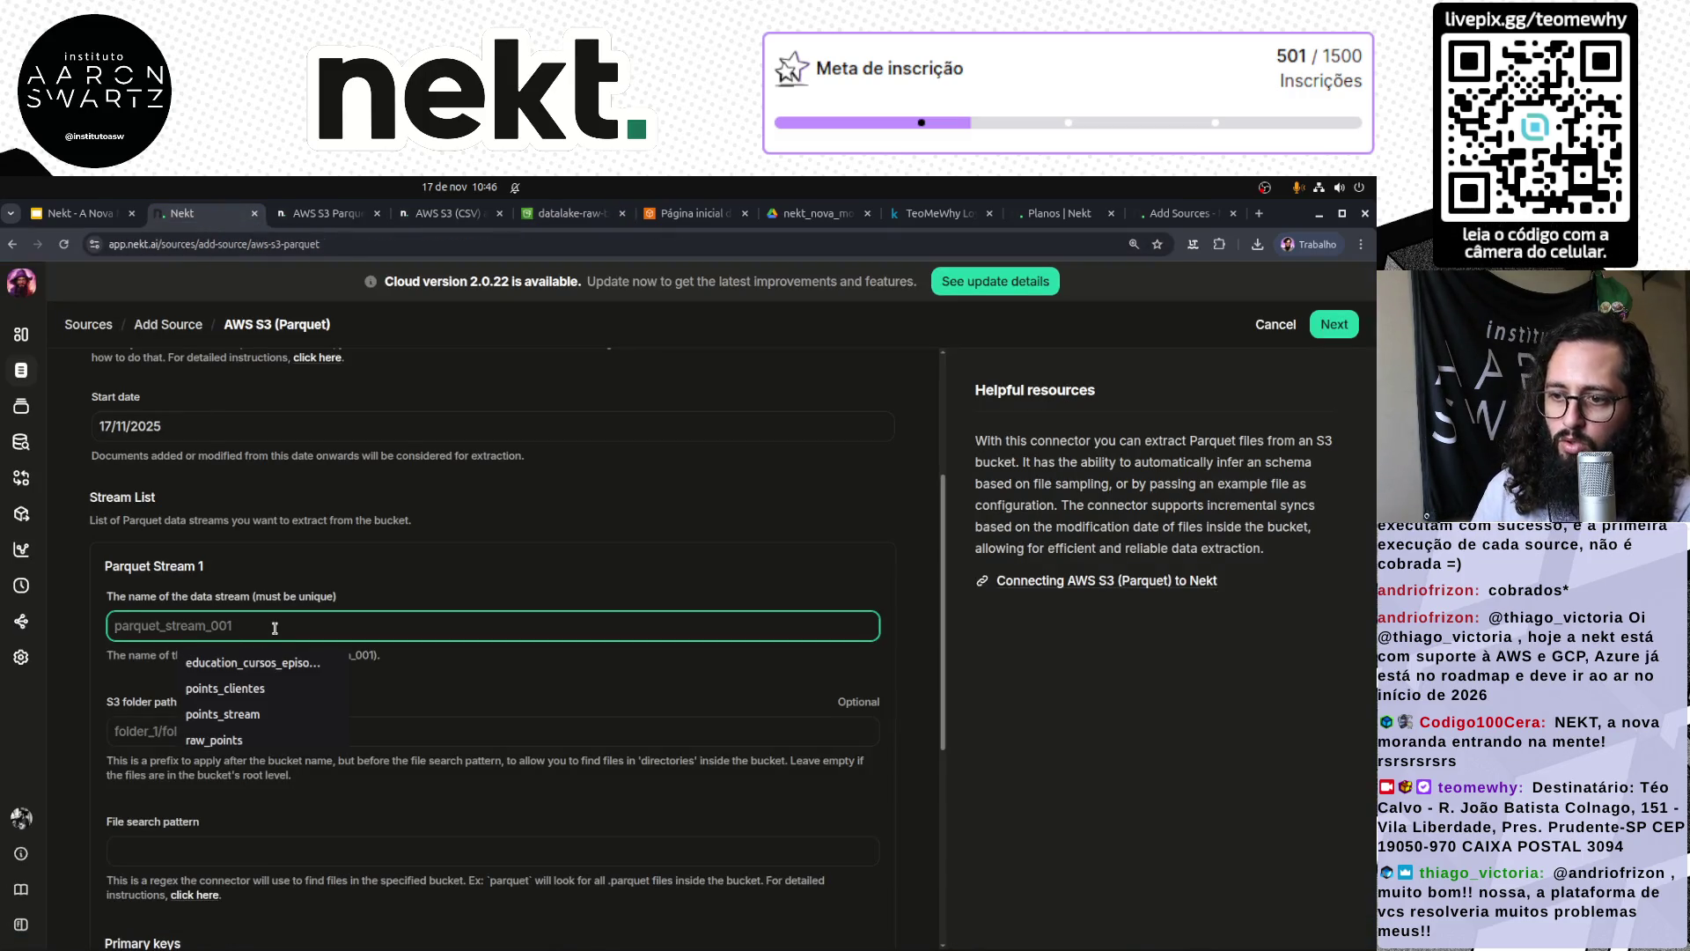
Step: Name Parquet Stream 1 points_clientes and pick points/clientes as its S3 folder path
type("points_cliente")
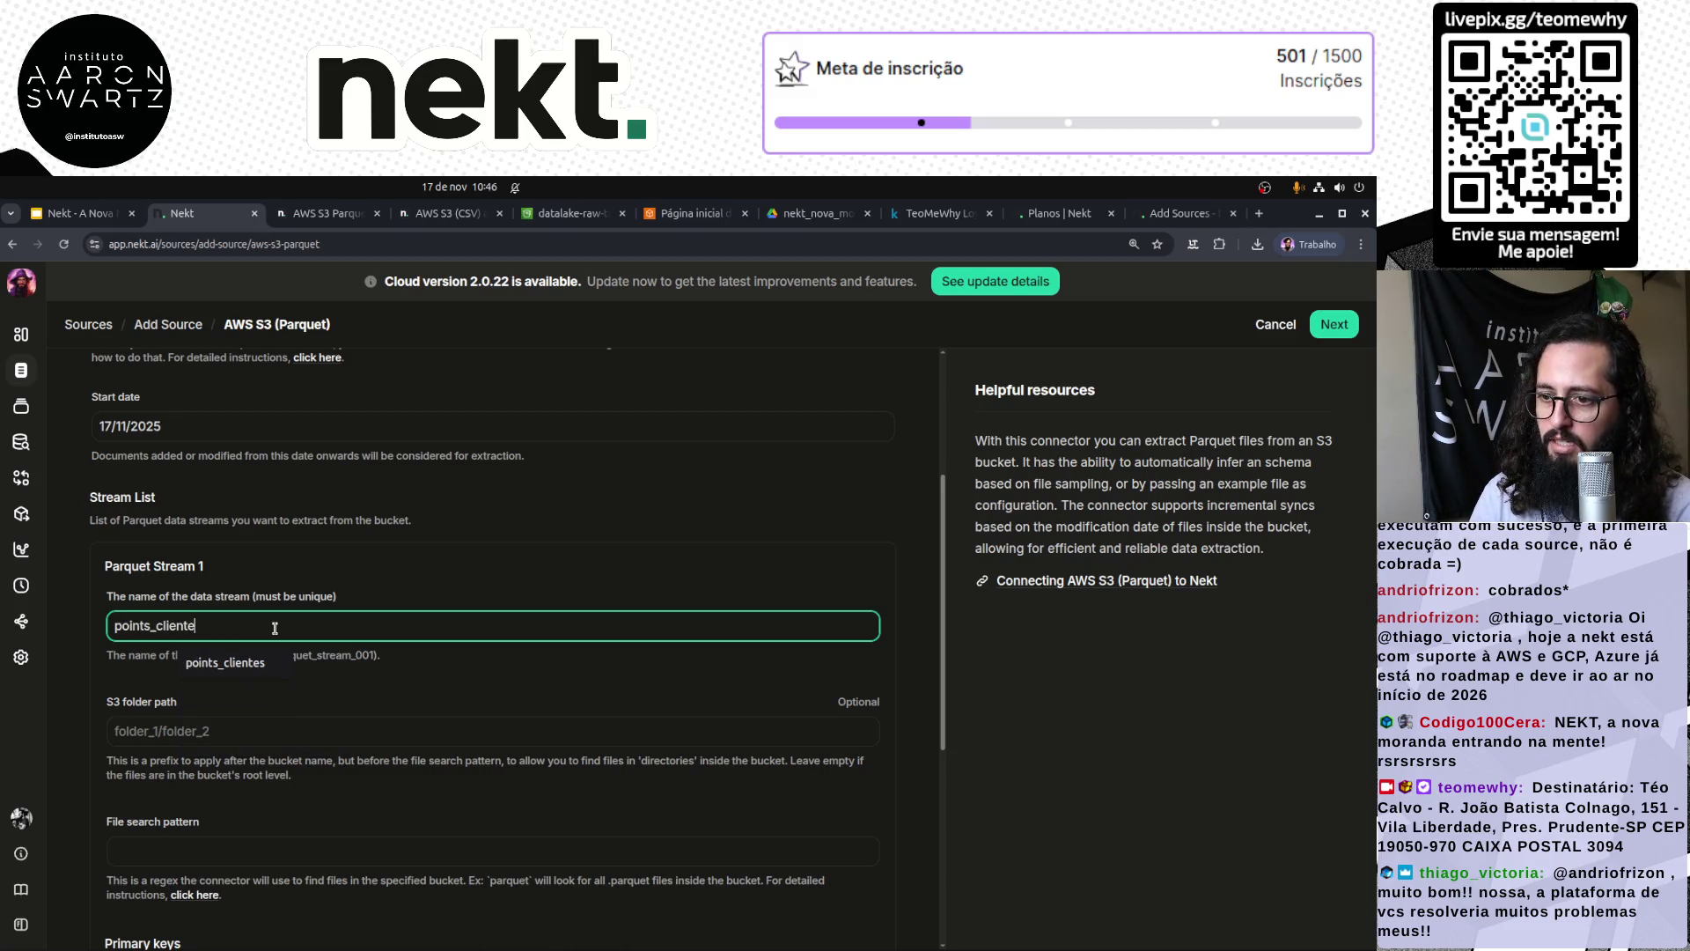
type("s")
left_click(250, 734)
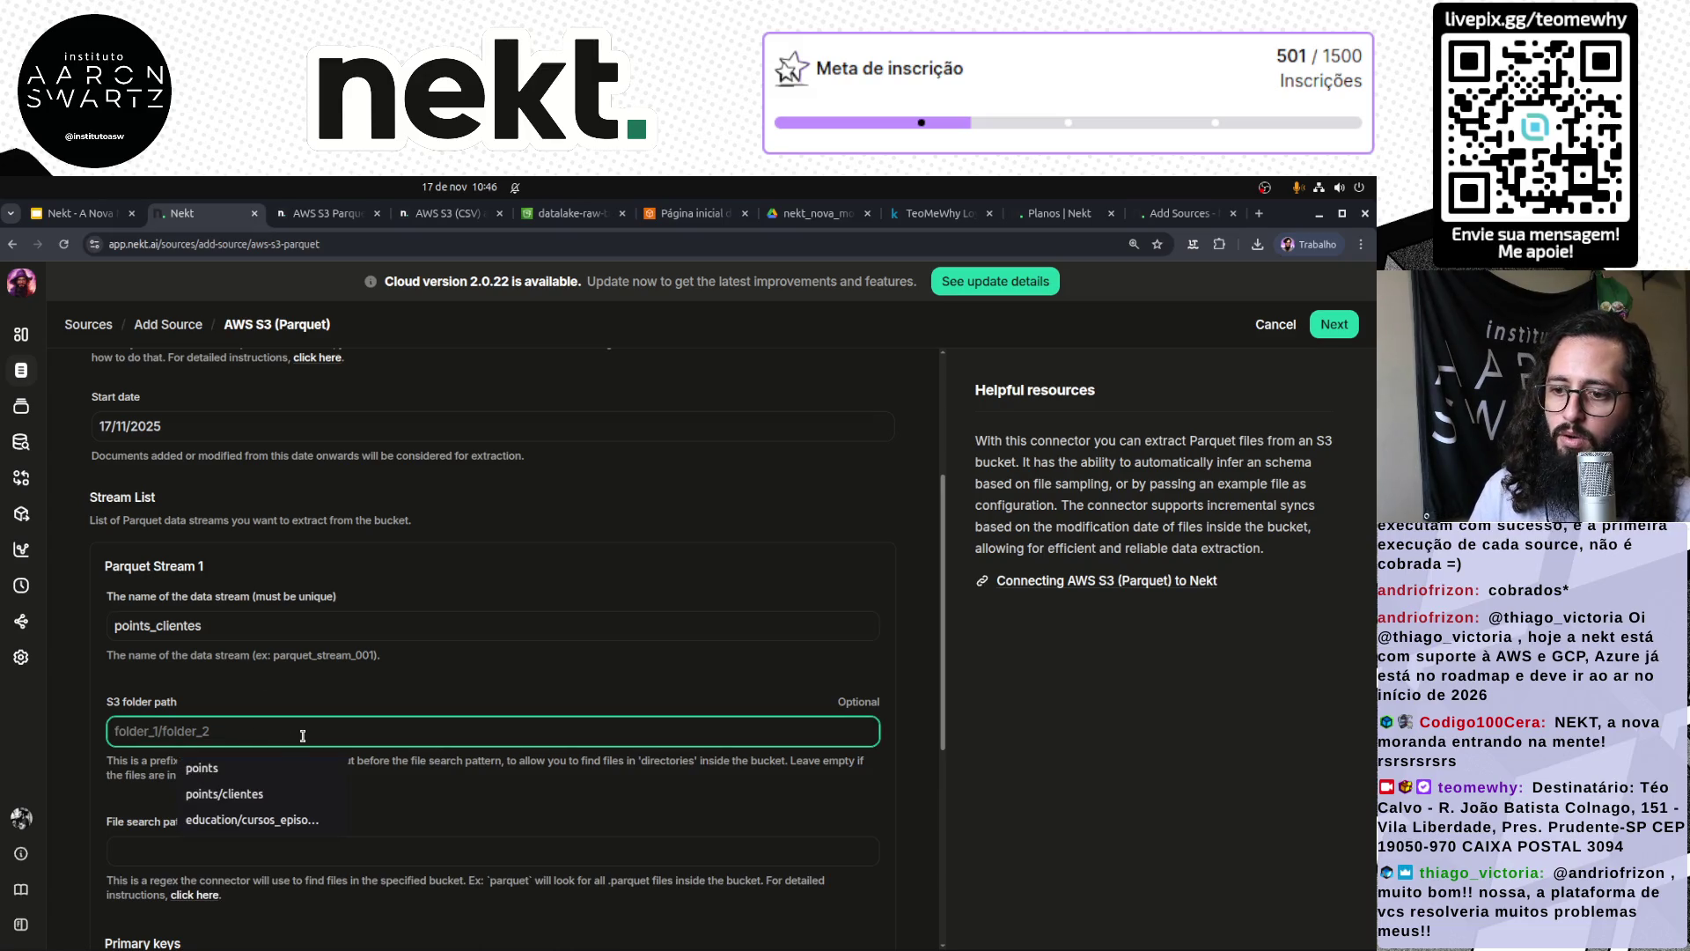
left_click(283, 790)
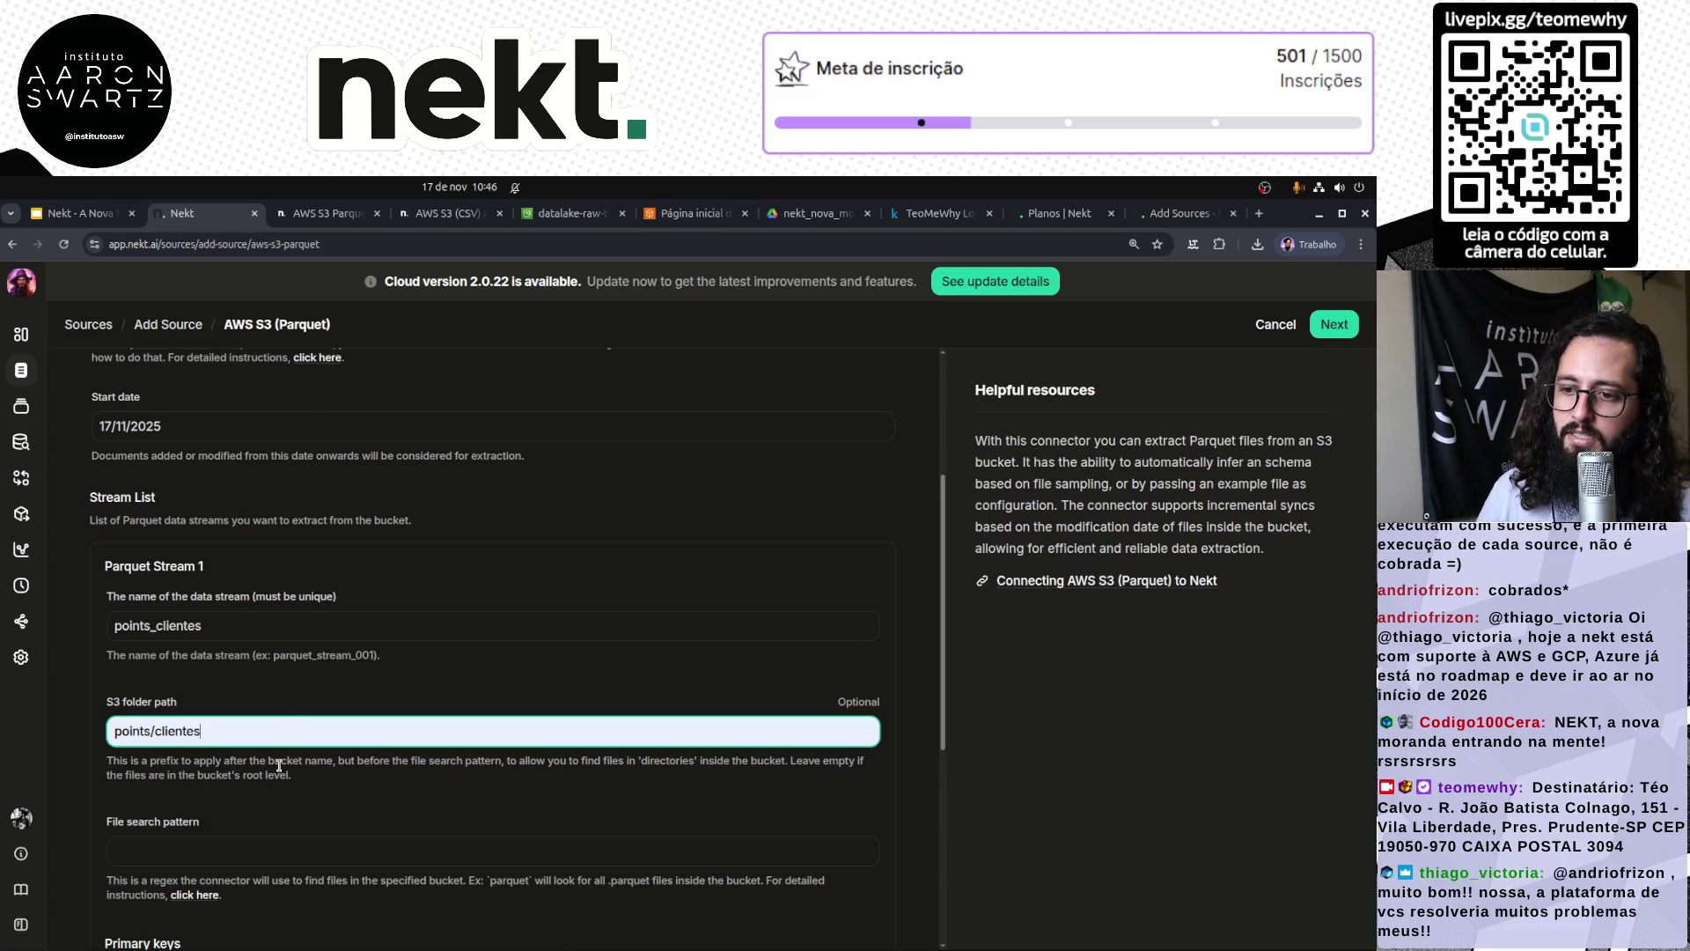
left_click(554, 223)
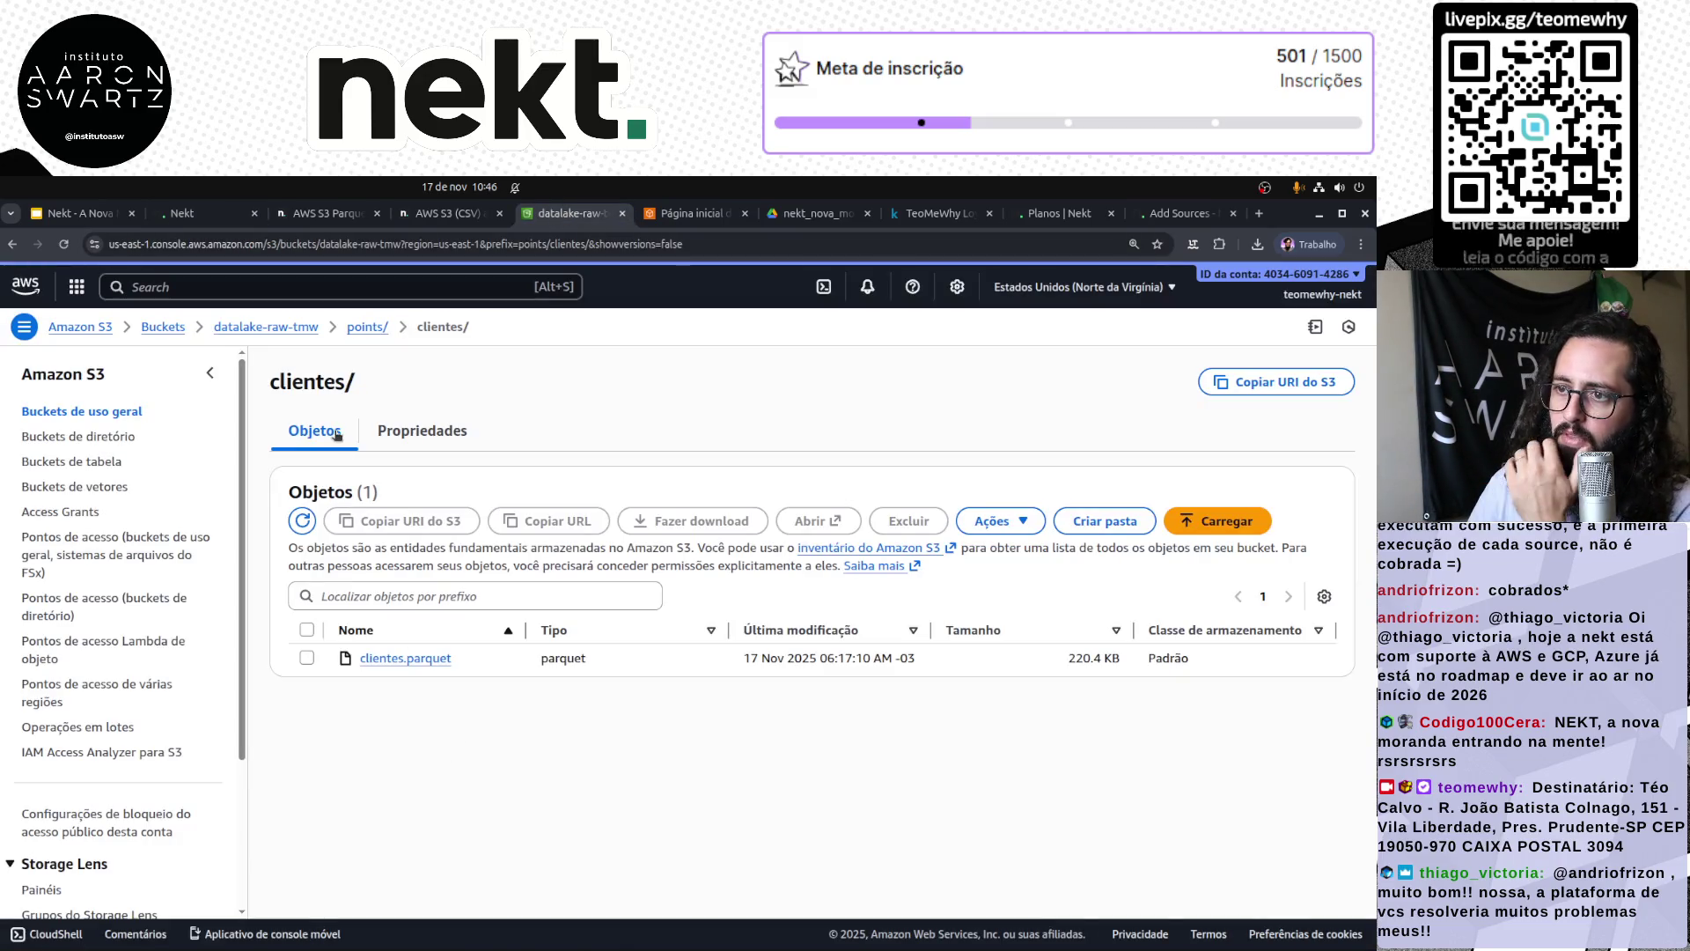
Step: Confirm the clientes folder's S3 URI s3://datalake-raw-tmw/points/clientes/ in its properties
left_click(365, 330)
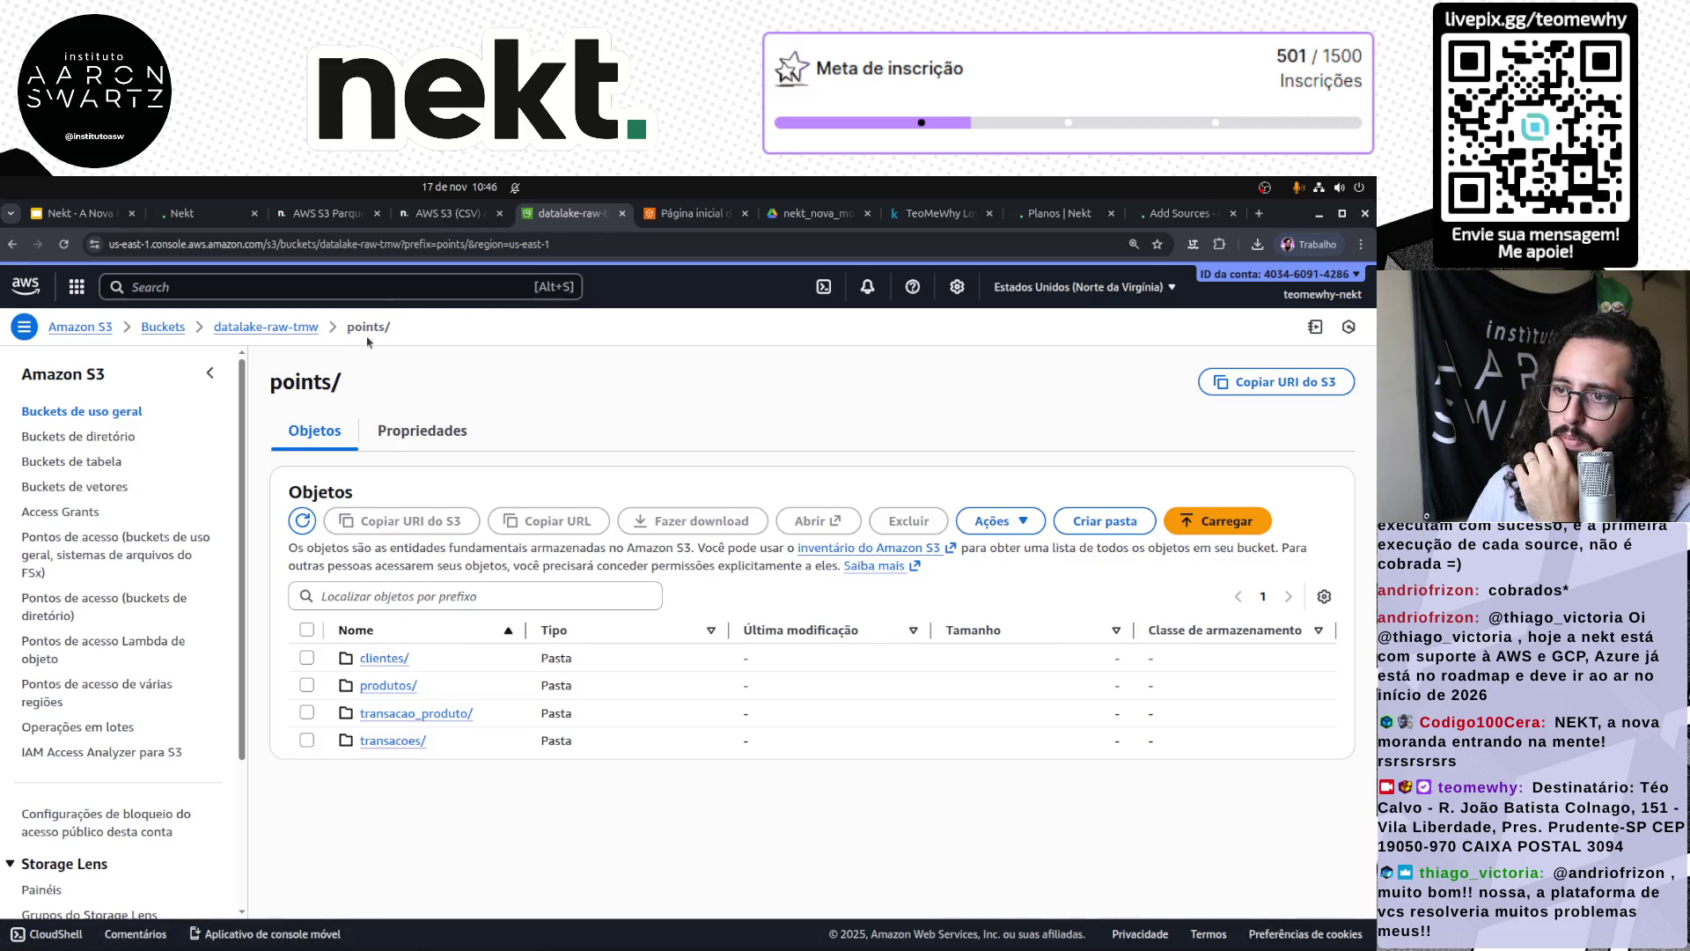
left_click(385, 660)
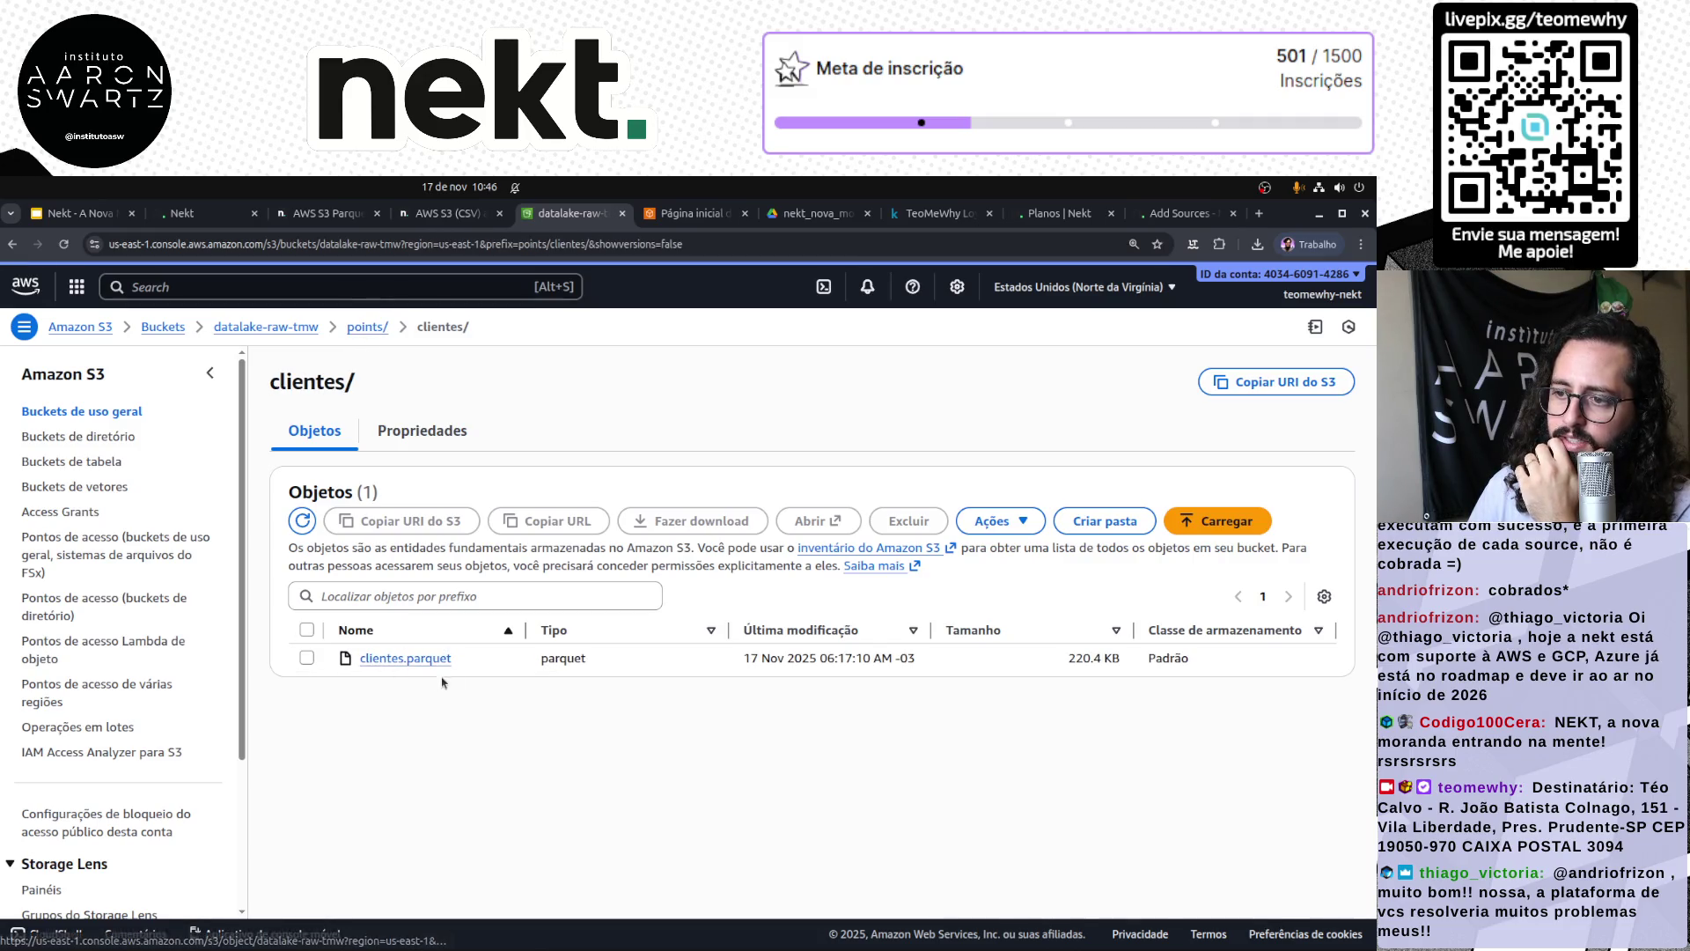
left_click(443, 437)
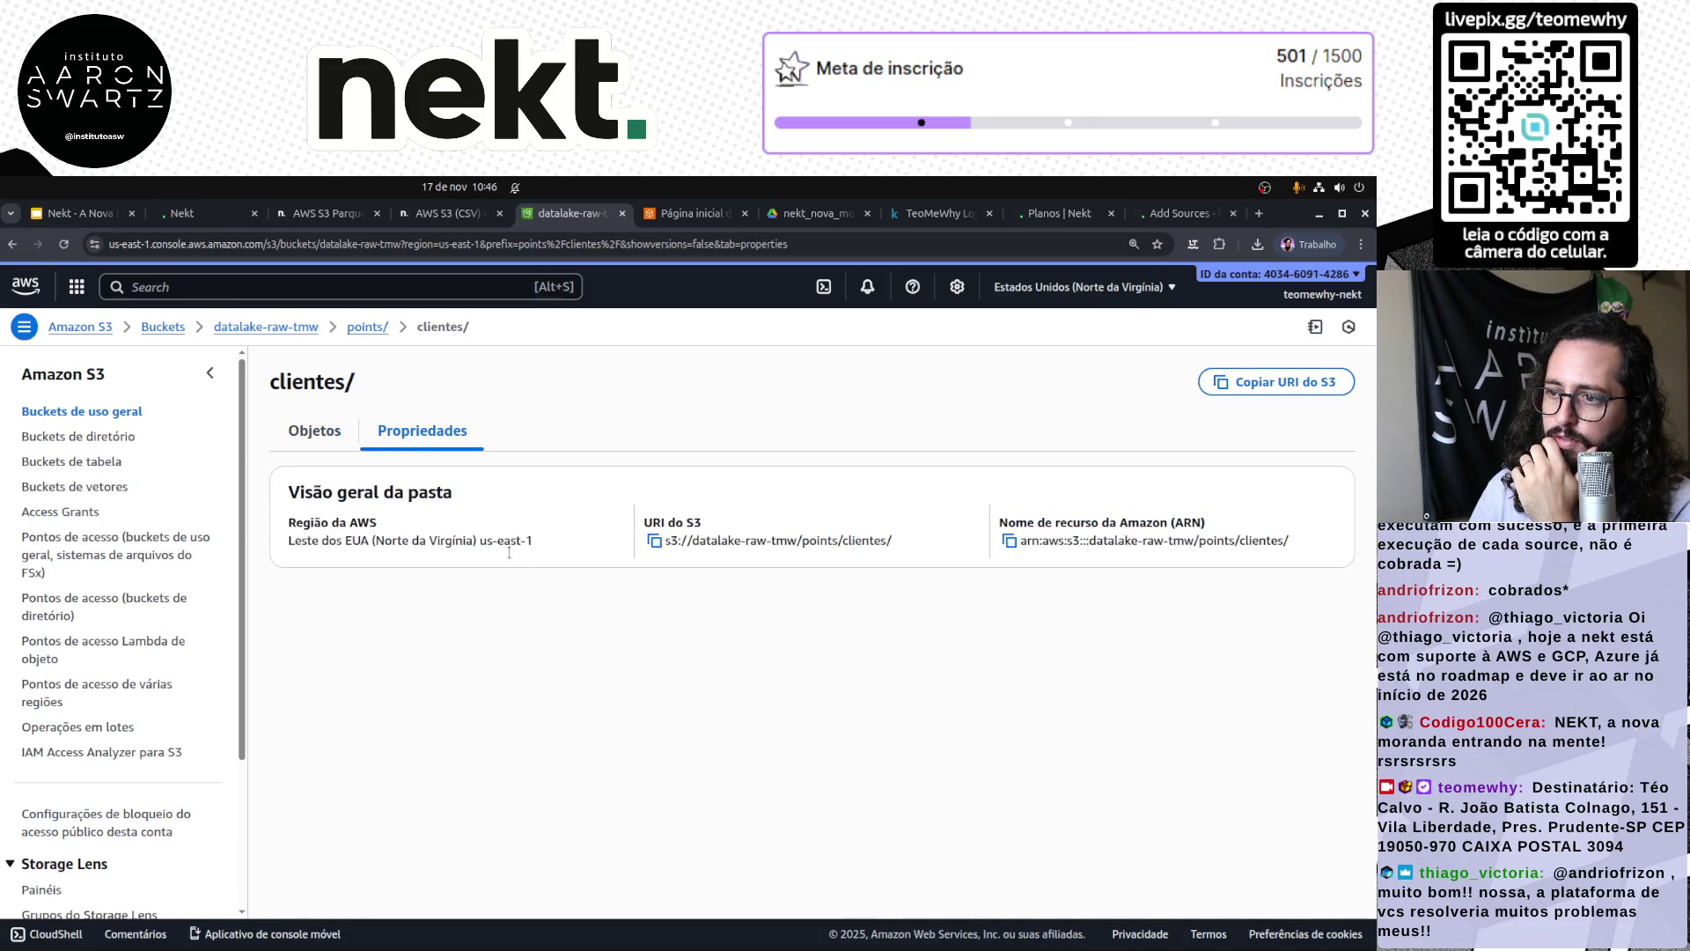
left_click_drag(800, 541, 912, 552)
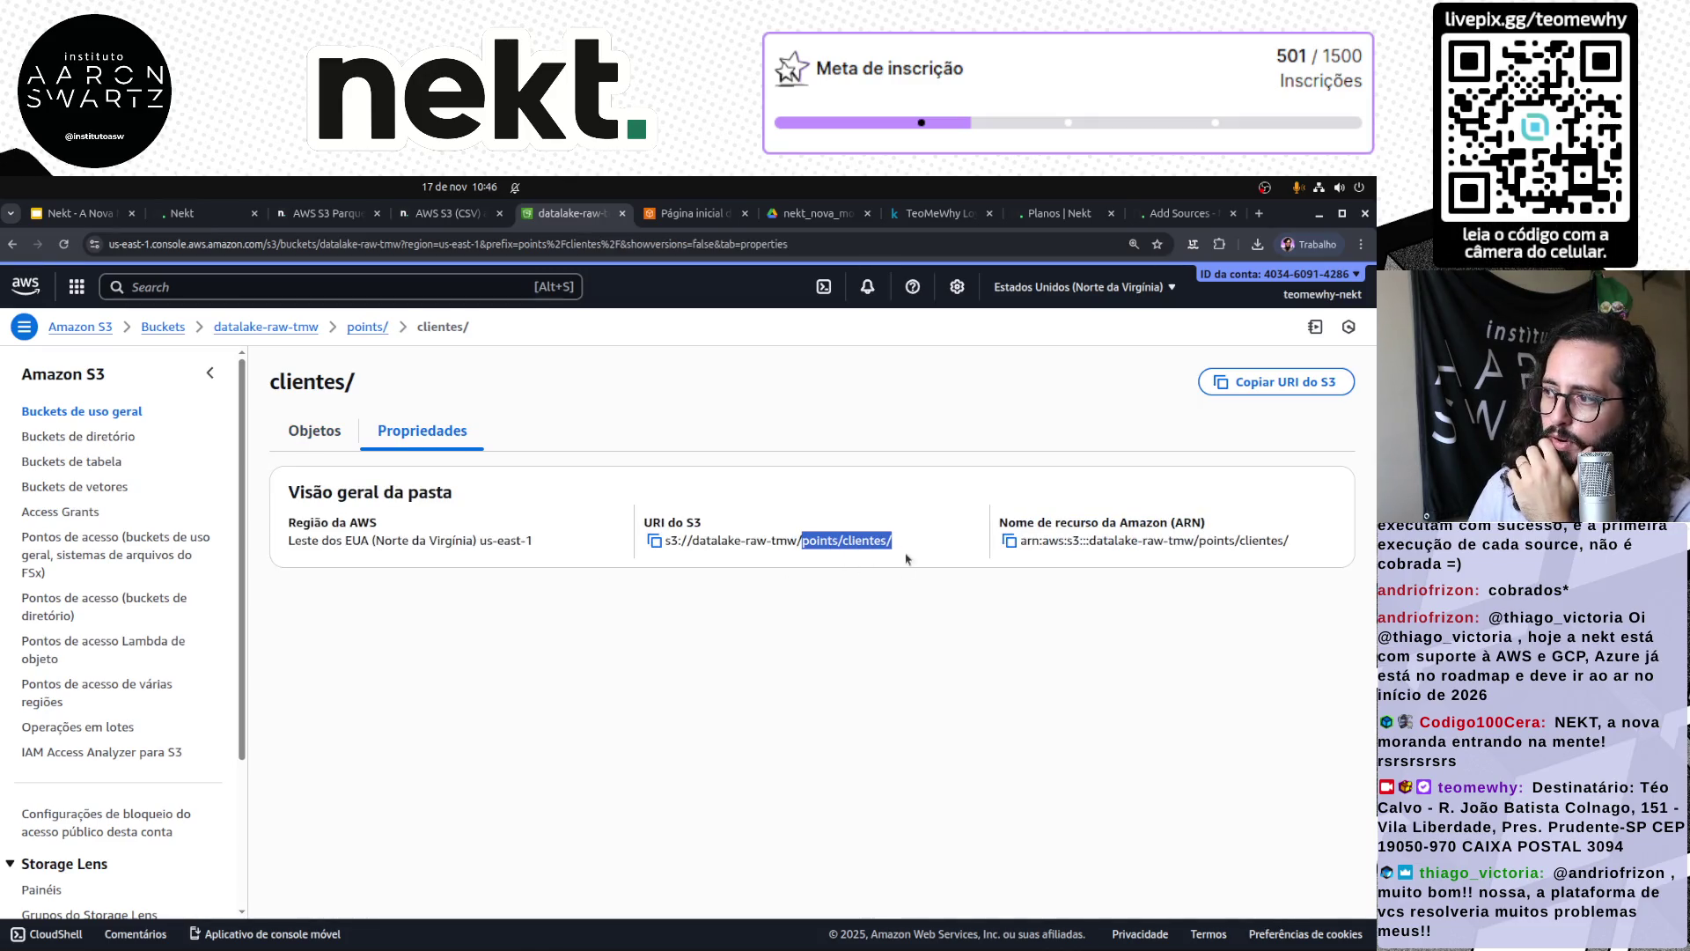
left_click(196, 213)
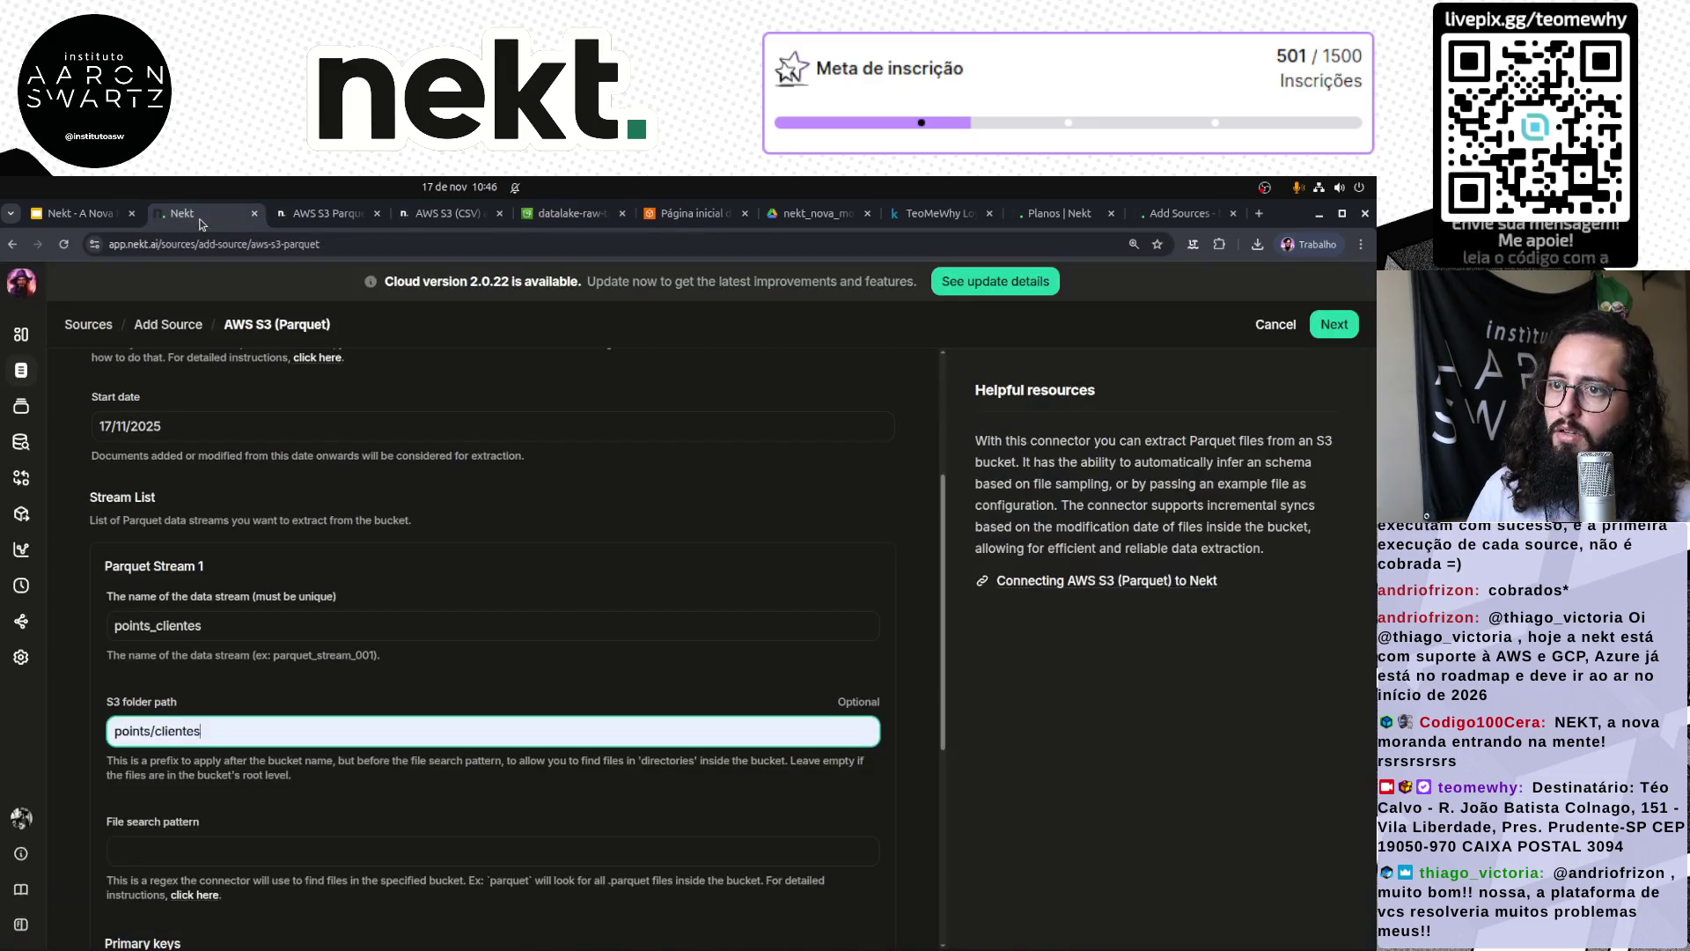
Step: Set stream 1's file search pattern to parquet and primary key to idCliente
left_click(230, 727)
scroll(229, 727, "down", 1)
left_click(299, 766)
type("parquet")
left_click(379, 857)
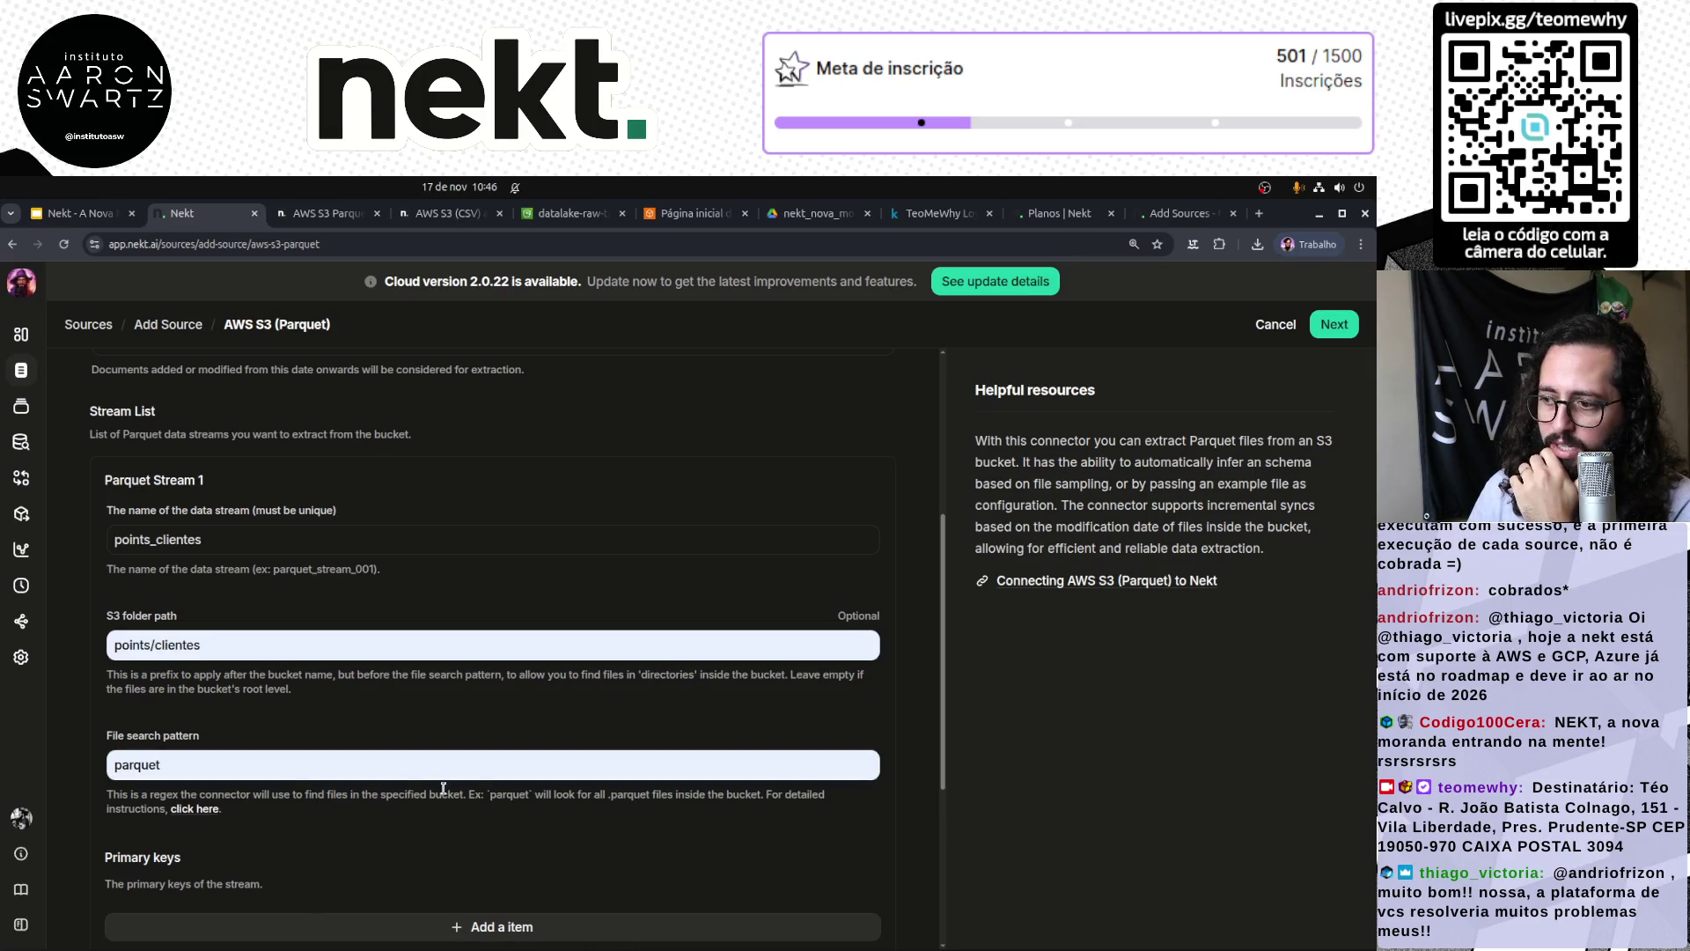
left_click(274, 771)
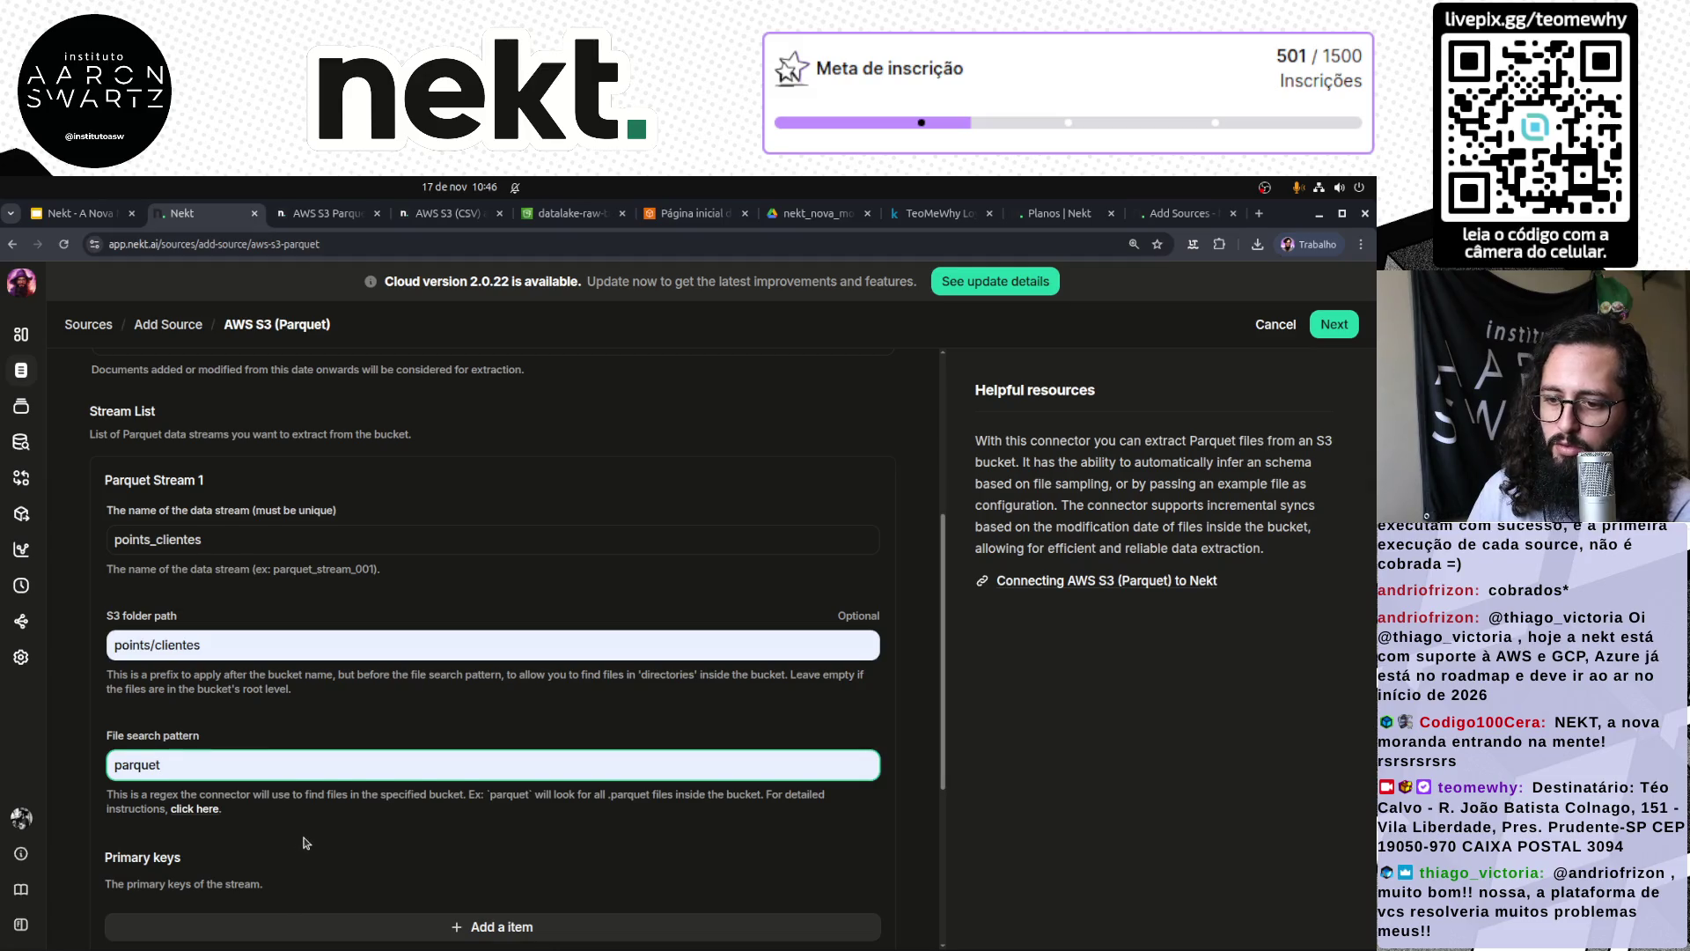
scroll(306, 844, "down", 2)
left_click(465, 759)
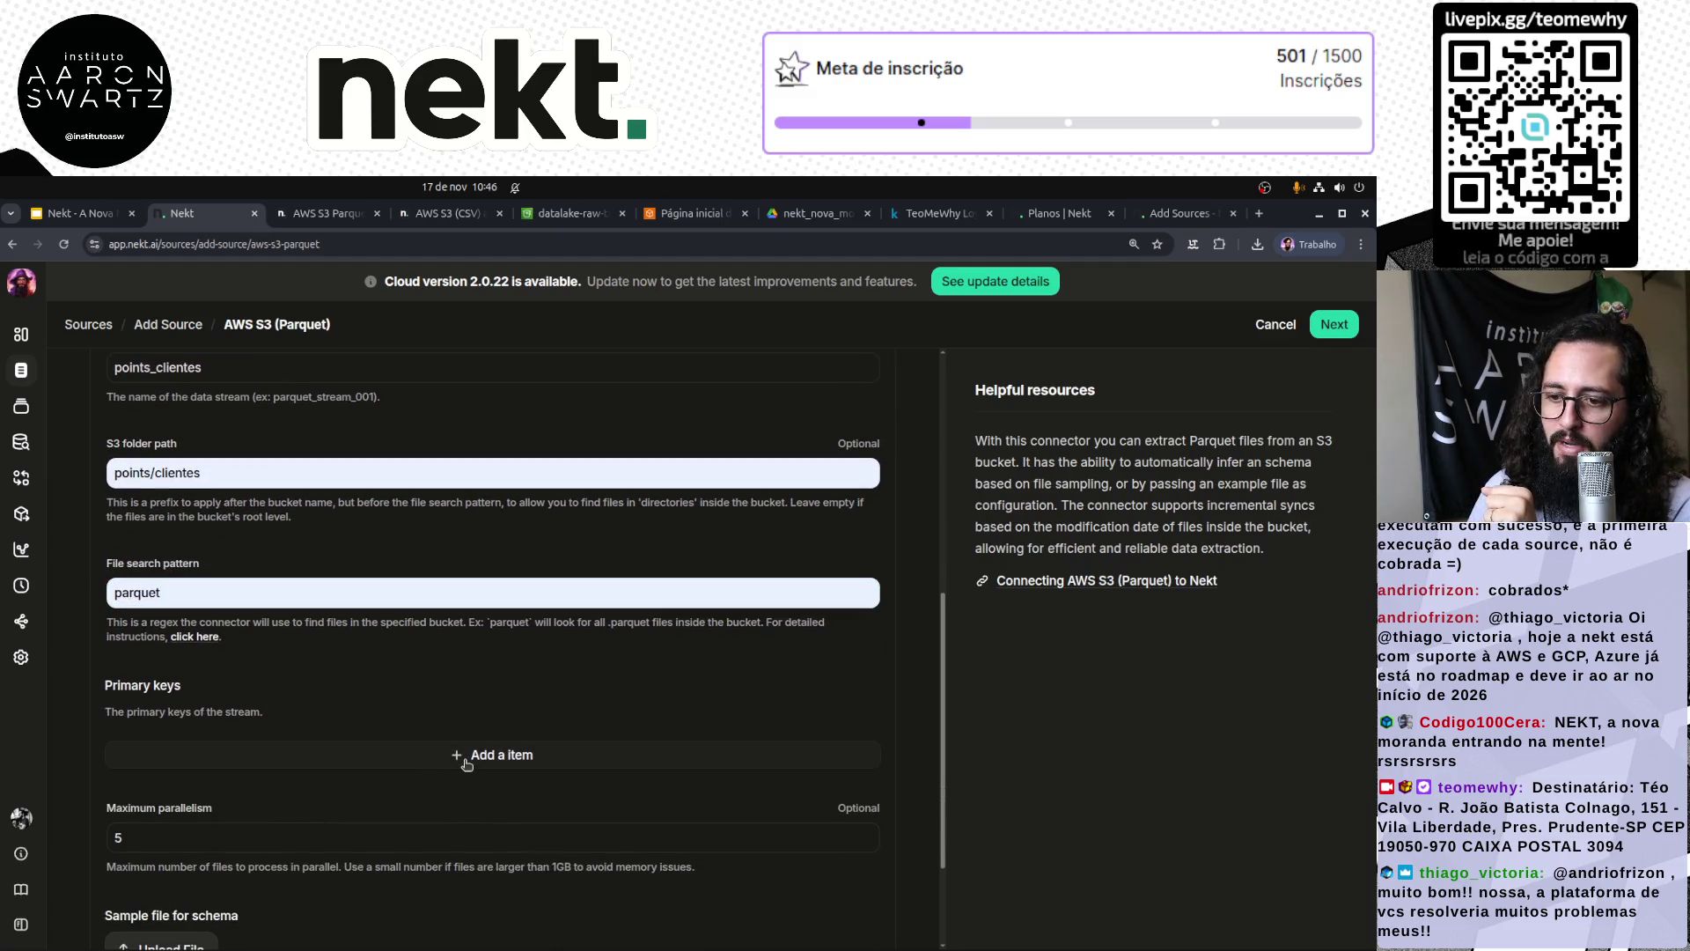
left_click(335, 748)
type("idCliente")
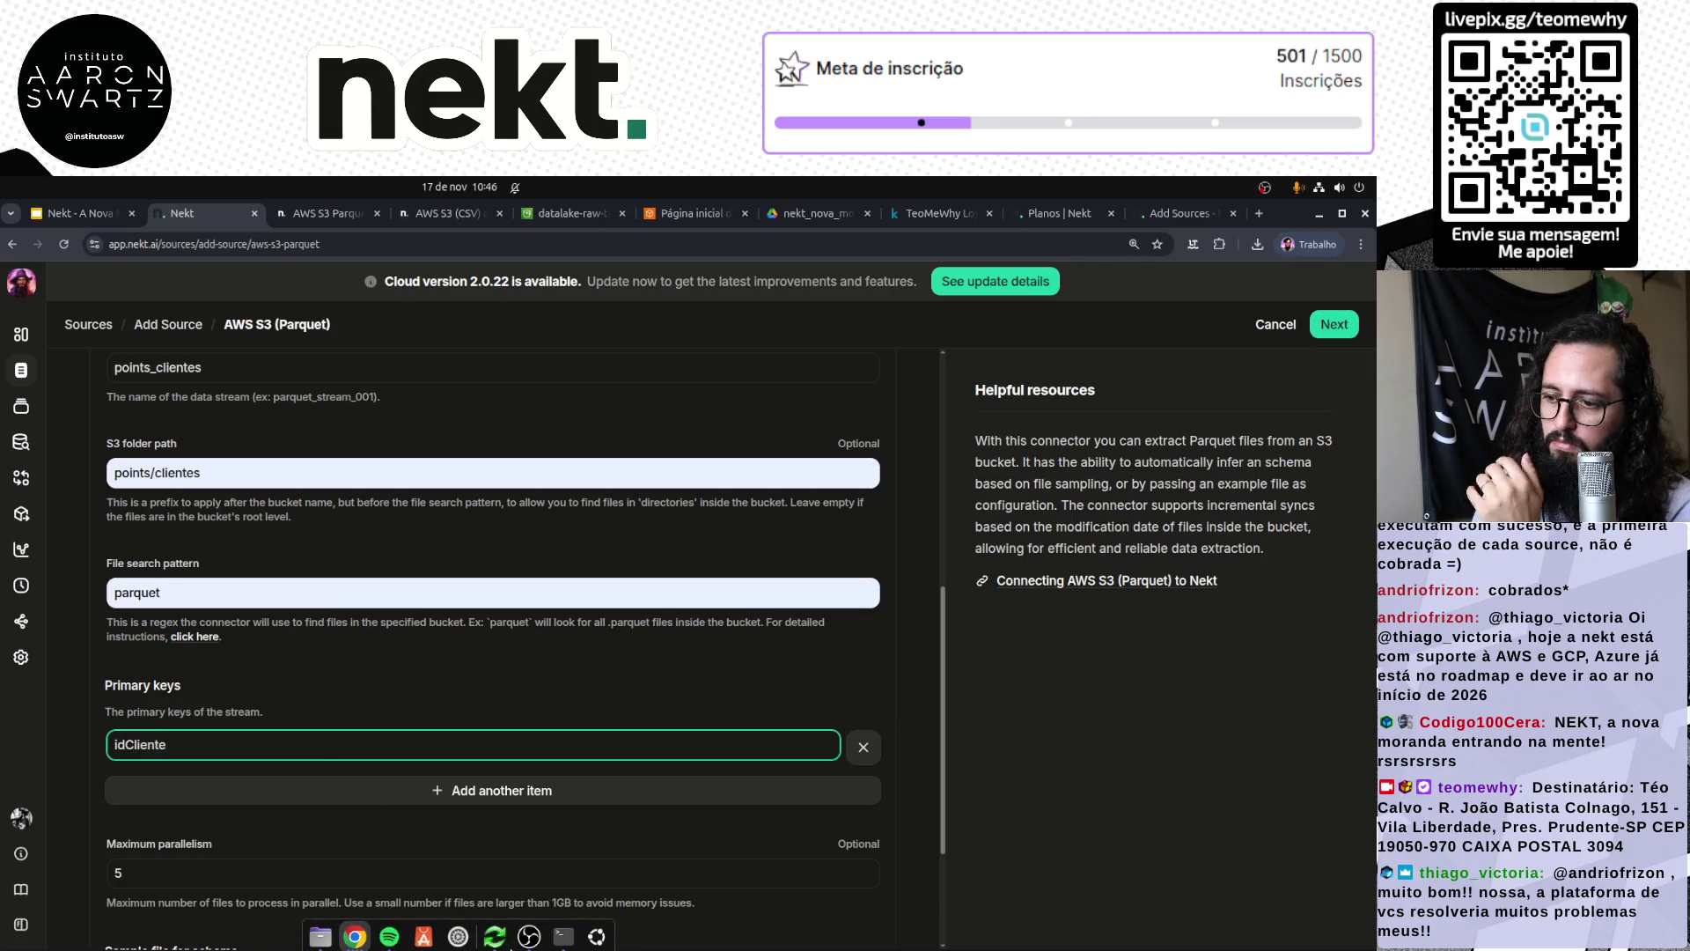
left_click(99, 839)
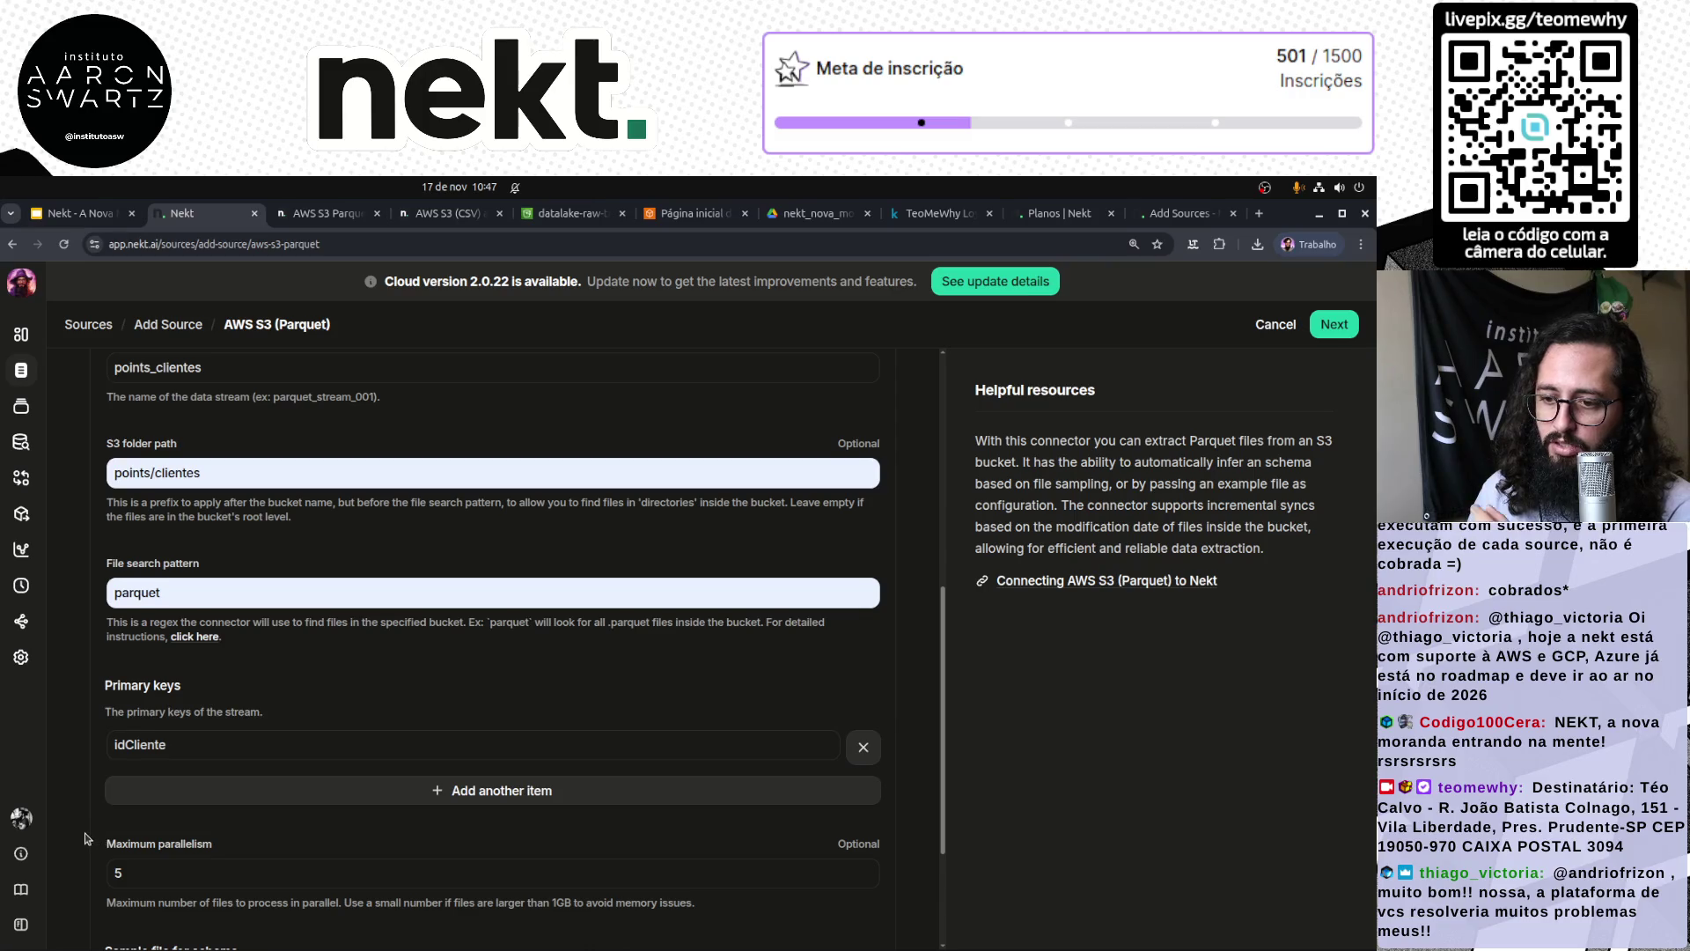
Step: Review the role ARN and points_clientes settings, then add a second Parquet stream
scroll(100, 839, "down", 2)
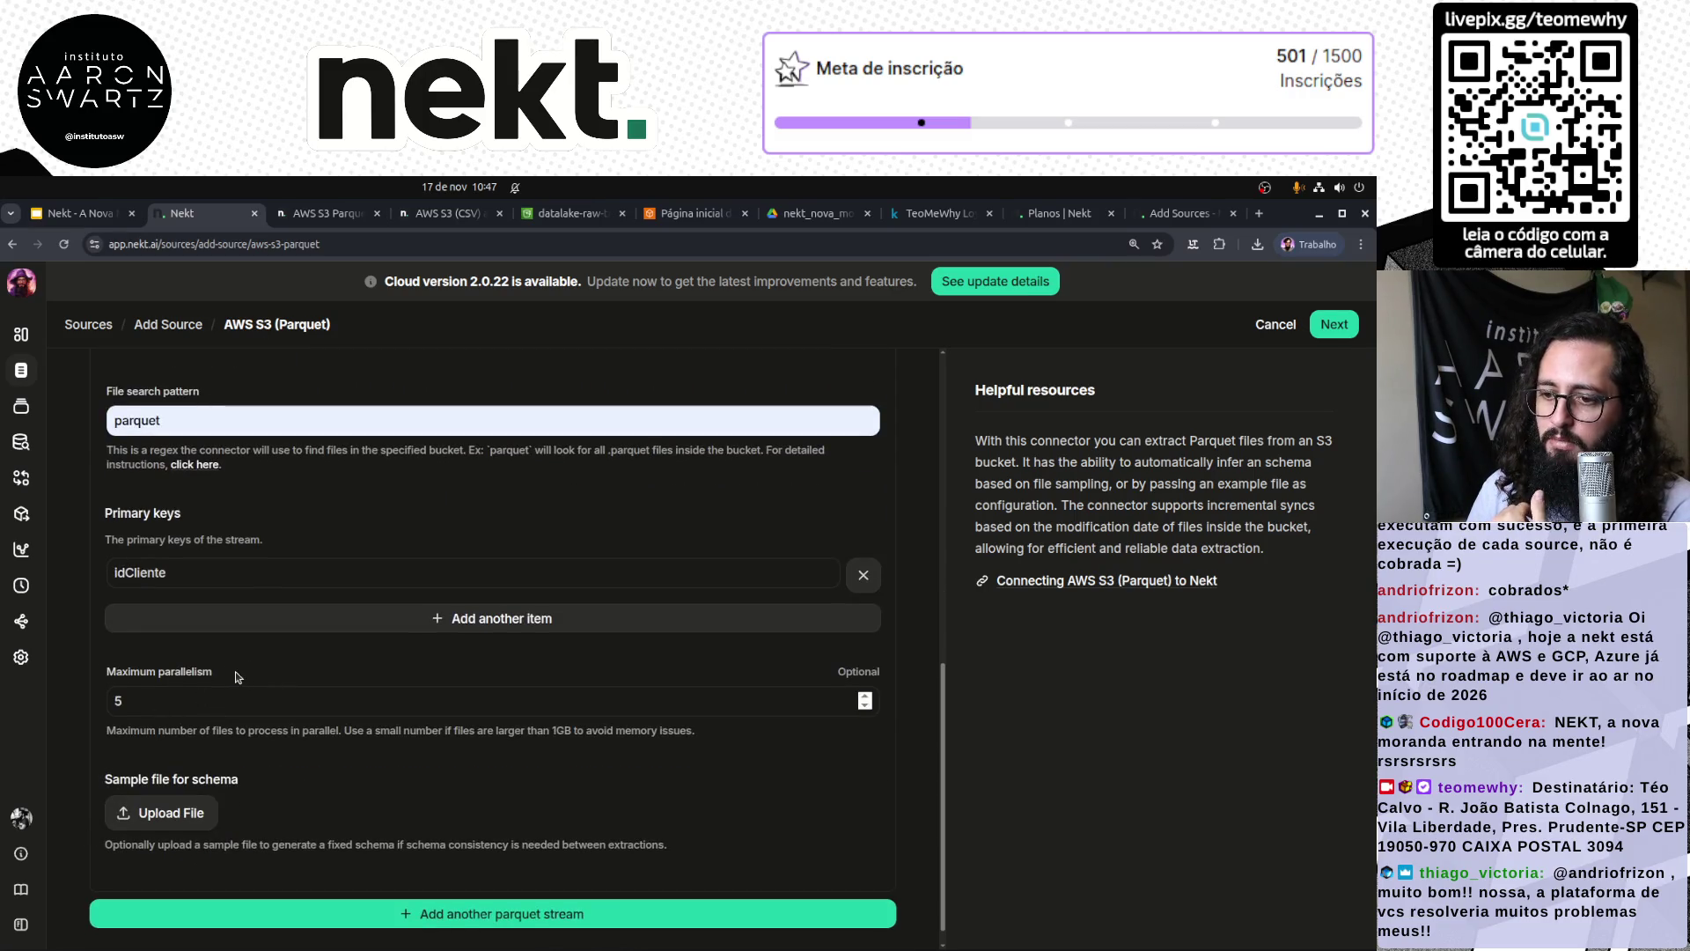
scroll(417, 814, "down", 1)
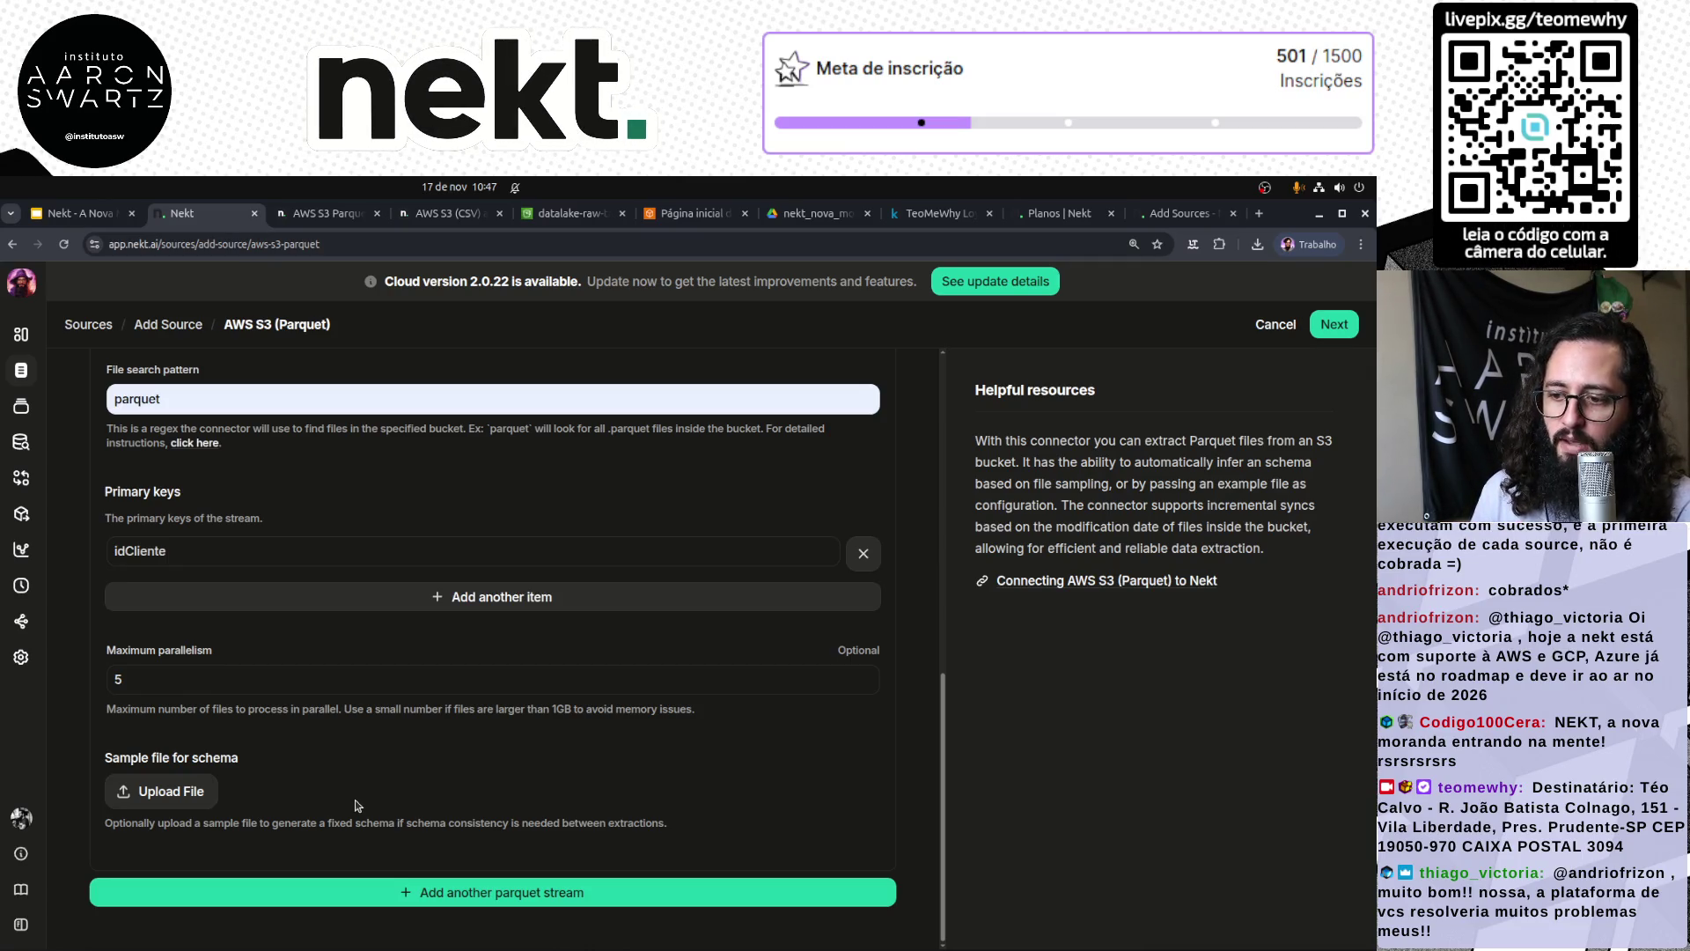
scroll(356, 805, "up", 10)
scroll(309, 663, "up", 2)
left_click(478, 577)
scroll(367, 713, "down", 3)
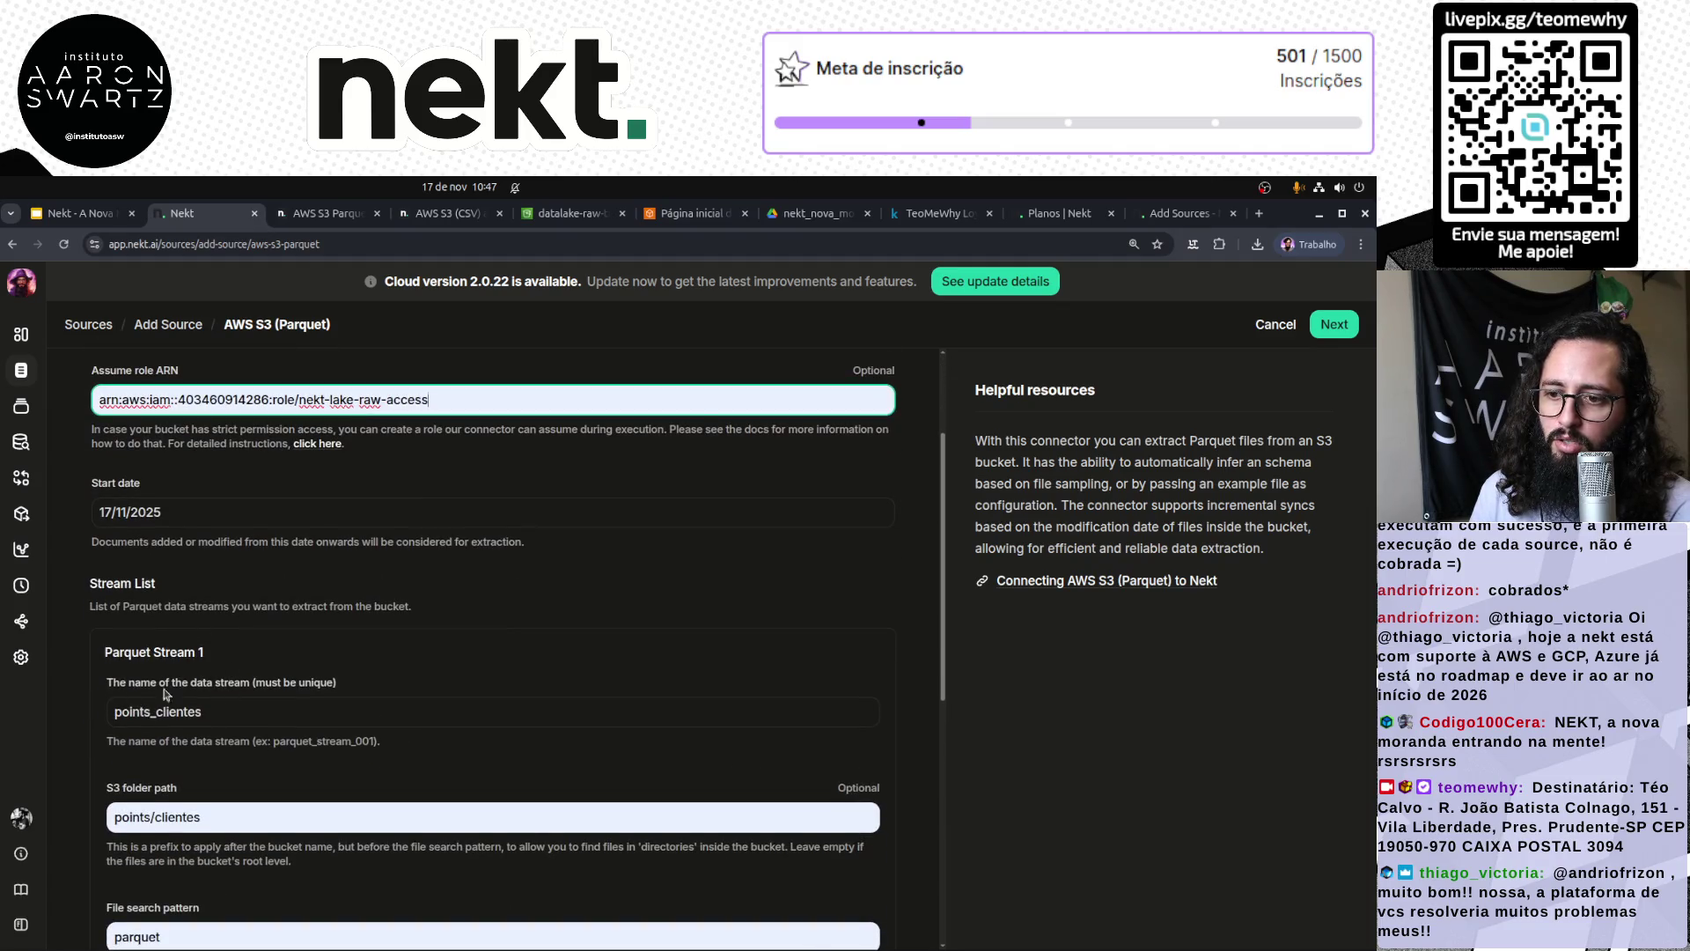
scroll(209, 678, "down", 1)
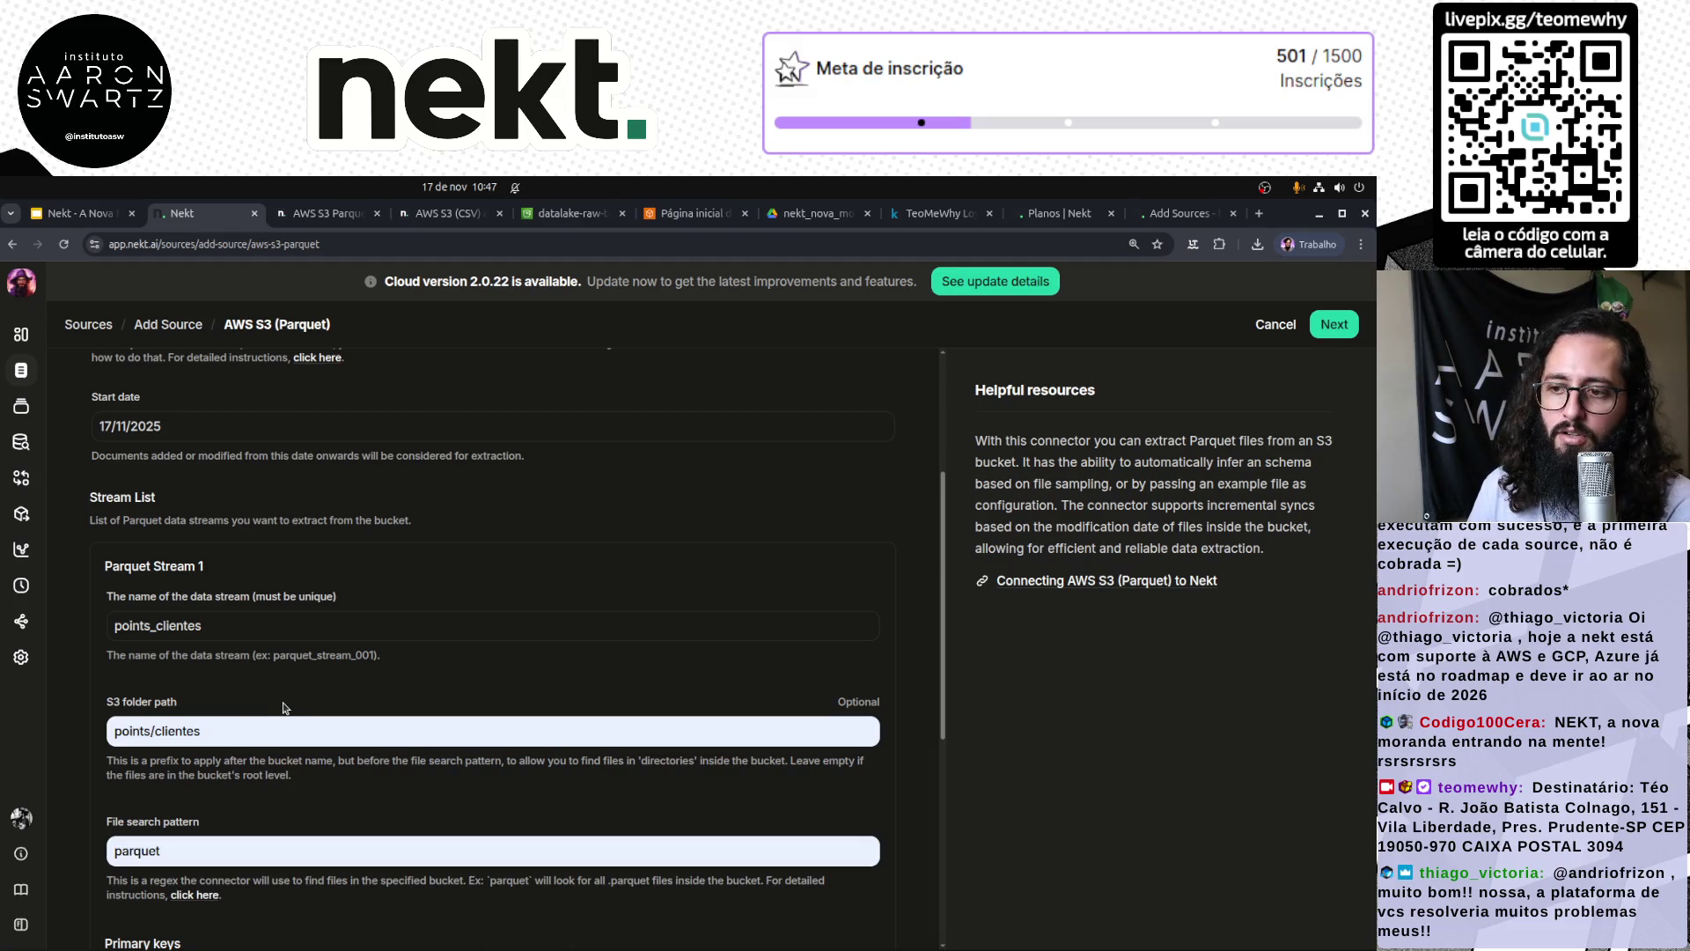
left_click(259, 625)
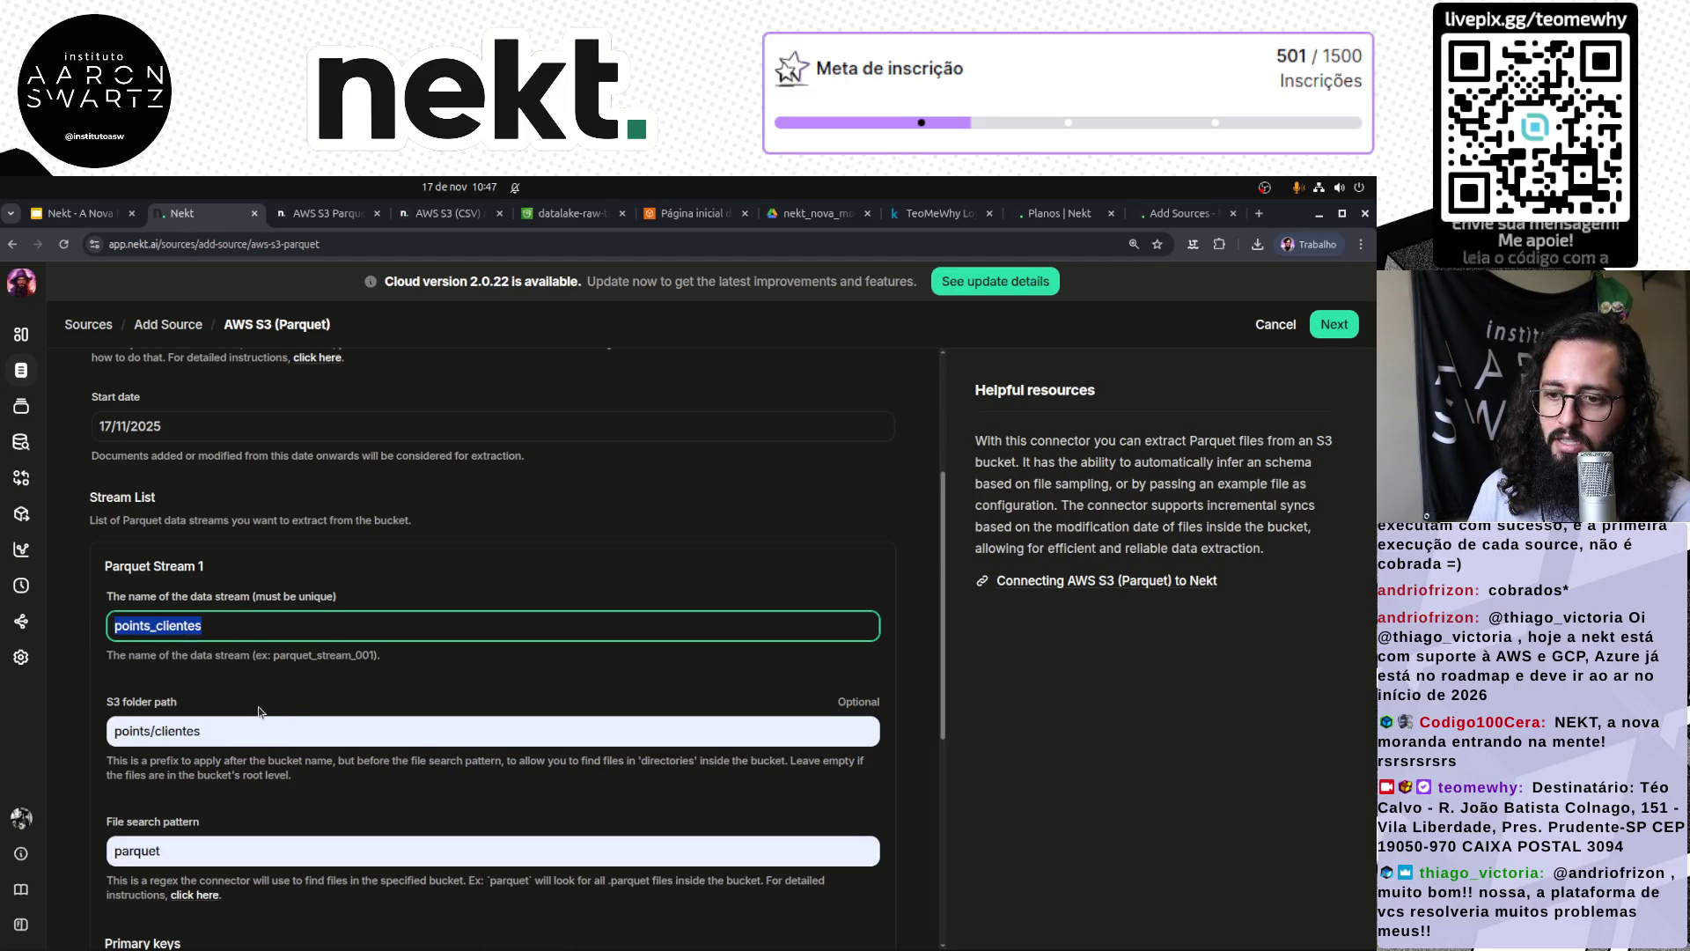
triple_click(225, 733)
scroll(225, 738, "down", 2)
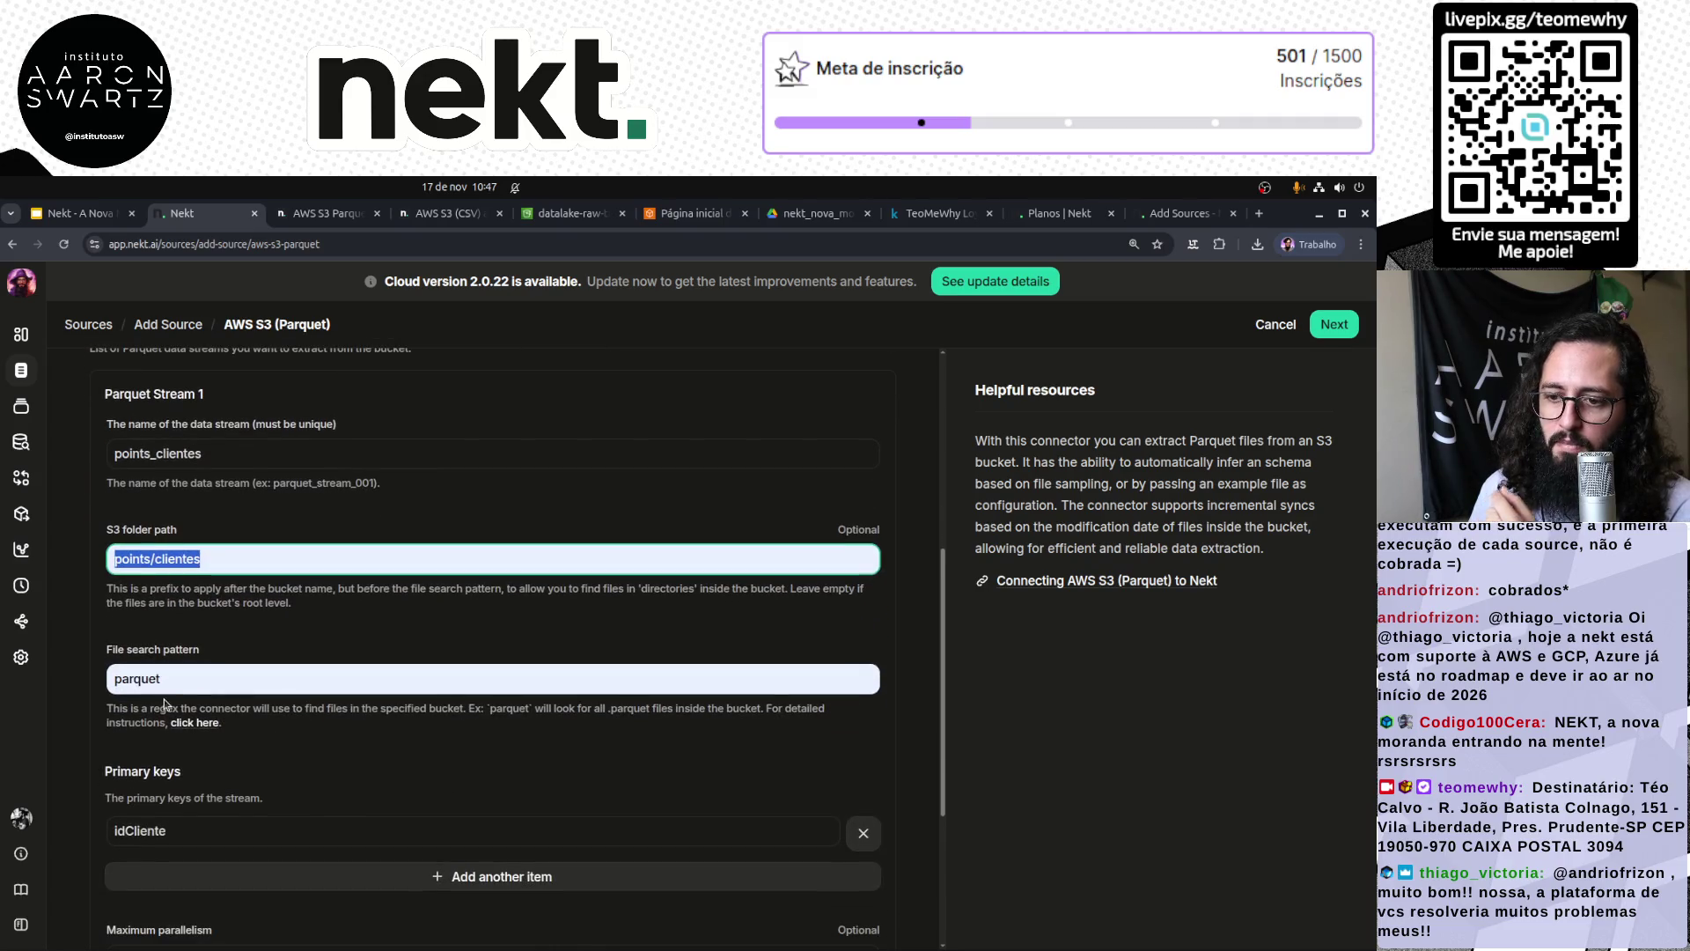
triple_click(223, 832)
scroll(223, 832, "down", 3)
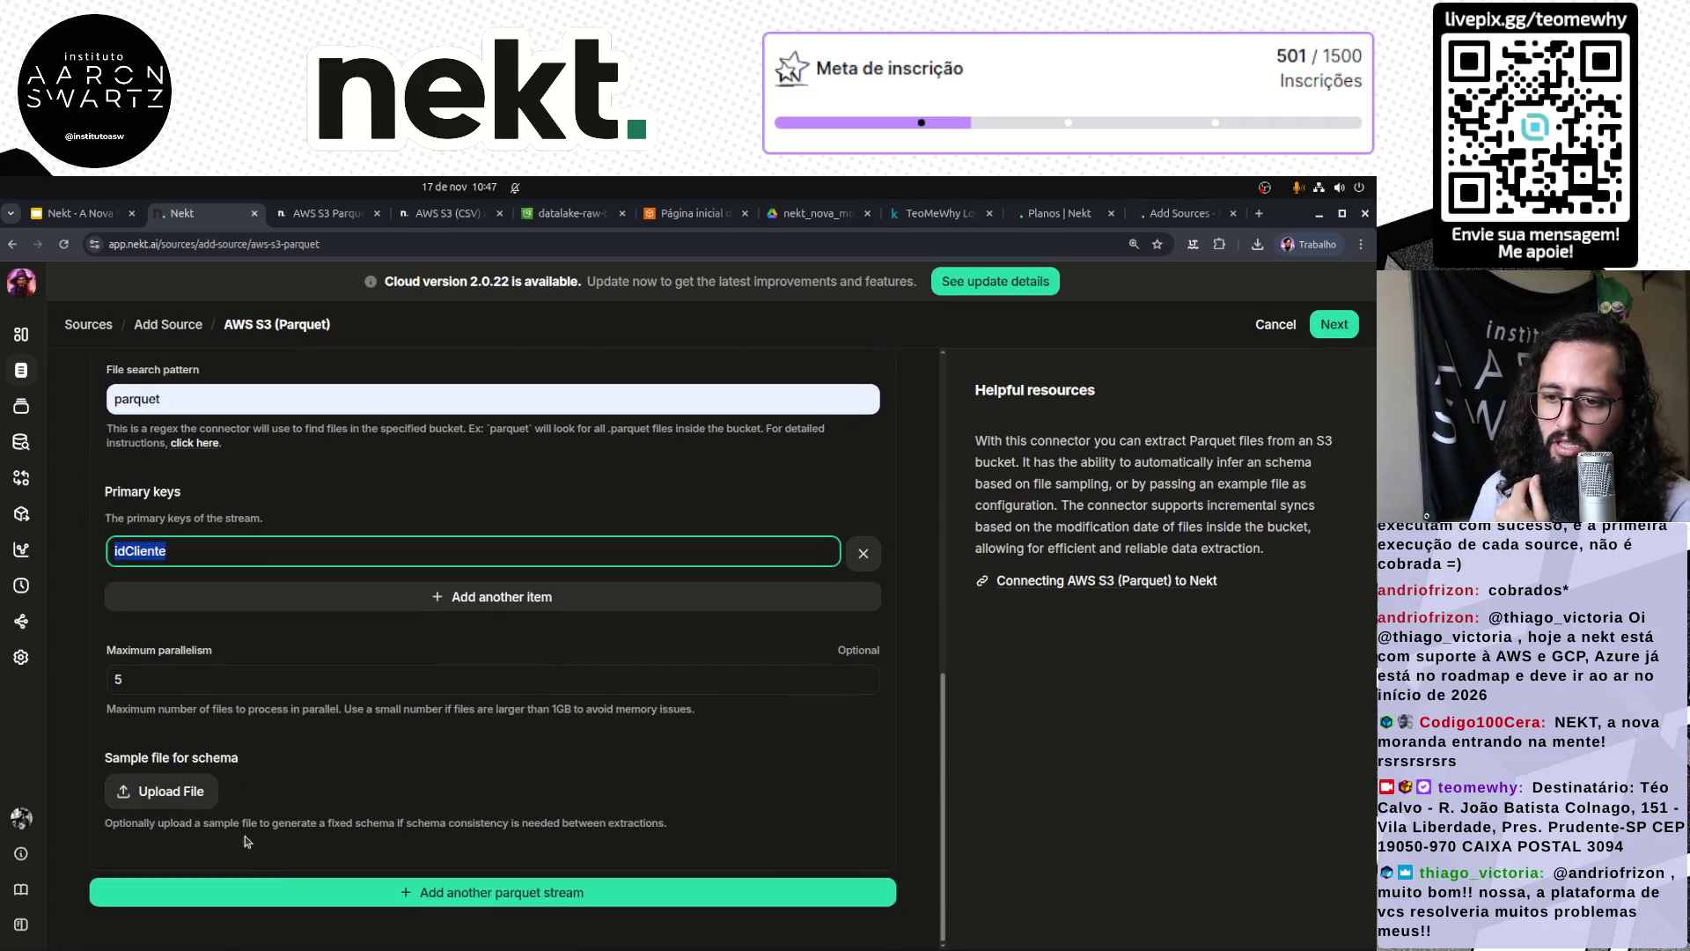
left_click(432, 881)
scroll(432, 881, "down", 3)
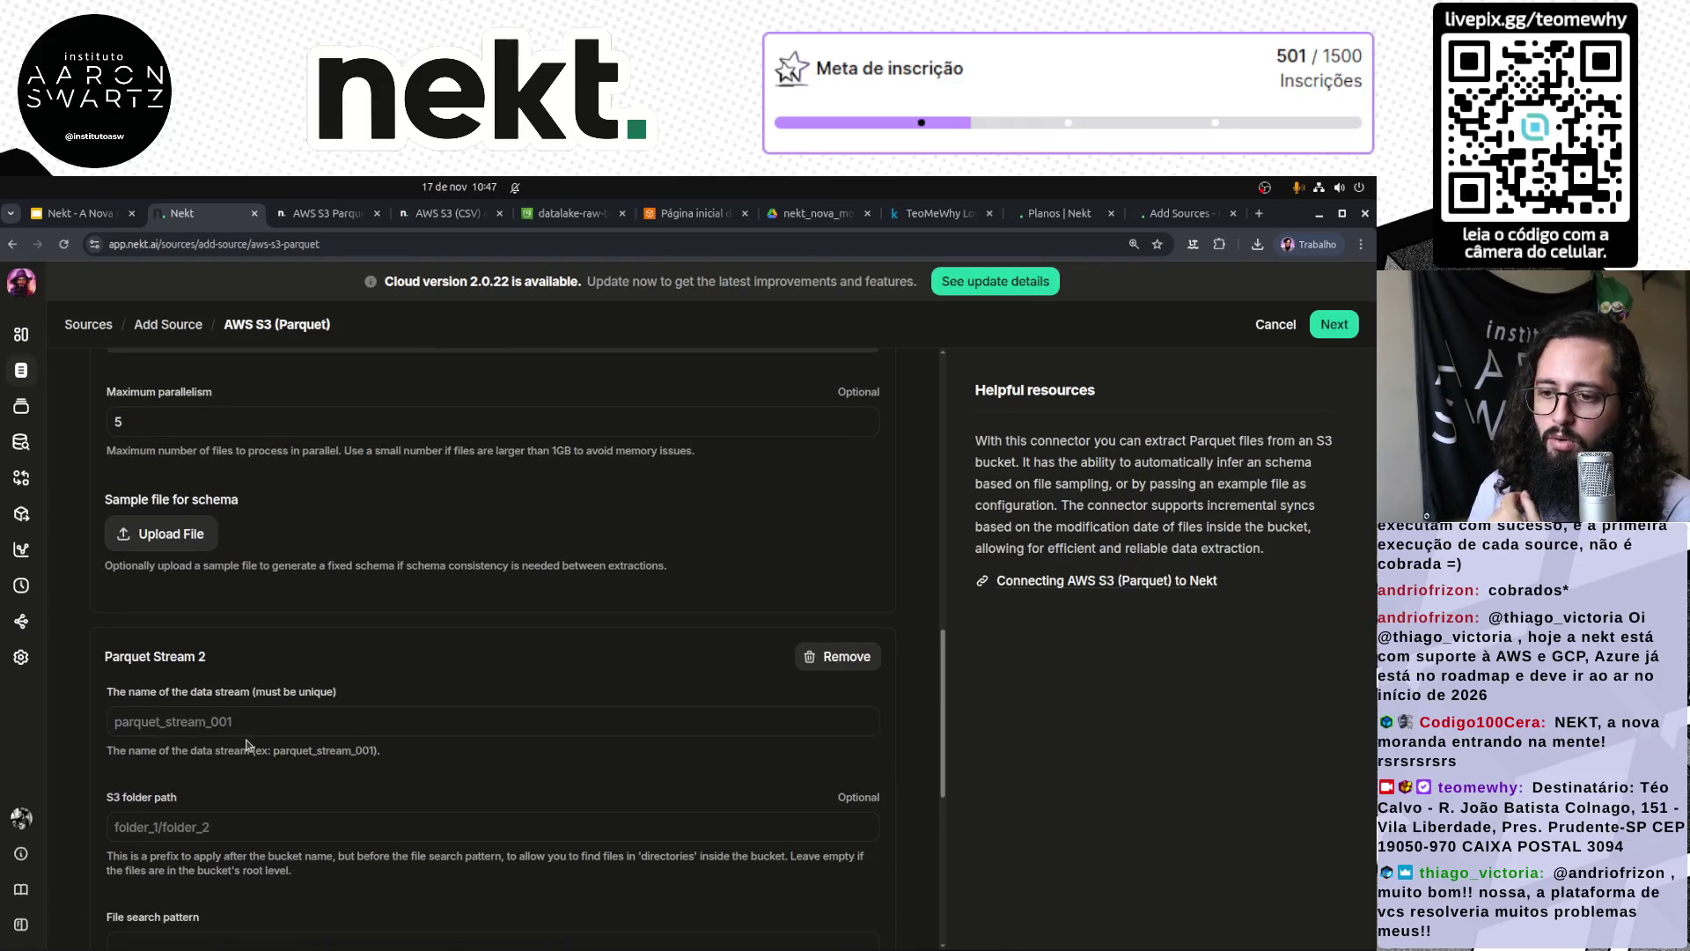
Step: Locate produtos.parquet under points/produtos/ in S3 and copy the folder name produtos
left_click(572, 213)
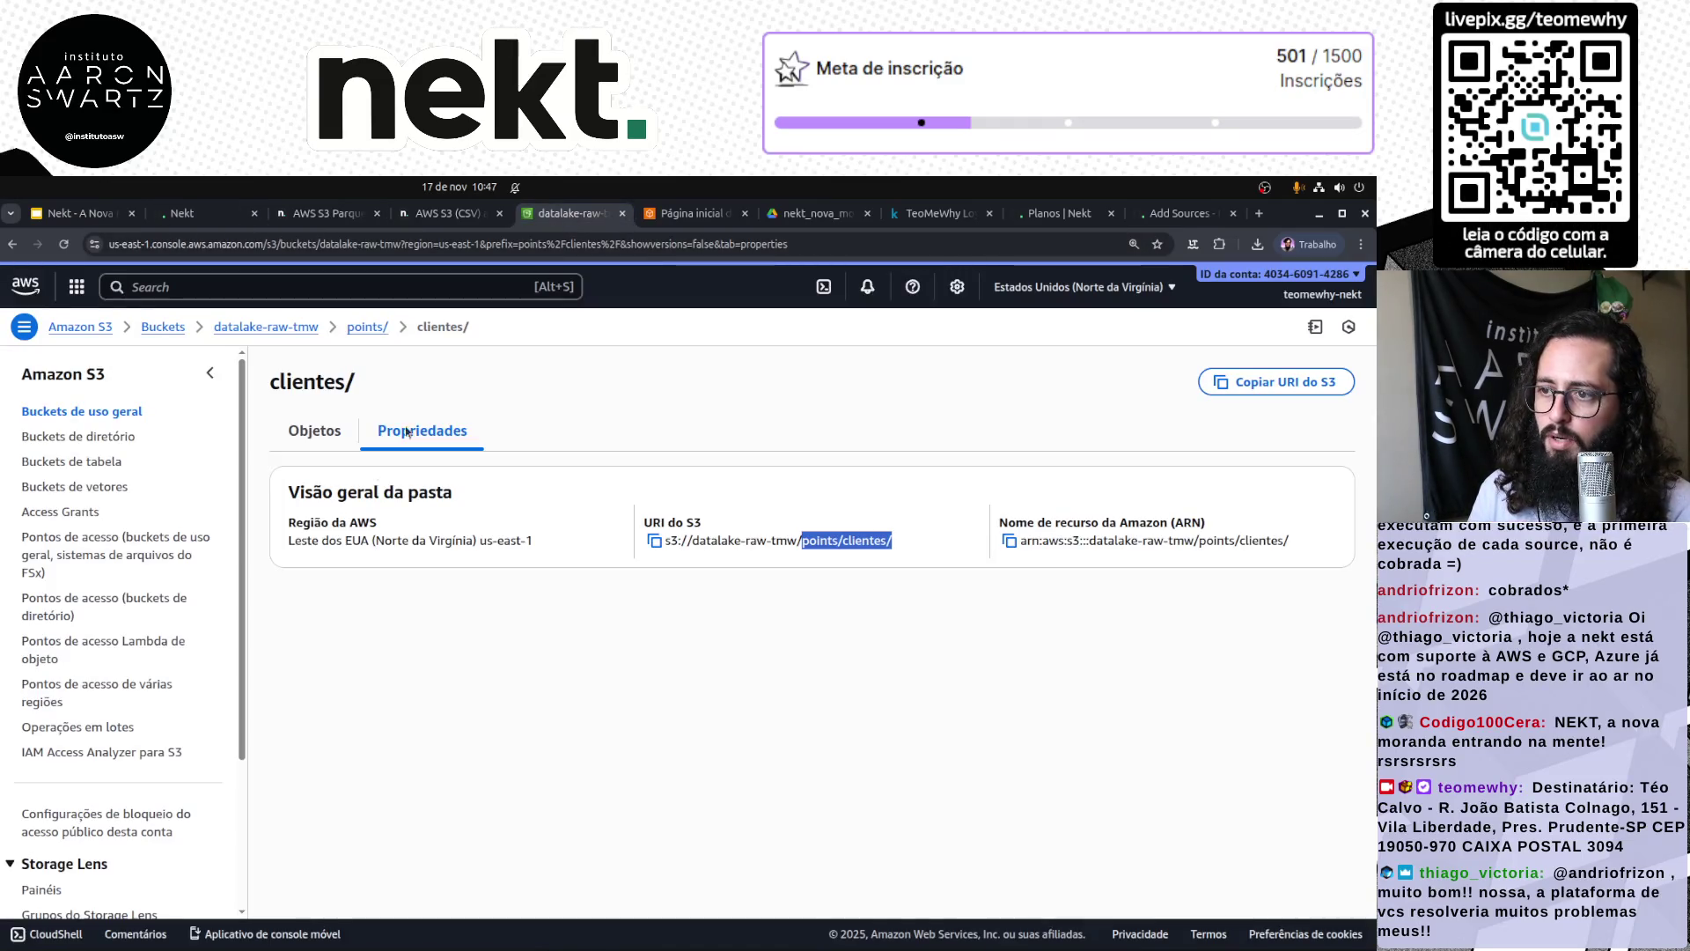
left_click(328, 436)
left_click(366, 327)
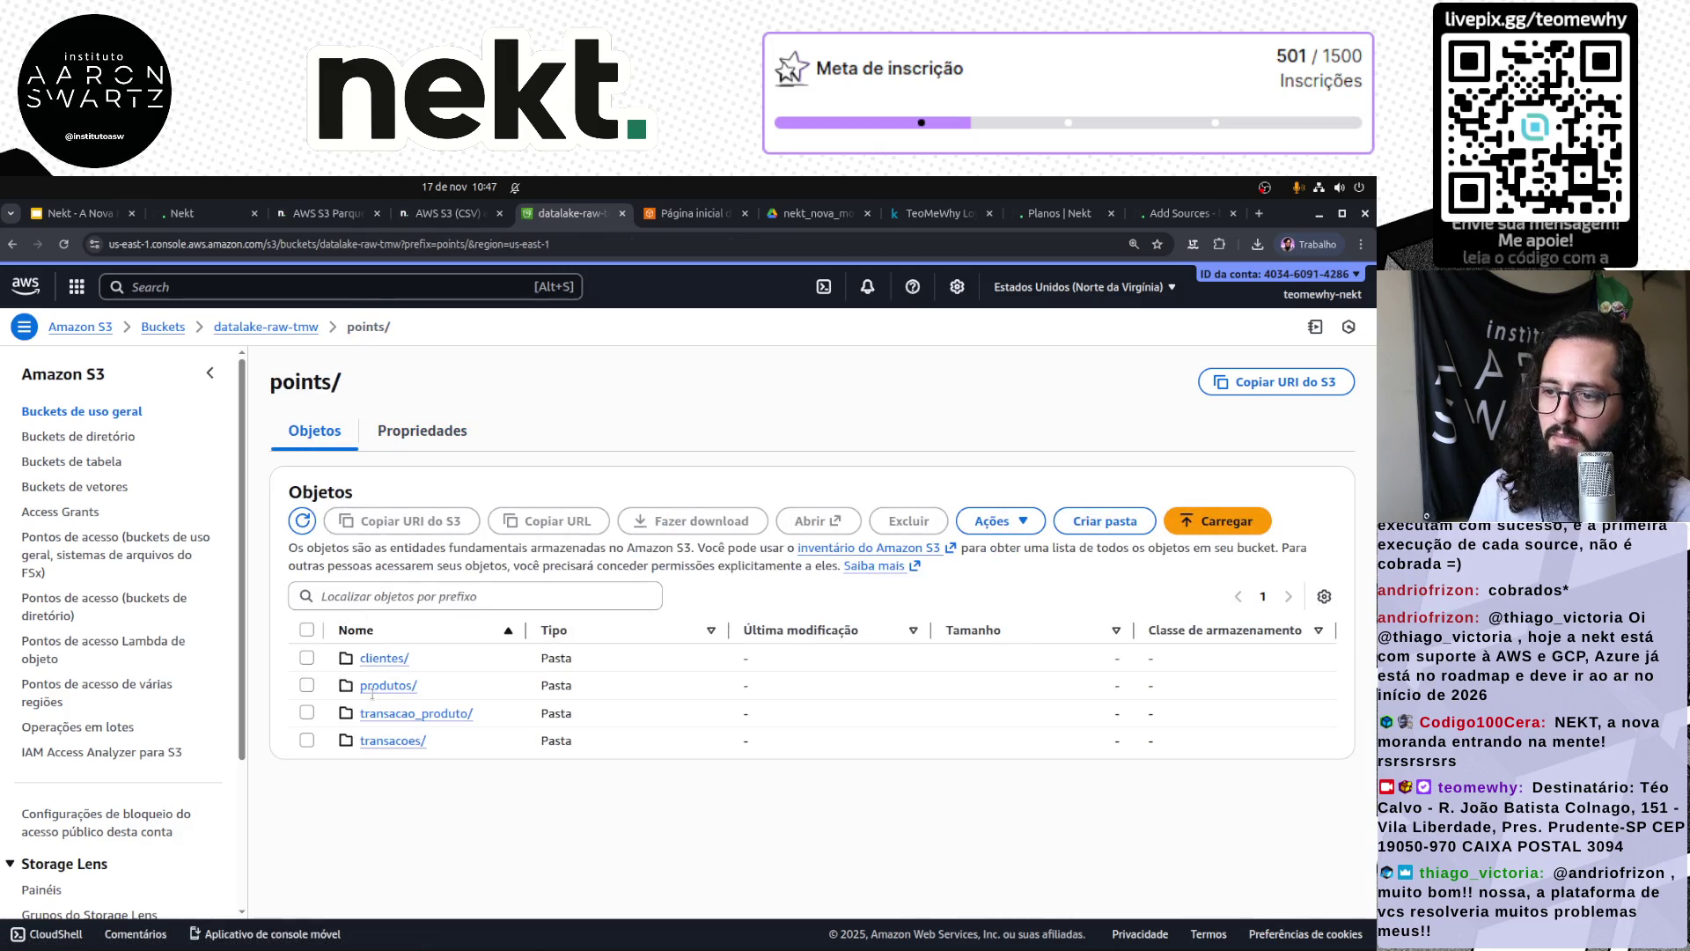
left_click(388, 686)
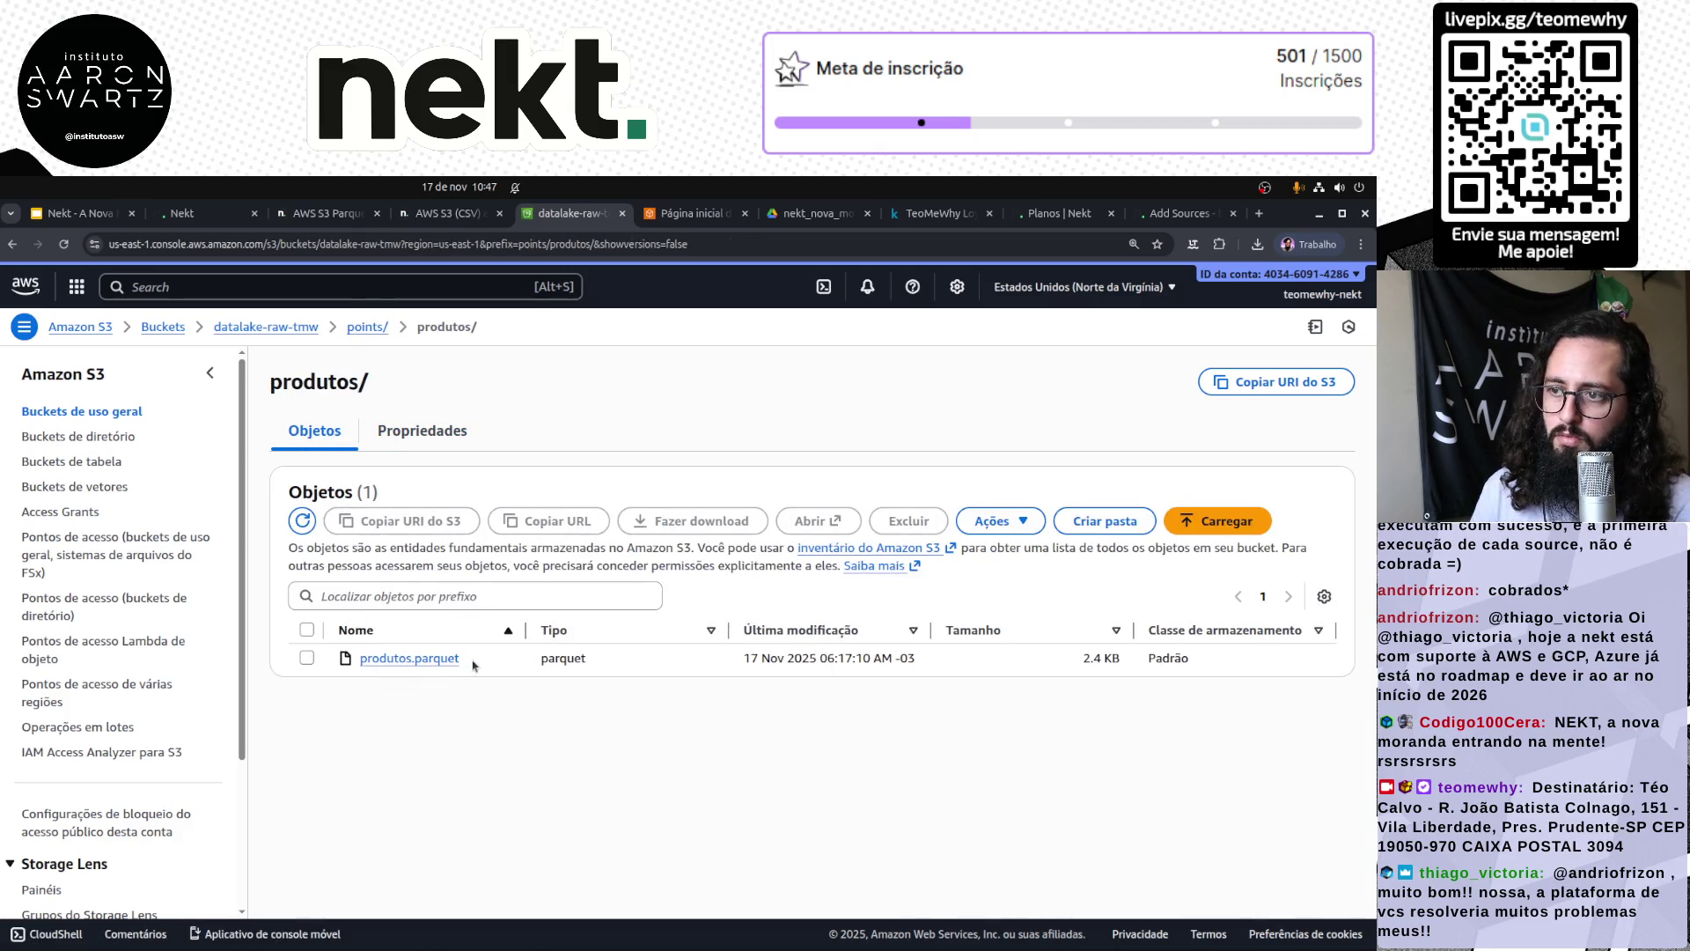
double_click(340, 384)
key("ctrl+c")
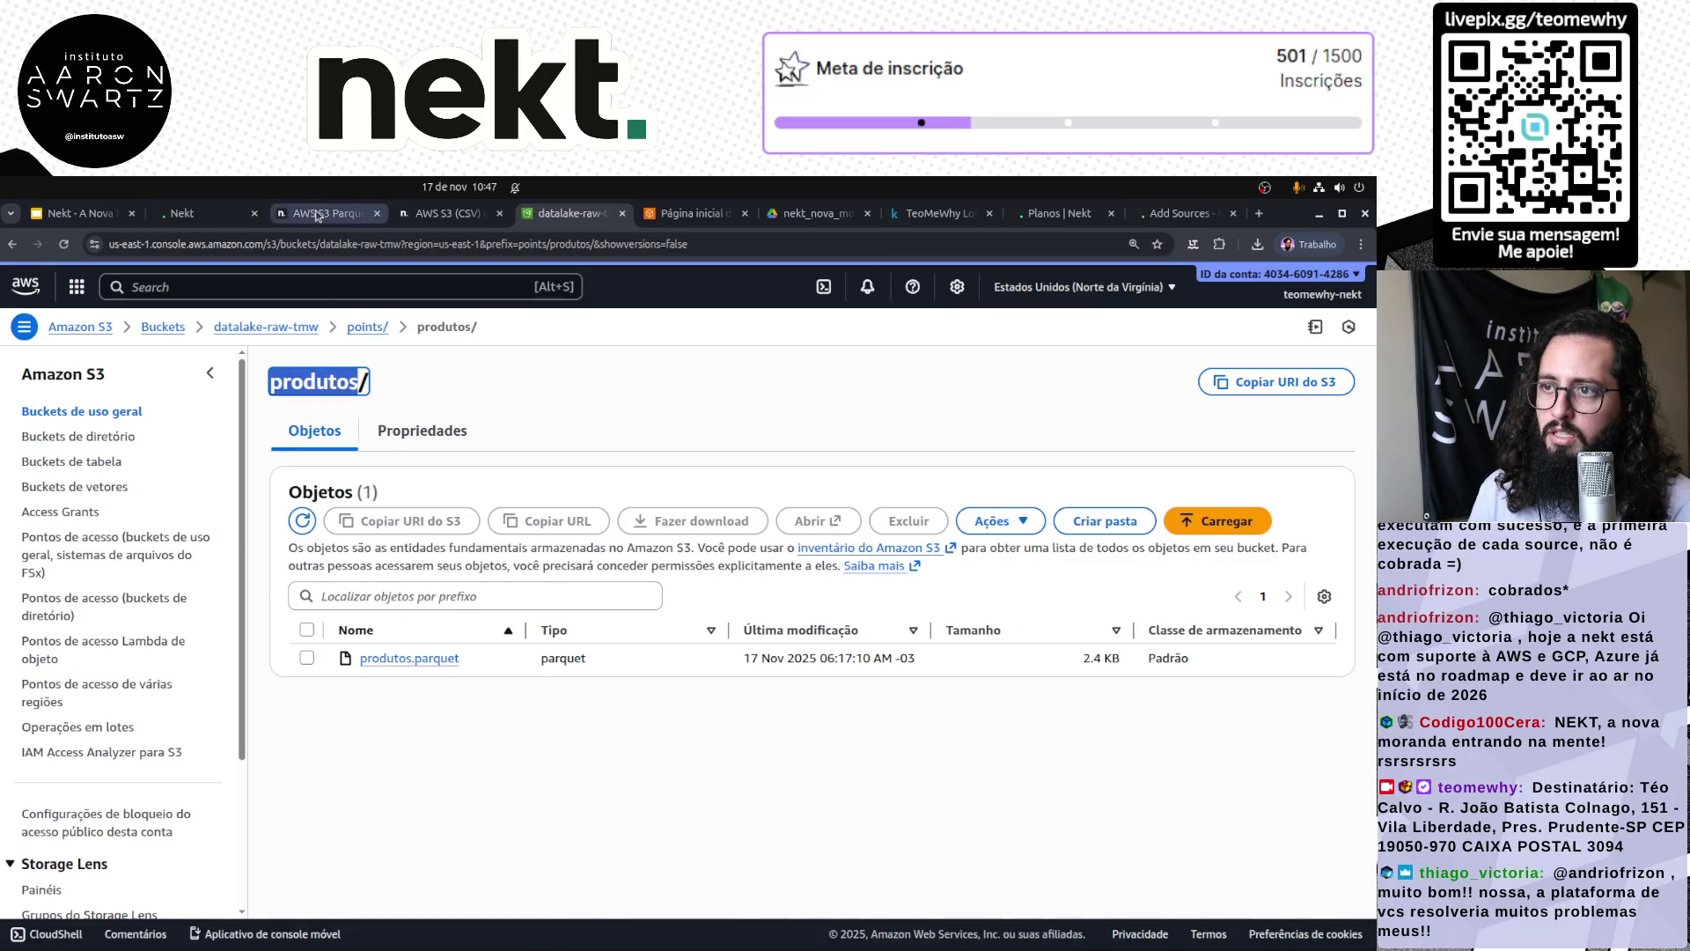
left_click(185, 213)
left_click(184, 719)
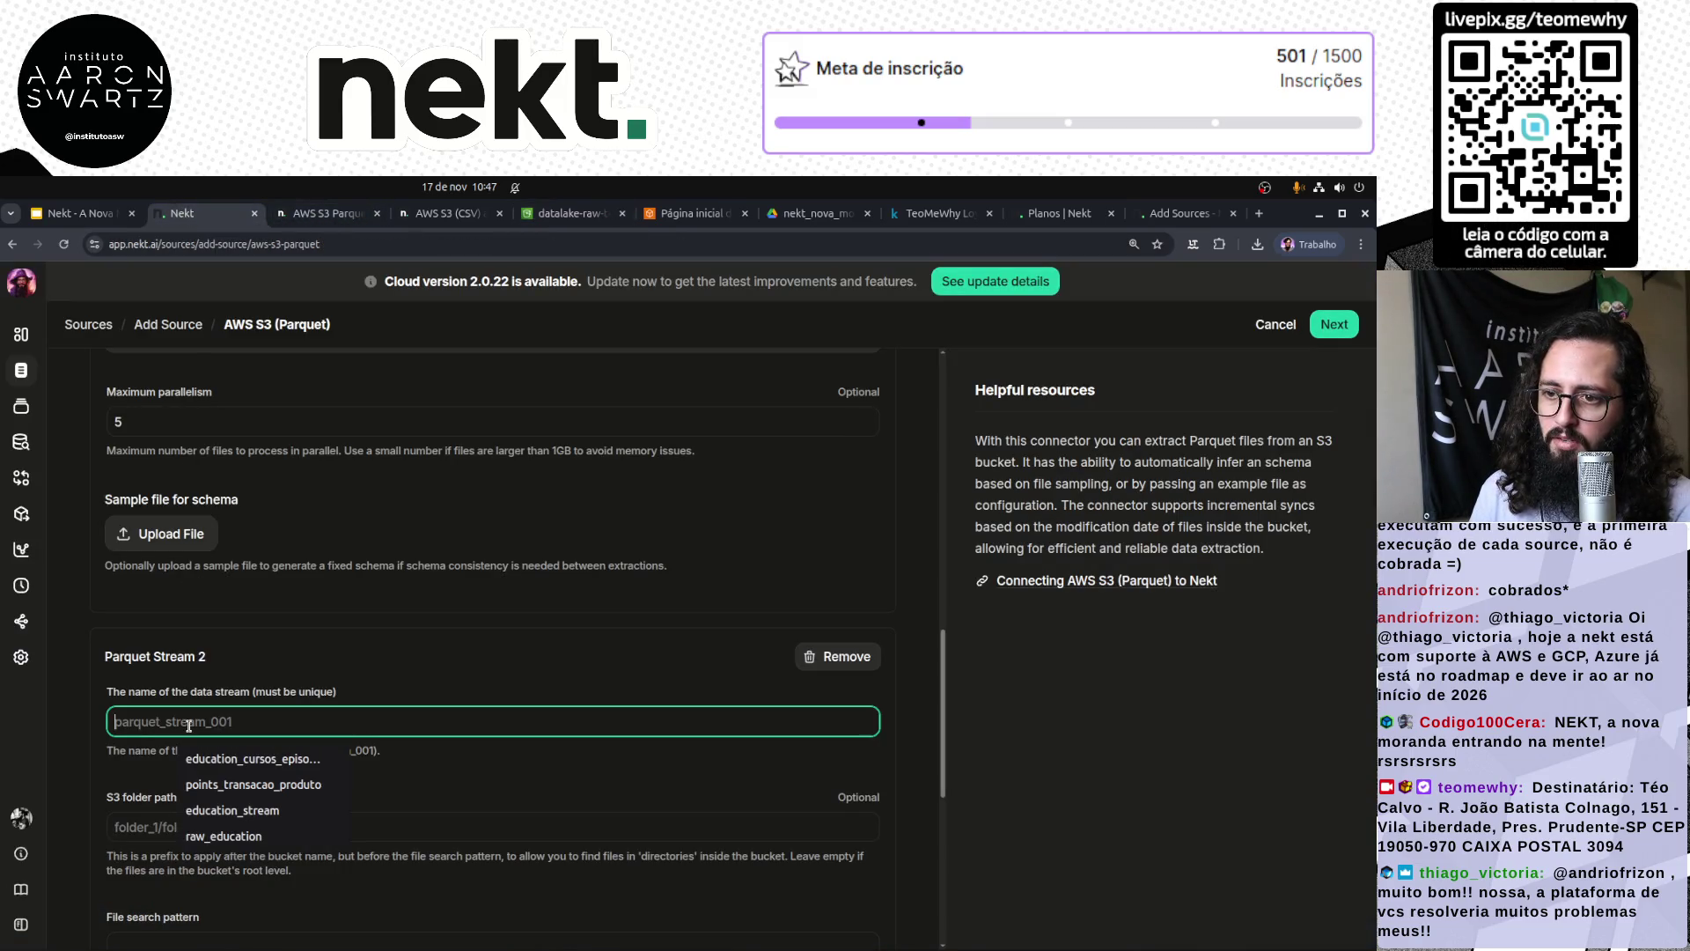
Step: Name stream 2 points_produtos with folder path points/produtos and pattern parquet
type("points_")
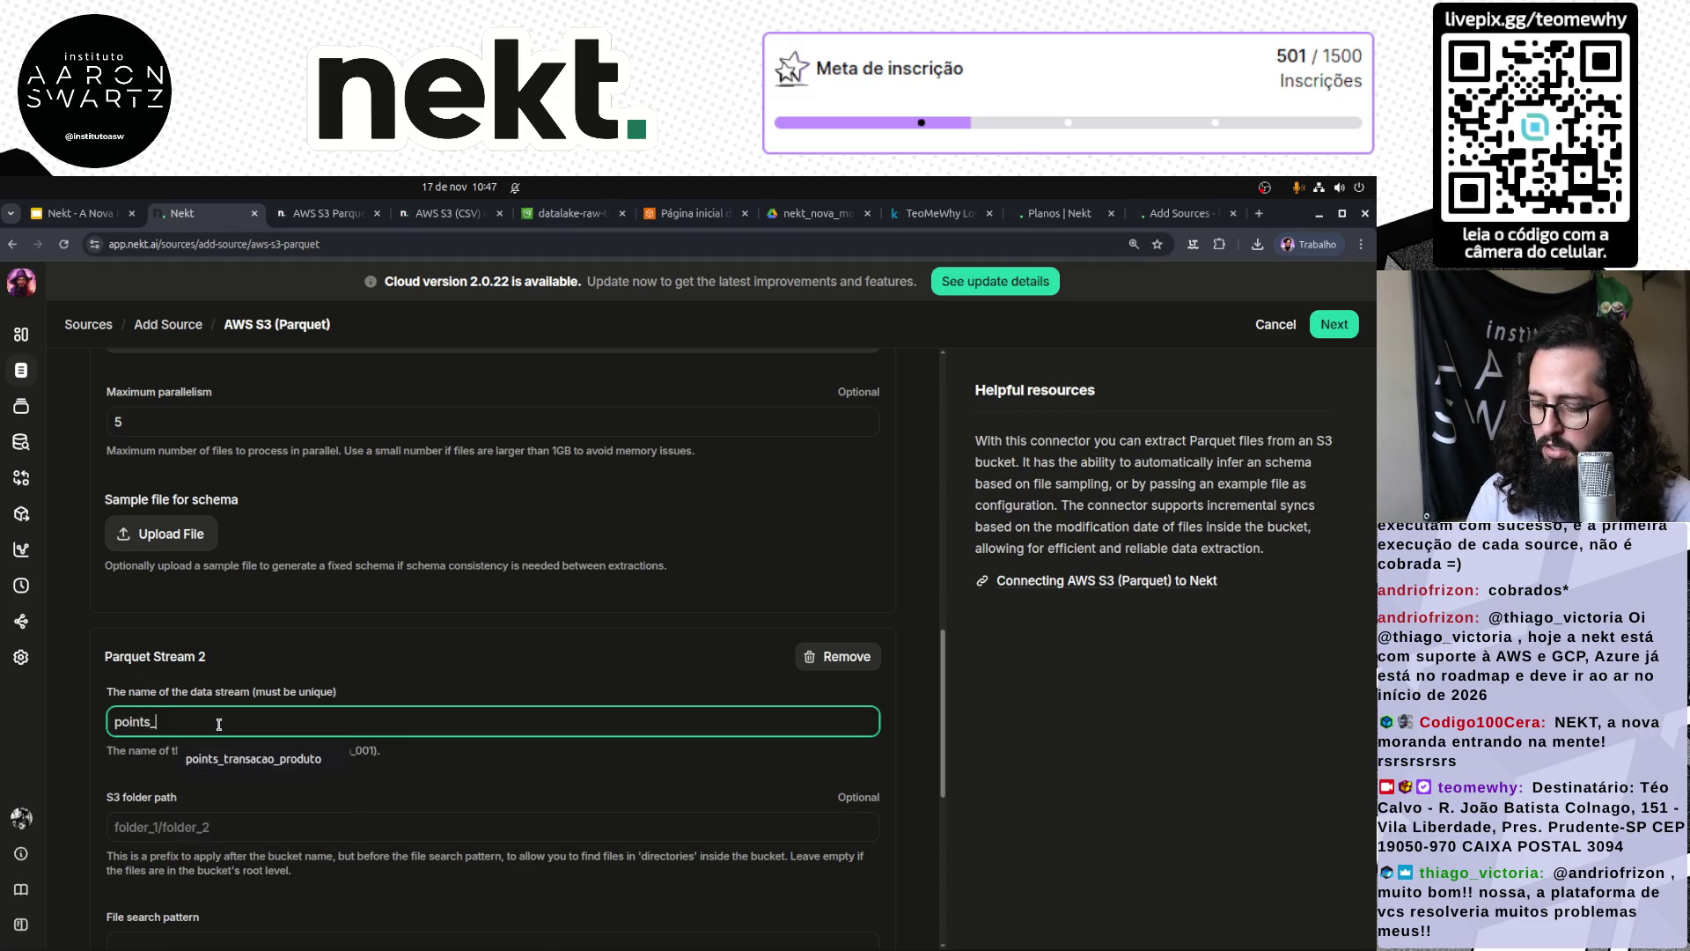
key("ctrl+v")
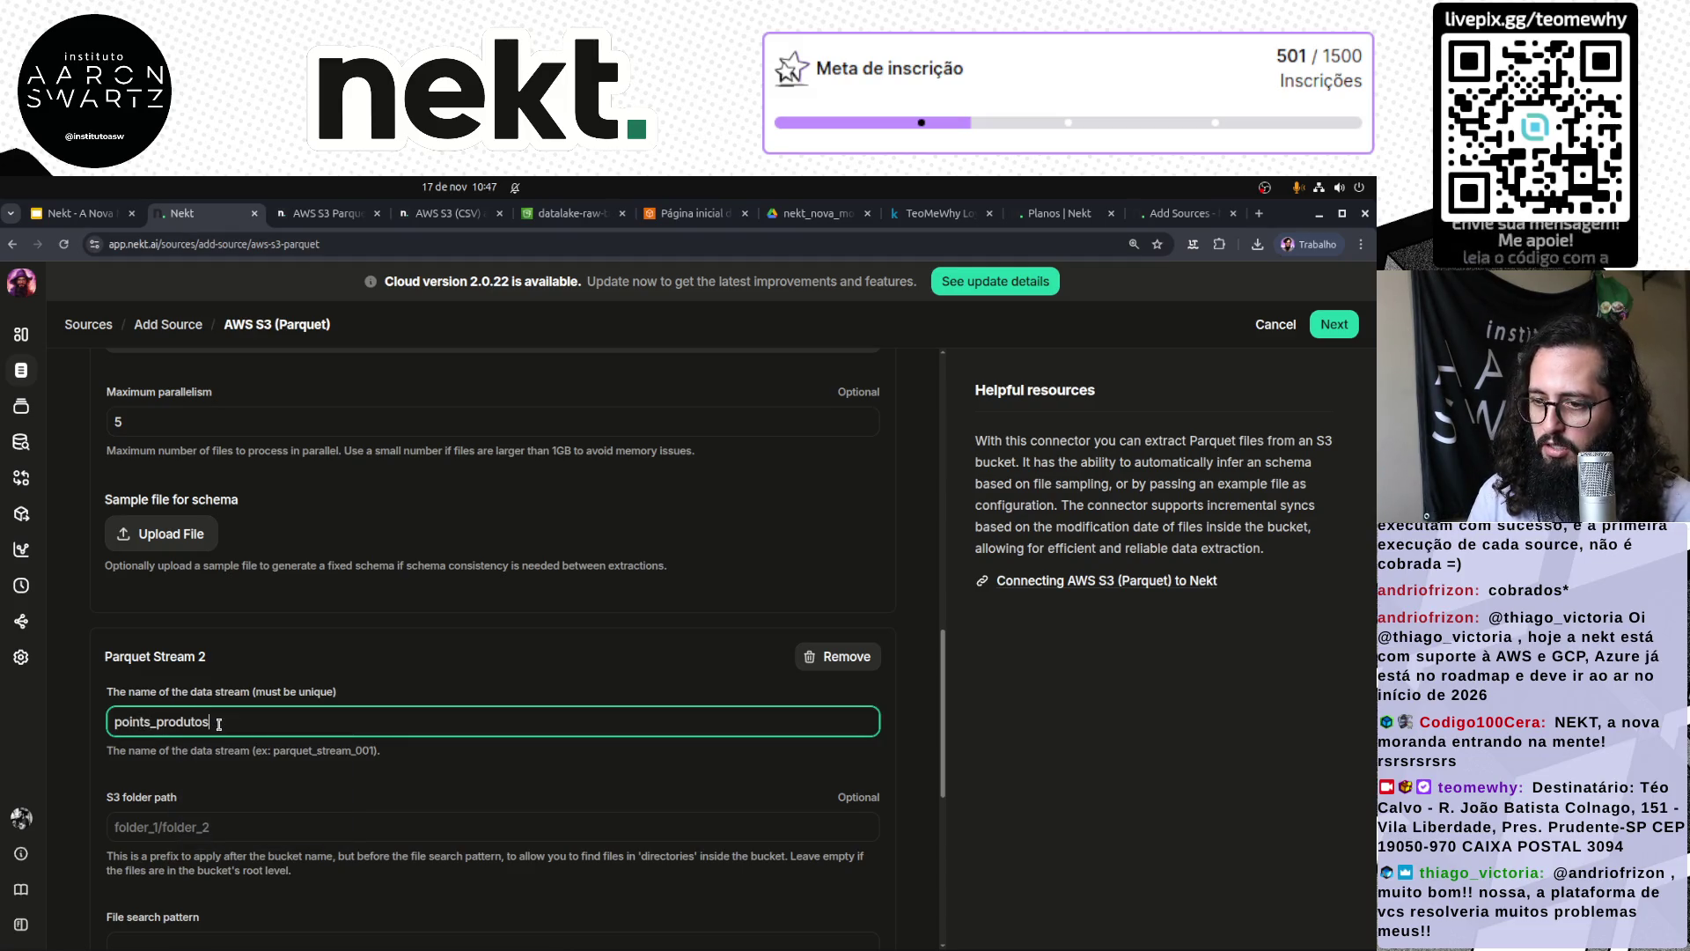
left_click(252, 826)
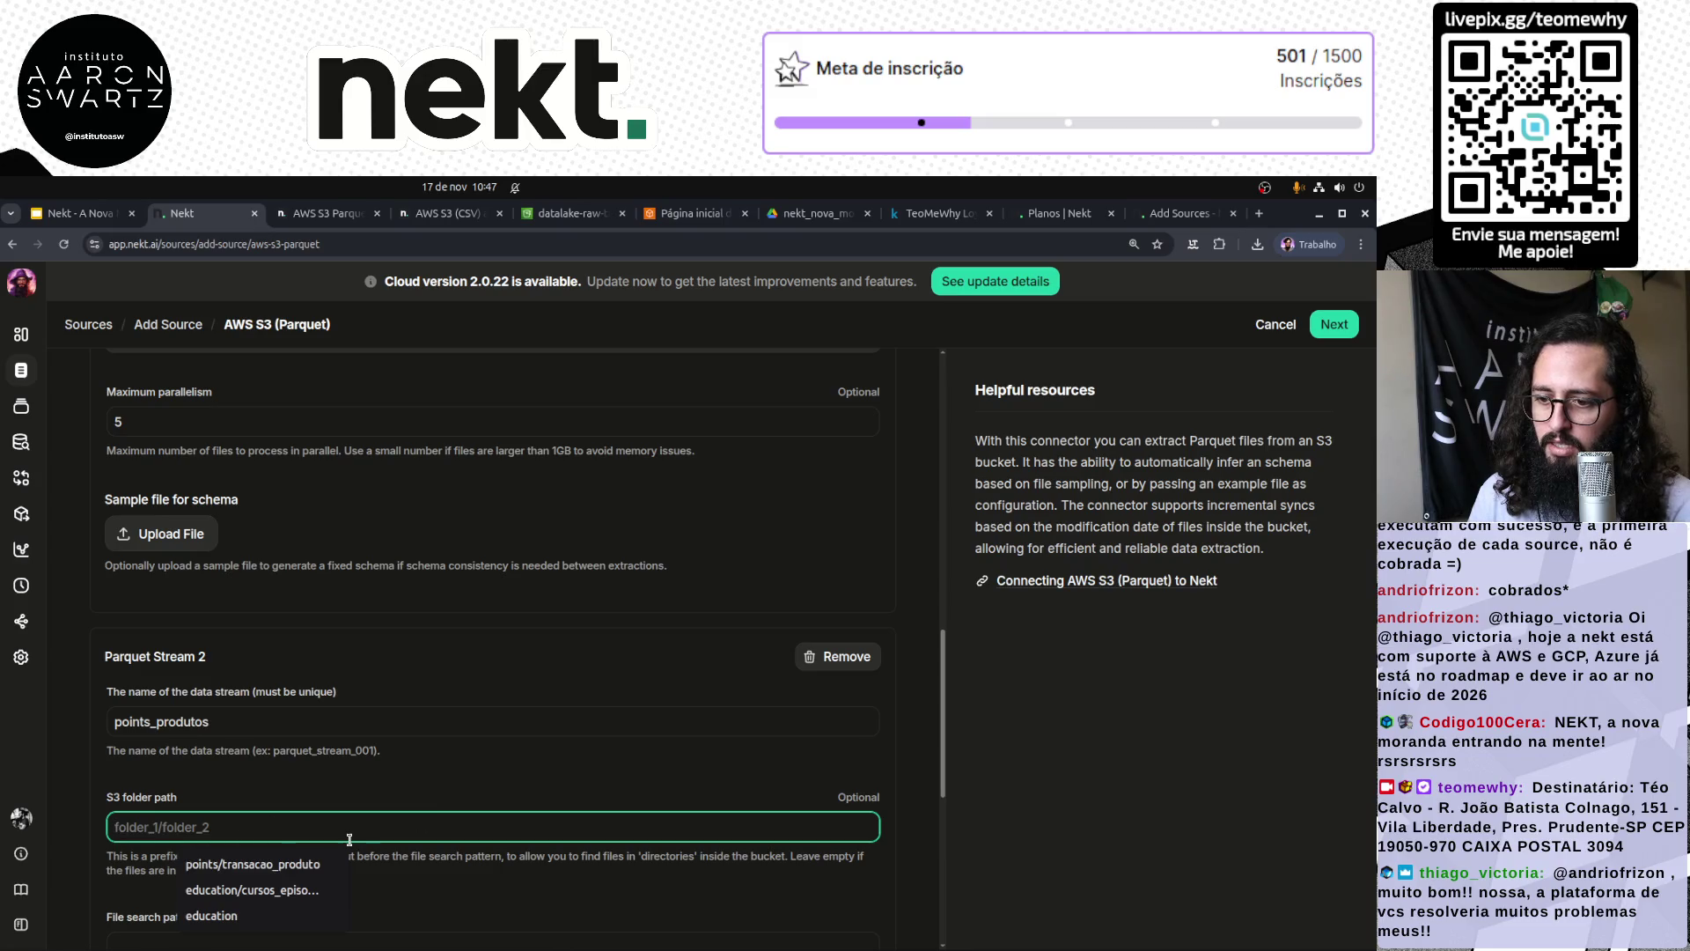
type("points/")
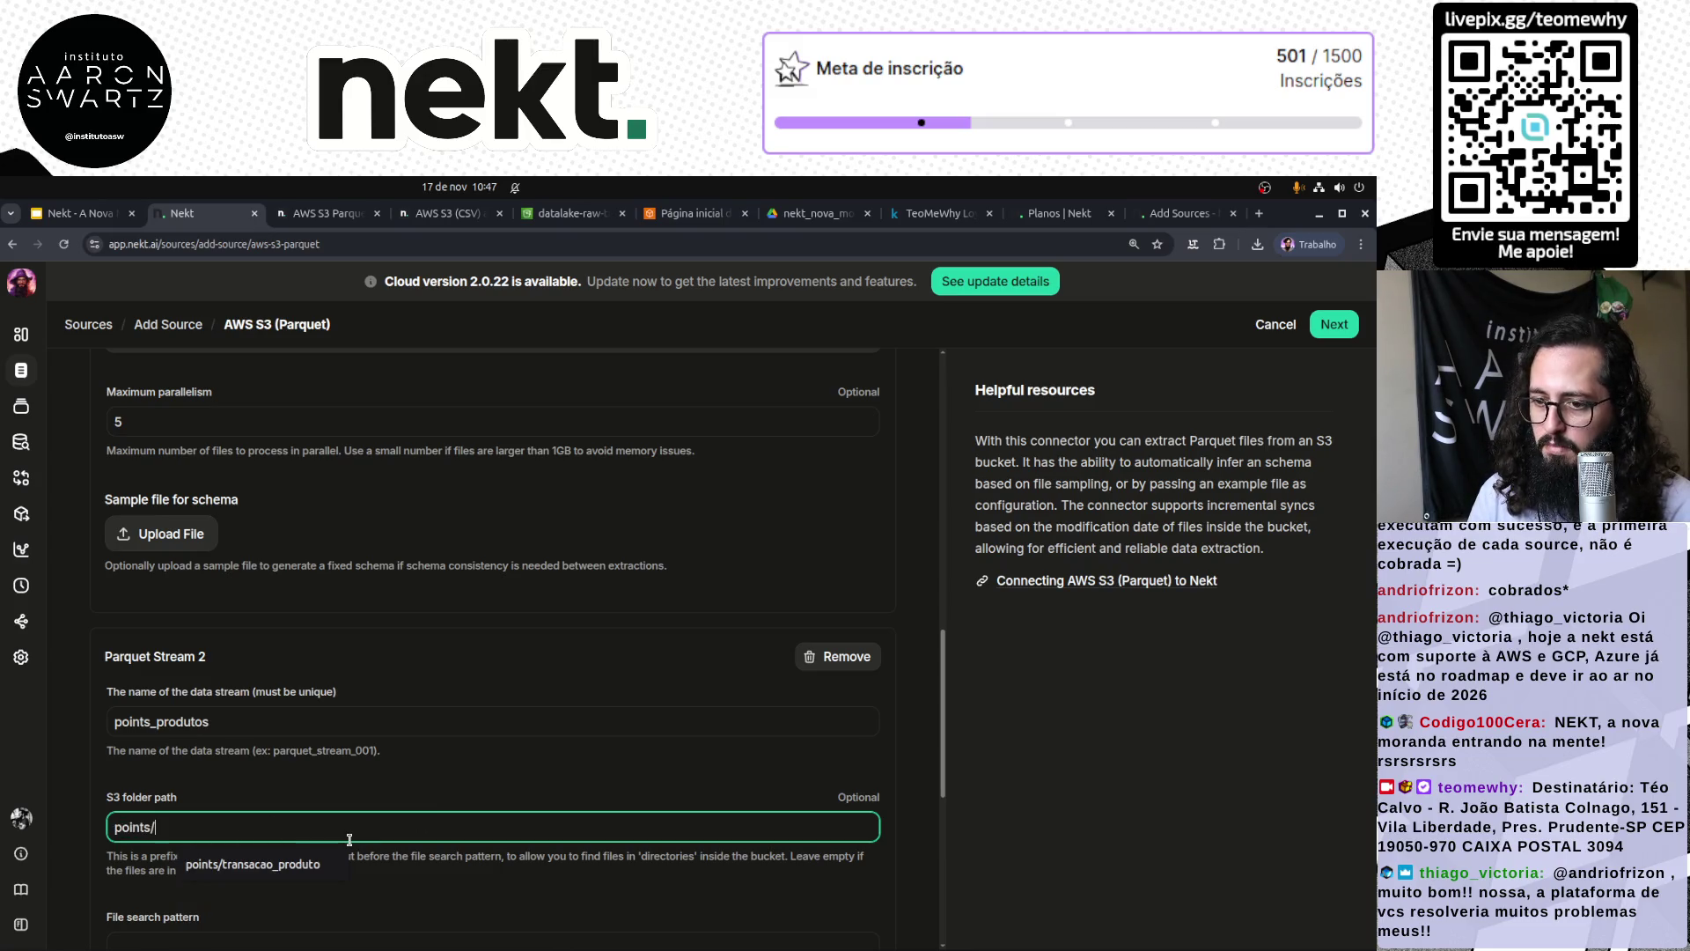
type("produtos")
scroll(170, 768, "down", 2)
left_click(170, 768)
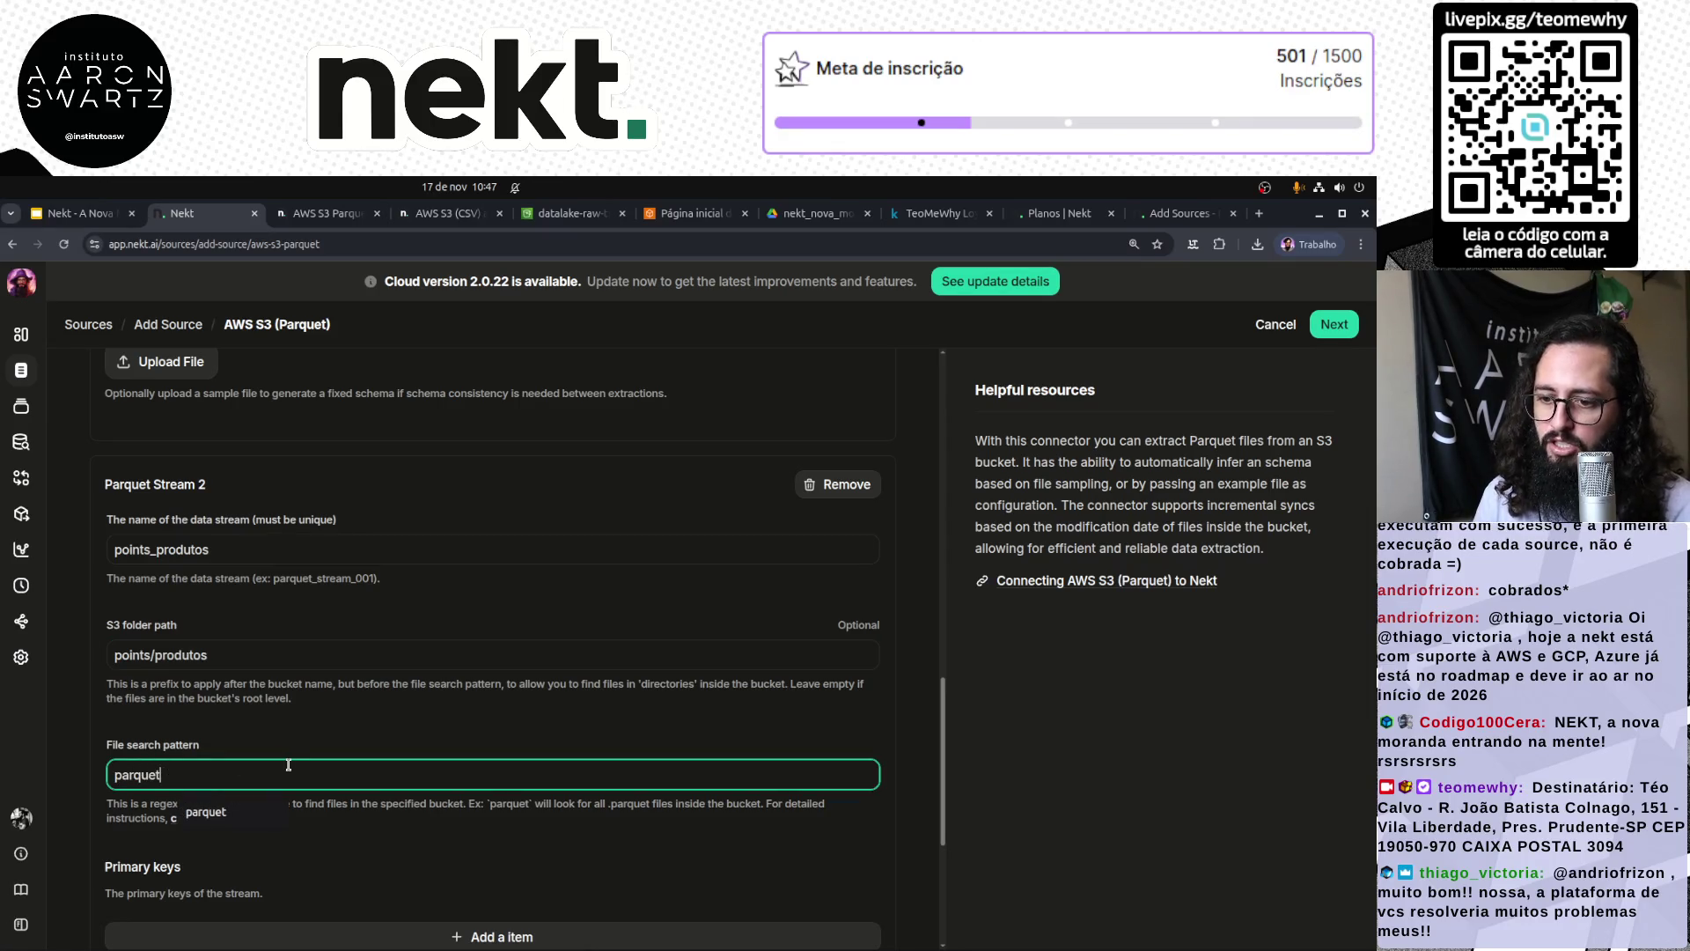
scroll(283, 765, "down", 2)
Step: Look up the product key in produtos.csv and set IdProduto as stream 2's primary key
left_click(562, 764)
left_click(138, 750)
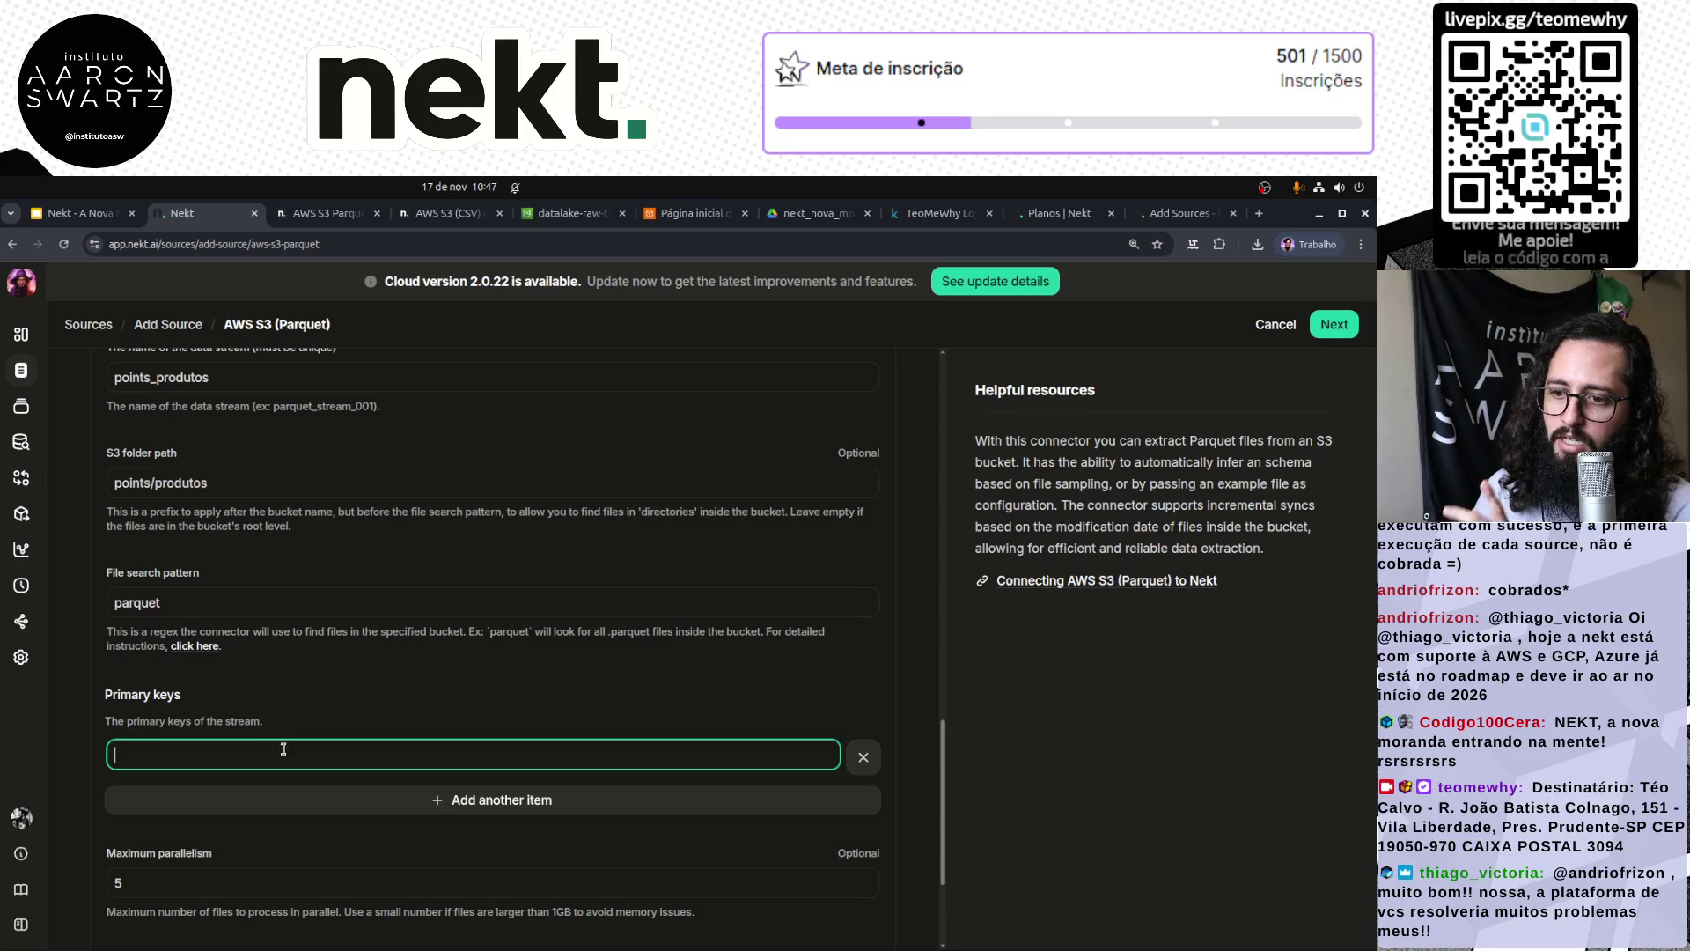
left_click(315, 936)
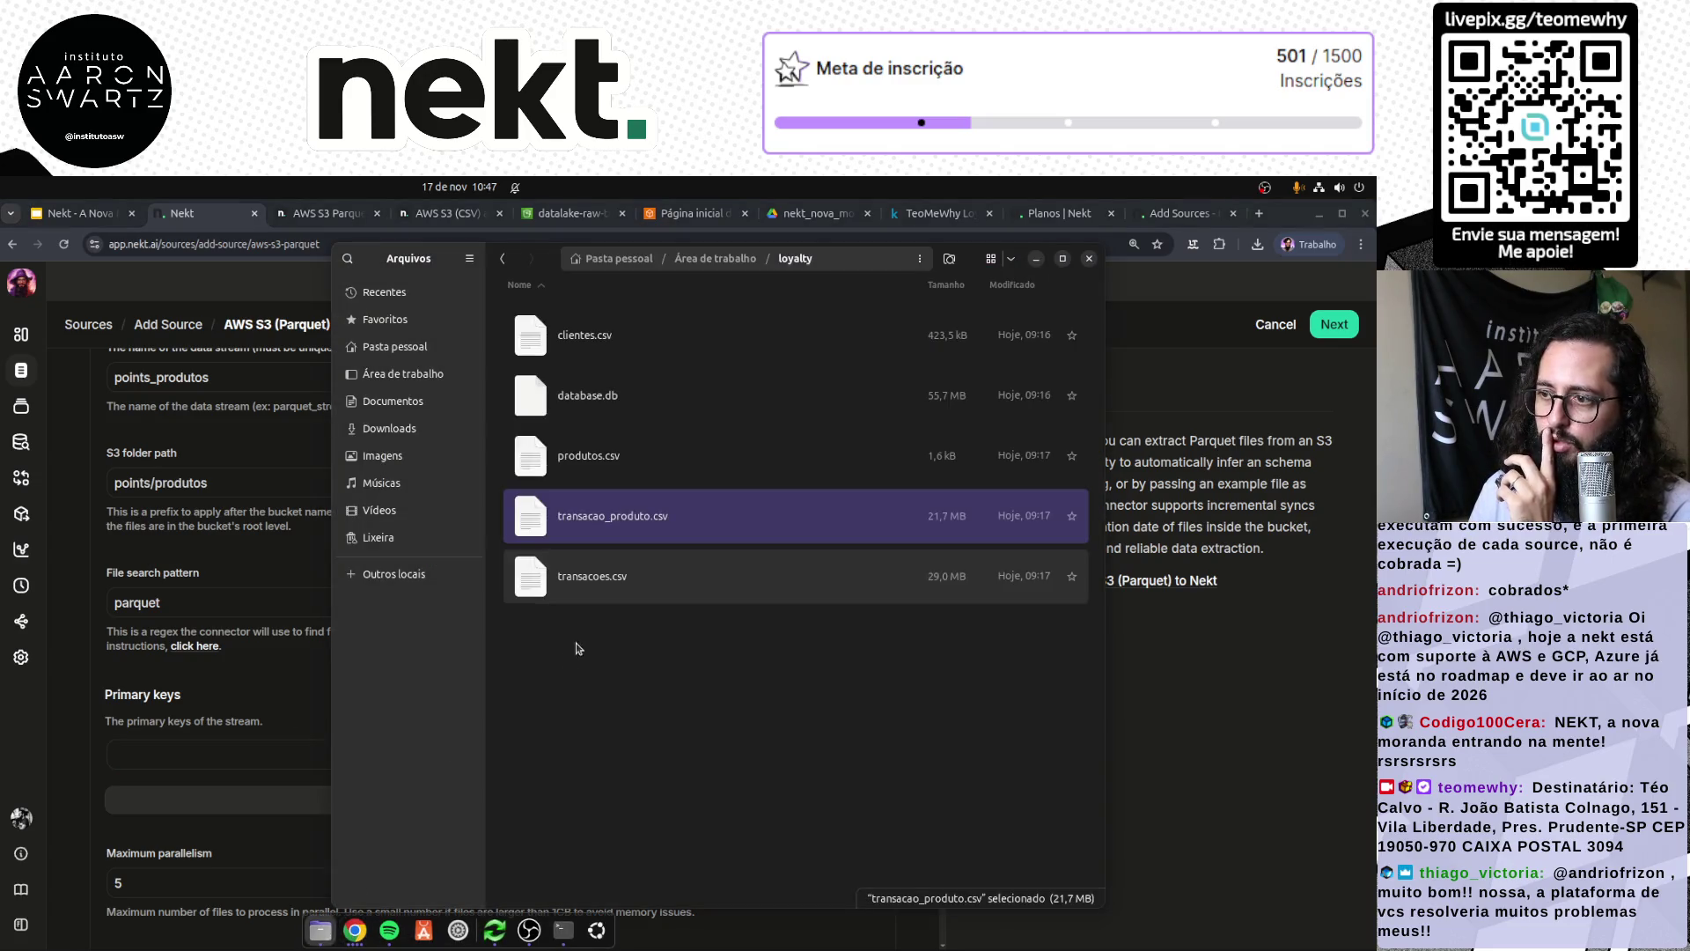
left_click(593, 466)
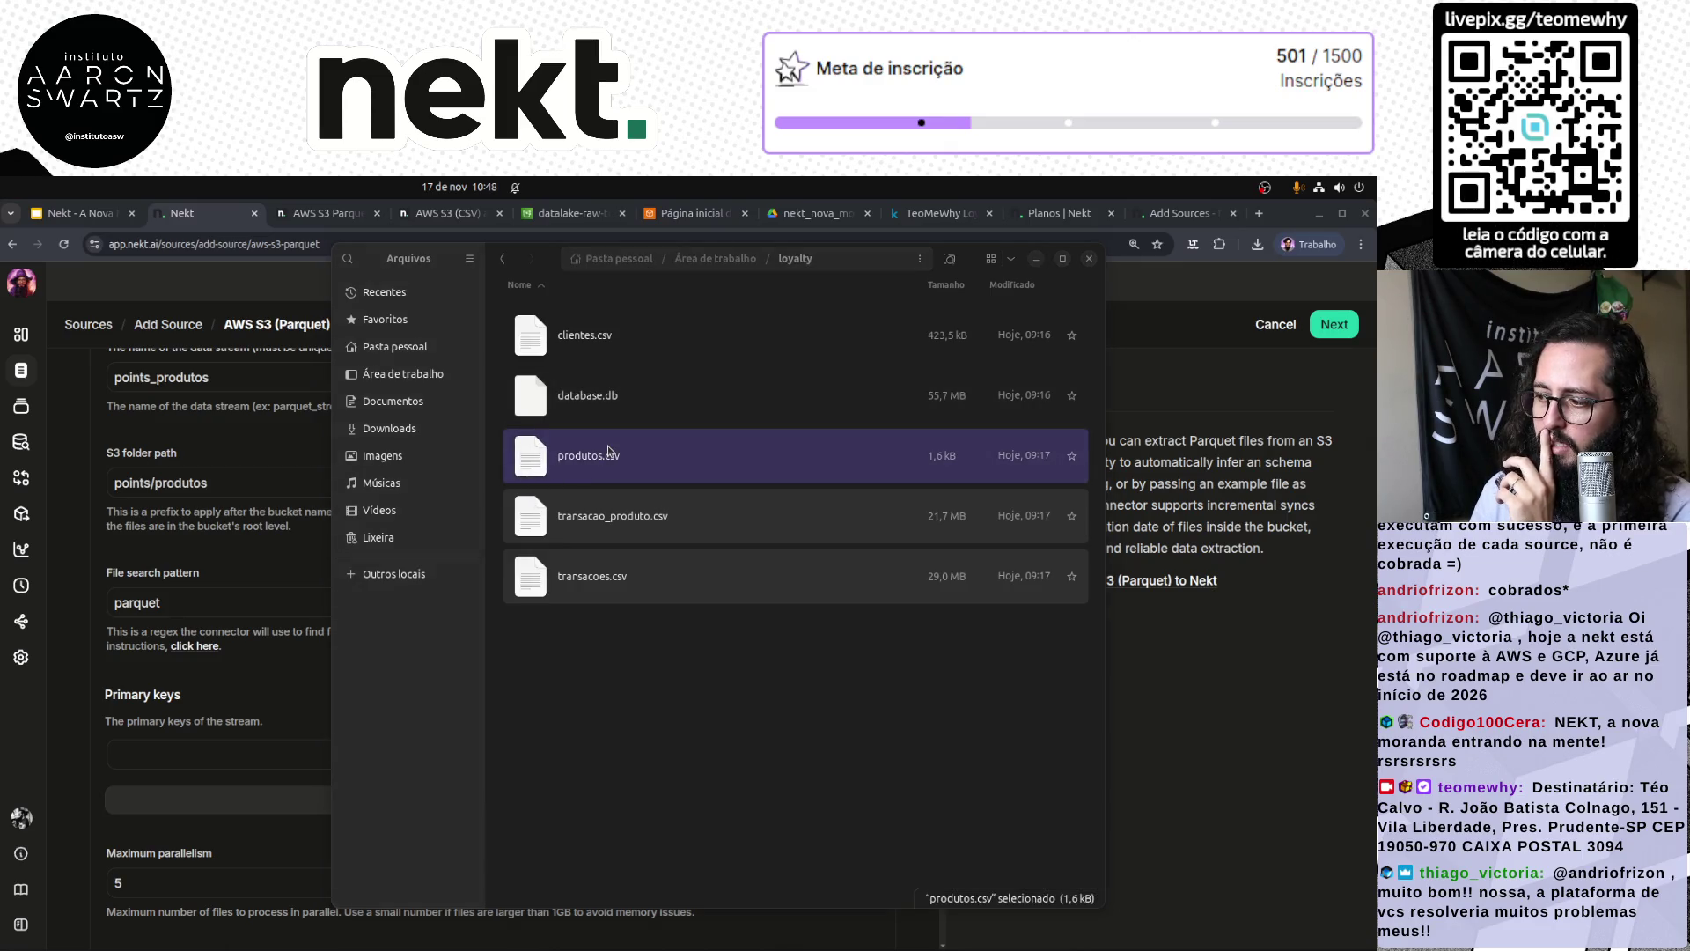
key("alt+Tab")
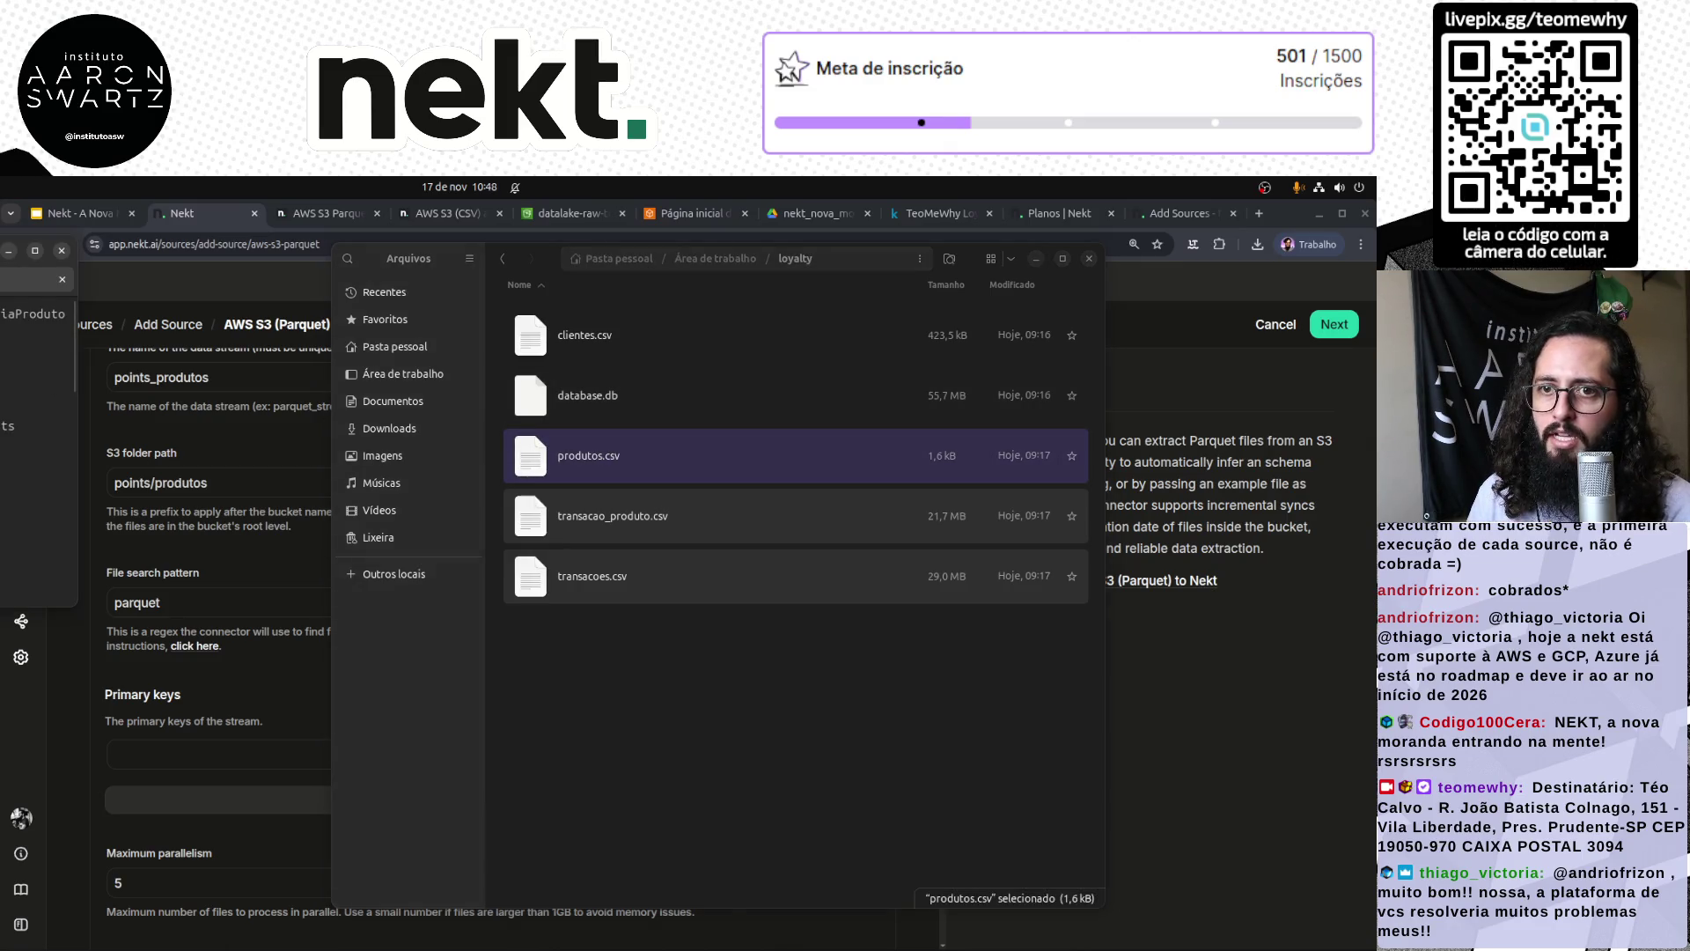
left_click(188, 753)
type("IdProduto")
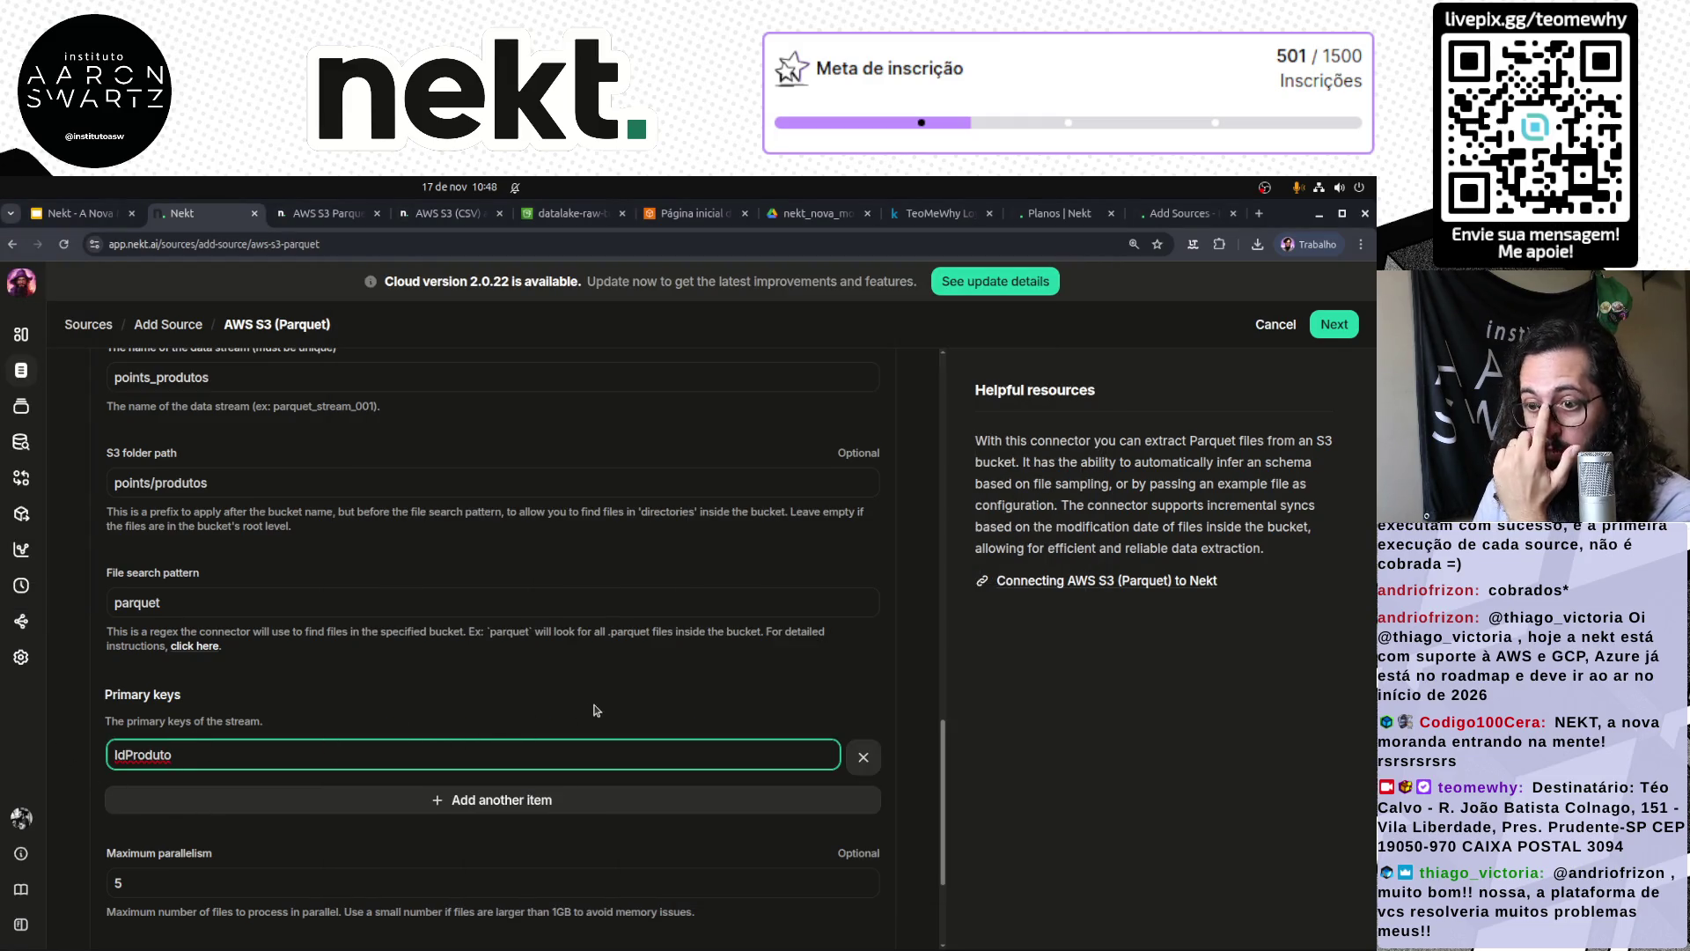
left_click(509, 808)
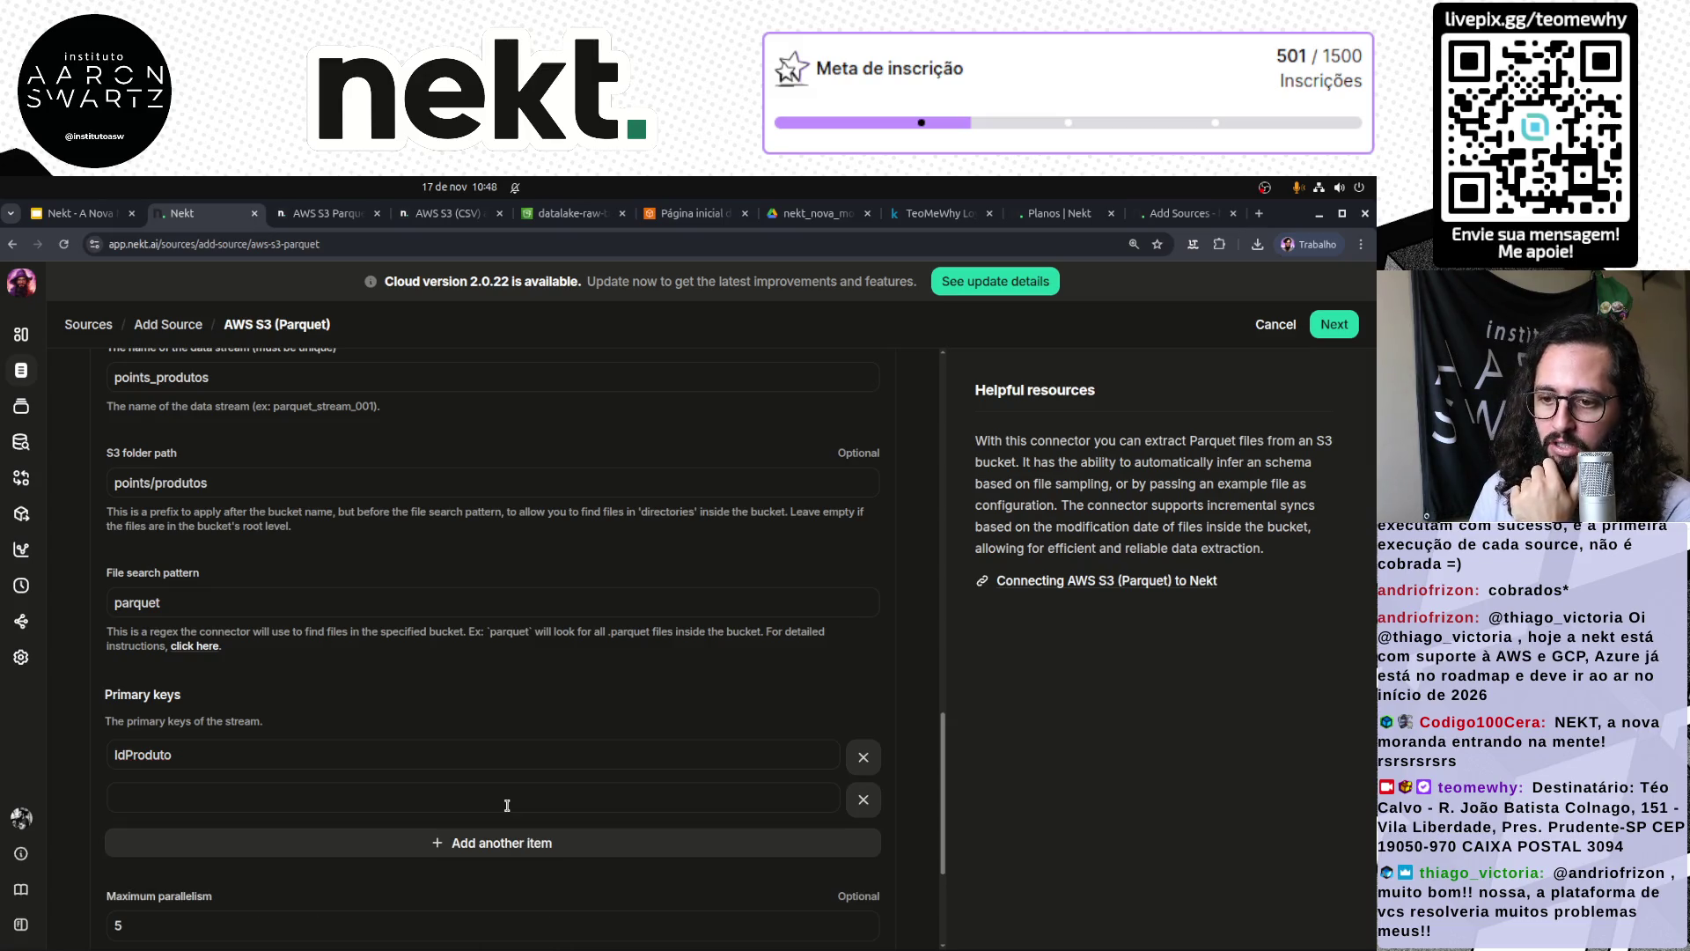
left_click(864, 800)
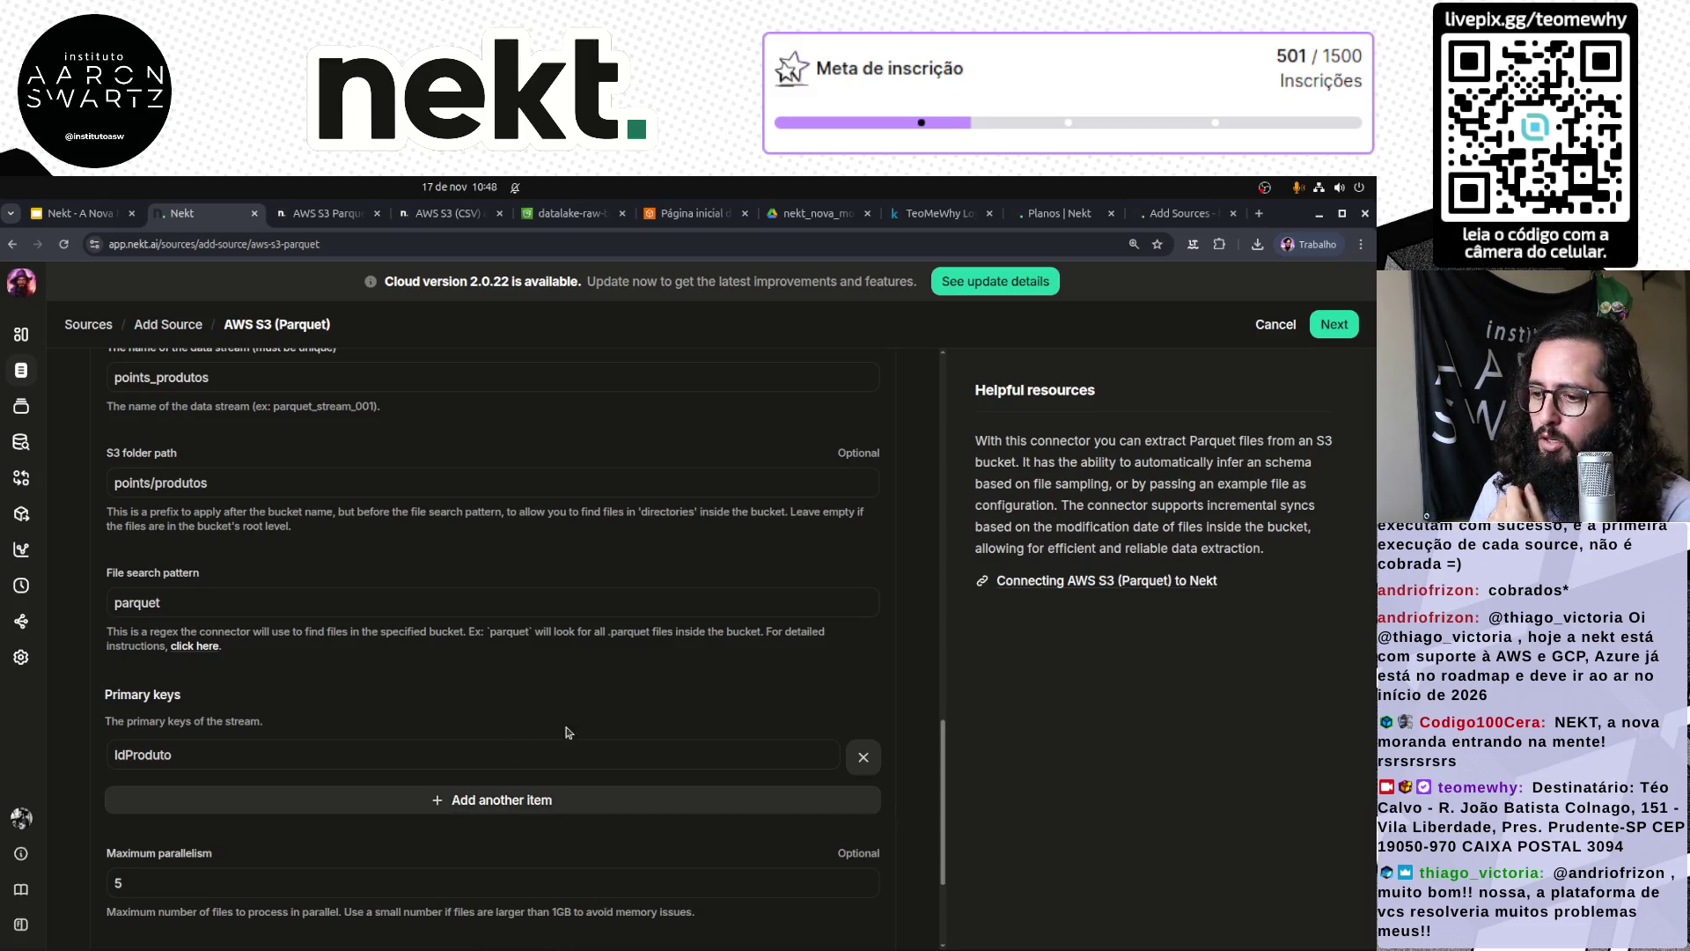
scroll(512, 709, "down", 2)
scroll(509, 774, "down", 1)
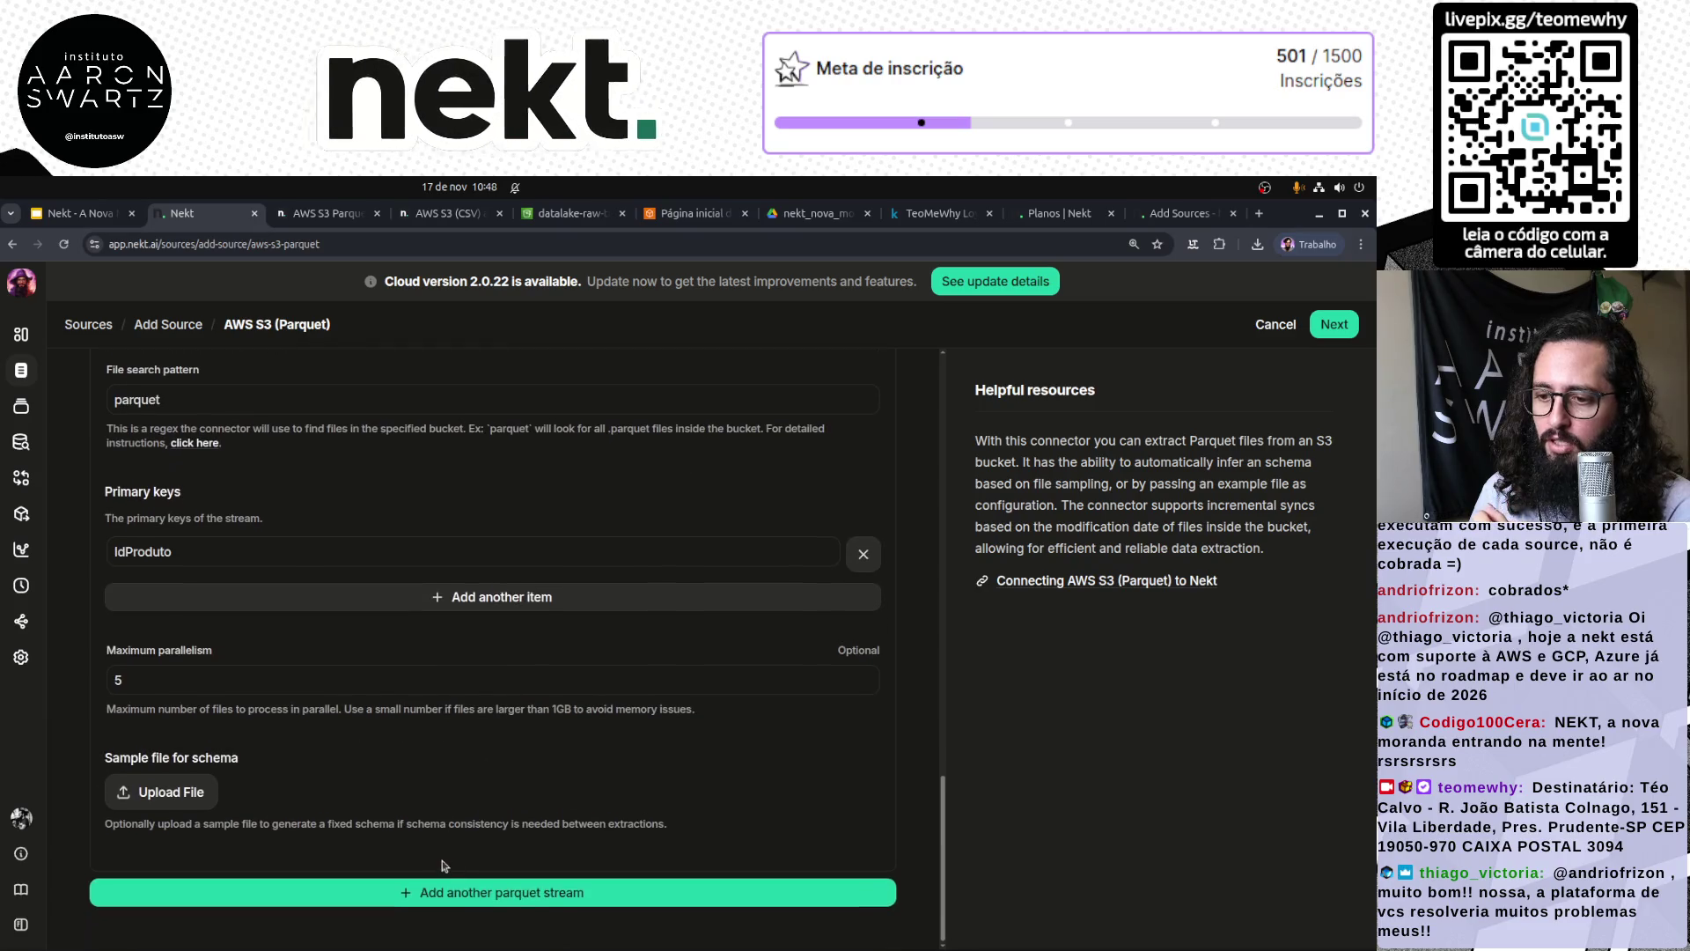
Step: Add a third Parquet stream and select the transacoes folder name in S3
left_click(500, 892)
scroll(497, 880, "down", 3)
left_click(579, 214)
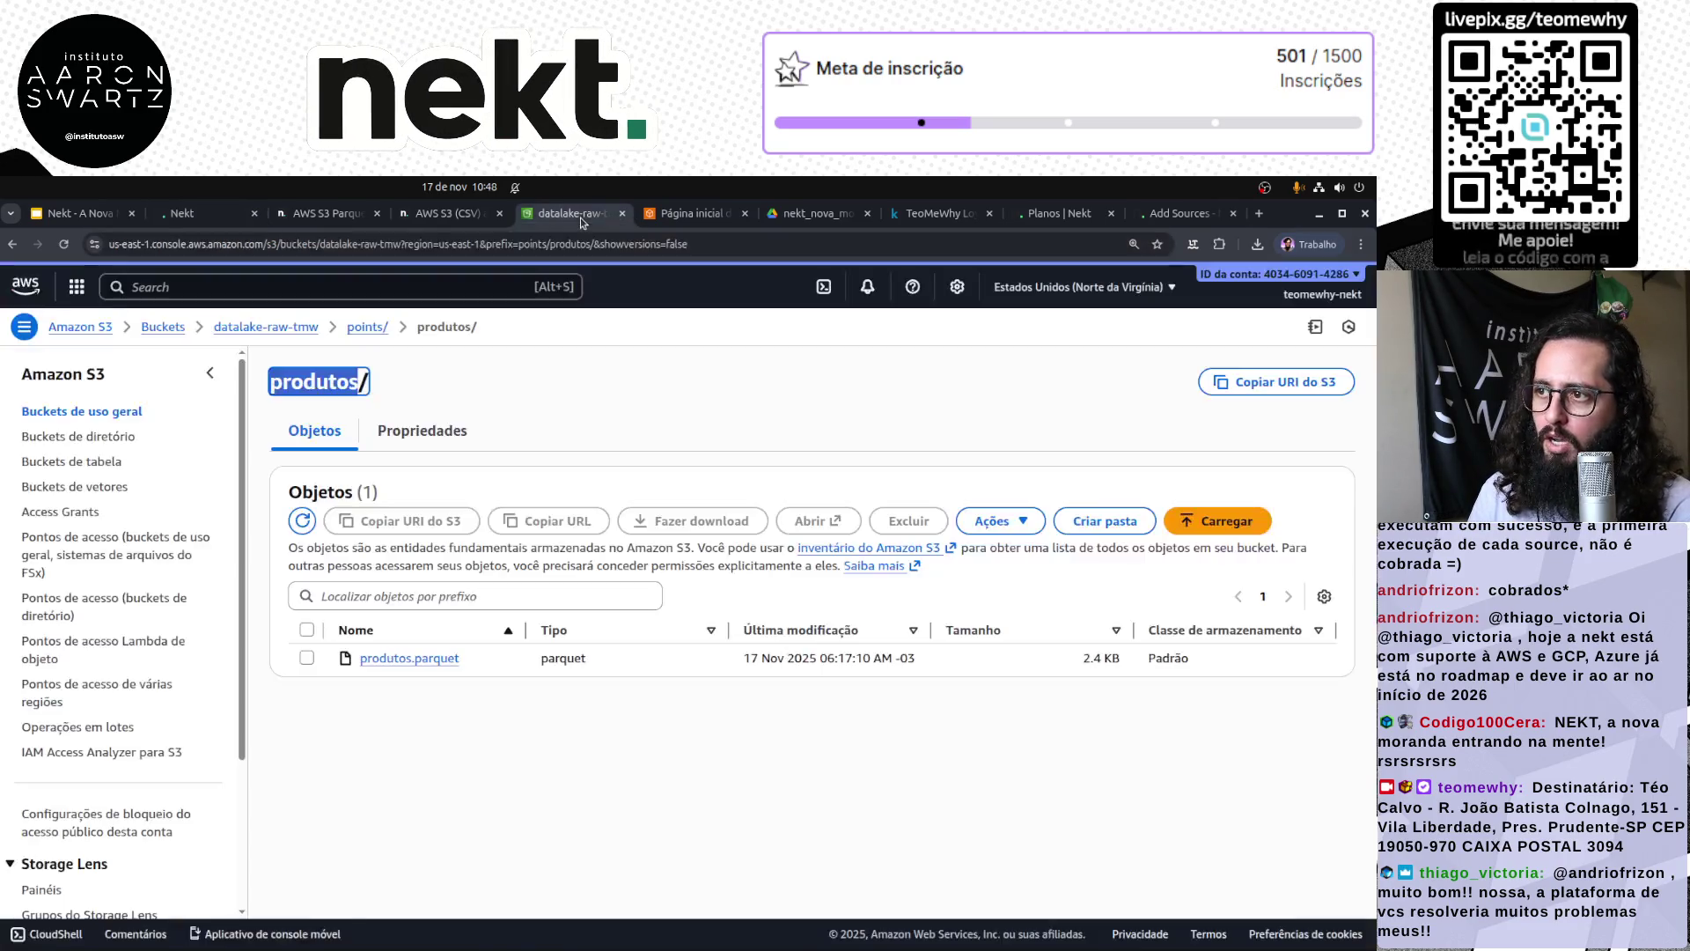
left_click(365, 328)
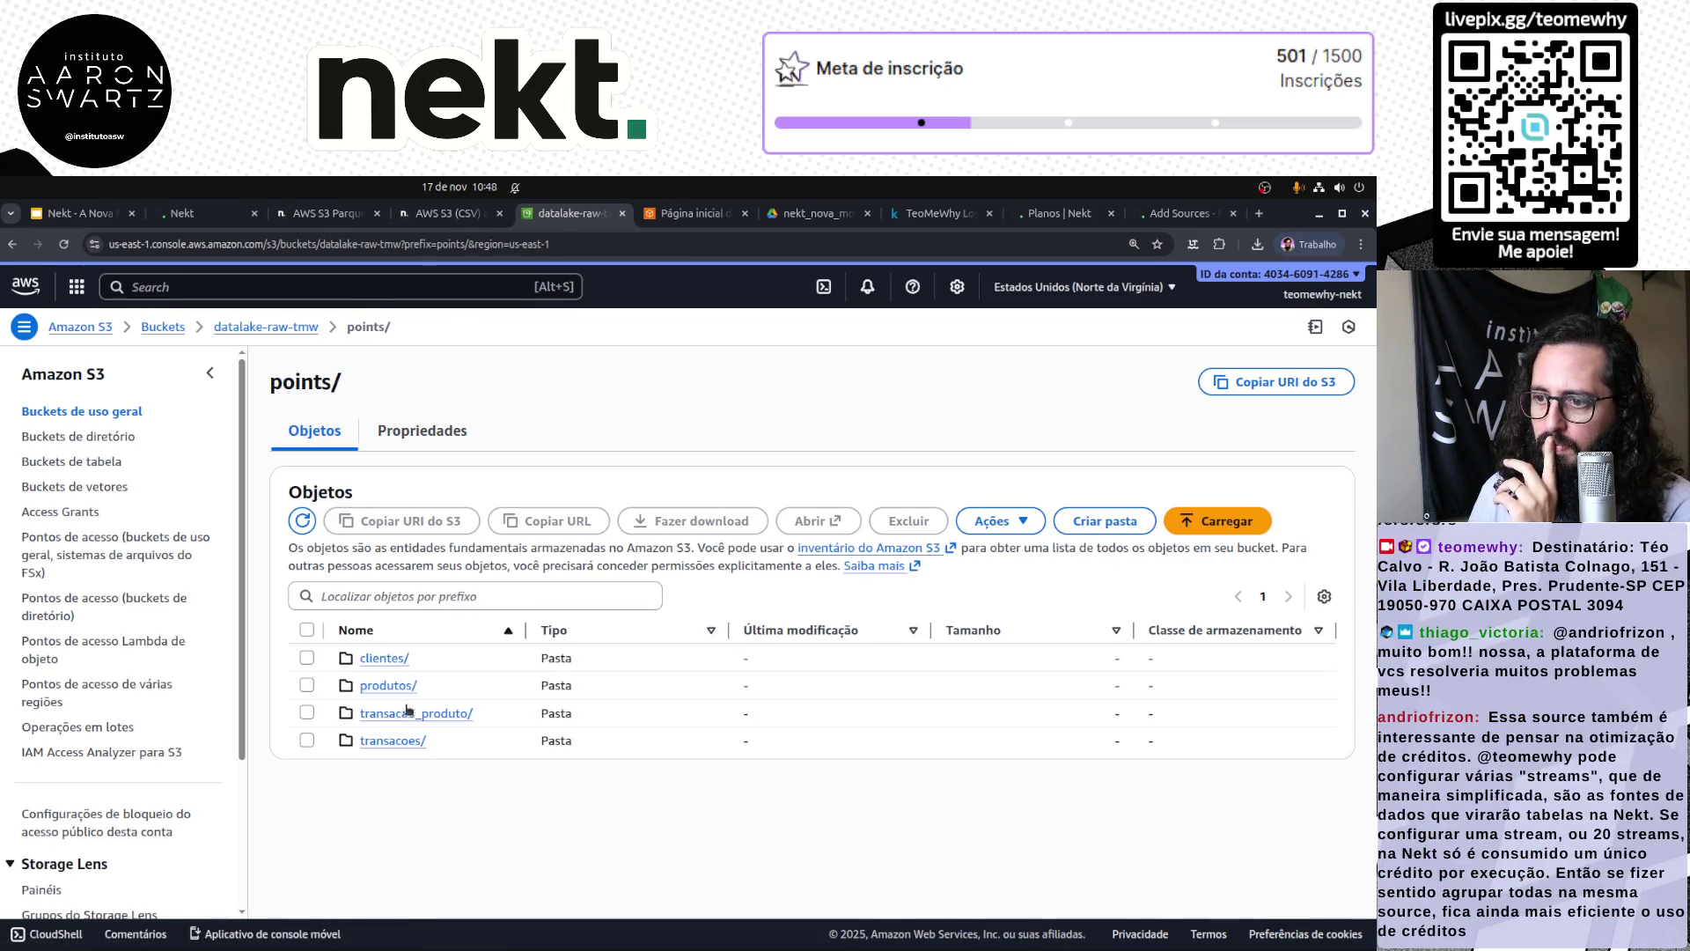
left_click(396, 740)
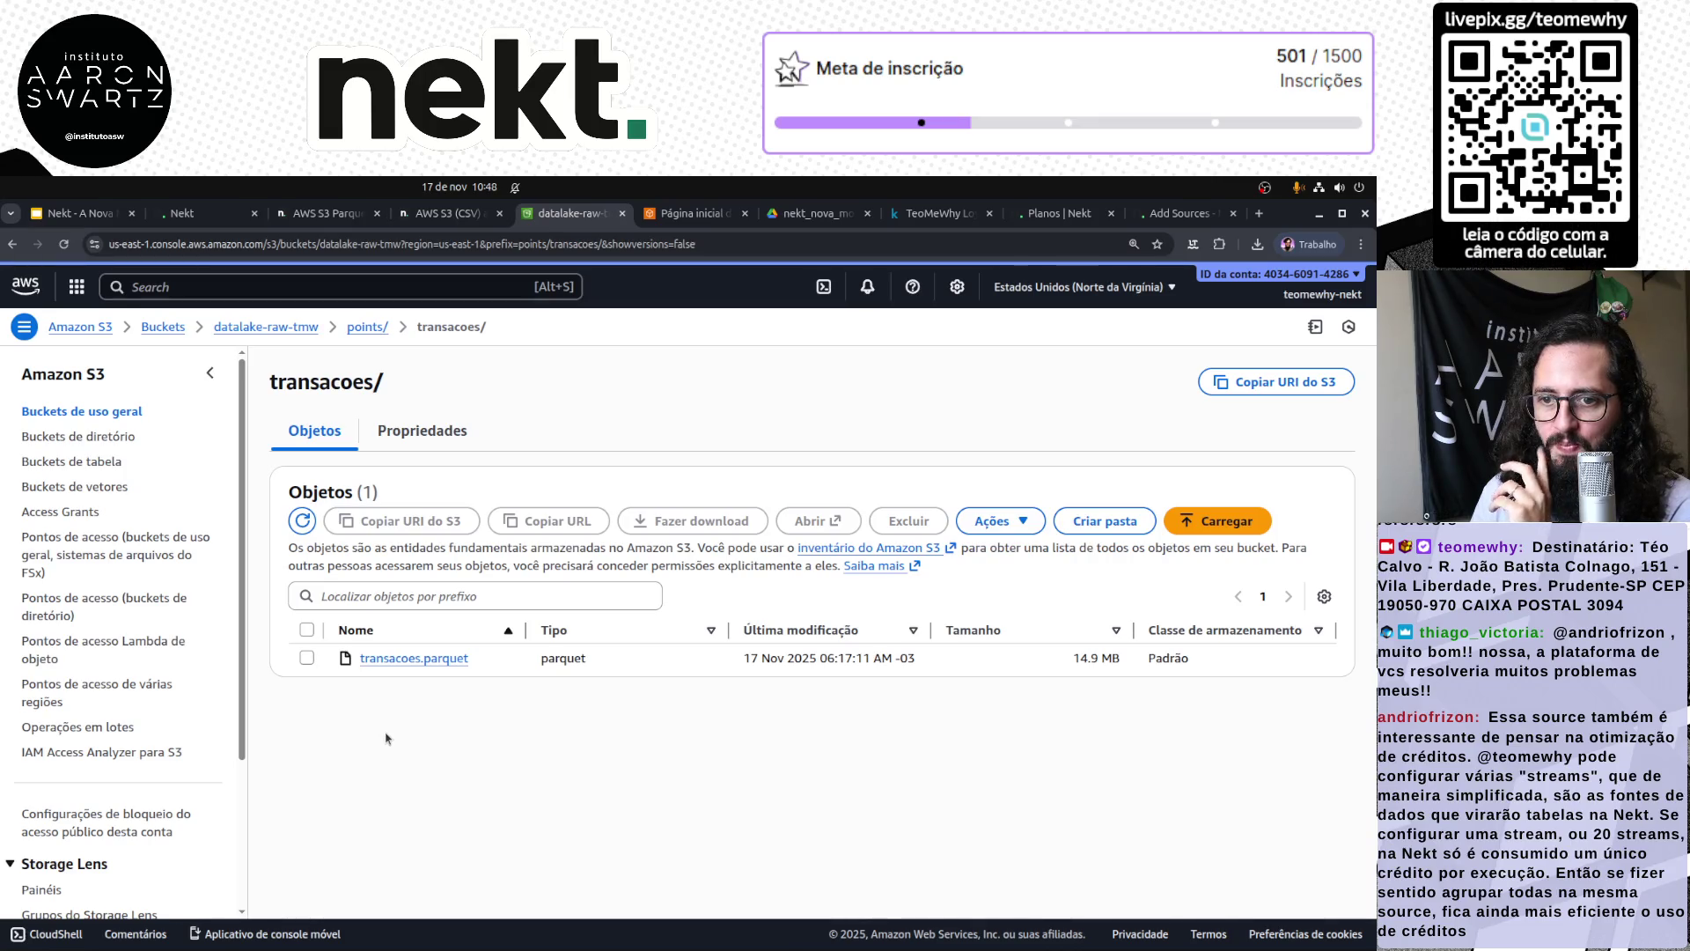
double_click(326, 381)
key("ctrl+c")
left_click(182, 213)
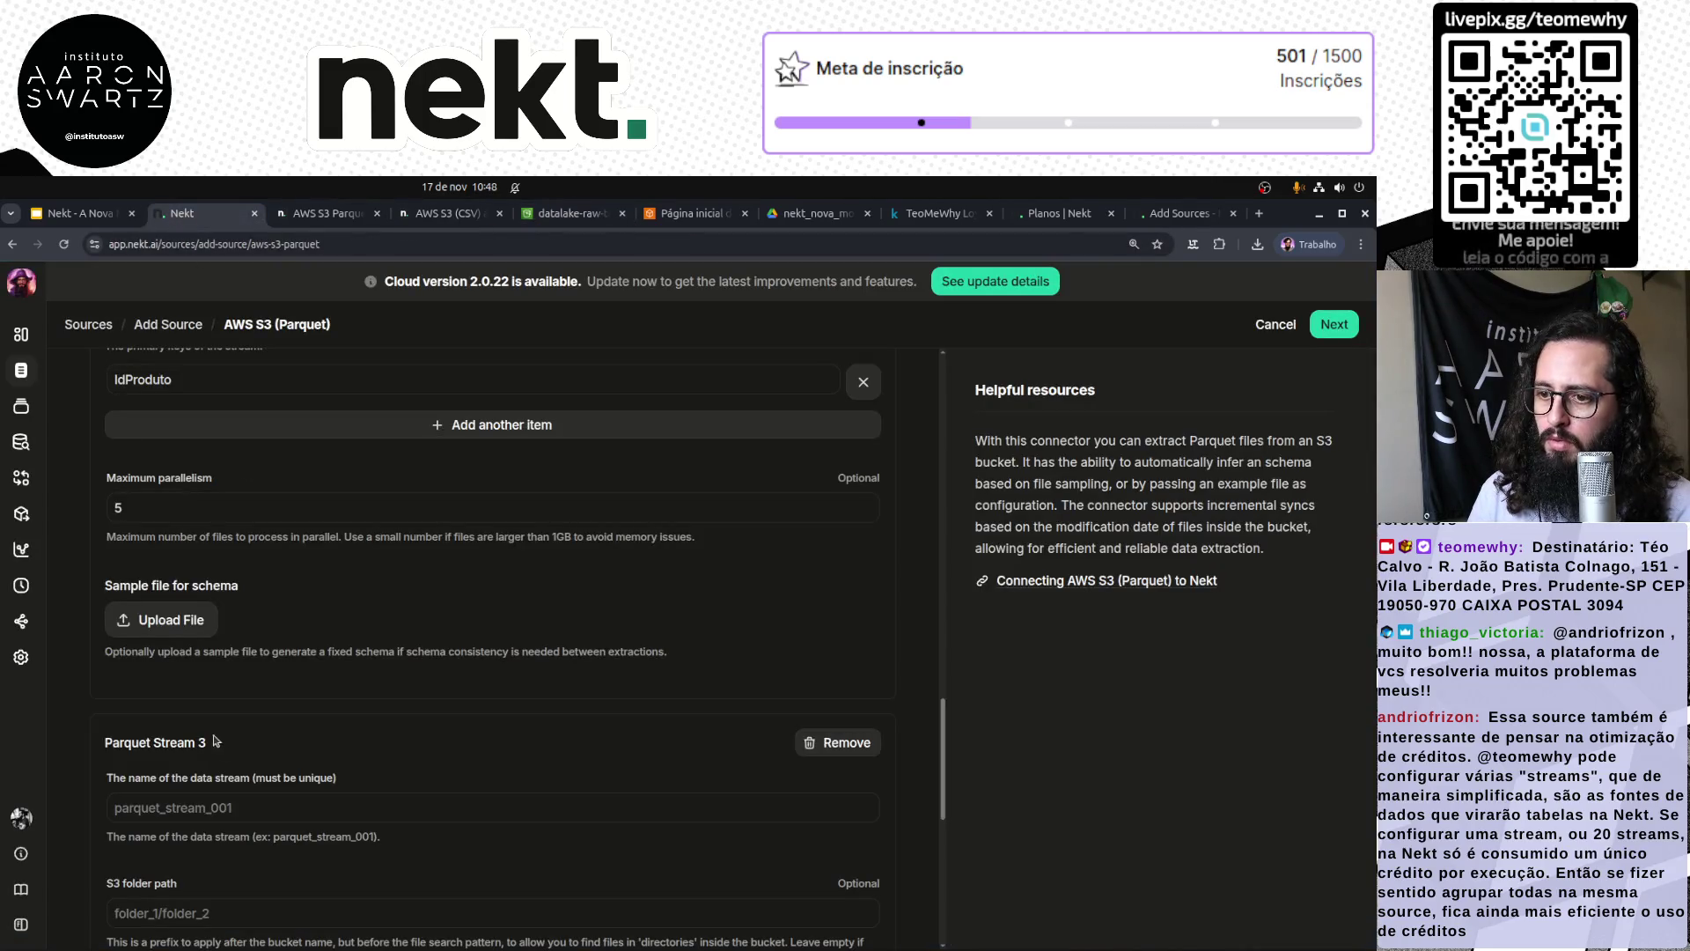
Step: Name stream 3 points_transacoes with folder path points/transacoes and pattern parquet
scroll(308, 572, "down", 2)
left_click(308, 636)
key("ctrl+v")
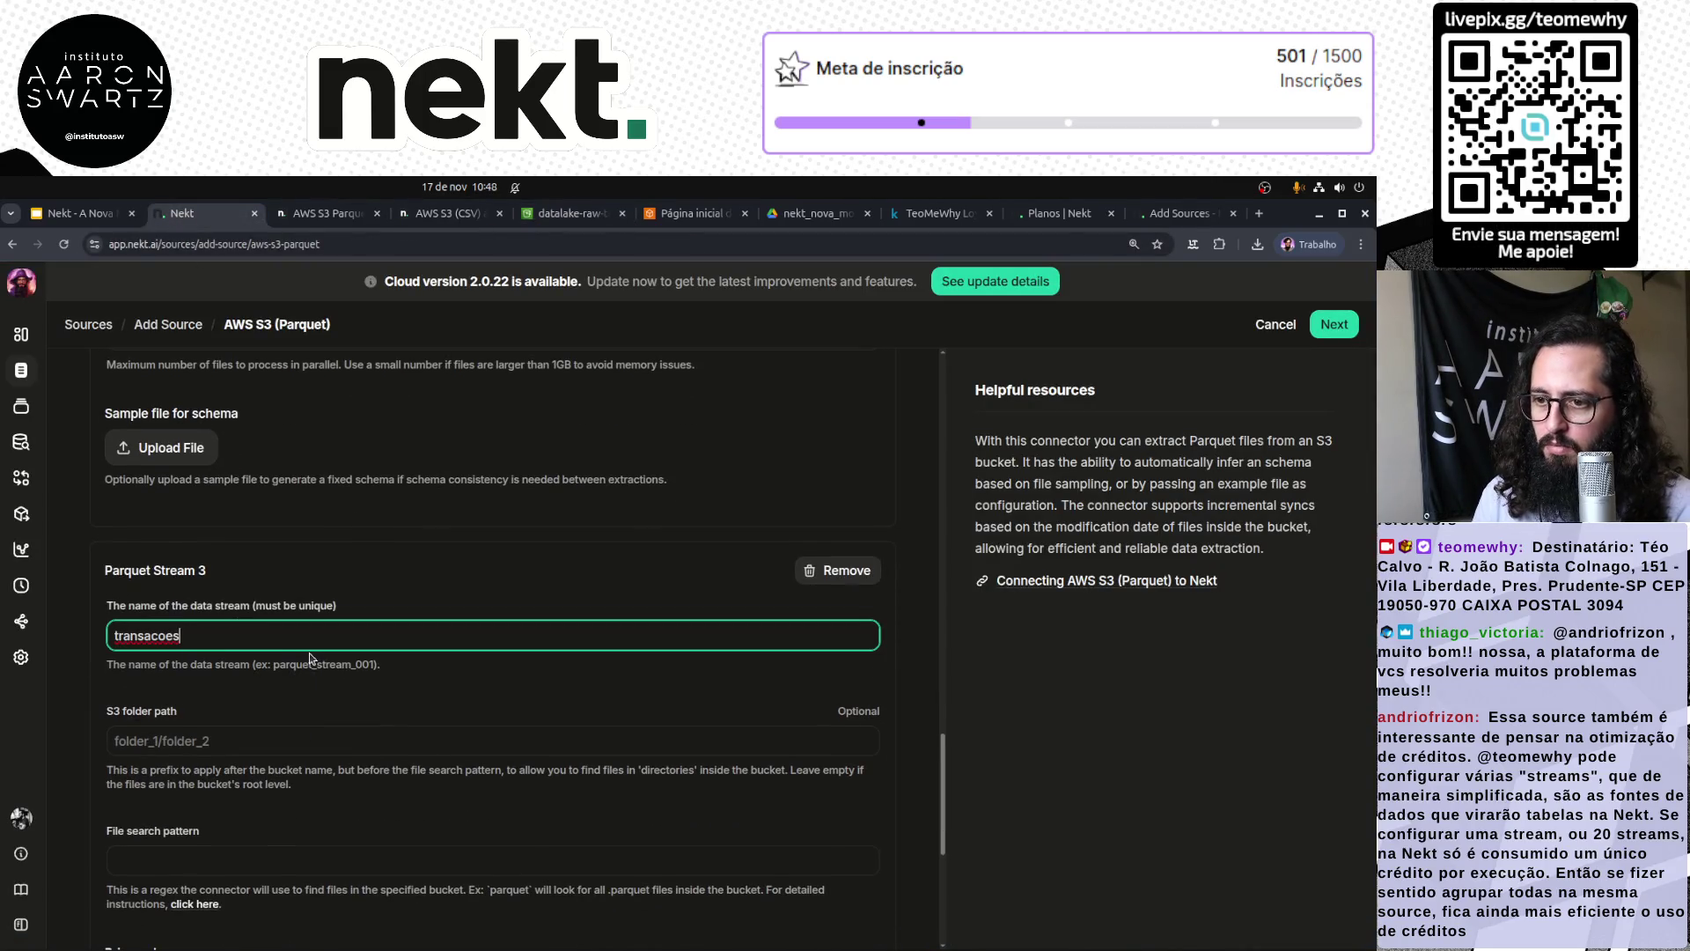
type("points_")
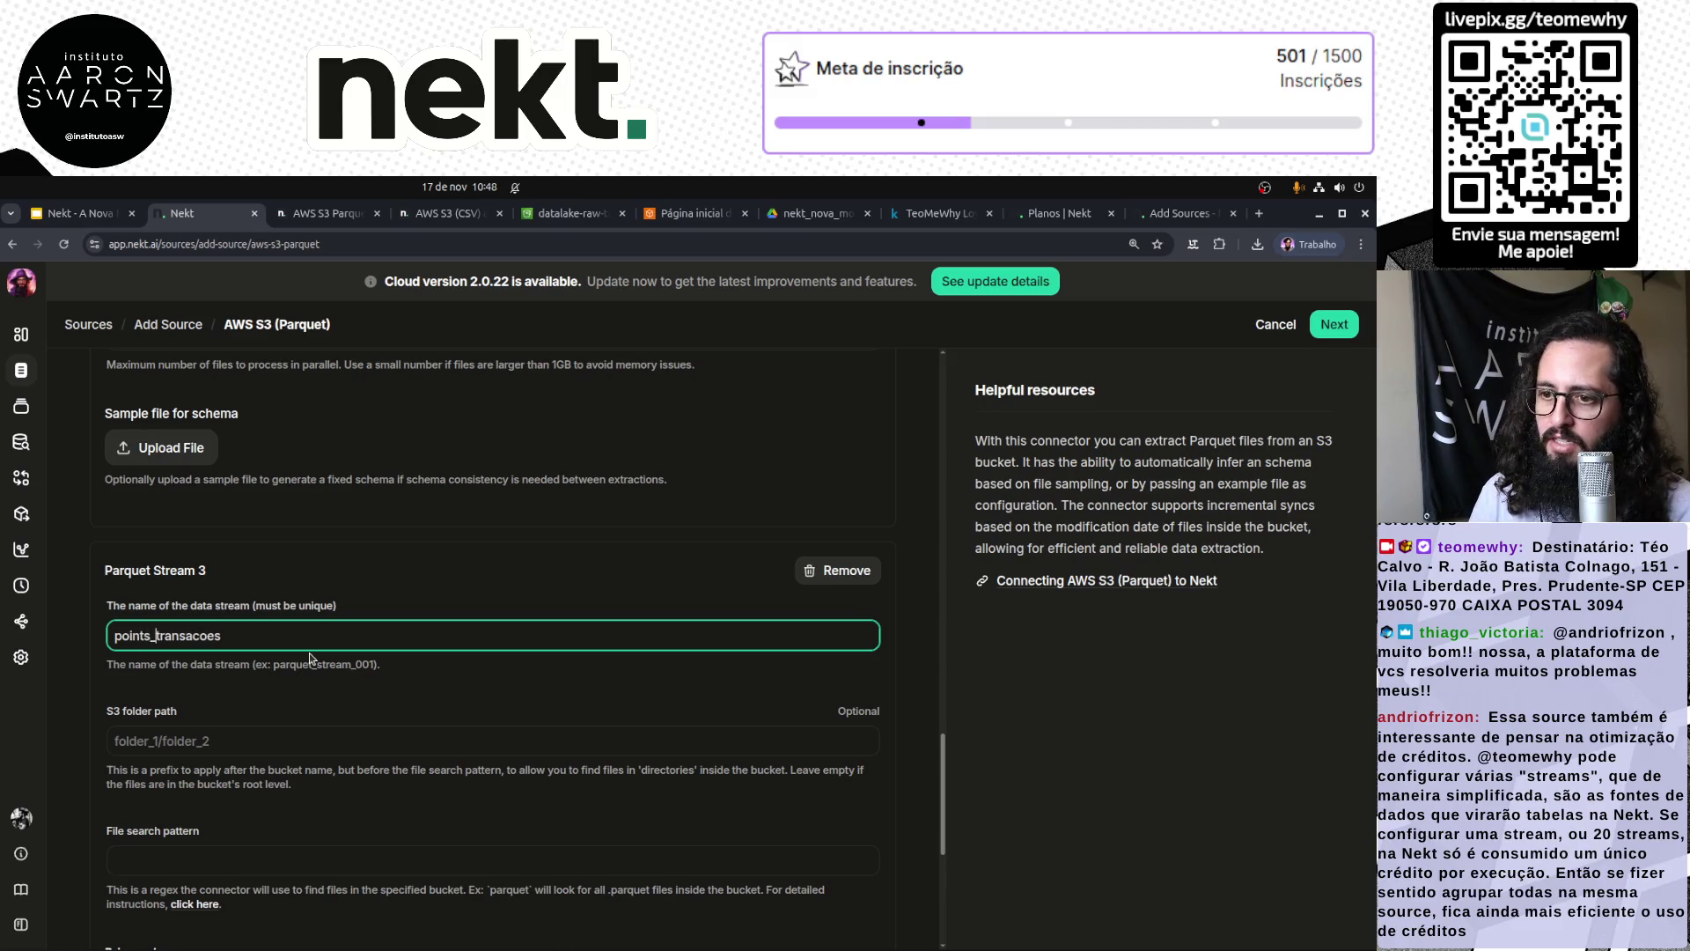
left_click(217, 742)
type("points/")
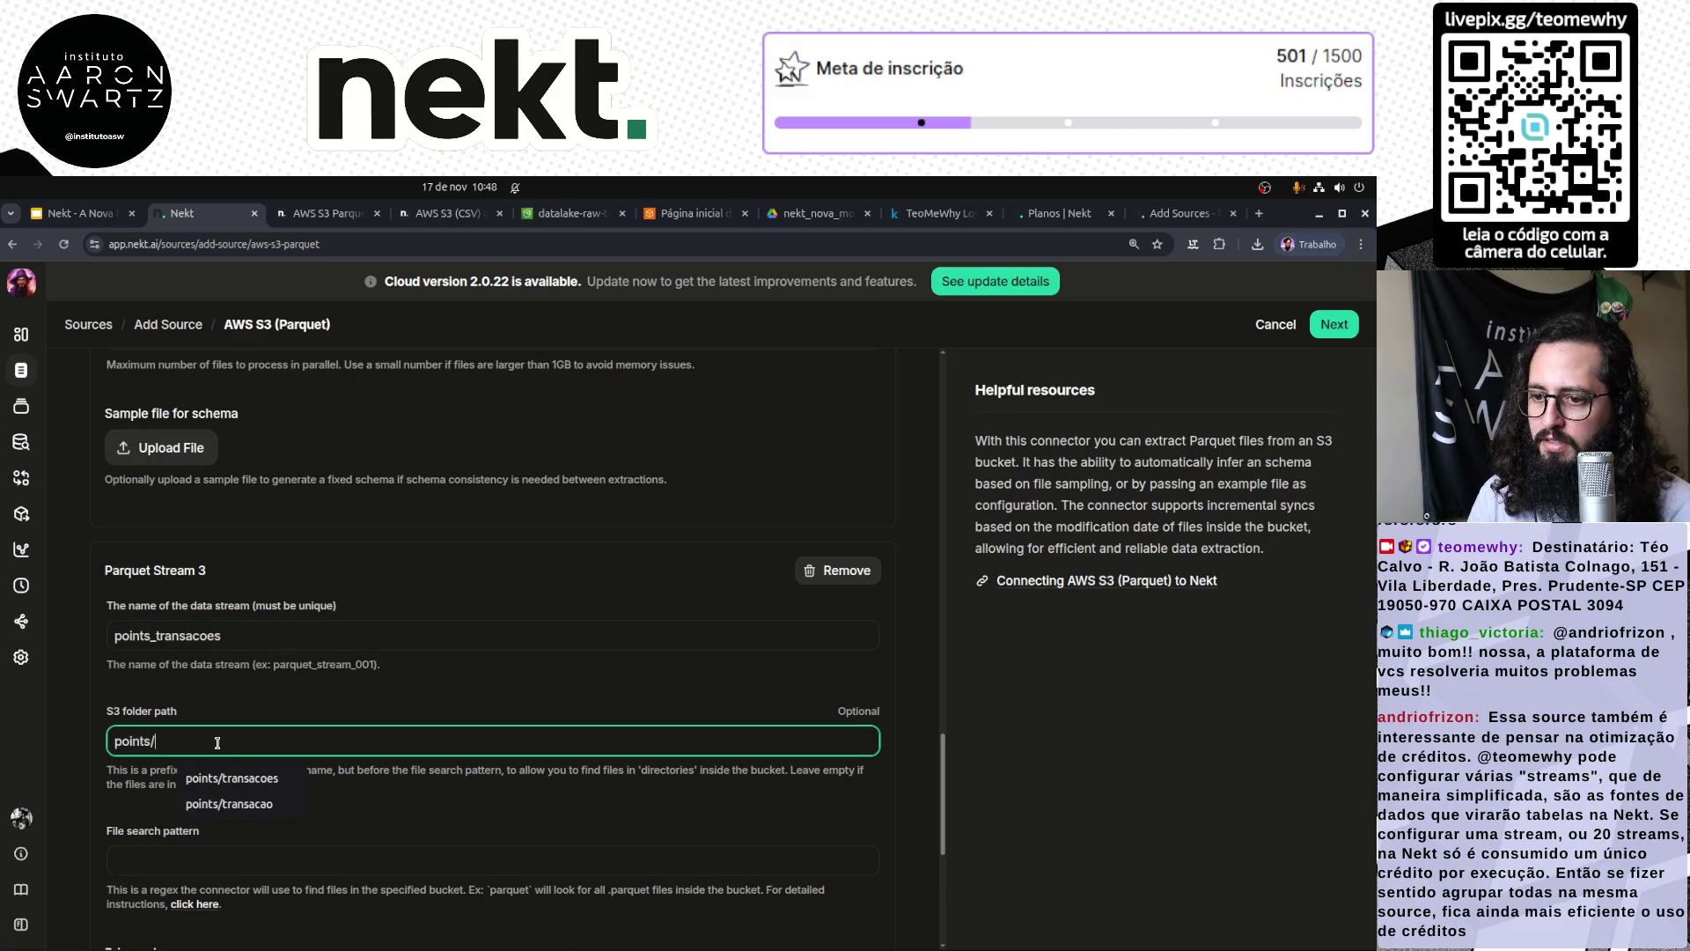
key("ctrl+v")
left_click(375, 847)
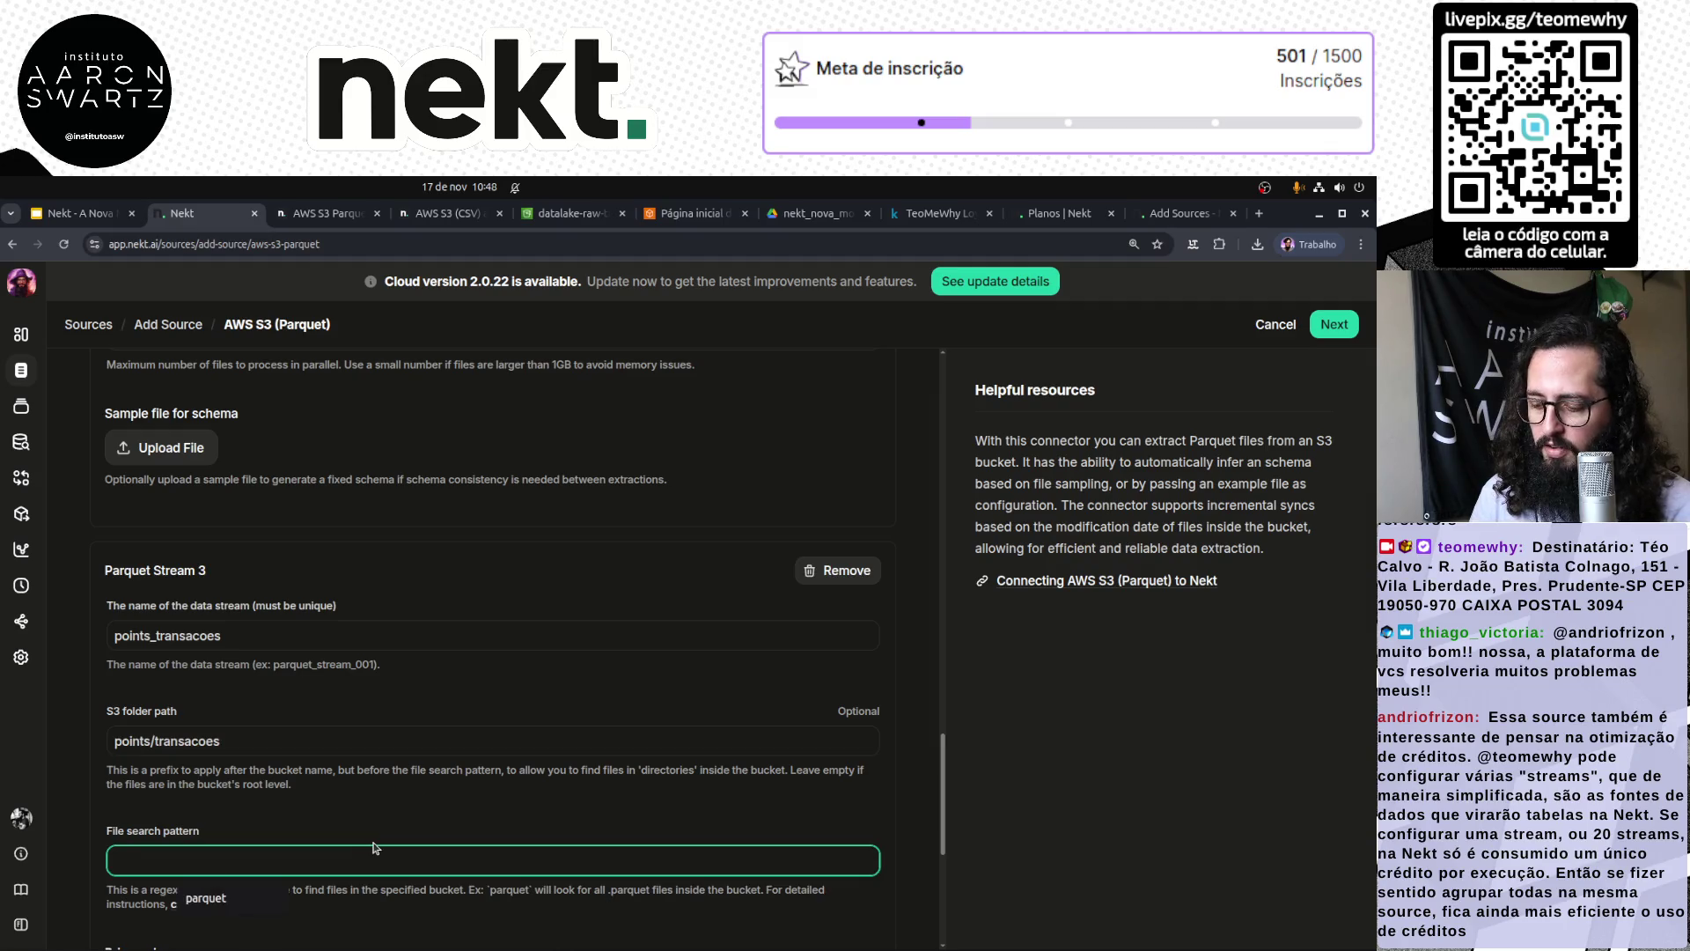
type("parquet")
scroll(365, 841, "down", 4)
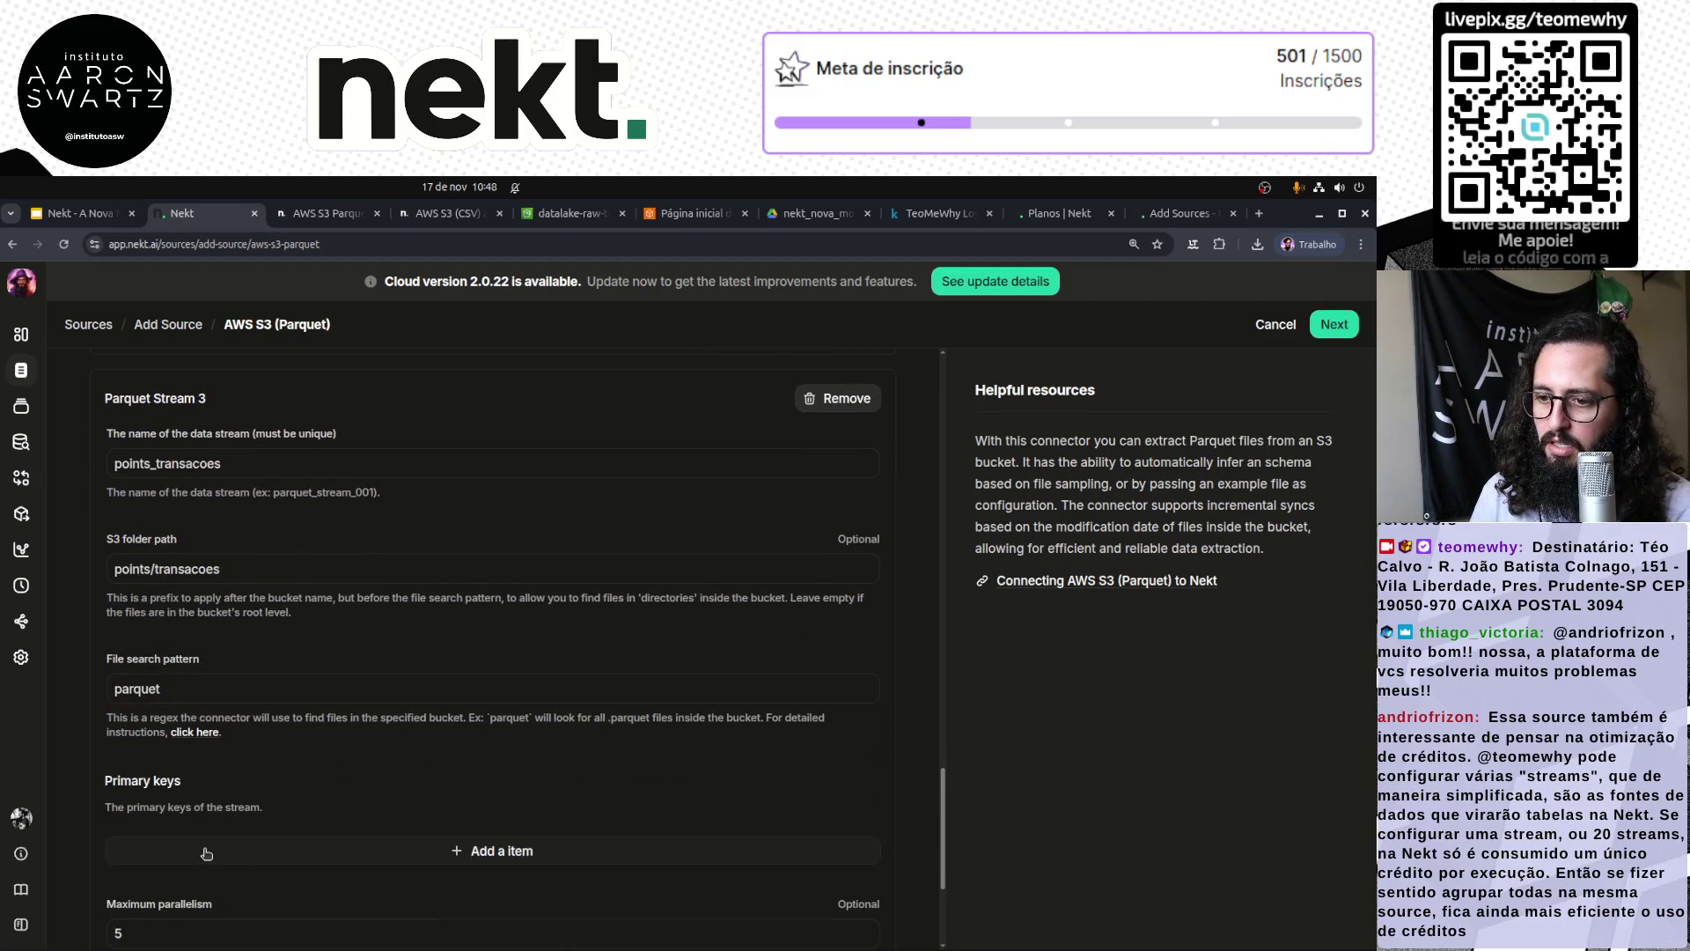
Step: Copy IdTransacao from the terminal's CSV header and set it as points_transacoes' primary key
left_click(365, 835)
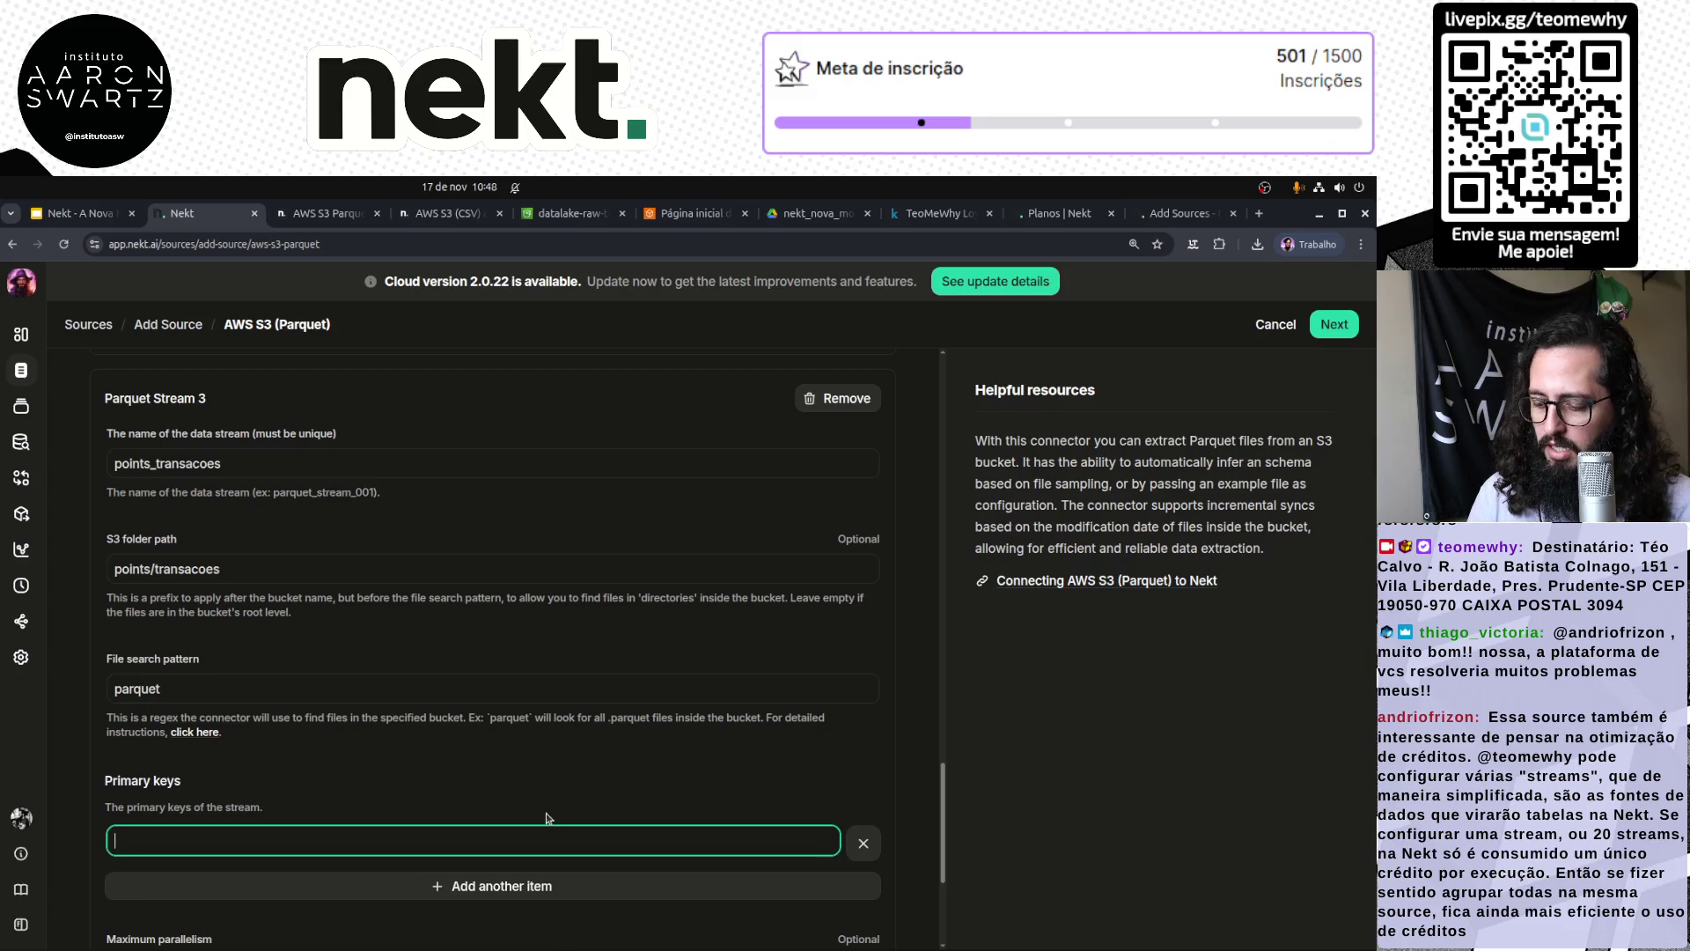
type("idTransacao")
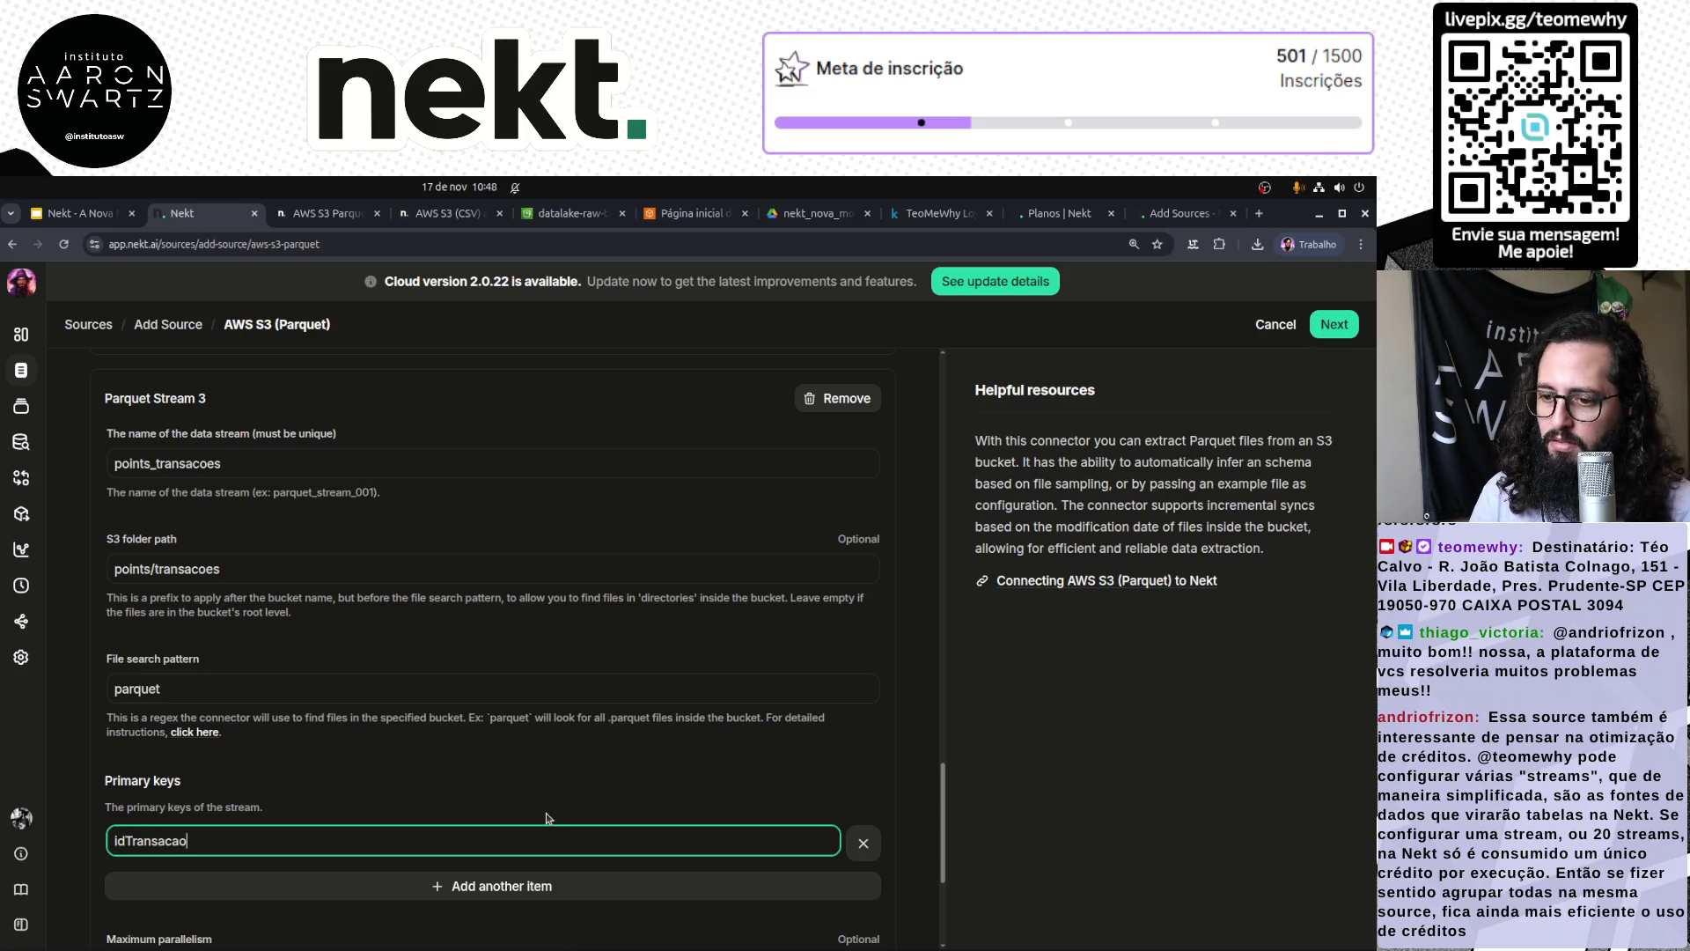
key("alt+Tab")
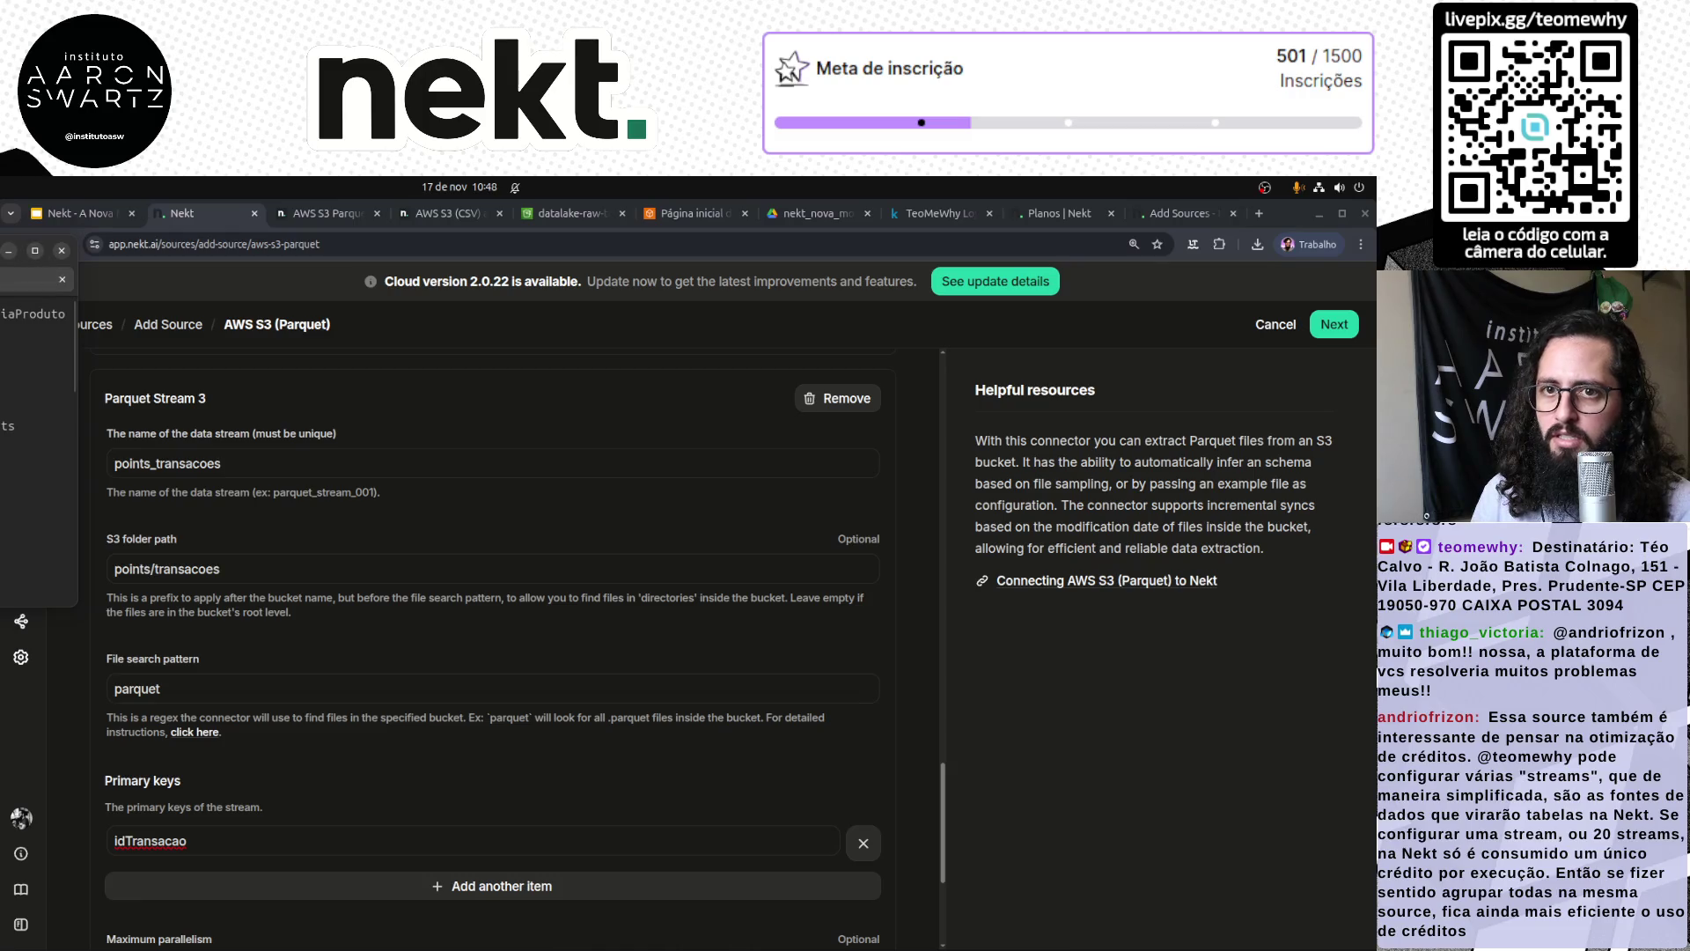
left_click(62, 251)
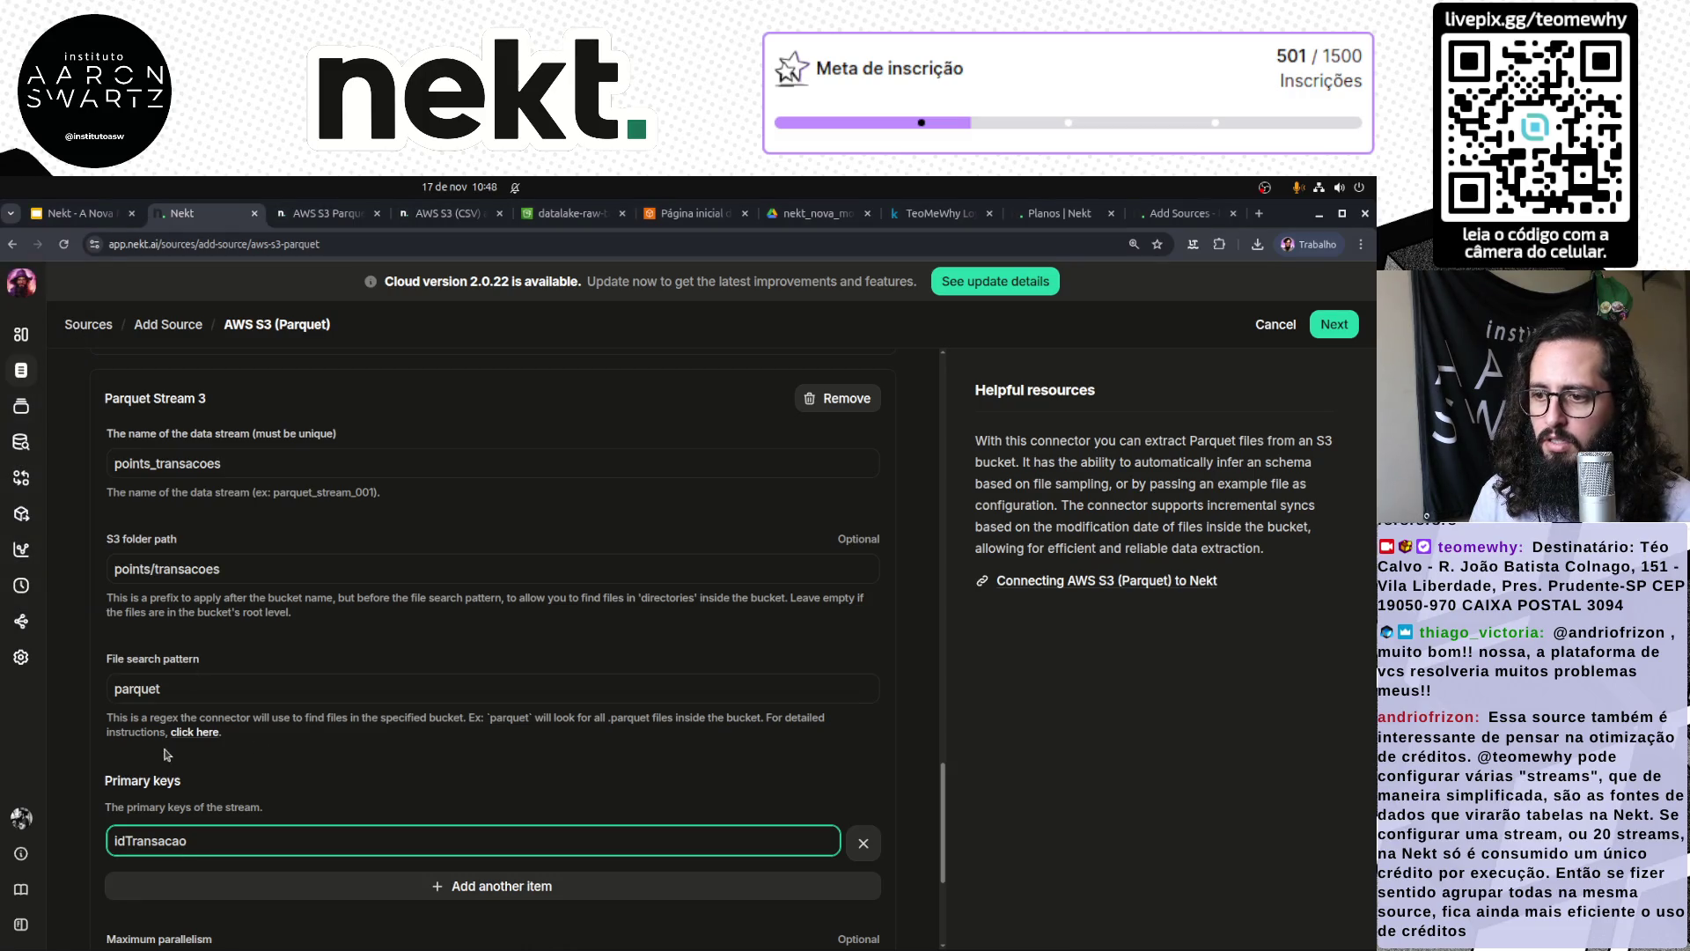
mouse_move(467, 937)
left_click(563, 929)
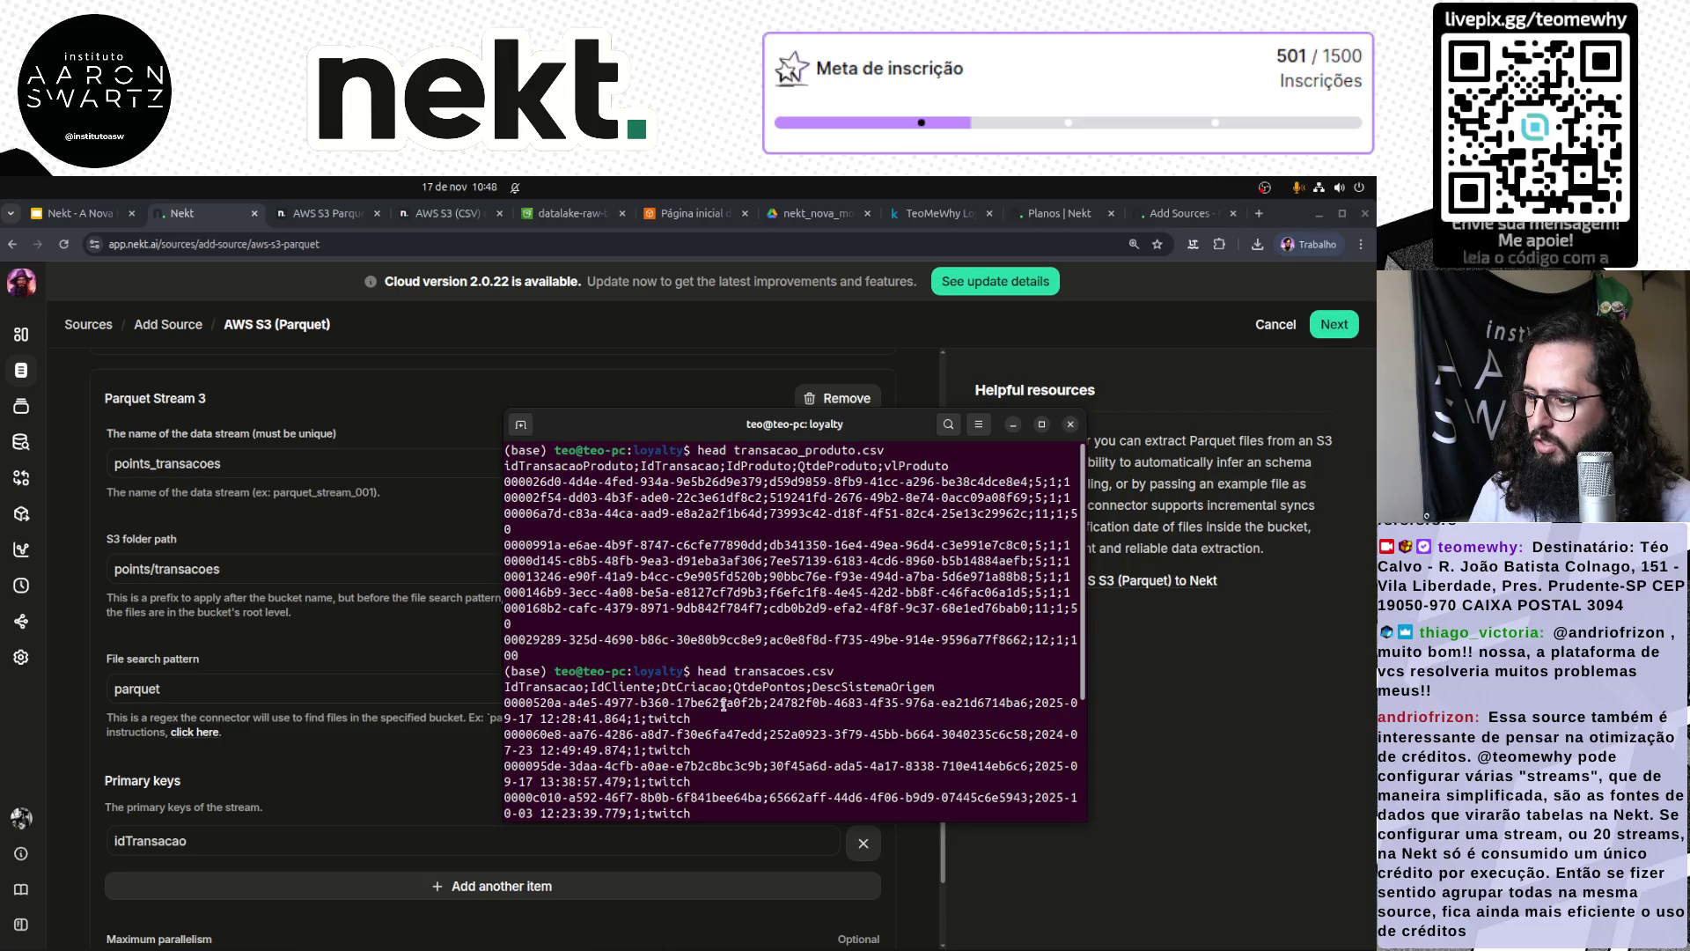
scroll(705, 669, "down", 1)
double_click(541, 639)
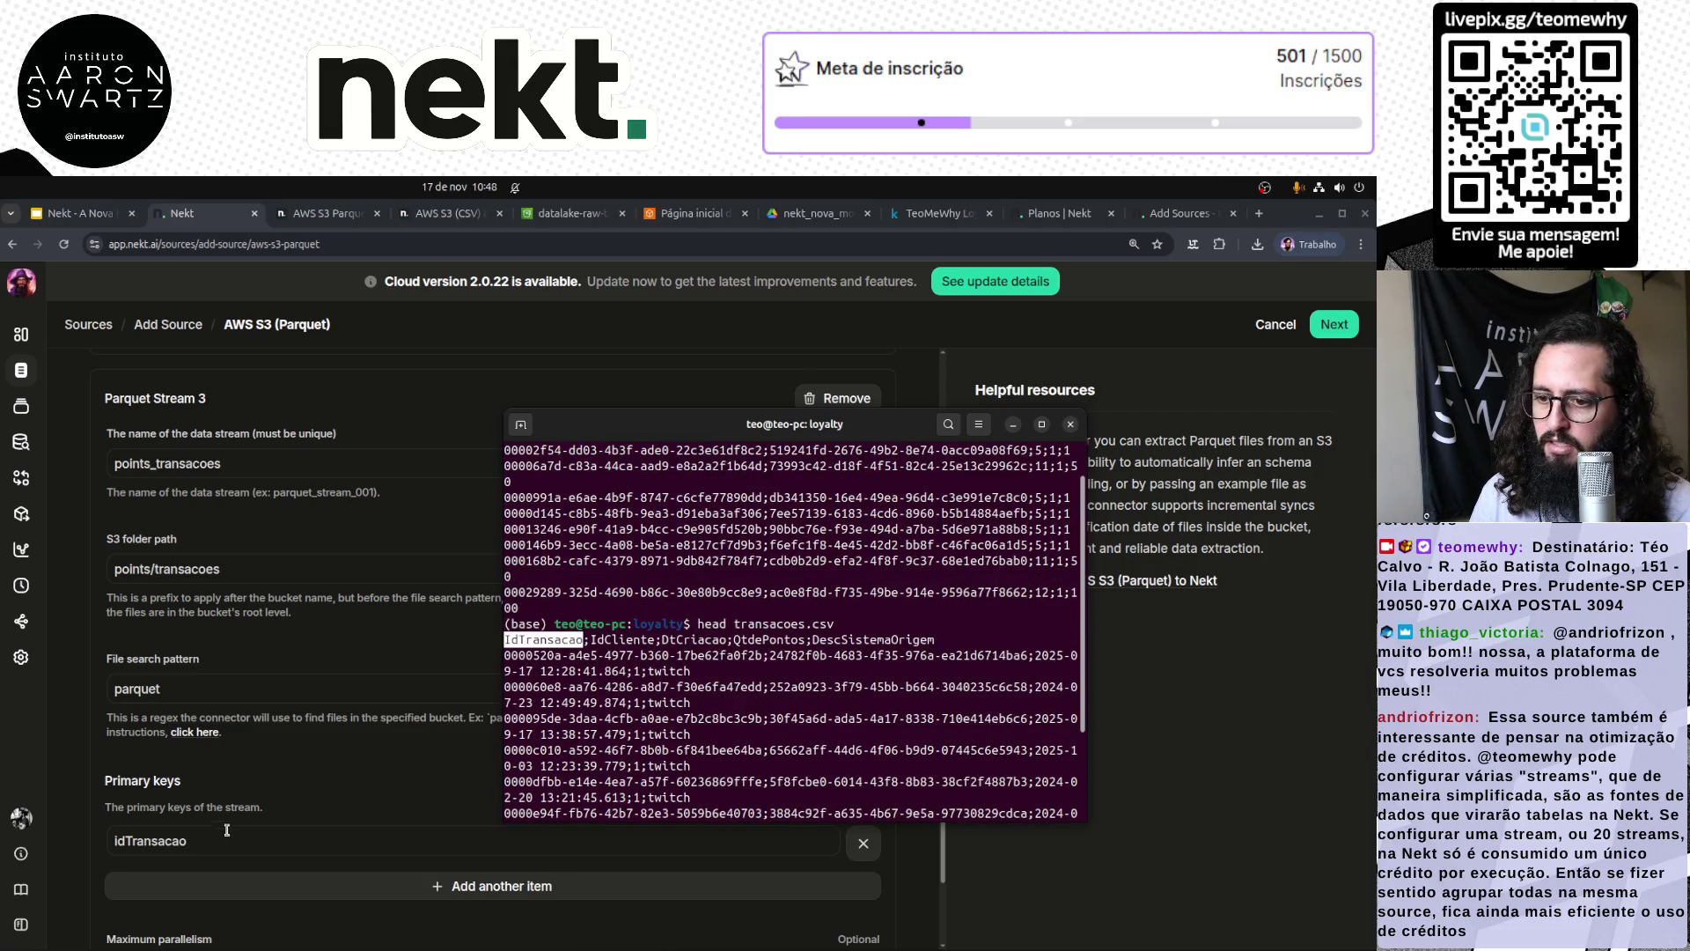
double_click(192, 844)
type("IdTransacao")
Step: Set idTransacaoProduto, copied from the terminal, as points_transacao_produto's primary key
scroll(400, 704, "down", 10)
key("alt+Tab")
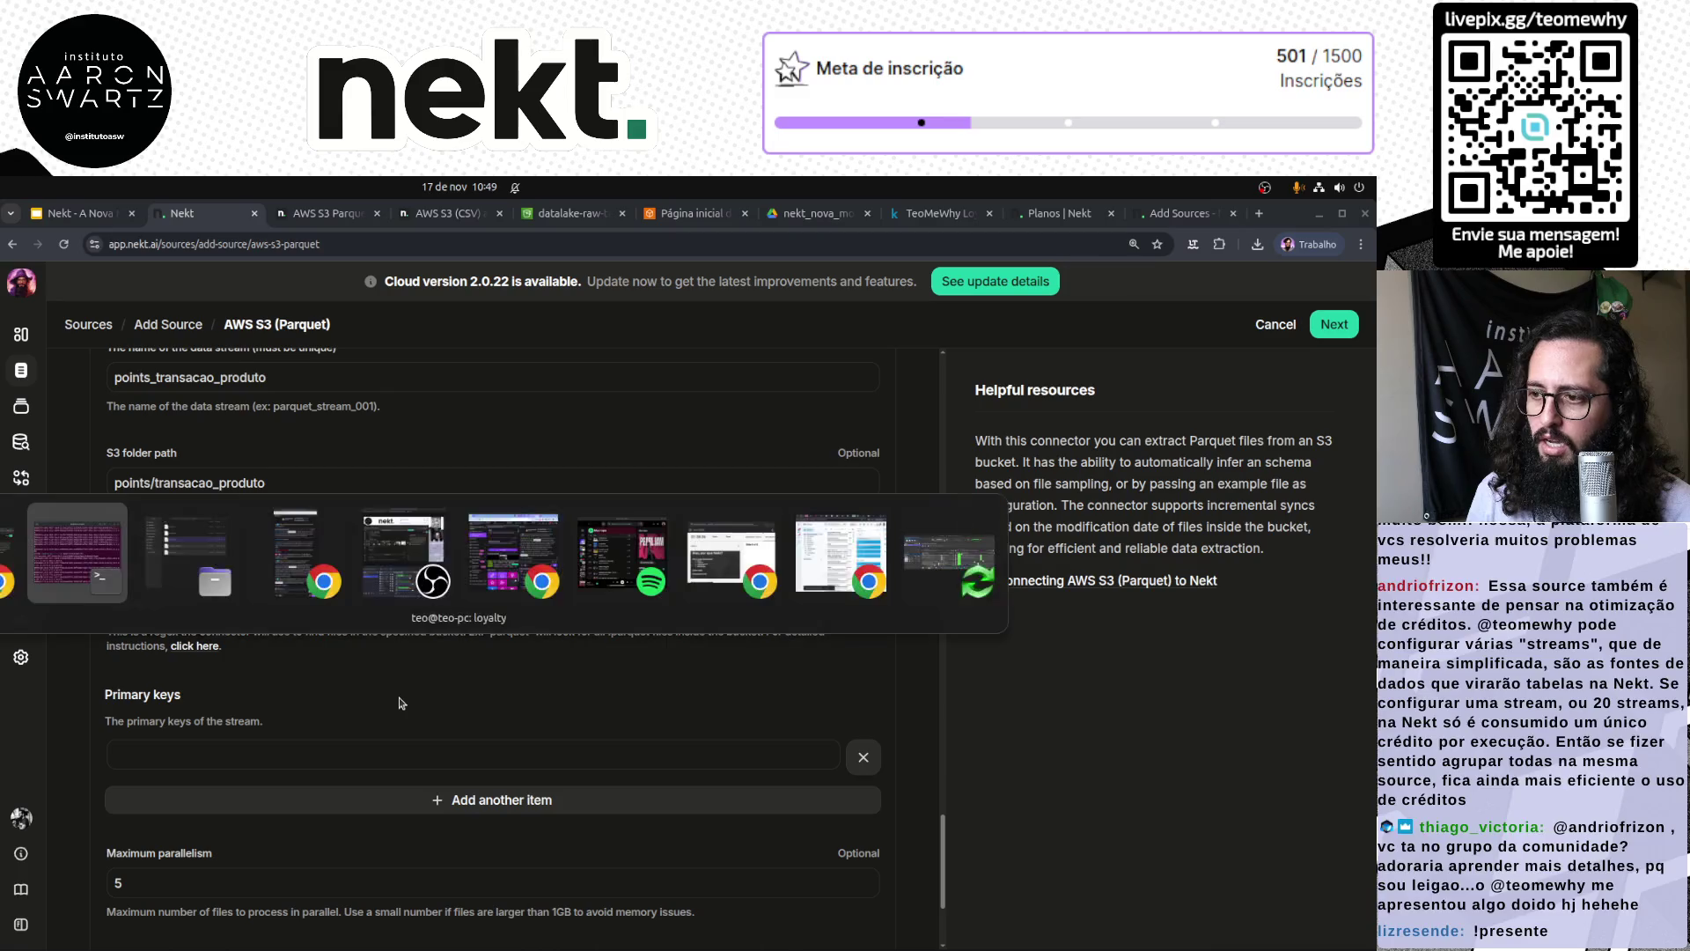
key("Tab")
key("shift+Tab")
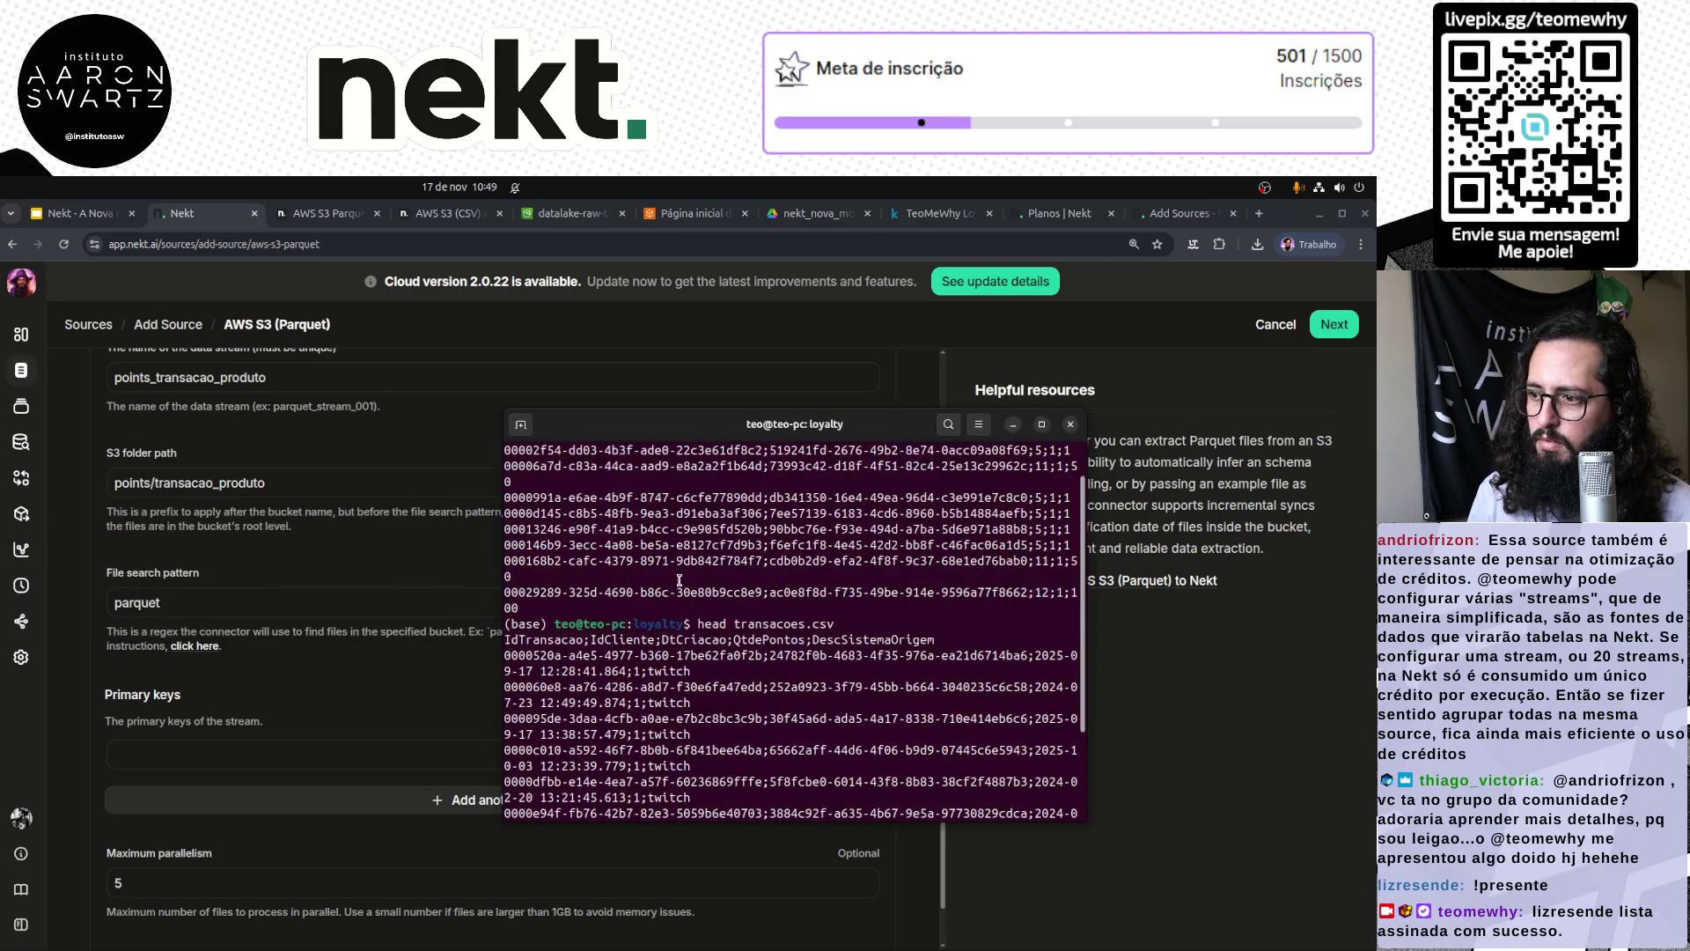
scroll(679, 581, "up", 1)
double_click(551, 469)
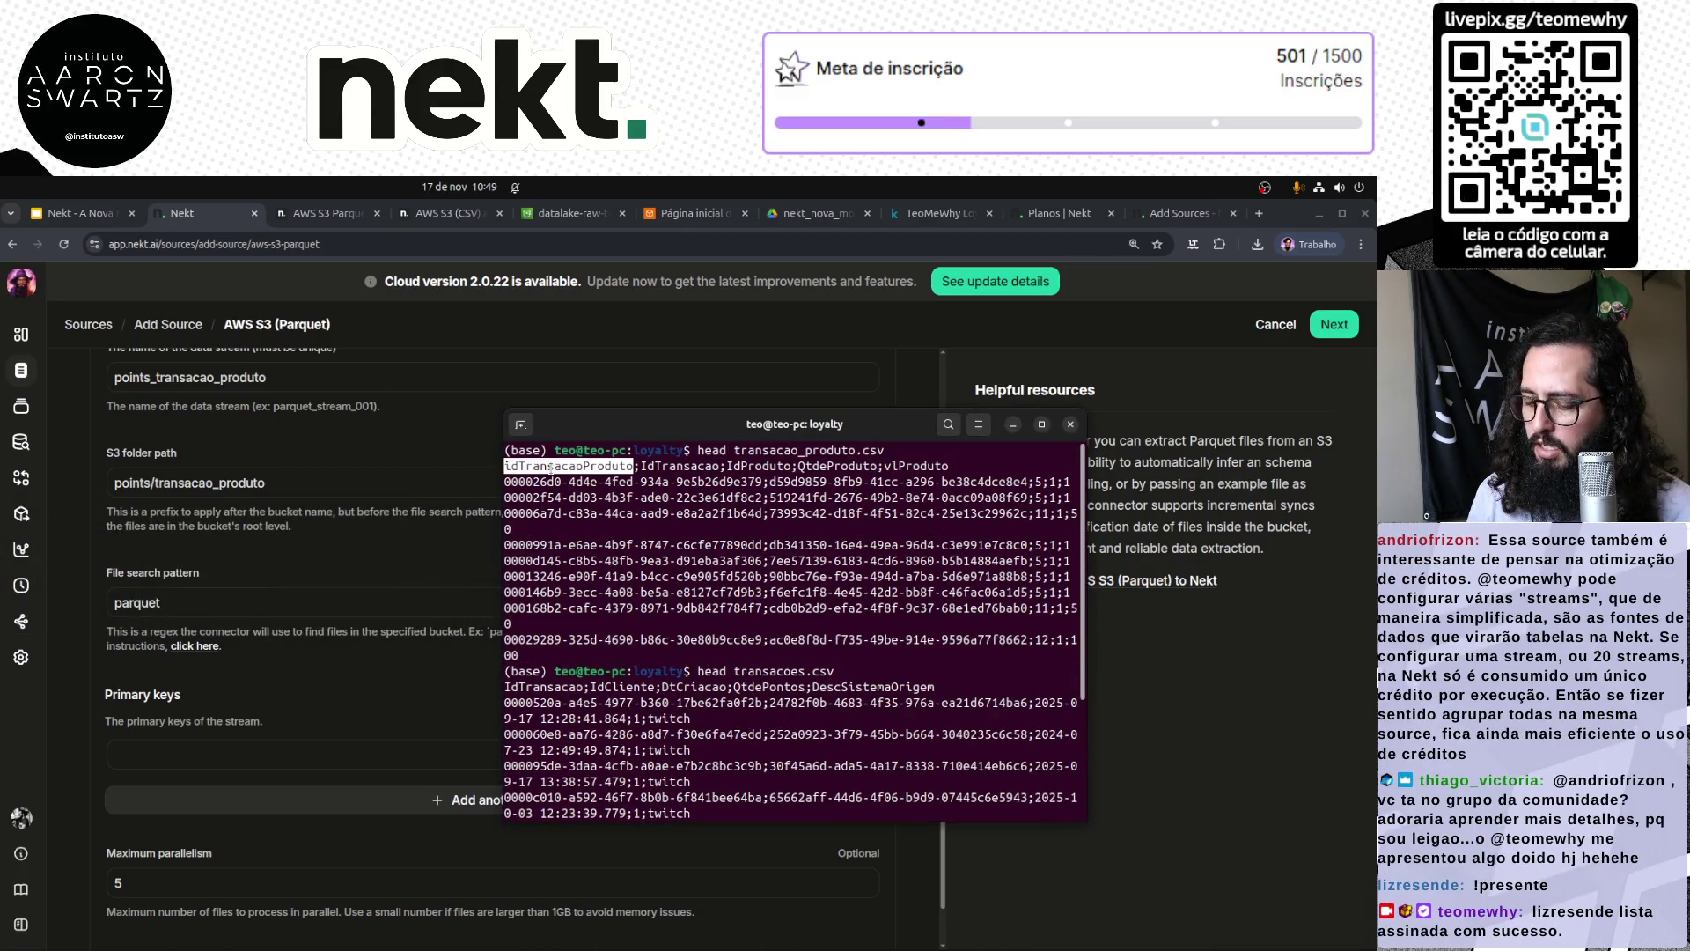
left_click(199, 757)
type("IdTransacaoProduto")
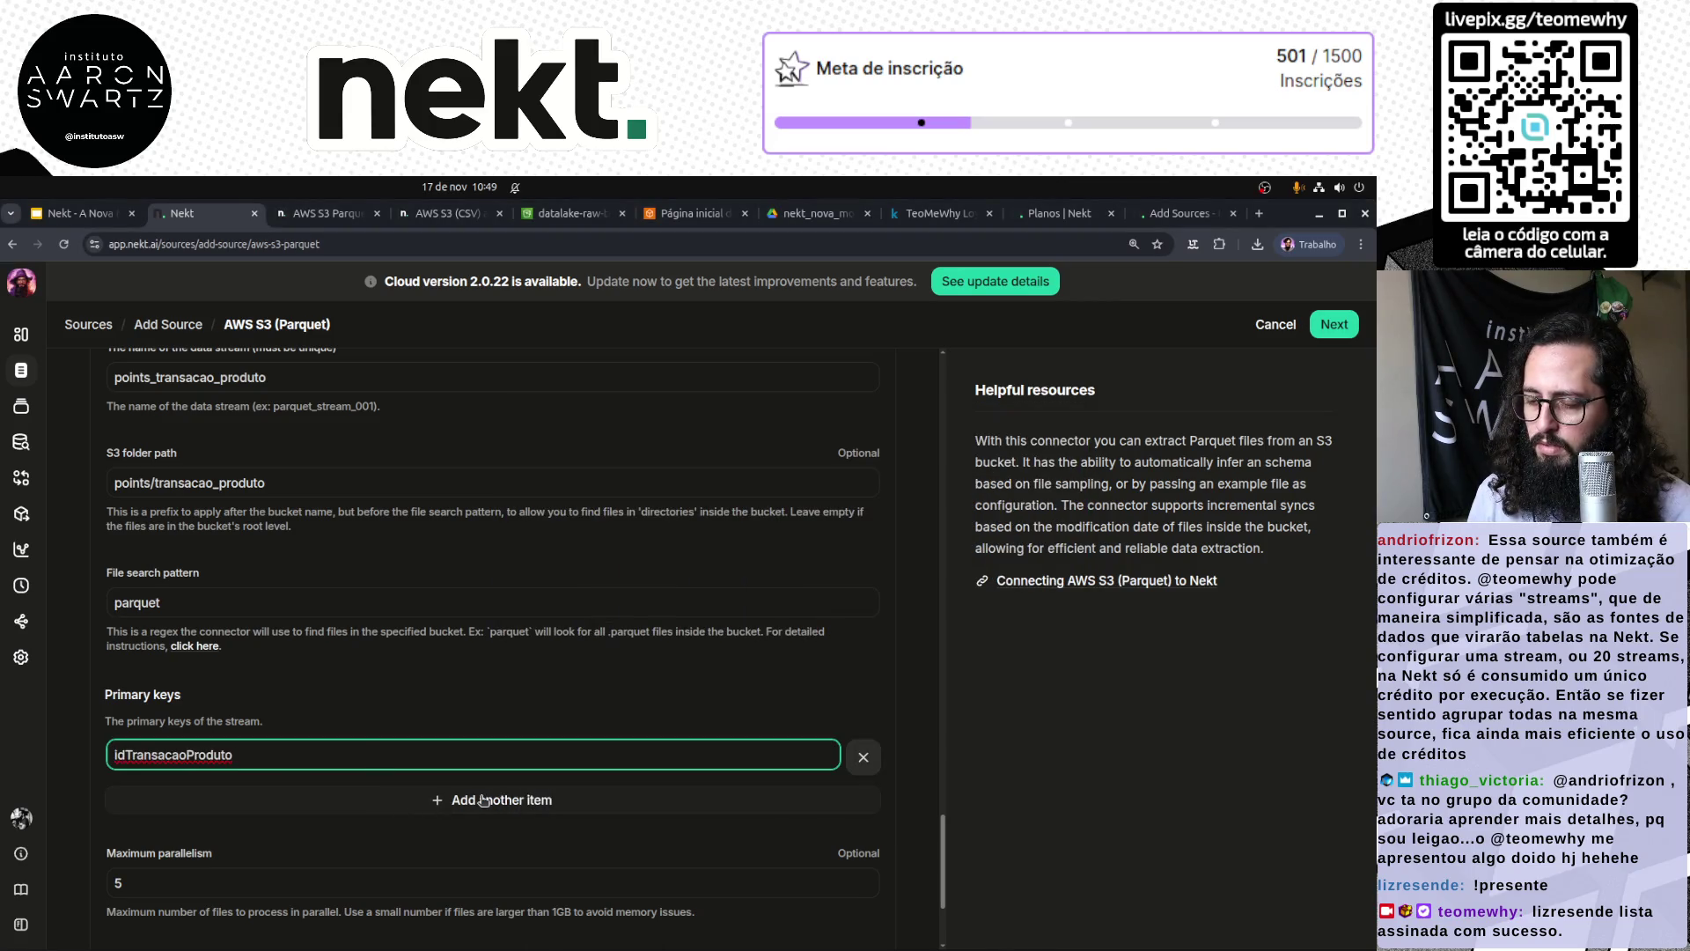
left_click(368, 713)
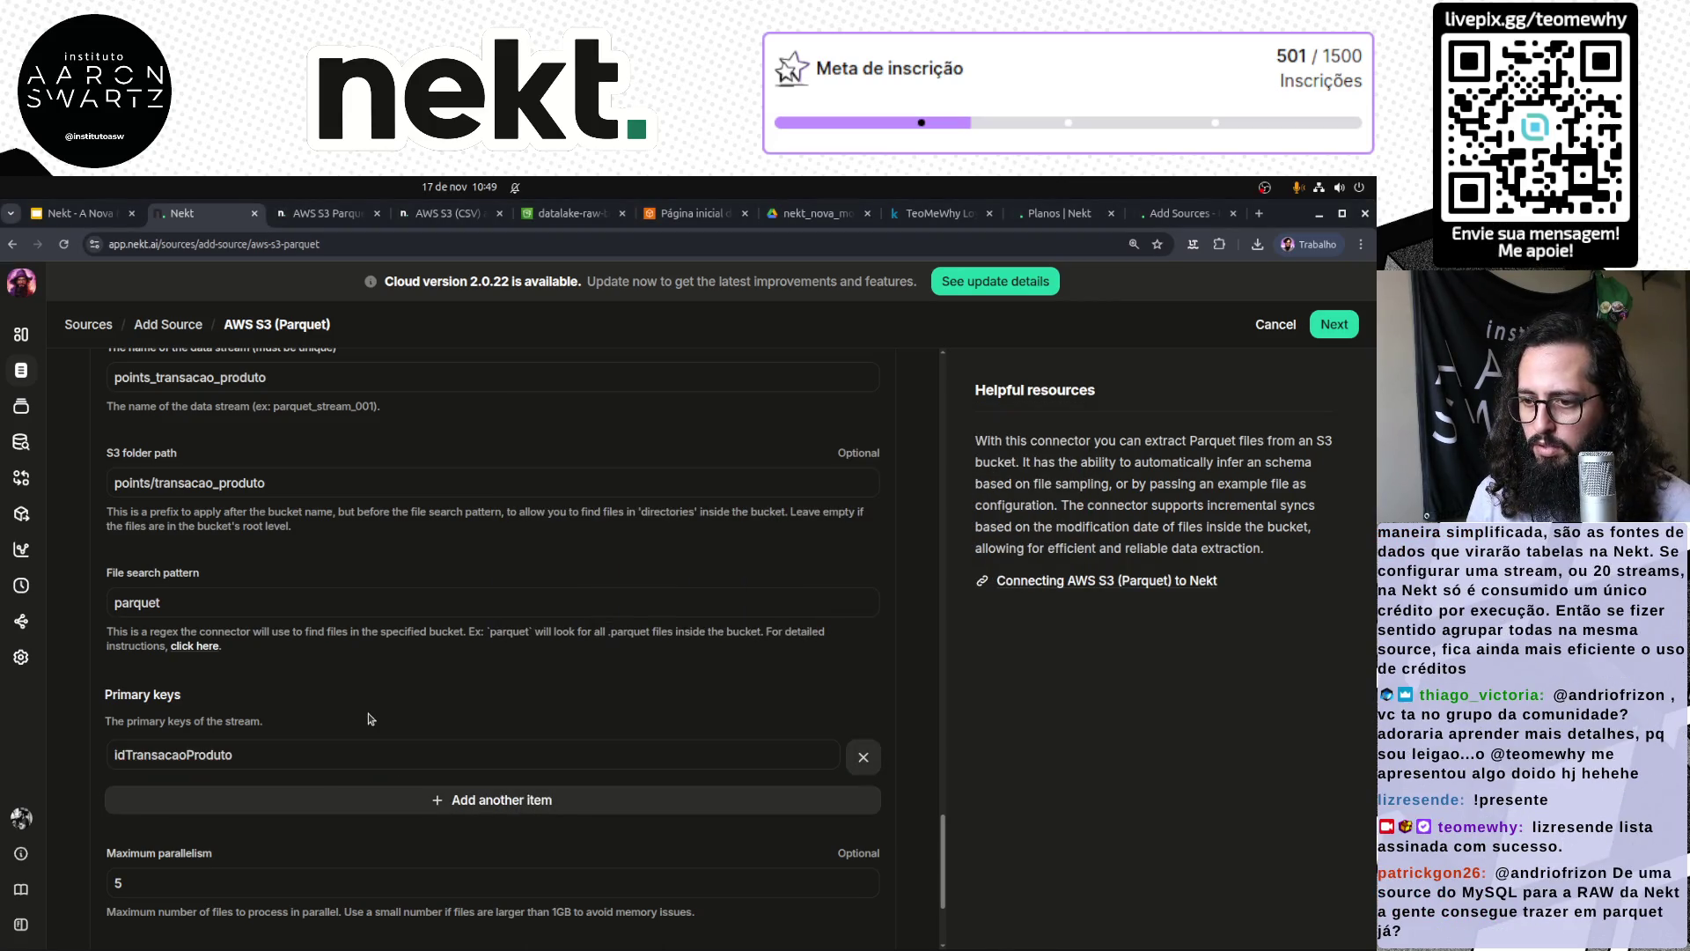
scroll(368, 715, "down", 3)
left_click(546, 891)
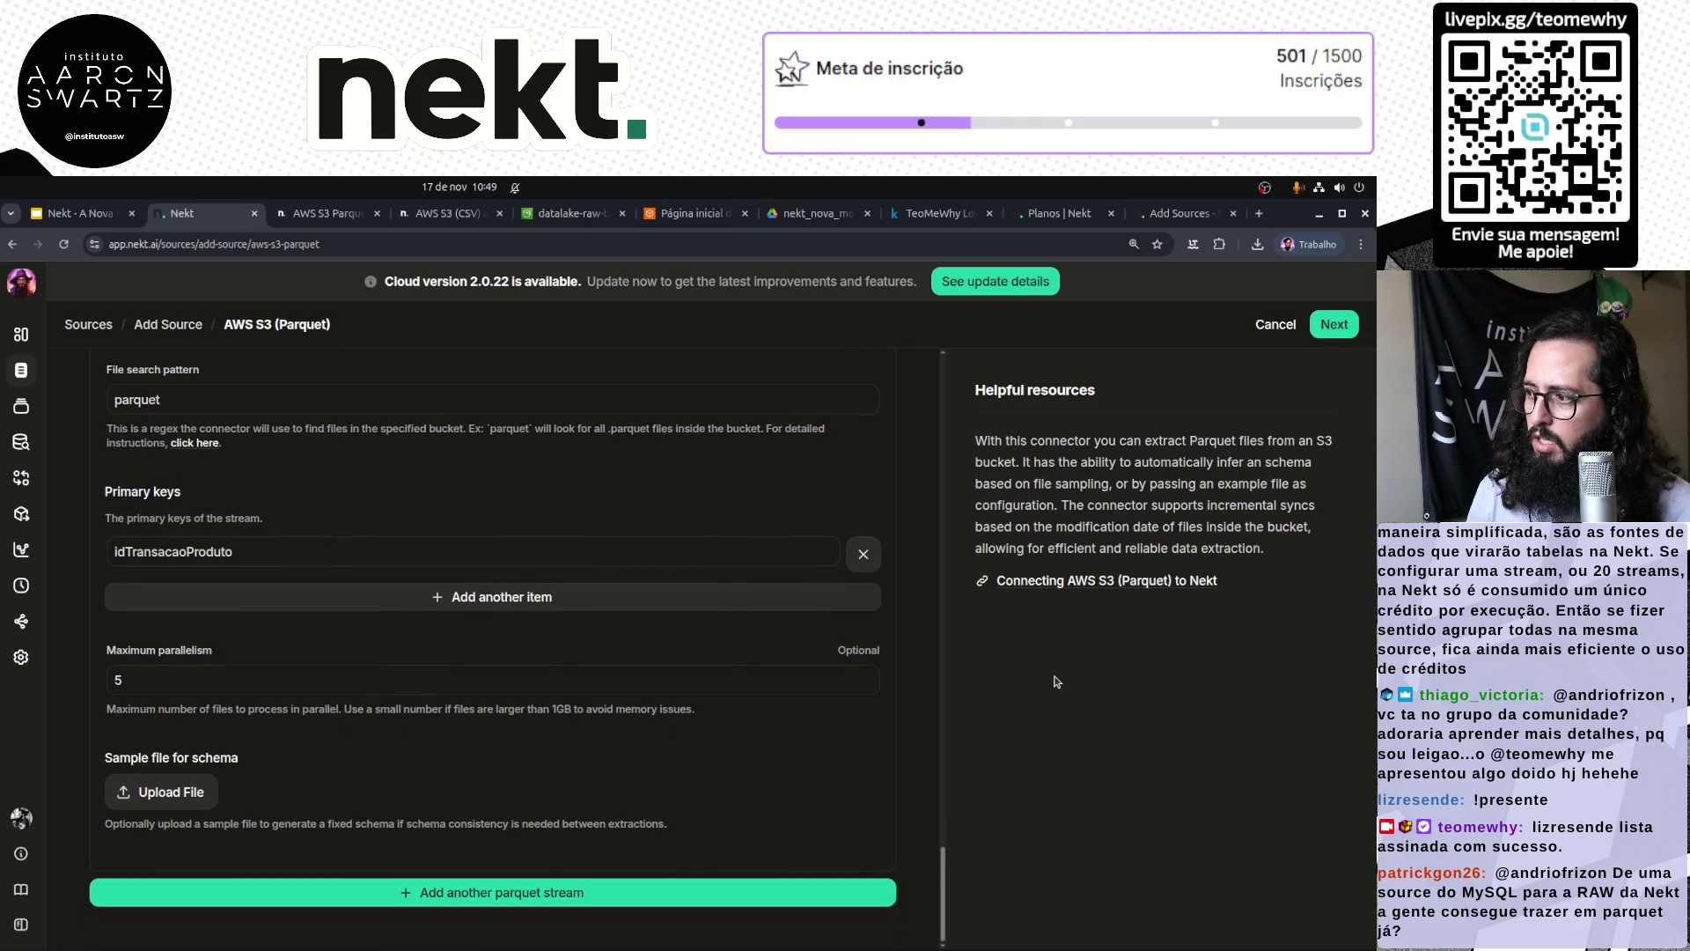
scroll(752, 542, "up", 15)
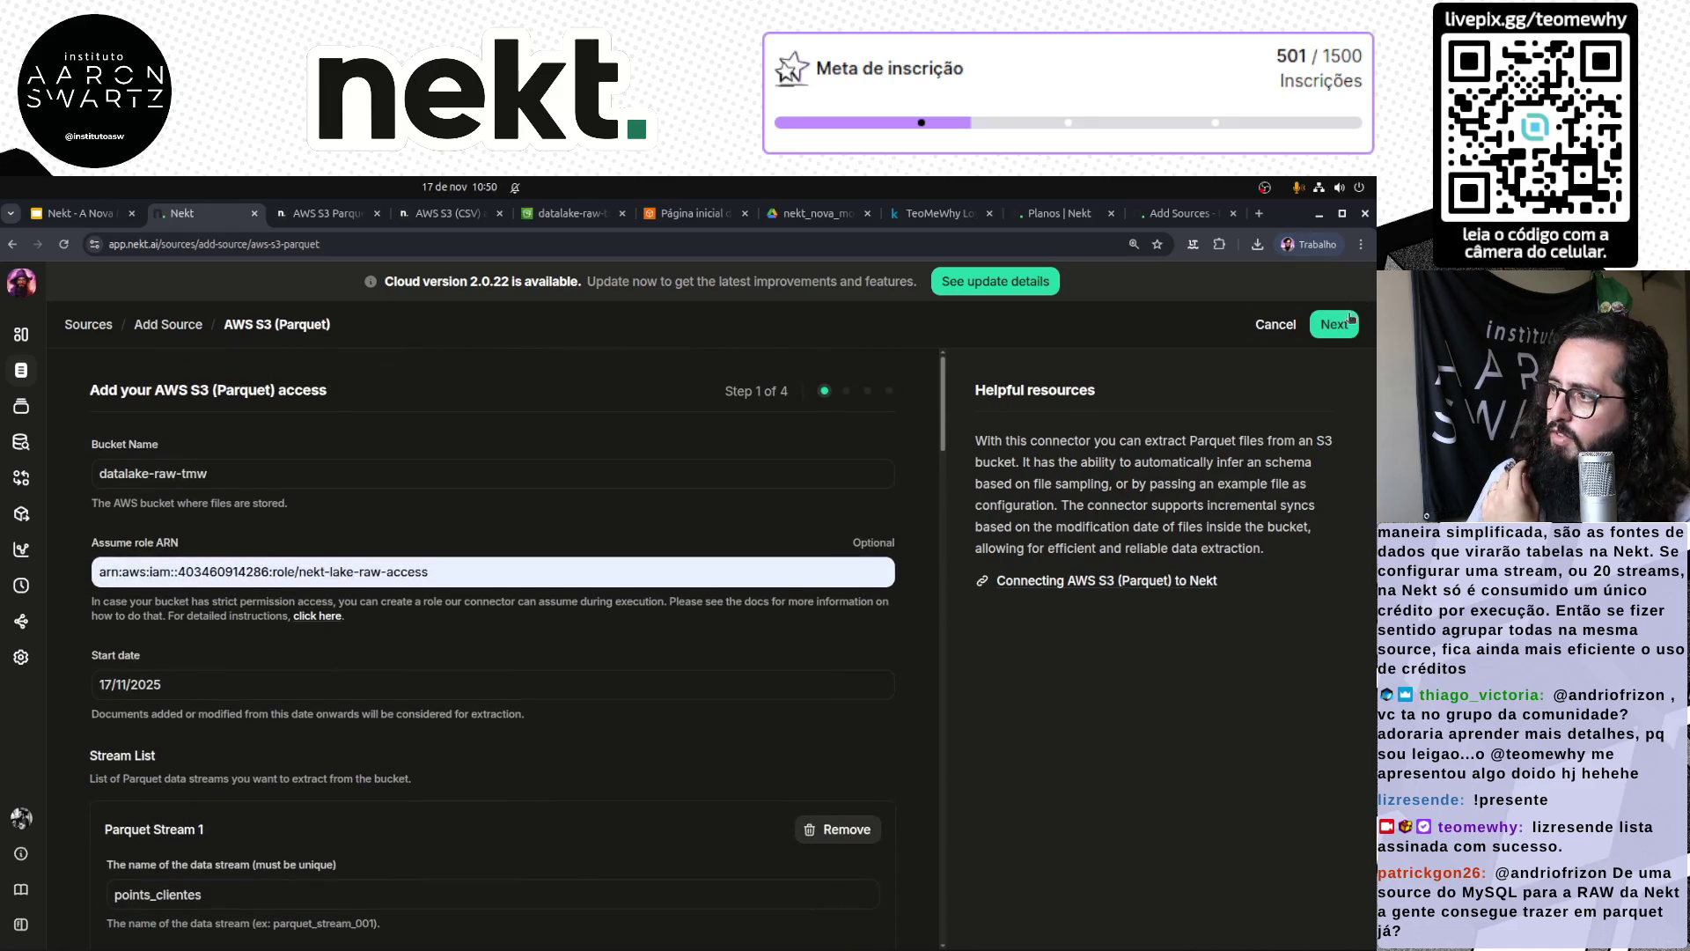
Step: Validate the S3 Parquet source configuration and continue to stream selection
left_click(1334, 324)
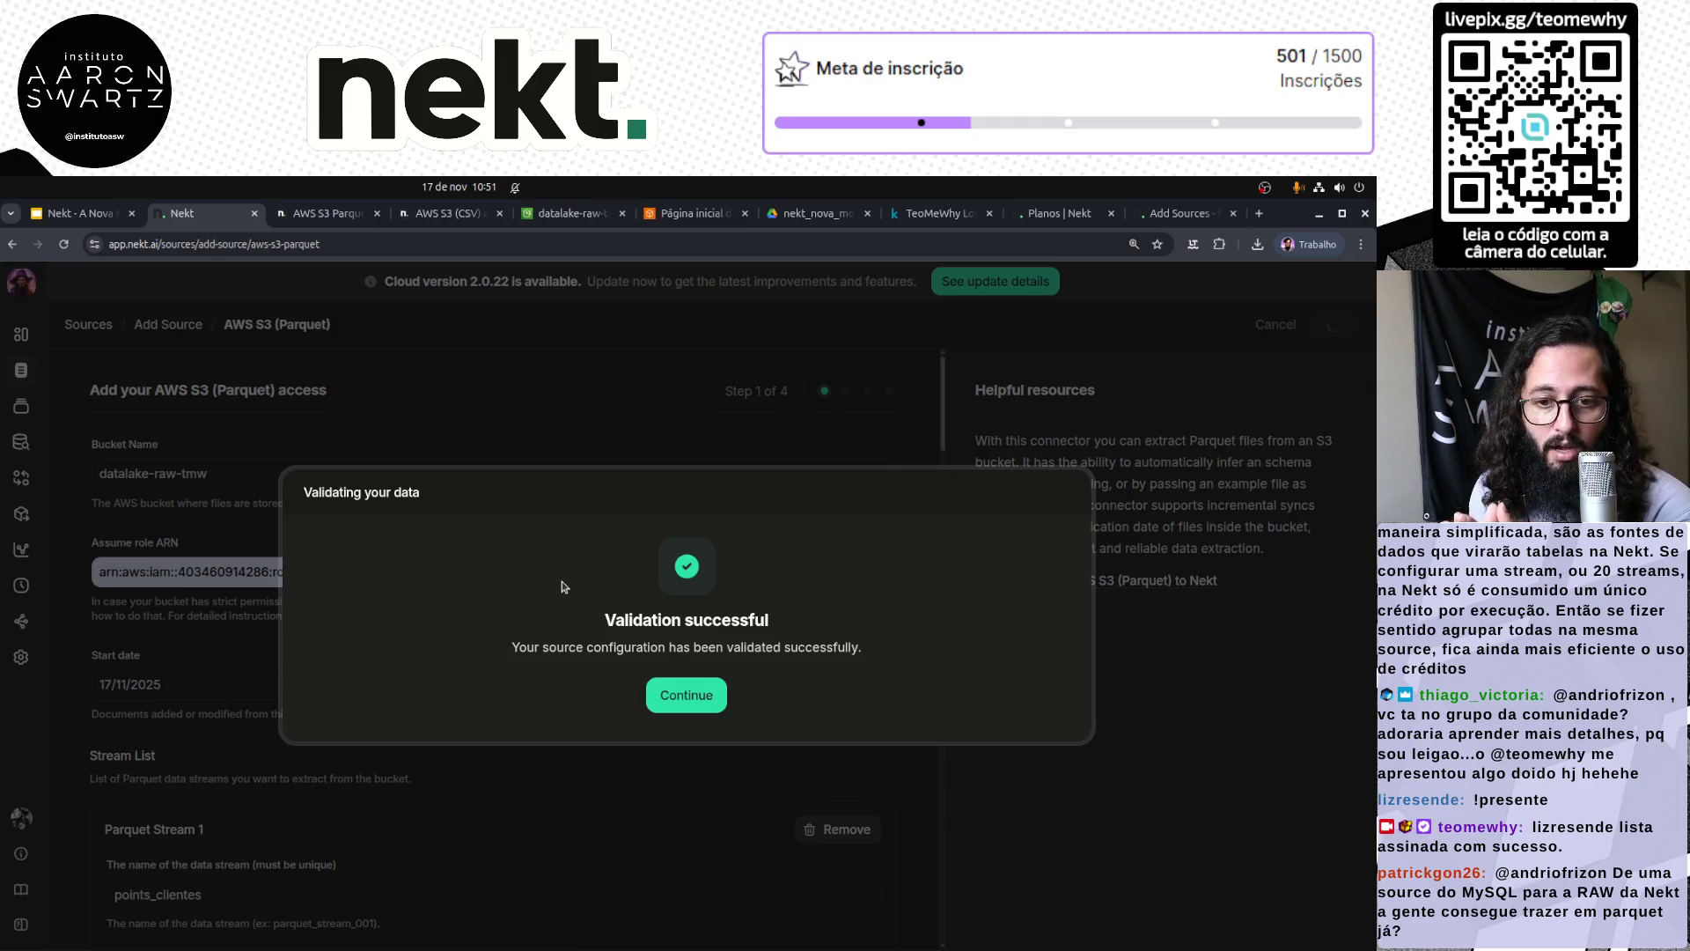
left_click(709, 708)
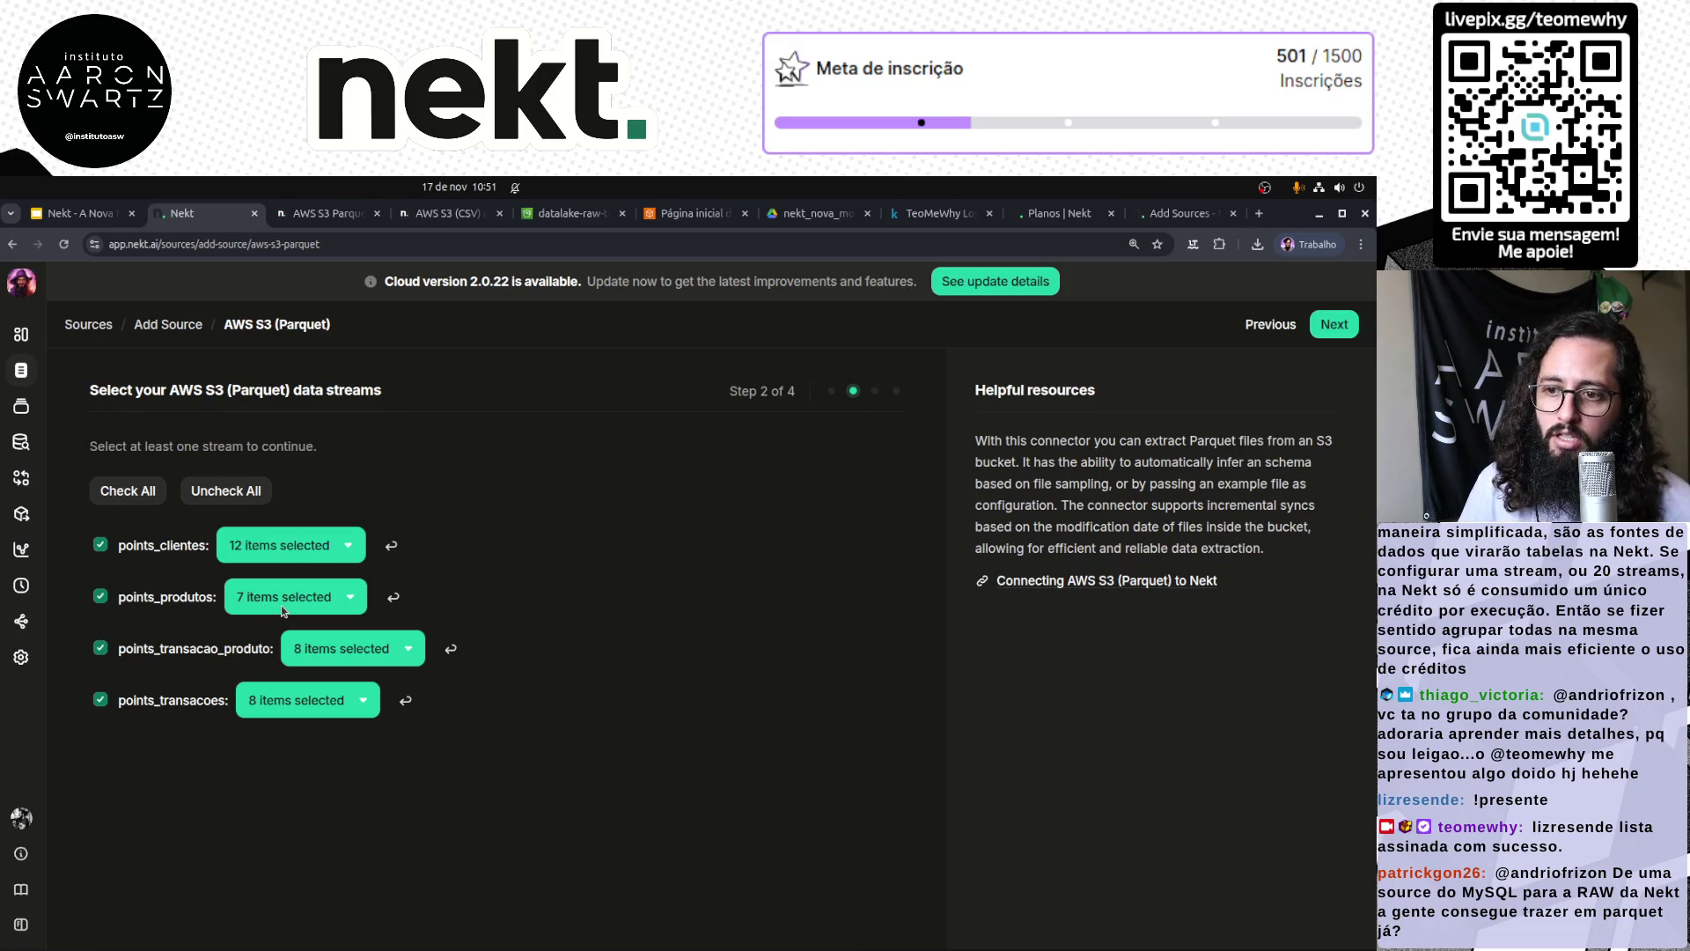
Step: Review the column lists of the points_clientes and points_produtos streams
left_click(345, 545)
scroll(357, 721, "down", 2)
scroll(359, 727, "up", 3)
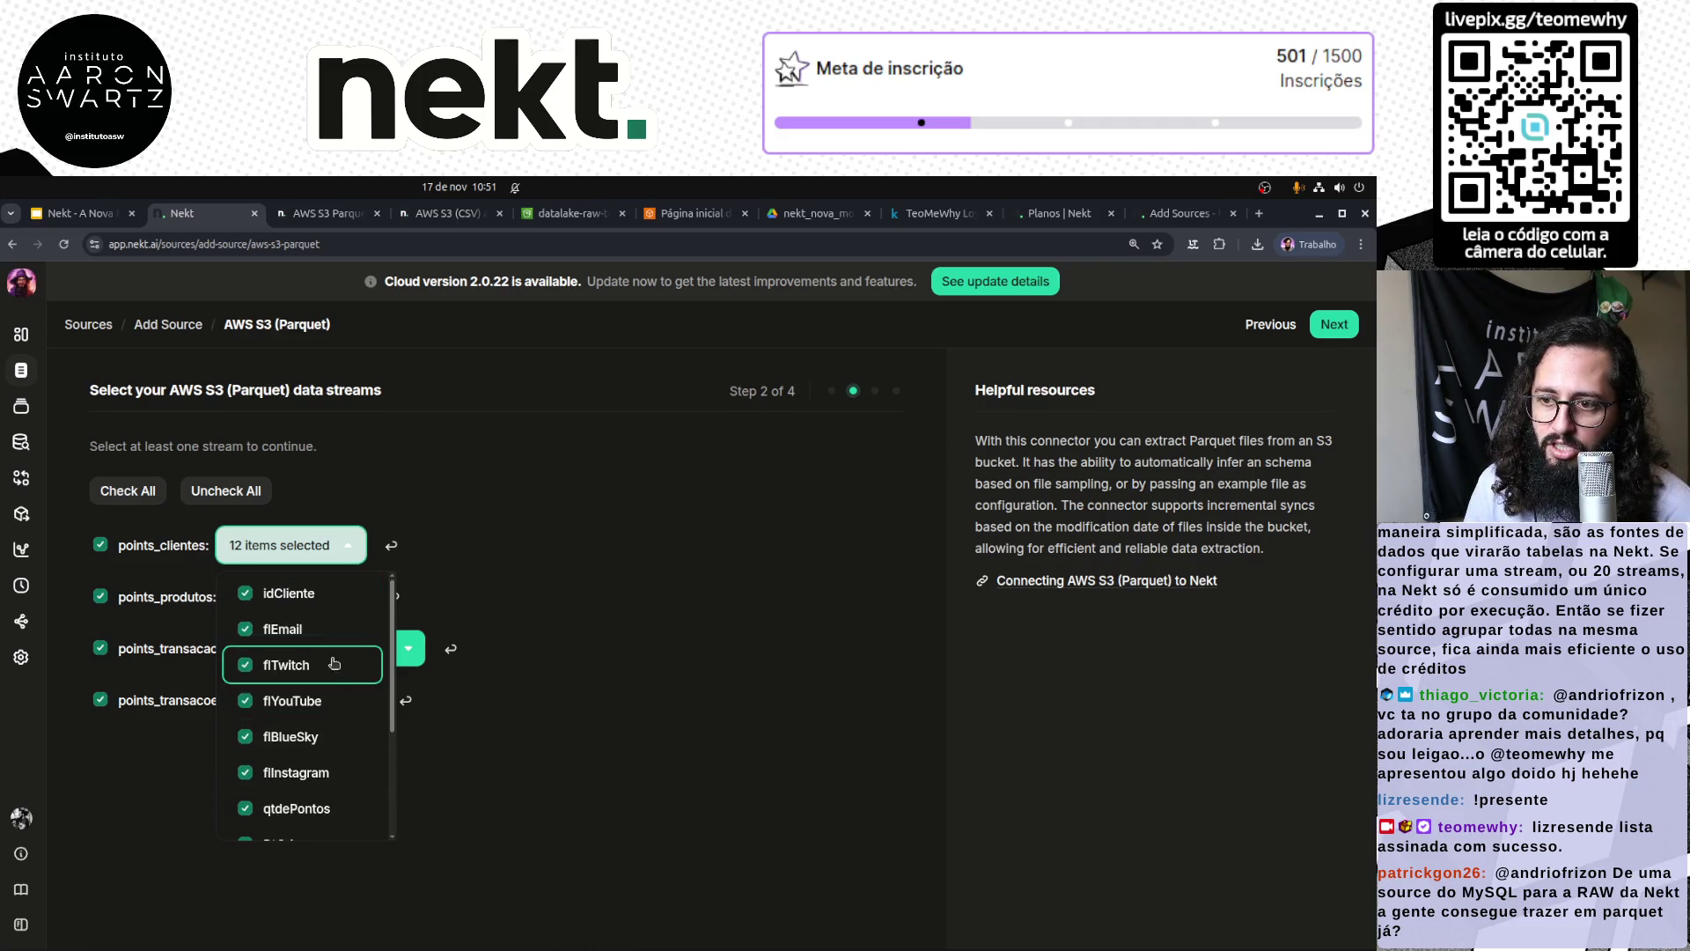
left_click(563, 796)
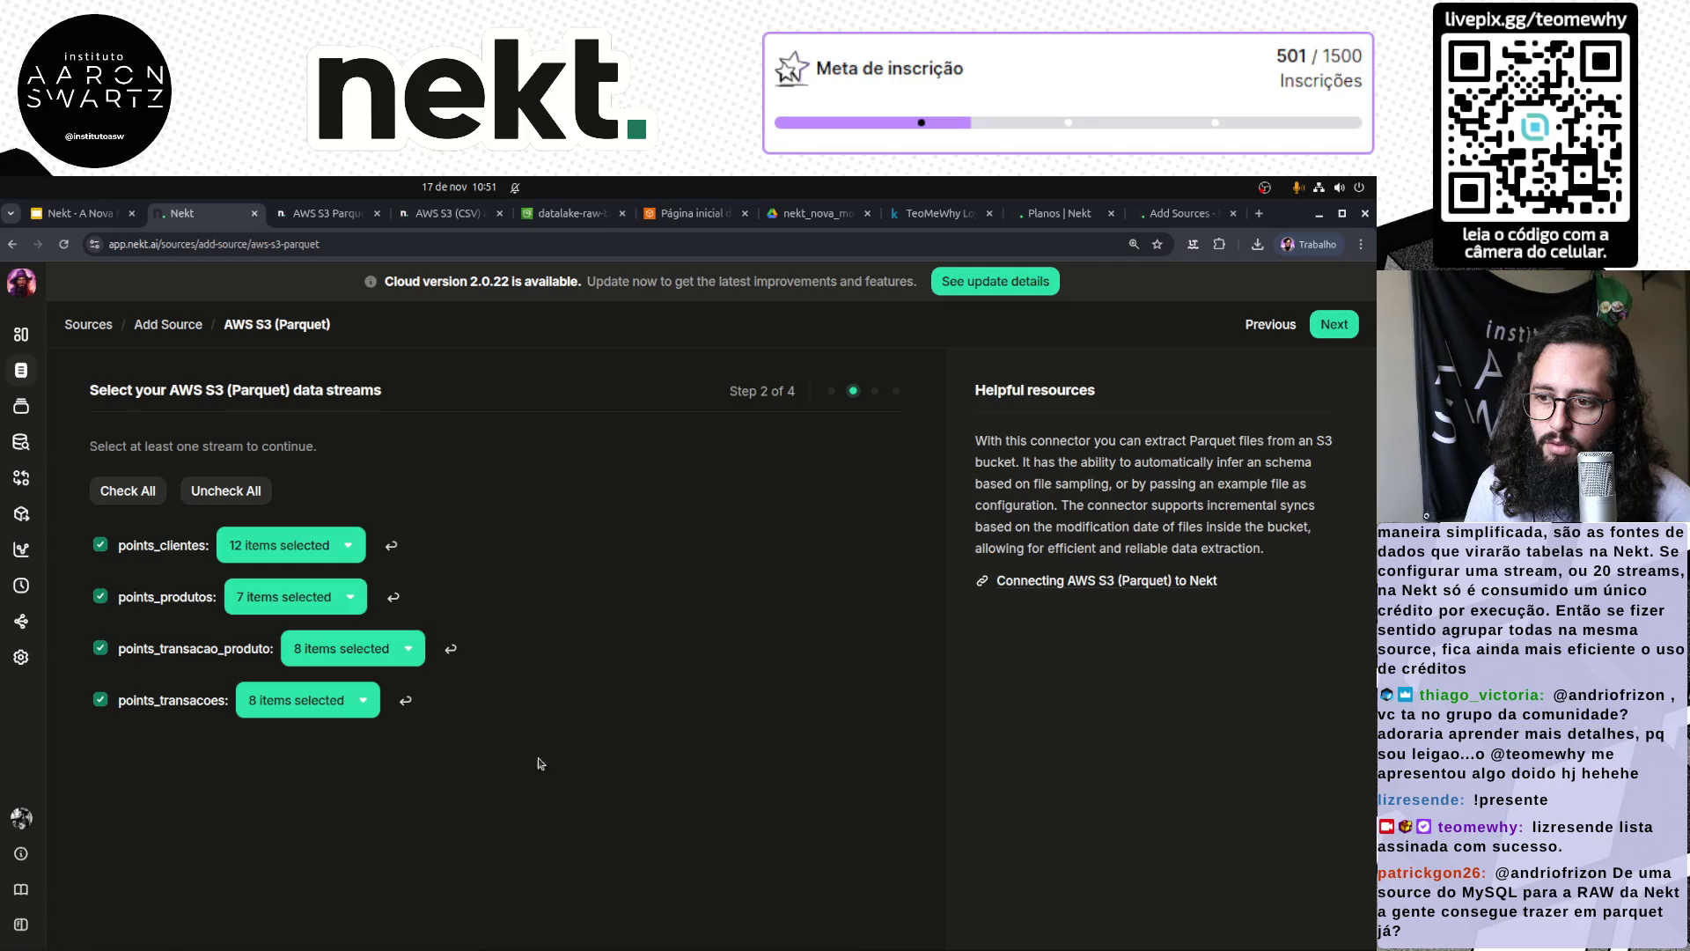
left_click(314, 597)
left_click(572, 827)
Step: Review the points_transacao_produto and points_transacoes columns, recheck points_clientes, and advance to step 3
left_click(341, 652)
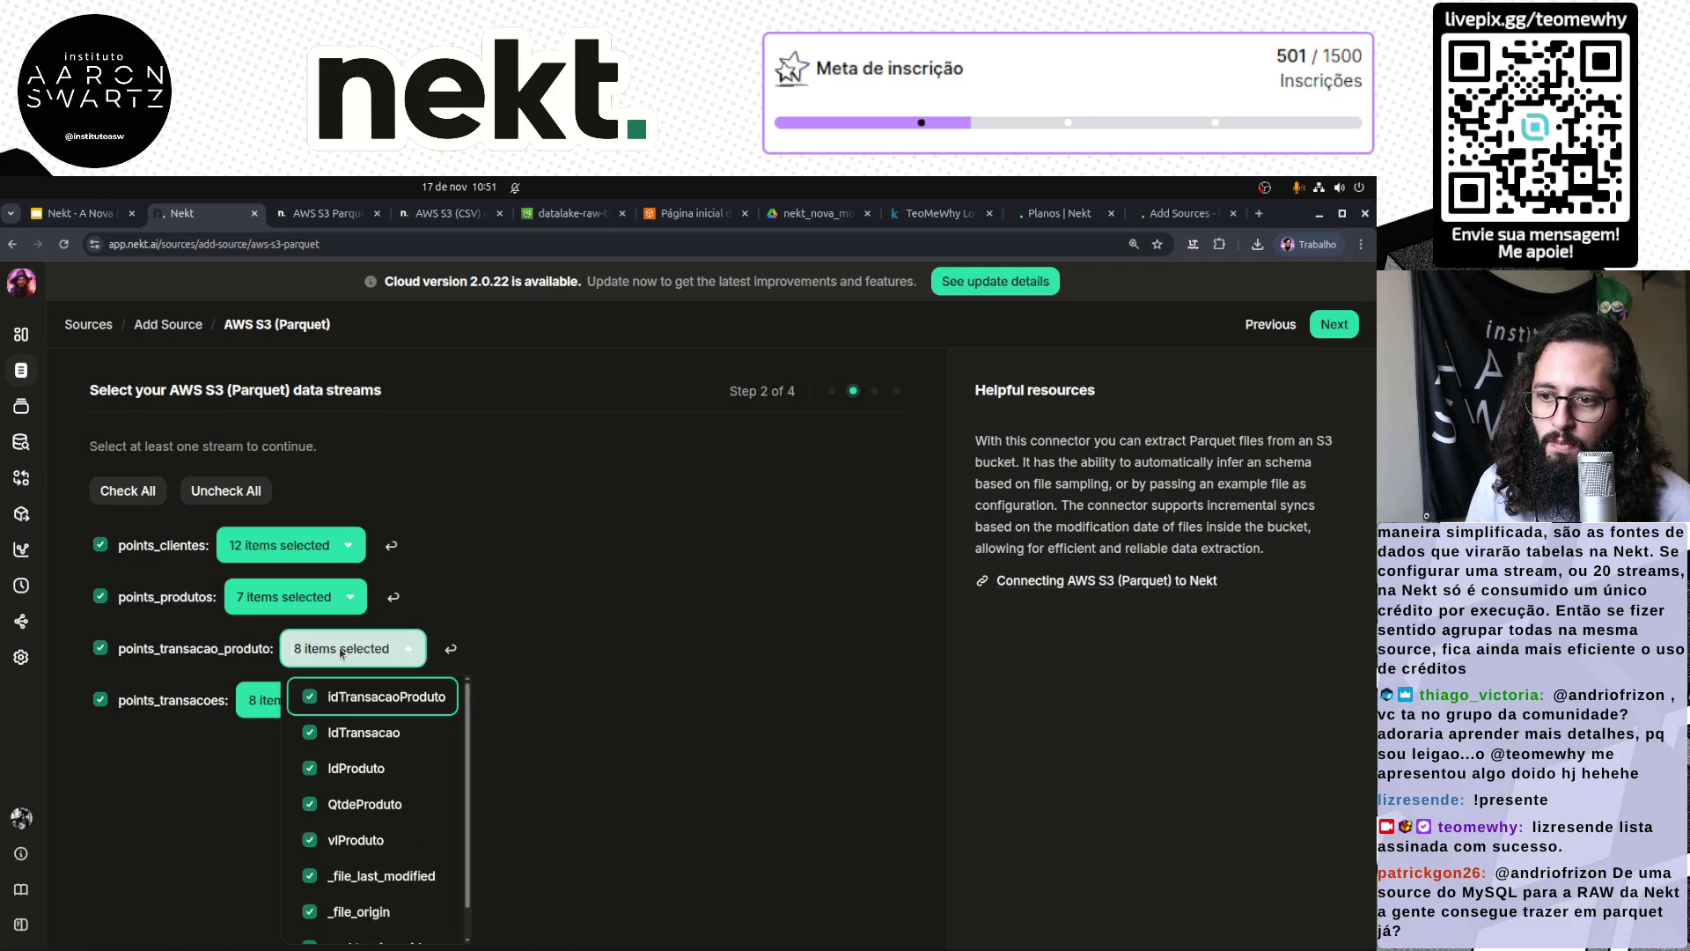
left_click(632, 793)
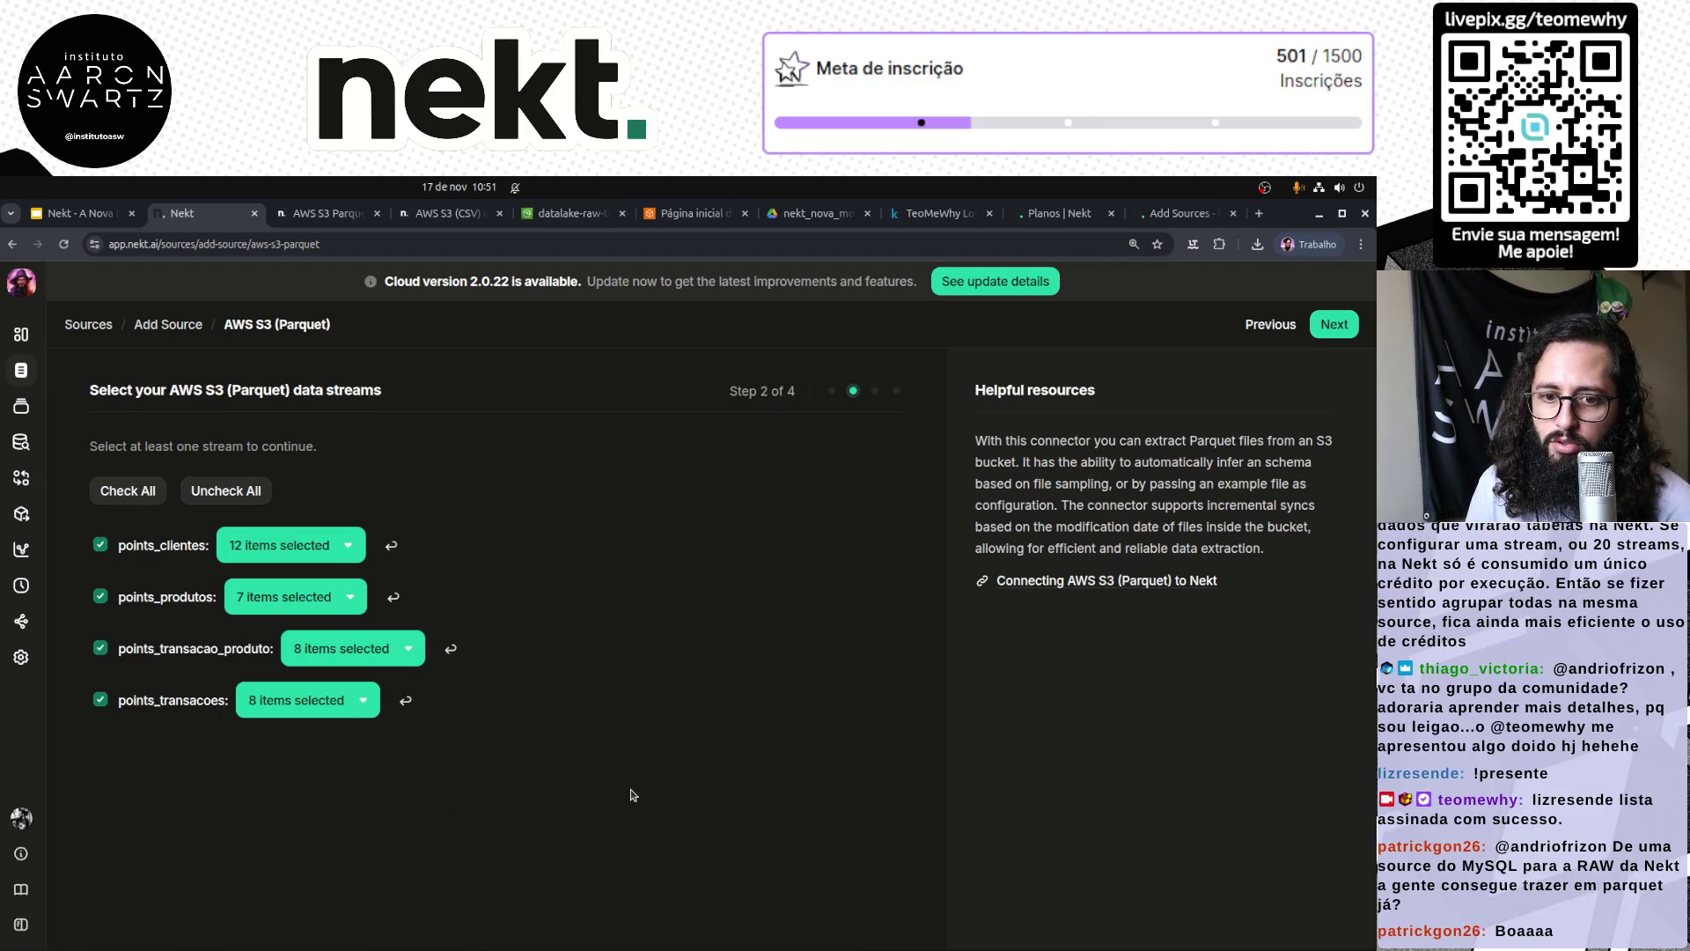
left_click(304, 702)
scroll(336, 828, "down", 3)
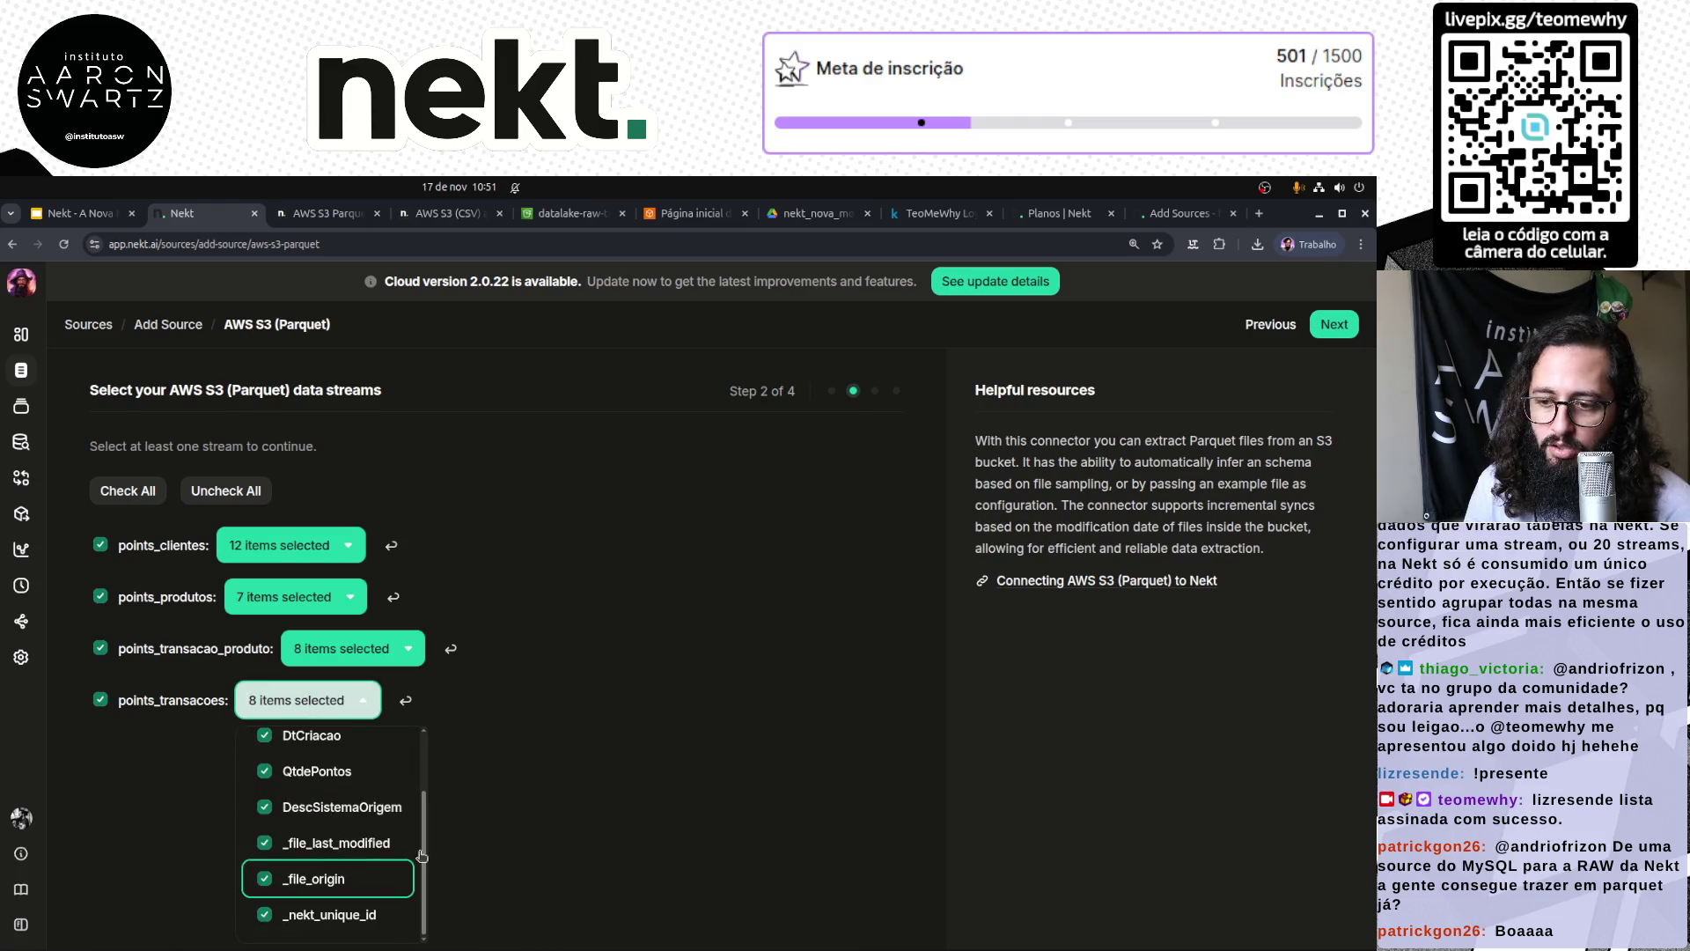
left_click(623, 804)
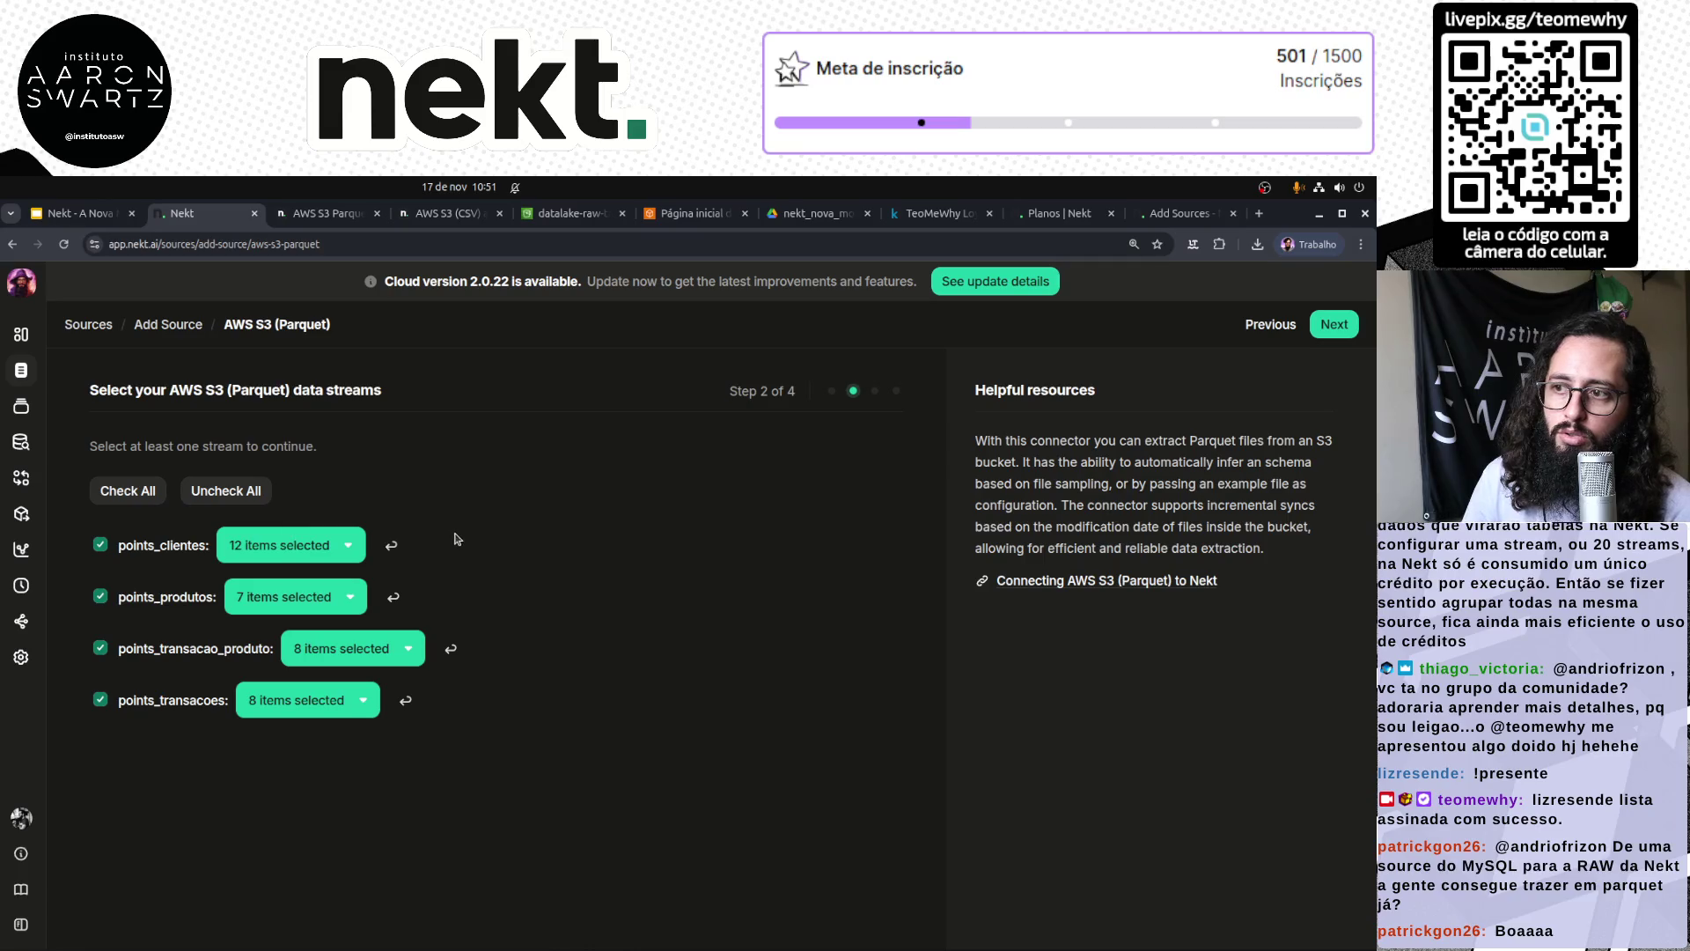
left_click(330, 543)
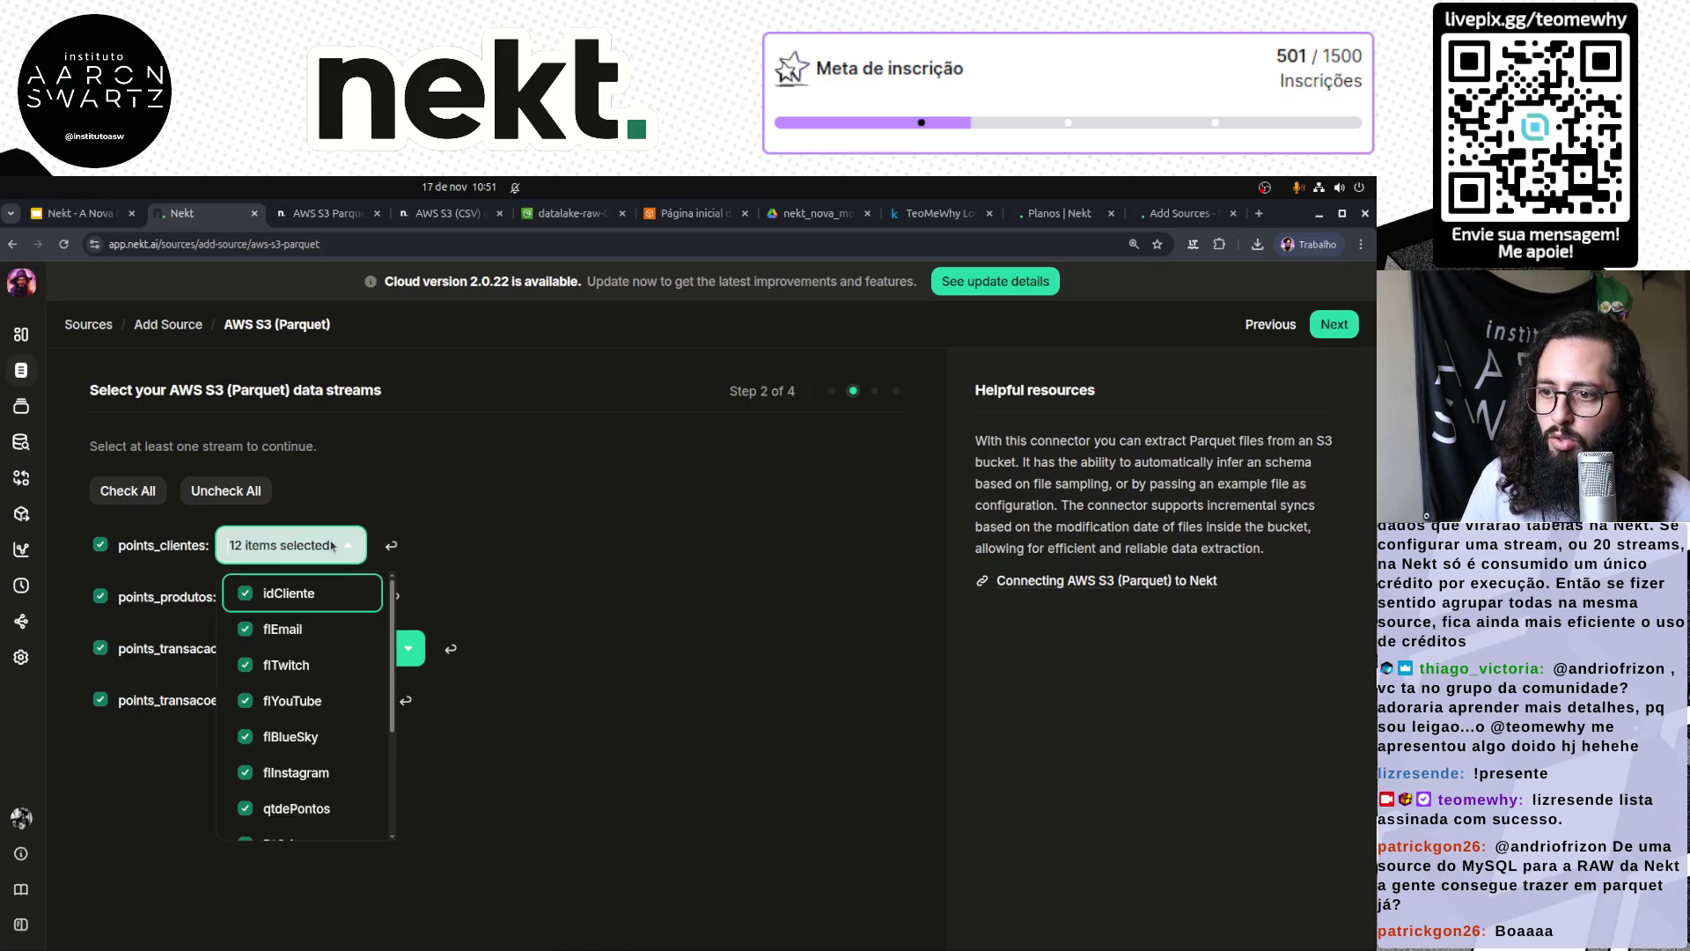
left_click(564, 536)
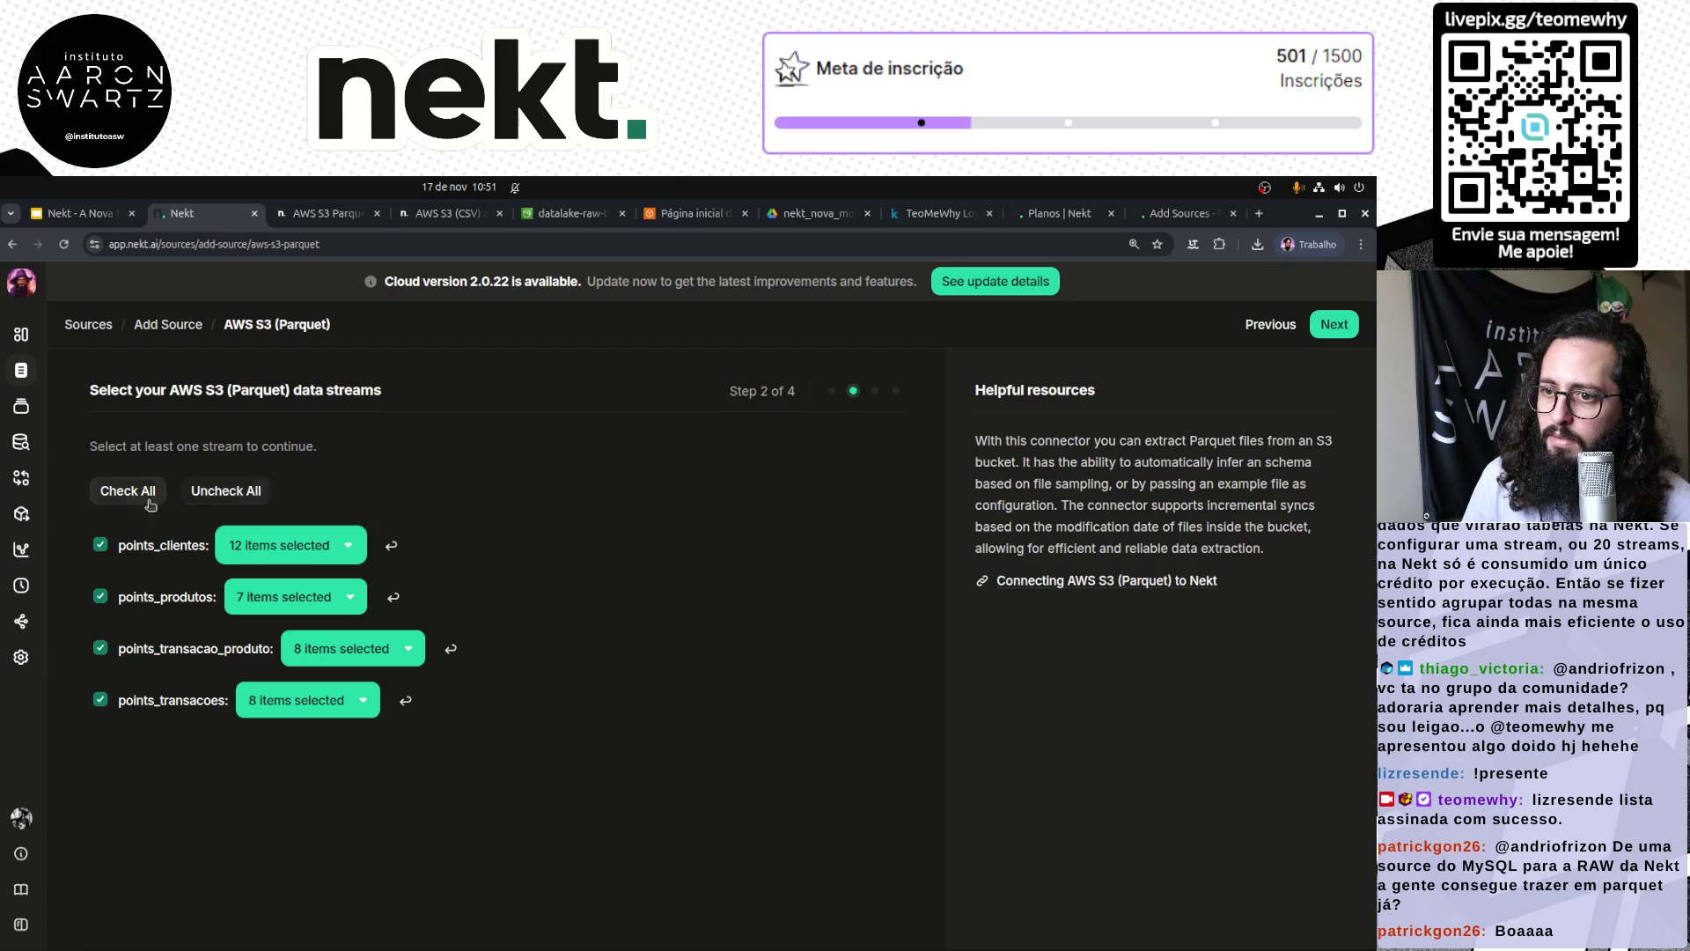
left_click(1335, 327)
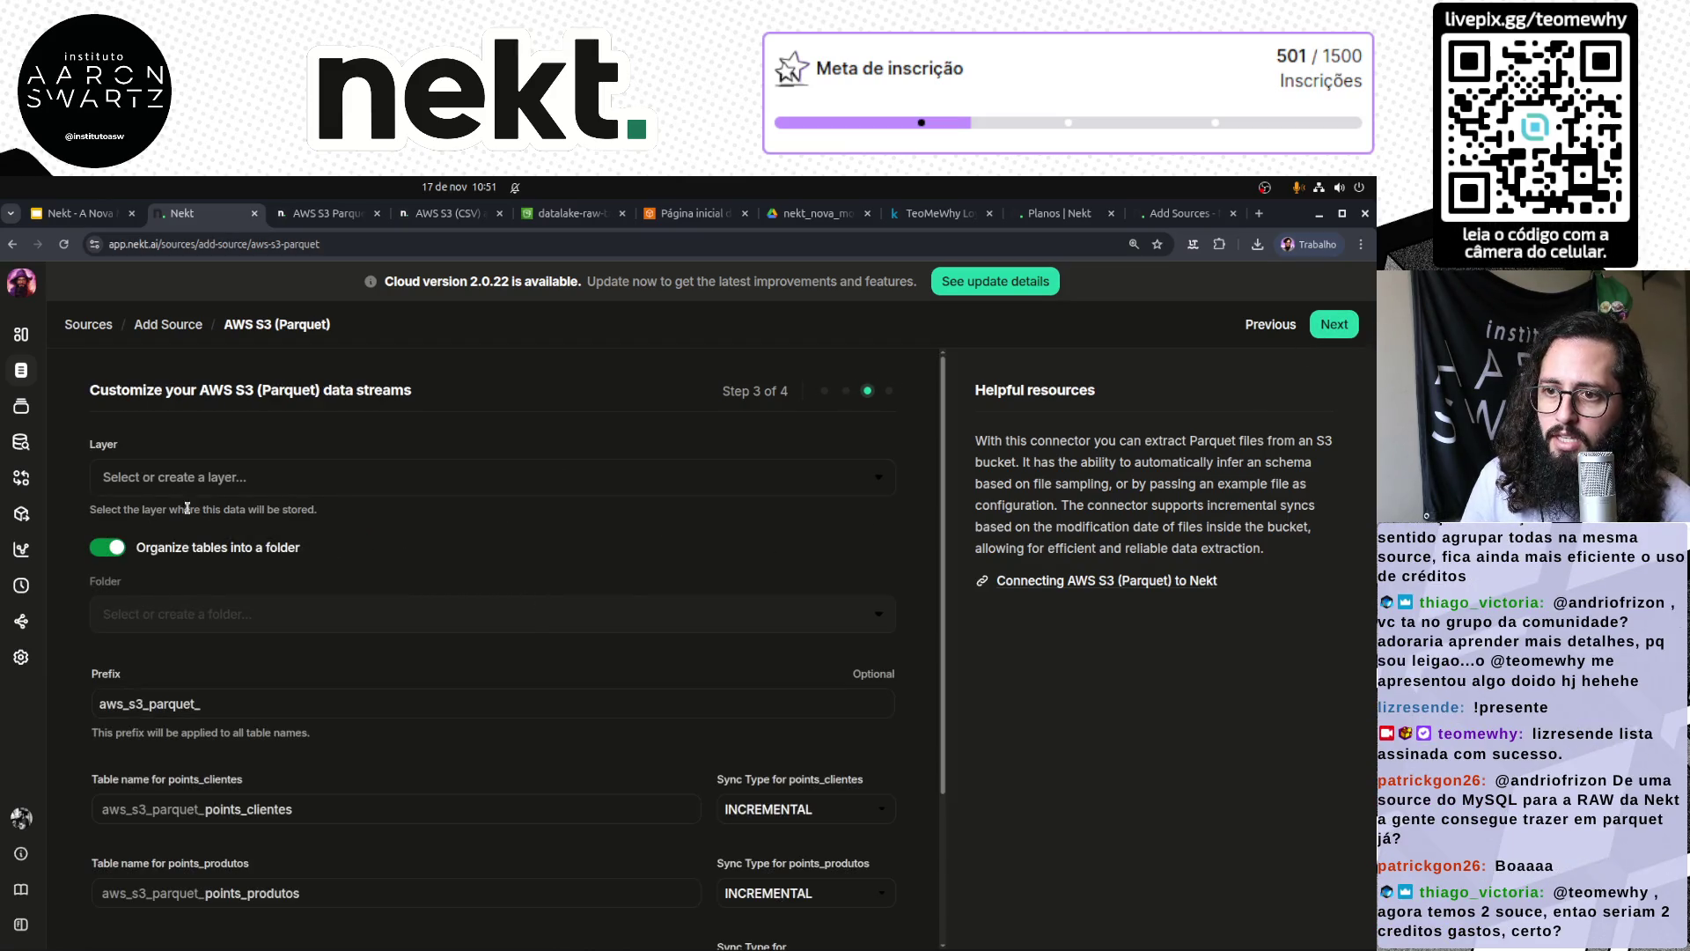
Step: Store the Parquet streams in the Bronze layer and glance at the S3 Parquet and CSV docs
left_click(192, 478)
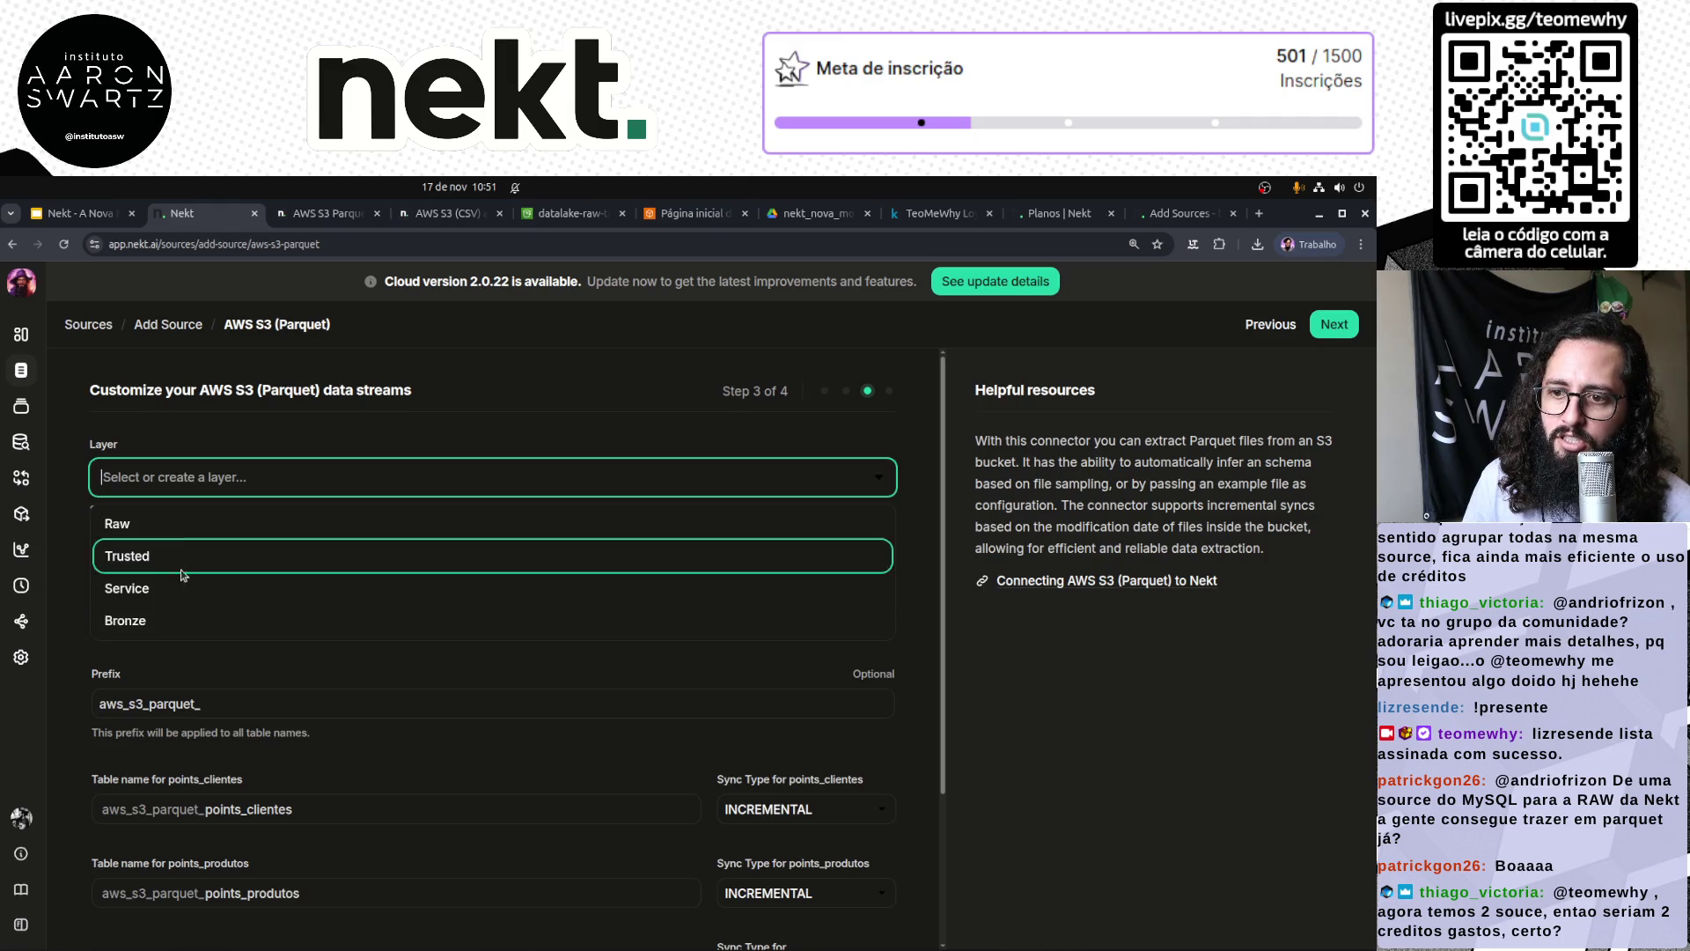
left_click(166, 628)
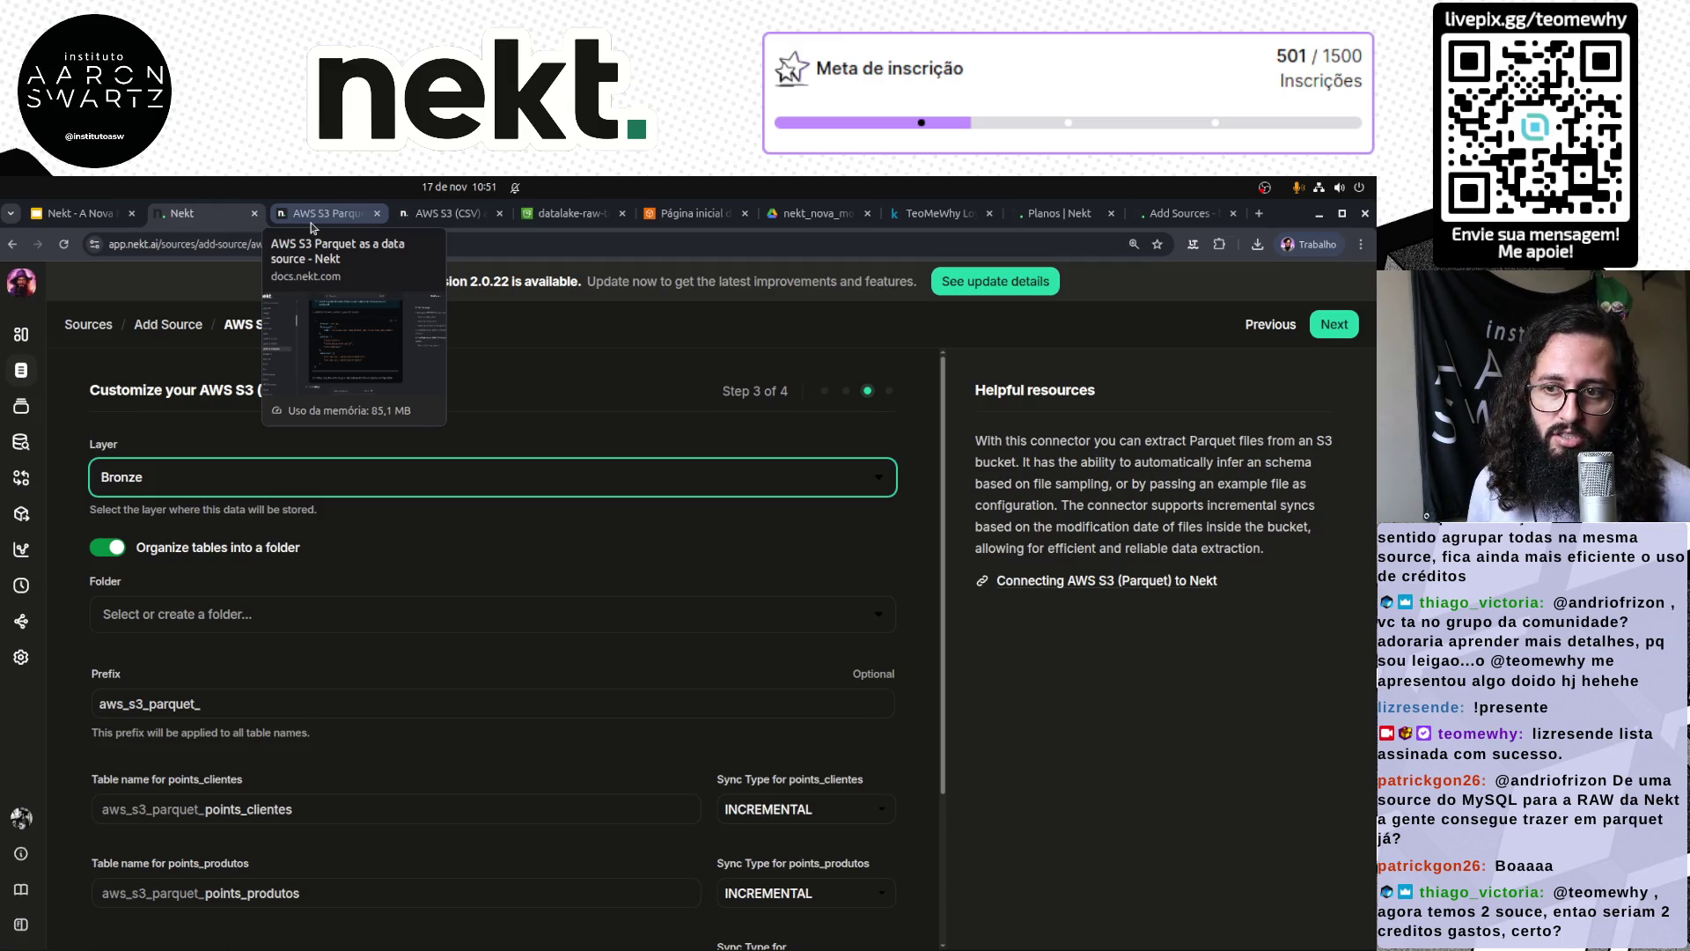
left_click(321, 215)
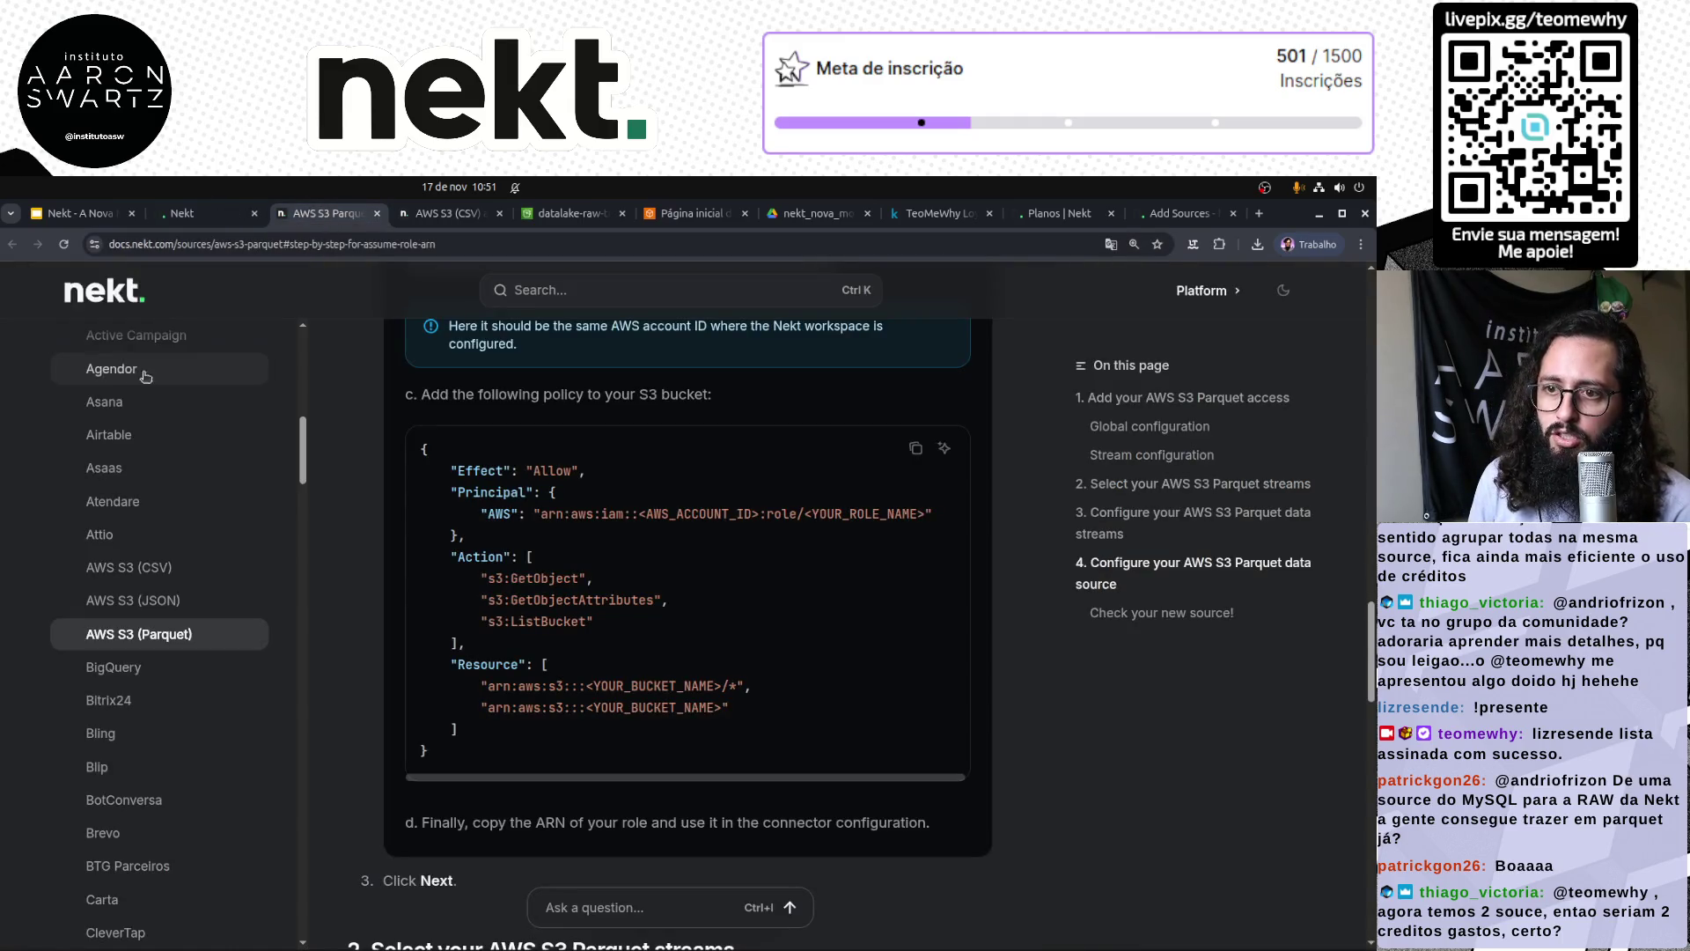
left_click(453, 218)
Step: Move the Add Sources tab to second place and bring up the workspace Overview dashboard
left_click(203, 214)
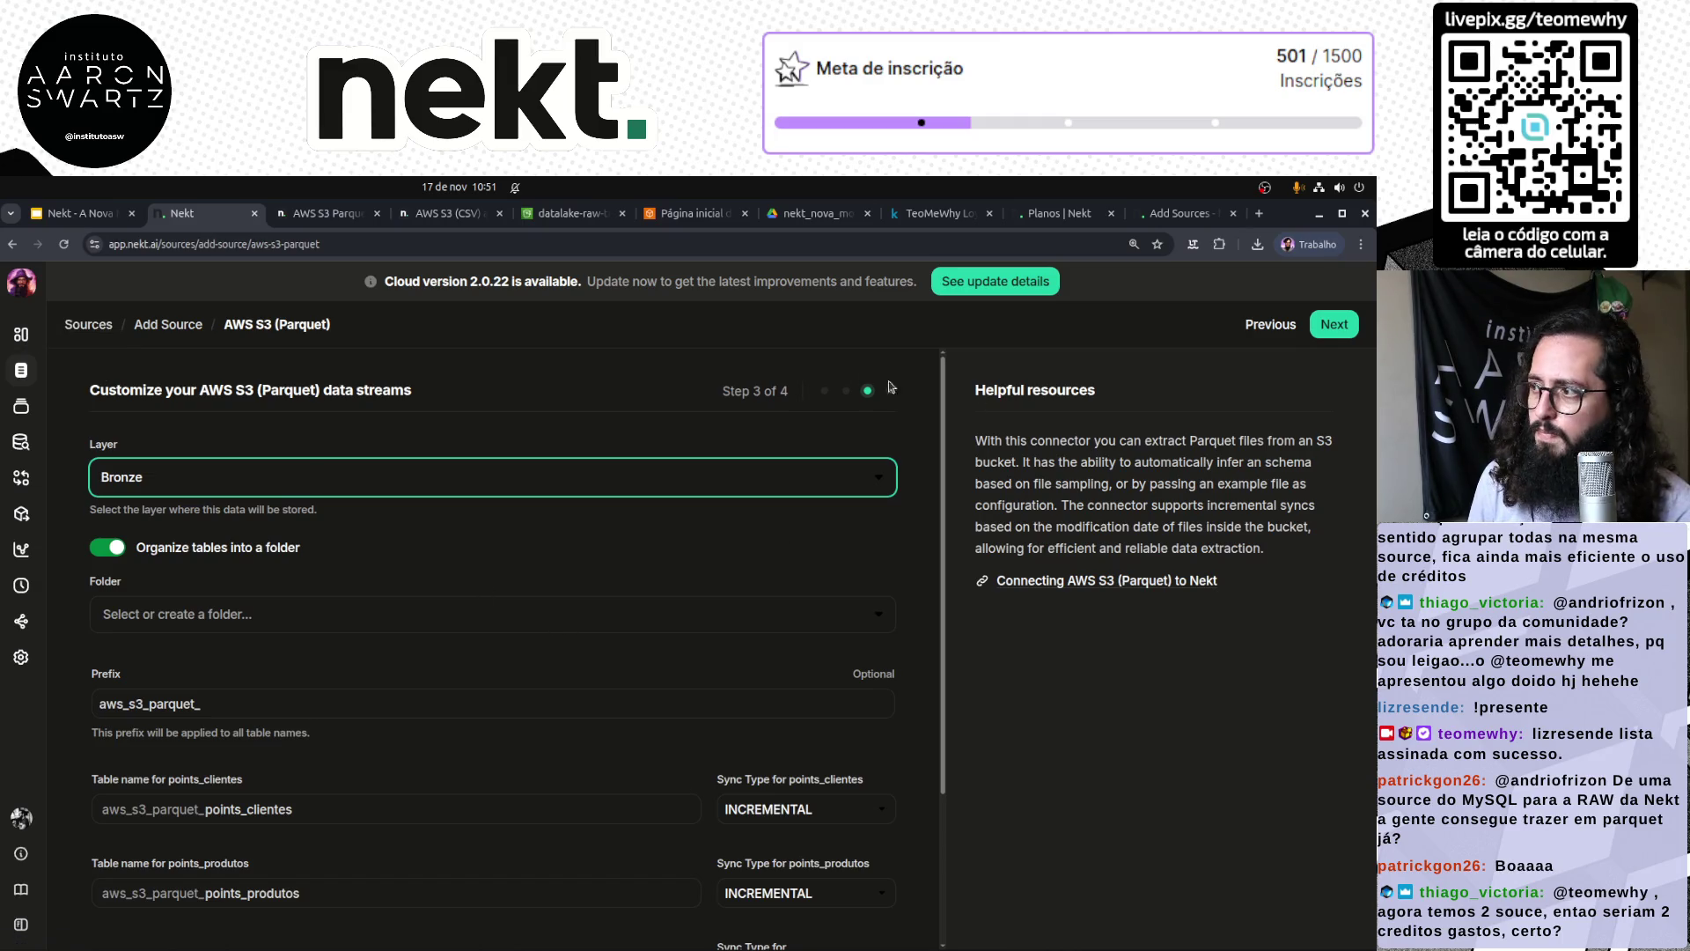
left_click_drag(1170, 218, 203, 215)
left_click(84, 332)
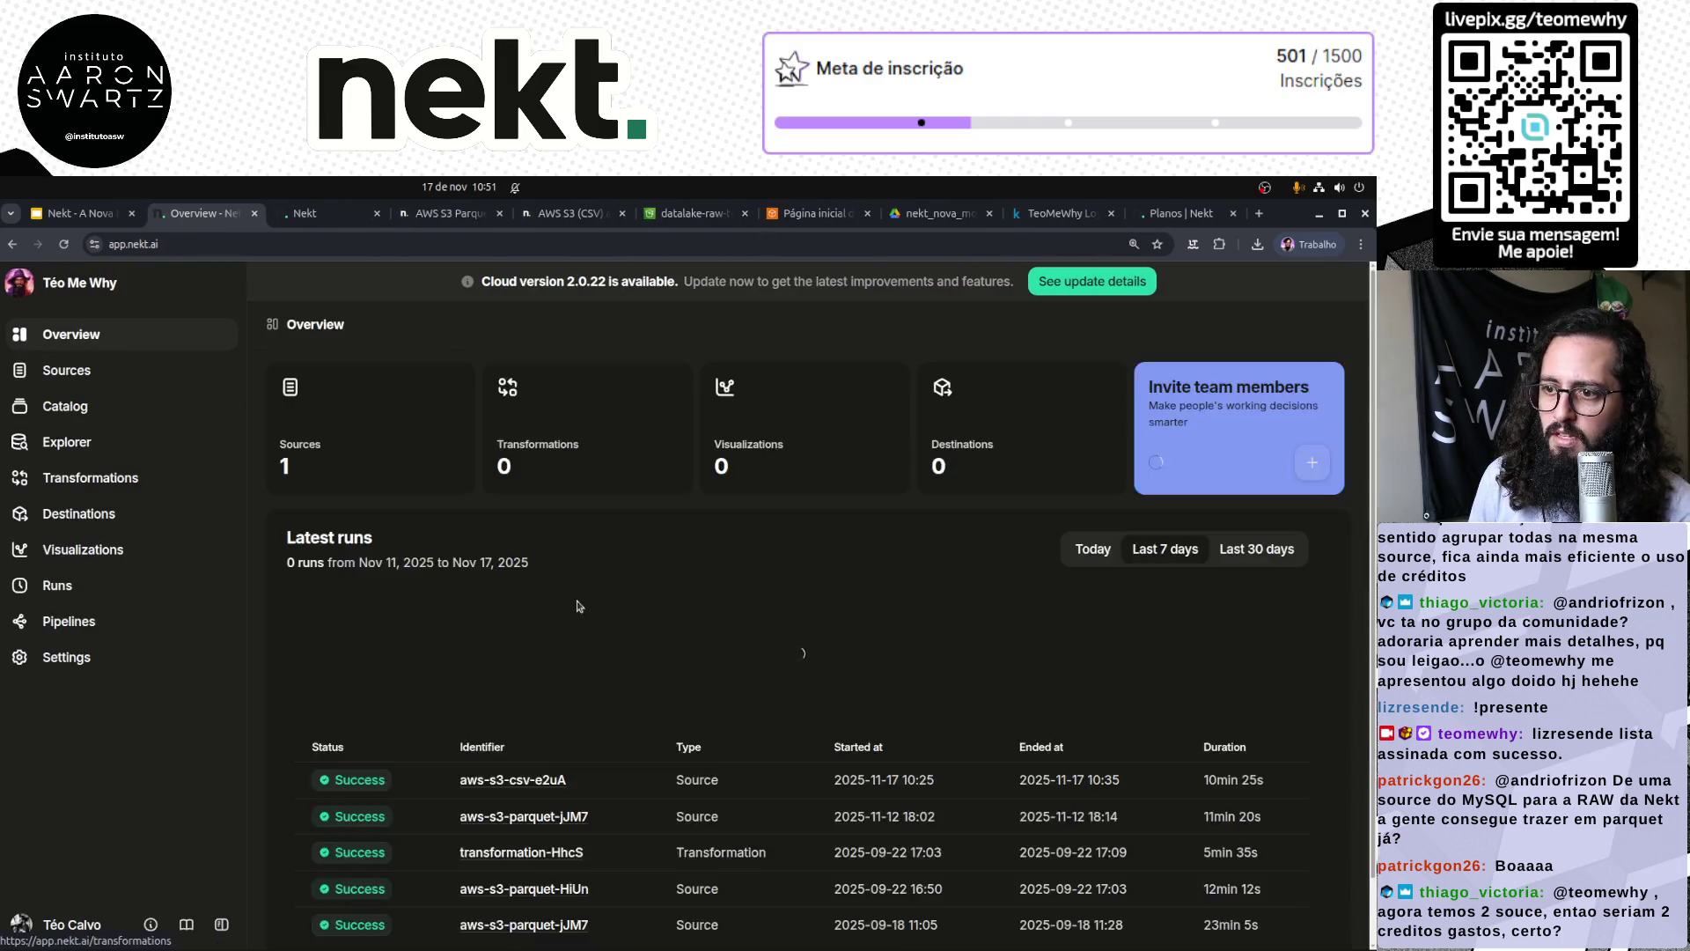
Step: Deactivate the aws-s3-csv-e2uA source and expand the Bronze layer in the Catalog
left_click(69, 370)
left_click(472, 451)
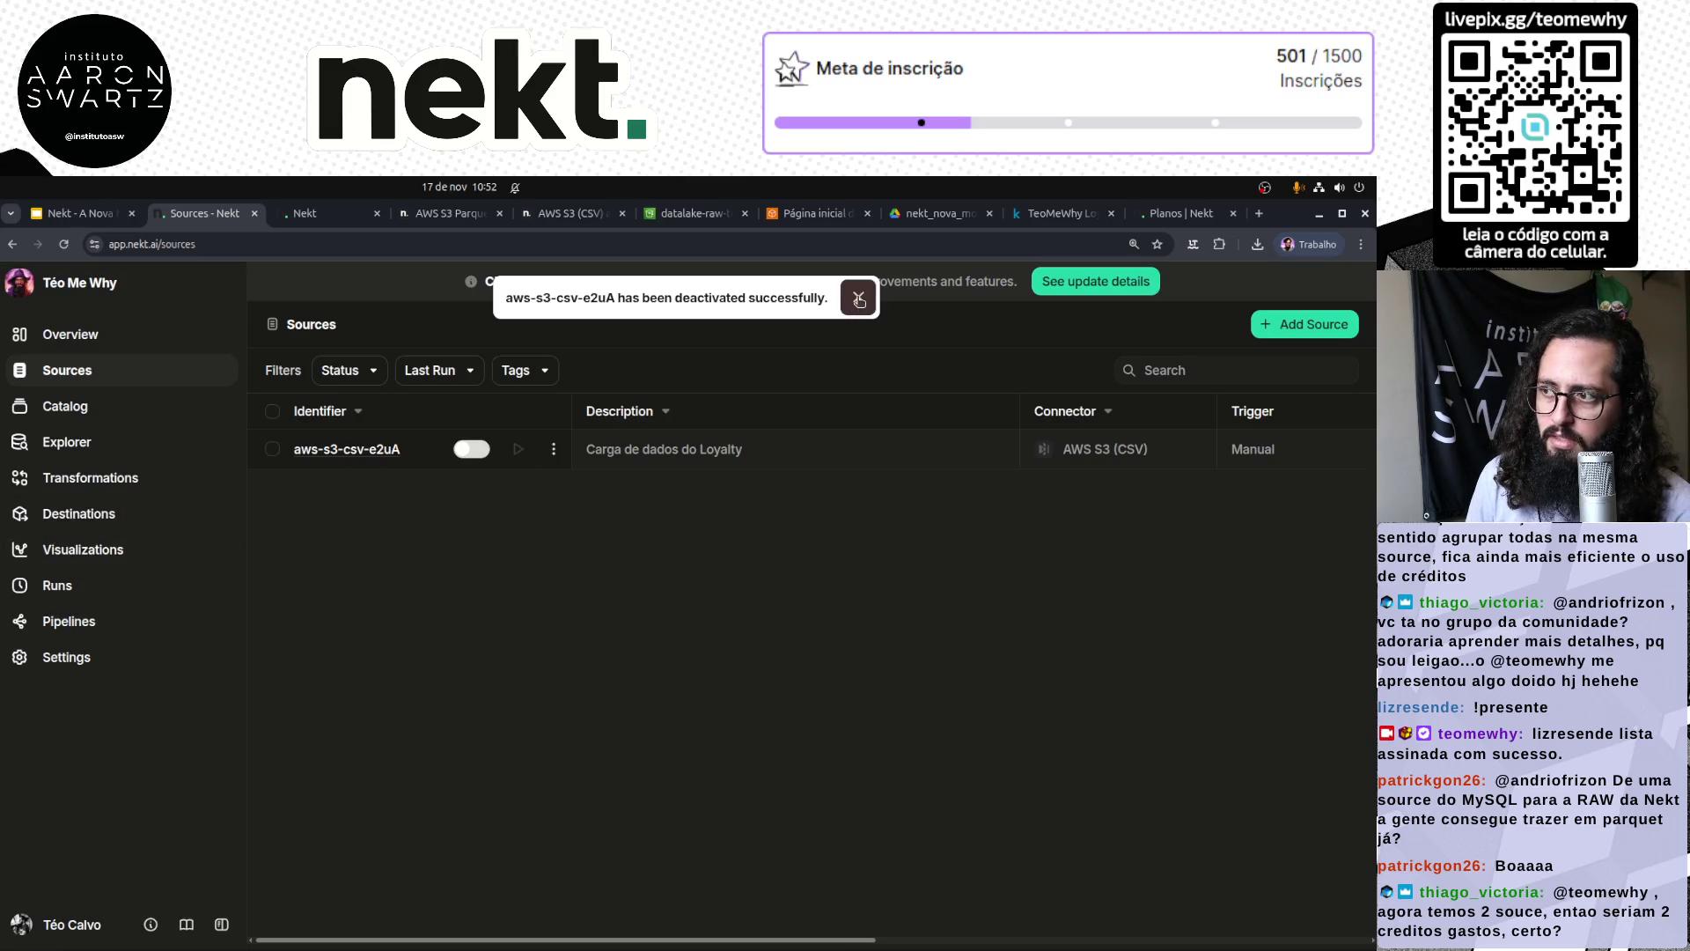
left_click(54, 405)
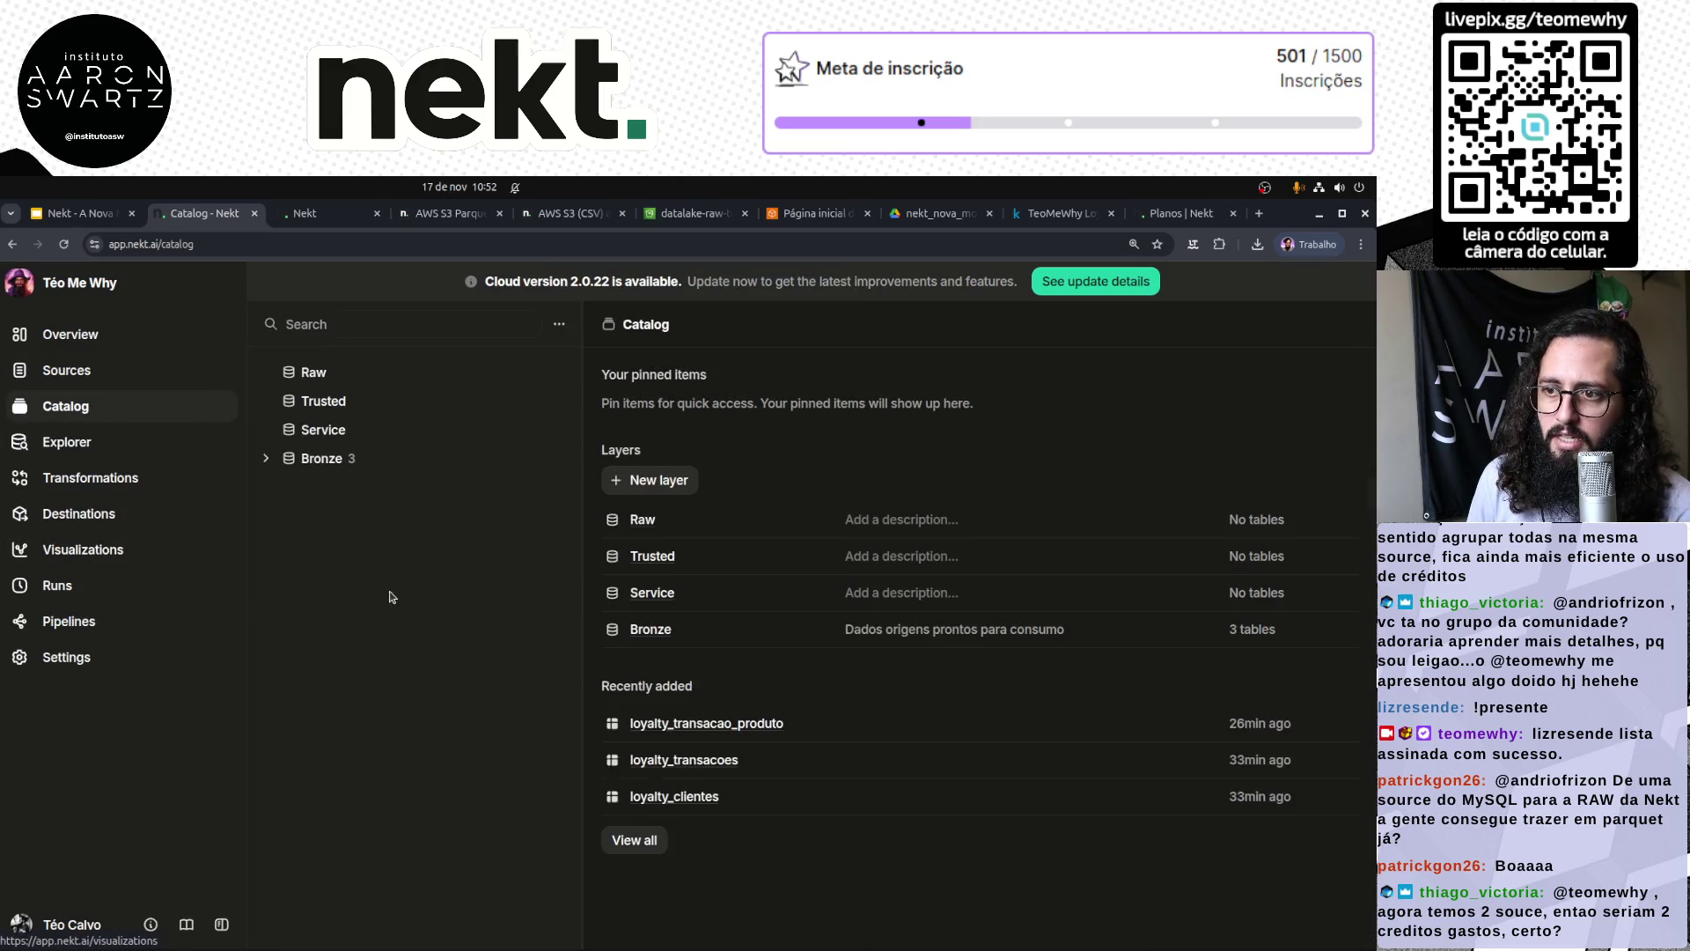
left_click(267, 459)
Step: Inspect the three tables in the Bronze loyalty folder, then collapse the folder
left_click(289, 487)
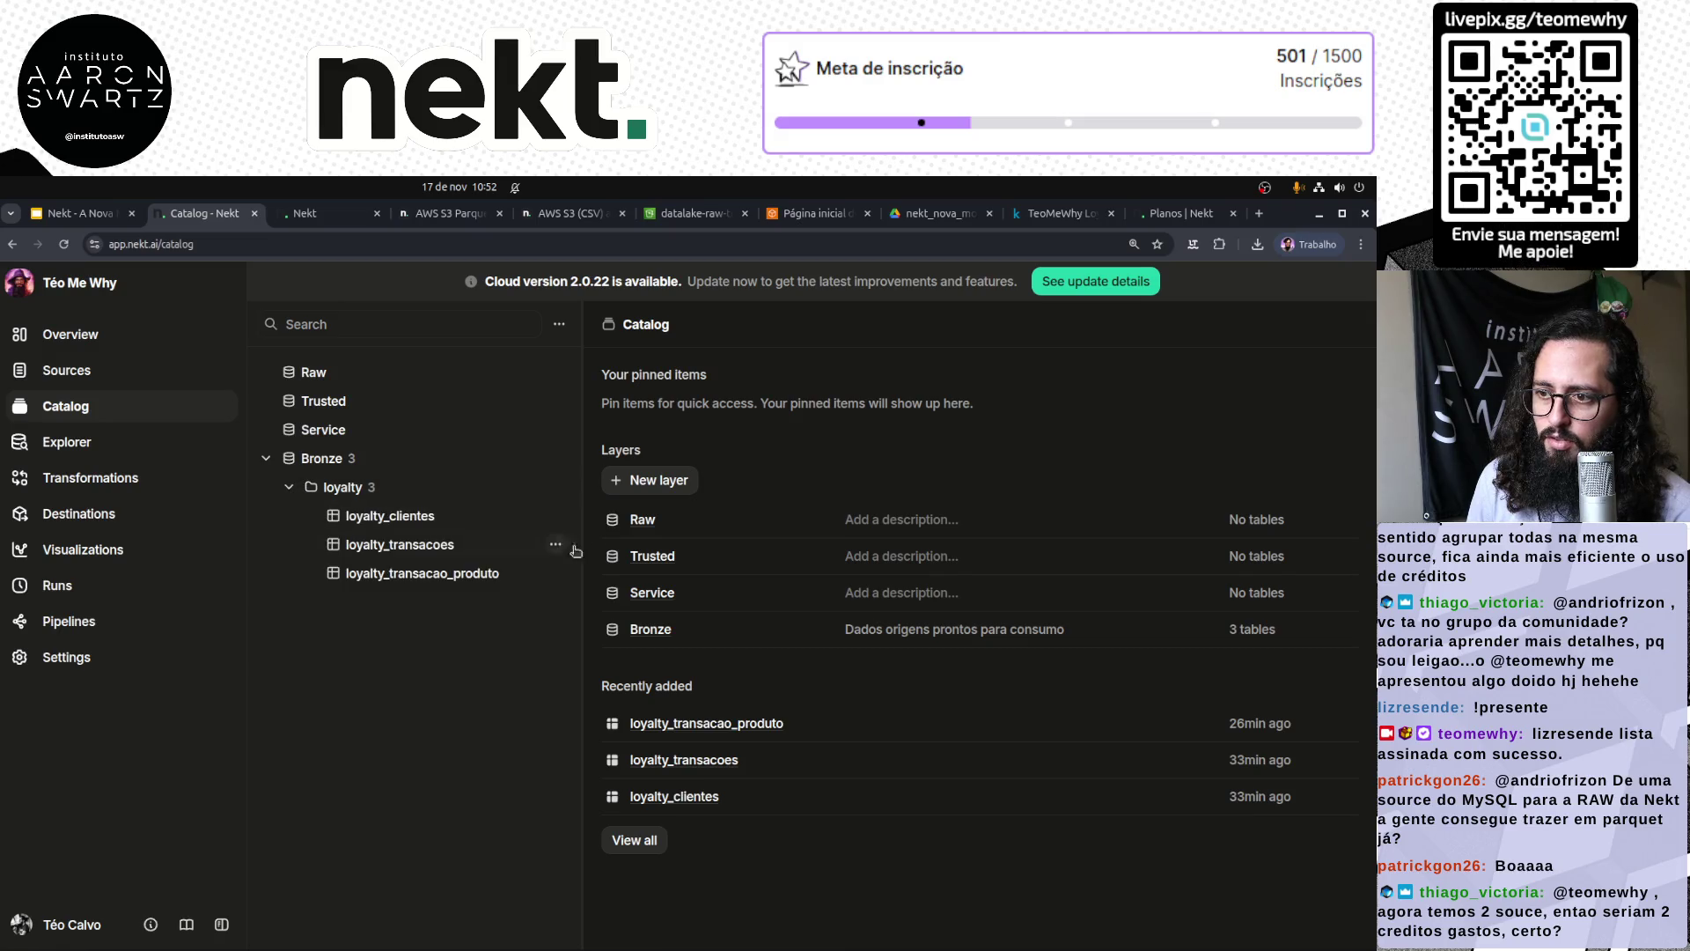
left_click(556, 518)
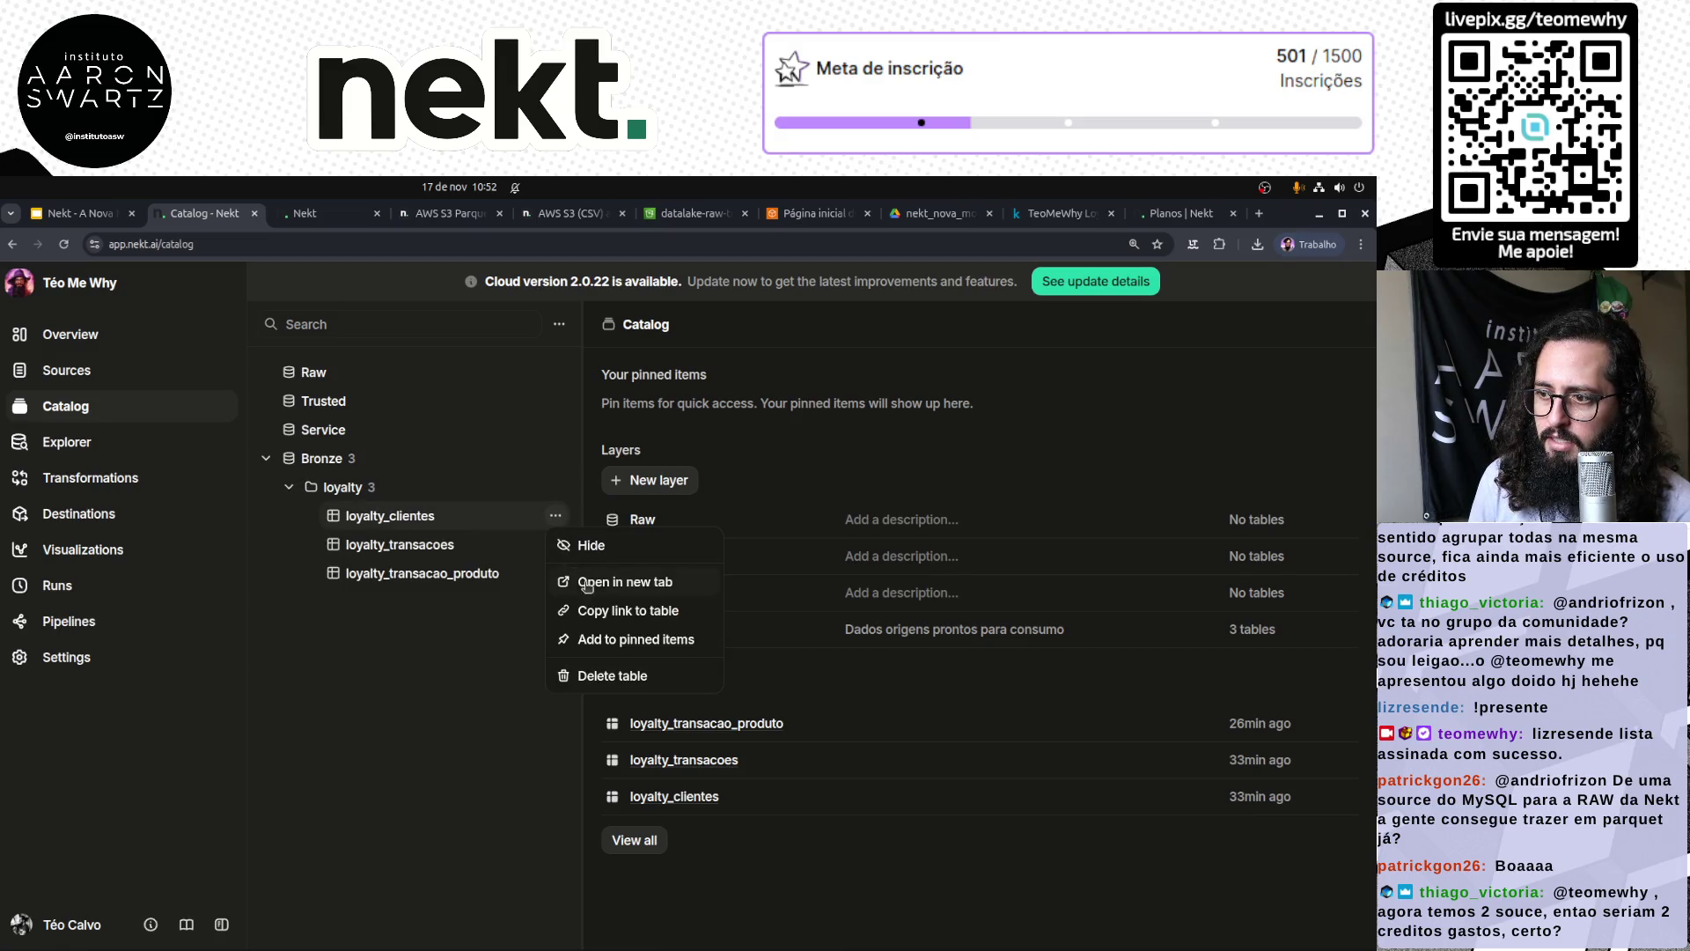
left_click(491, 637)
left_click(381, 486)
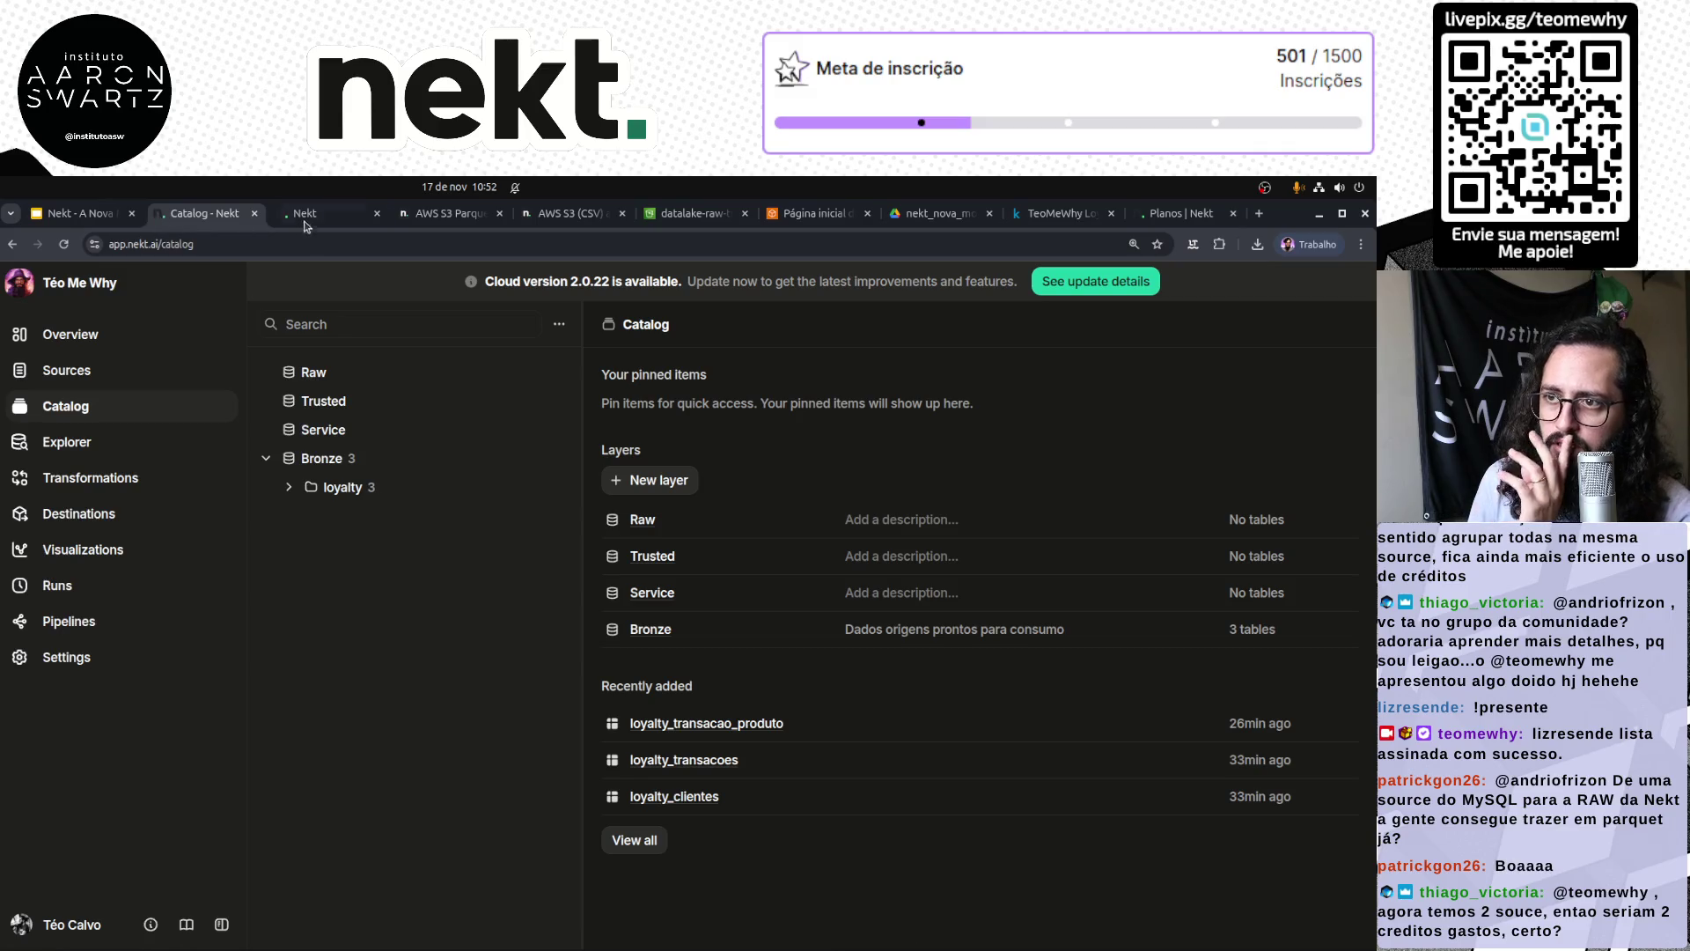
left_click(304, 216)
Step: Create a new 'points' folder for the tables and set the table prefix to 'points_'
left_click(227, 623)
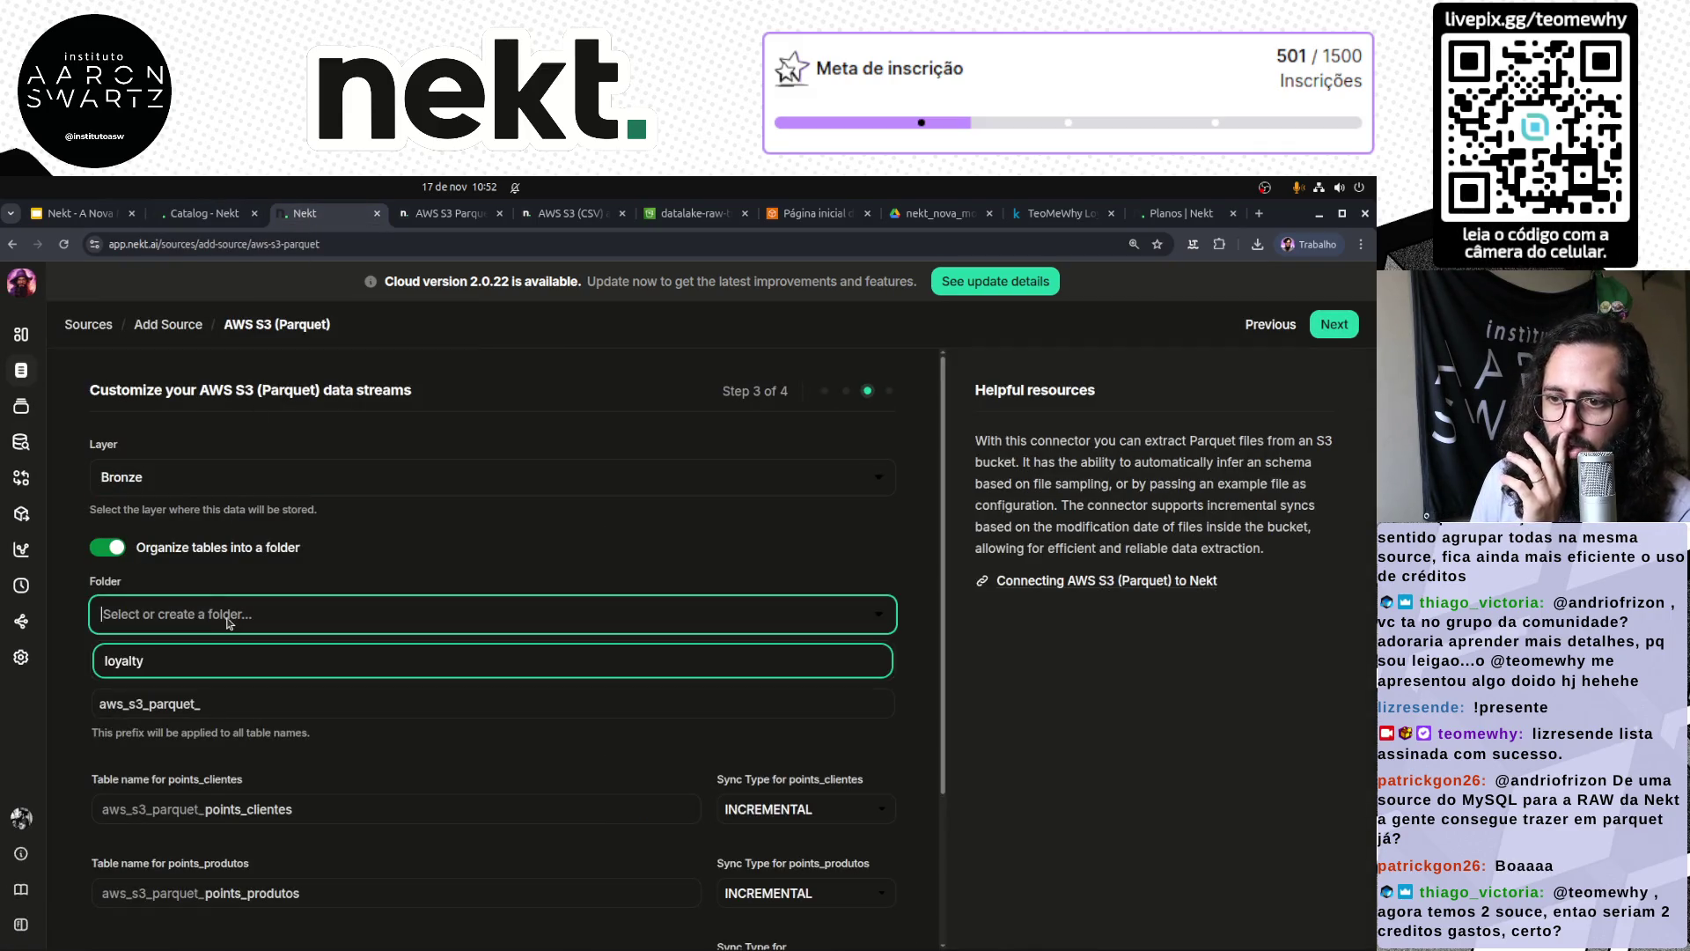
left_click(203, 616)
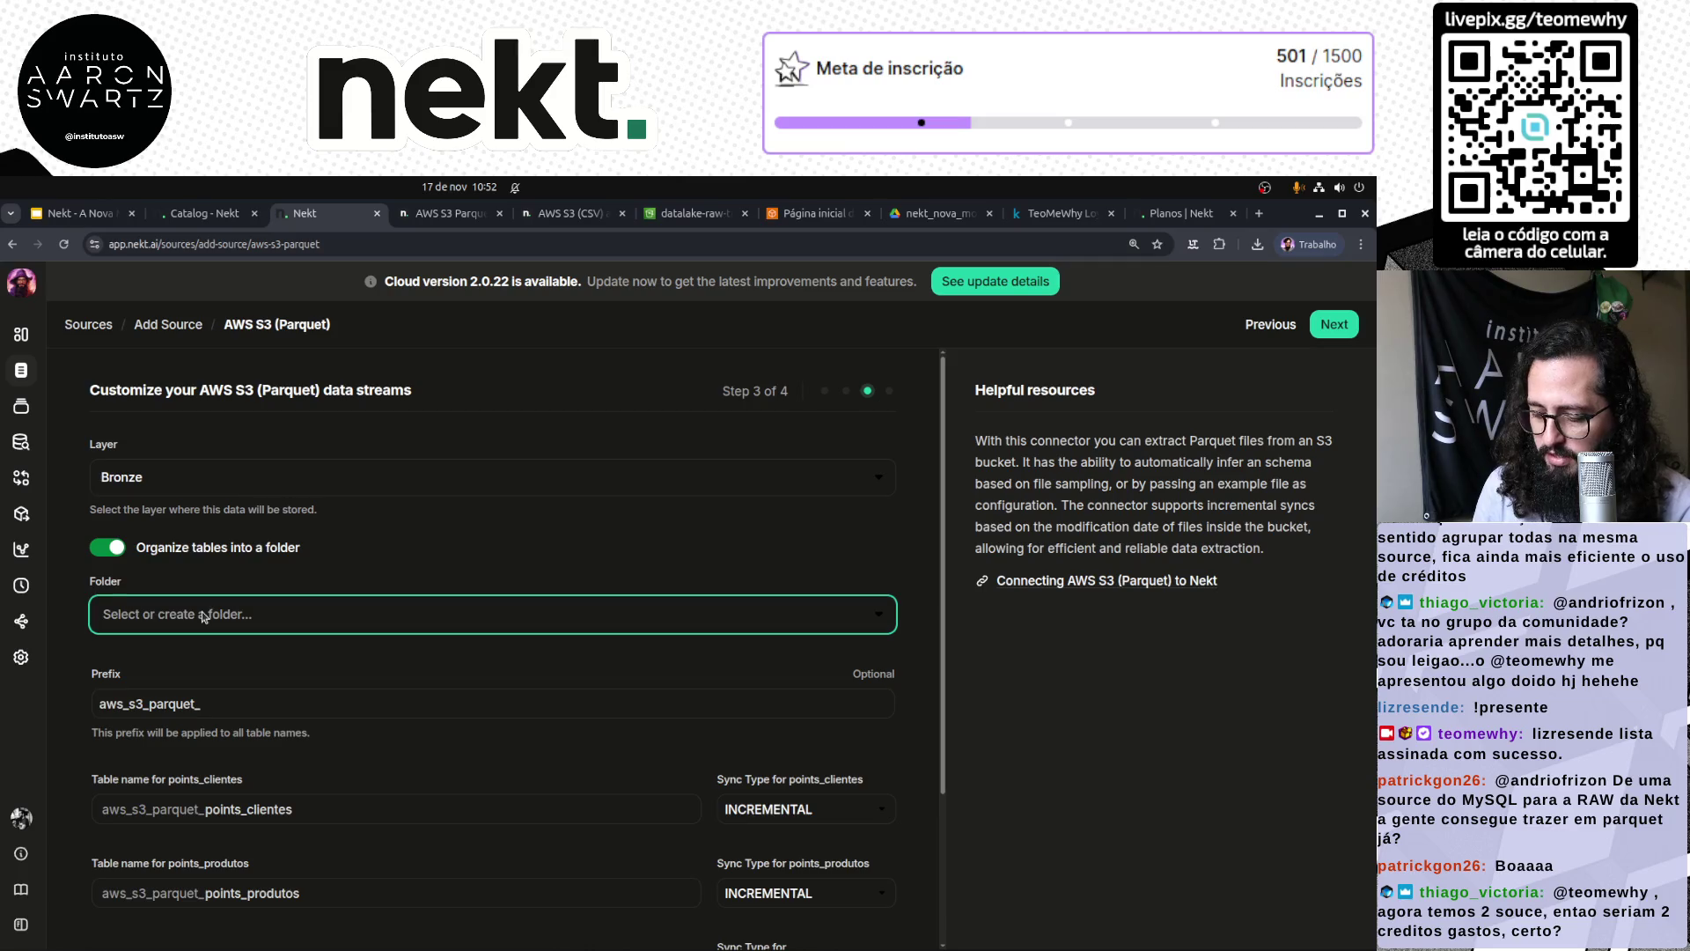
type("points")
left_click(191, 664)
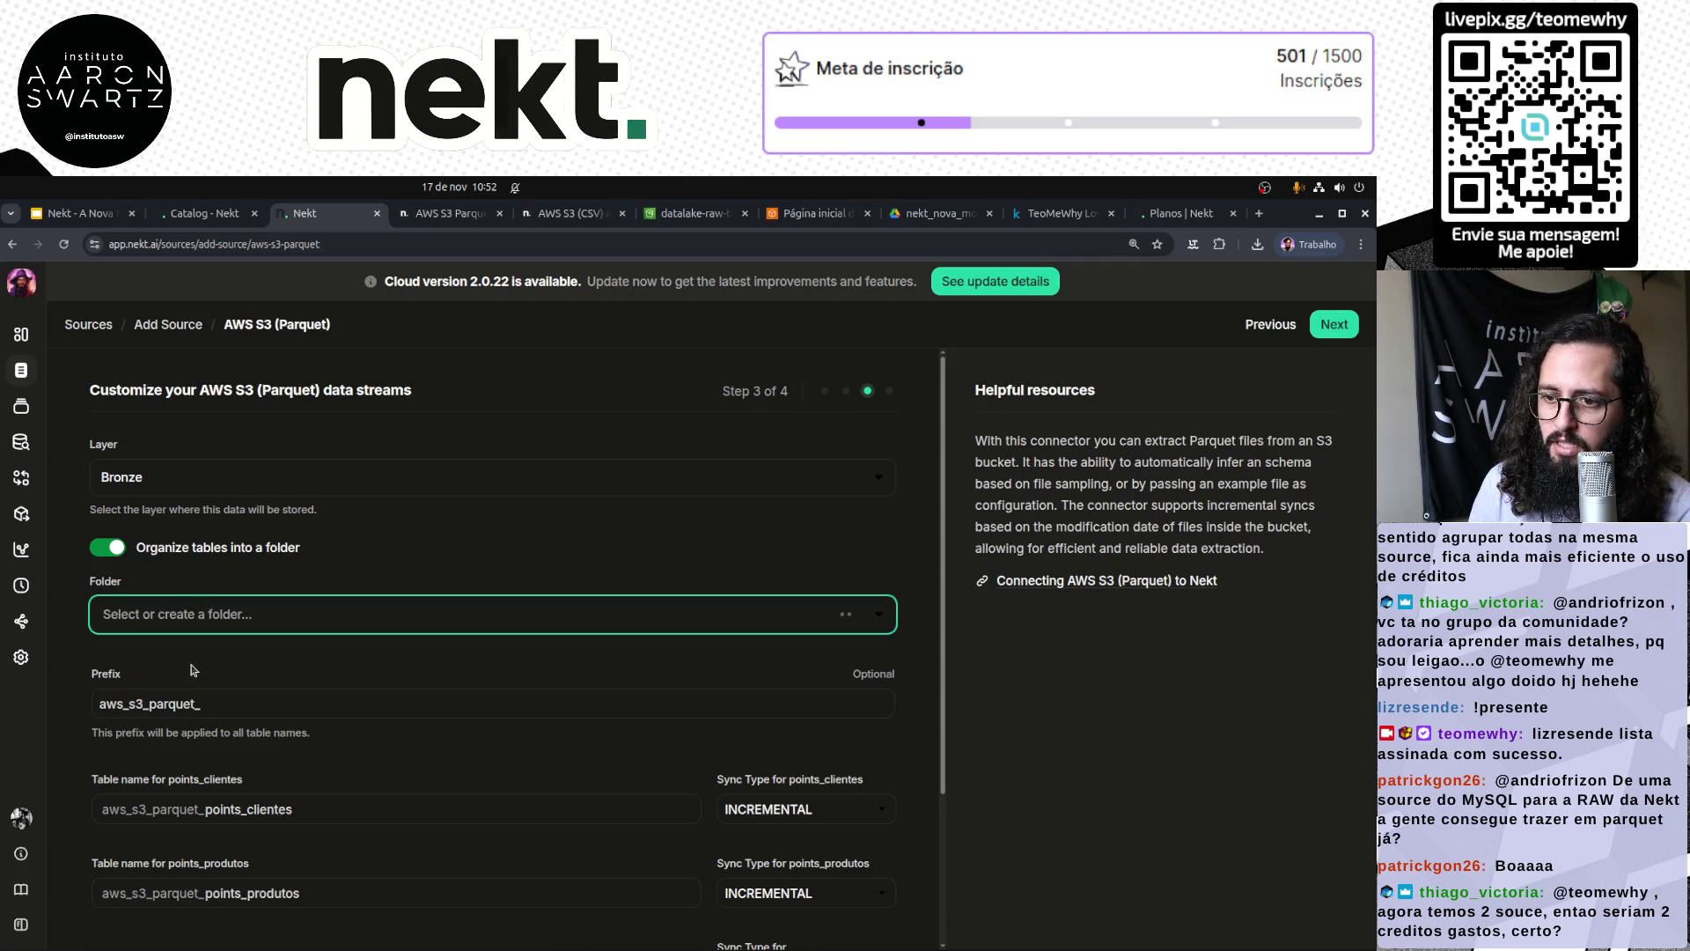
scroll(524, 538, "down", 1)
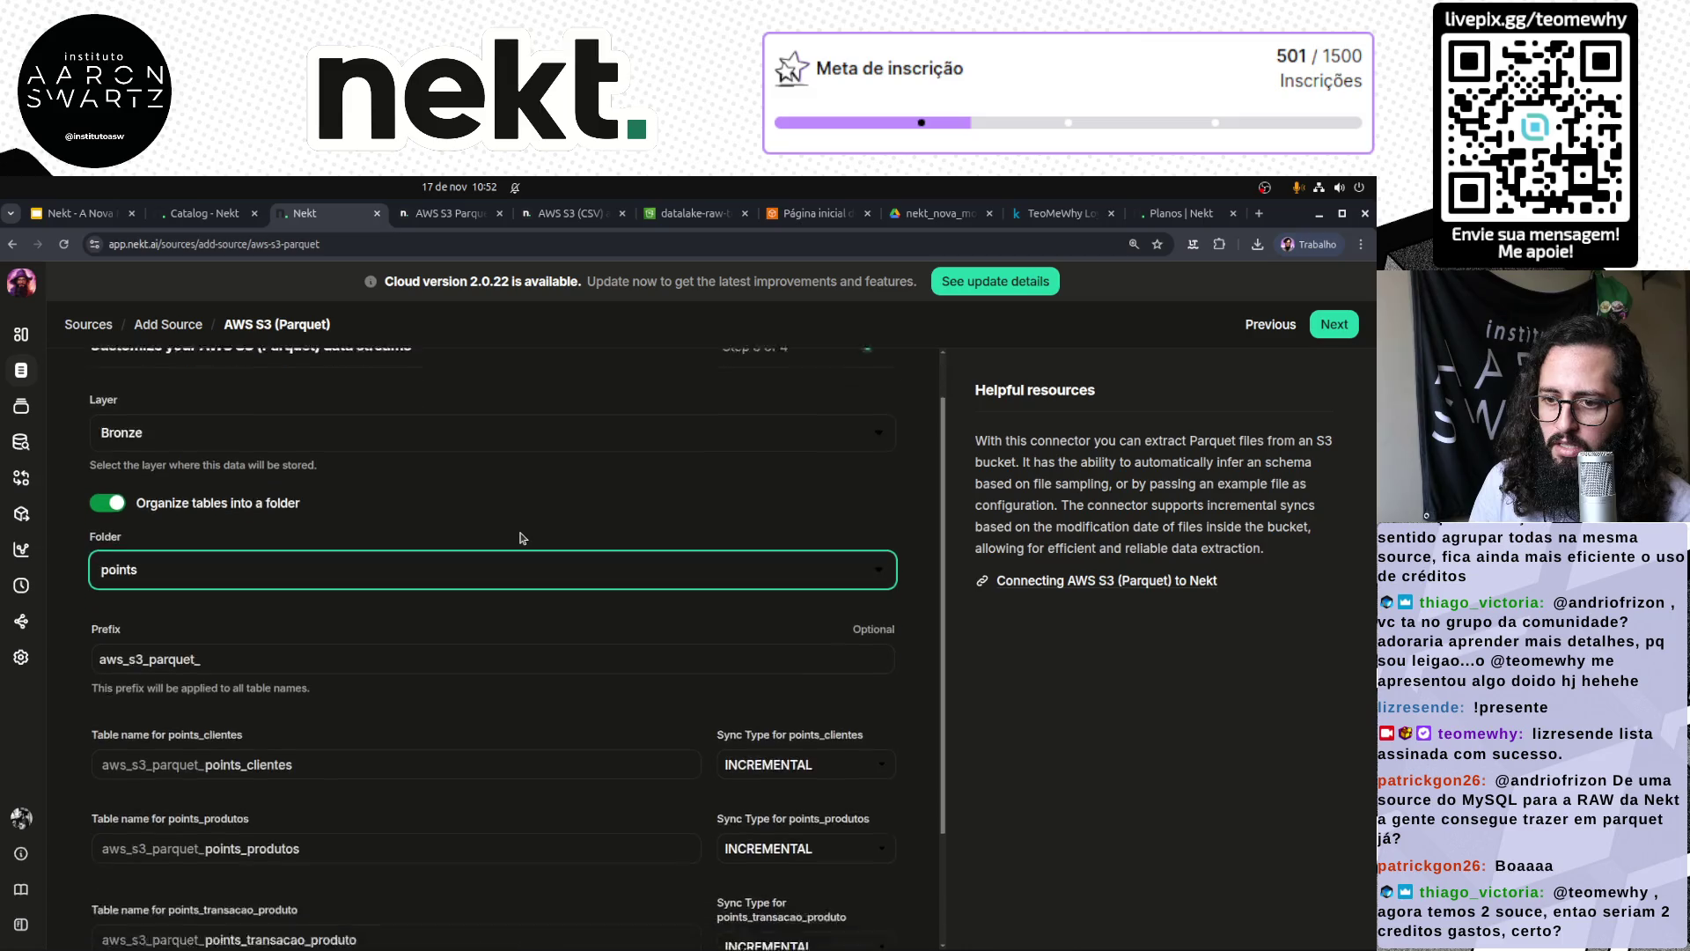
triple_click(264, 620)
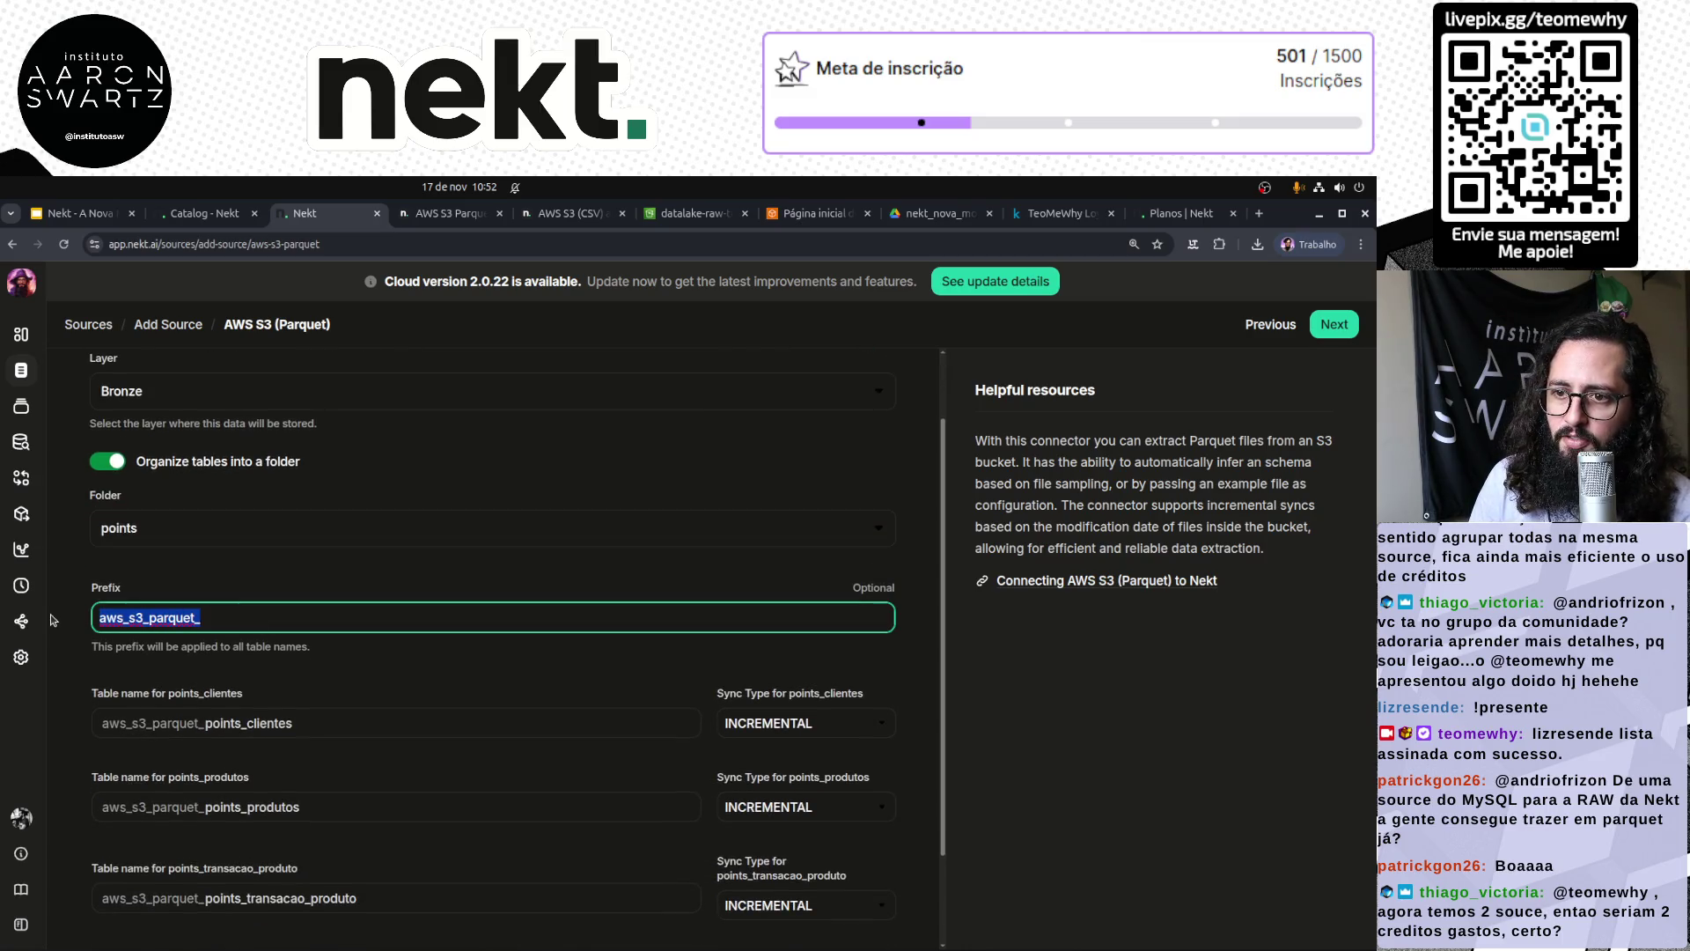
type("points")
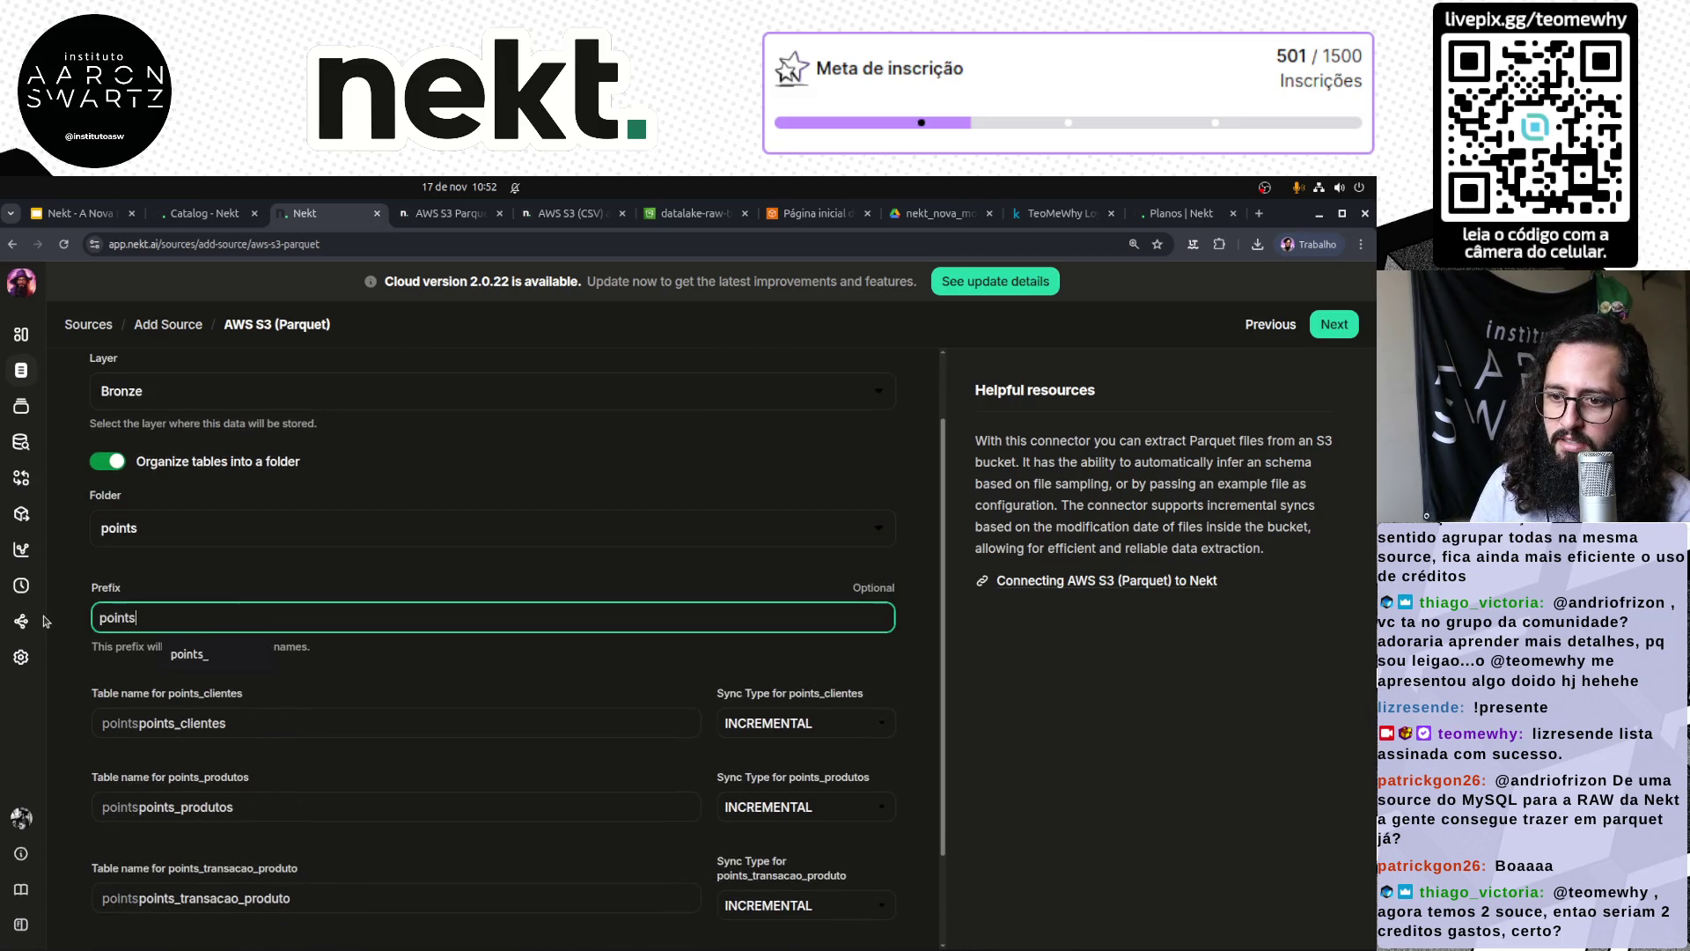
type("_")
Step: Remove the duplicated prefix so the tables read points_clientes and points_produtos
left_click(180, 723)
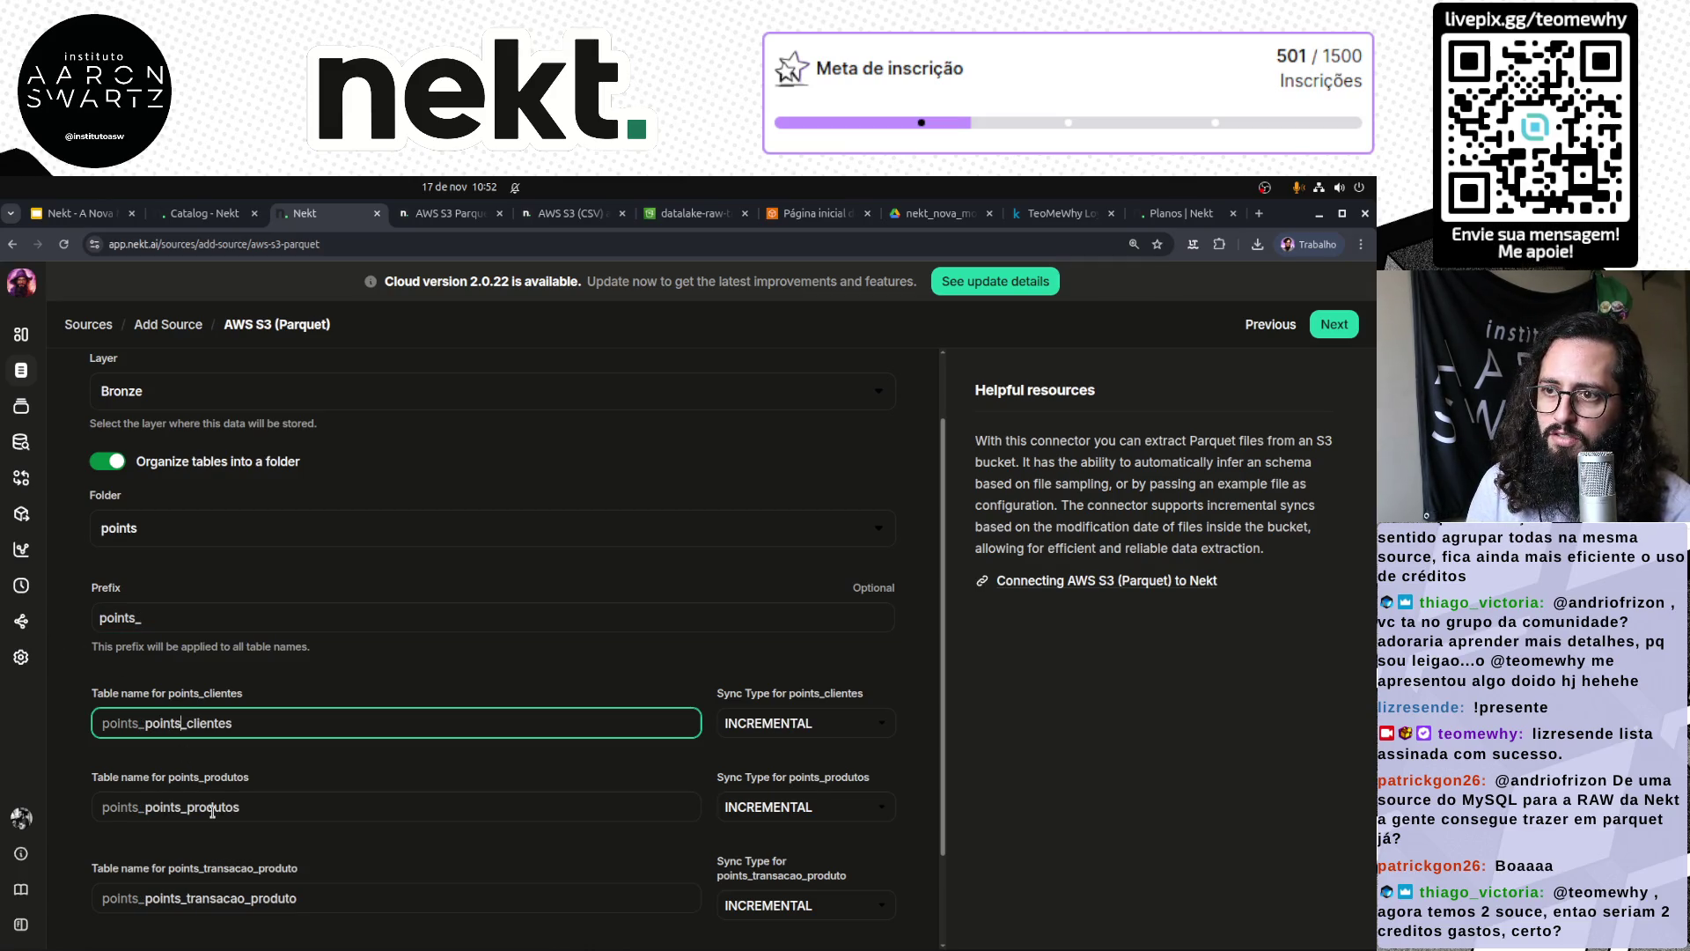
key("shift+Left")
key("shift+Left")
key("shift+Left")
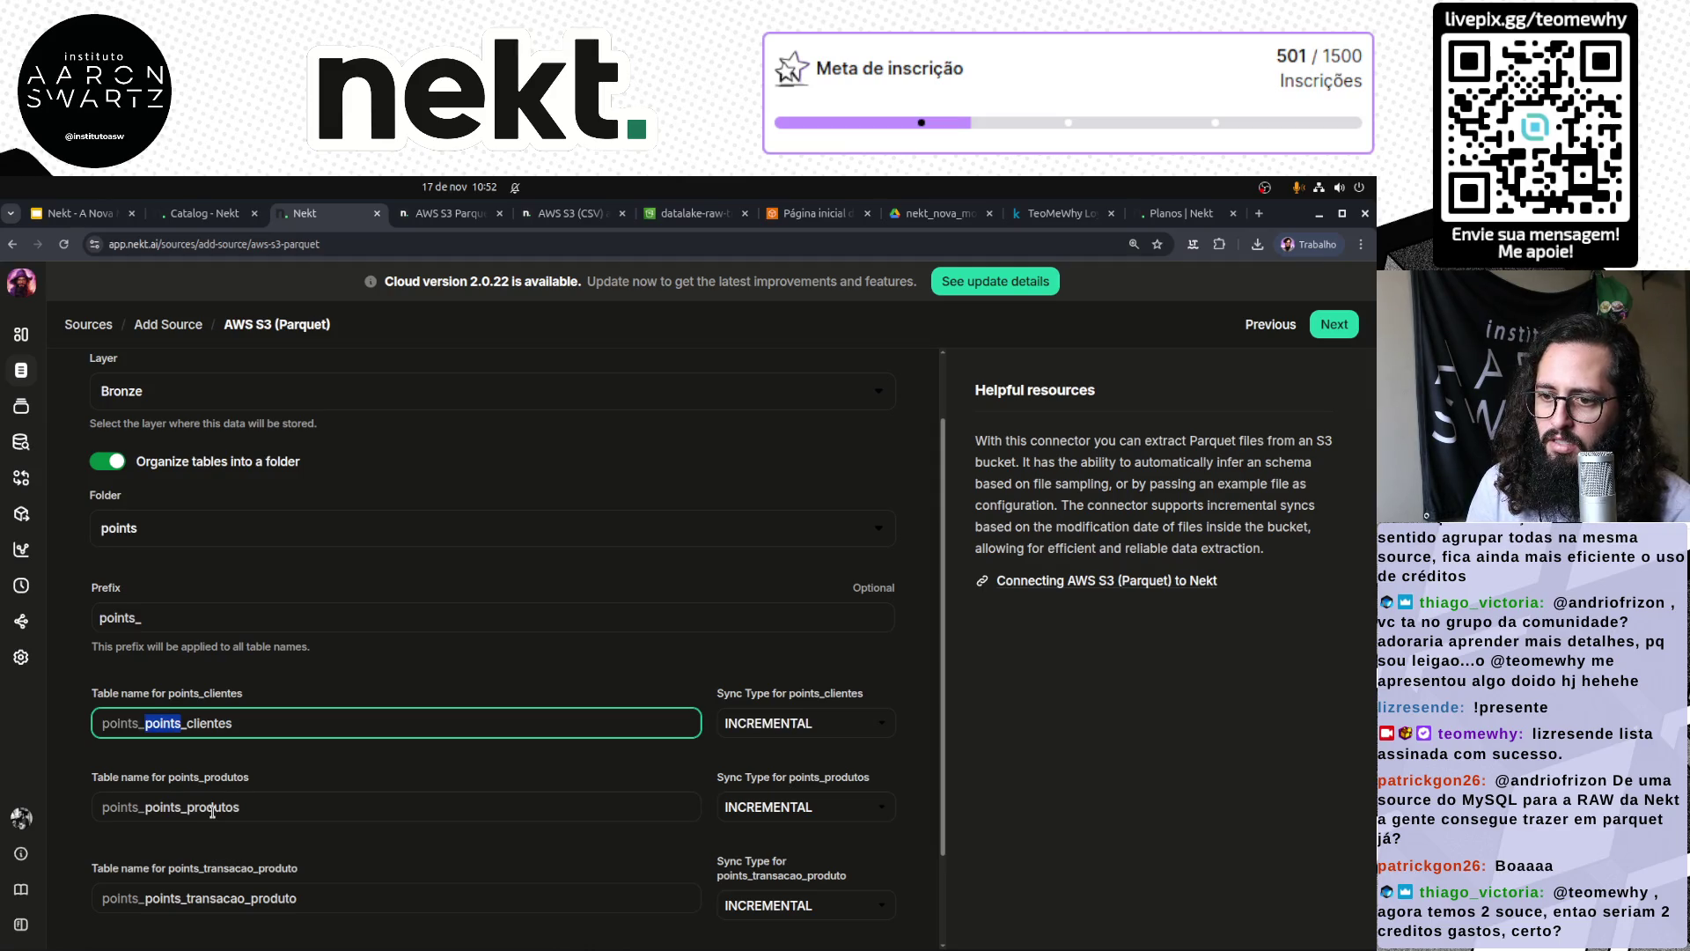
key("BackSpace")
key("BackSpace")
left_click(187, 815)
key("shift+Left")
key("shift+Left")
key("shift+Left")
key("BackSpace")
key("Delete")
Step: Fix the remaining table names to points_transacao_produto and points_transacoes
left_click(182, 898)
key("shift+Left")
key("shift+Left")
key("shift+Left")
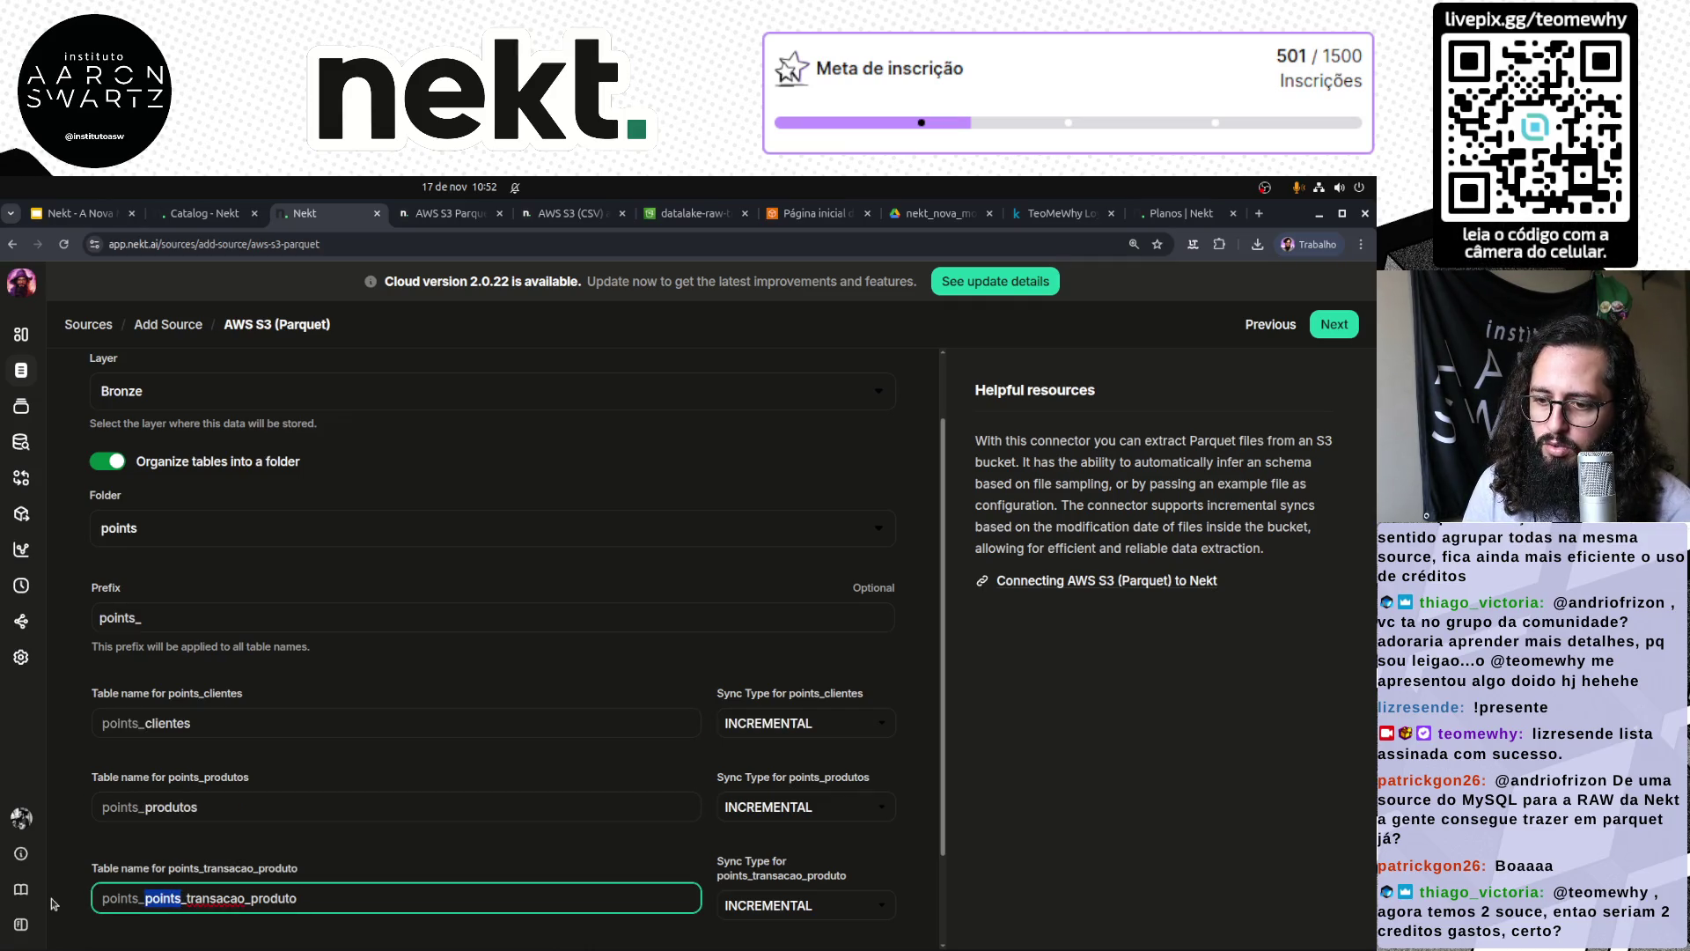
key("BackSpace")
key("Delete")
scroll(253, 789, "down", 2)
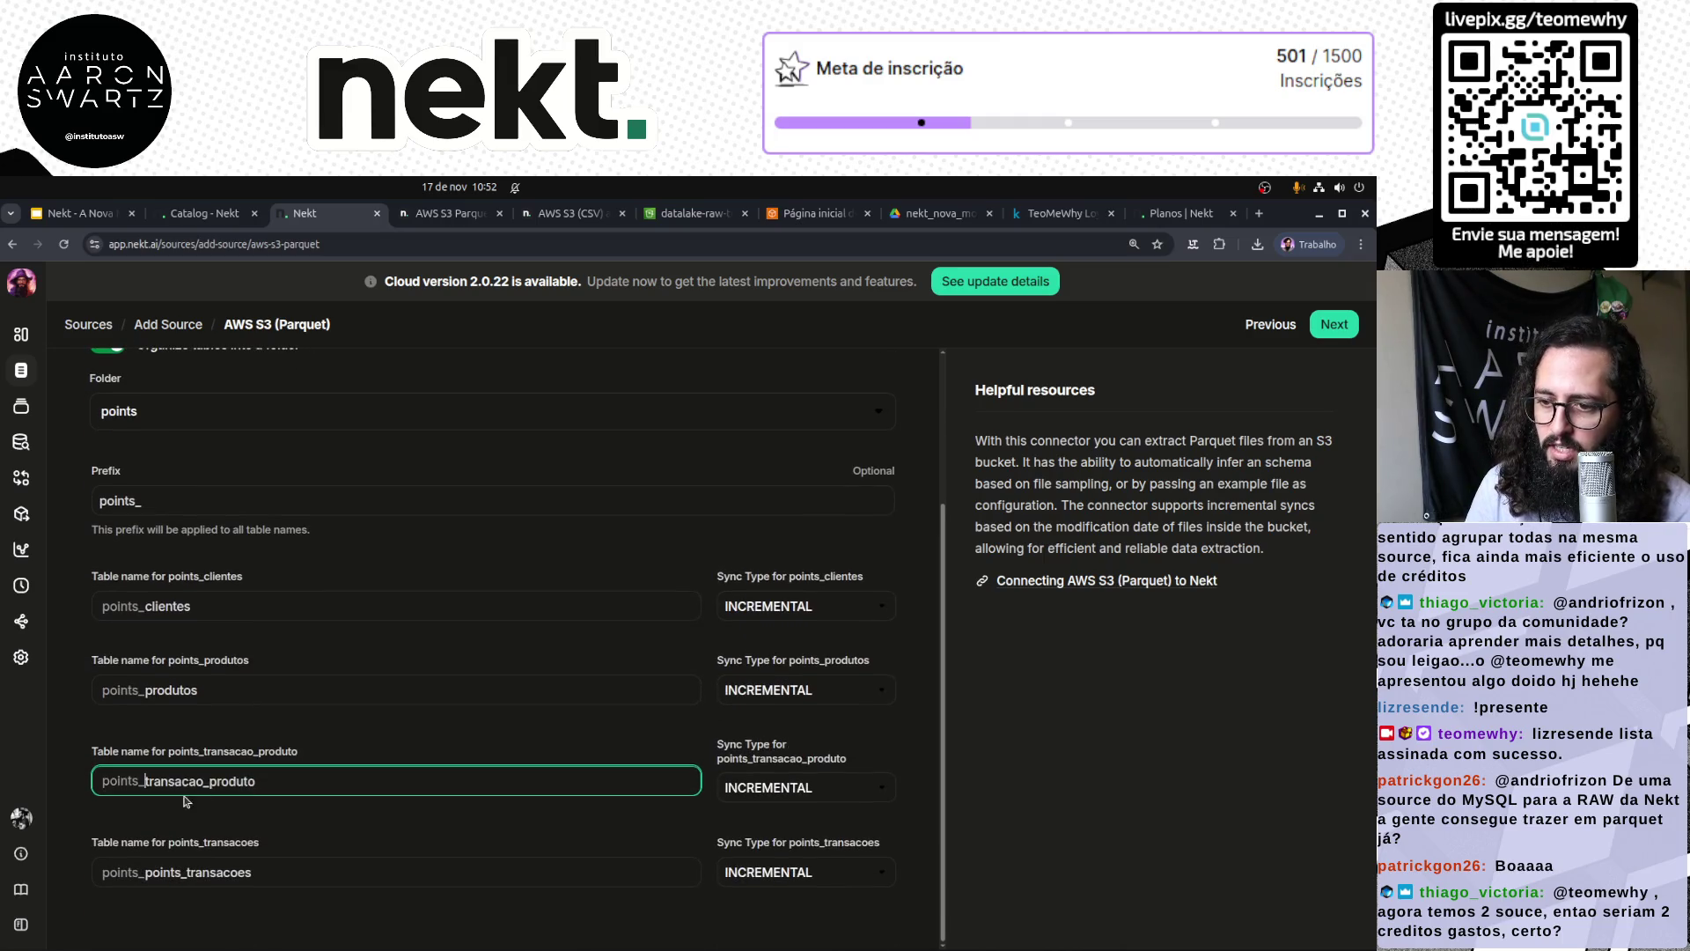
left_click_drag(188, 872, 151, 880)
key("BackSpace")
left_click(362, 837)
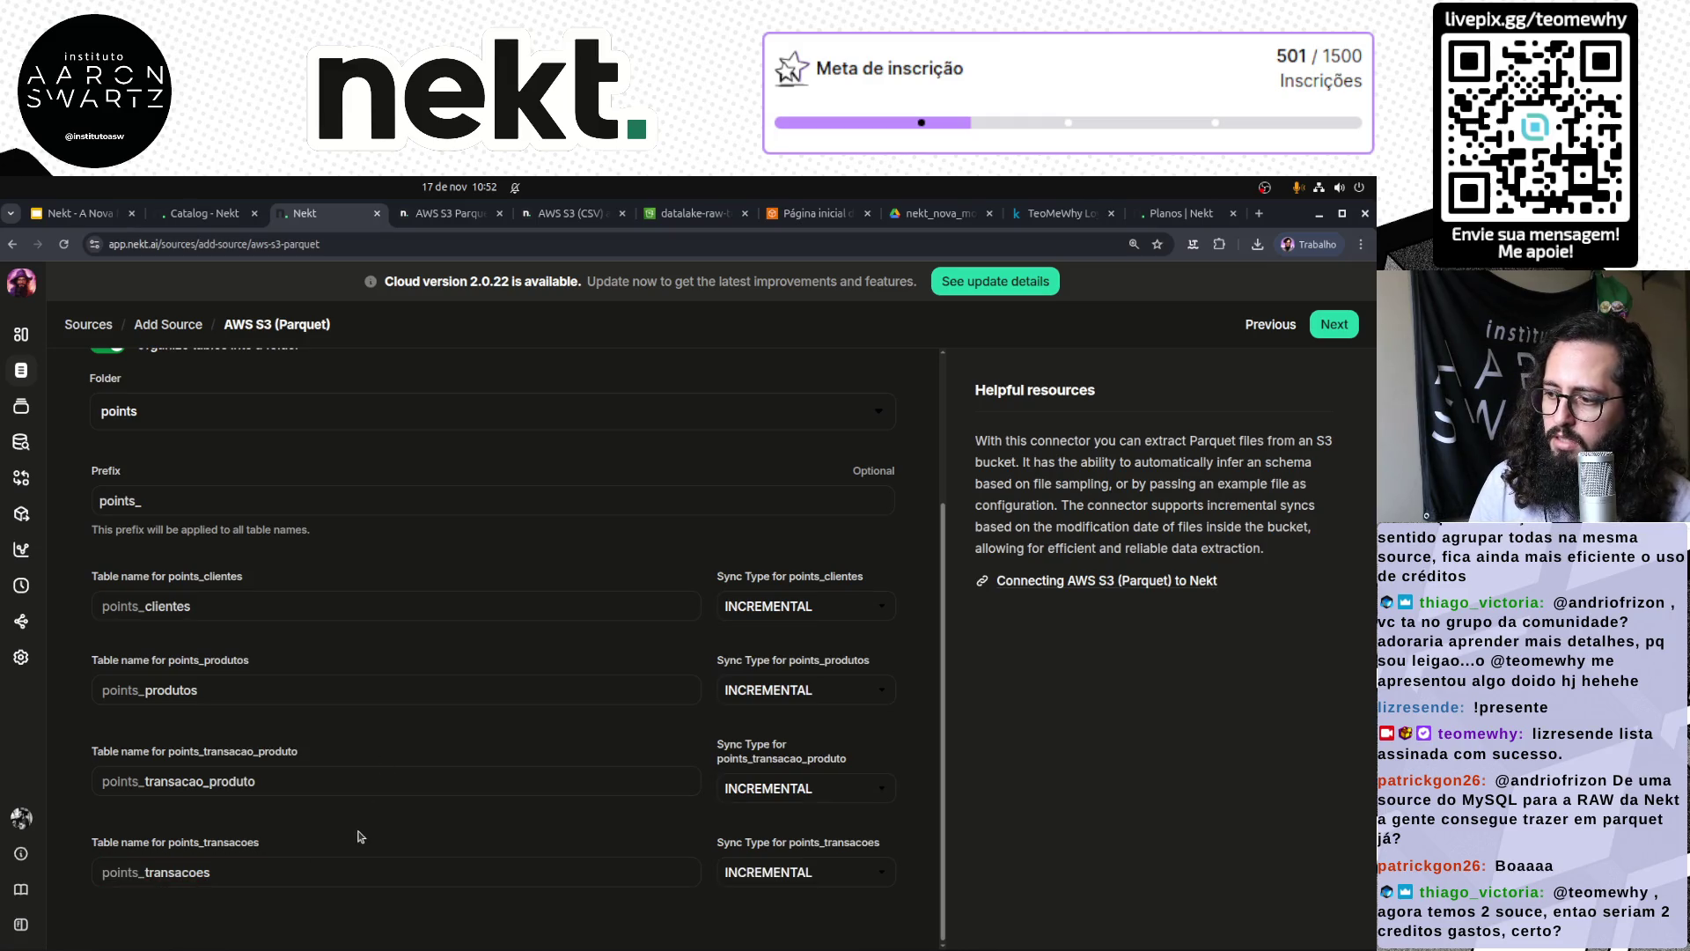
Step: Switch points_clientes, points_produtos, points_transacao_produto and points_transacoes from INCREMENTAL to FULL_SYNC
left_click(786, 608)
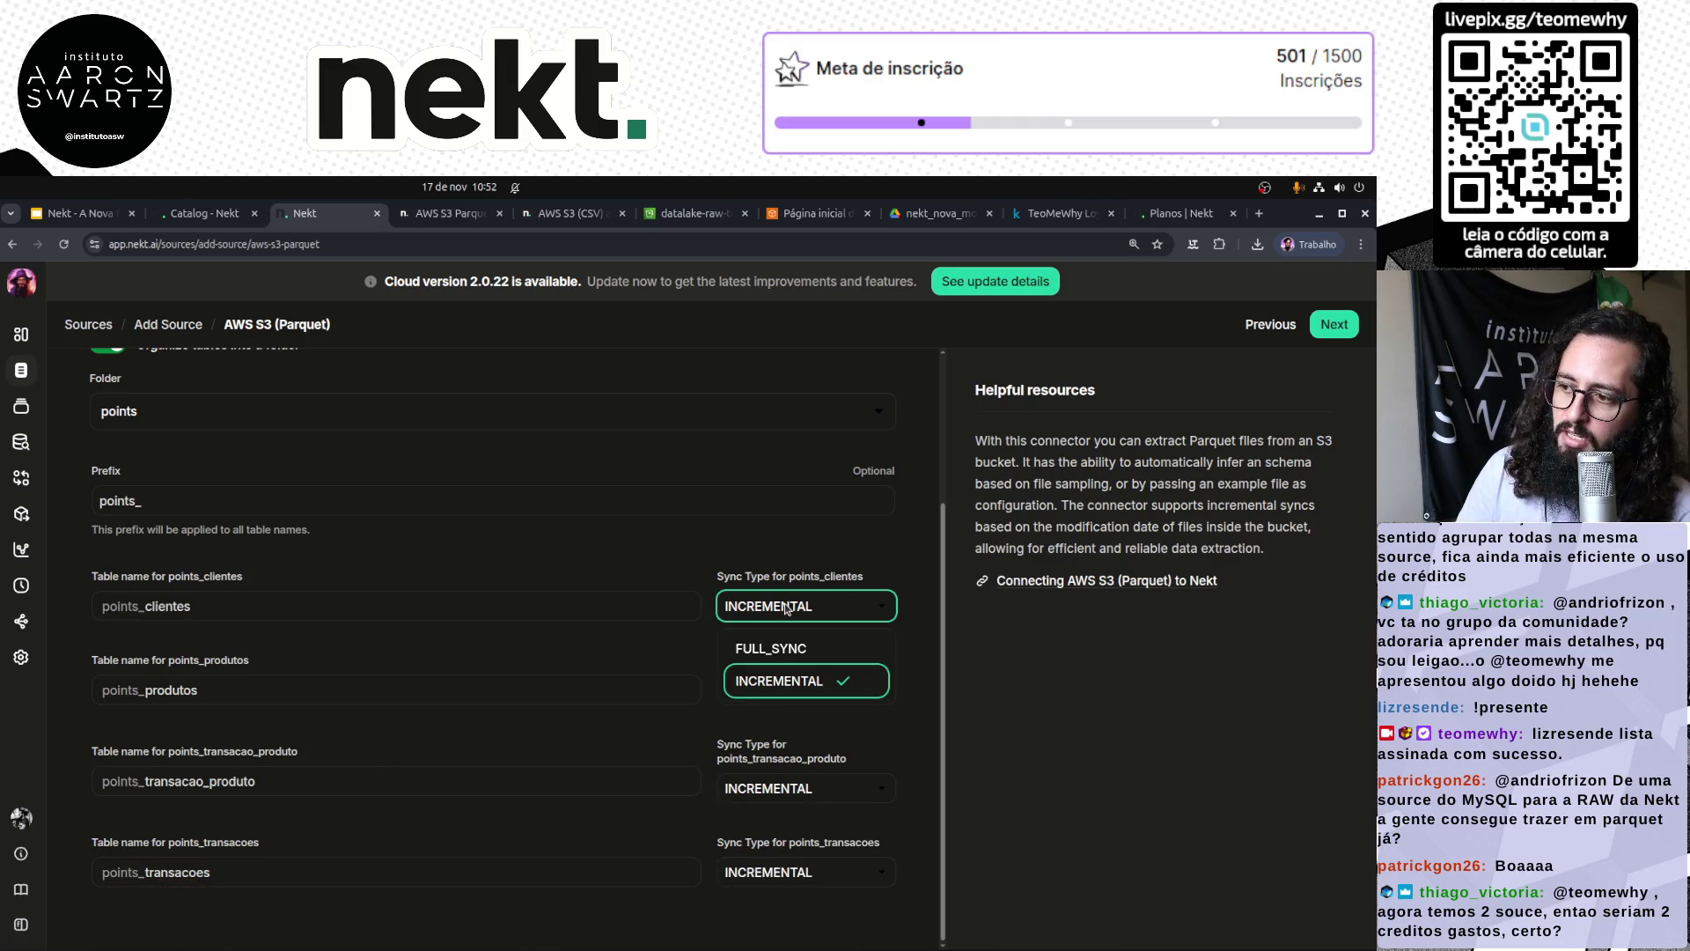
left_click(797, 649)
left_click(792, 691)
left_click(795, 609)
left_click(775, 791)
left_click(775, 704)
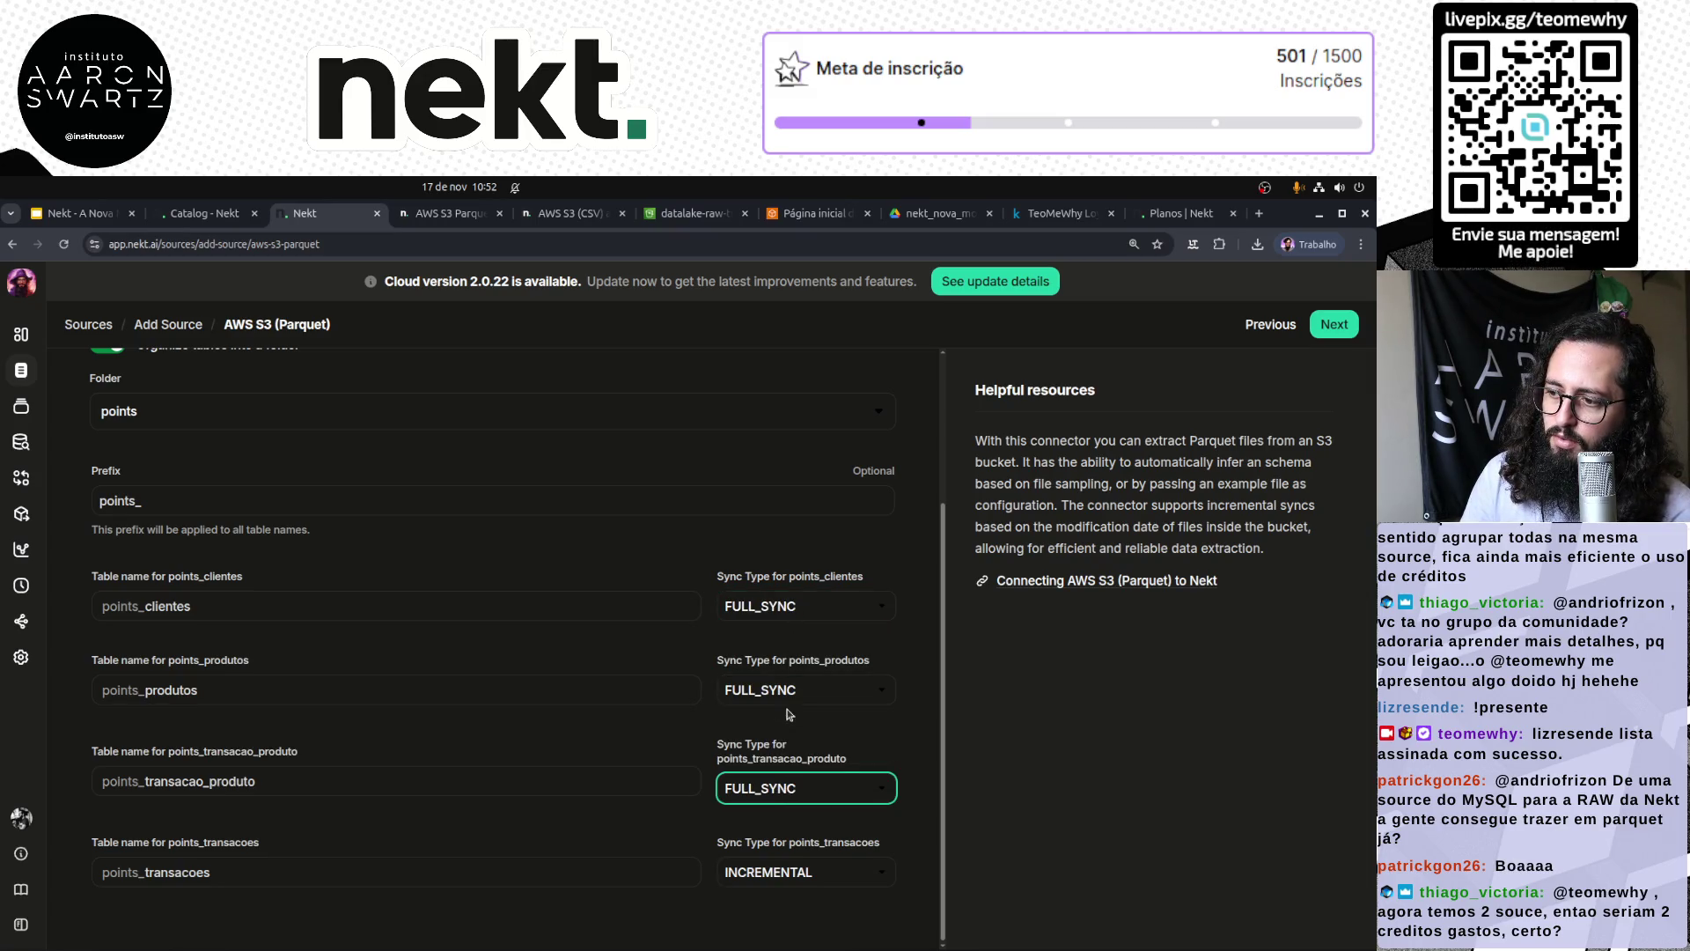
left_click(783, 871)
left_click(789, 796)
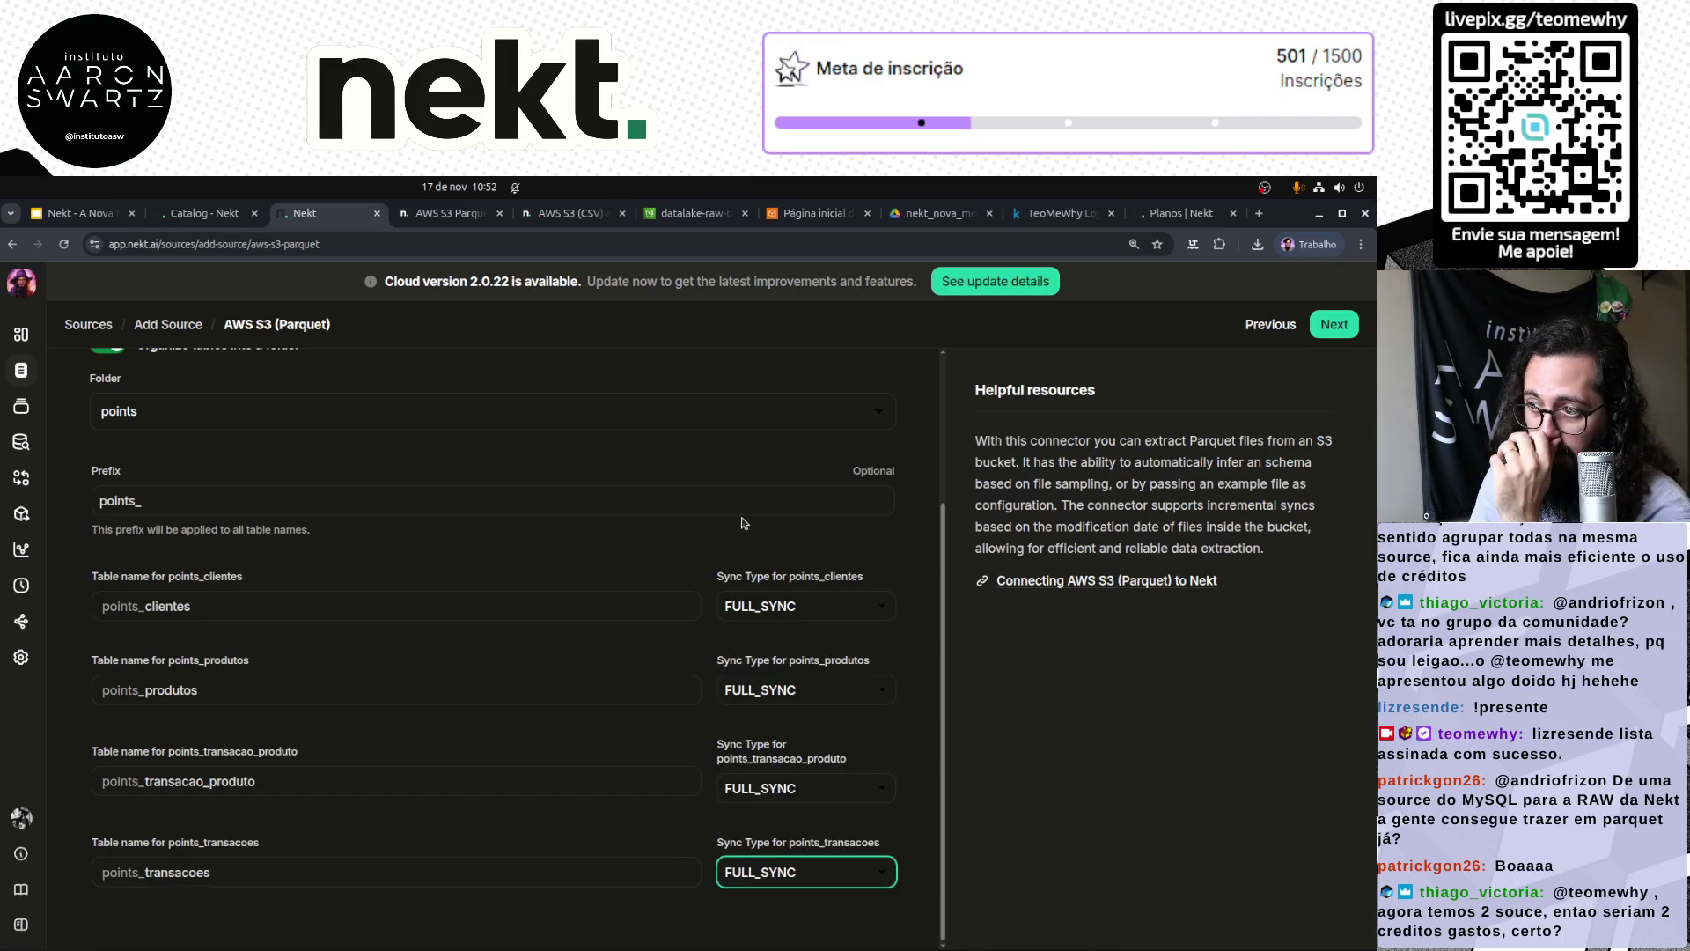
left_click(674, 443)
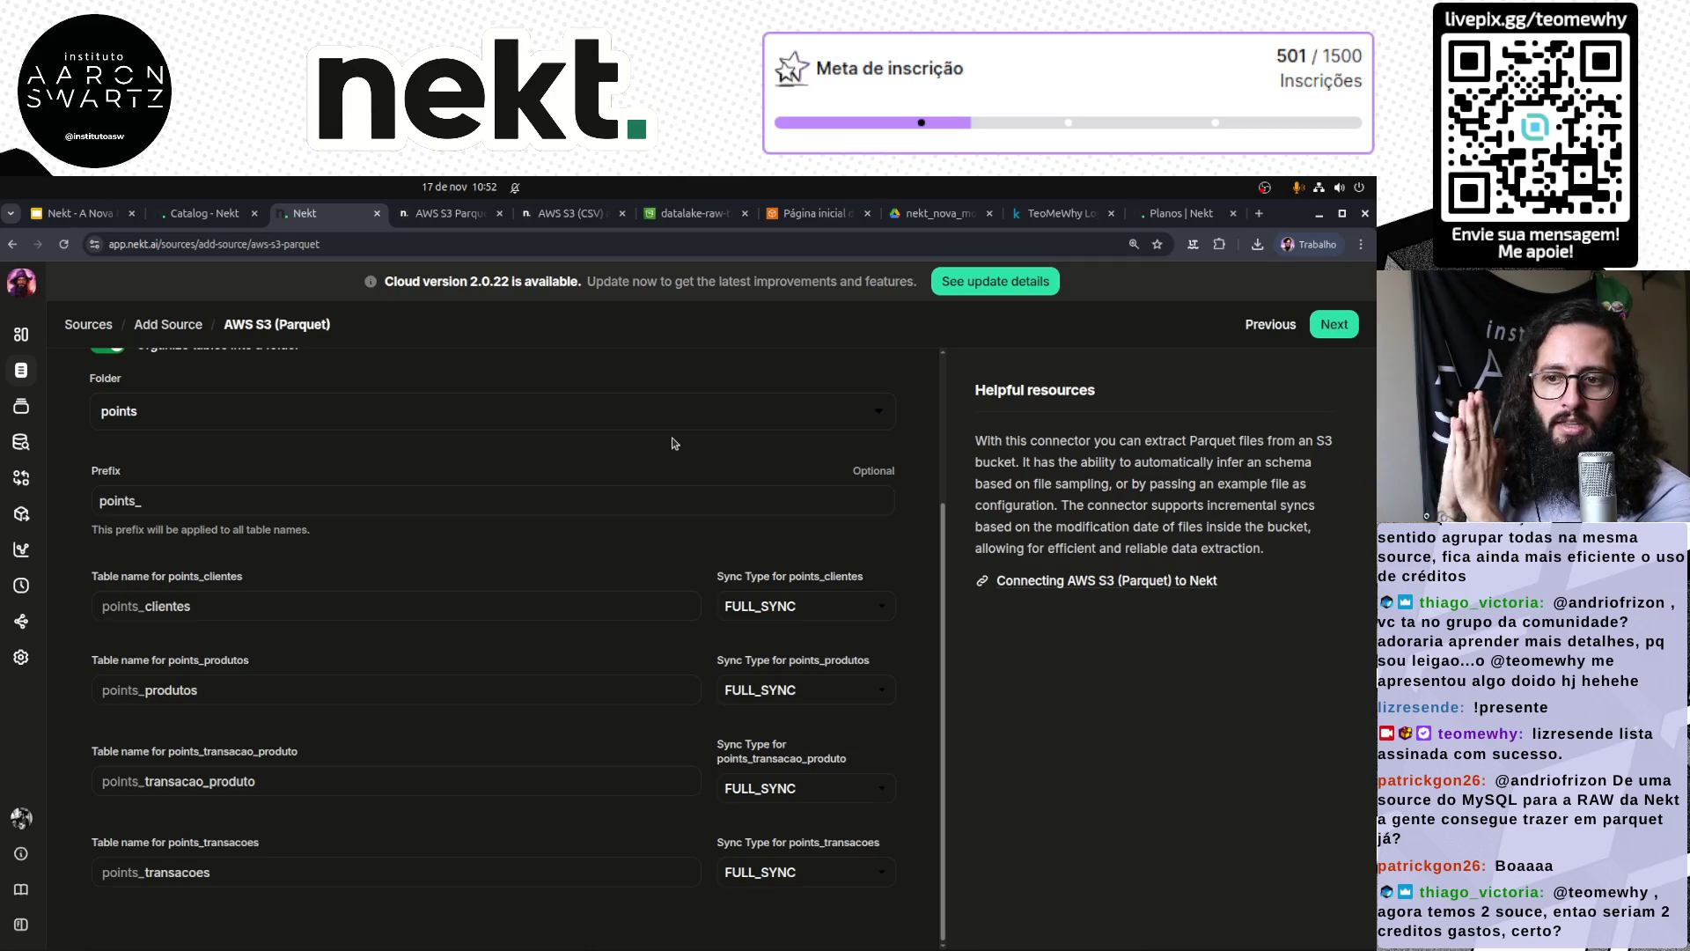
scroll(678, 440, "up", 3)
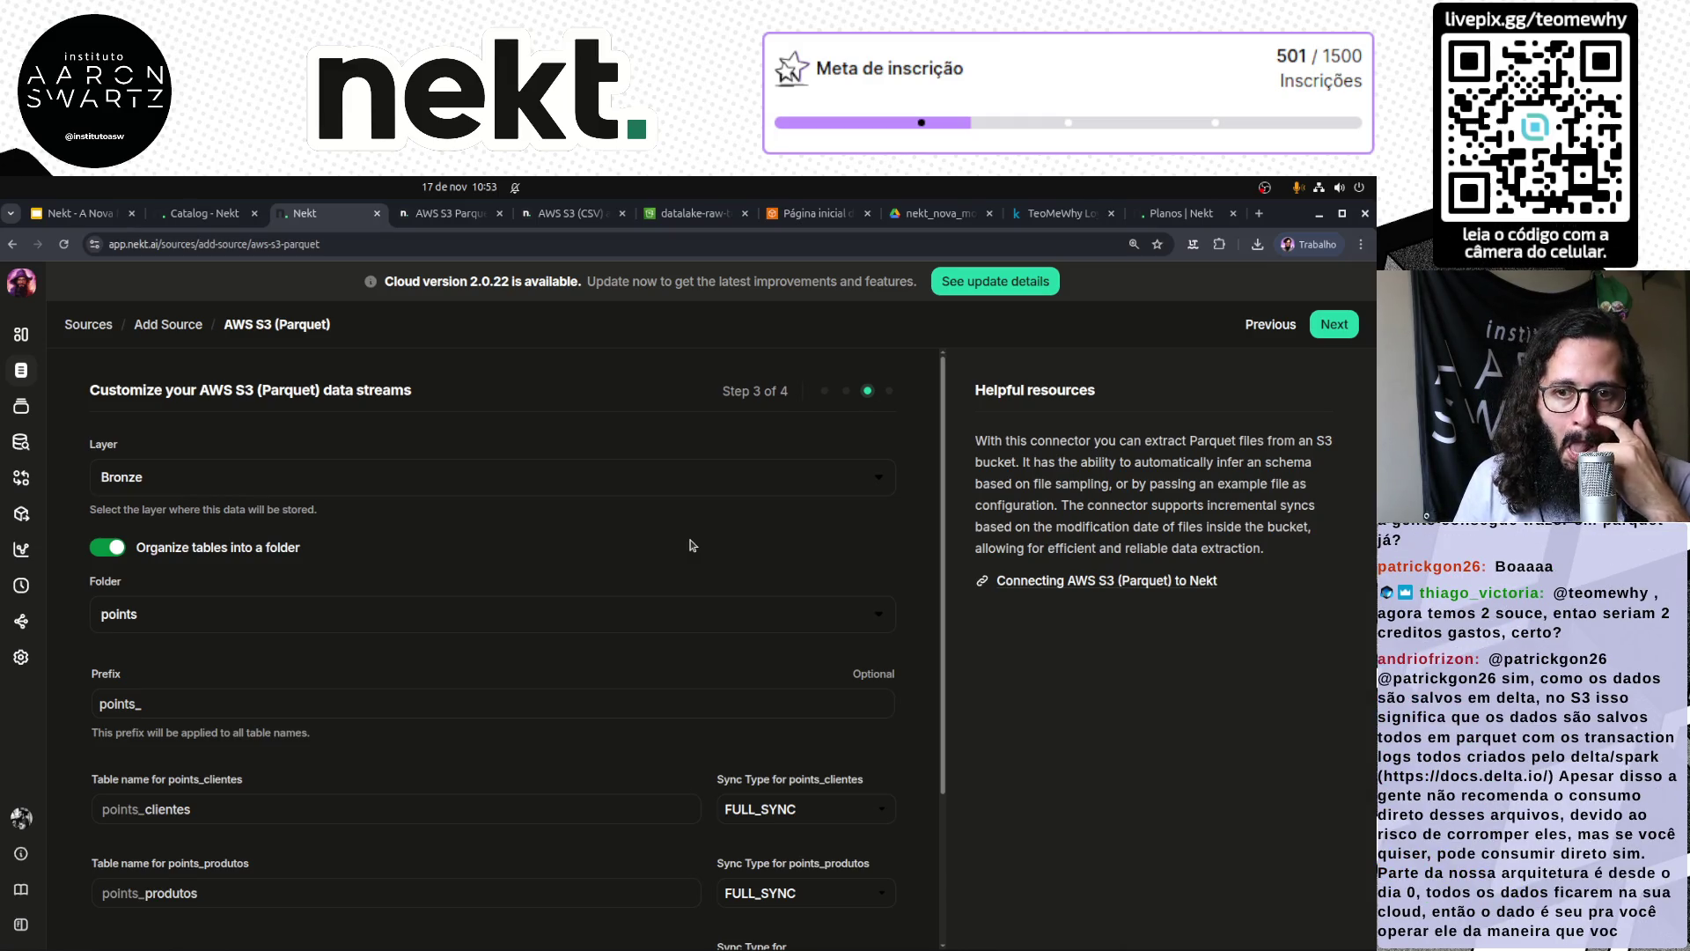
scroll(805, 581, "down", 3)
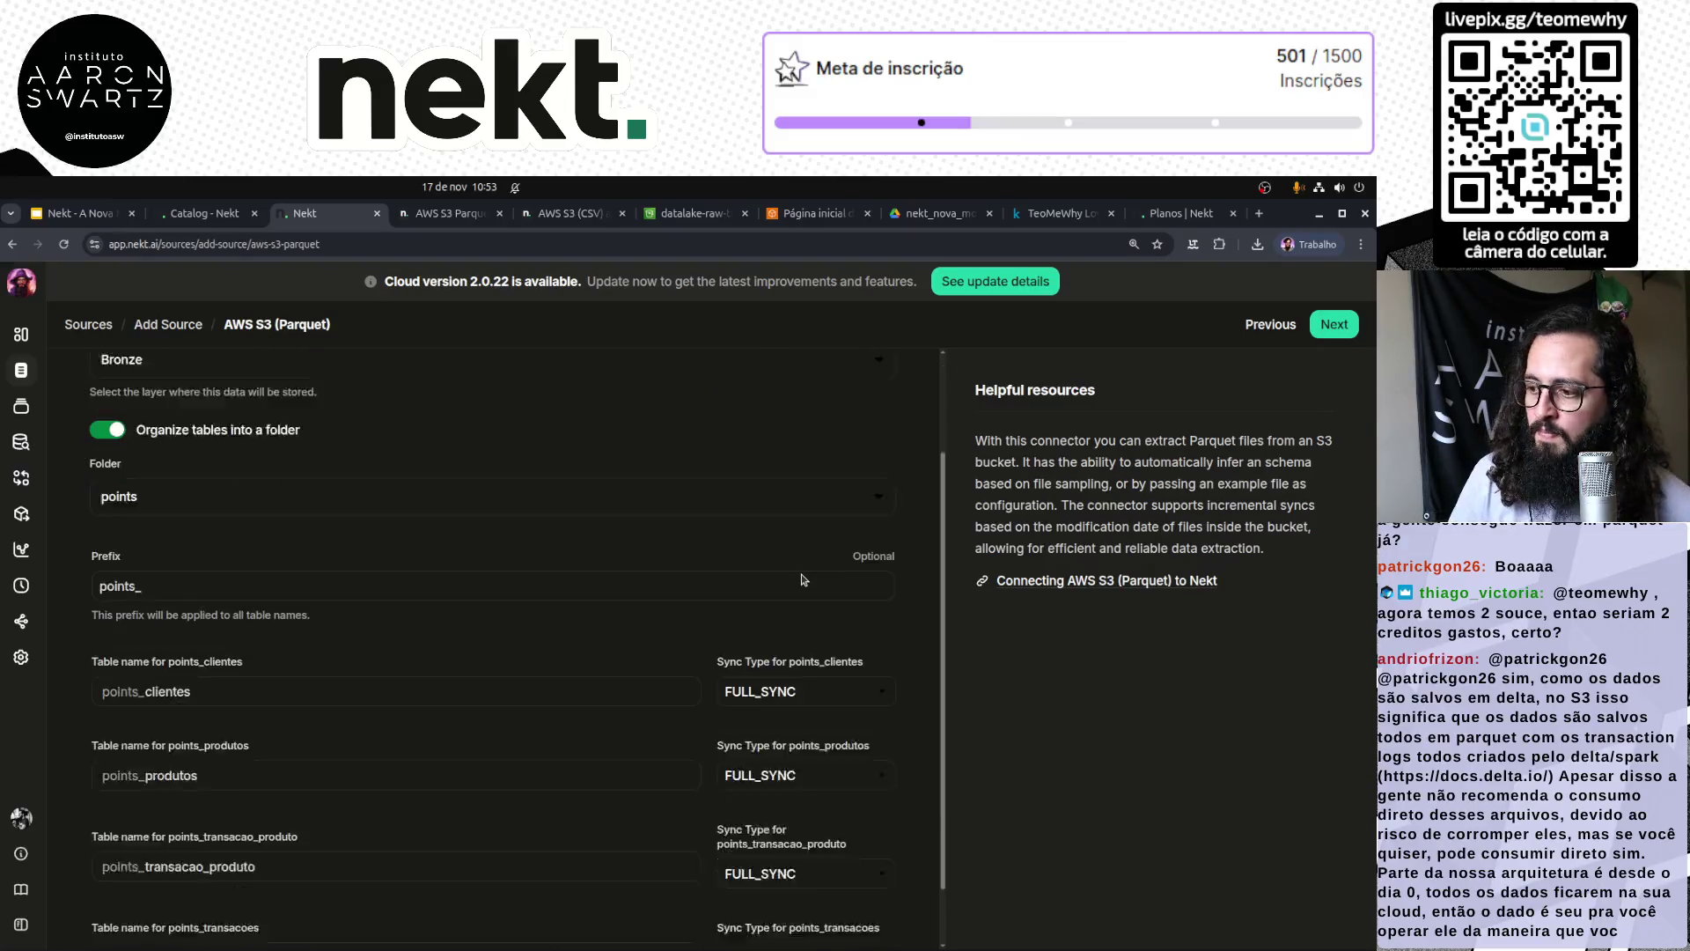
Step: Describe the source as 'Dados prontos para consumo em Delta na camada Bronze' with a Manual trigger
left_click(1335, 325)
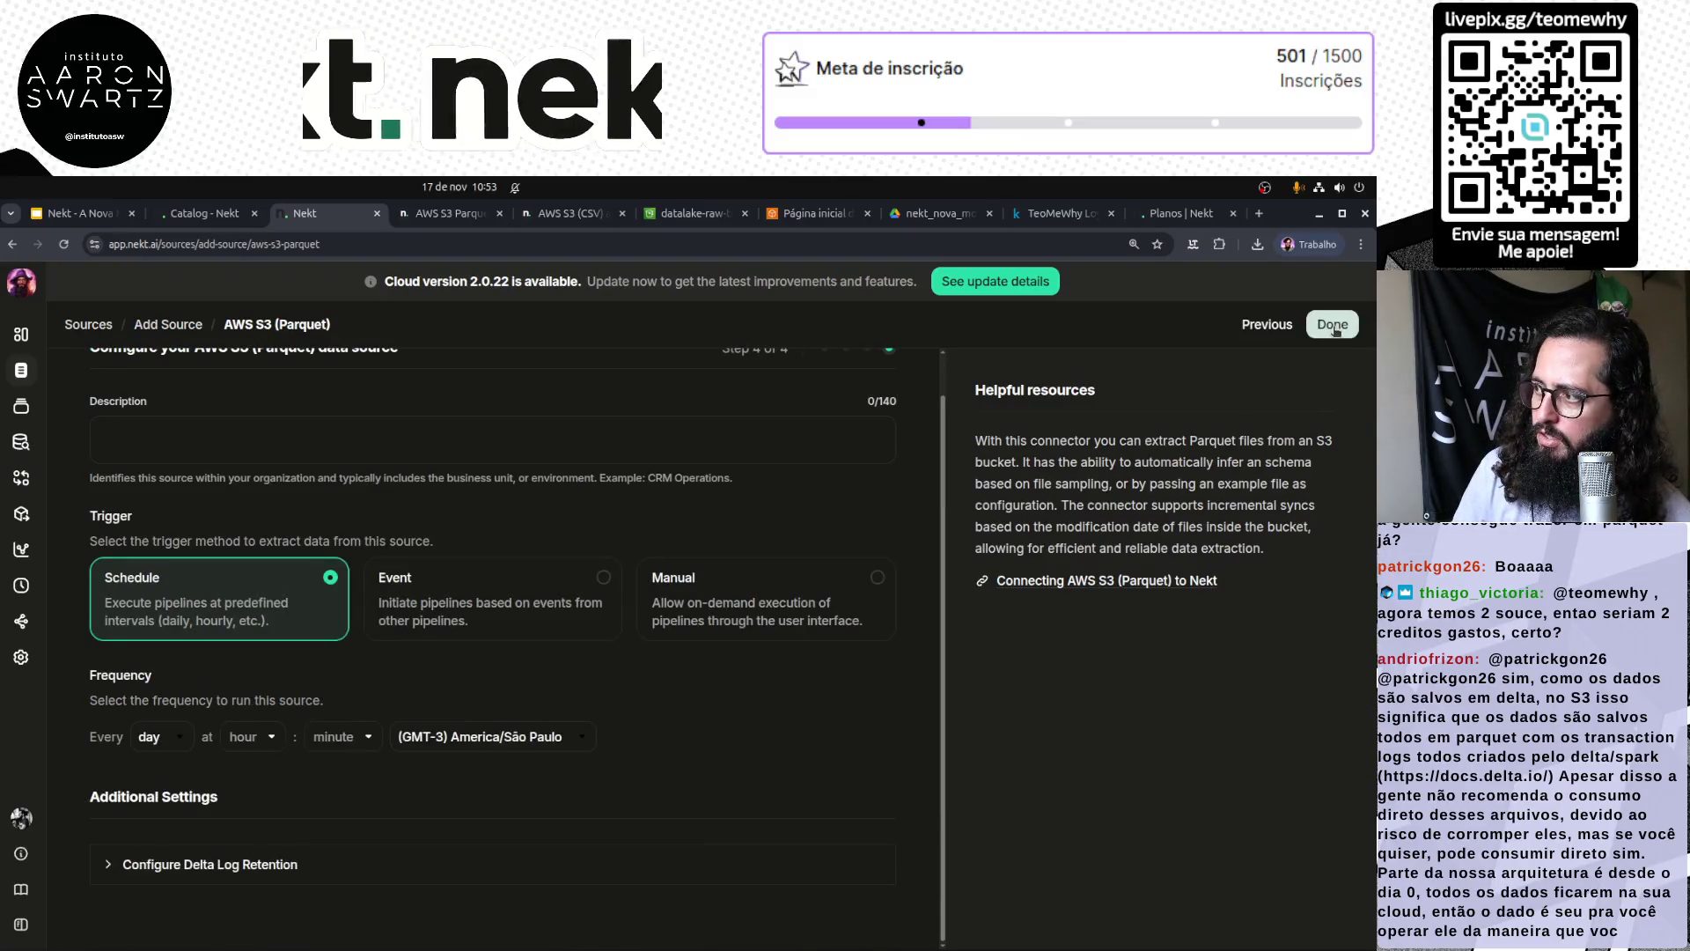
scroll(264, 491, "up", 1)
left_click(225, 491)
type("Dados prontos para consumo em Delta ")
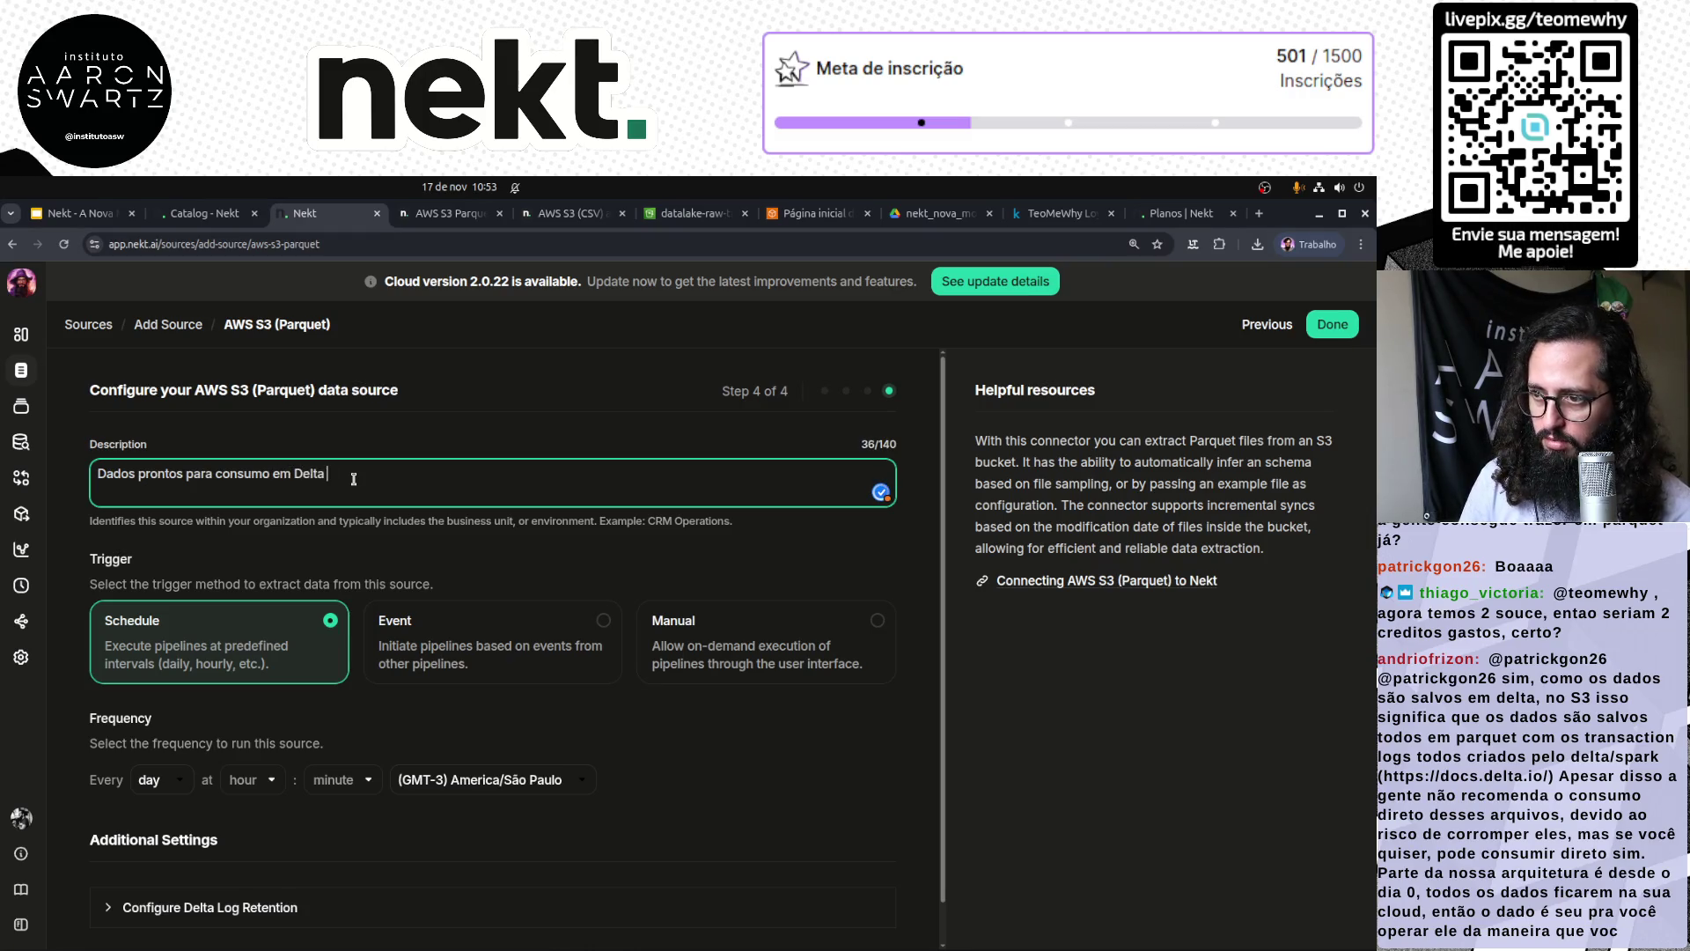
type("na camada Bronze")
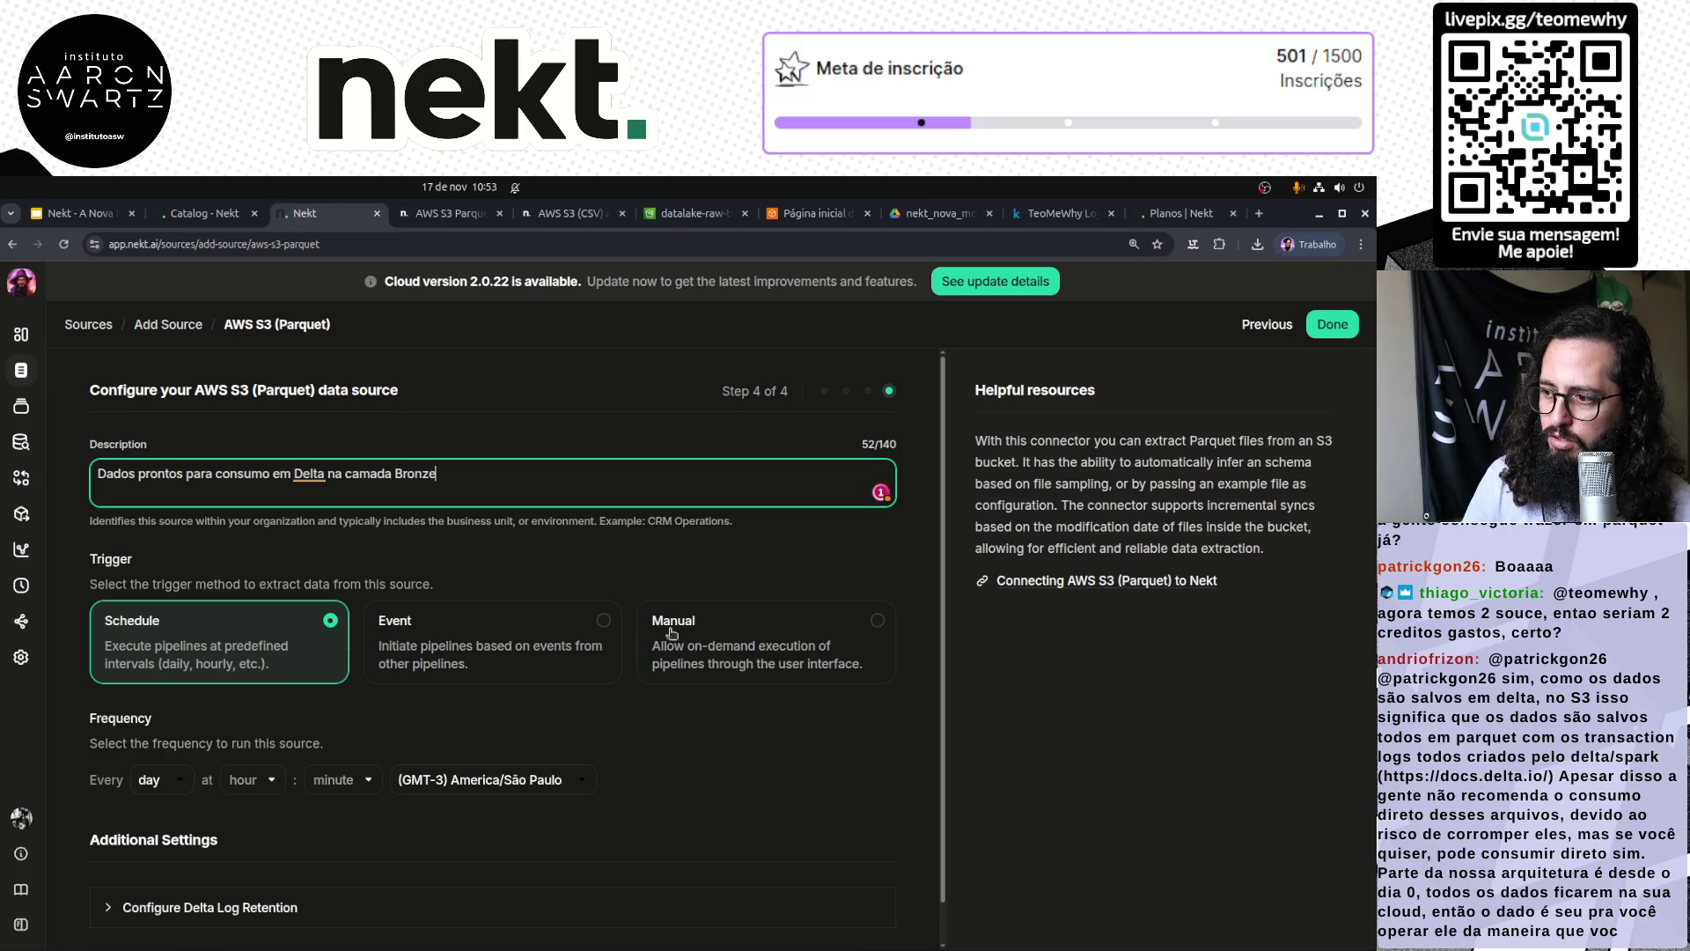
left_click(837, 642)
Step: Set the Delta log retention from 30 to 1 day and finish creating the source
left_click(272, 797)
scroll(481, 748, "down", 2)
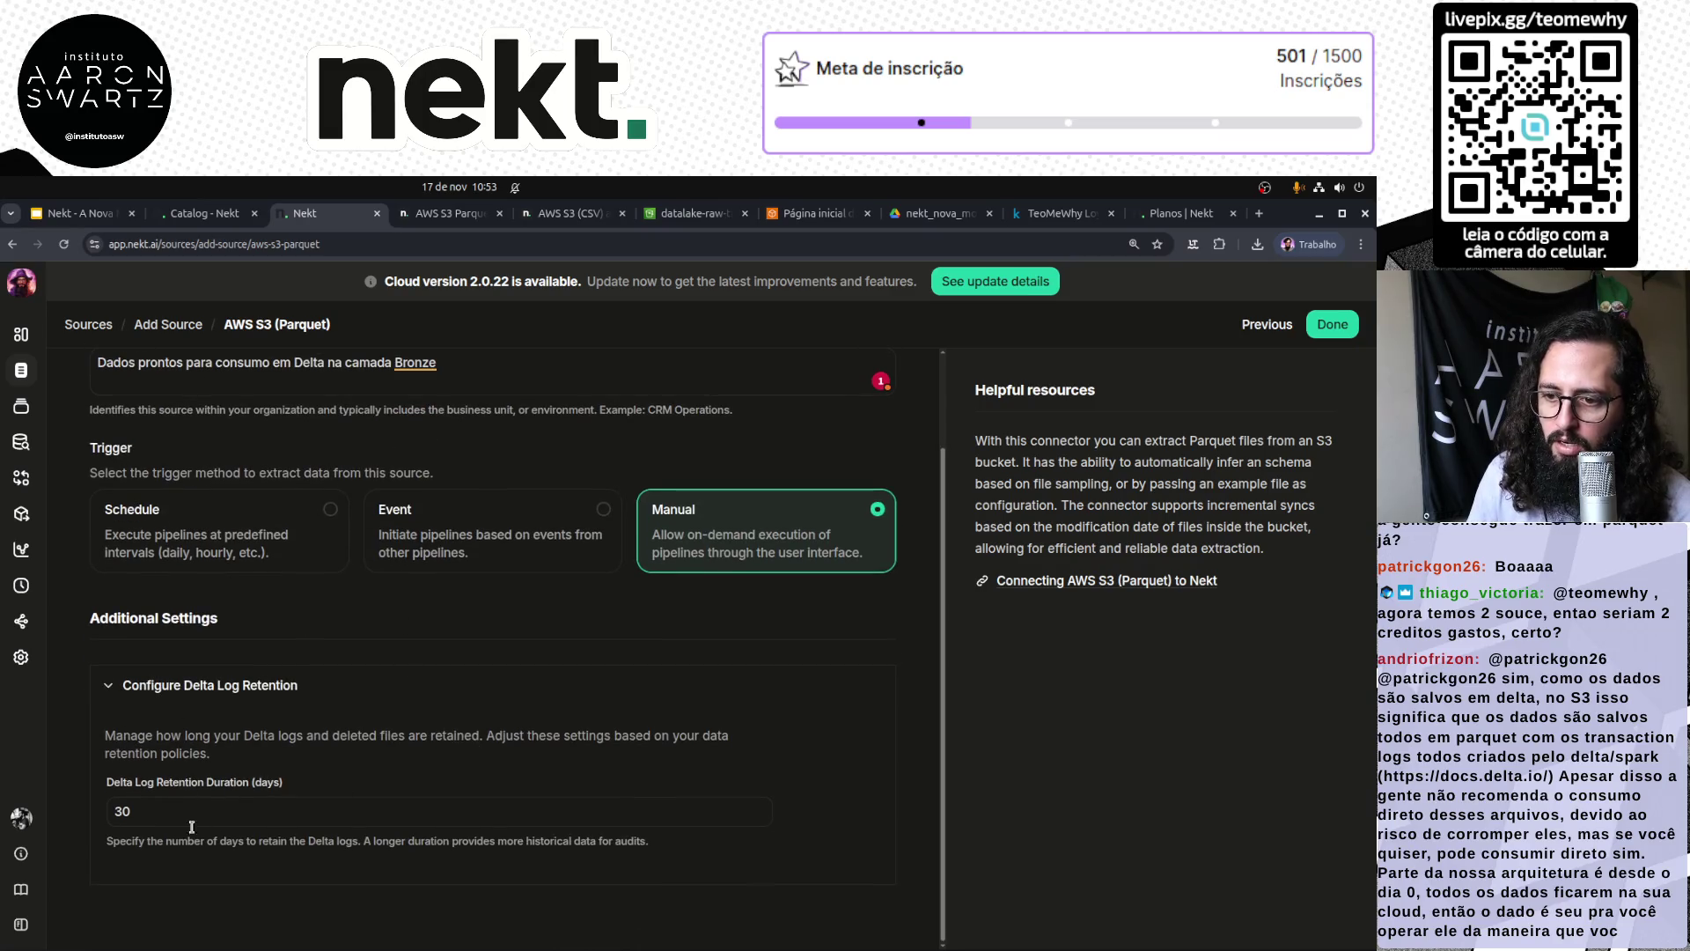
left_click(222, 812)
double_click(222, 813)
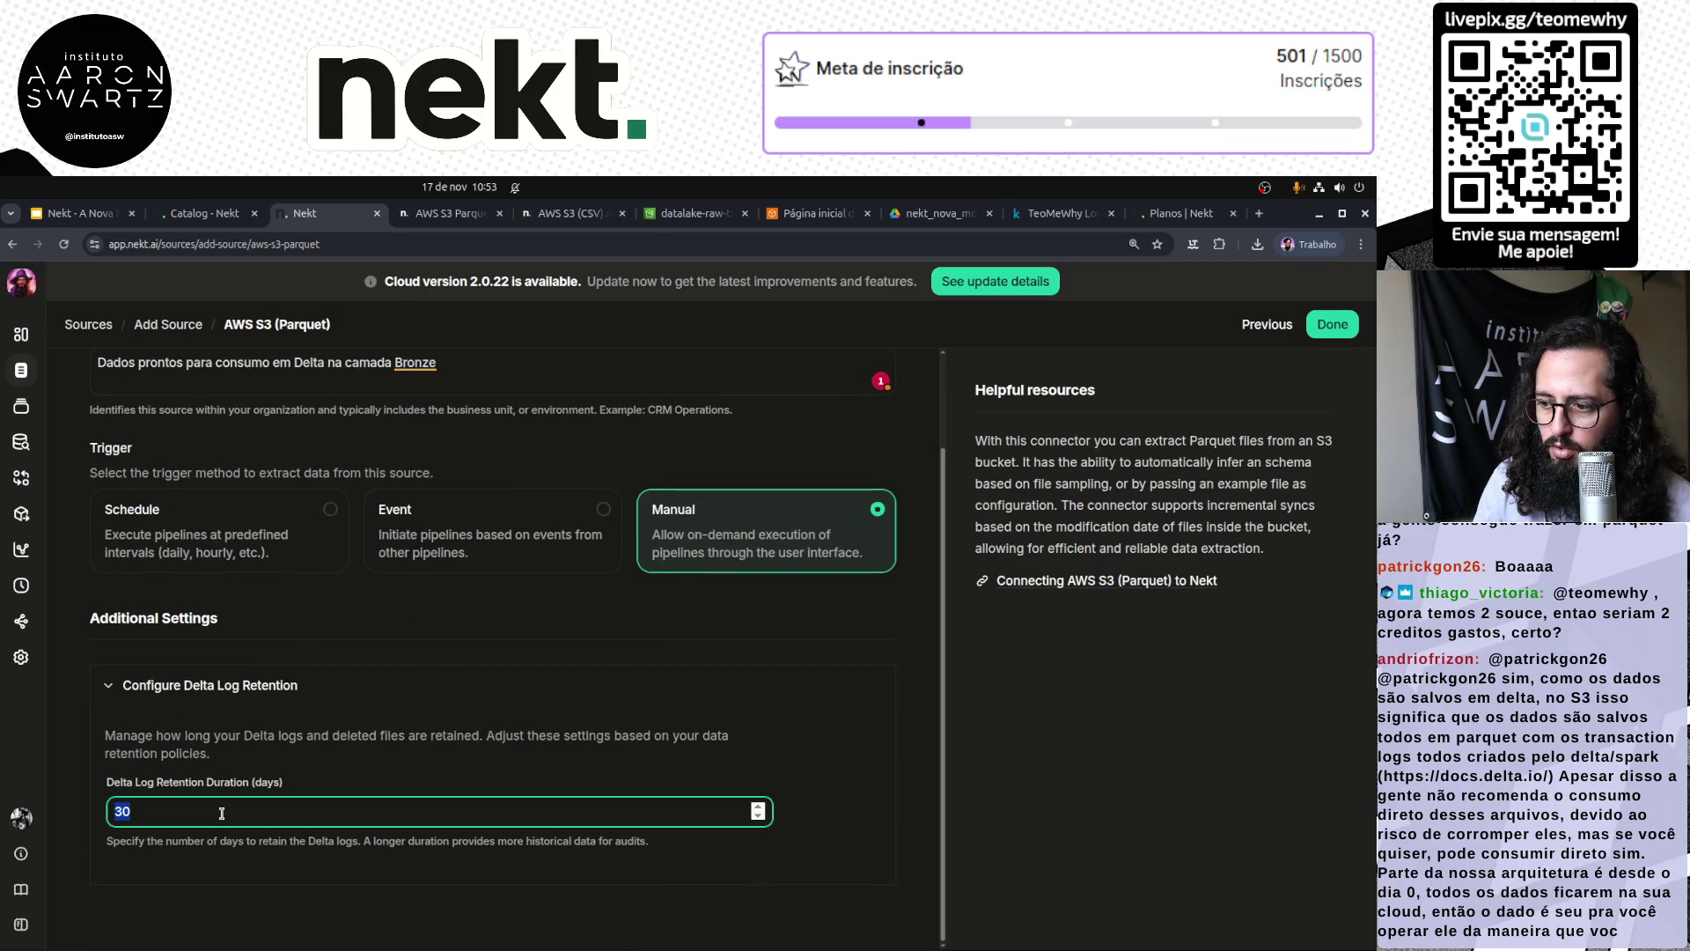
type("1")
left_click(384, 672)
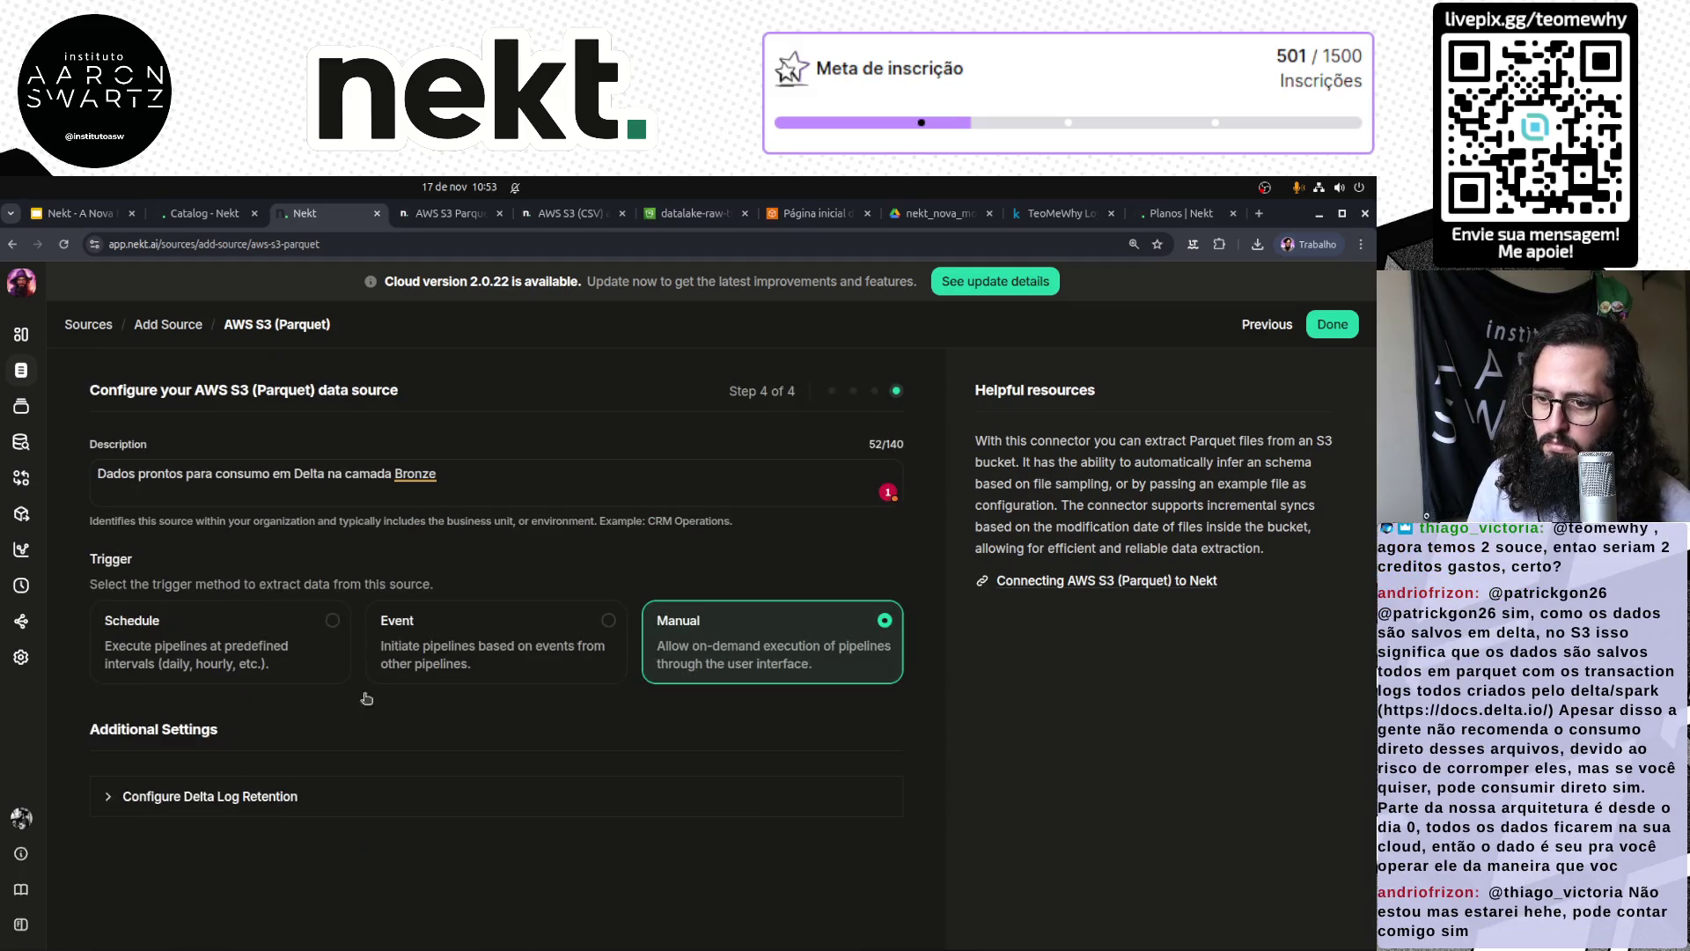
scroll(388, 828, "down", 2)
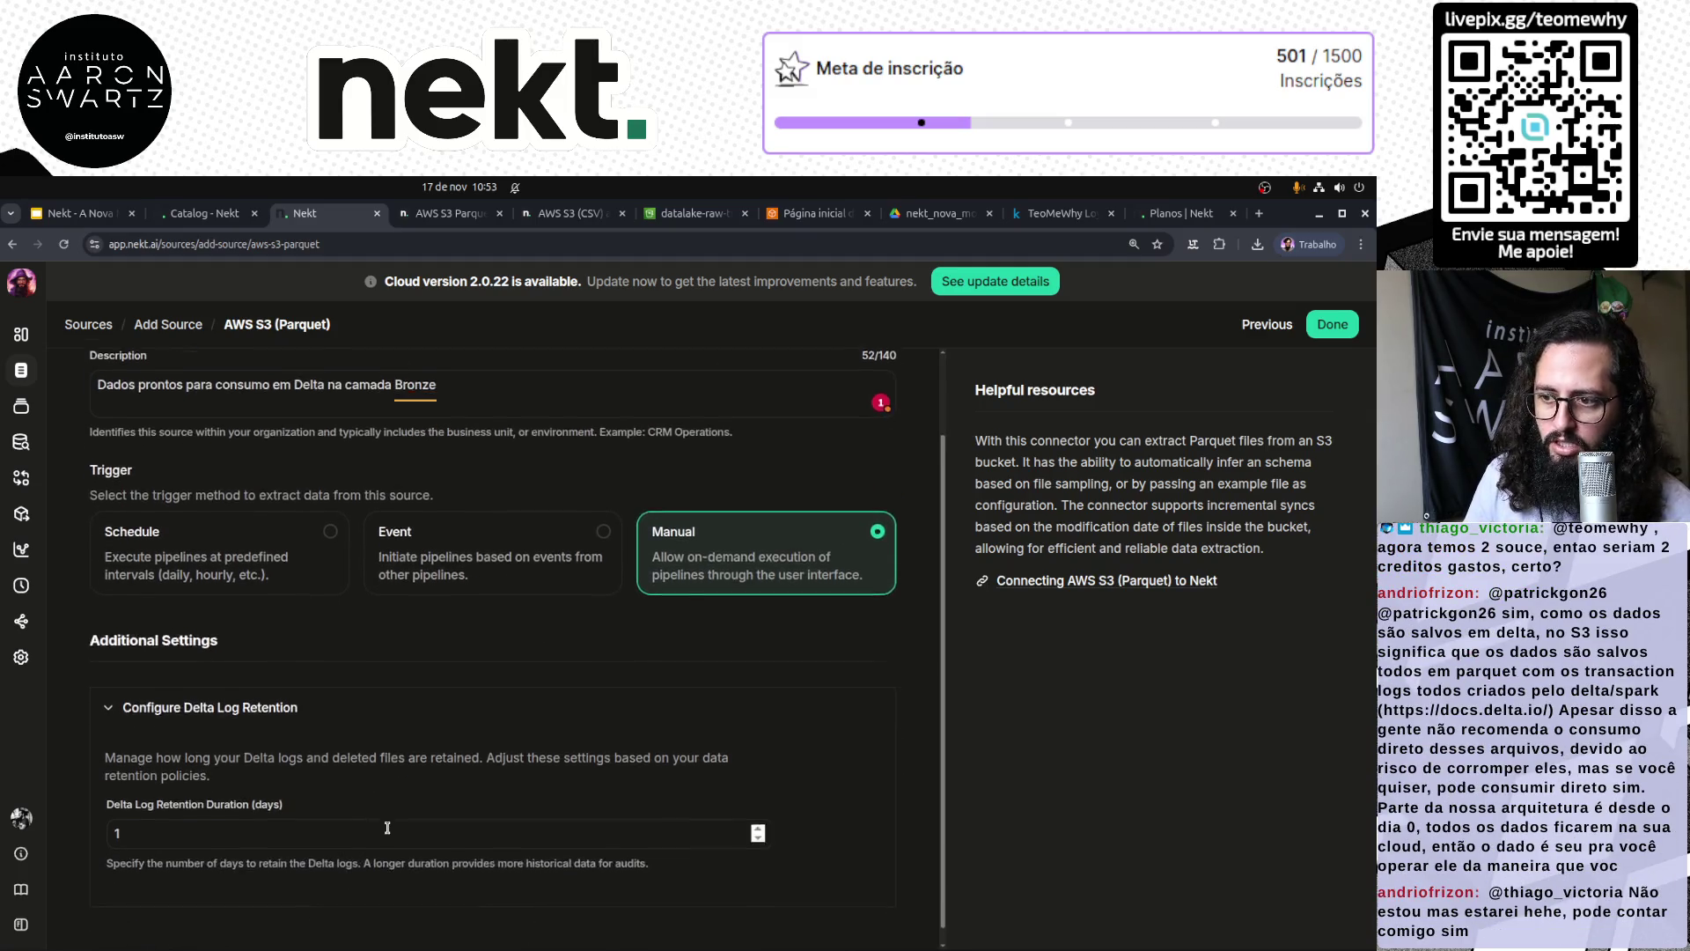
left_click(236, 807)
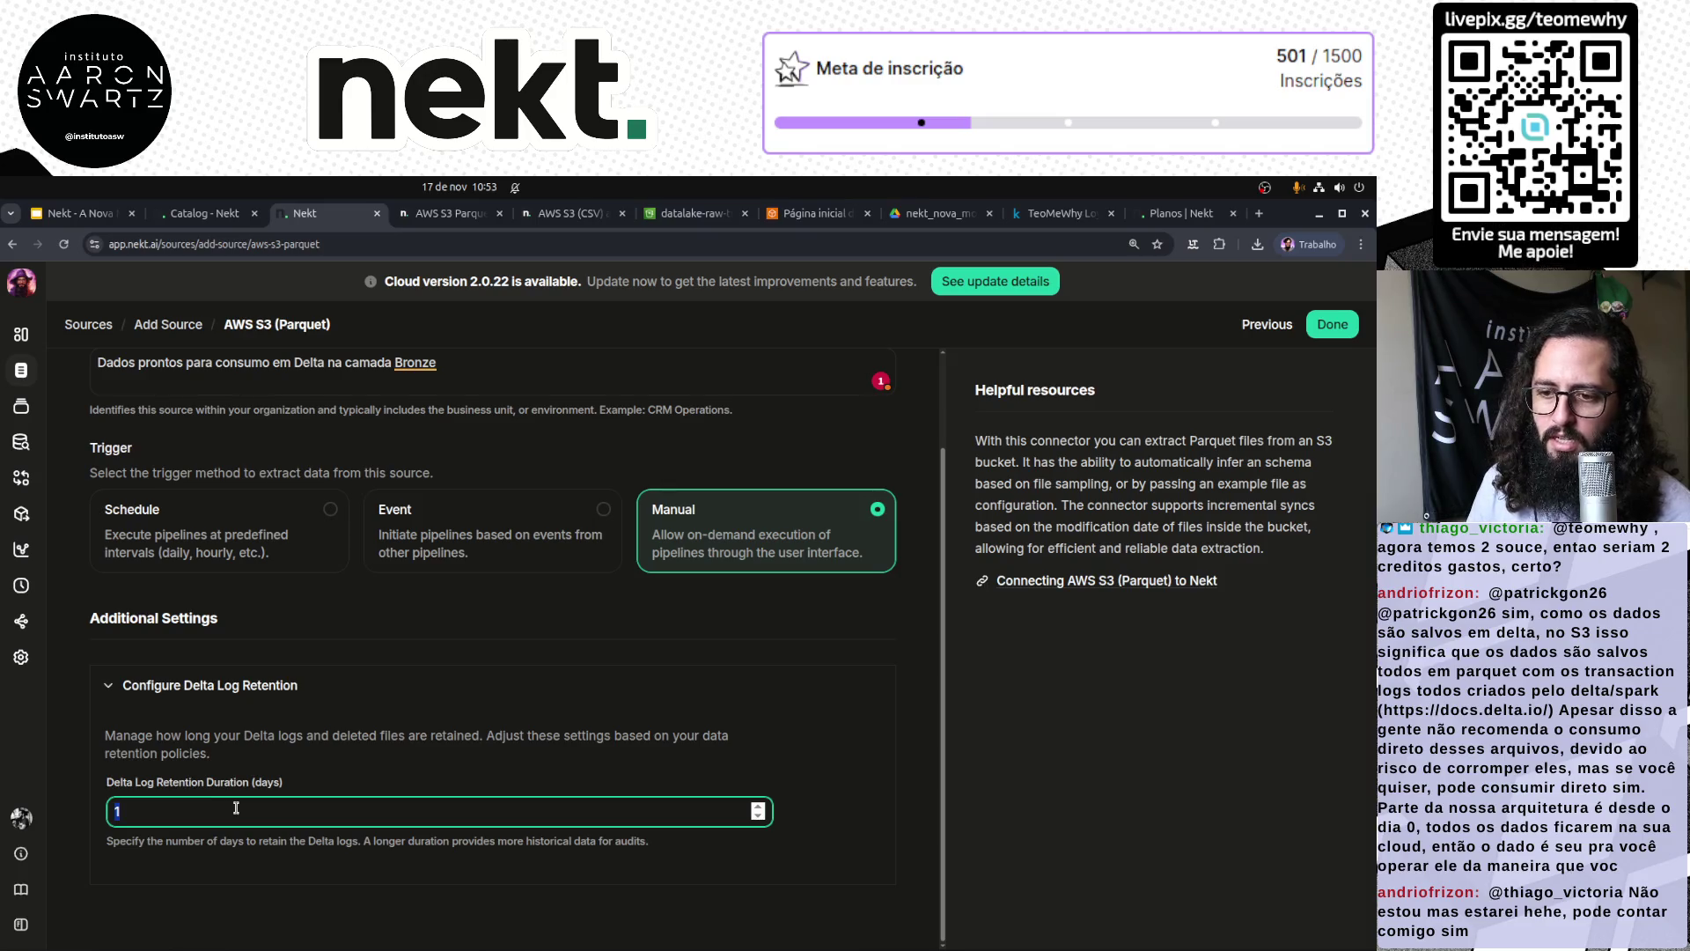
left_click(350, 902)
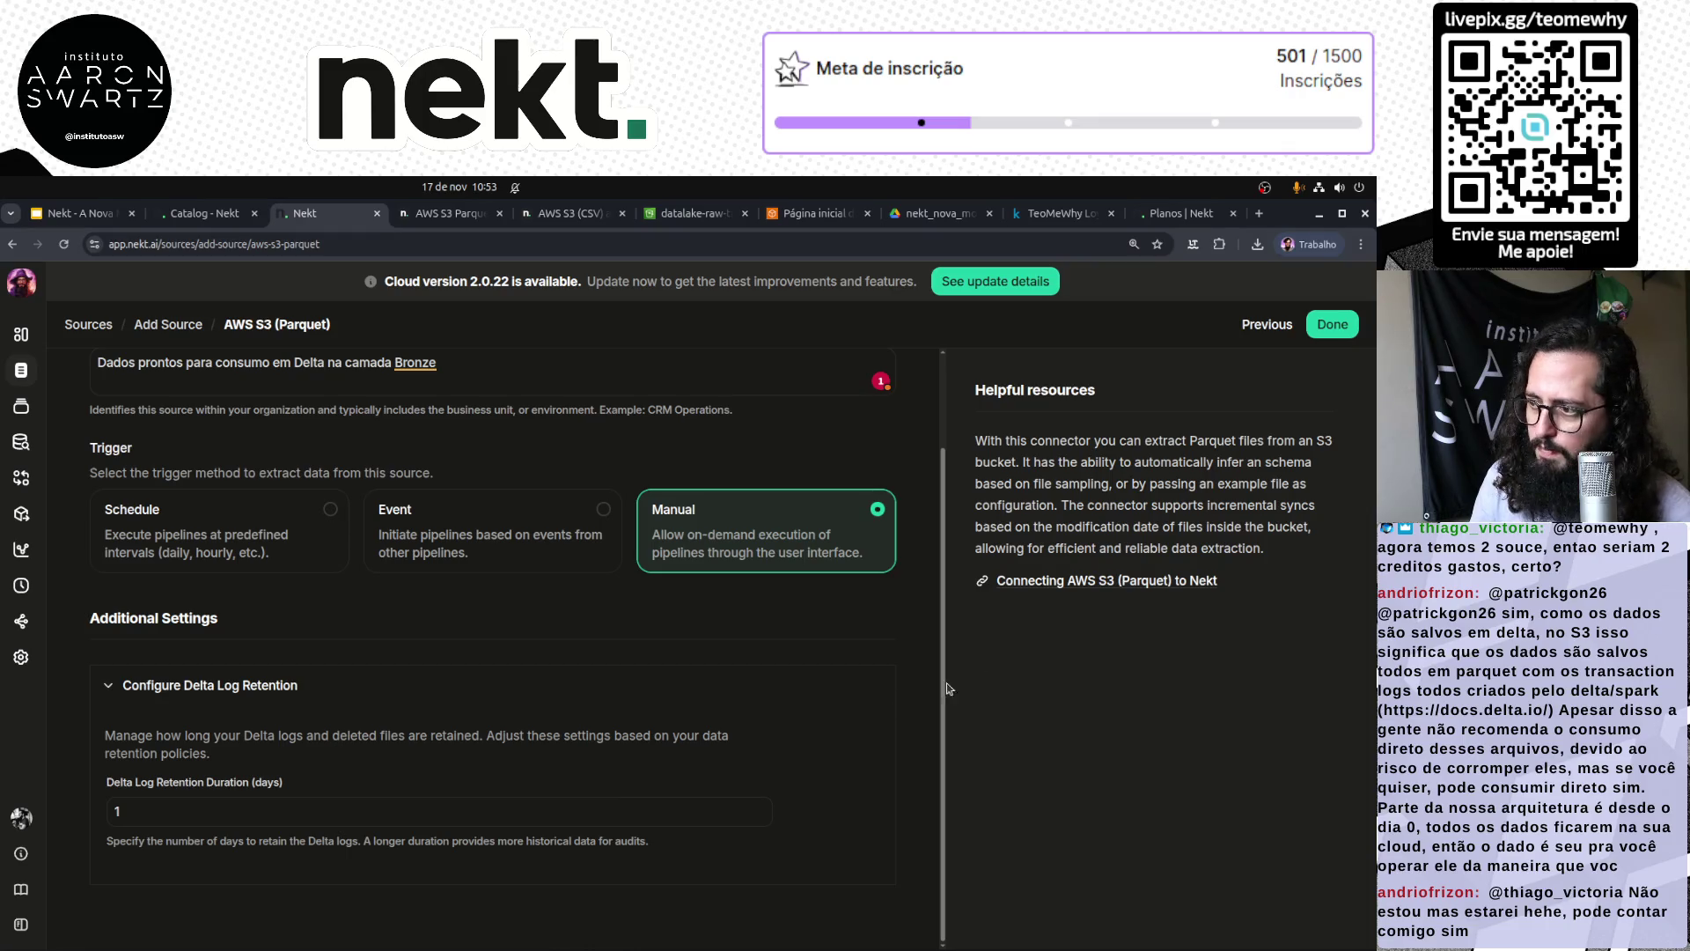
scroll(858, 731, "up", 2)
left_click(1332, 327)
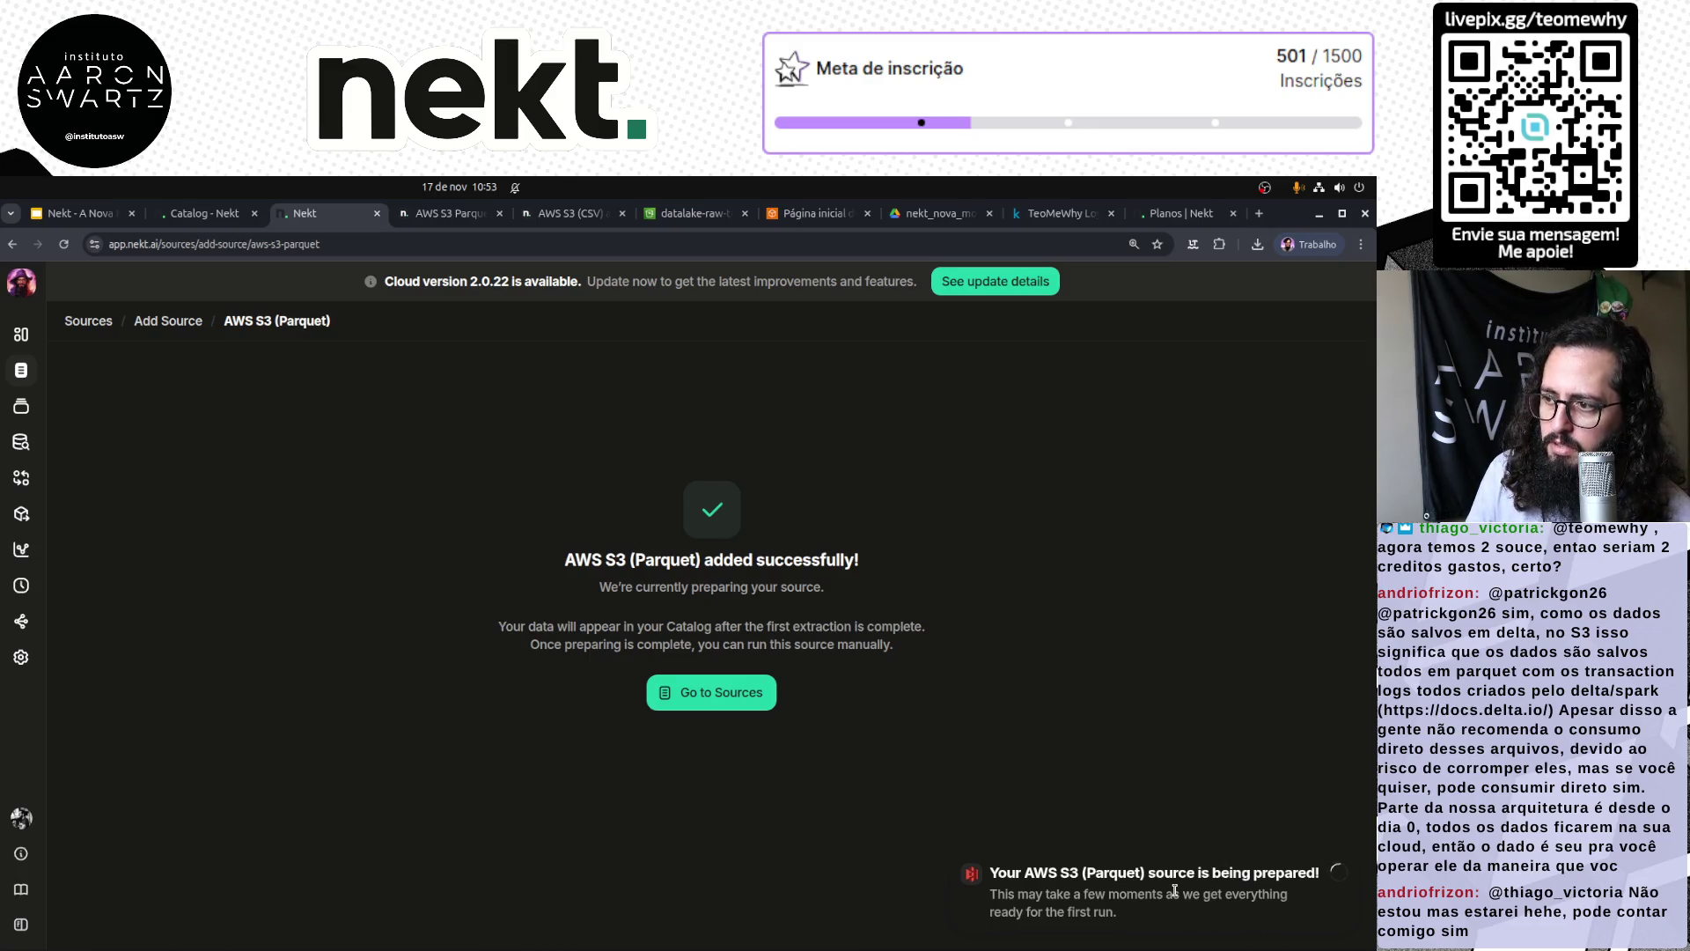
Step: Go to the Sources list and open the new aws-s3-parquet-bHNL source's details
left_click_drag(606, 560, 852, 556)
left_click(829, 785)
left_click(669, 692)
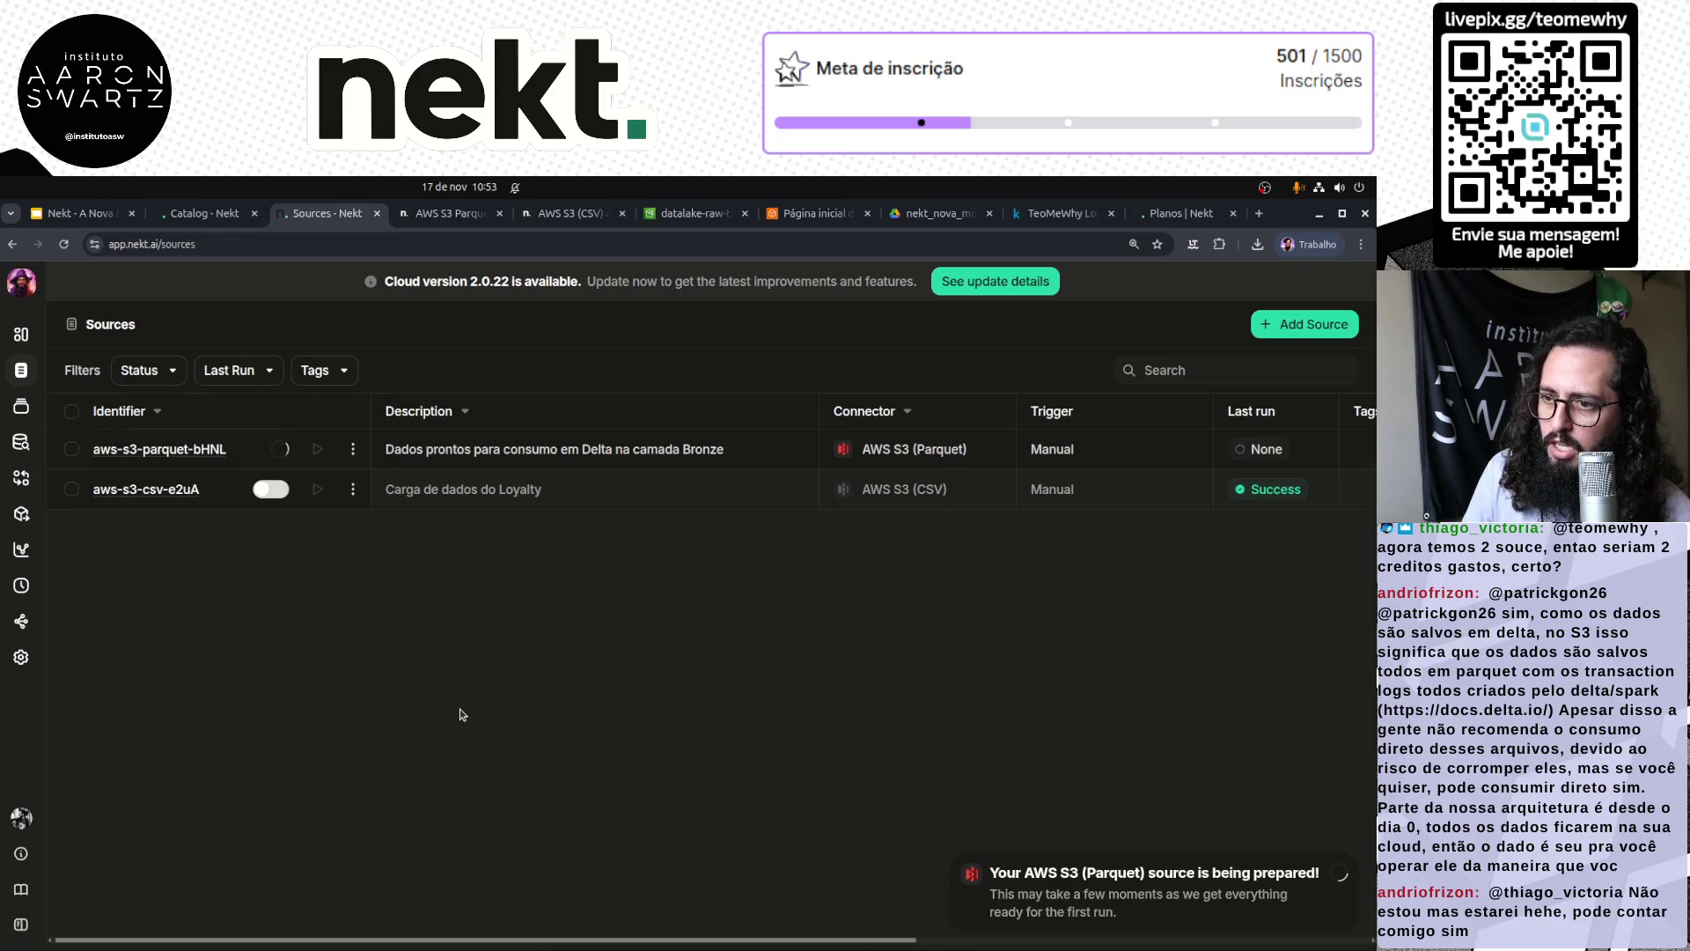
left_click(175, 450)
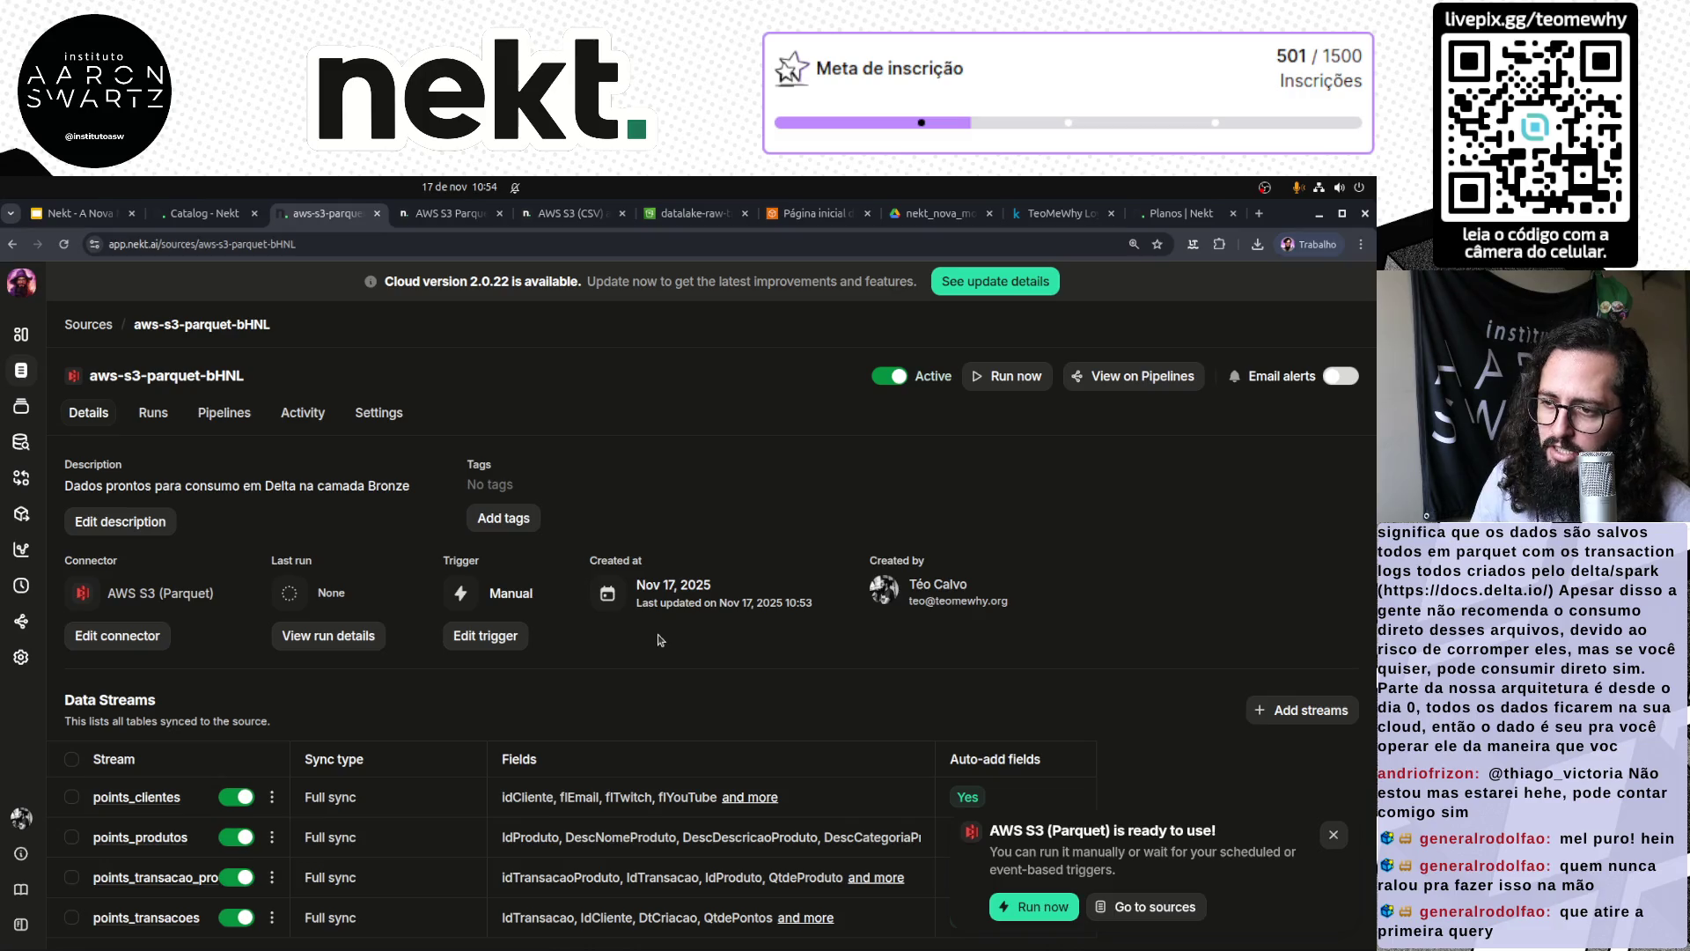
Step: Look at the aws-s3-parquet-bHNL source in the Pipelines view, then return to Sources
left_click(1333, 835)
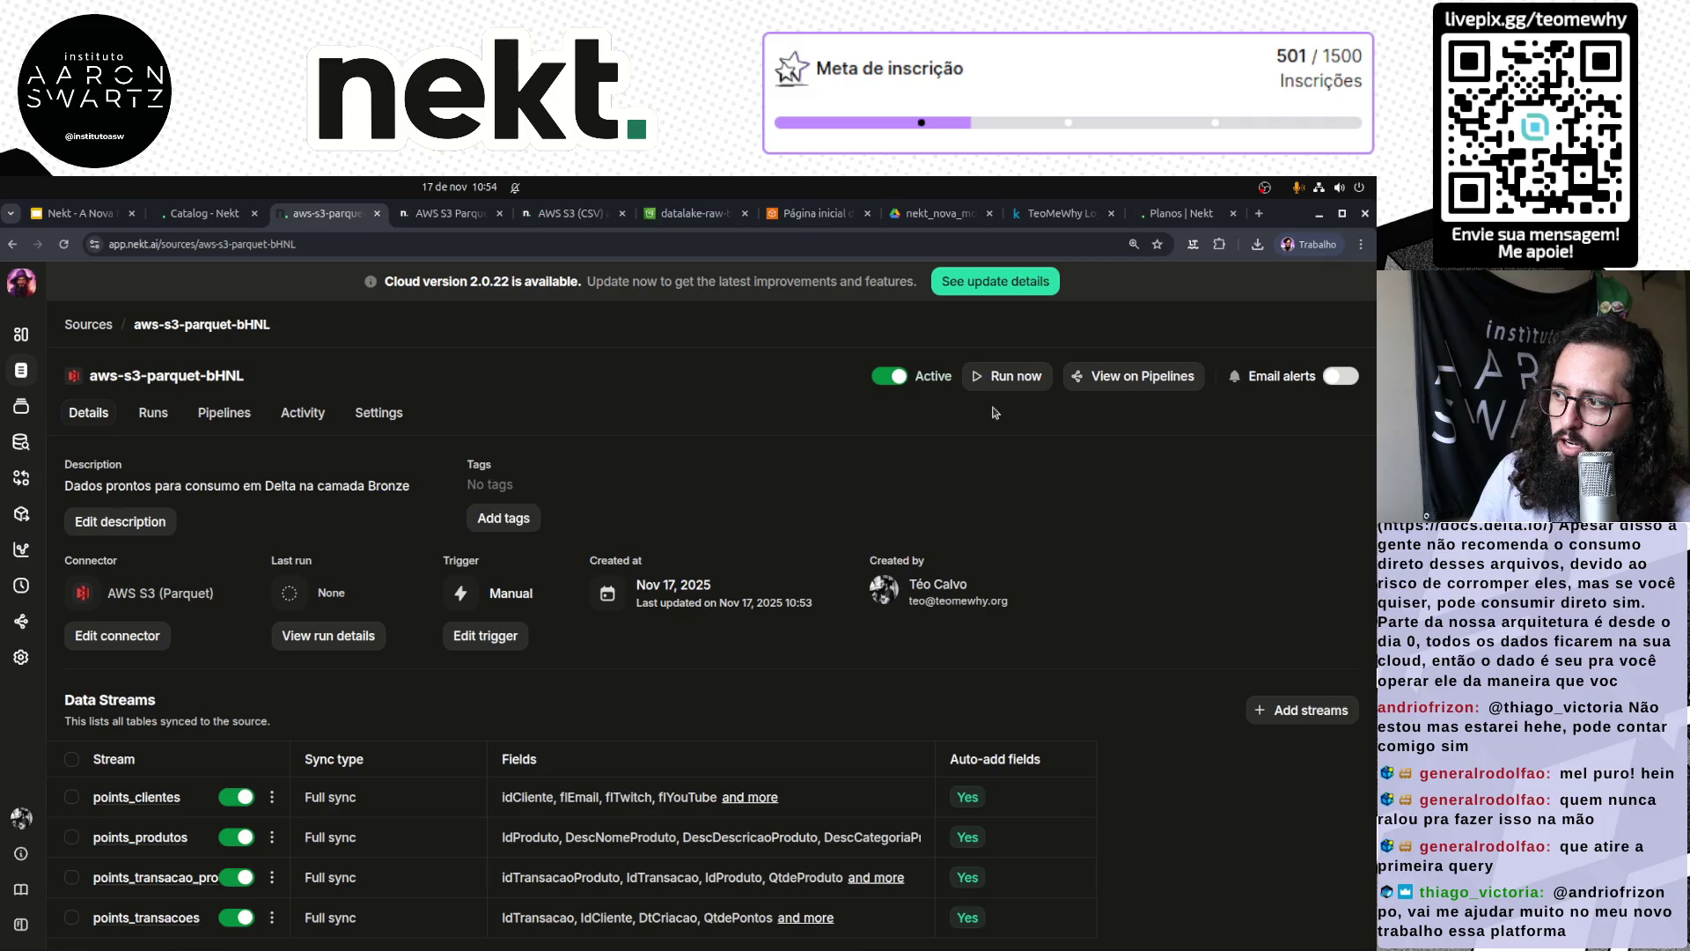
left_click(1111, 382)
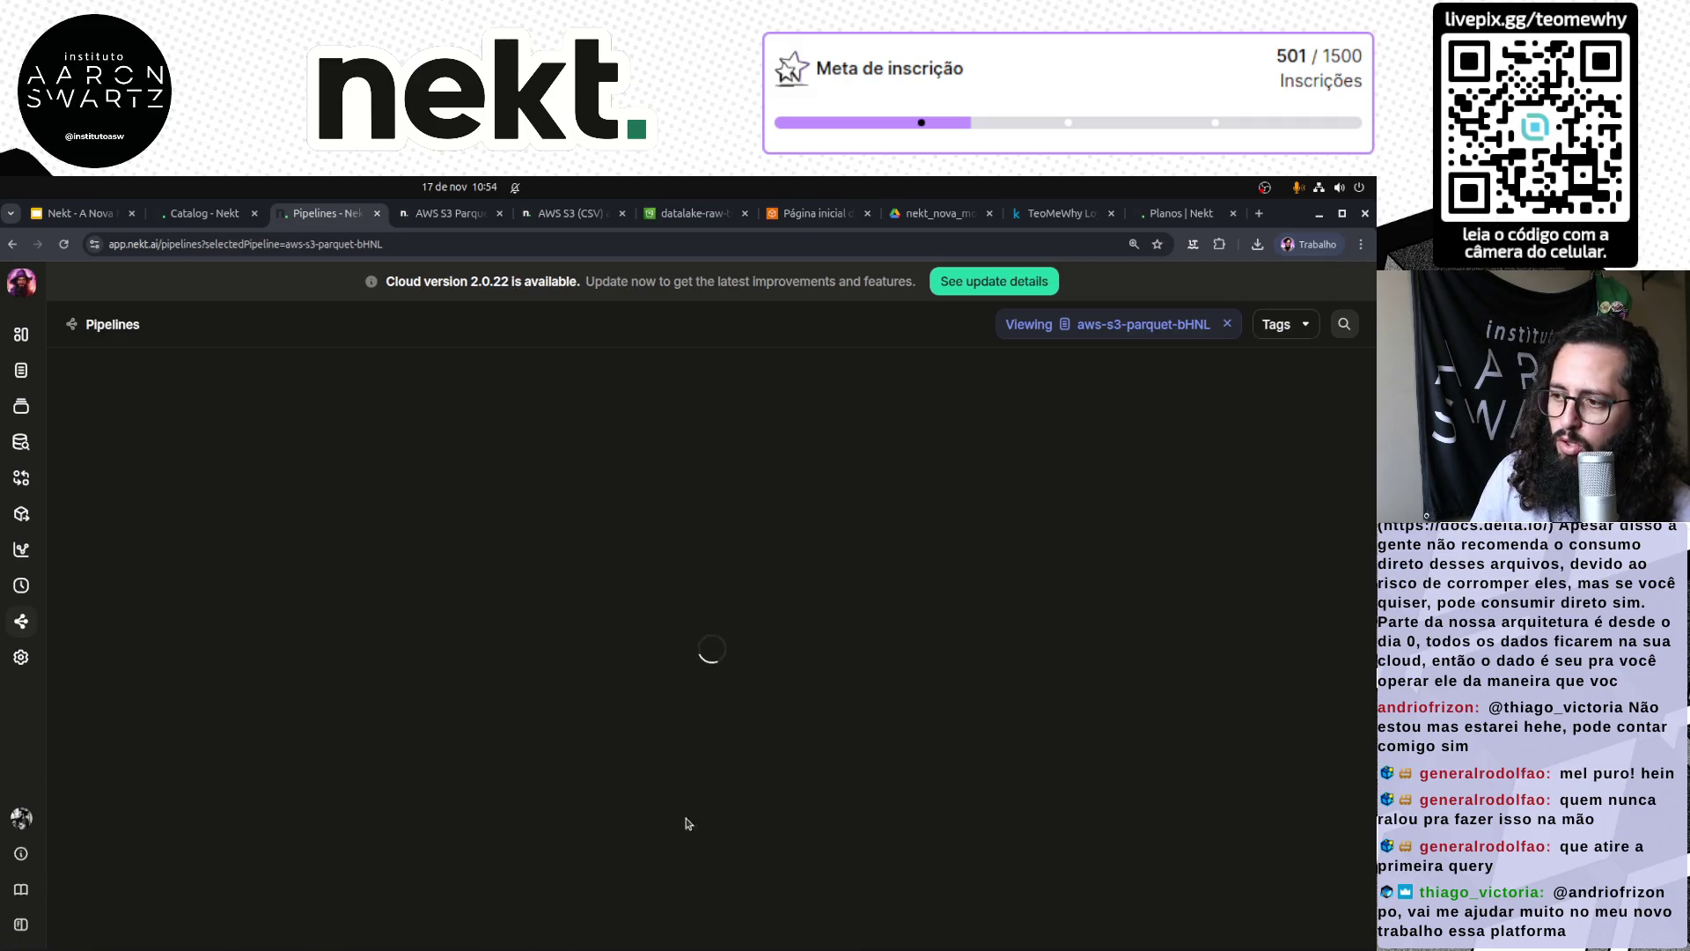
scroll(852, 704, "down", 5)
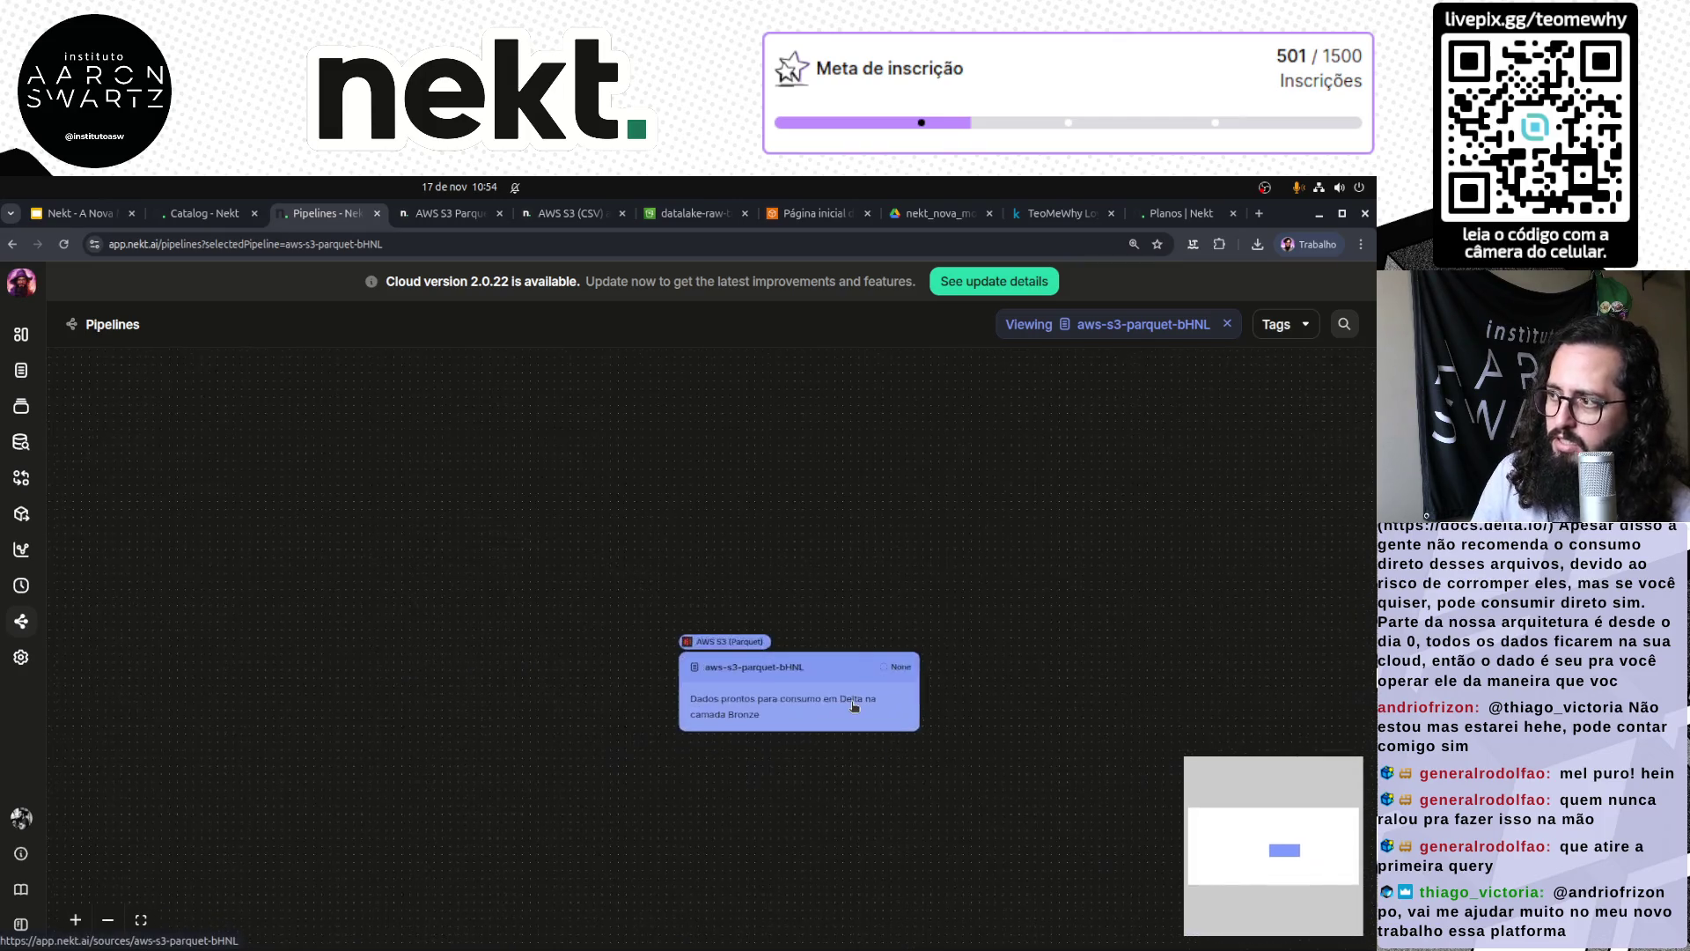
left_click_drag(1202, 575, 945, 550)
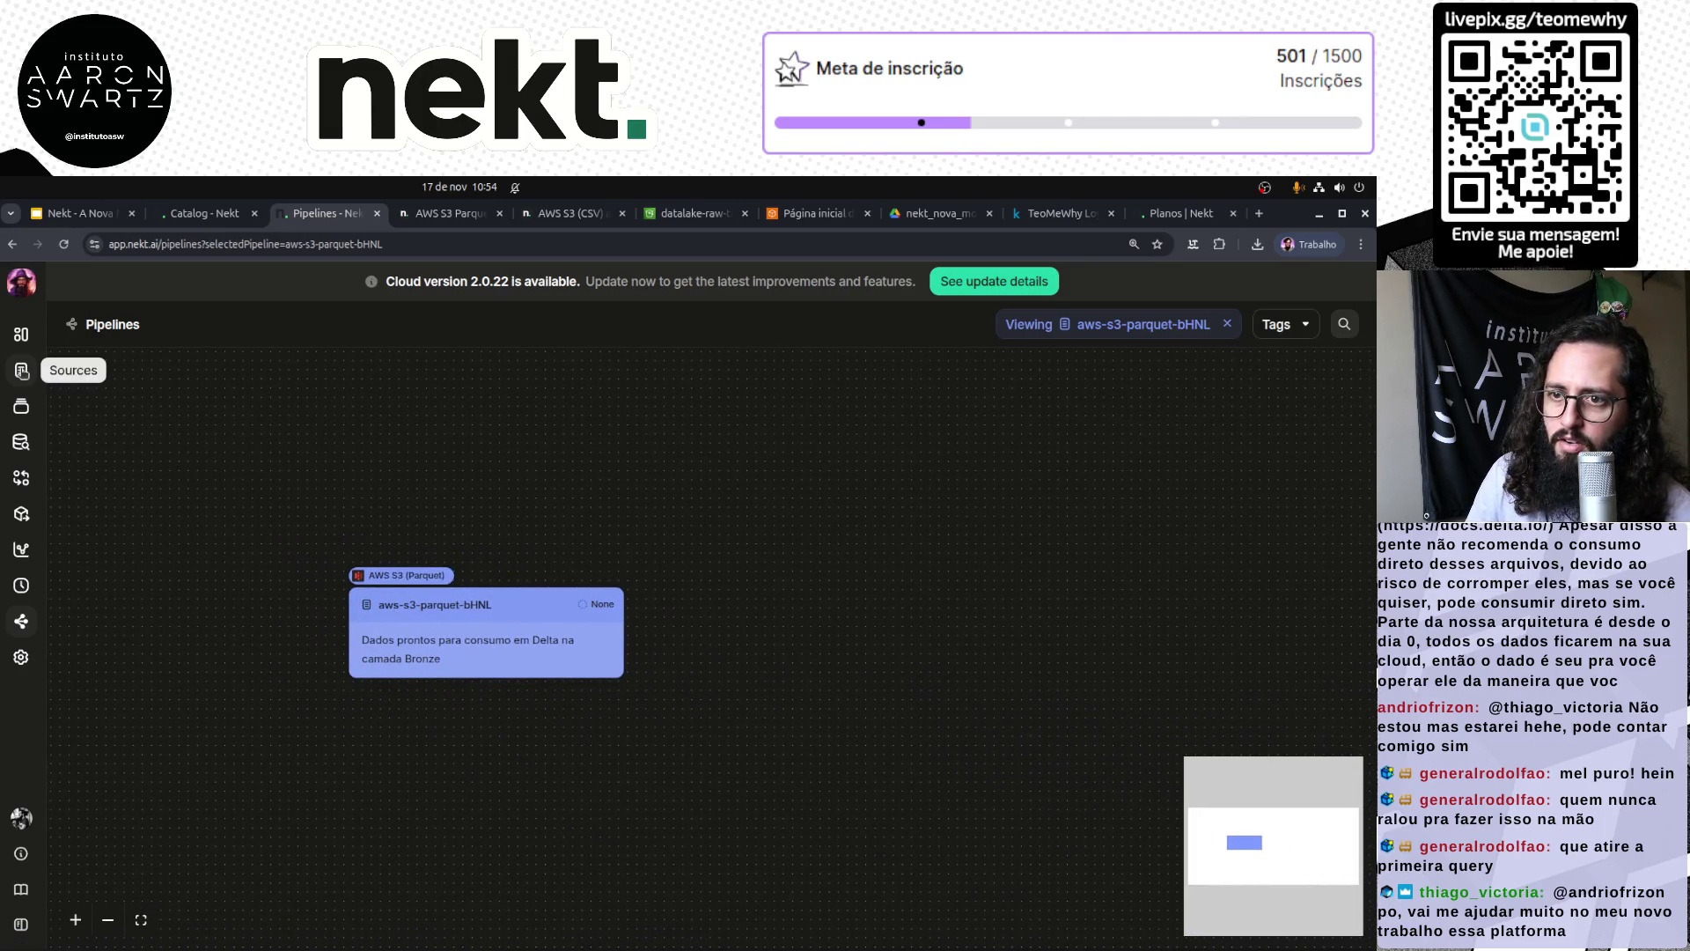
left_click(21, 369)
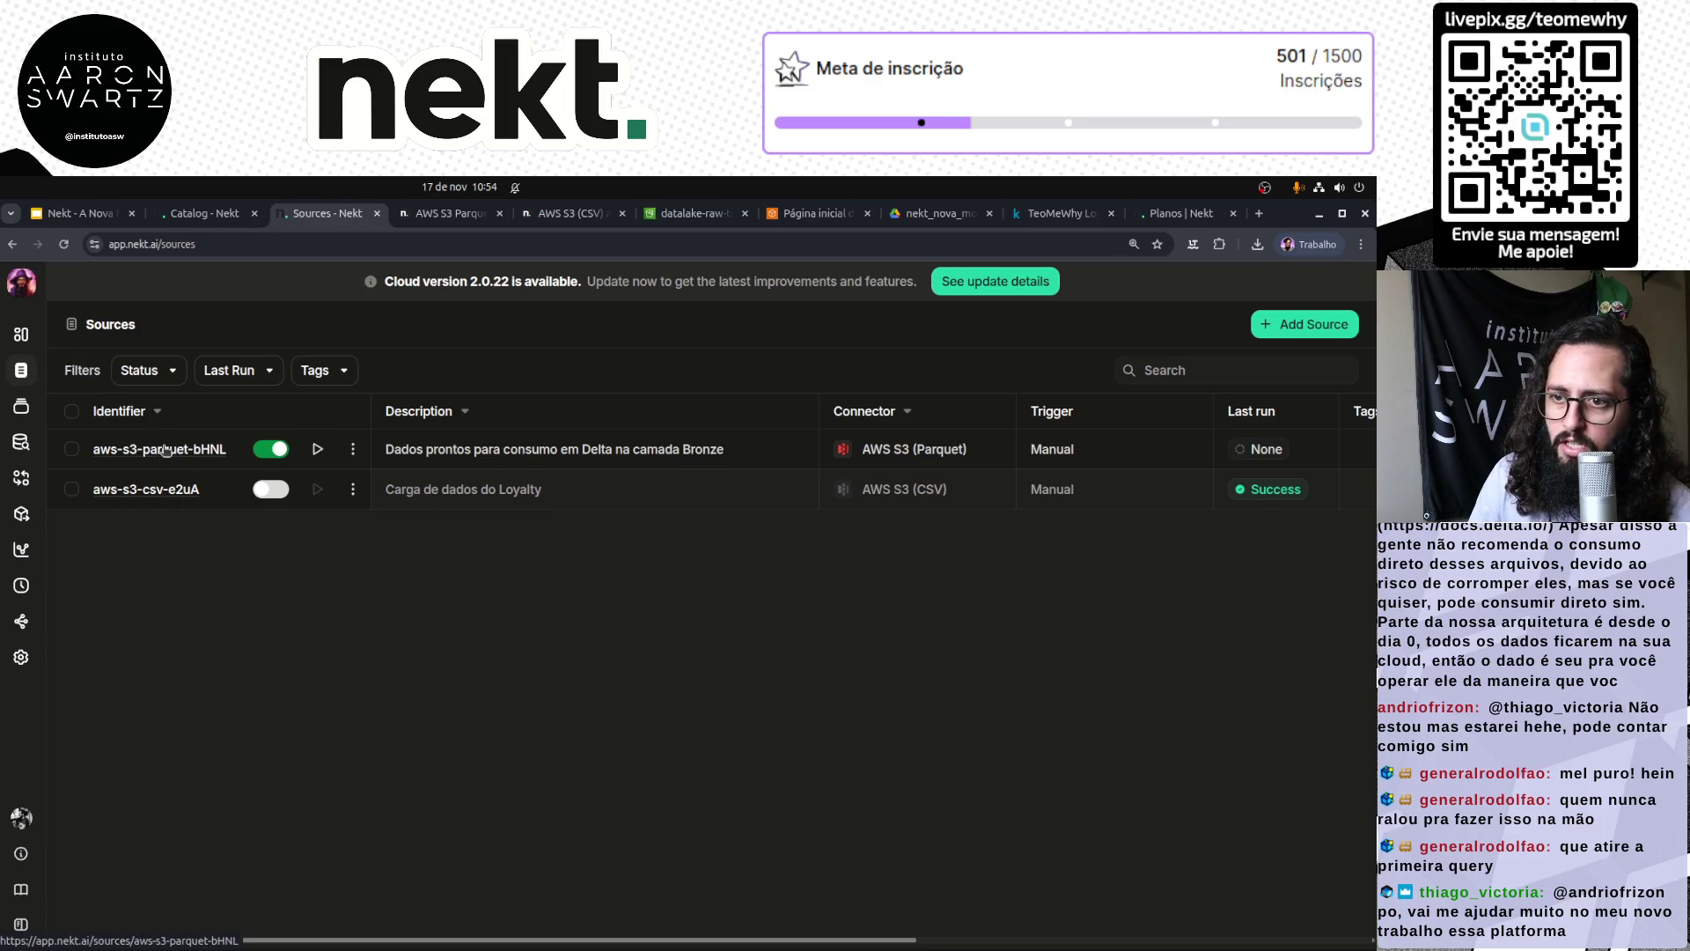
triple_click(442, 445)
left_click(957, 454)
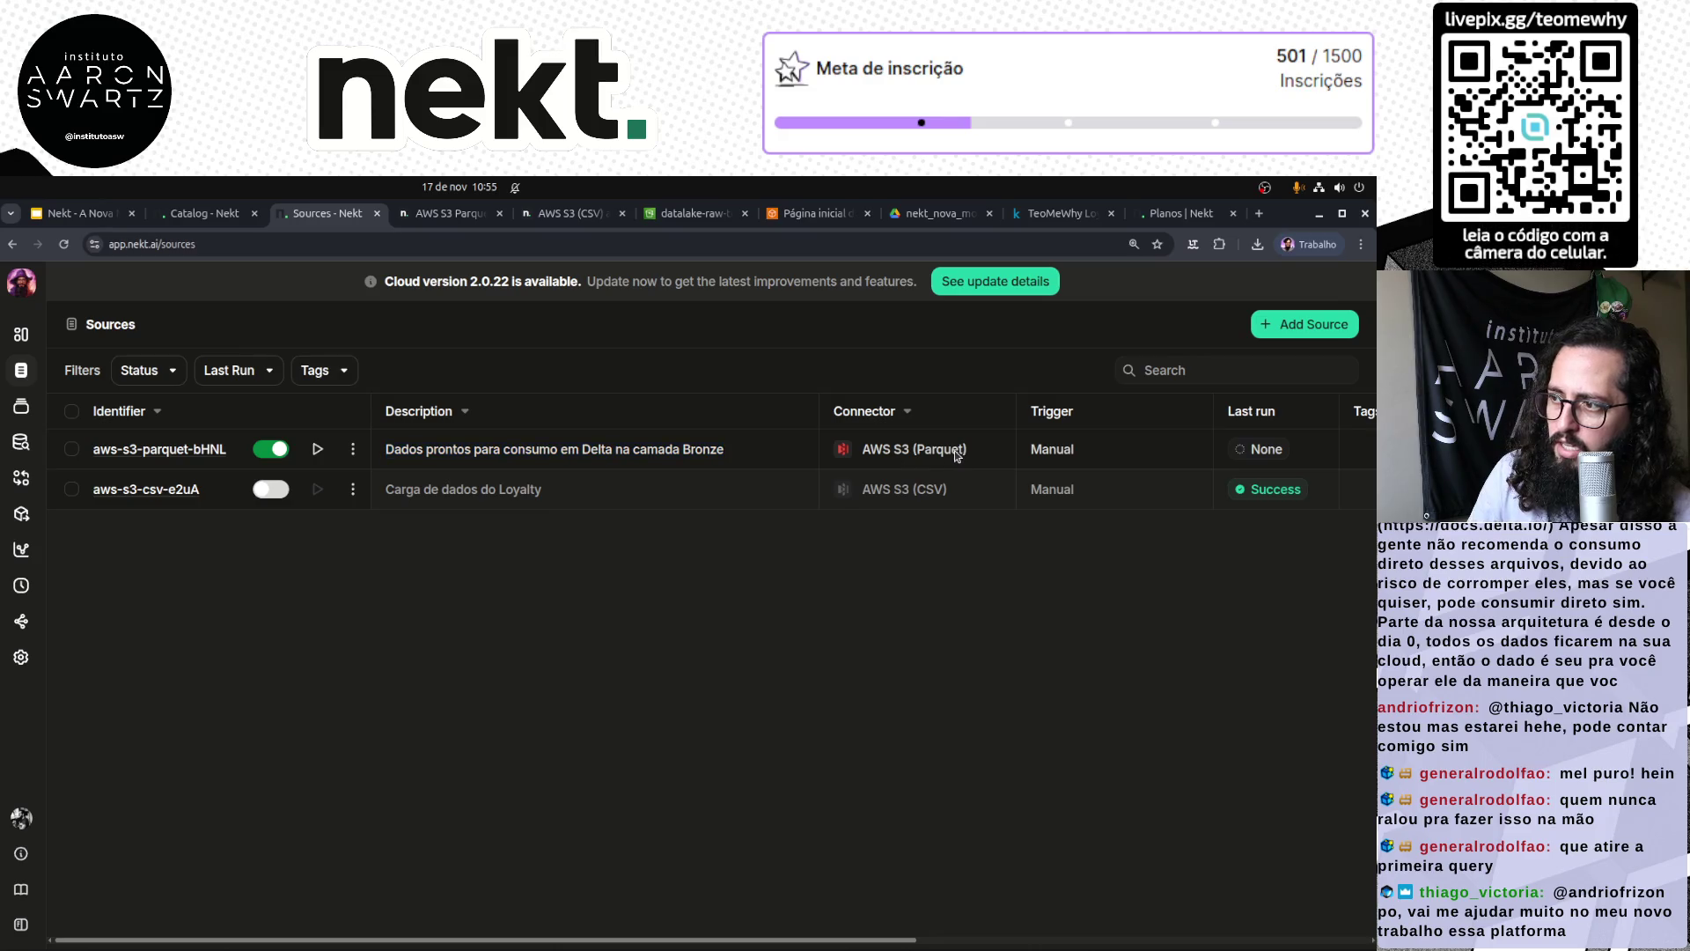
Step: Trigger a manual Run #1 of aws-s3-parquet-bHNL and check its Runs tab
left_click(172, 450)
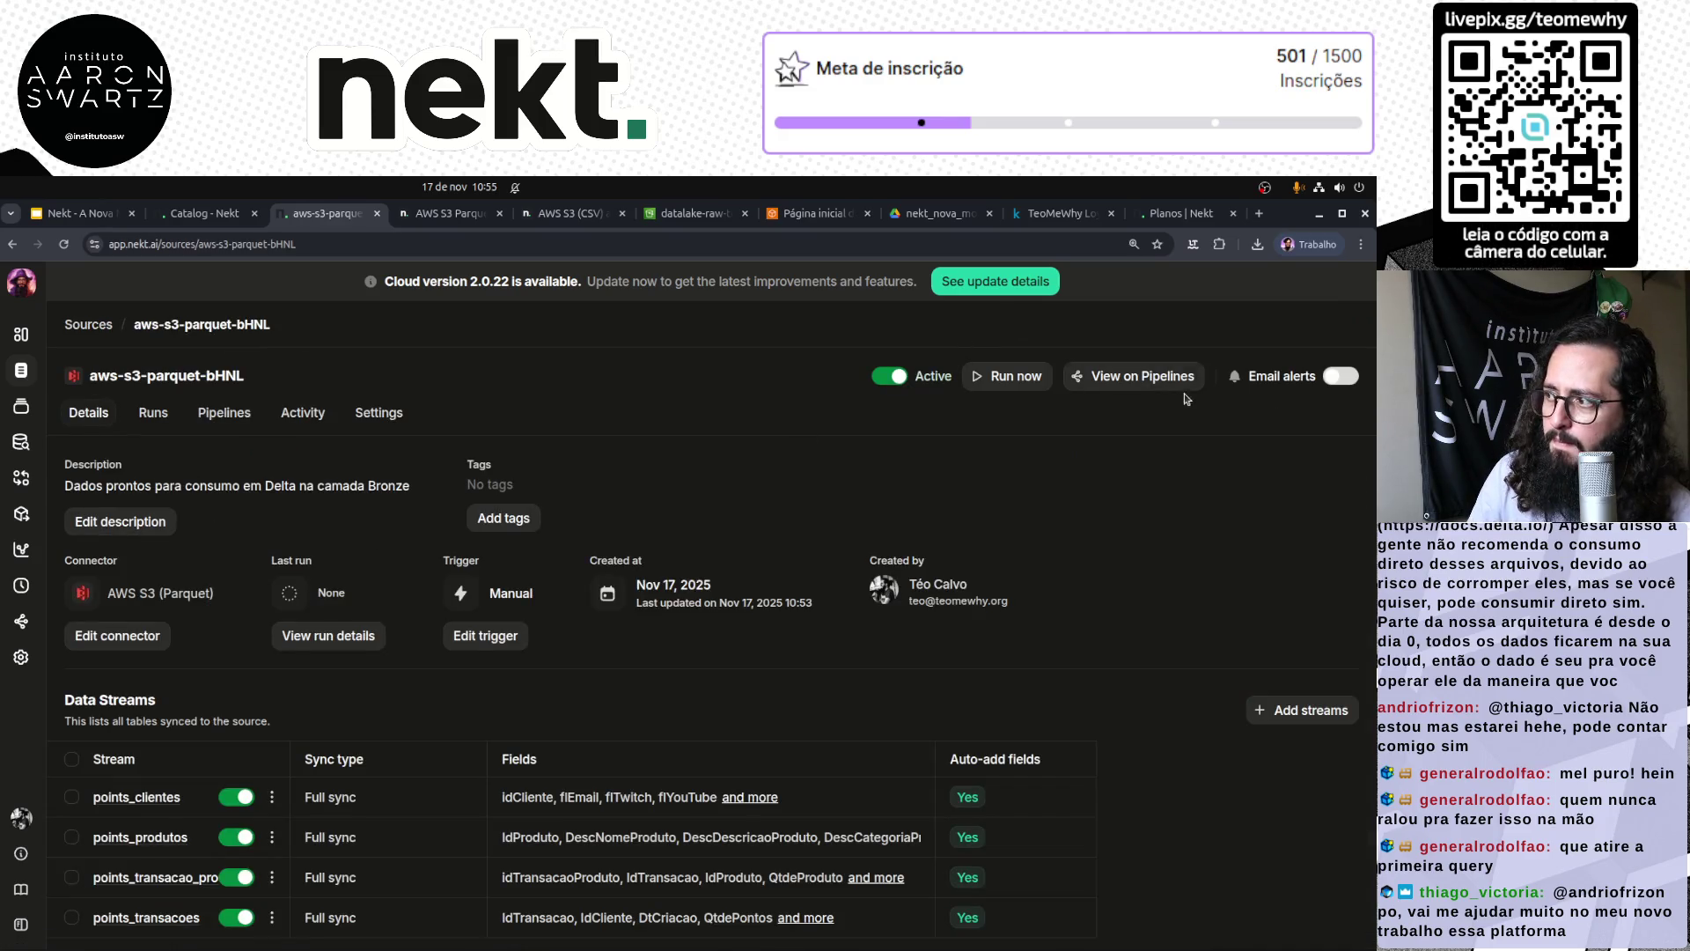
left_click(1011, 379)
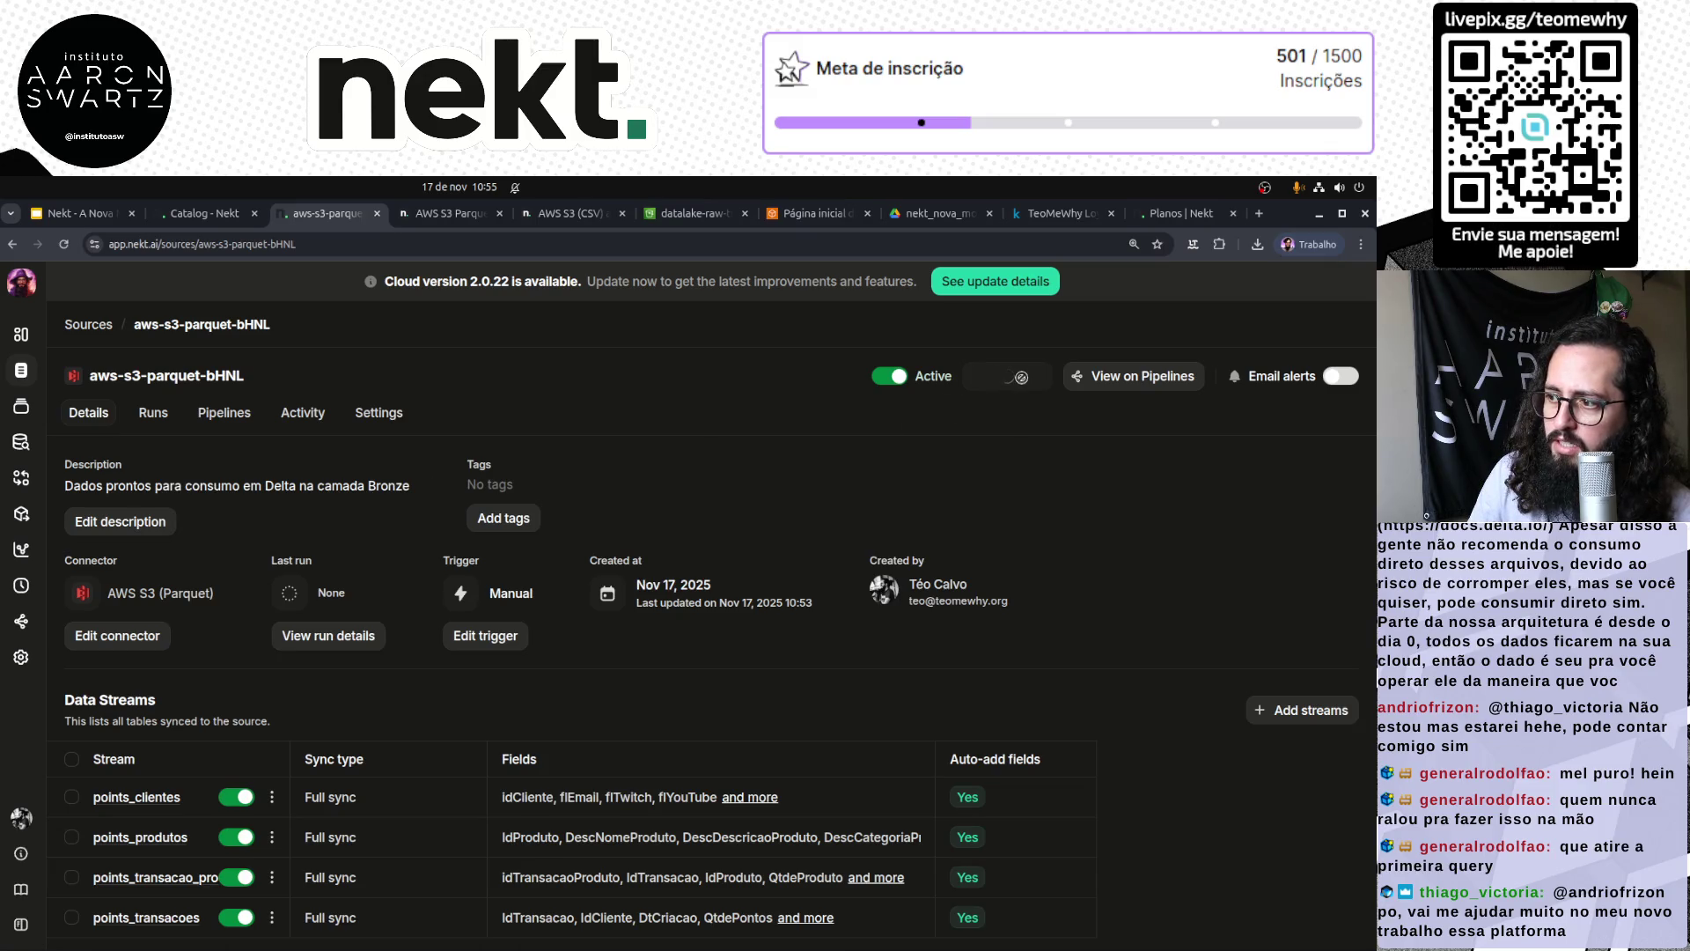
left_click(343, 638)
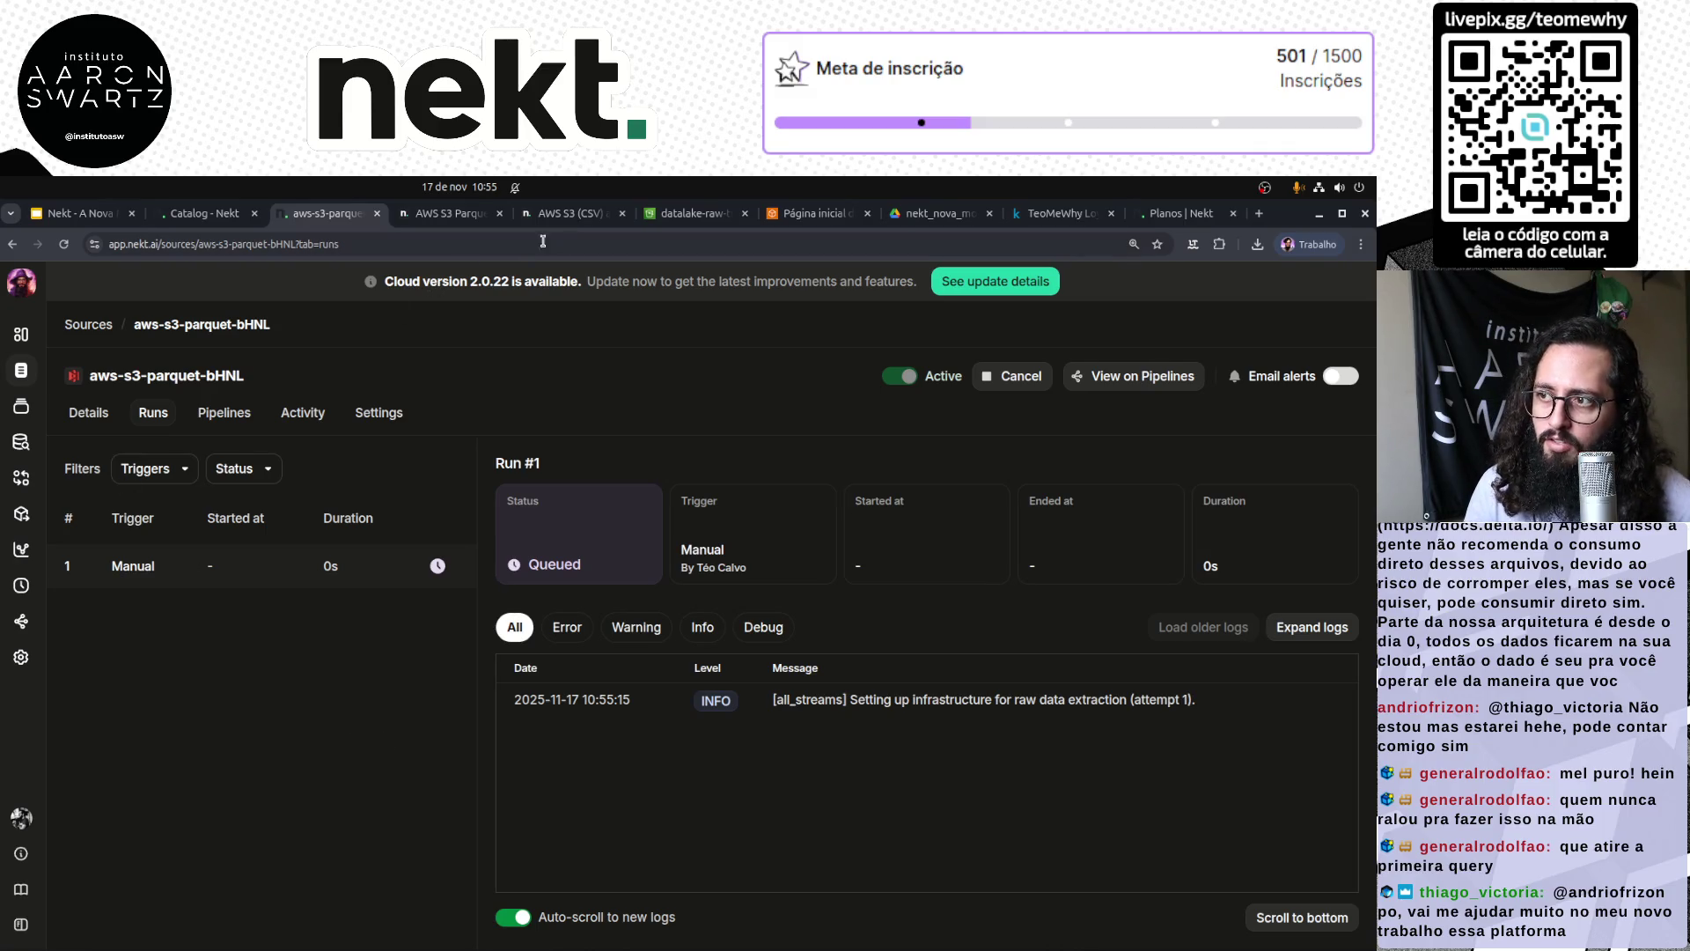
left_click(692, 215)
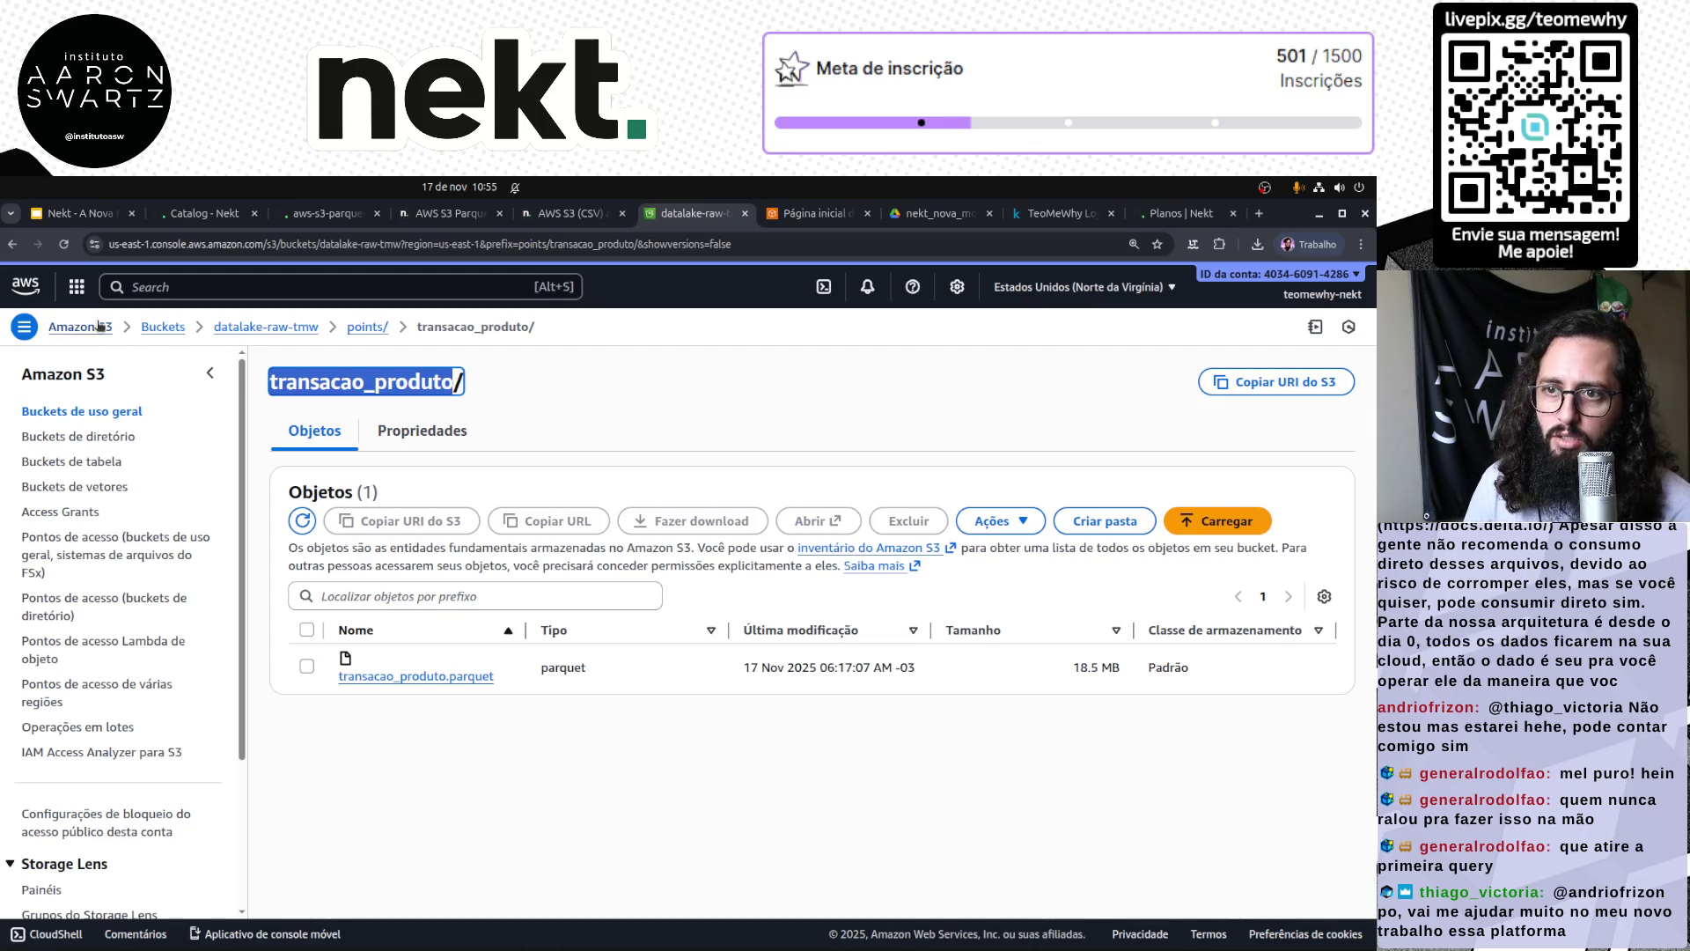
Step: Search 'emr' in AWS and reach EMR Studio's Applications list via EMR Serverless
left_click(175, 289)
type("emr")
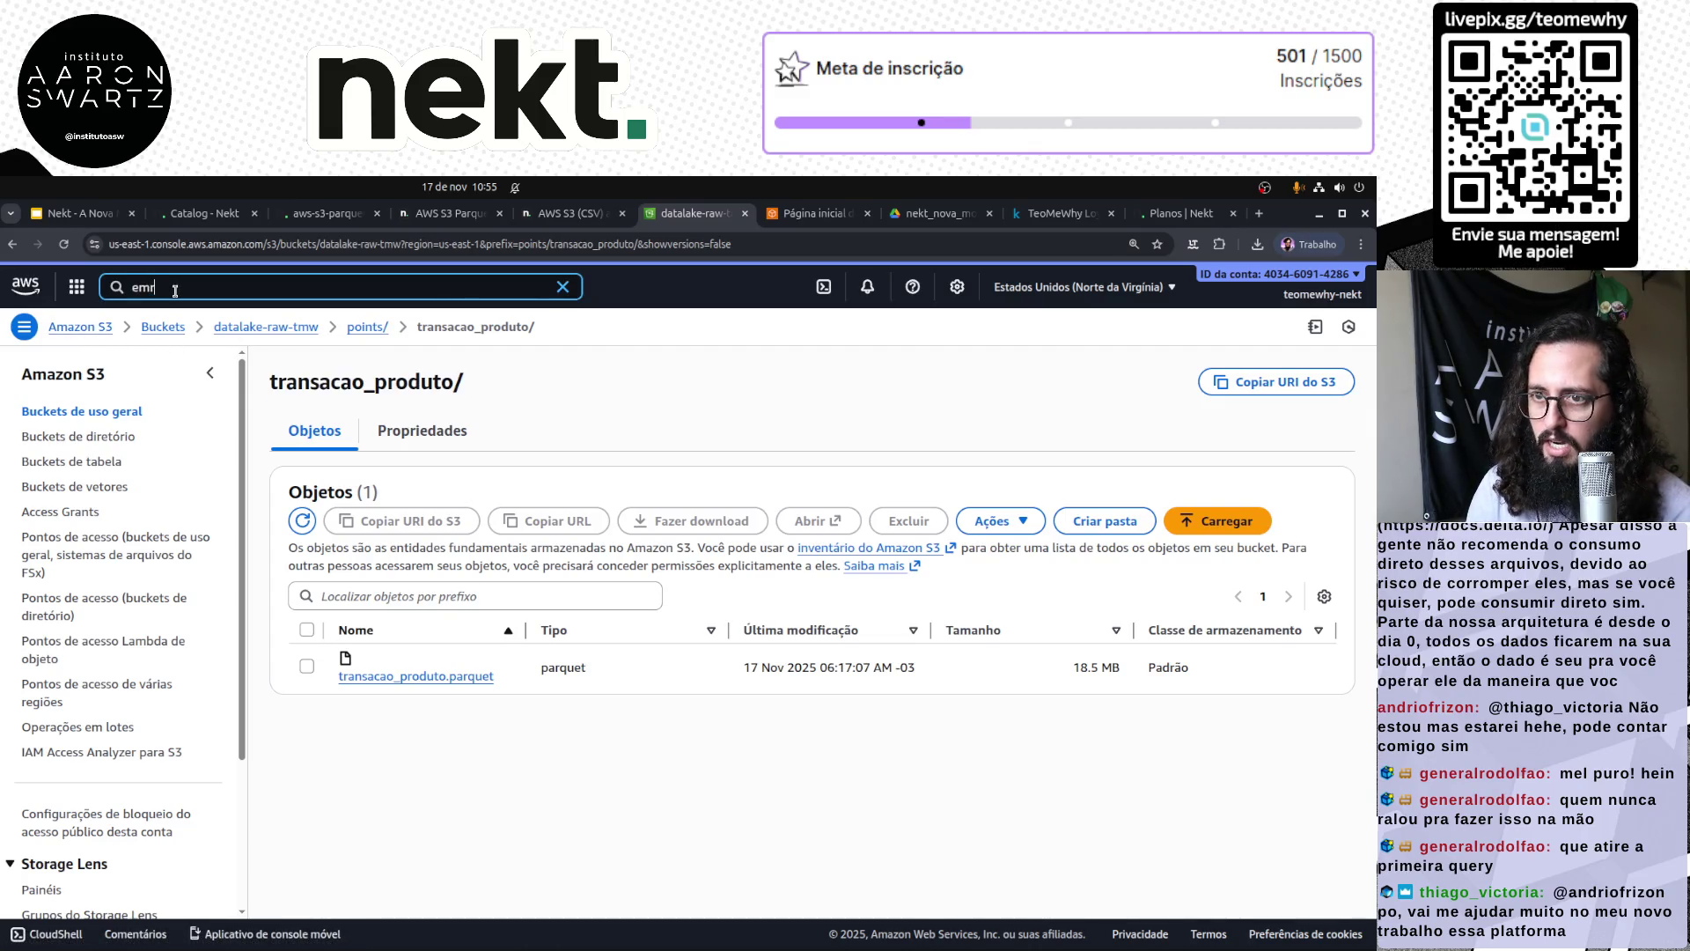
left_click(395, 392)
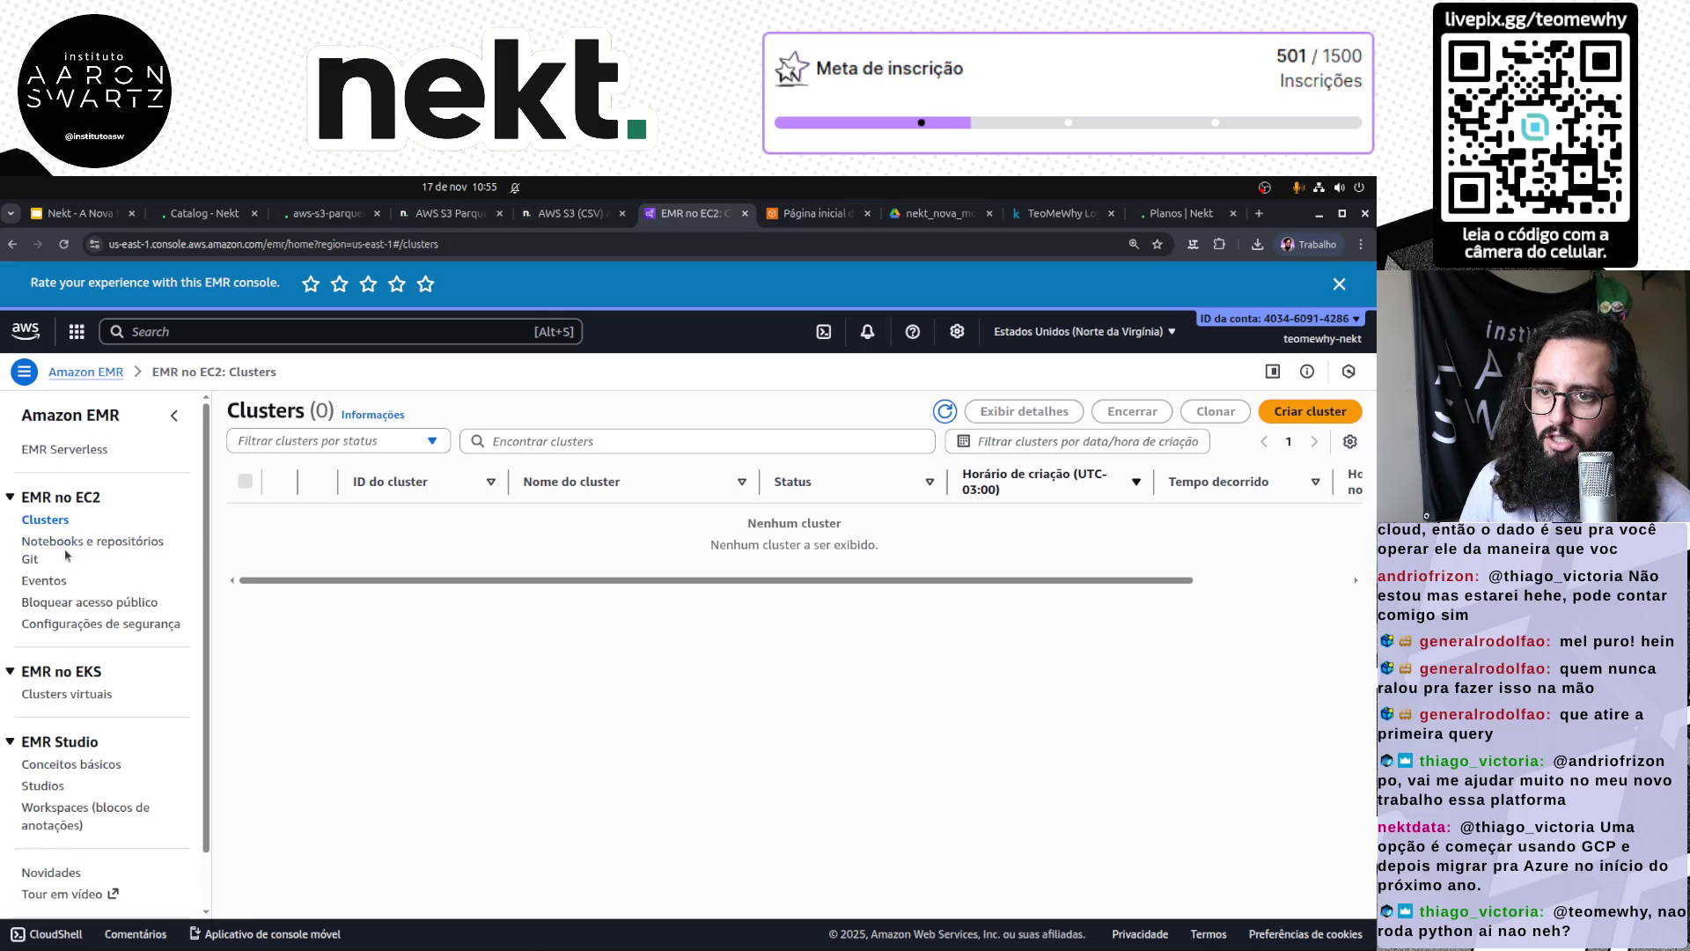
left_click(88, 450)
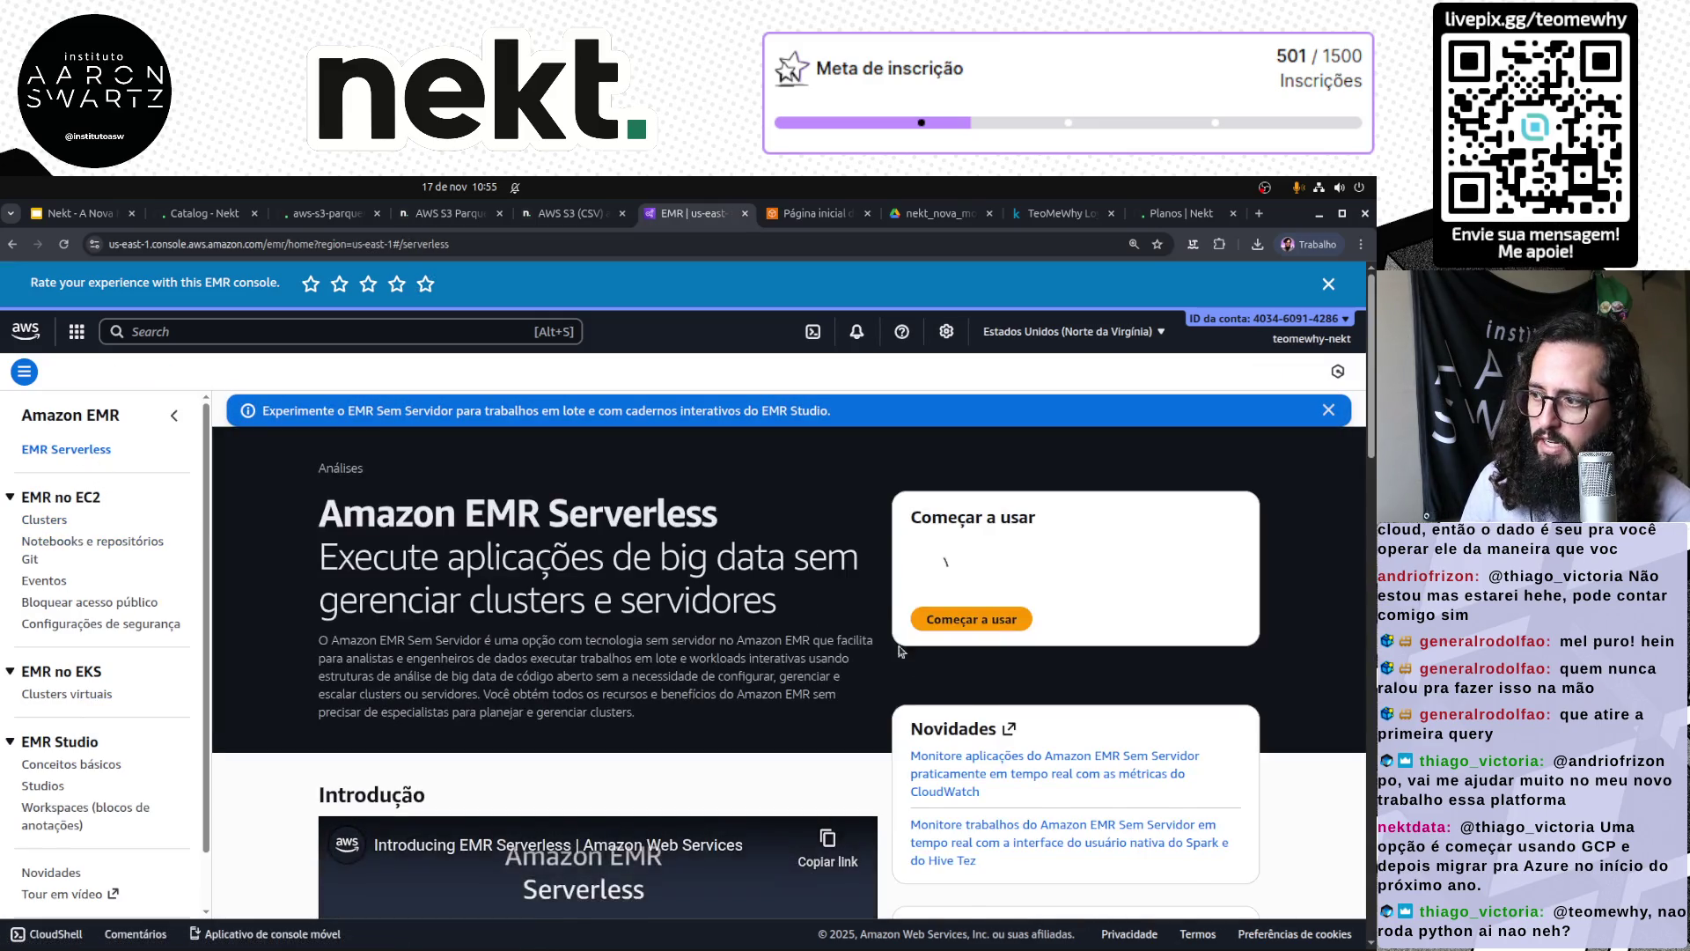
mouse_move(934, 666)
left_mouse_down()
mouse_move(949, 666)
mouse_move(938, 685)
left_mouse_up()
left_click(988, 719)
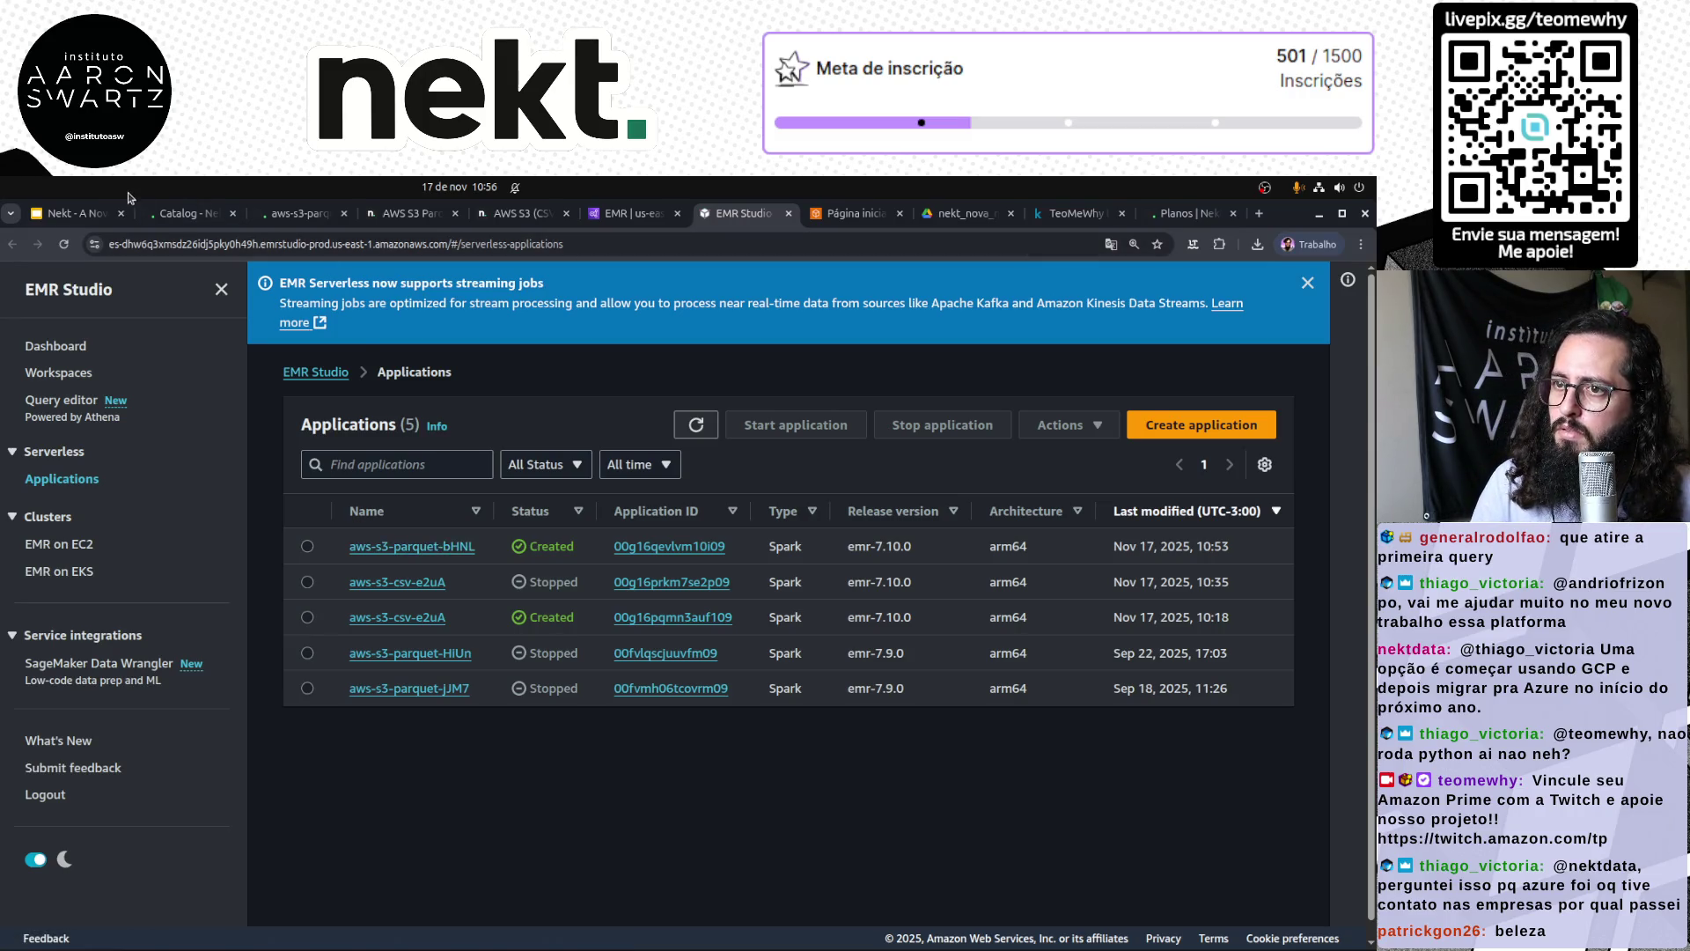
left_click(186, 218)
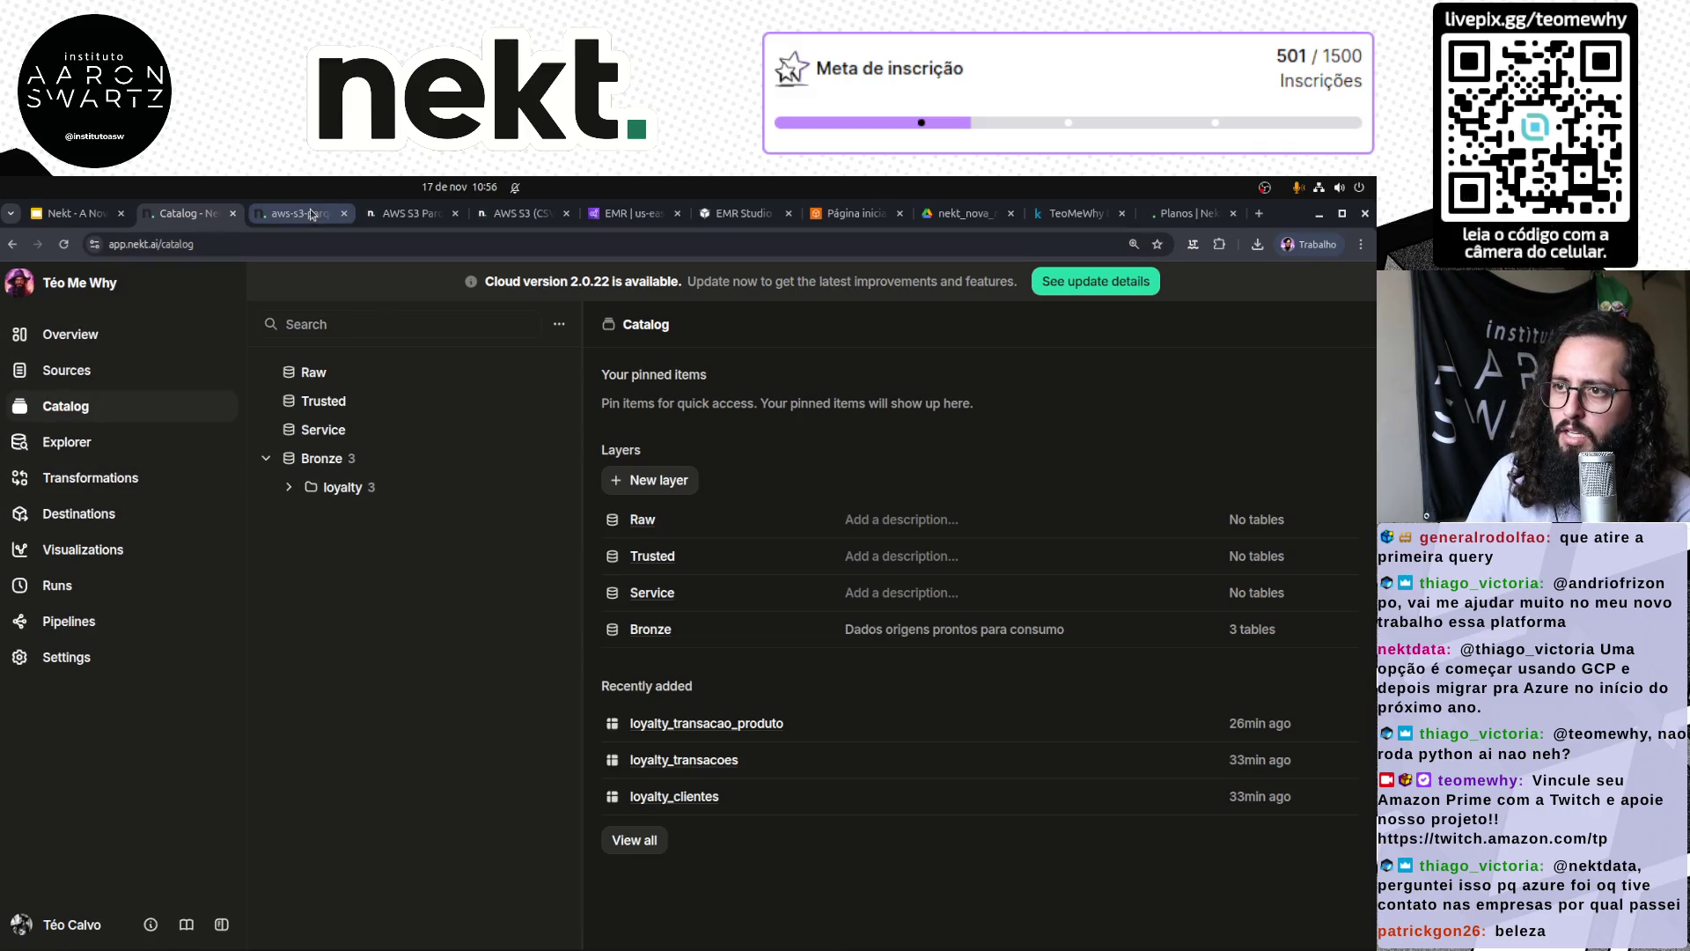
Step: Follow Run #1's logs, highlighting the assumed role, inferred schema and points_transacoes processing lines
left_click(282, 219)
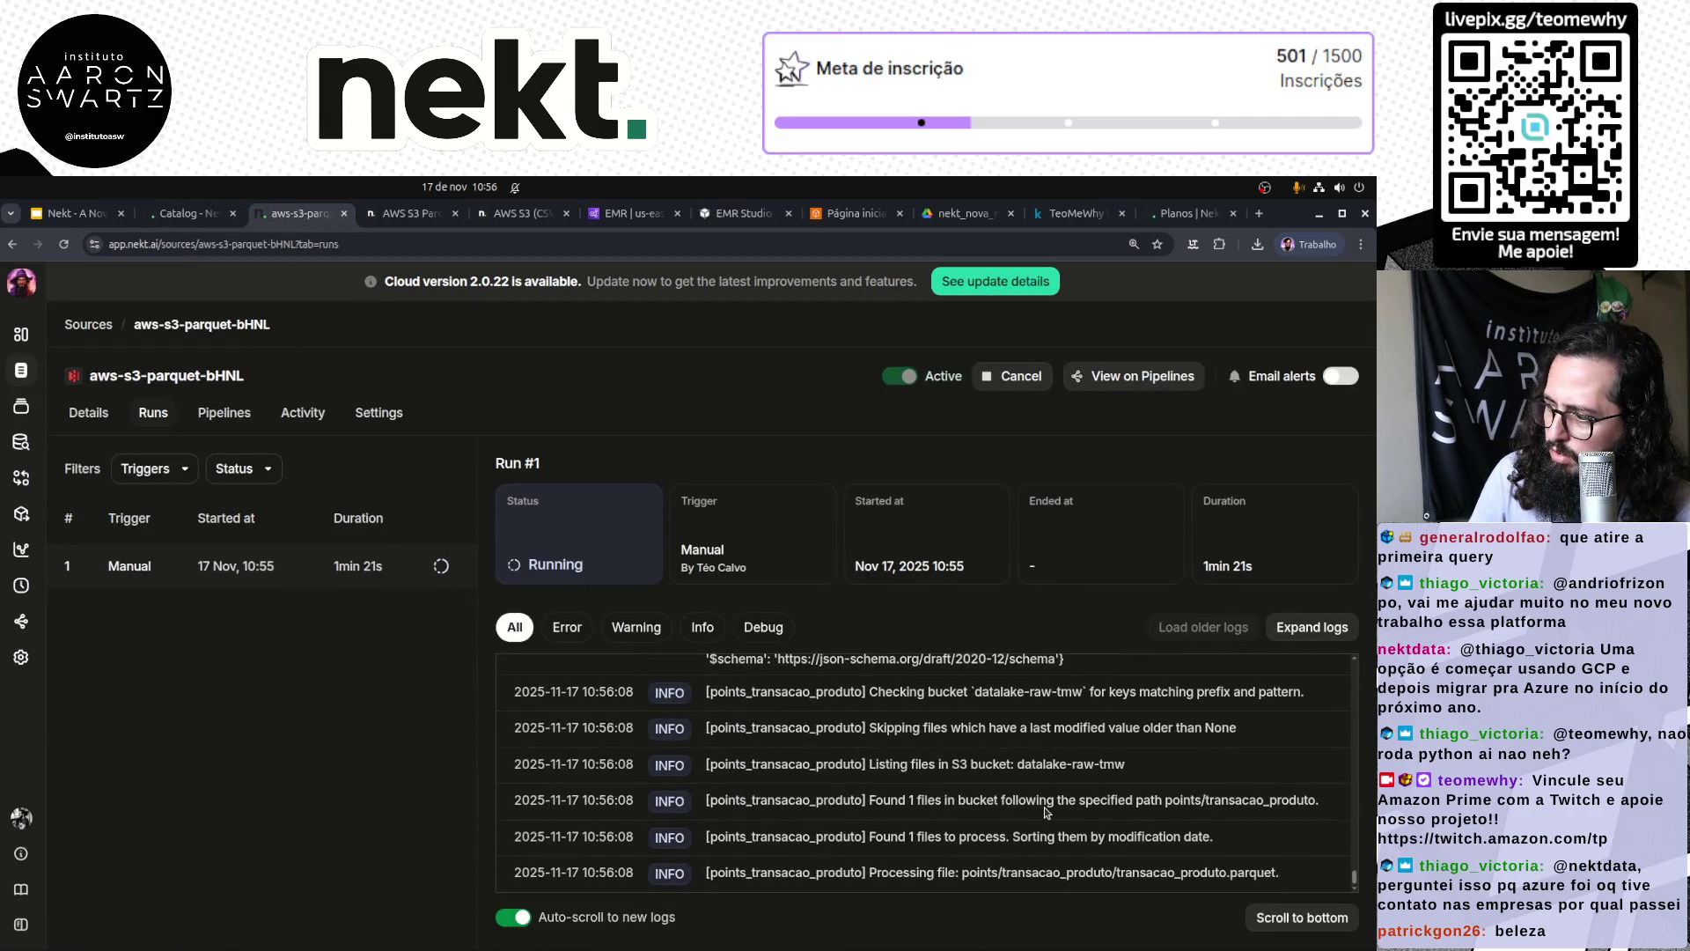
scroll(1046, 811, "up", 3)
scroll(1045, 812, "up", 10)
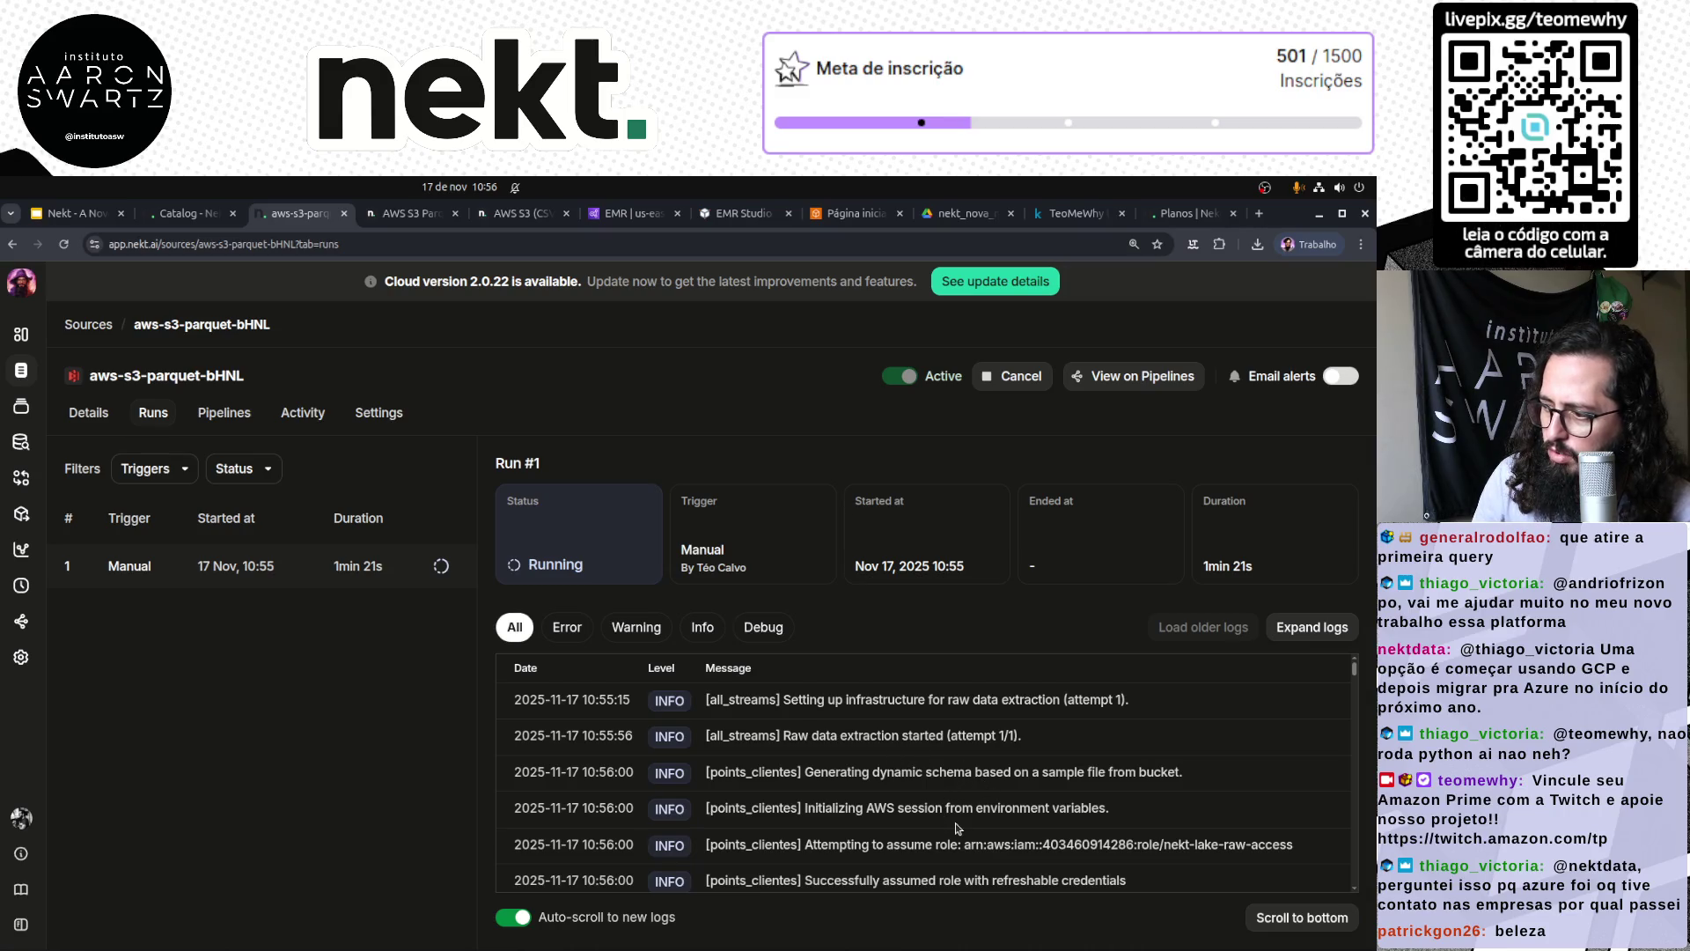
scroll(957, 827, "down", 1)
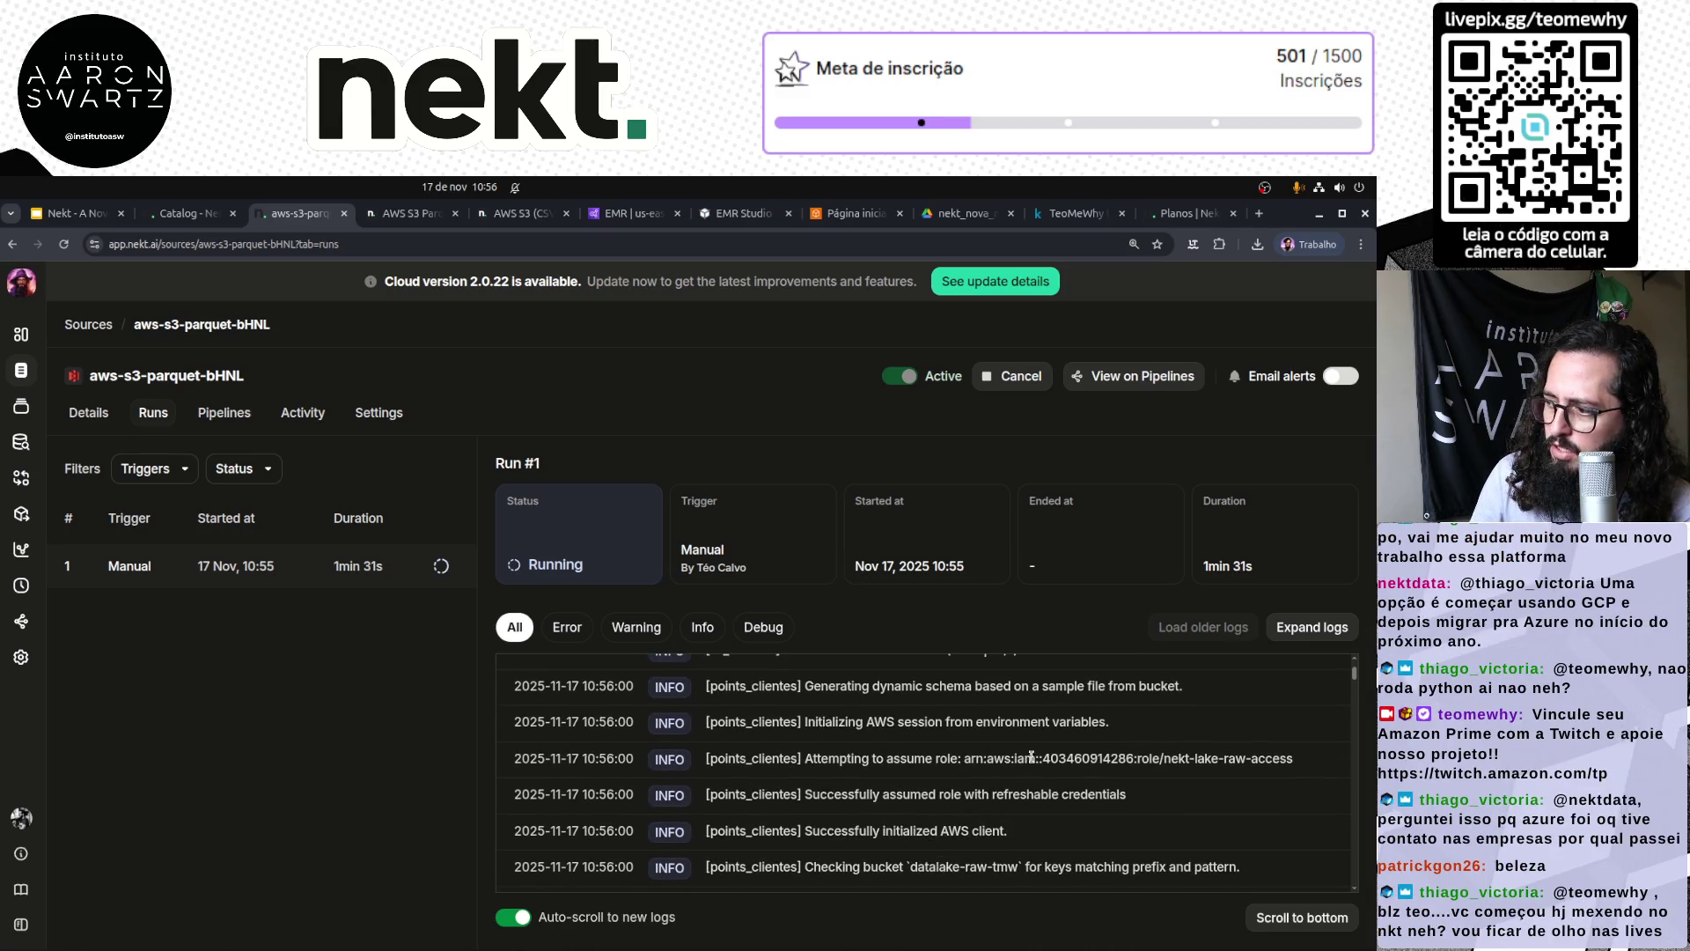
left_click_drag(1022, 759, 1265, 761)
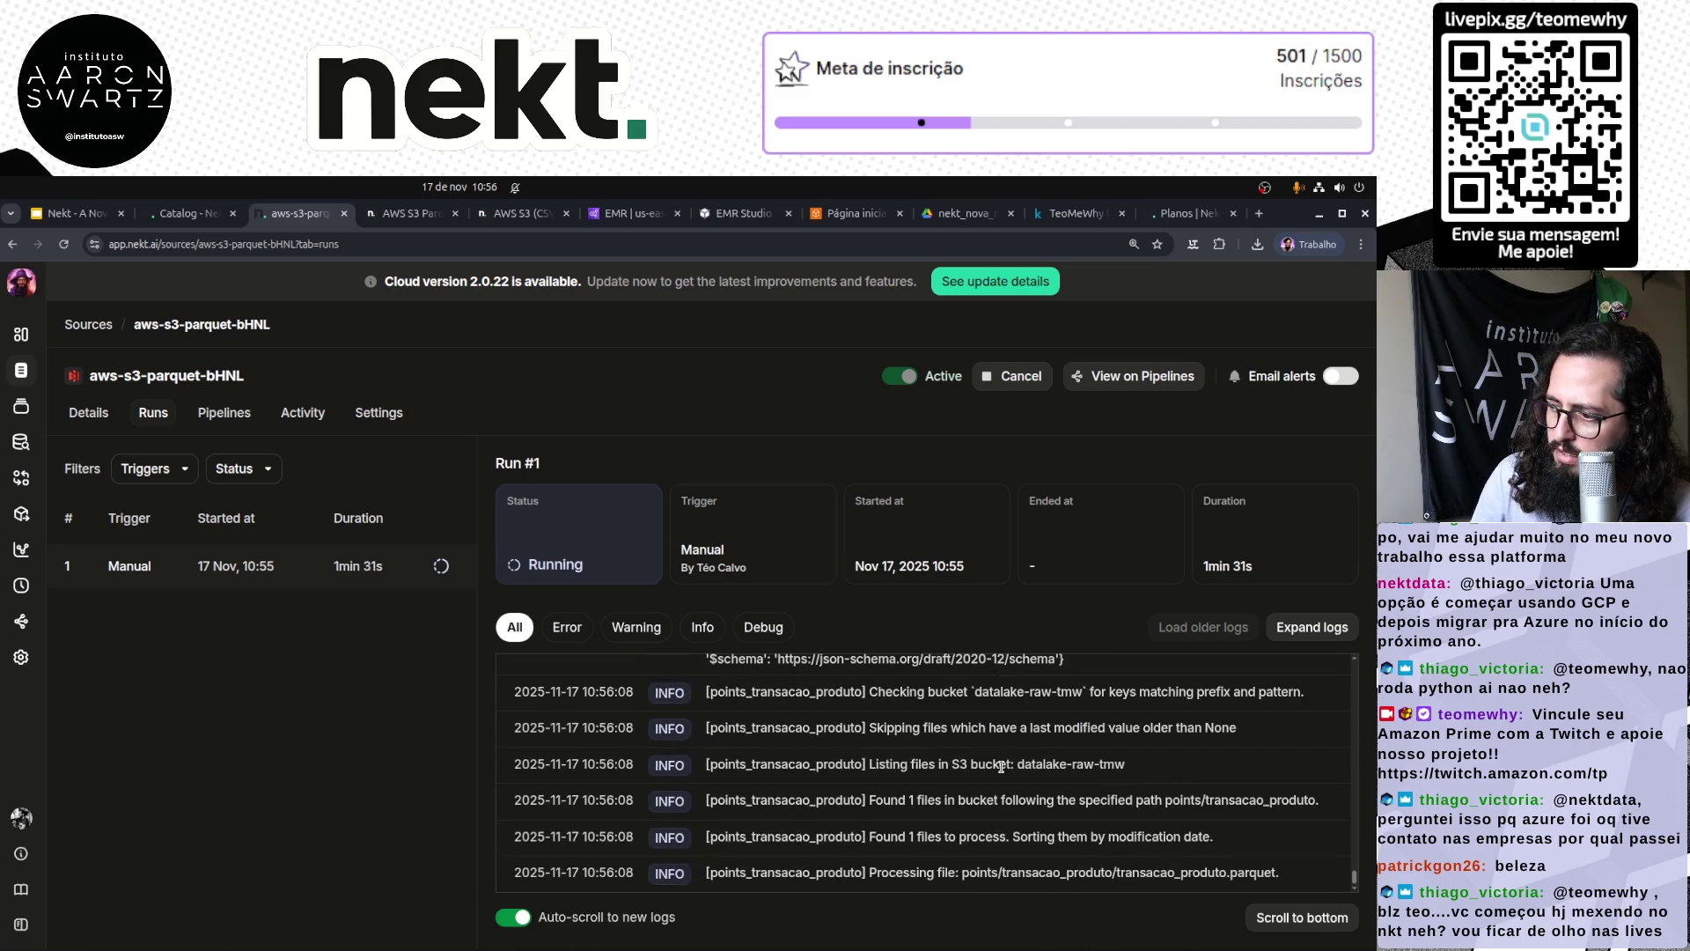
scroll(1001, 766, "up", 2)
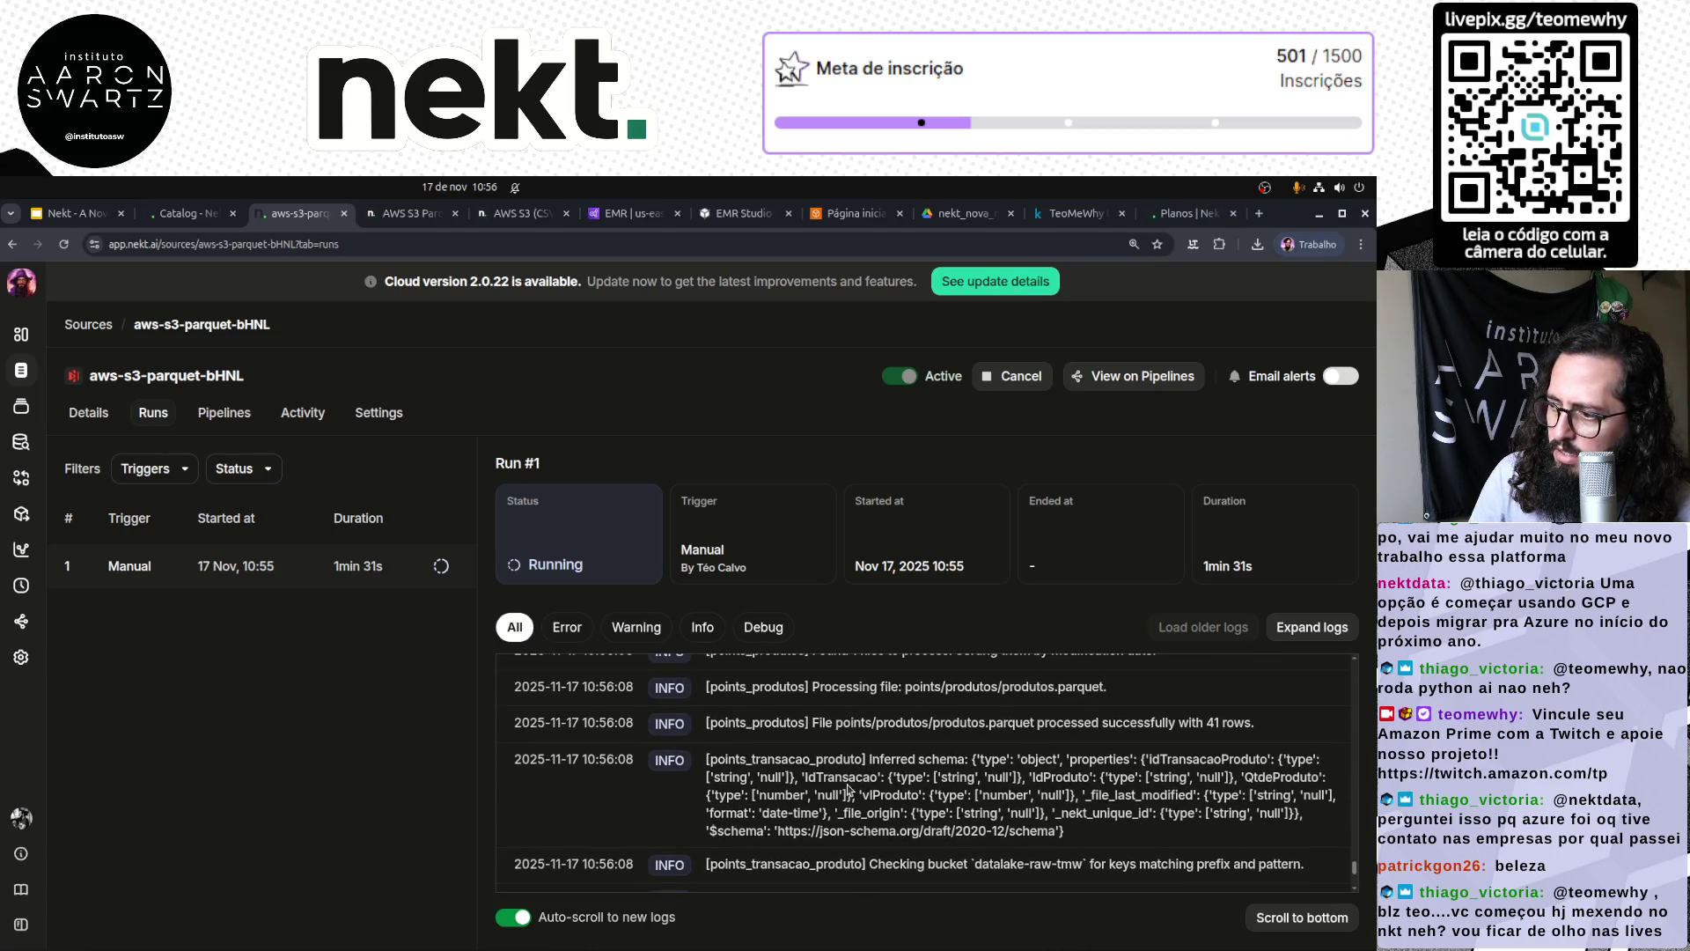
mouse_move(707, 759)
left_mouse_down()
mouse_move(793, 793)
mouse_move(1082, 832)
left_mouse_up()
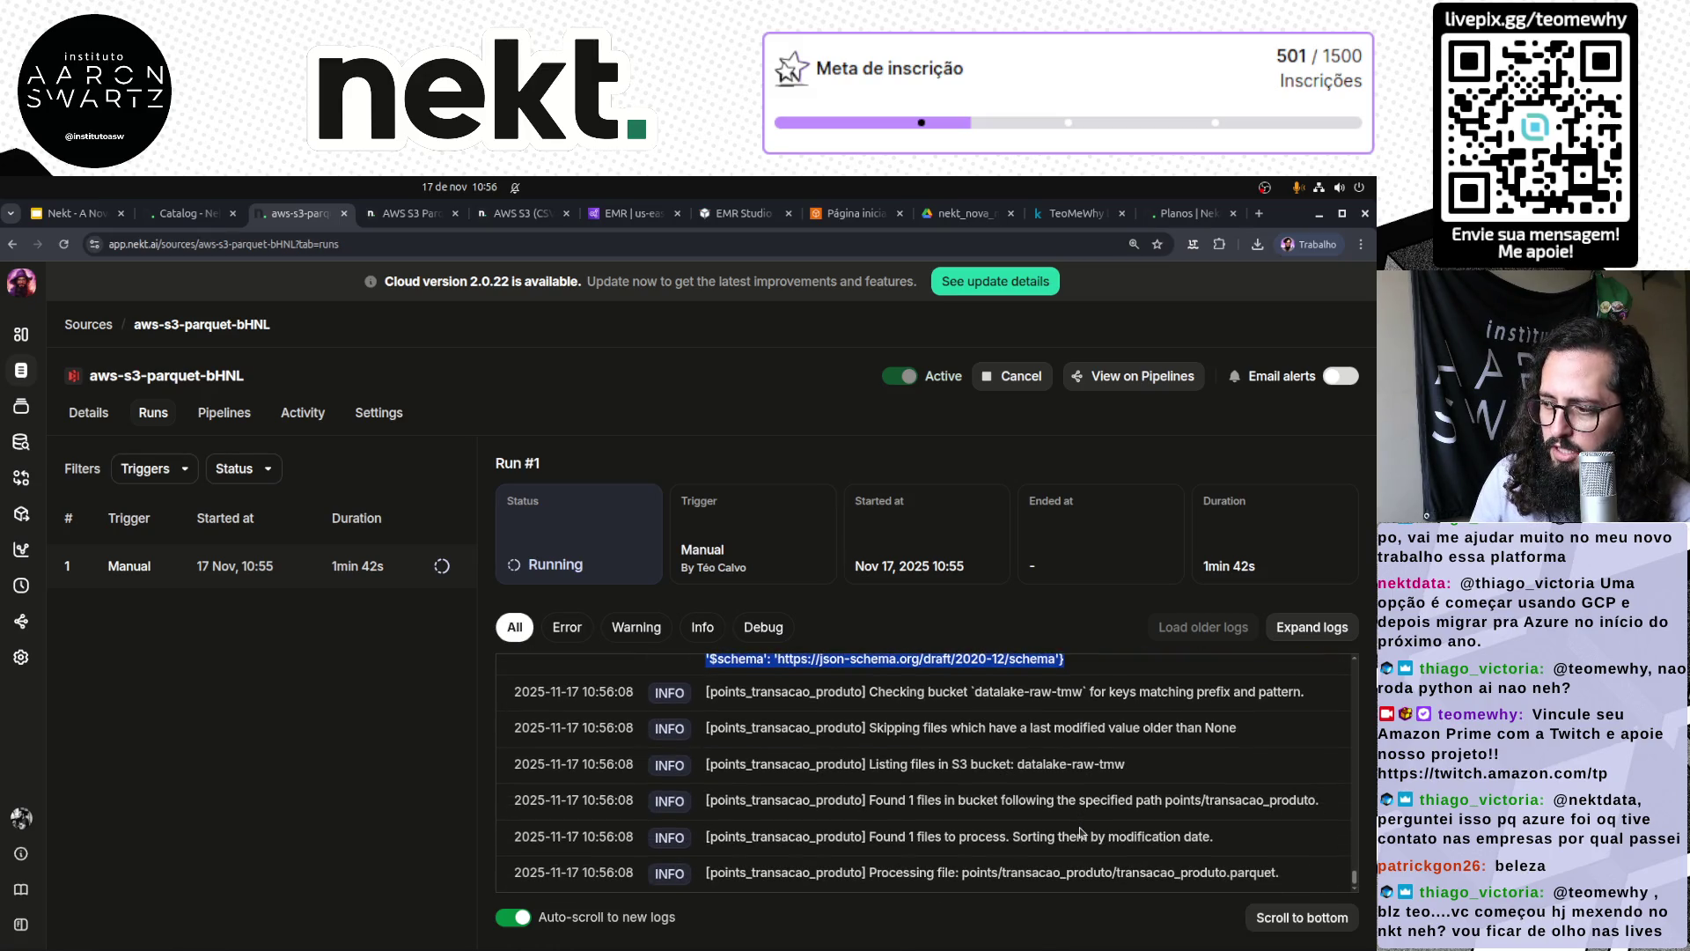
left_click_drag(850, 872, 1286, 886)
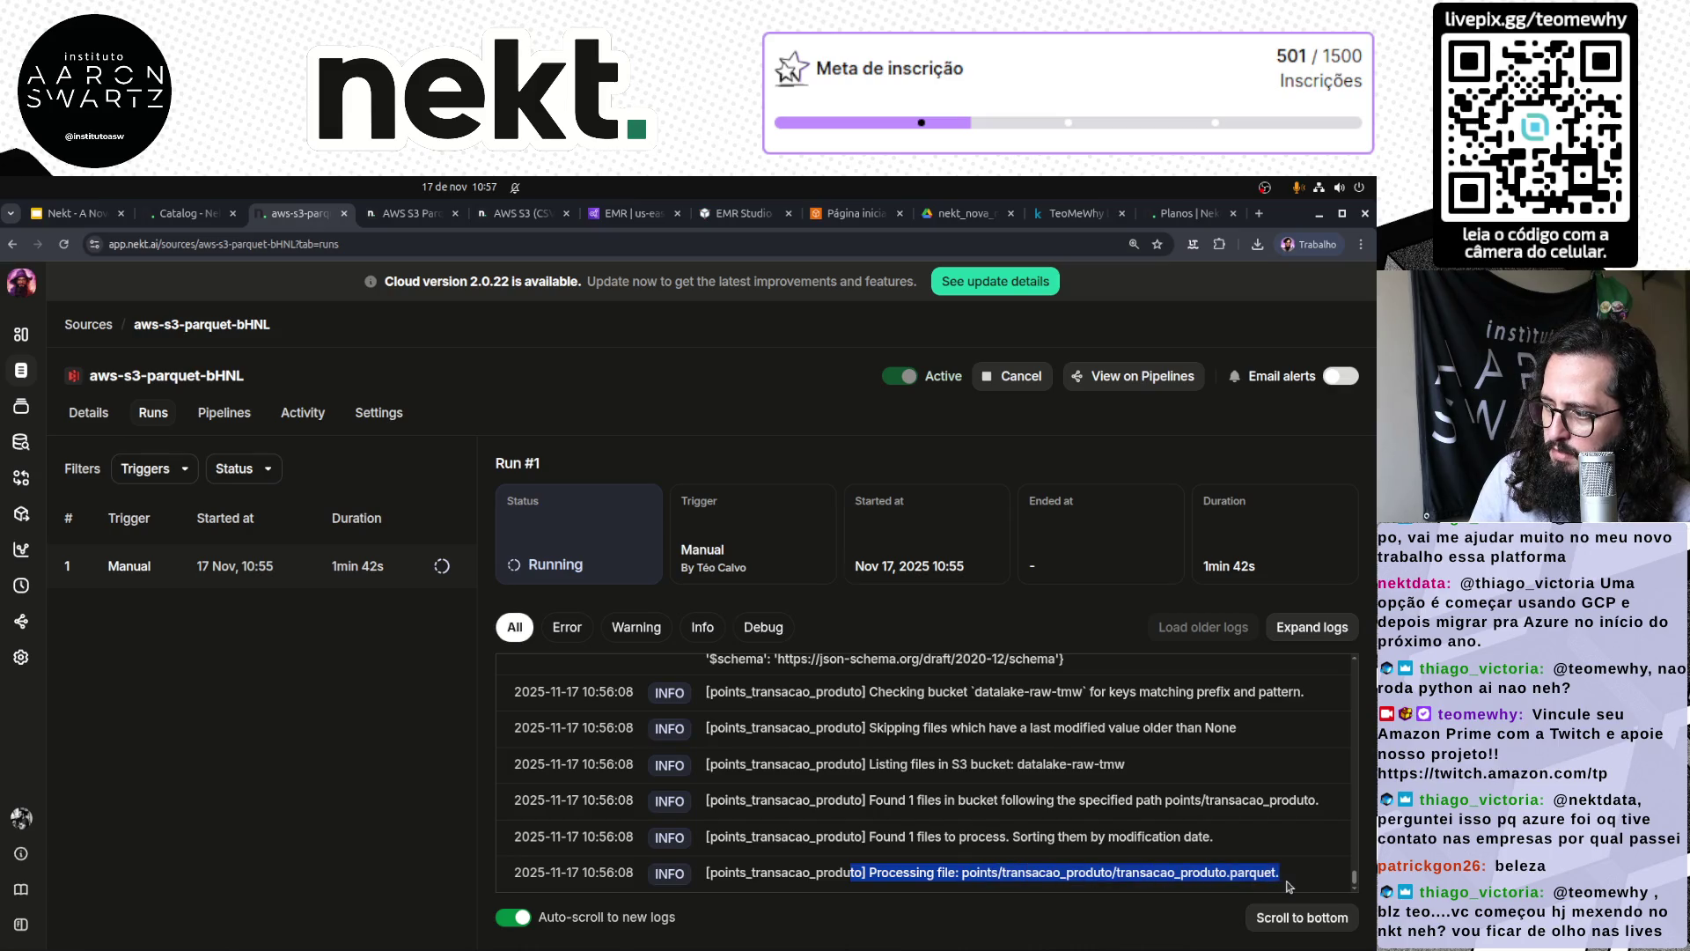
left_click(1062, 832)
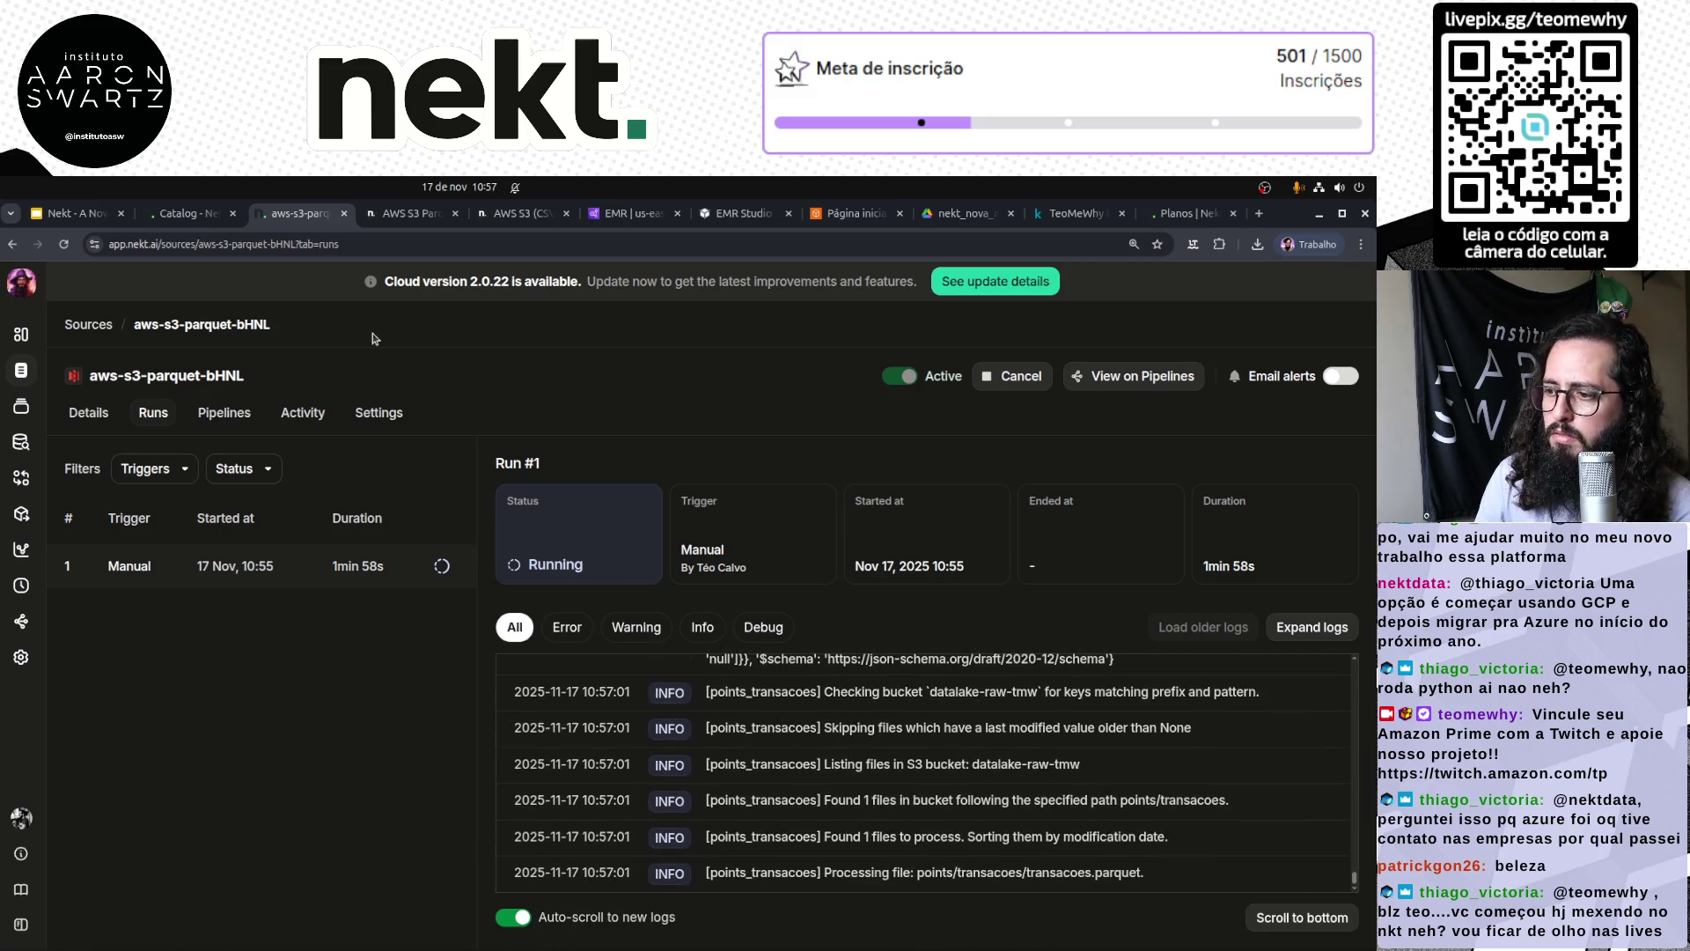
left_click_drag(860, 871, 1120, 872)
left_click(1120, 871)
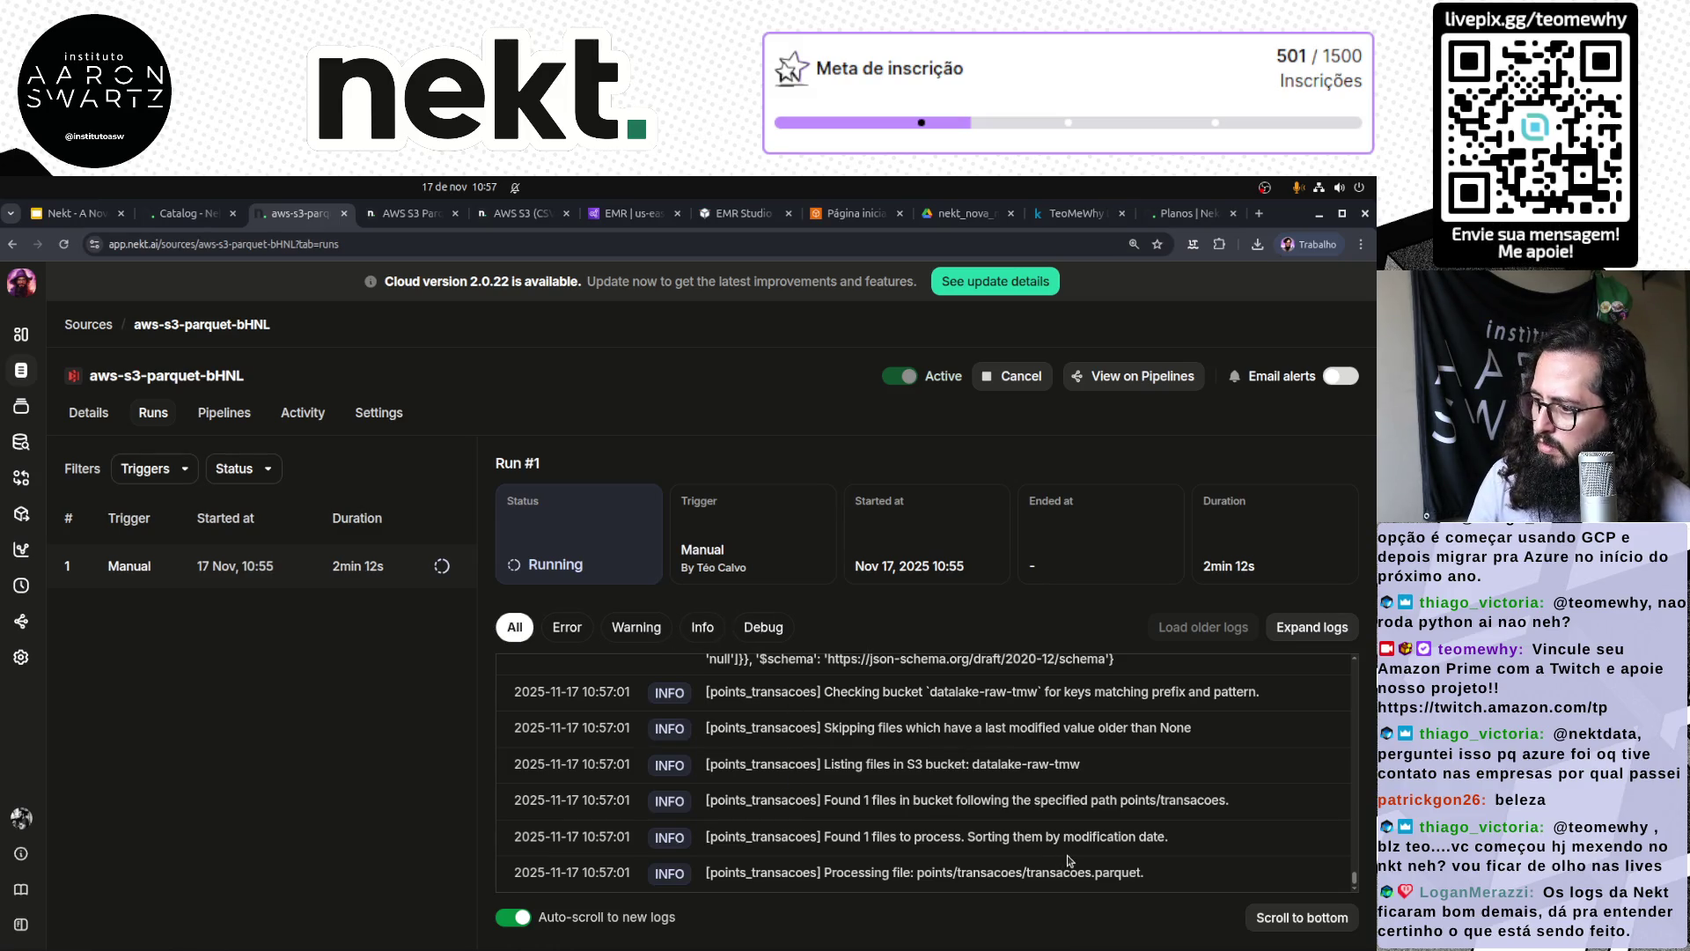
left_click_drag(831, 766, 1077, 768)
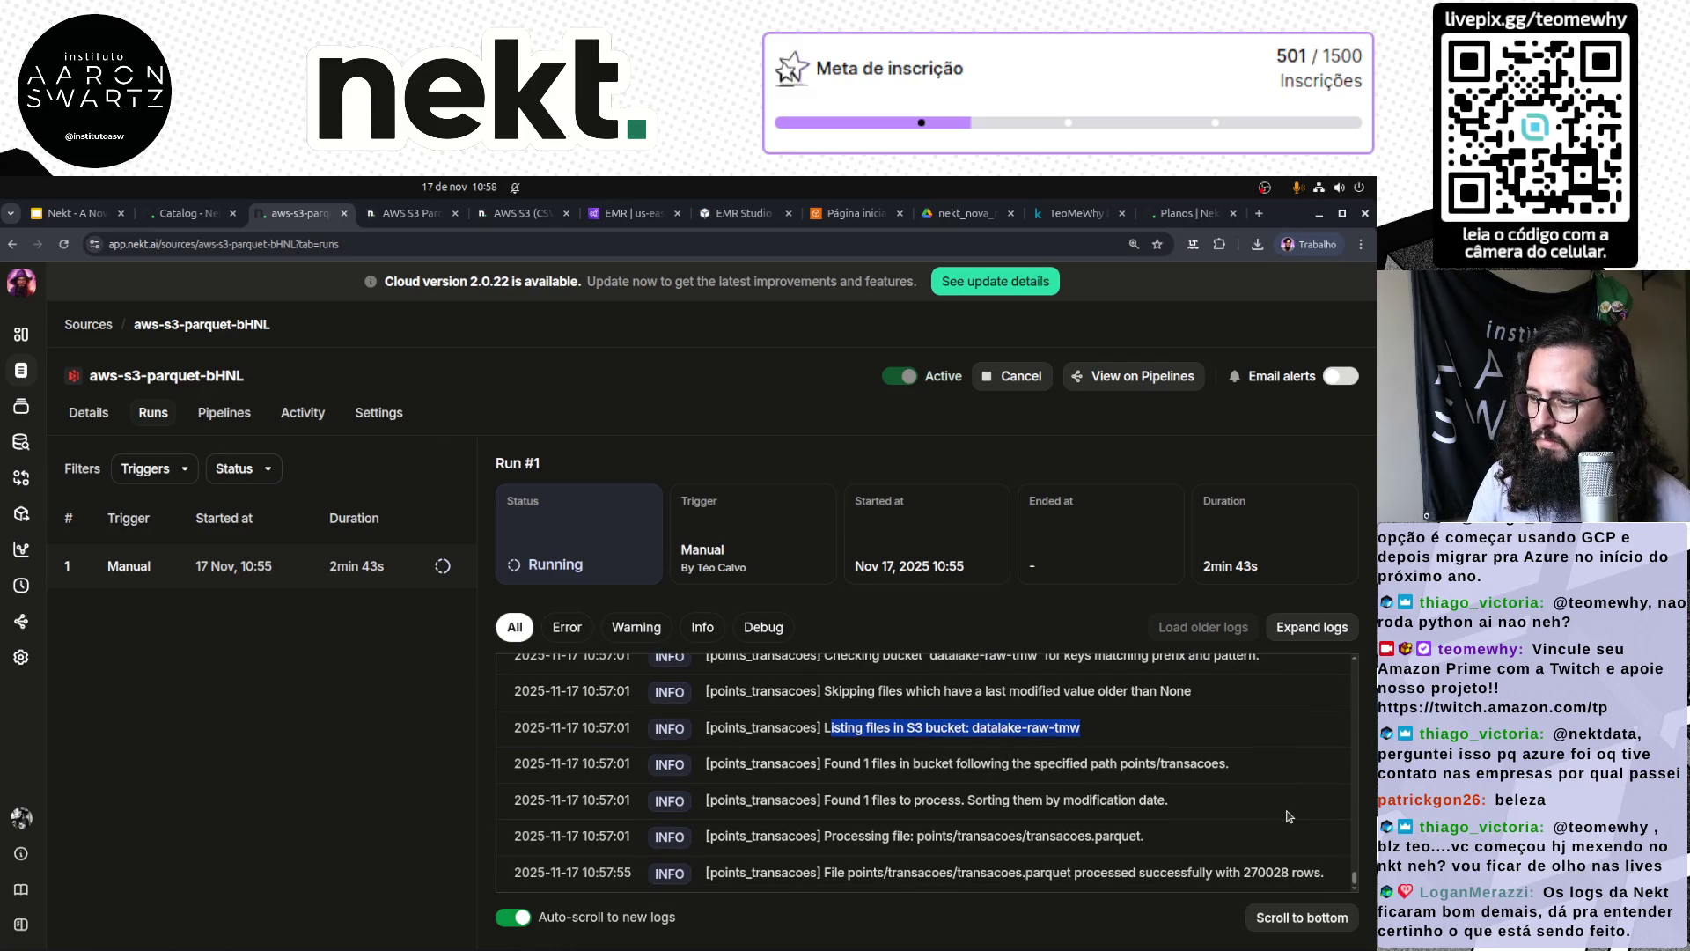
Step: Check the log lines confirming transacoes.parquet processed 270028 rows, then return to the Sources list
left_click_drag(896, 872, 1315, 874)
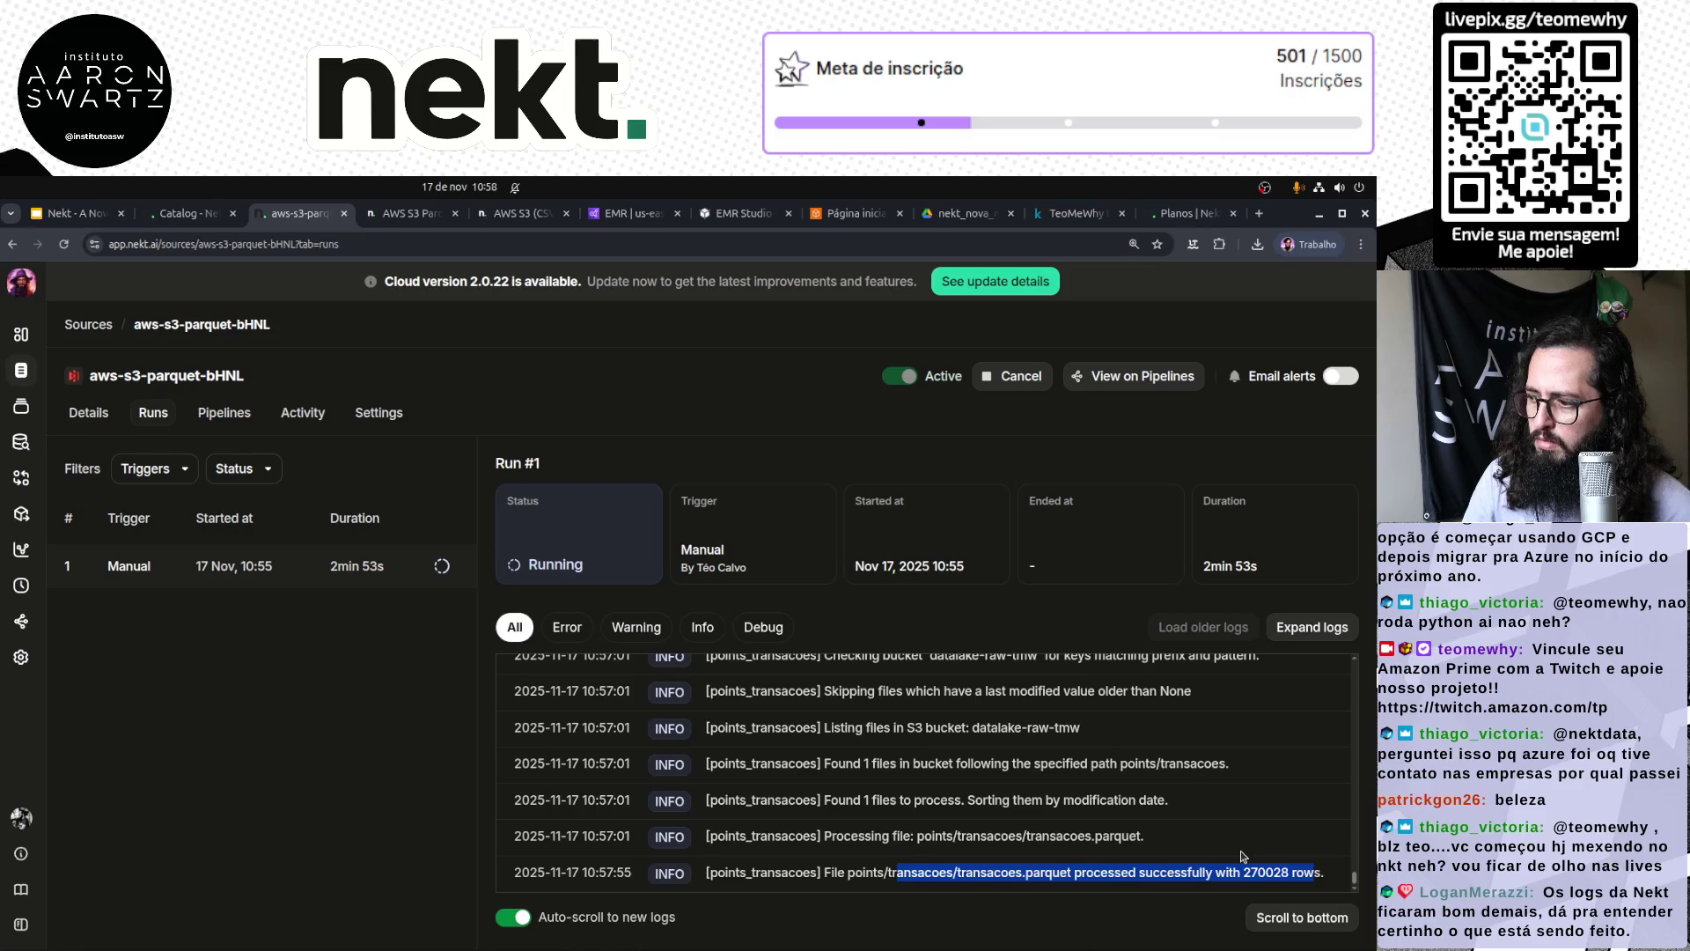
double_click(624, 872)
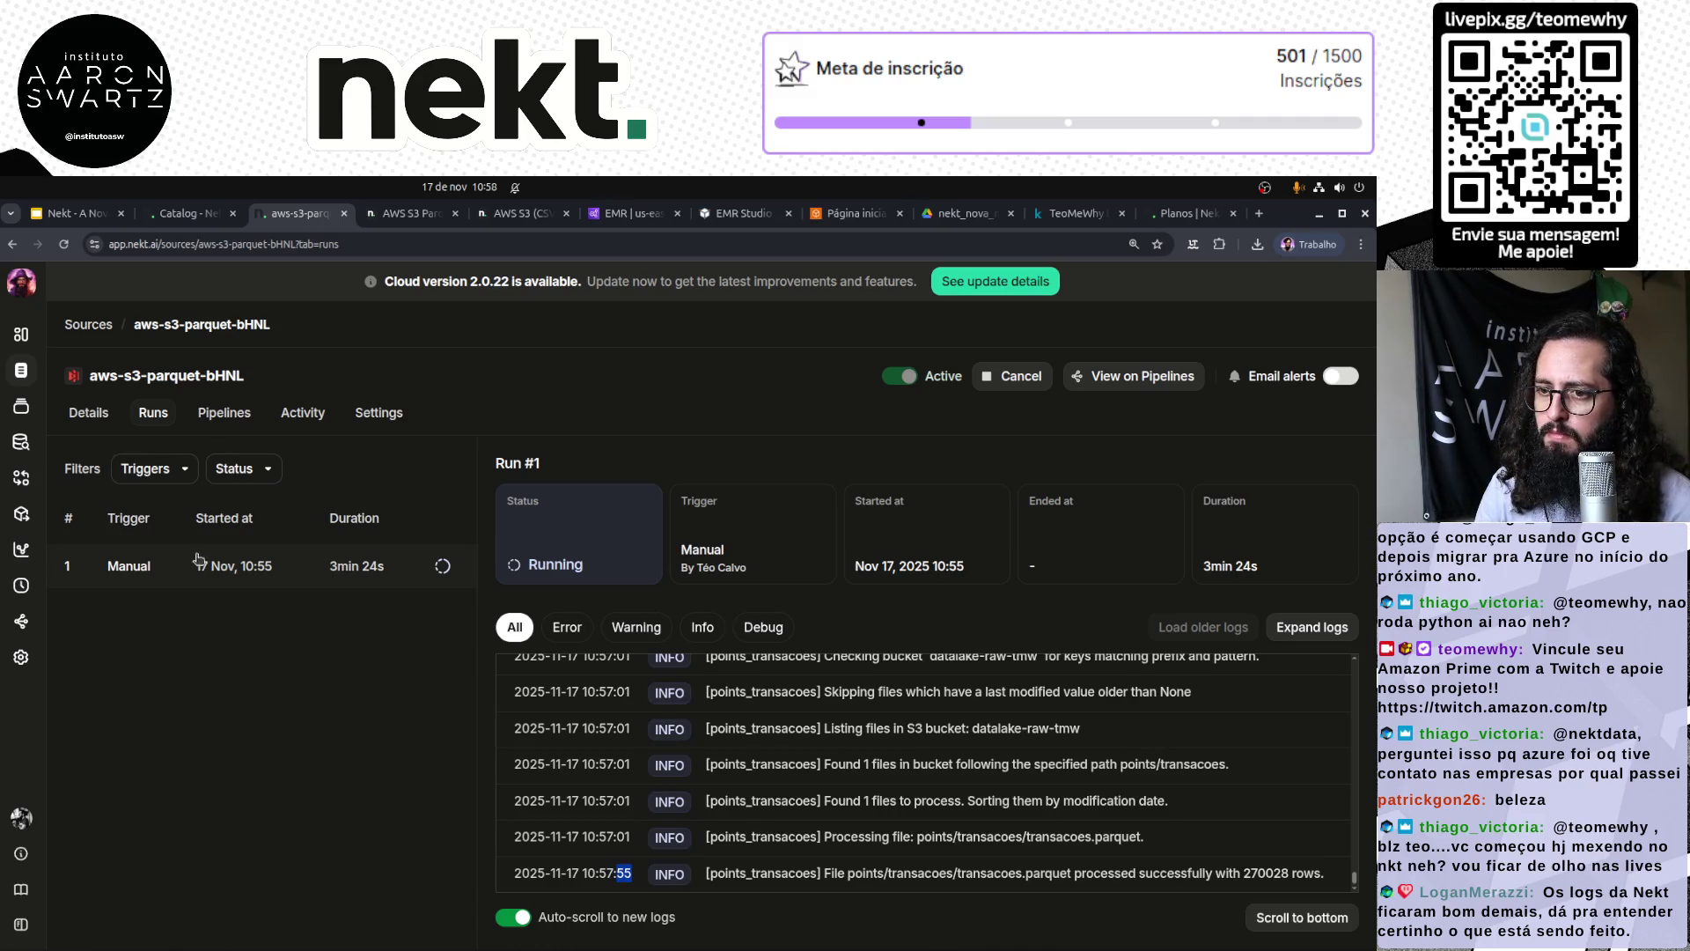
left_click(91, 325)
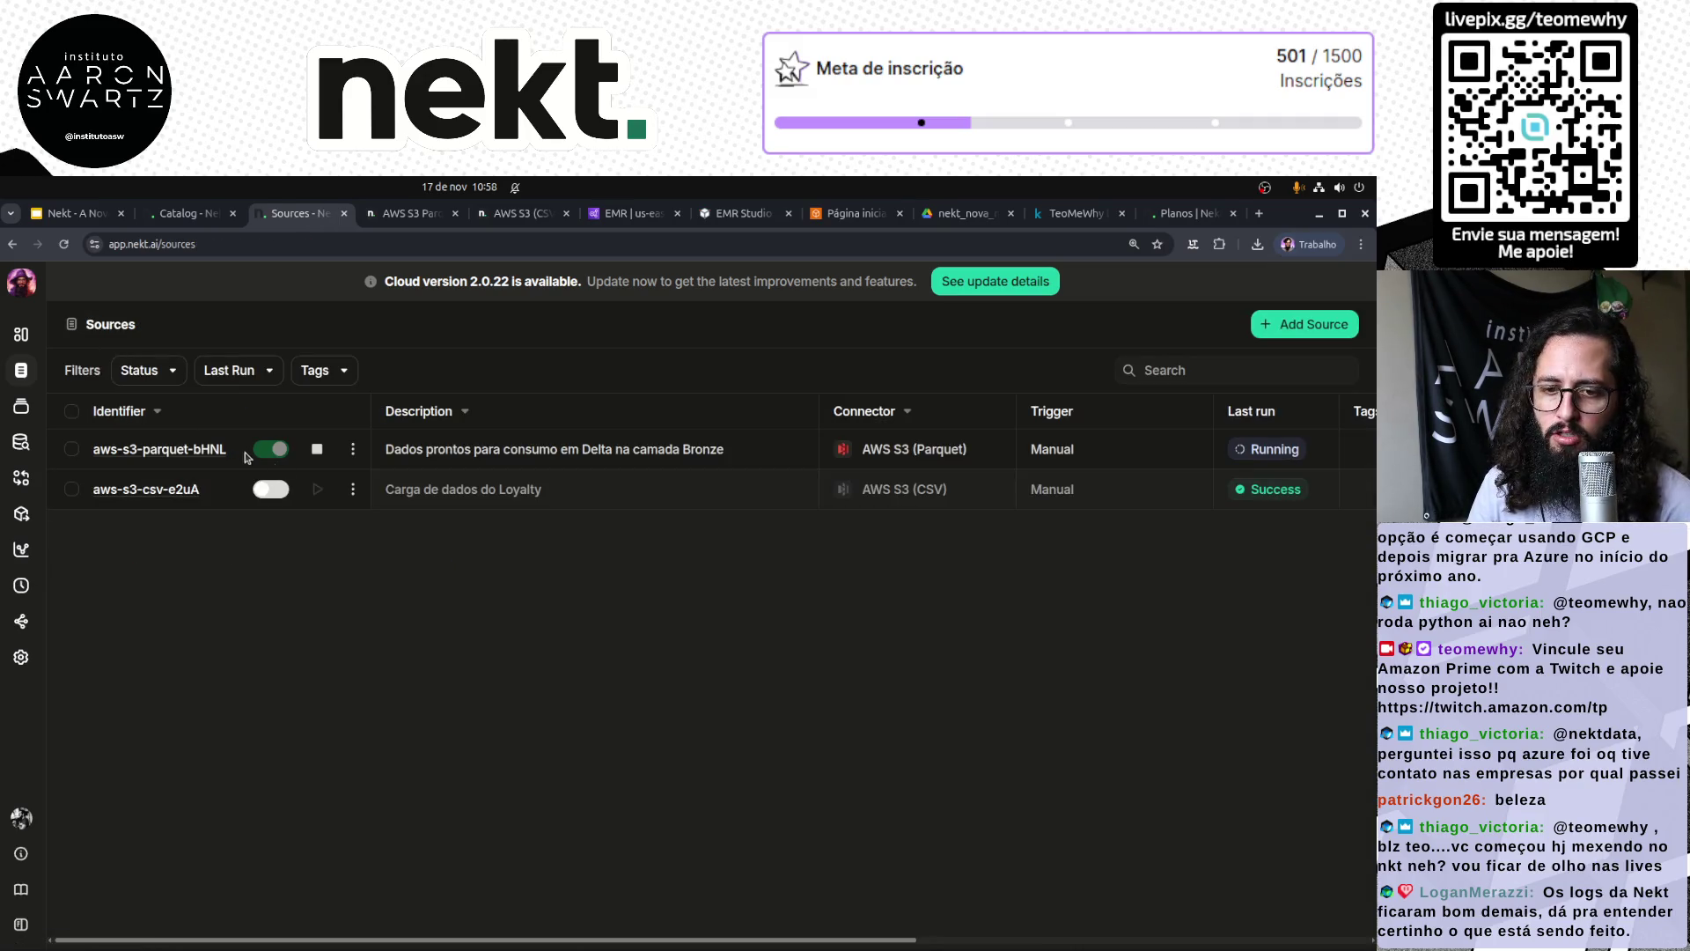
left_click(294, 456)
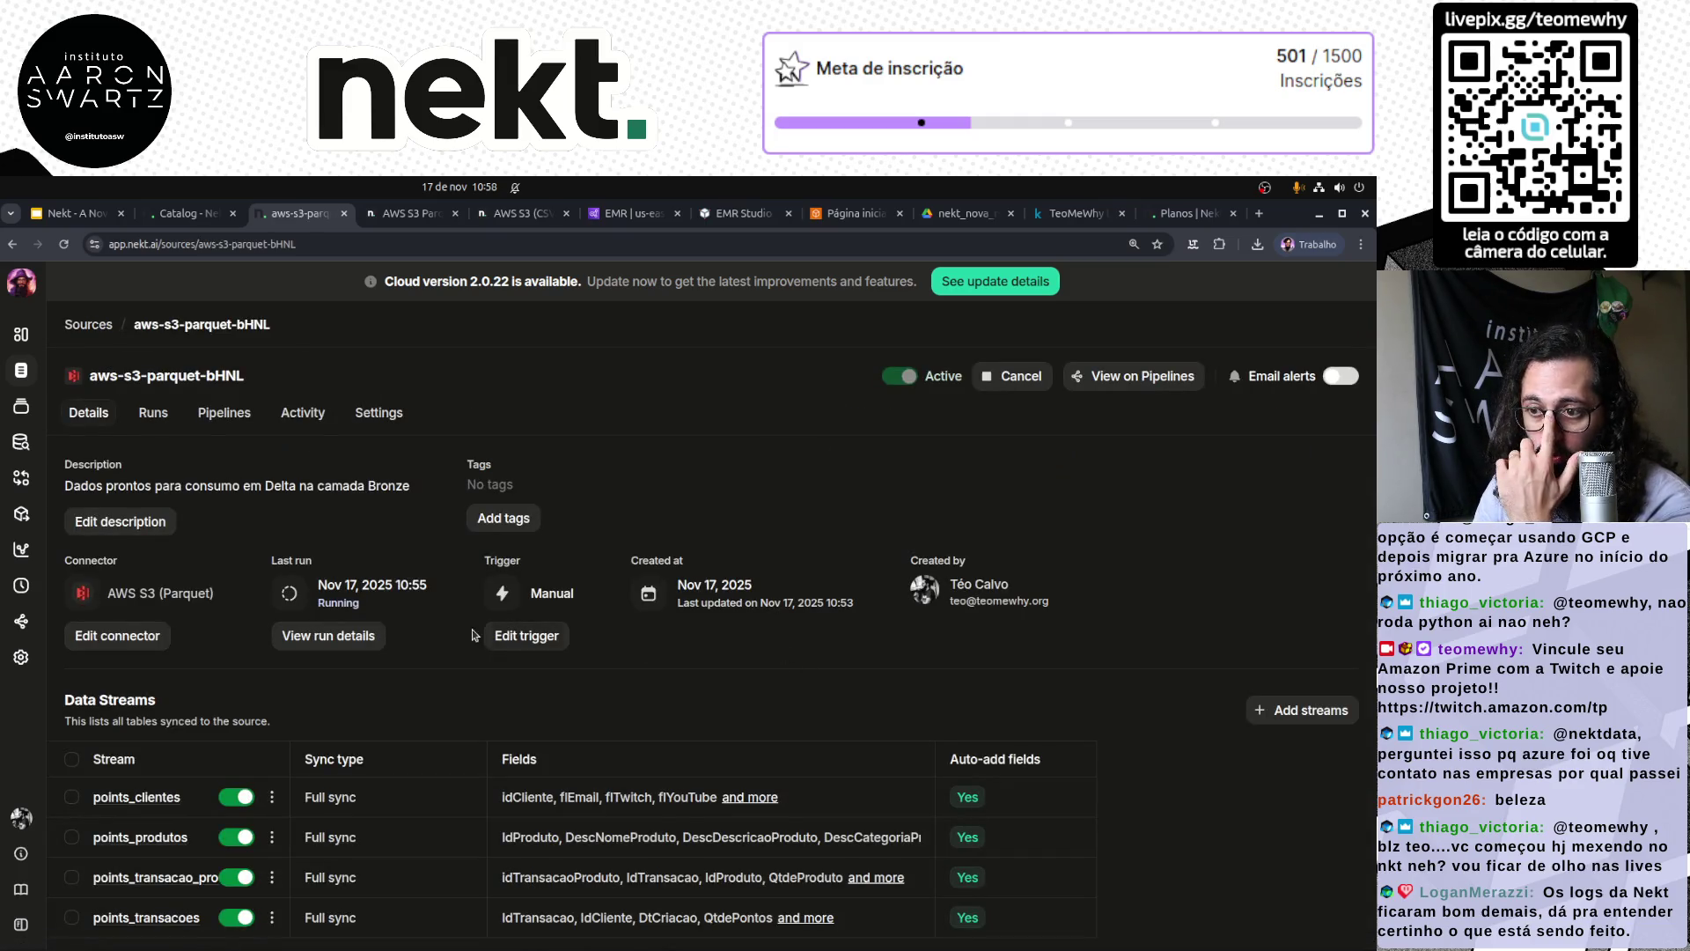
left_click(154, 413)
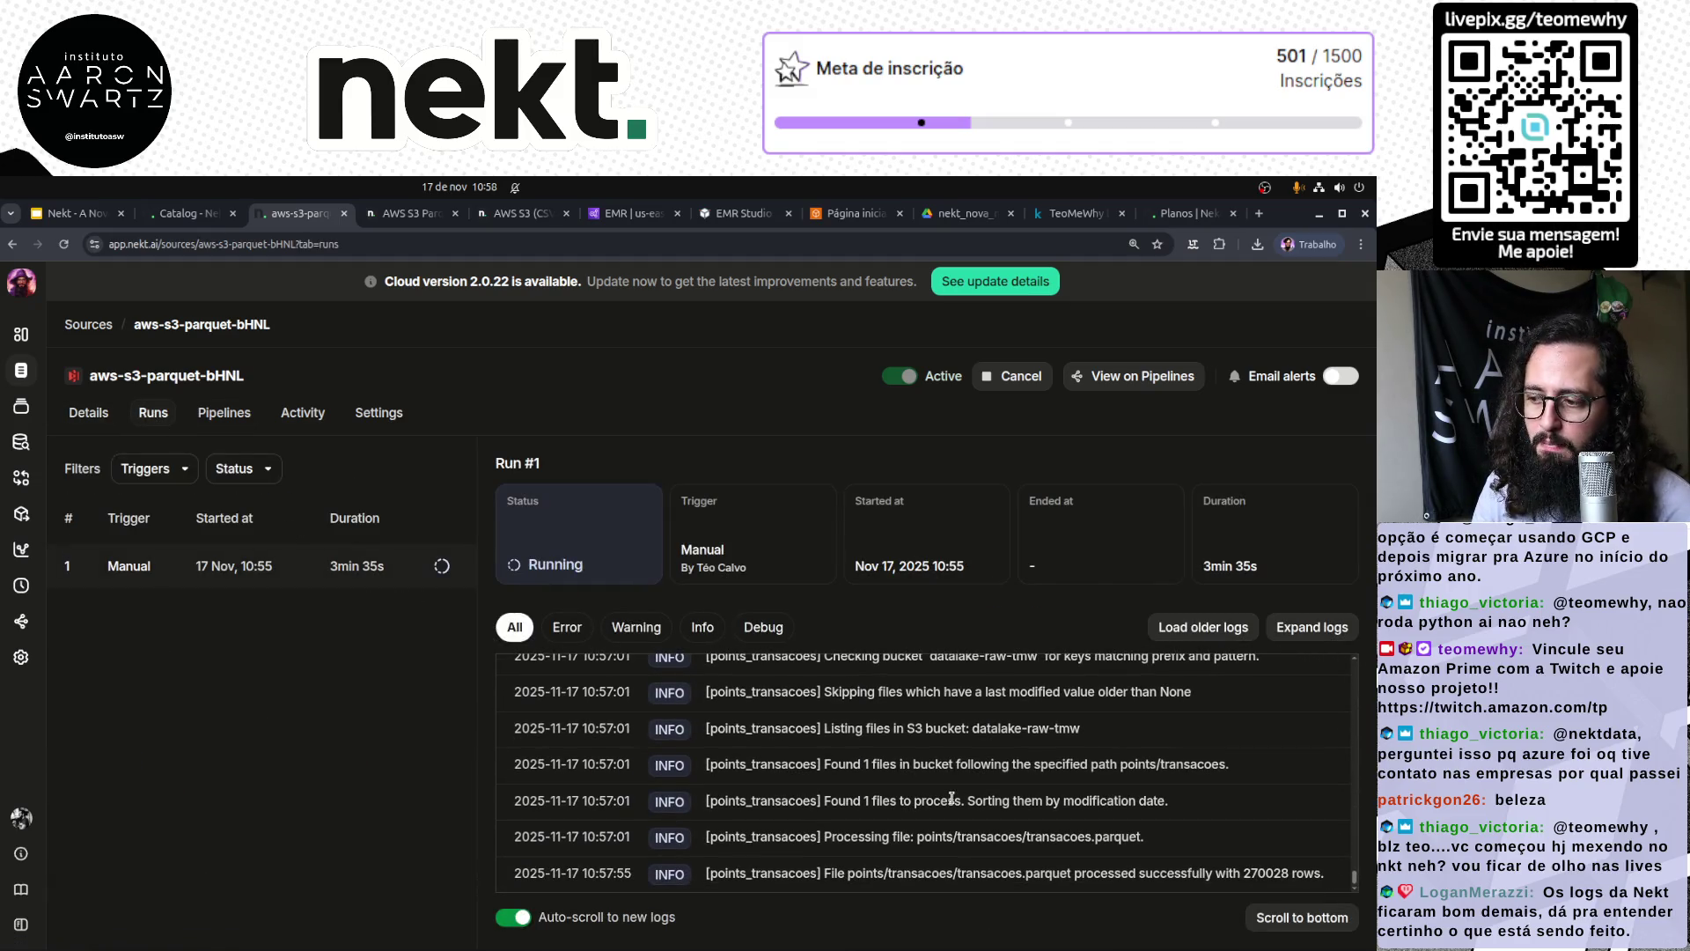
triple_click(1012, 872)
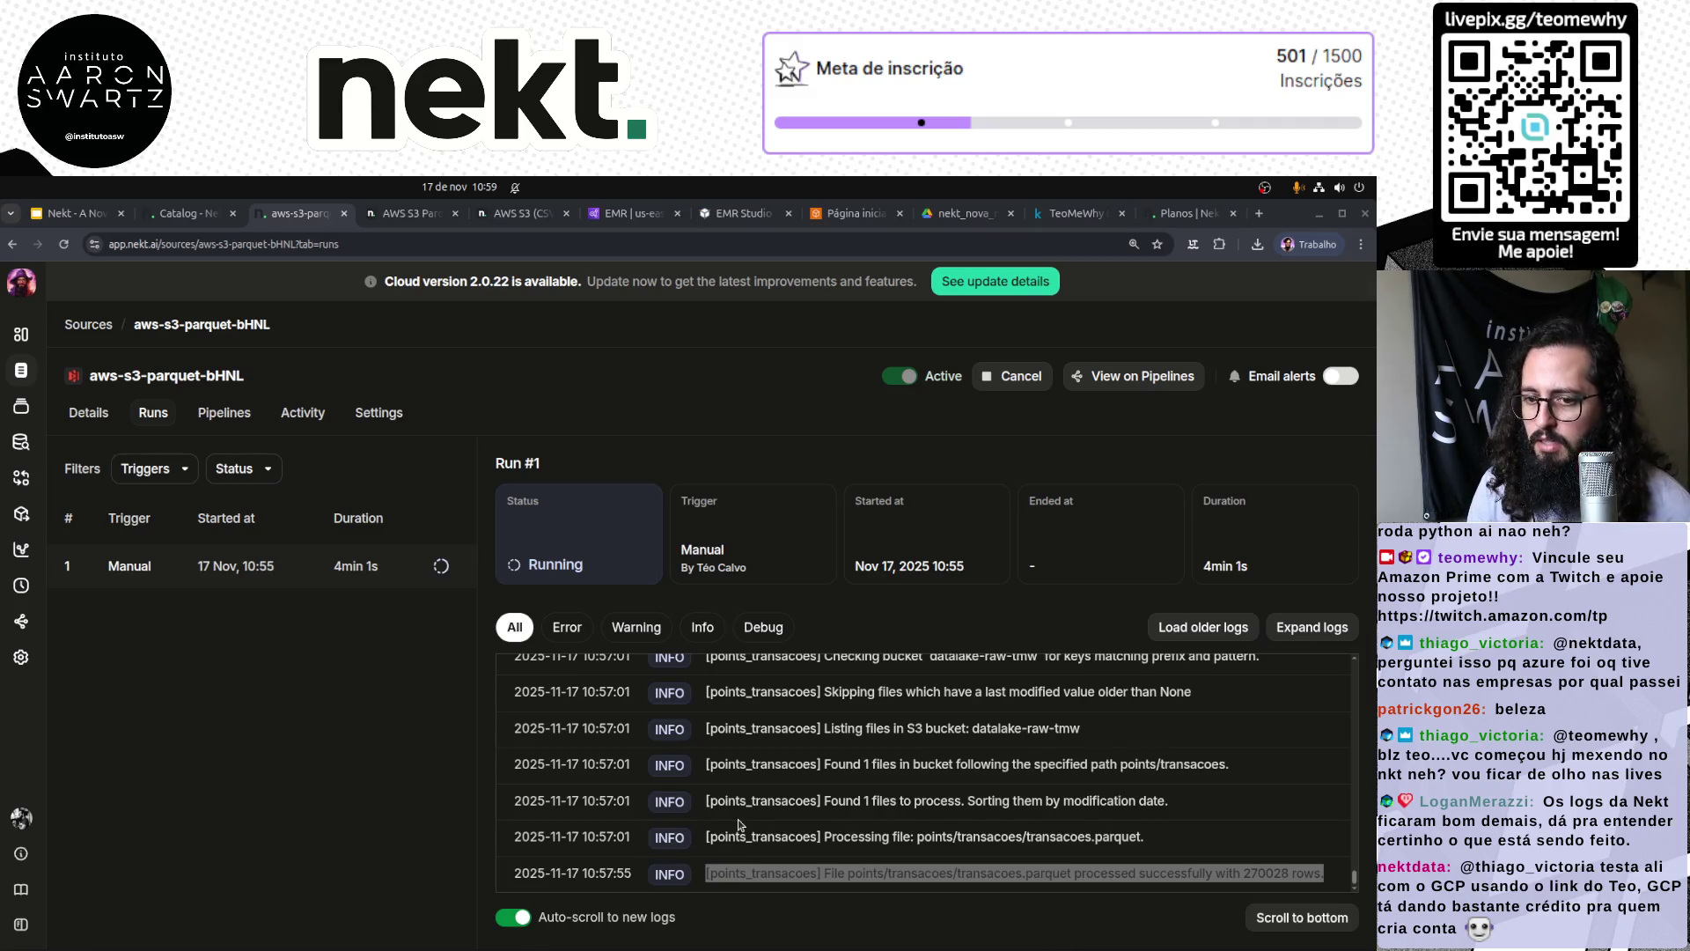
left_click(928, 834)
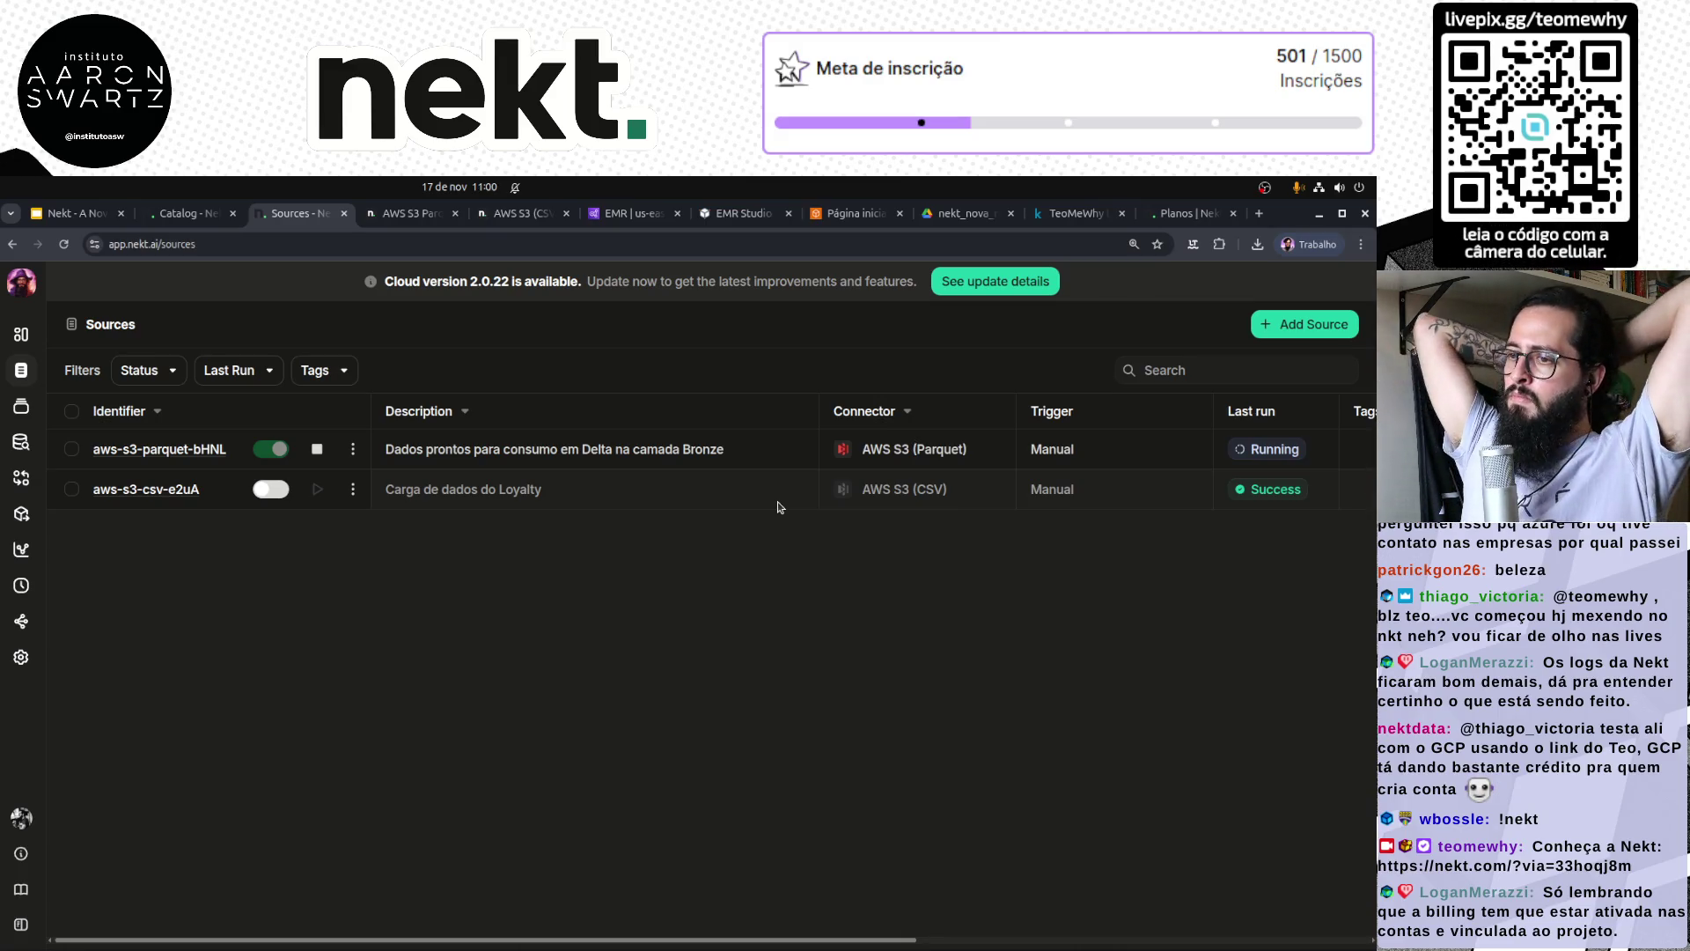
left_click(175, 450)
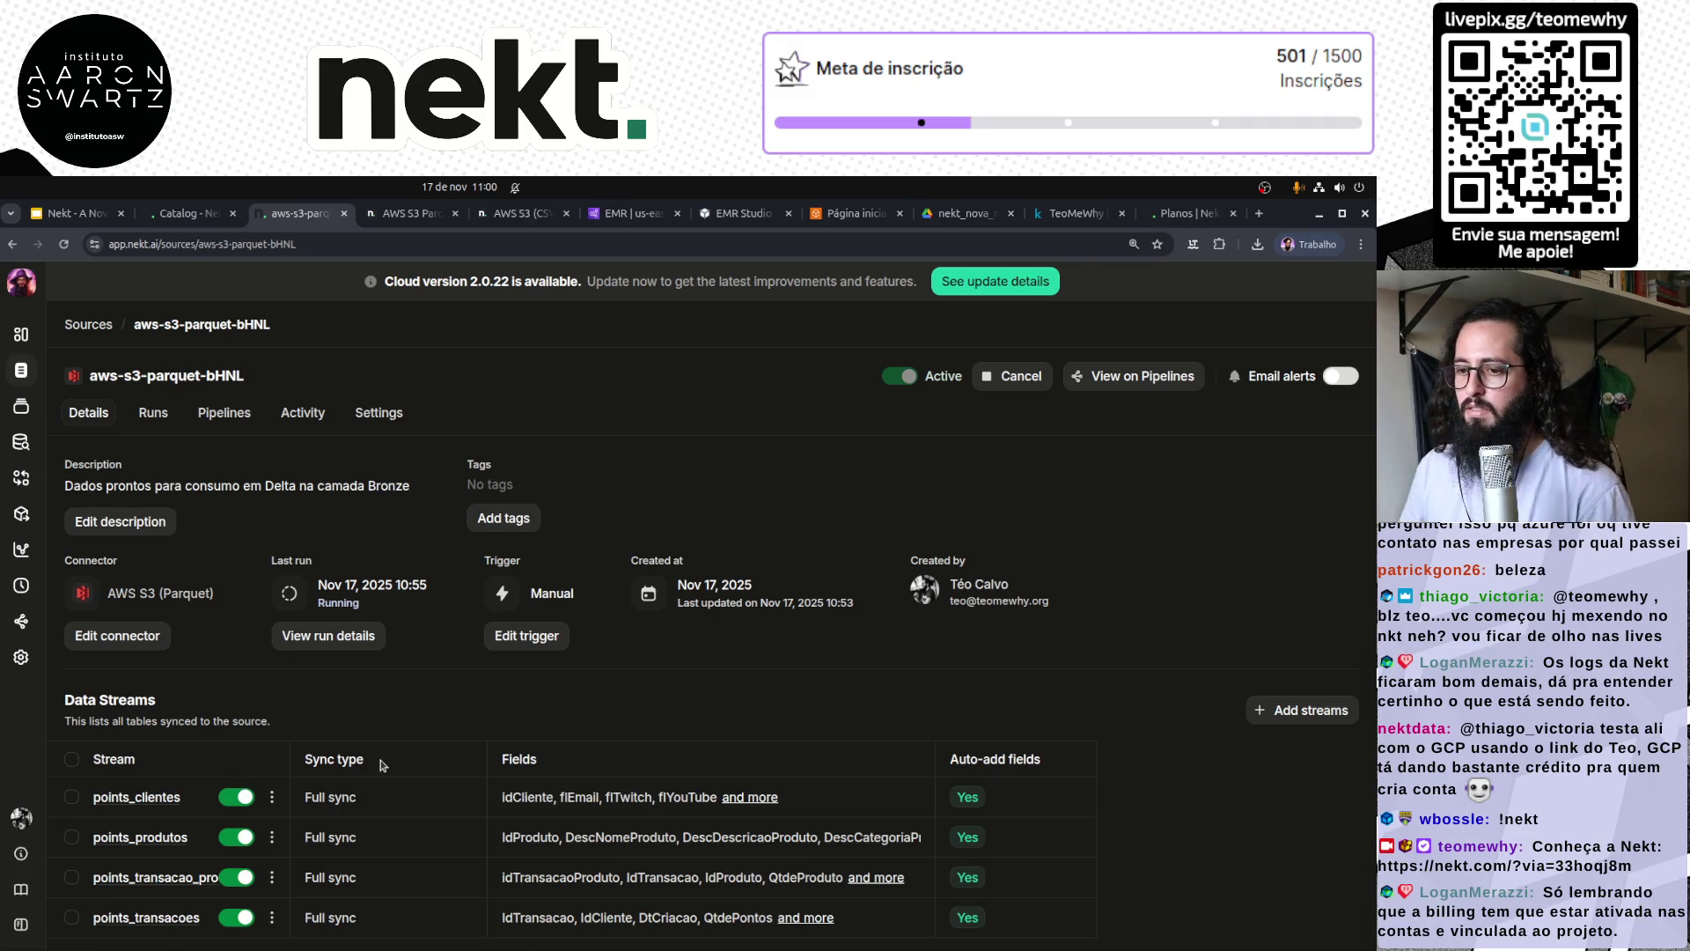
Step: Check that aws-s3-parquet-bHNL Run #1 is still Running with raw data extraction completed, then go to Catalog
left_click(333, 635)
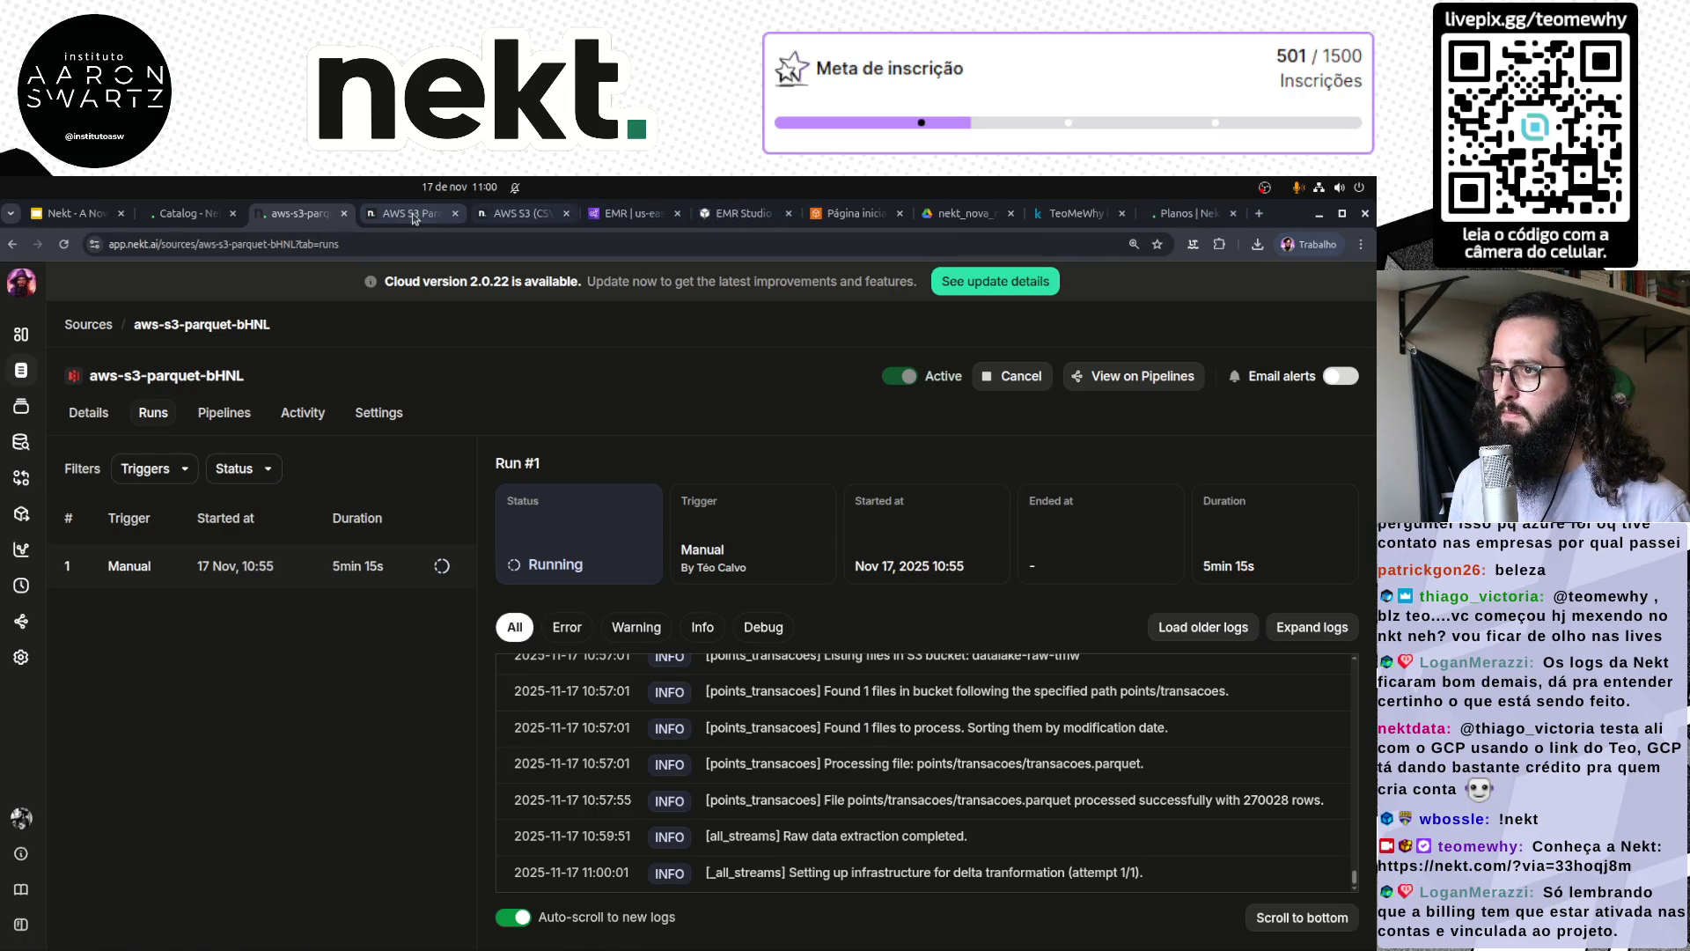
mouse_move(404, 219)
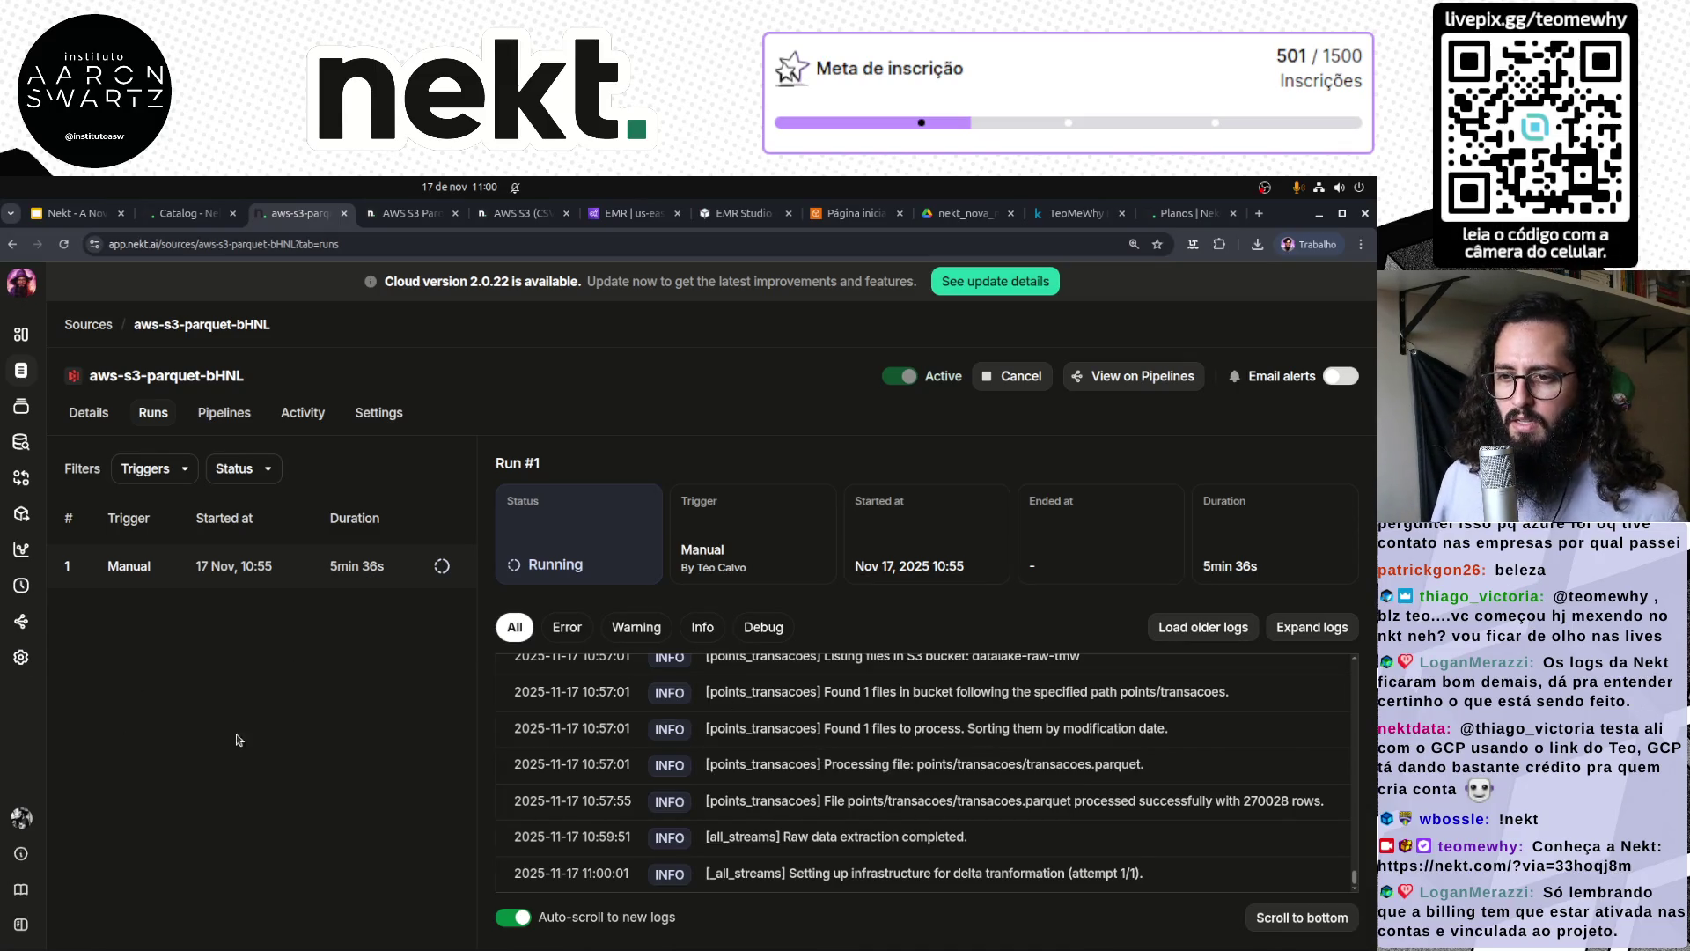
left_click(21, 406)
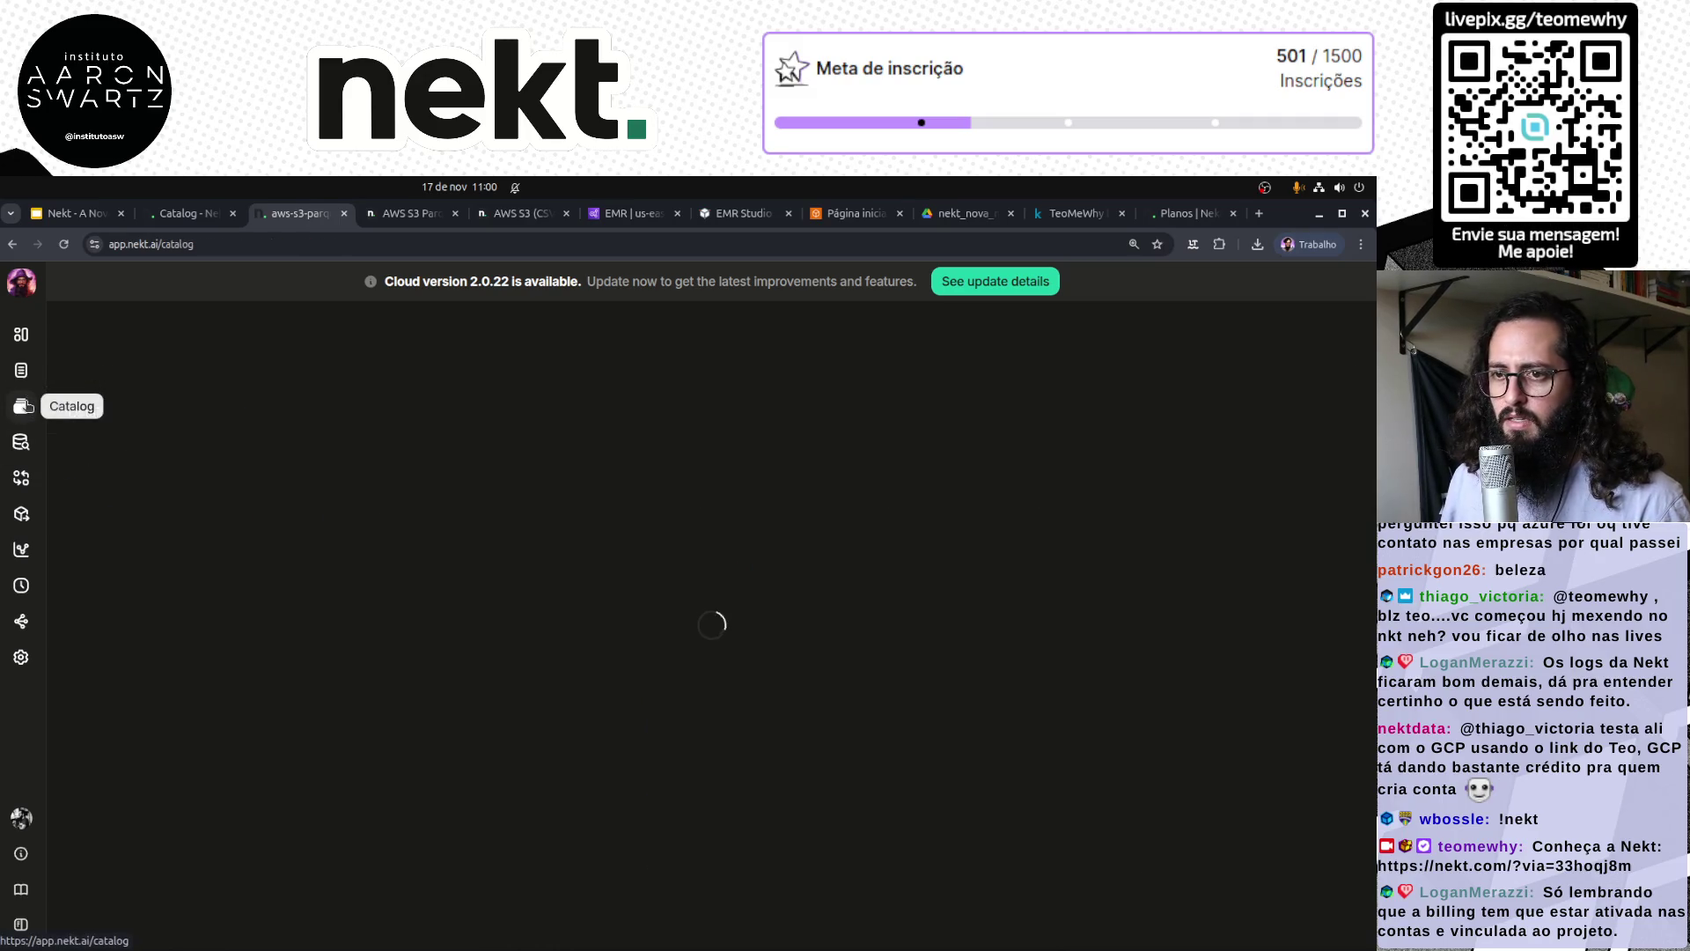
Step: Browse Bronze > points: preview points_clientes, then view points_produtos, points_transacao_produto and points_transacoes
left_click(65, 457)
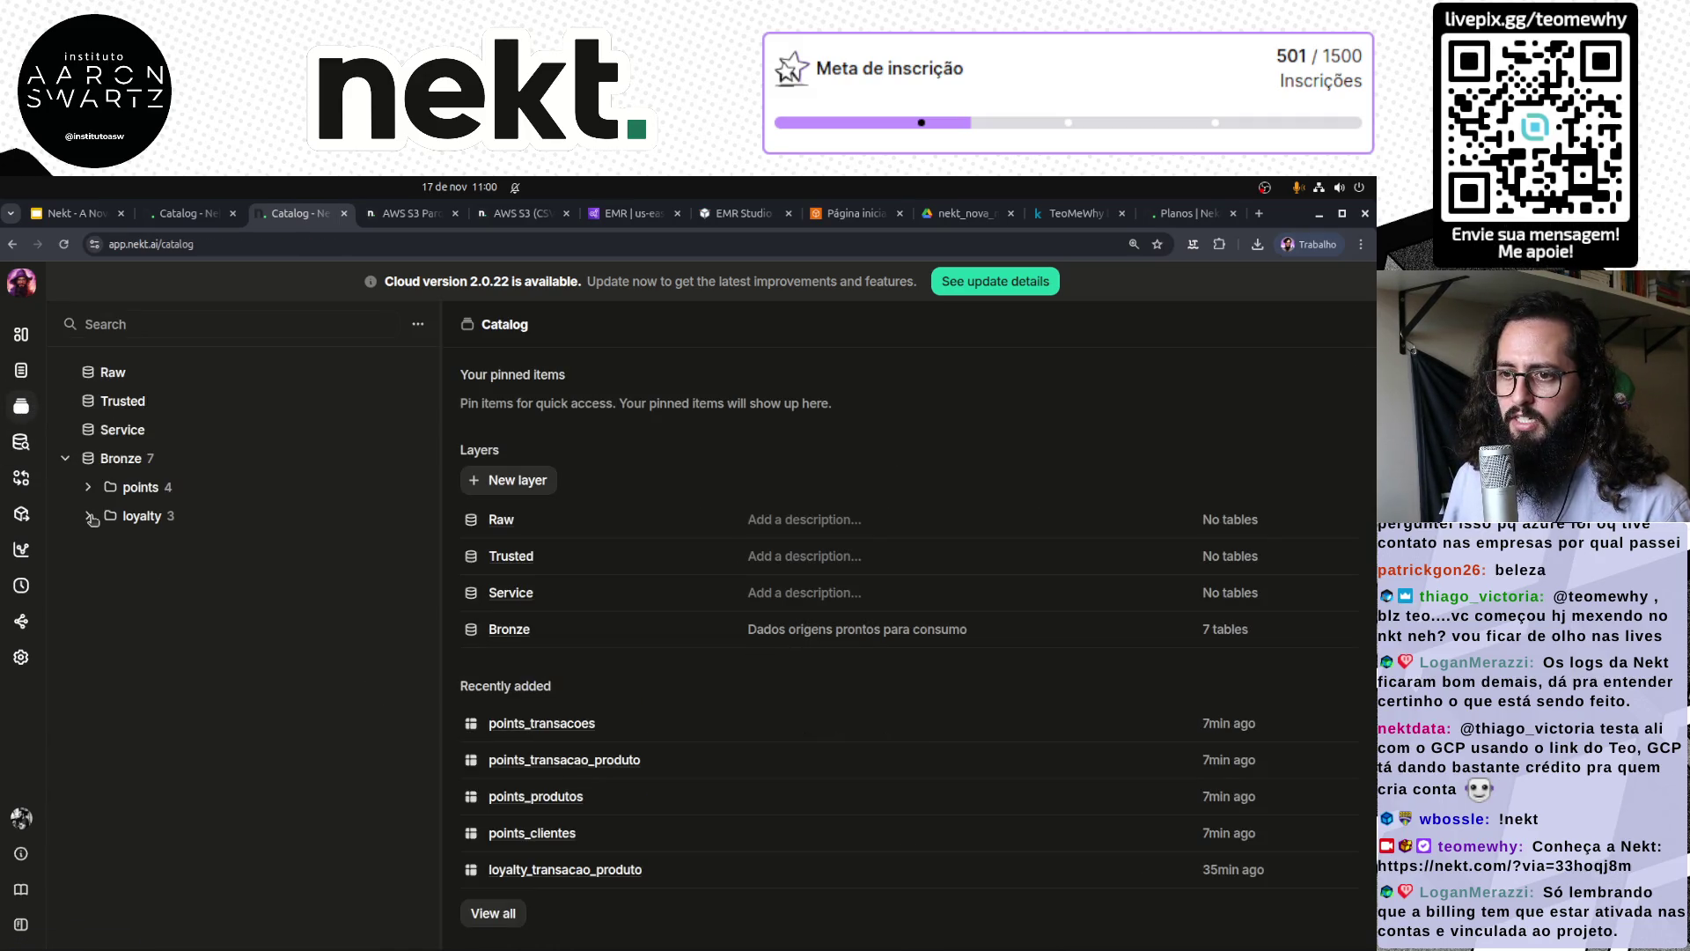
left_click(88, 487)
left_click(188, 515)
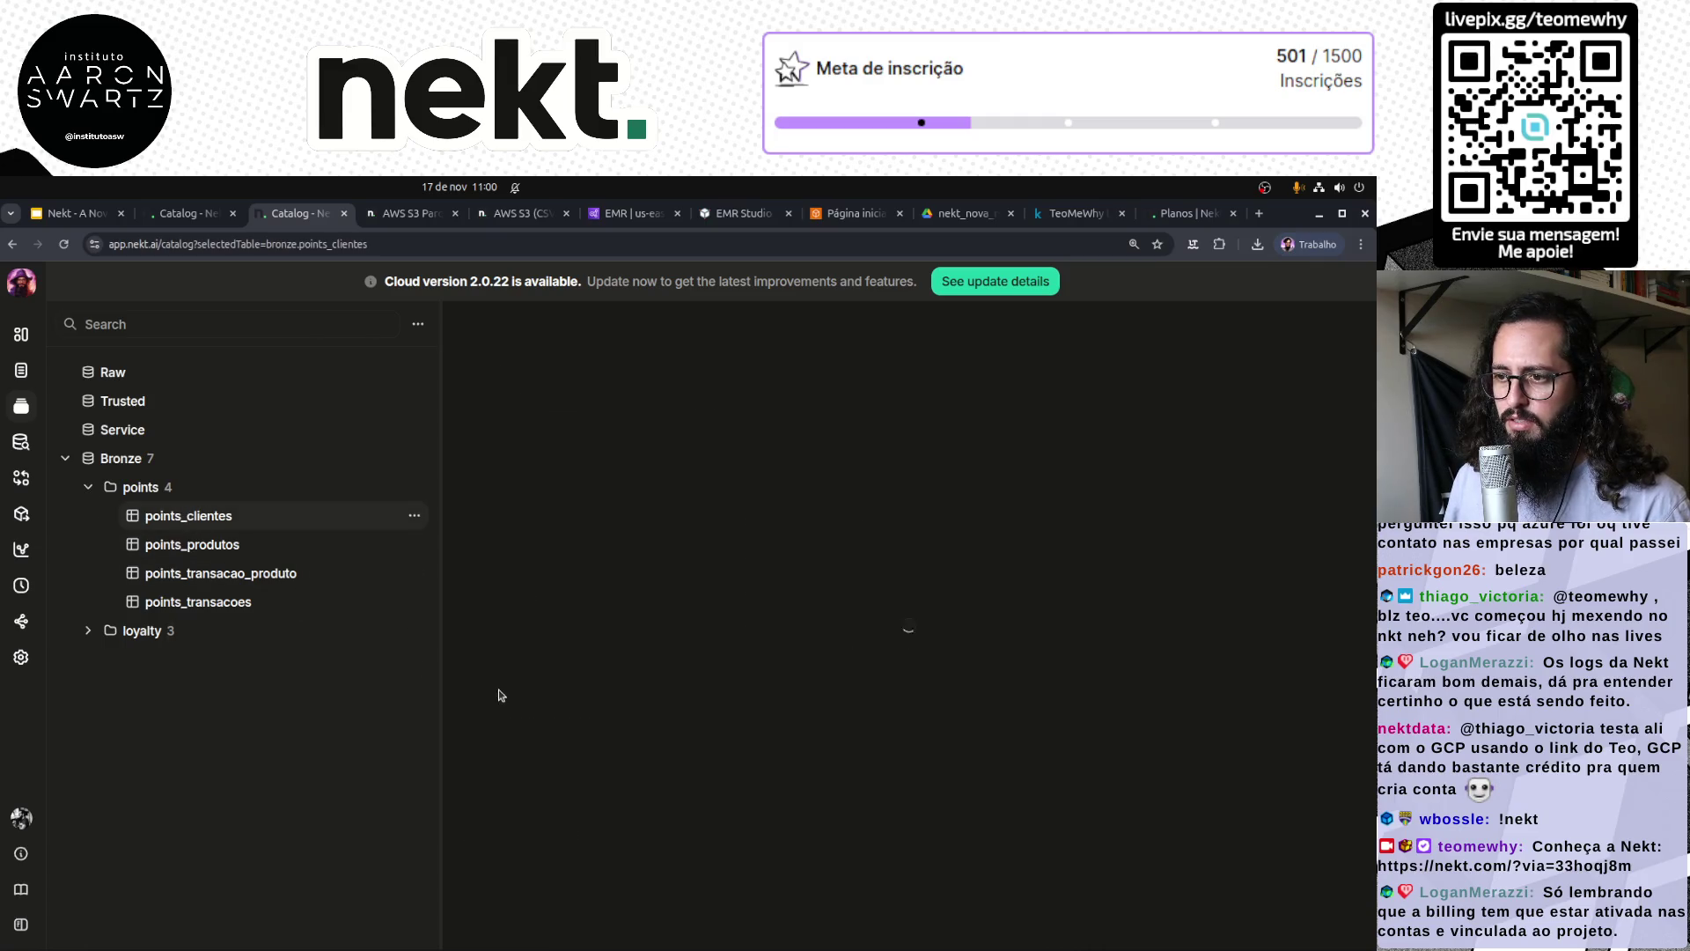
left_click(580, 424)
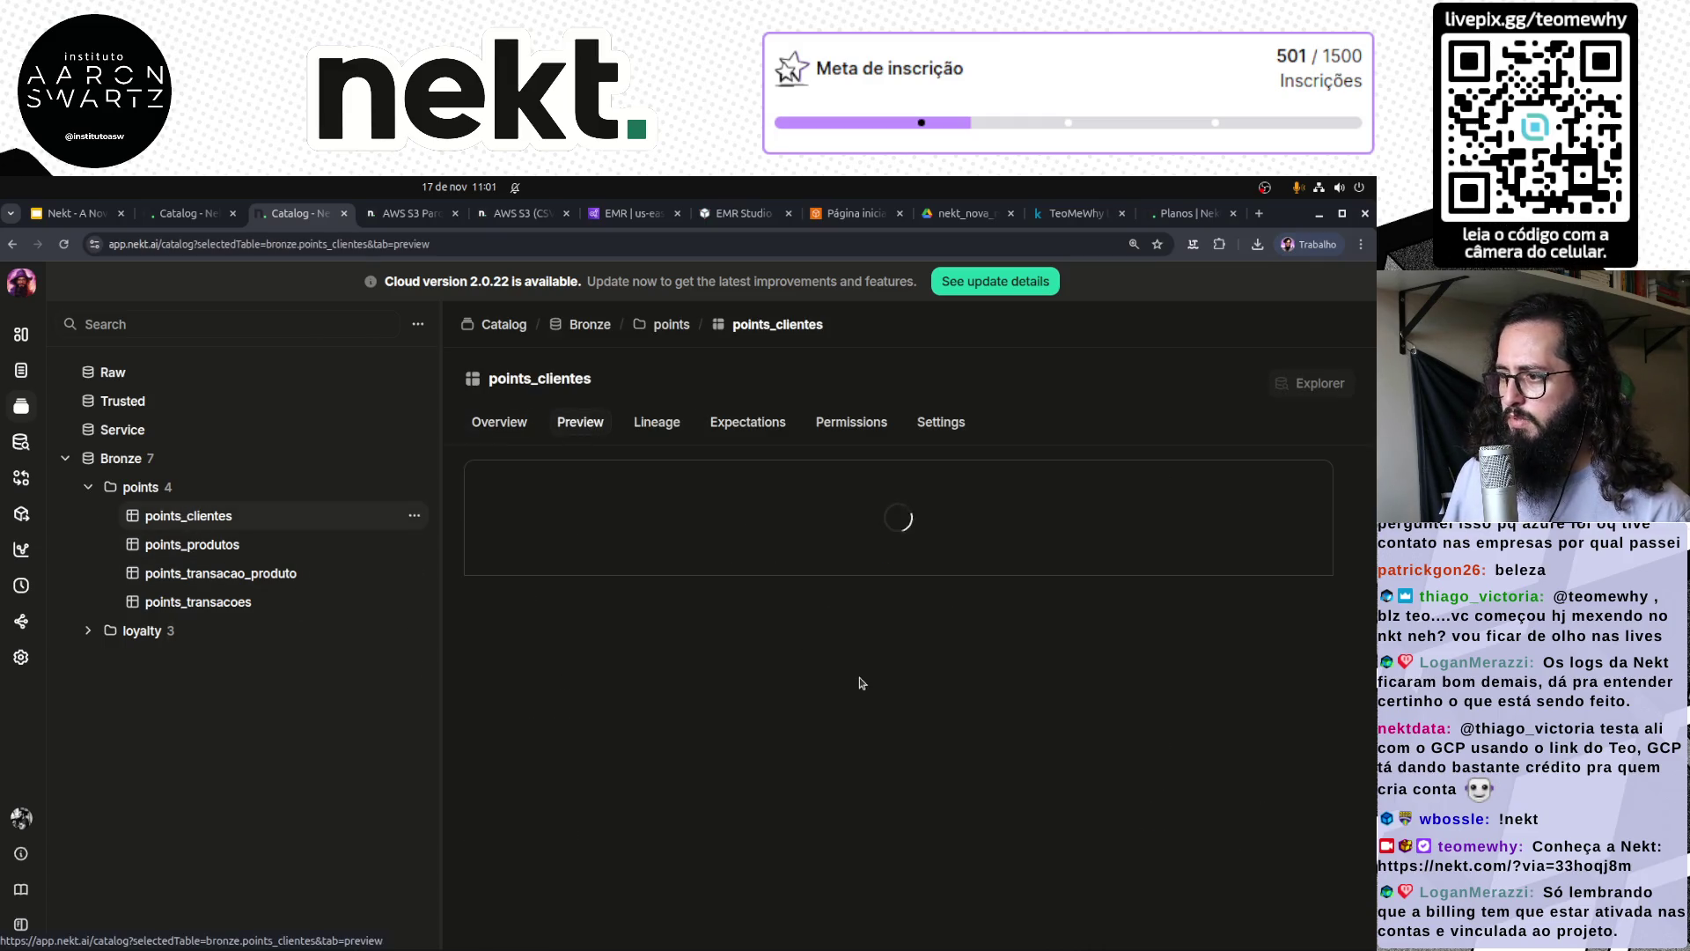
left_click(219, 571)
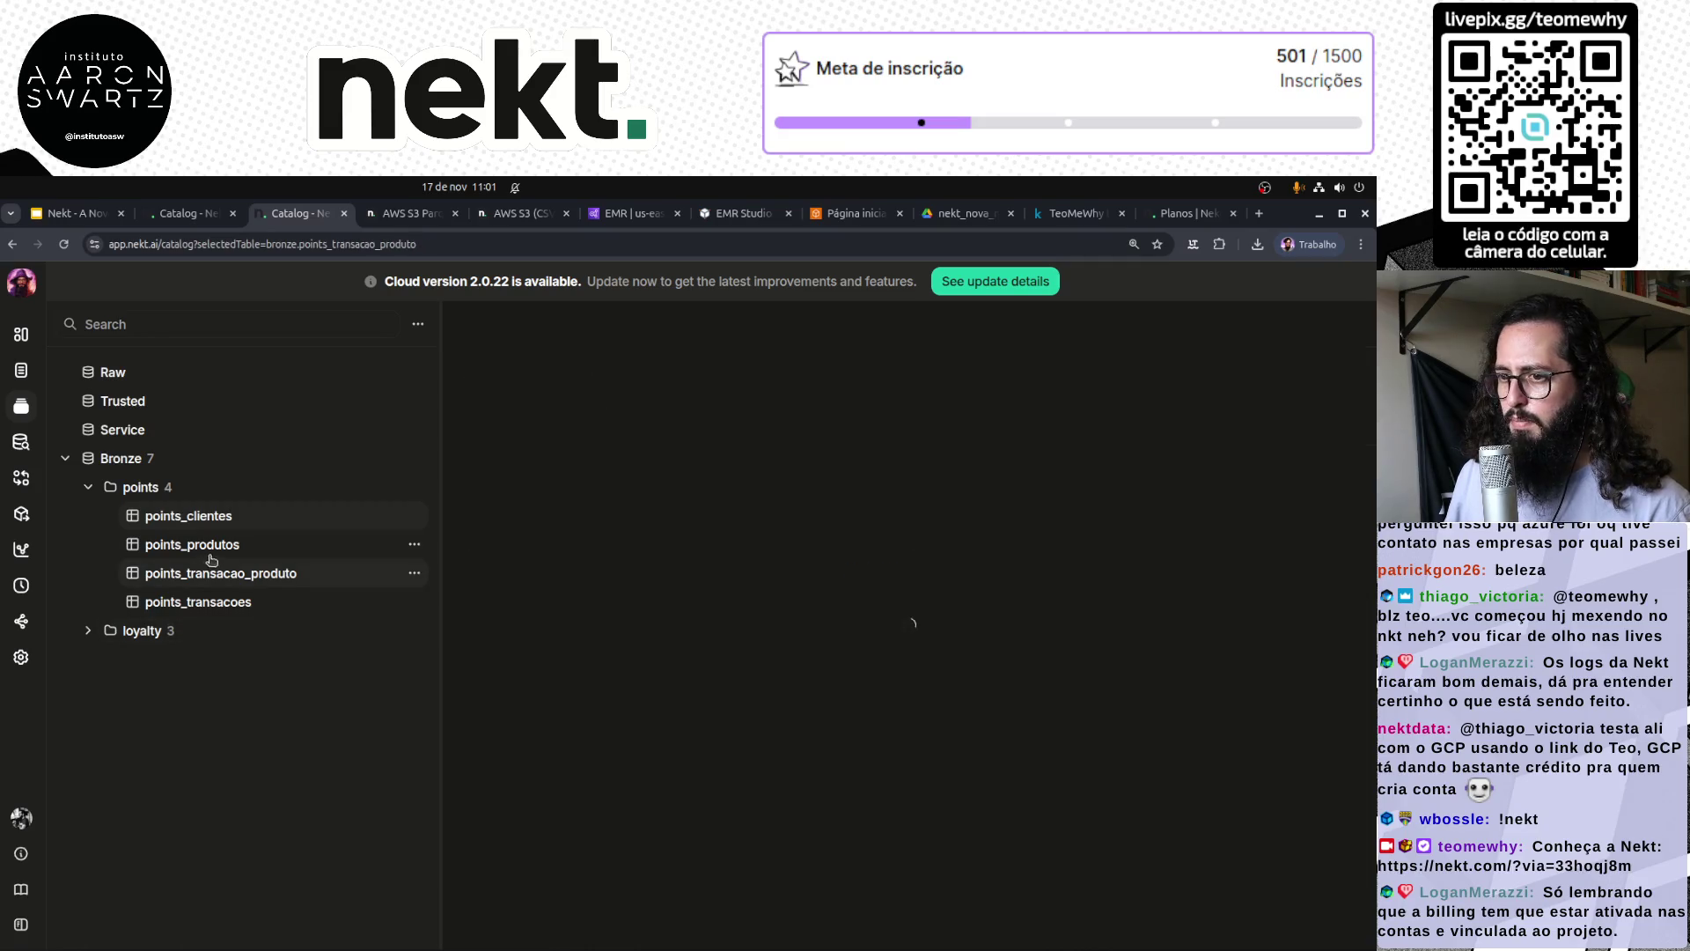
left_click(213, 546)
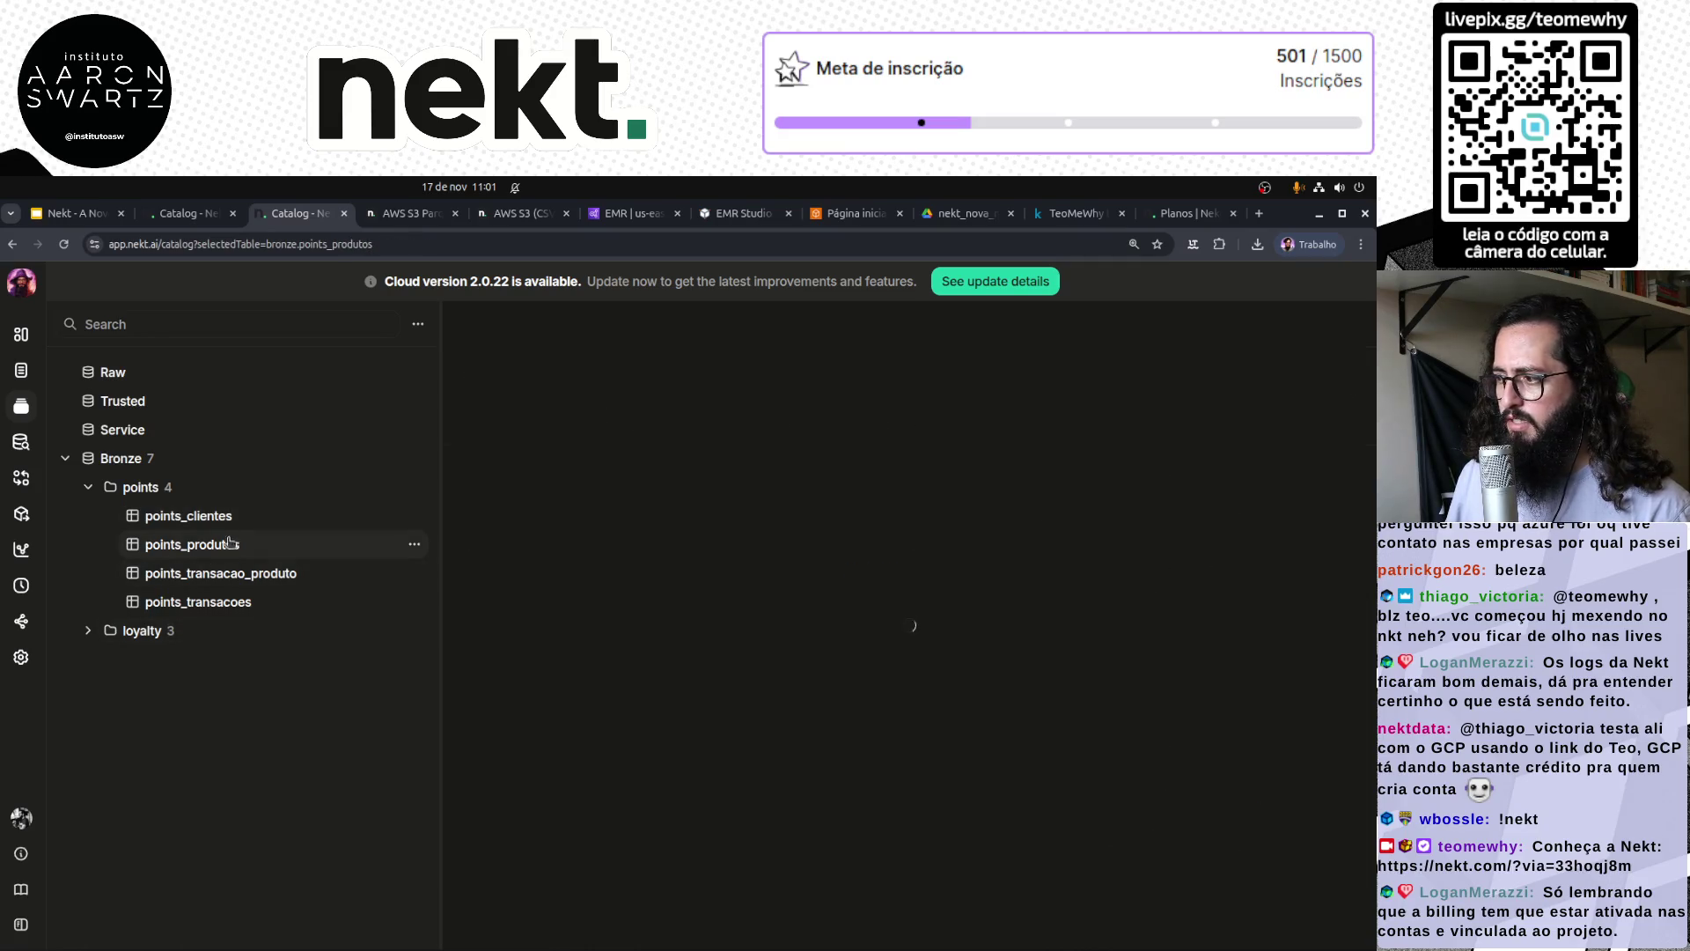
left_click(256, 581)
left_click(251, 604)
left_click(231, 516)
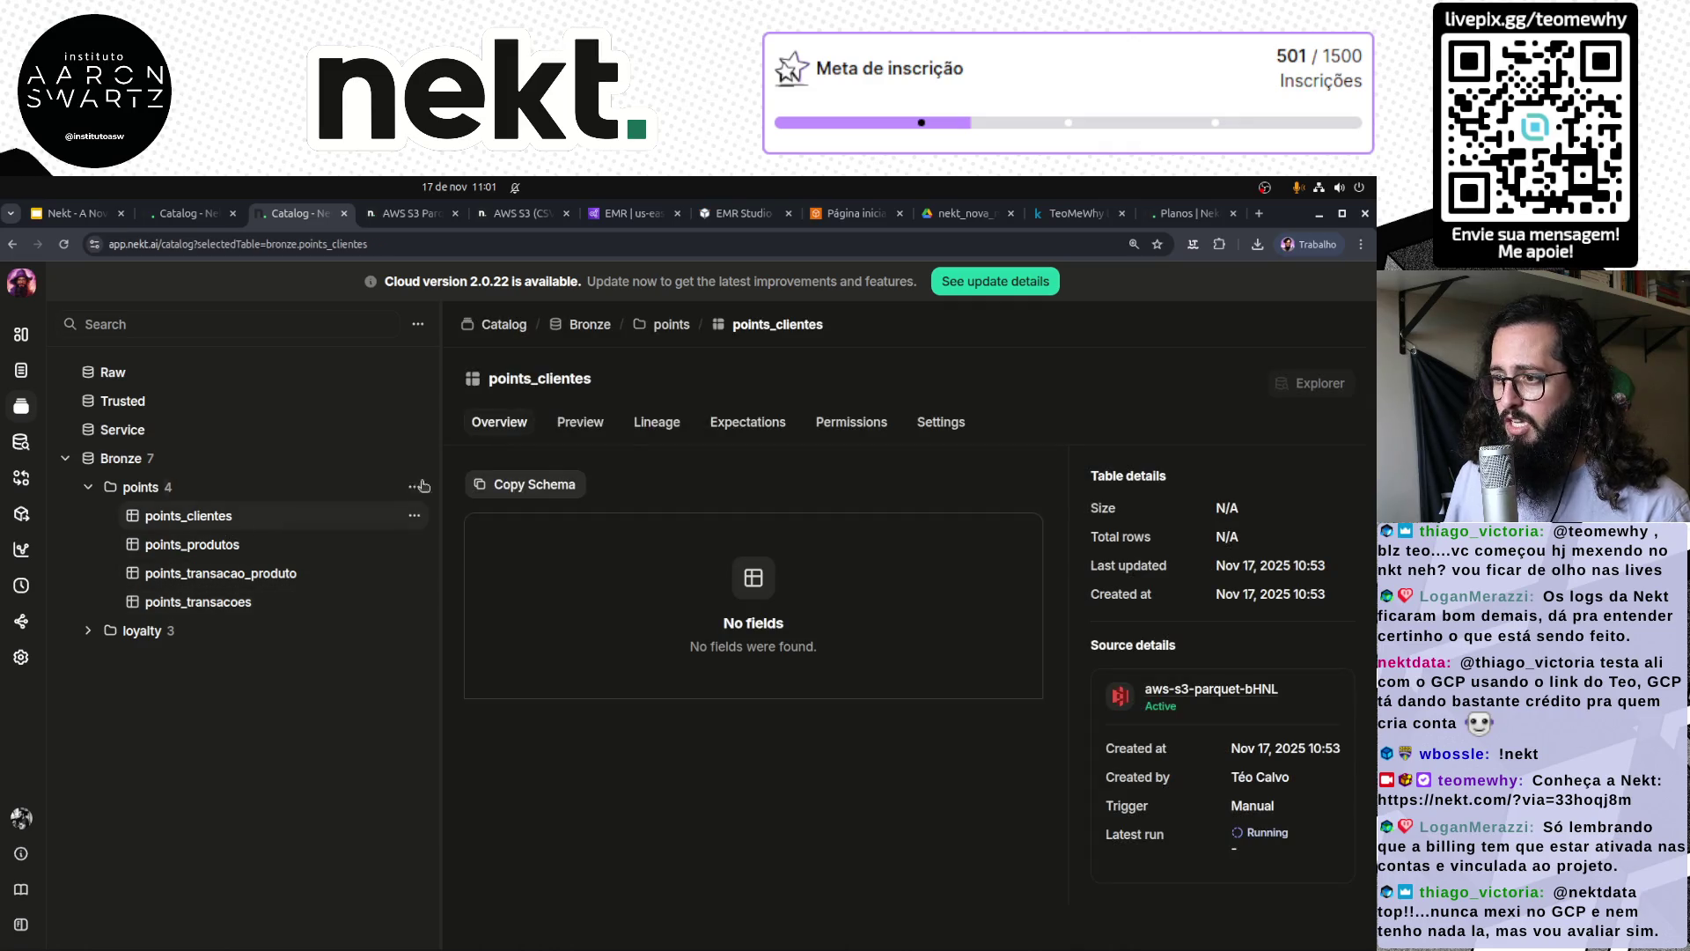
left_click(89, 489)
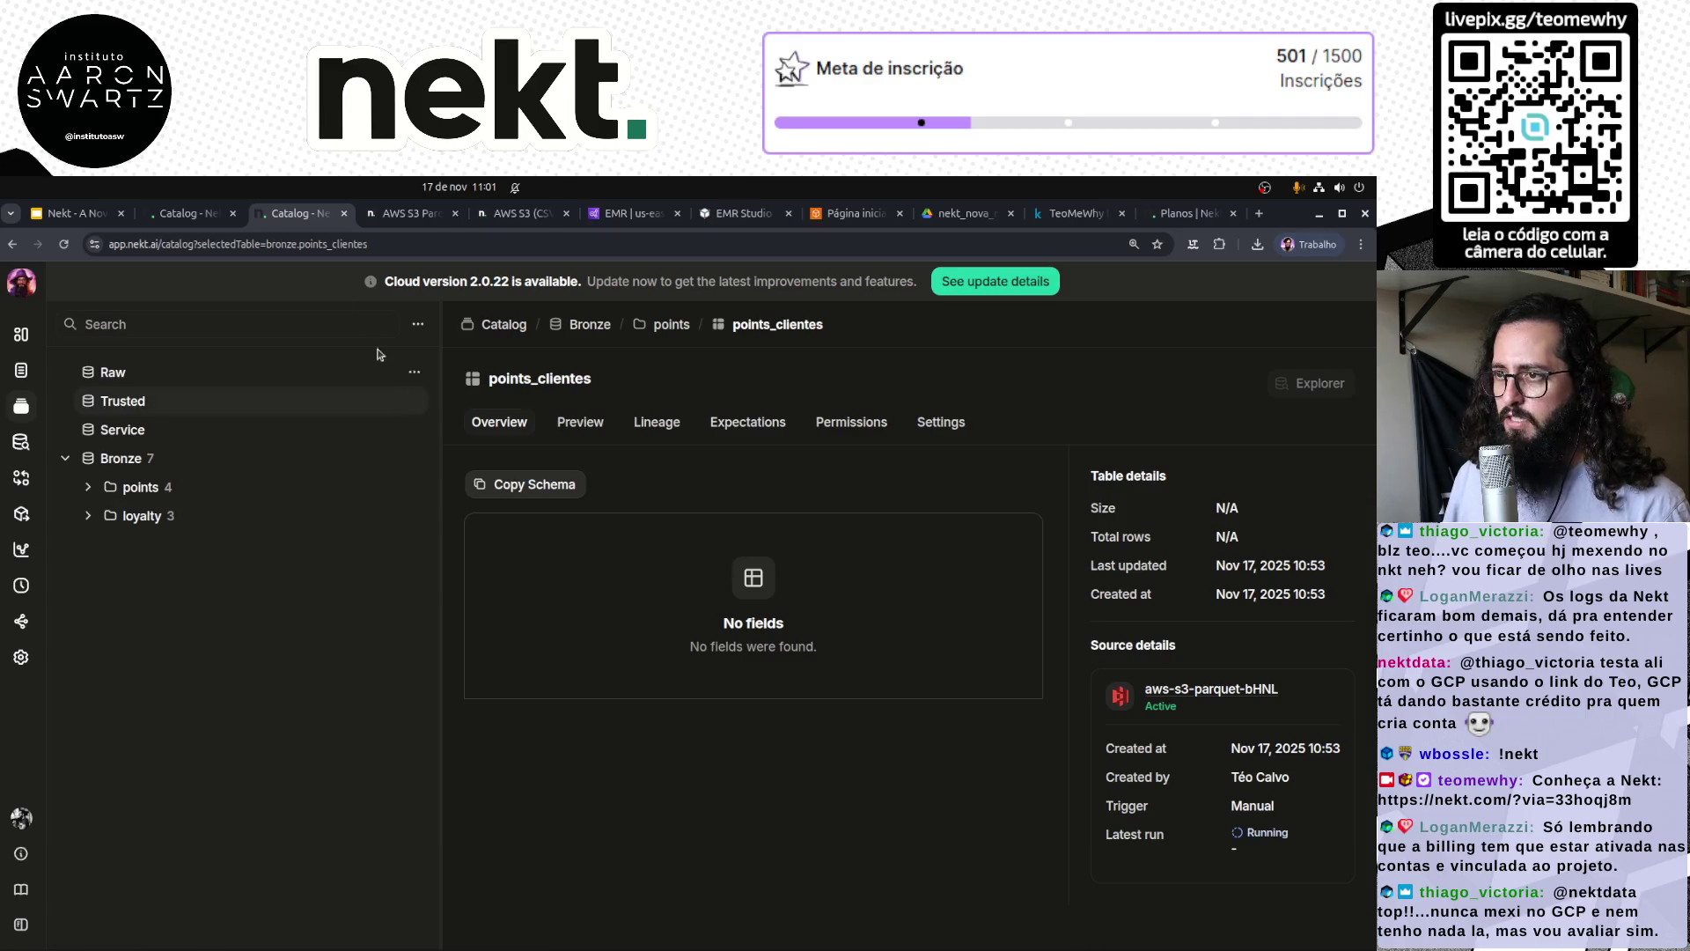
Step: Cycle through the Catalog, points_clientes and pricing plan tabs, then go to the Sources list
left_click(193, 220)
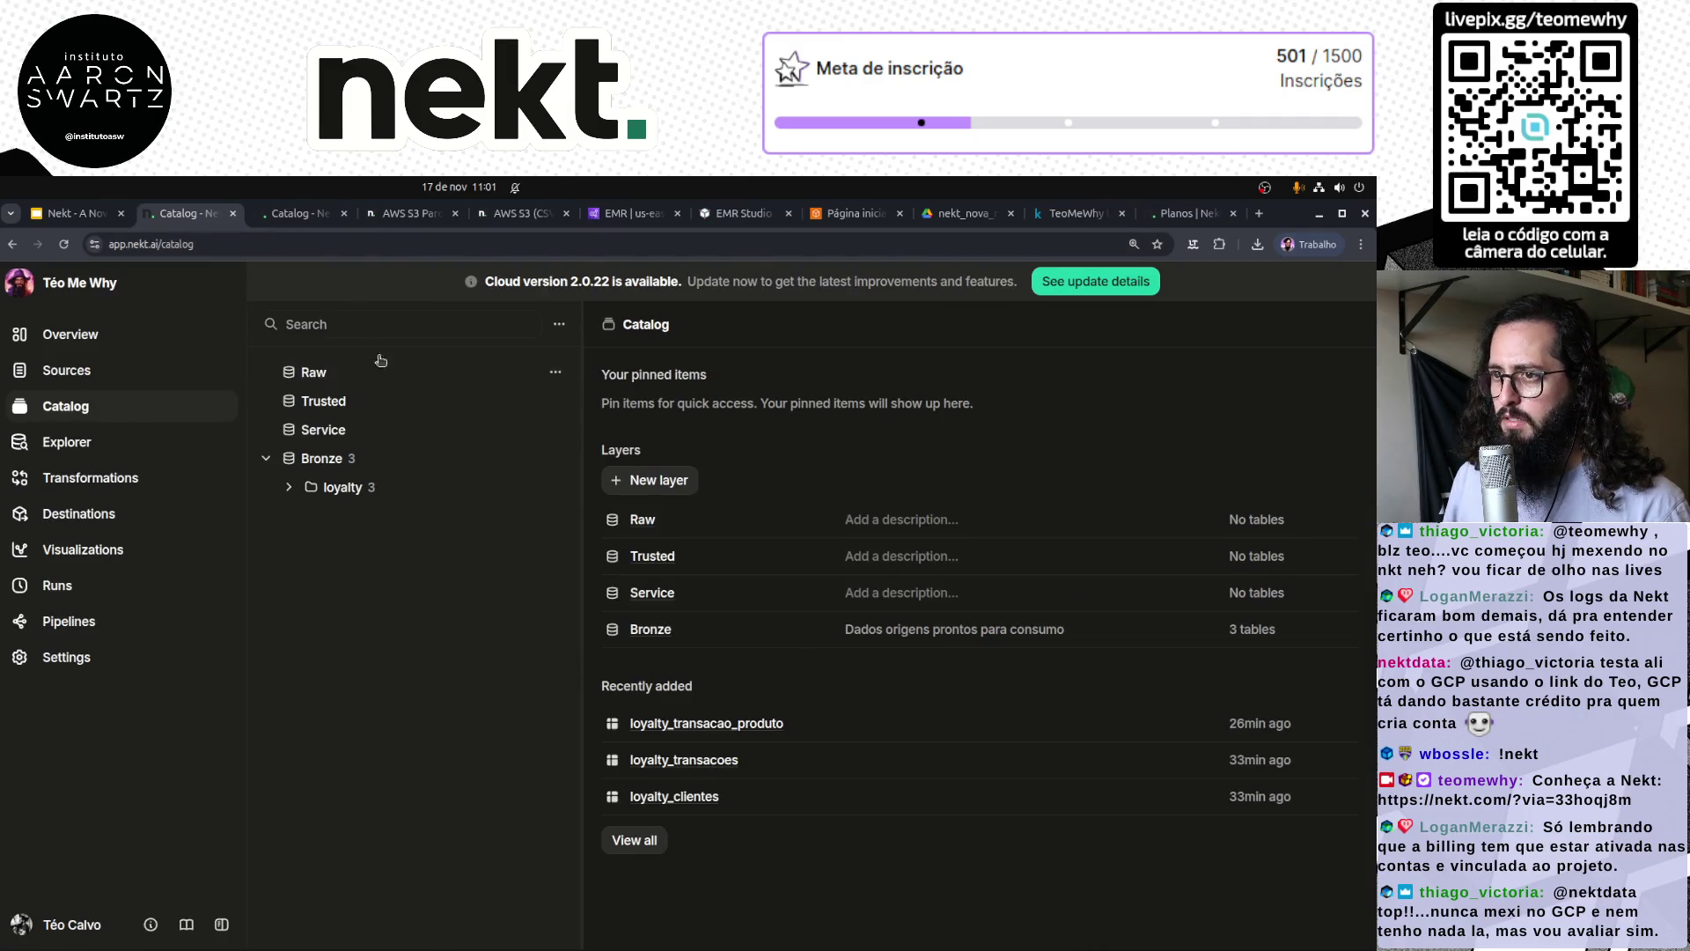
left_click(292, 208)
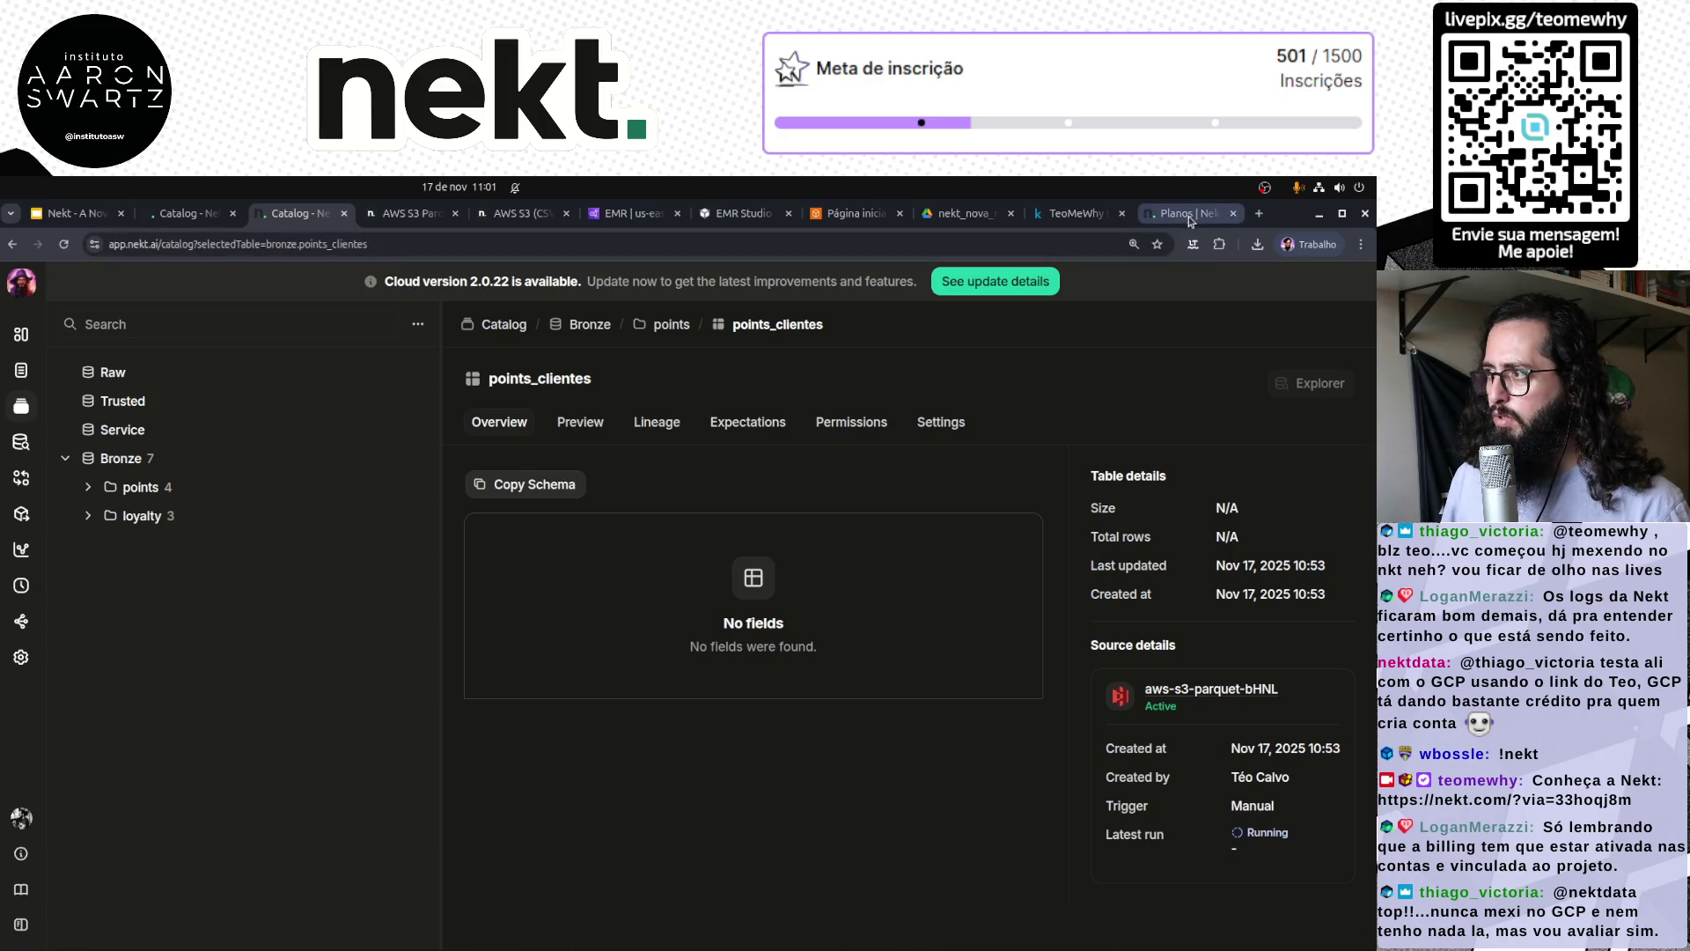
left_click(1188, 215)
left_click(185, 213)
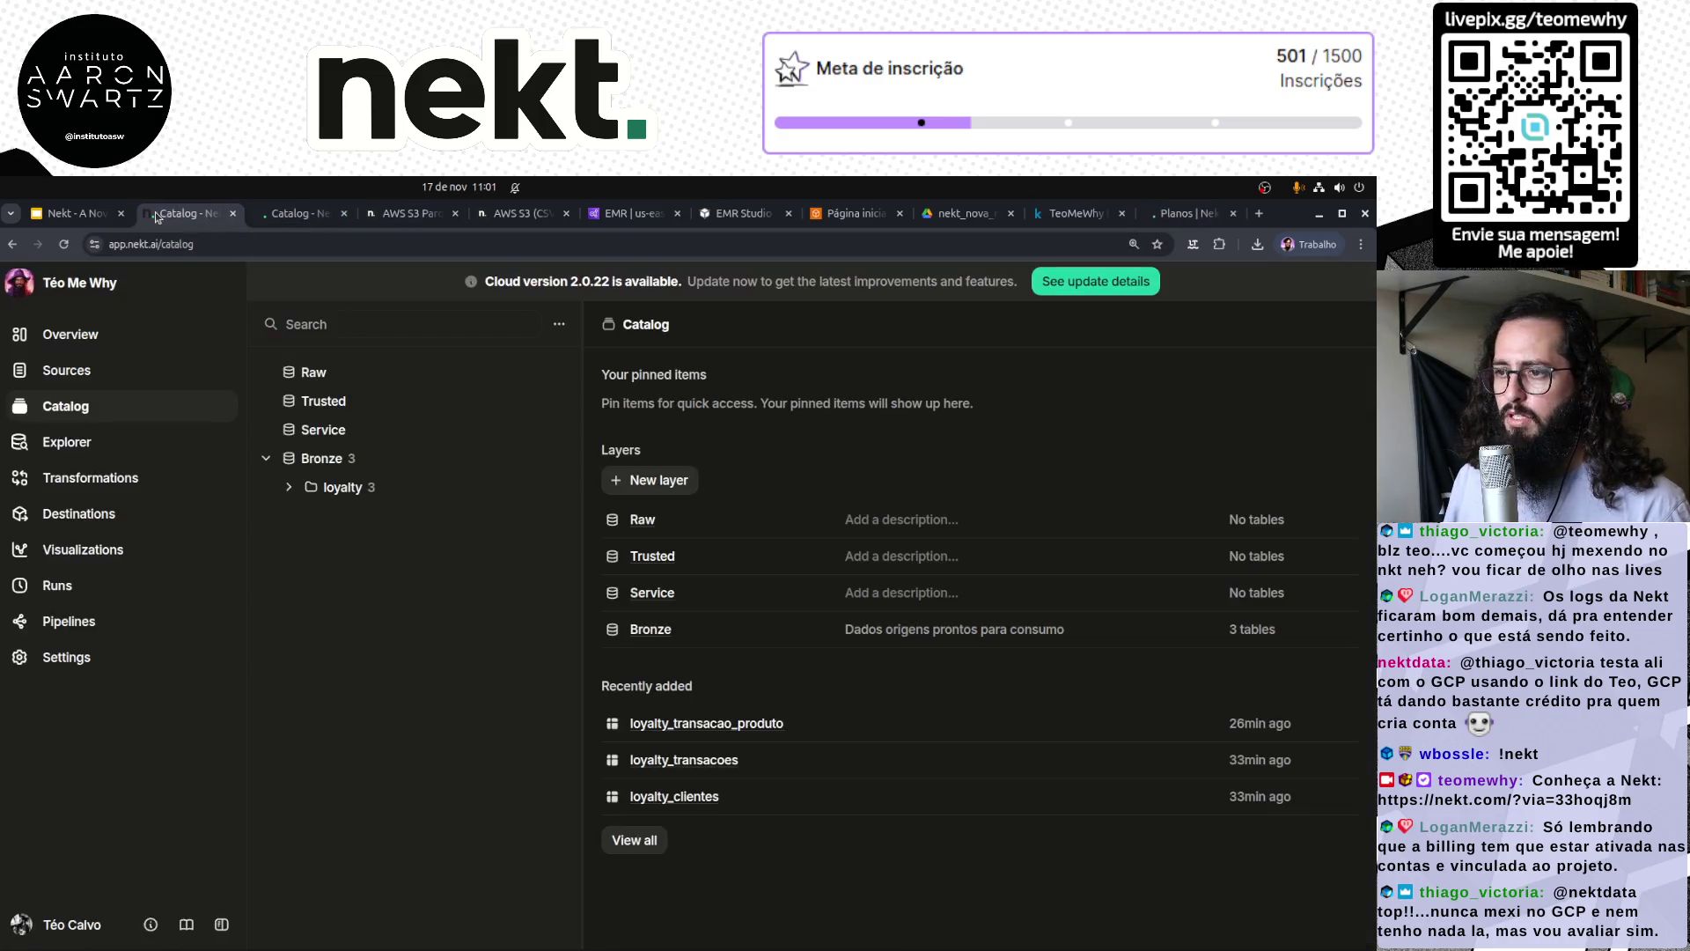
left_click(88, 370)
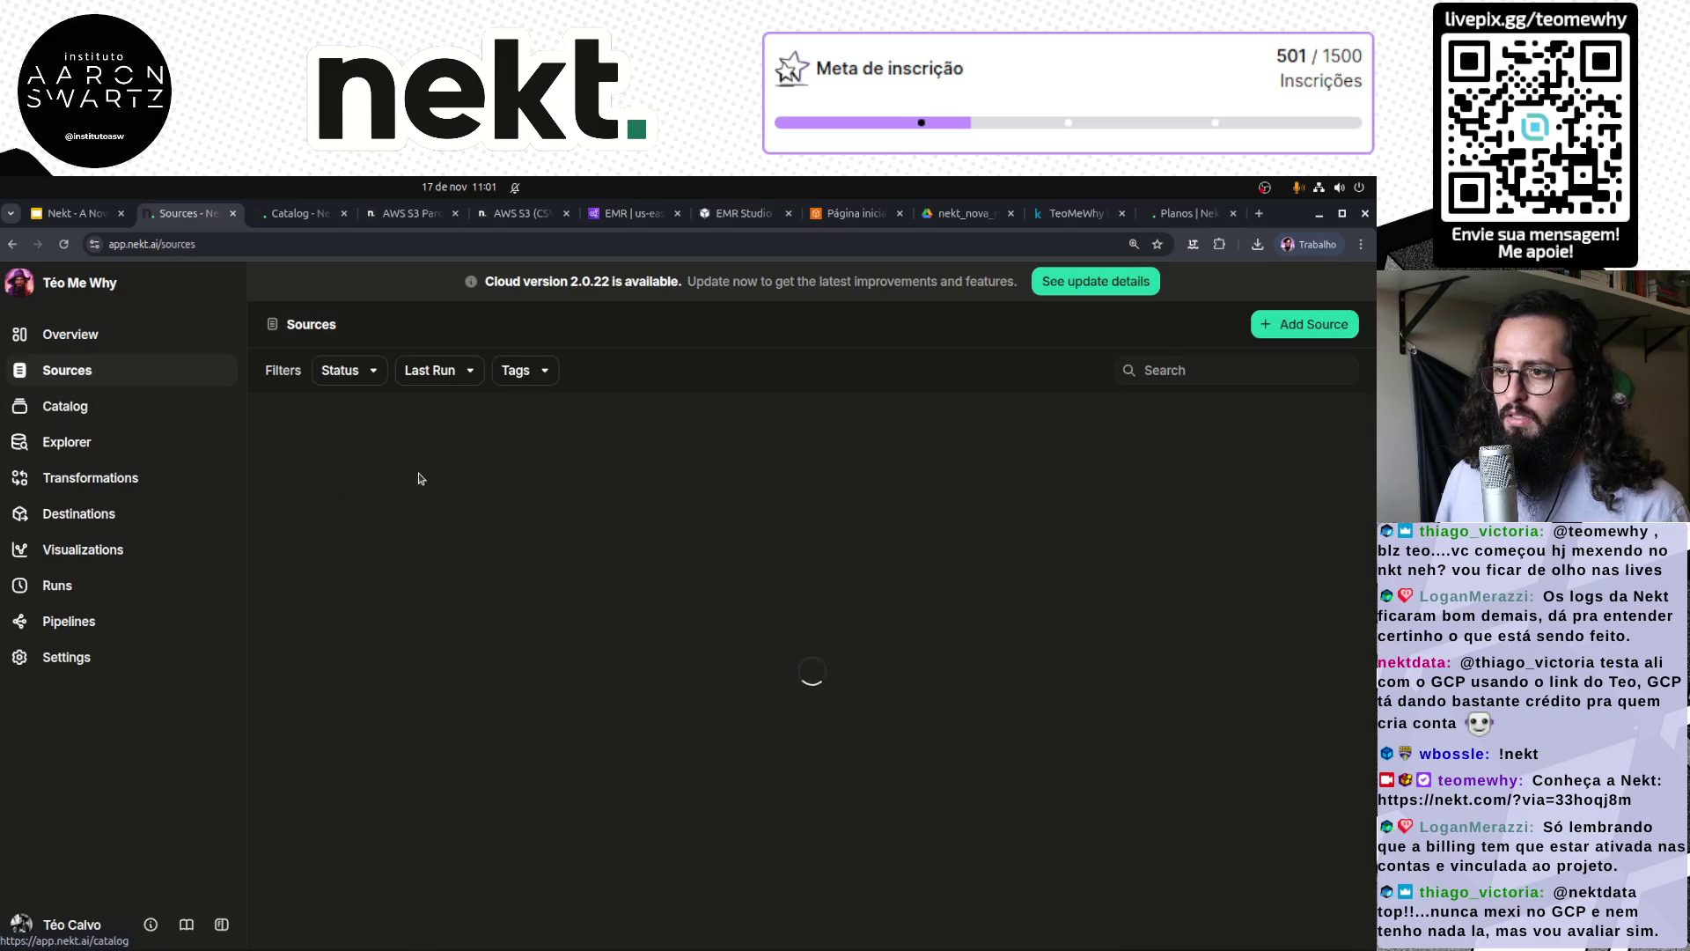
Step: Open aws-s3-parquet-bHNL's runs and reload to confirm Run #1 is still Running at 6min 35s
left_click(402, 450)
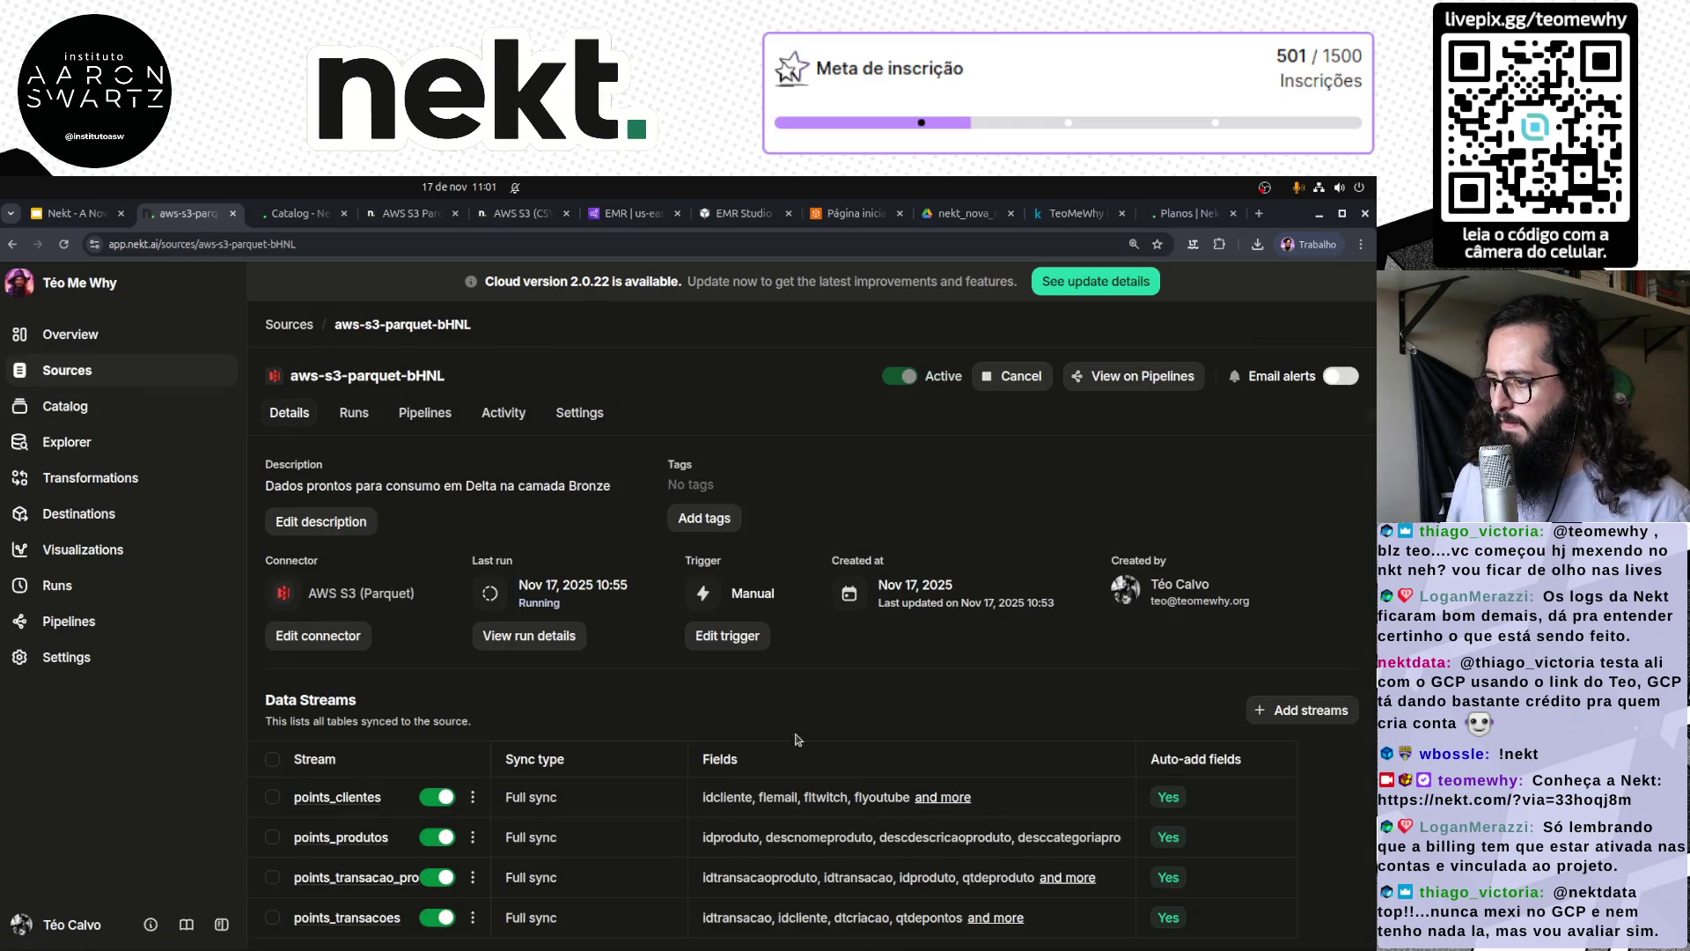
left_click(540, 635)
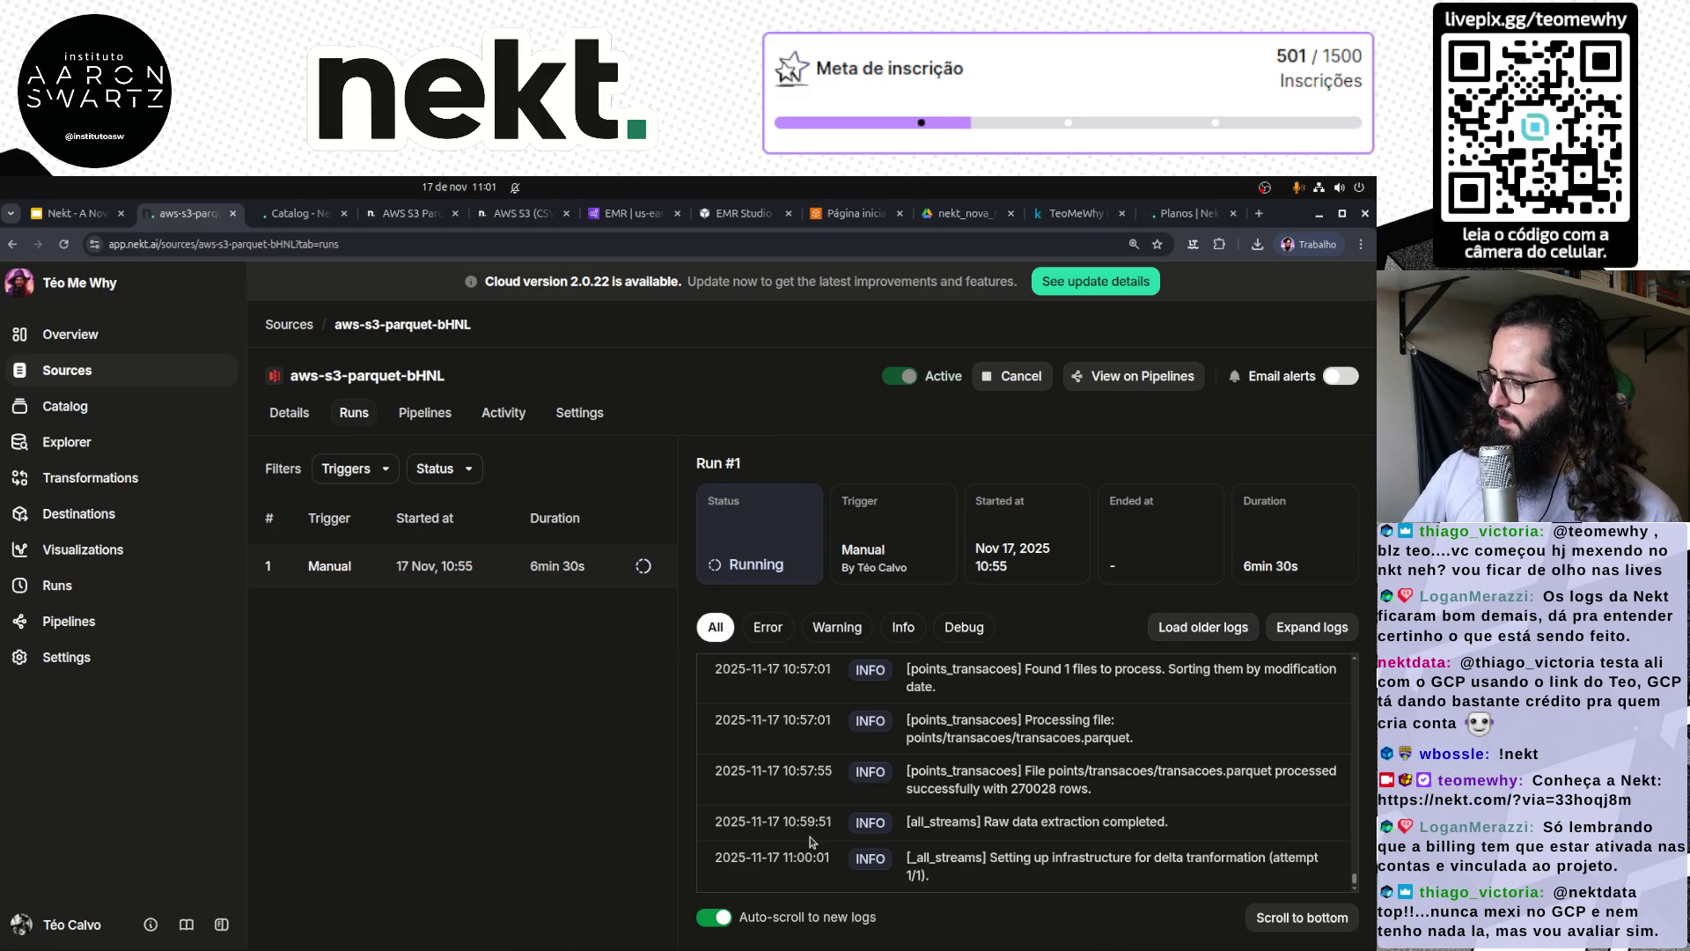
left_click(63, 245)
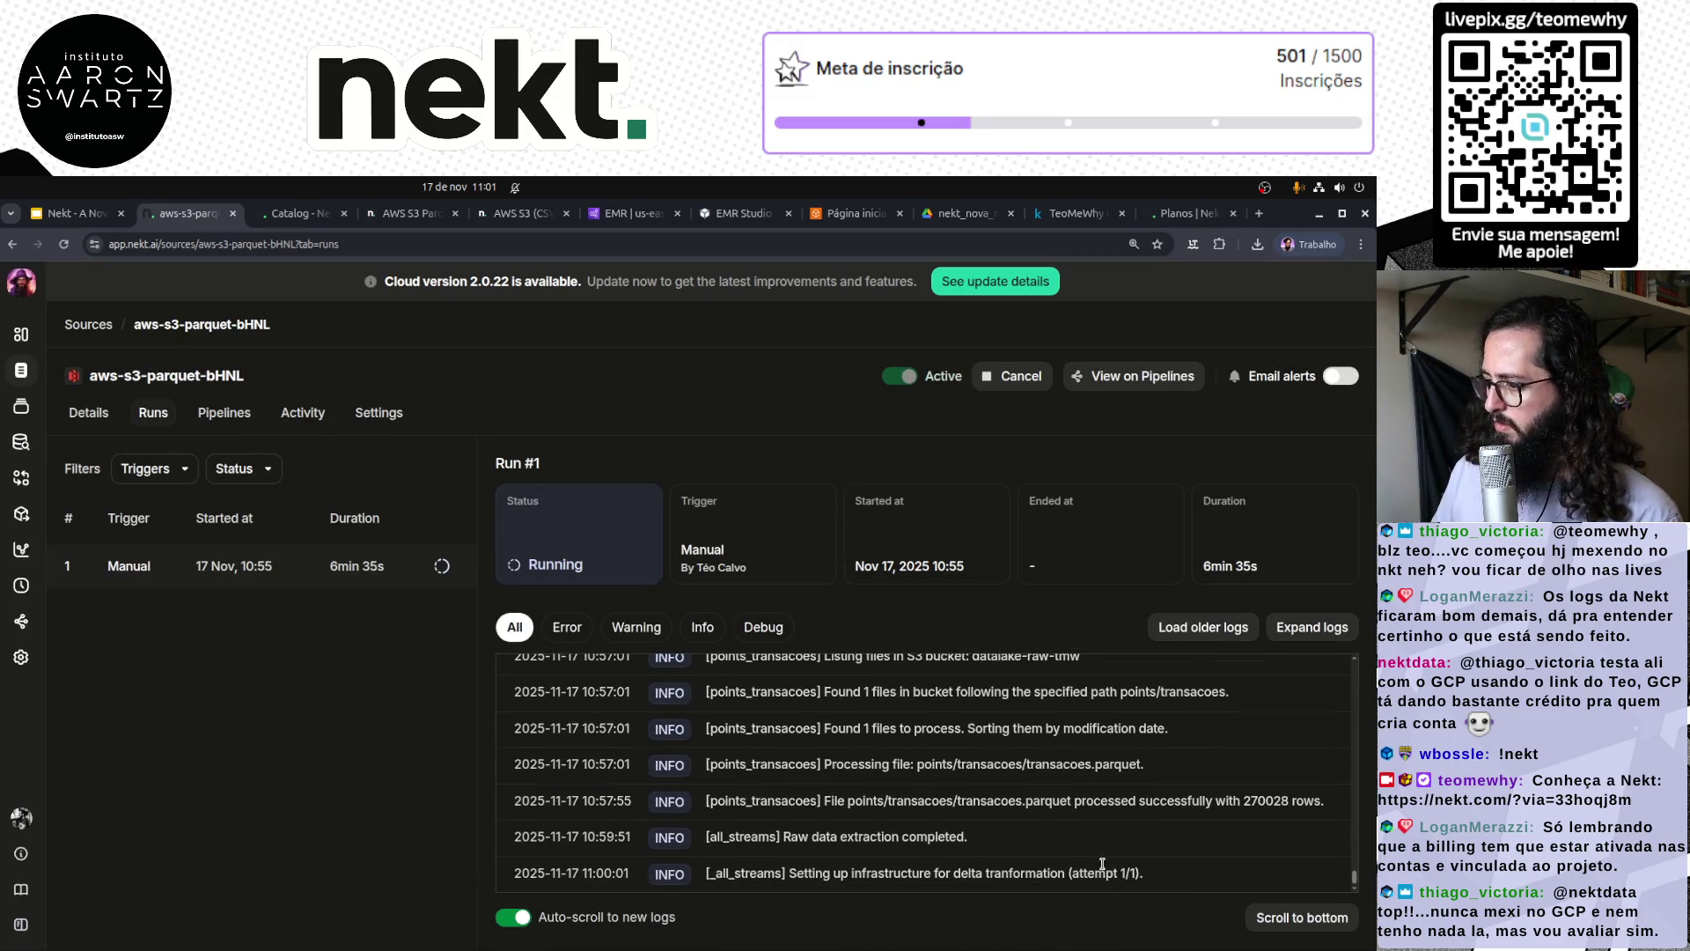
Step: Switch to the Catalog tab showing the points_clientes table, which still has no fields
key("ctrl+Tab")
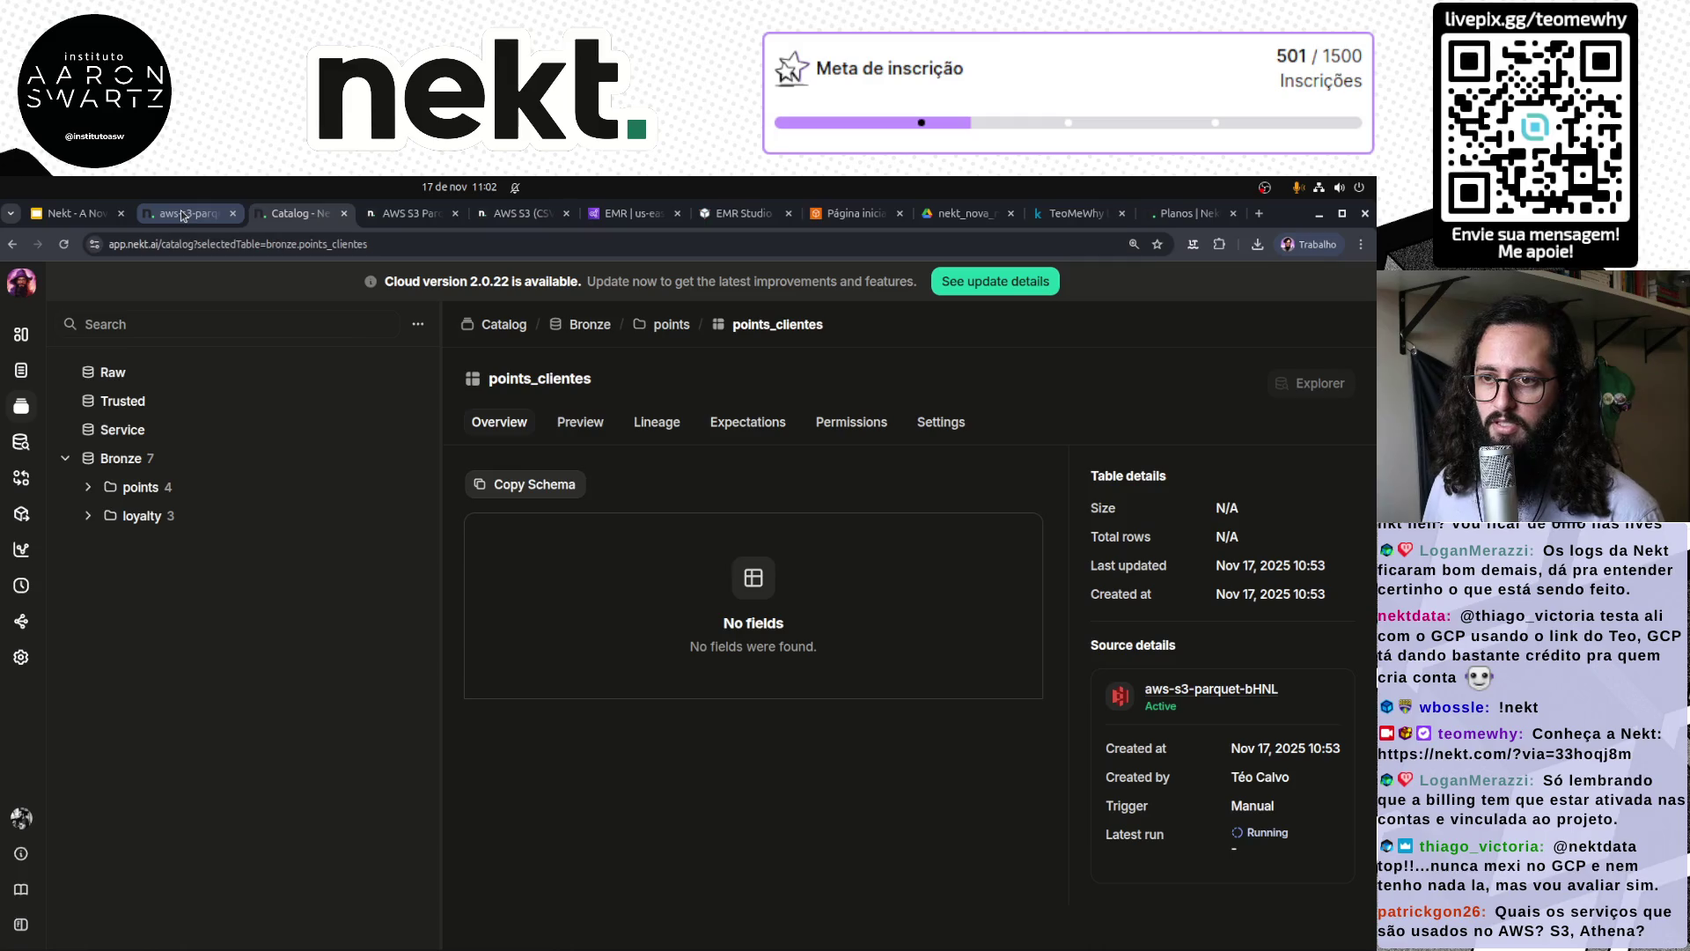
Step: Open an empty new query in the Explorer, then switch to the EMR Serverless console tab
left_click(21, 441)
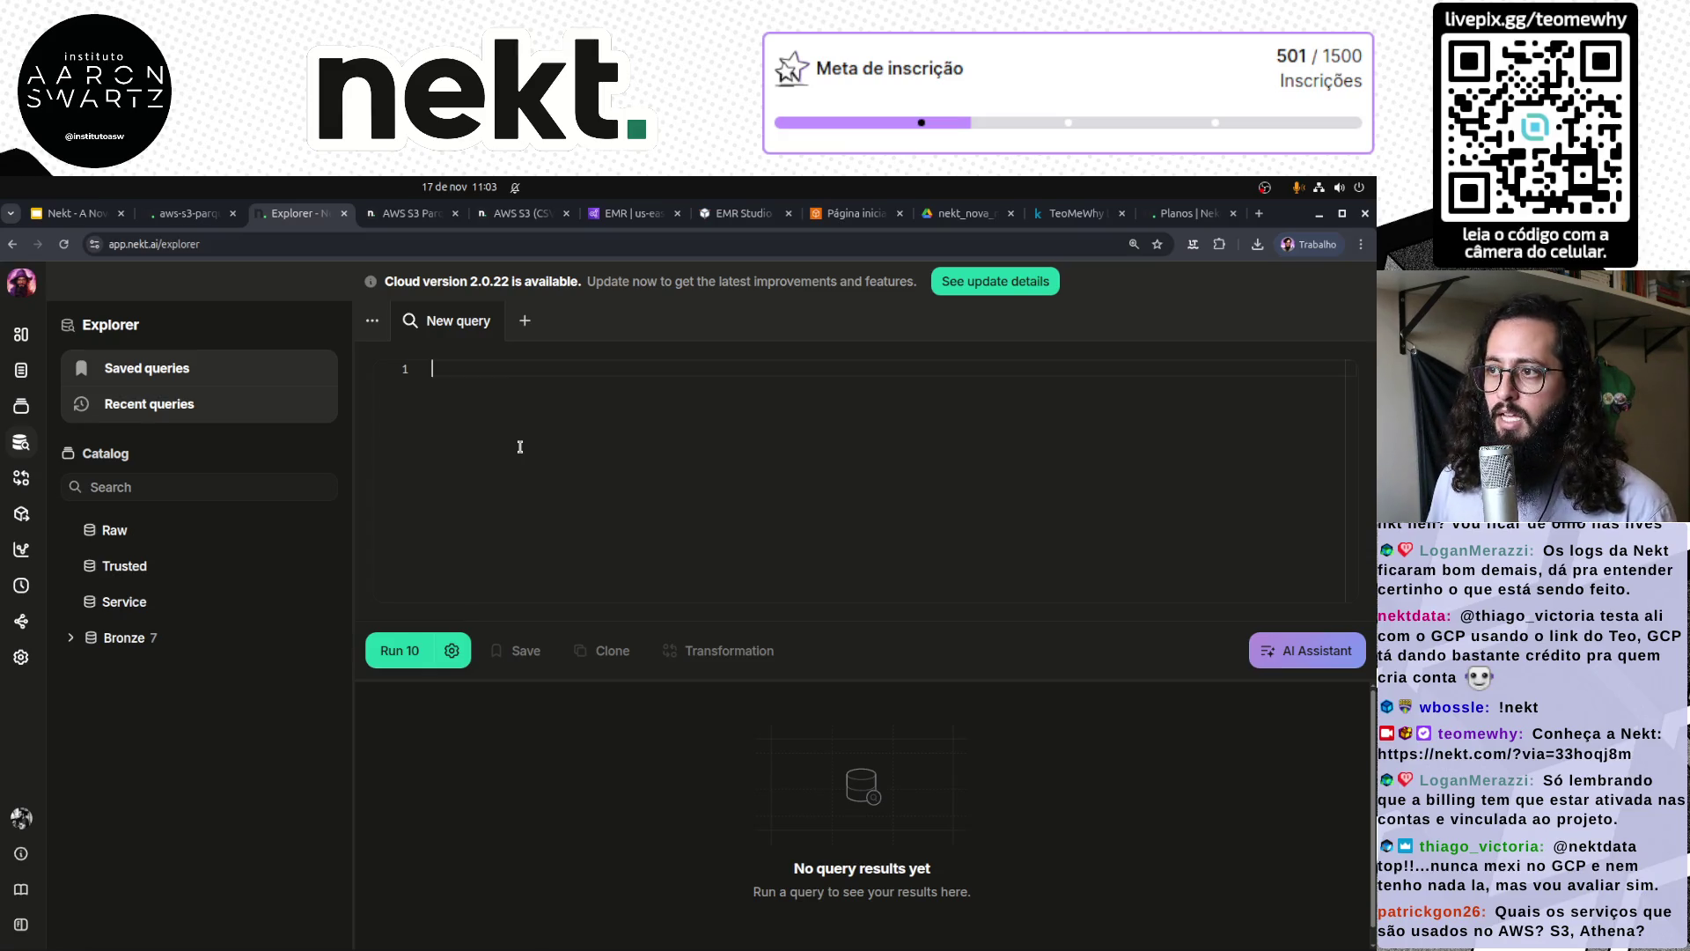
left_click(630, 213)
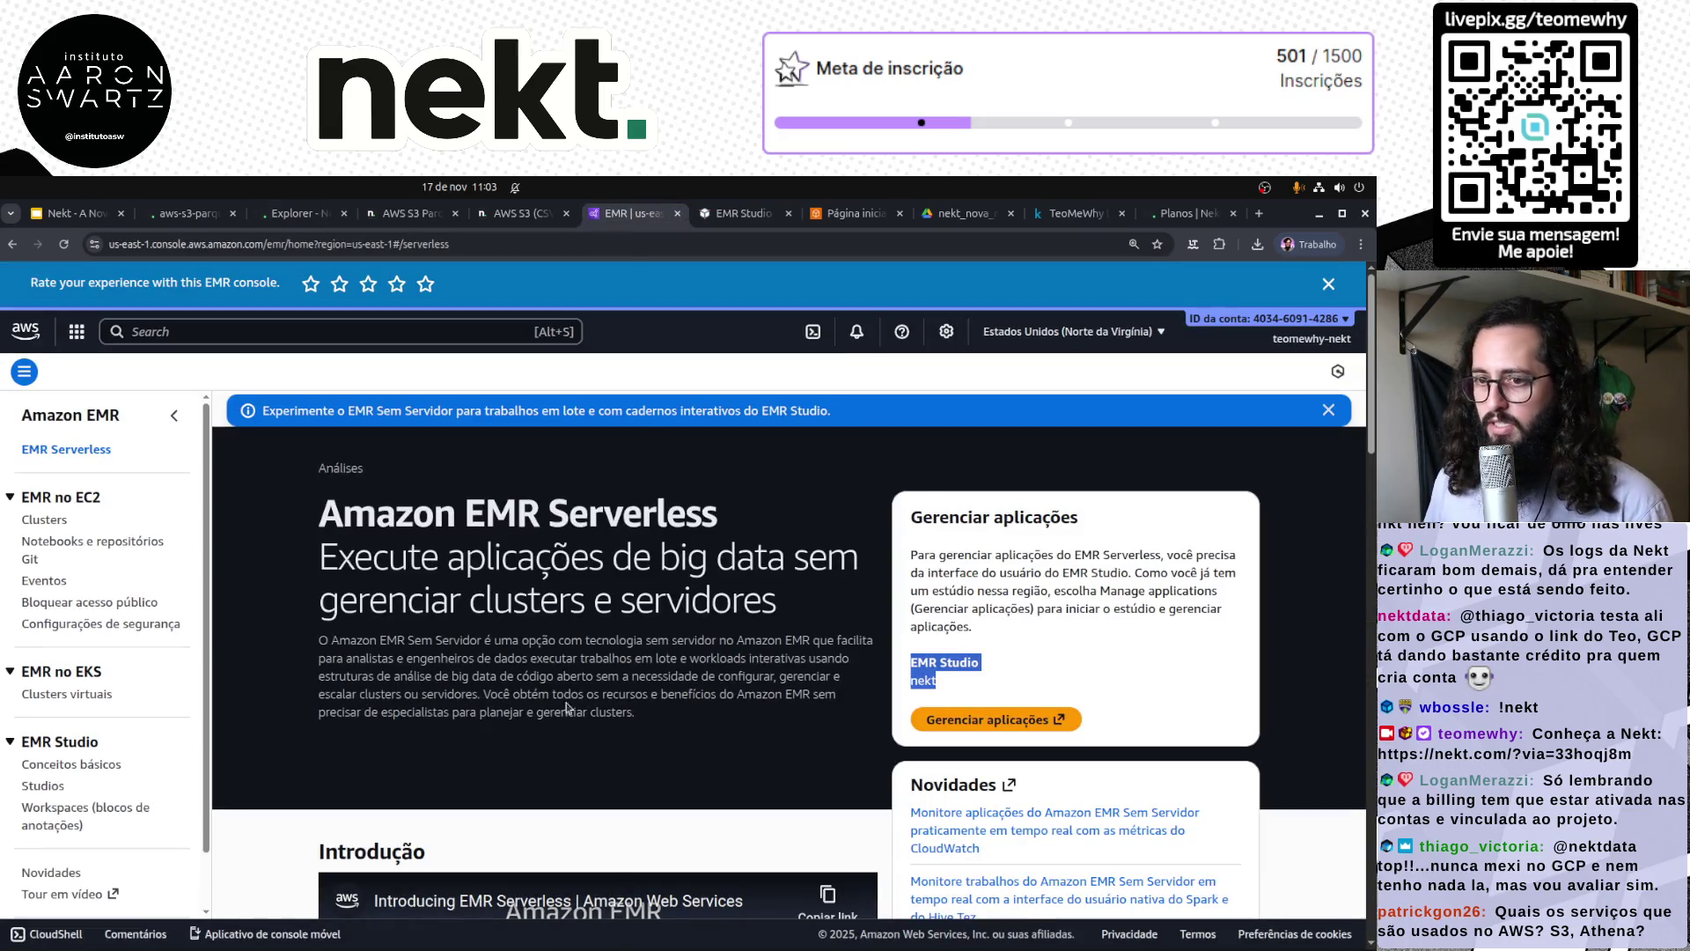
scroll(918, 766, "down", 7)
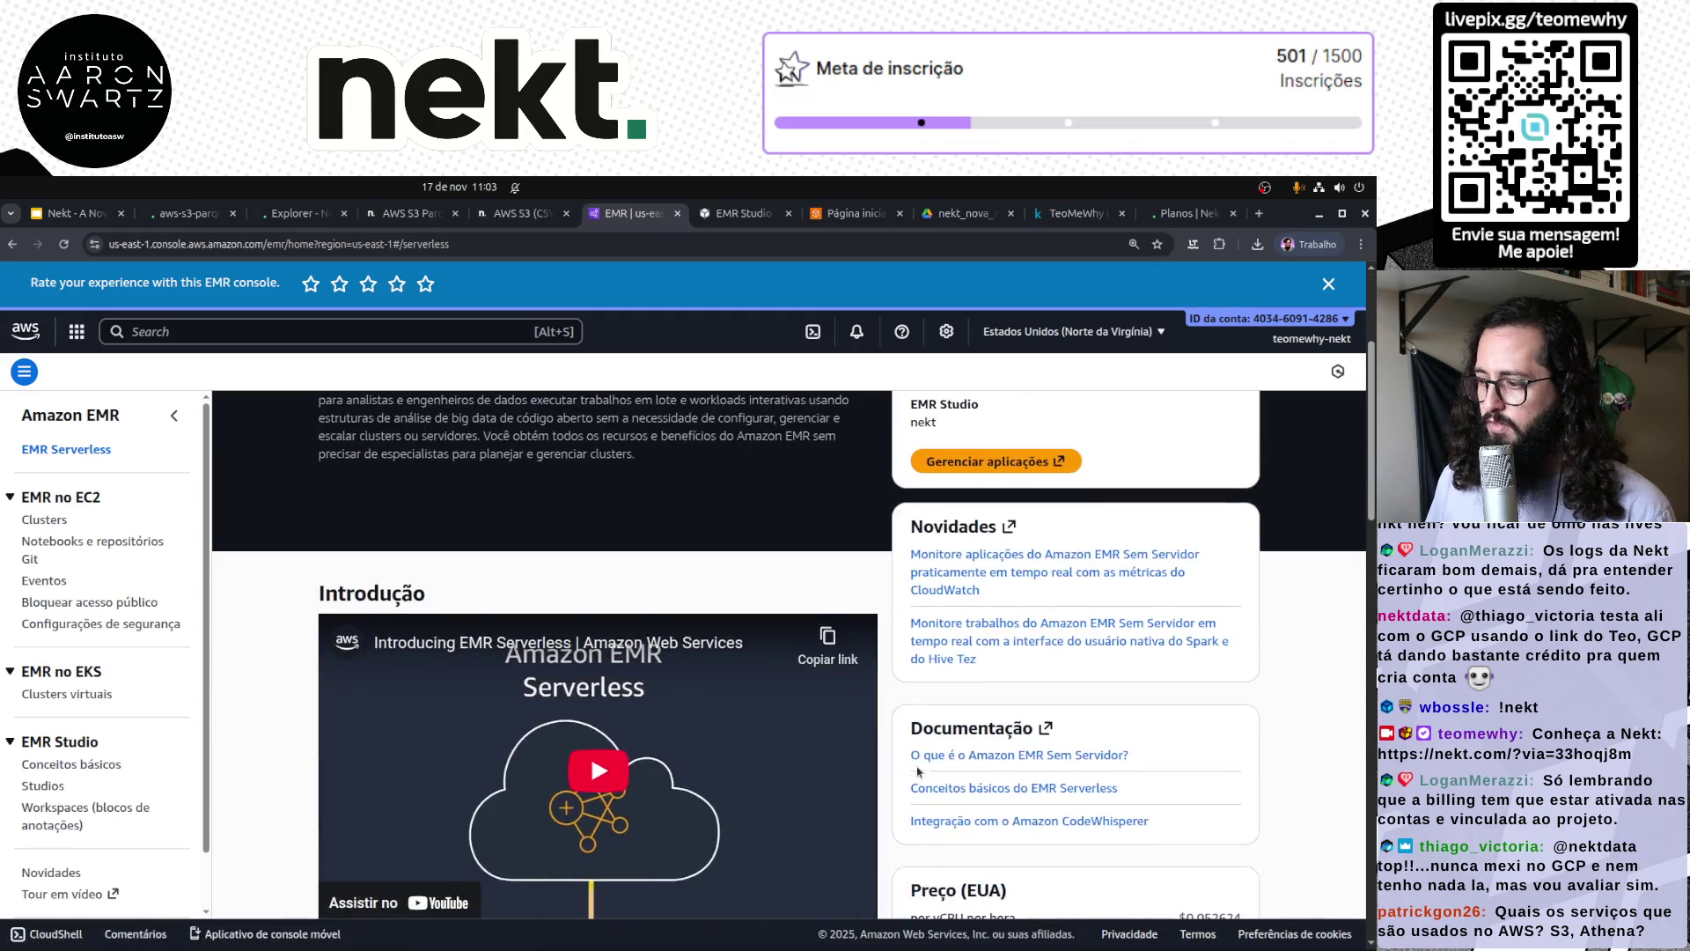
scroll(918, 767, "down", 1)
left_click_drag(914, 575, 1240, 587)
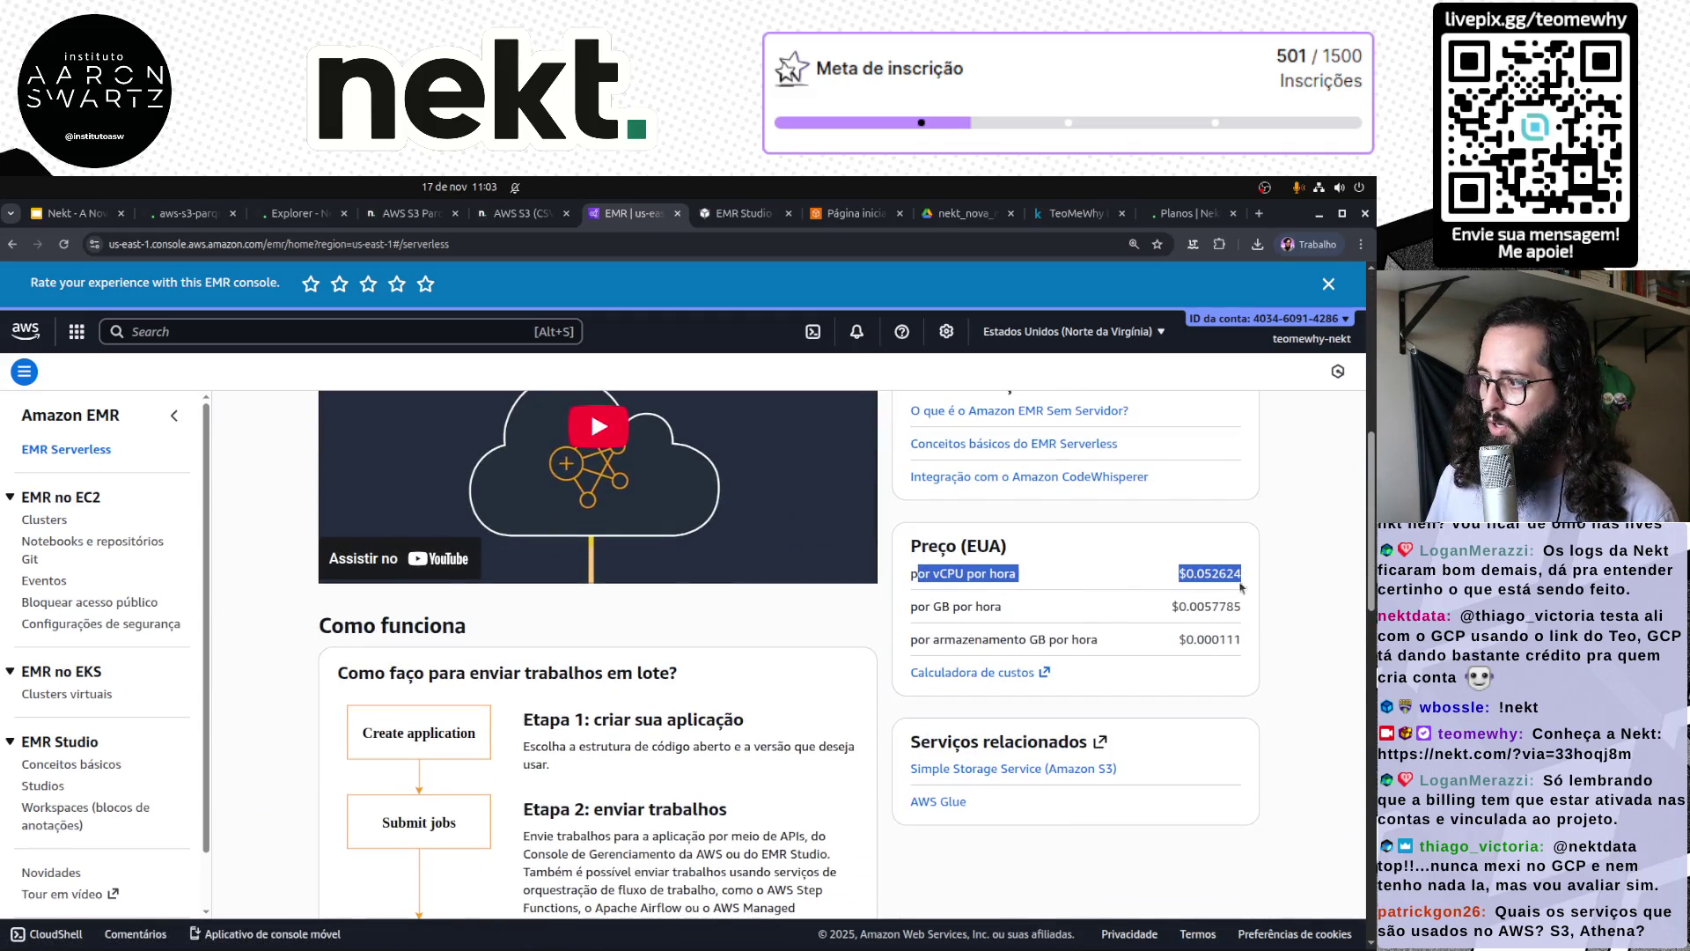
double_click(1207, 572)
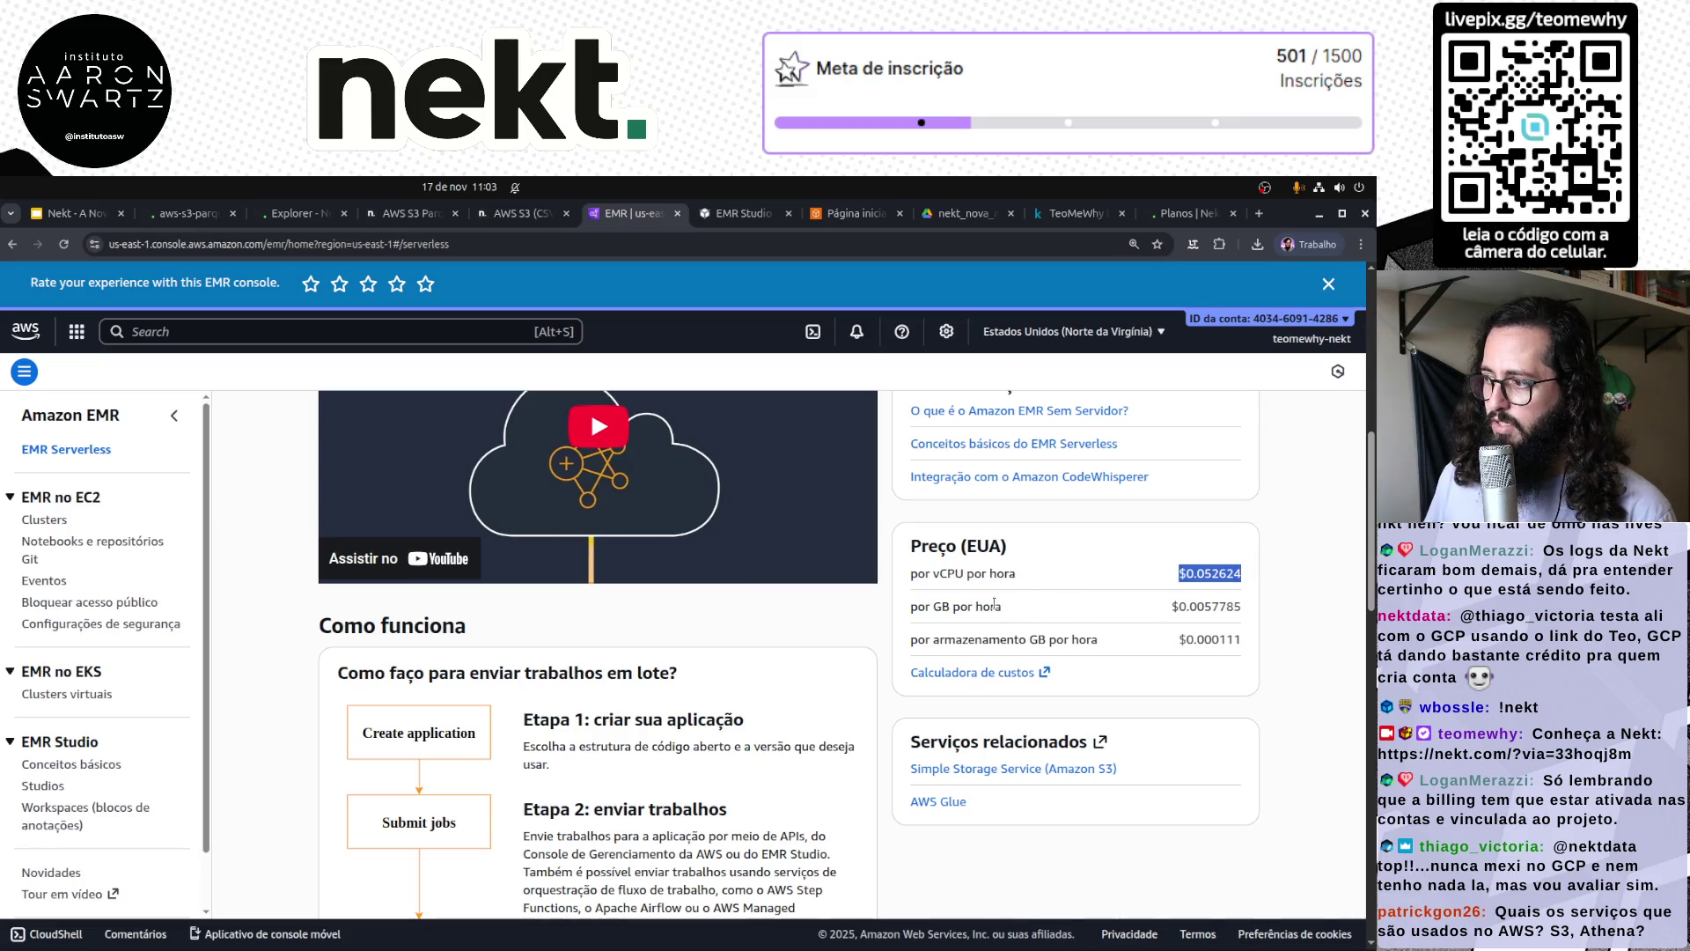
left_click(1001, 610)
double_click(1216, 606)
double_click(1214, 639)
double_click(1216, 606)
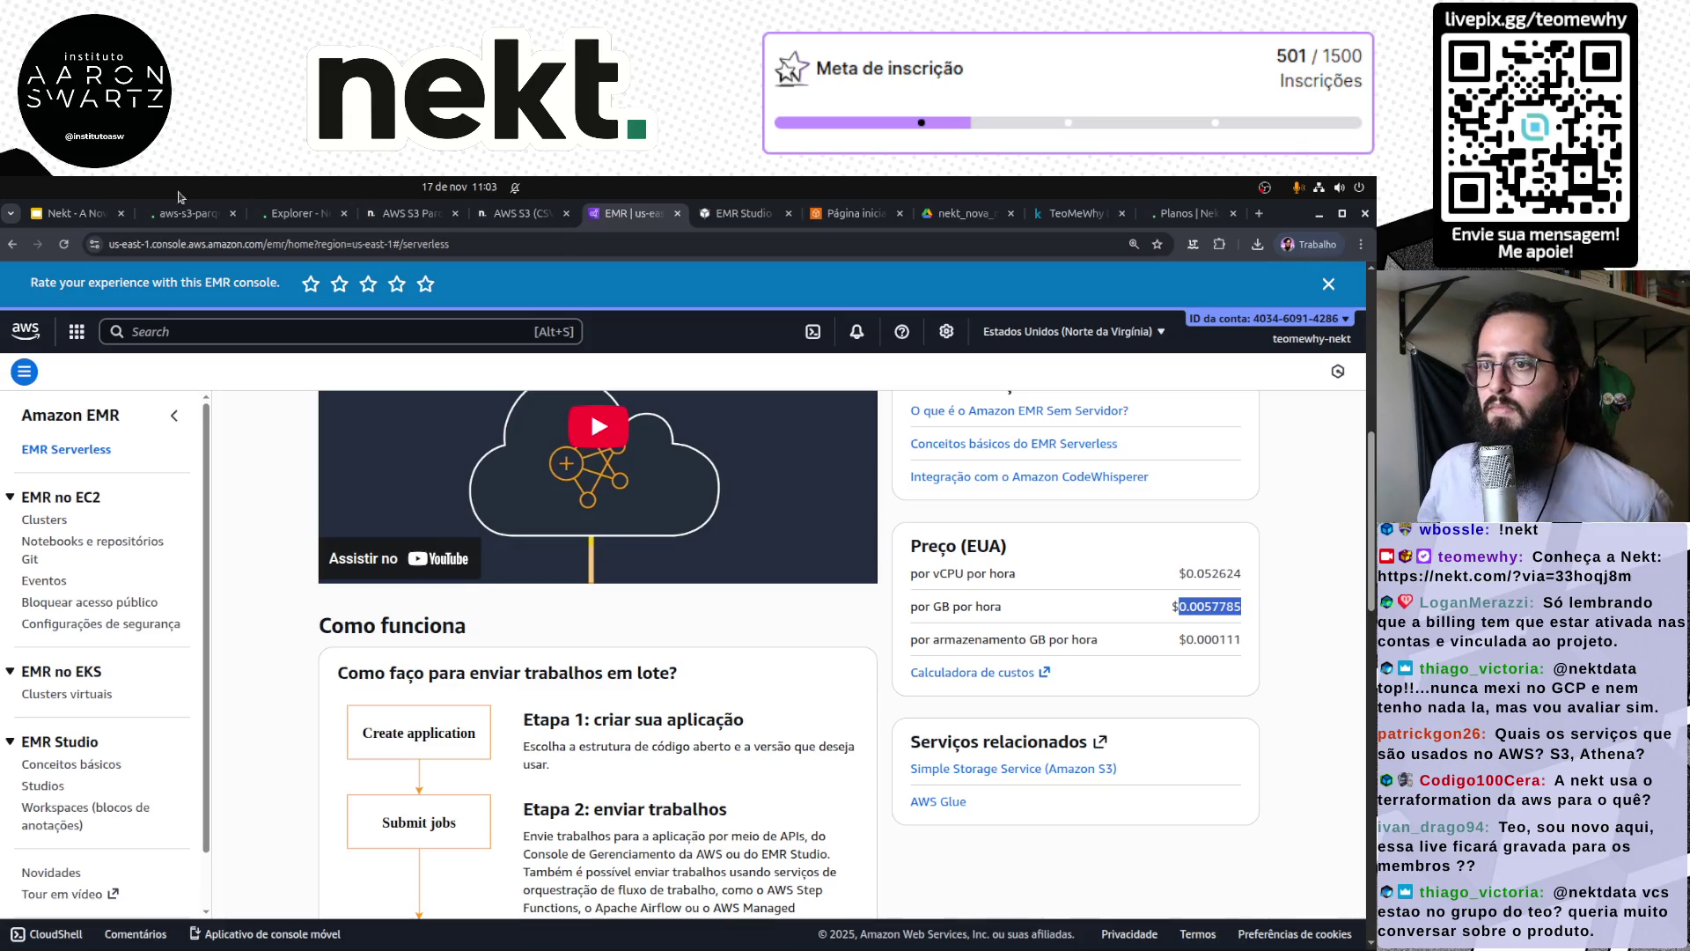
left_click(79, 214)
Step: Read the Run #1 logs showing points_clientes delta transformation succeeded and points_produtos initializing
key("ctrl+3")
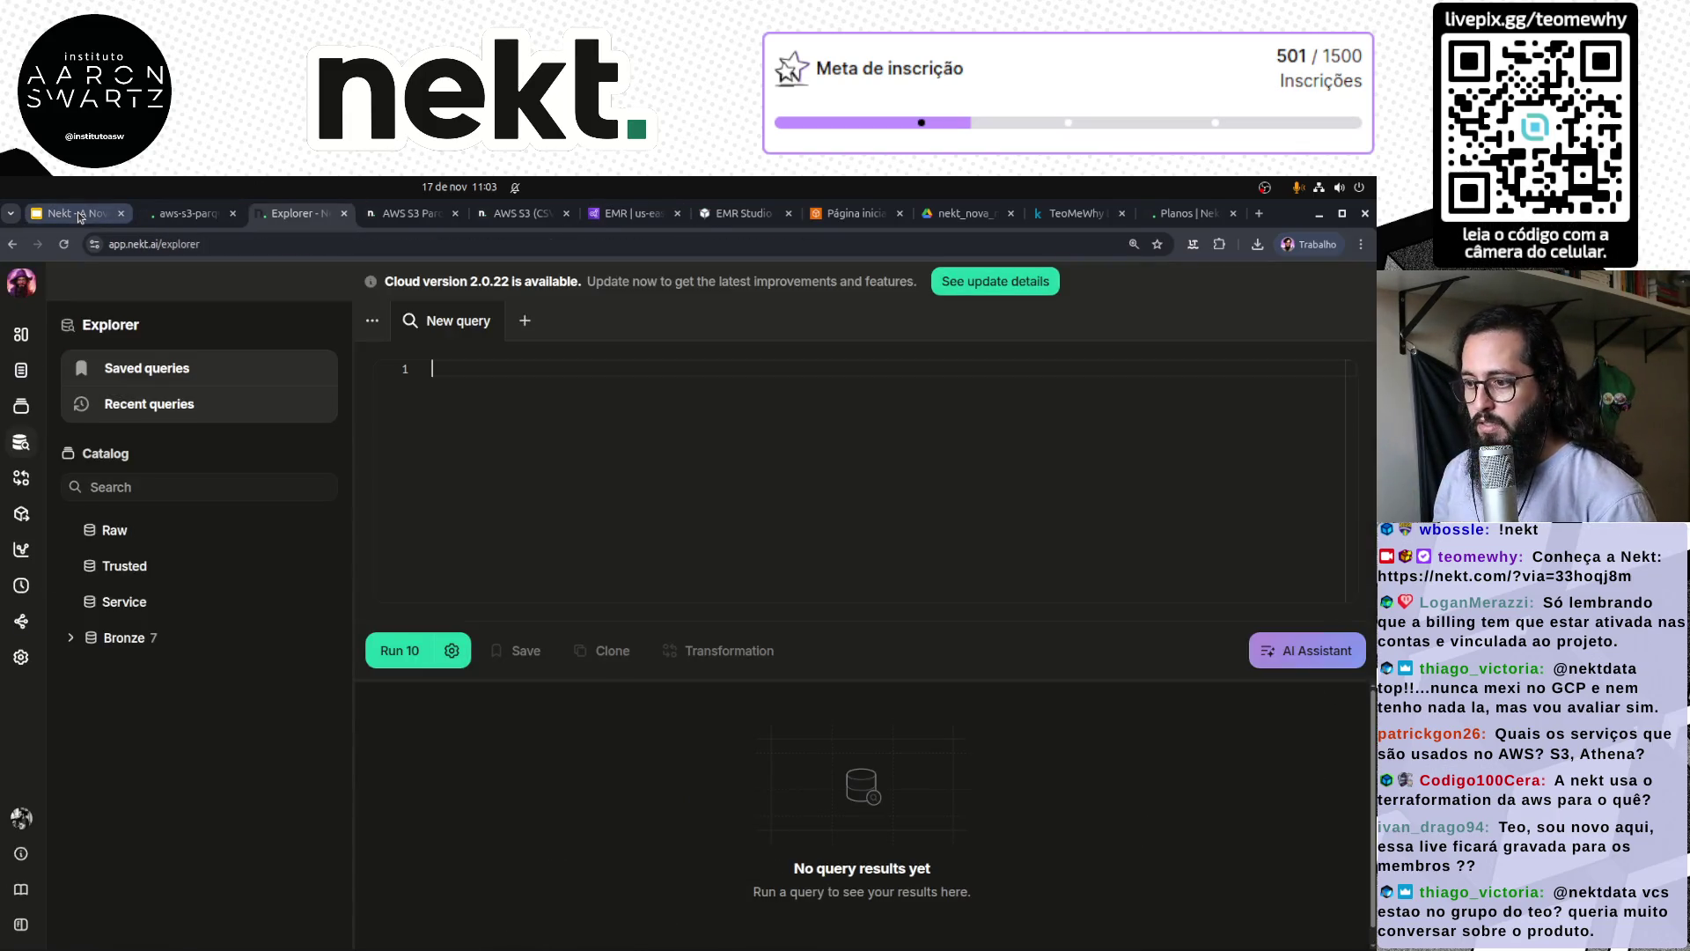
key("ctrl+2")
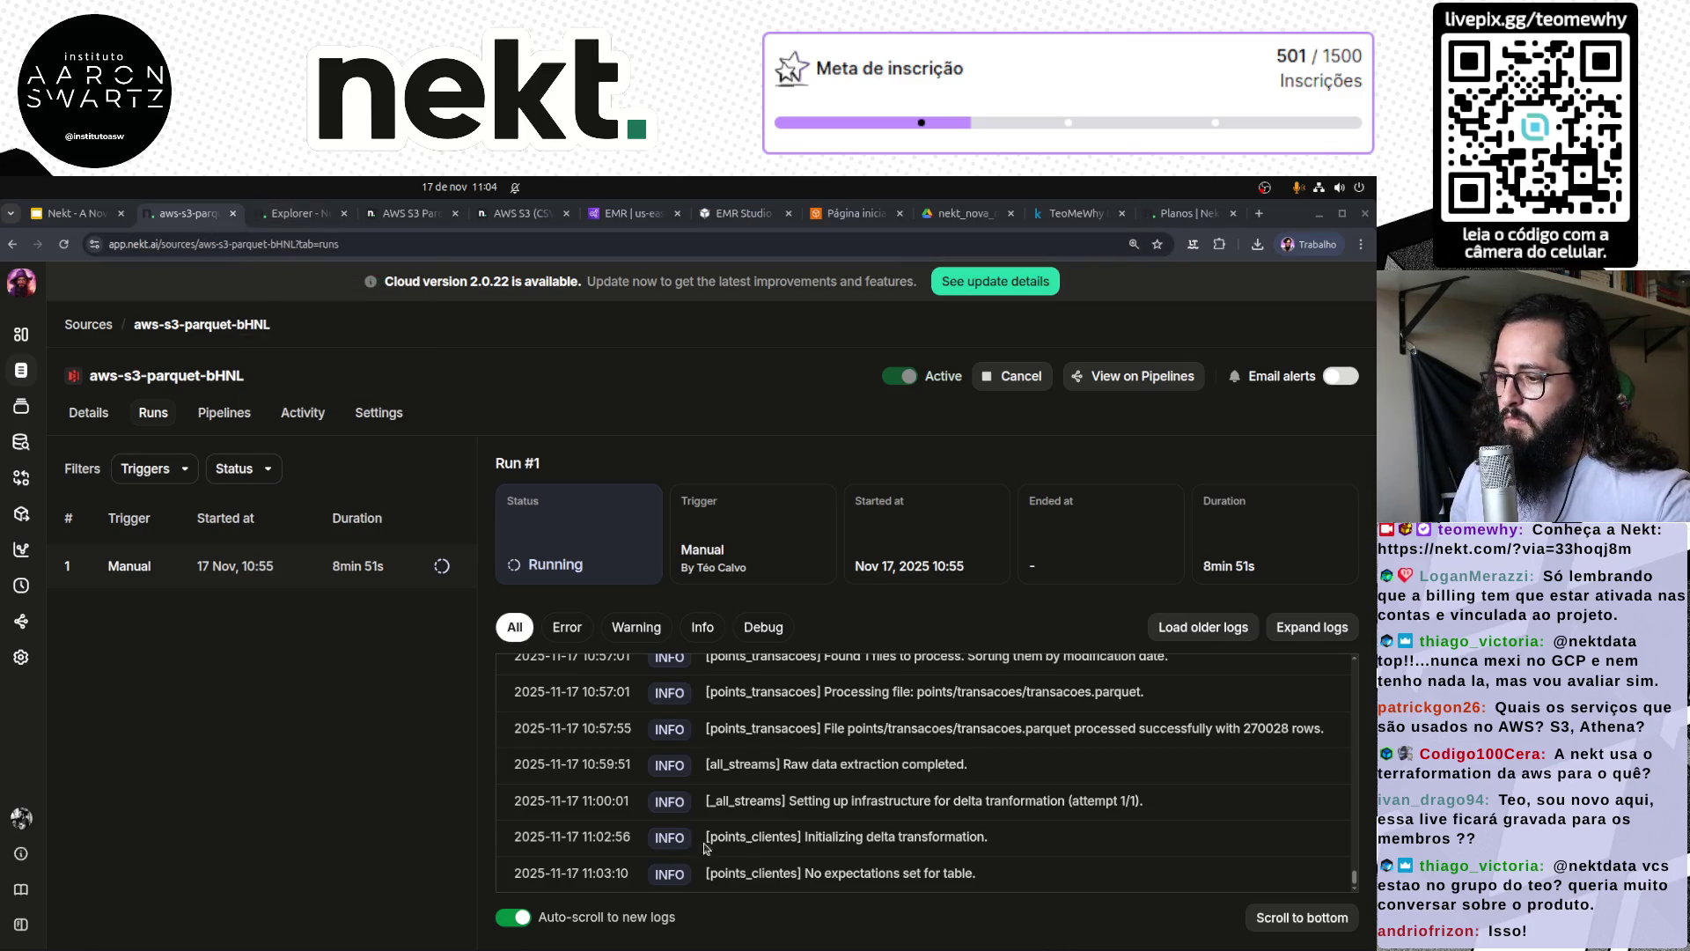
left_click_drag(785, 873, 1070, 878)
left_click(1070, 878)
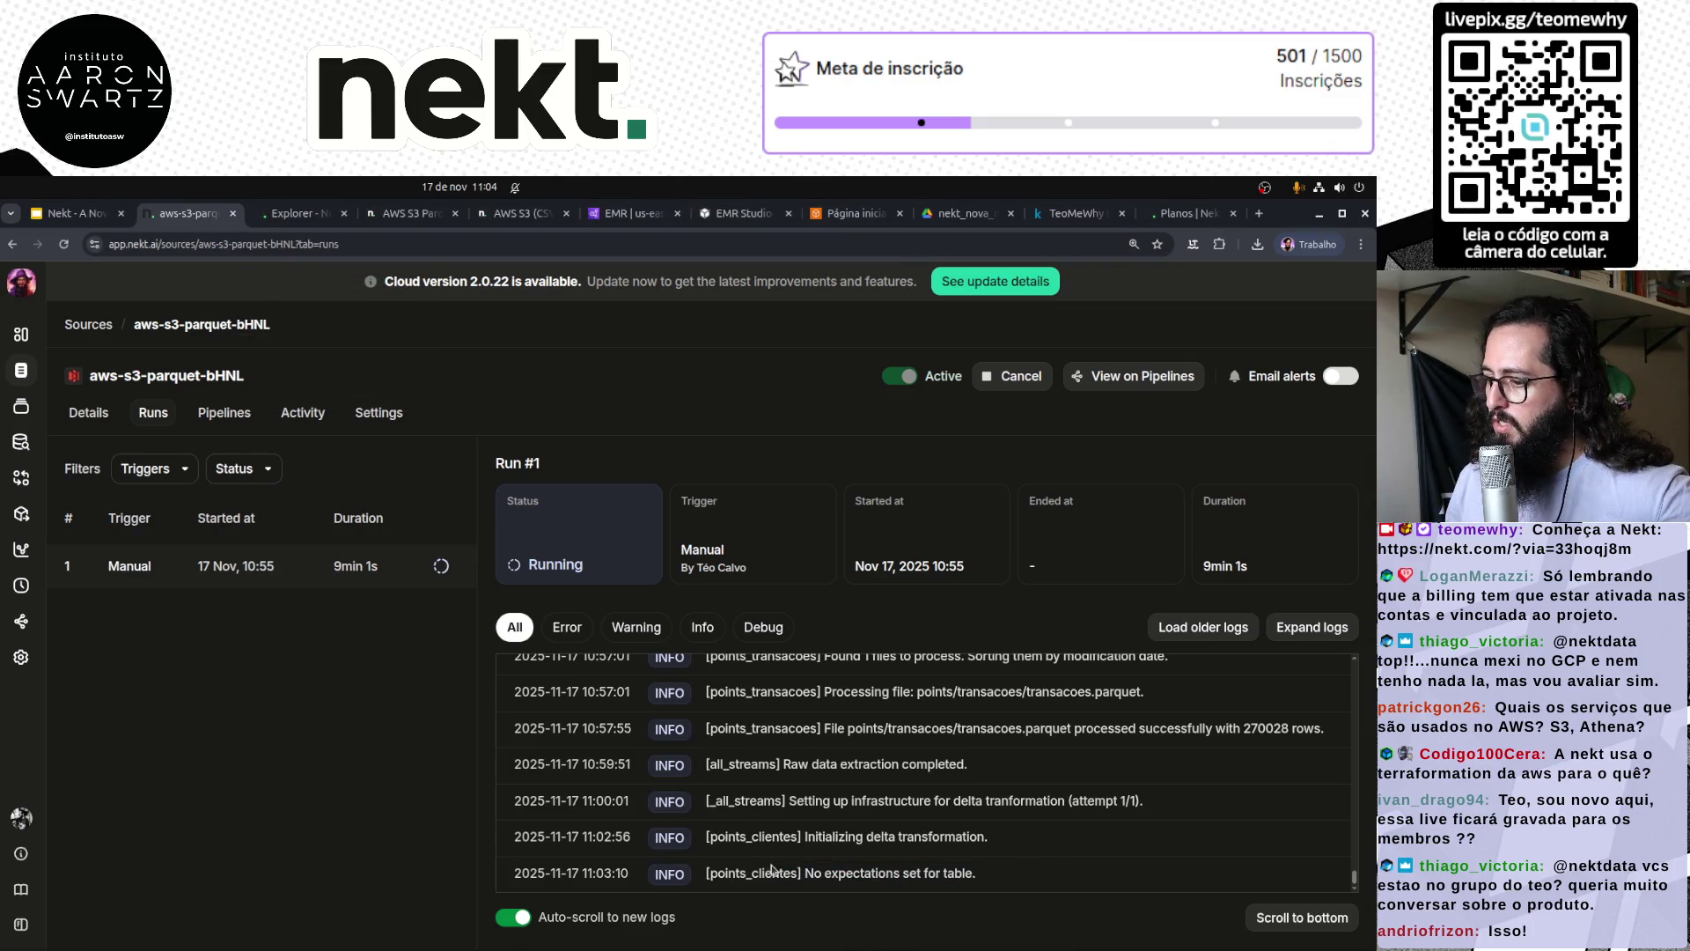
double_click(744, 834)
left_click(744, 834)
triple_click(748, 872)
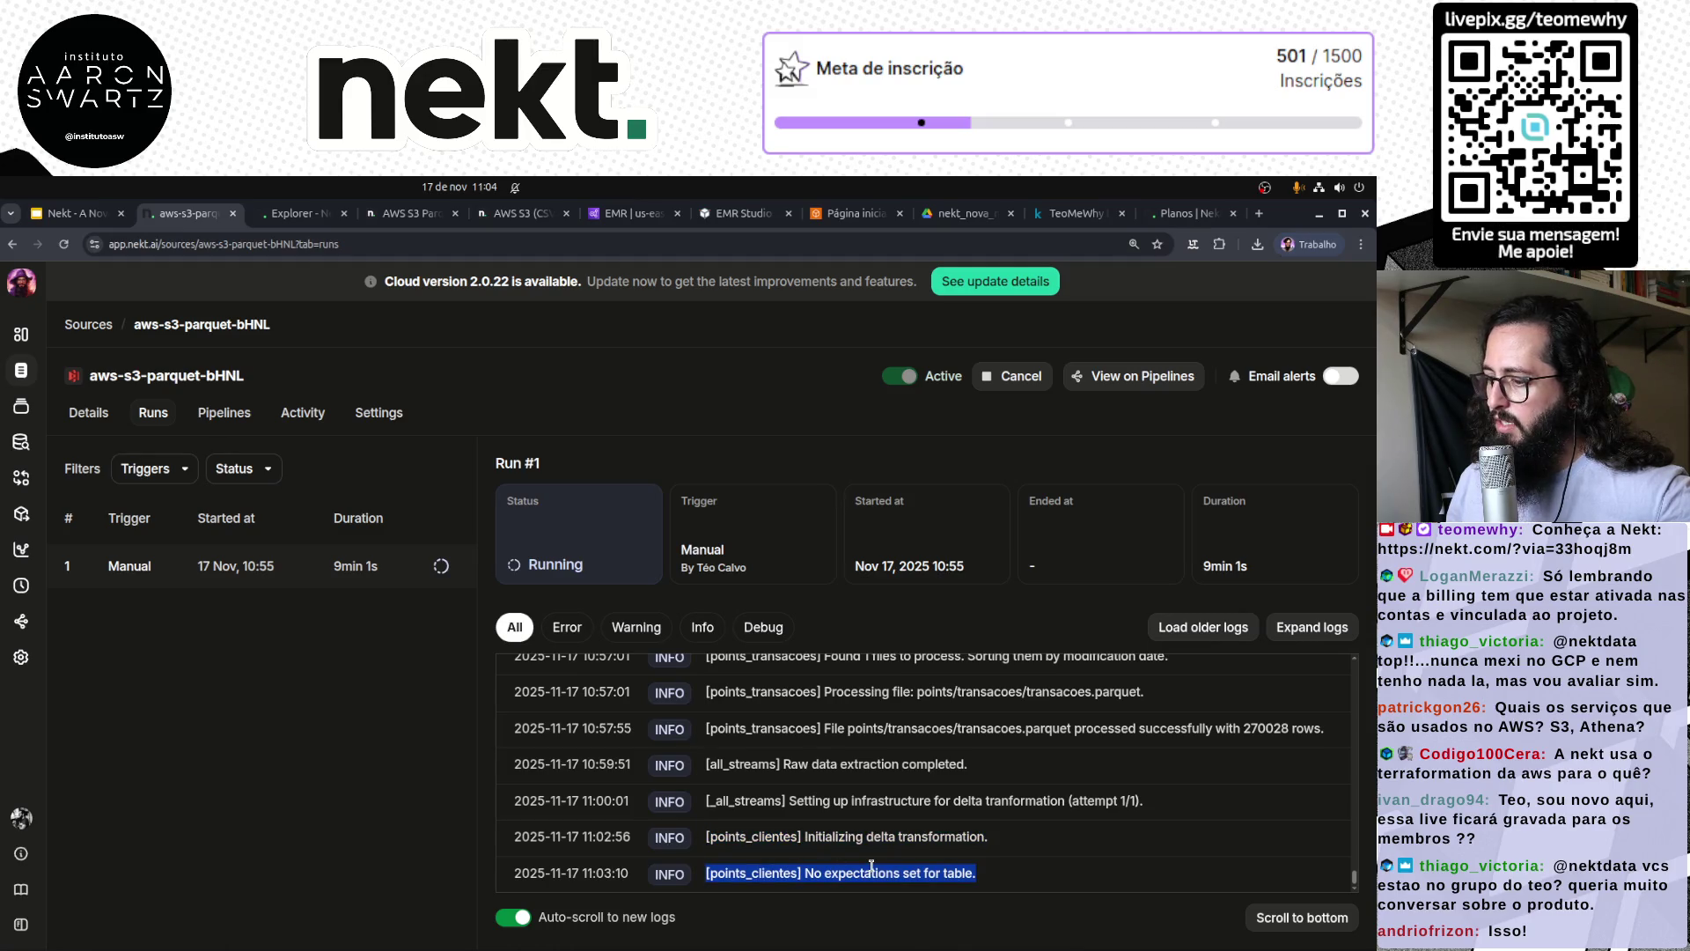
left_click(930, 828)
triple_click(756, 872)
double_click(764, 836)
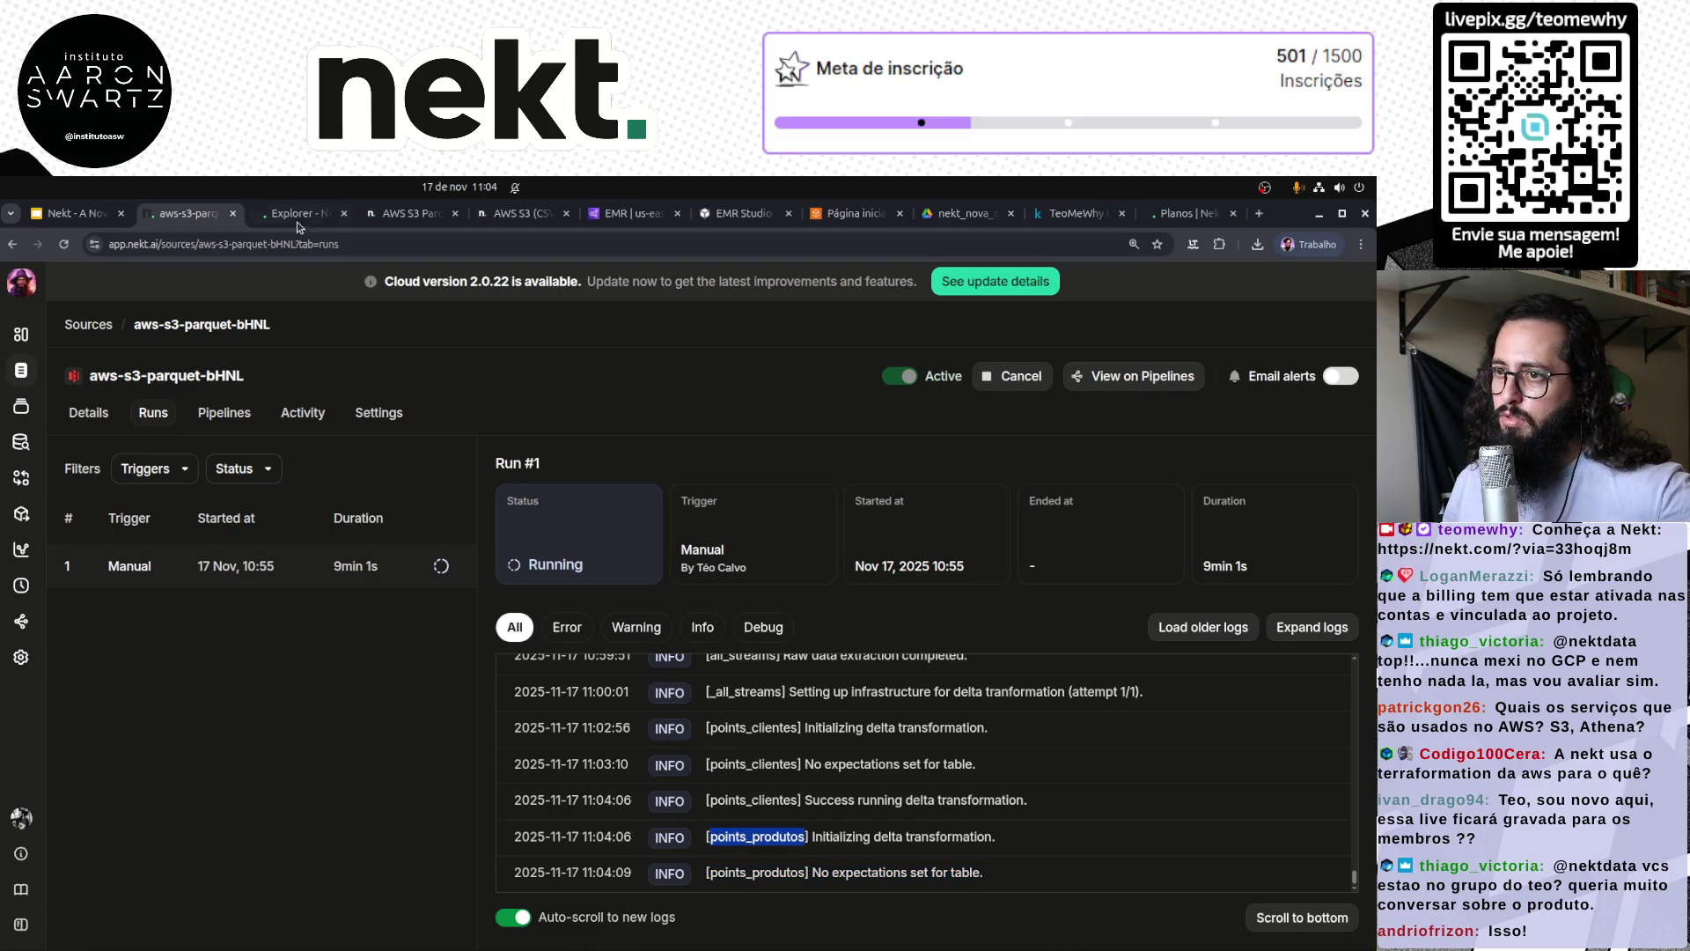
left_click(297, 213)
Step: Expand Bronze > points in the Explorer's catalog tree, then collapse it again
left_click(119, 637)
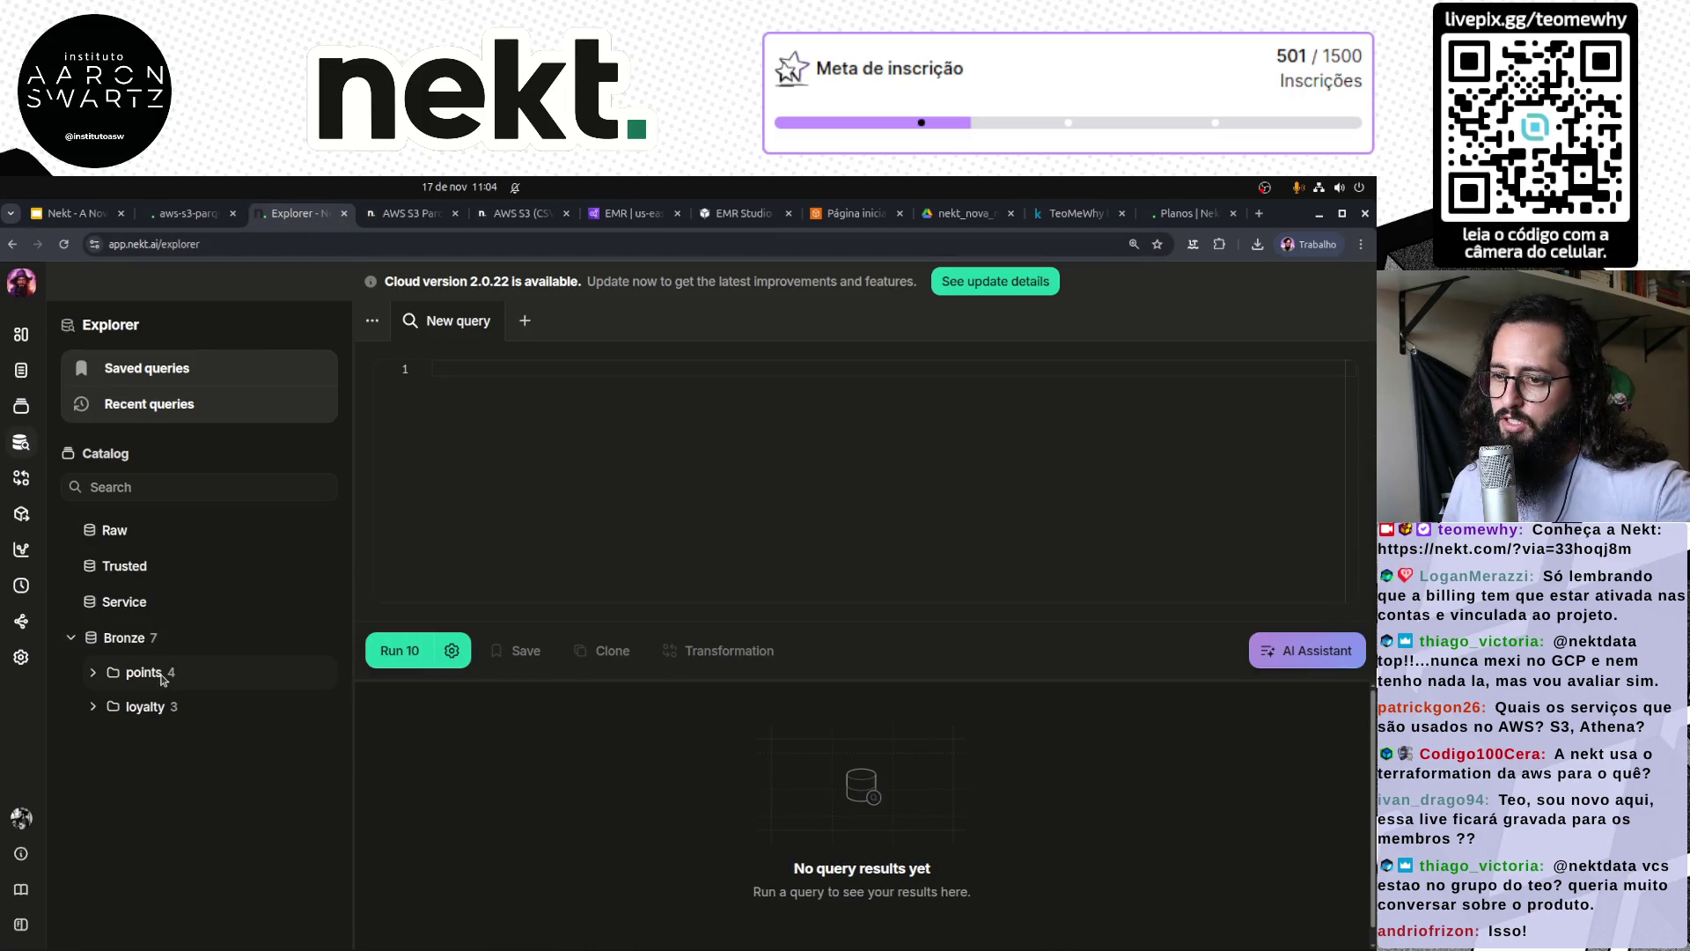
left_click(104, 673)
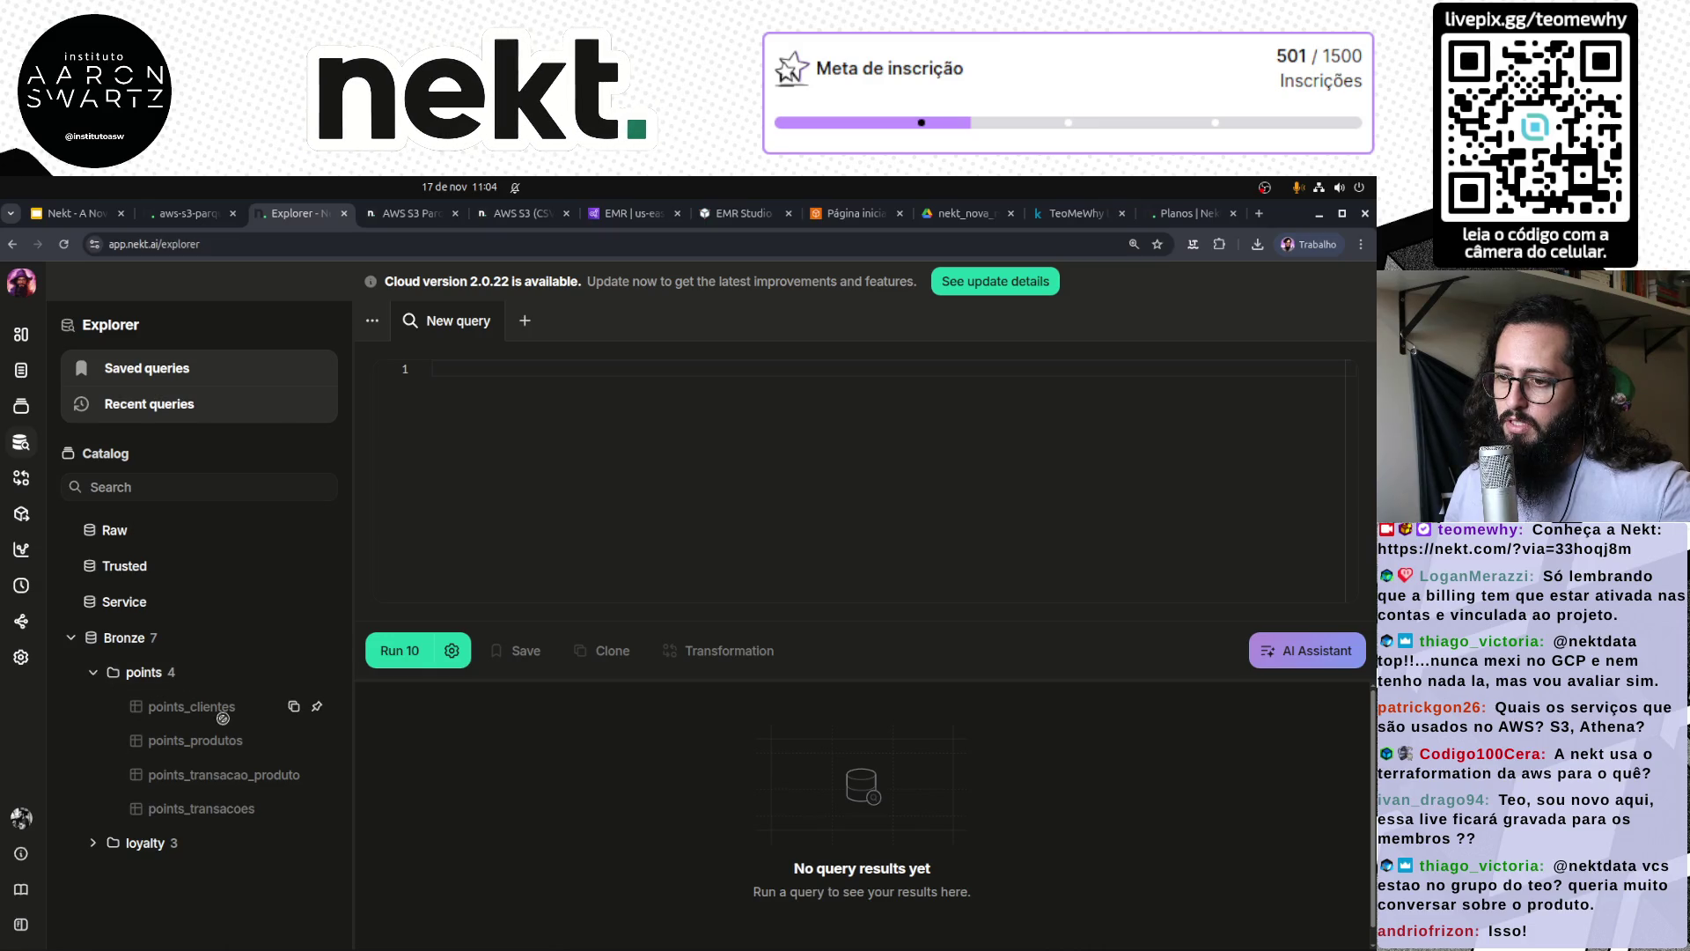
left_click(92, 674)
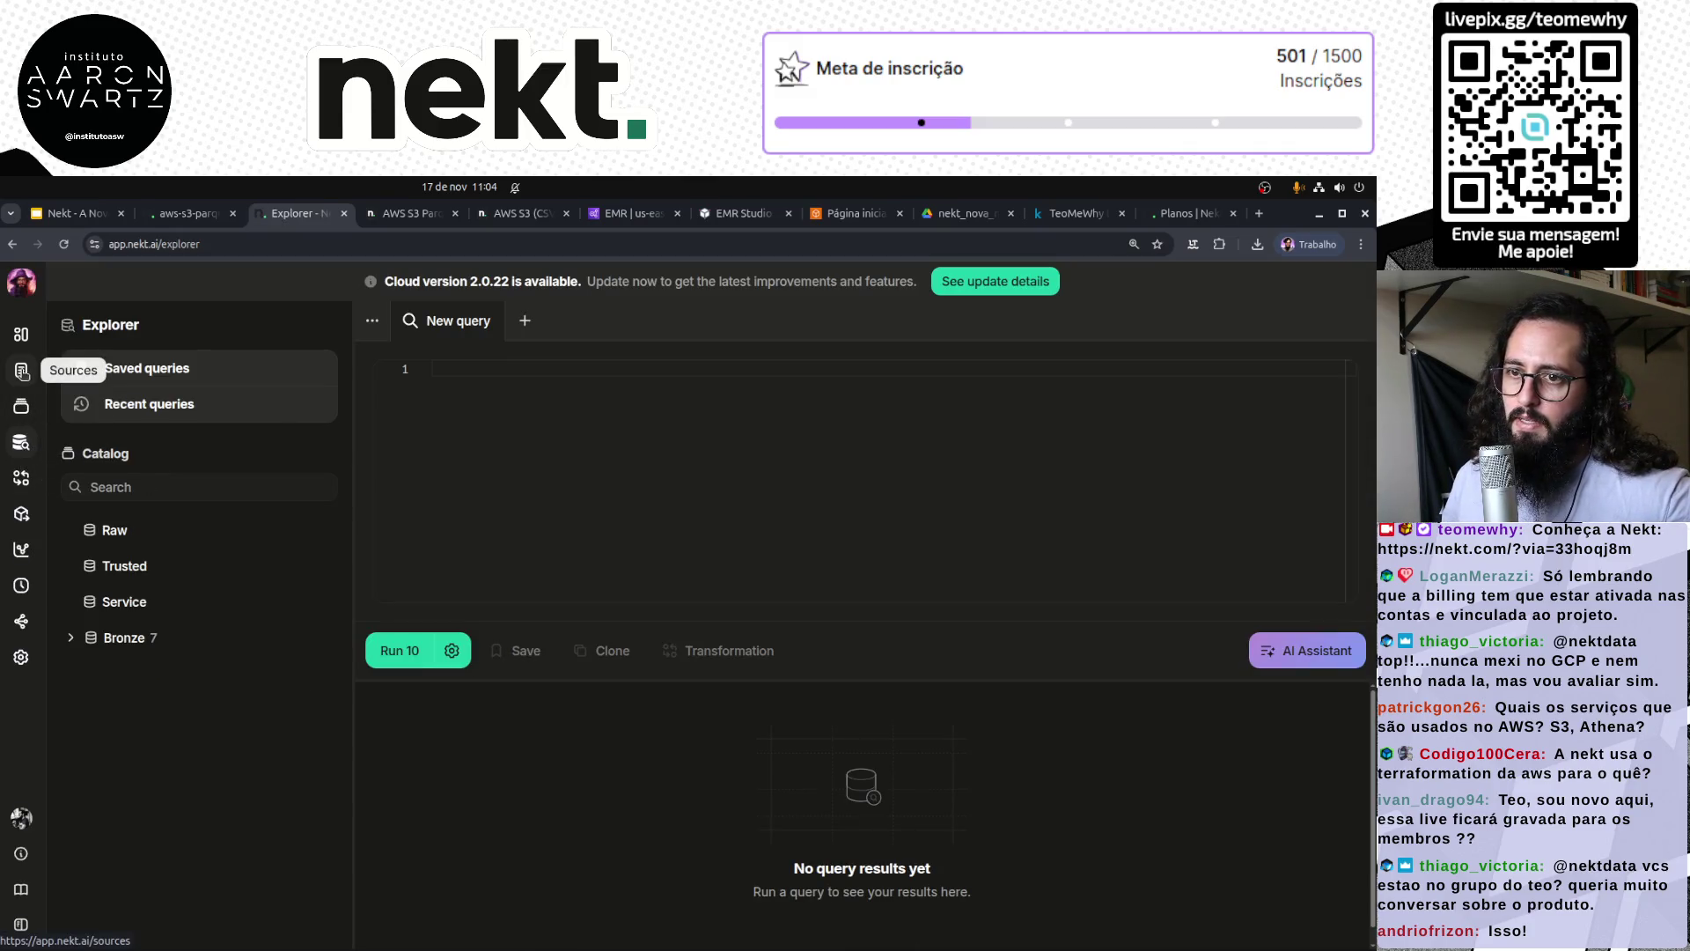
Step: Preview the Bronze points_clientes table's data in Catalog and view its lineage from the AWS S3 (Parquet) source
left_click(21, 406)
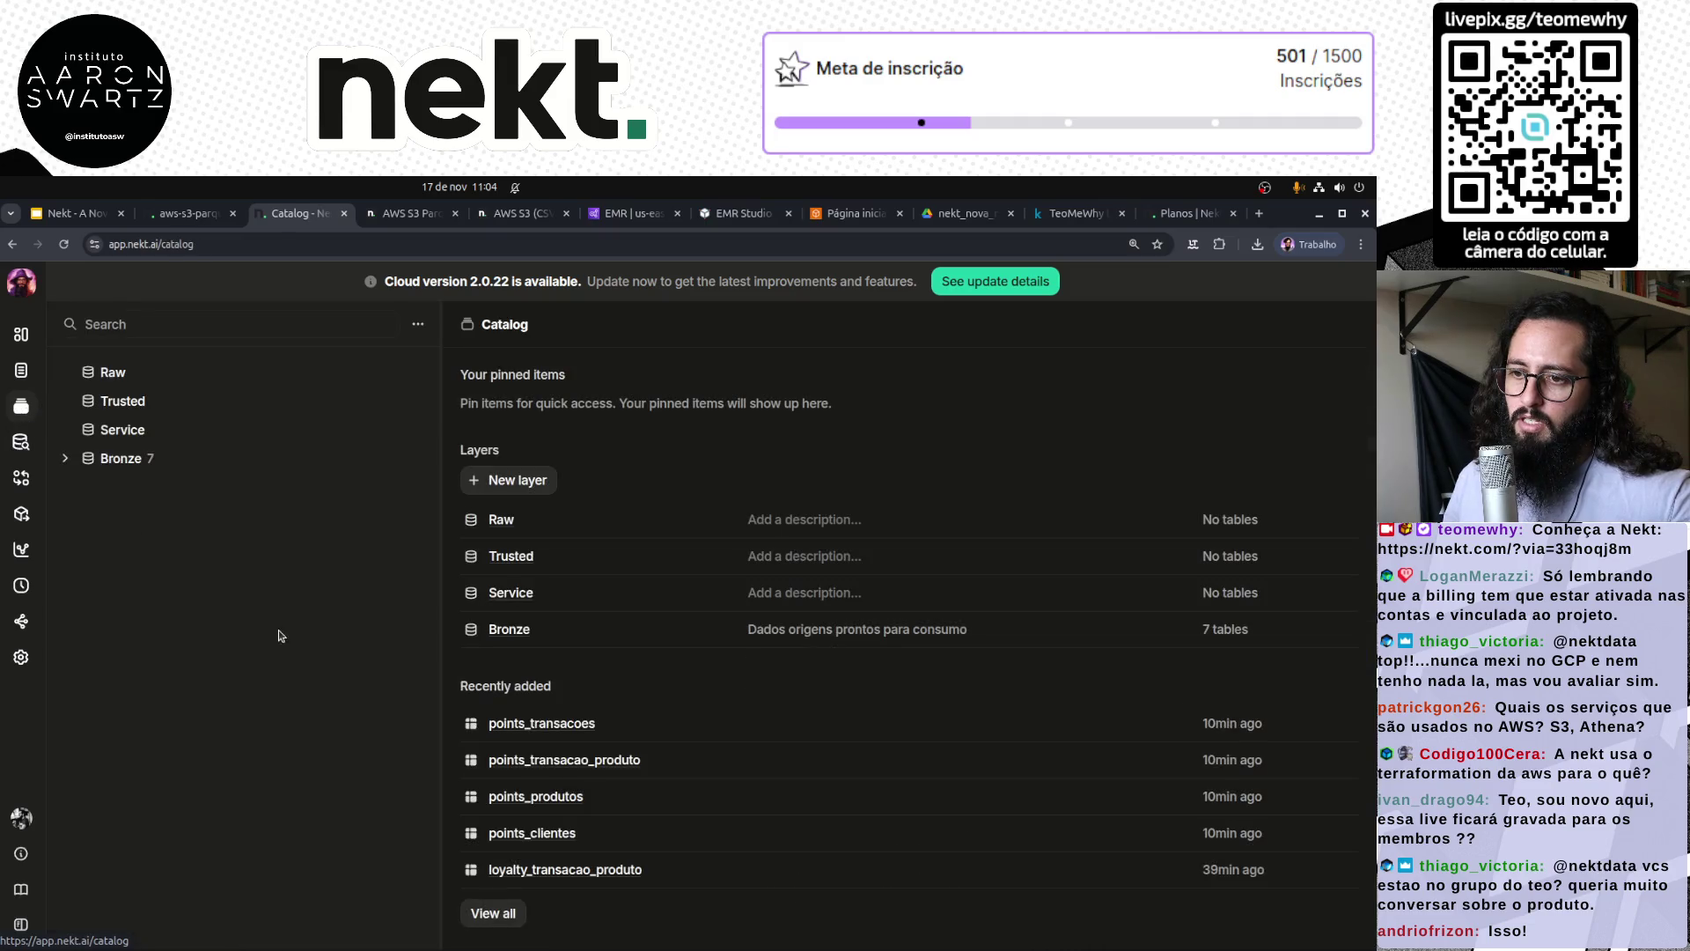
left_click(68, 459)
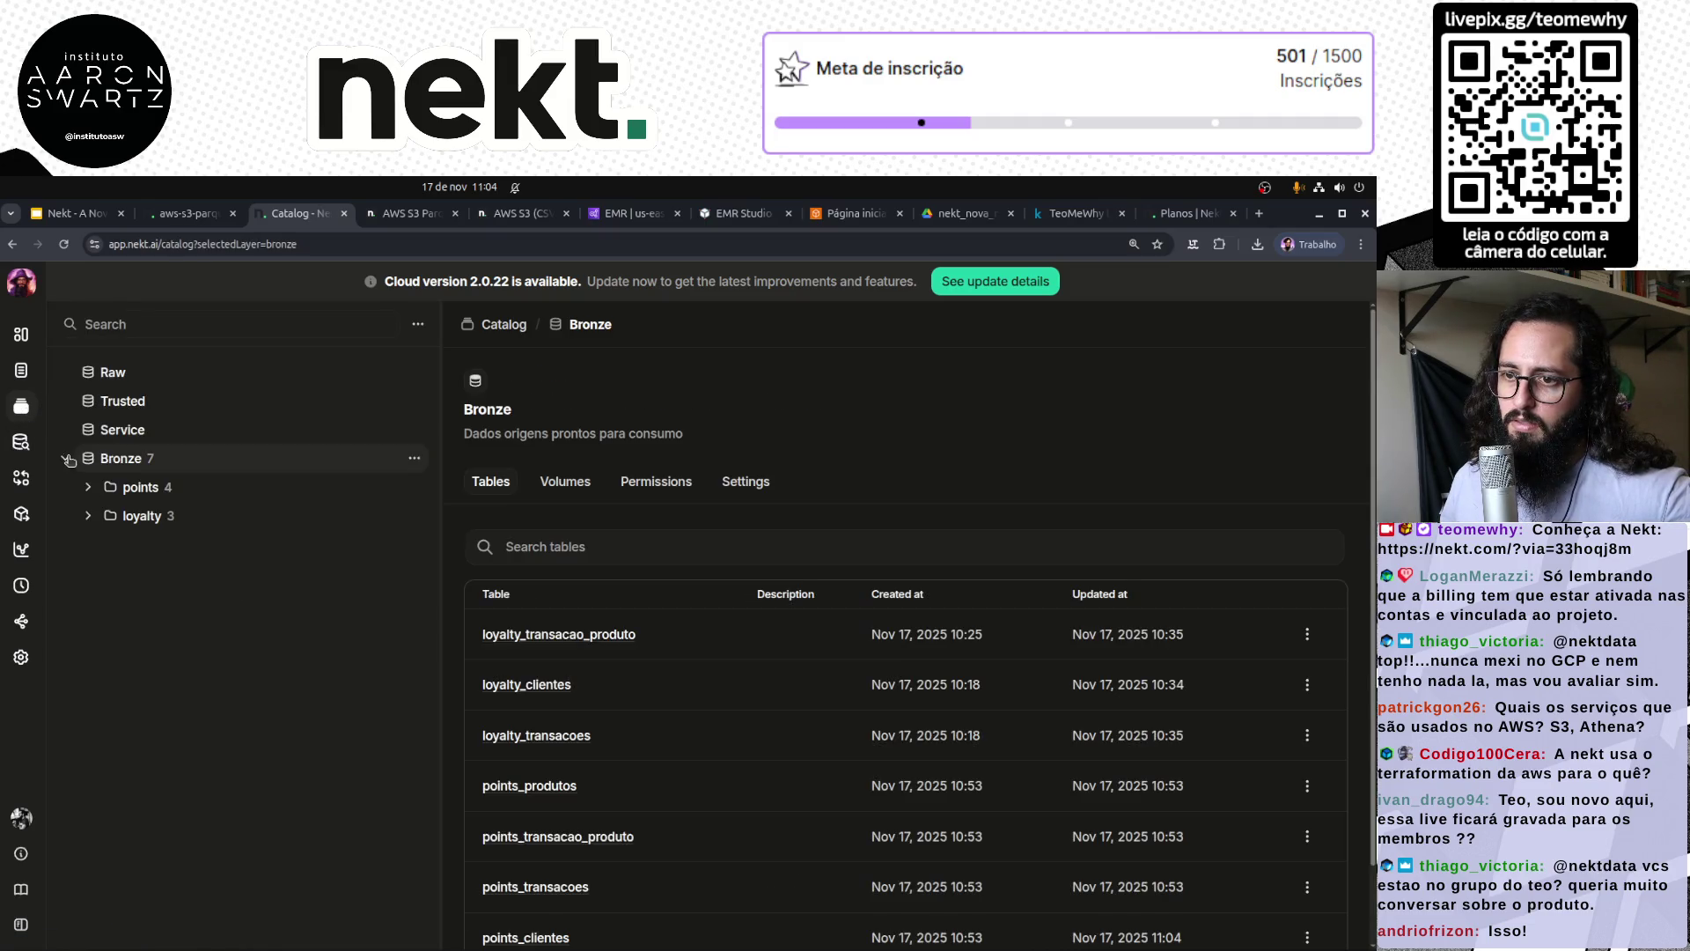
left_click(137, 487)
left_click(89, 490)
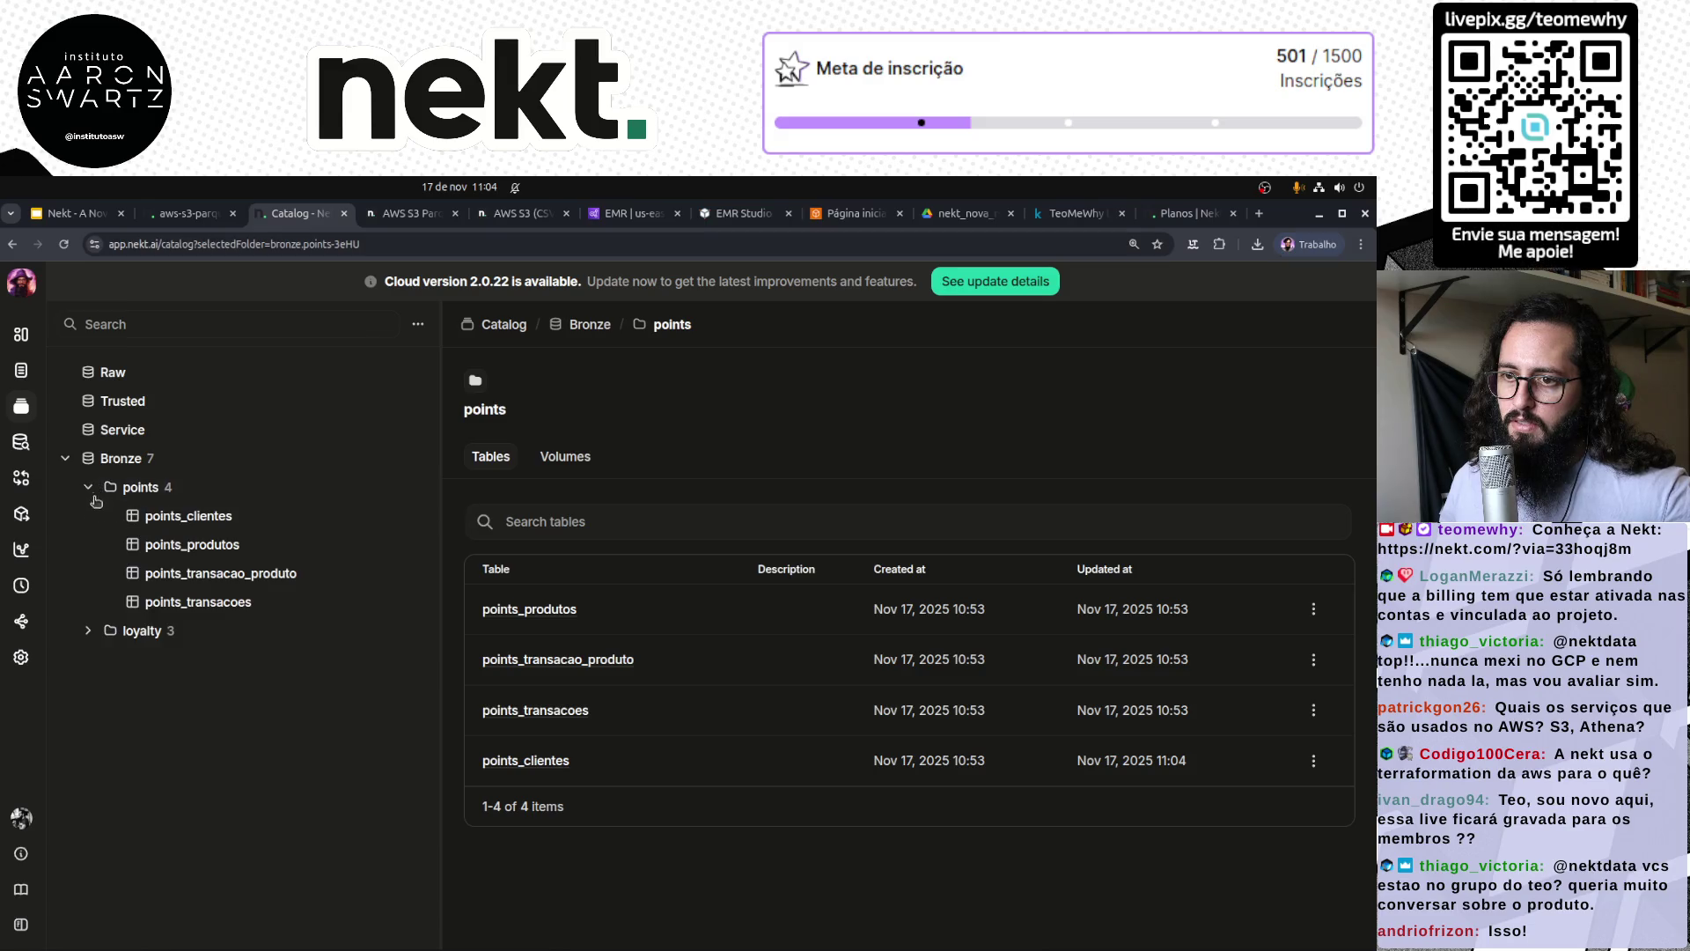
left_click(189, 516)
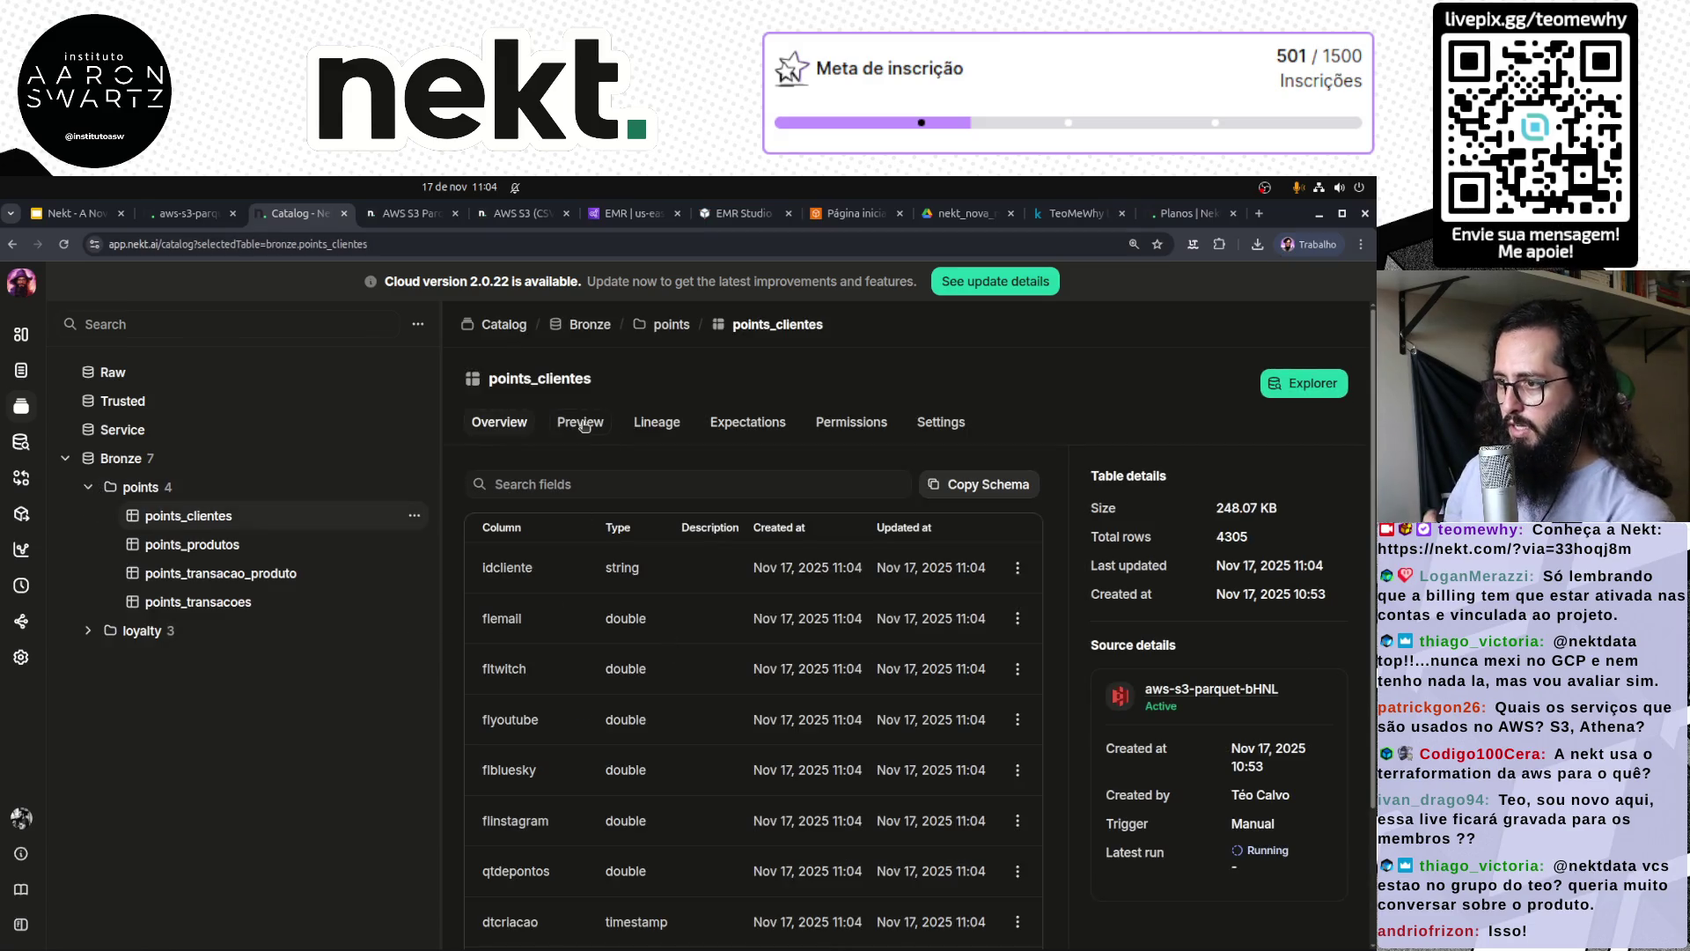
left_click(581, 423)
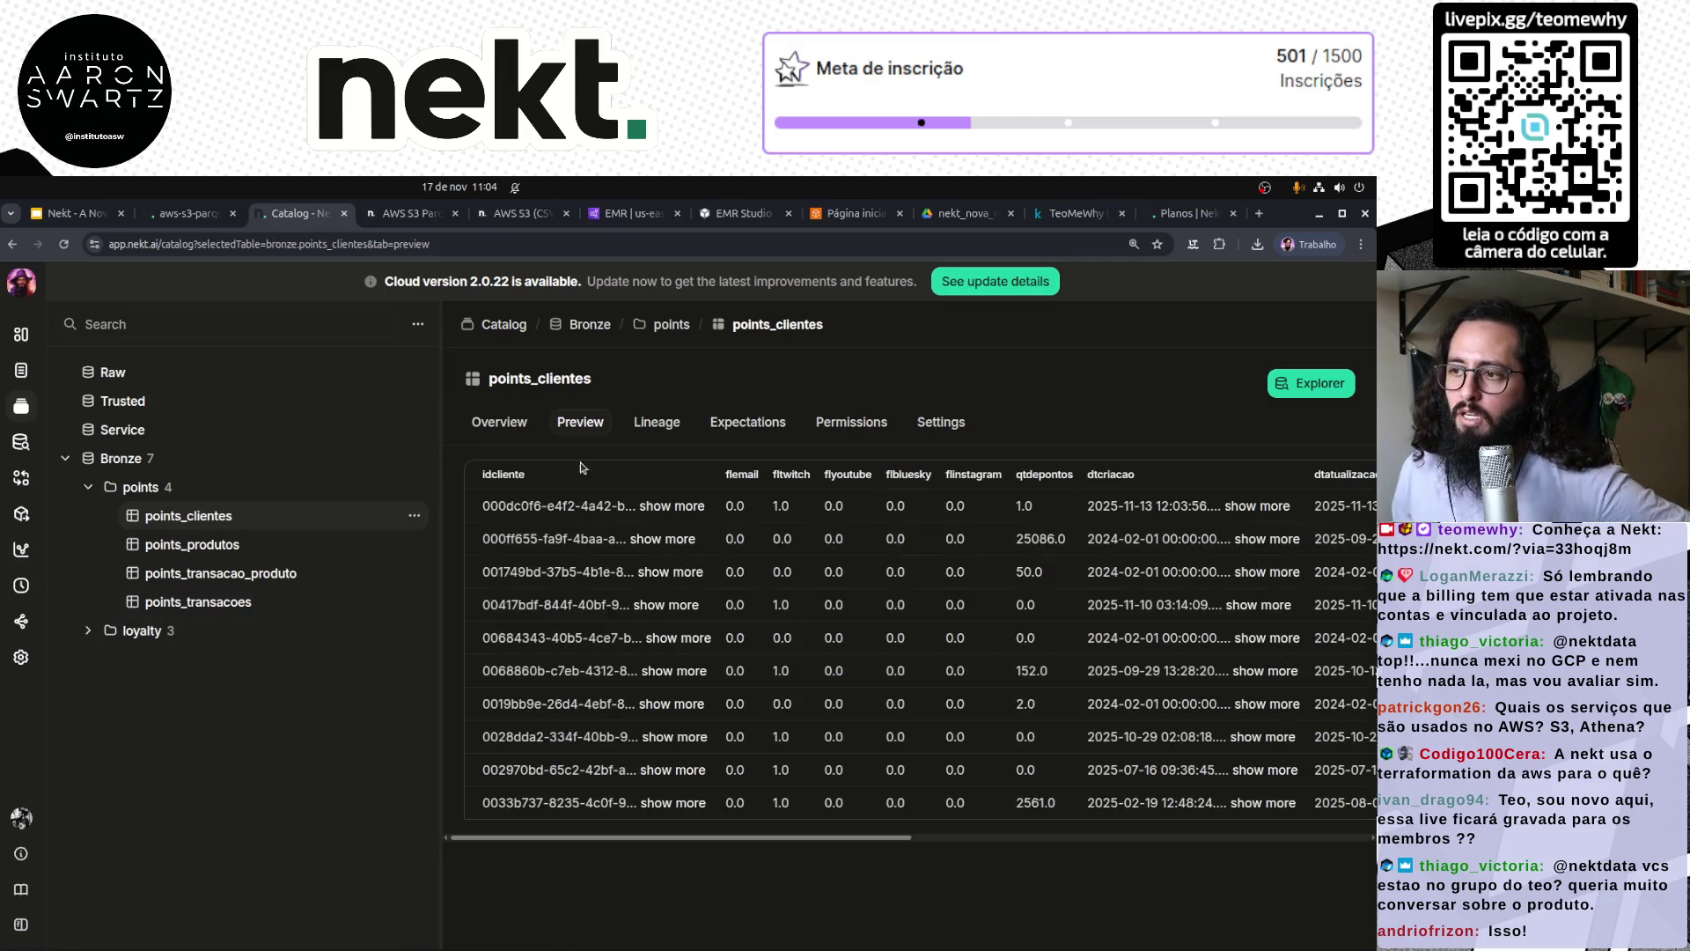
mouse_move(722, 841)
left_mouse_down()
mouse_move(1176, 850)
mouse_move(695, 832)
left_mouse_up()
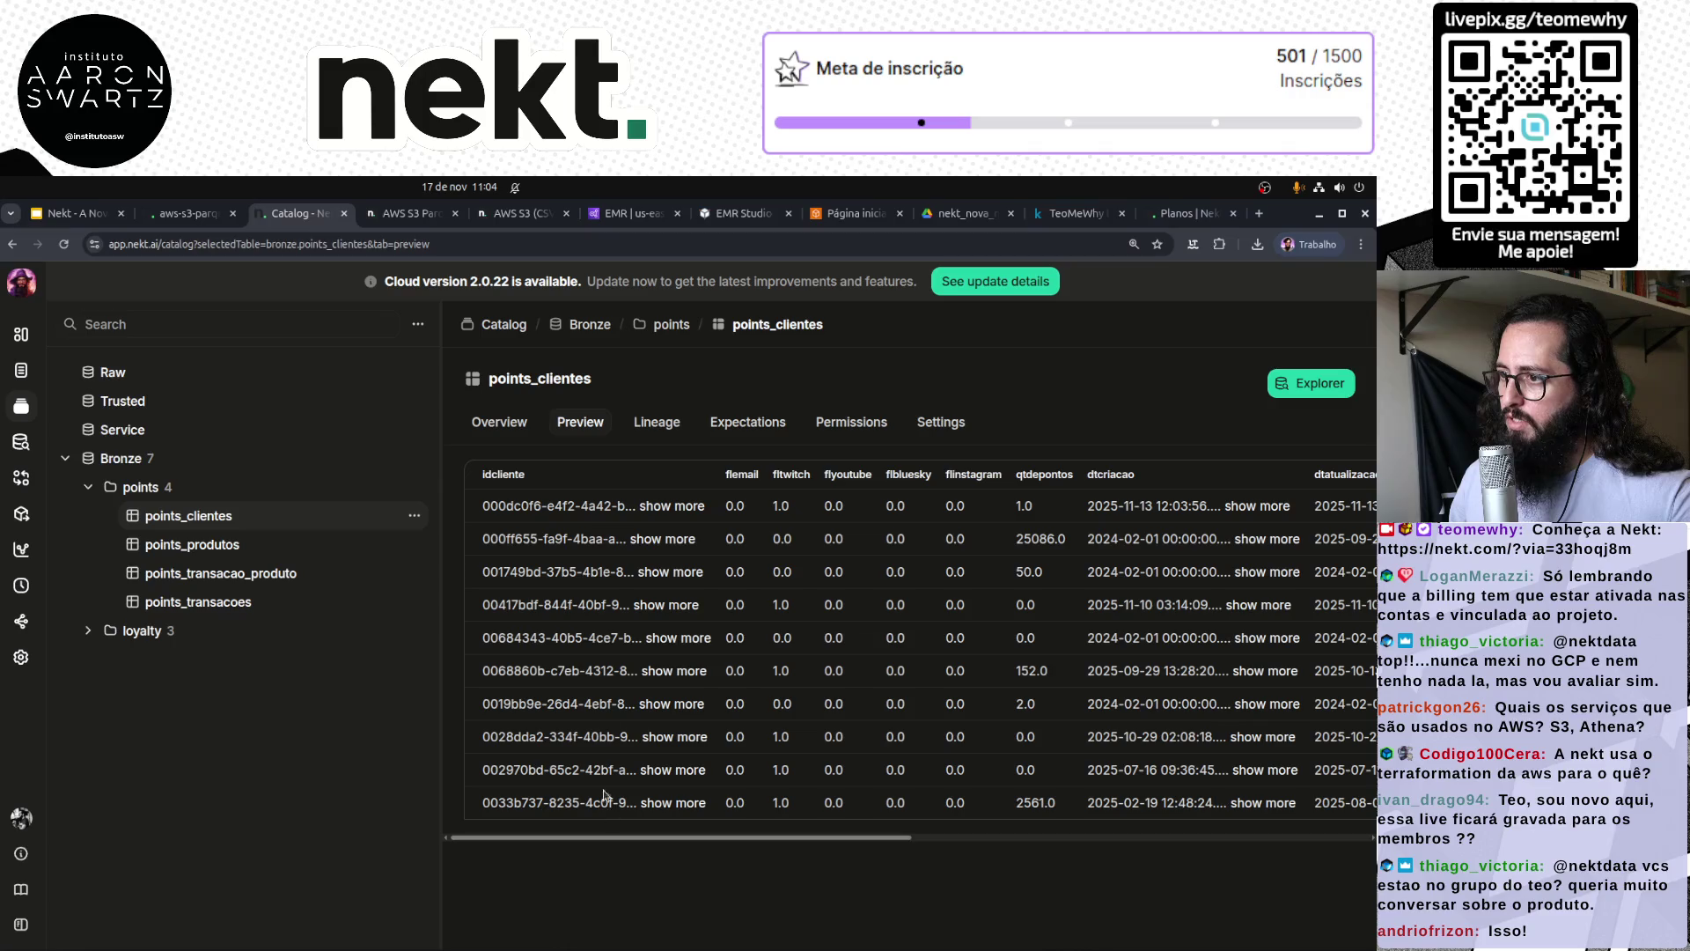
left_click(662, 423)
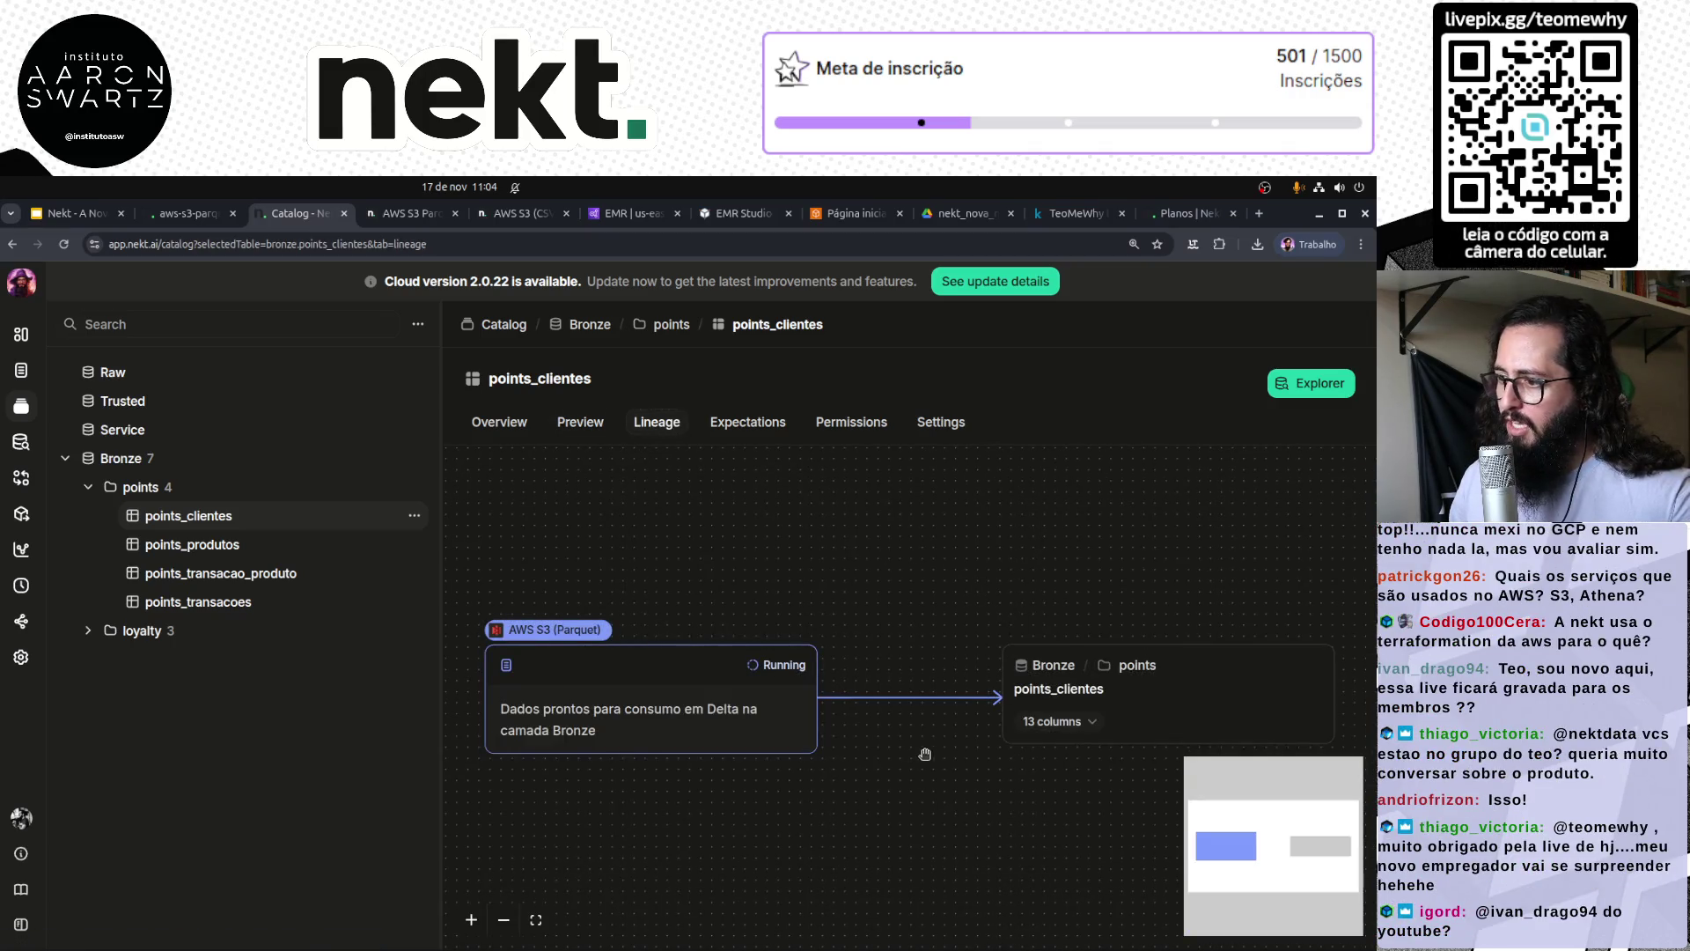
Step: Pan the lineage graph and expand, then collapse, points_clientes's 13-column list
scroll(964, 789, "down", 2)
left_click_drag(962, 807, 897, 657)
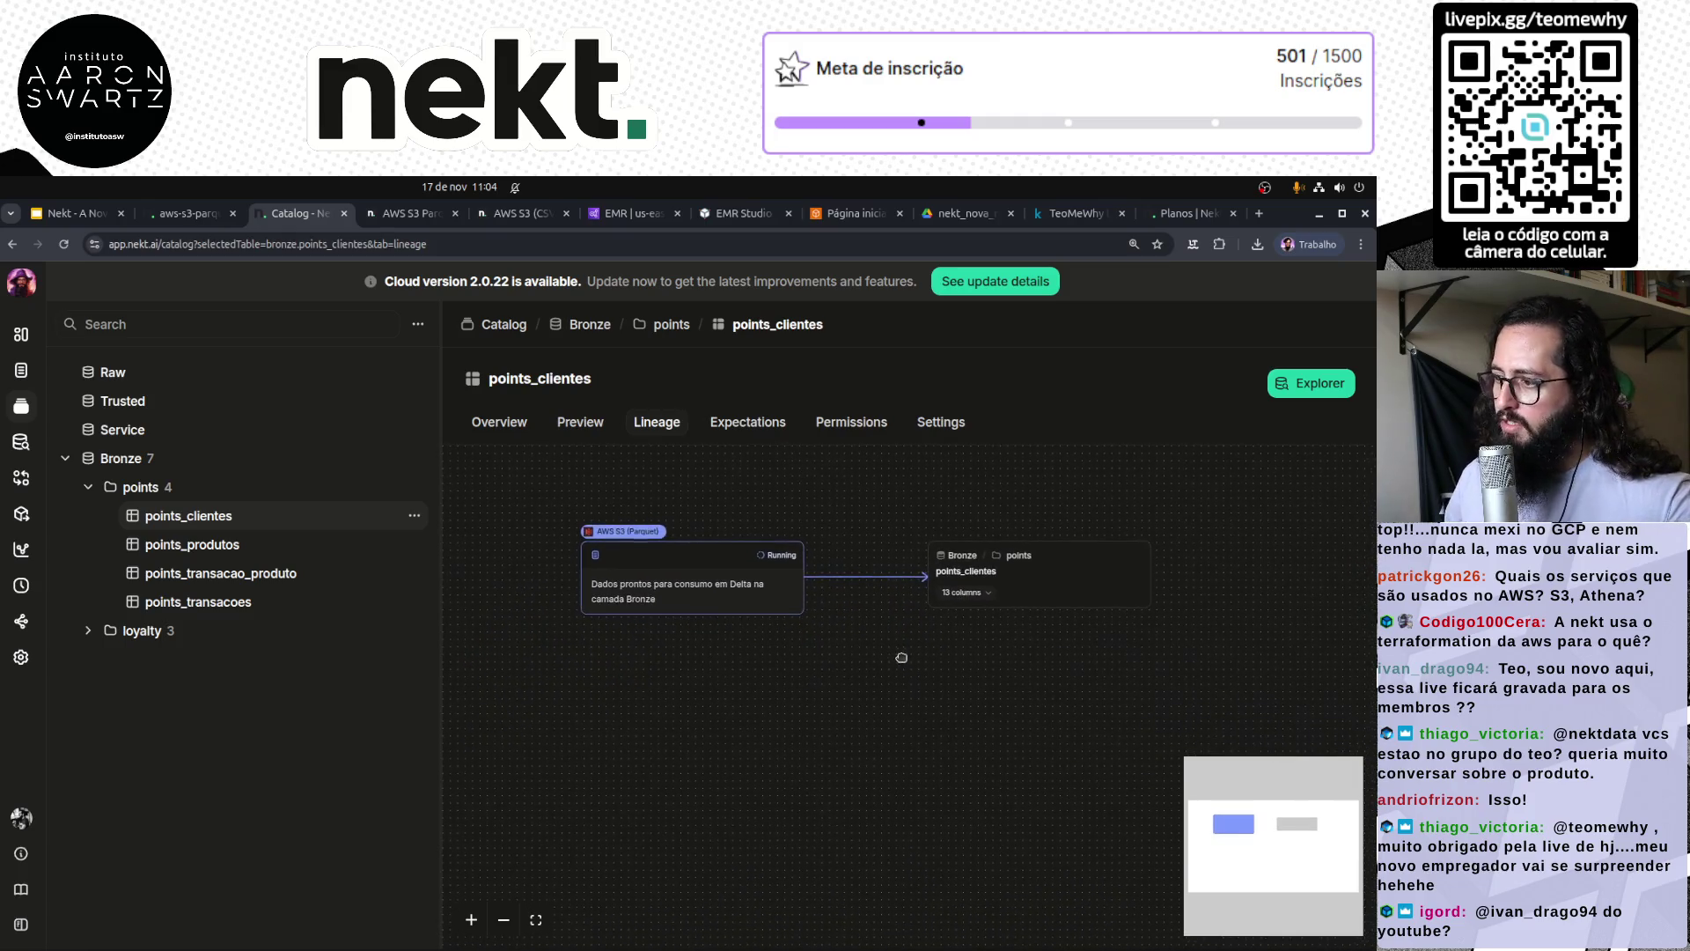
left_click(977, 597)
mouse_move(823, 890)
left_mouse_down()
mouse_move(792, 762)
mouse_move(745, 820)
left_mouse_up()
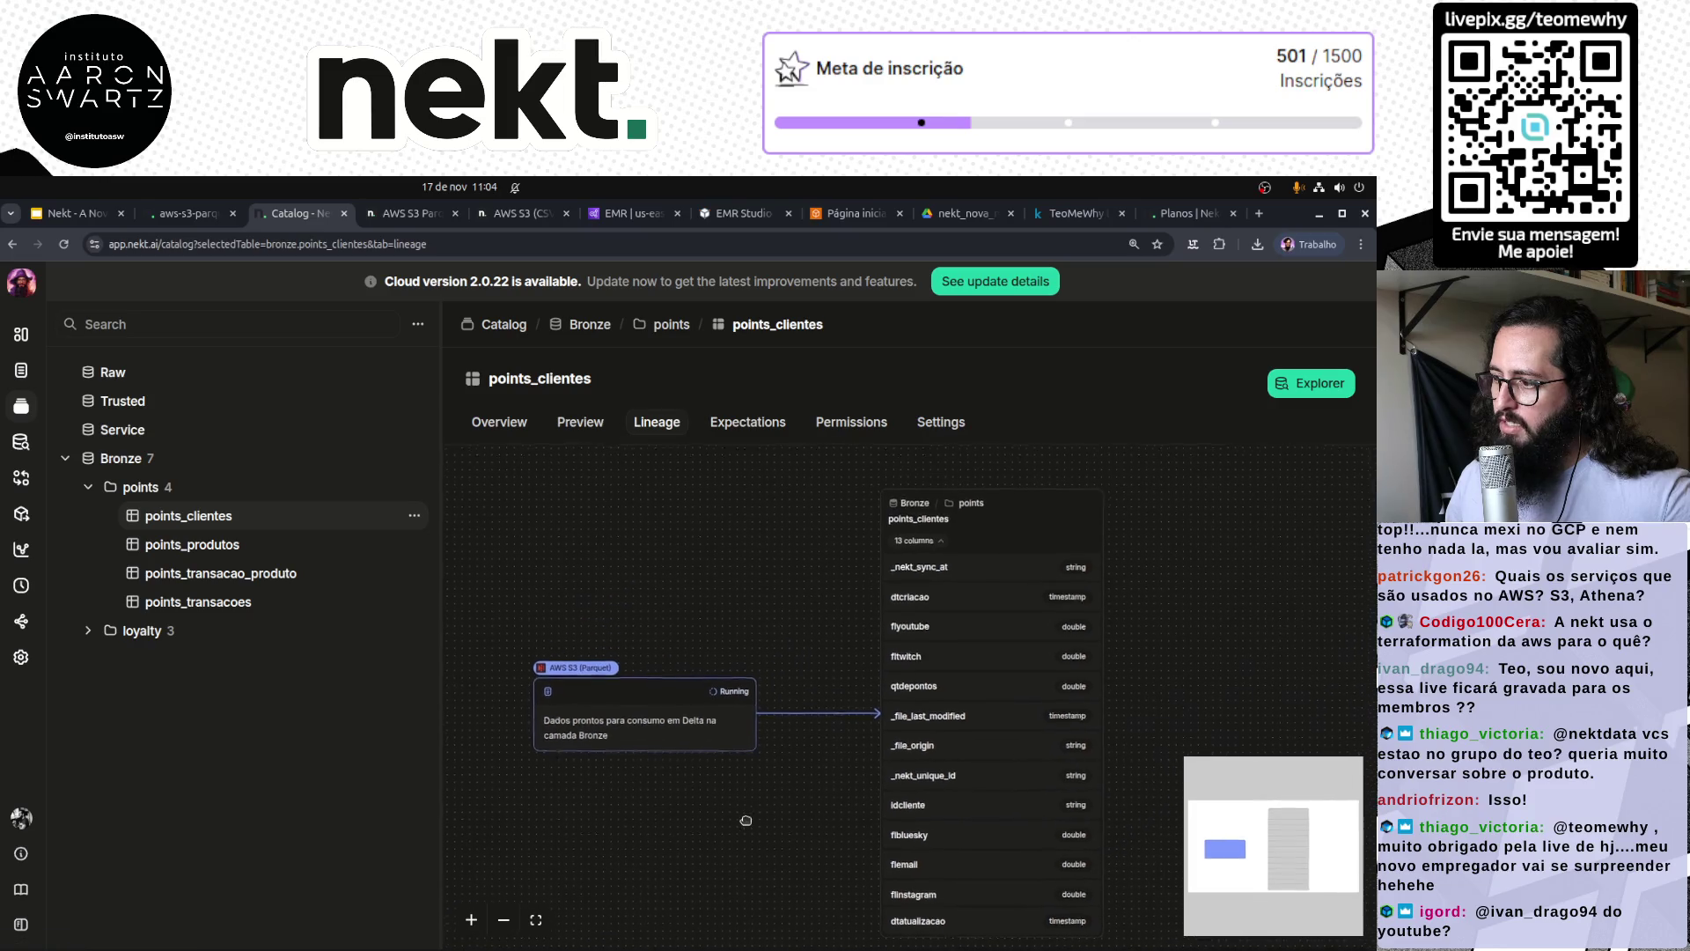
left_click(925, 541)
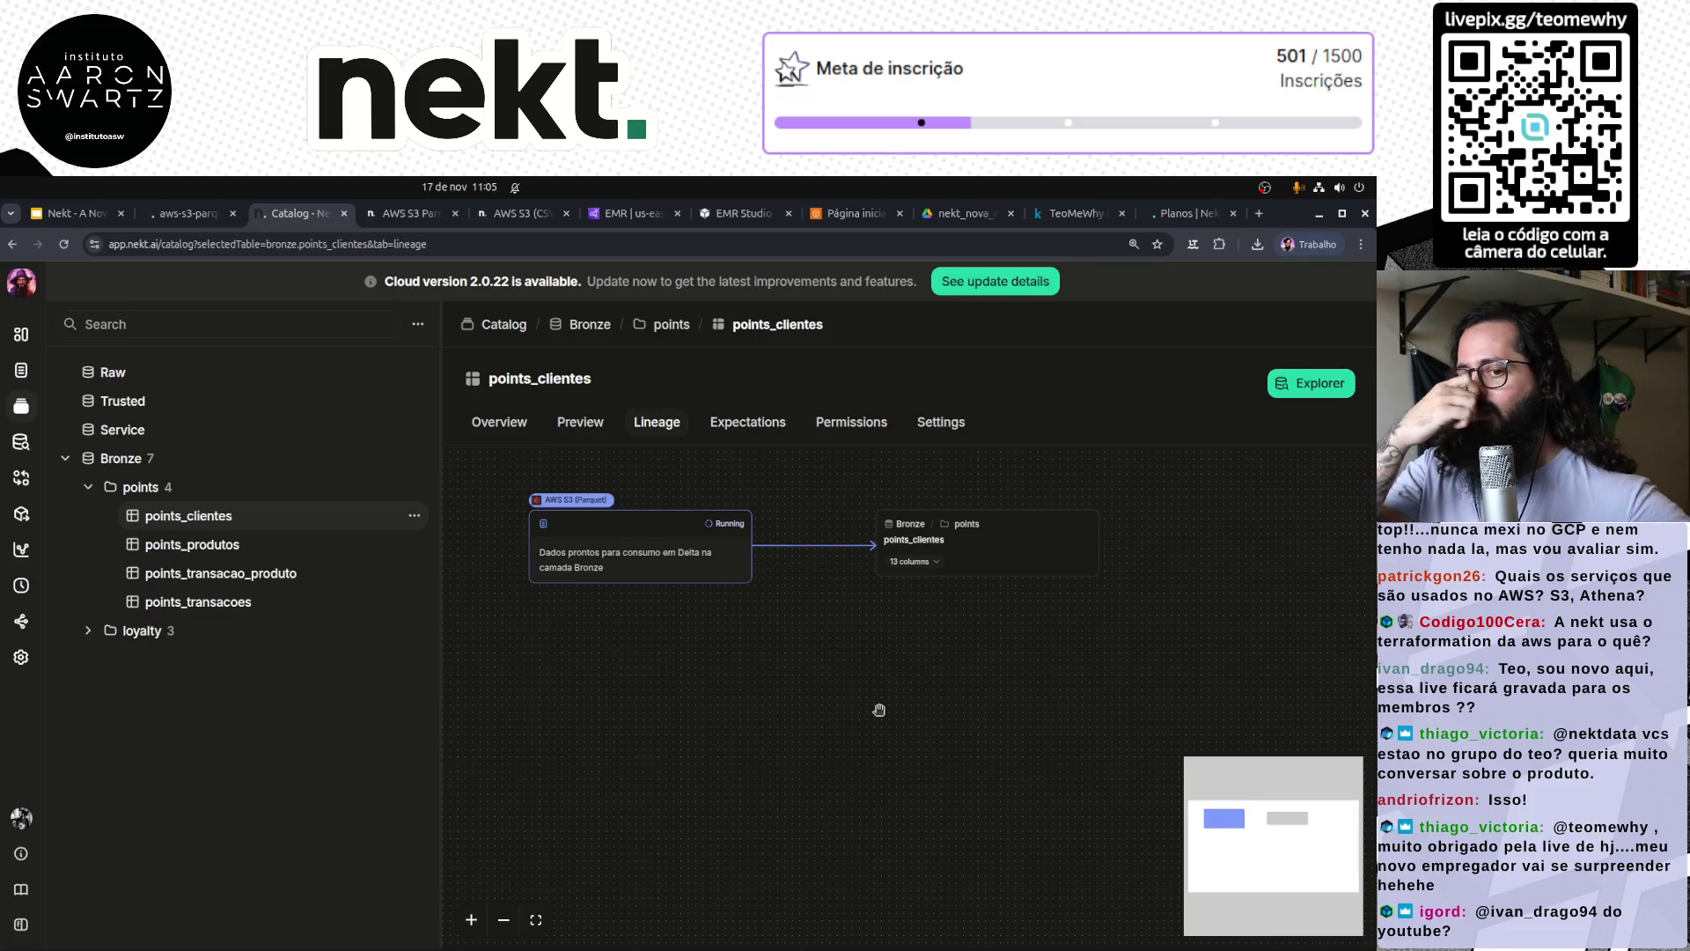
mouse_move(615, 639)
left_mouse_down()
mouse_move(612, 679)
mouse_move(618, 636)
left_mouse_up()
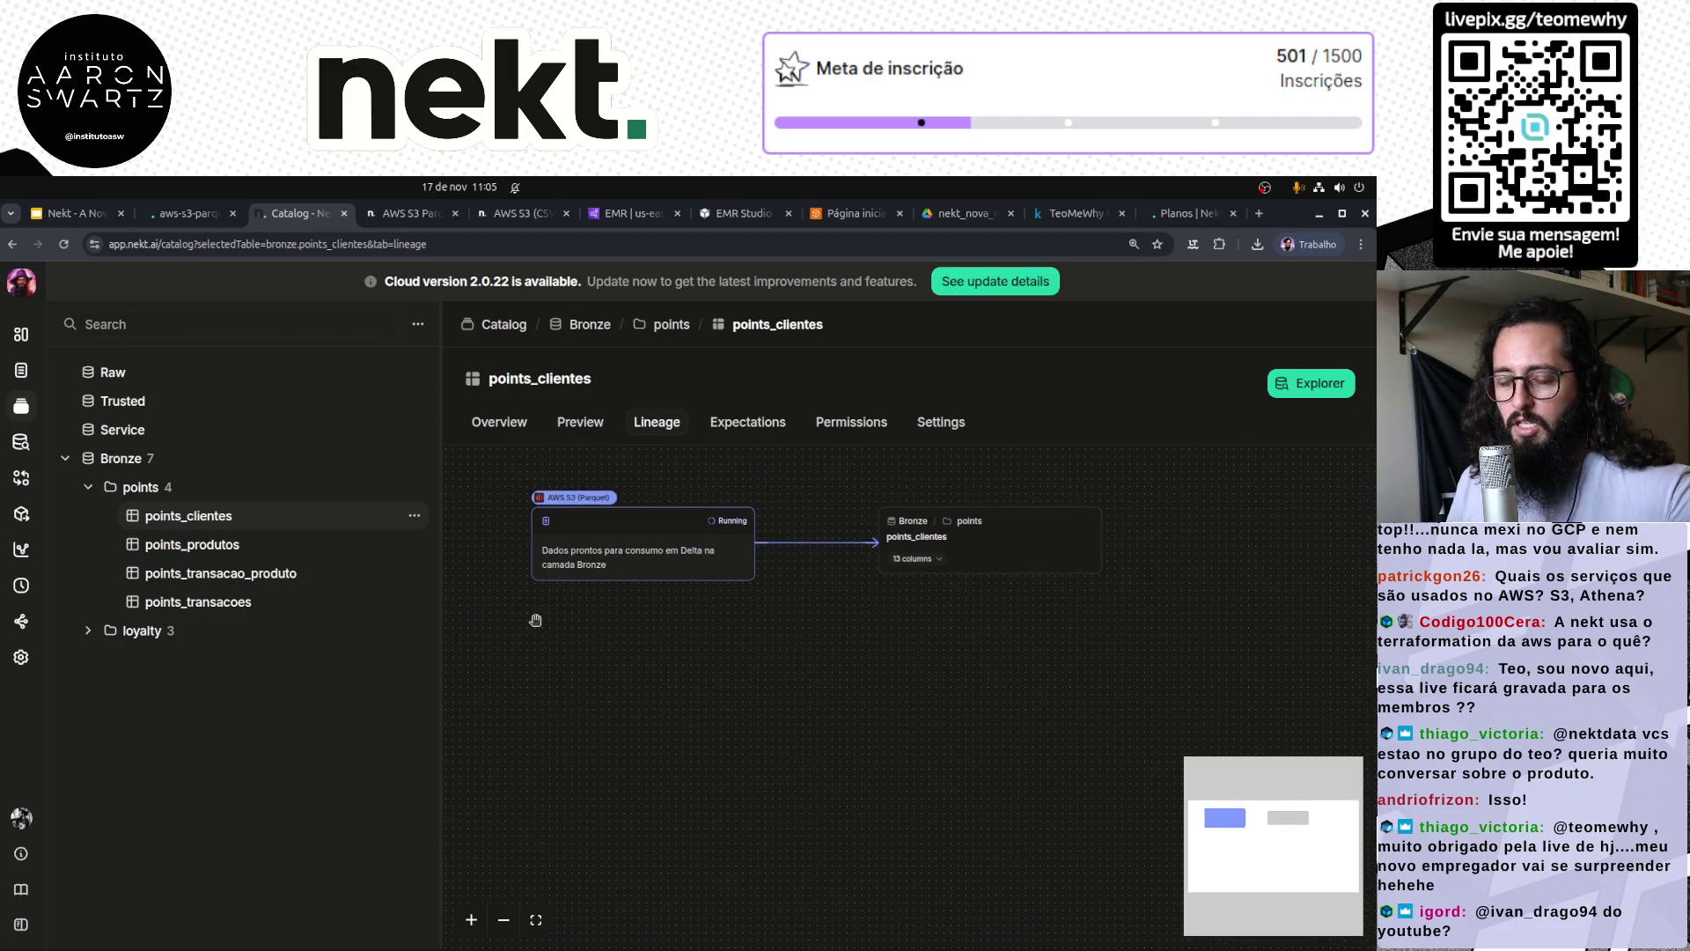
Step: View points_produtos (41 rows, 4.15 KB), points_transacoes, points_transacao_produto, then points_clientes
left_click(228, 541)
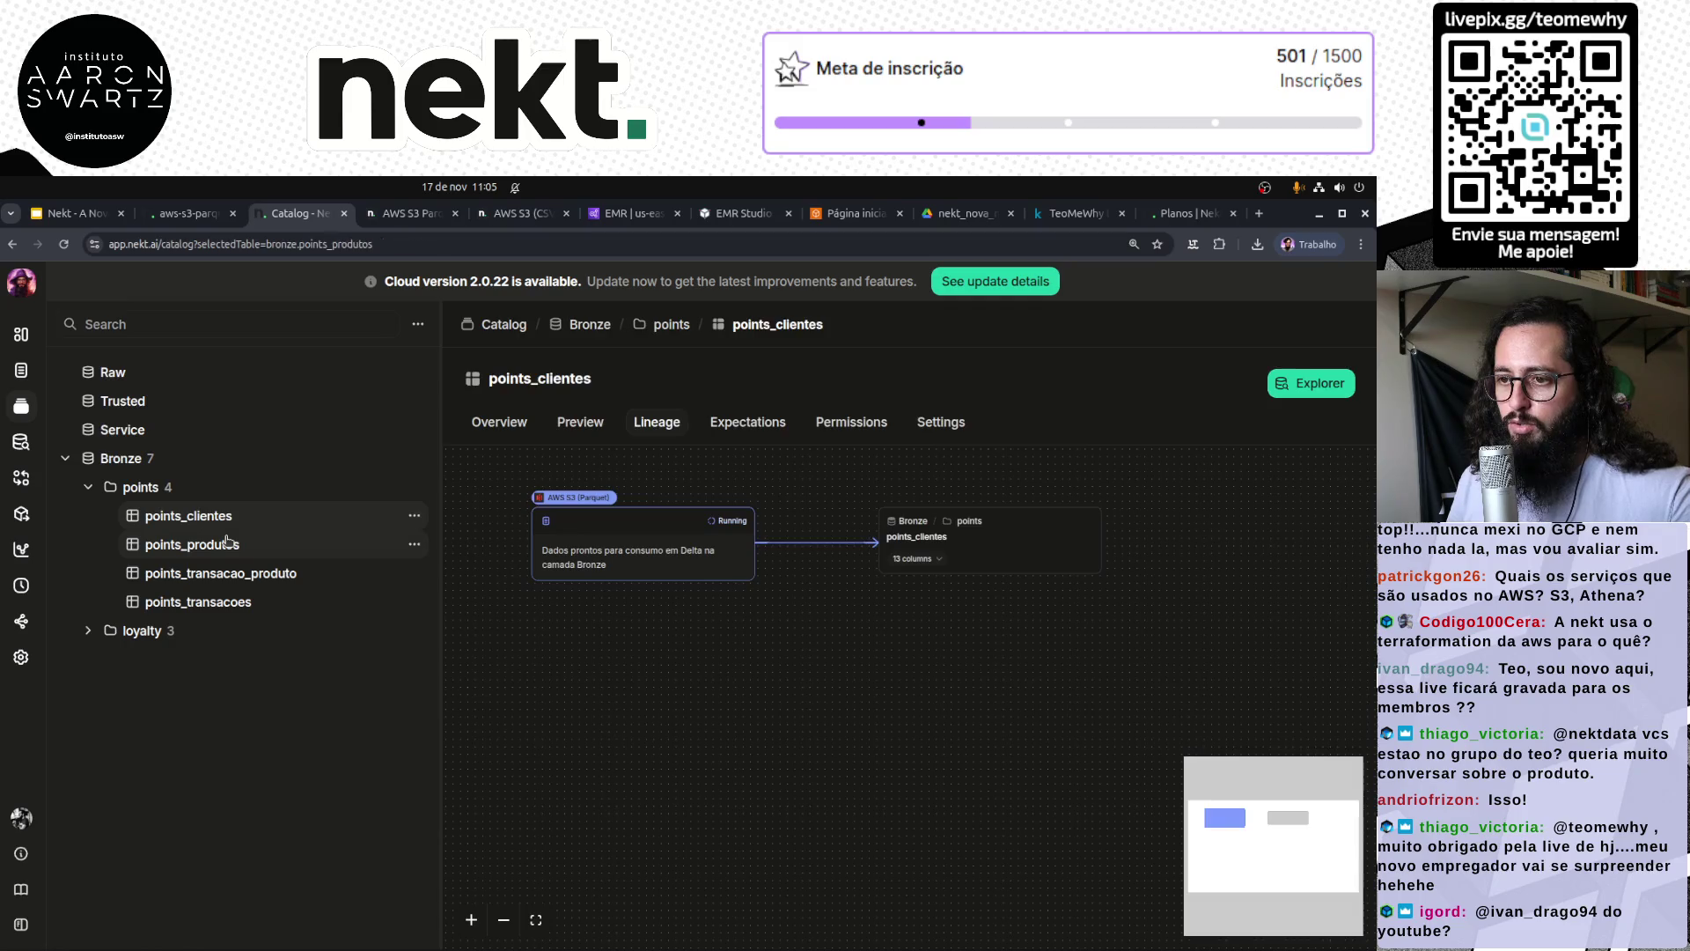
left_click(258, 593)
left_click(265, 574)
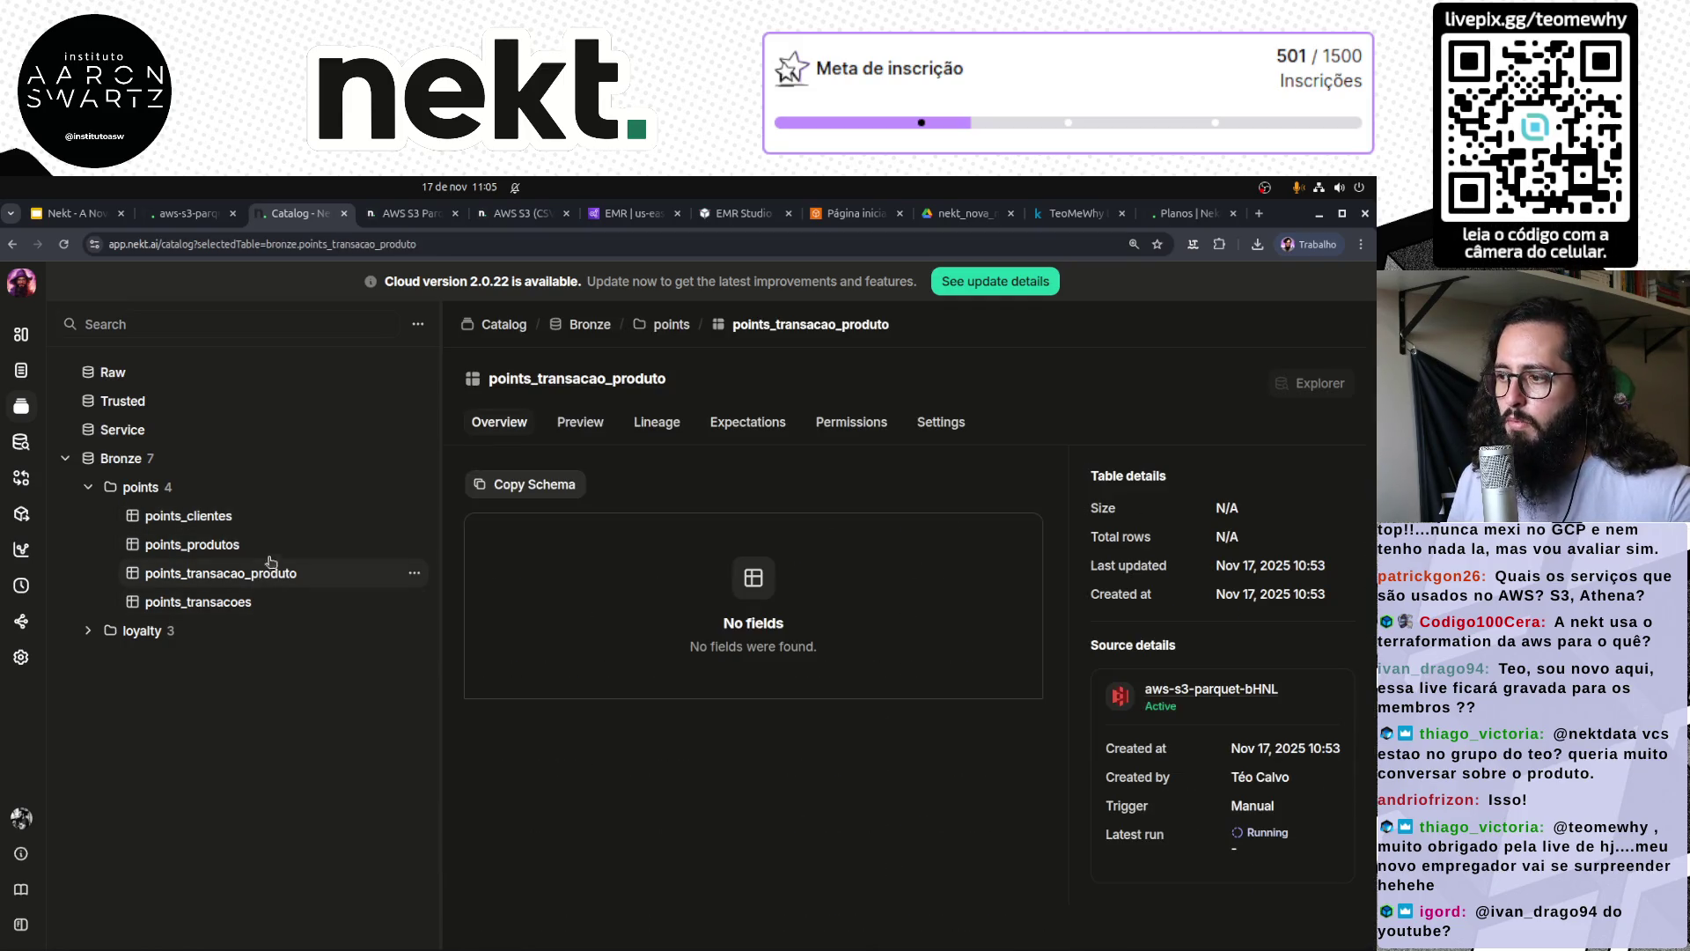
left_click(272, 546)
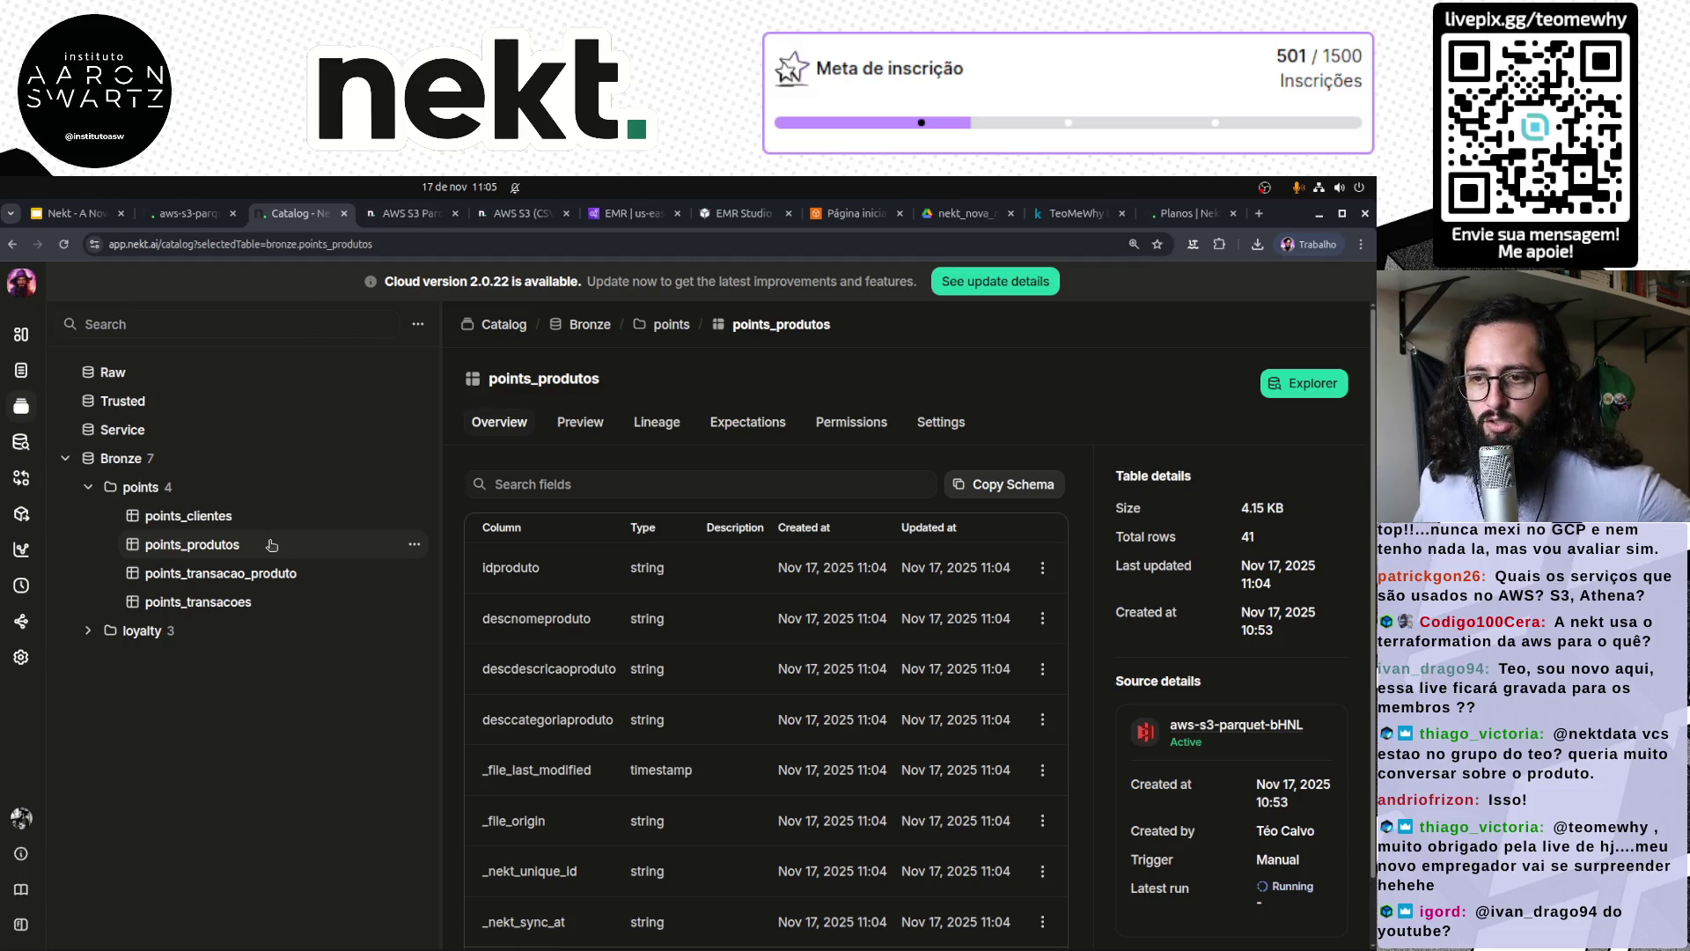
left_click(274, 516)
Step: Review the latest aws-s3-parquet-bHNL Run #1 log line, then return to the Sources list
left_click(171, 219)
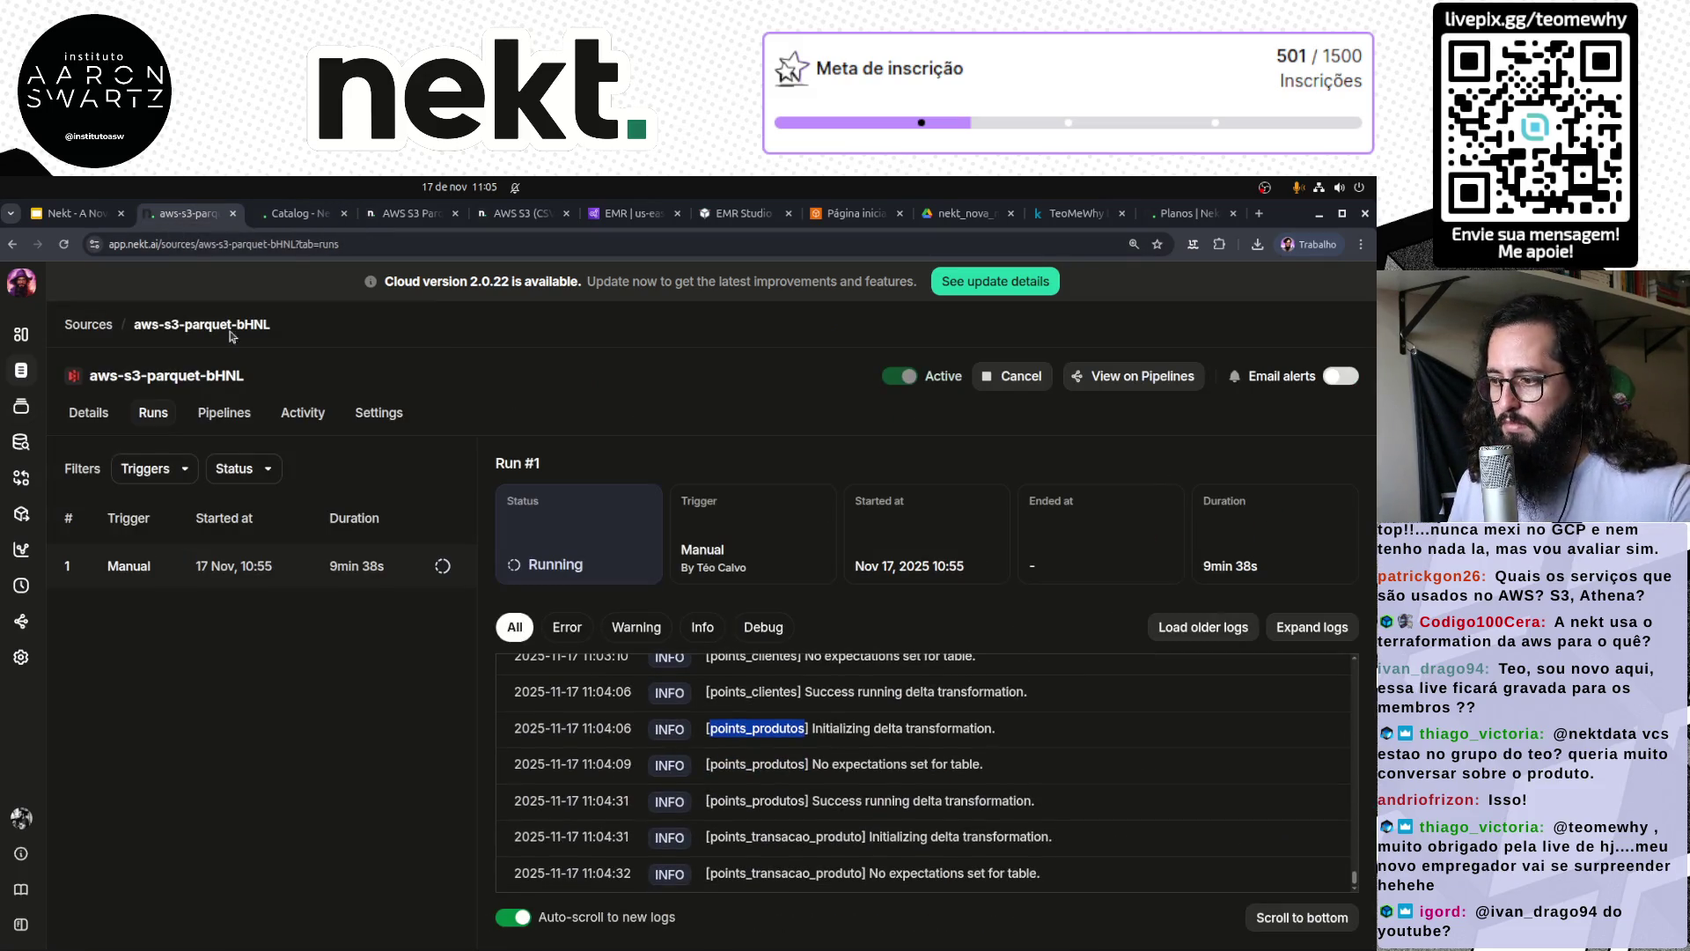
triple_click(1005, 877)
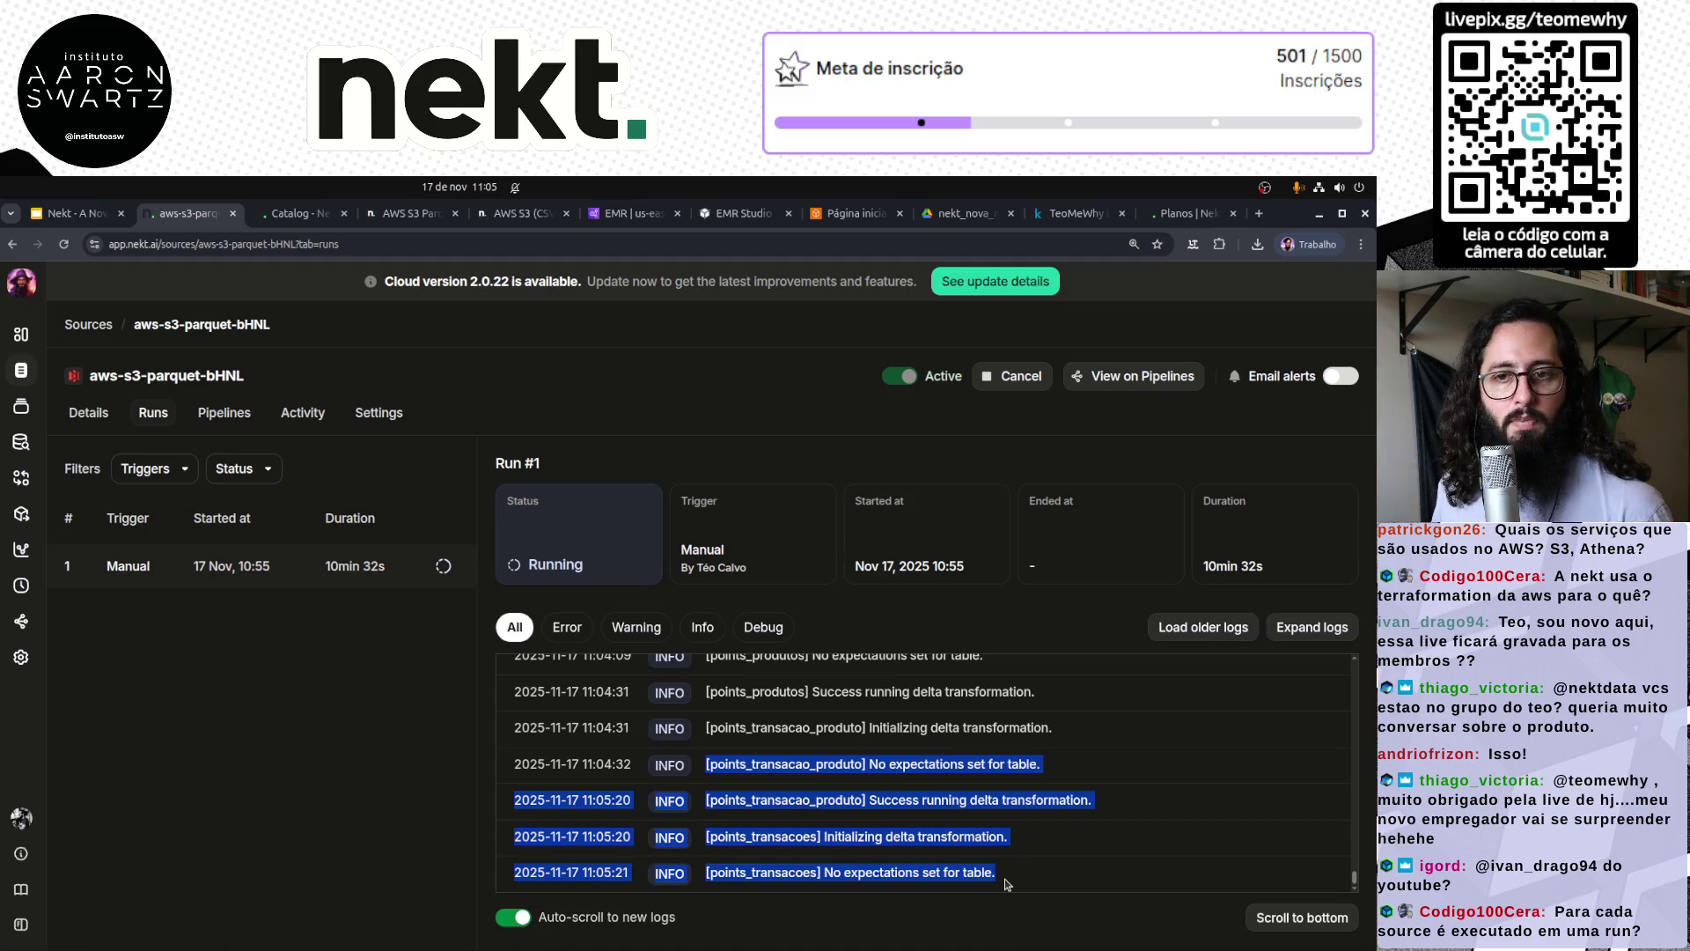
left_click(222, 748)
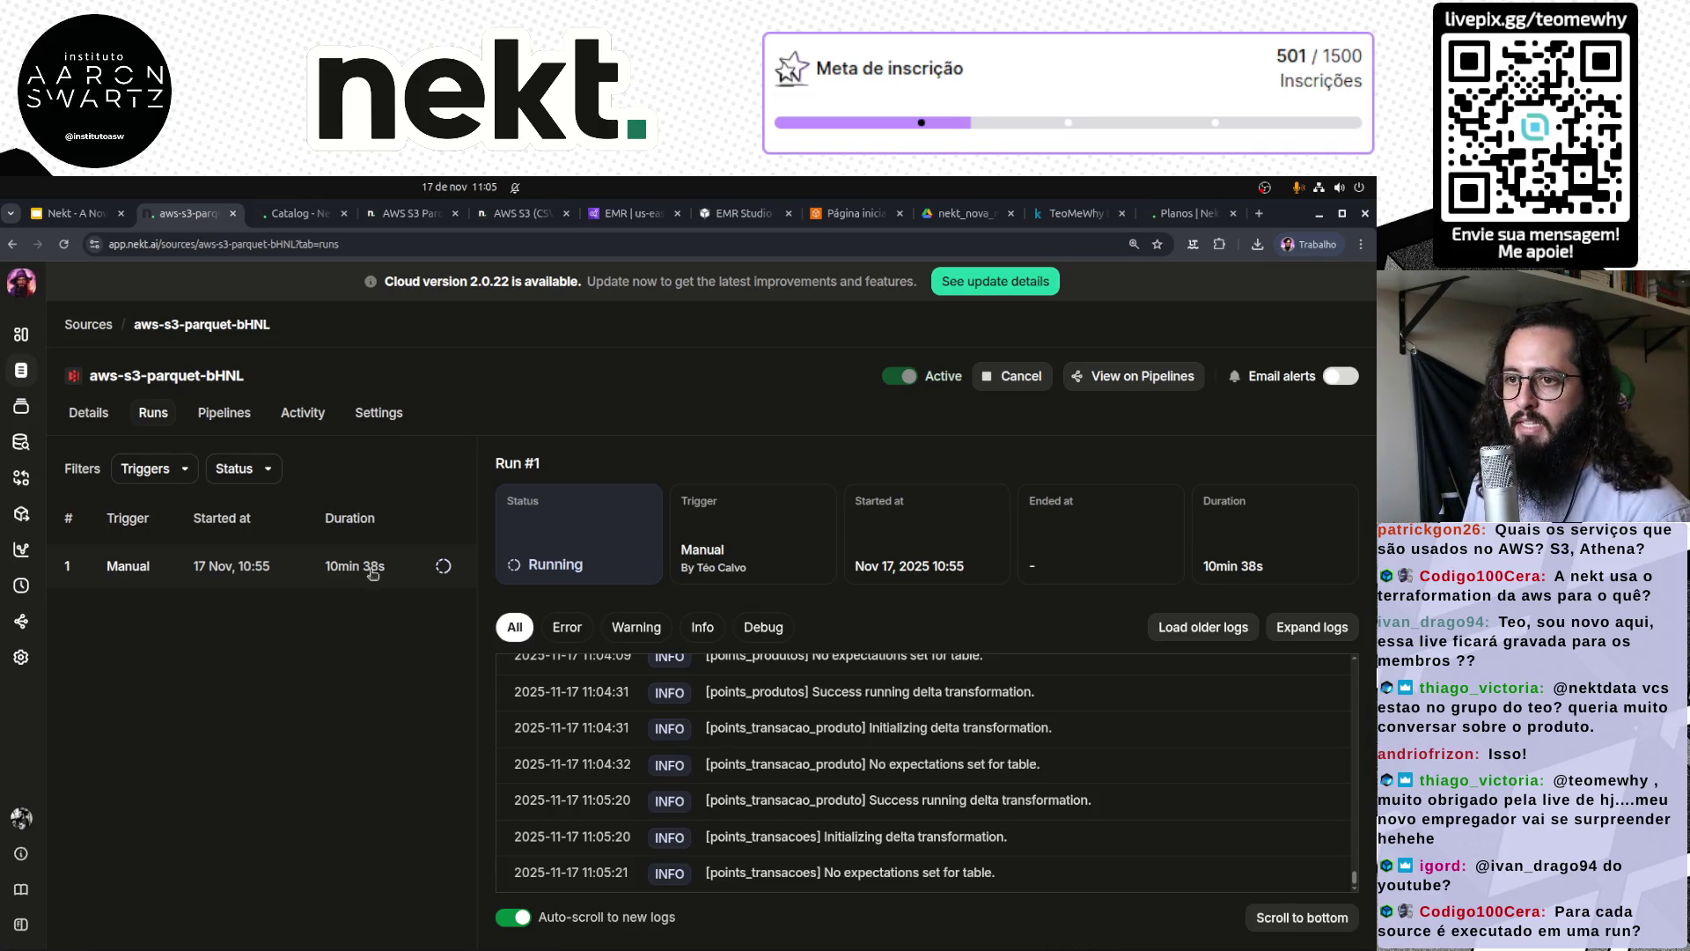
left_click(91, 325)
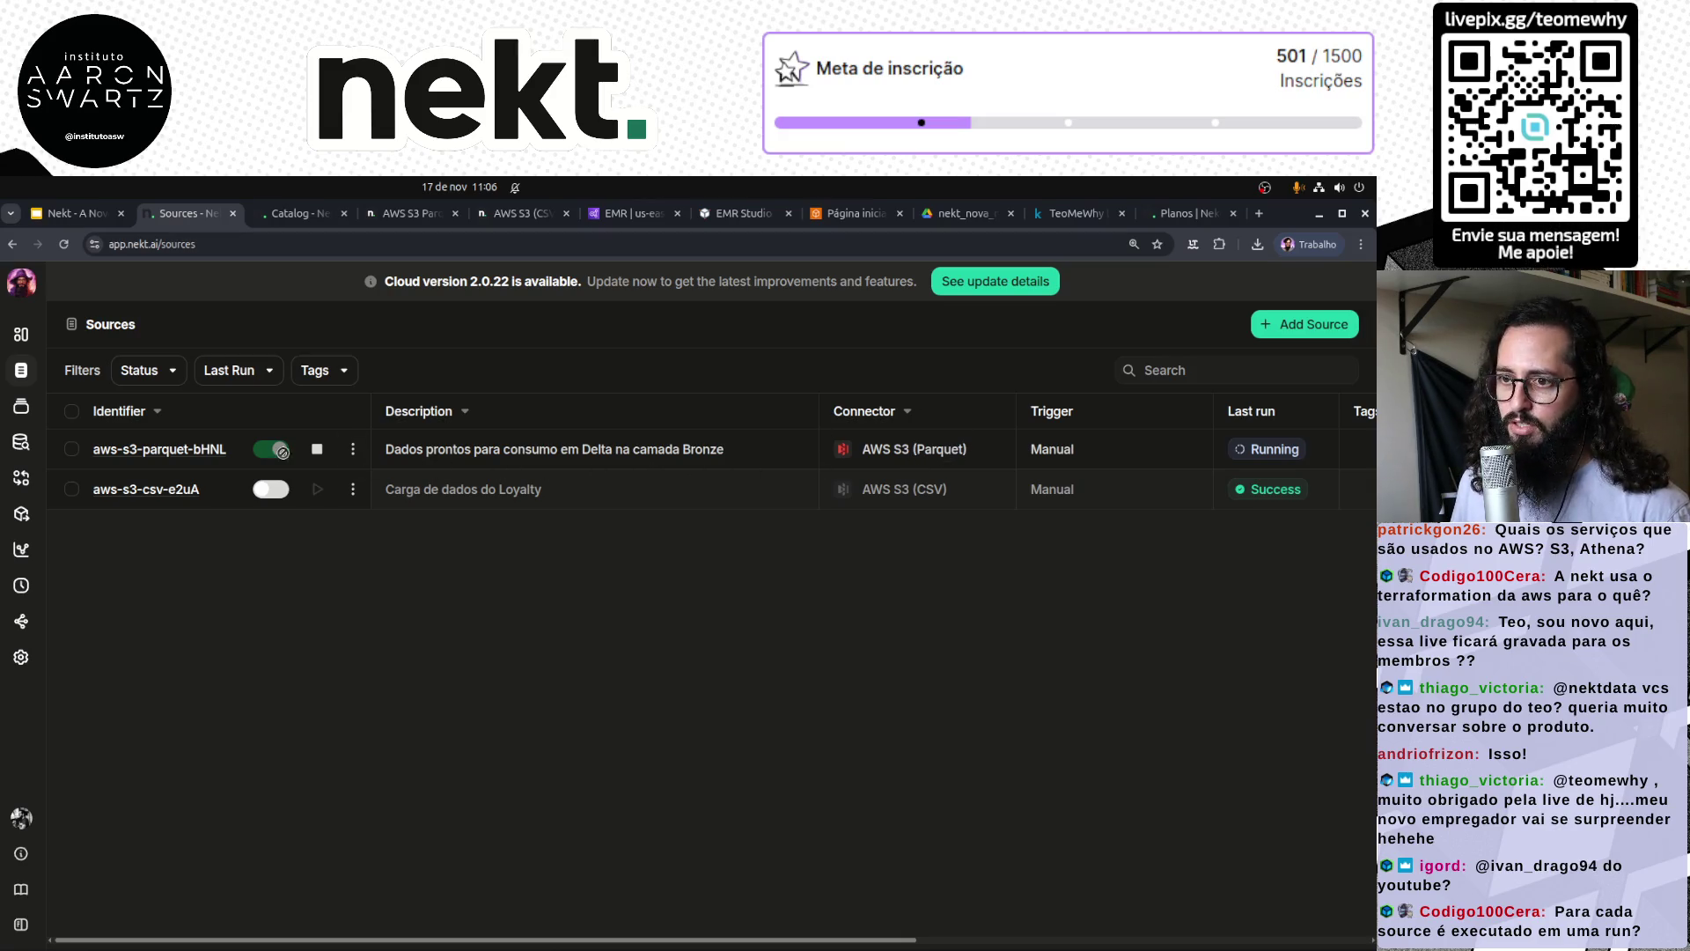
Step: Review aws-s3-parquet-bHNL's Data Streams, then confirm Run #1's log ends with the delta transformation completed
left_click(190, 451)
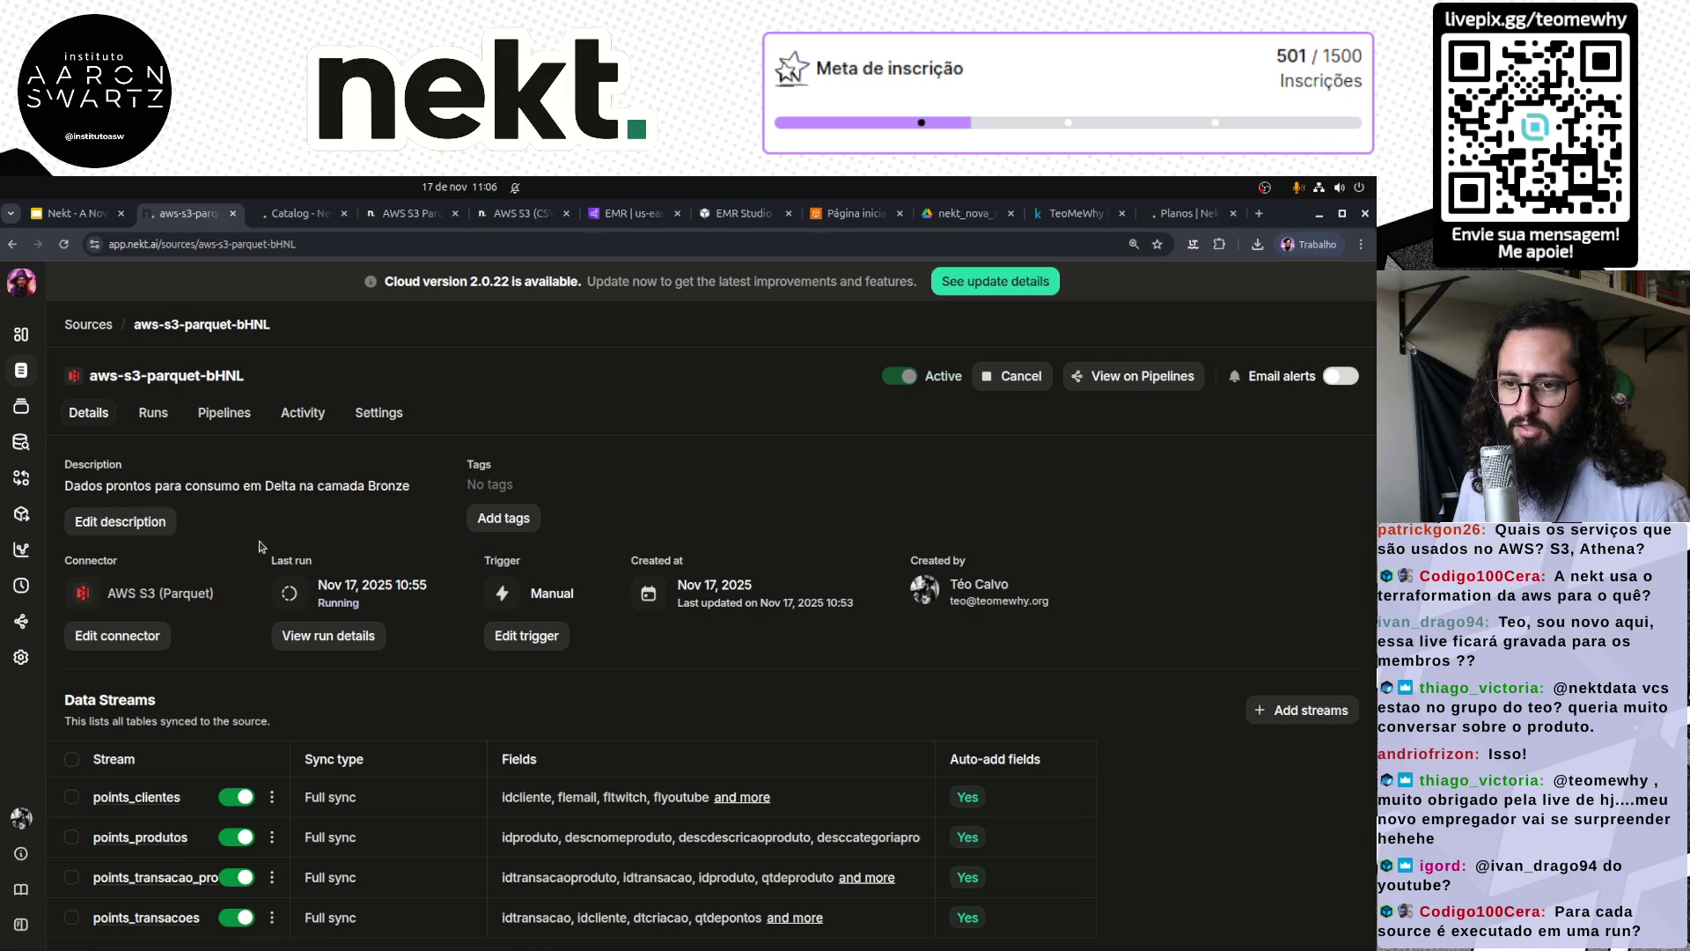
left_click_drag(178, 704, 59, 705)
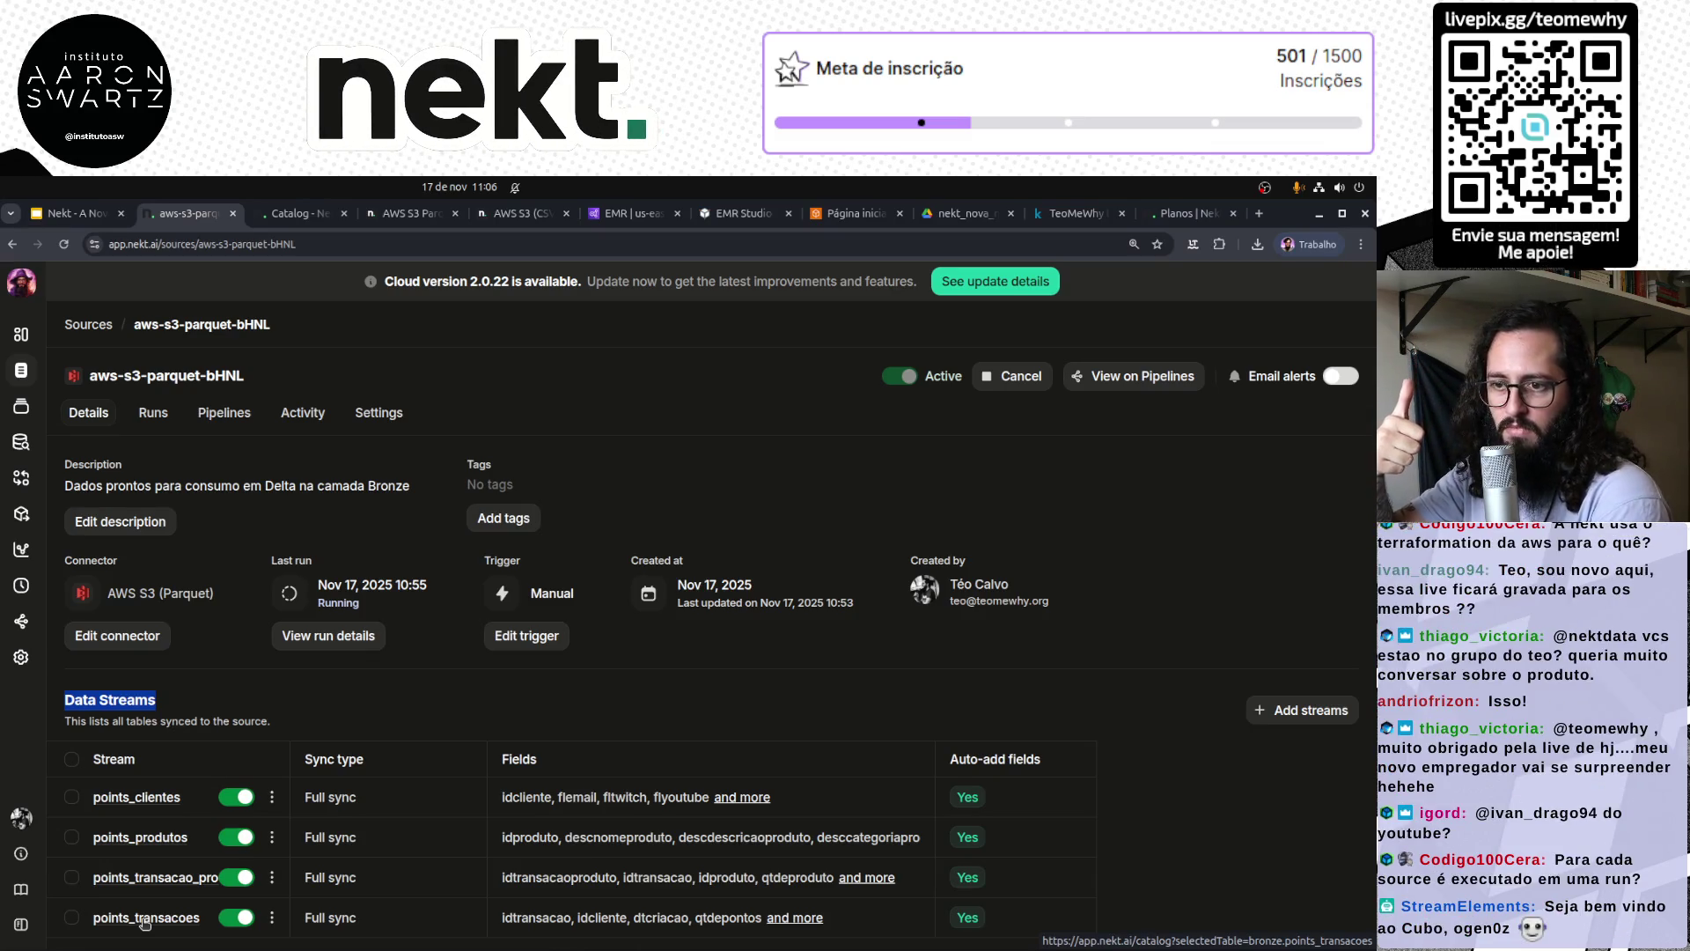
left_click(153, 412)
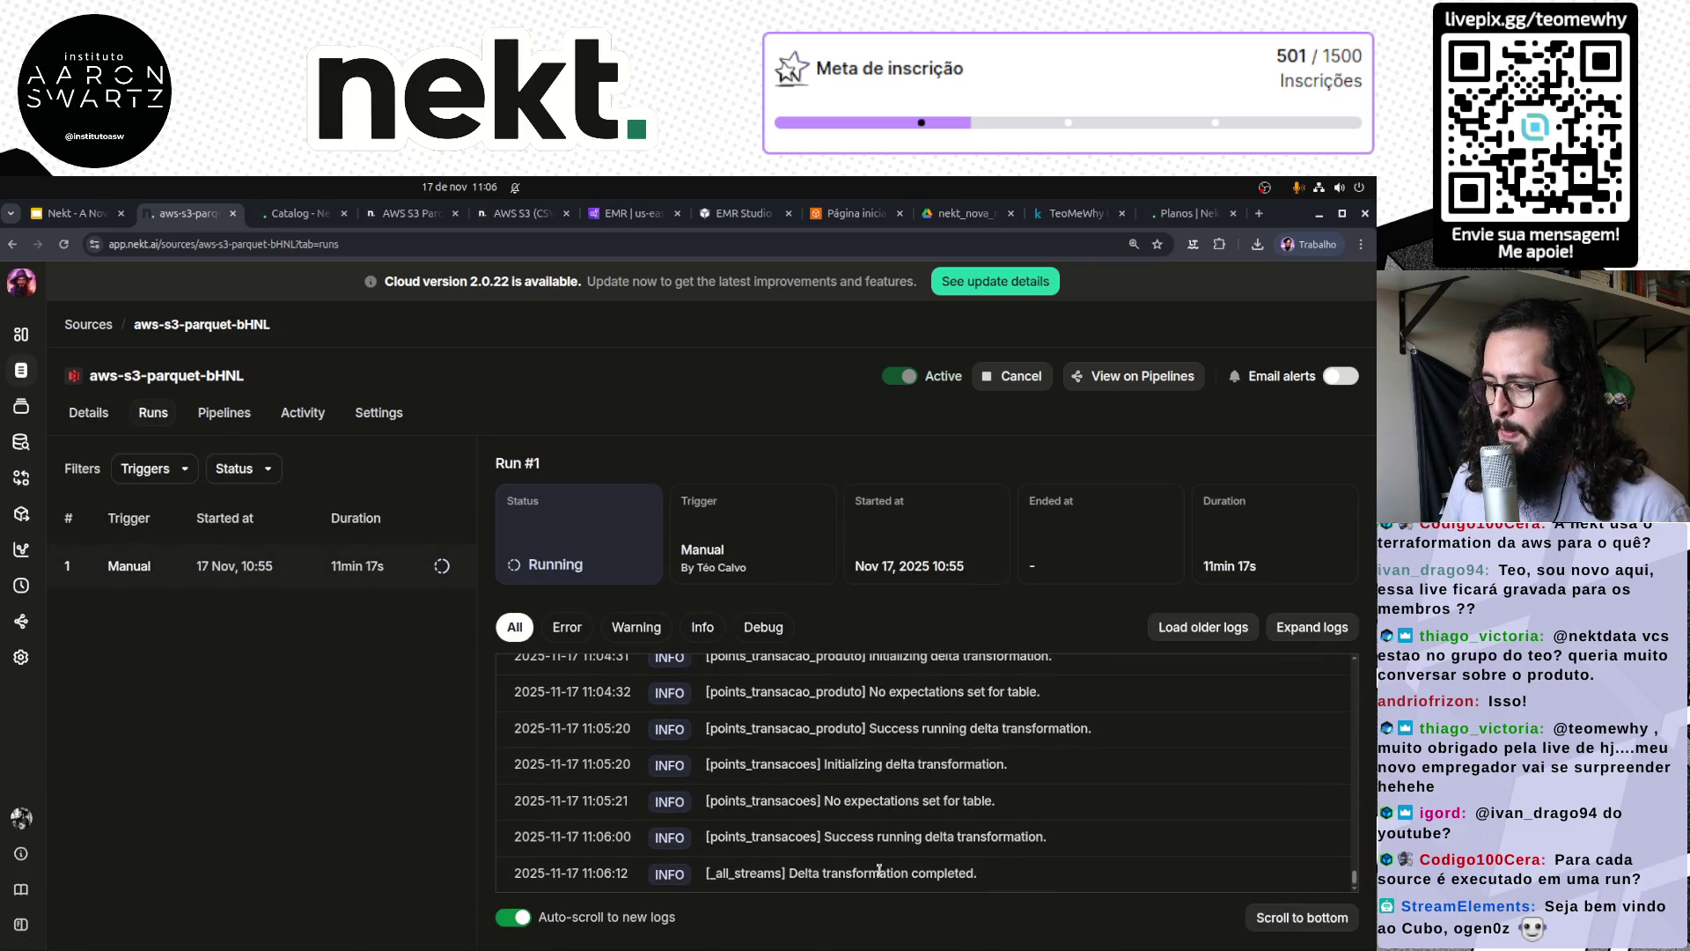
triple_click(822, 885)
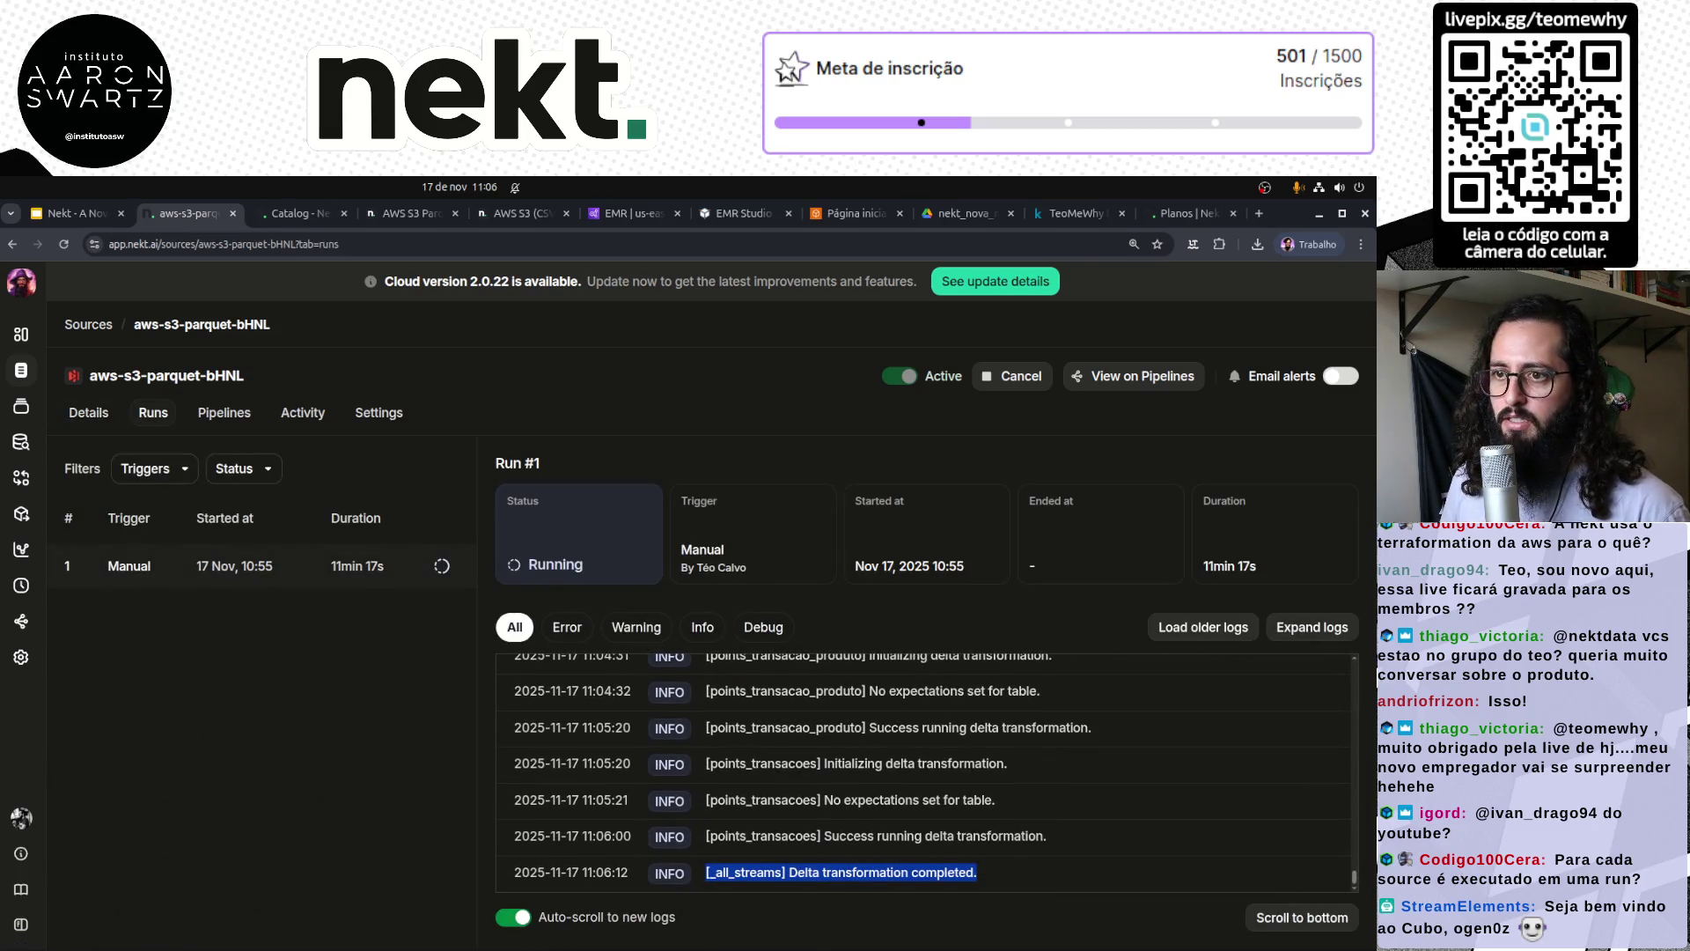
left_click(21, 441)
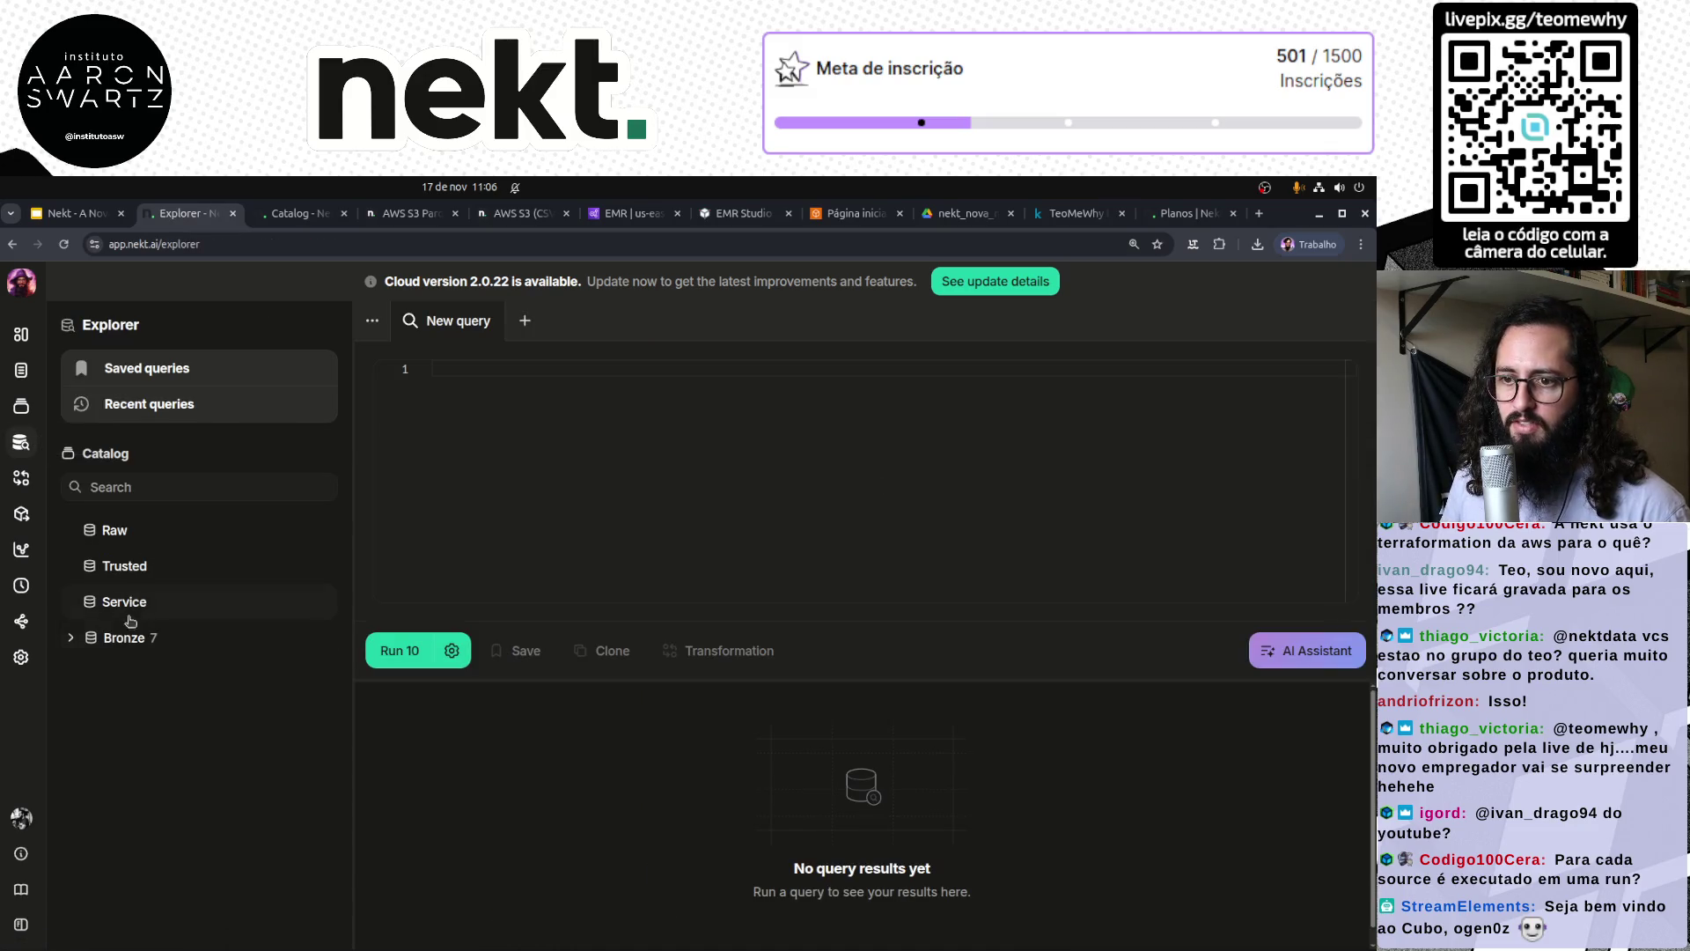
Step: Expand Bronze > points in the catalog and copy the points_clientes table path
left_click(71, 639)
left_click(94, 672)
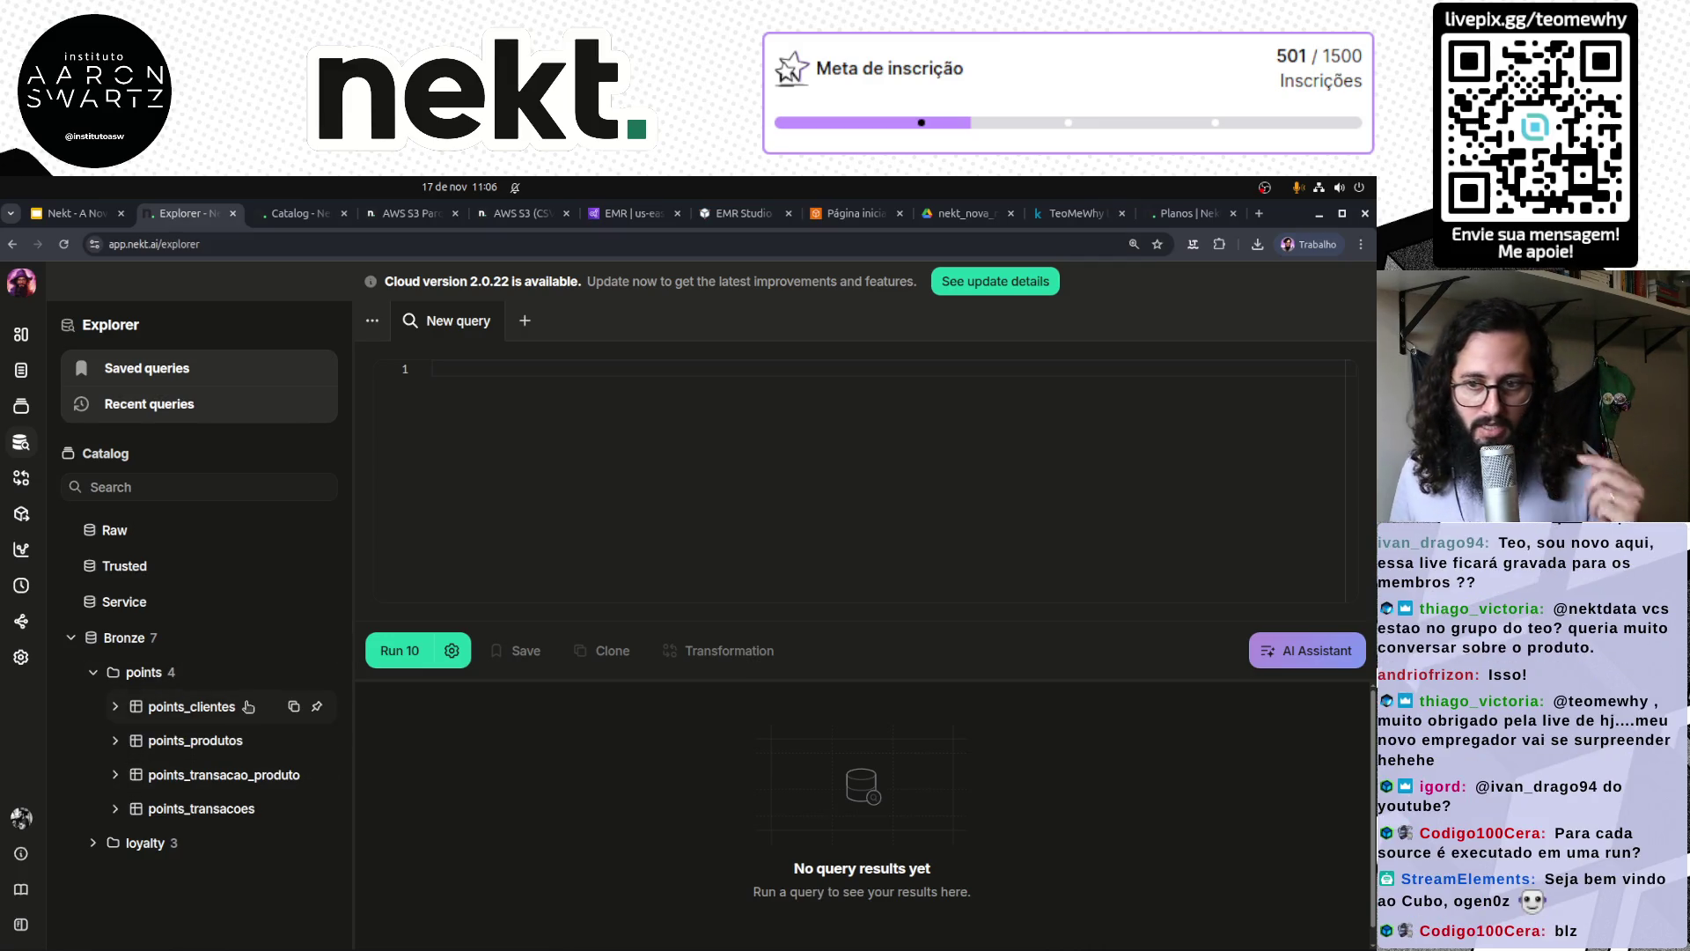
left_click_drag(197, 715, 625, 471)
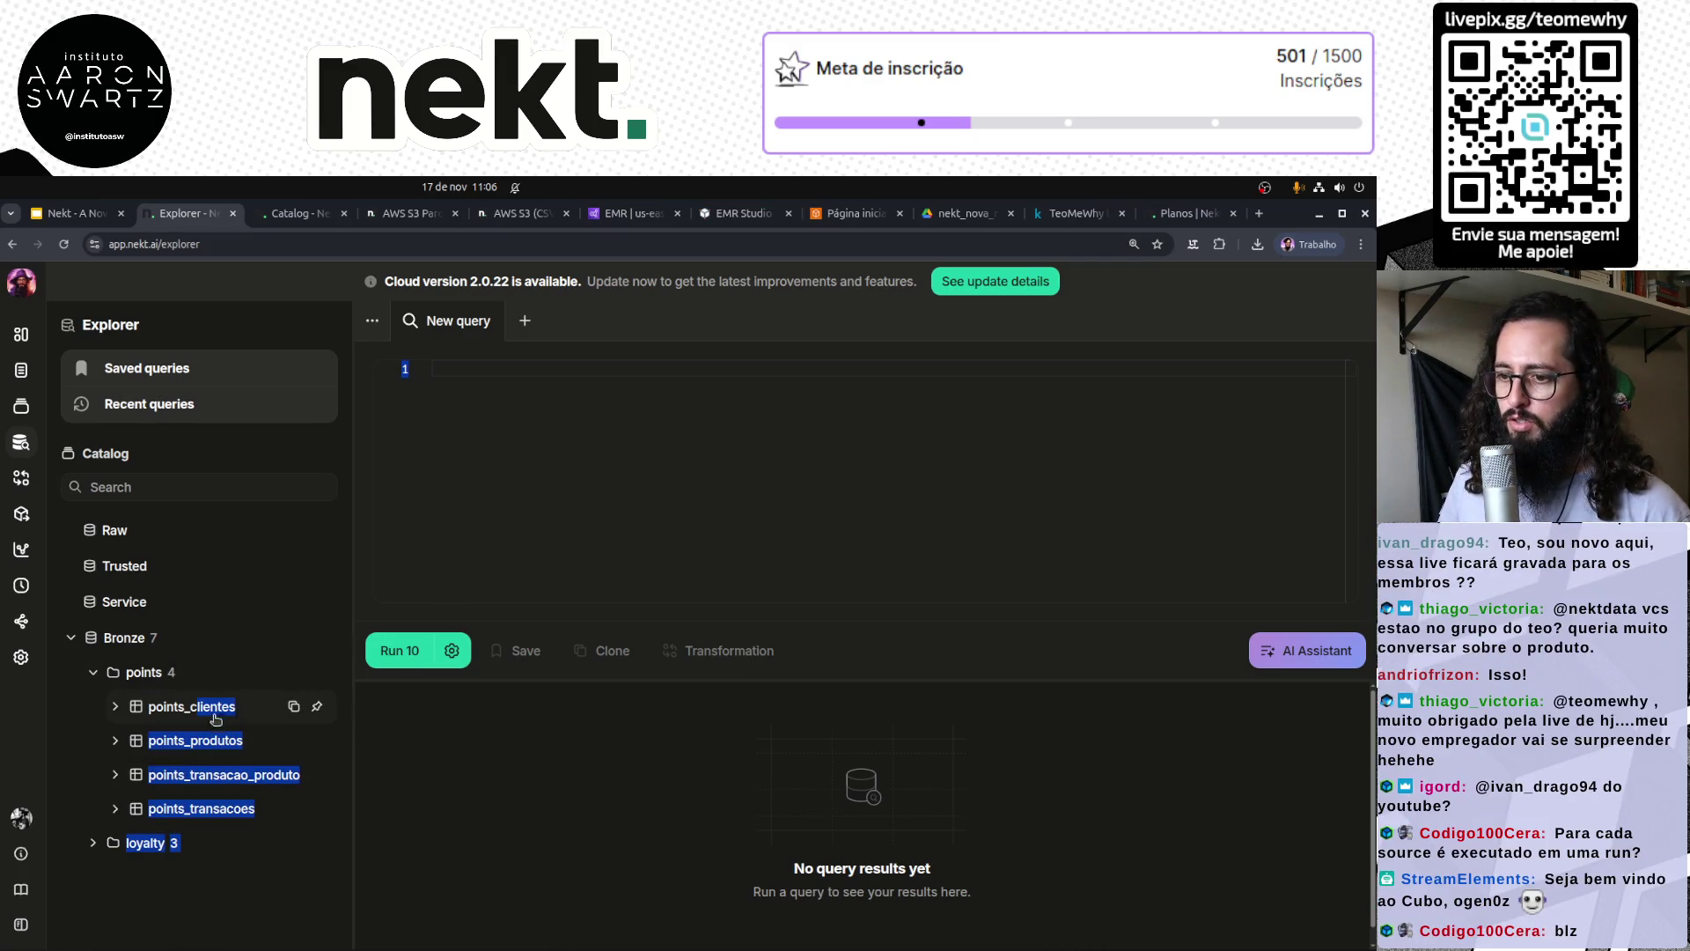
left_click(293, 707)
Step: Run SELECT * FROM nekt_bronze.points_clientes, fixing the SELETC typo, to return 10 rows
left_click(558, 464)
type("SELE")
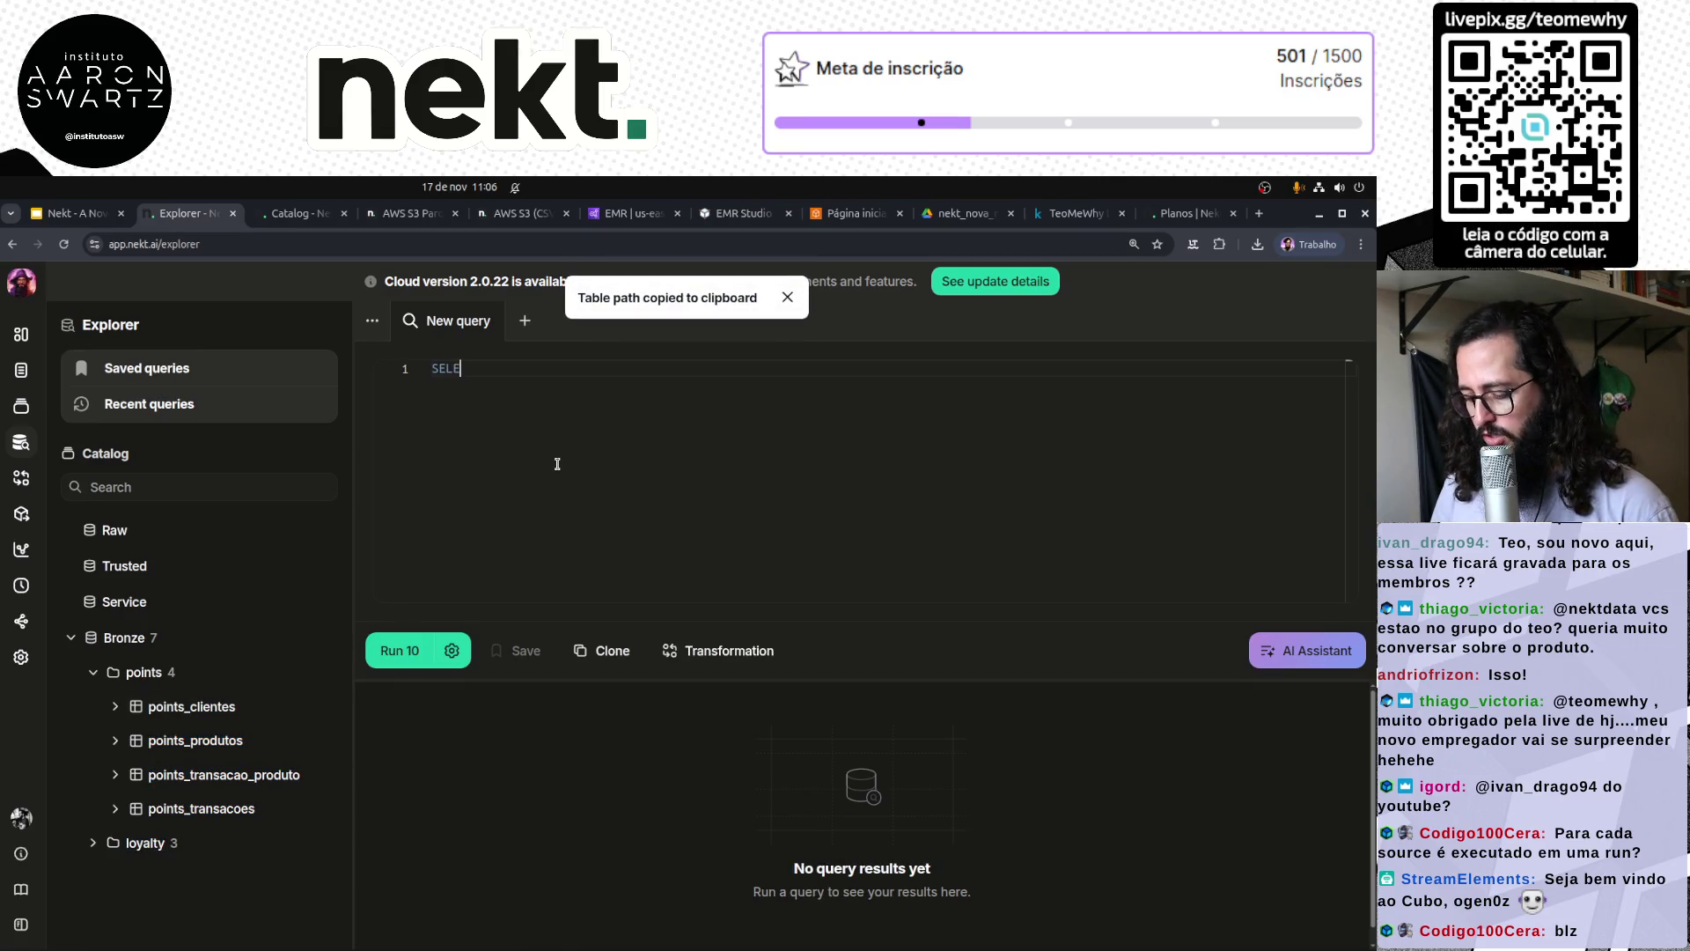
type("TC * FROM")
key("ctrl+v")
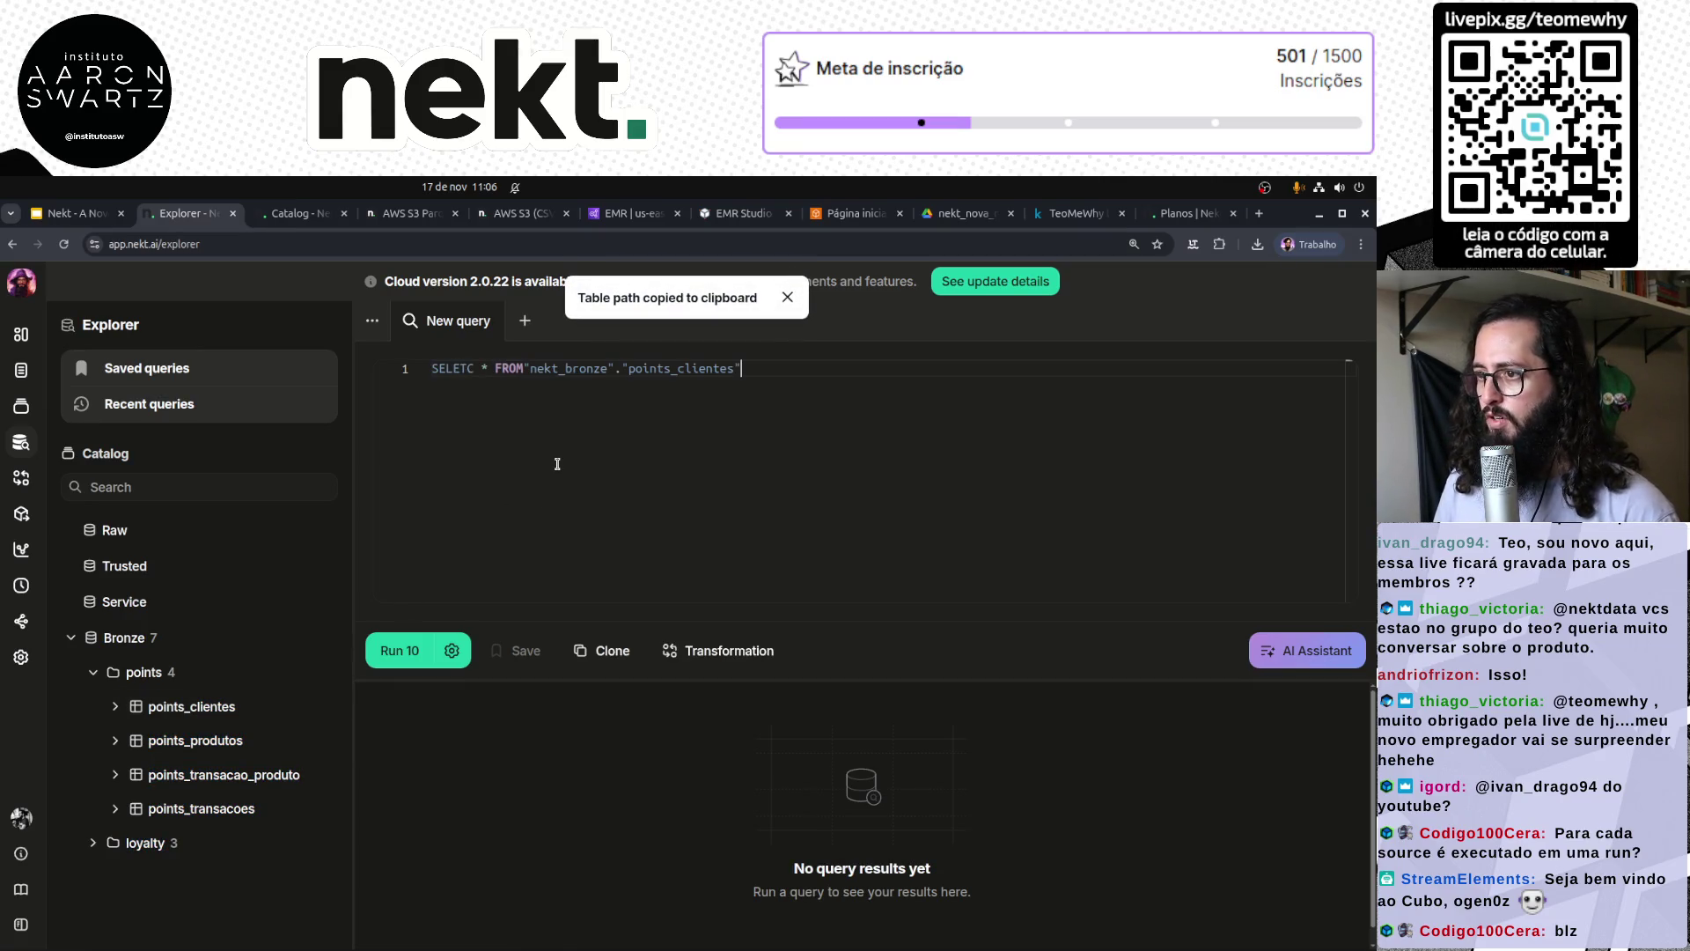
key("ctrl+Right")
key("ctrl+Right")
key("ctrl+Return")
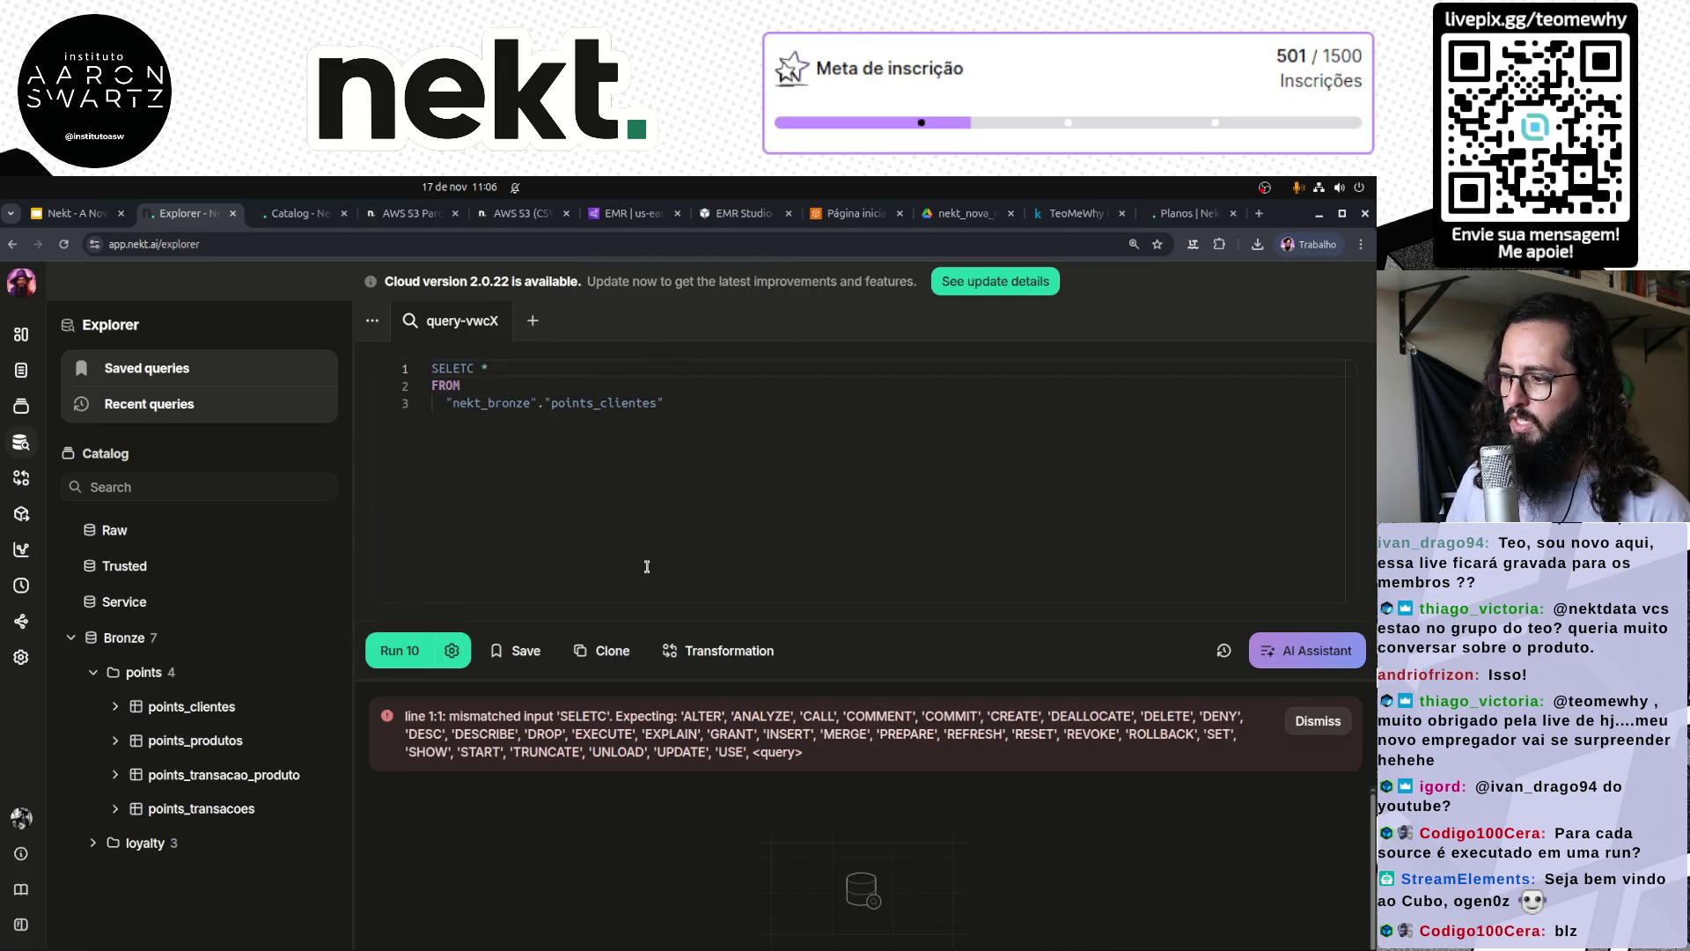
double_click(461, 370)
type("SELECT")
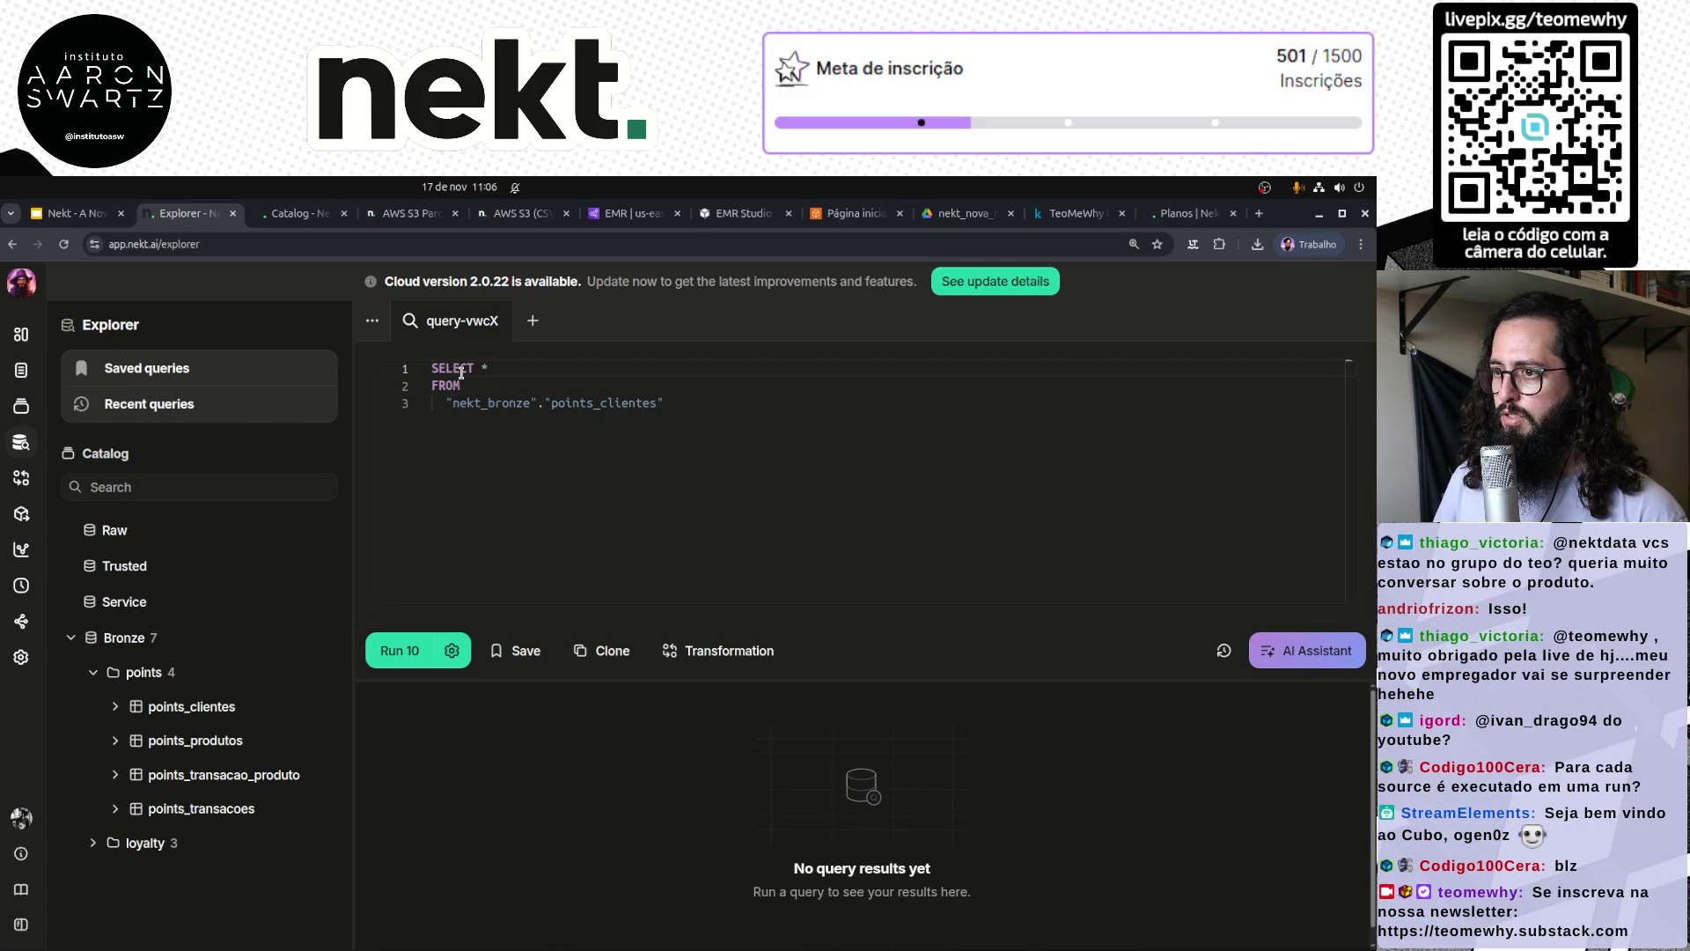
key("ctrl+Return")
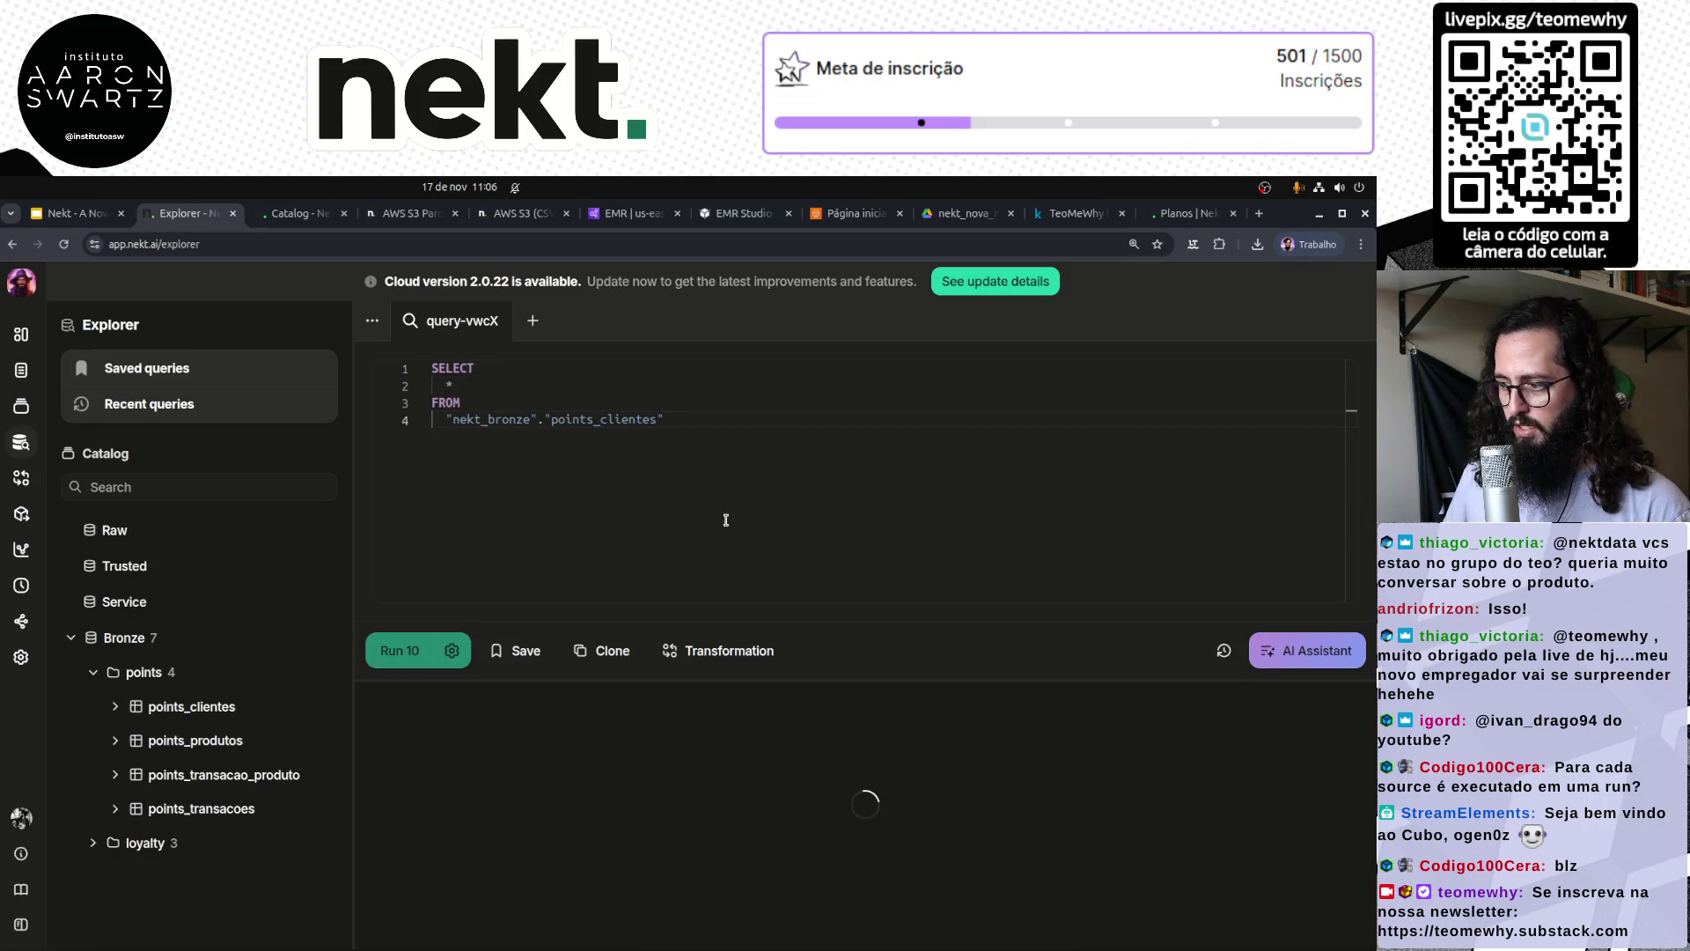
mouse_move(809, 680)
left_mouse_down()
mouse_move(799, 579)
mouse_move(793, 636)
left_mouse_up()
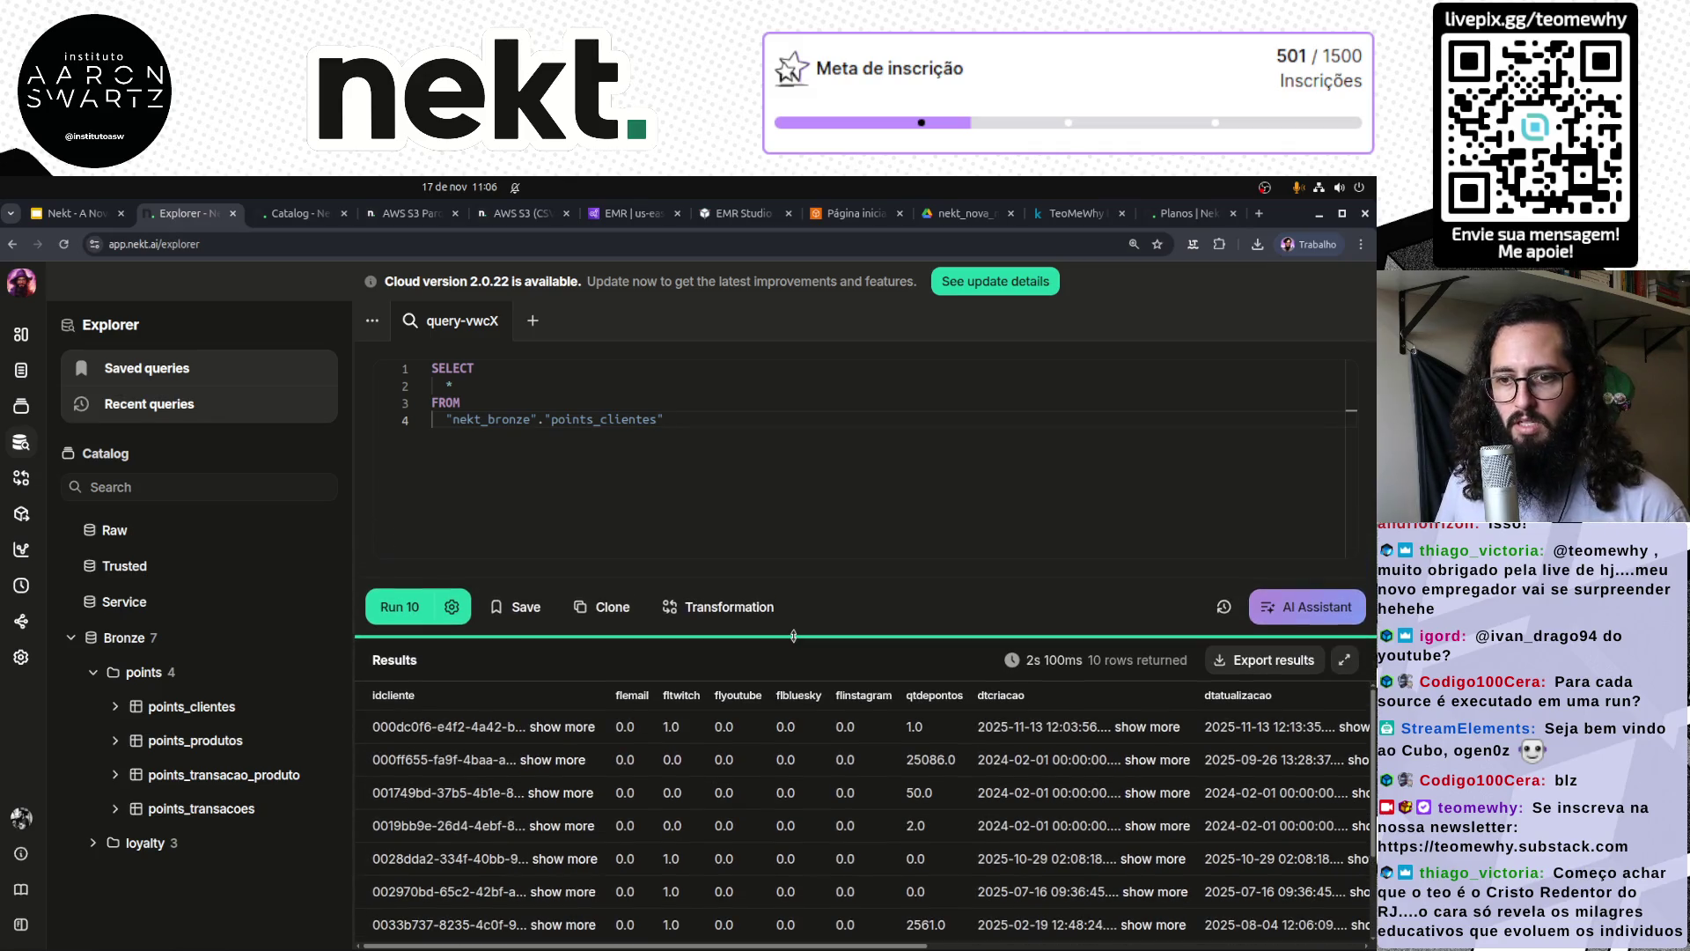